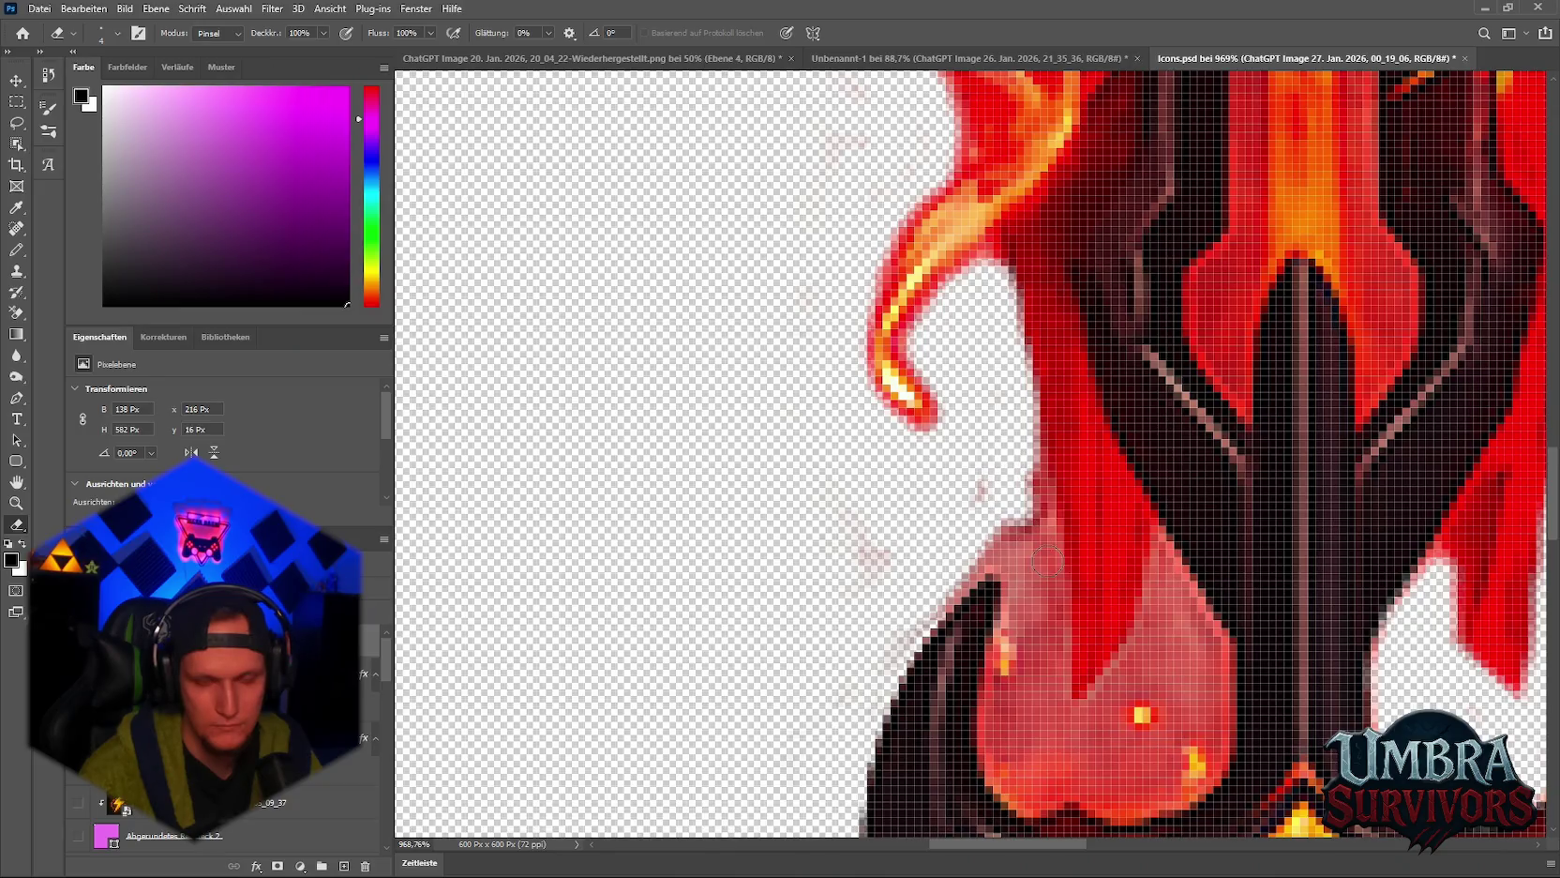
Erase the red and pink pixels beside the crossguard spike and its tip, undoing one stray stroke.
mouse_move(1044, 408)
left_mouse_down()
mouse_move(1048, 563)
mouse_move(1038, 507)
left_mouse_up()
mouse_move(966, 414)
left_mouse_down()
mouse_move(1013, 427)
mouse_move(1022, 535)
mouse_move(1022, 430)
left_mouse_up()
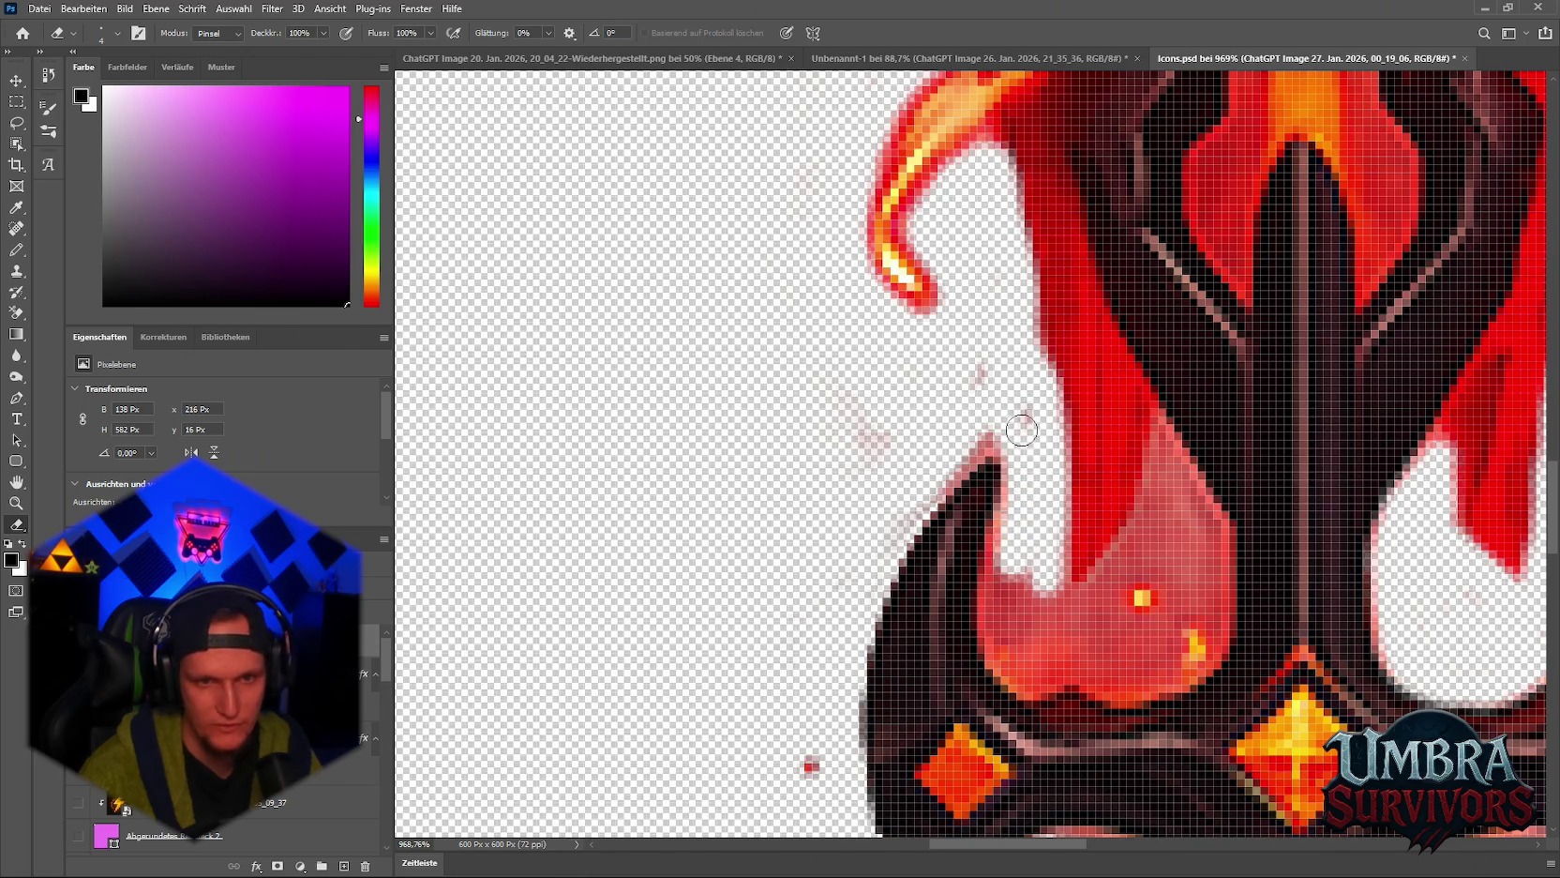
left_click_drag(827, 423, 982, 387)
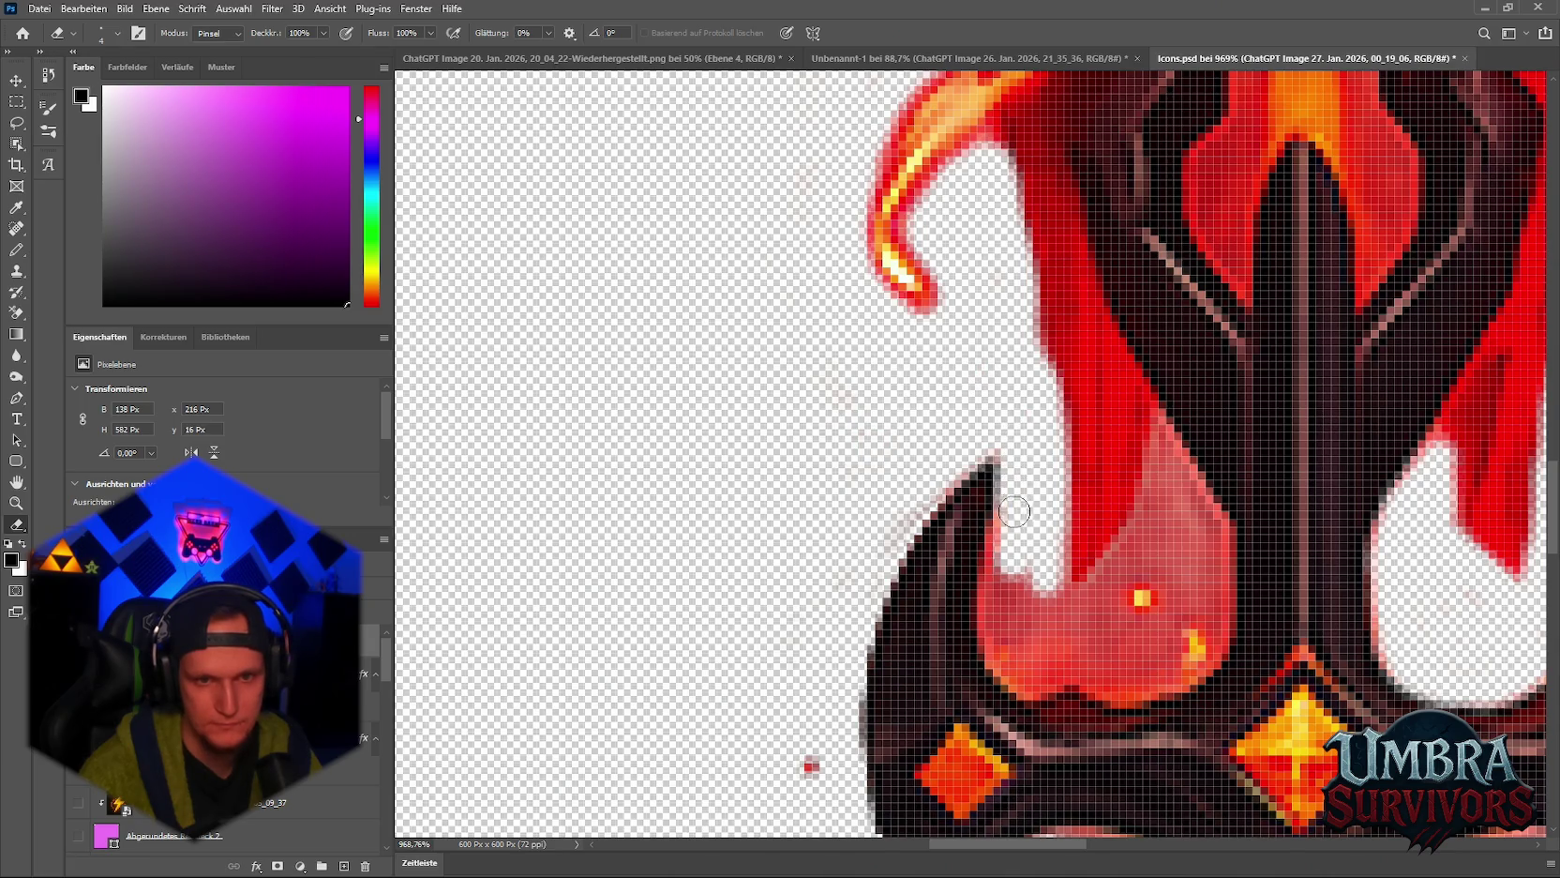
key("ctrl+z")
key("ctrl+z")
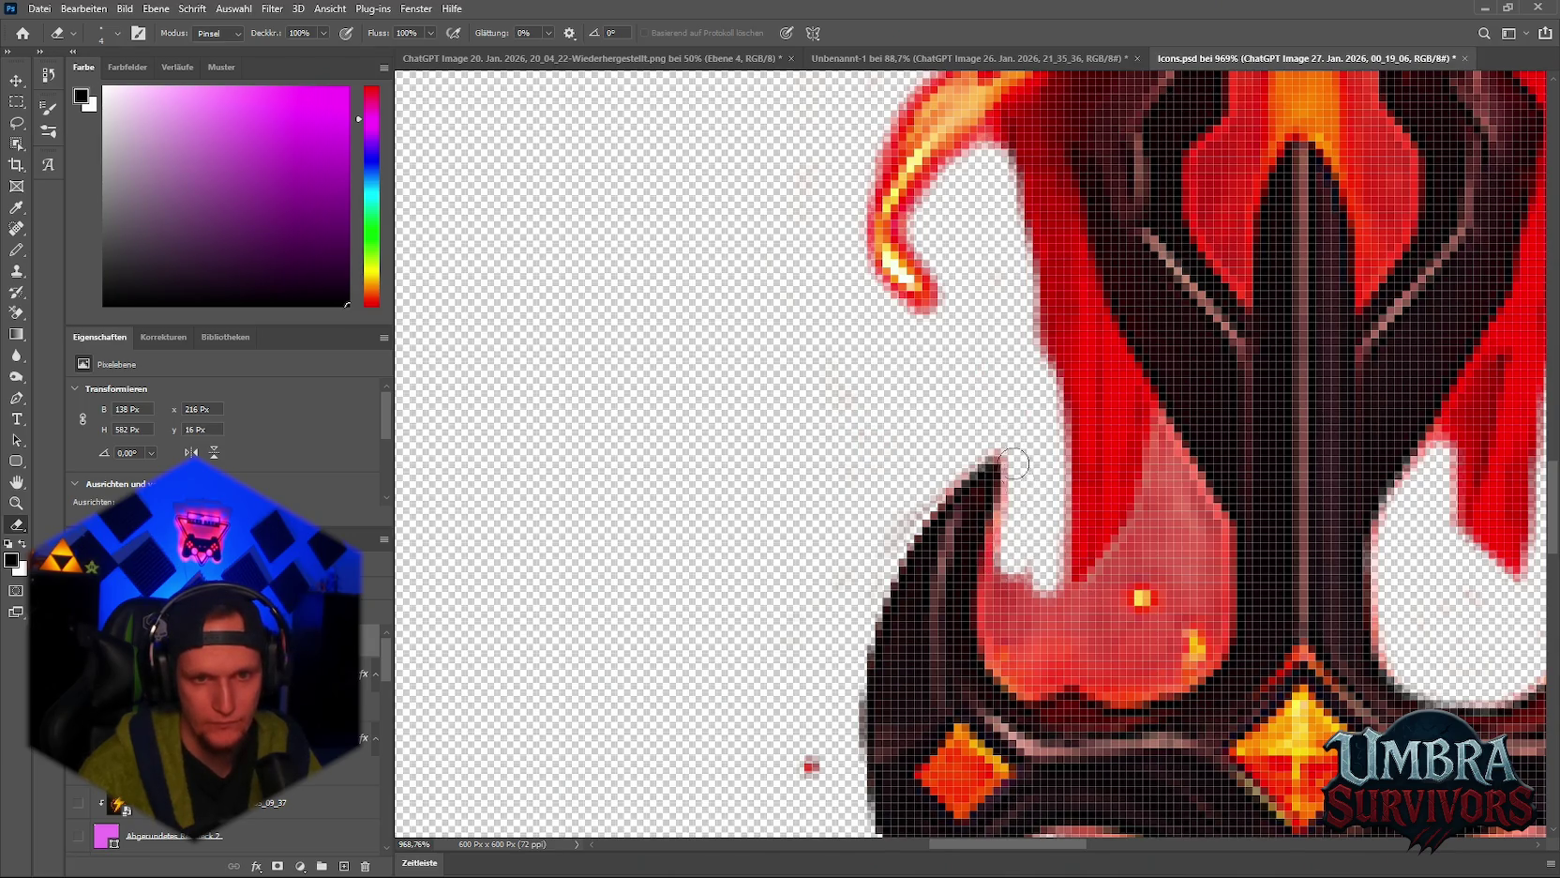
mouse_move(1026, 489)
left_mouse_down()
mouse_move(1009, 586)
mouse_move(1022, 624)
left_mouse_up()
Erase the red curl left of the flame tip and the faint pink pixels along the hollow's edge.
scroll(1203, 592, "down", 1)
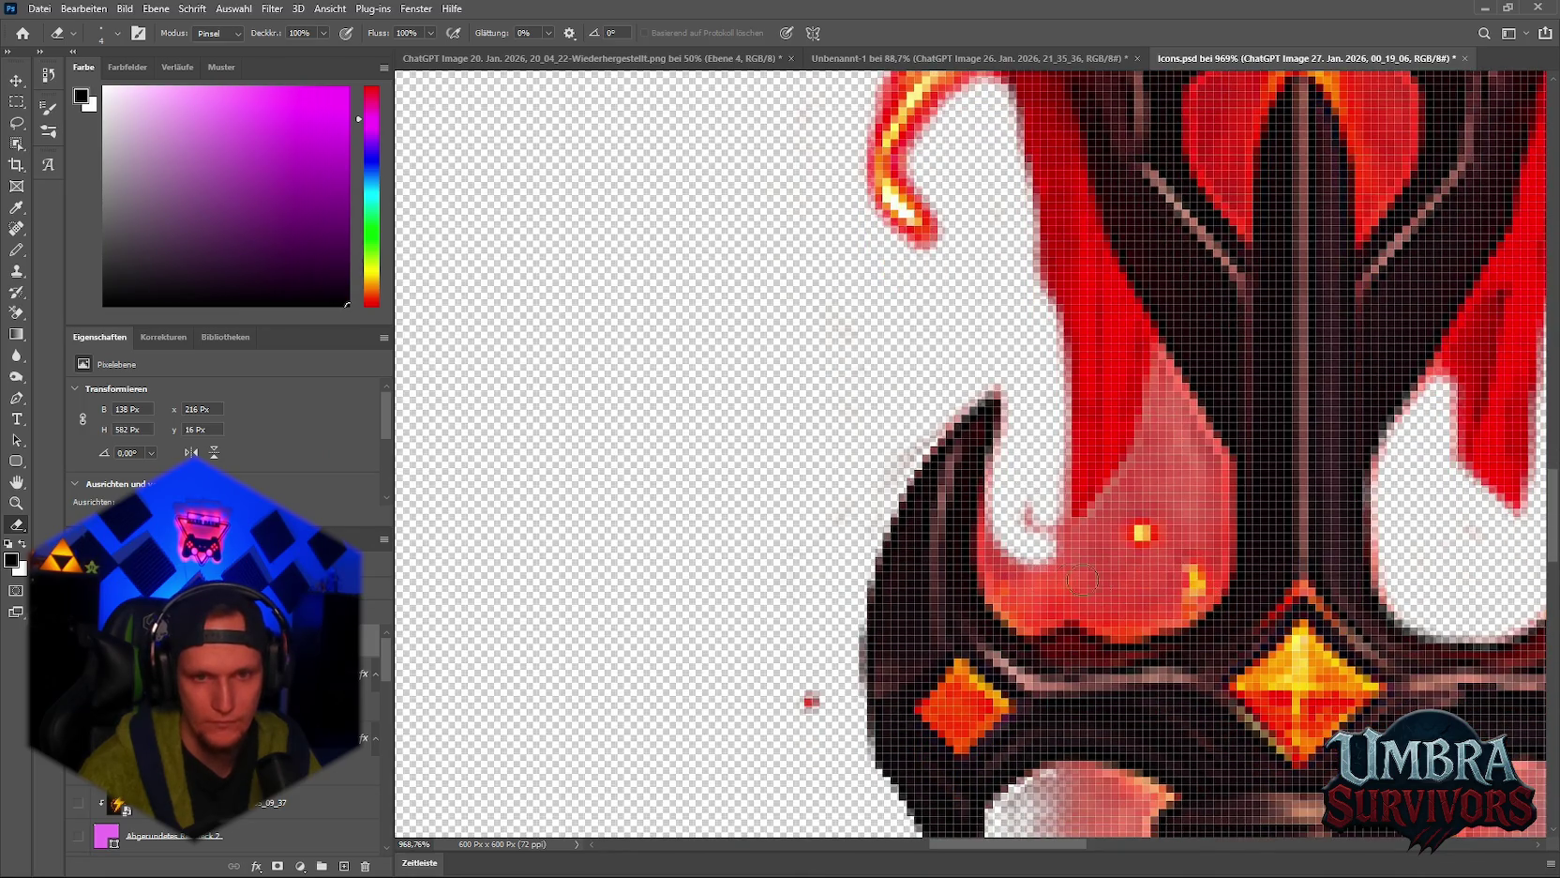
scroll(1006, 635, "right", 3)
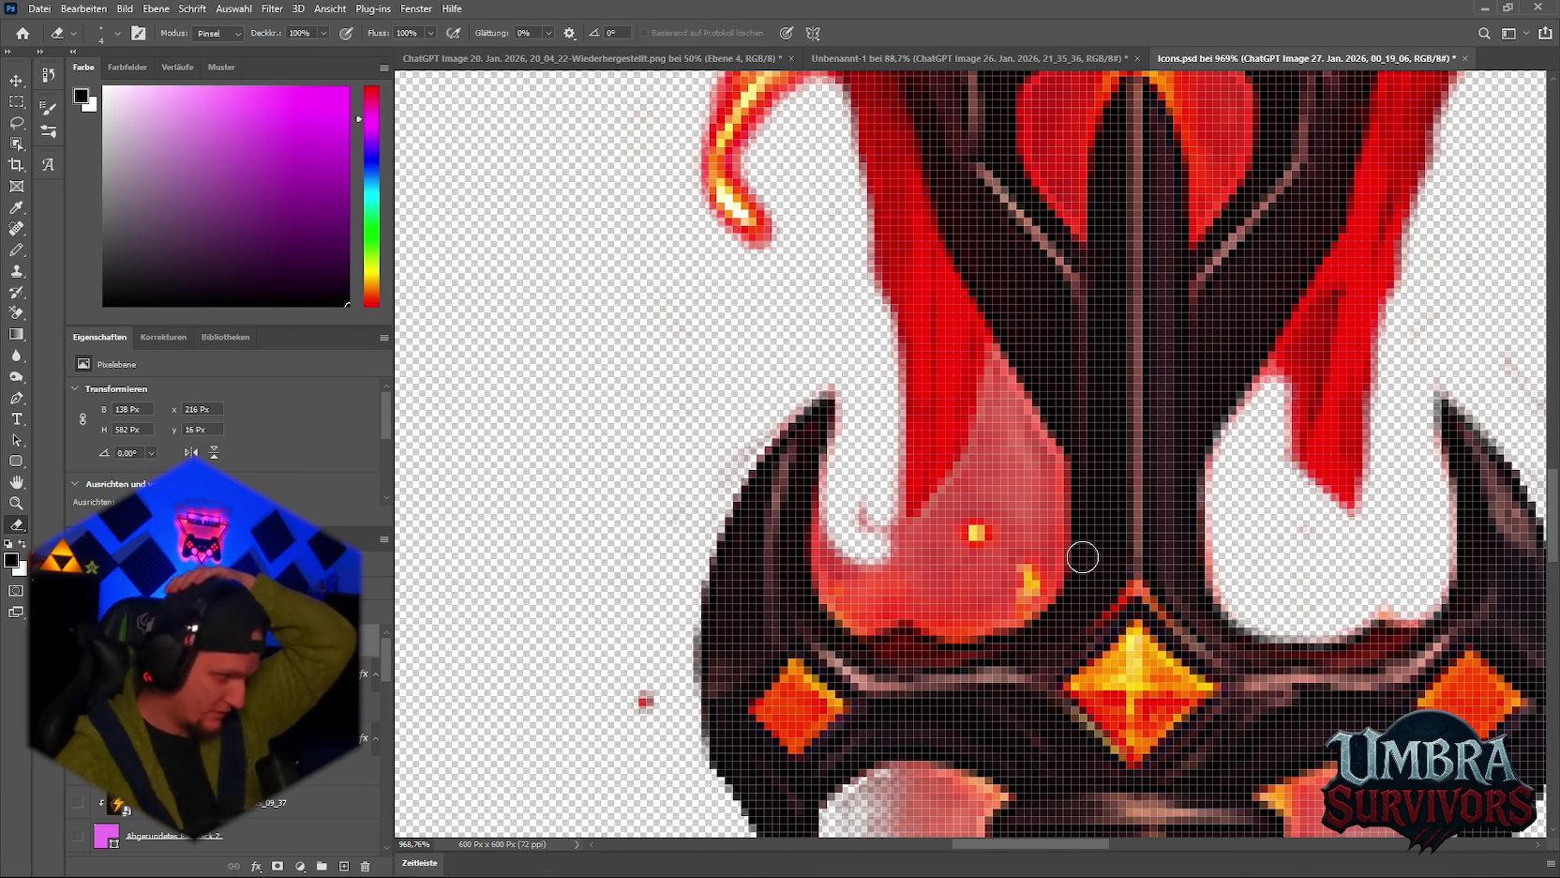
mouse_move(881, 506)
left_mouse_down()
mouse_move(864, 512)
mouse_move(917, 548)
mouse_move(985, 454)
mouse_move(994, 390)
mouse_move(1028, 452)
mouse_move(1031, 558)
mouse_move(1041, 480)
mouse_move(1036, 558)
mouse_move(1049, 501)
mouse_move(1034, 574)
mouse_move(1004, 609)
mouse_move(976, 619)
mouse_move(900, 595)
mouse_move(858, 610)
mouse_move(840, 574)
mouse_move(848, 549)
mouse_move(919, 576)
mouse_move(994, 506)
mouse_move(966, 600)
mouse_move(998, 480)
mouse_move(1001, 511)
mouse_move(864, 586)
left_mouse_up()
mouse_move(1026, 457)
left_mouse_down()
mouse_move(1045, 515)
mouse_move(880, 565)
left_mouse_up()
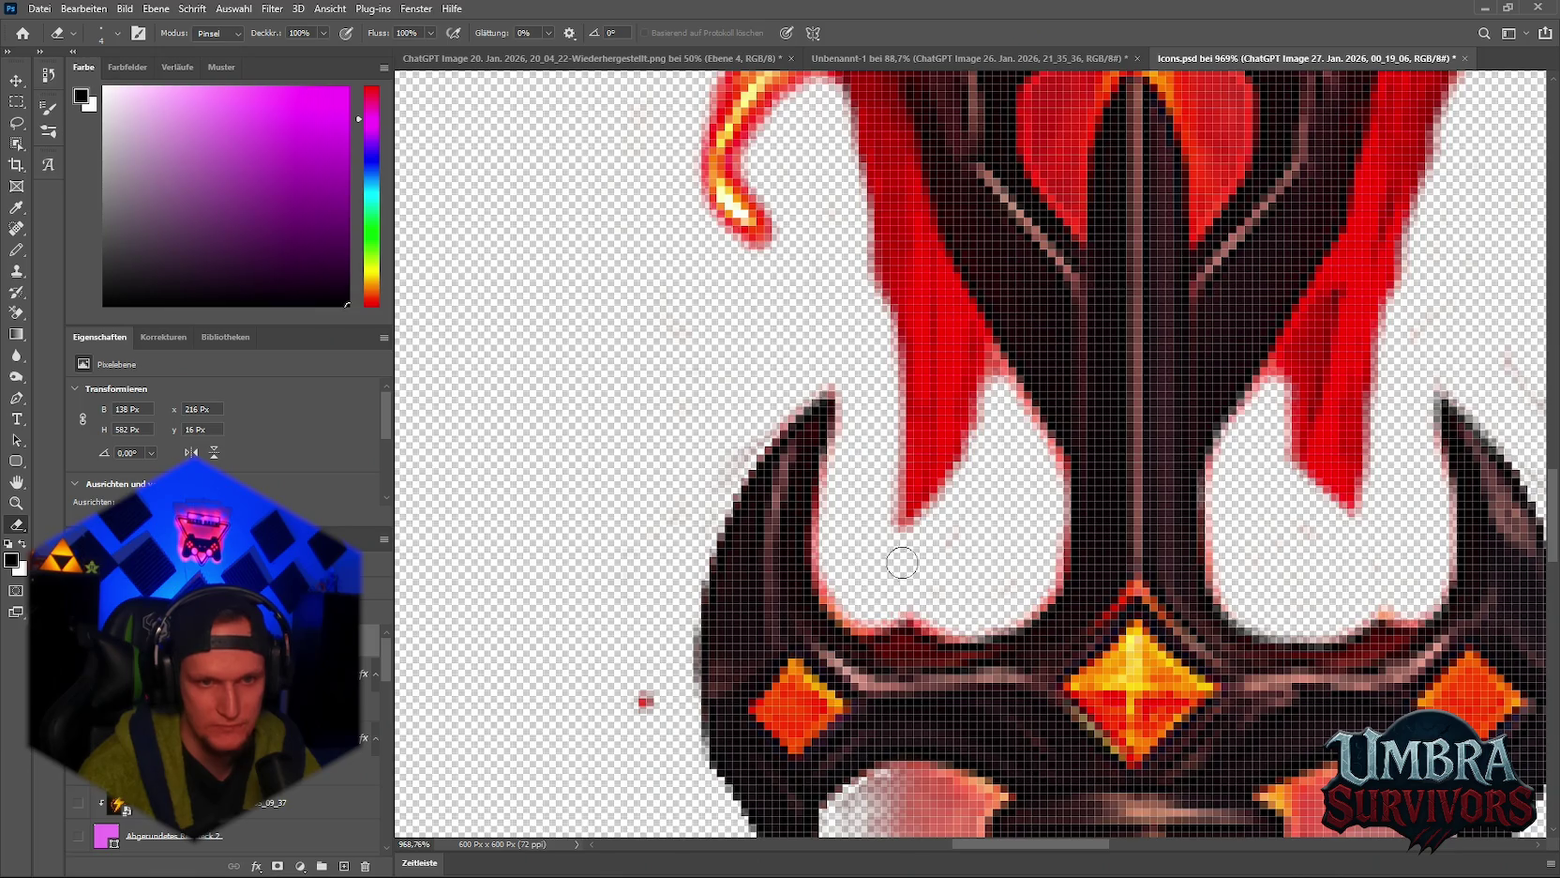
scroll(1036, 516, "down", 10)
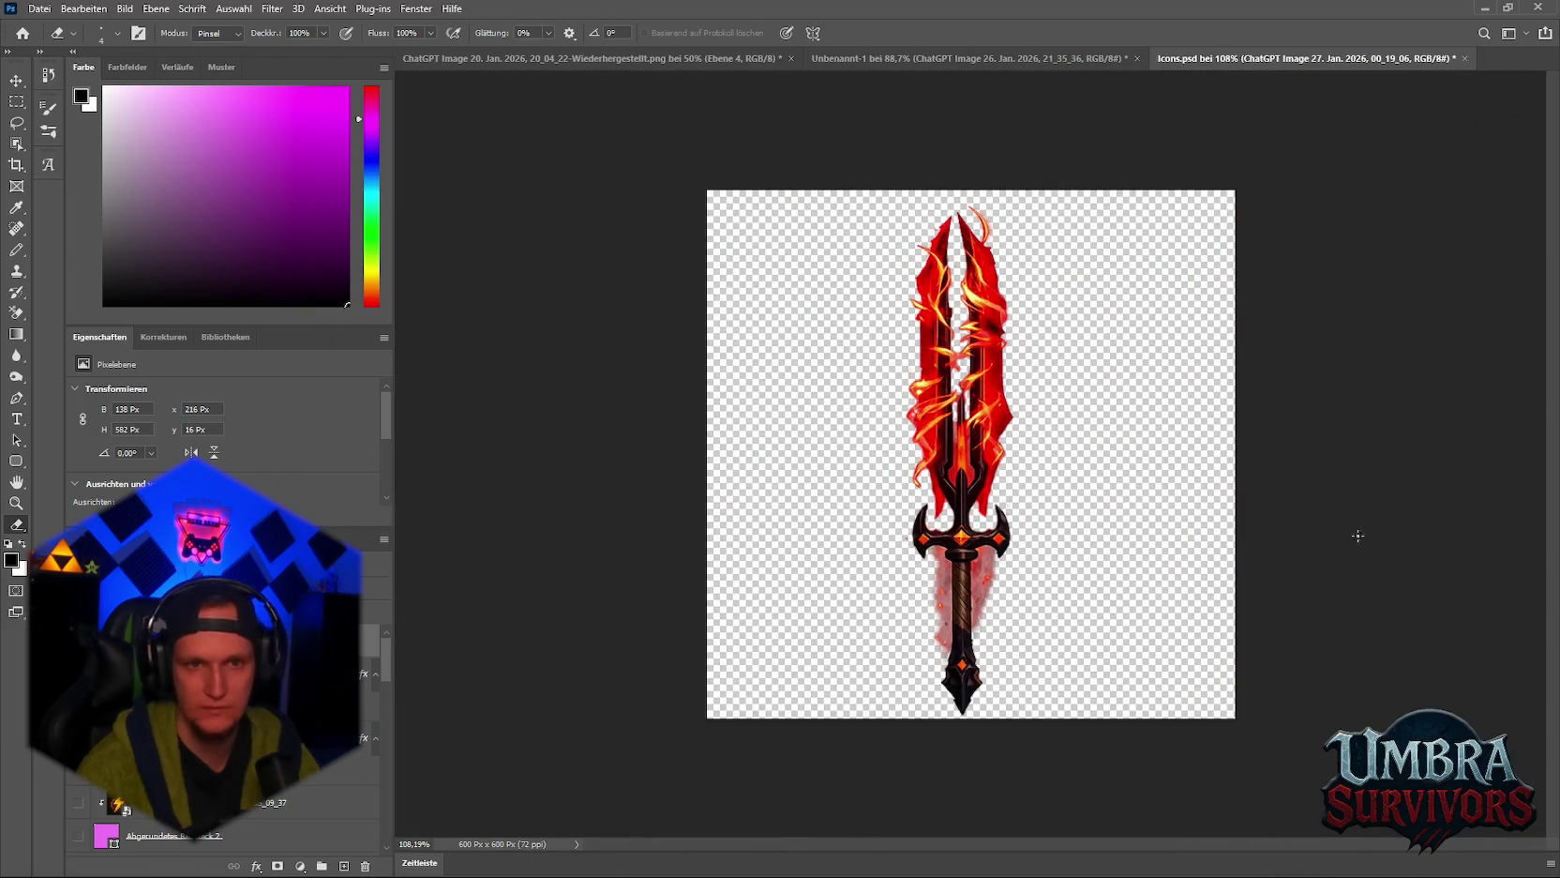
Erase the small stray red speck and the pink glow below the crossguard's left side.
scroll(981, 628, "up", 5)
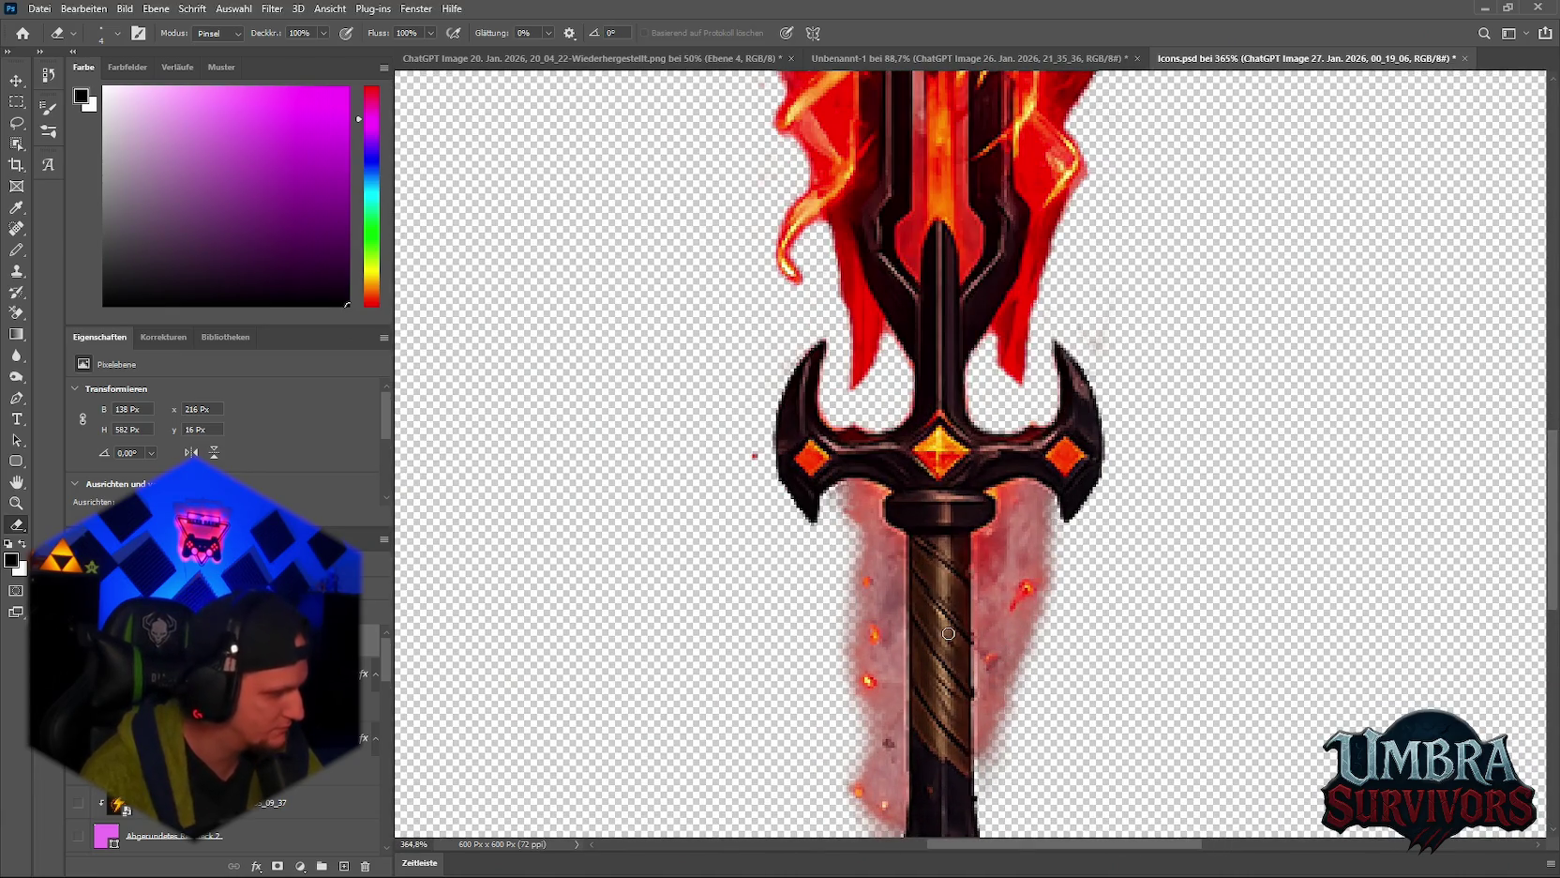
scroll(949, 633, "up", 6)
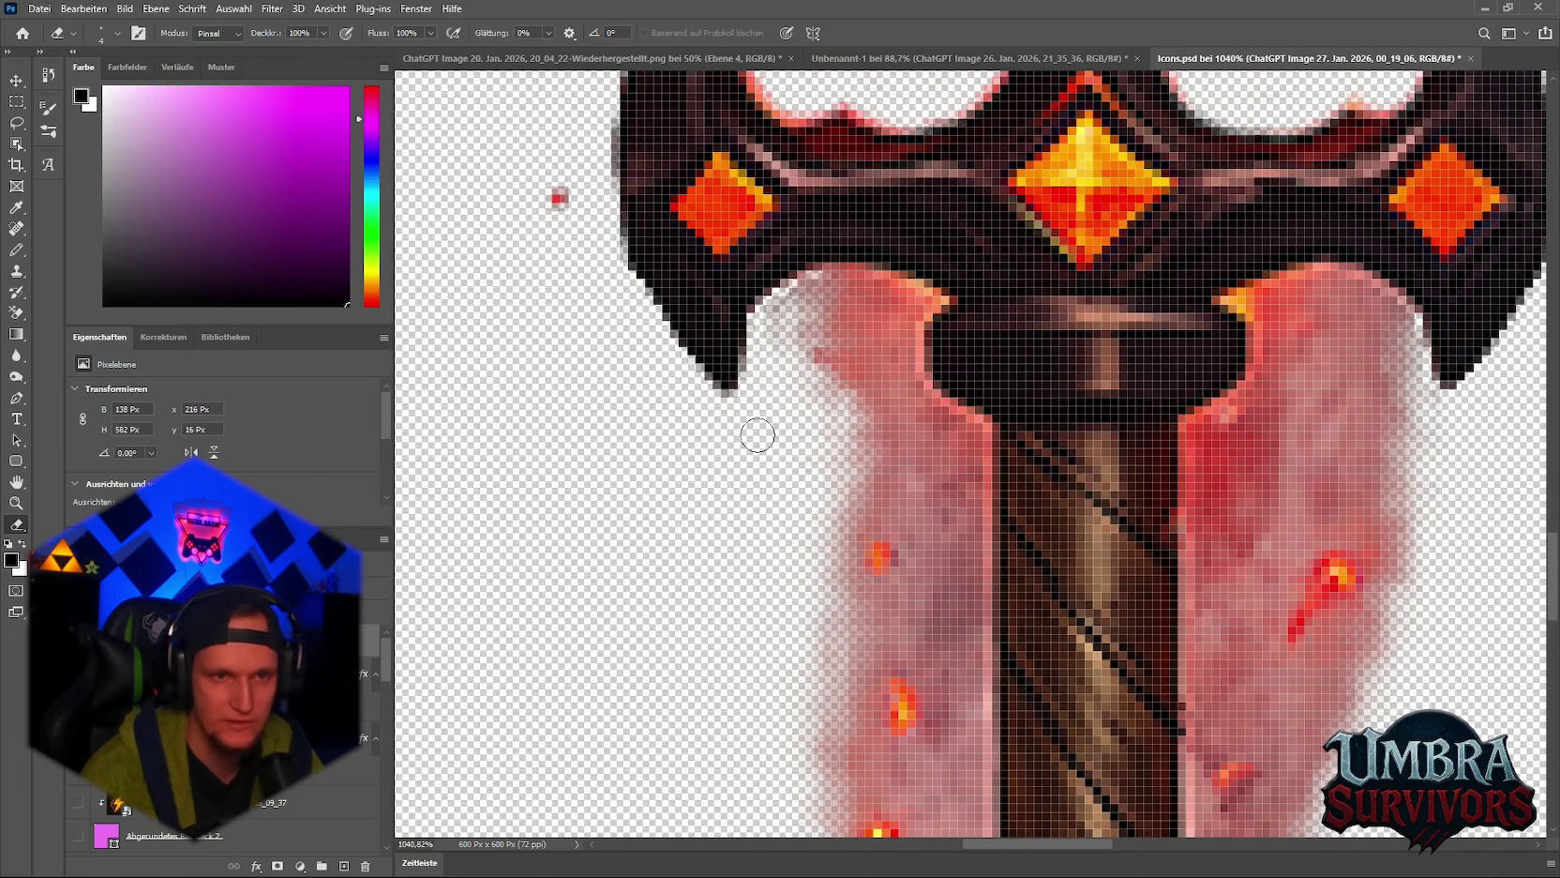
left_click(560, 198)
mouse_move(767, 357)
left_mouse_down()
mouse_move(792, 323)
mouse_move(853, 296)
mouse_move(827, 299)
mouse_move(914, 300)
mouse_move(891, 375)
mouse_move(905, 324)
mouse_move(905, 399)
mouse_move(926, 352)
mouse_move(896, 379)
mouse_move(962, 439)
mouse_move(793, 305)
mouse_move(835, 347)
mouse_move(895, 513)
left_mouse_up()
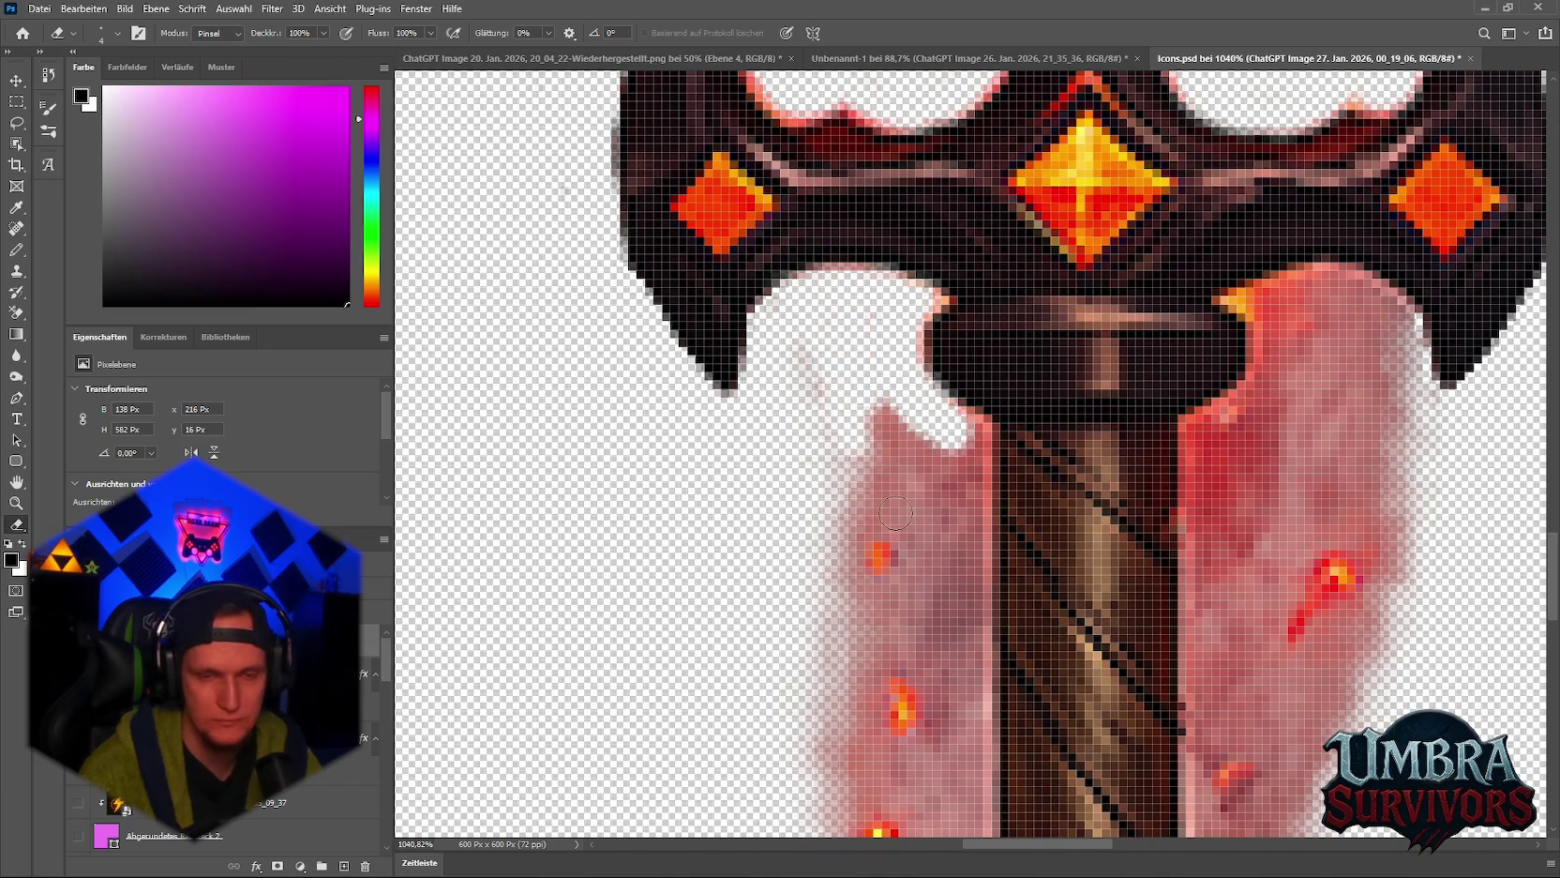
Erase a narrow strip of pink glow down beside the grip, undoing the strokes that went too wide.
scroll(895, 513, "down", 3)
left_click_drag(952, 264, 975, 333)
key("ctrl+z")
key("ctrl+z")
mouse_move(945, 270)
left_mouse_down()
mouse_move(971, 352)
mouse_move(960, 506)
left_mouse_up()
scroll(959, 450, "down", 1)
scroll(941, 431, "down", 2)
left_click_drag(970, 310, 967, 508)
key("ctrl+z")
scroll(966, 508, "down", 2)
left_click_drag(973, 380, 970, 673)
key("ctrl+z")
scroll(967, 499, "down", 1)
scroll(963, 531, "down", 1)
mouse_move(962, 531)
left_mouse_down()
mouse_move(977, 661)
mouse_move(979, 623)
mouse_move(952, 755)
left_mouse_up()
key("ctrl+z")
Erase the red glow just below the guard and down the grip's right edge.
scroll(942, 694, "down", 2)
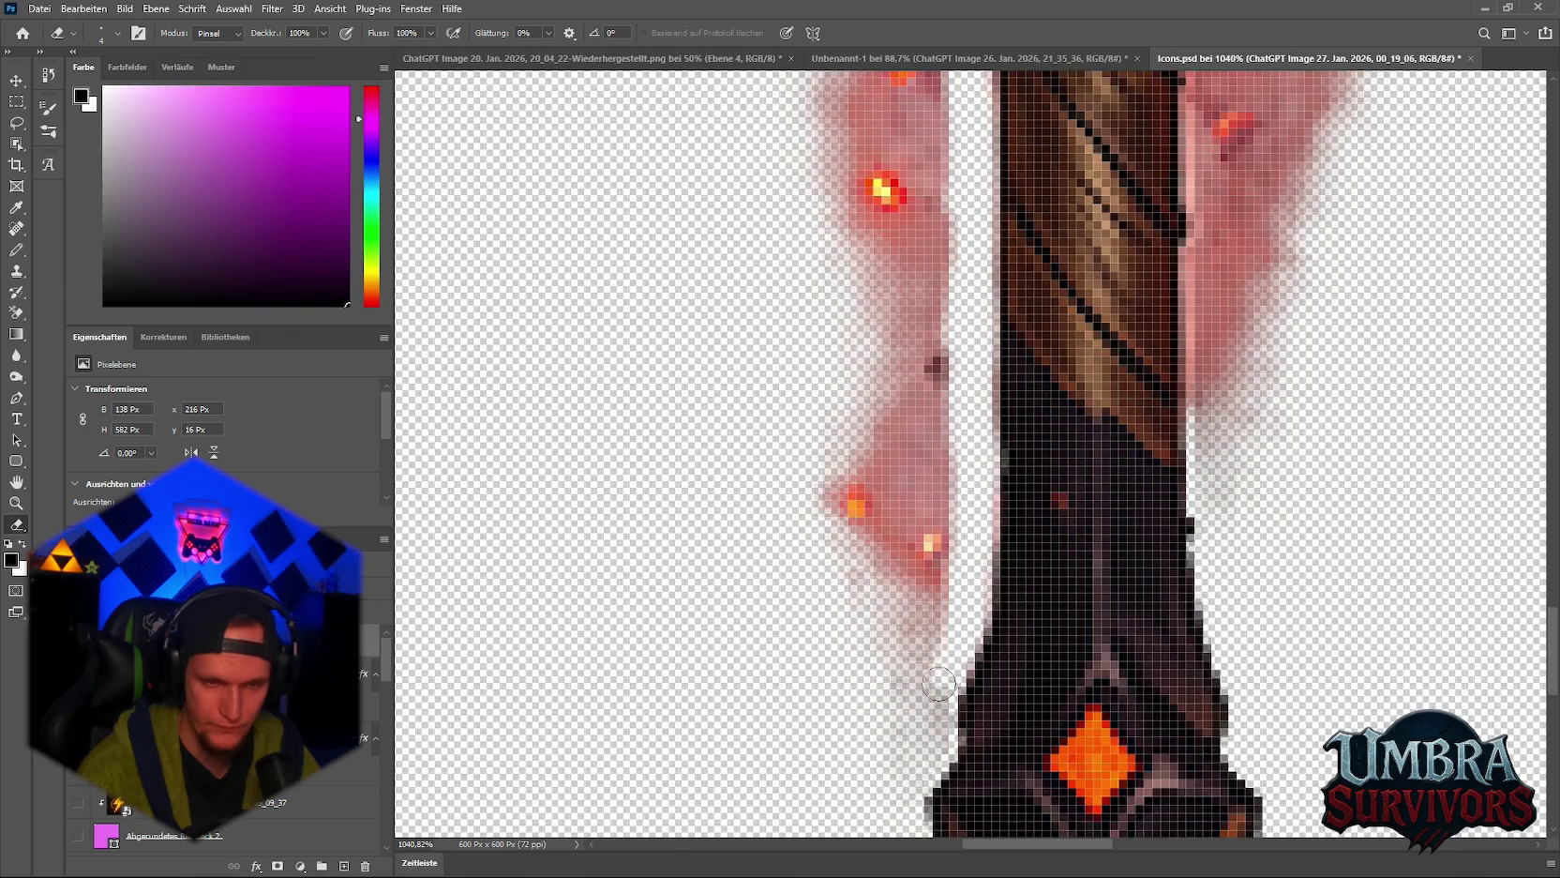
scroll(1279, 398, "down", 2)
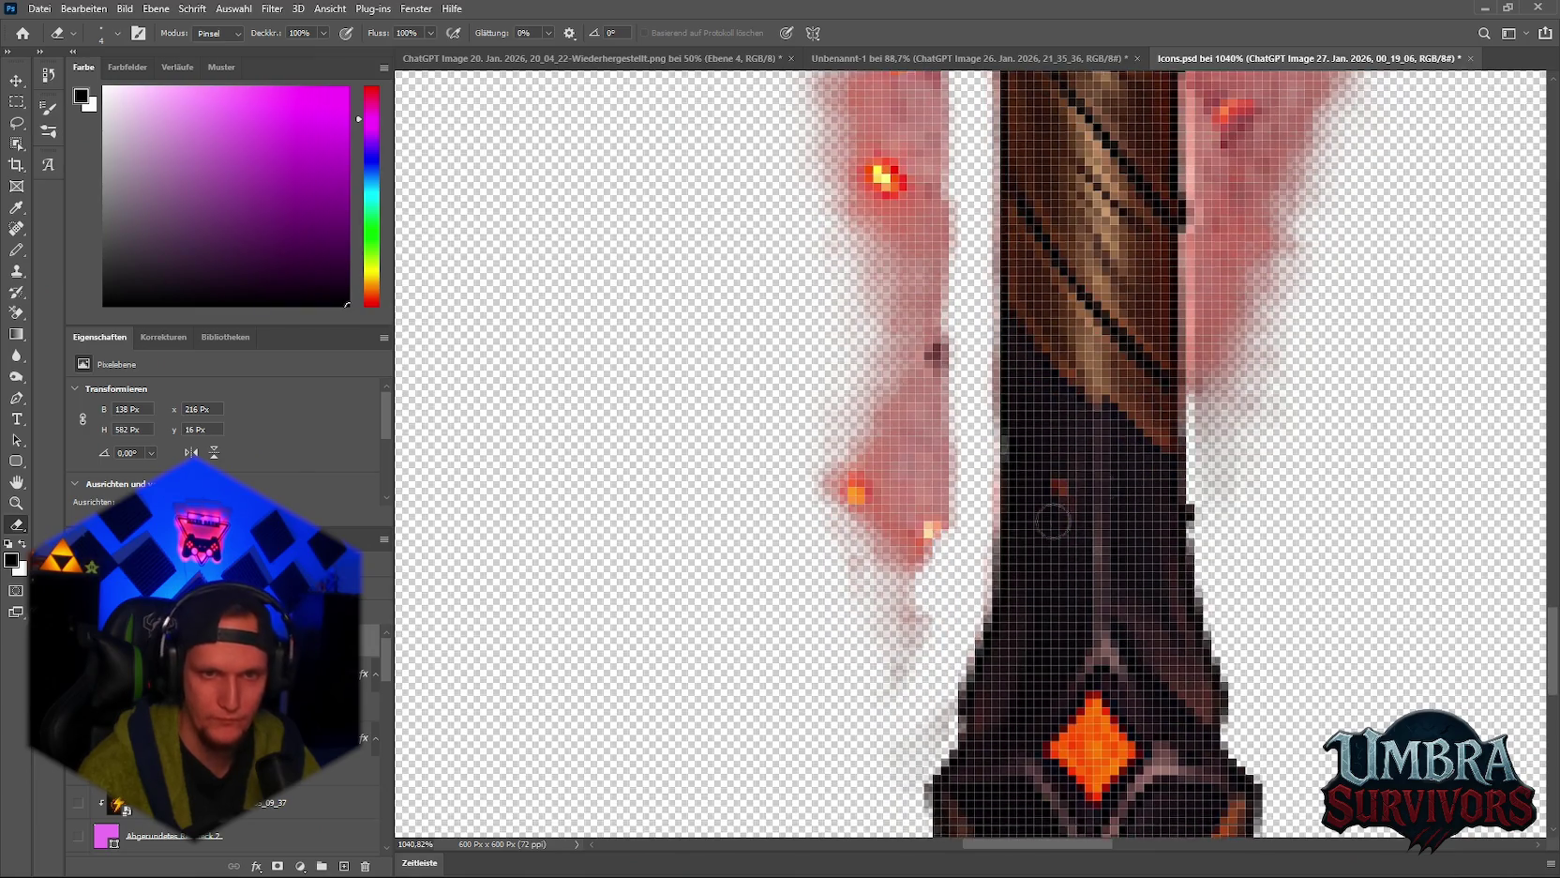
scroll(1279, 398, "down", 3)
scroll(978, 696, "up", 4)
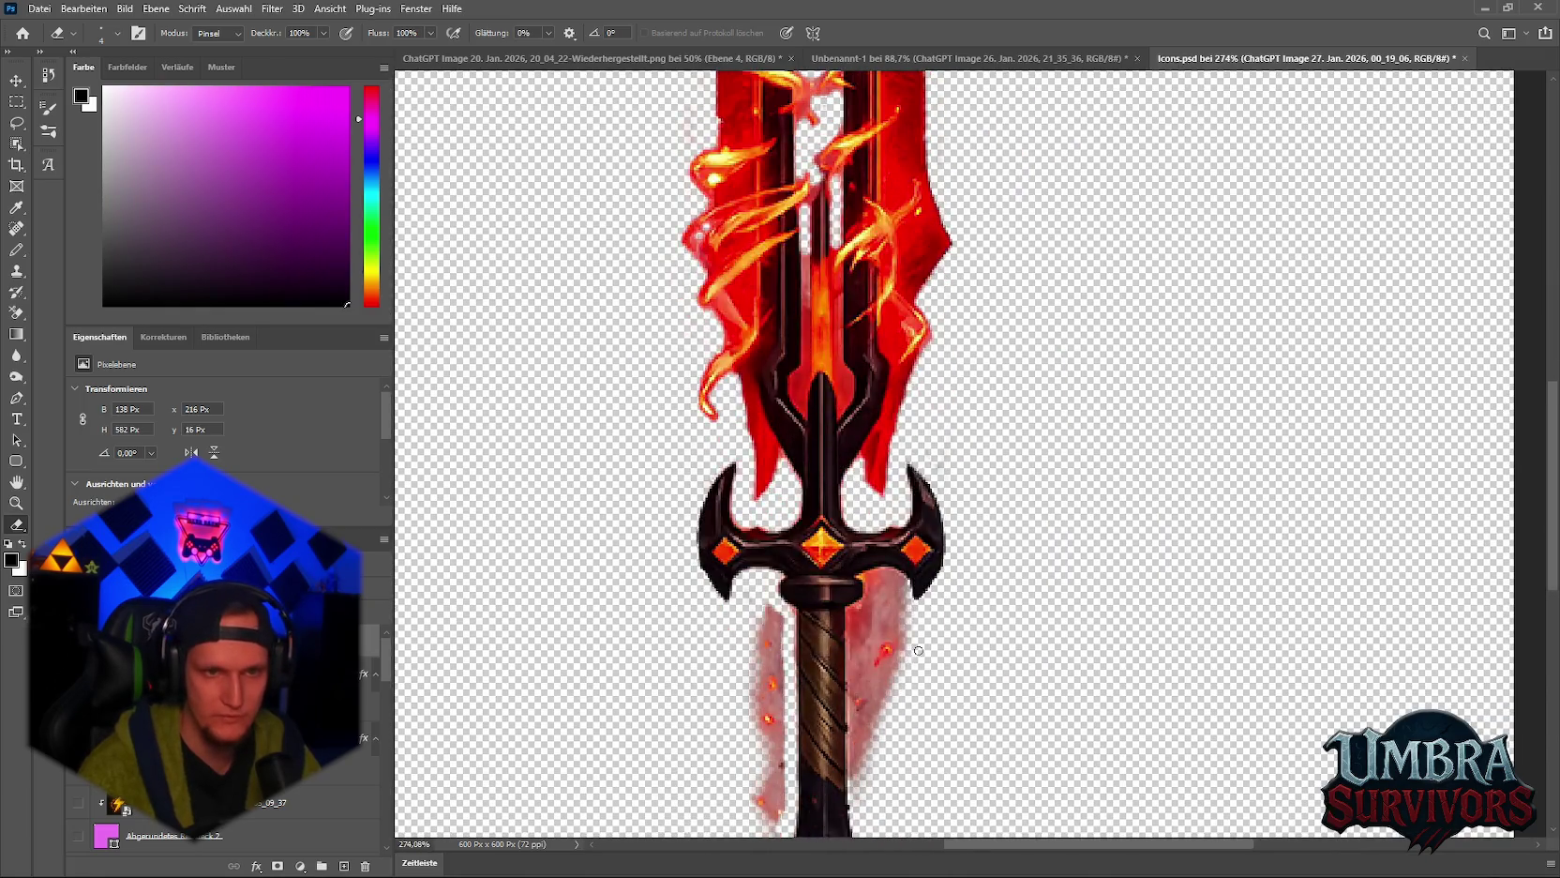
scroll(894, 652, "up", 4)
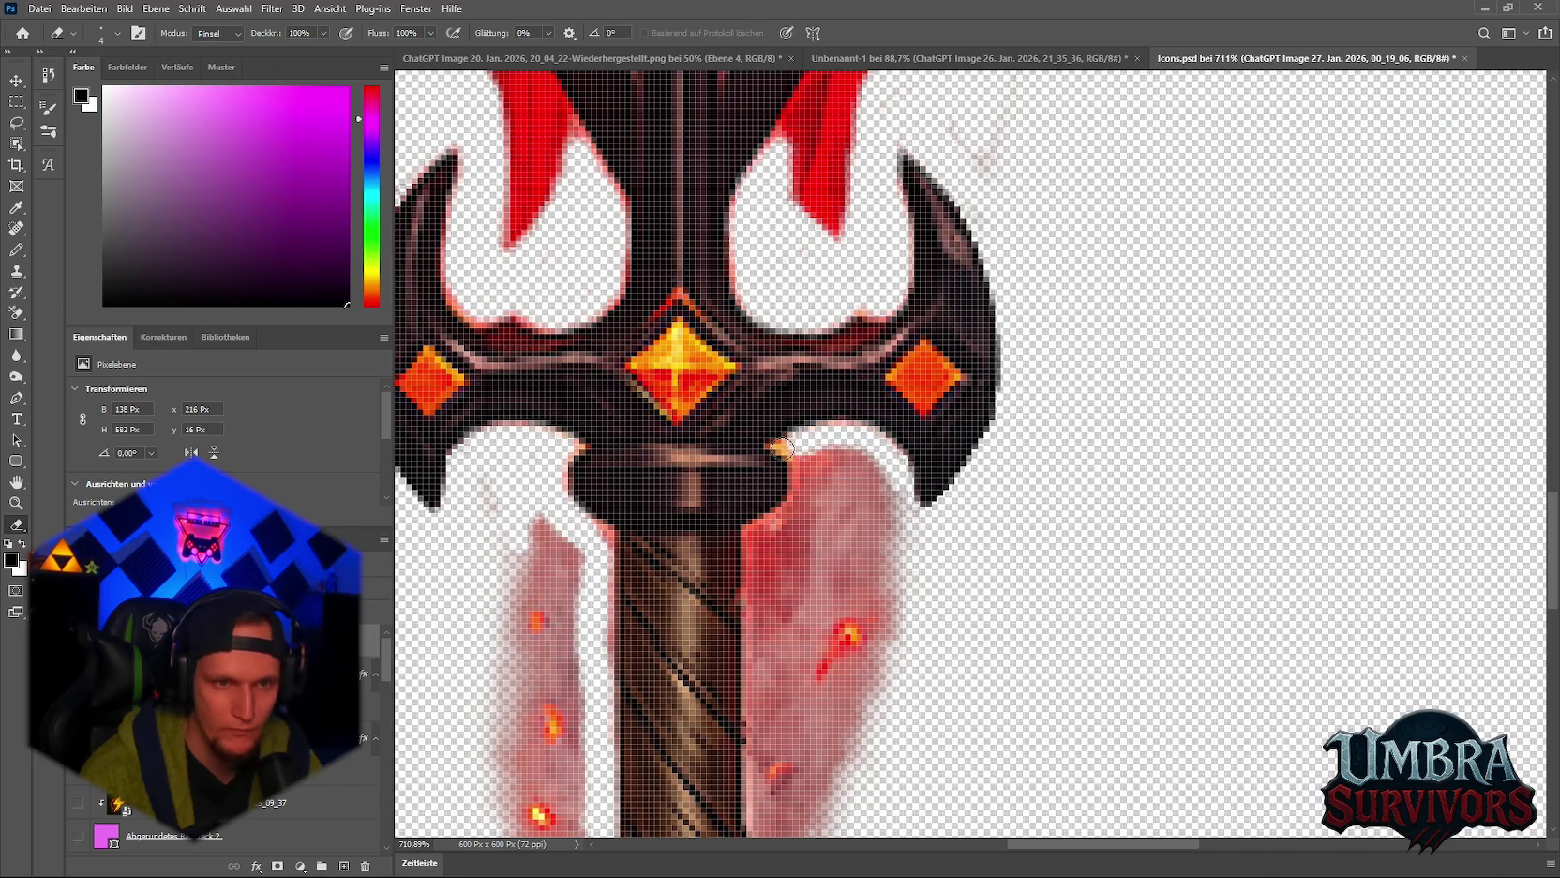
mouse_move(802, 458)
left_mouse_down()
mouse_move(808, 504)
mouse_move(800, 476)
mouse_move(775, 529)
left_mouse_up()
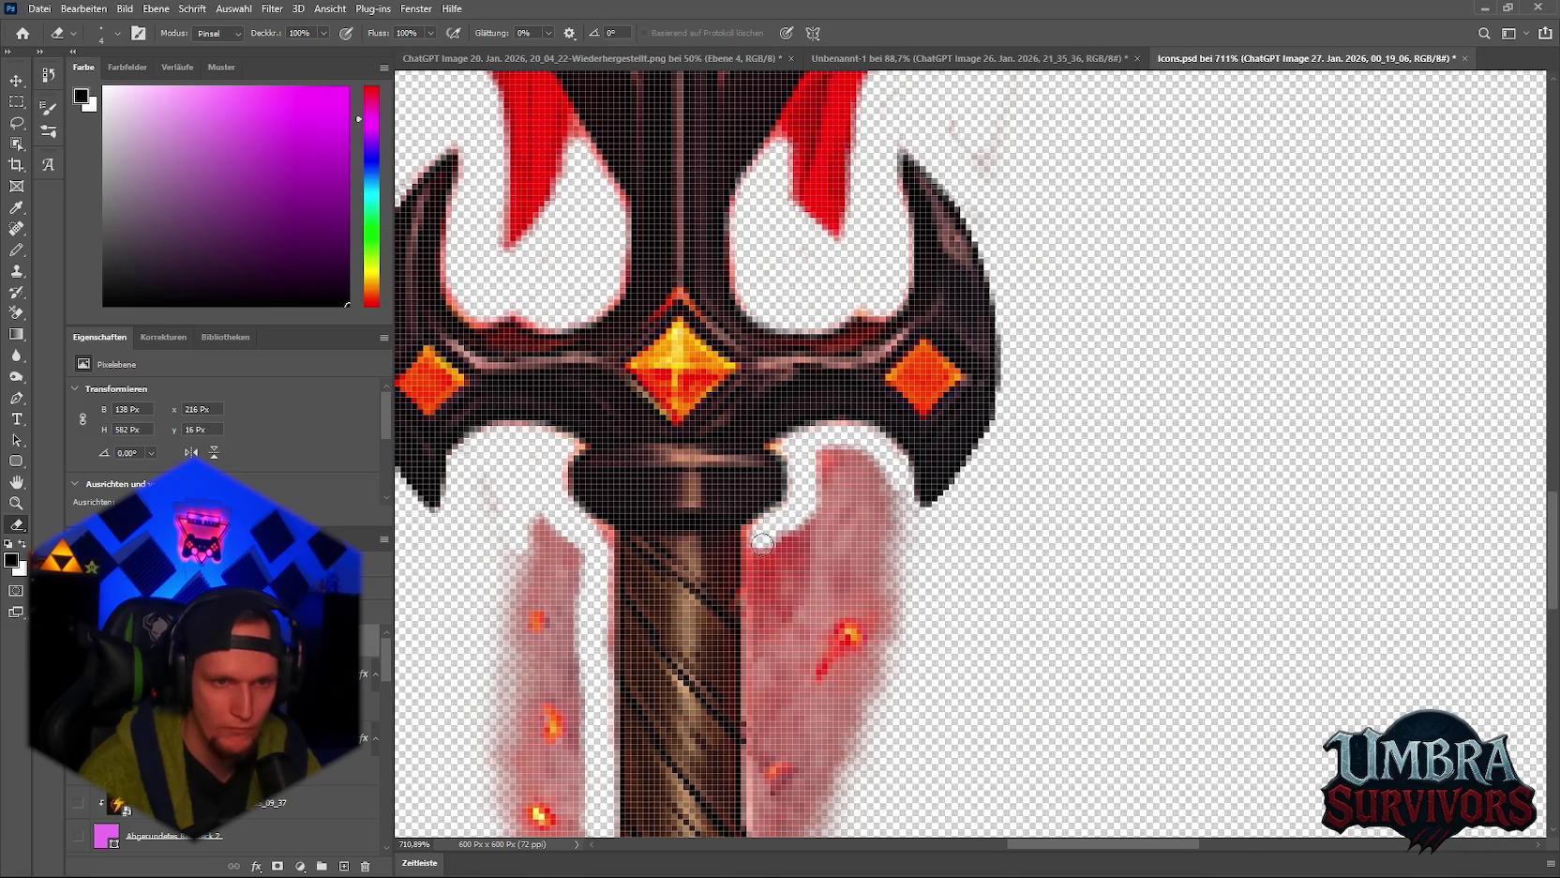
scroll(761, 542, "down", 3)
mouse_move(762, 441)
left_mouse_down()
mouse_move(760, 422)
mouse_move(762, 518)
left_mouse_up()
scroll(763, 517, "down", 2)
left_click_drag(761, 403, 777, 605)
scroll(779, 543, "down", 1)
key("ctrl+z")
scroll(758, 424, "down", 1)
mouse_move(767, 441)
left_mouse_down()
mouse_move(765, 662)
mouse_move(778, 622)
left_mouse_up()
scroll(787, 619, "down", 8)
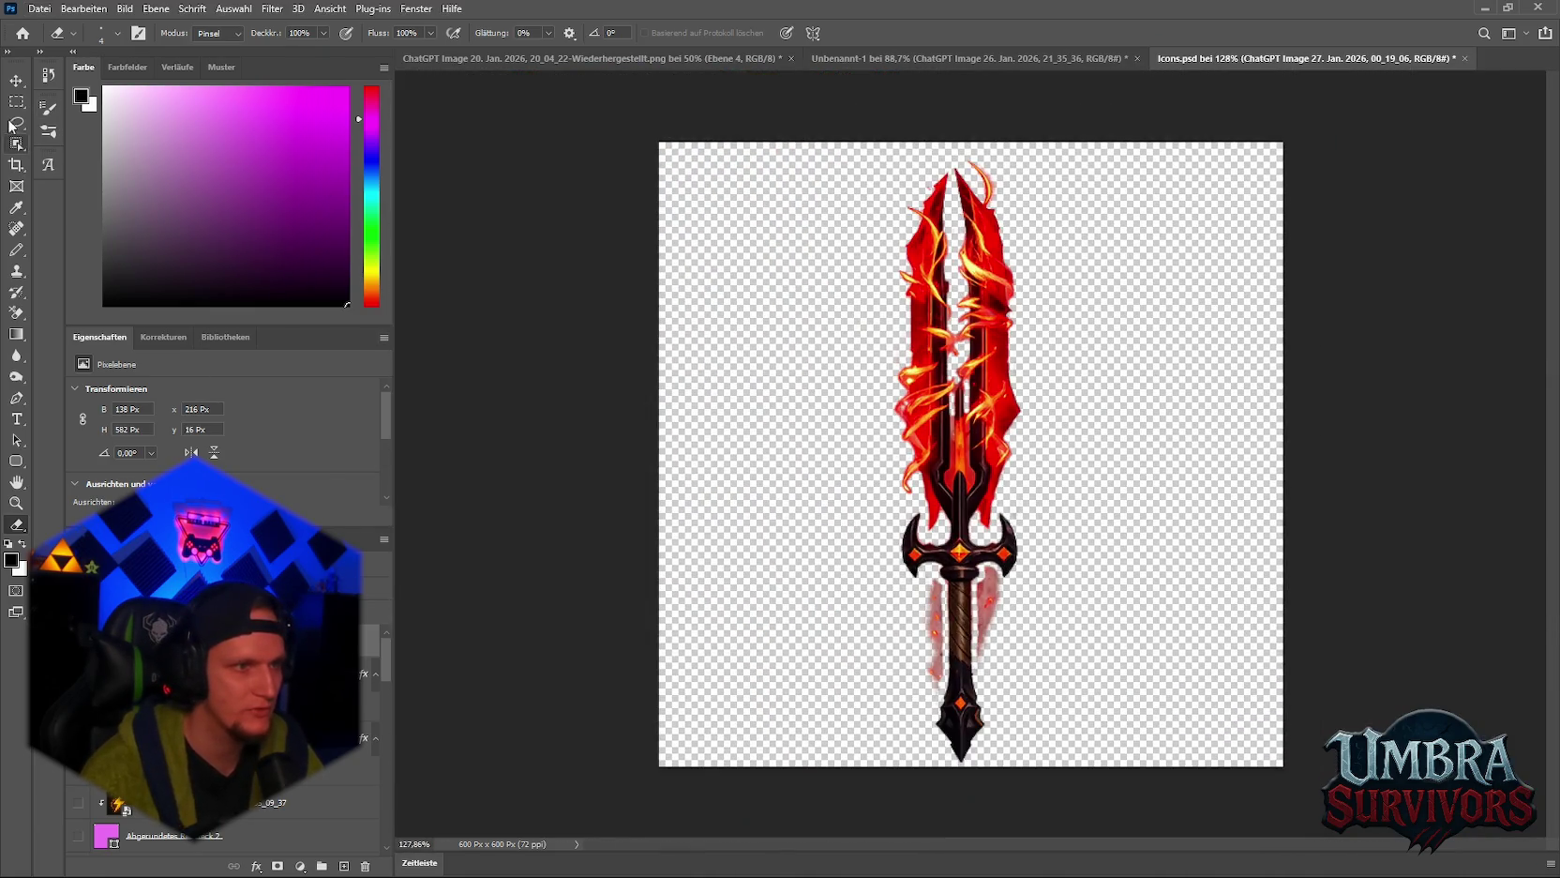
Lasso the smoke wisps right of the blade and delete them.
left_click(16, 122)
scroll(994, 432, "up", 3)
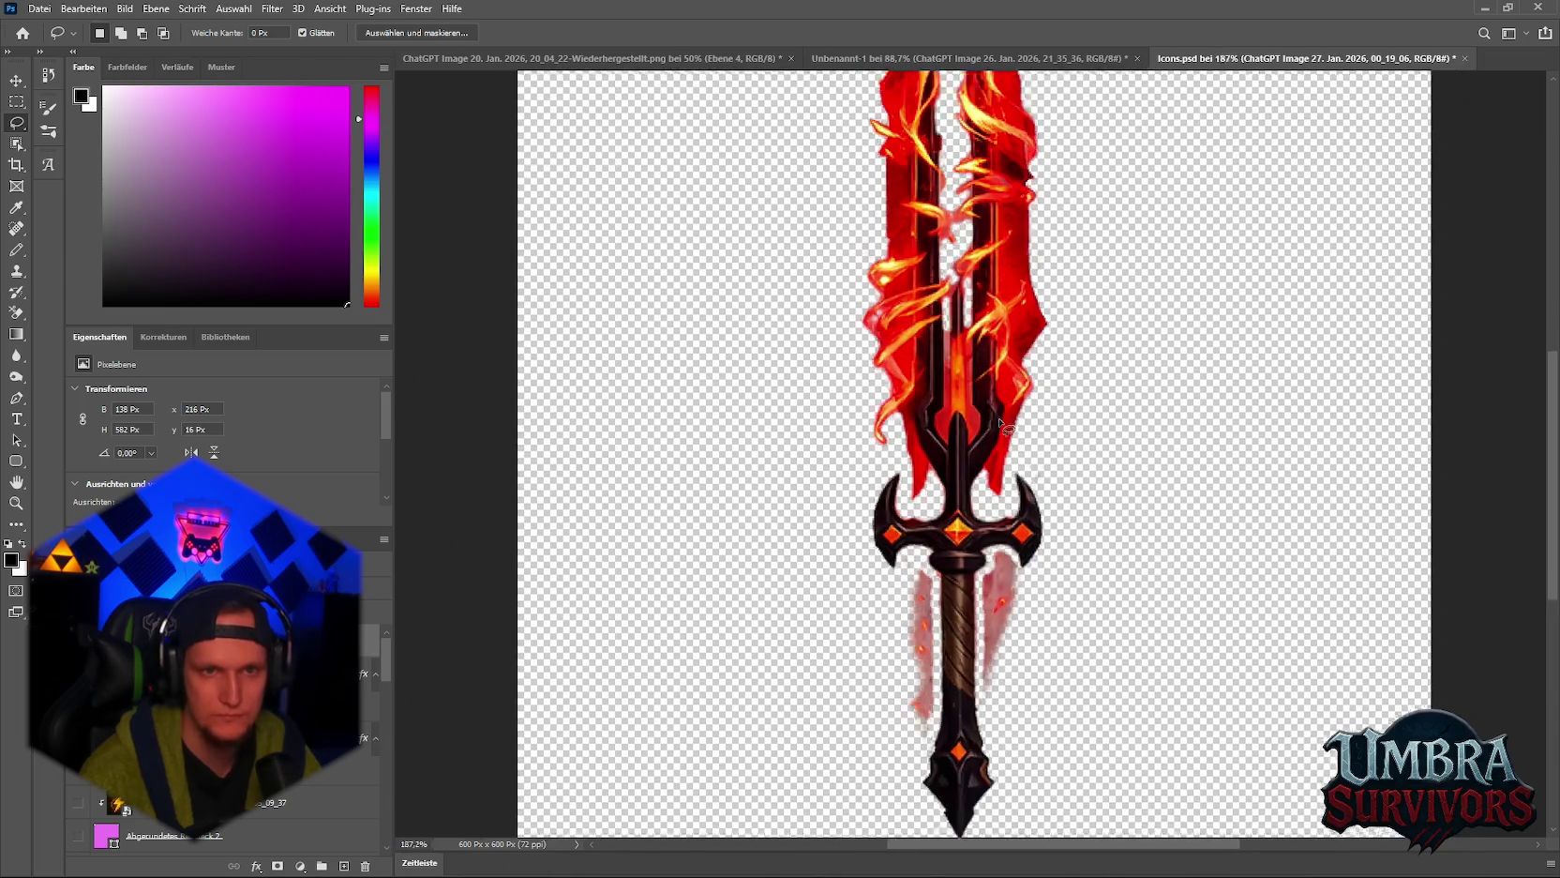
scroll(1004, 427, "down", 2)
scroll(1010, 140, "up", 2)
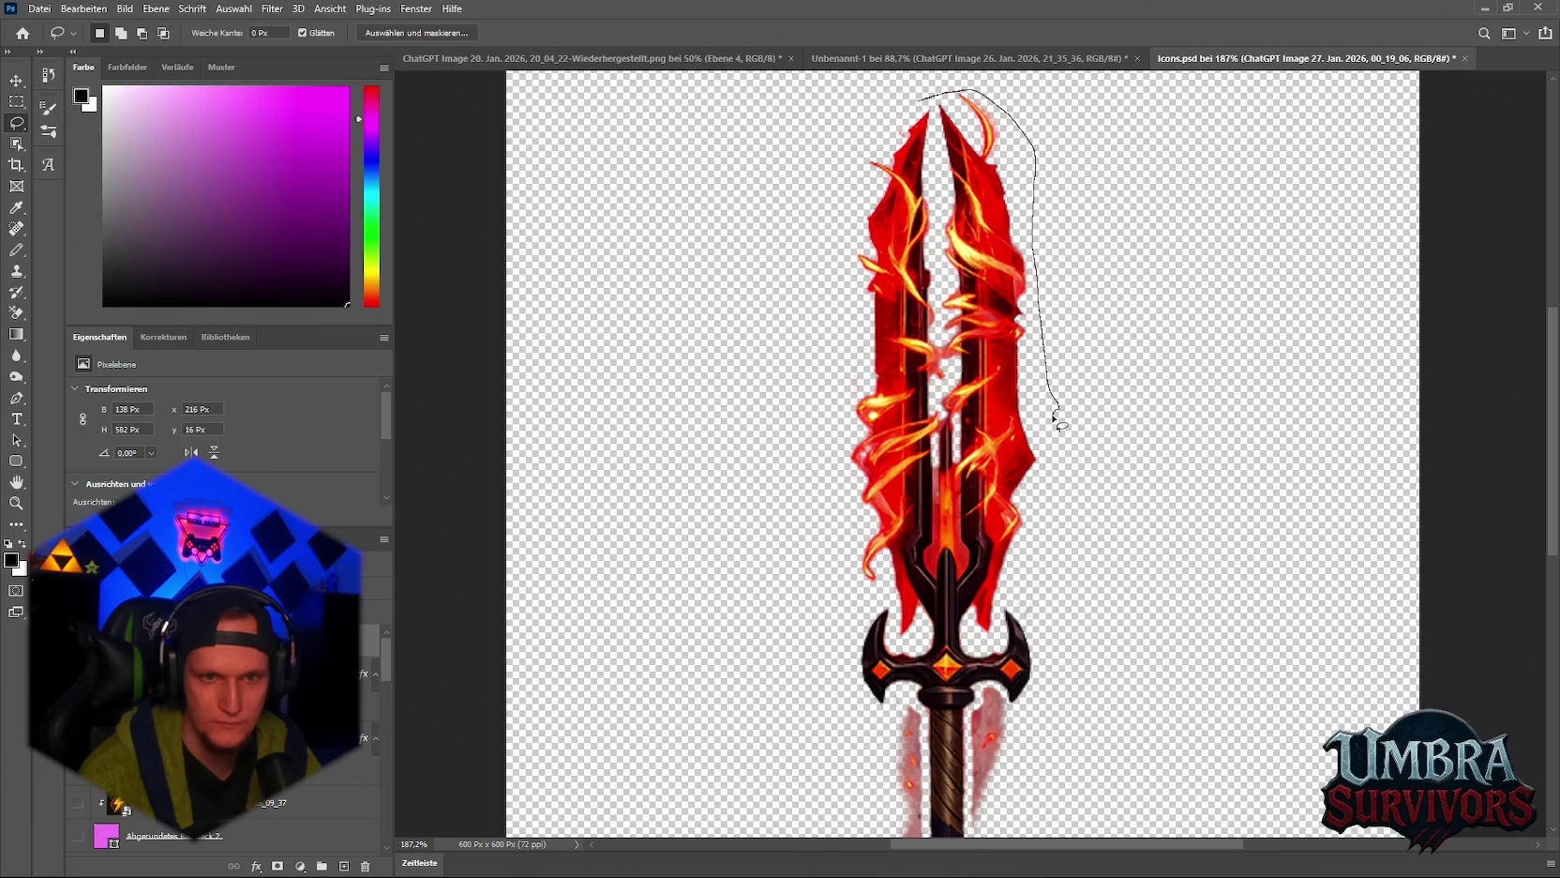
left_click_drag(1055, 481, 1030, 552)
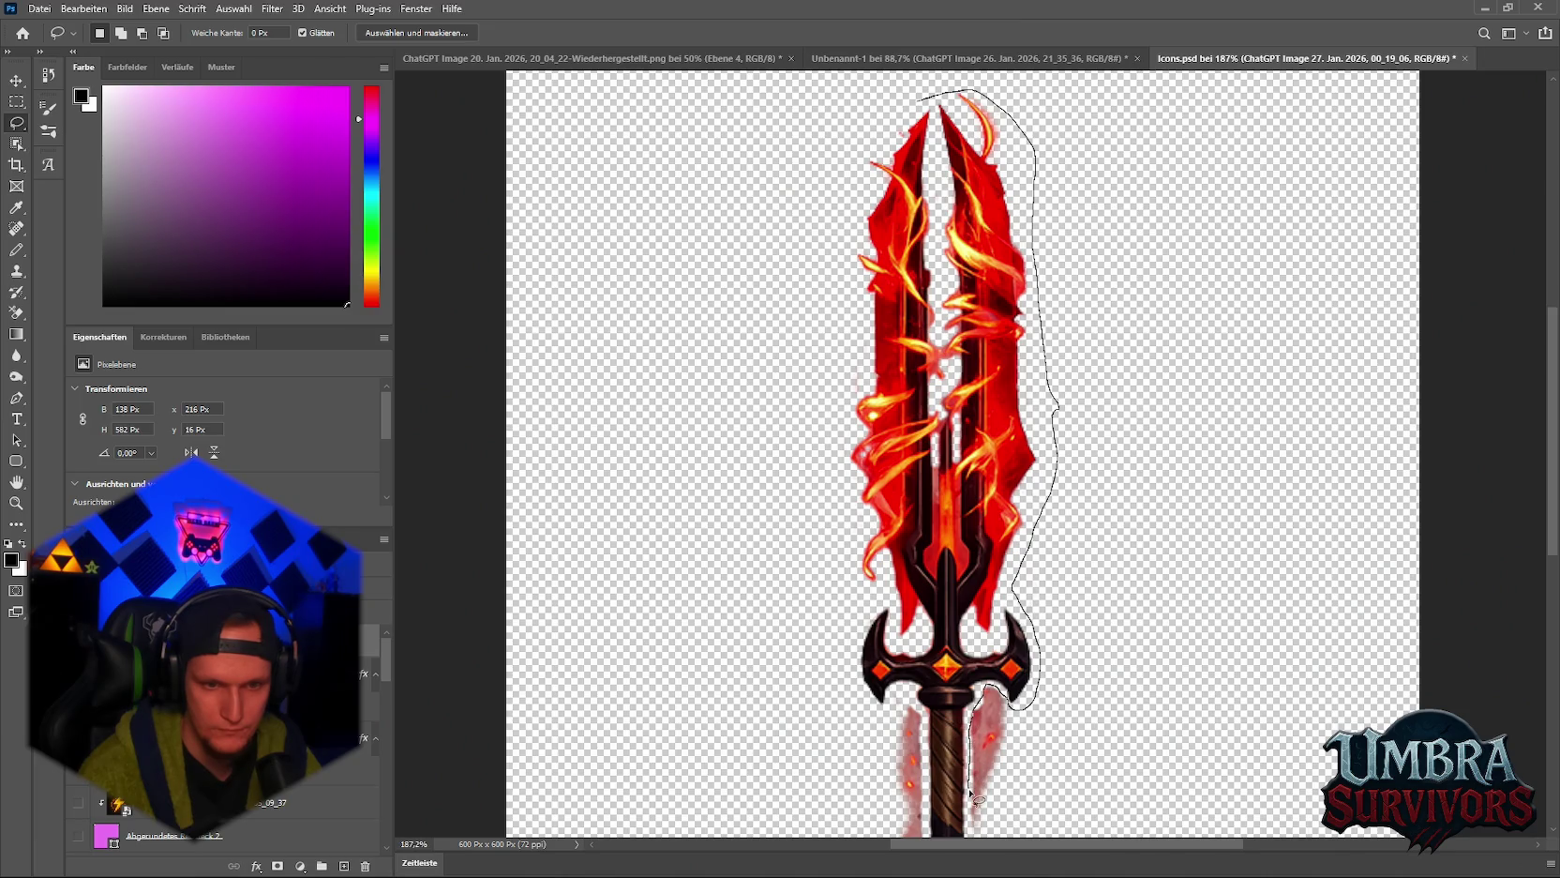
mouse_move(1001, 831)
left_mouse_down()
mouse_move(1180, 337)
mouse_move(1046, 124)
left_mouse_up()
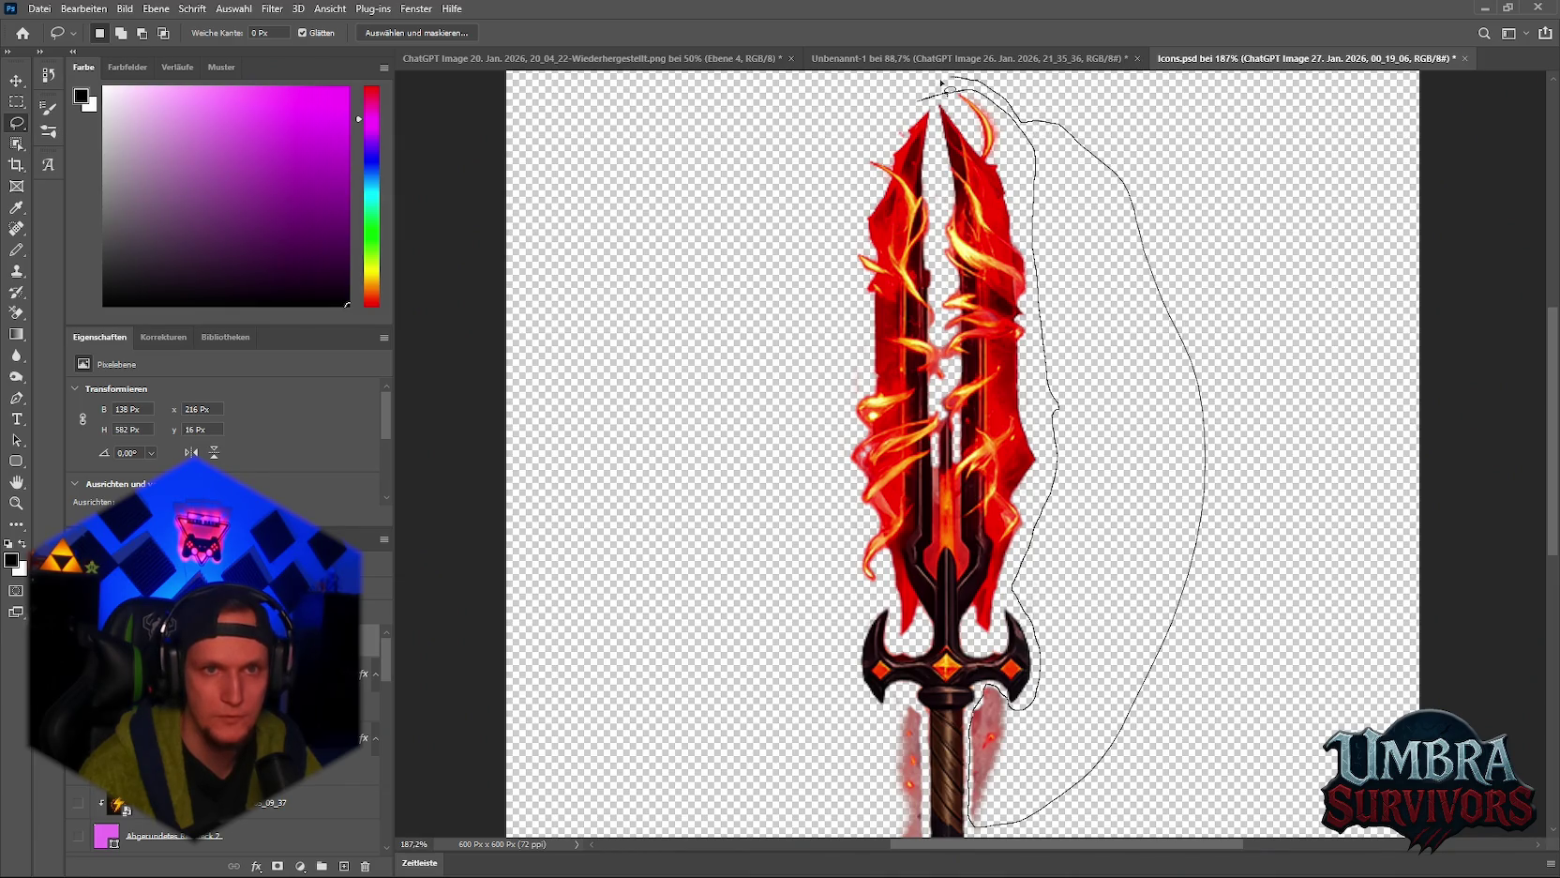
left_click_drag(922, 97, 926, 99)
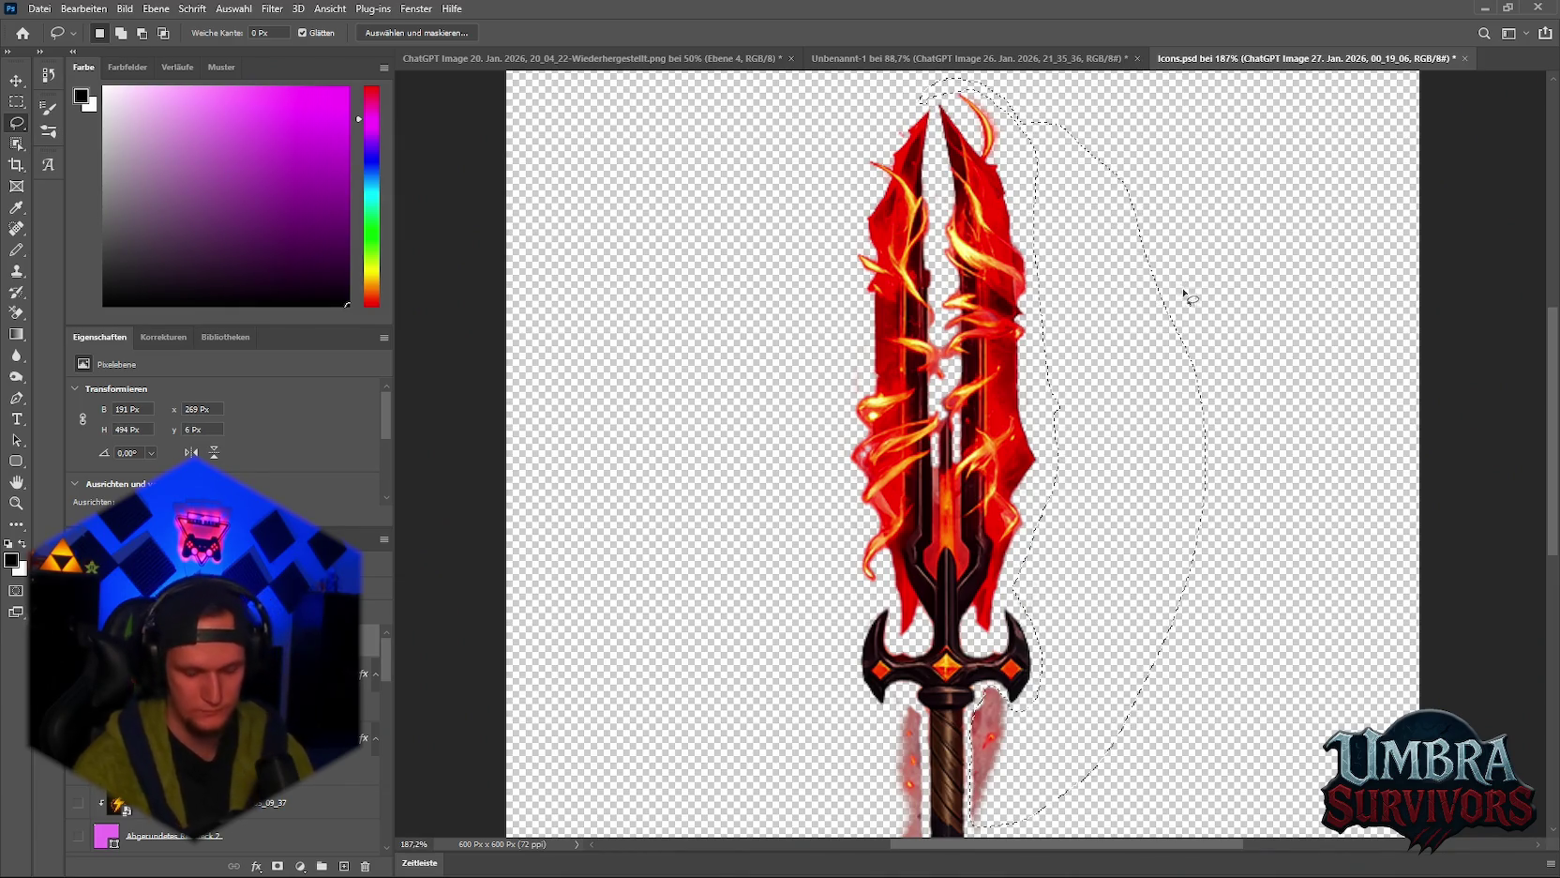
key("ctrl+d")
Lasso the smoke along the blade's left side, delete it, and fit the whole image on screen.
scroll(1146, 225, "up", 1)
scroll(1146, 225, "down", 3)
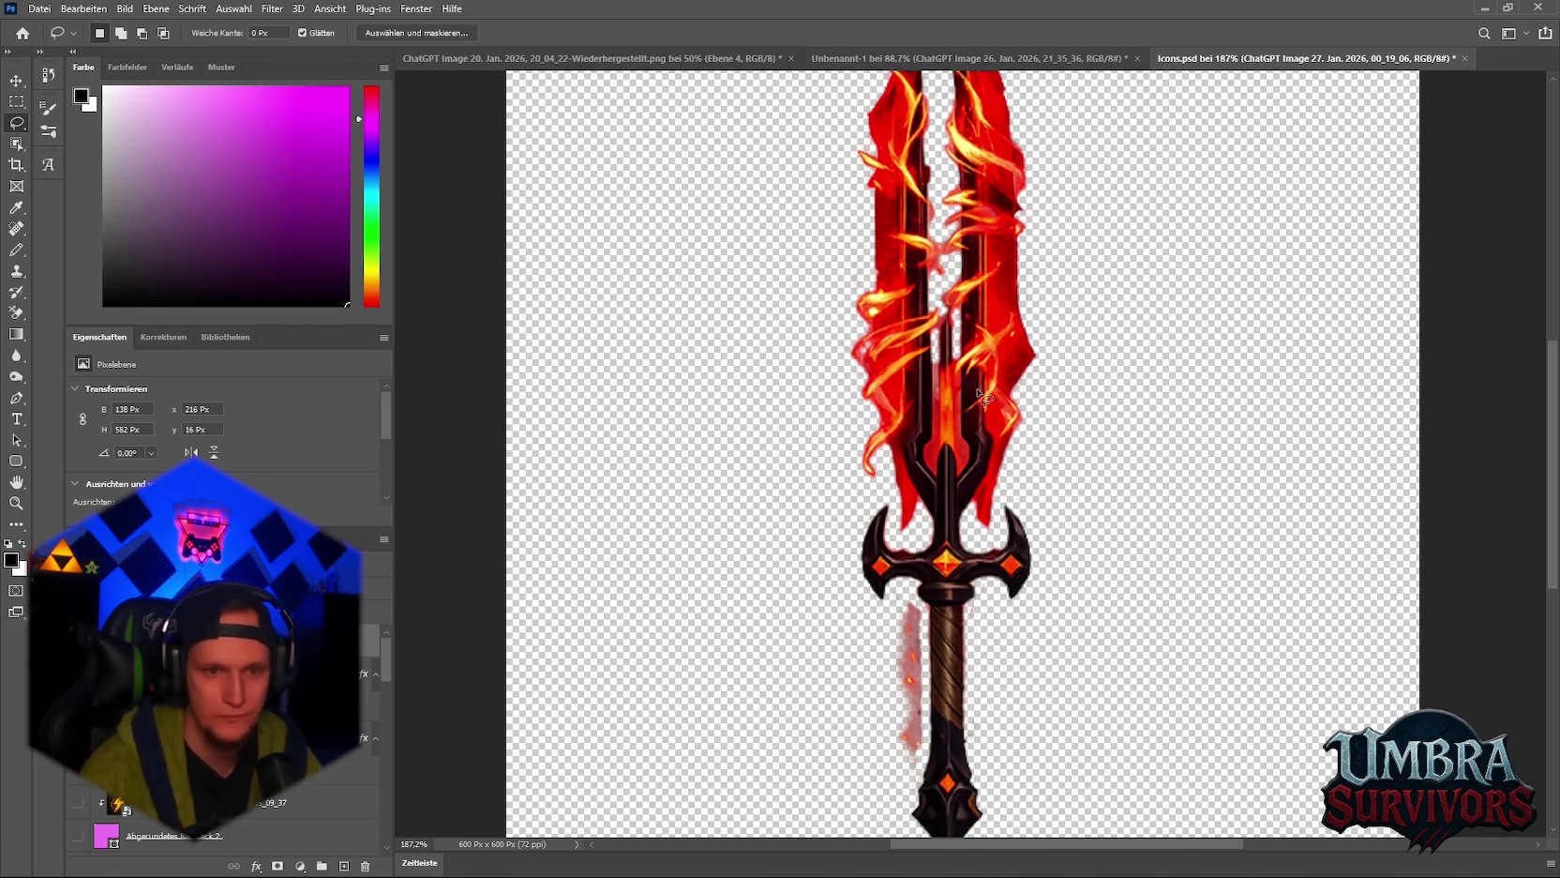
scroll(882, 292, "up", 1)
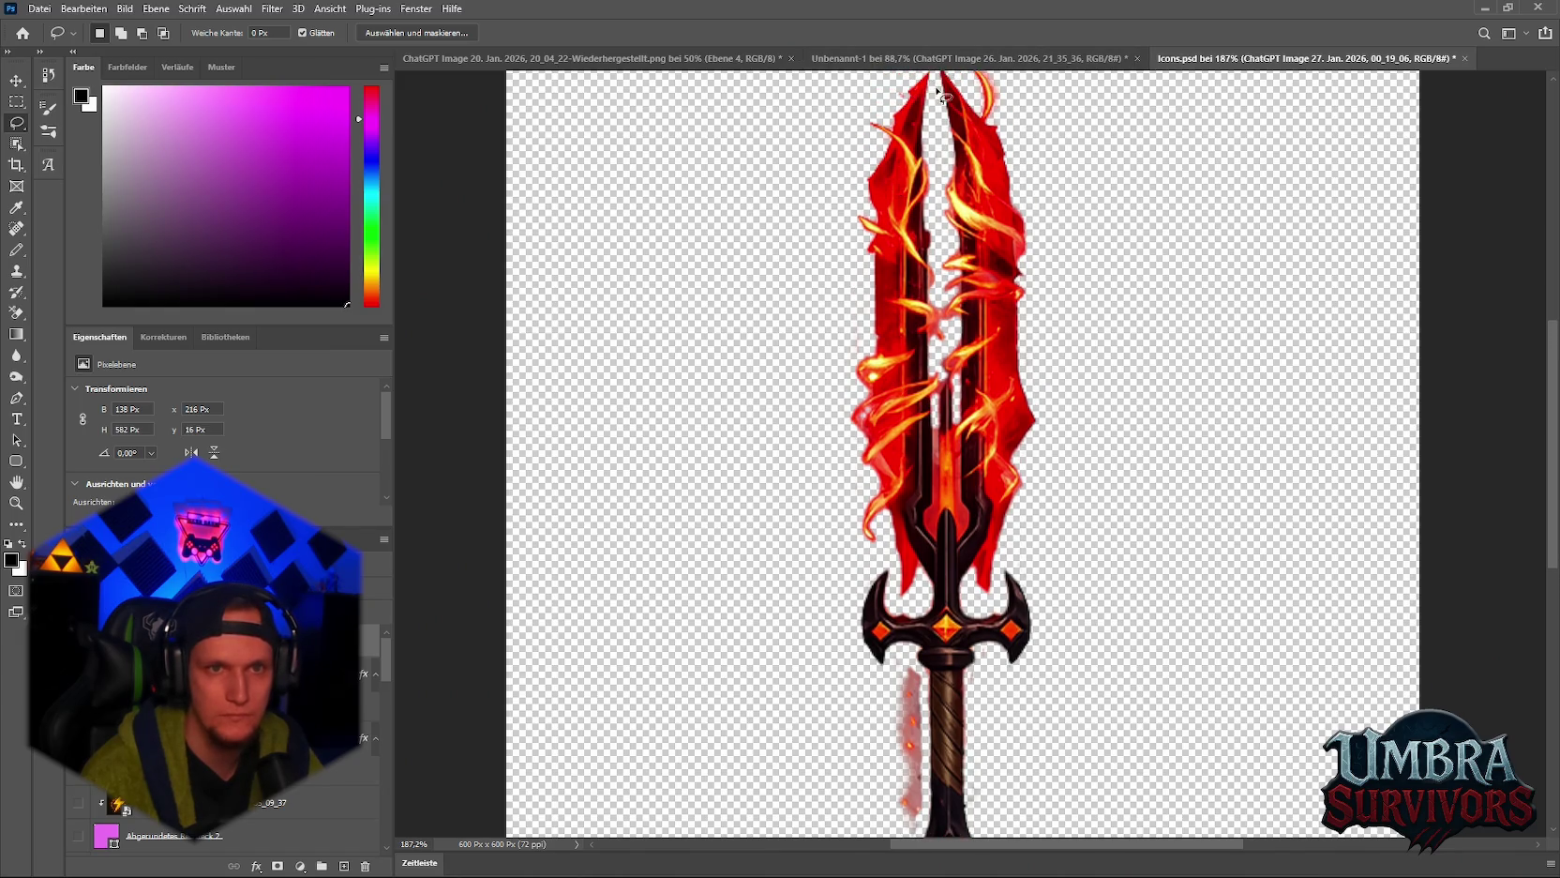
mouse_move(921, 84)
left_mouse_down()
mouse_move(859, 135)
mouse_move(874, 159)
mouse_move(854, 227)
mouse_move(867, 330)
mouse_move(843, 435)
mouse_move(877, 489)
left_mouse_up()
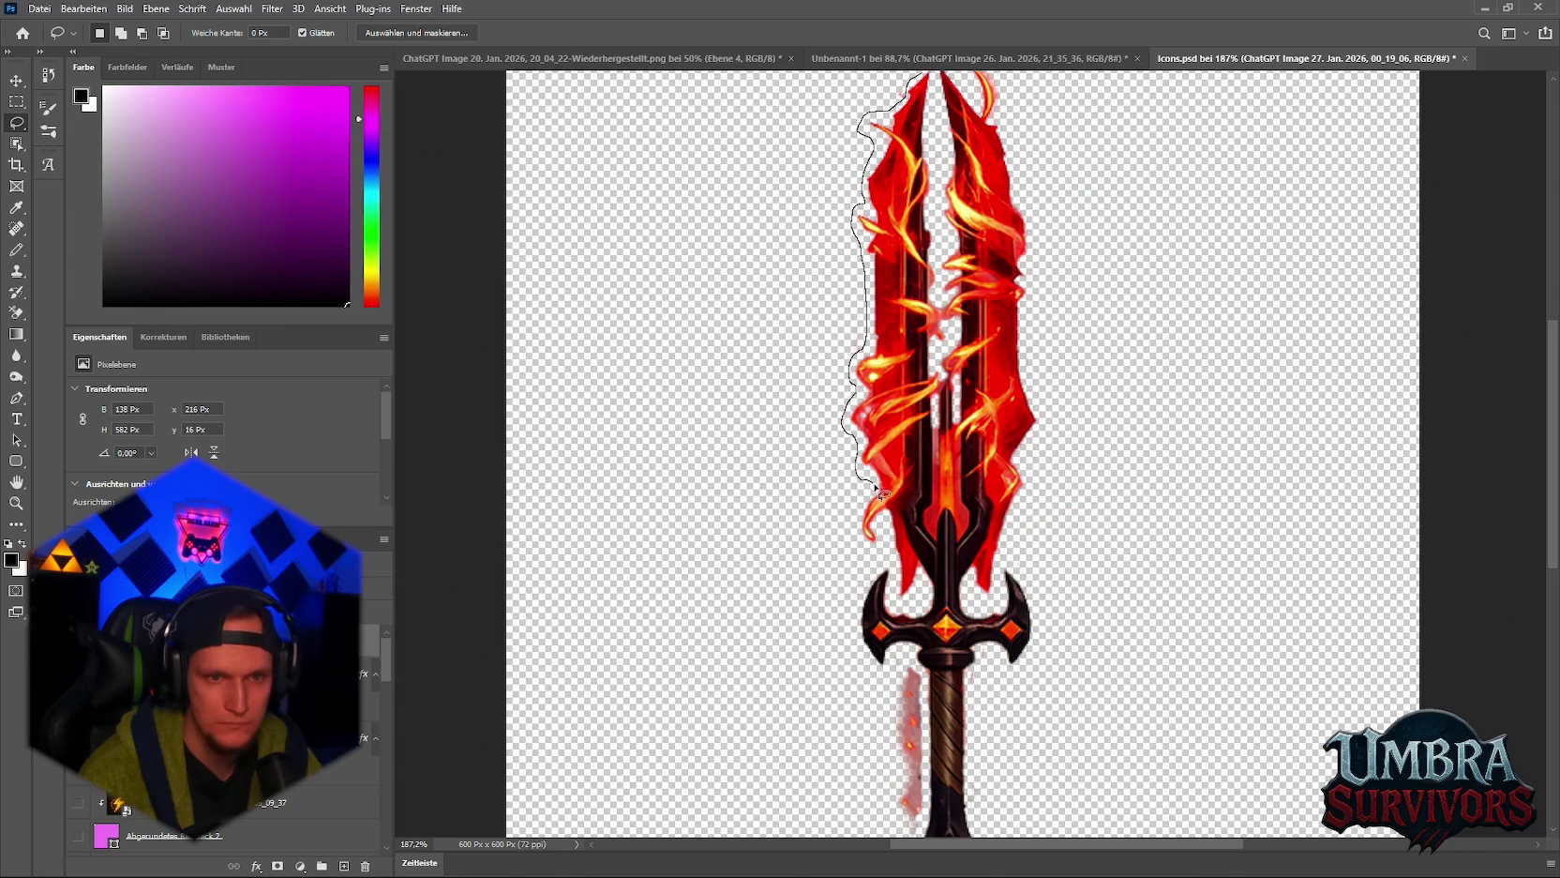
left_click_drag(882, 553, 883, 554)
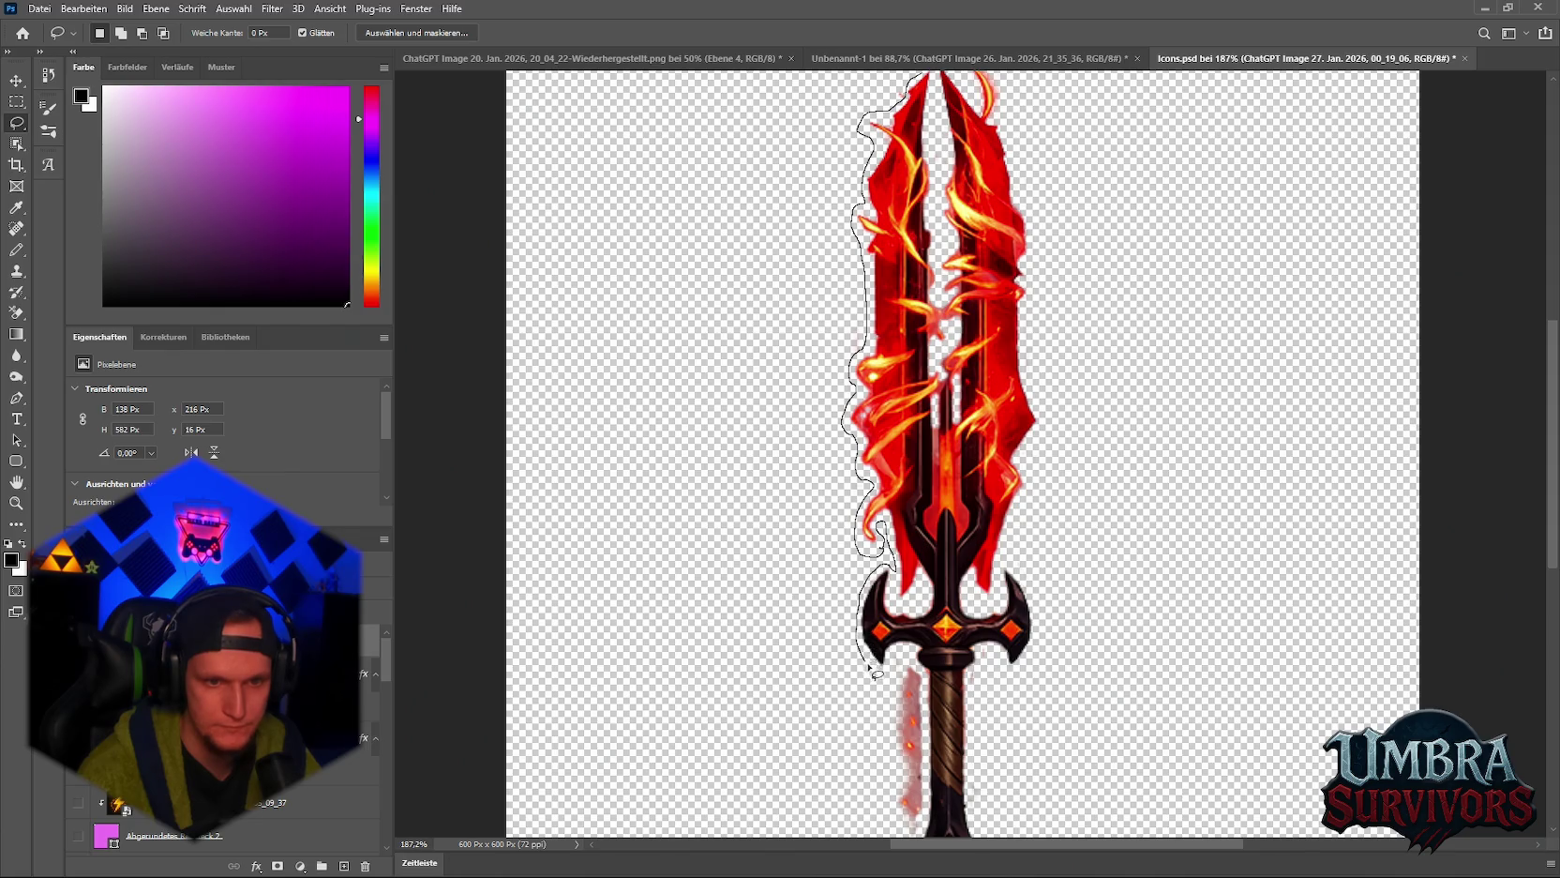
left_click_drag(910, 666, 923, 680)
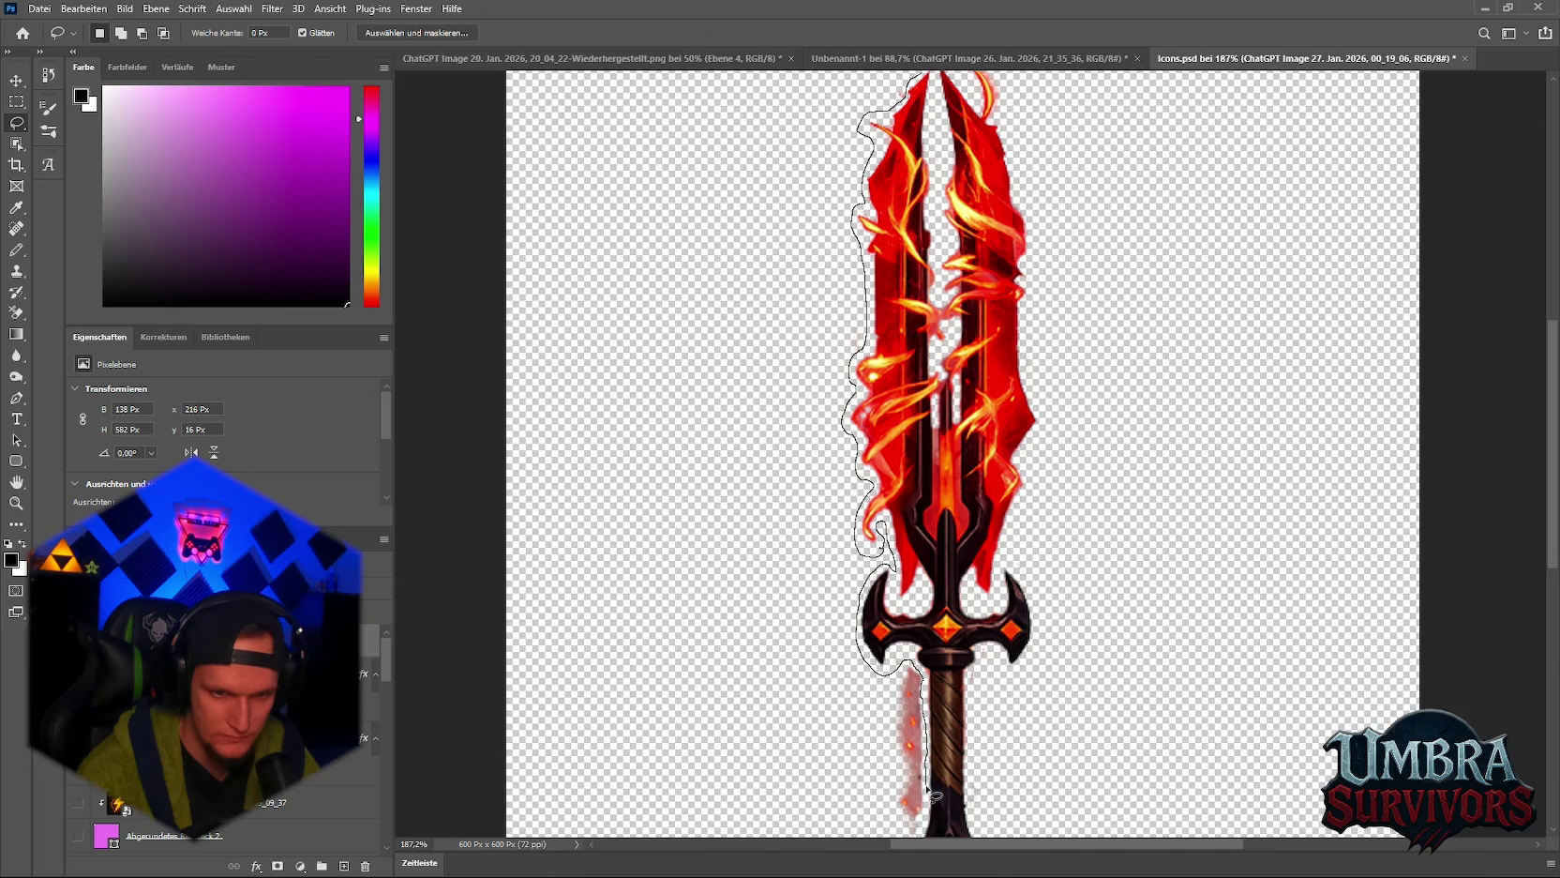
mouse_move(874, 803)
left_mouse_down()
mouse_move(727, 183)
mouse_move(812, 109)
mouse_move(927, 92)
left_mouse_up()
key("ctrl+d")
key("ctrl+0")
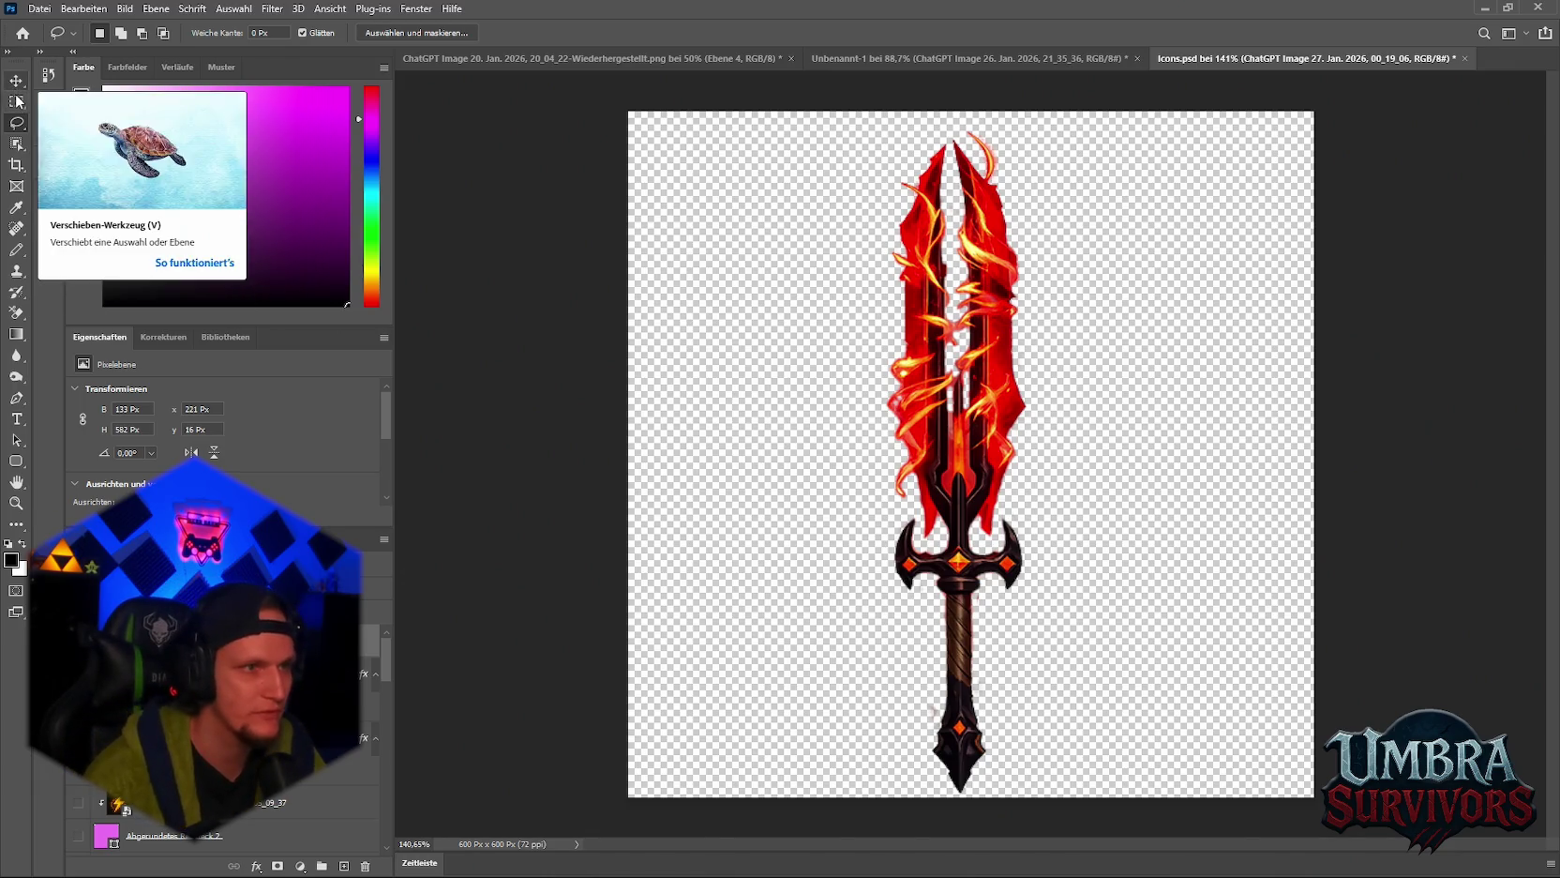
Draw a tall narrow rectangular marquee and shift it up and left into the empty area beside the grip.
left_click(17, 102)
scroll(886, 646, "up", 5)
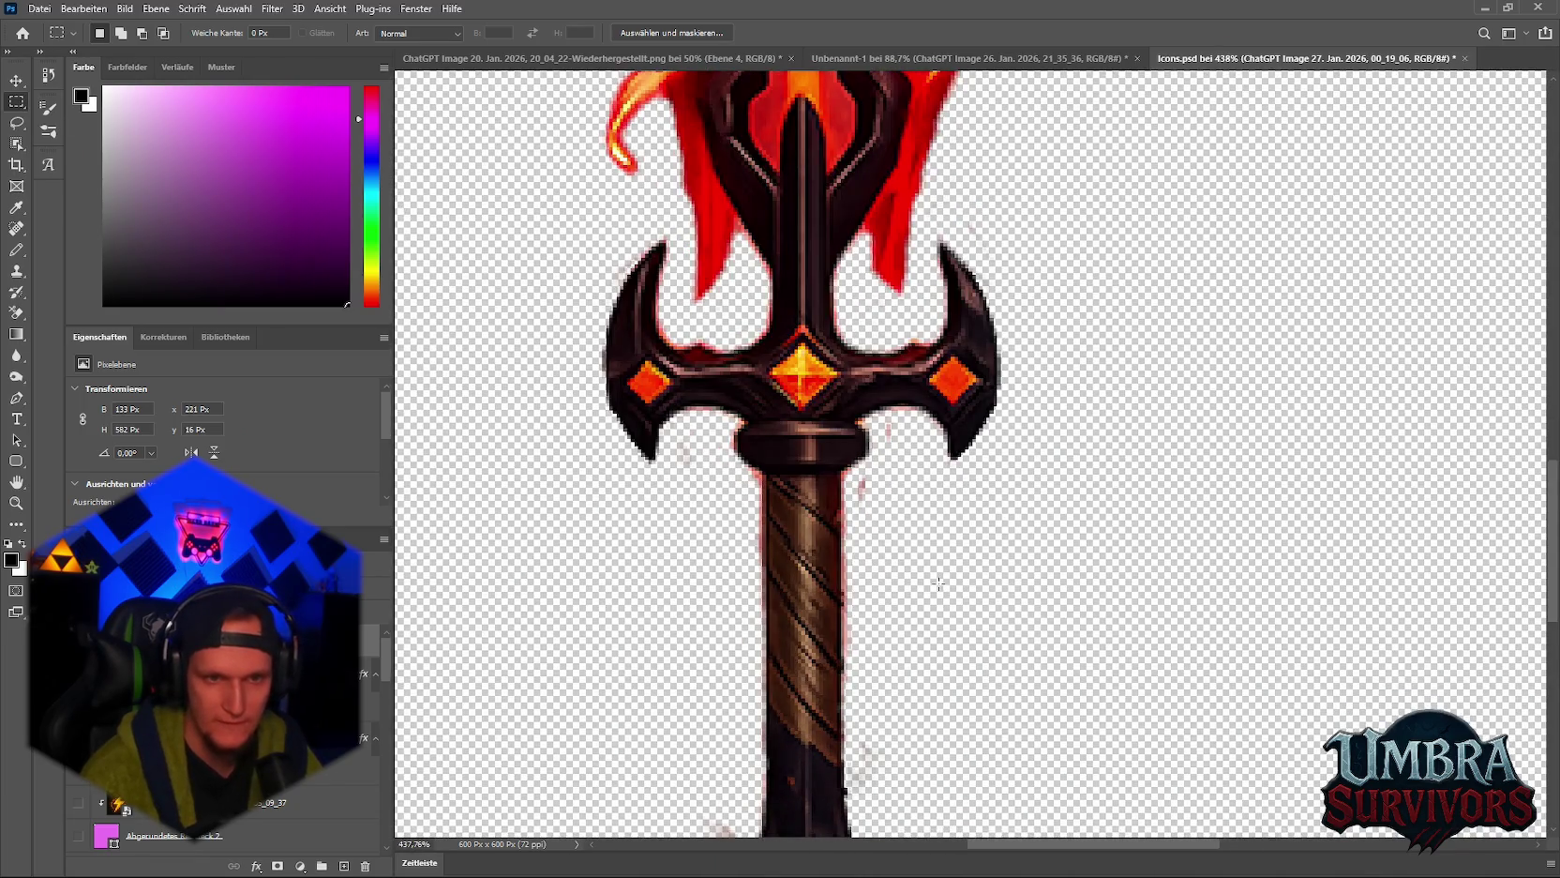
mouse_move(1319, 447)
left_mouse_down()
mouse_move(1142, 749)
mouse_move(1165, 821)
left_mouse_up()
scroll(1213, 762, "down", 3)
mouse_move(1210, 487)
left_mouse_down()
mouse_move(919, 522)
mouse_move(906, 488)
mouse_move(914, 497)
left_mouse_up()
scroll(918, 503, "up", 3)
left_click(969, 288)
mouse_move(923, 256)
left_mouse_down()
mouse_move(854, 394)
mouse_move(830, 520)
left_mouse_up()
mouse_move(896, 420)
left_mouse_down()
mouse_move(873, 385)
mouse_move(860, 395)
mouse_move(855, 628)
mouse_move(631, 456)
mouse_move(630, 386)
mouse_move(630, 641)
mouse_move(626, 394)
mouse_move(578, 526)
mouse_move(569, 496)
left_mouse_up()
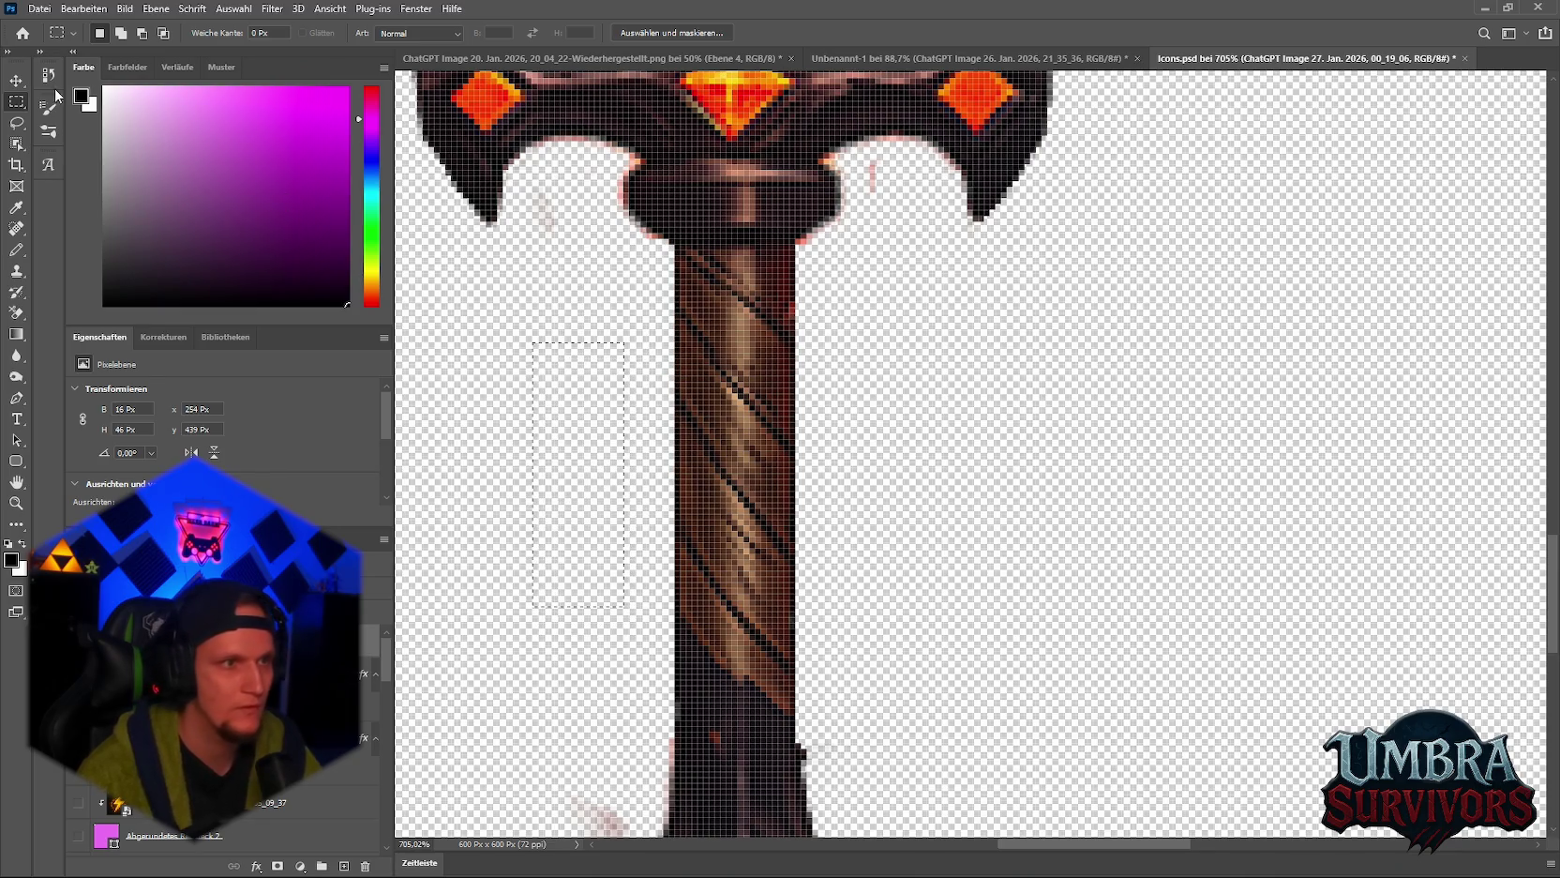
Switch to the Eraser and set its brush size to 1 px.
key("e")
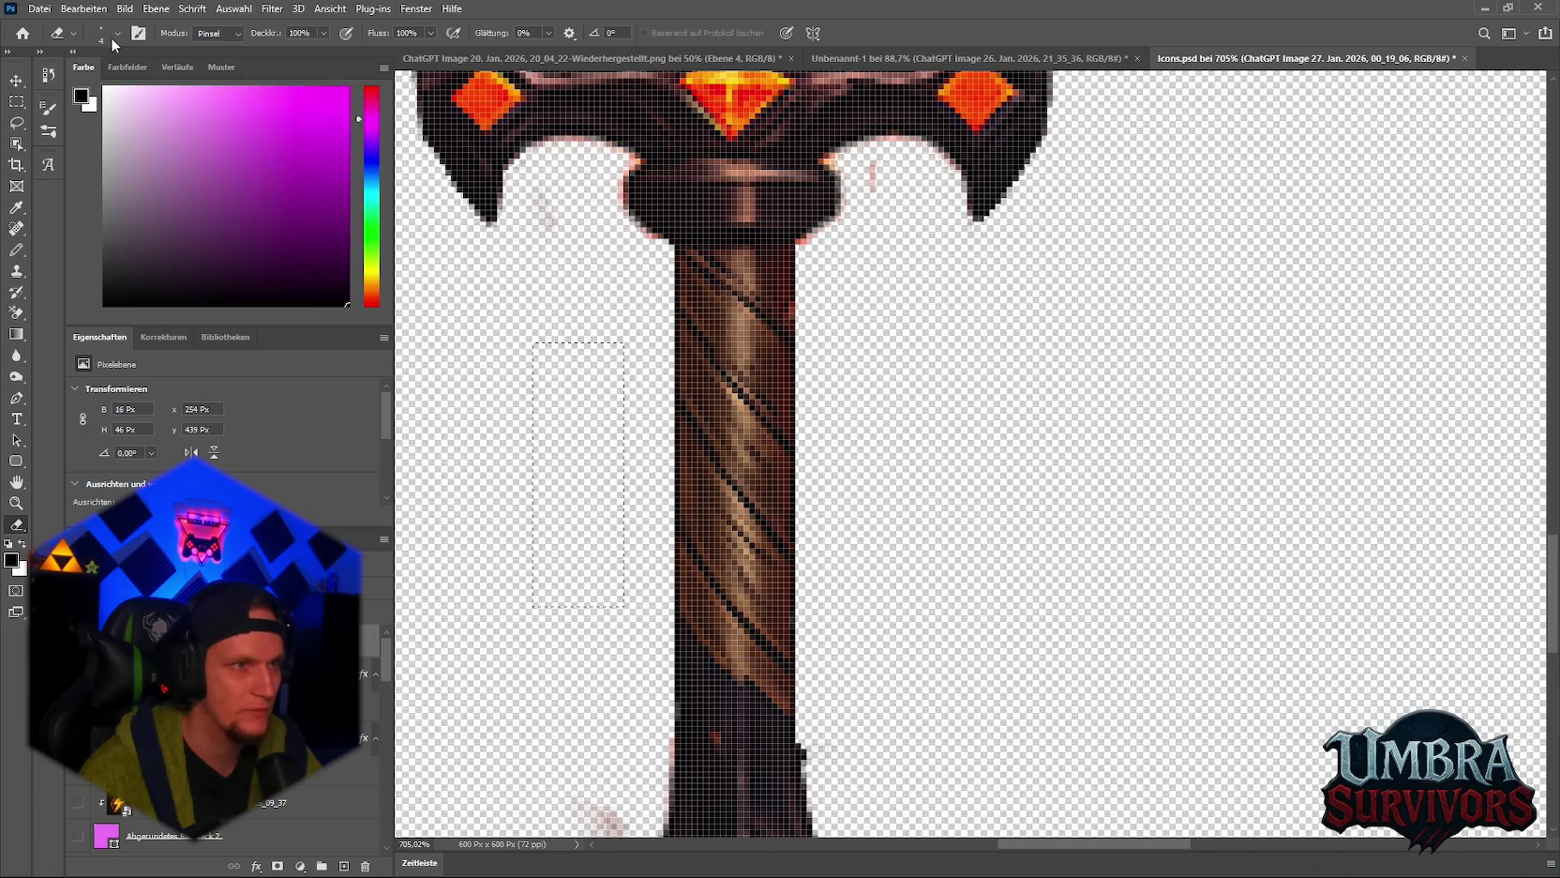
left_click(111, 34)
left_click_drag(93, 86, 96, 90)
key("Return")
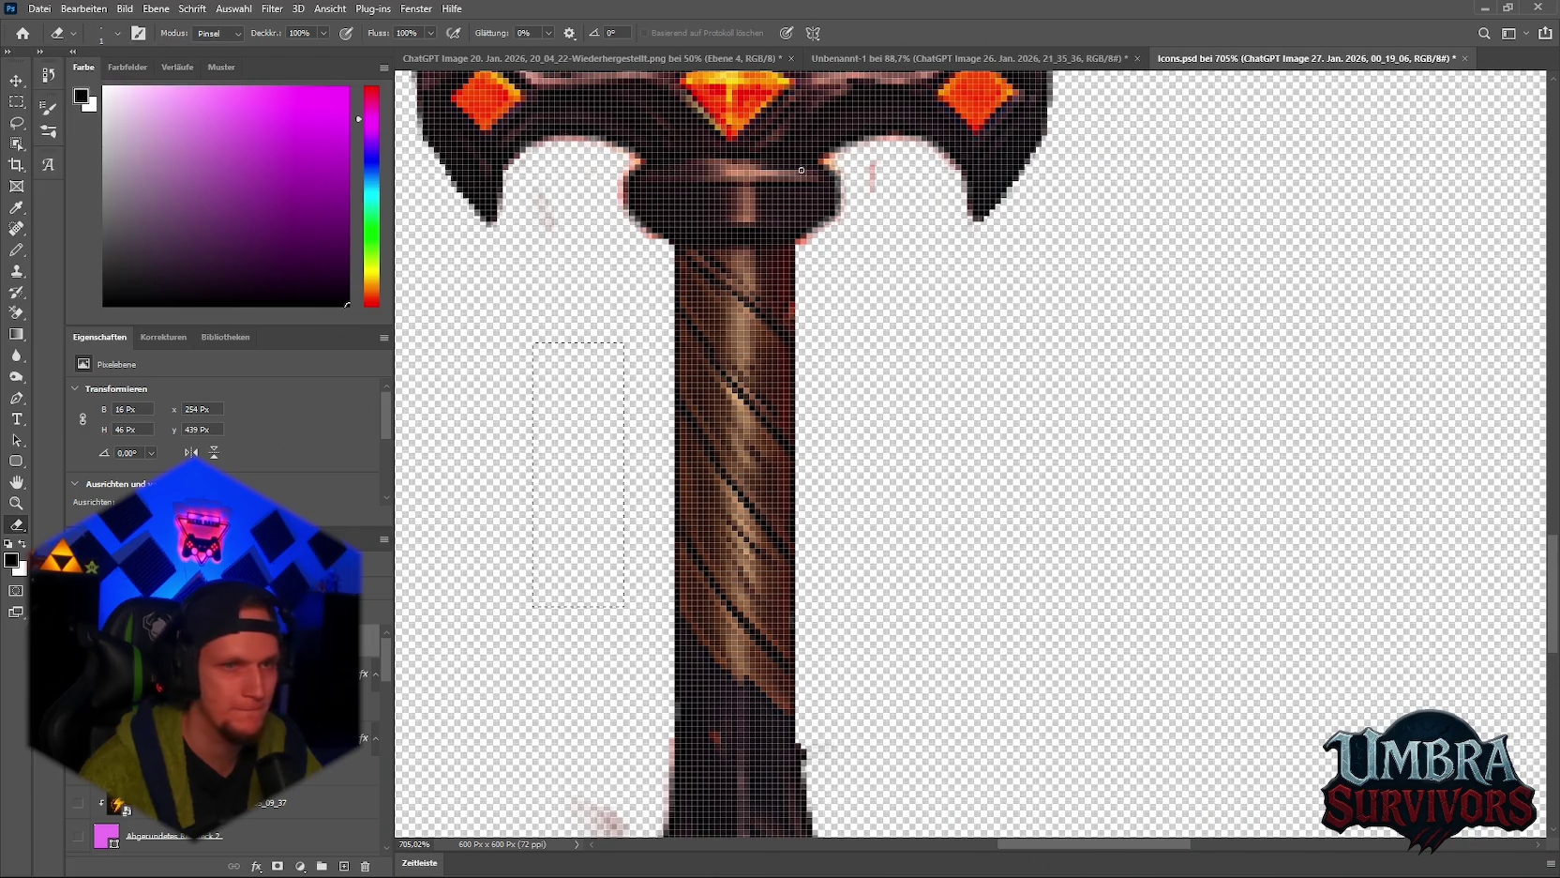
scroll(1082, 233, "up", 4)
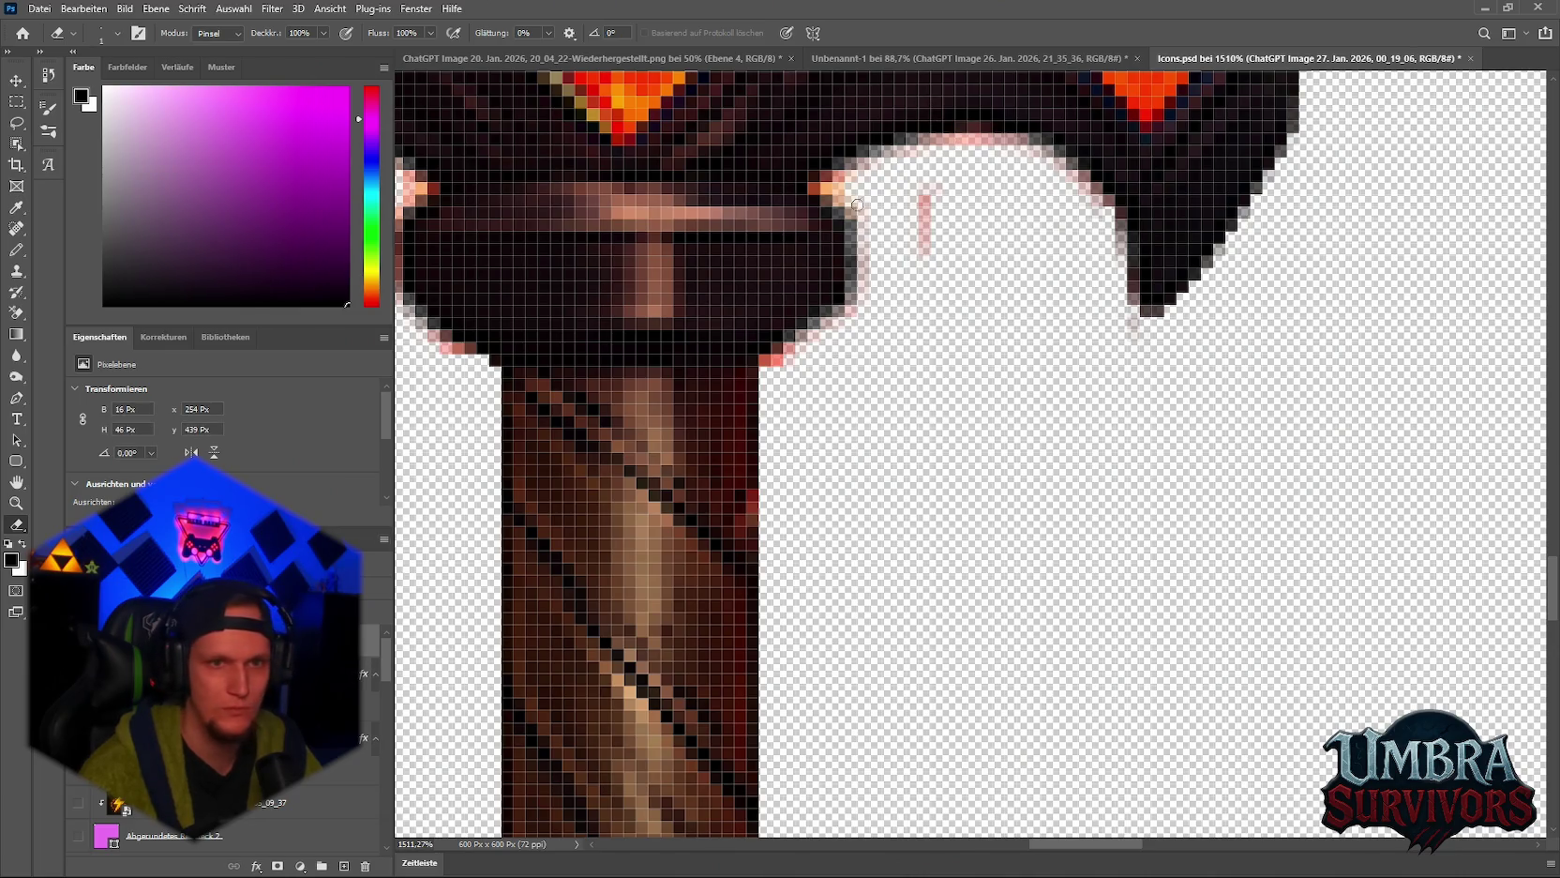
left_click(118, 34)
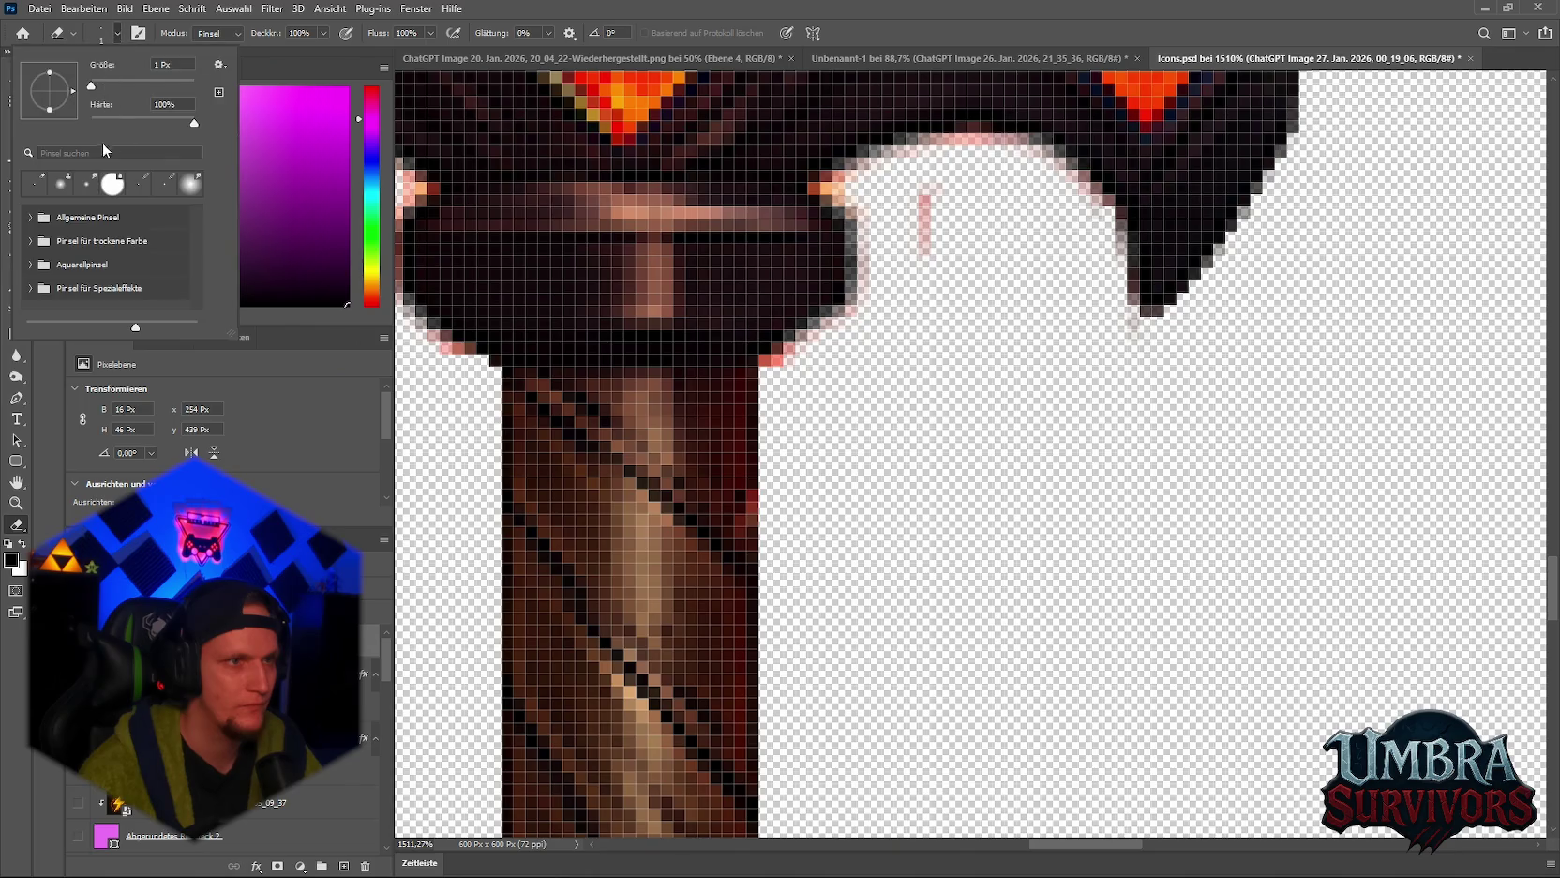
left_click(938, 217)
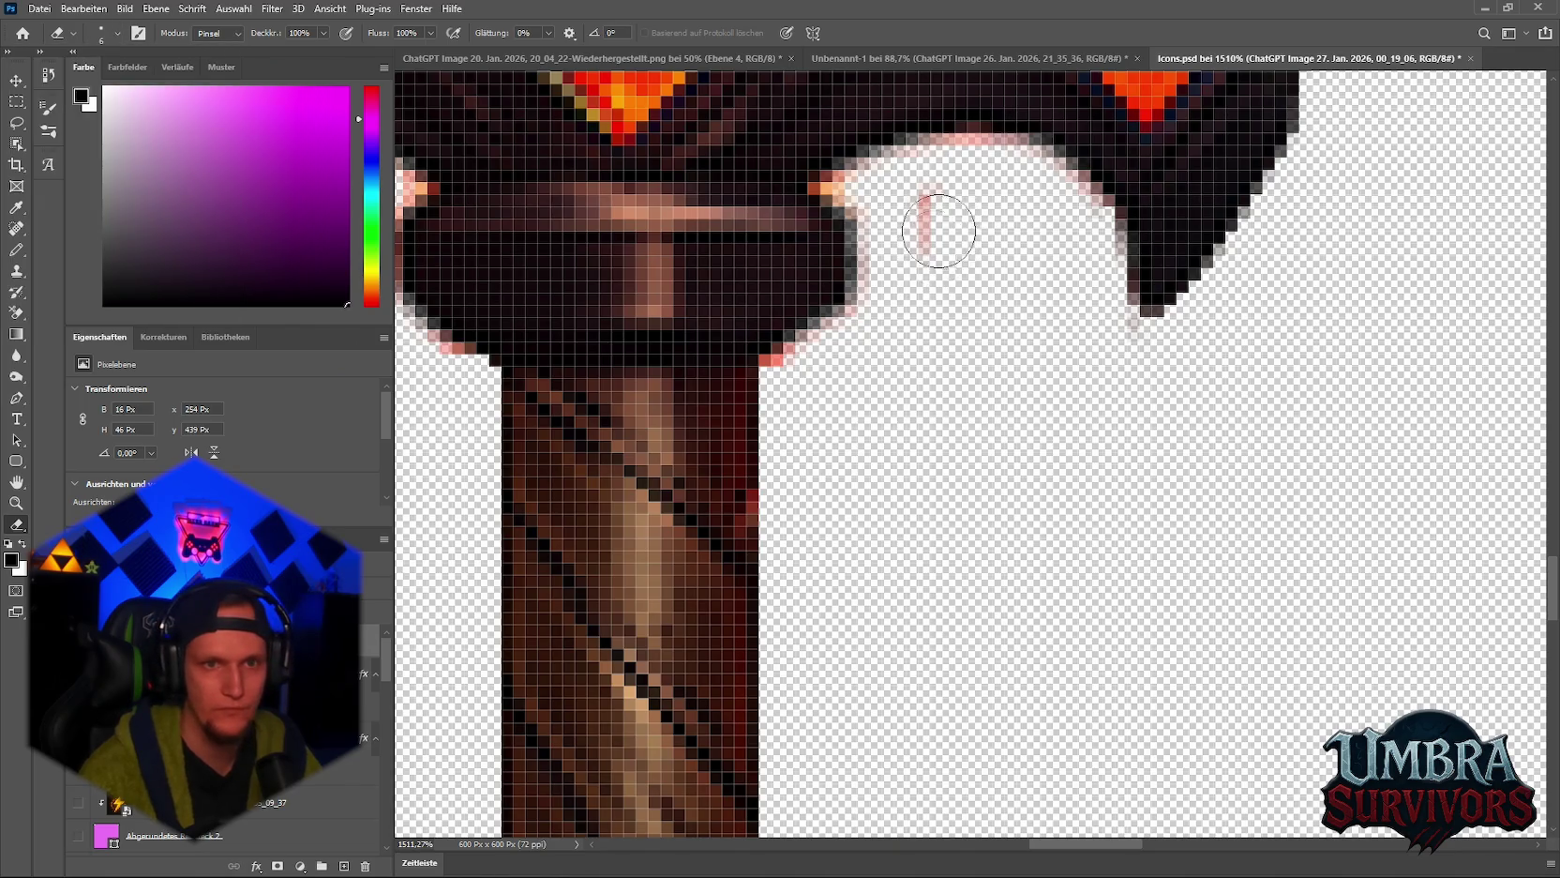
left_click(18, 103)
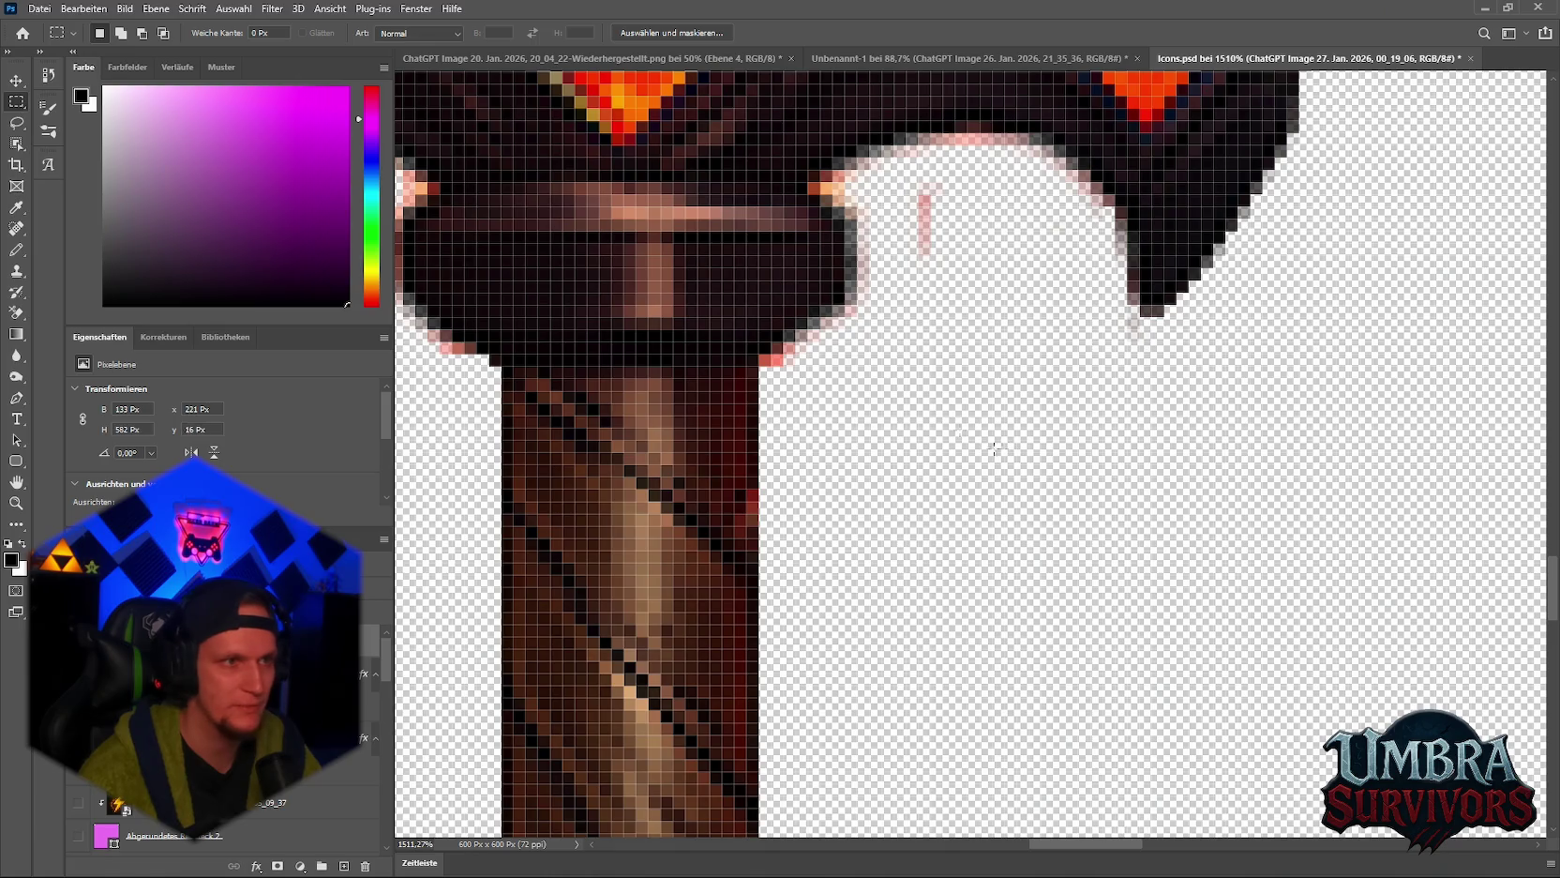
left_click(19, 526)
left_click(118, 37)
left_click_drag(105, 87, 90, 87)
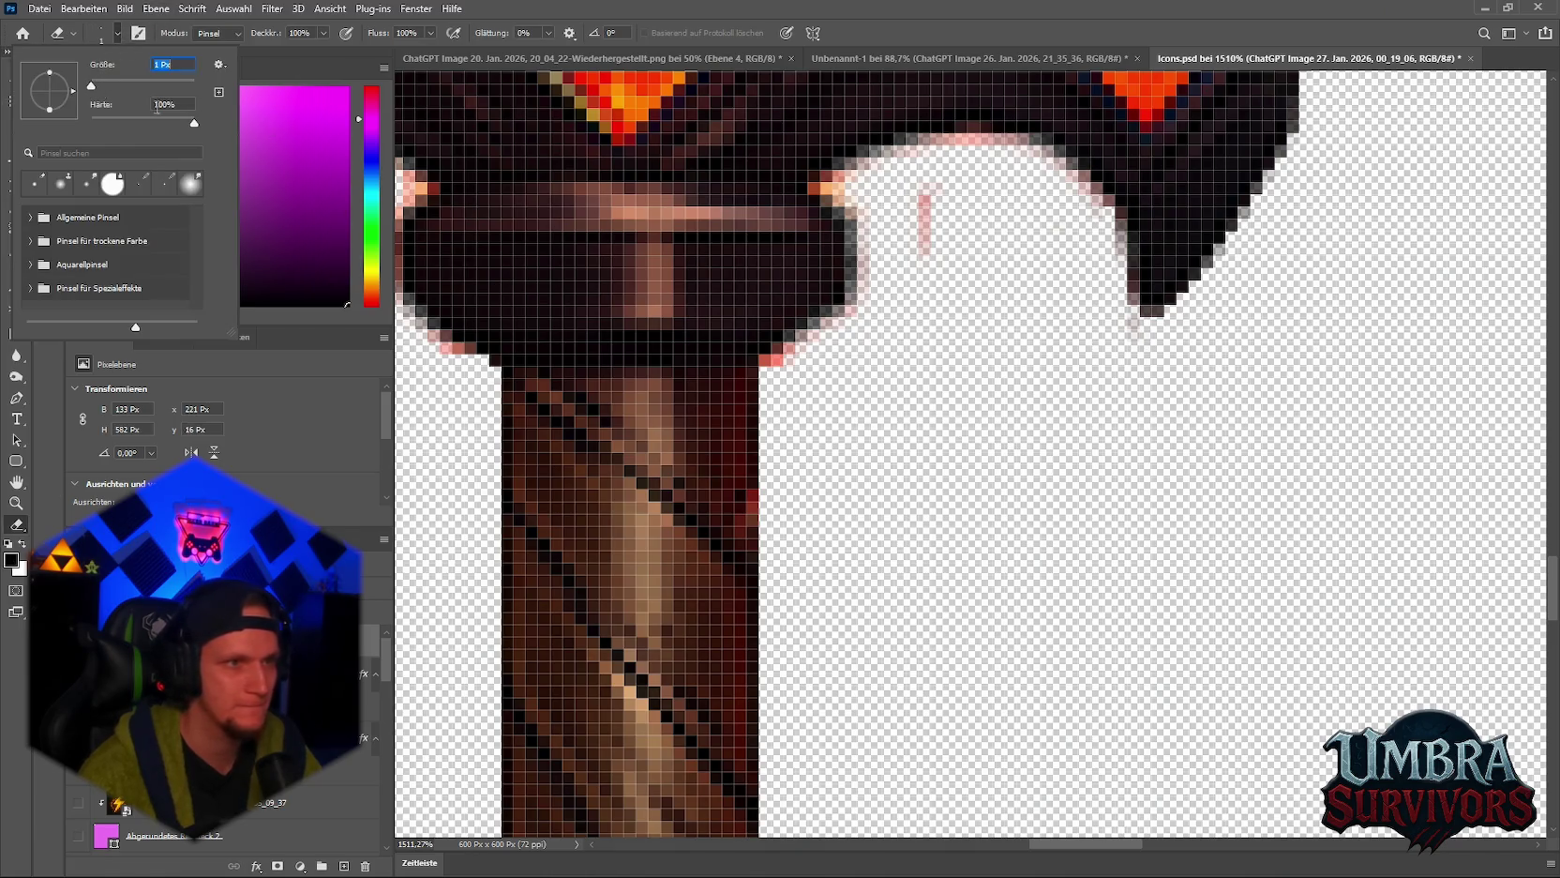
Erase the stray pink line and the fringe pixels along the dark band and the notch's right side.
left_click_drag(924, 193, 923, 360)
mouse_move(776, 371)
left_mouse_down()
mouse_move(833, 331)
mouse_move(876, 217)
mouse_move(839, 174)
mouse_move(830, 183)
mouse_move(854, 214)
mouse_move(896, 170)
mouse_move(994, 142)
mouse_move(959, 131)
left_mouse_up()
mouse_move(1045, 164)
left_mouse_down()
mouse_move(1099, 195)
mouse_move(1126, 236)
mouse_move(1111, 282)
mouse_move(1079, 173)
mouse_move(1116, 260)
left_mouse_up()
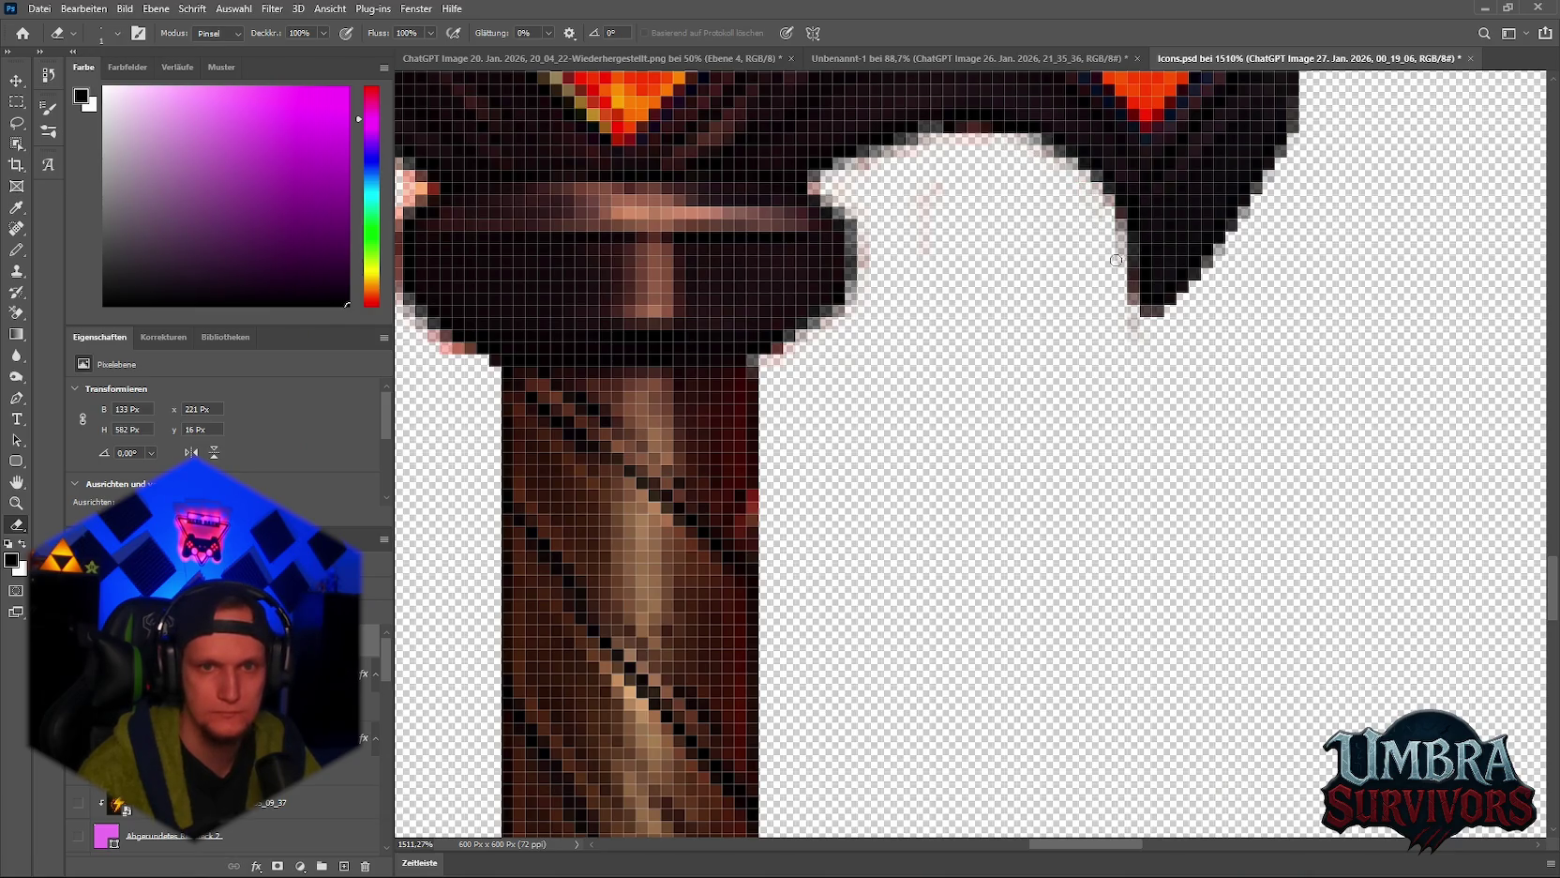
scroll(748, 554, "down", 3)
scroll(747, 554, "down", 10)
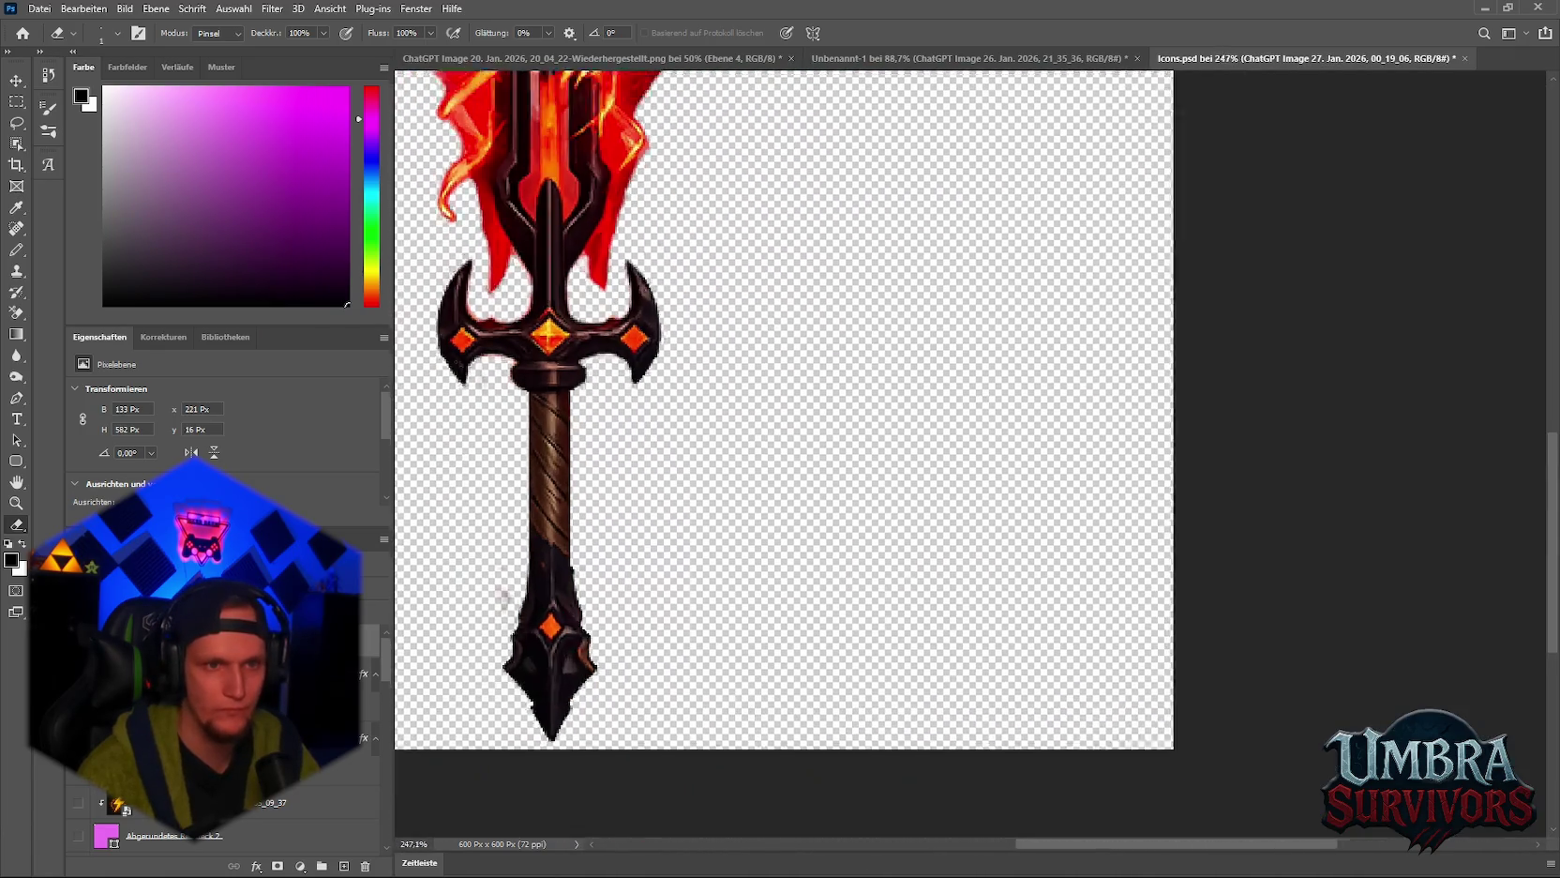
scroll(937, 553, "up", 10)
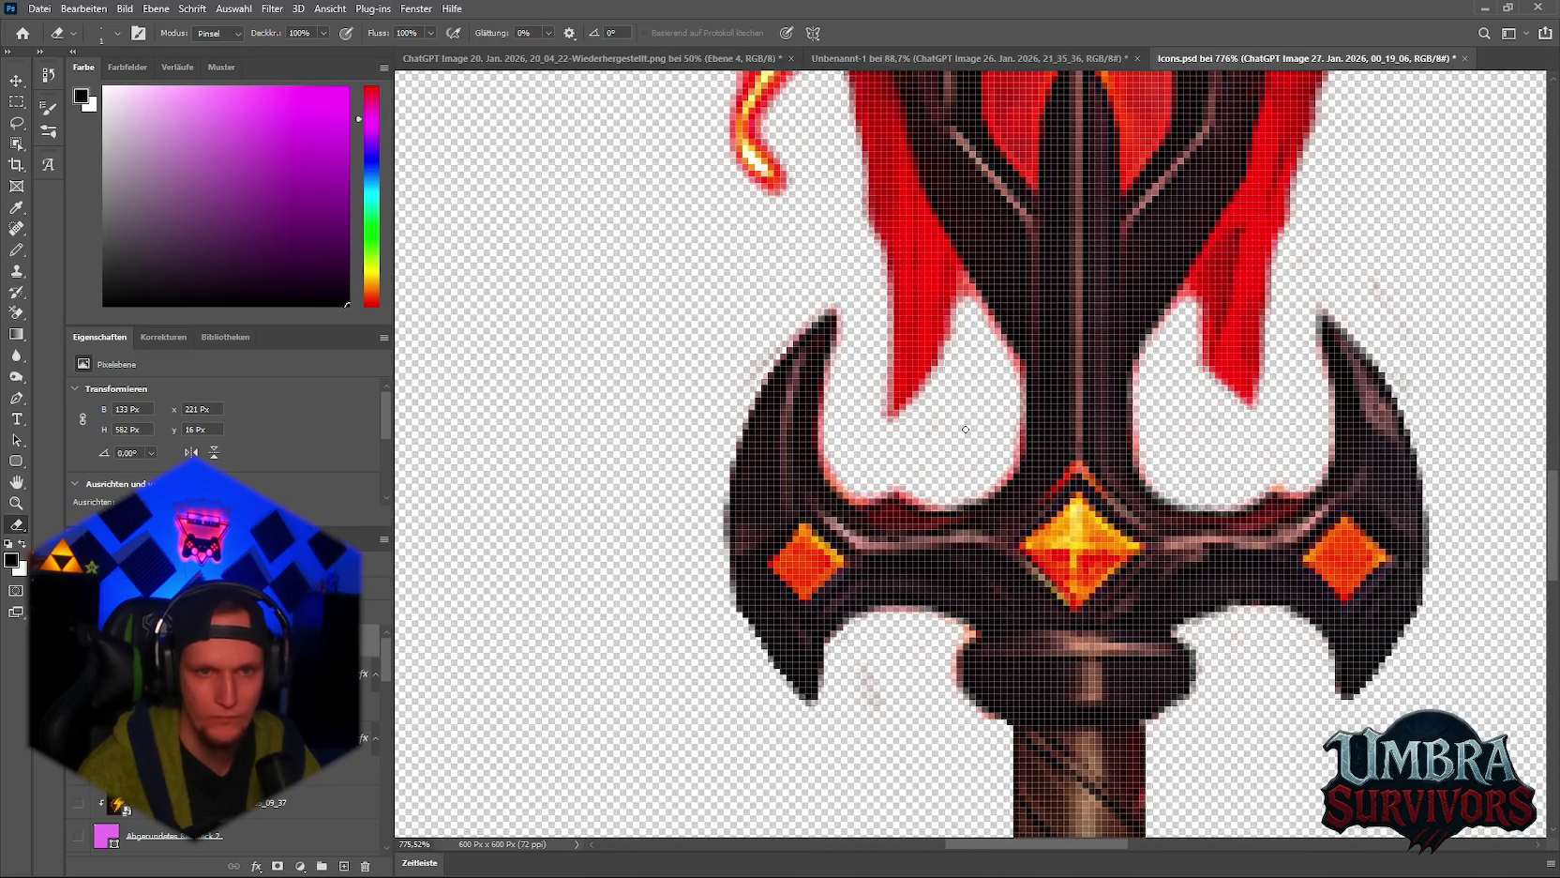
scroll(831, 310, "up", 4)
Erase the pink fringe on the left prong's inner edge and along the opening's right and bottom edges.
mouse_move(831, 267)
left_mouse_down()
mouse_move(785, 427)
mouse_move(808, 506)
mouse_move(865, 561)
mouse_move(903, 535)
mouse_move(999, 563)
mouse_move(1064, 549)
mouse_move(1133, 474)
mouse_move(1144, 403)
mouse_move(1111, 286)
mouse_move(1148, 374)
left_mouse_up()
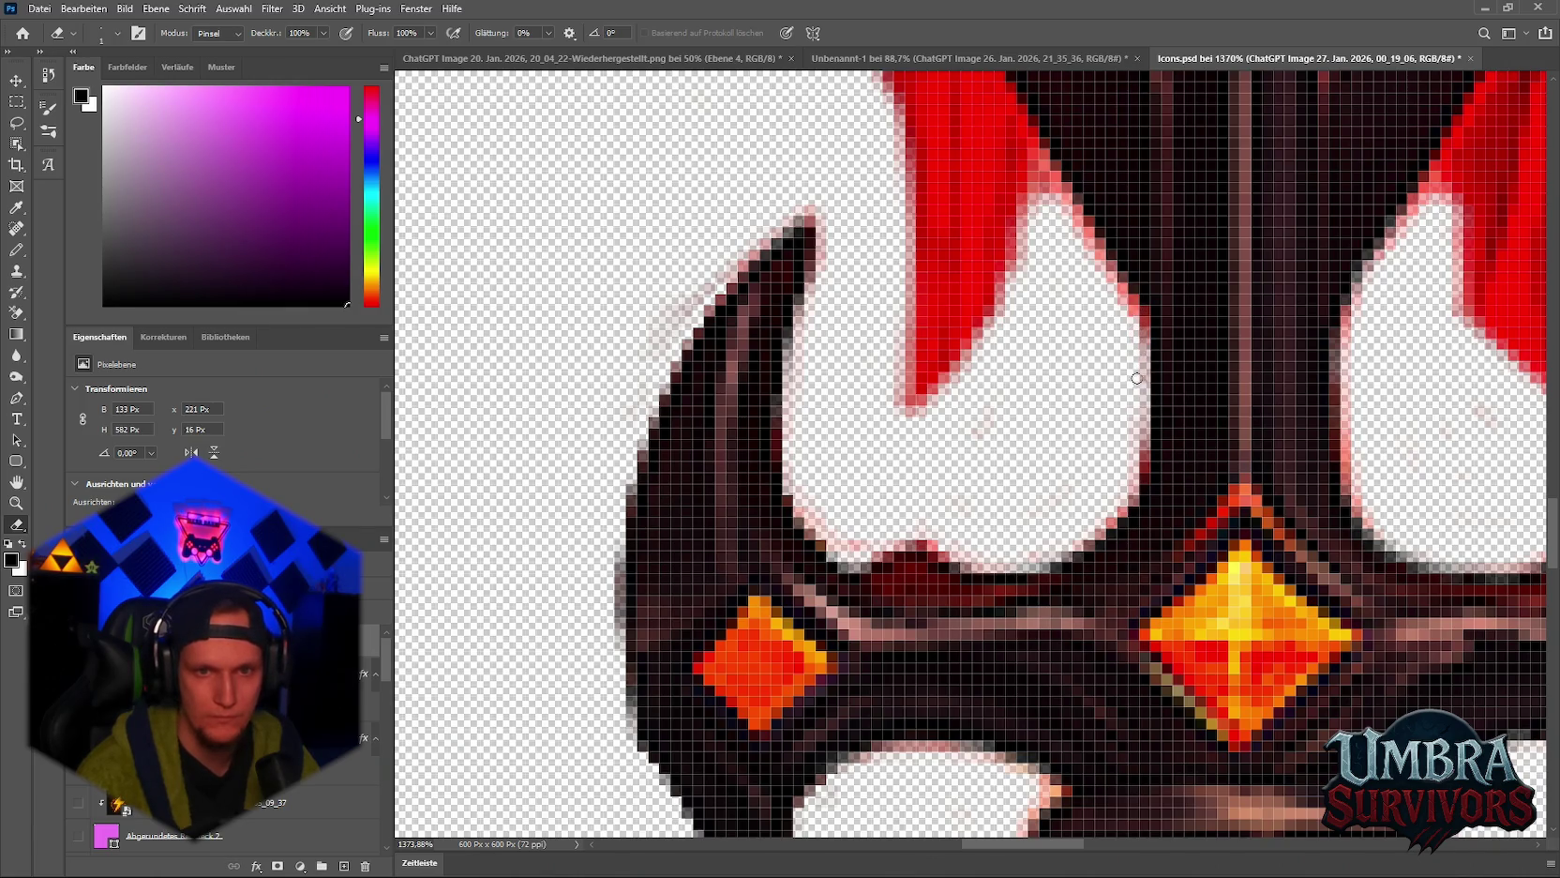
mouse_move(1139, 425)
left_mouse_down()
mouse_move(1140, 474)
mouse_move(1093, 530)
left_mouse_up()
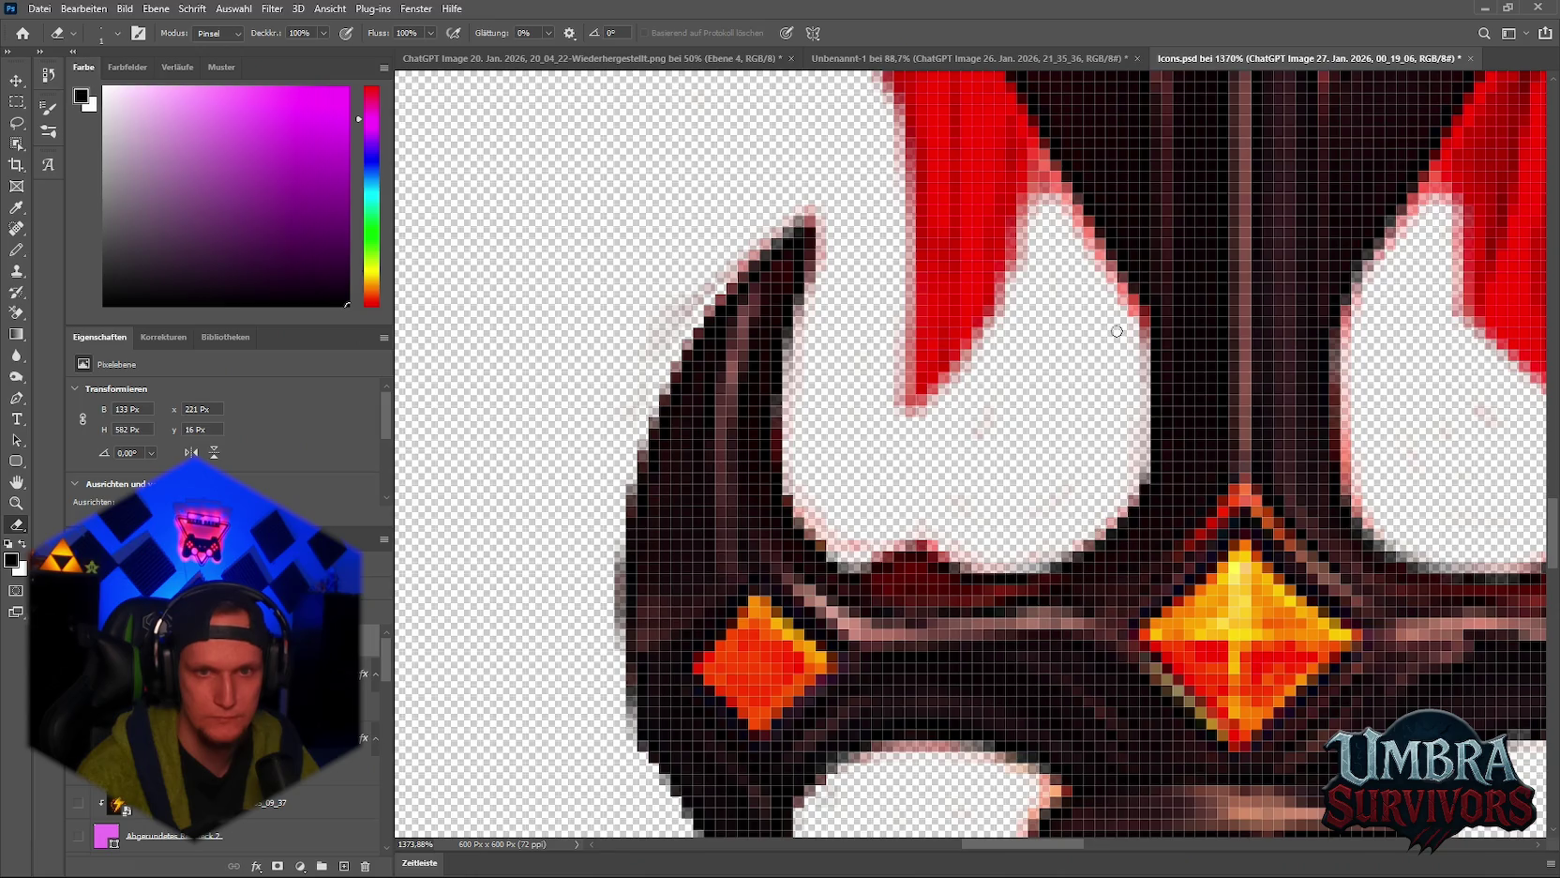
left_click_drag(1069, 222, 1137, 330)
left_click_drag(942, 550, 990, 563)
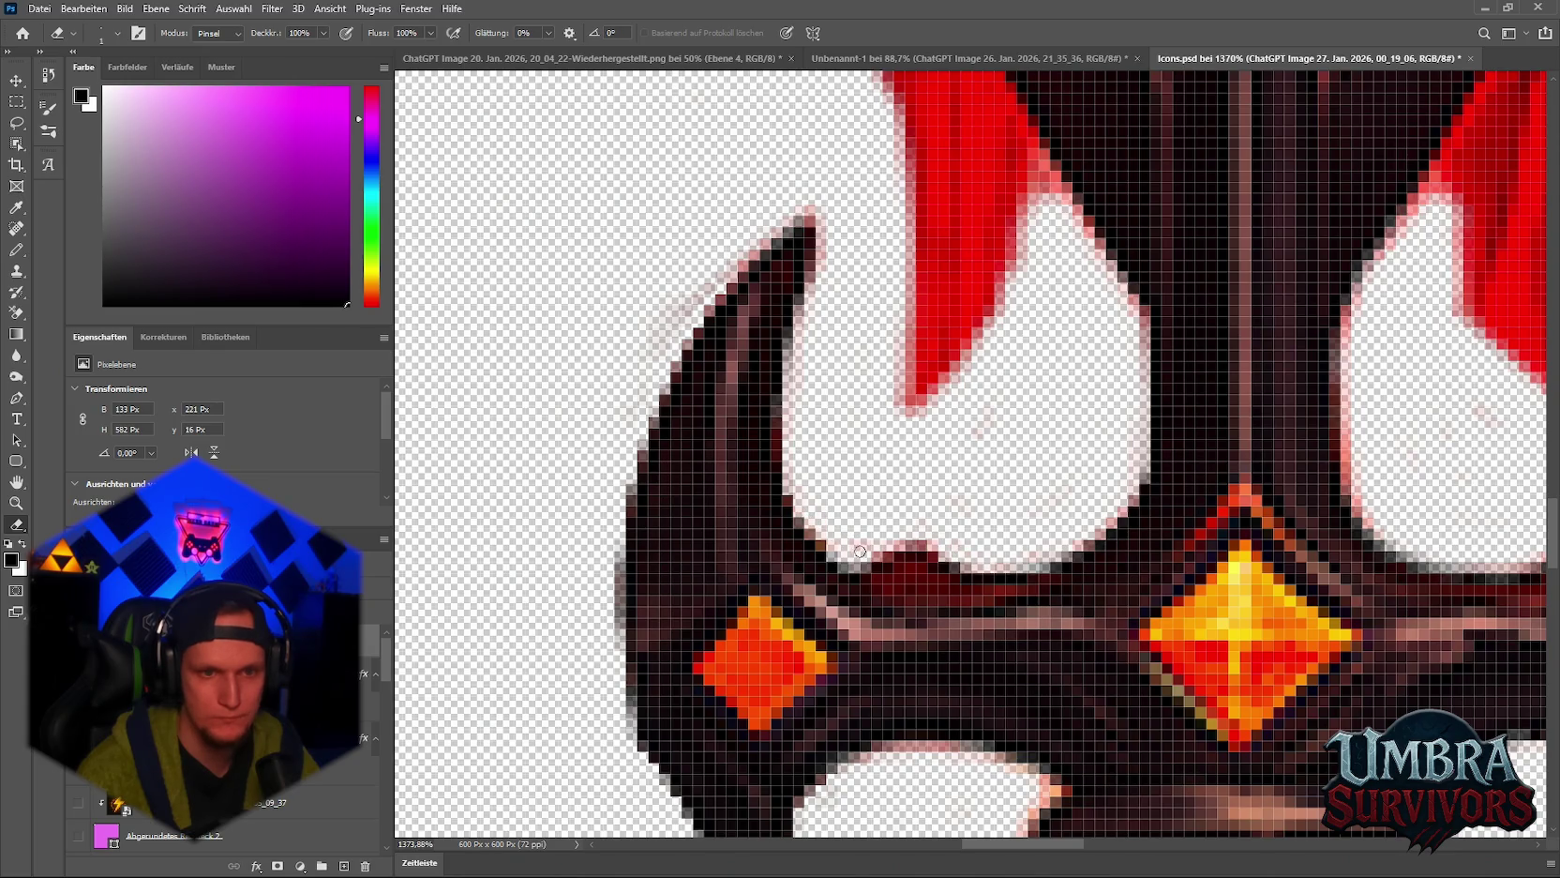
scroll(1072, 646, "down", 10)
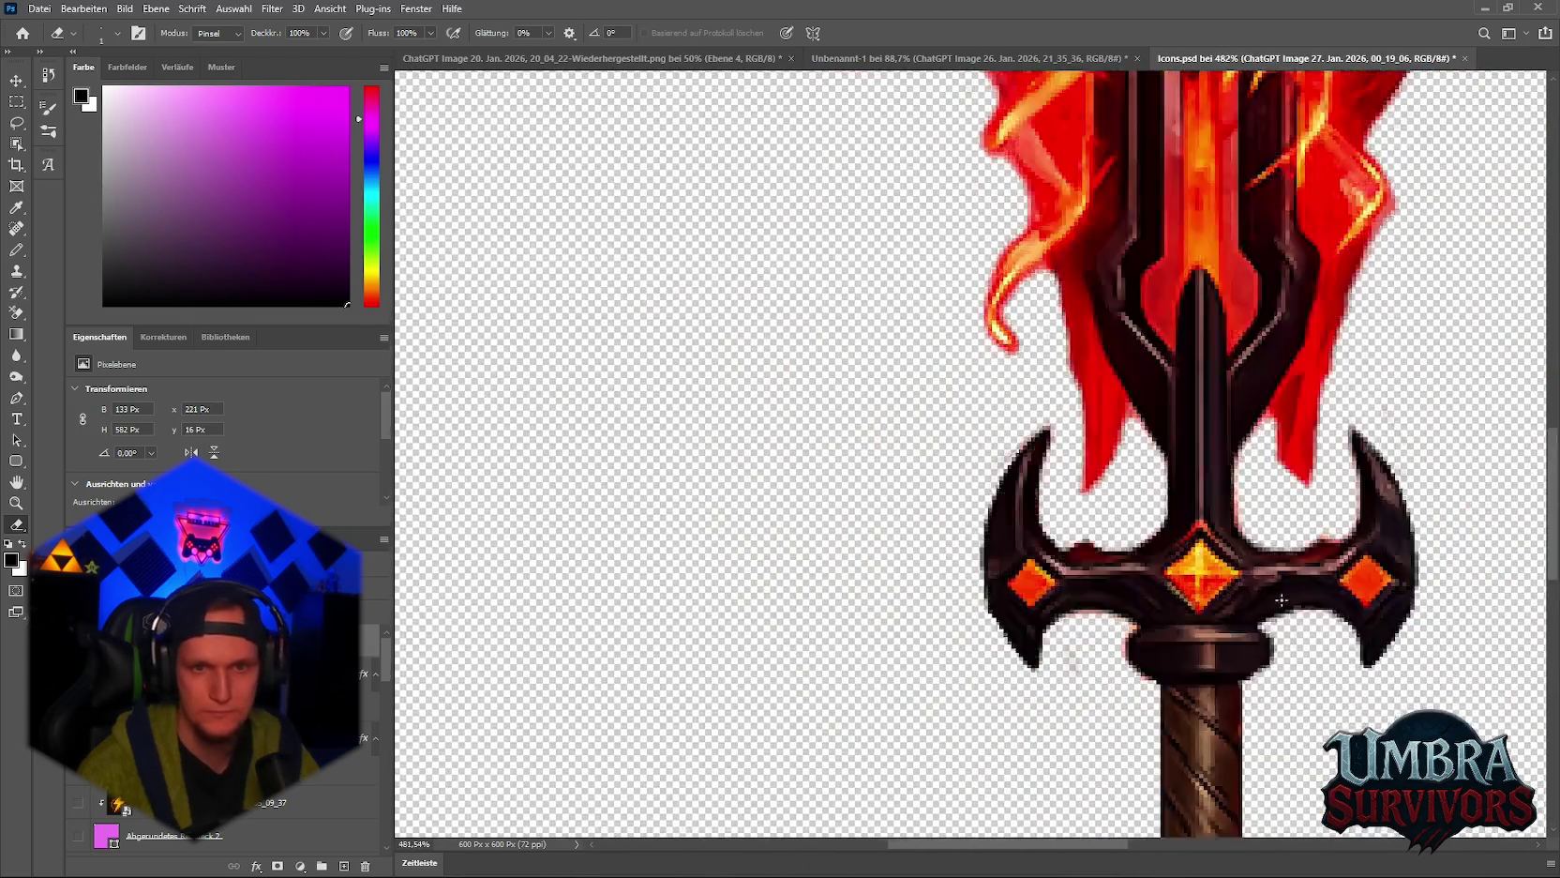
scroll(1072, 647, "up", 2)
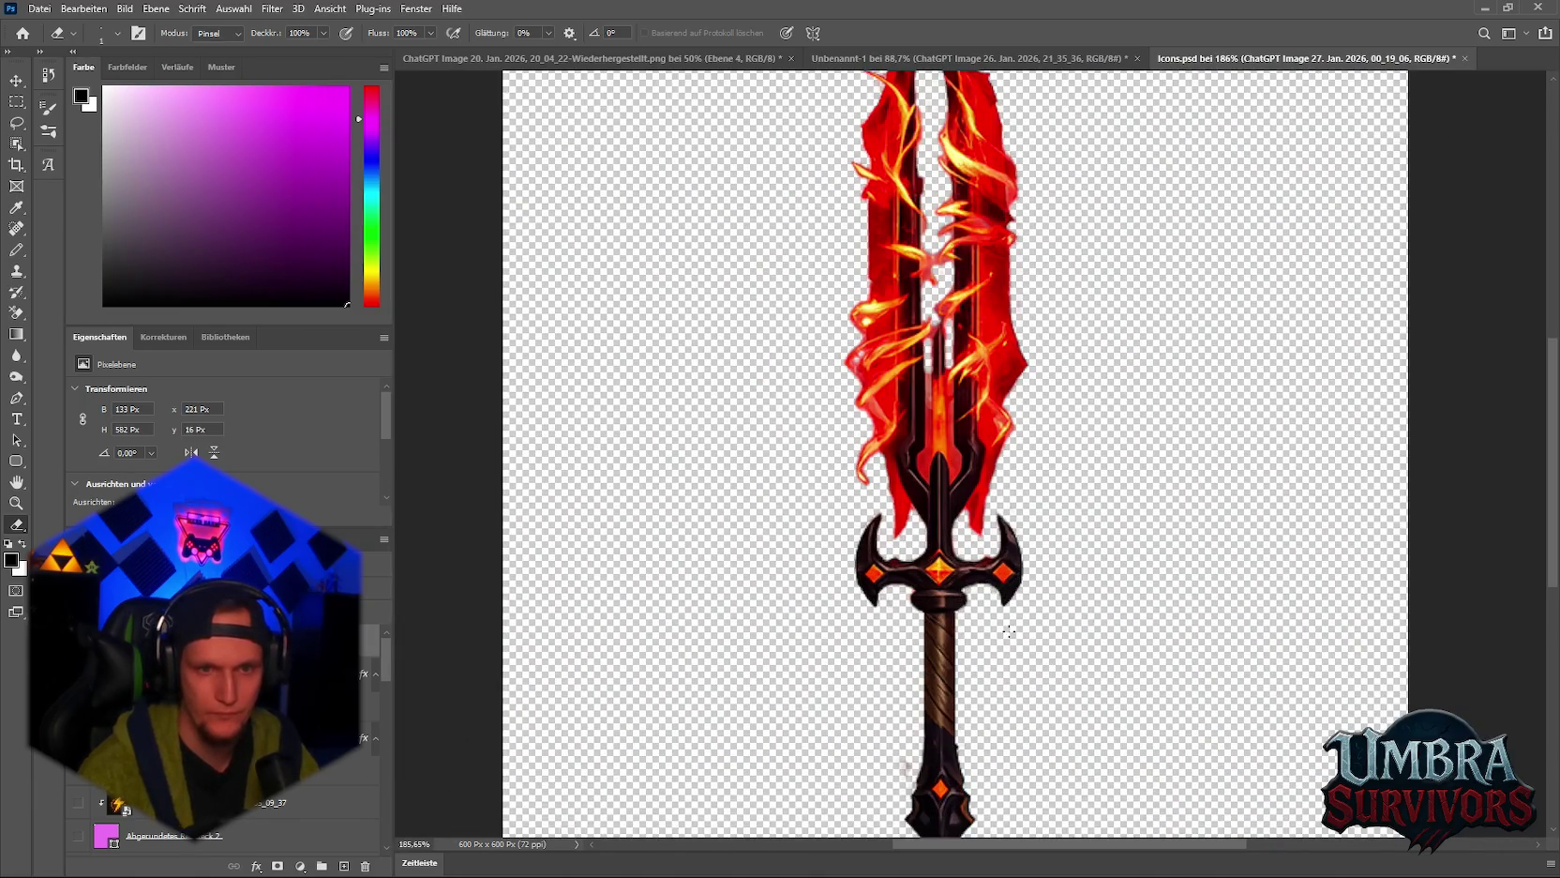
scroll(1009, 631, "down", 3)
scroll(947, 714, "up", 3)
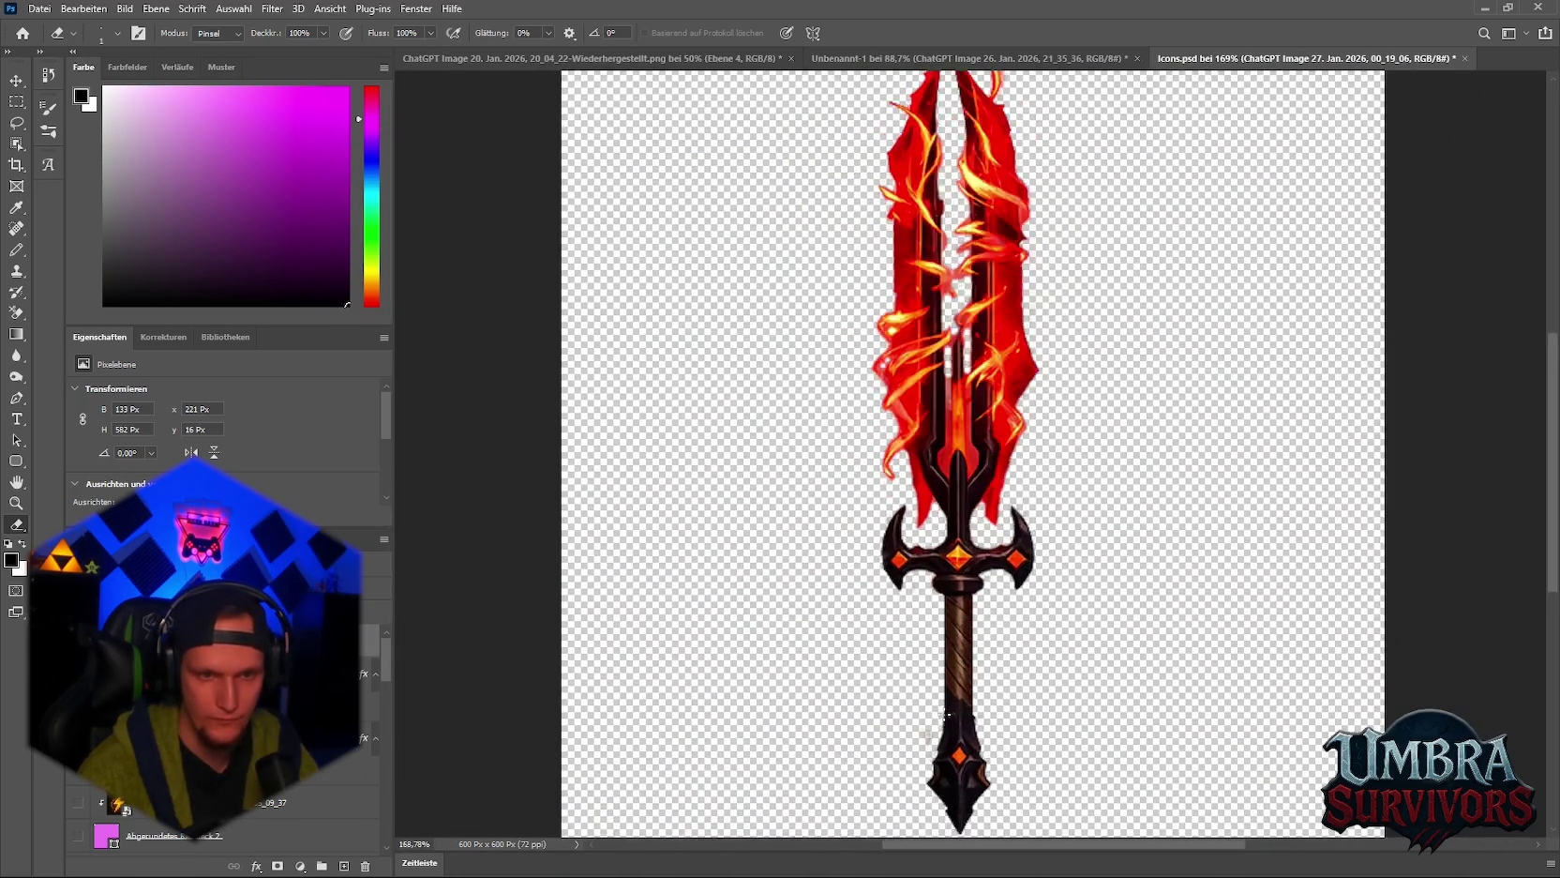
scroll(947, 715, "up", 9)
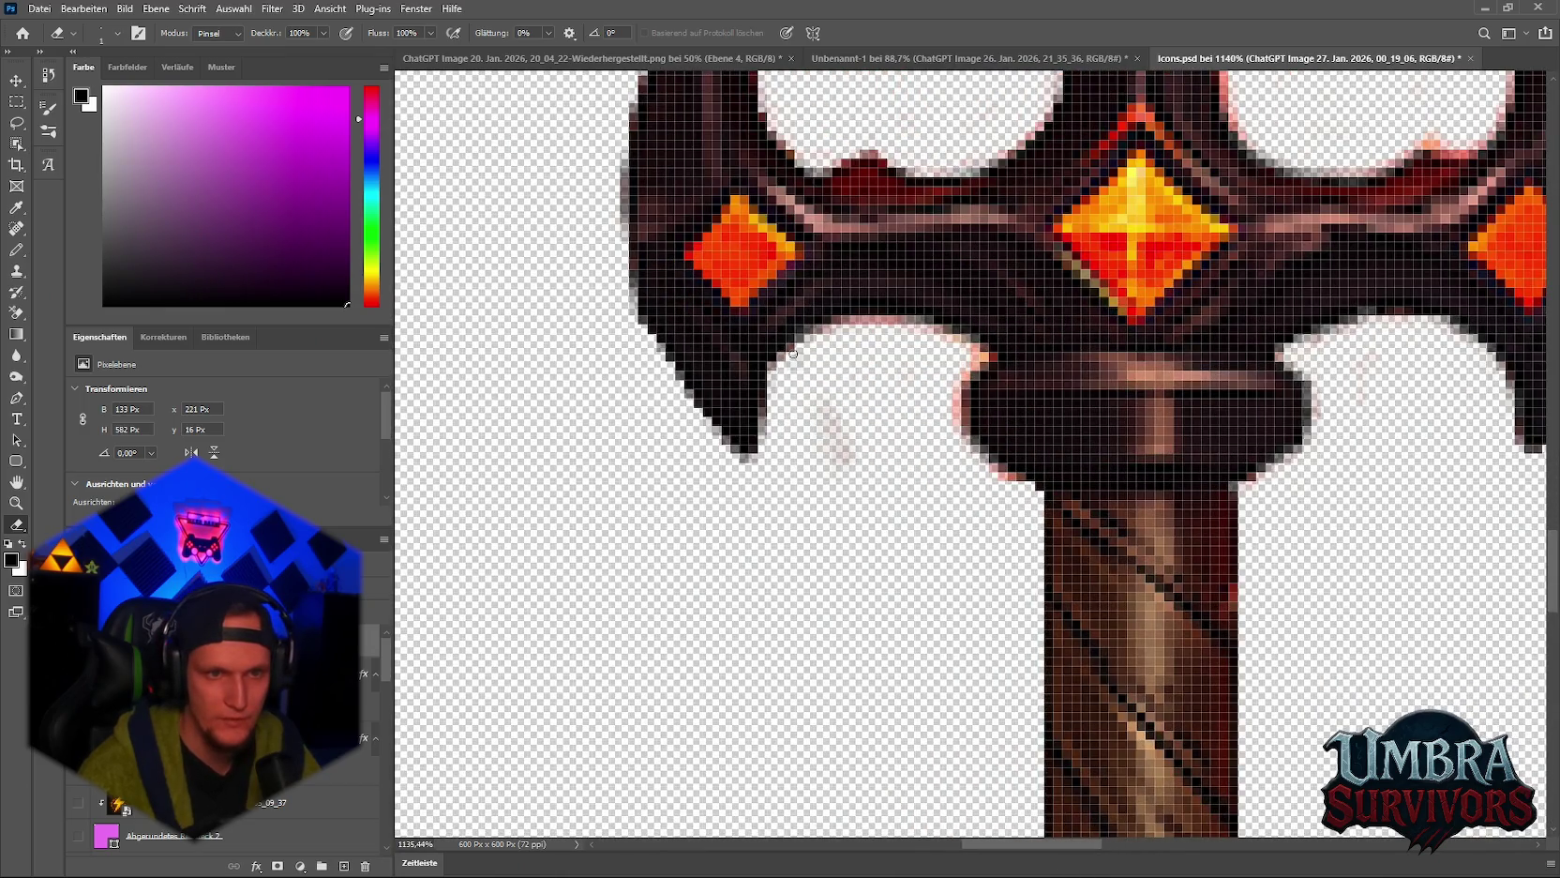
Erase the fringe along the crossguard's lower edge, beside the grip, and the faint smear below the guard.
left_click_drag(844, 328, 965, 341)
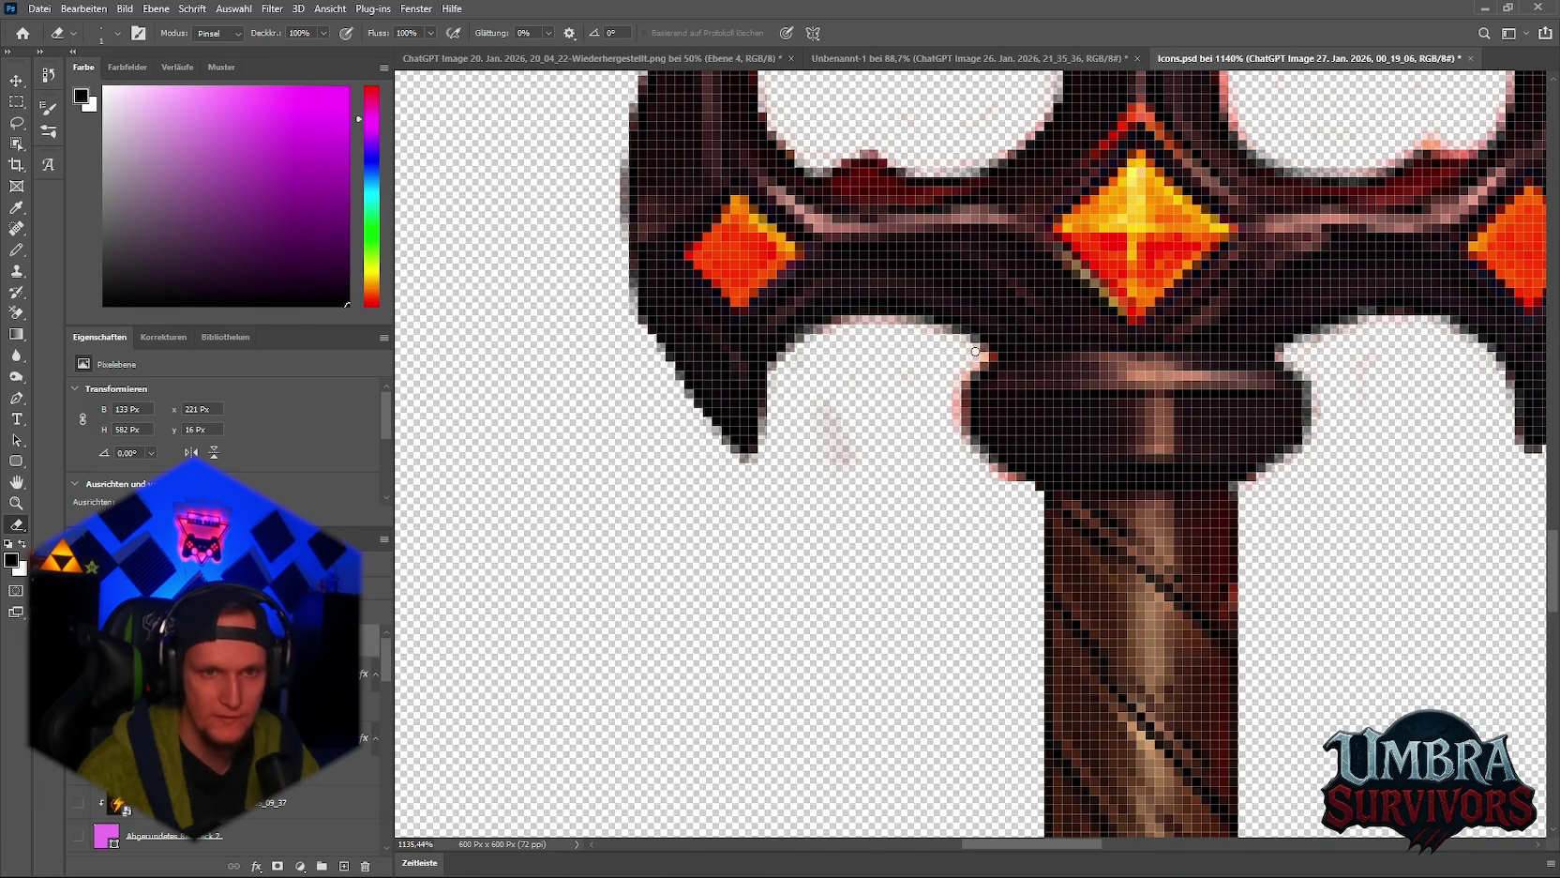
left_click_drag(955, 399, 1016, 490)
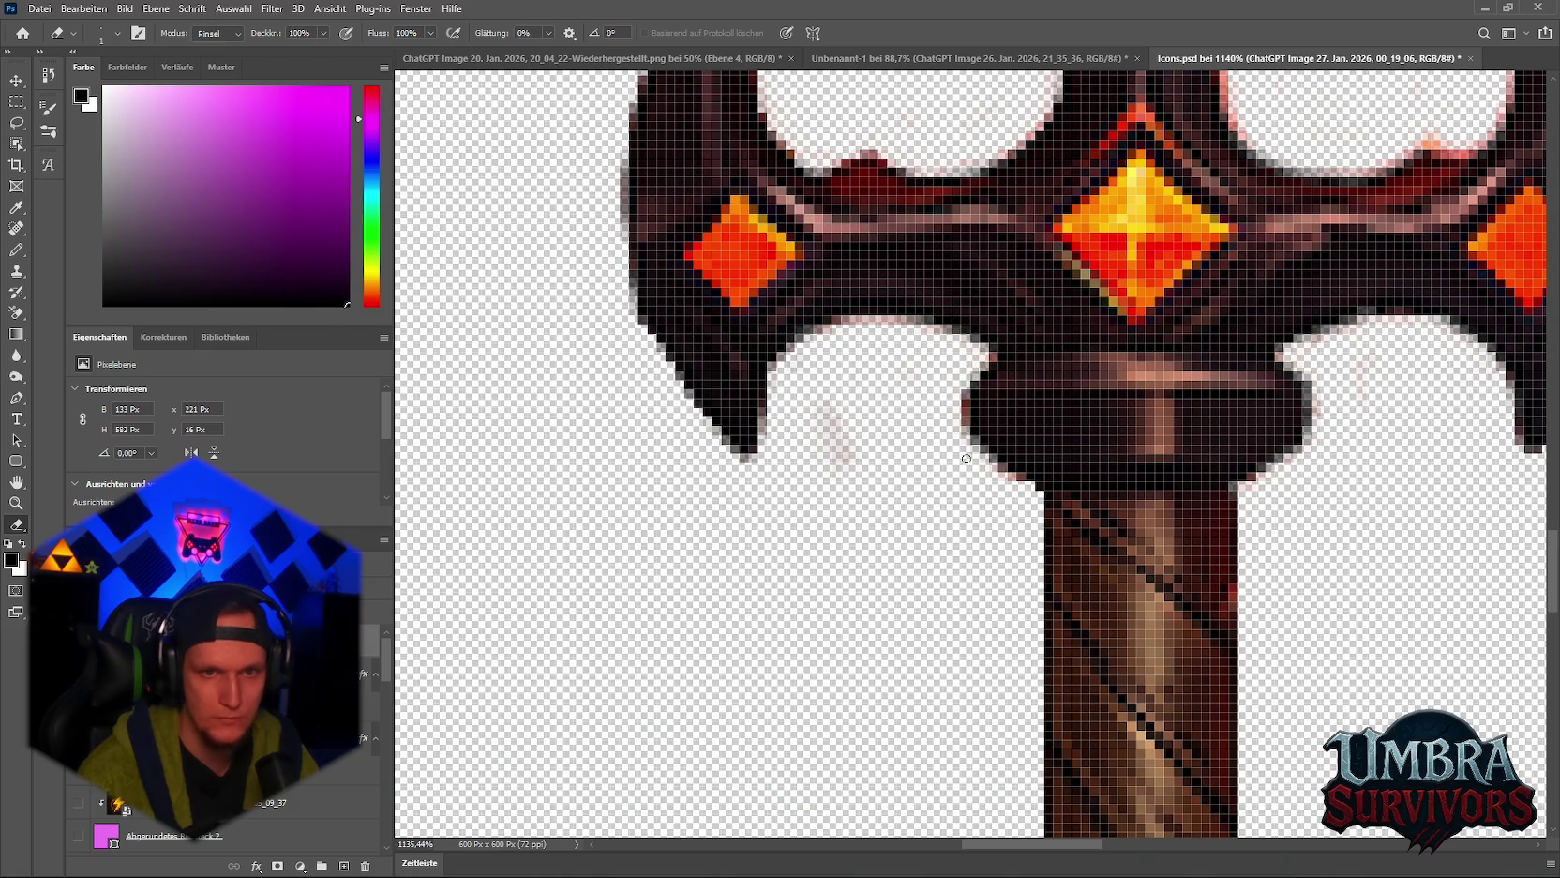
left_click_drag(851, 407, 844, 459)
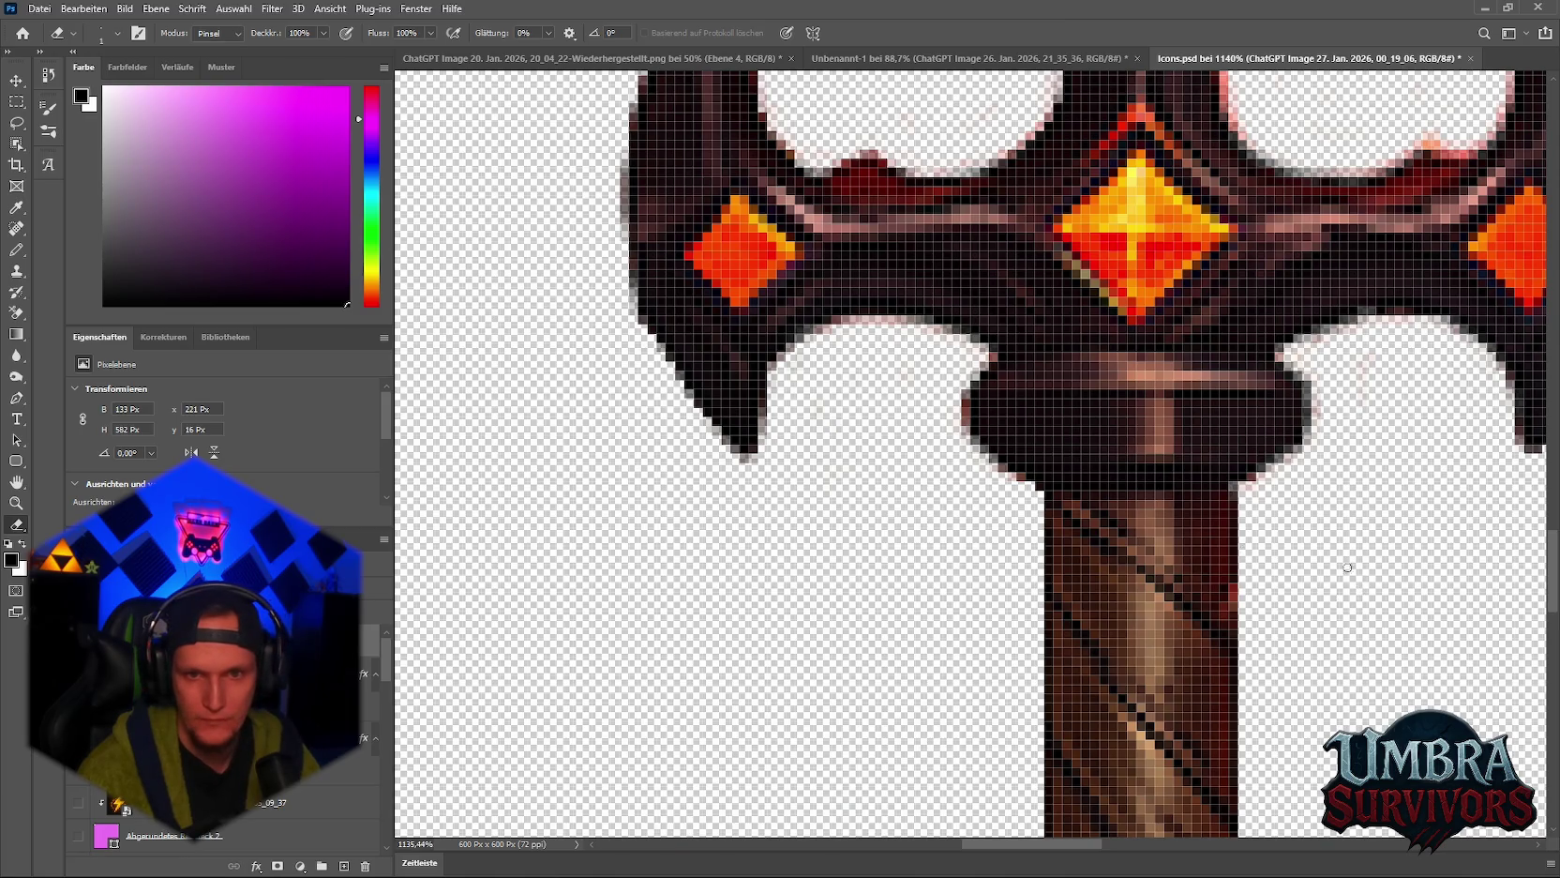
scroll(1284, 465, "down", 10)
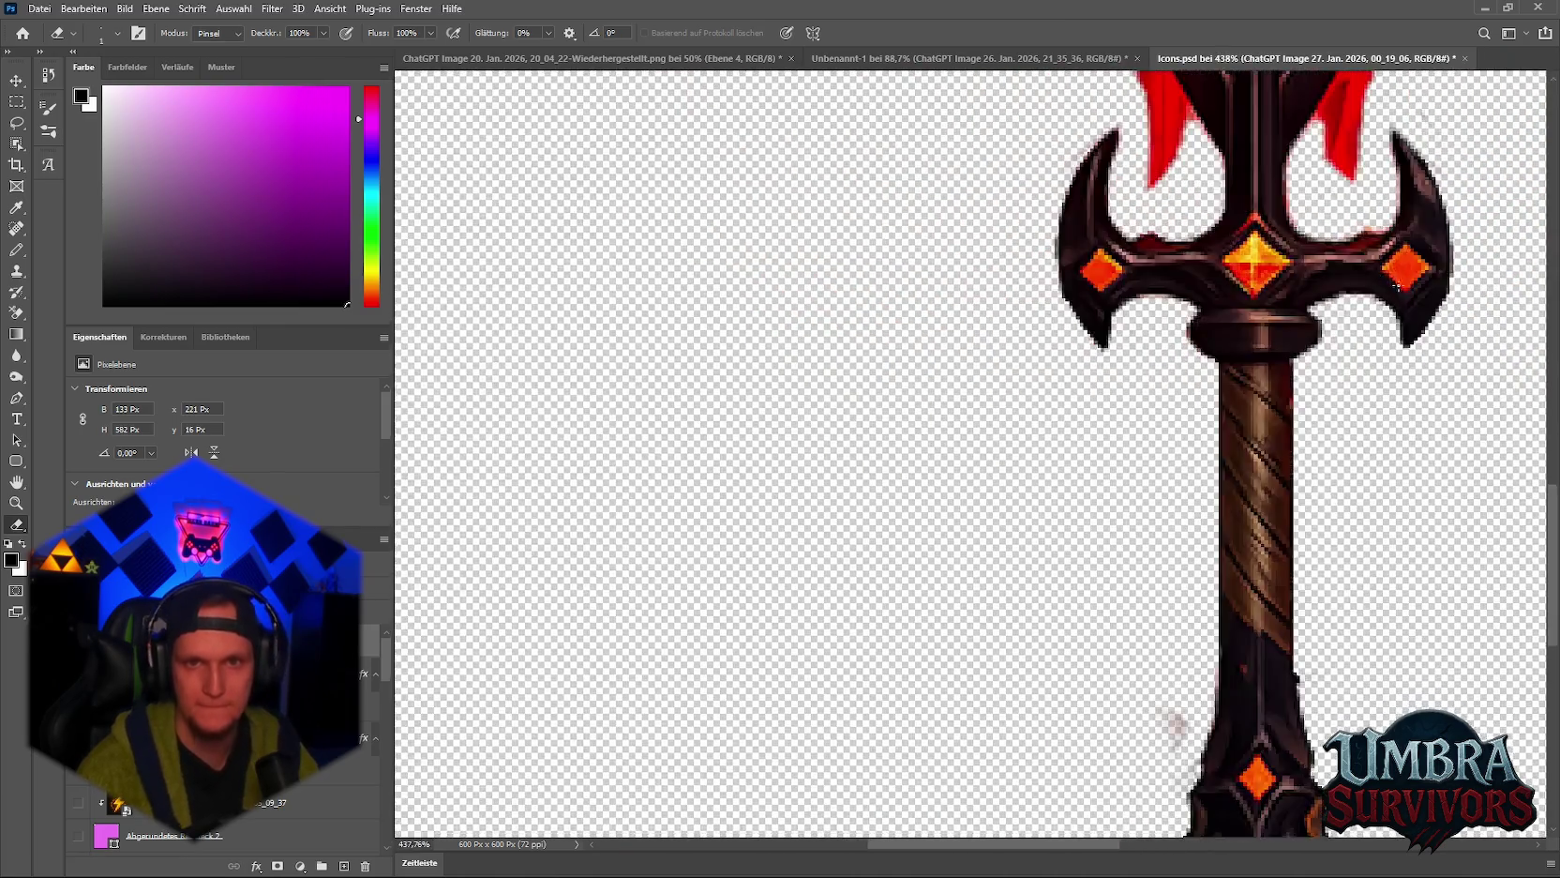
scroll(1345, 474, "up", 5)
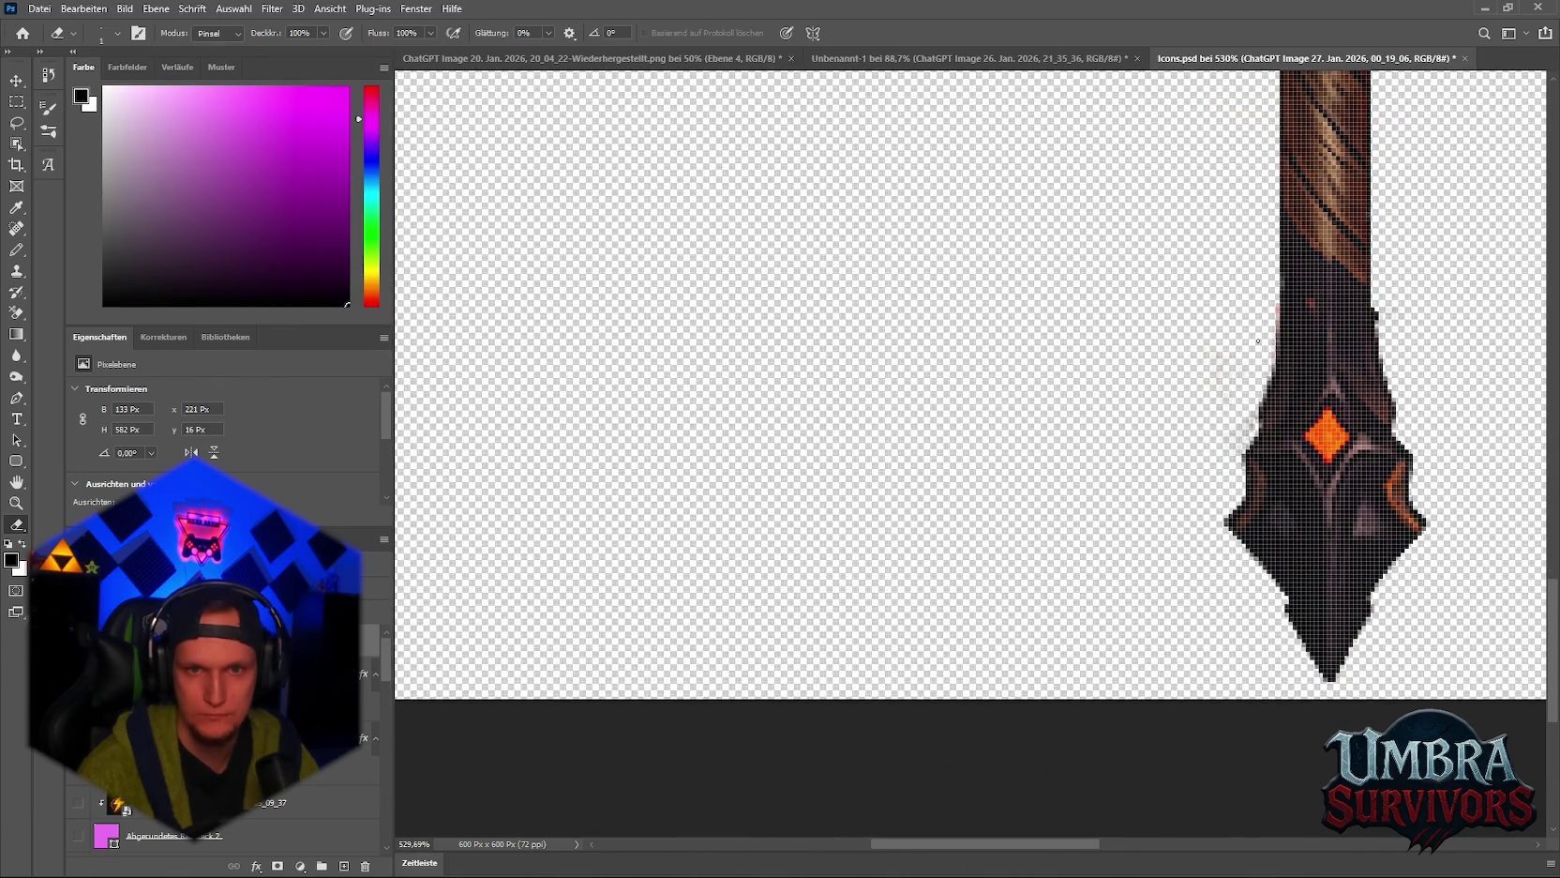
scroll(905, 438, "down", 6)
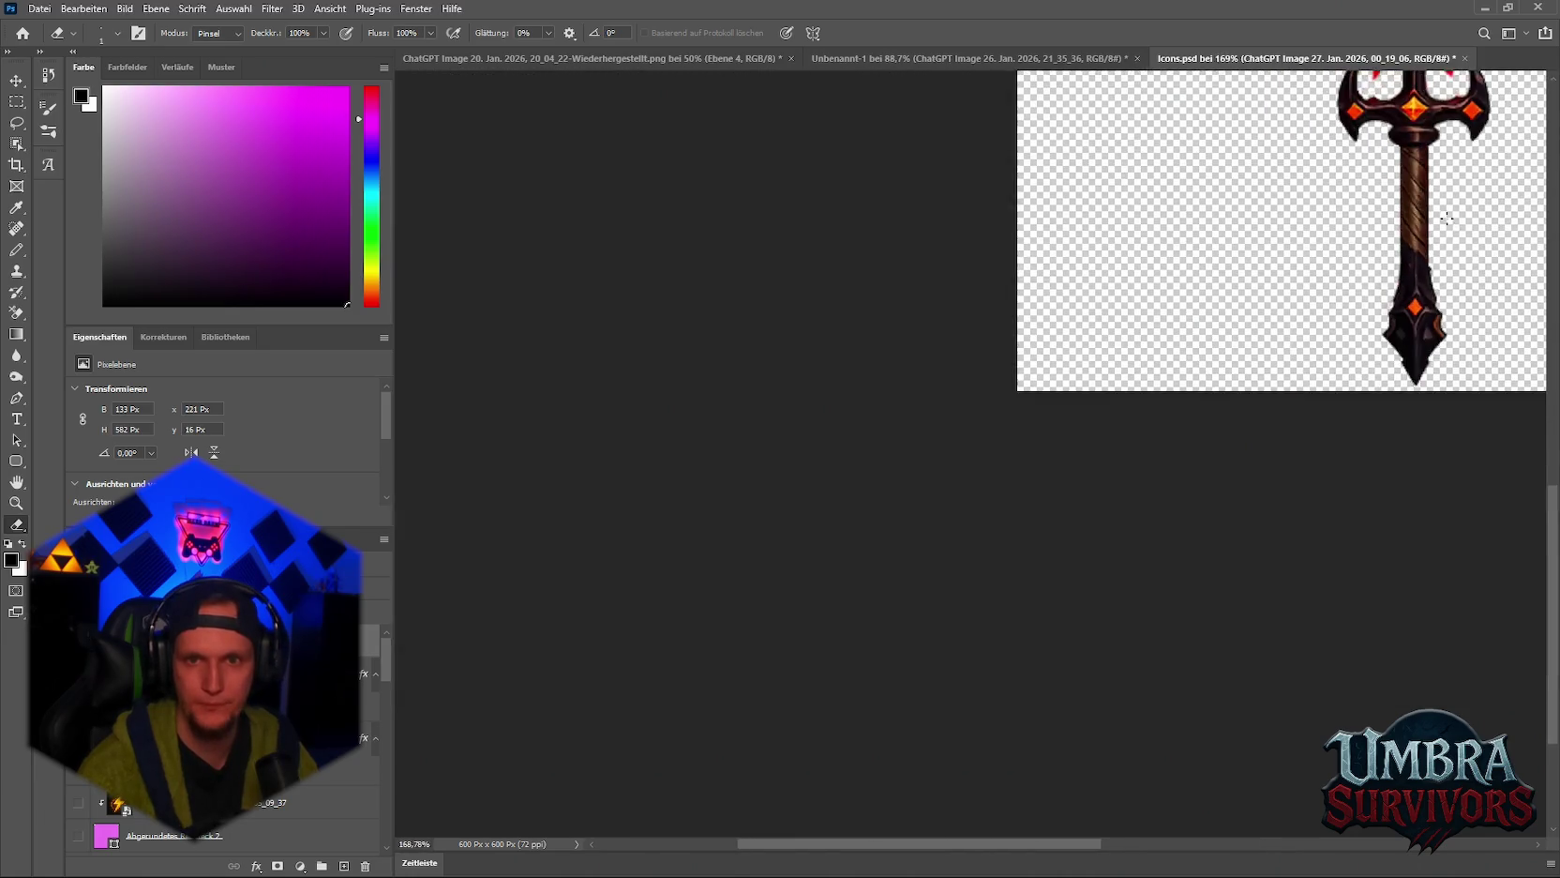
scroll(905, 438, "up", 2)
scroll(905, 438, "up", 7)
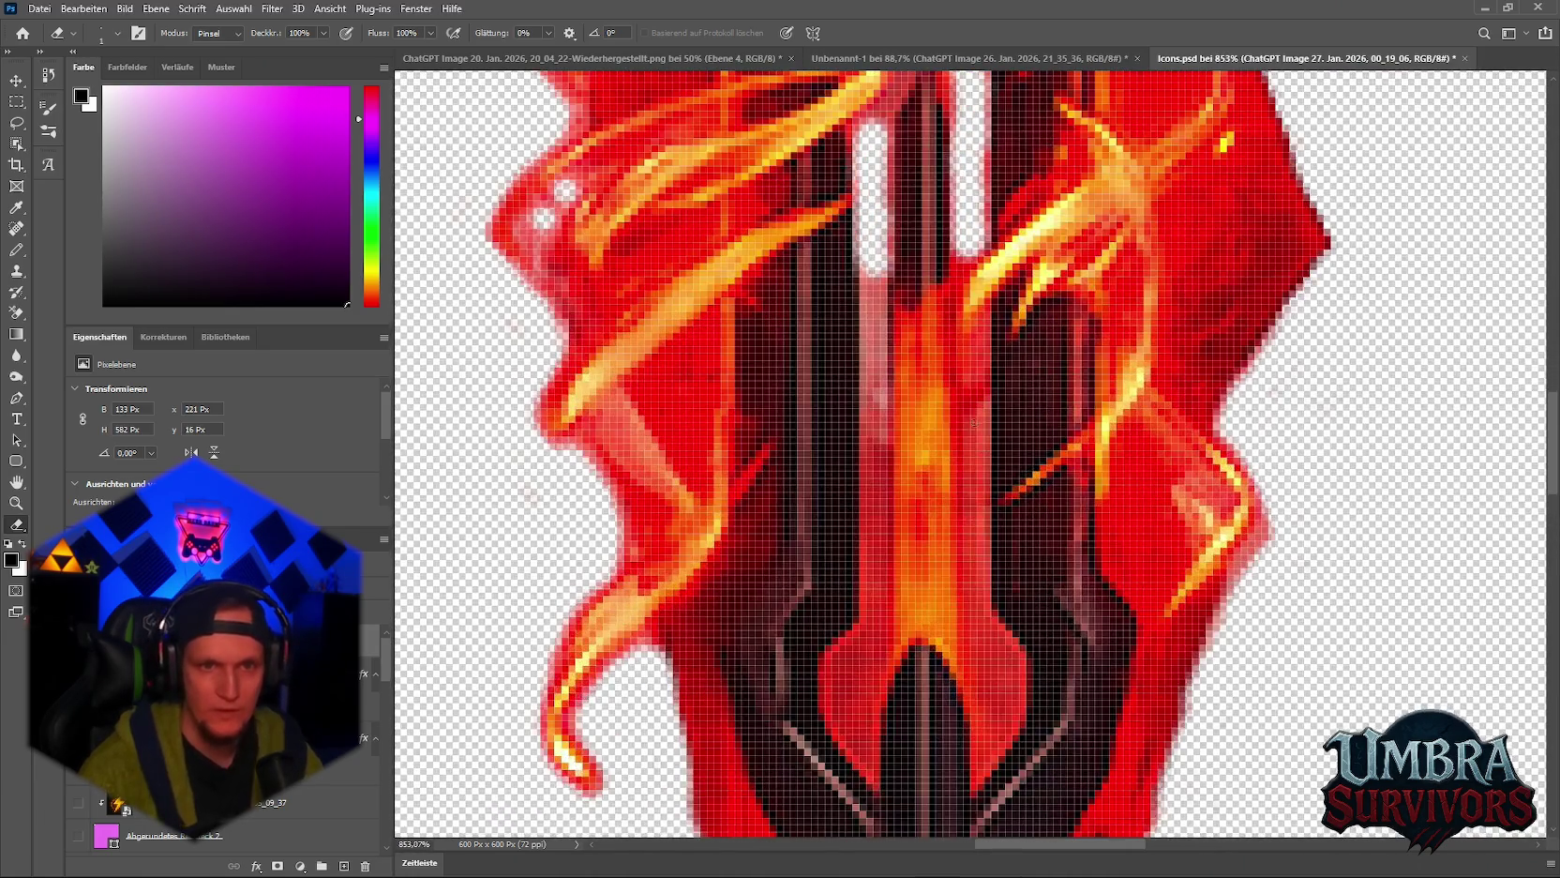
Erase a transparent strip down the blade's centre and zoom out to view the whole sword icon.
left_click_drag(874, 292, 873, 439)
scroll(844, 488, "down", 4)
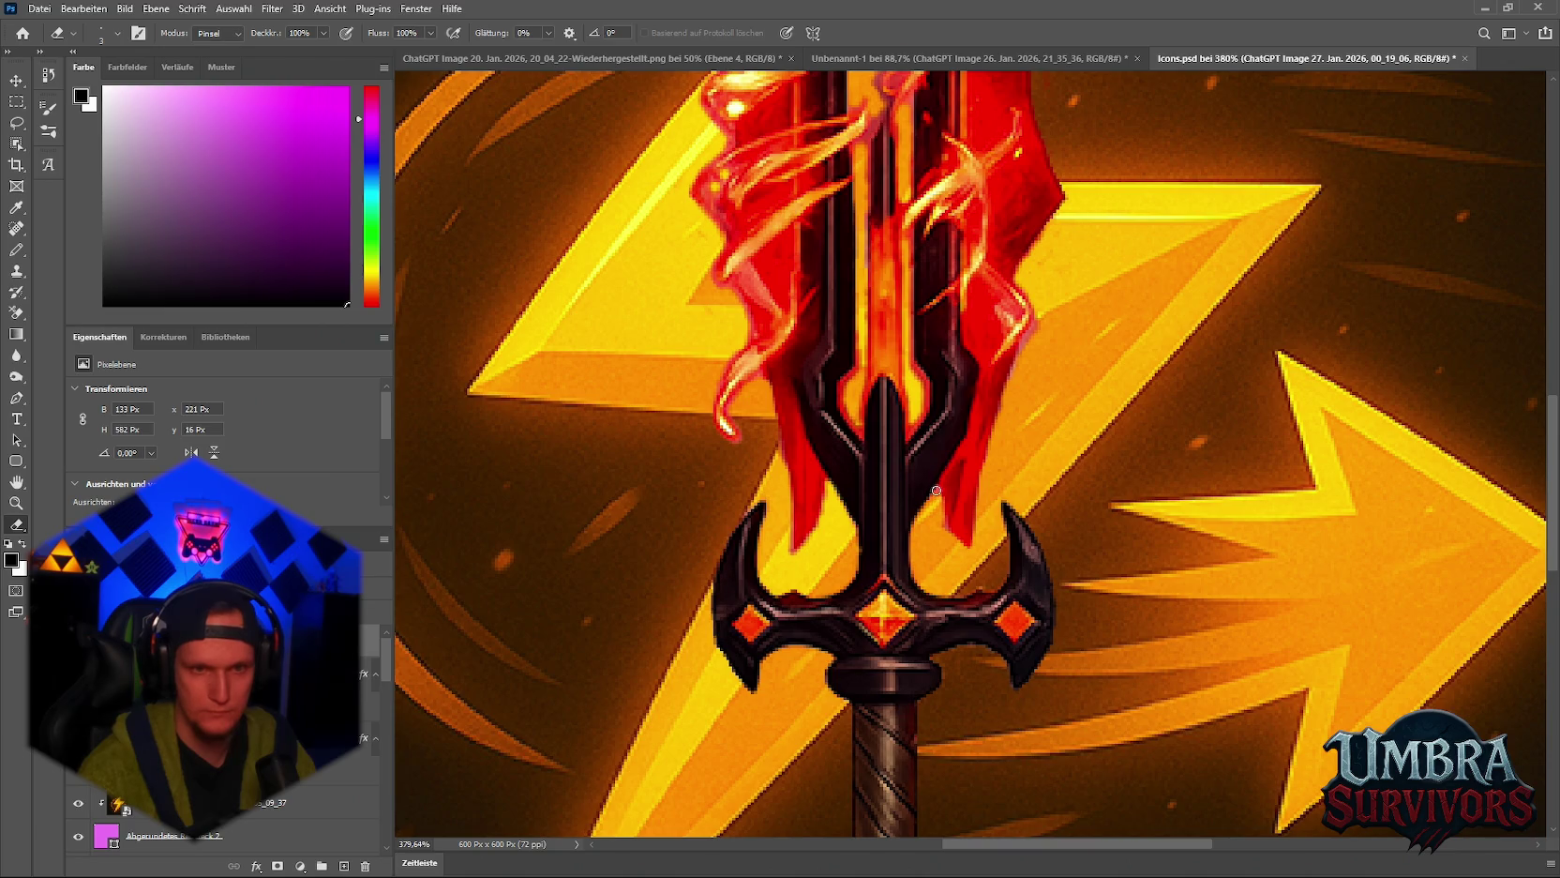
scroll(937, 505, "down", 3)
scroll(1056, 363, "up", 3)
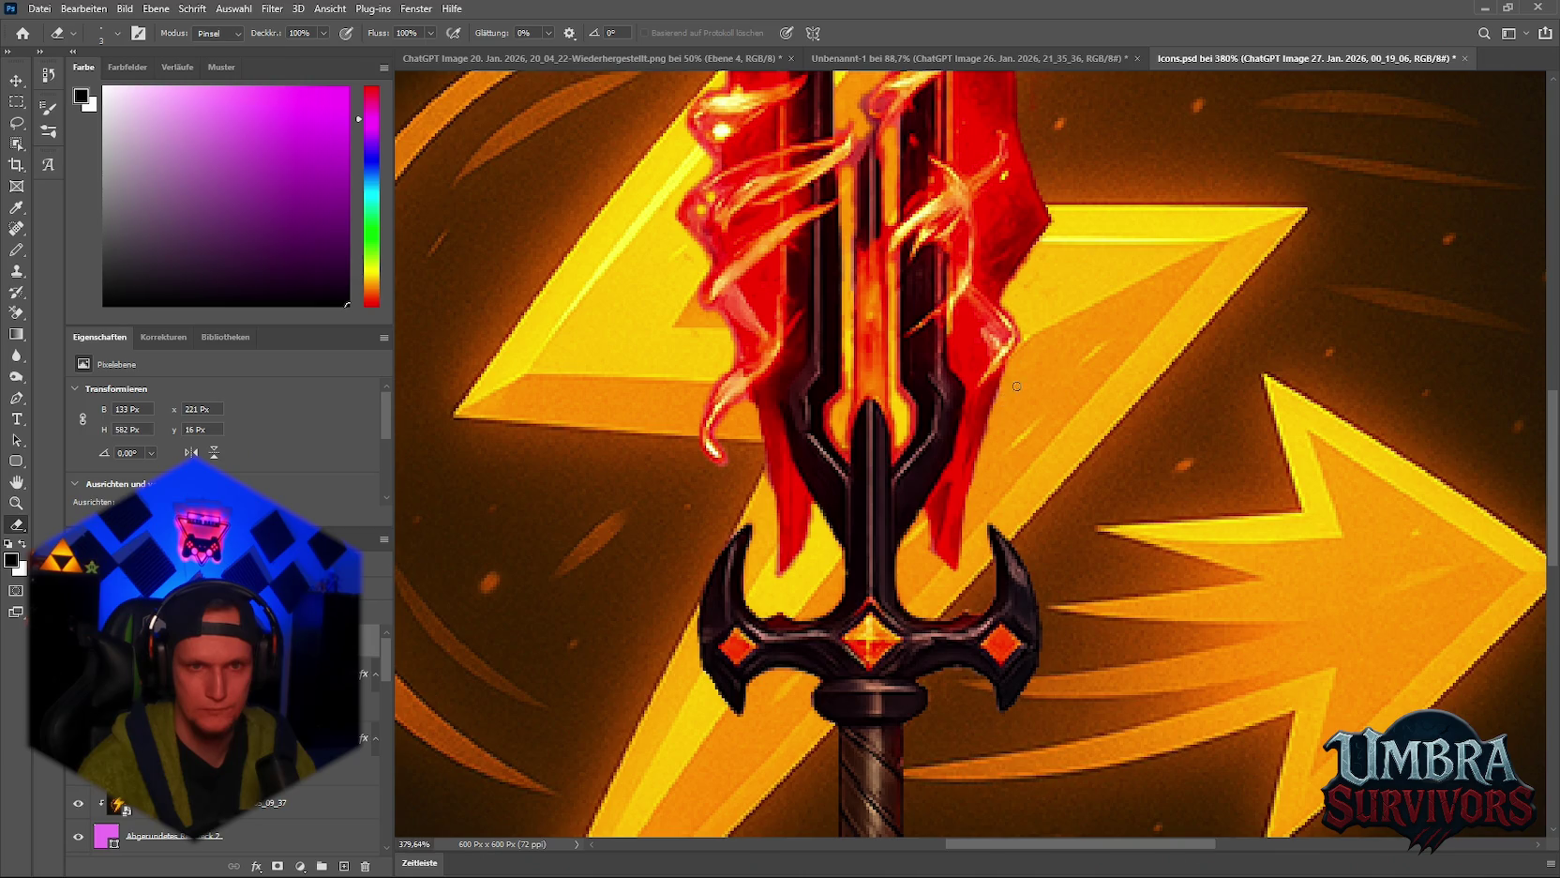
scroll(1029, 356, "down", 3)
scroll(1028, 356, "up", 2)
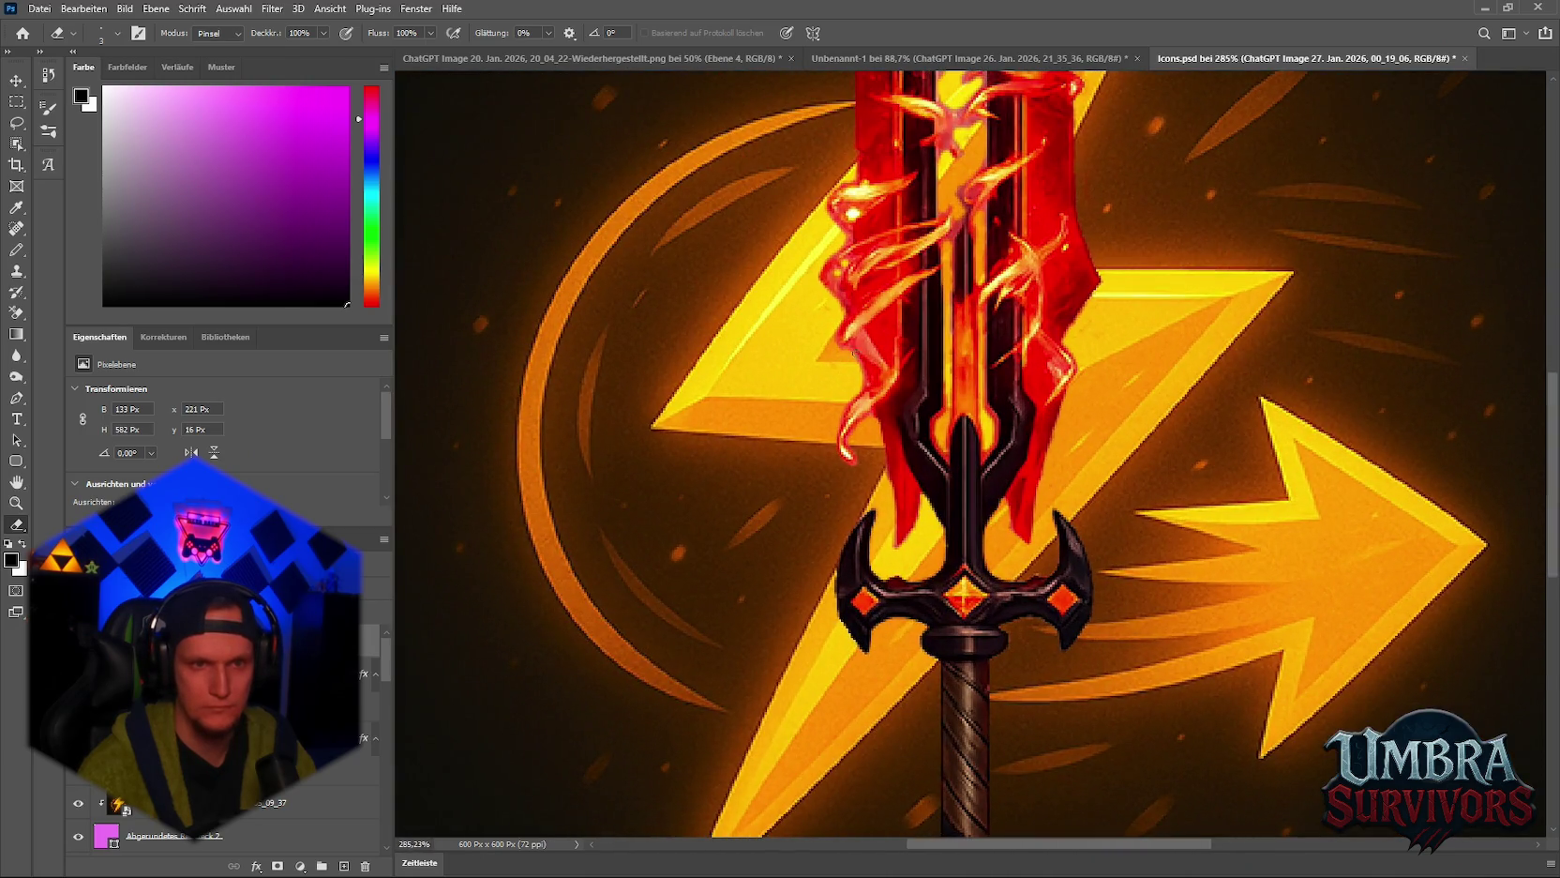
scroll(825, 294, "down", 5)
scroll(825, 293, "up", 3)
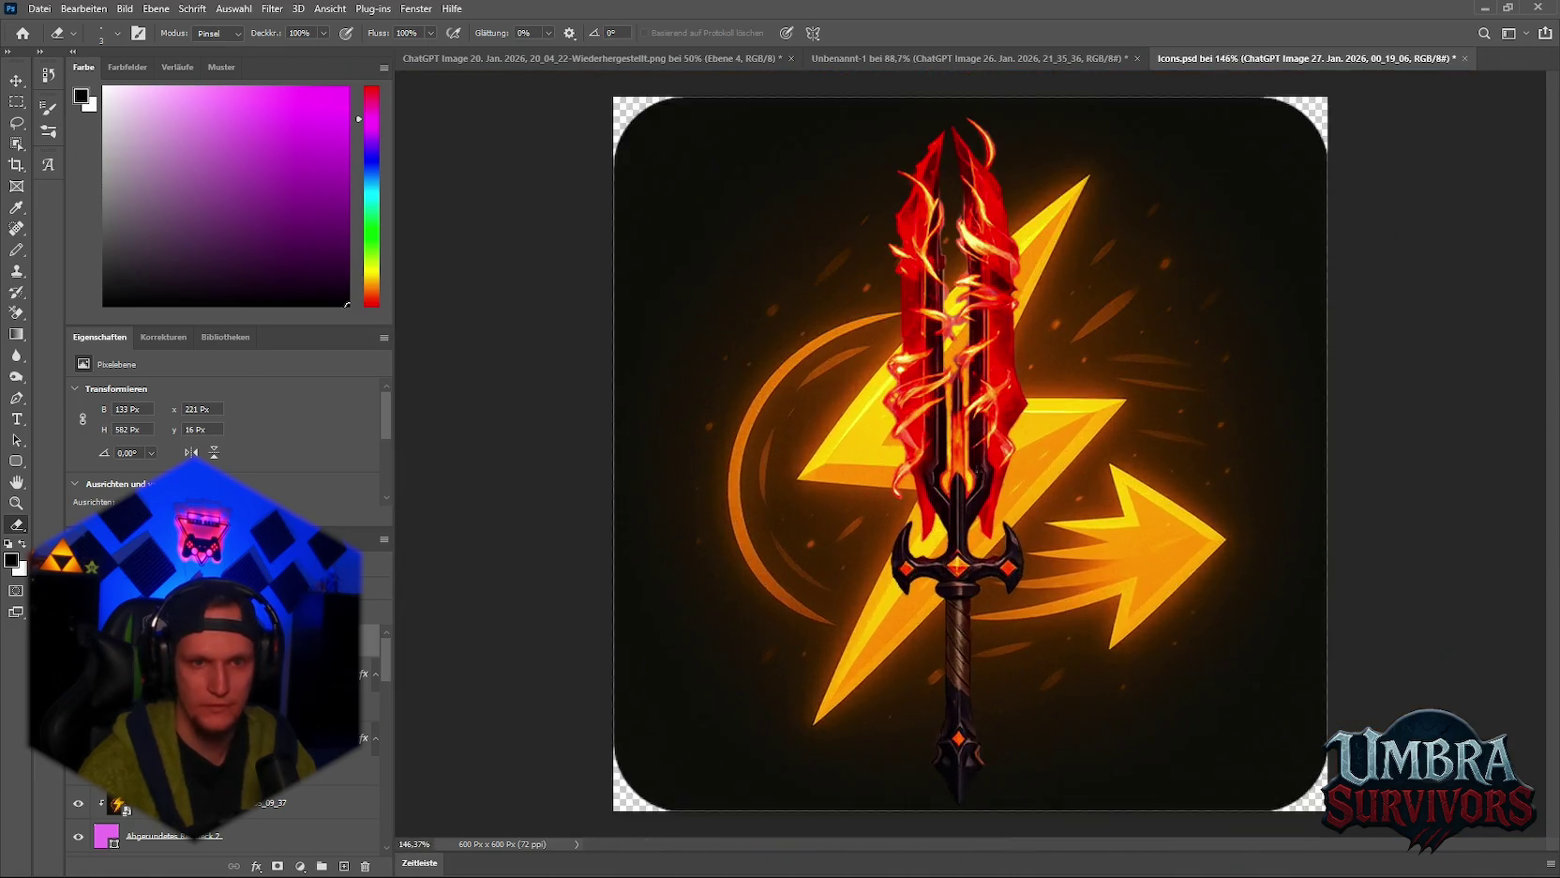
scroll(961, 297, "up", 7)
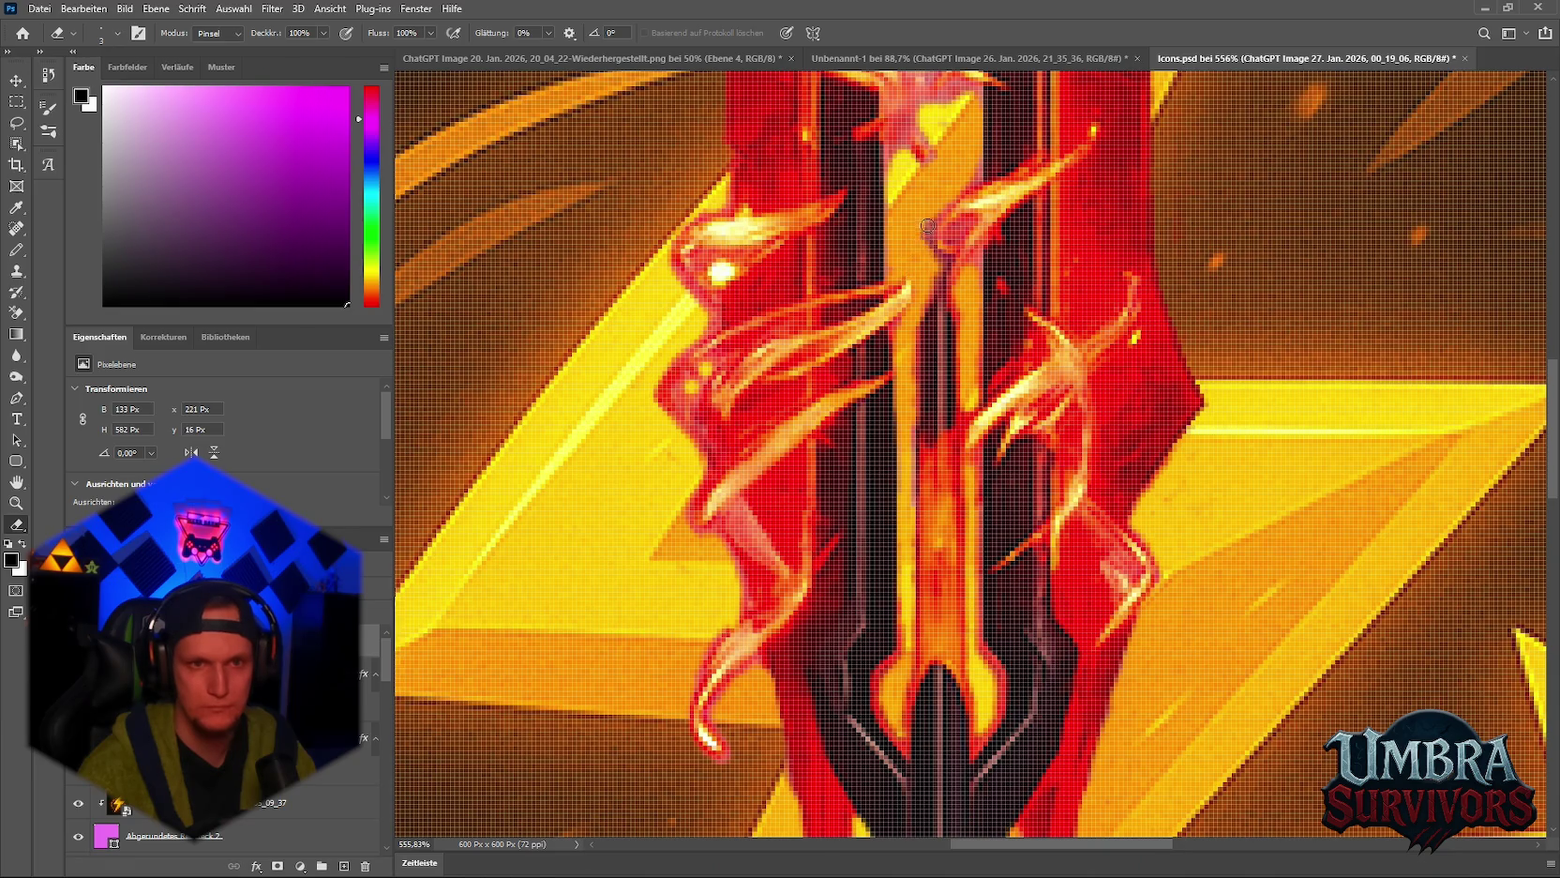
scroll(944, 255, "down", 8)
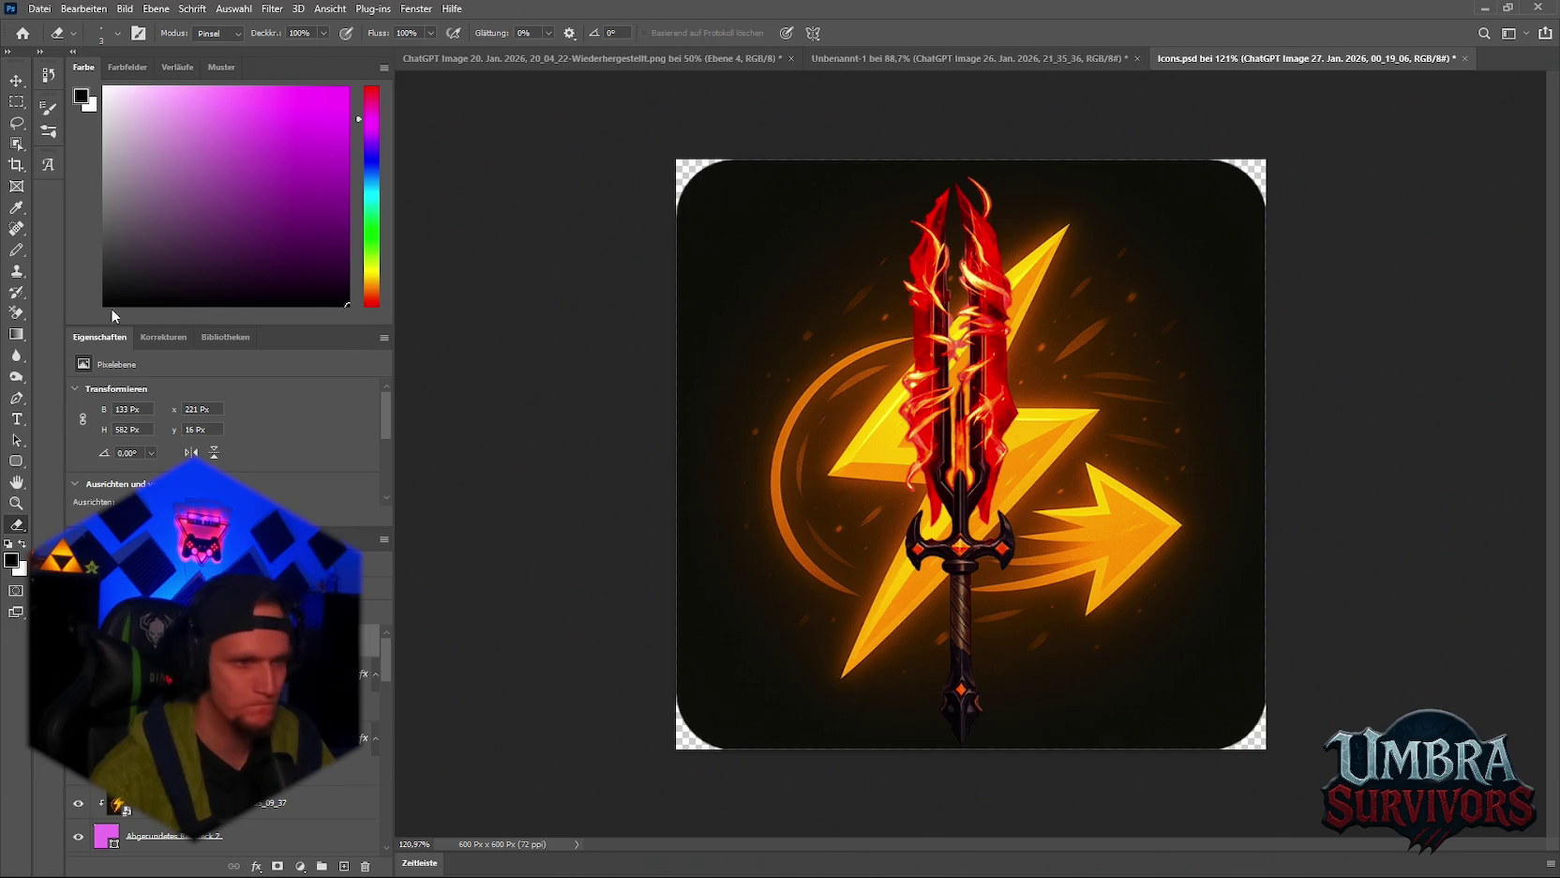
scroll(260, 826, "down", 1)
scroll(259, 825, "down", 1)
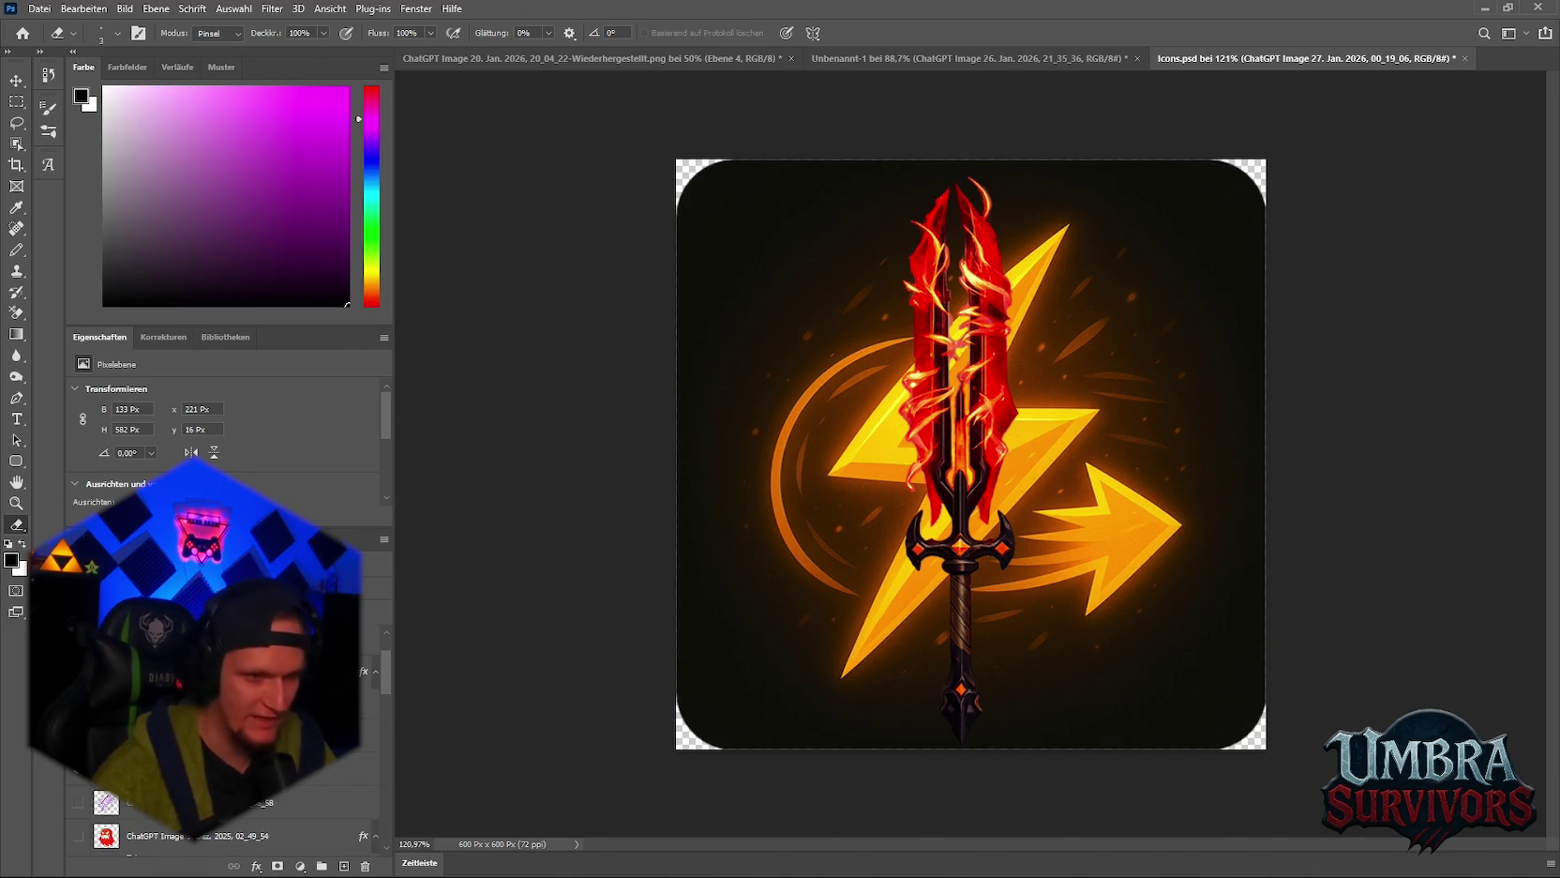
Hide the lightning background layer and apply Bevel & Emboss to the sword layer.
left_click(78, 738)
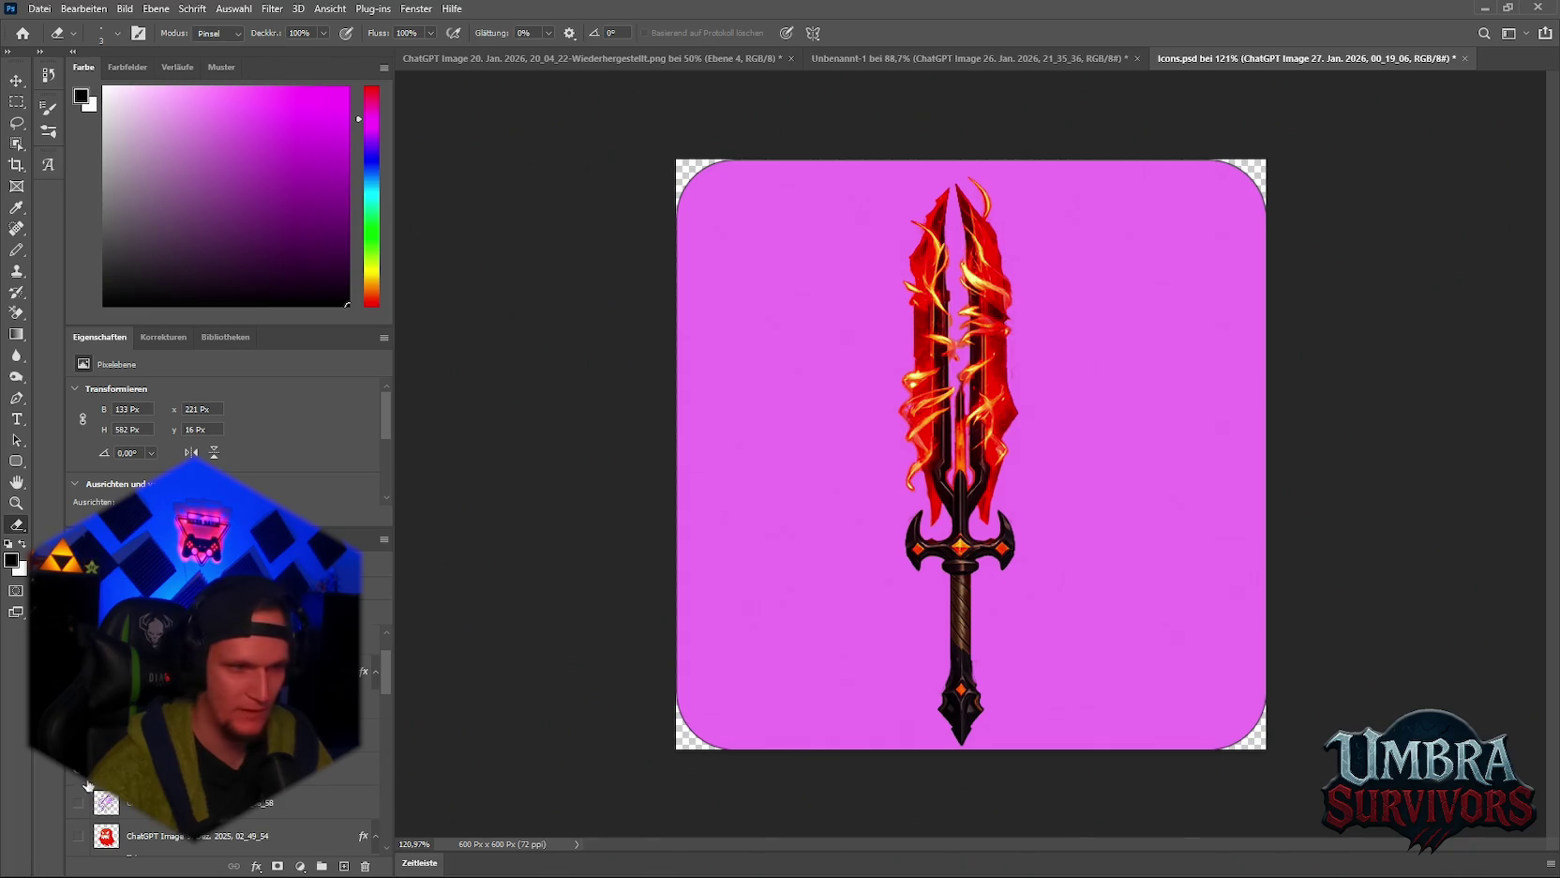
left_click(78, 779)
left_click(78, 778)
scroll(260, 825, "up", 2)
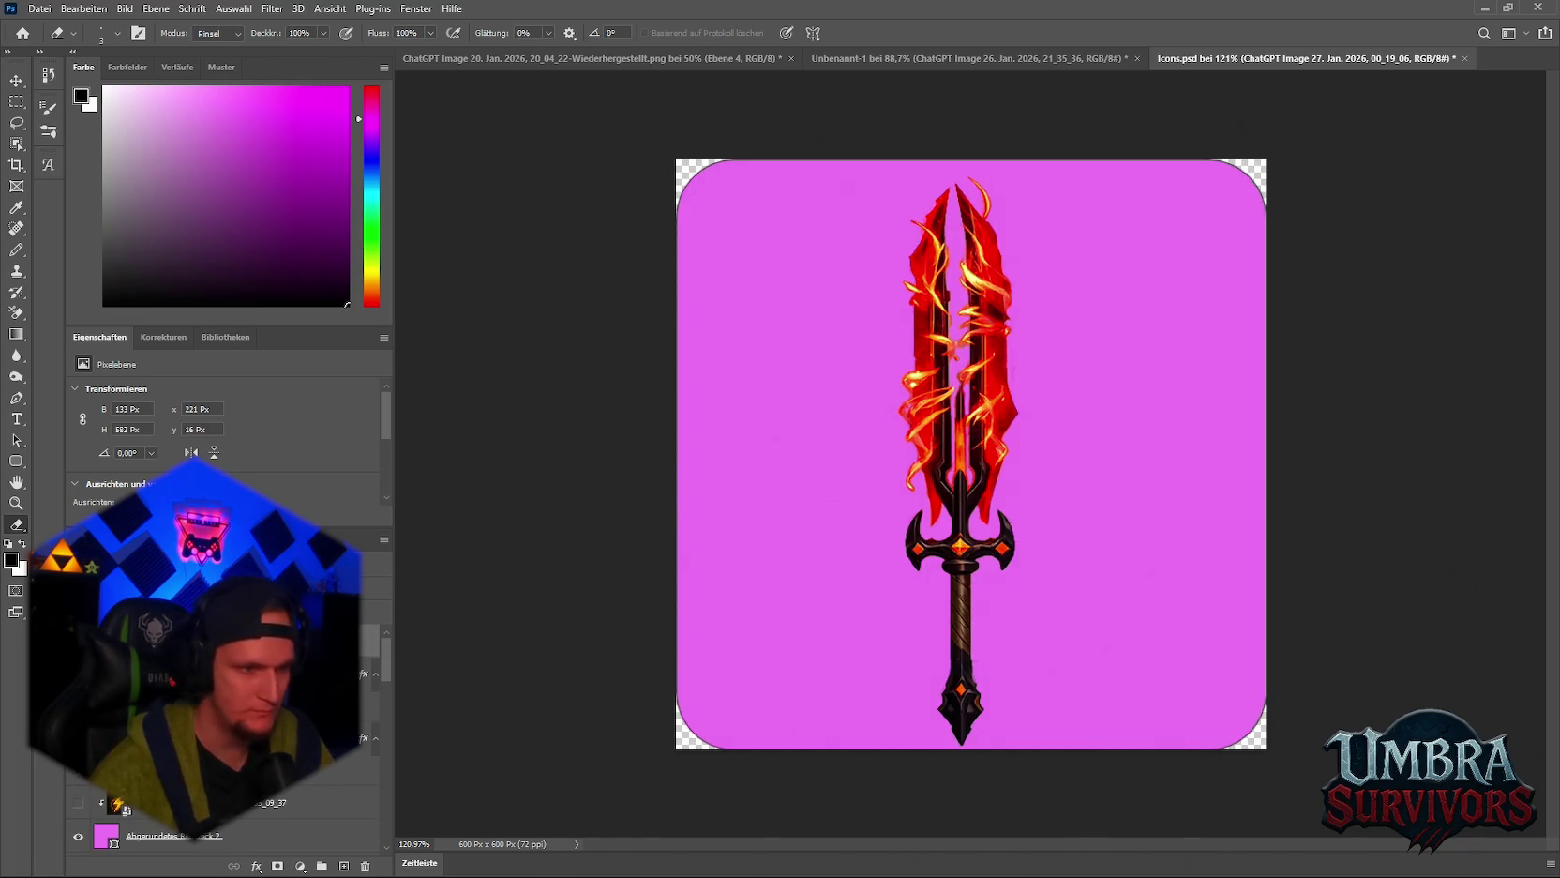
left_click(260, 867)
left_click(286, 698)
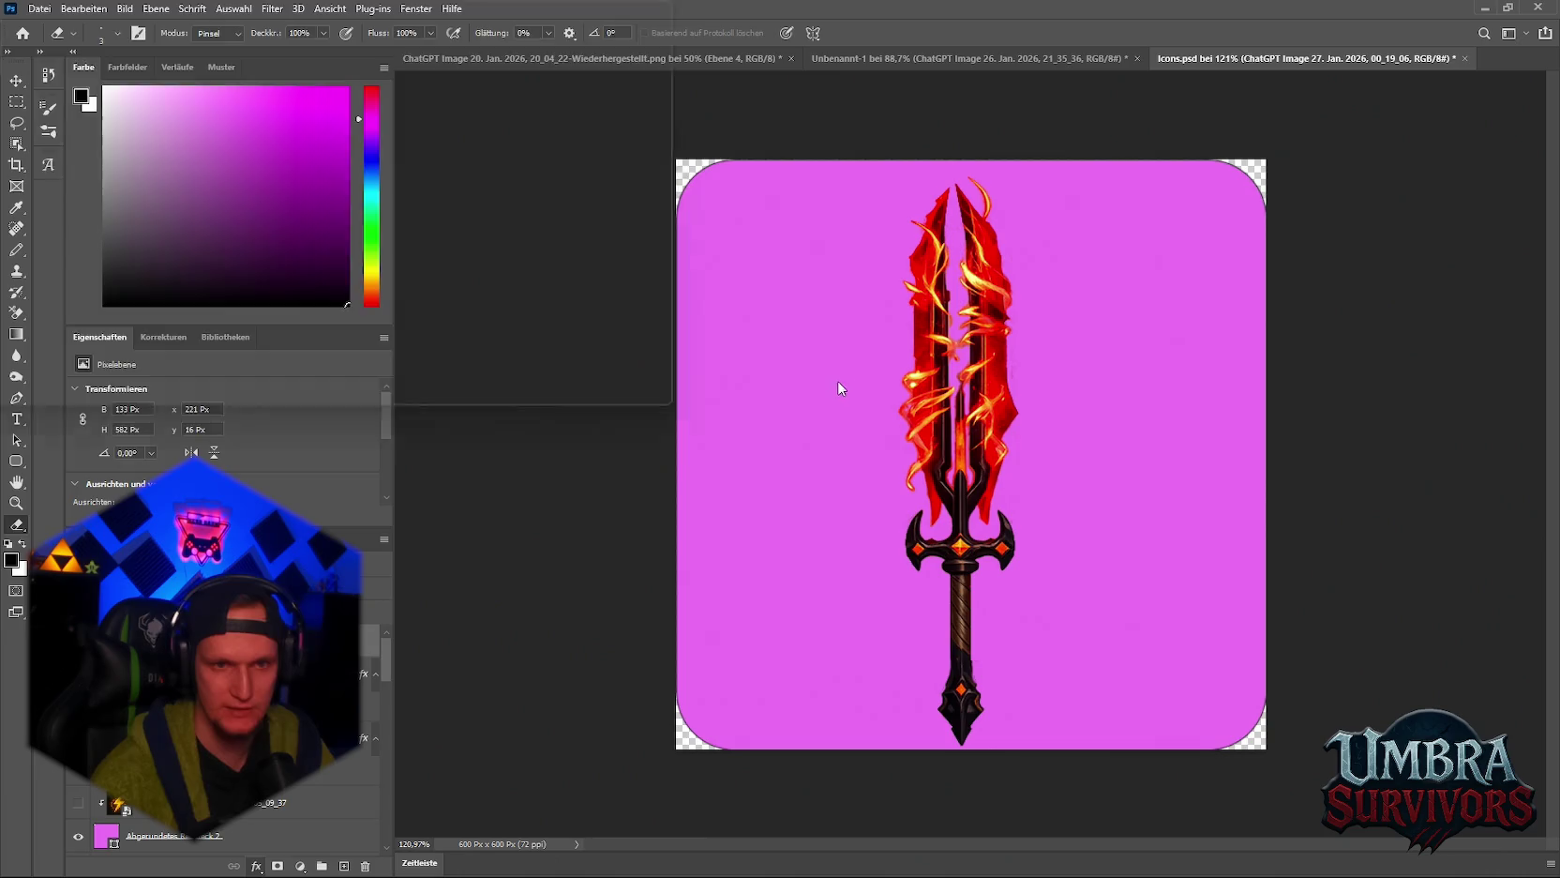
left_click(49, 121)
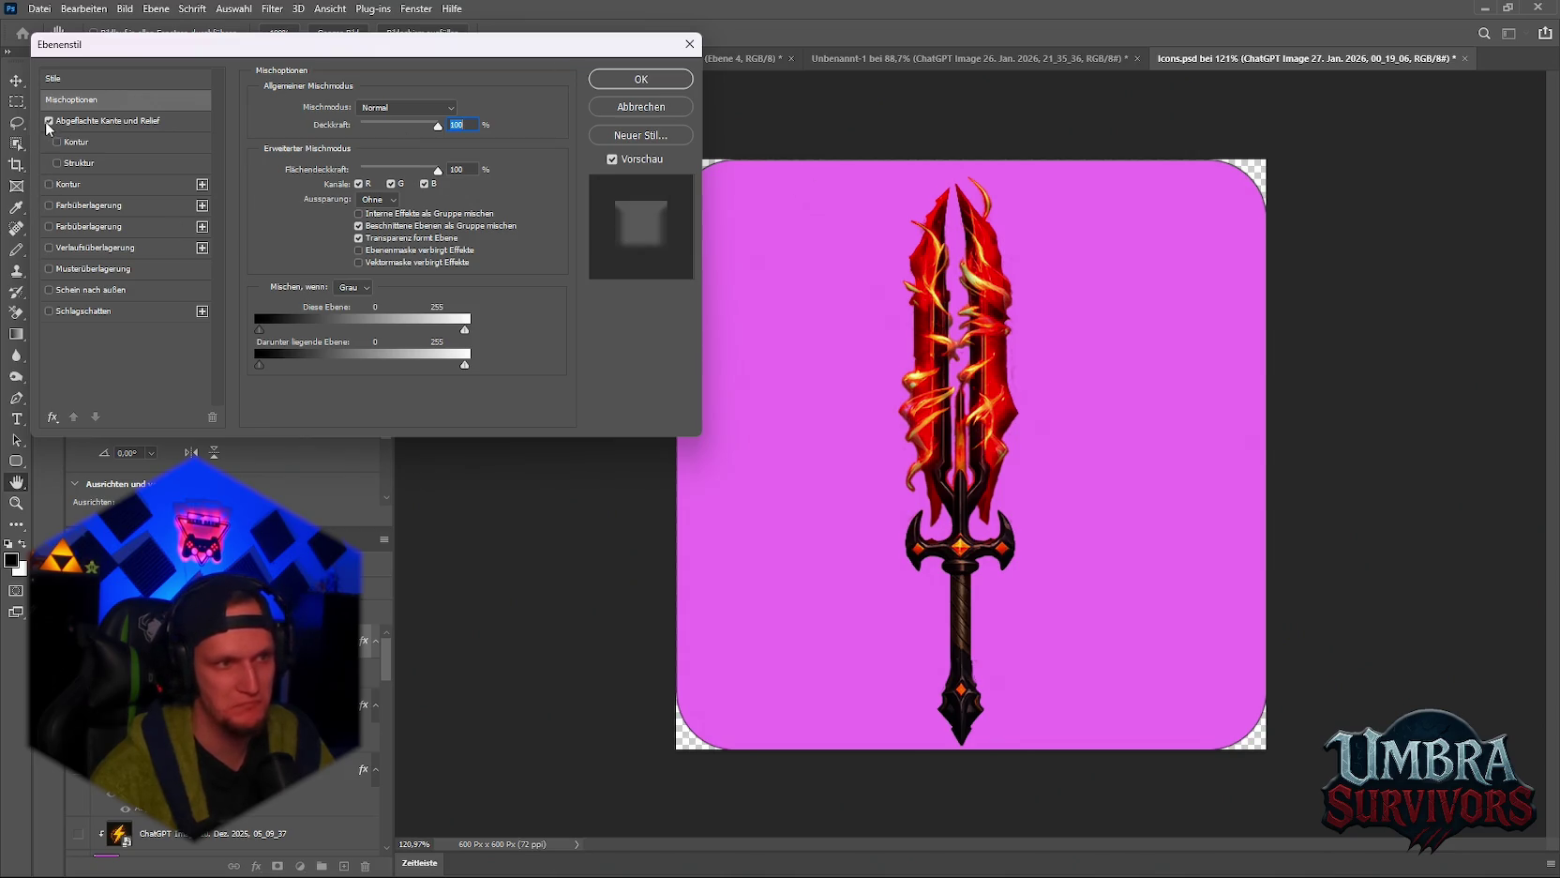
left_click(48, 122)
left_click(49, 121)
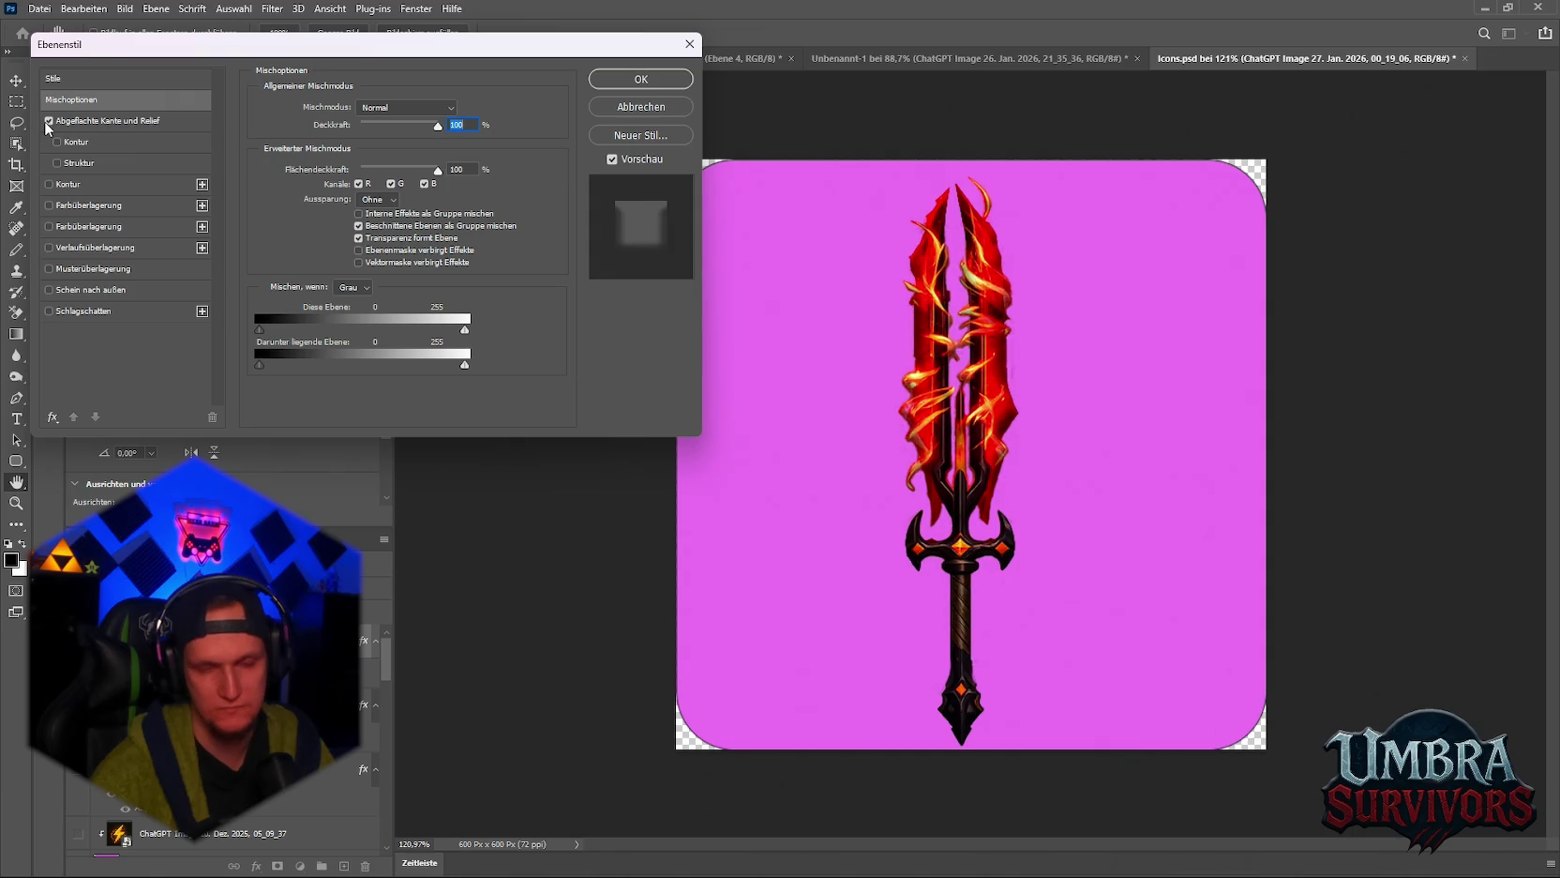
left_click(631, 82)
Hide the magenta background, quick-export the sword as a PNG into Icons, then hide the sword layer.
scroll(225, 713, "down", 2)
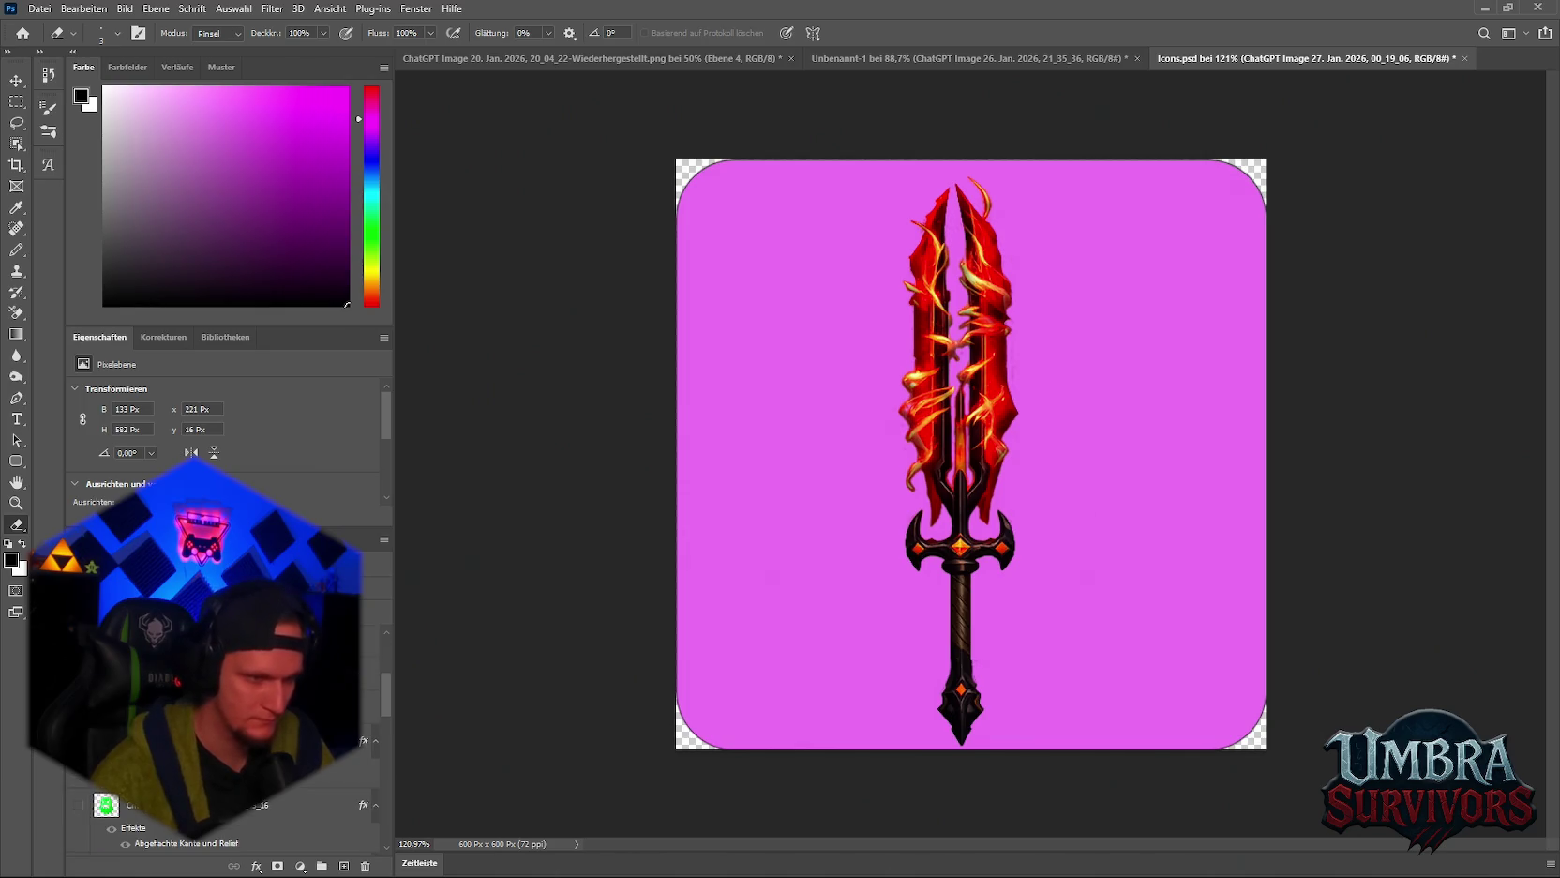
left_click(78, 741)
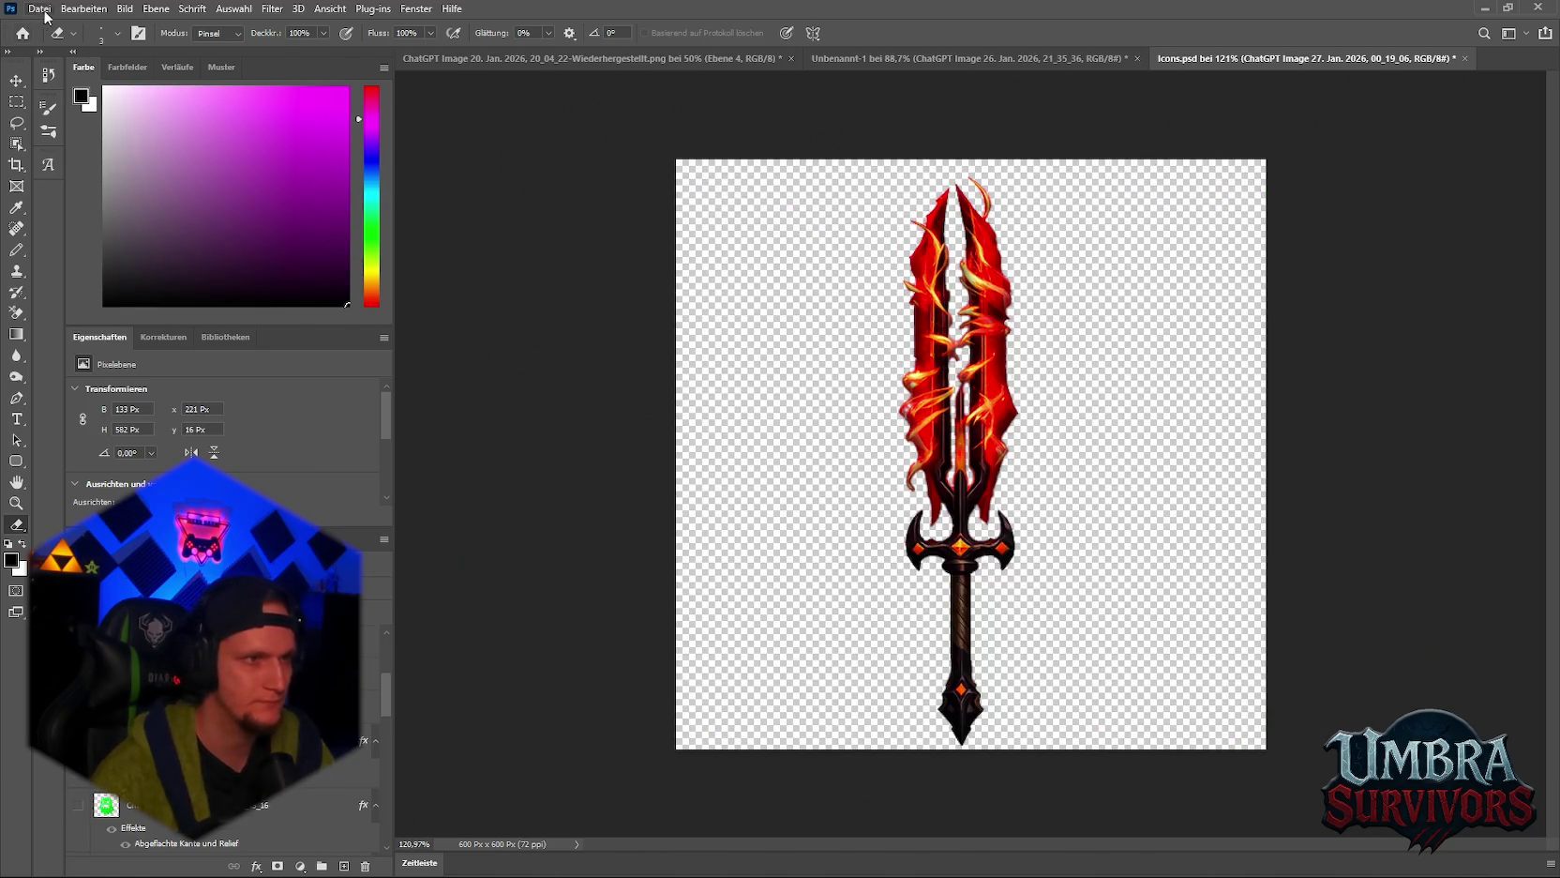
left_click(46, 16)
mouse_move(141, 255)
left_click(343, 243)
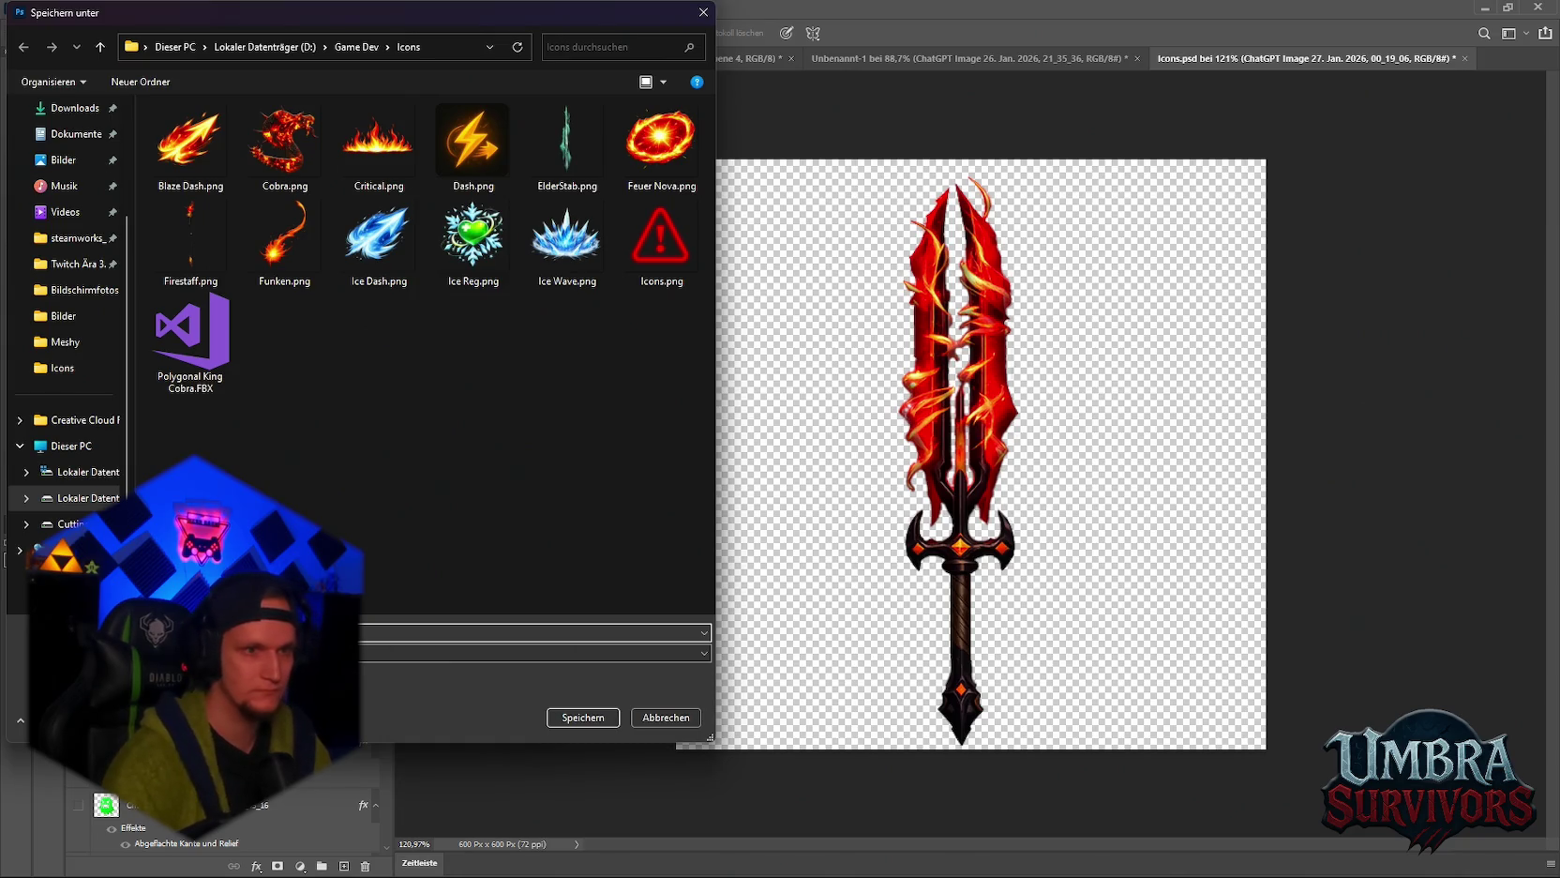
key("Escape")
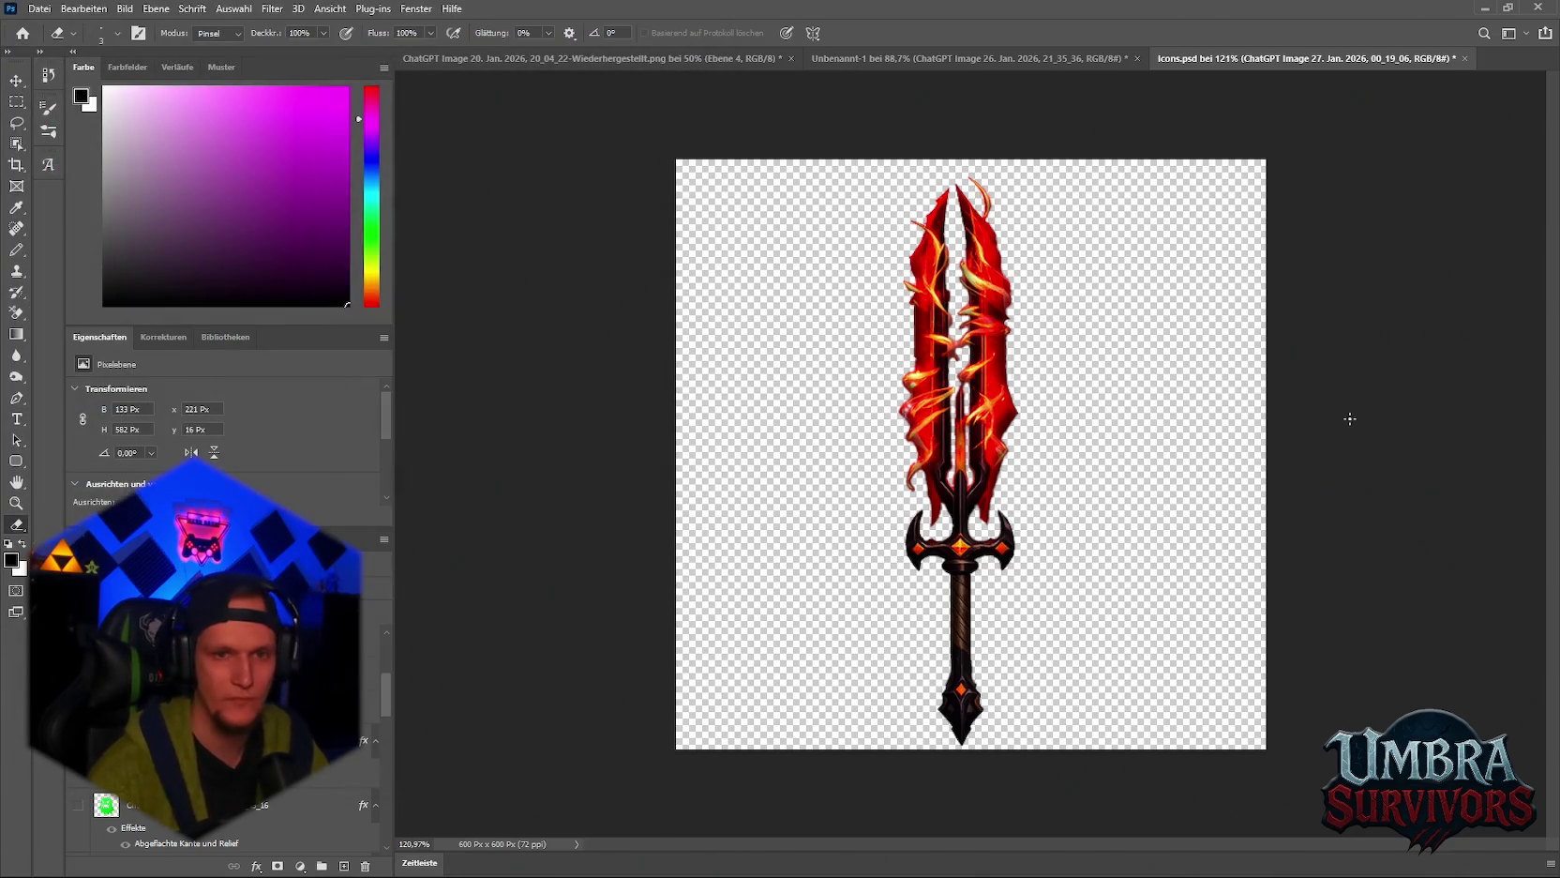
key("ctrl+comma")
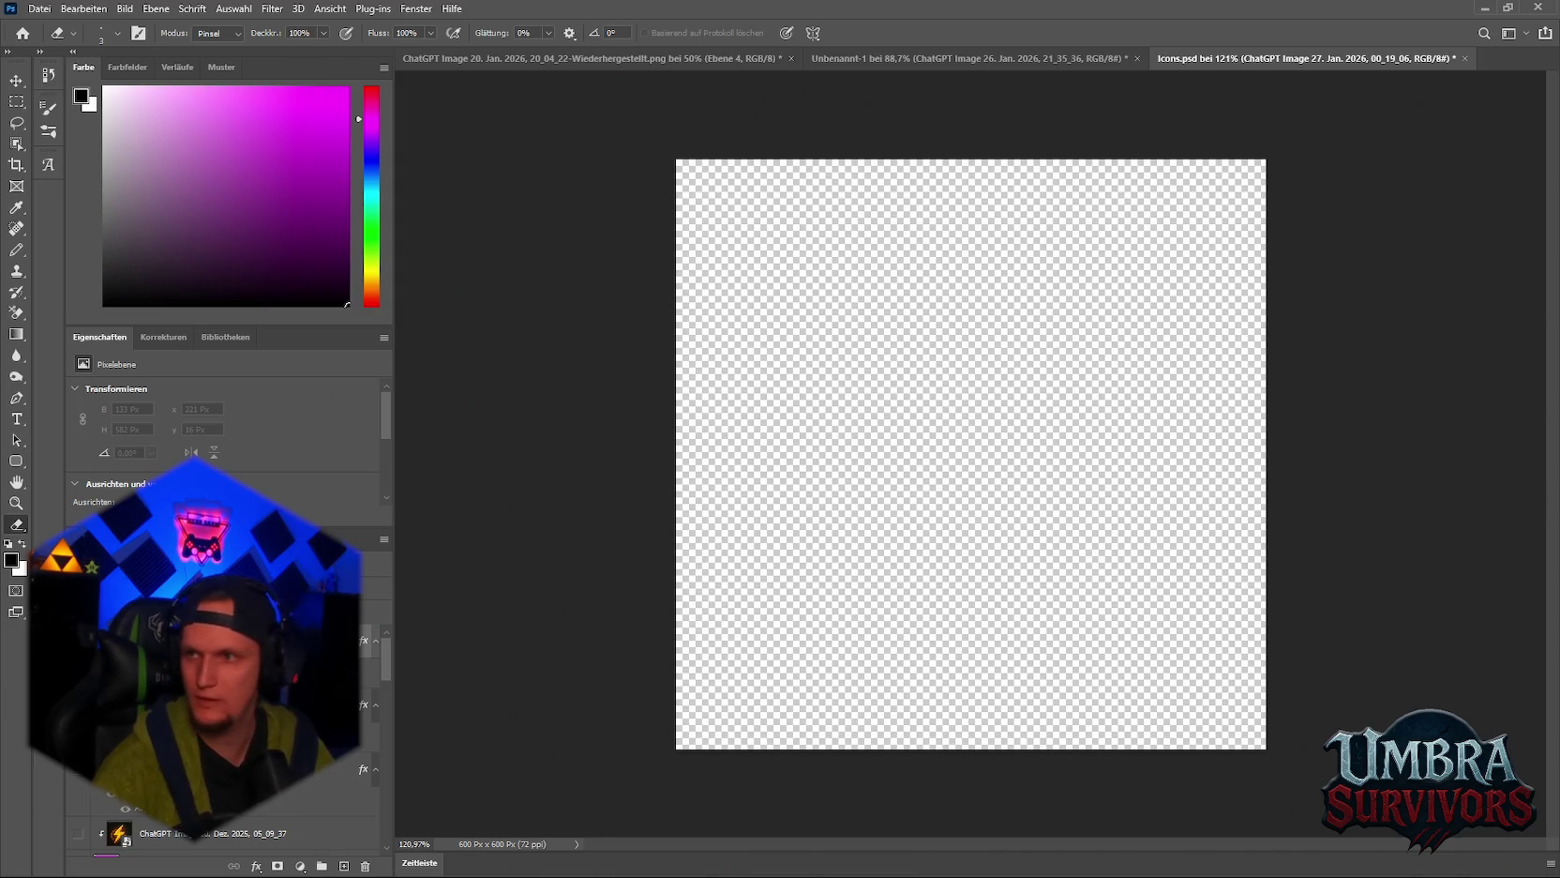
Place the staff with the glowing blue orb onto the empty canvas and commit it.
left_click_drag(1028, 498, 972, 477)
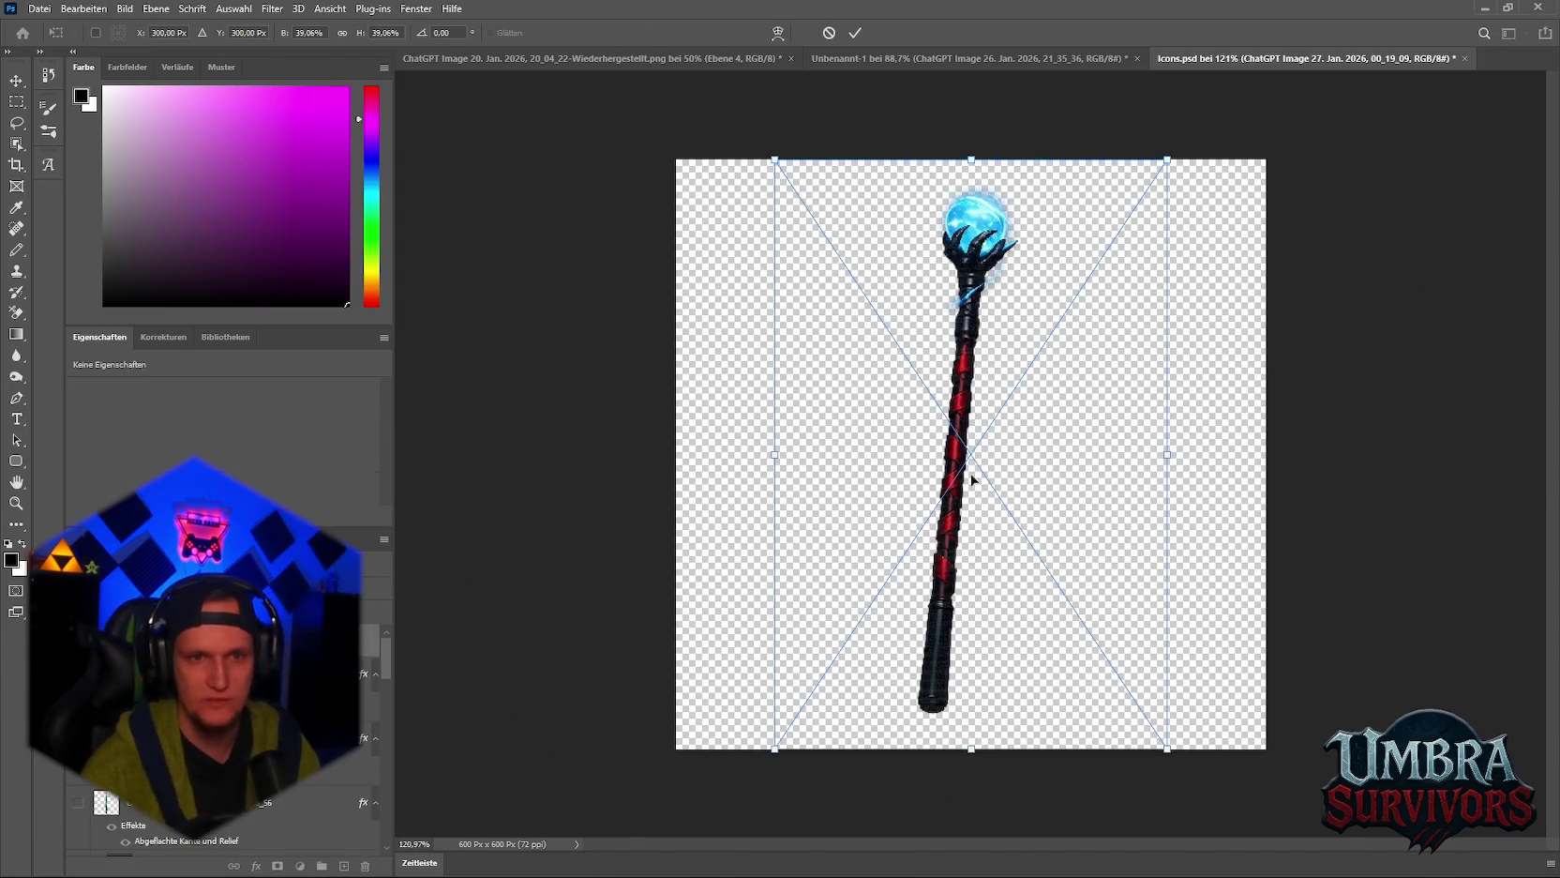
key("Return")
scroll(1001, 473, "up", 7)
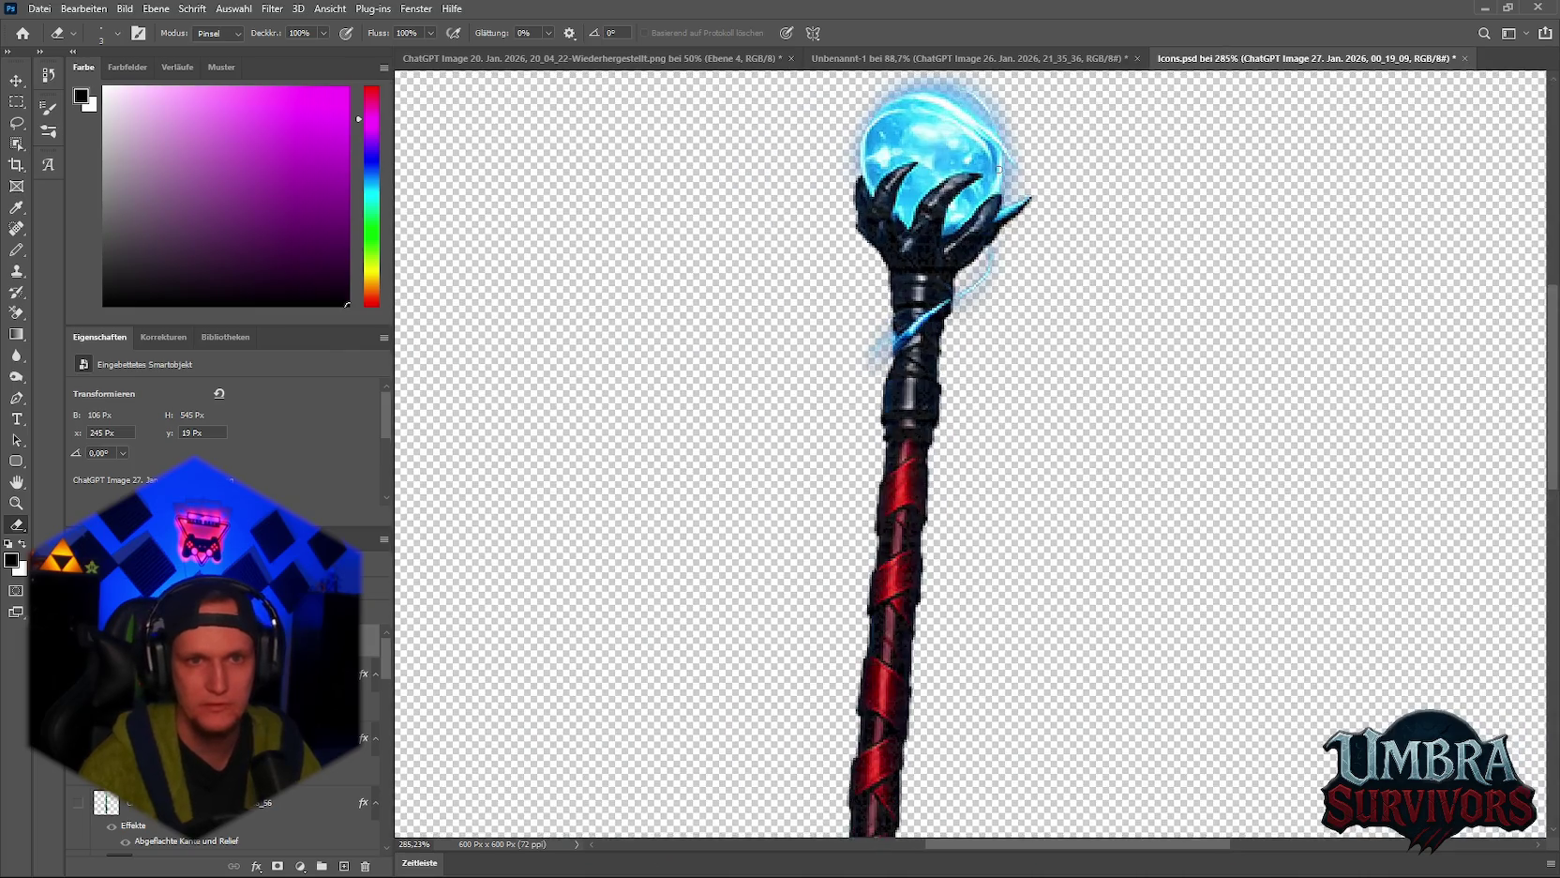
scroll(863, 524, "down", 5)
scroll(965, 359, "up", 3)
scroll(966, 669, "down", 4)
scroll(1008, 166, "up", 2)
scroll(882, 470, "down", 3)
scroll(225, 732, "up", 2)
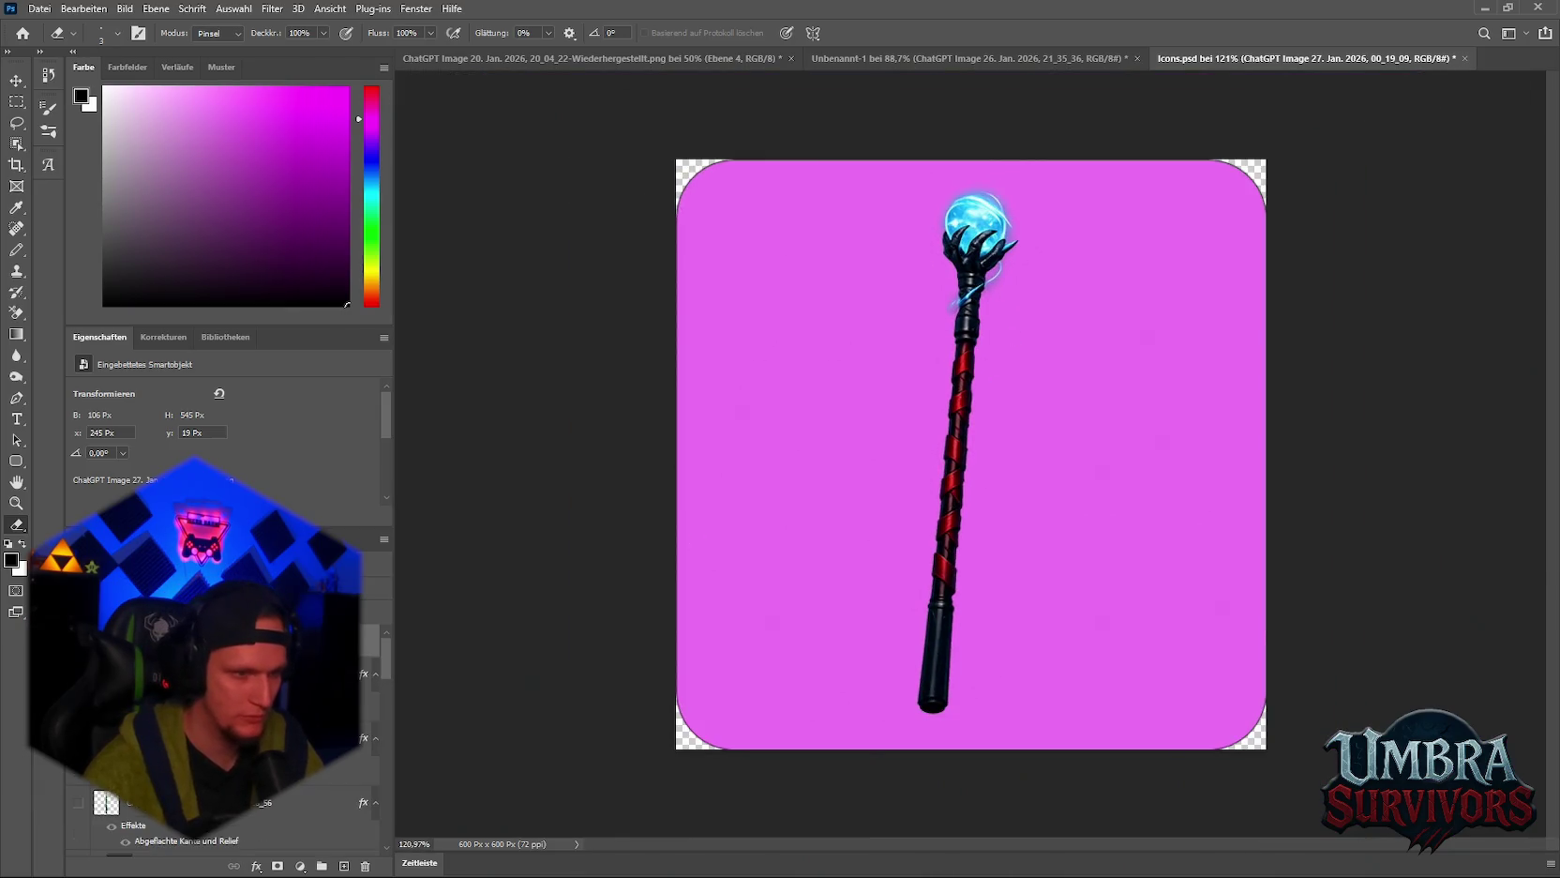
Try a Bevel & Emboss layer style on the staff, then leave it off and confirm.
left_click(252, 870)
left_click(375, 708)
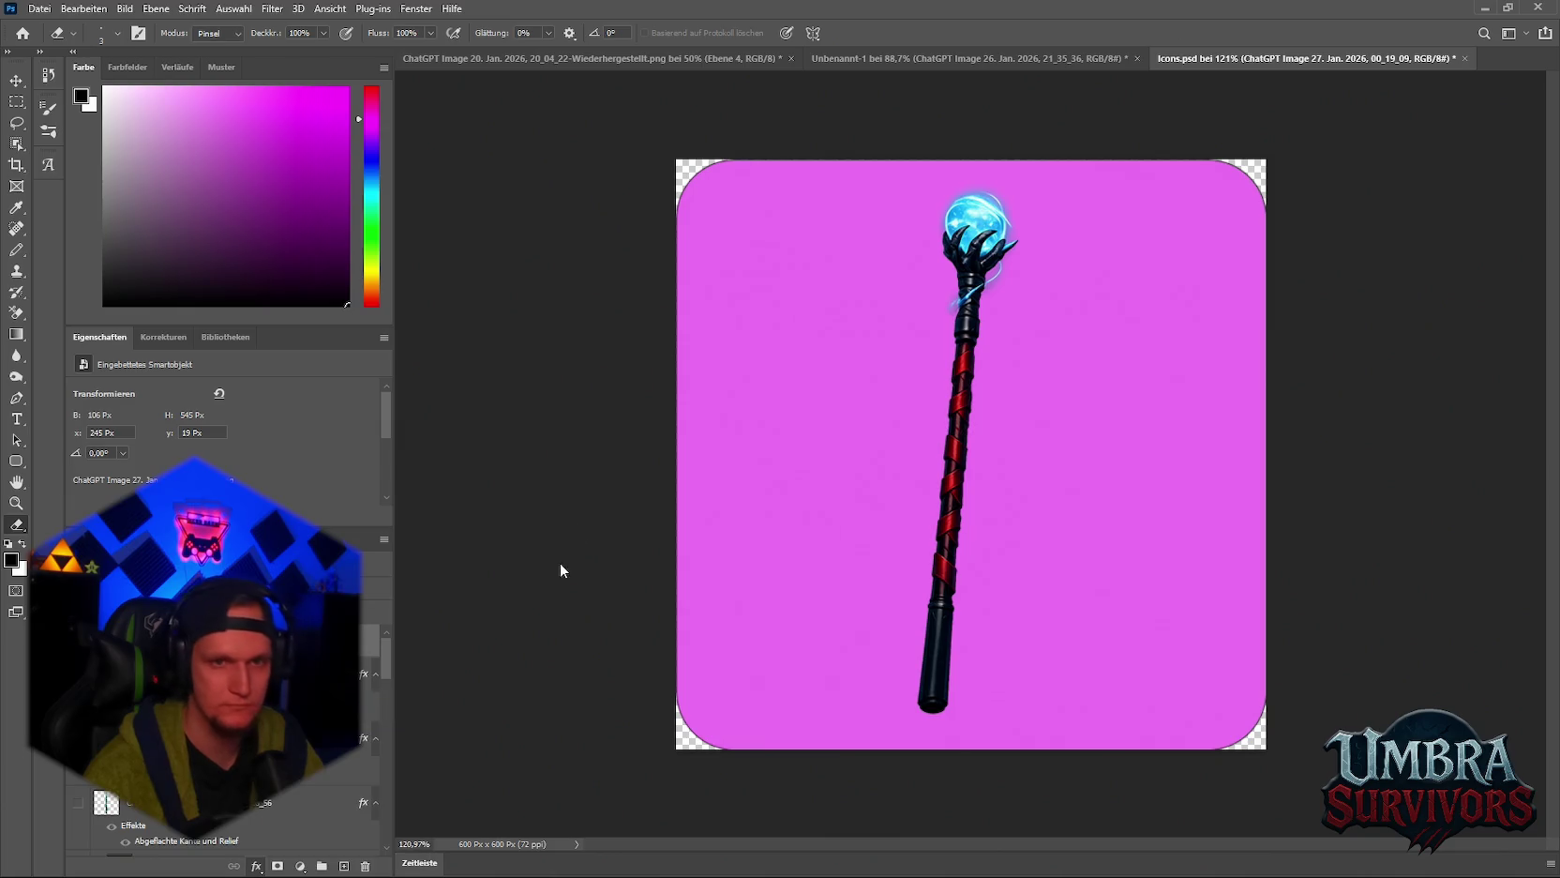
left_click(48, 121)
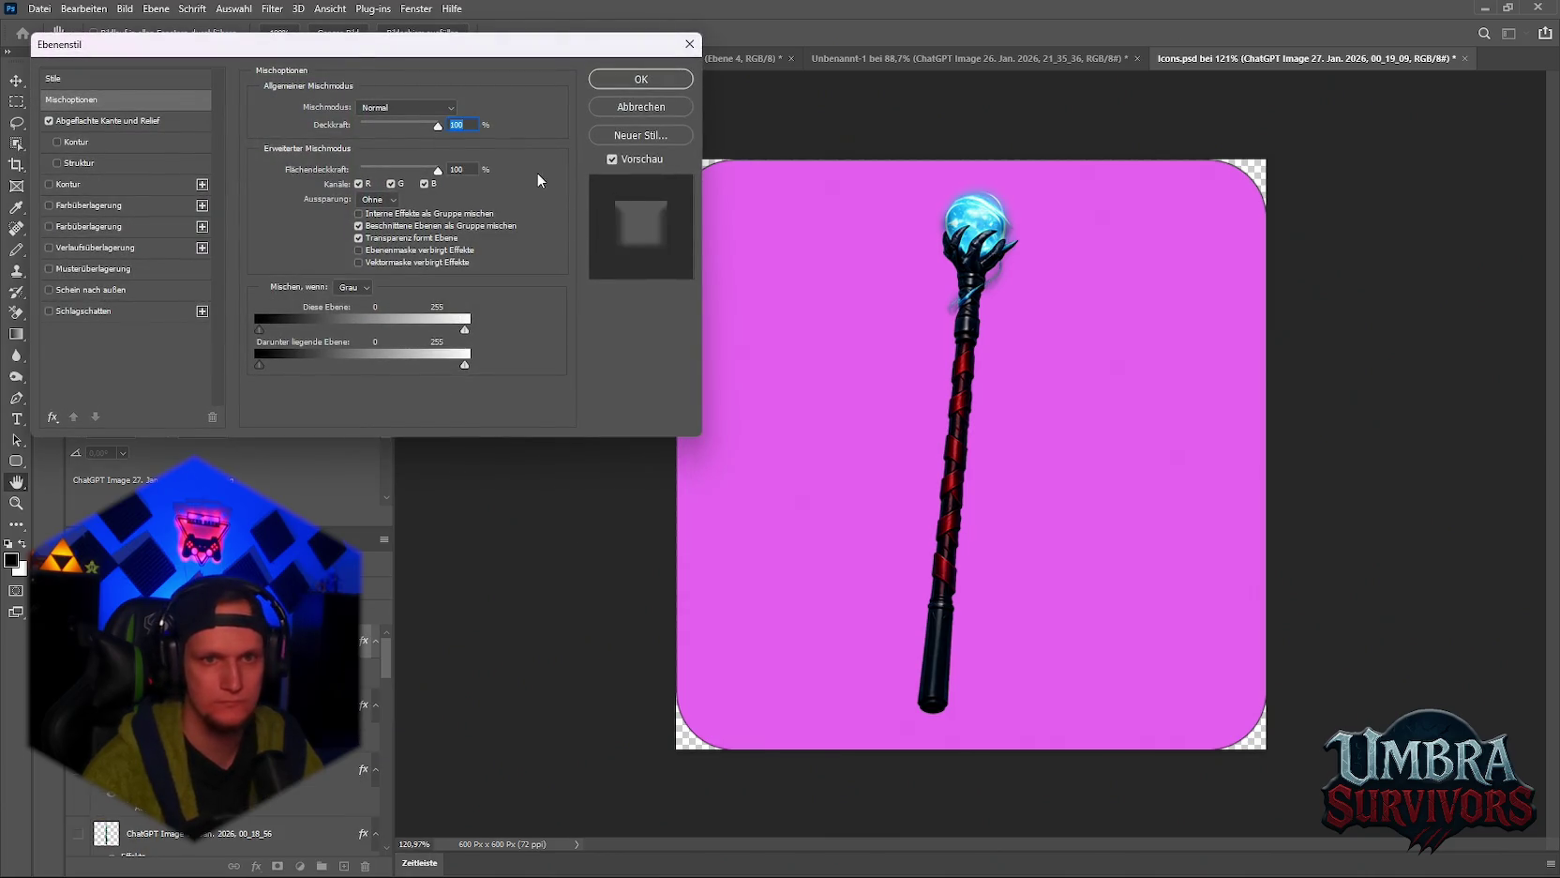
left_click(49, 121)
left_click(49, 121)
left_click(49, 121)
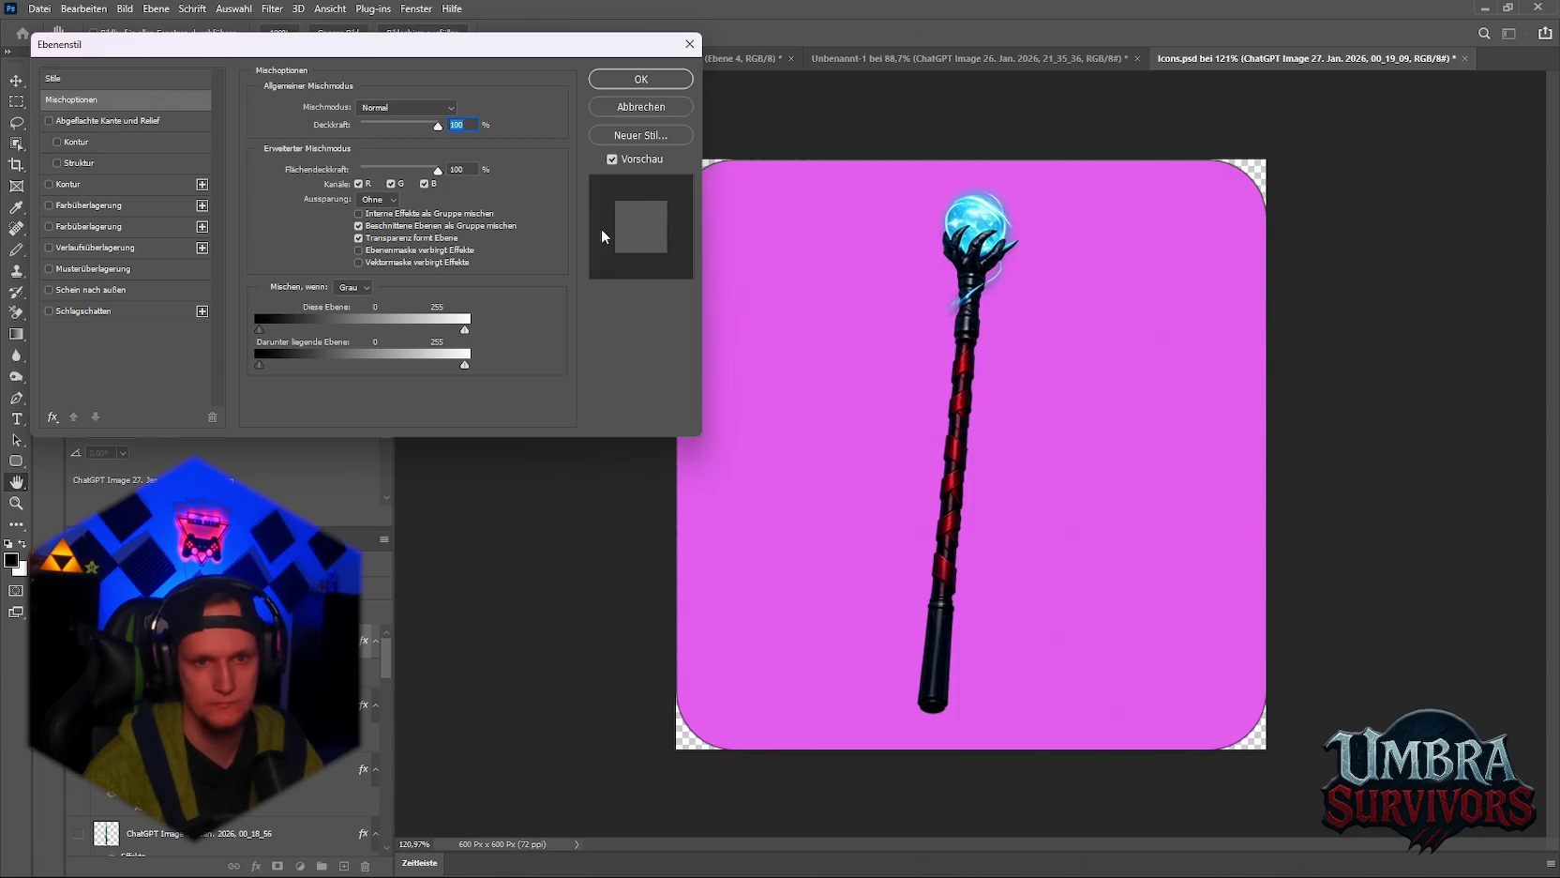
left_click(591, 78)
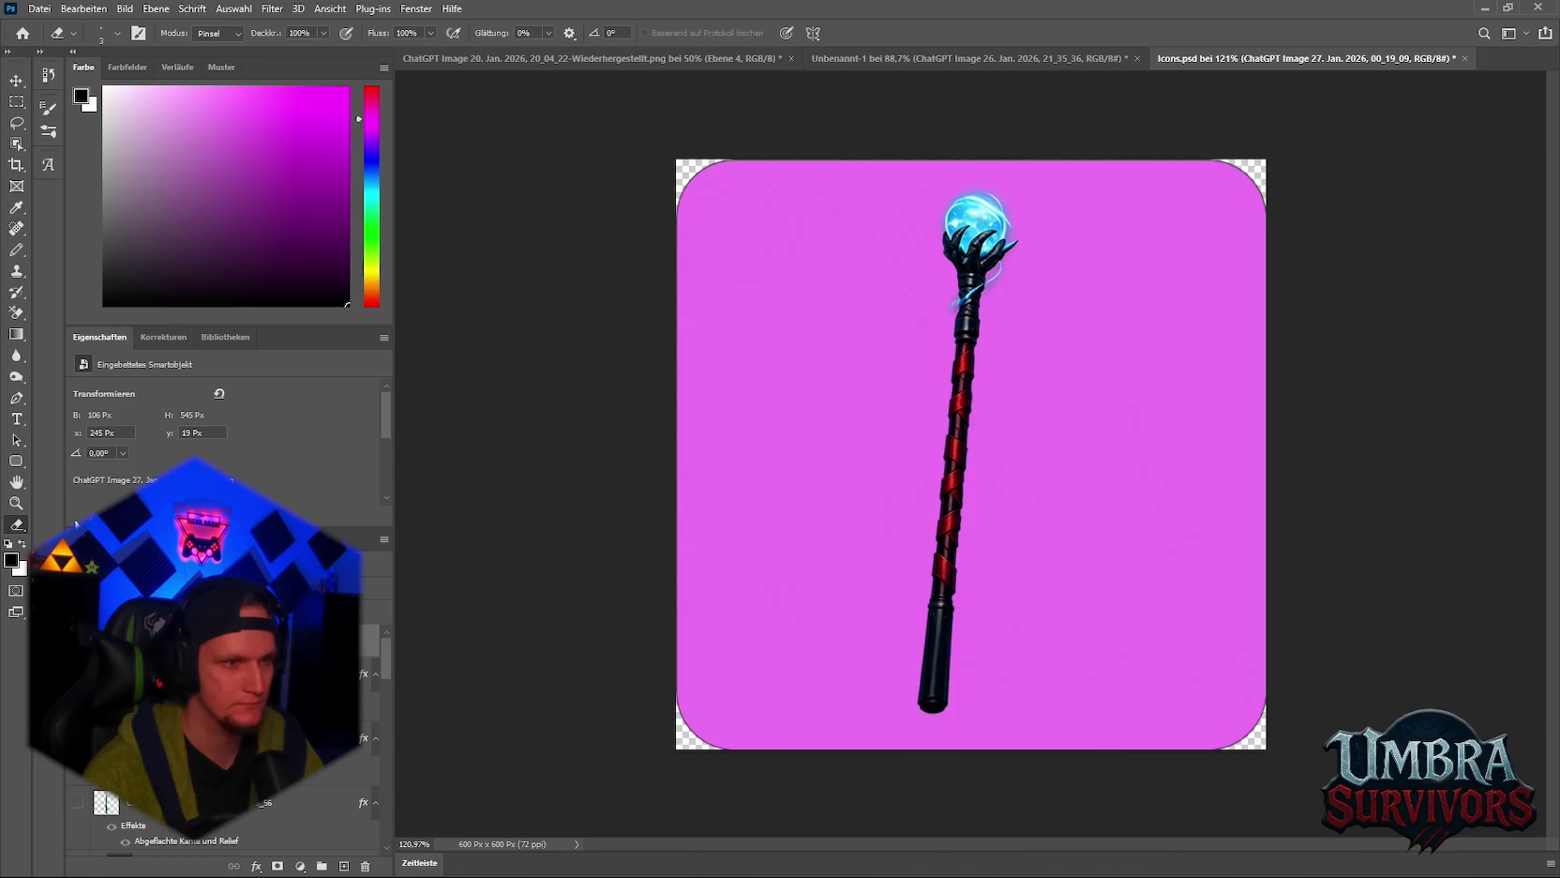
Start a Quick Export as PNG of the staff, then cancel the save prompt.
left_click(39, 9)
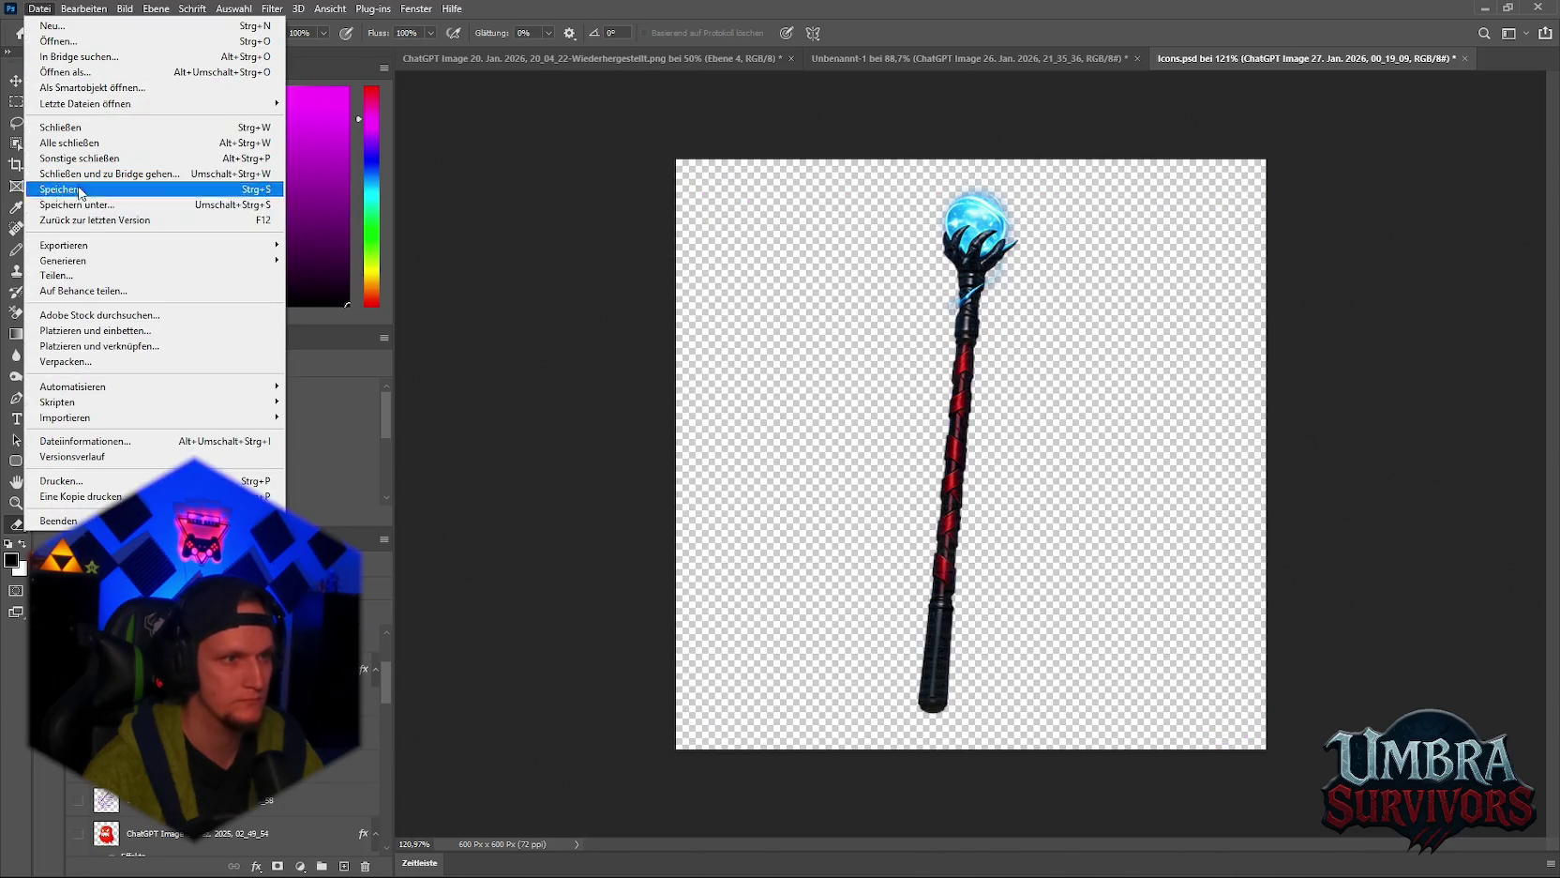
mouse_move(225, 249)
left_click(353, 246)
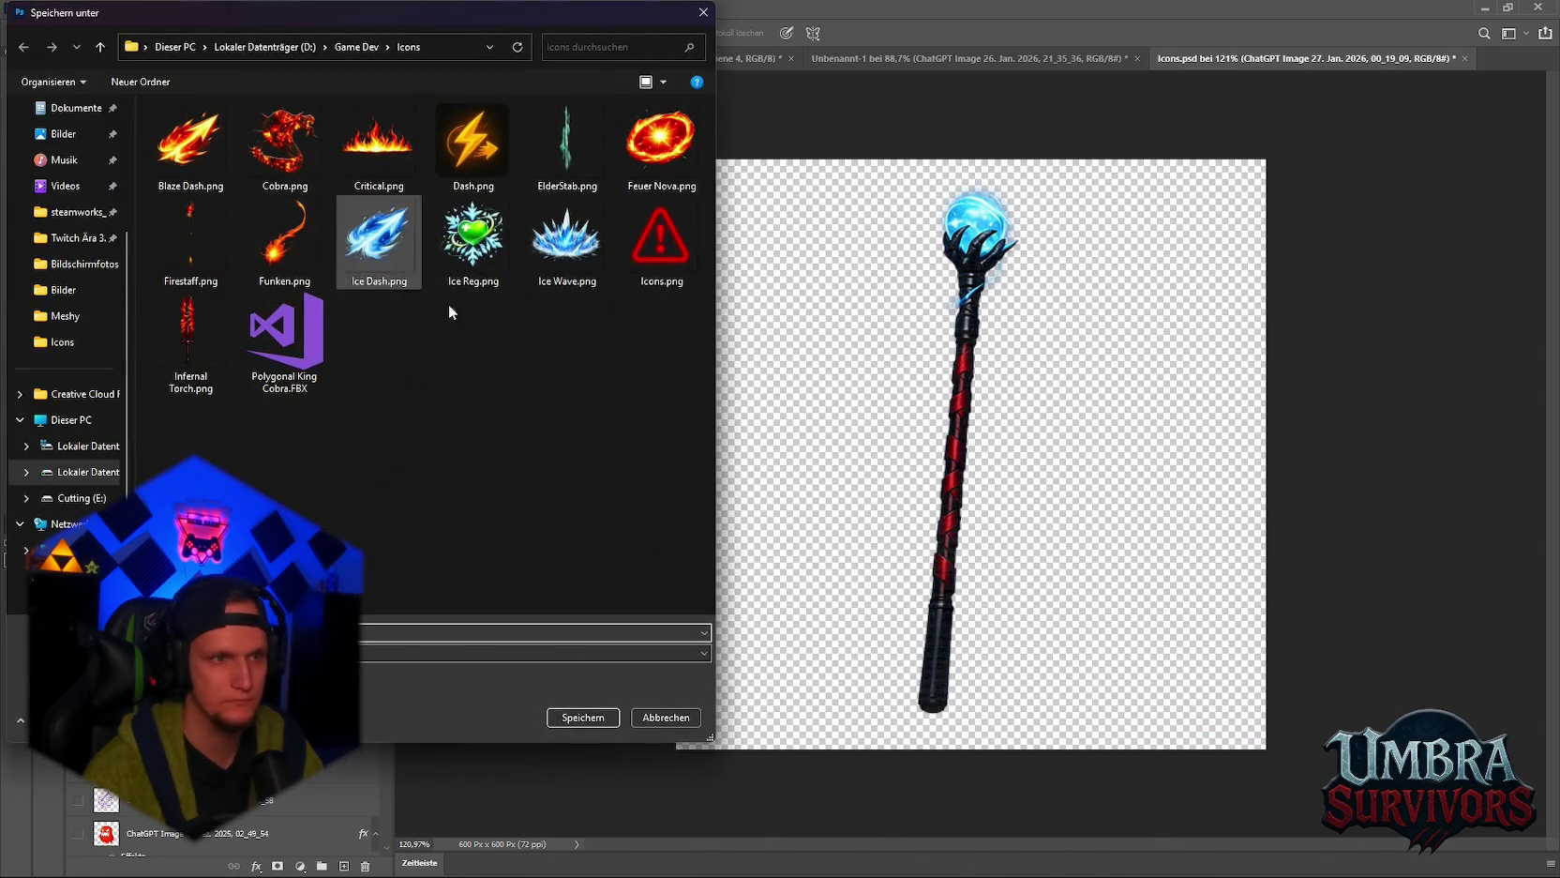
key("Escape")
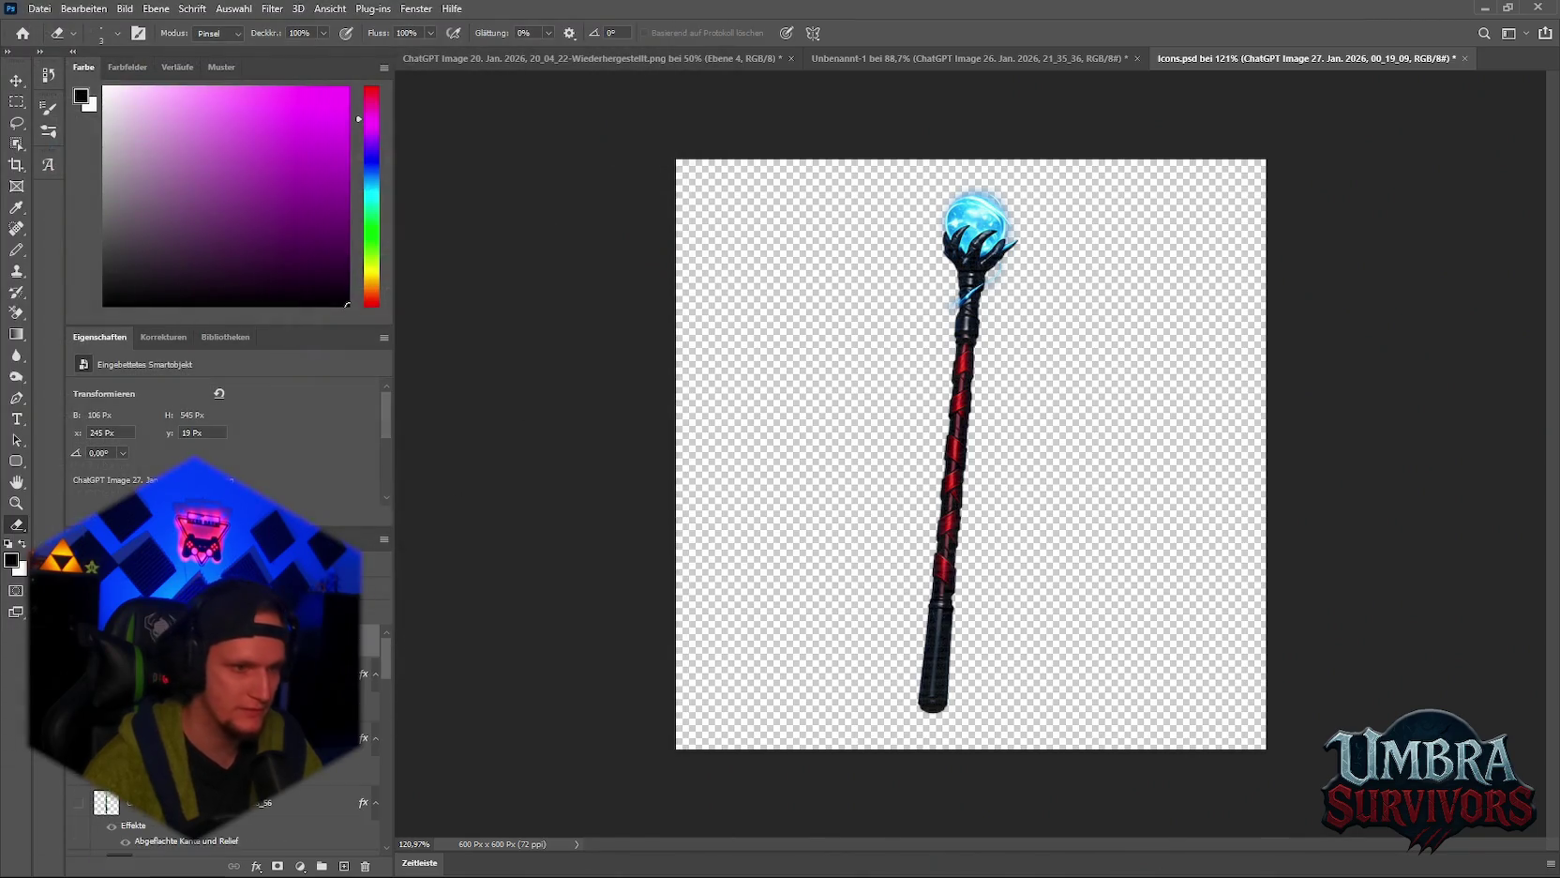
left_click(17, 82)
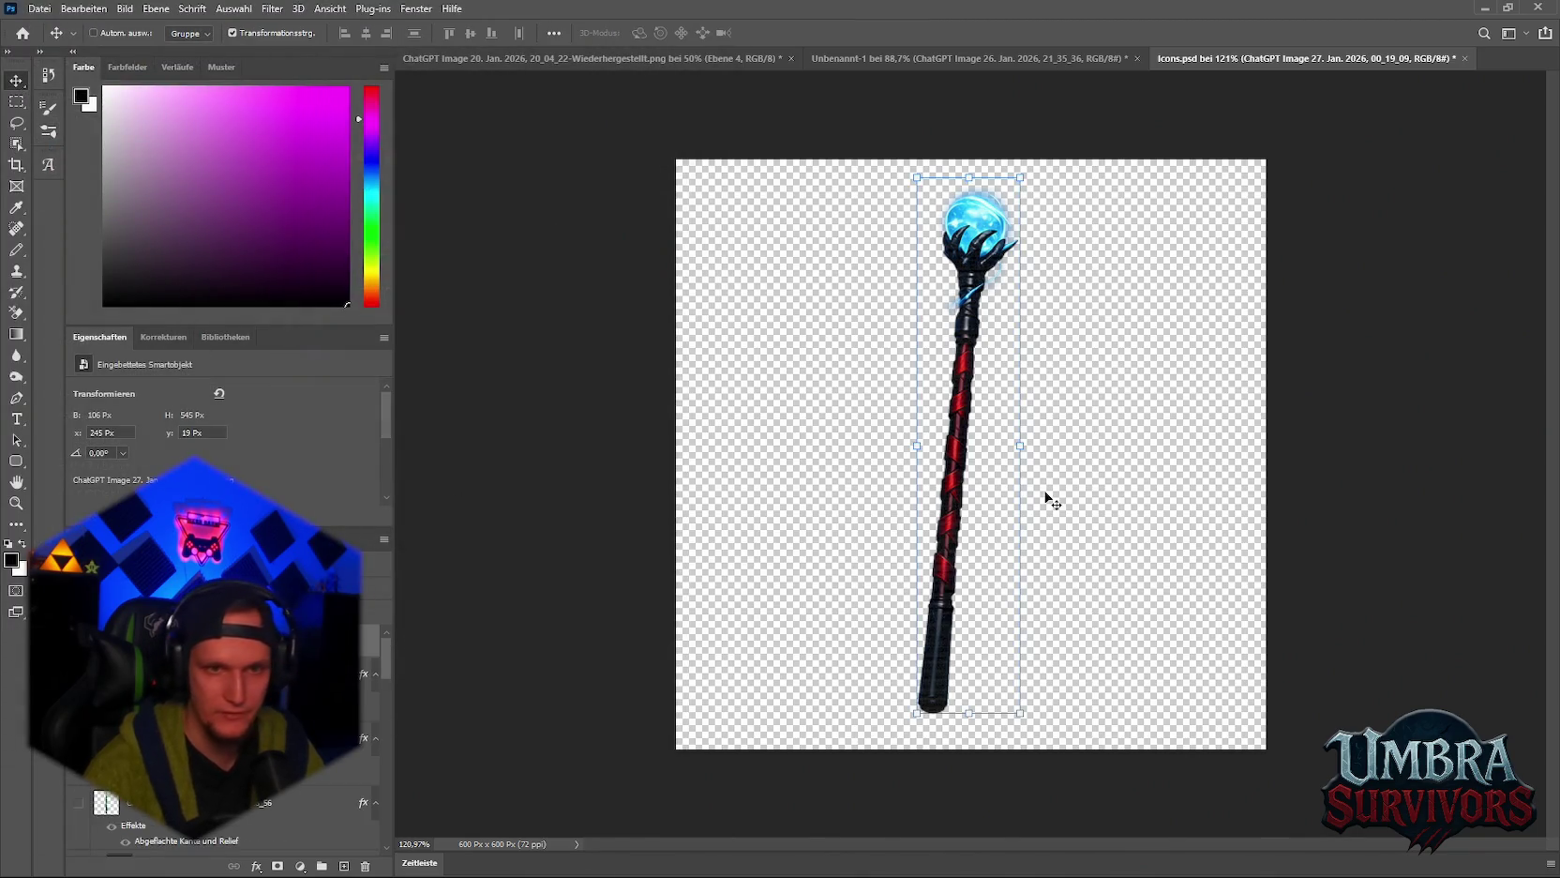
Nudge the staff a couple of pixels to the right and select its layer.
left_click_drag(957, 439, 965, 455)
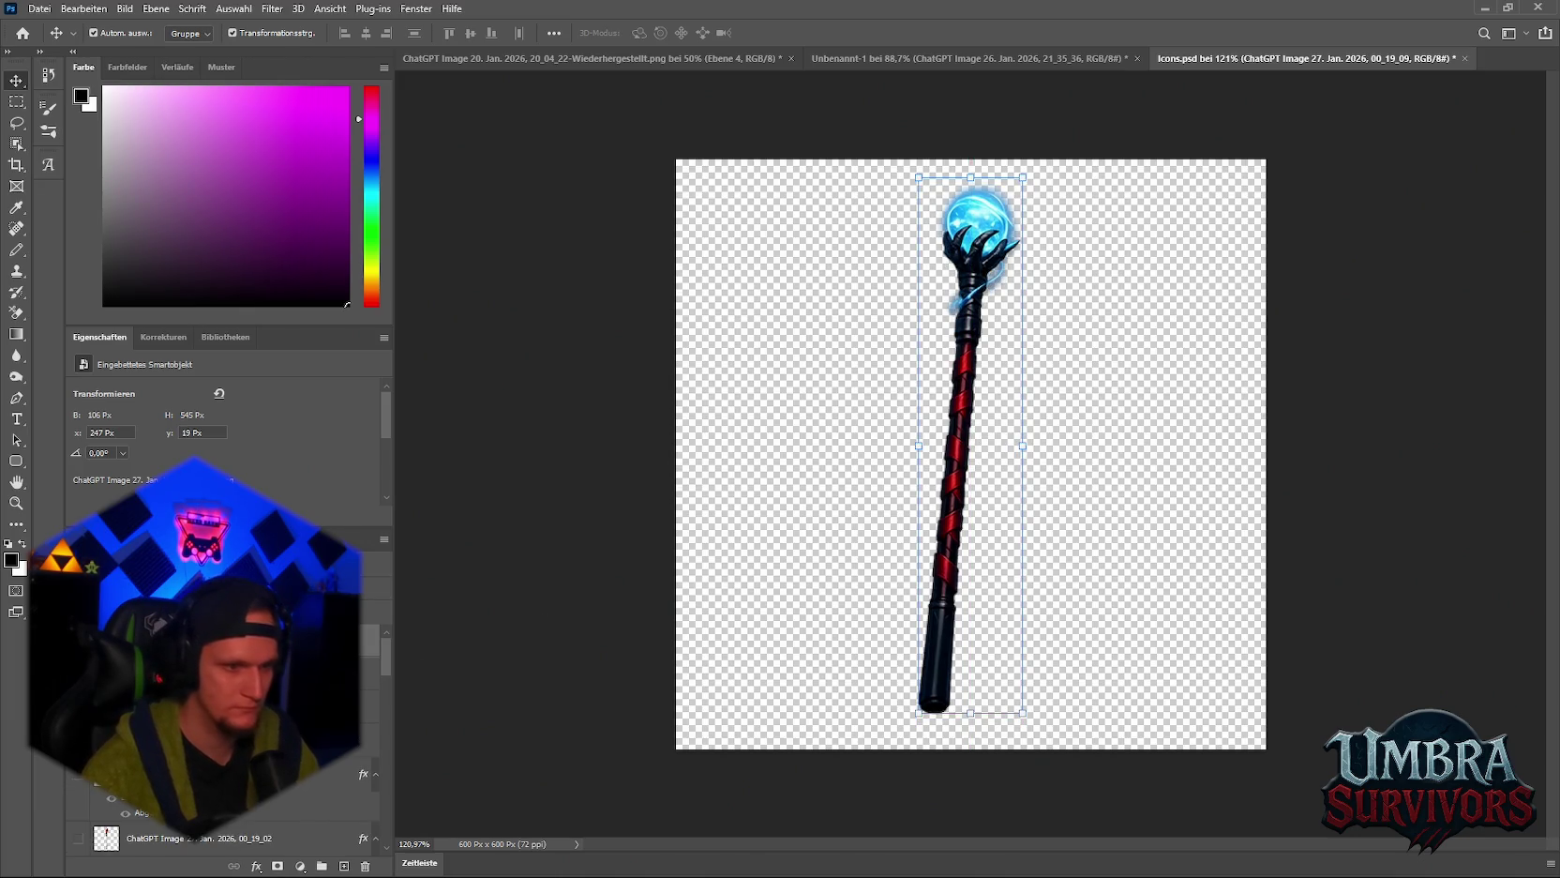
right_click(375, 670)
left_click(380, 670)
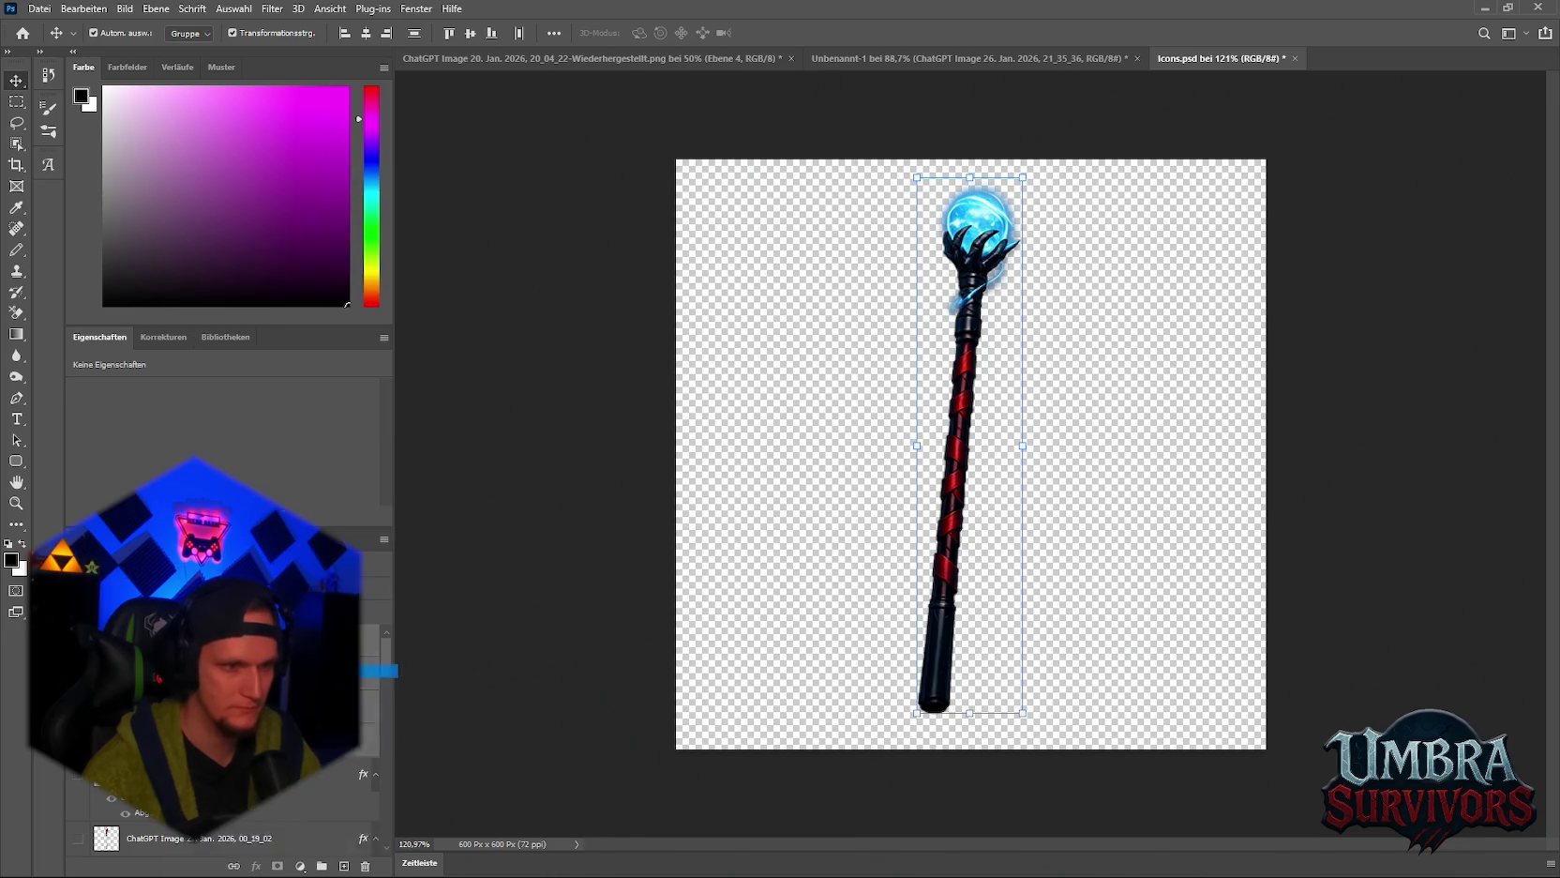
left_click(234, 671)
Quick-export the staff as a PNG and save it.
left_click(38, 9)
mouse_move(141, 246)
left_click(337, 244)
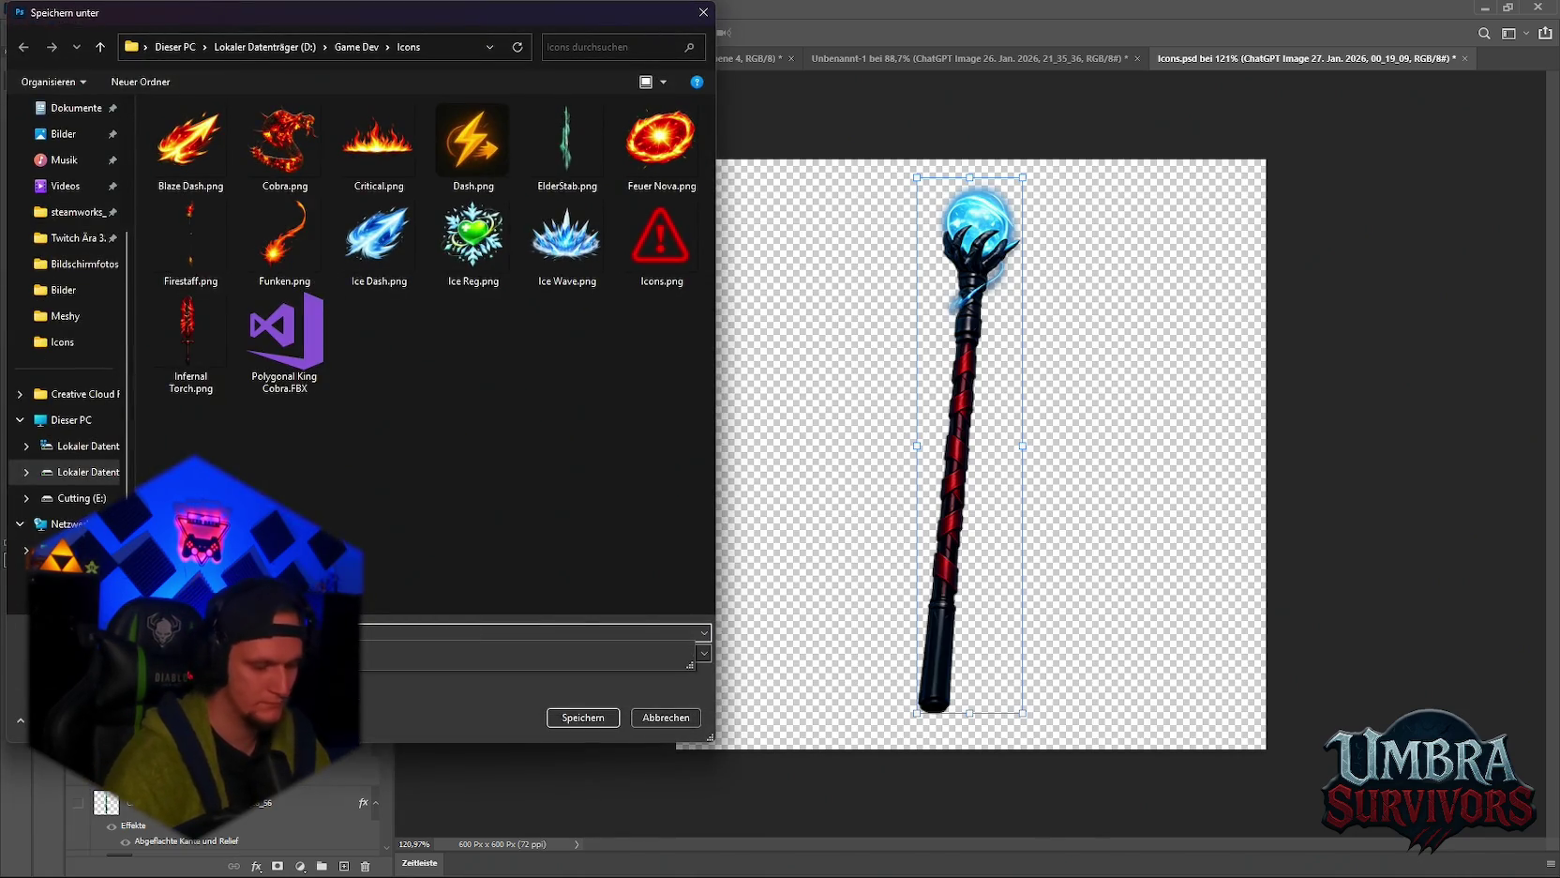
key("Return")
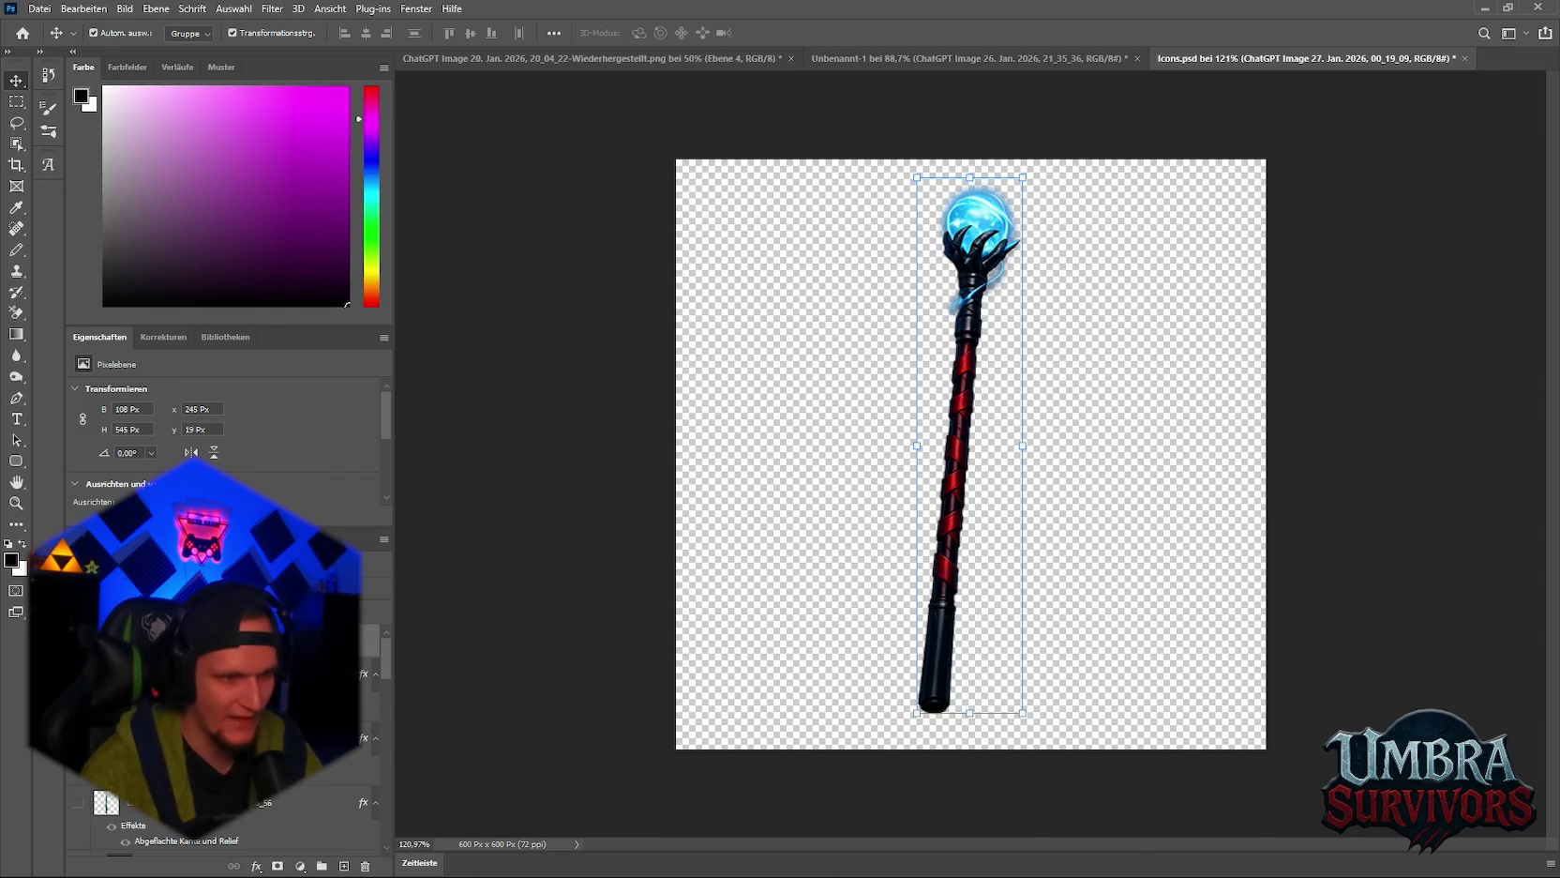
Hide the staff layer and drag in the lightning hammer image.
key("ctrl+comma")
key("ctrl+comma")
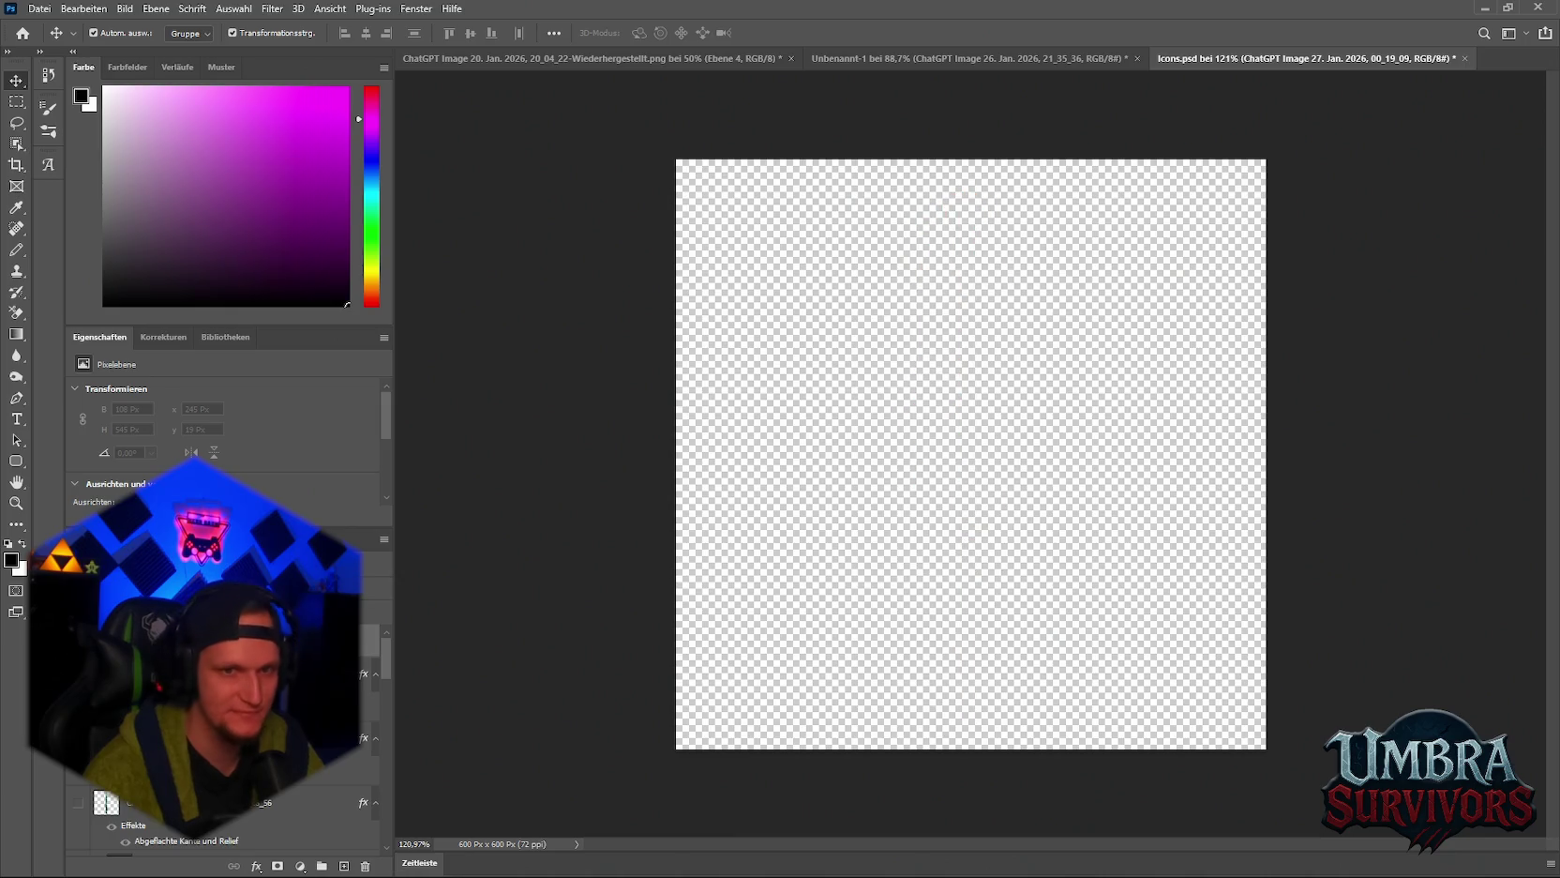
key("ctrl+comma")
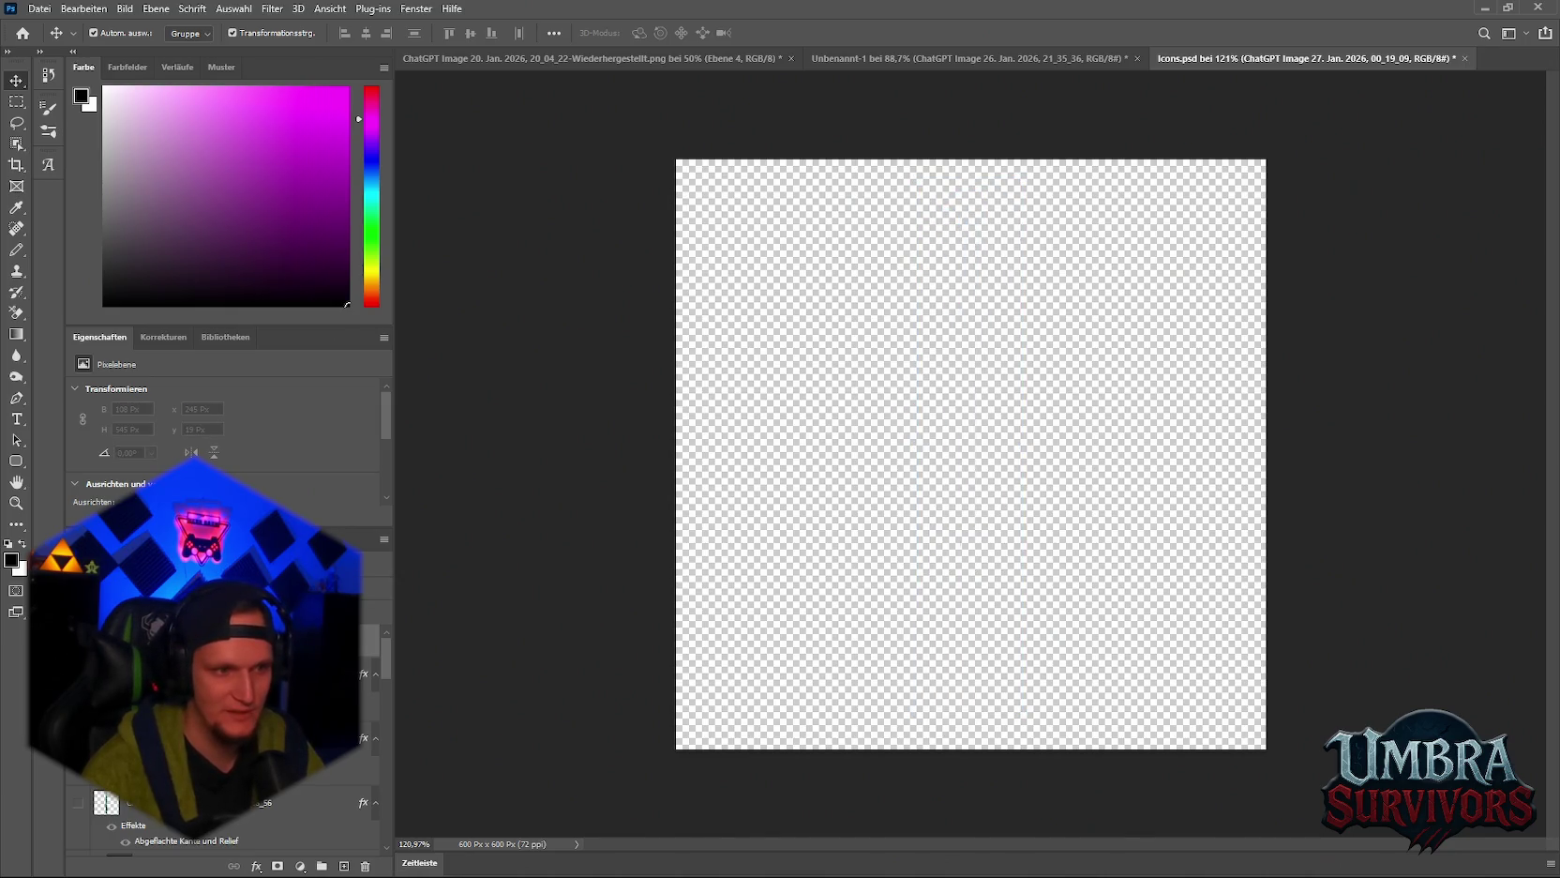
key("ctrl+comma")
key("ctrl+comma")
key("ctrl+comma")
key("ctrl+comma")
key("ctrl+comma")
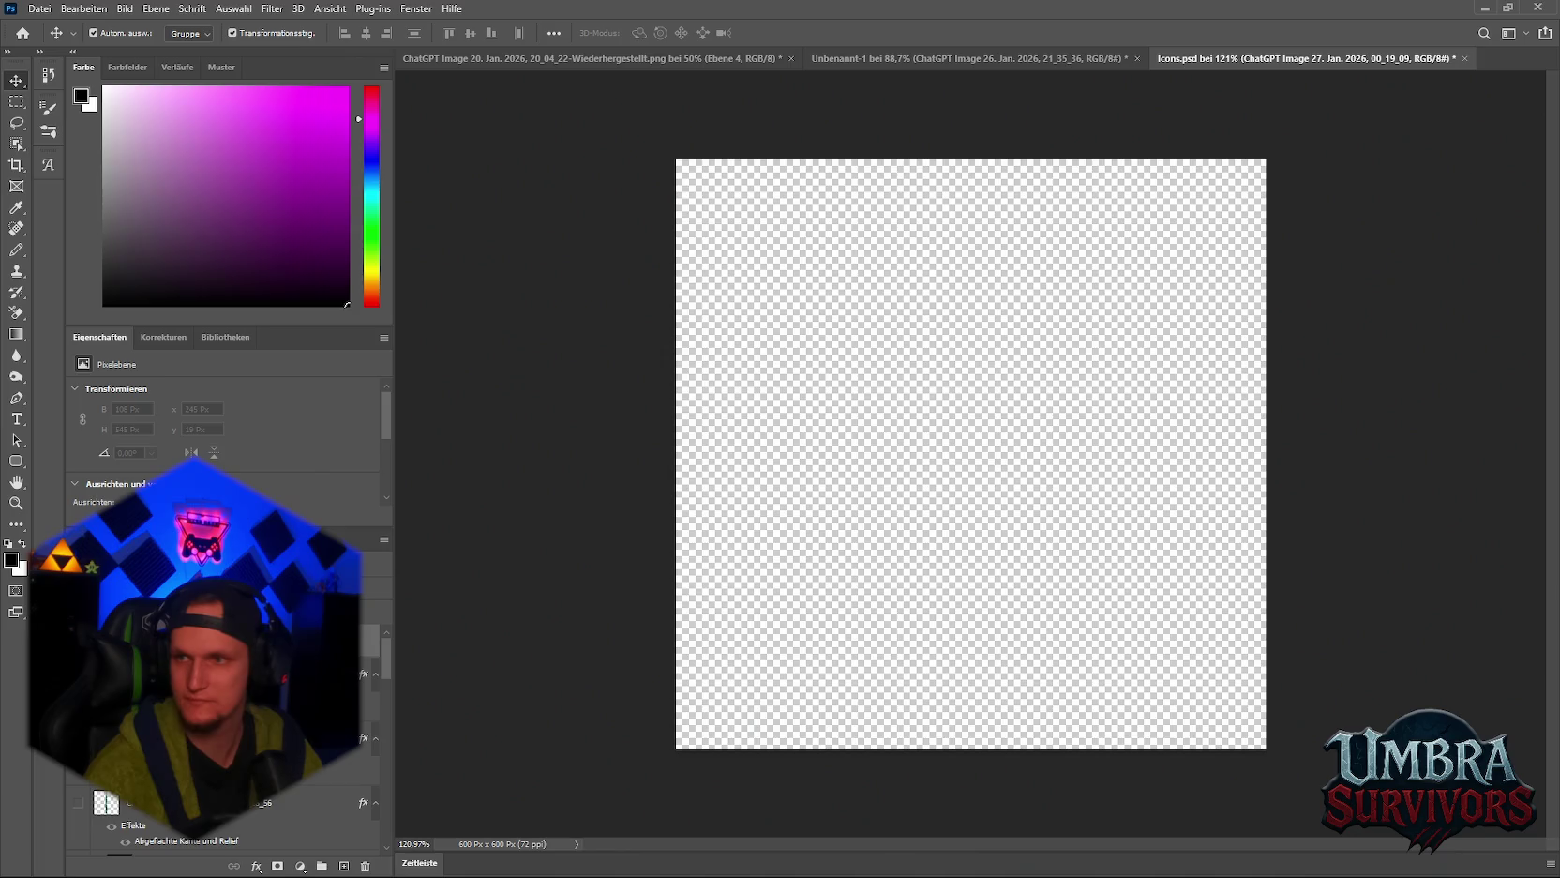
left_click_drag(915, 448, 915, 448)
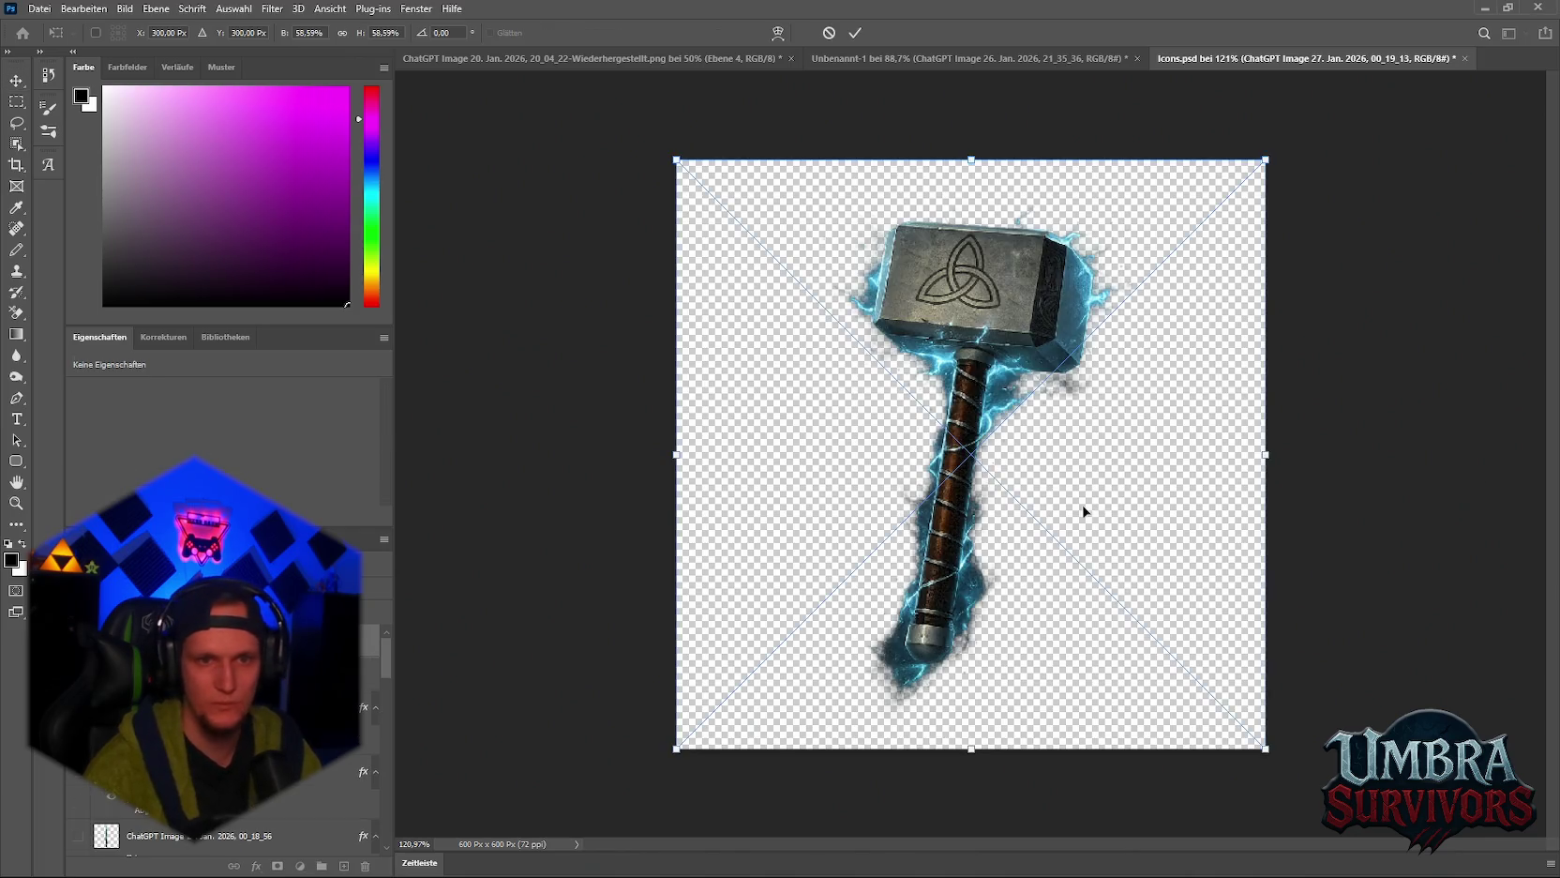
Commit the placed hammer, rasterize it for erasing, and set the eraser to 17 px.
key("Return")
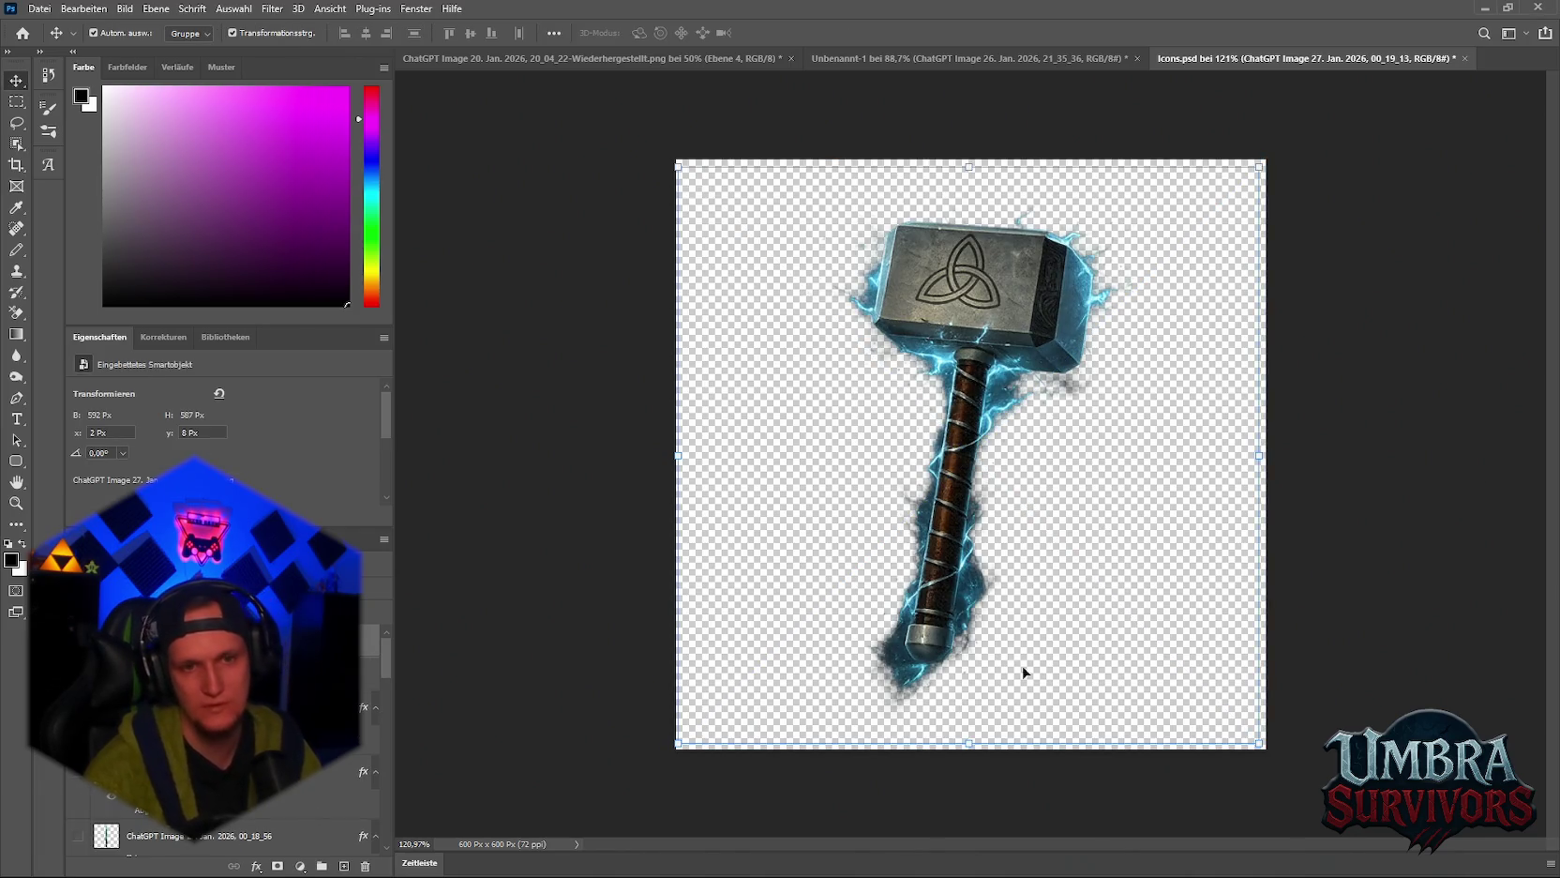
scroll(981, 525, "down", 1)
scroll(1003, 535, "up", 1)
scroll(1008, 507, "up", 1)
scroll(1181, 345, "up", 3)
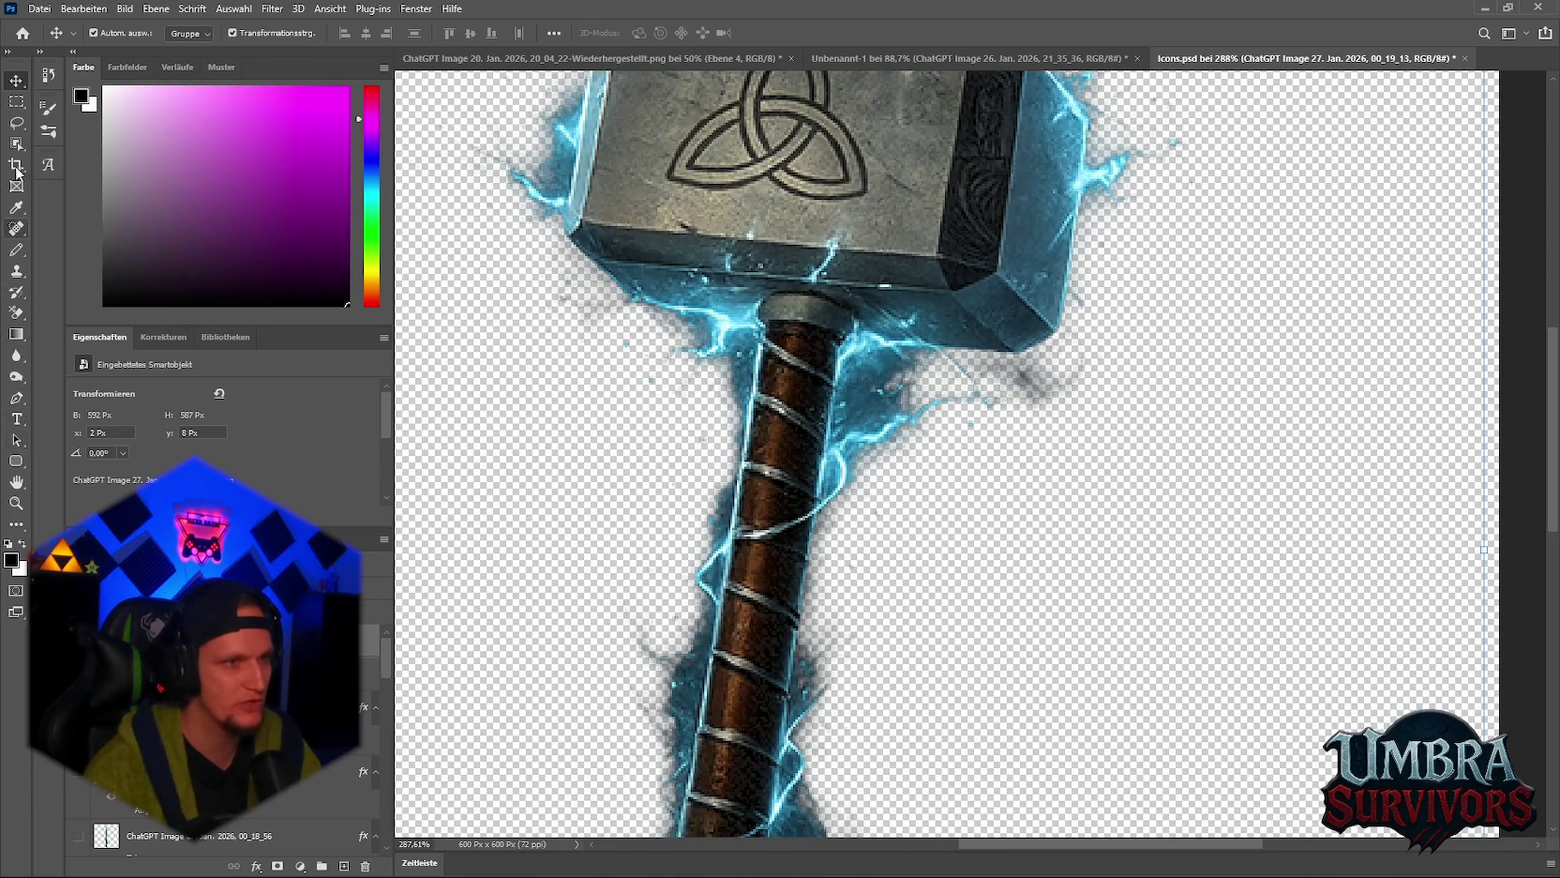
key("e")
left_click(1054, 410)
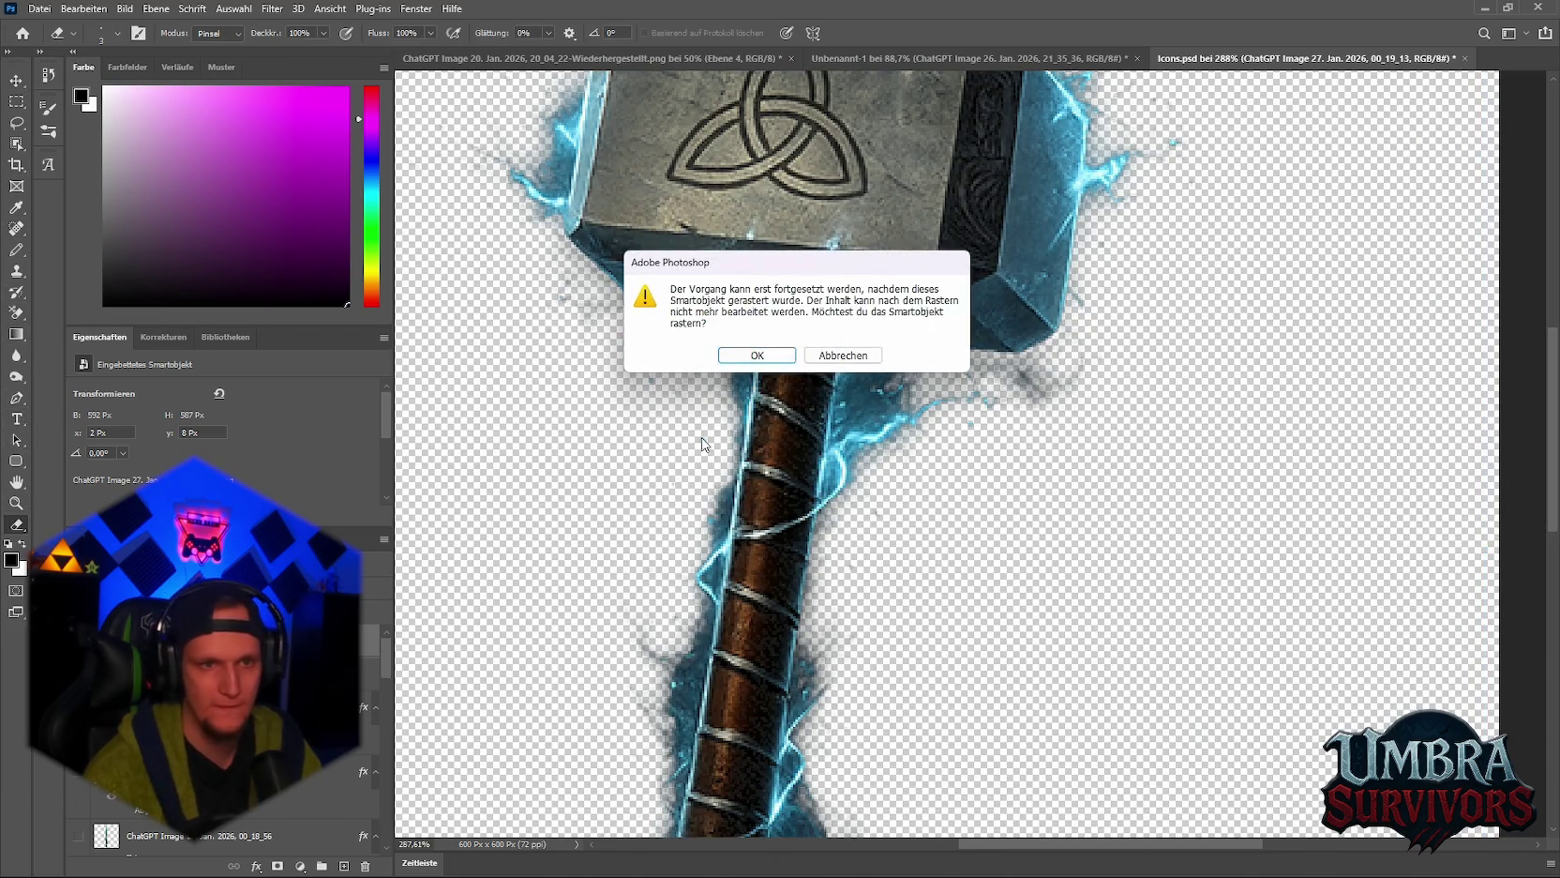
key("Return")
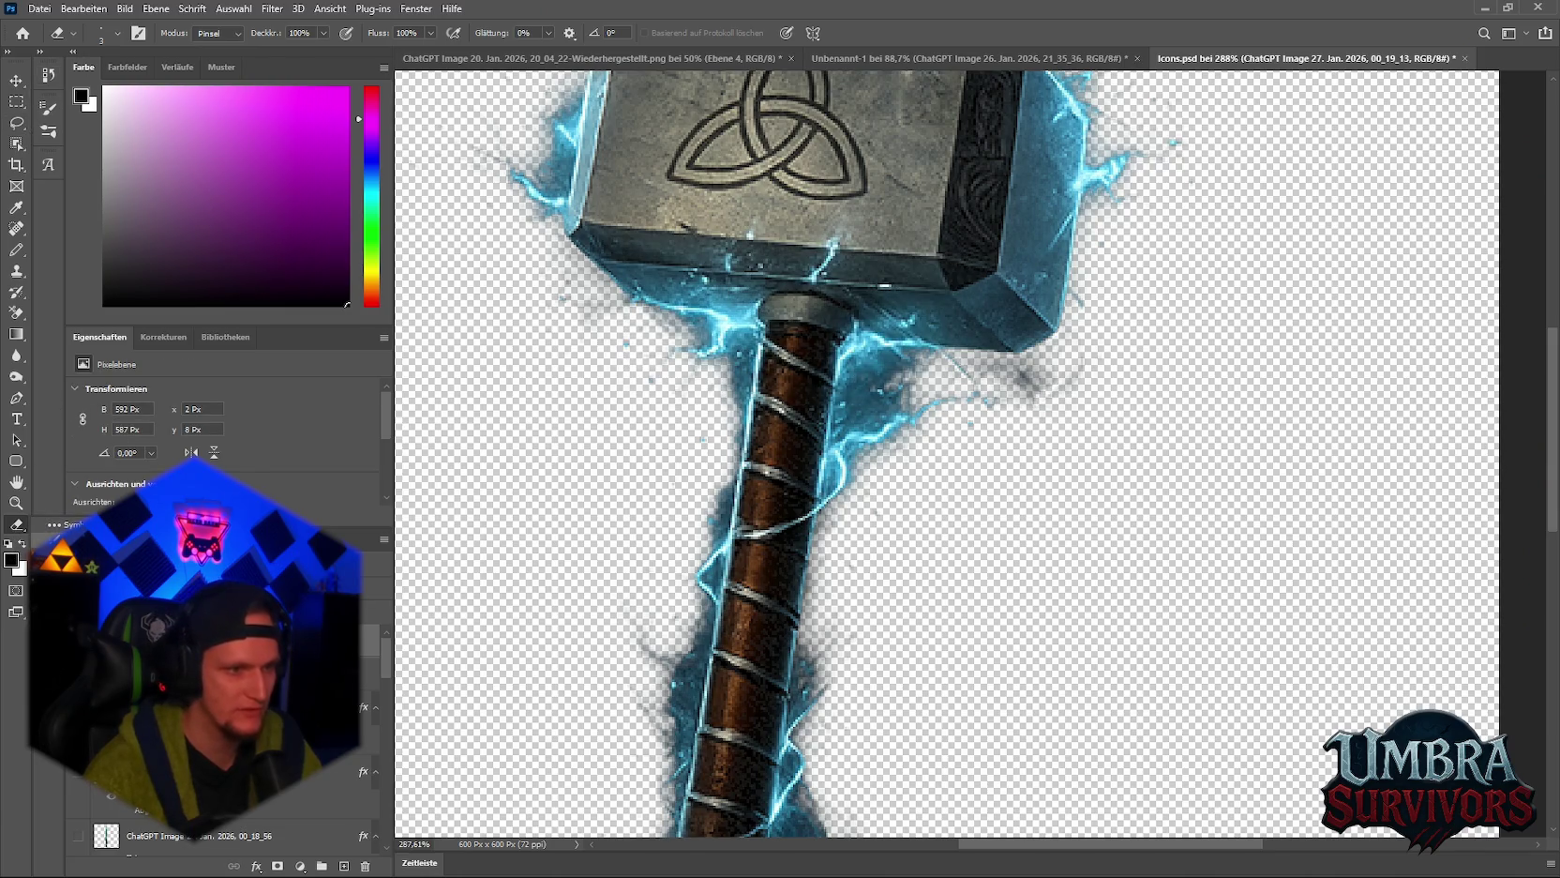
left_click(118, 33)
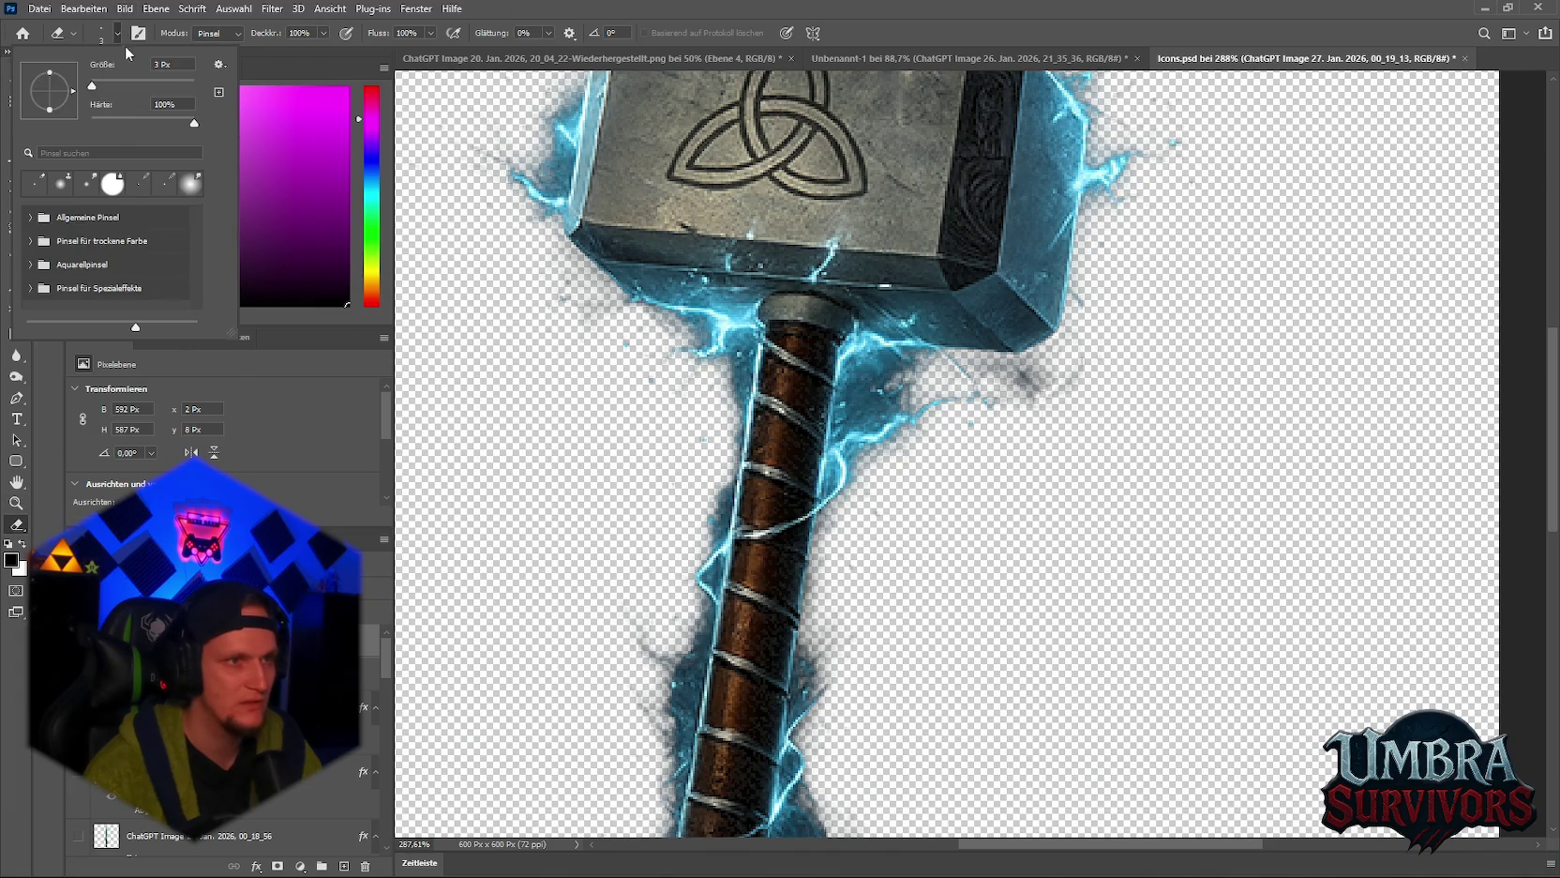
left_click_drag(92, 87, 100, 87)
key("Return")
Erase stray smoke beside the hammer head and handle, then nudge the hammer slightly up.
mouse_move(1055, 394)
left_mouse_down()
mouse_move(1026, 394)
mouse_move(1062, 376)
left_mouse_up()
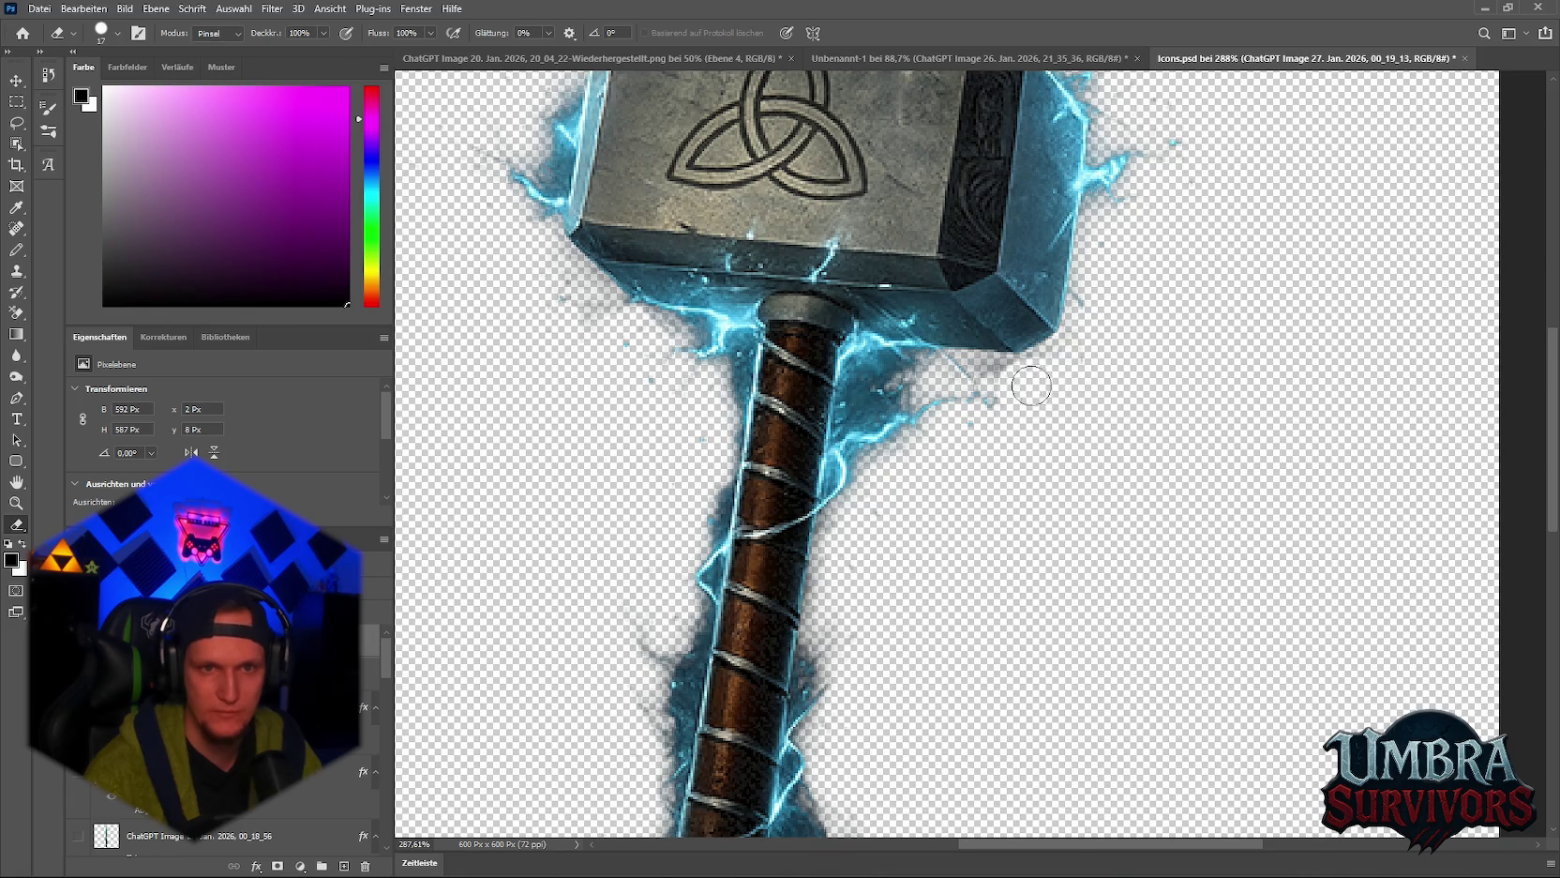
scroll(1111, 429, "down", 5)
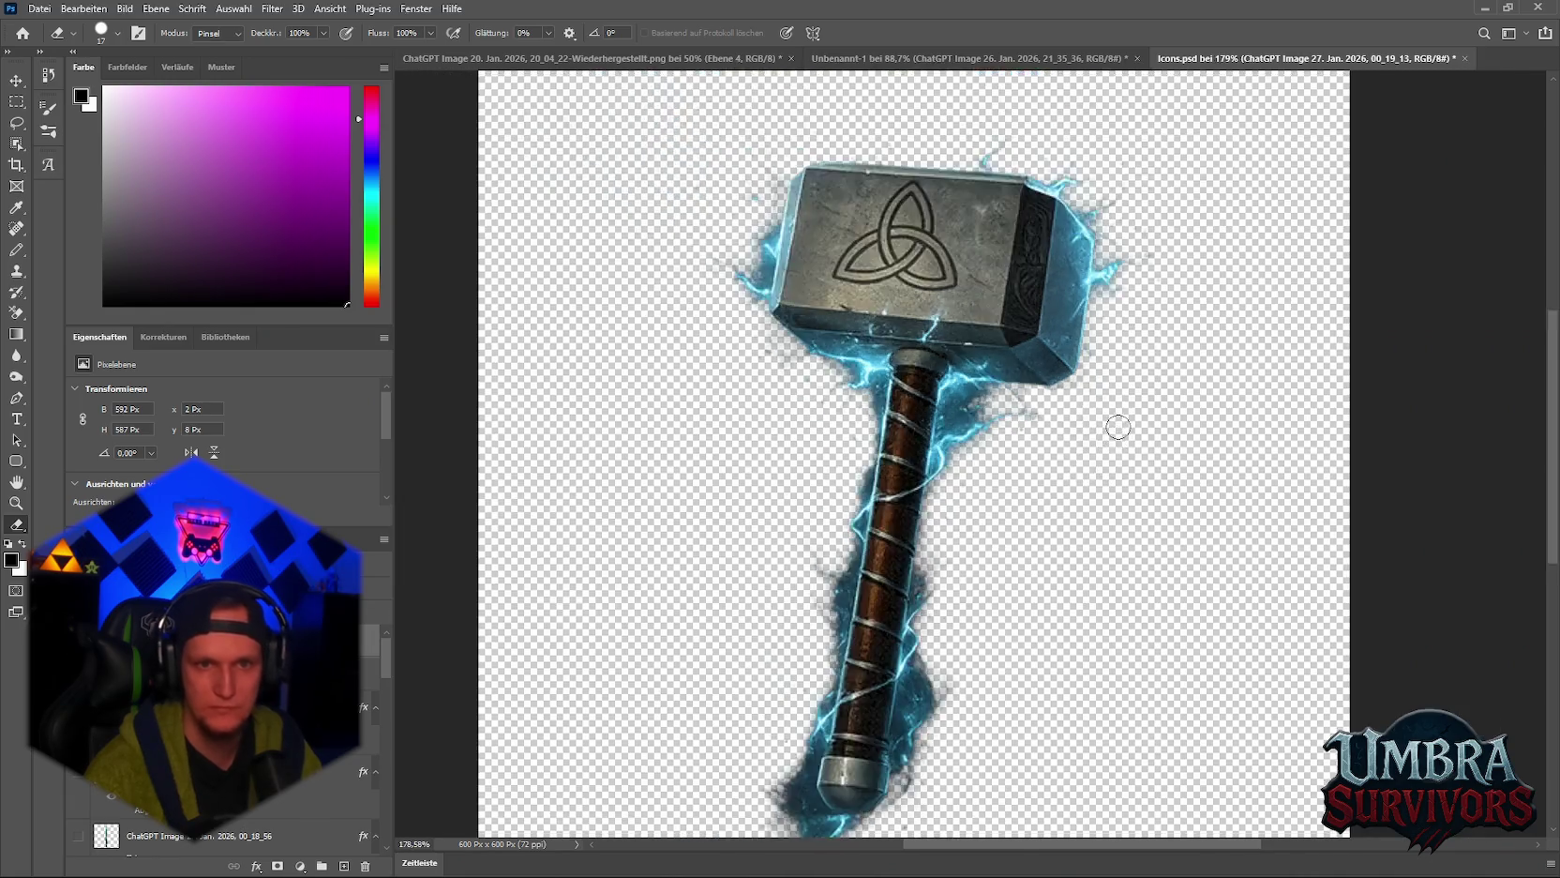
scroll(1109, 503, "up", 1)
scroll(1013, 695, "up", 2)
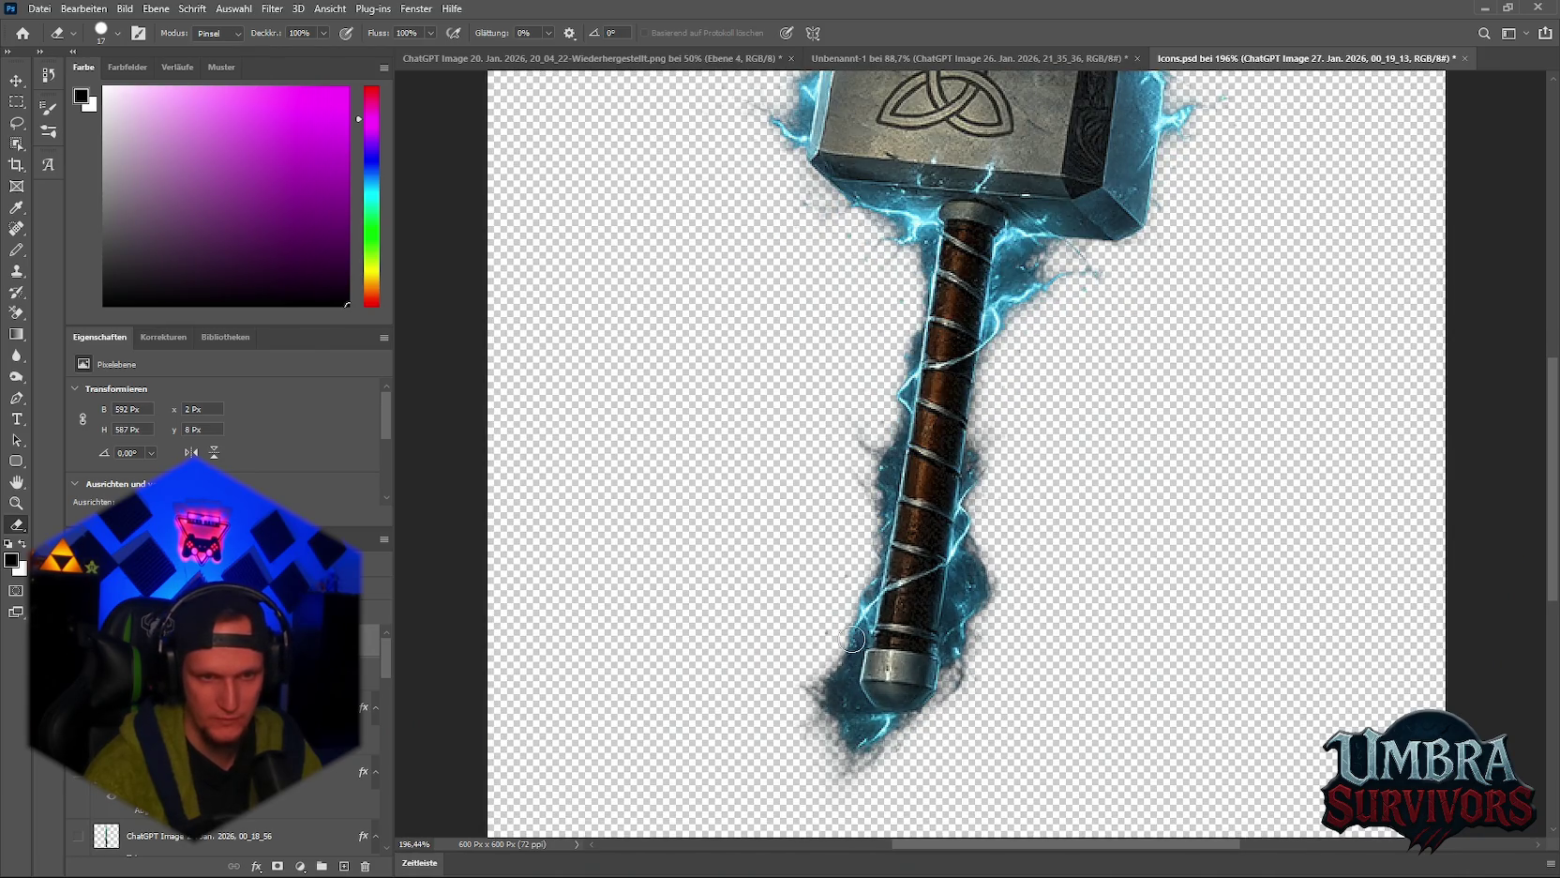
mouse_move(868, 422)
left_mouse_down()
mouse_move(855, 469)
mouse_move(867, 443)
mouse_move(836, 384)
left_mouse_up()
scroll(818, 340, "down", 3)
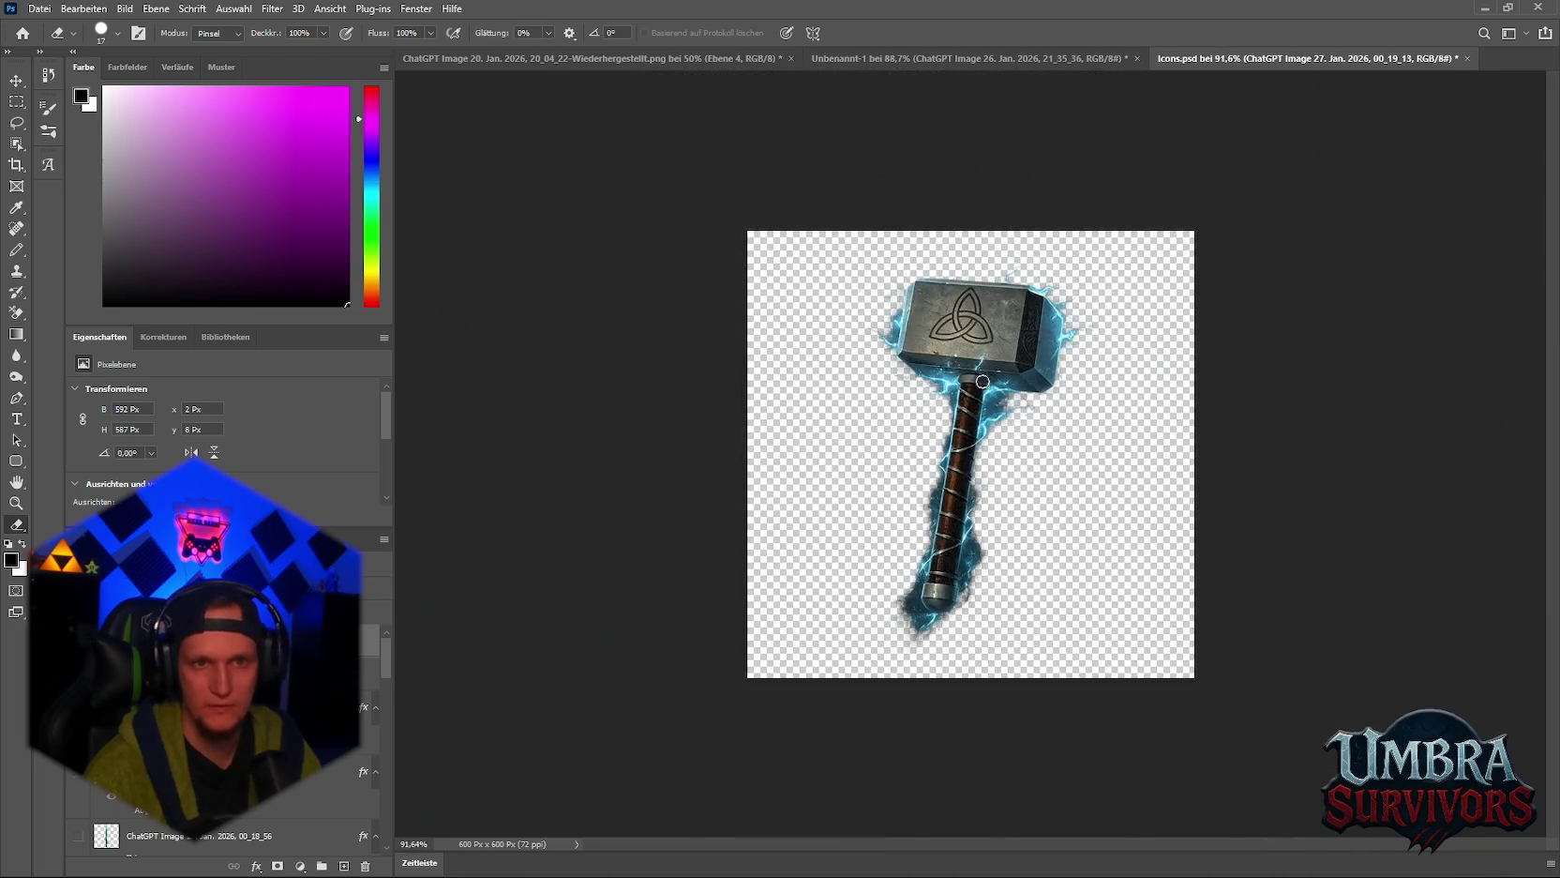
scroll(1008, 364, "up", 1)
scroll(1100, 554, "down", 1)
scroll(1069, 655, "up", 1)
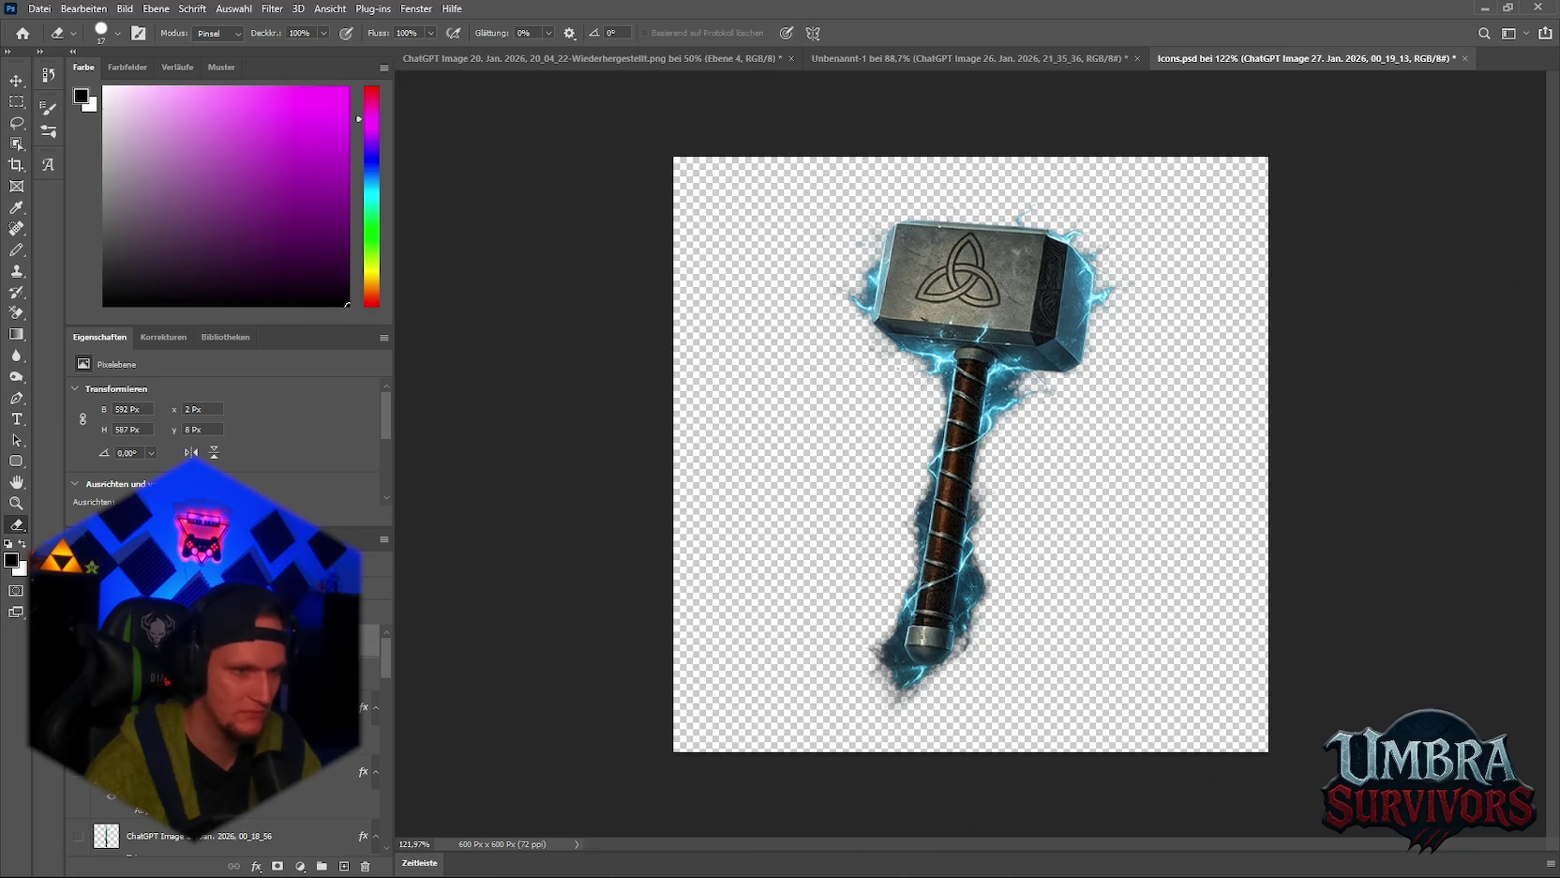
left_click(16, 80)
left_click_drag(999, 355, 996, 340)
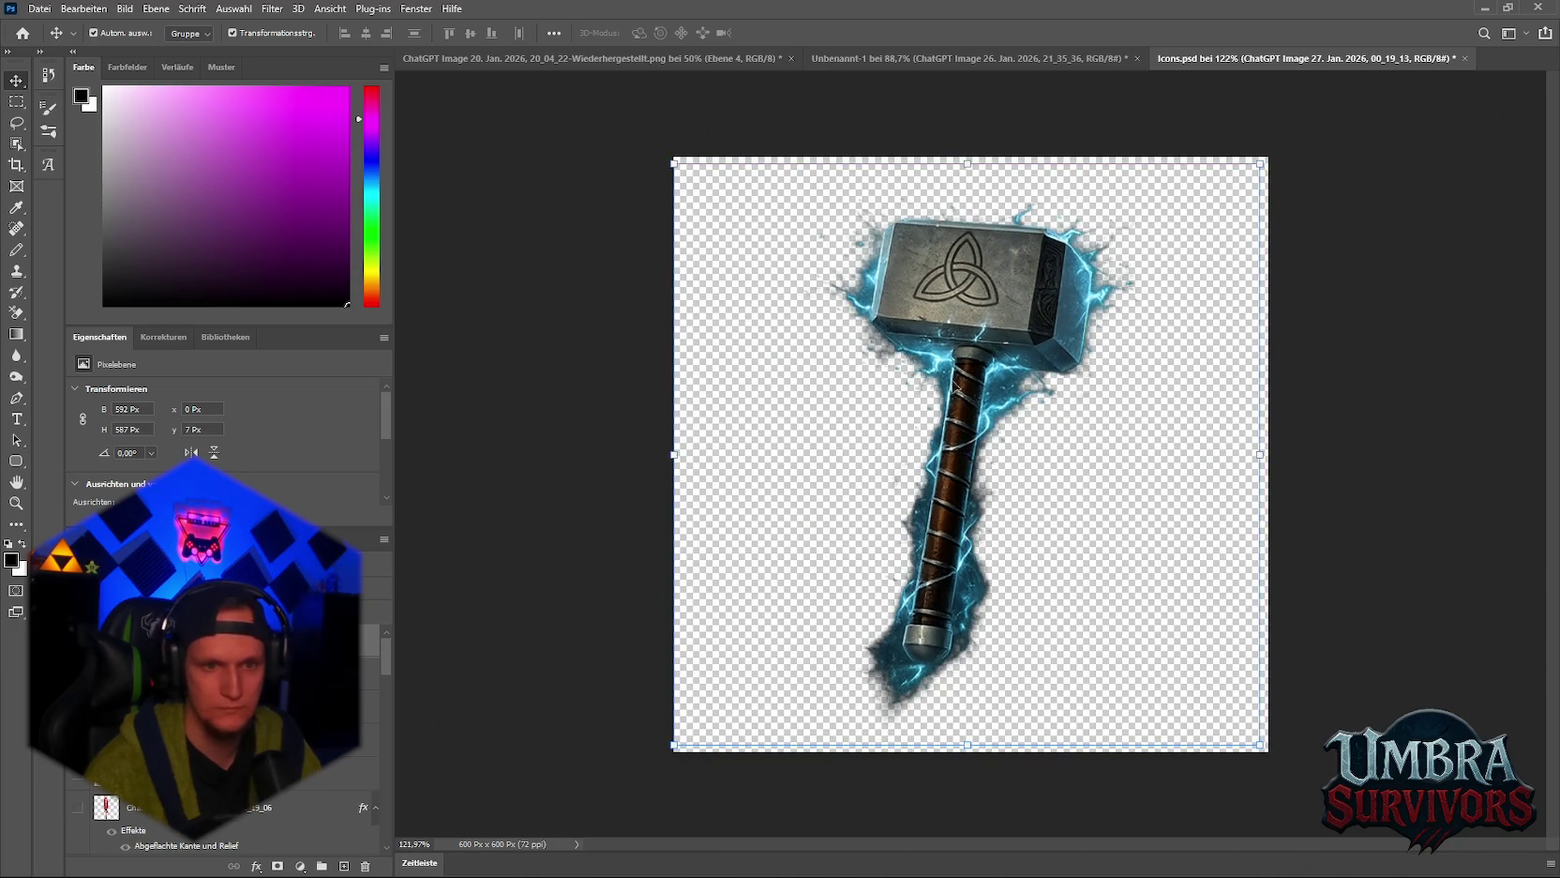
Test Bevel and Emboss on the hammer layer, then leave it off and confirm.
right_click(277, 652)
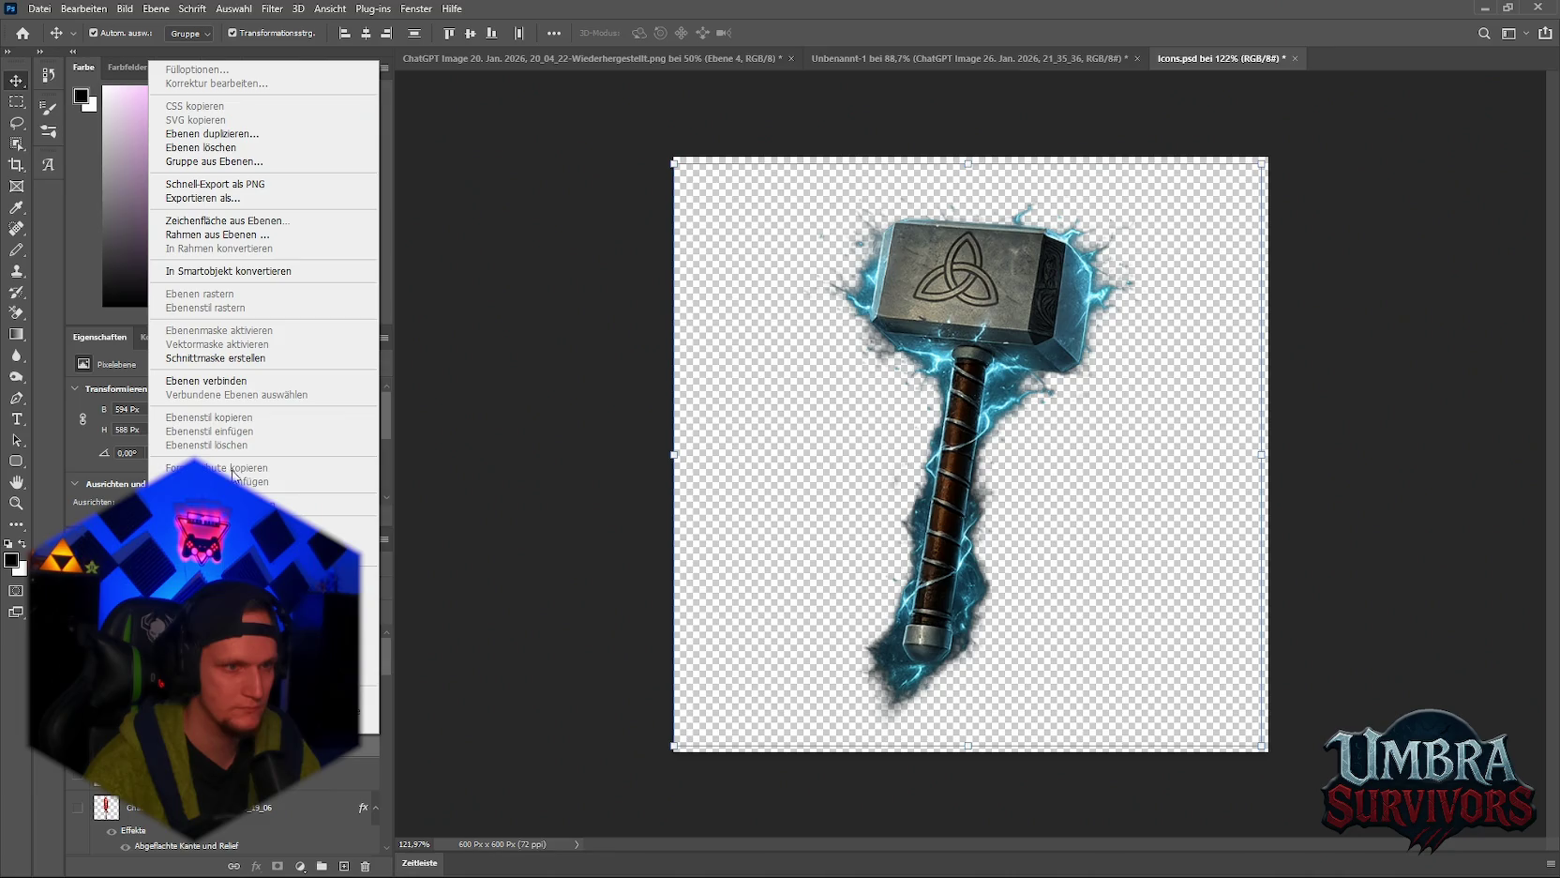
left_click(281, 633)
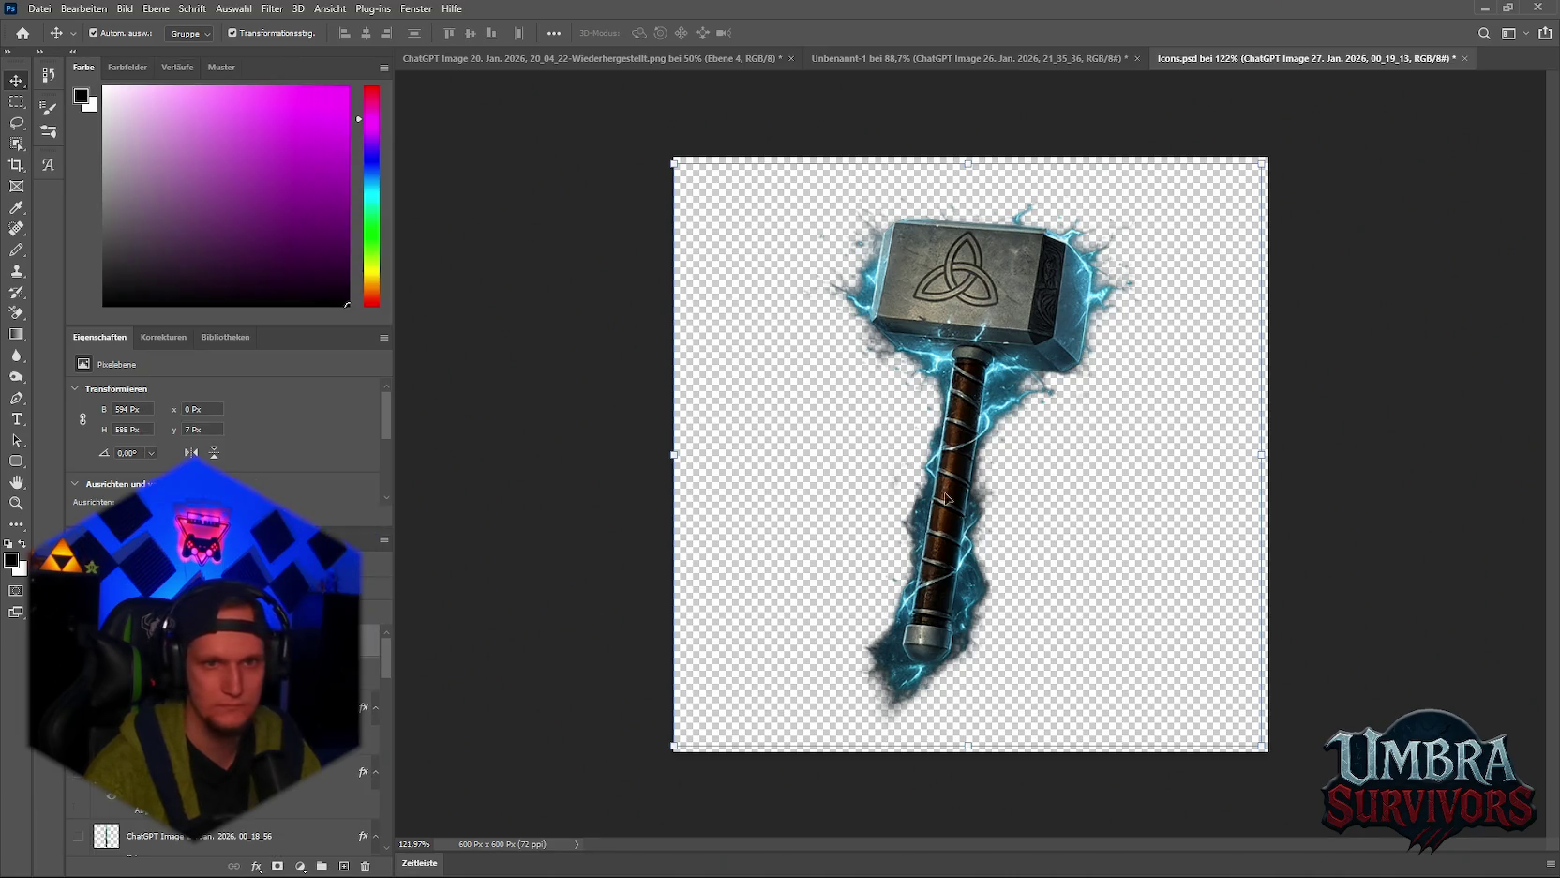
left_click(256, 865)
left_click(394, 704)
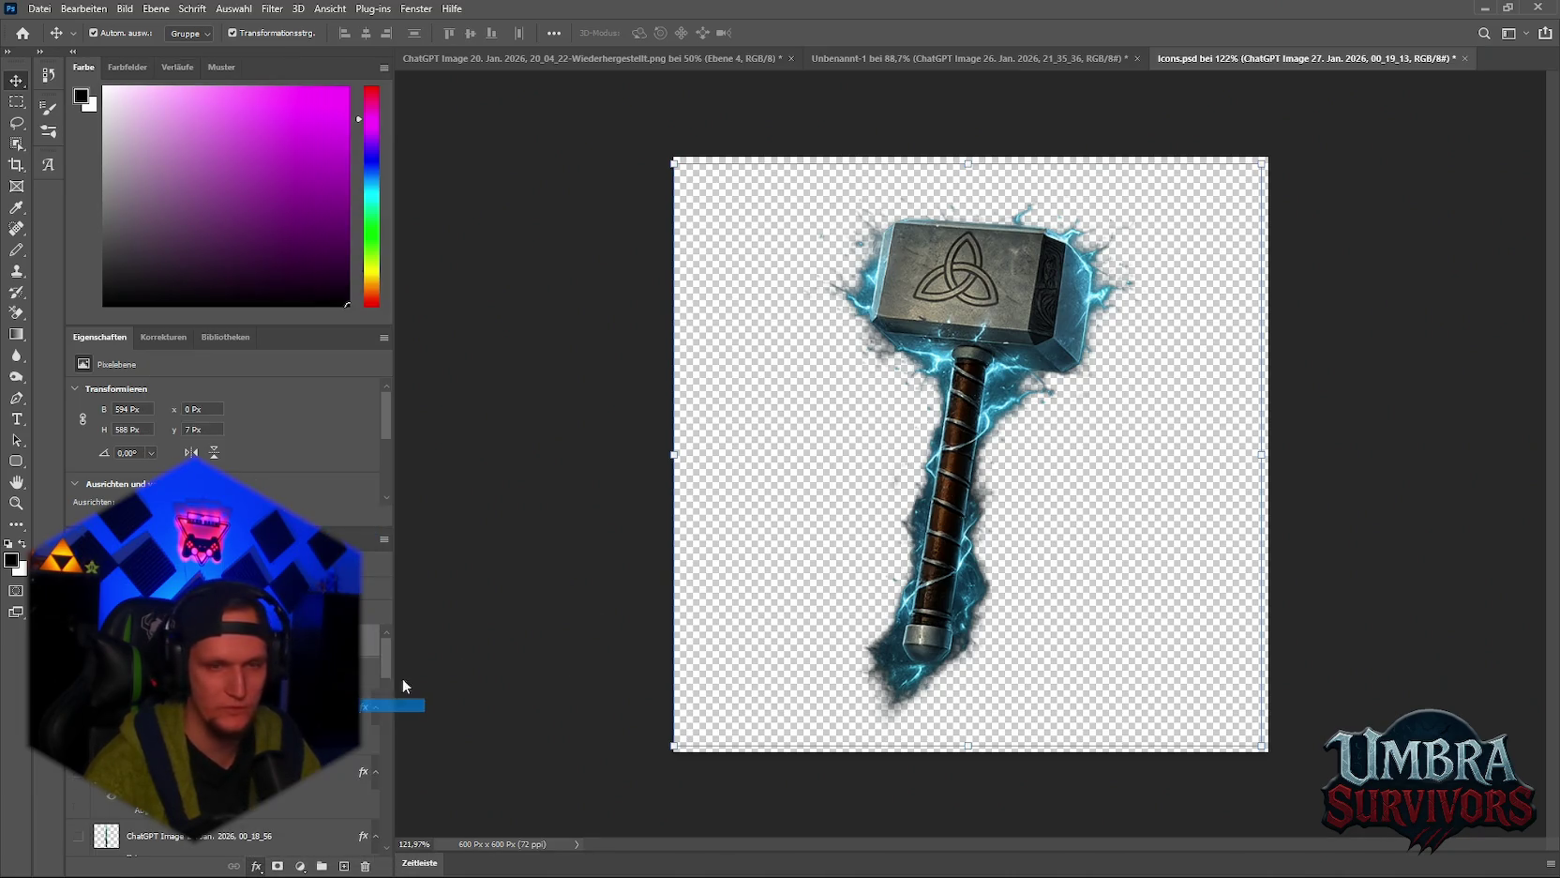
left_click(49, 121)
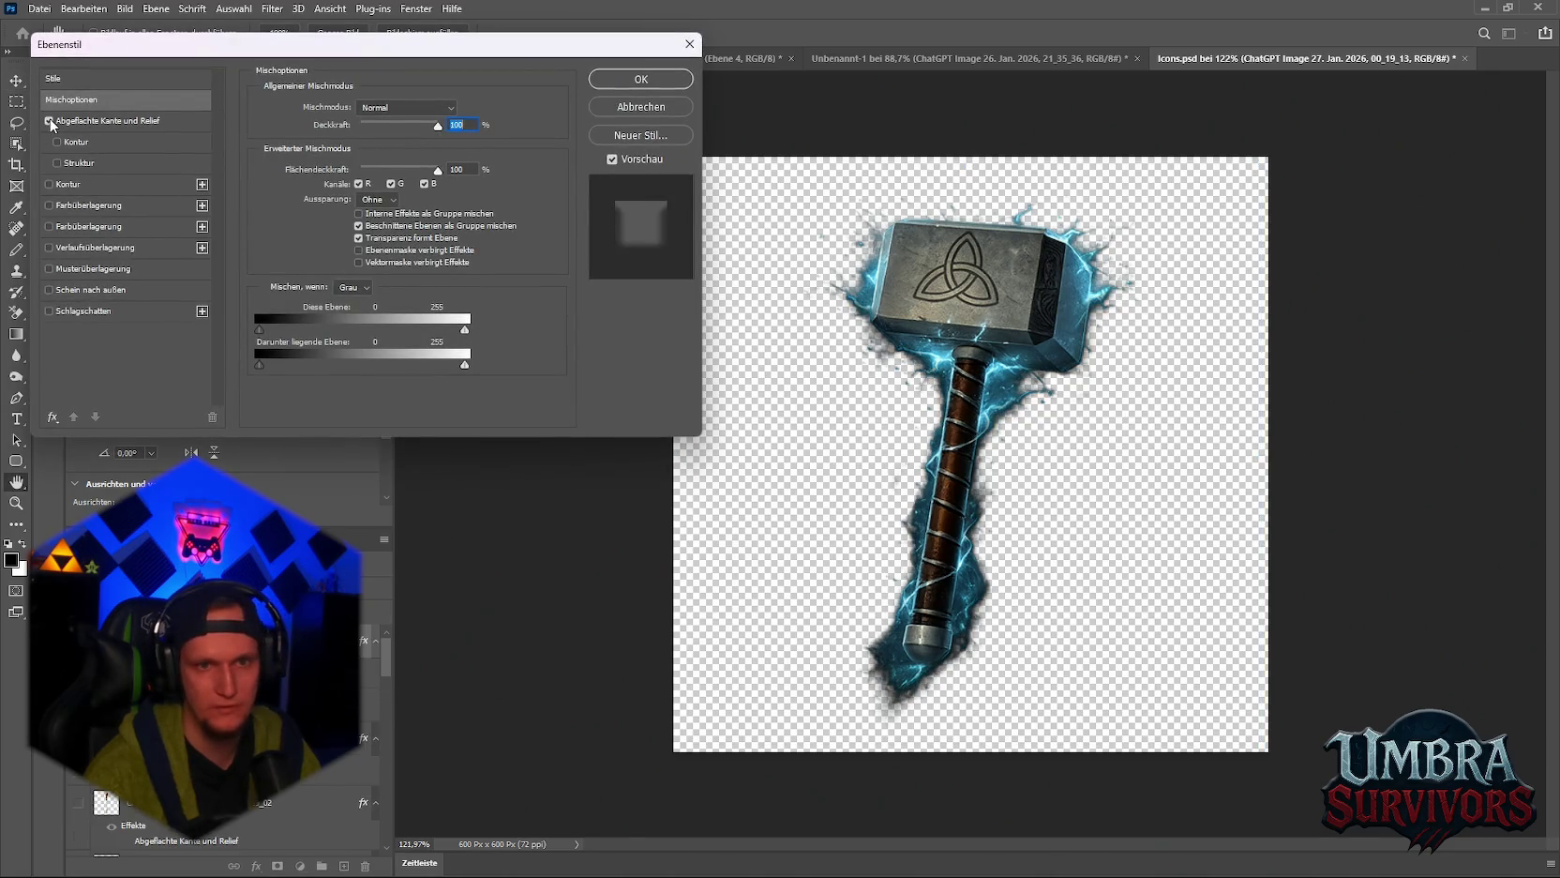
left_click(50, 121)
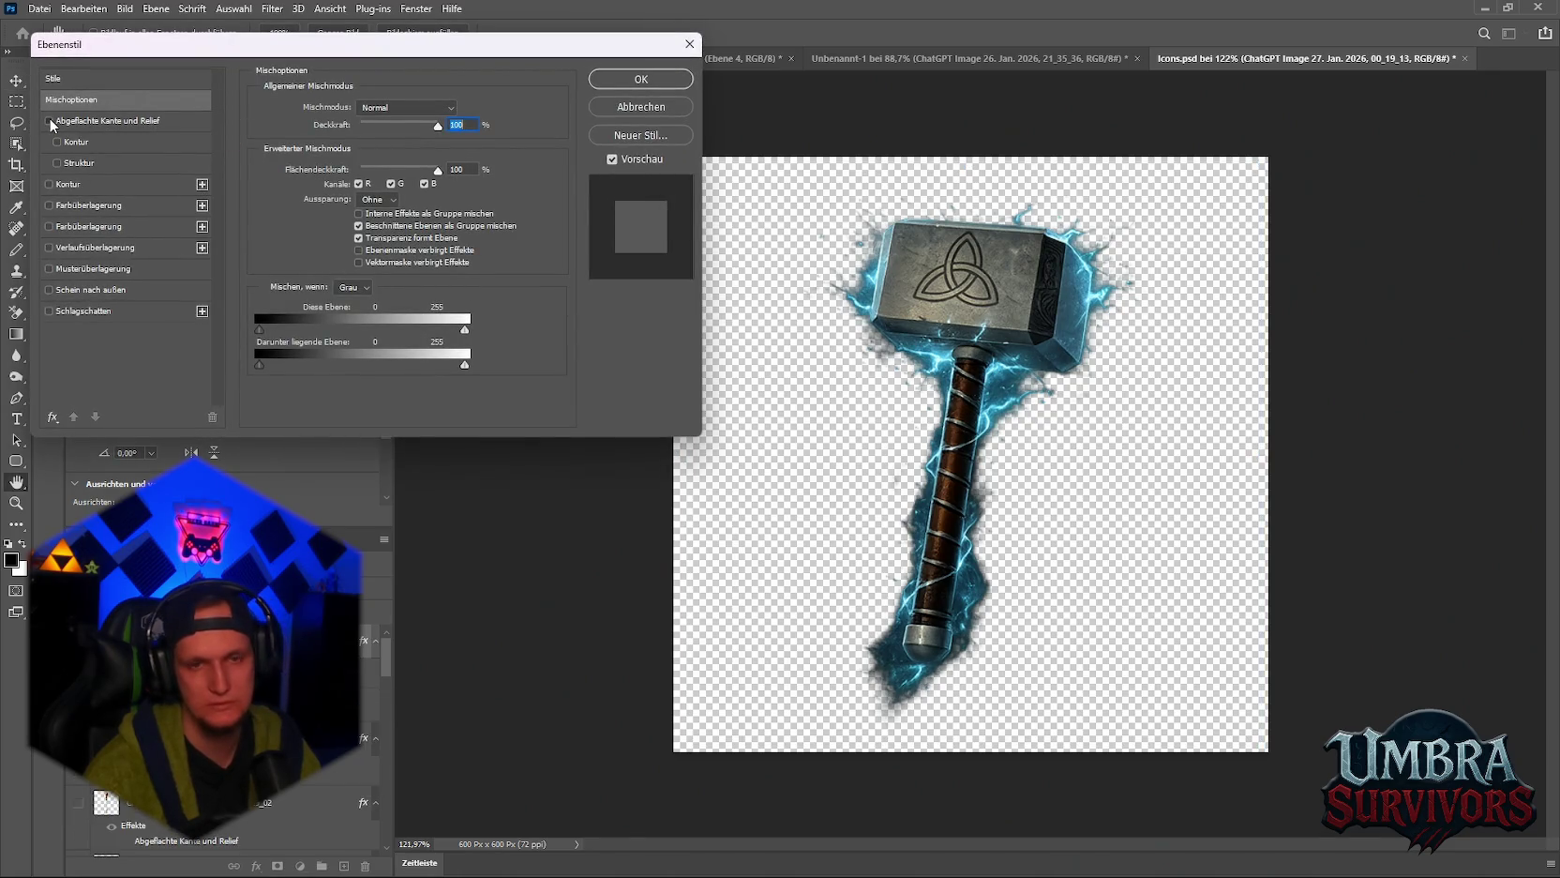
key("Return")
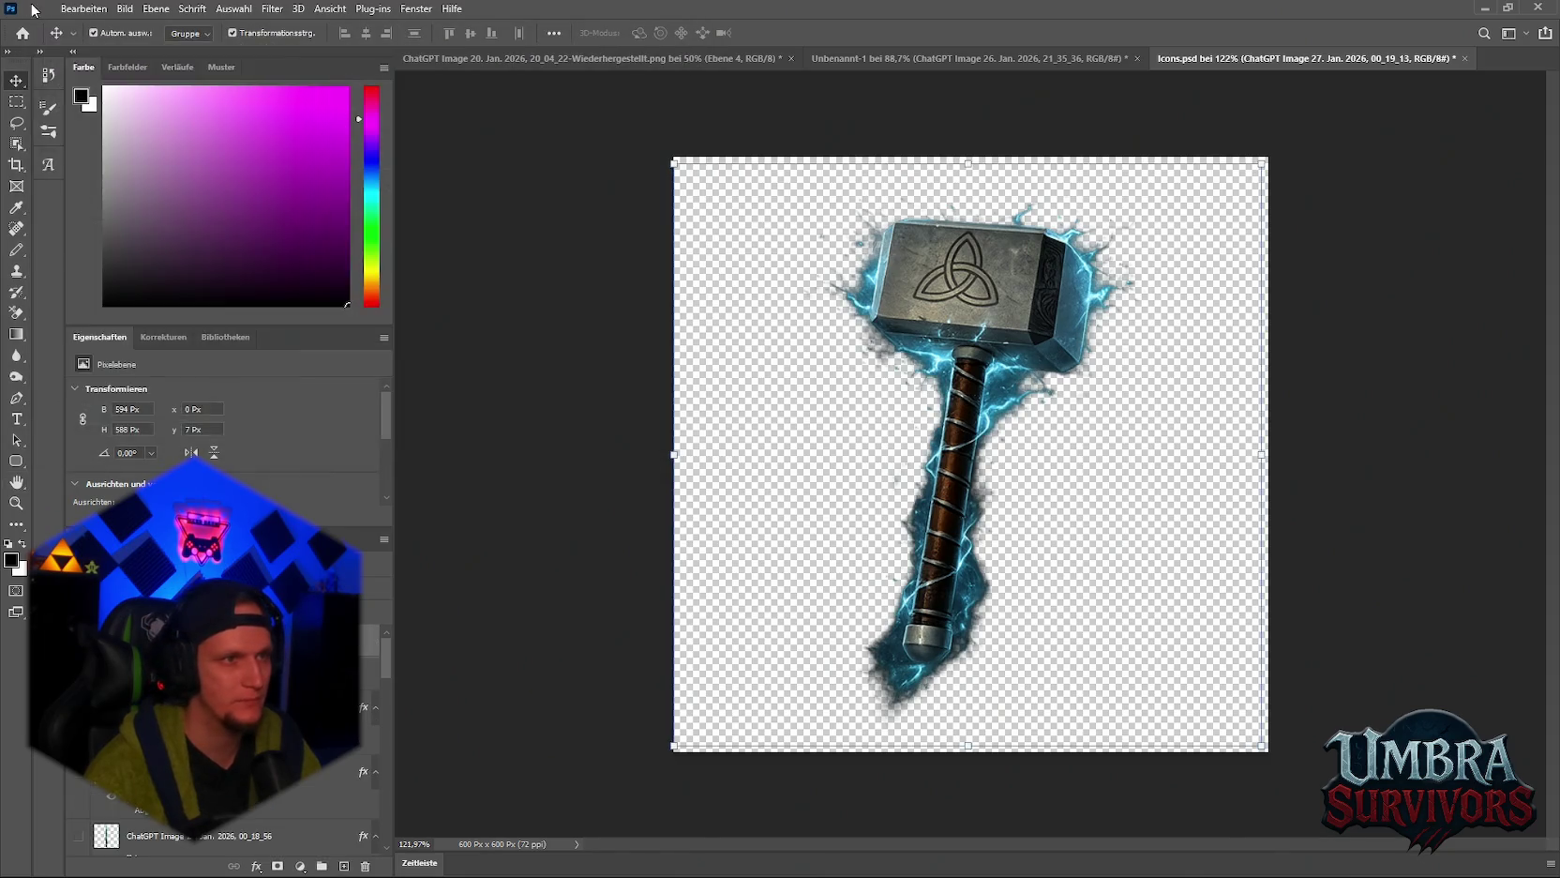
Quick-export the hammer as a PNG into the Icons folder.
left_click(35, 9)
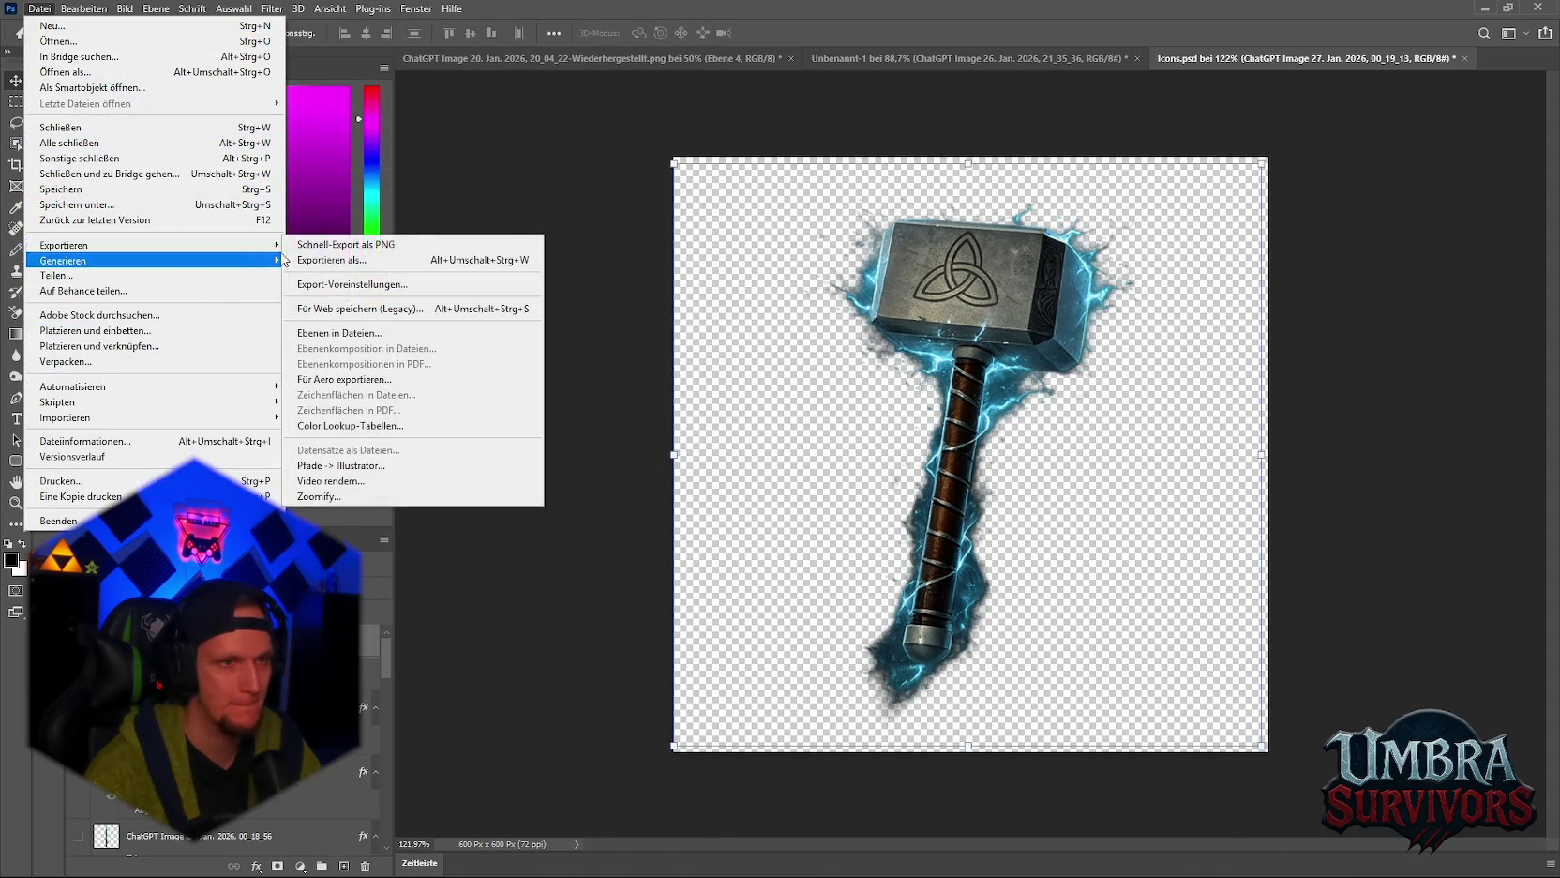
left_click(319, 245)
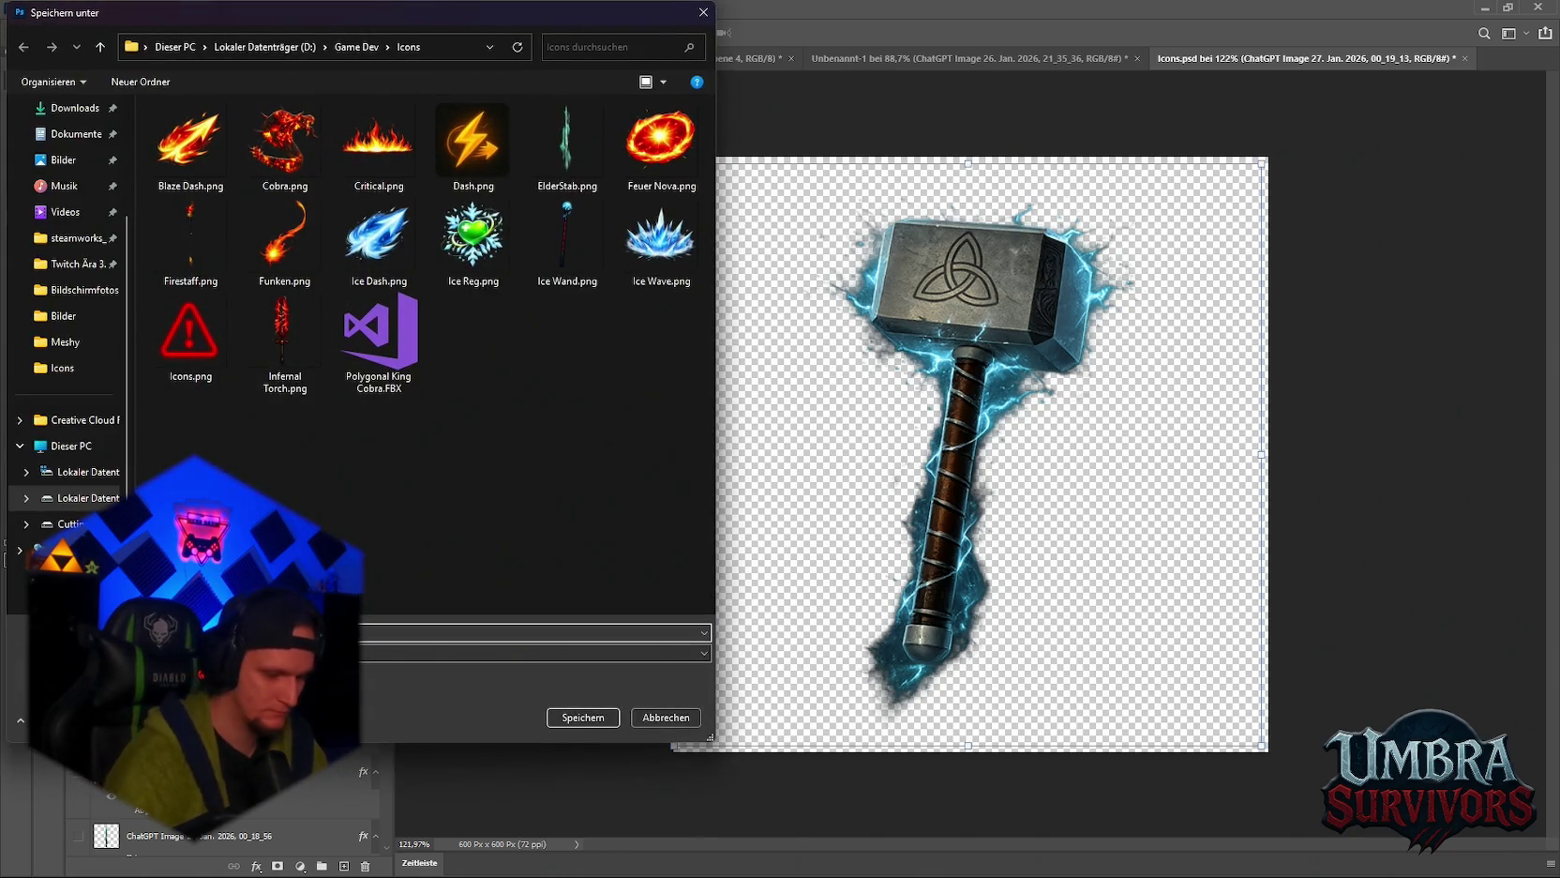
key("Return")
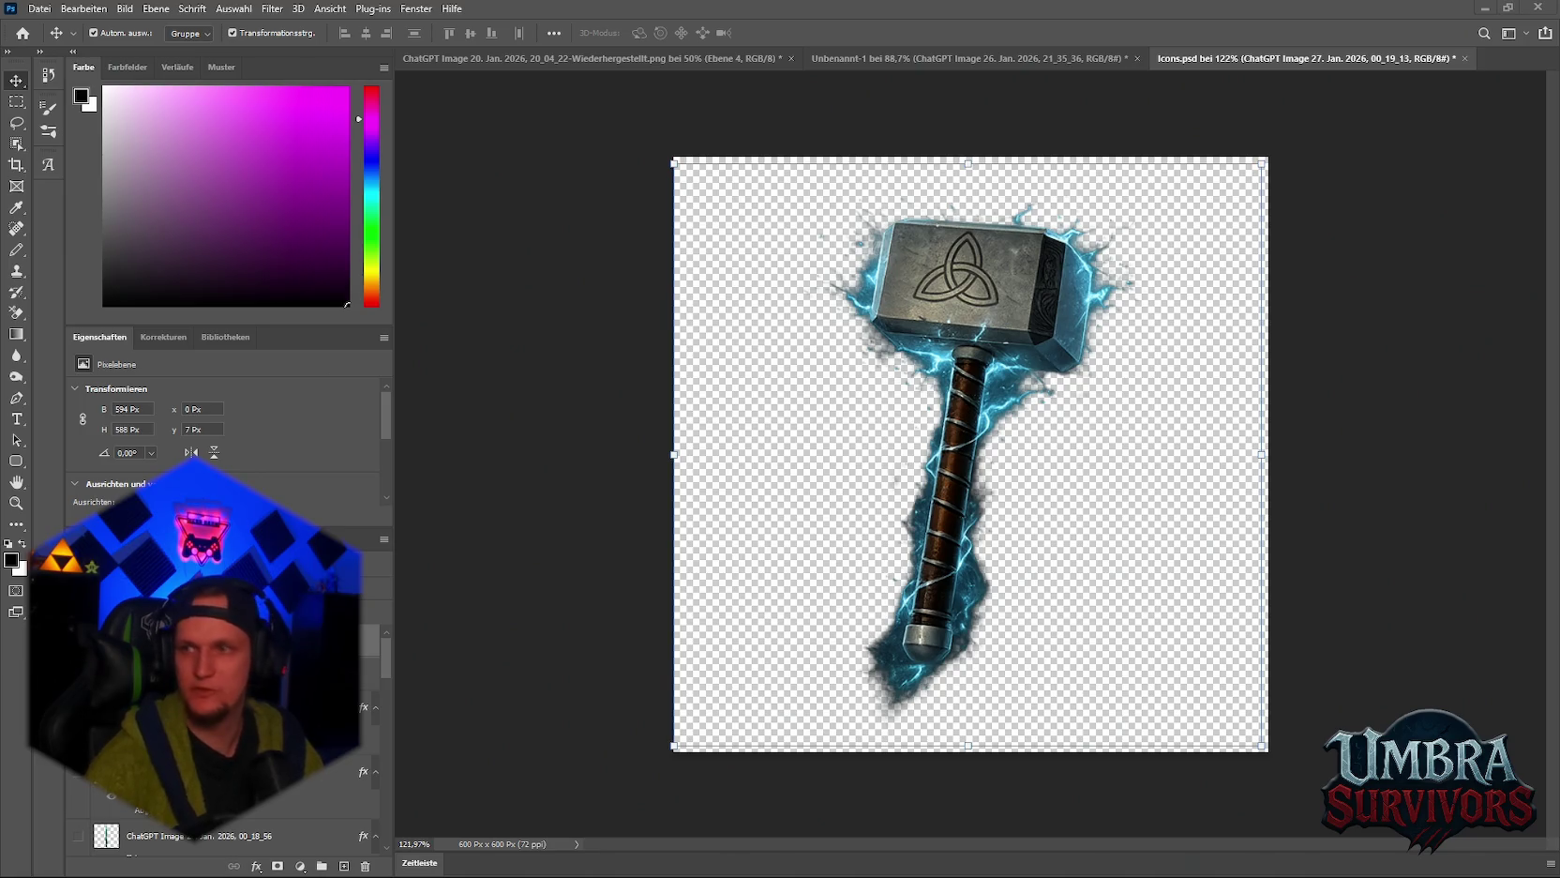
Place and commit the purple dagger image over the hammer, then switch to the Meshy page.
left_click_drag(979, 426, 981, 429)
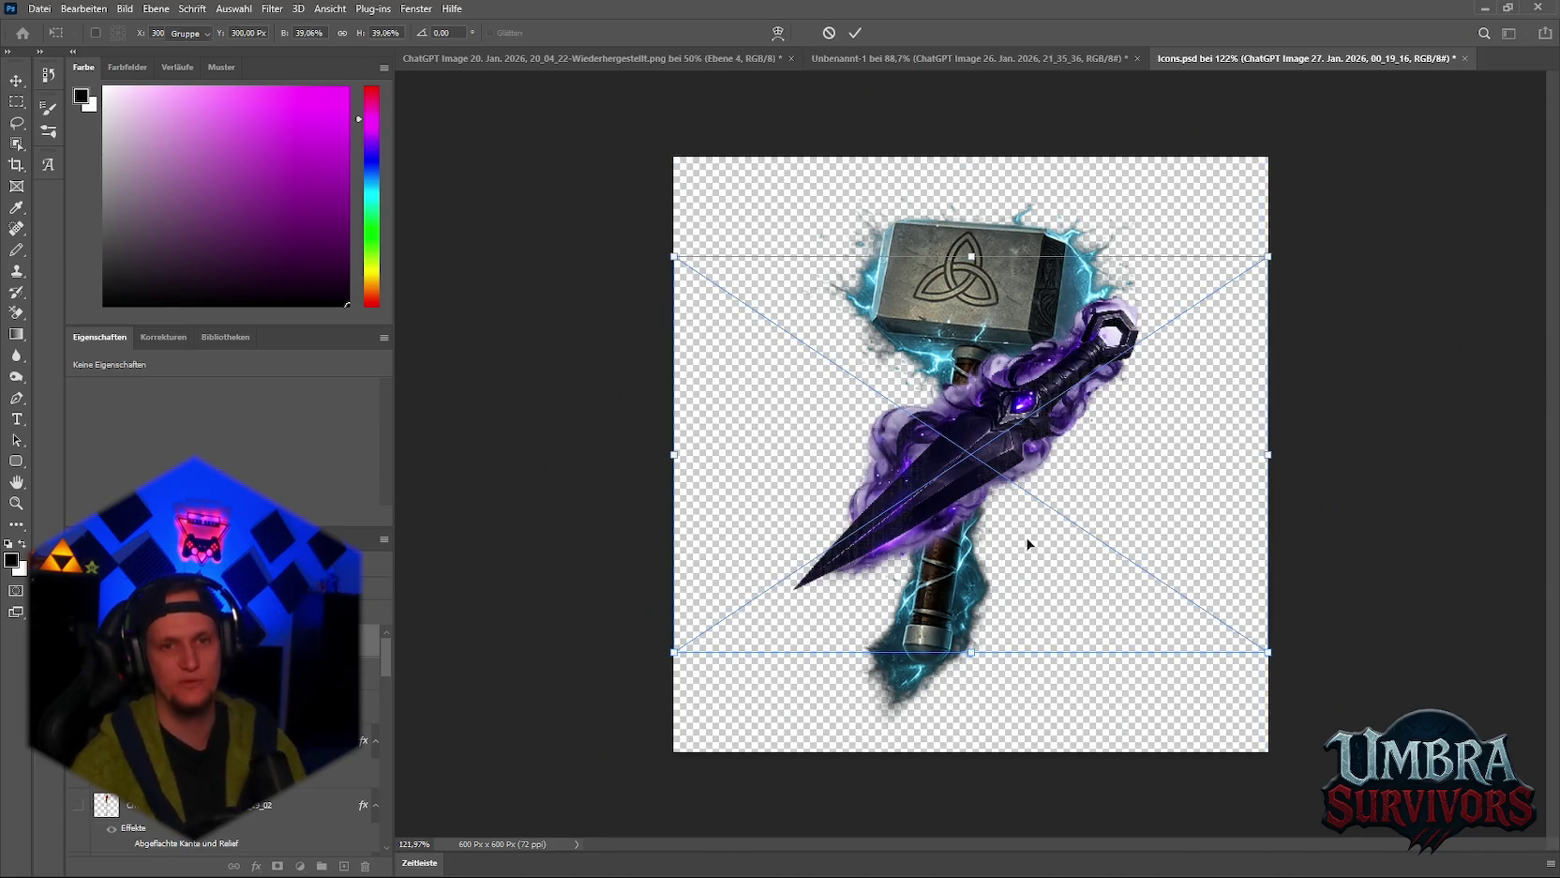
key("Return")
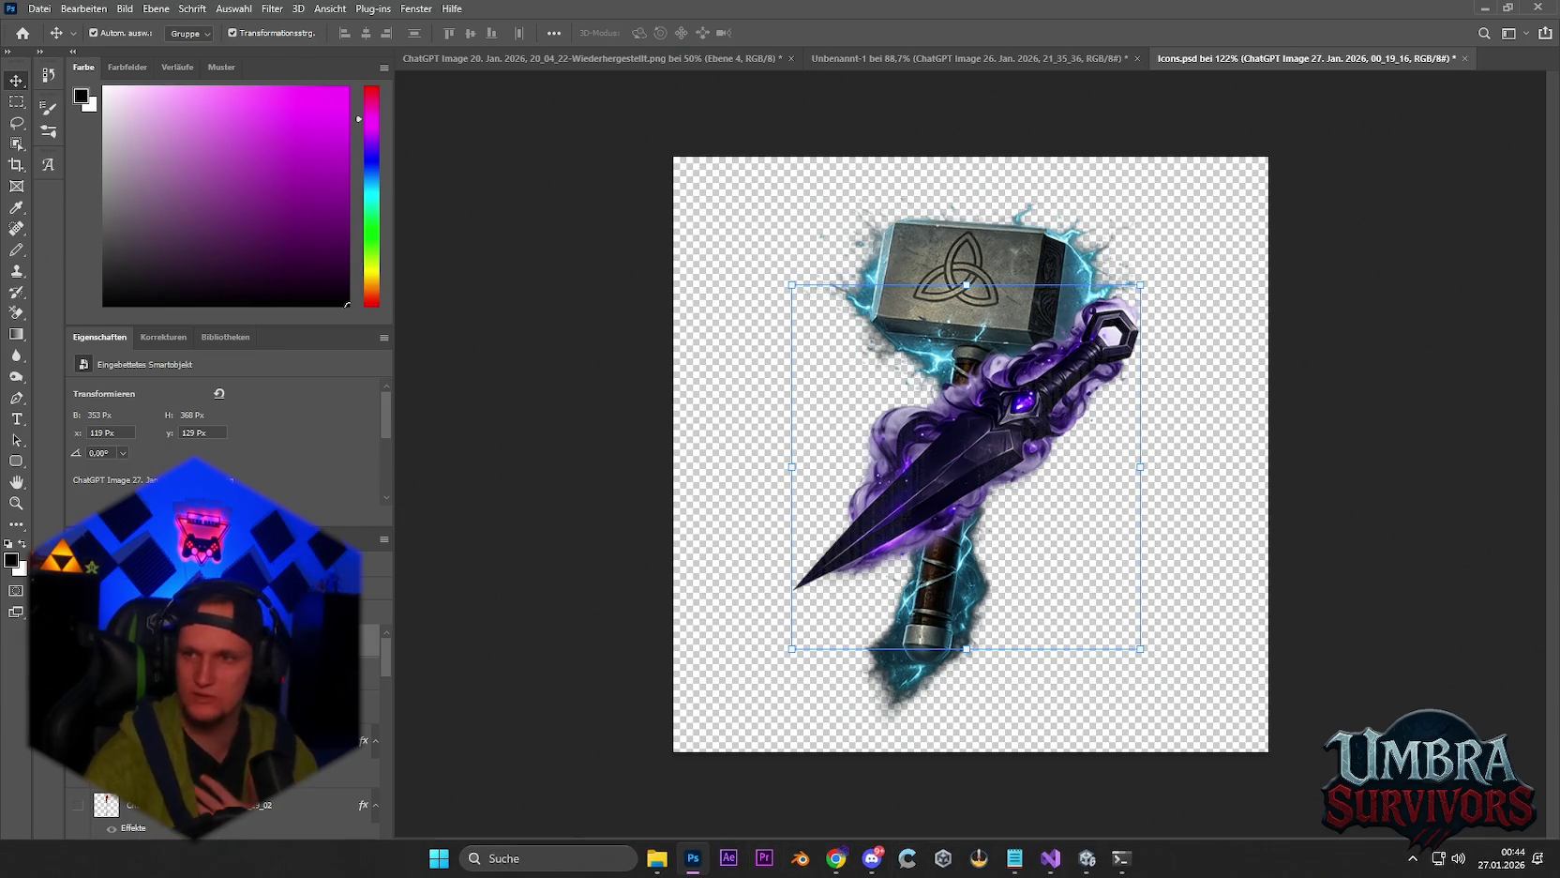
mouse_move(850, 872)
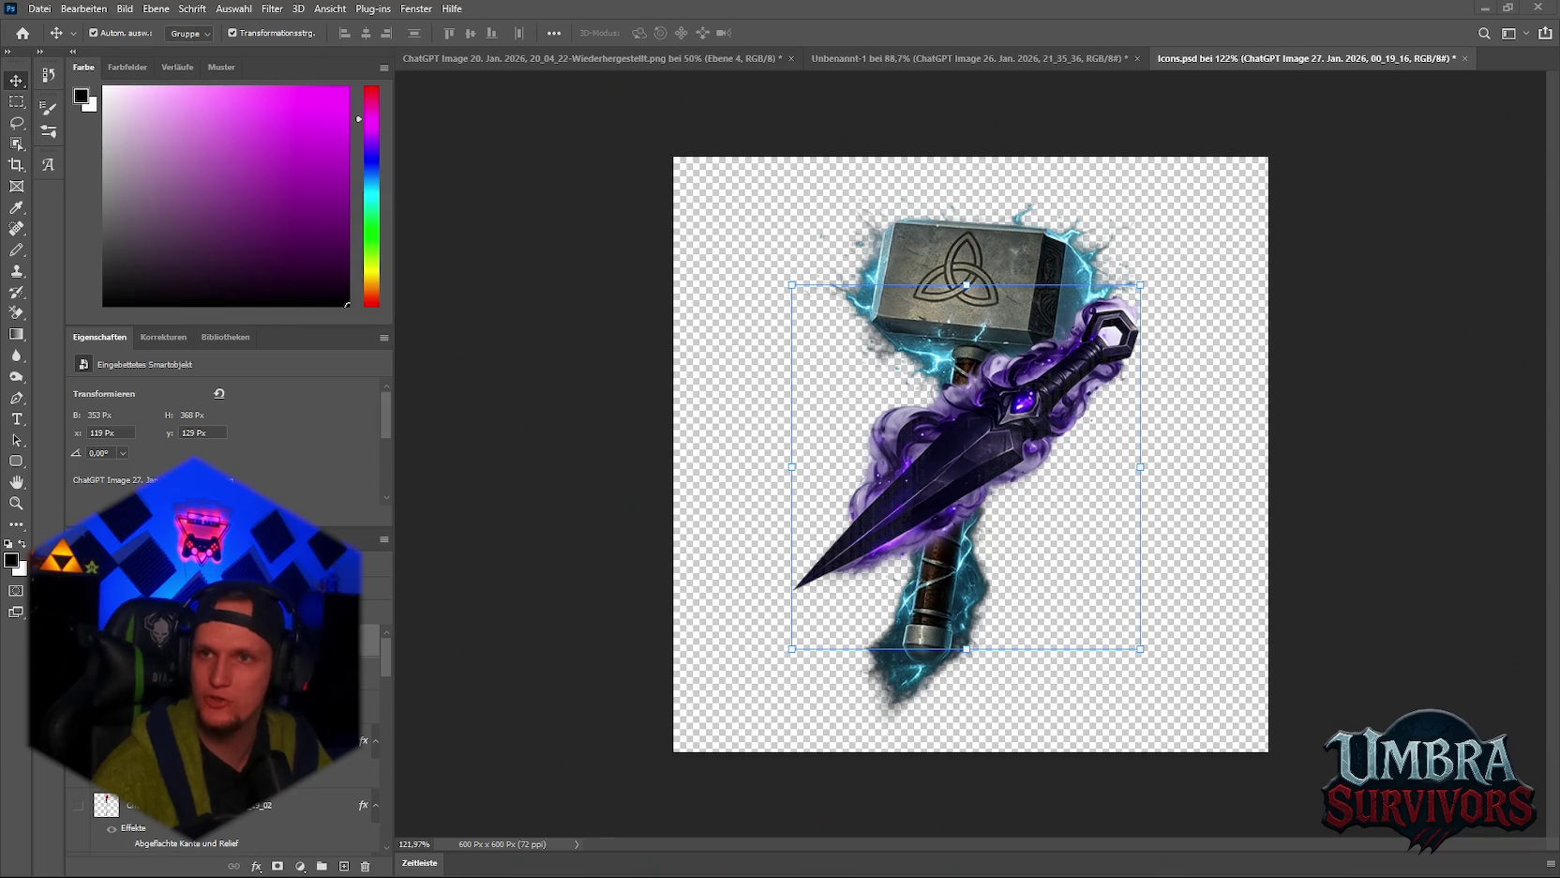
key("alt+Tab")
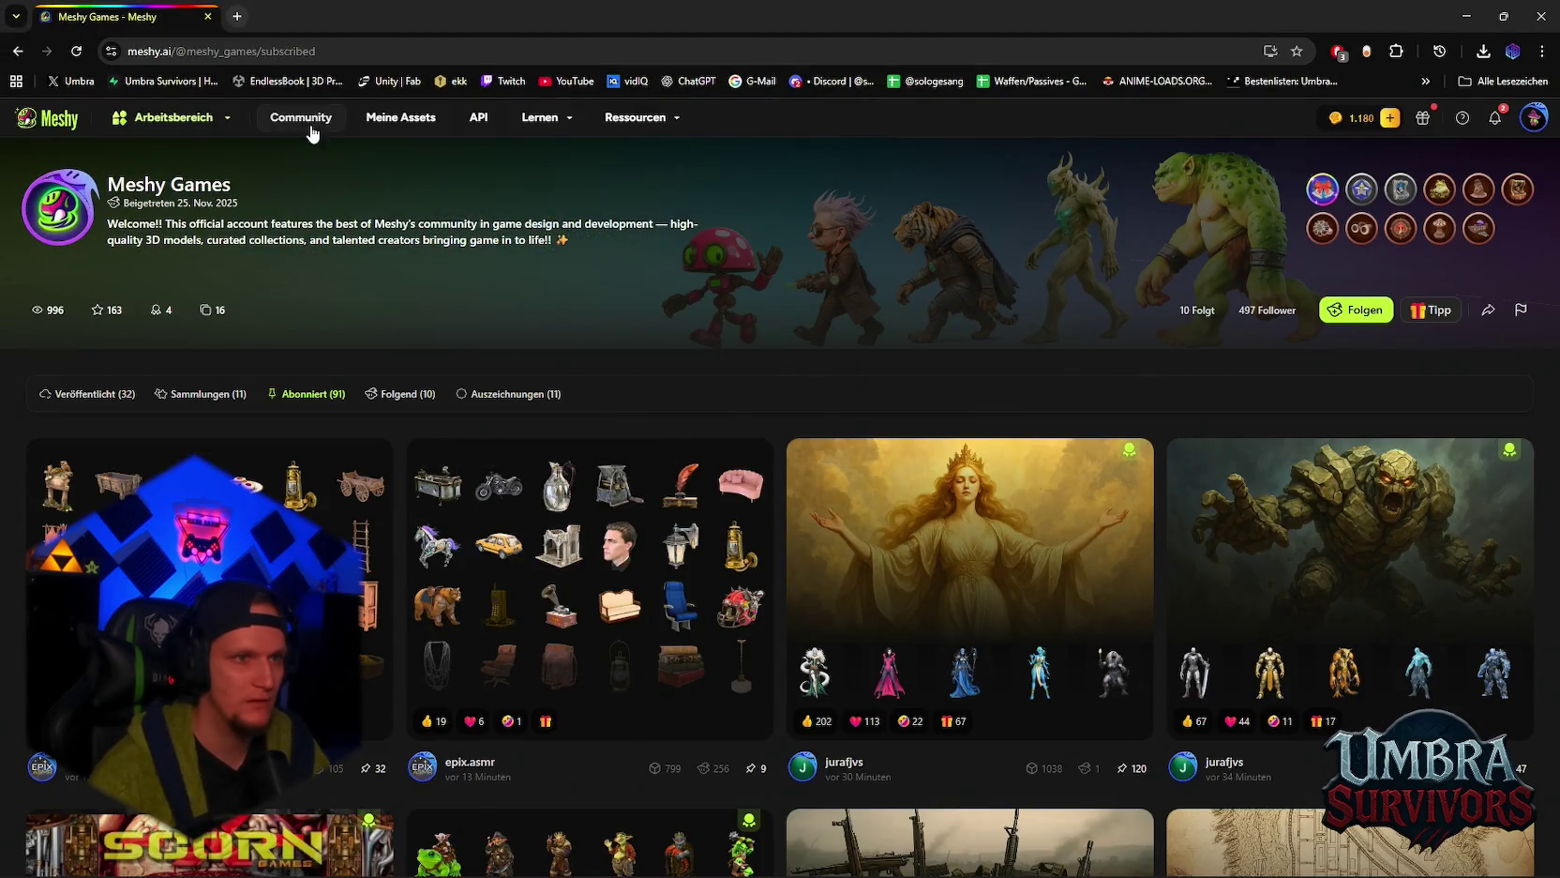
Upload the dagger image to Meshy's Neues Modell Bild drop zone, then return to Photoshop.
left_click(173, 117)
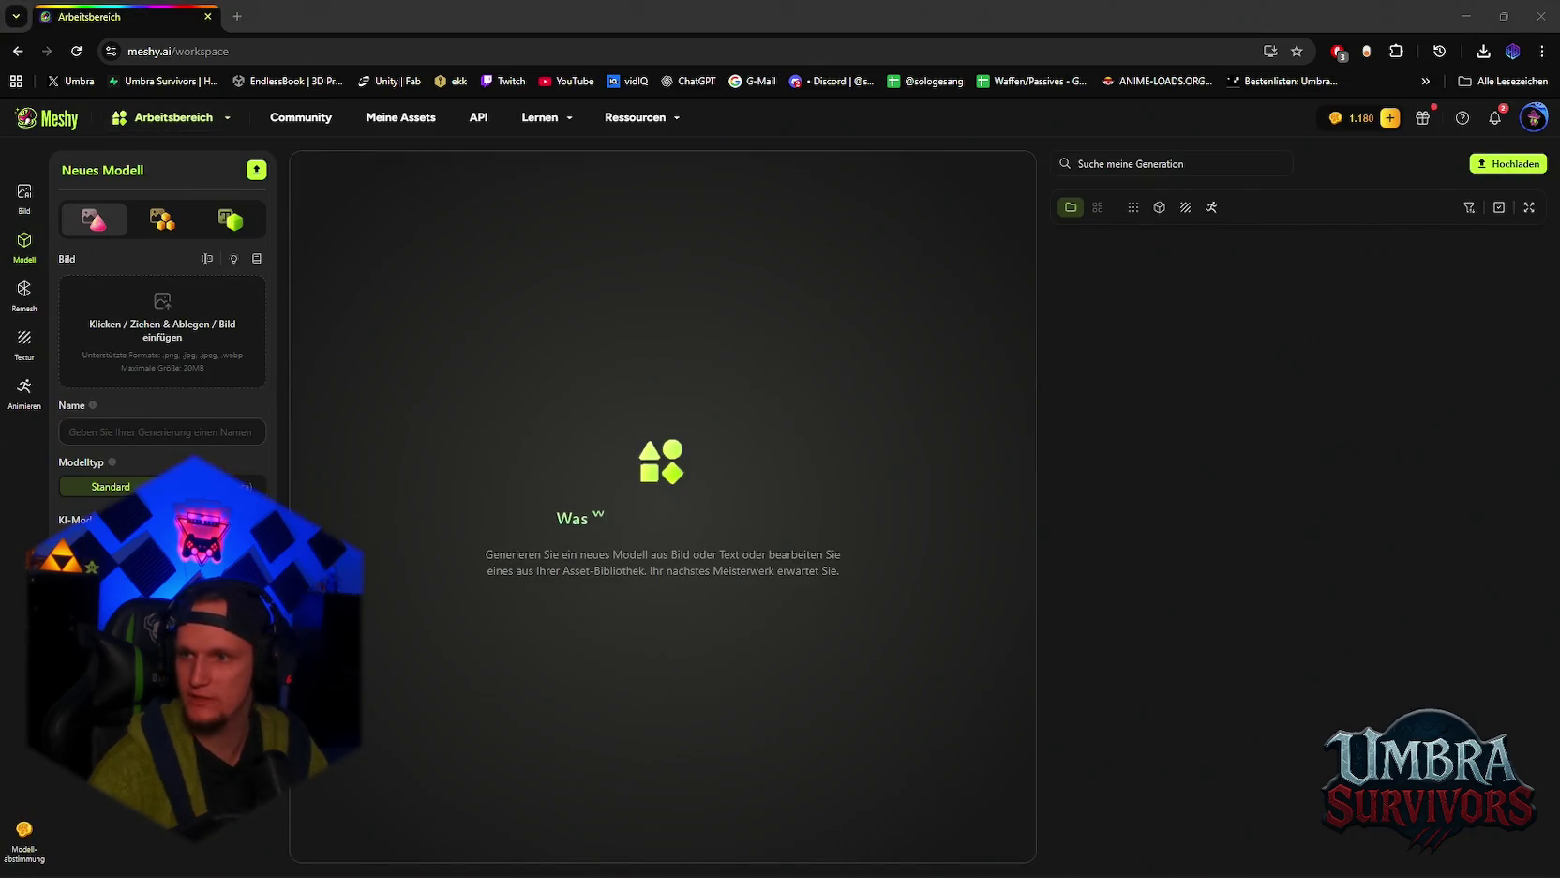
left_click_drag(203, 373, 225, 366)
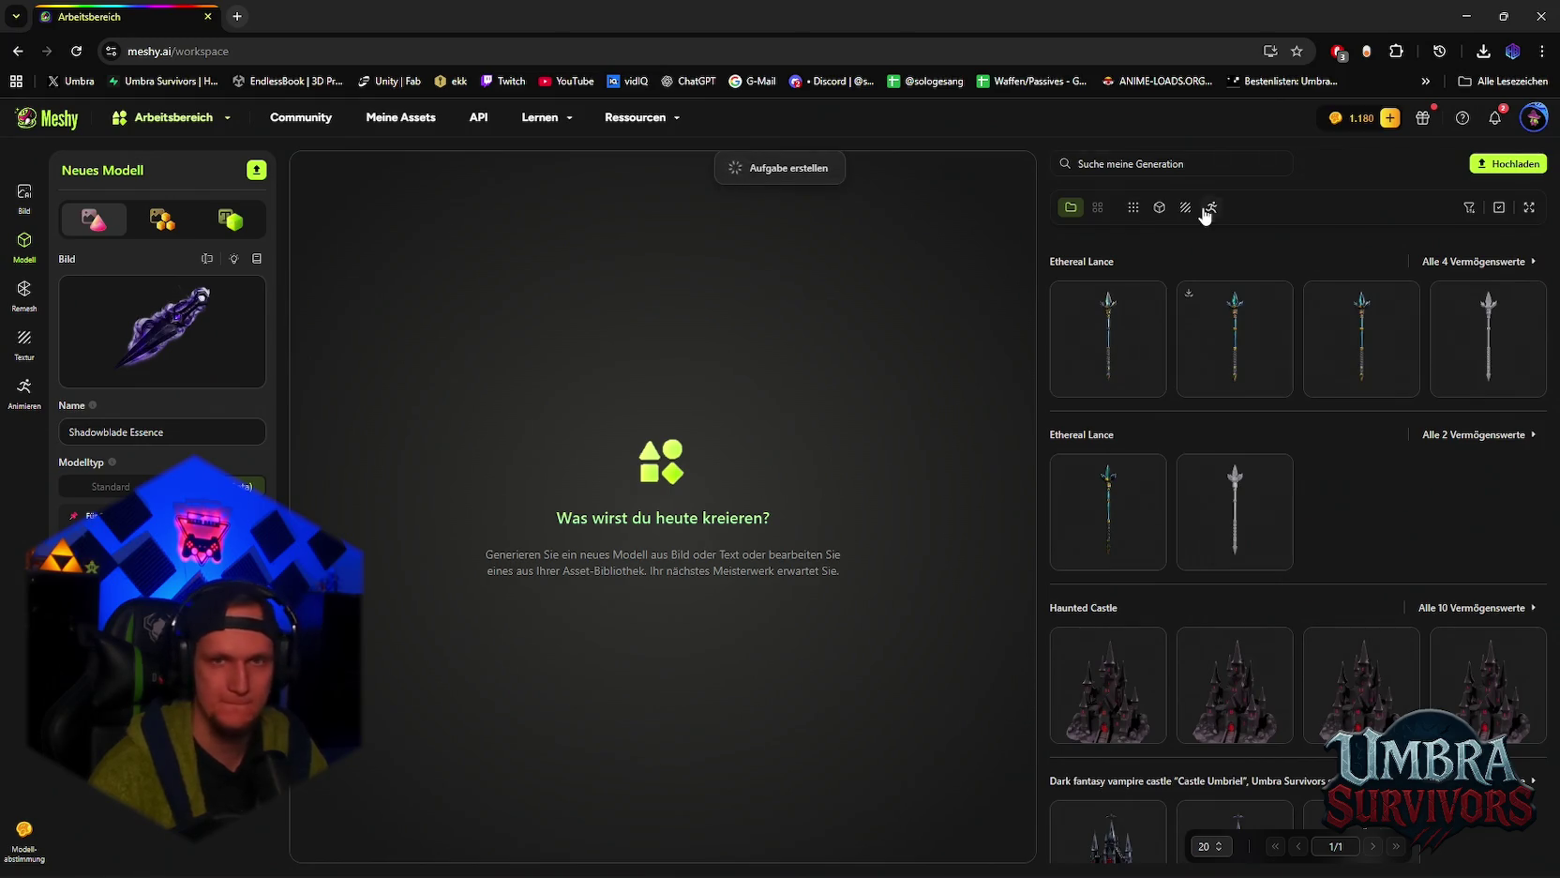
key("alt+Tab")
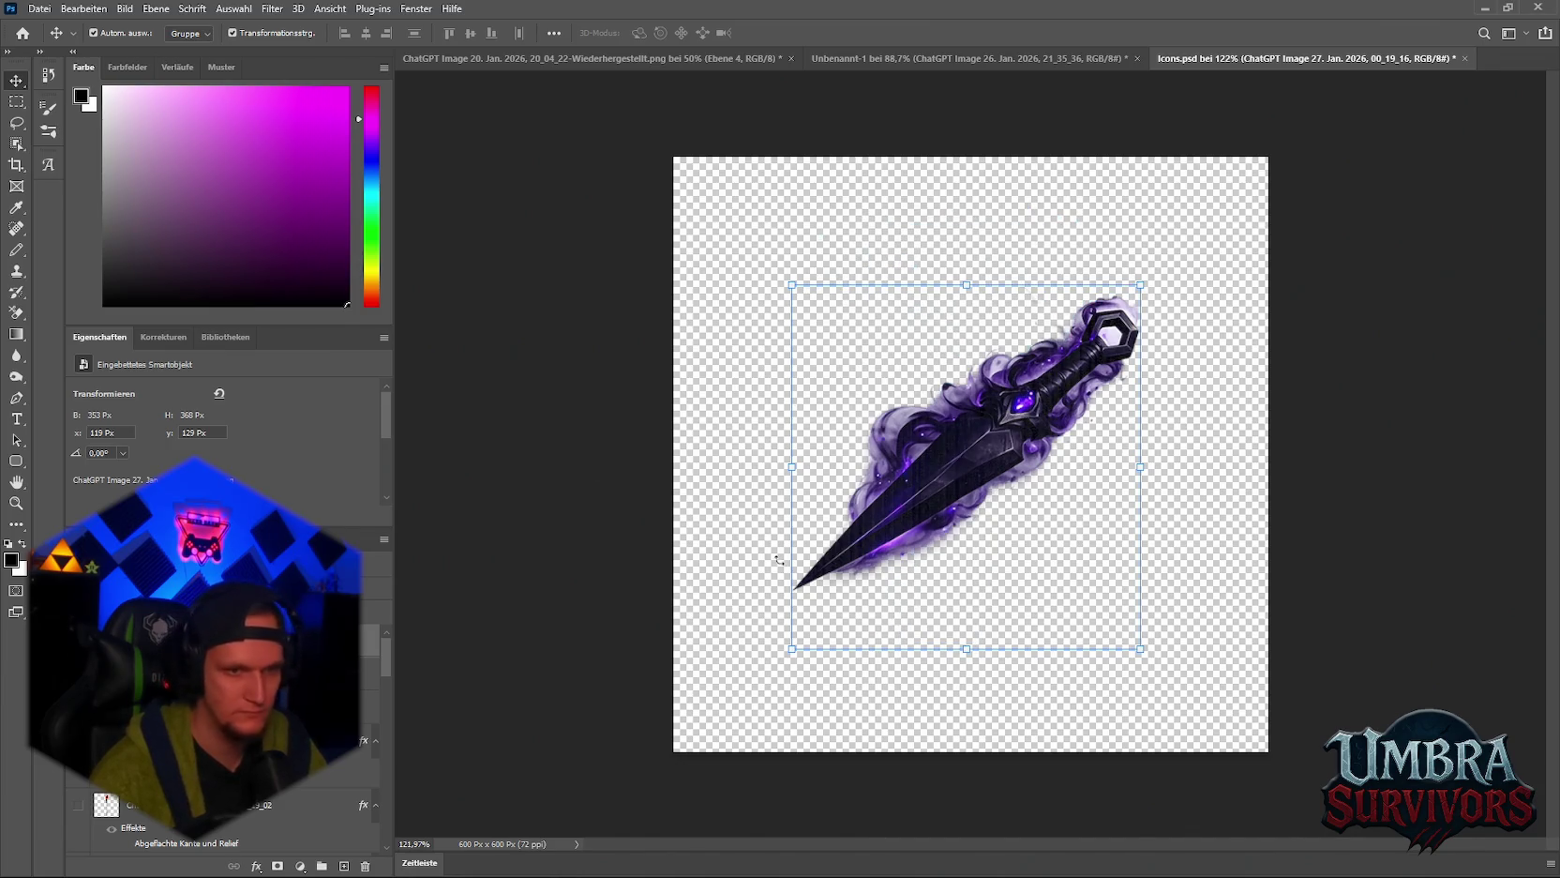
Nudge the dagger slightly right and down, checking it against a magenta backdrop.
scroll(947, 459, "up", 3)
scroll(994, 535, "up", 6)
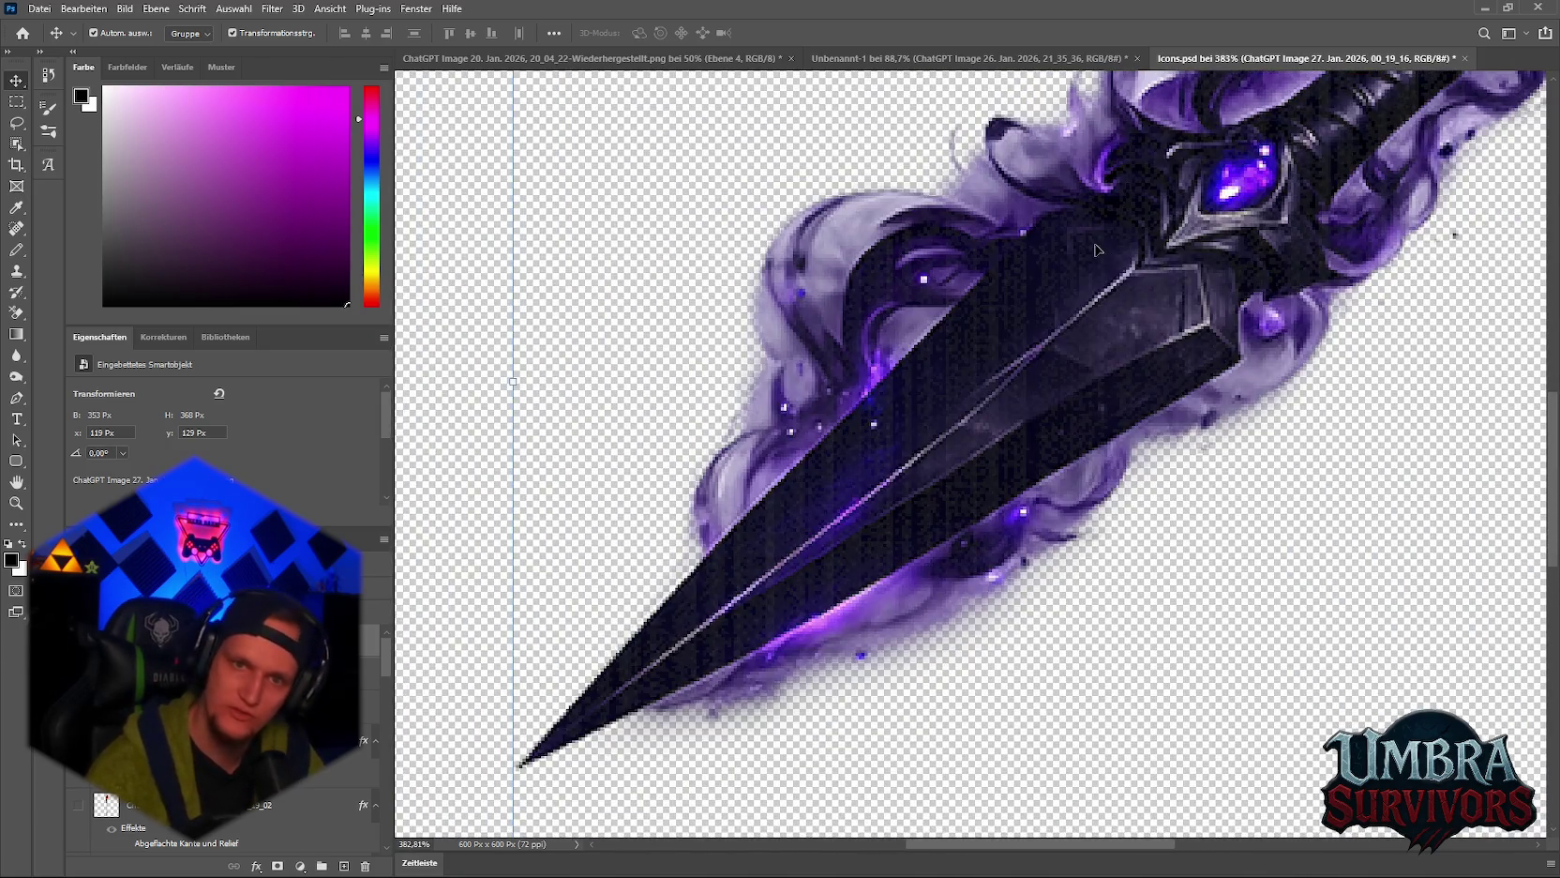
left_click_drag(1082, 335, 1099, 357)
scroll(225, 797, "down", 2)
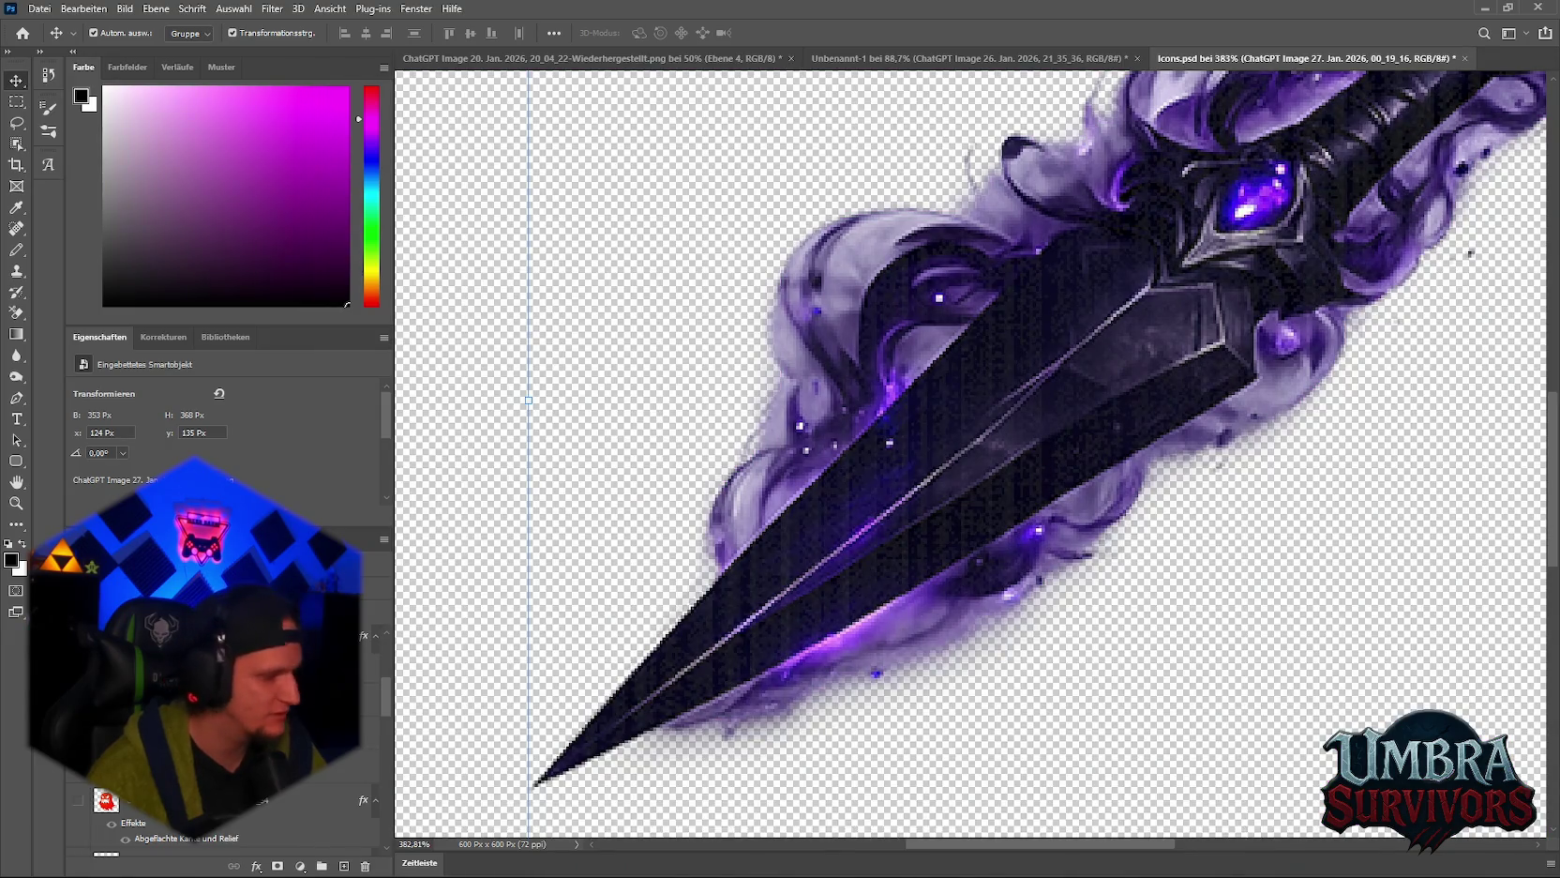
left_click(78, 750)
left_click(78, 750)
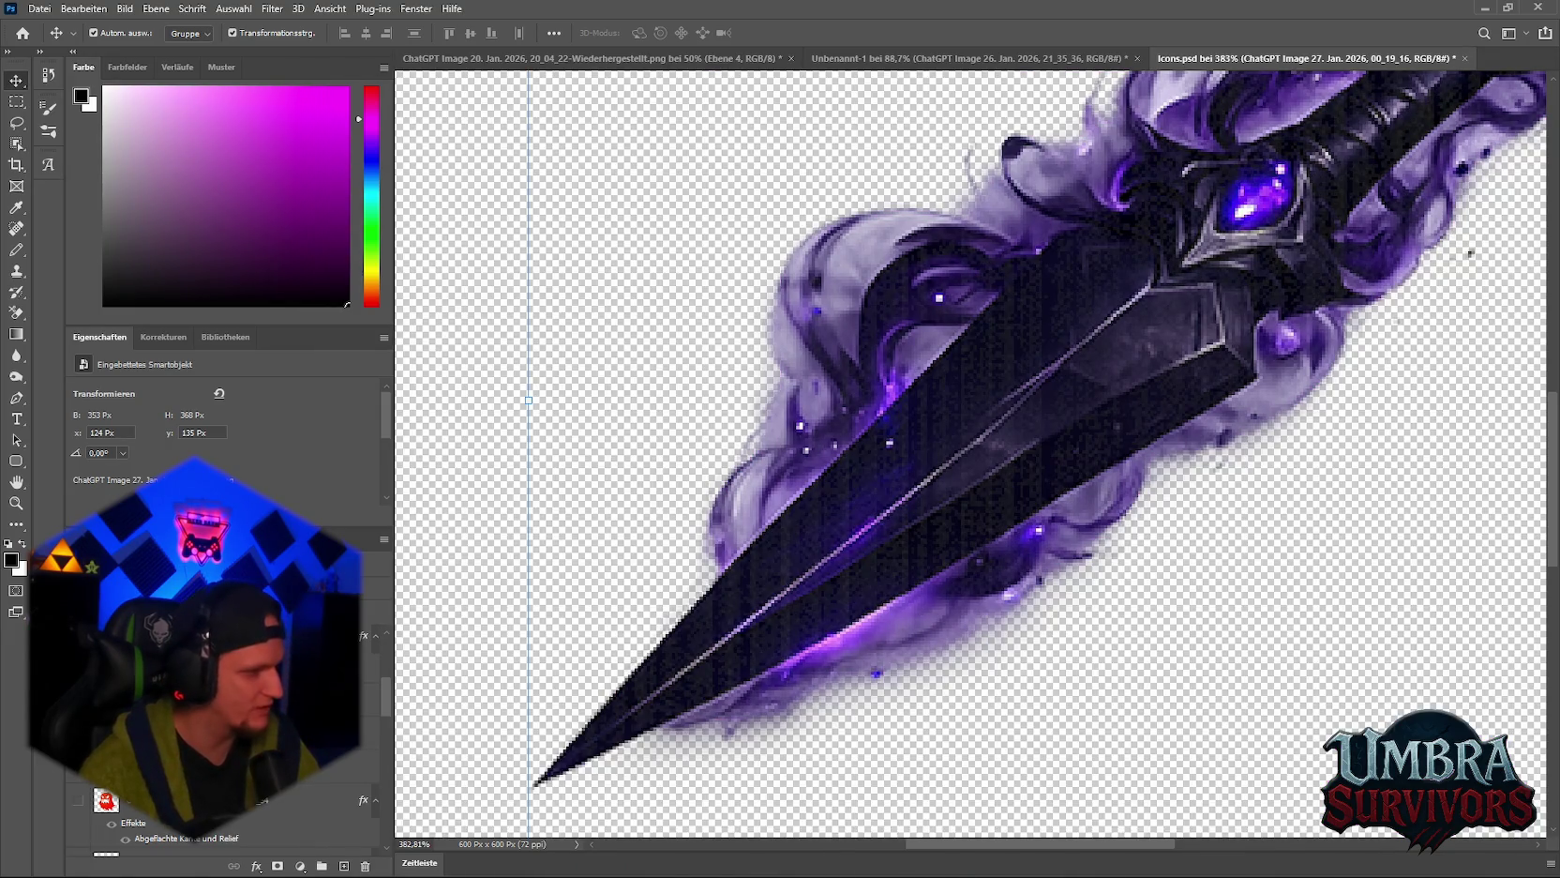
left_click(78, 750)
left_click(77, 750)
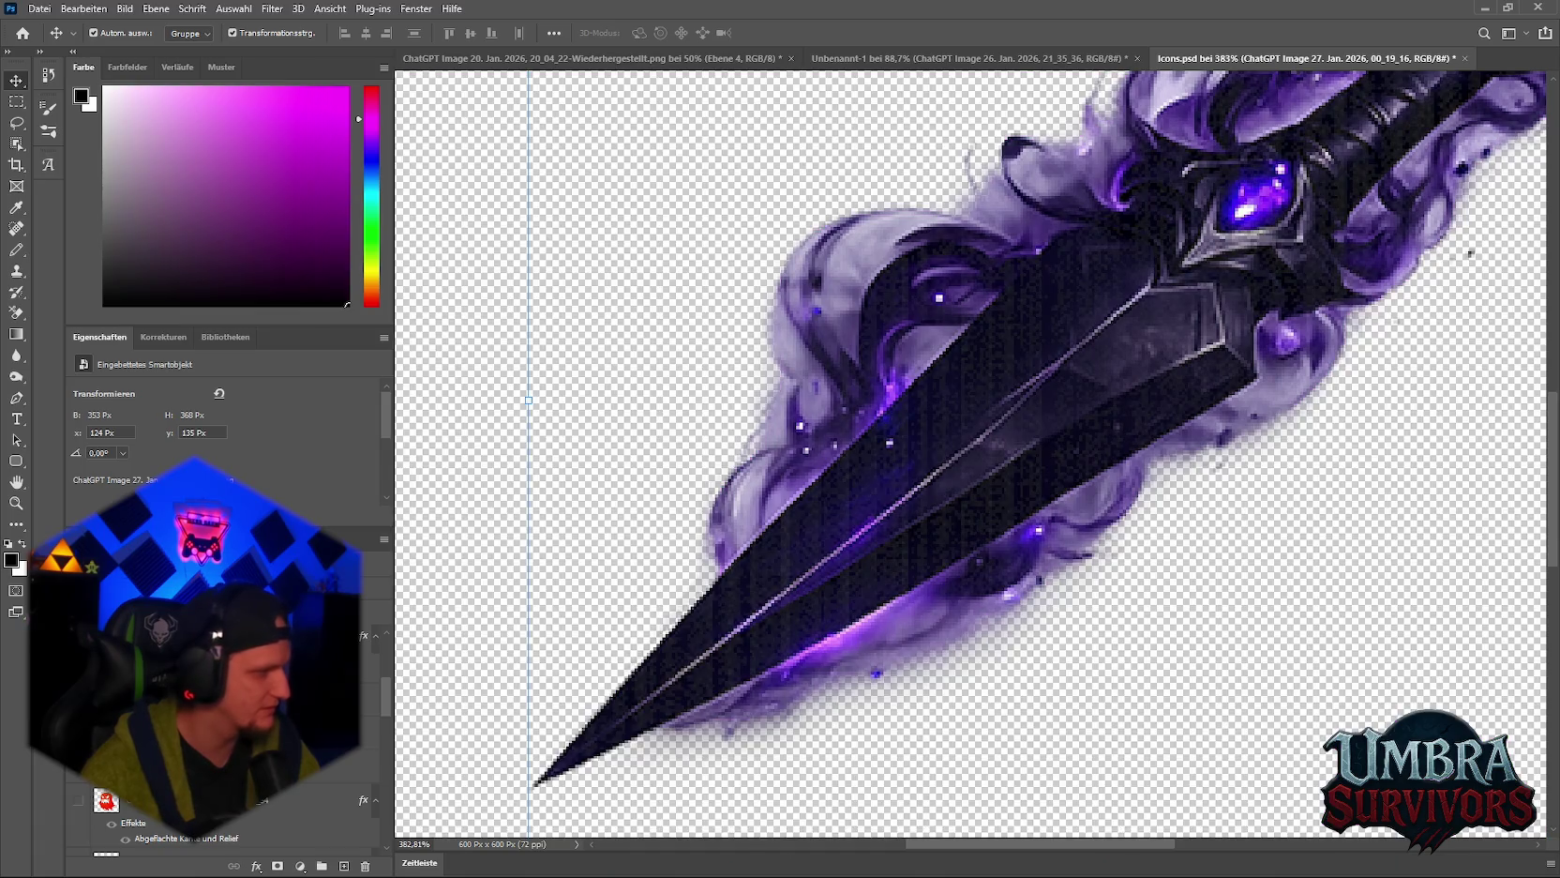
Fit the canvas in view, select the dagger layer, and try a move that gets undone.
key("ctrl+0")
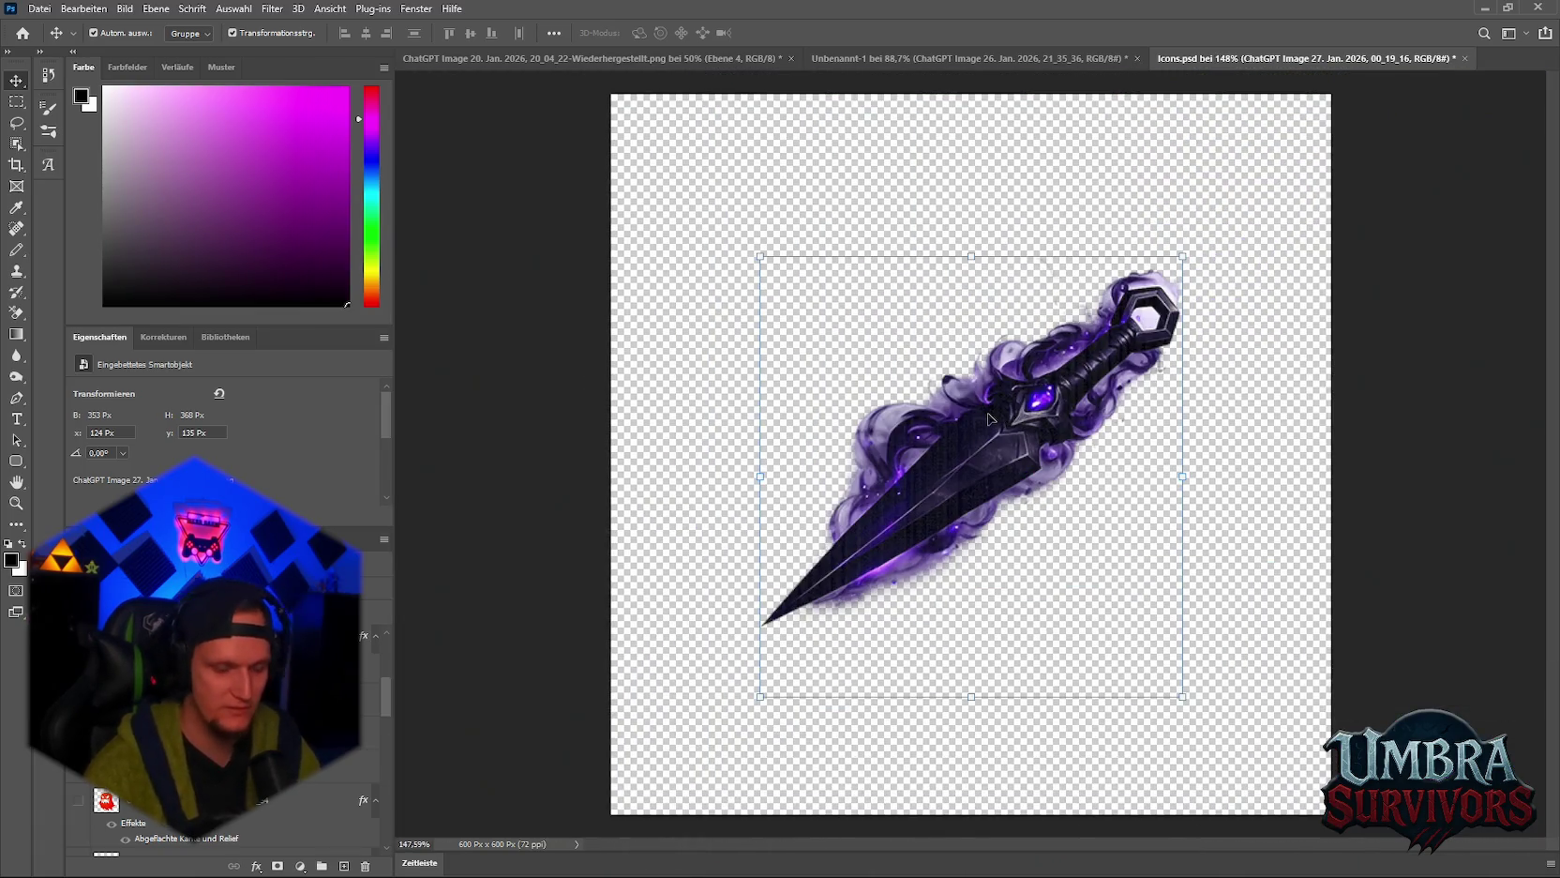
scroll(187, 807, "up", 1)
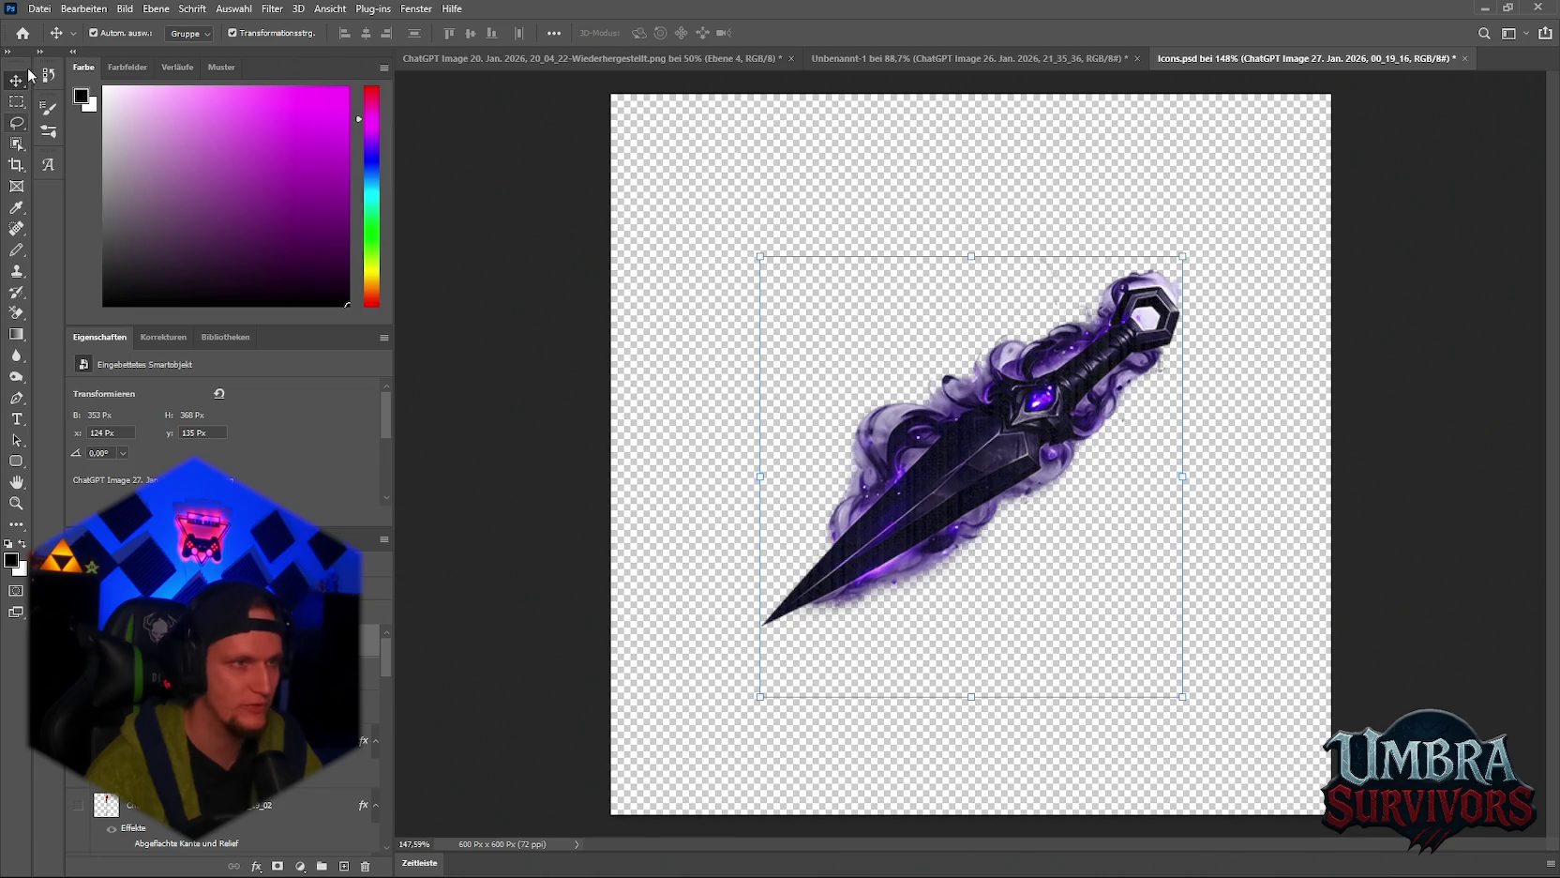
left_click(984, 491, "ctrl")
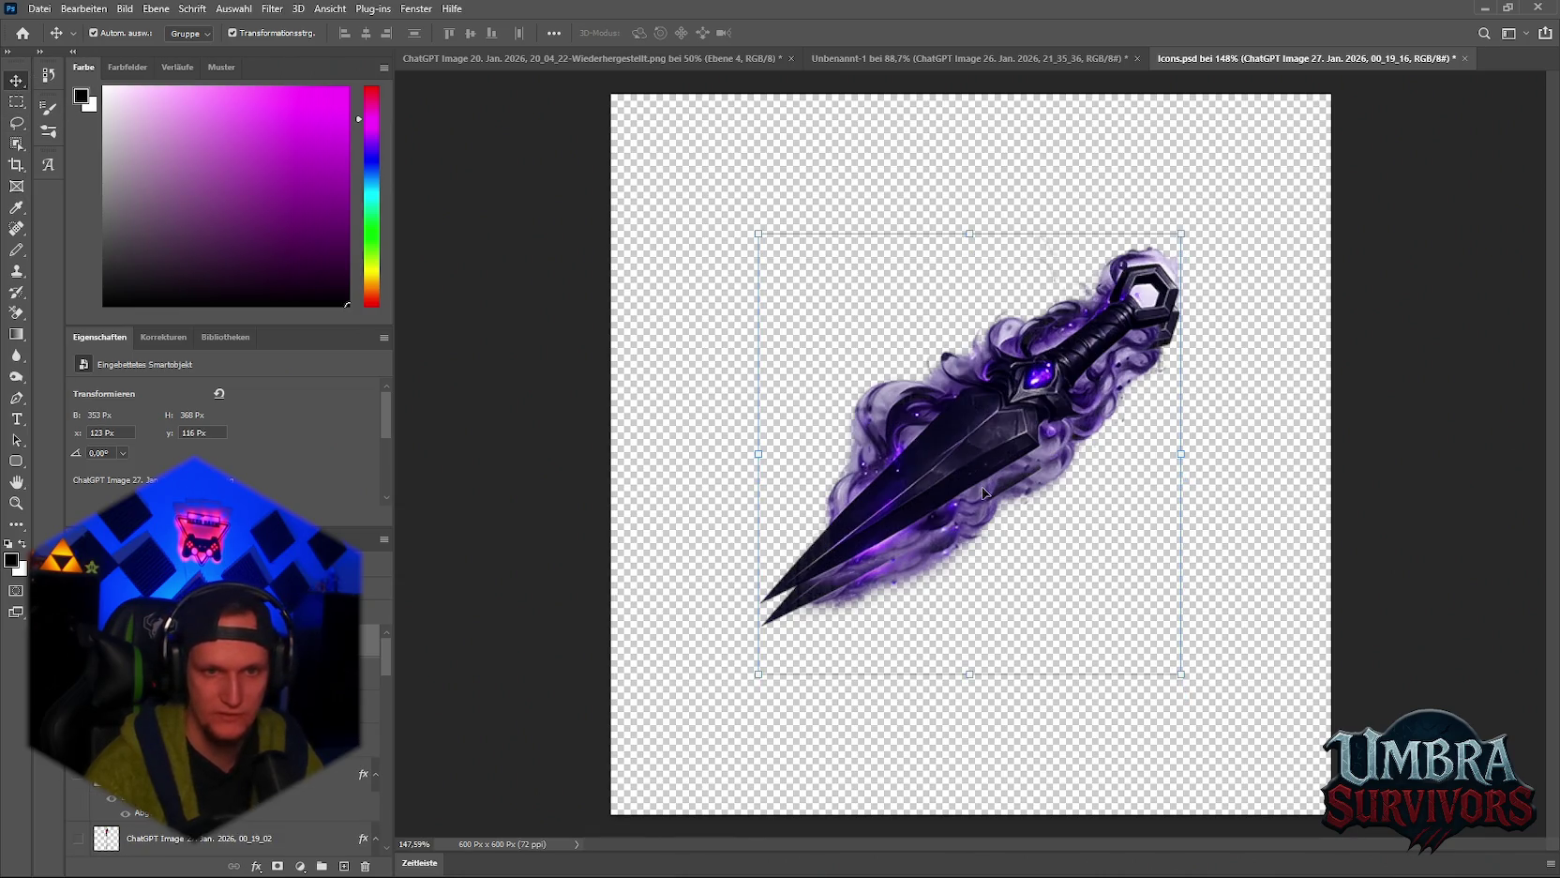
scroll(971, 487, "up", 5)
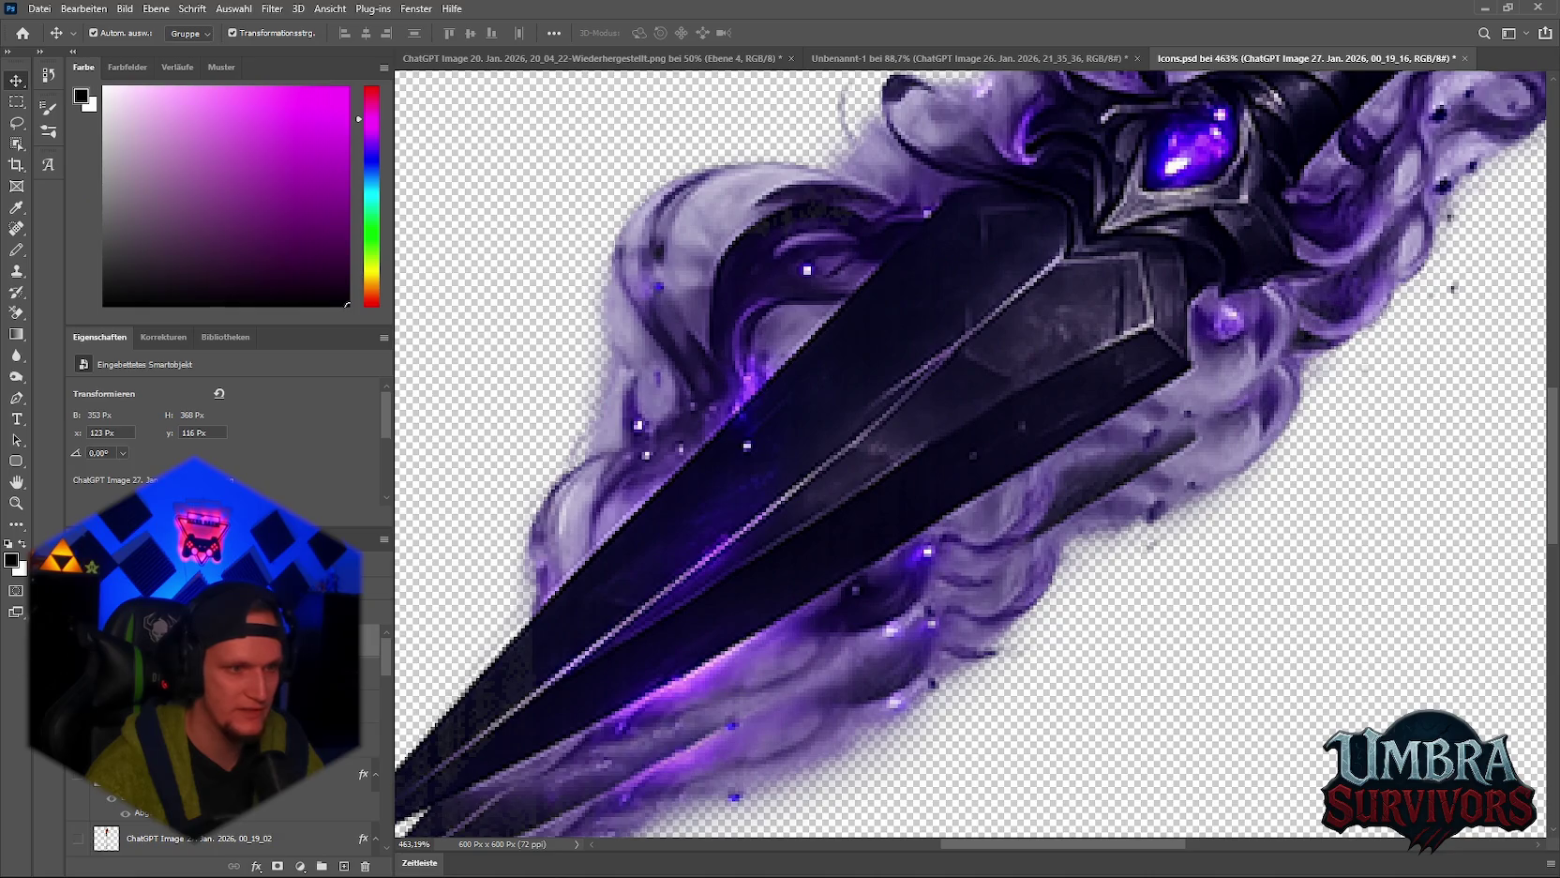
scroll(971, 450, "up", 2)
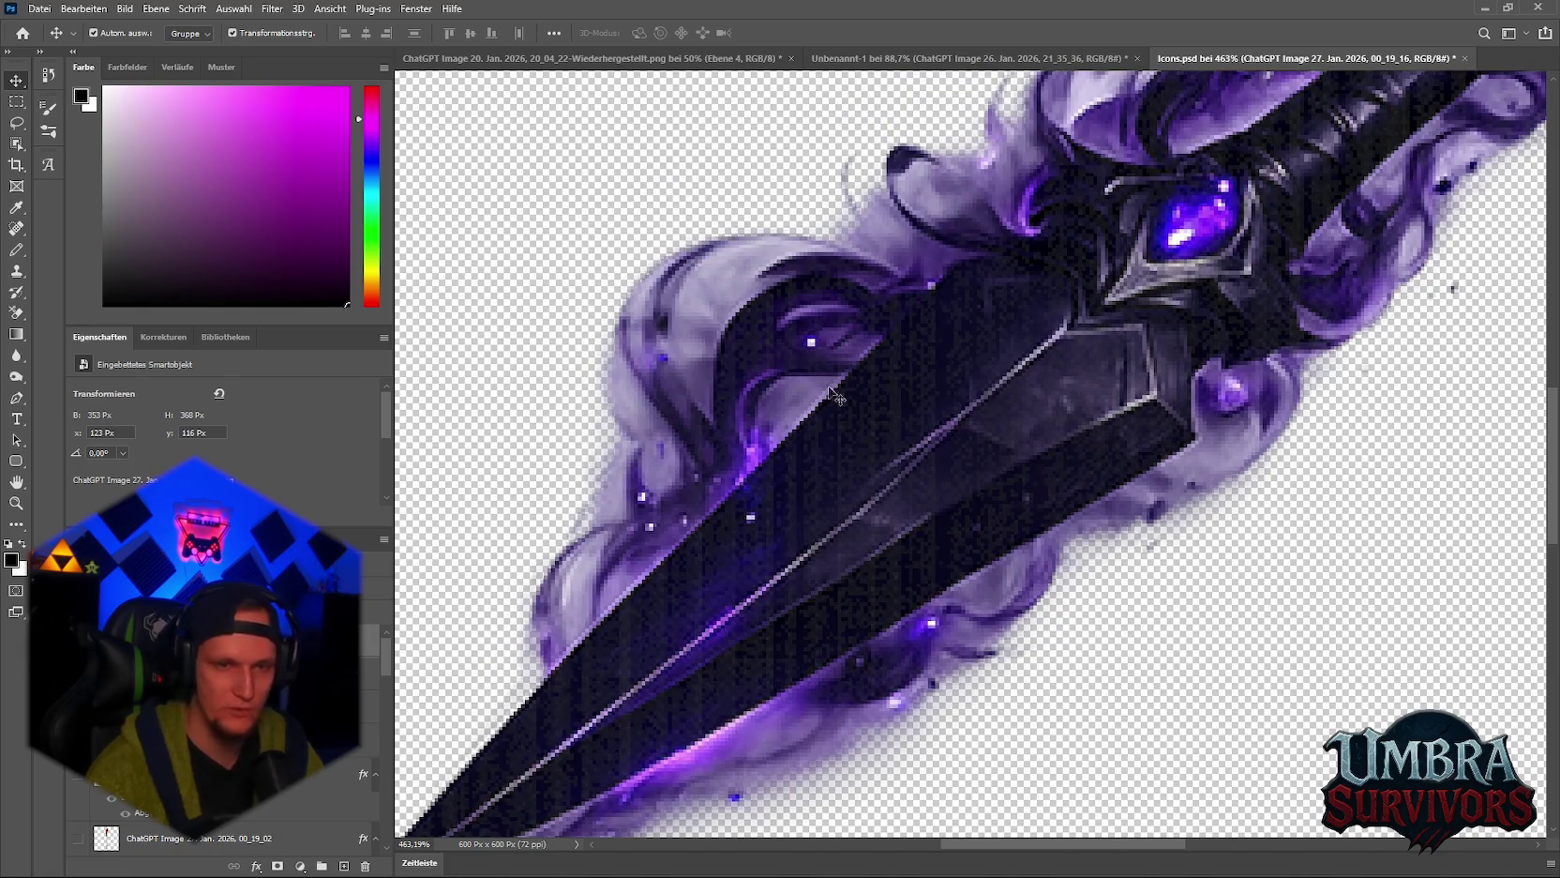
scroll(940, 503, "down", 5)
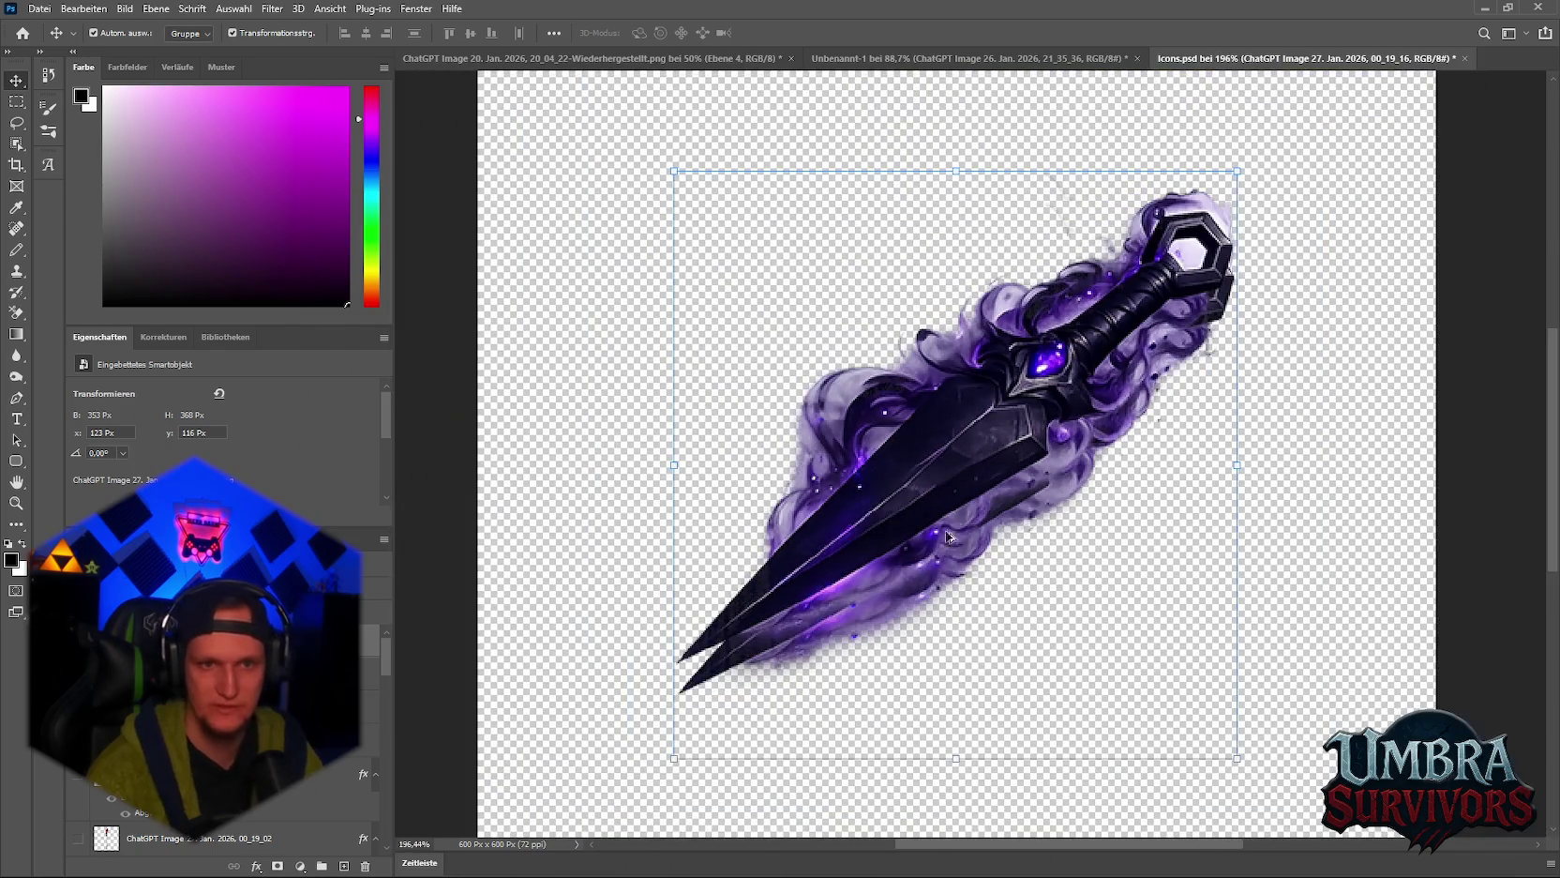
mouse_move(943, 529)
left_mouse_down()
mouse_move(946, 460)
mouse_move(938, 482)
mouse_move(947, 452)
mouse_move(959, 460)
mouse_move(939, 461)
left_mouse_up()
key("ctrl+z")
Shift the dagger slightly up to sit at x 124 px, y 135 px.
scroll(1079, 507, "down", 3)
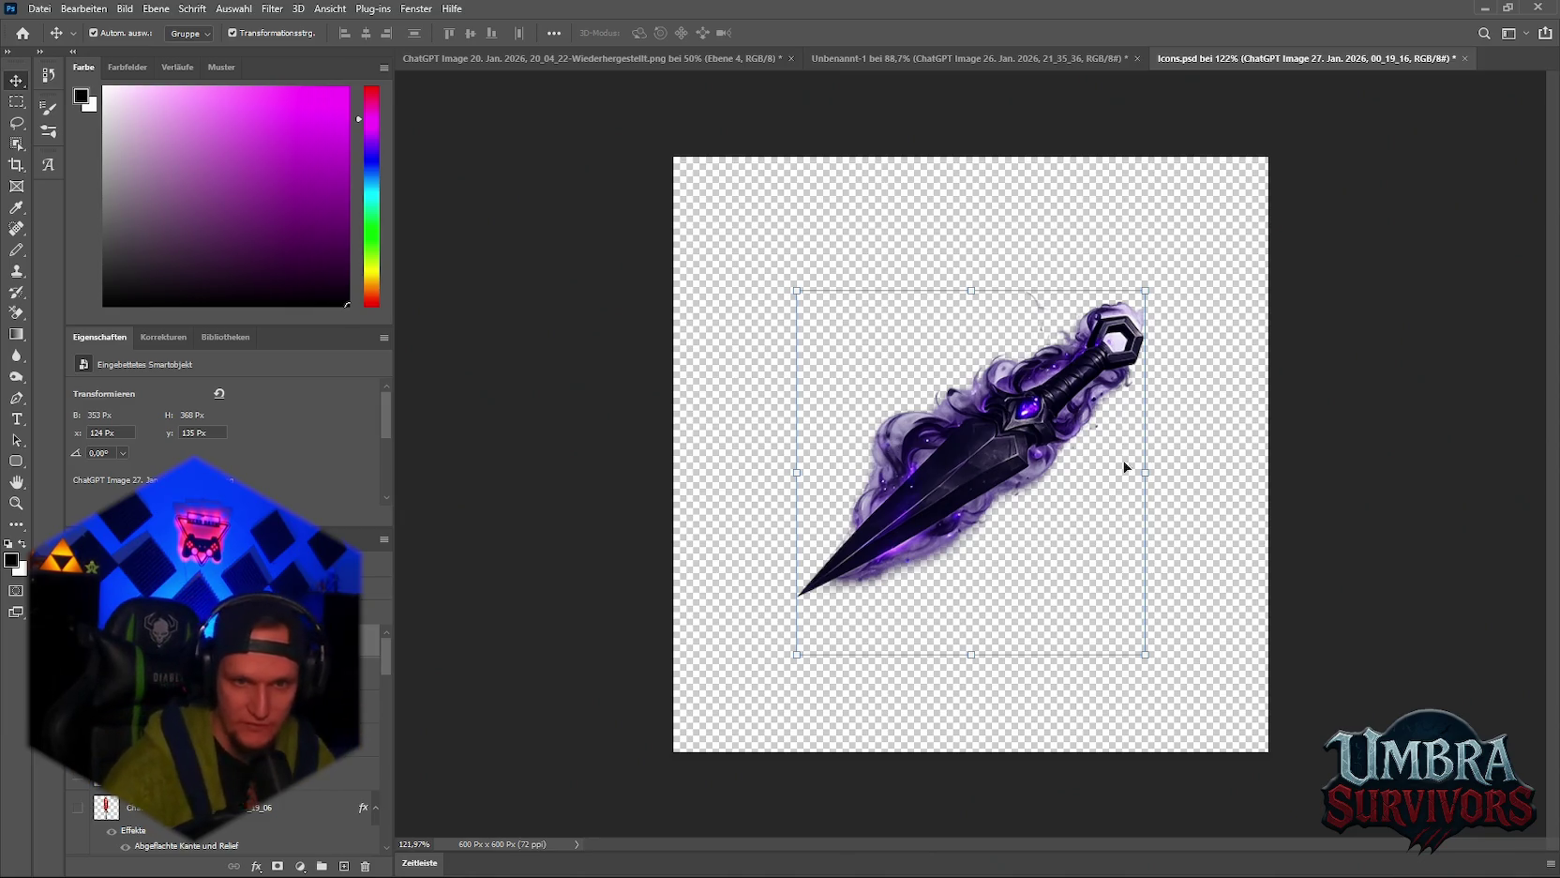
scroll(1015, 447, "up", 2)
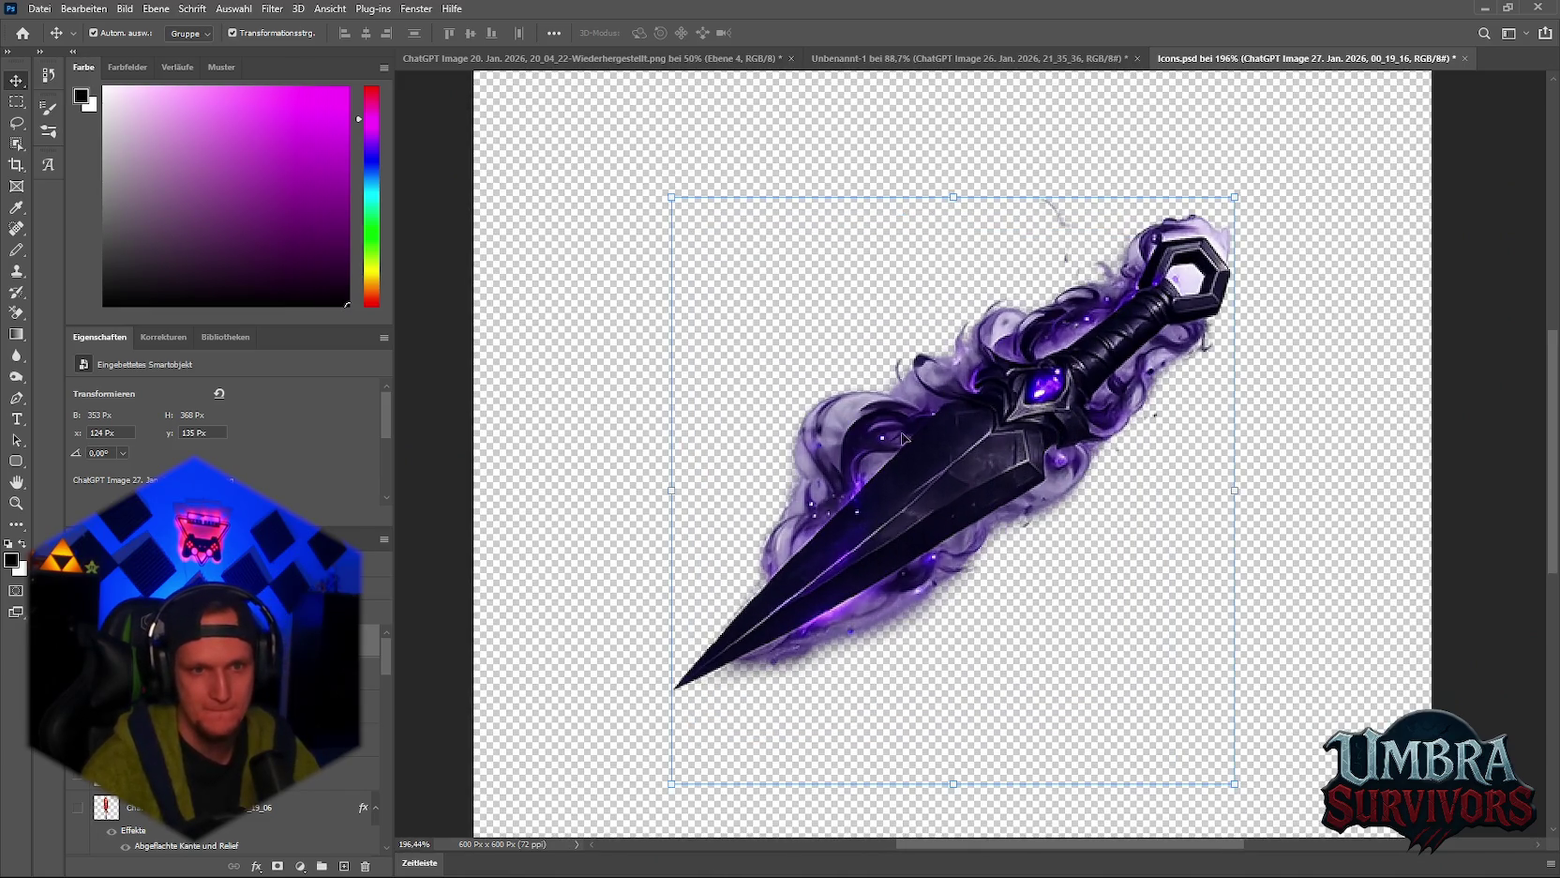
scroll(918, 555, "down", 1)
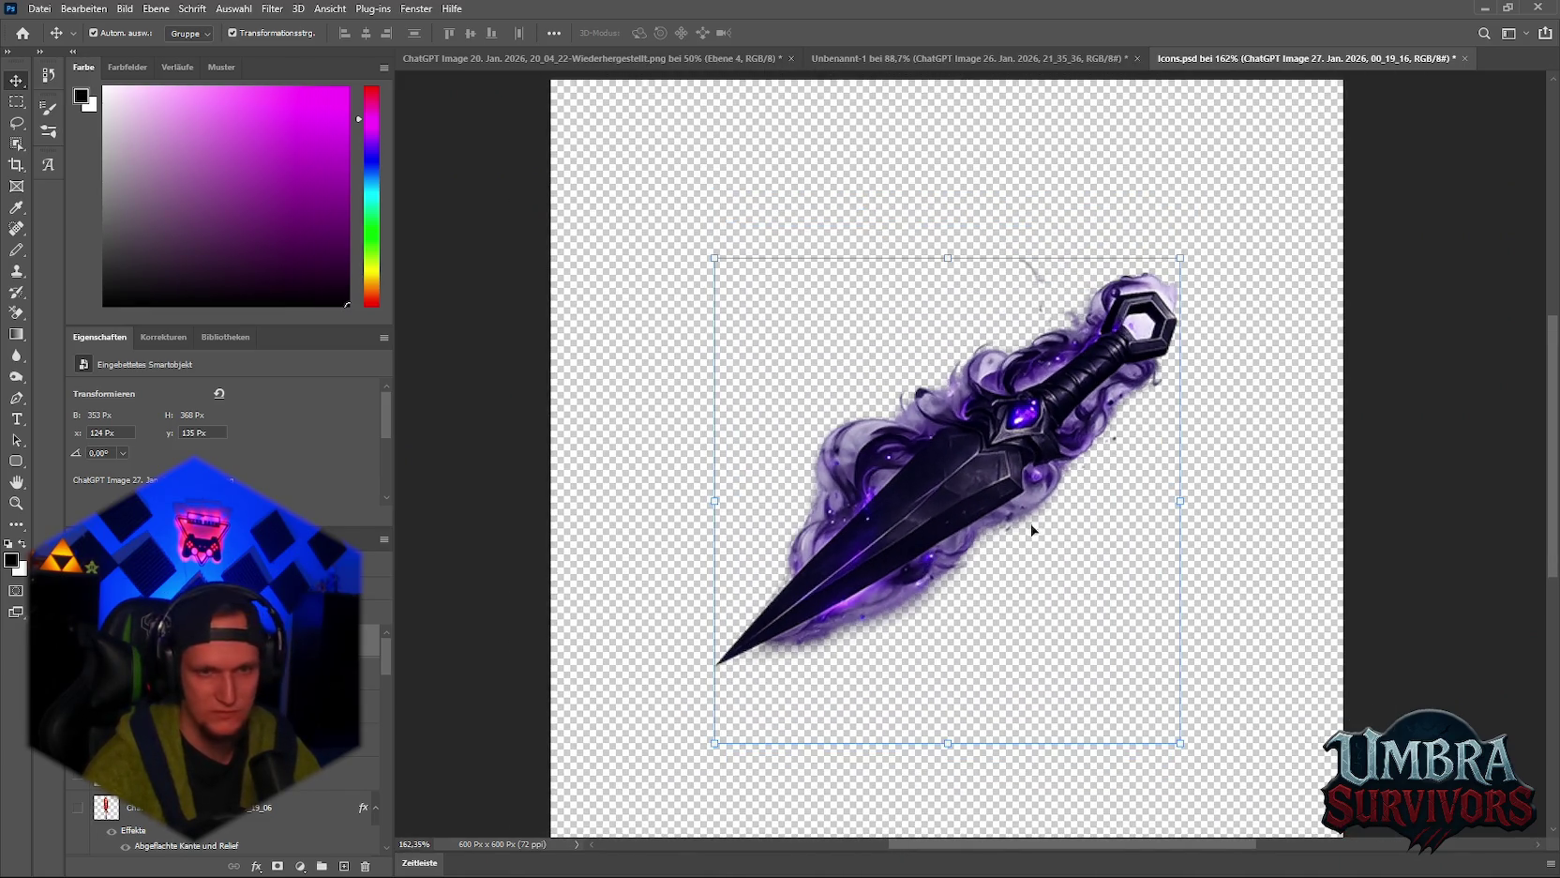
mouse_move(979, 526)
left_mouse_down()
mouse_move(976, 485)
mouse_move(973, 521)
mouse_move(958, 482)
left_mouse_up()
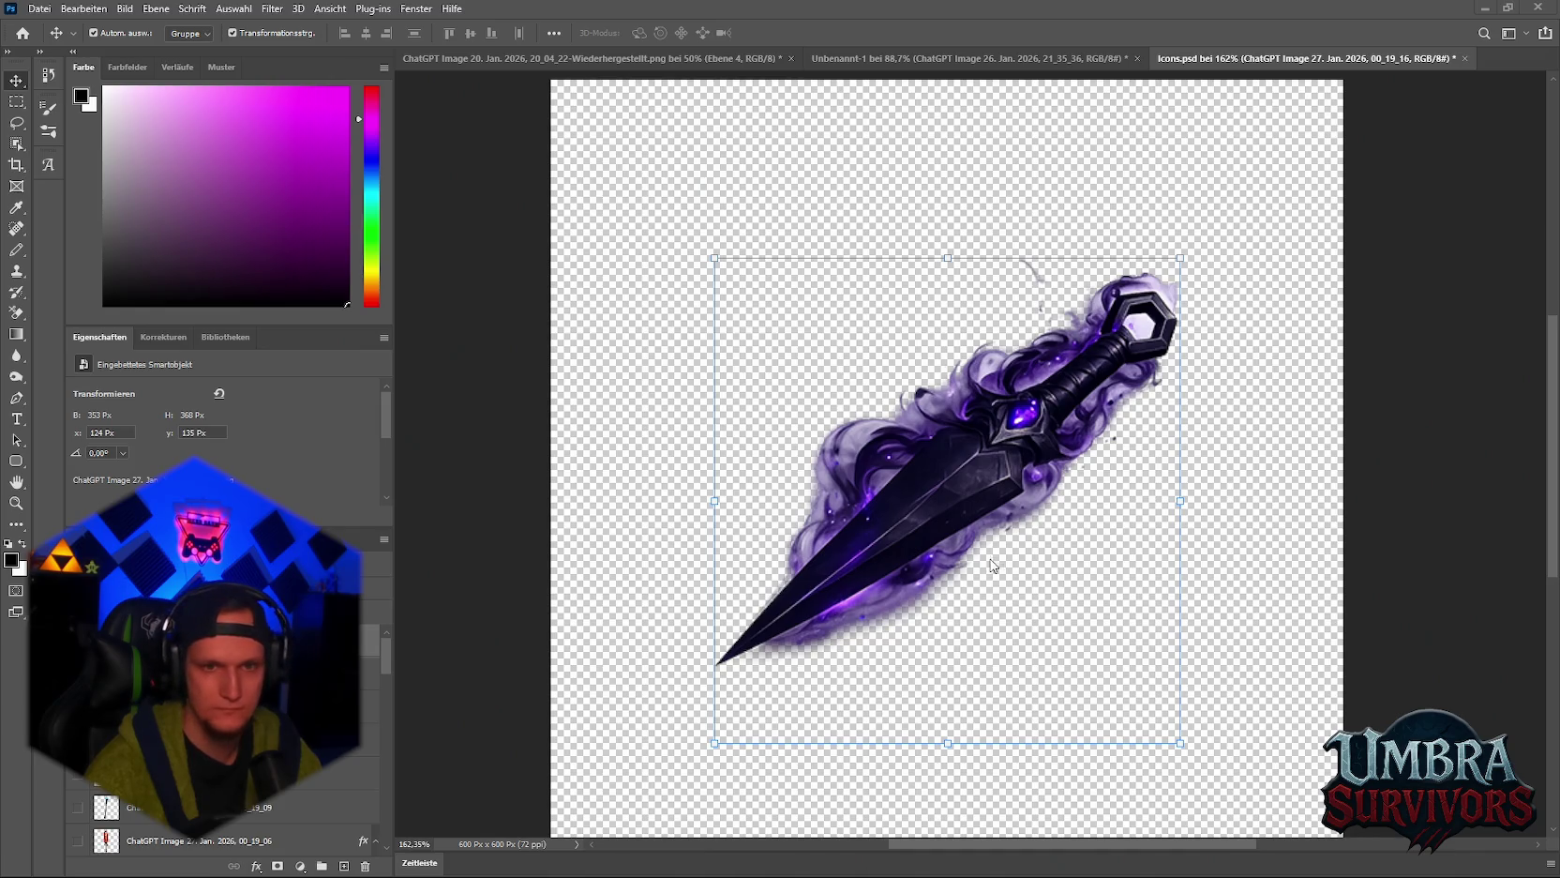
scroll(977, 535, "up", 1)
scroll(994, 475, "down", 1)
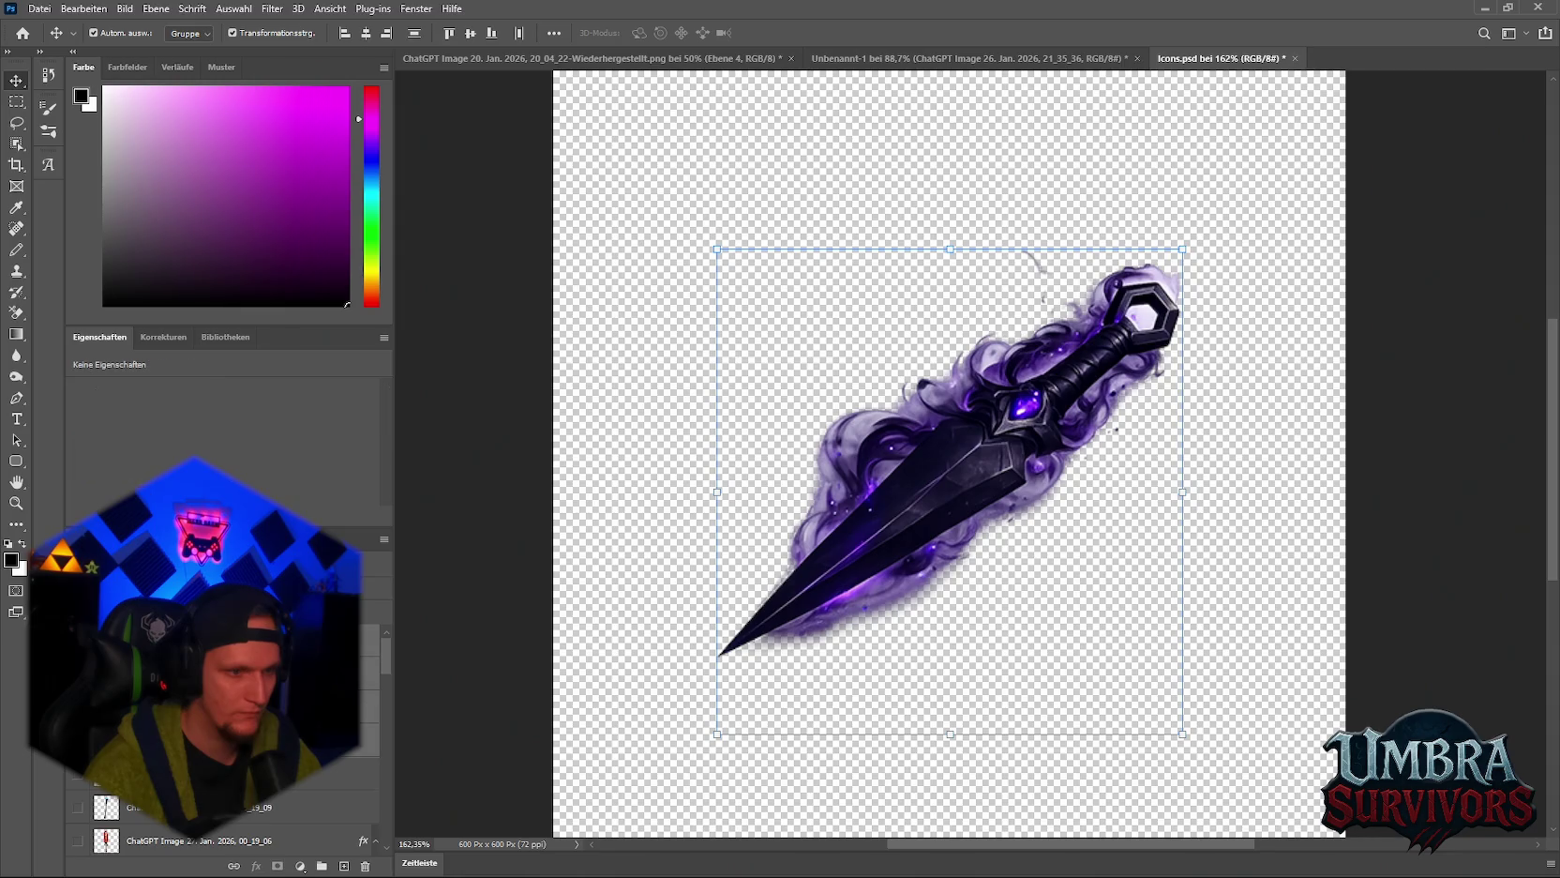
Rasterize the dagger smart object layer into pixels.
right_click(171, 713)
left_click(281, 672)
scroll(1041, 413, "up", 2)
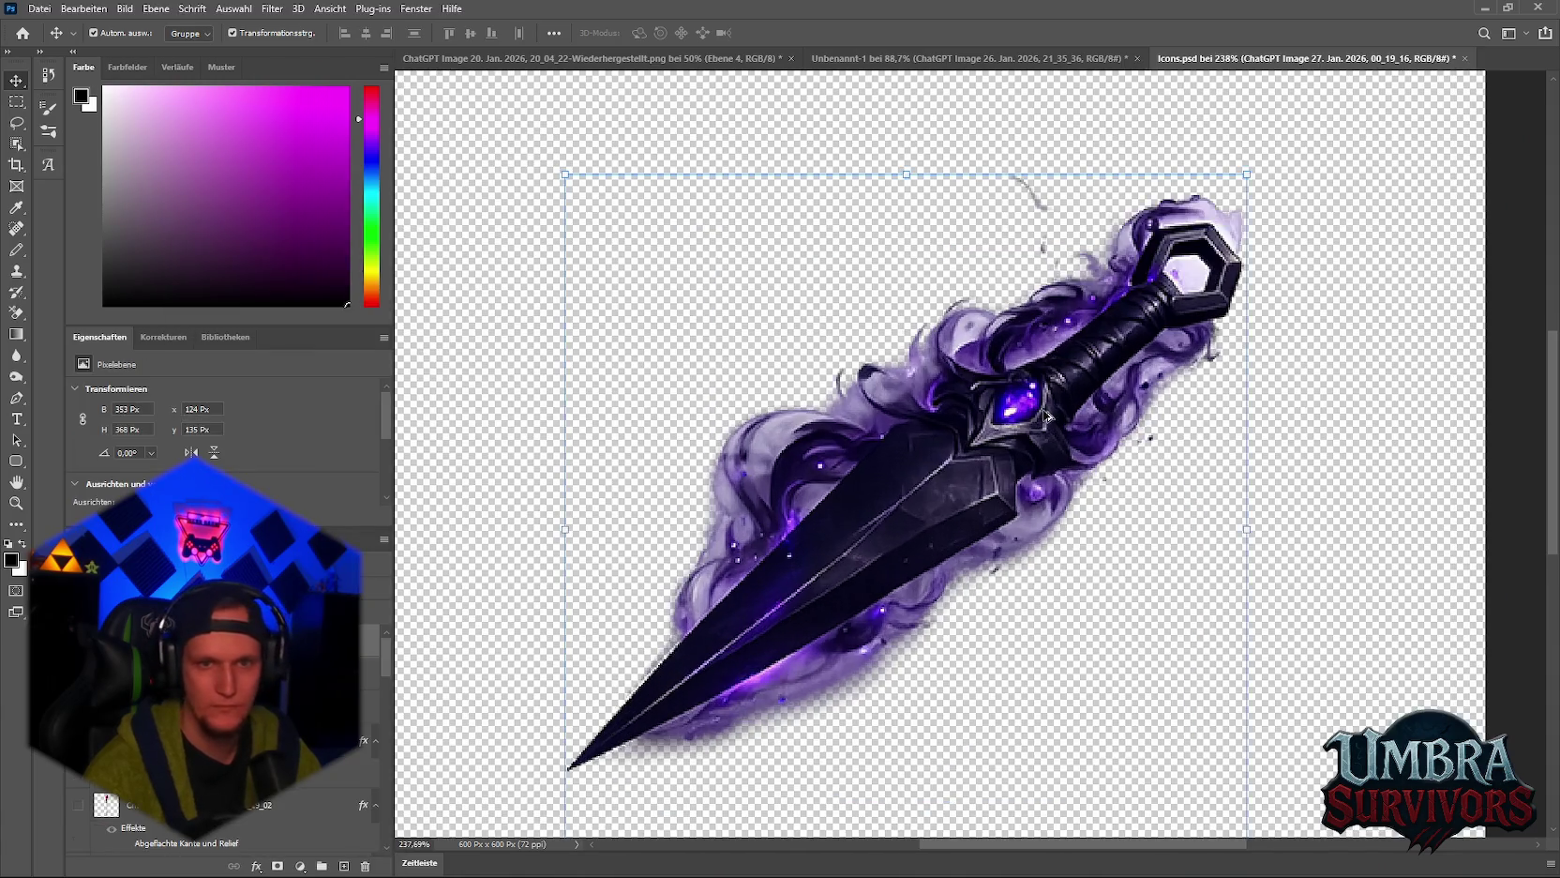
scroll(1013, 469, "up", 1)
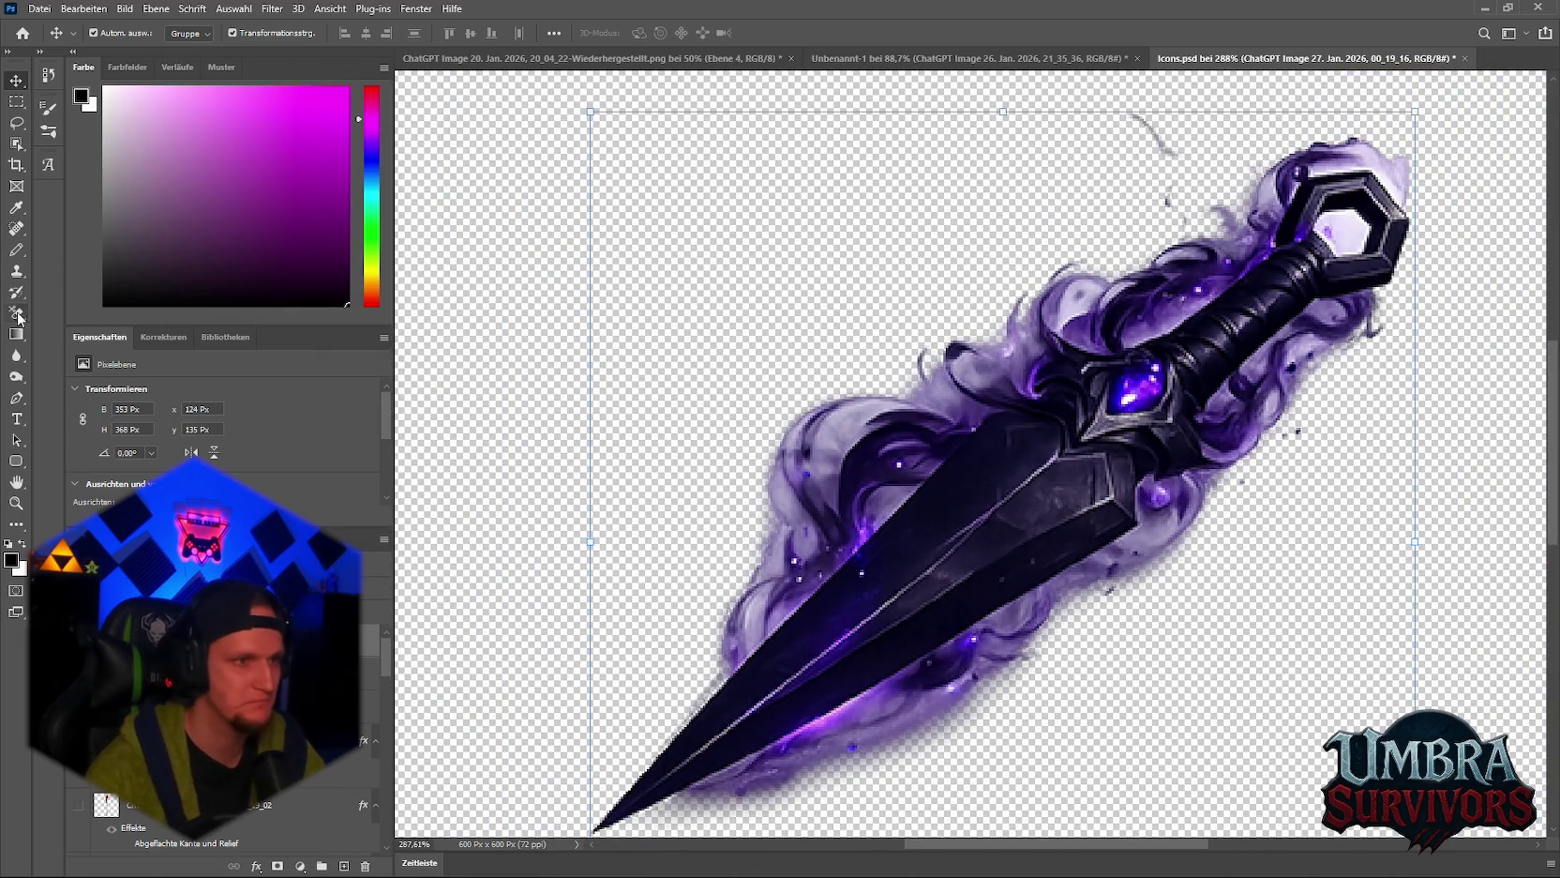
Switch to the Eraser and shrink its brush from 7 px to 4 px.
key("e")
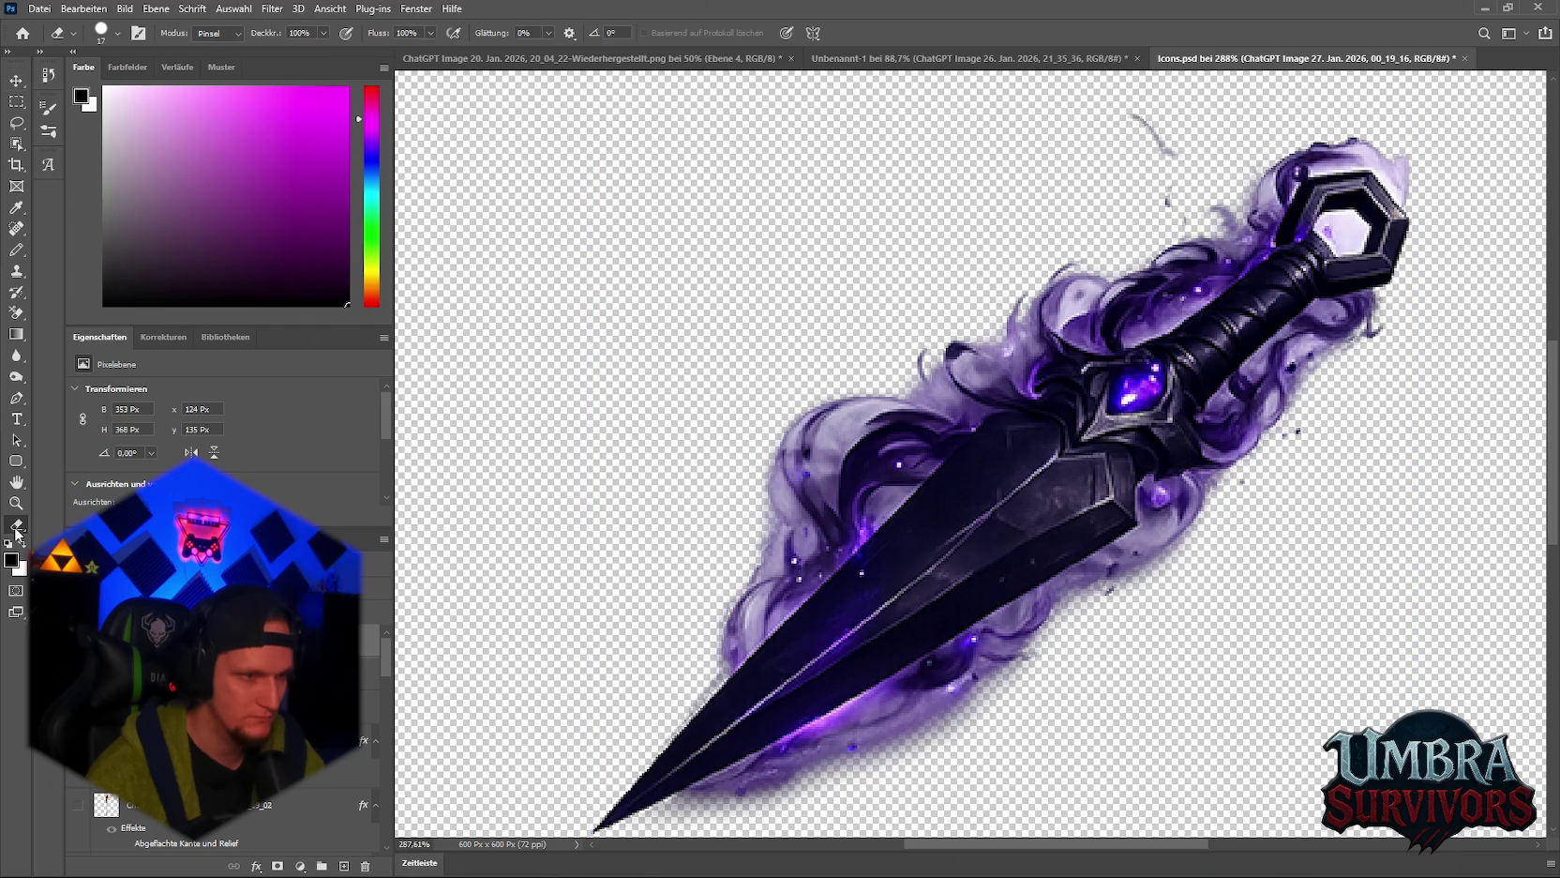
scroll(769, 562, "up", 5)
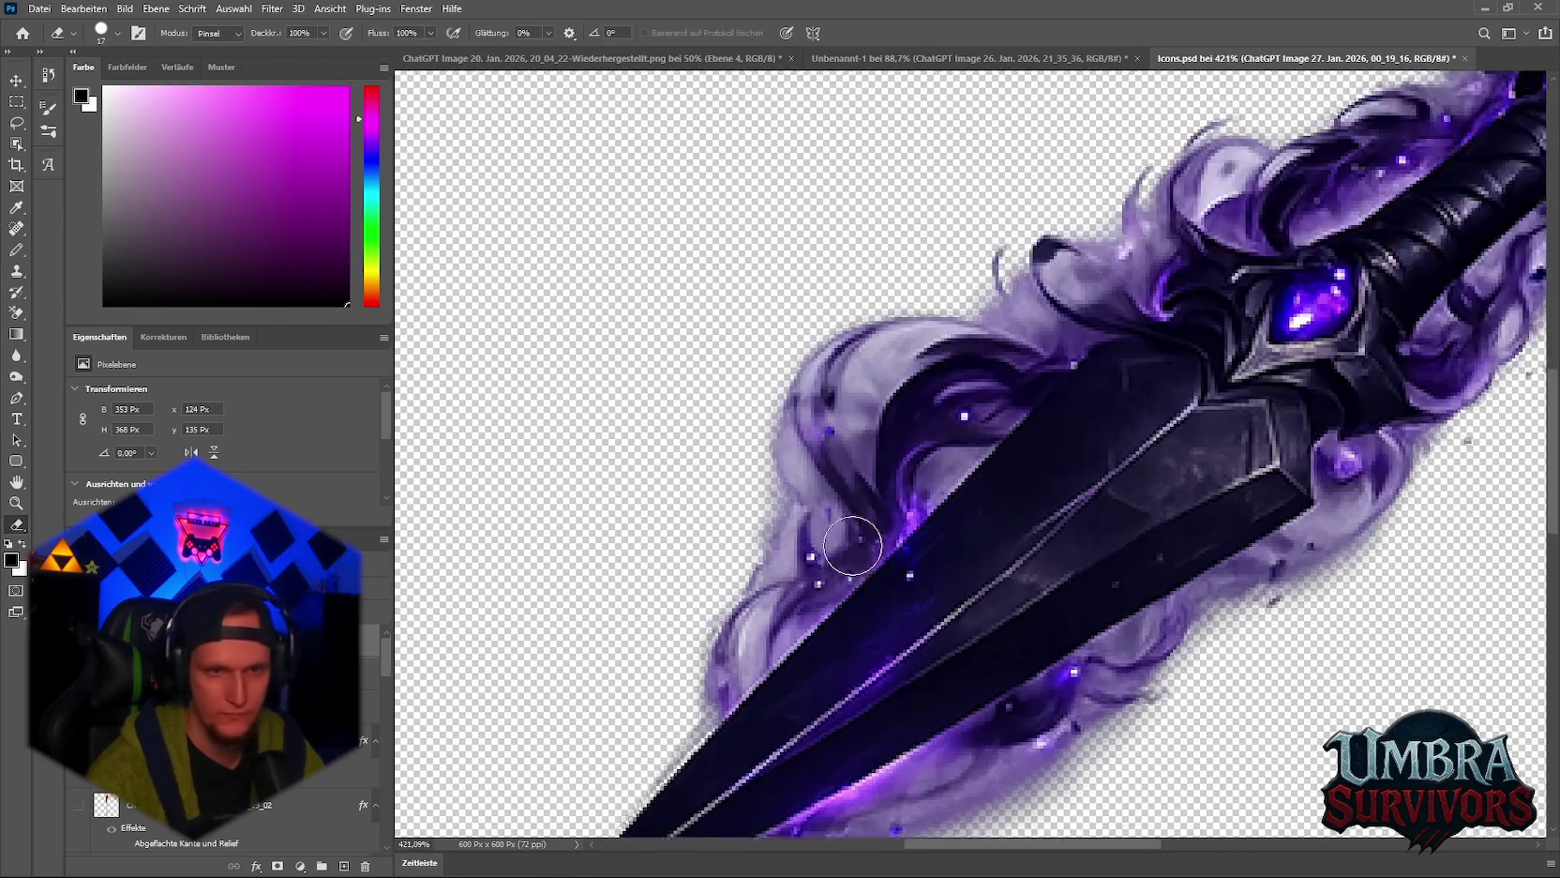
left_click(74, 34)
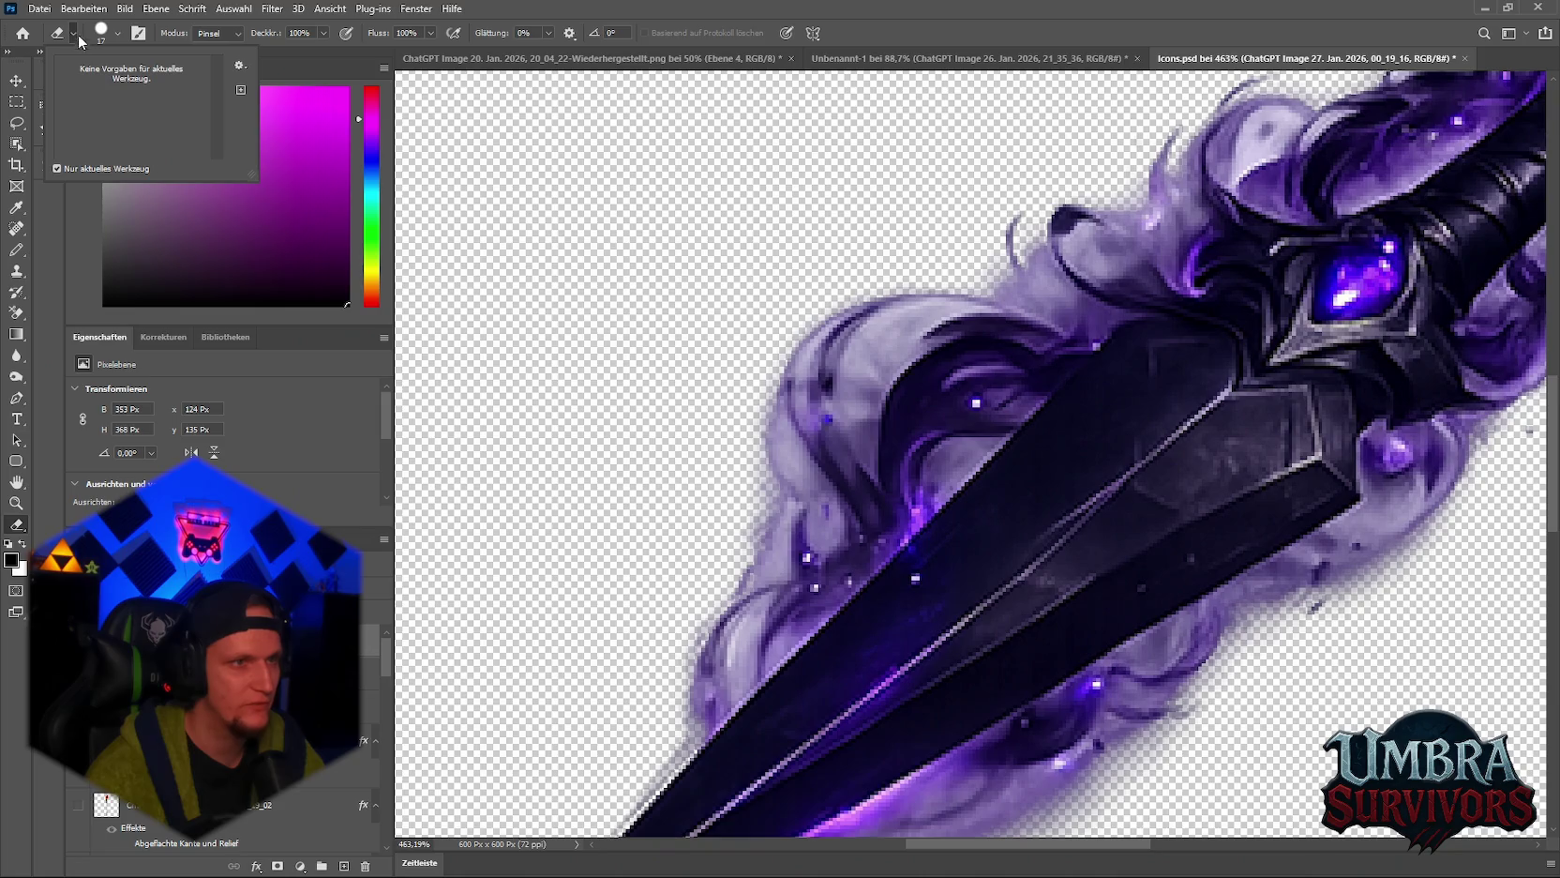
left_click(118, 34)
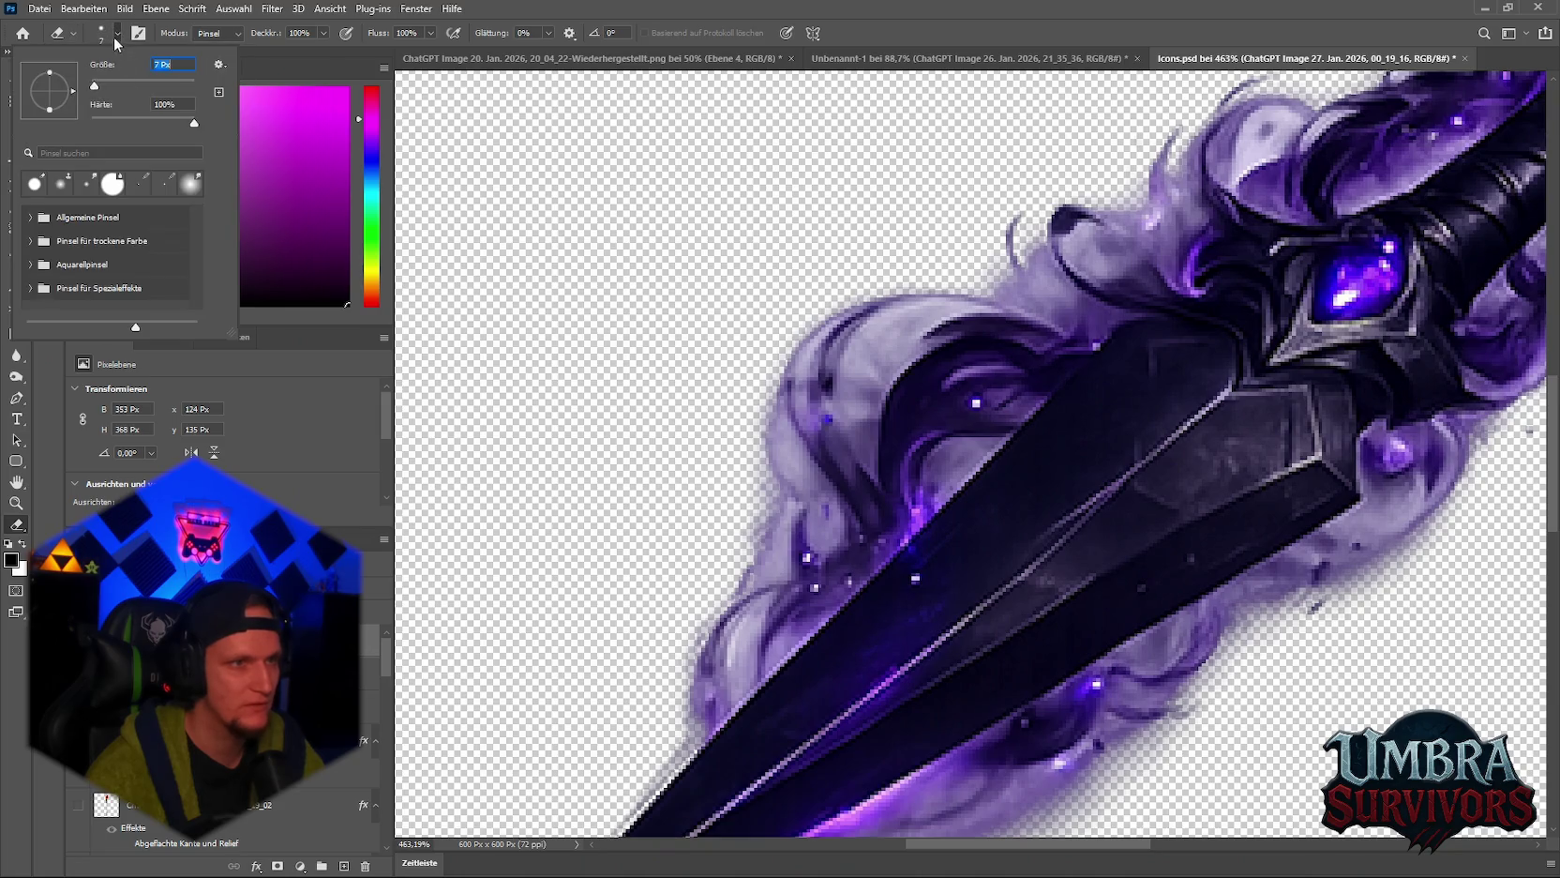
key("Return")
scroll(954, 411, "up", 6)
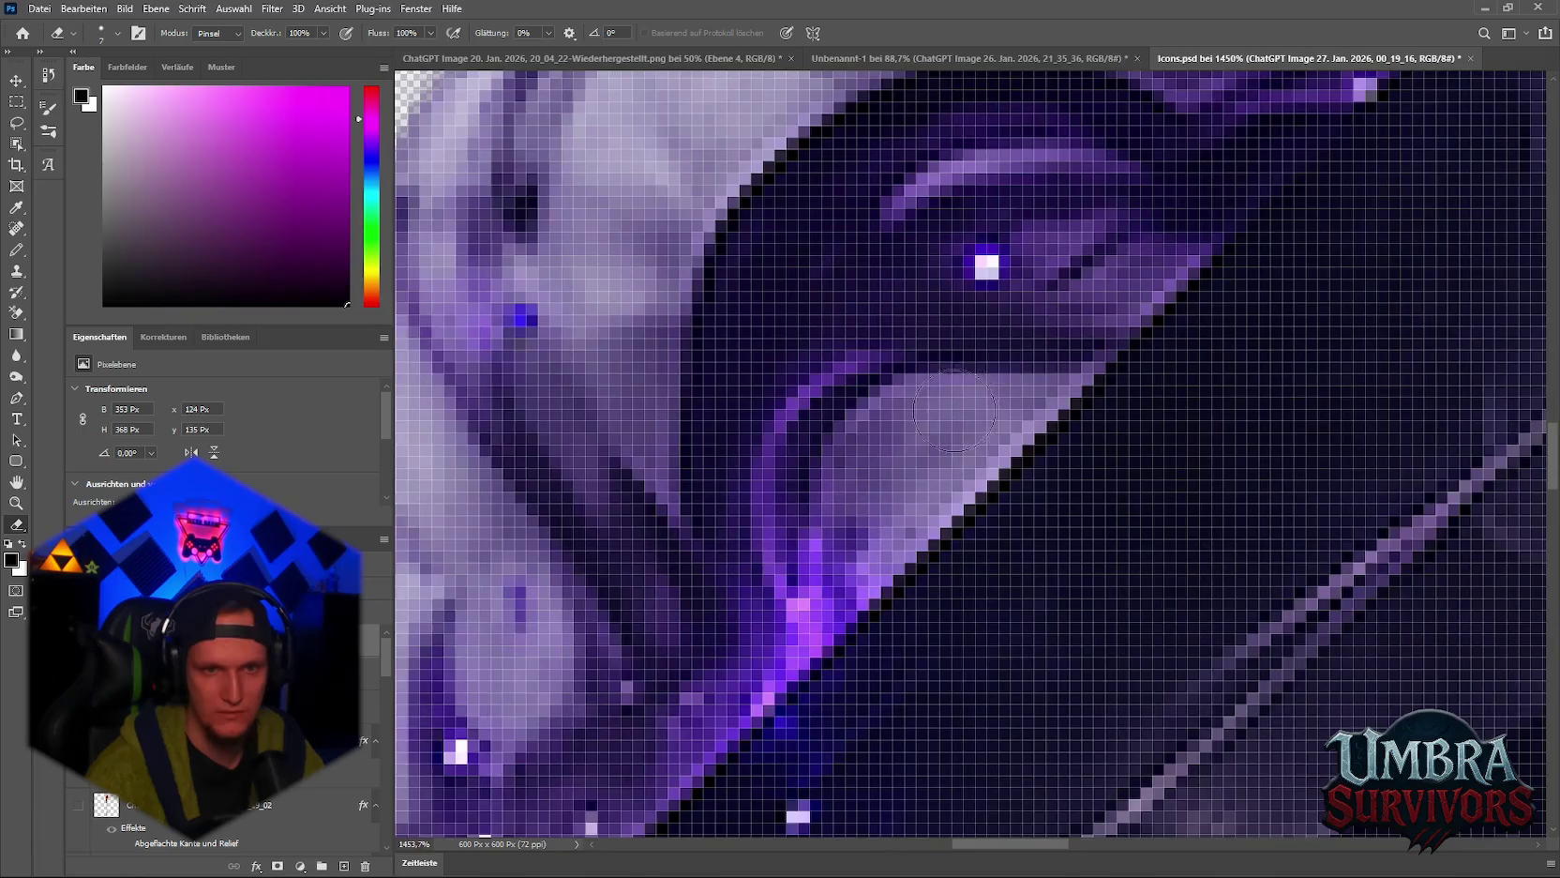
scroll(954, 411, "down", 5)
left_click(118, 33)
left_click_drag(97, 91, 93, 92)
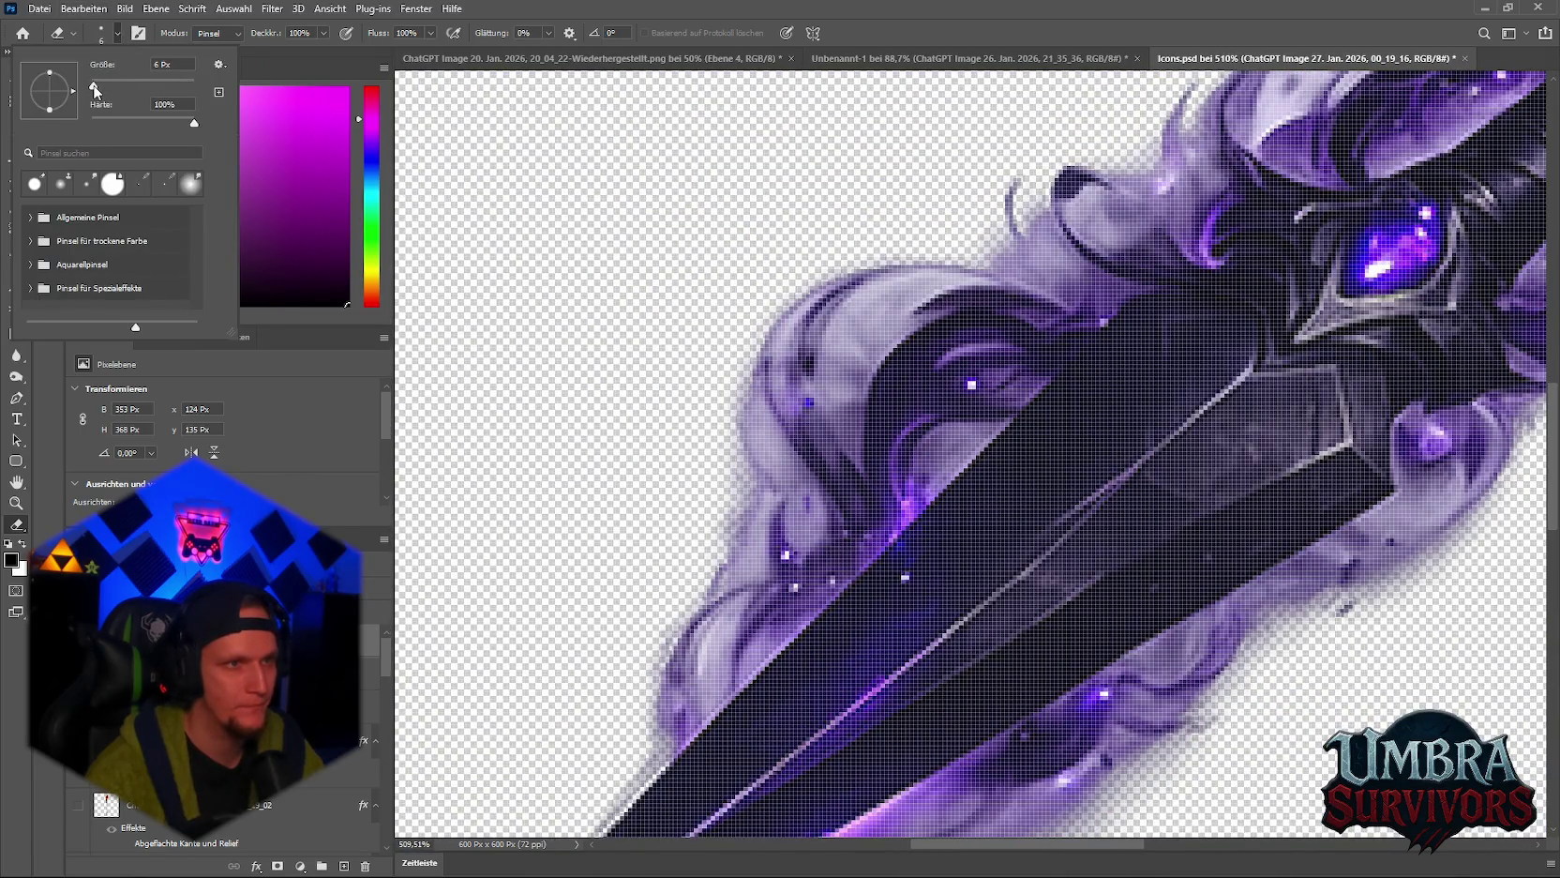
key("Return")
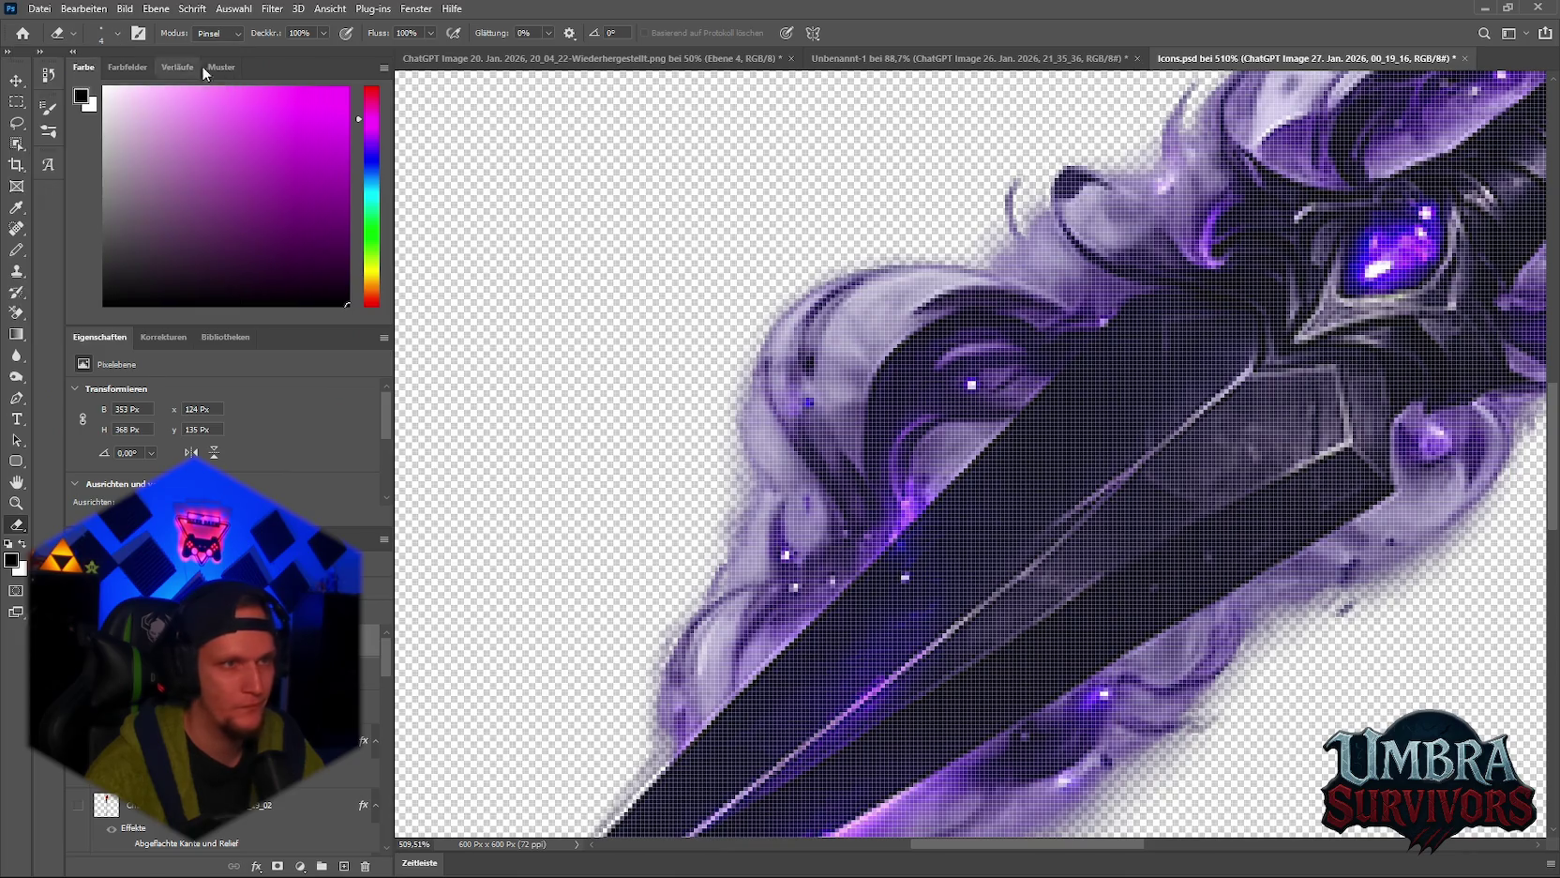
scroll(1039, 381, "up", 5)
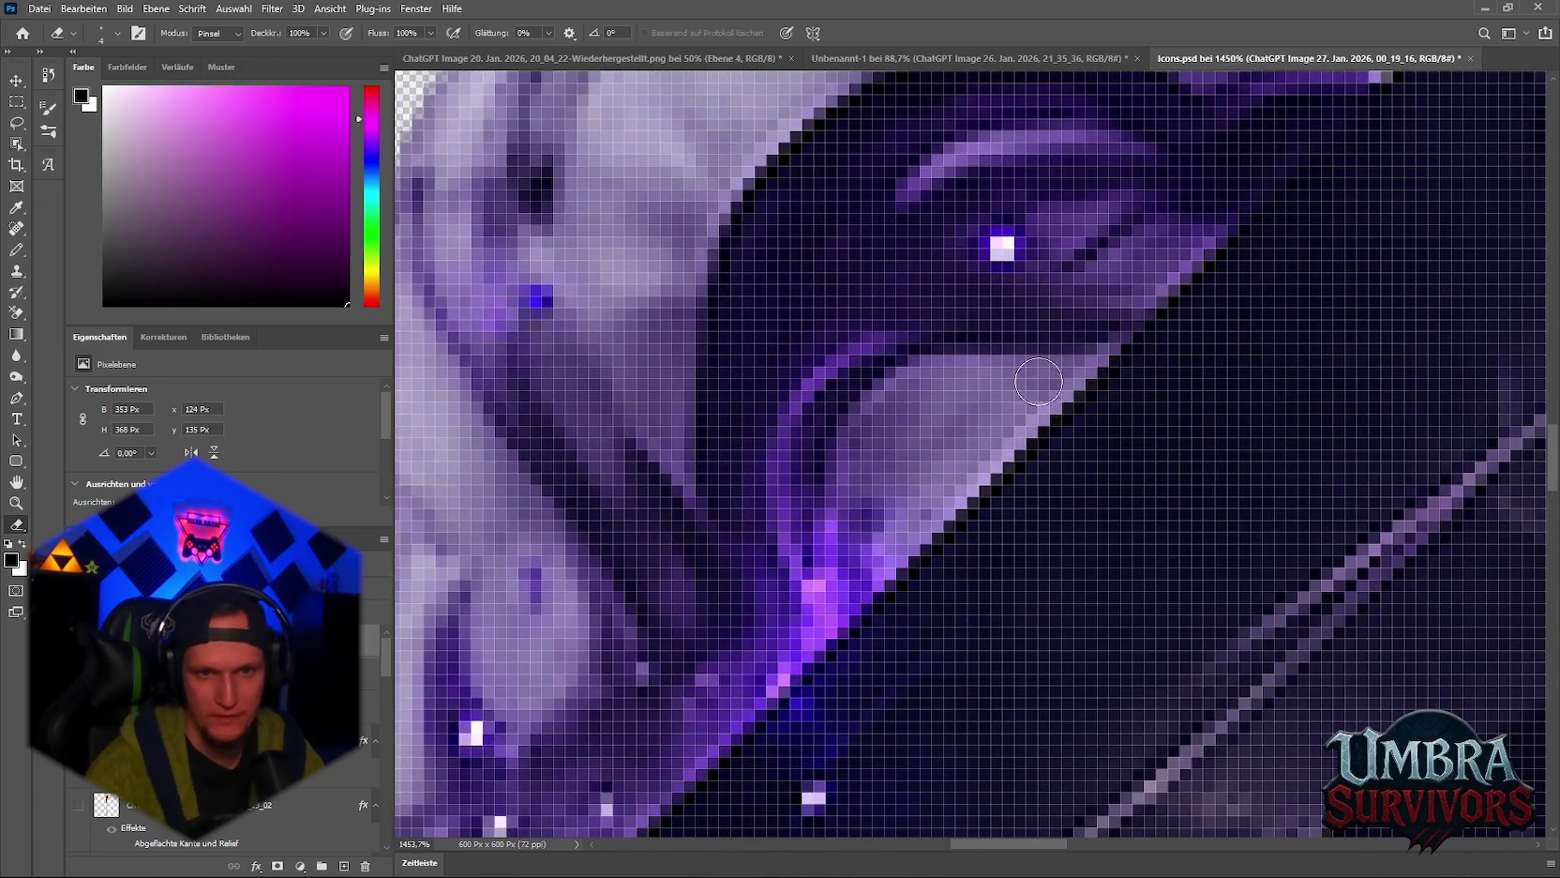
Erase the faint purple fringe along the blade's left and top edges.
mouse_move(1039, 382)
left_mouse_down()
mouse_move(942, 370)
mouse_move(889, 420)
mouse_move(862, 450)
mouse_move(895, 516)
mouse_move(1029, 409)
mouse_move(938, 469)
mouse_move(966, 412)
mouse_move(1060, 370)
left_mouse_up()
scroll(1017, 510, "down", 4)
scroll(1017, 510, "down", 5)
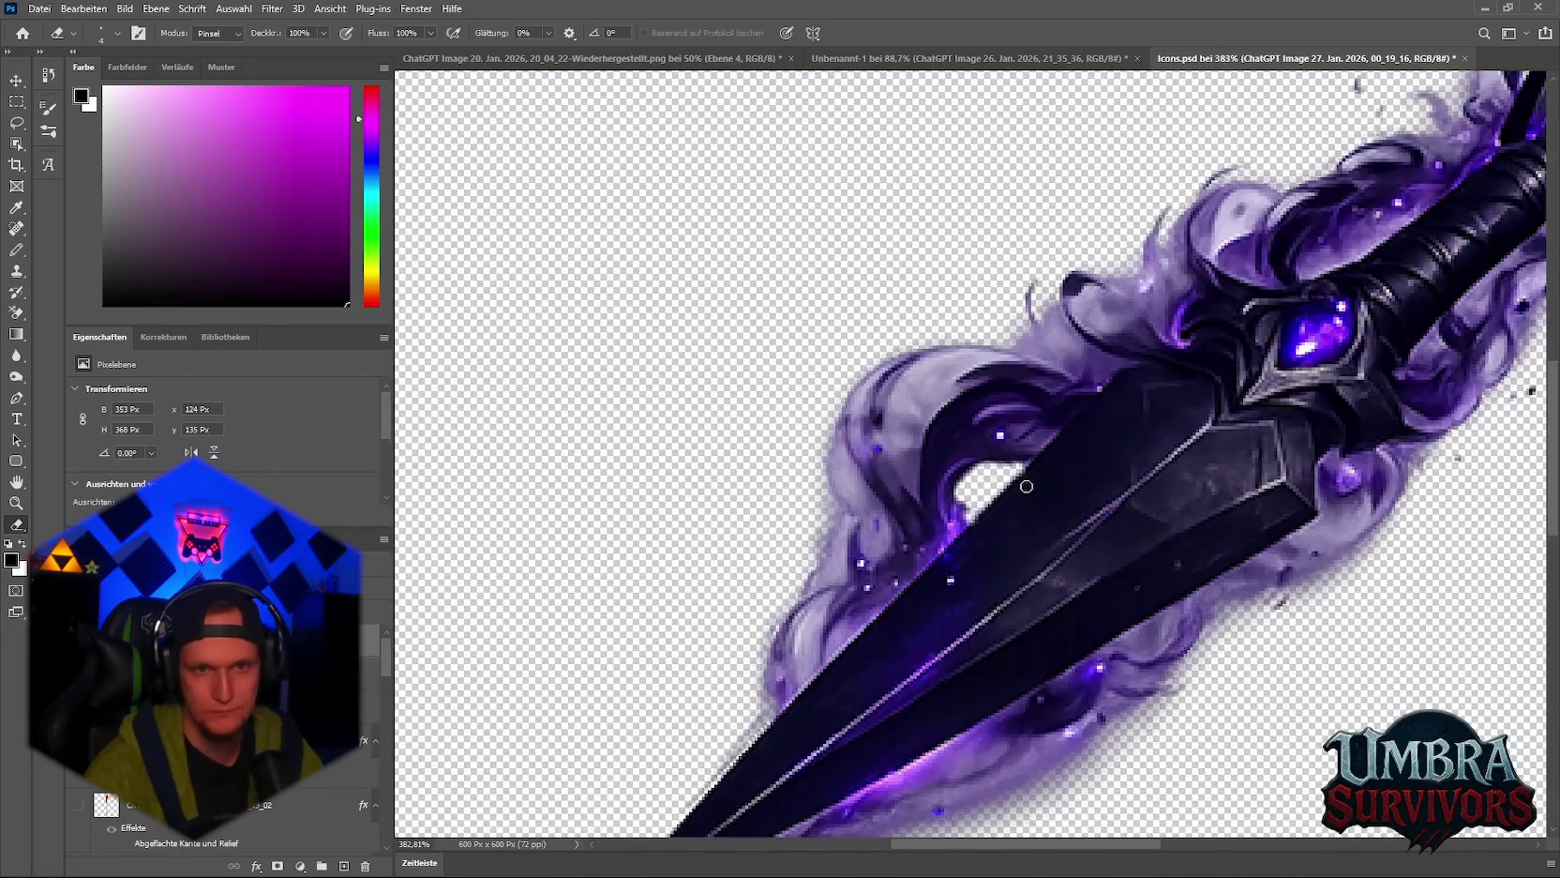
scroll(1036, 281, "up", 10)
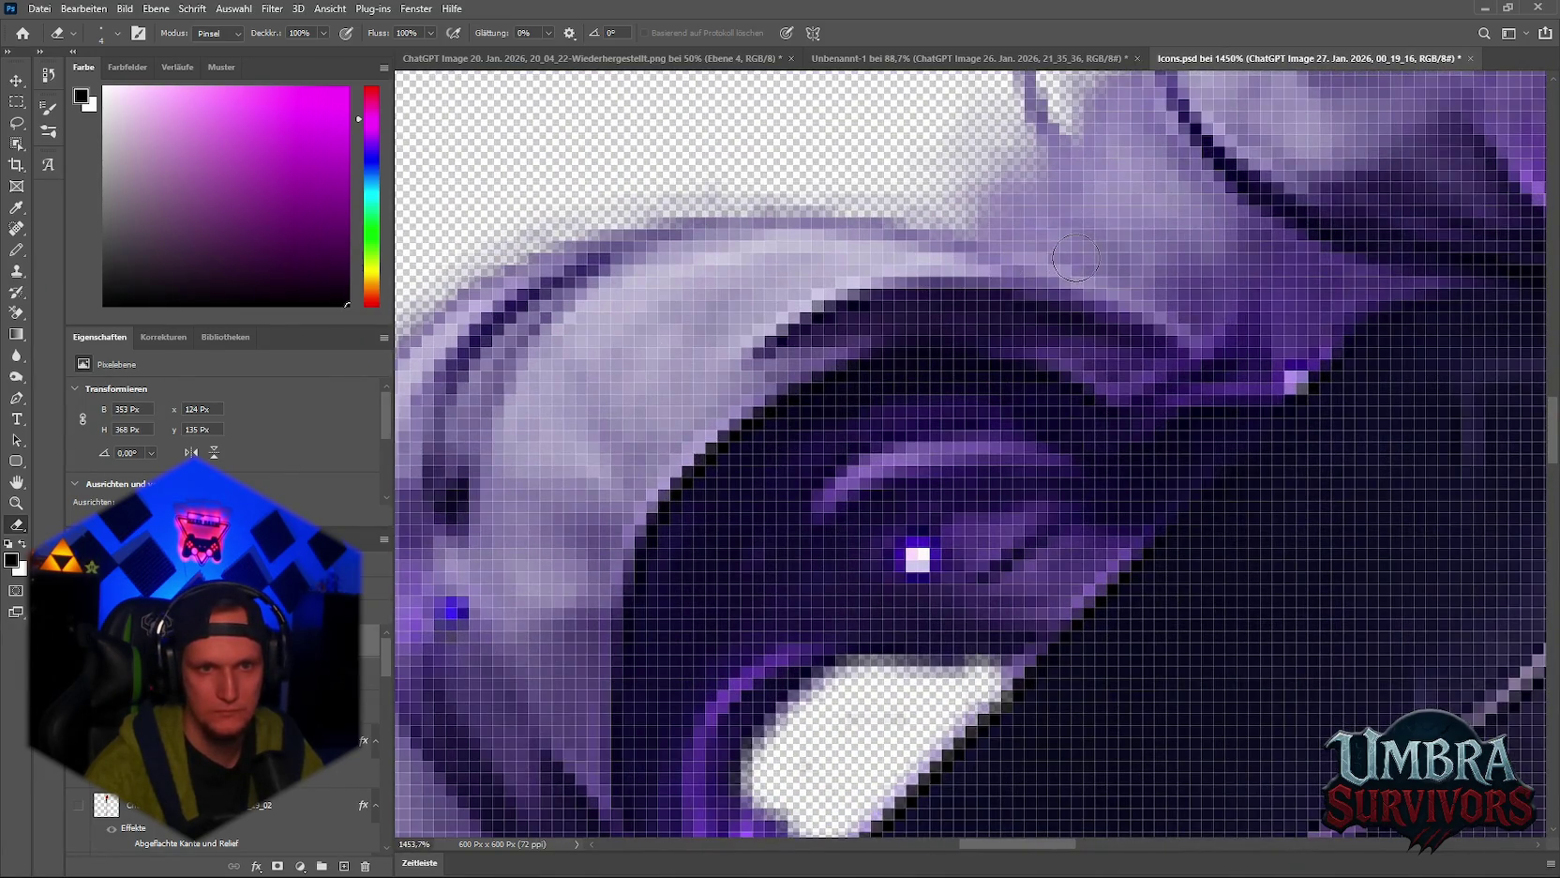
mouse_move(1088, 253)
left_mouse_down()
mouse_move(732, 263)
mouse_move(576, 448)
left_mouse_up()
scroll(576, 447, "down", 1)
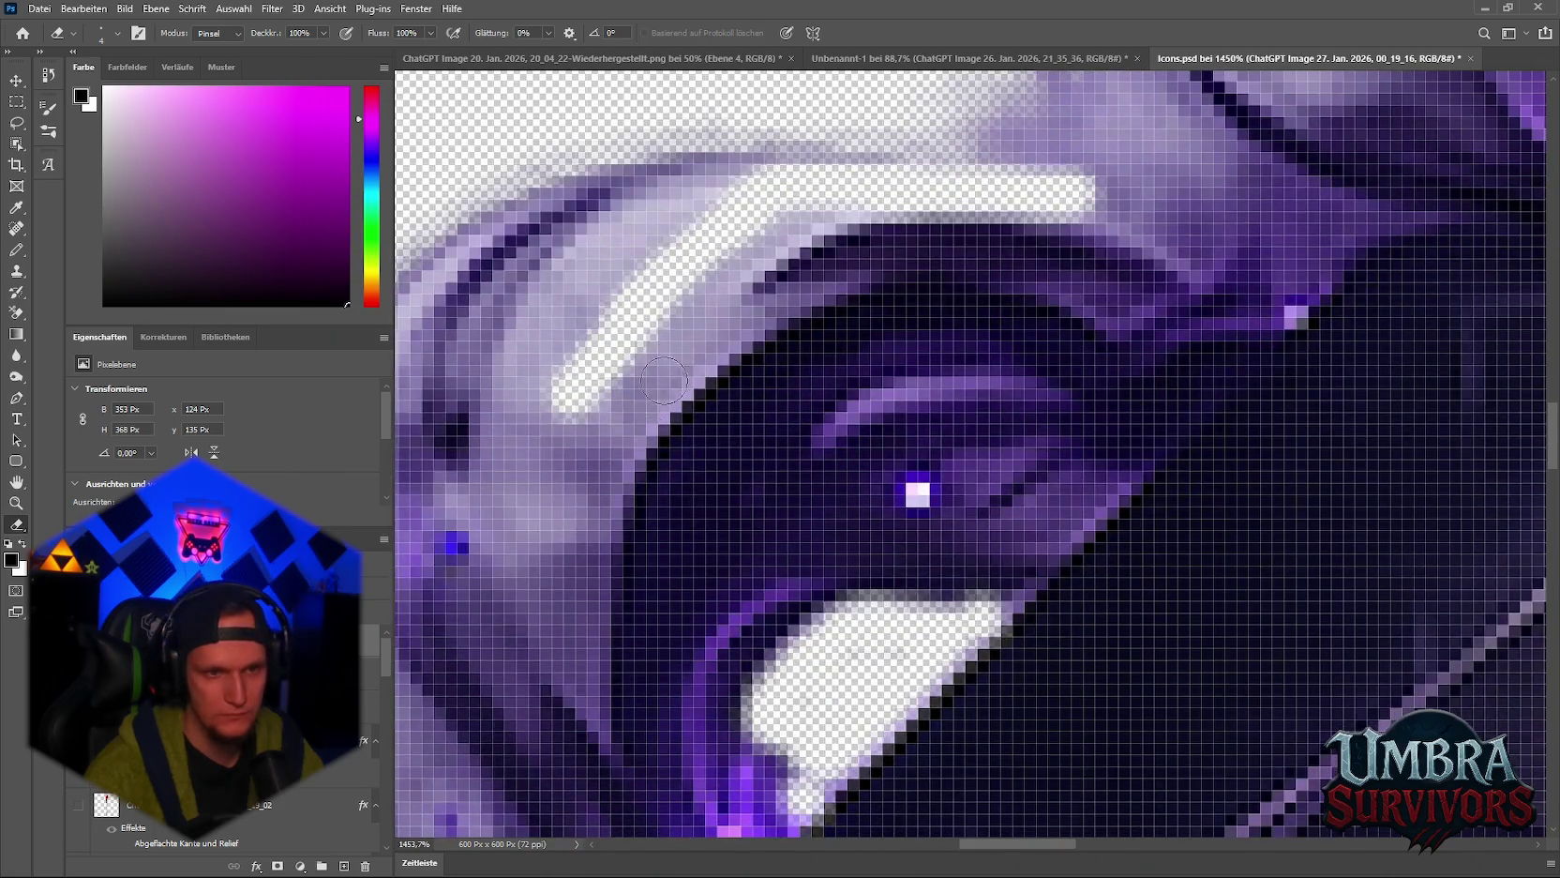
mouse_move(720, 268)
left_mouse_down()
mouse_move(602, 413)
mouse_move(571, 627)
left_mouse_up()
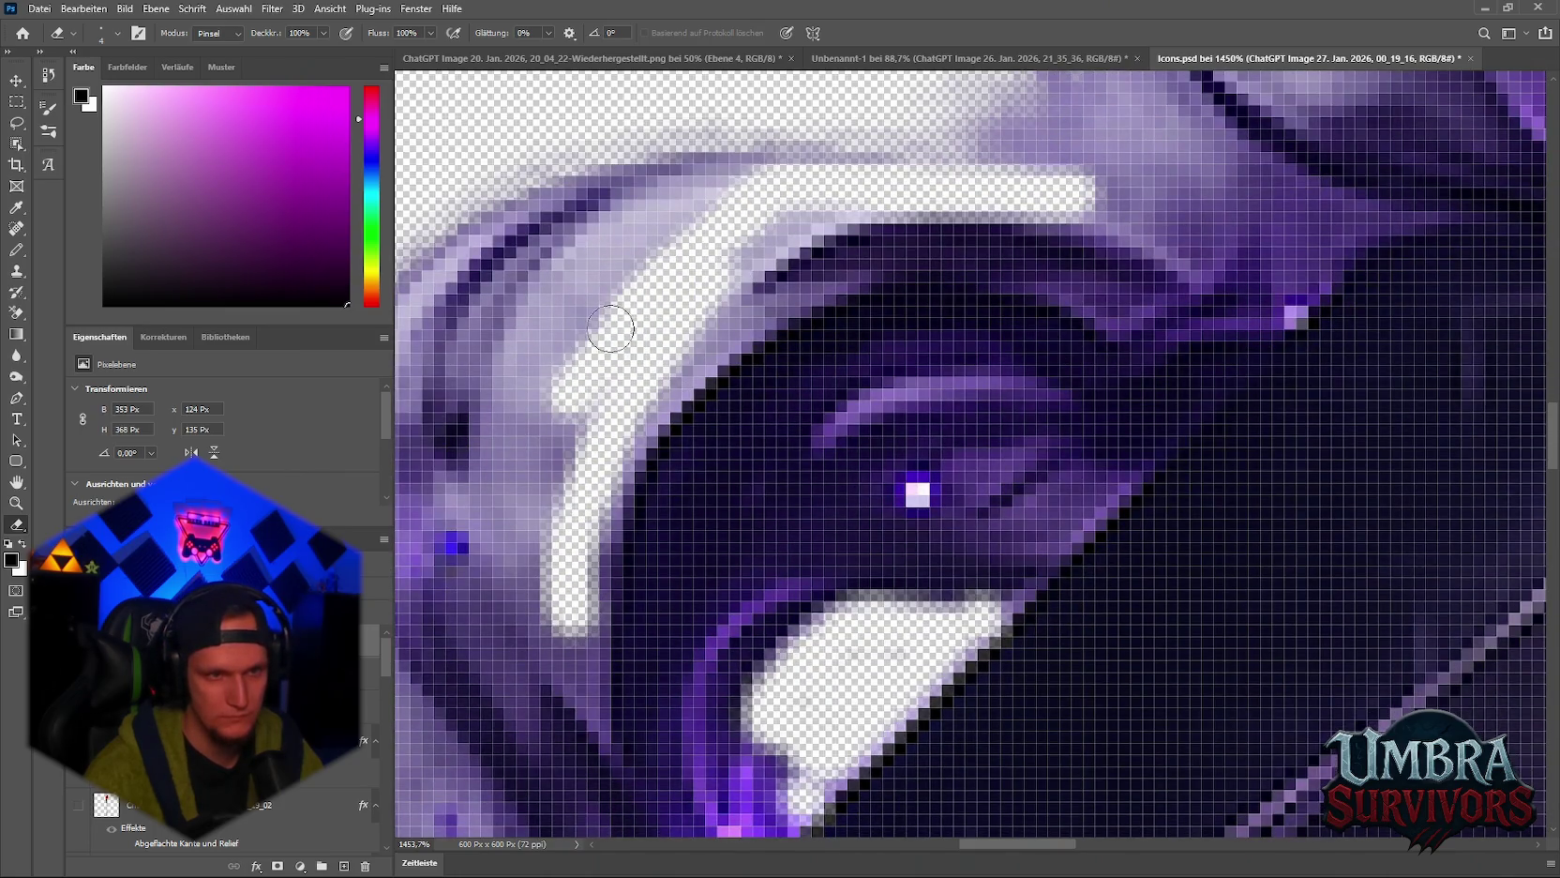
mouse_move(676, 225)
left_mouse_down()
mouse_move(609, 258)
mouse_move(535, 357)
left_mouse_up()
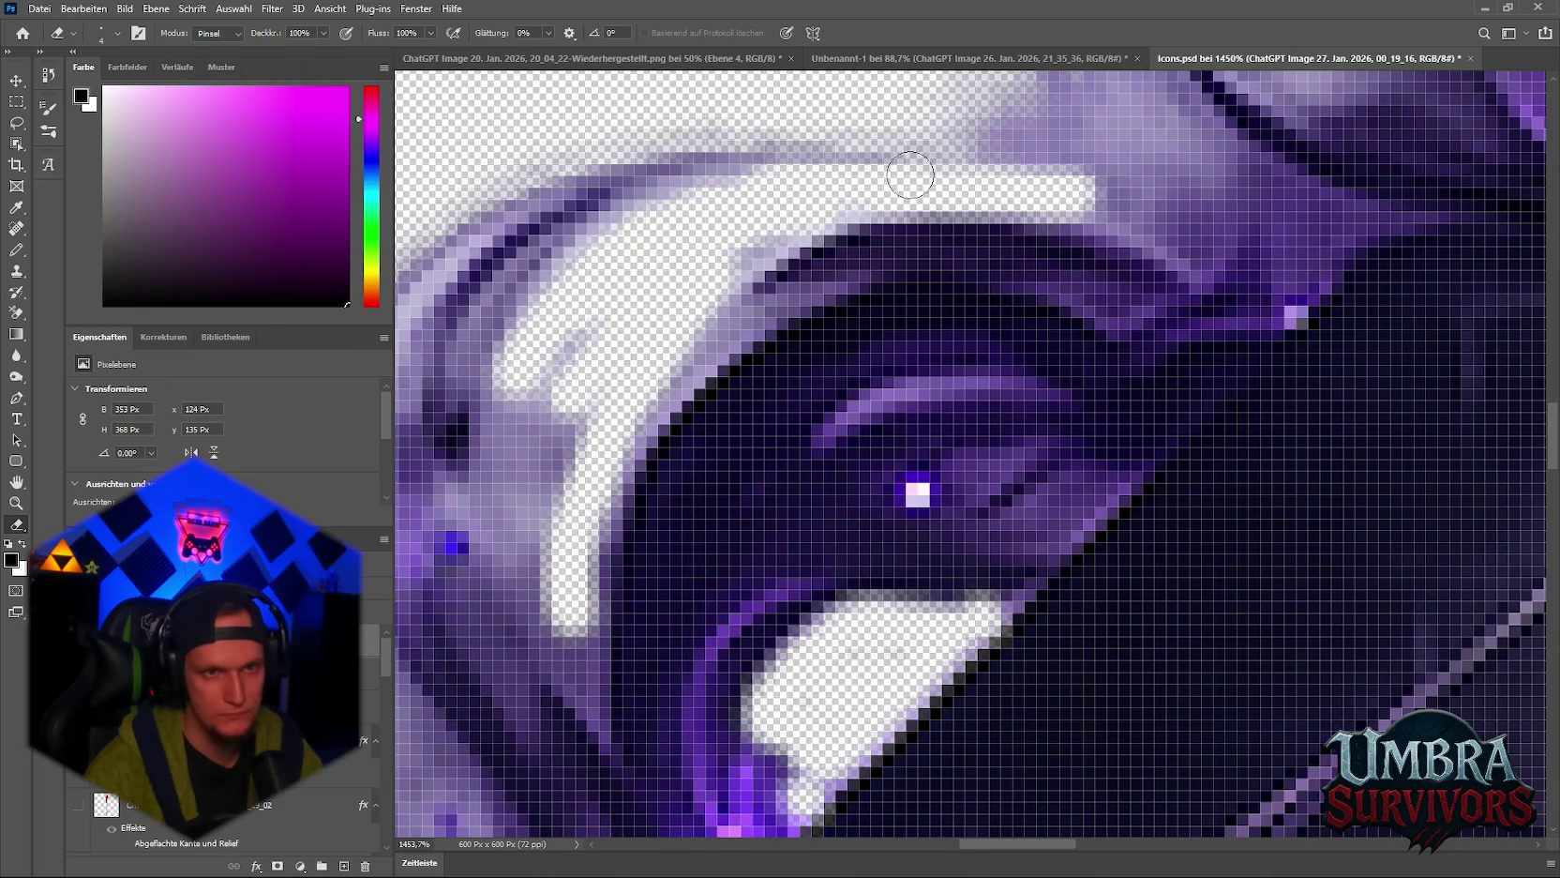
mouse_move(735, 123)
left_mouse_down()
mouse_move(606, 126)
mouse_move(879, 149)
left_mouse_up()
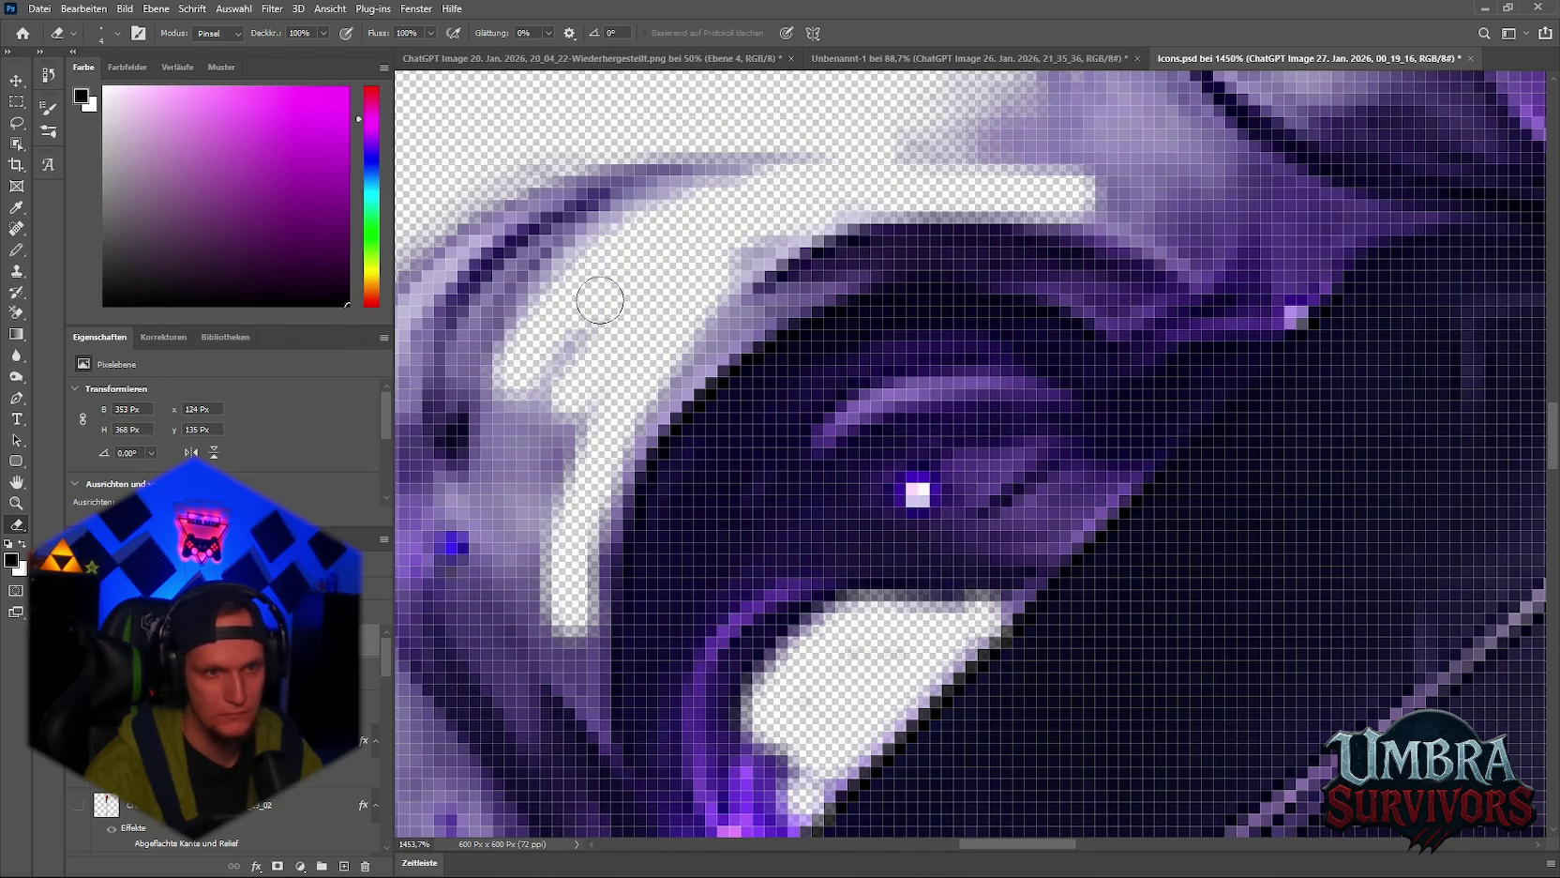
scroll(556, 450, "down", 1)
mouse_move(1000, 842)
left_mouse_down()
mouse_move(917, 842)
mouse_move(971, 842)
left_mouse_up()
mouse_move(873, 317)
left_mouse_down()
mouse_move(811, 352)
mouse_move(807, 279)
mouse_move(850, 246)
left_mouse_up()
mouse_move(835, 352)
left_mouse_down()
mouse_move(758, 448)
mouse_move(802, 468)
mouse_move(863, 359)
mouse_move(802, 535)
mouse_move(868, 588)
mouse_move(853, 595)
mouse_move(825, 540)
left_mouse_up()
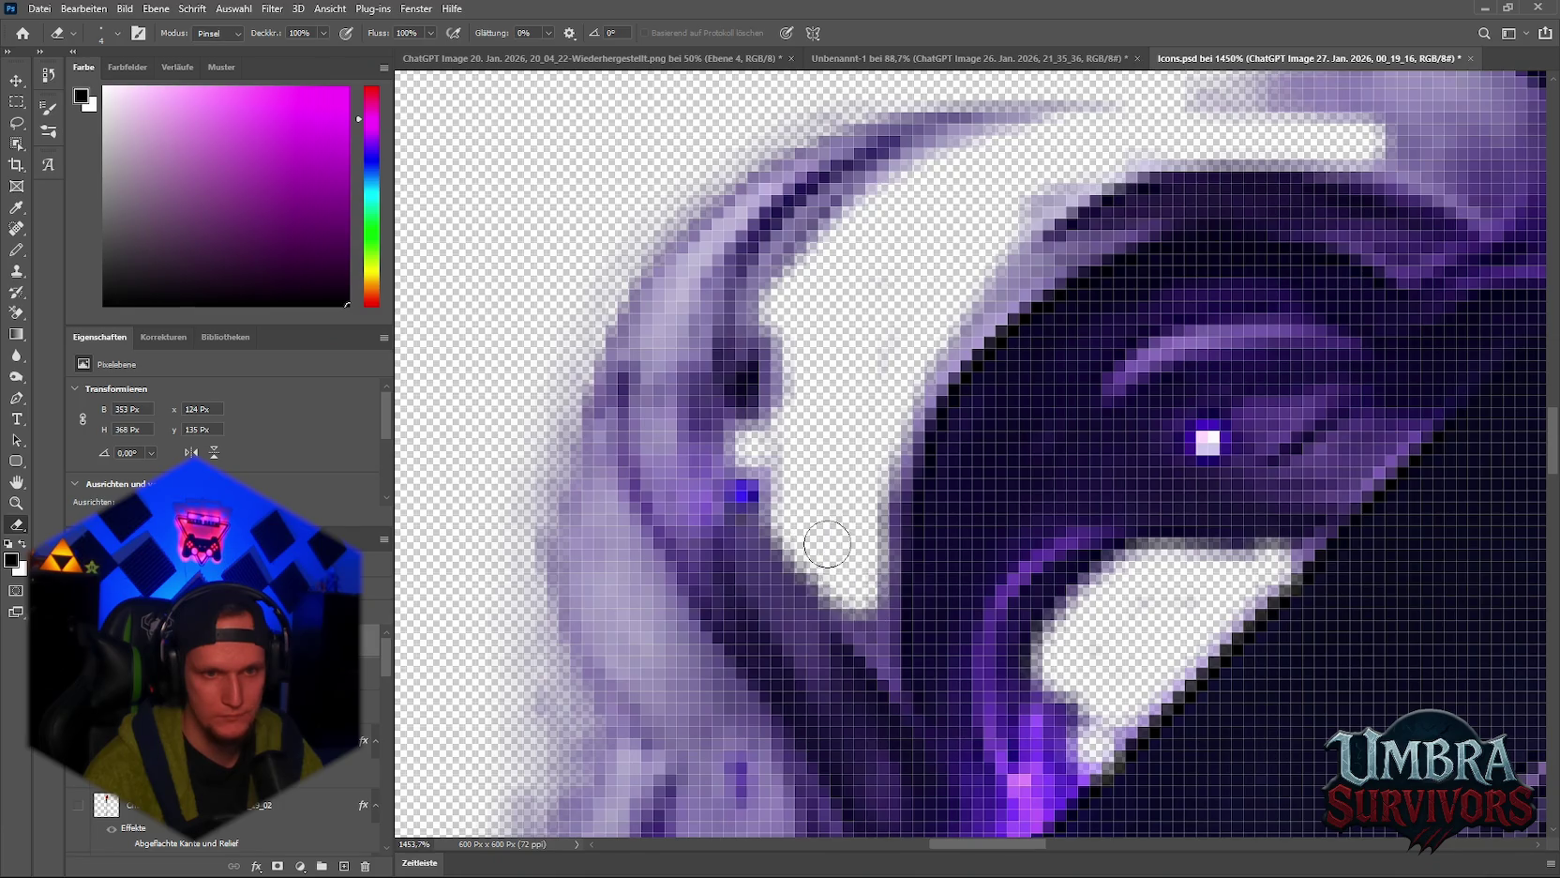
mouse_move(1150, 142)
left_mouse_down()
mouse_move(1021, 199)
mouse_move(975, 284)
mouse_move(1005, 273)
mouse_move(957, 313)
mouse_move(864, 487)
left_mouse_up()
Erase the purple fringe and smoke wisps beside the dark curve near the hilt.
scroll(1285, 279, "up", 3)
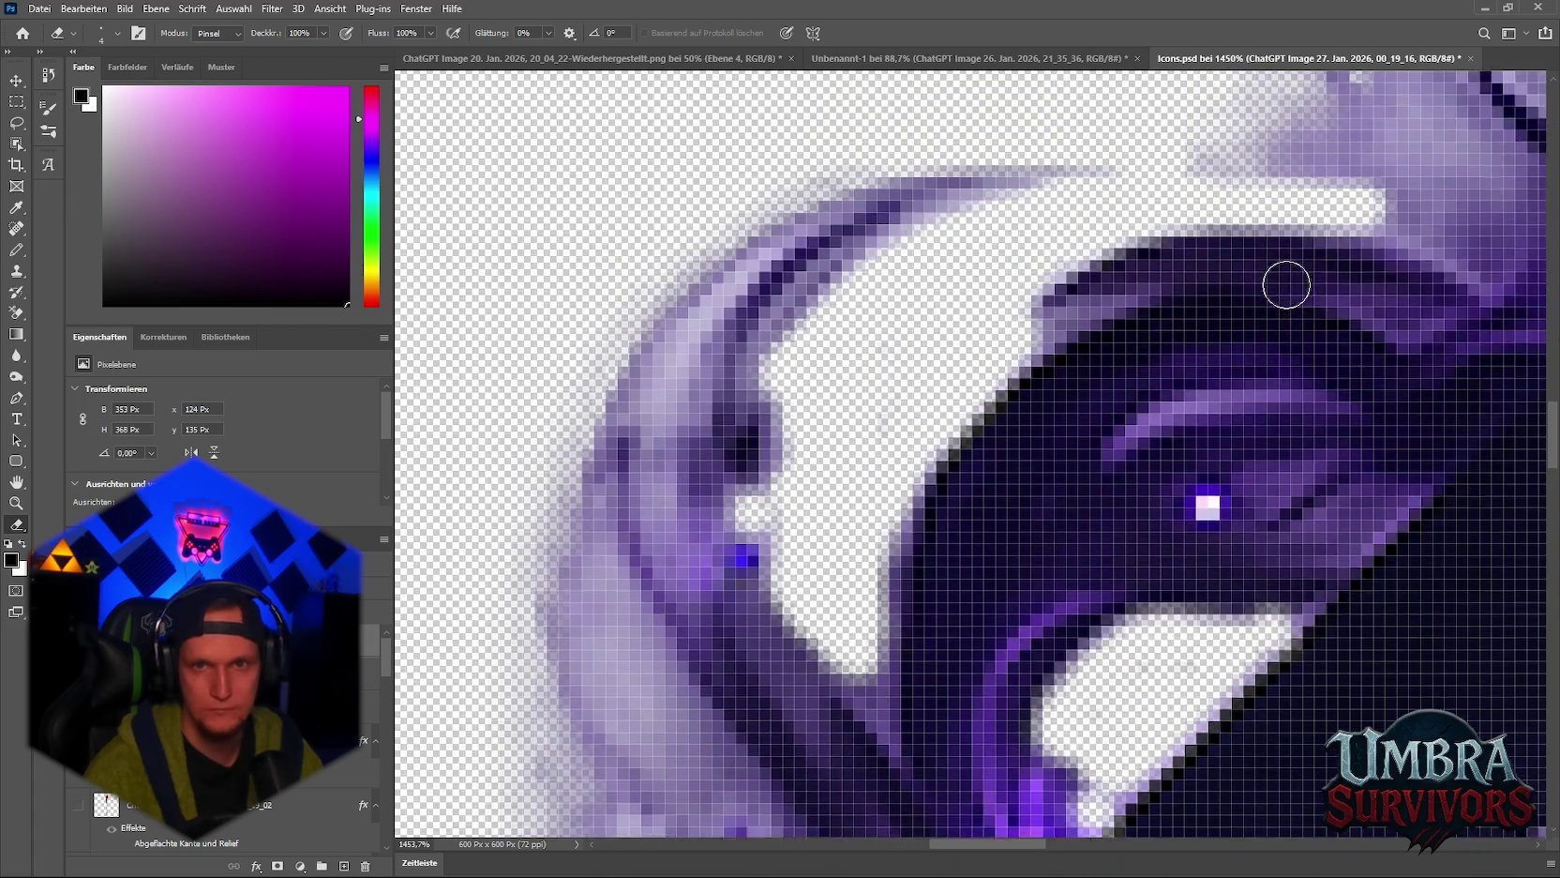
scroll(1031, 656, "right", 5)
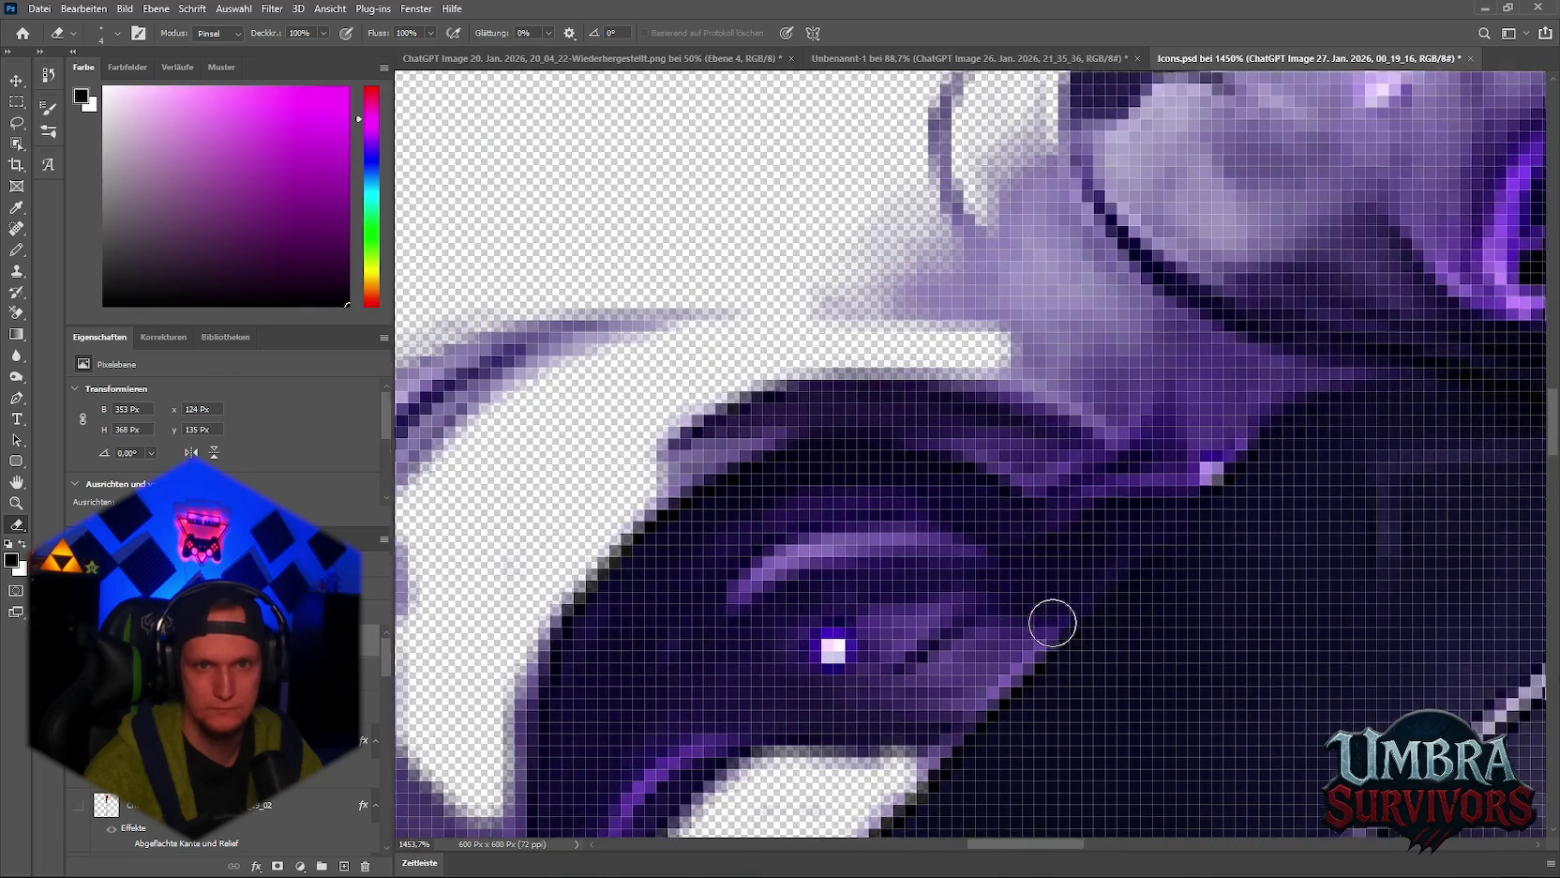
scroll(1073, 614, "up", 2)
scroll(1074, 347, "down", 5)
scroll(1229, 453, "up", 5)
mouse_move(917, 232)
left_mouse_down()
mouse_move(975, 347)
mouse_move(1093, 417)
mouse_move(900, 371)
mouse_move(933, 403)
mouse_move(975, 432)
mouse_move(1045, 430)
mouse_move(954, 413)
mouse_move(985, 426)
mouse_move(1041, 408)
mouse_move(1083, 464)
mouse_move(1128, 413)
left_mouse_up()
mouse_move(949, 303)
left_mouse_down()
mouse_move(1041, 347)
mouse_move(956, 301)
mouse_move(1053, 400)
left_mouse_up()
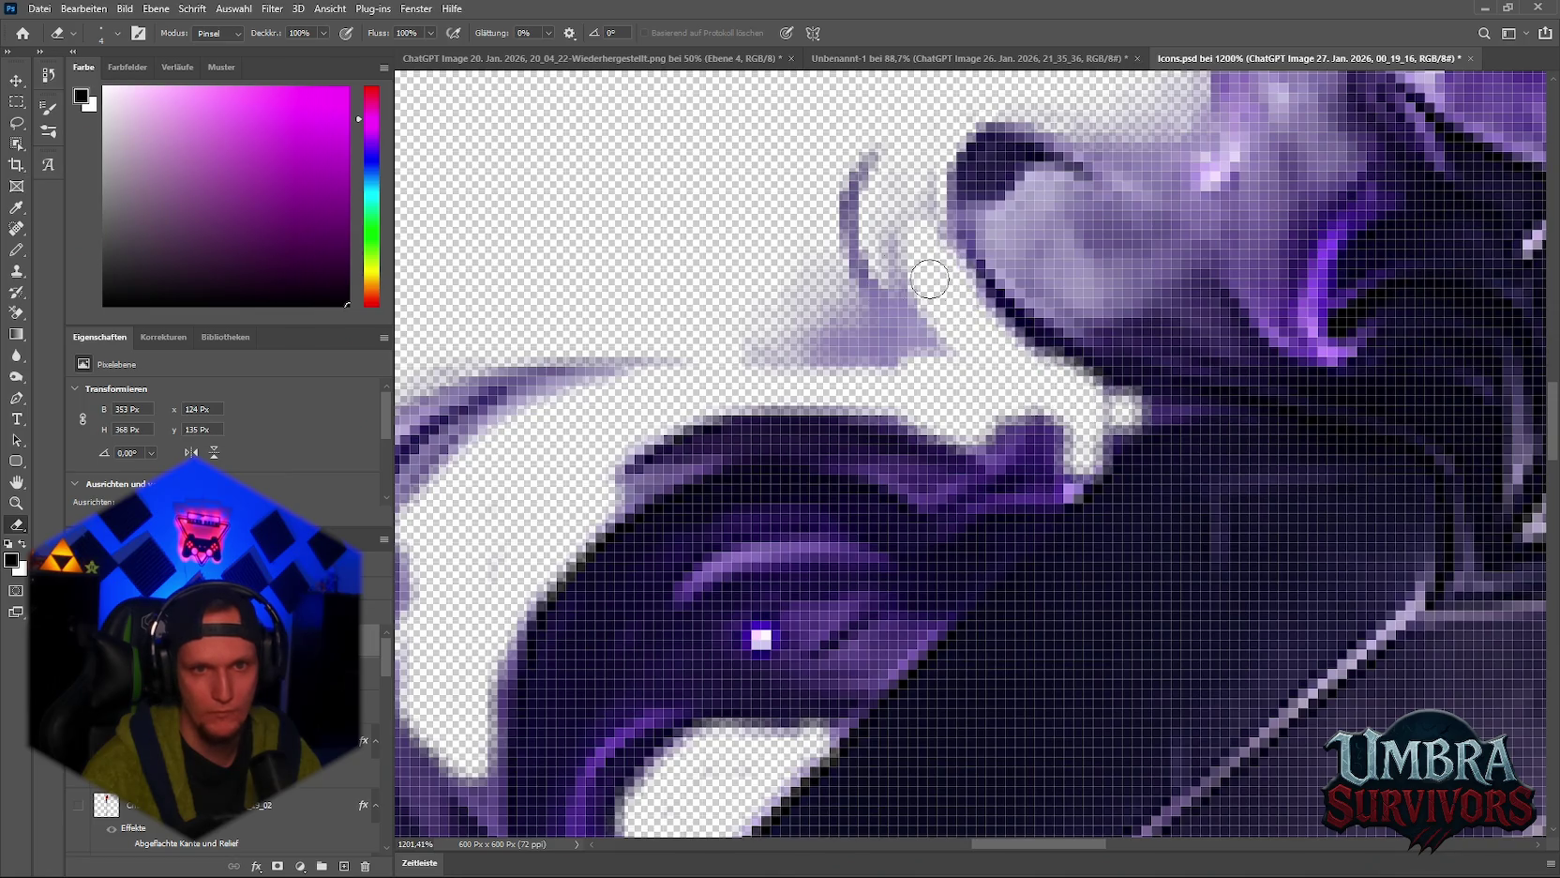
mouse_move(839, 164)
left_mouse_down()
mouse_move(858, 235)
mouse_move(902, 196)
mouse_move(919, 272)
mouse_move(816, 357)
mouse_move(769, 328)
mouse_move(797, 300)
left_mouse_up()
scroll(797, 318, "up", 3)
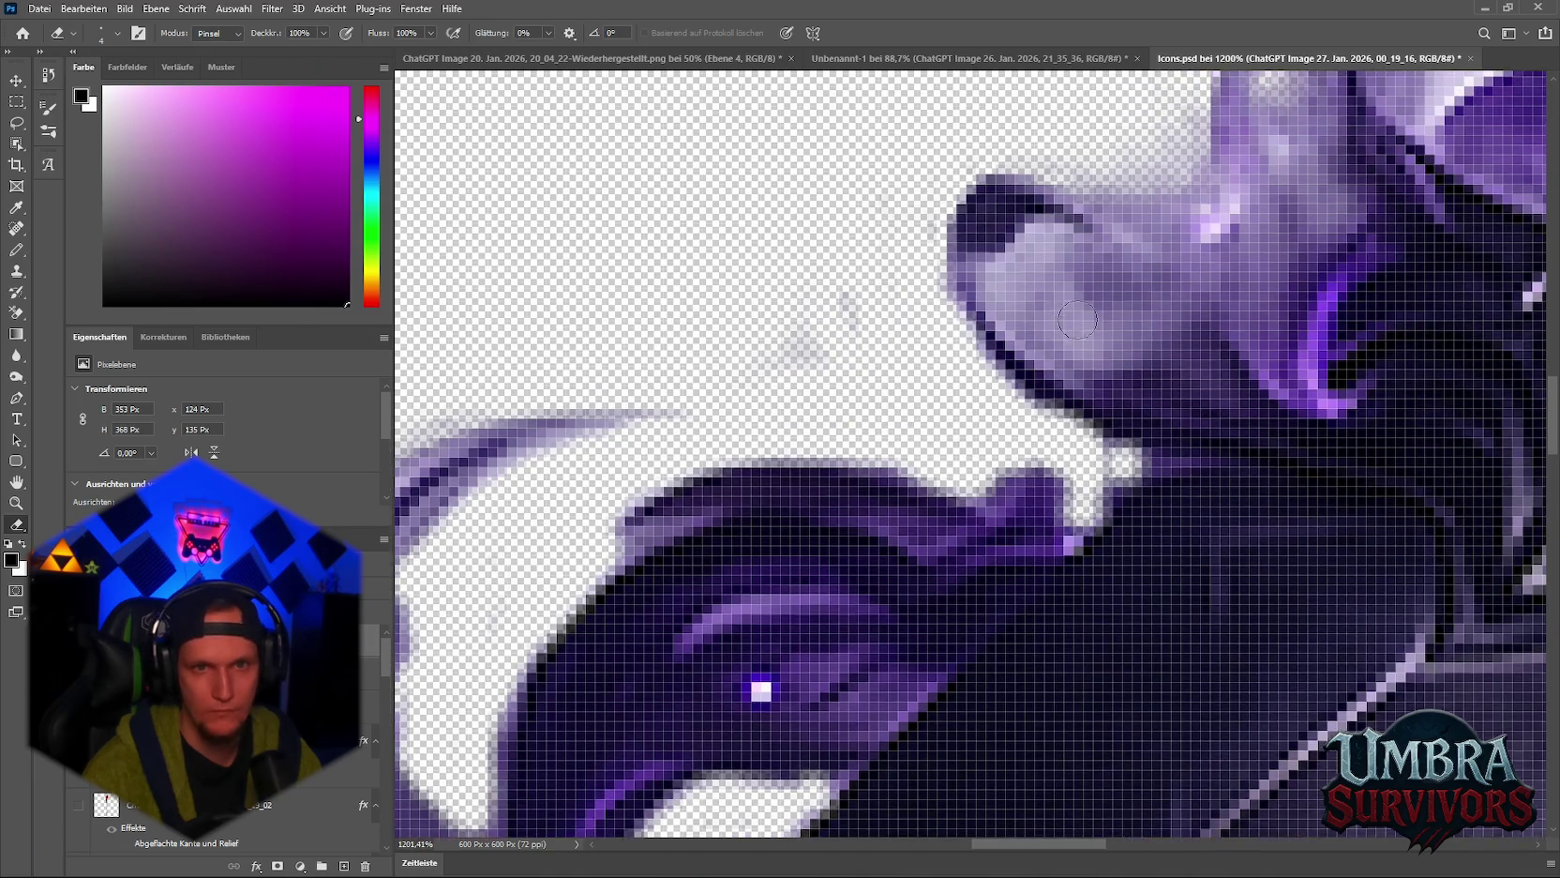
mouse_move(1051, 343)
left_mouse_down()
mouse_move(1017, 340)
mouse_move(1024, 412)
mouse_move(1096, 433)
mouse_move(1210, 394)
mouse_move(1261, 436)
mouse_move(1219, 385)
mouse_move(1071, 382)
mouse_move(1144, 370)
mouse_move(1079, 268)
mouse_move(1089, 409)
left_mouse_up()
Erase the purple patch above the smoke curl and the lavender fringe beside it.
mouse_move(1205, 371)
left_mouse_down()
mouse_move(1172, 349)
mouse_move(1172, 293)
left_mouse_up()
scroll(1283, 377, "down", 10)
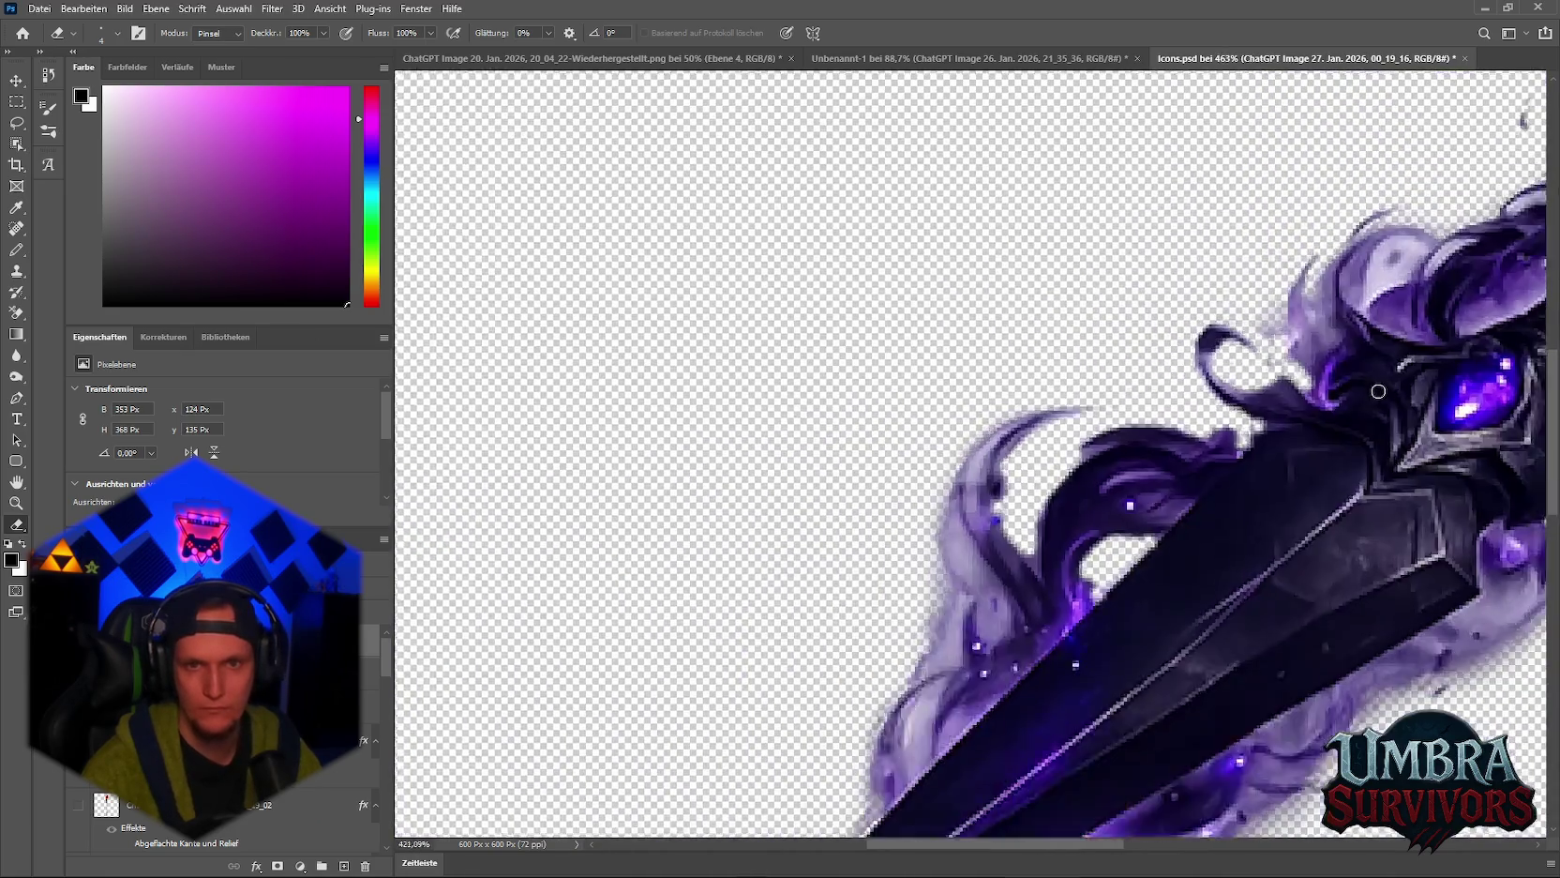
scroll(982, 367, "up", 10)
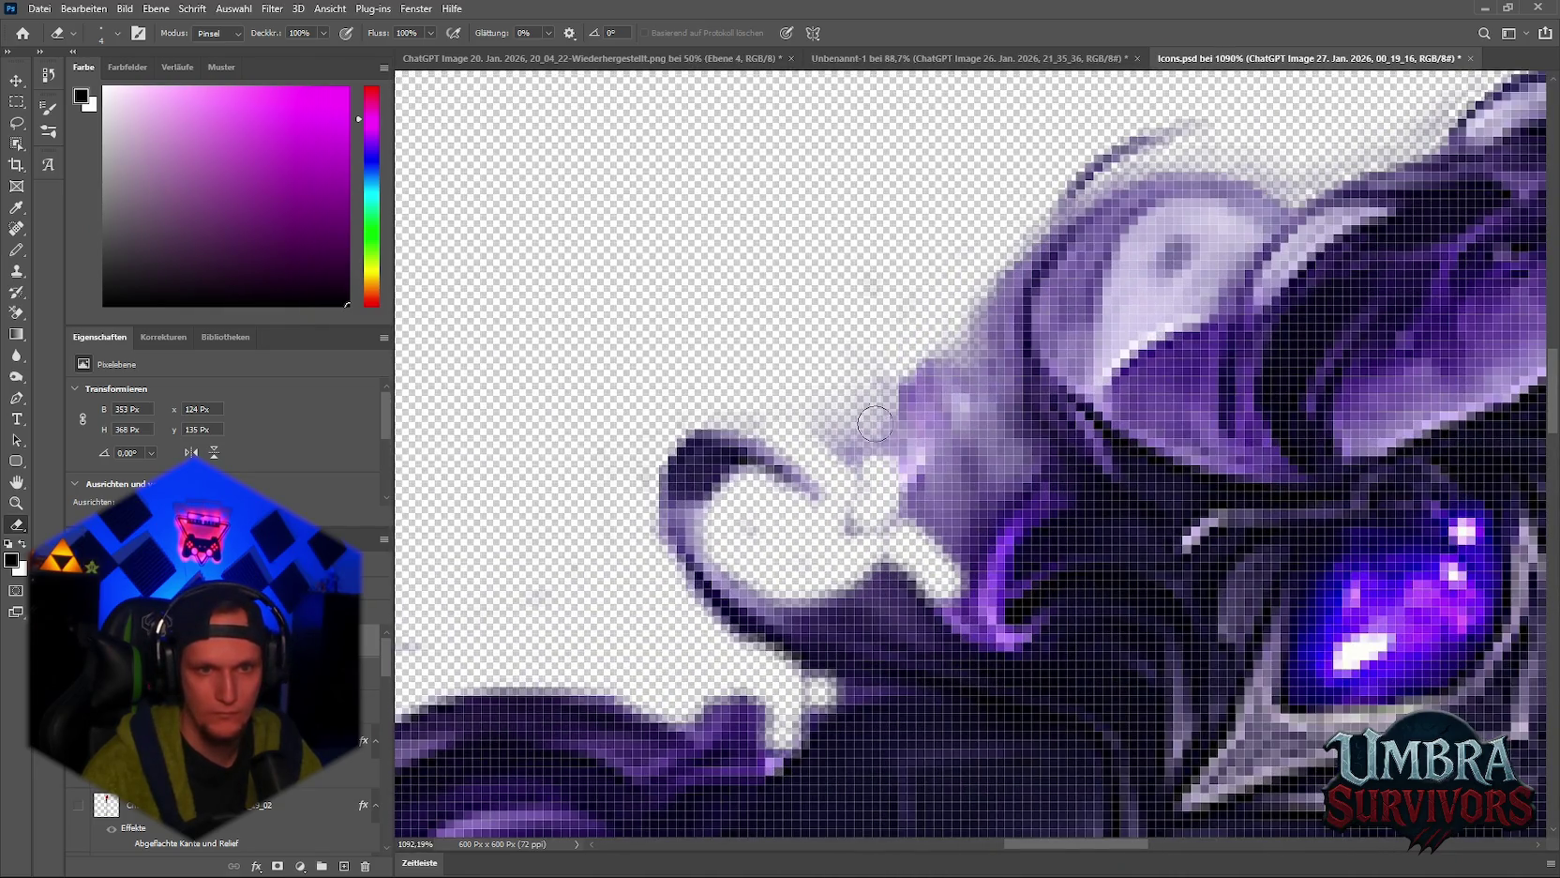
mouse_move(875, 423)
left_mouse_down()
mouse_move(825, 416)
mouse_move(874, 516)
mouse_move(947, 549)
mouse_move(1013, 438)
mouse_move(975, 300)
mouse_move(998, 254)
mouse_move(912, 479)
mouse_move(952, 422)
mouse_move(975, 440)
mouse_move(899, 515)
mouse_move(1020, 300)
left_mouse_up()
scroll(1021, 300, "up", 1)
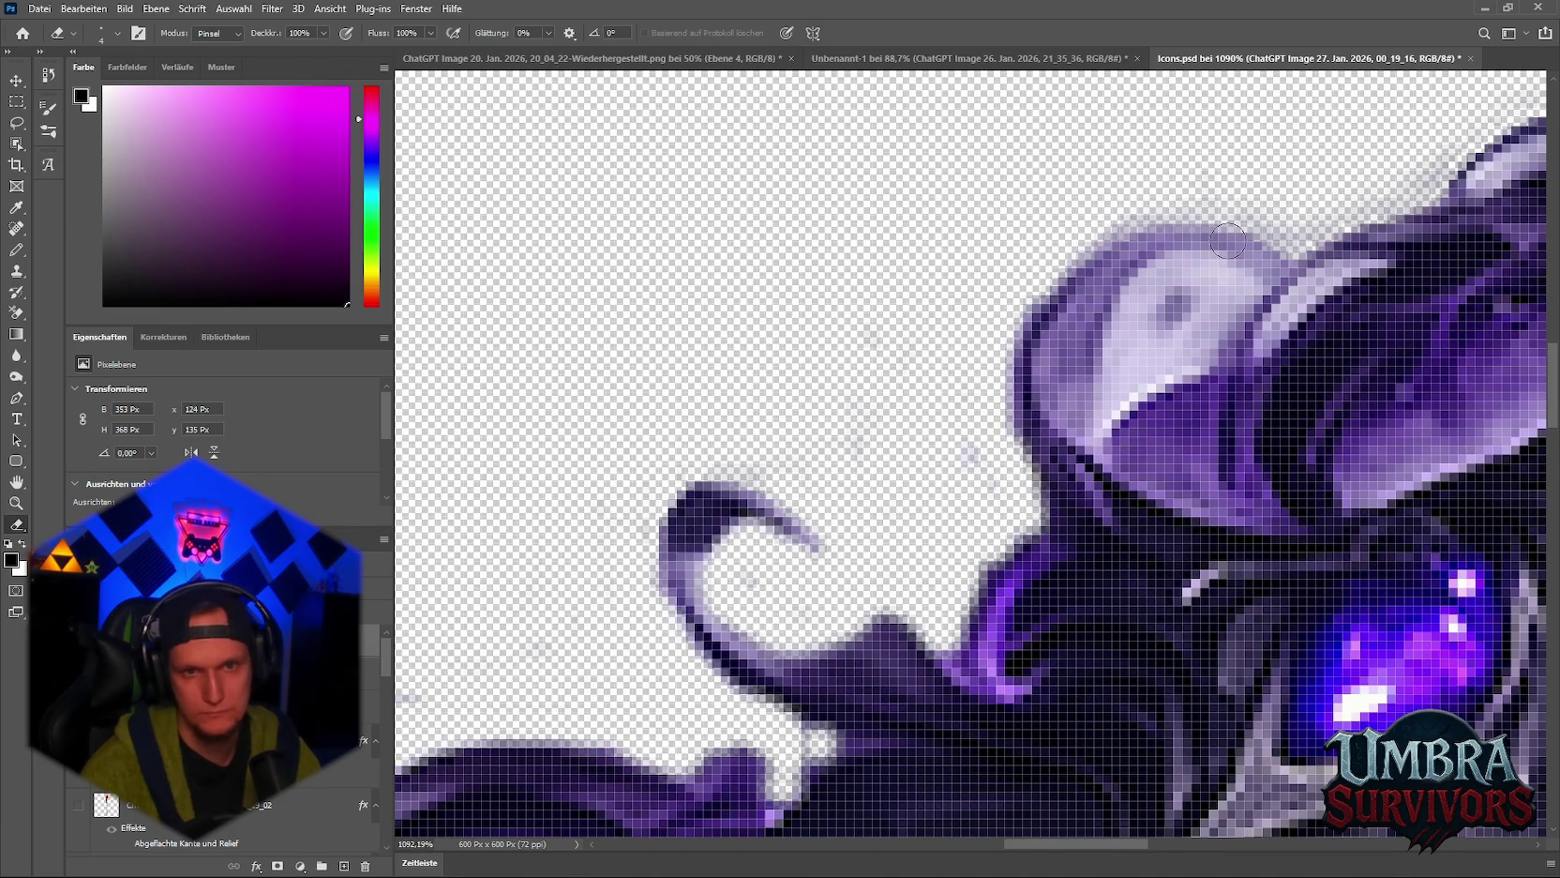
scroll(1382, 339, "down", 6)
scroll(1382, 338, "up", 7)
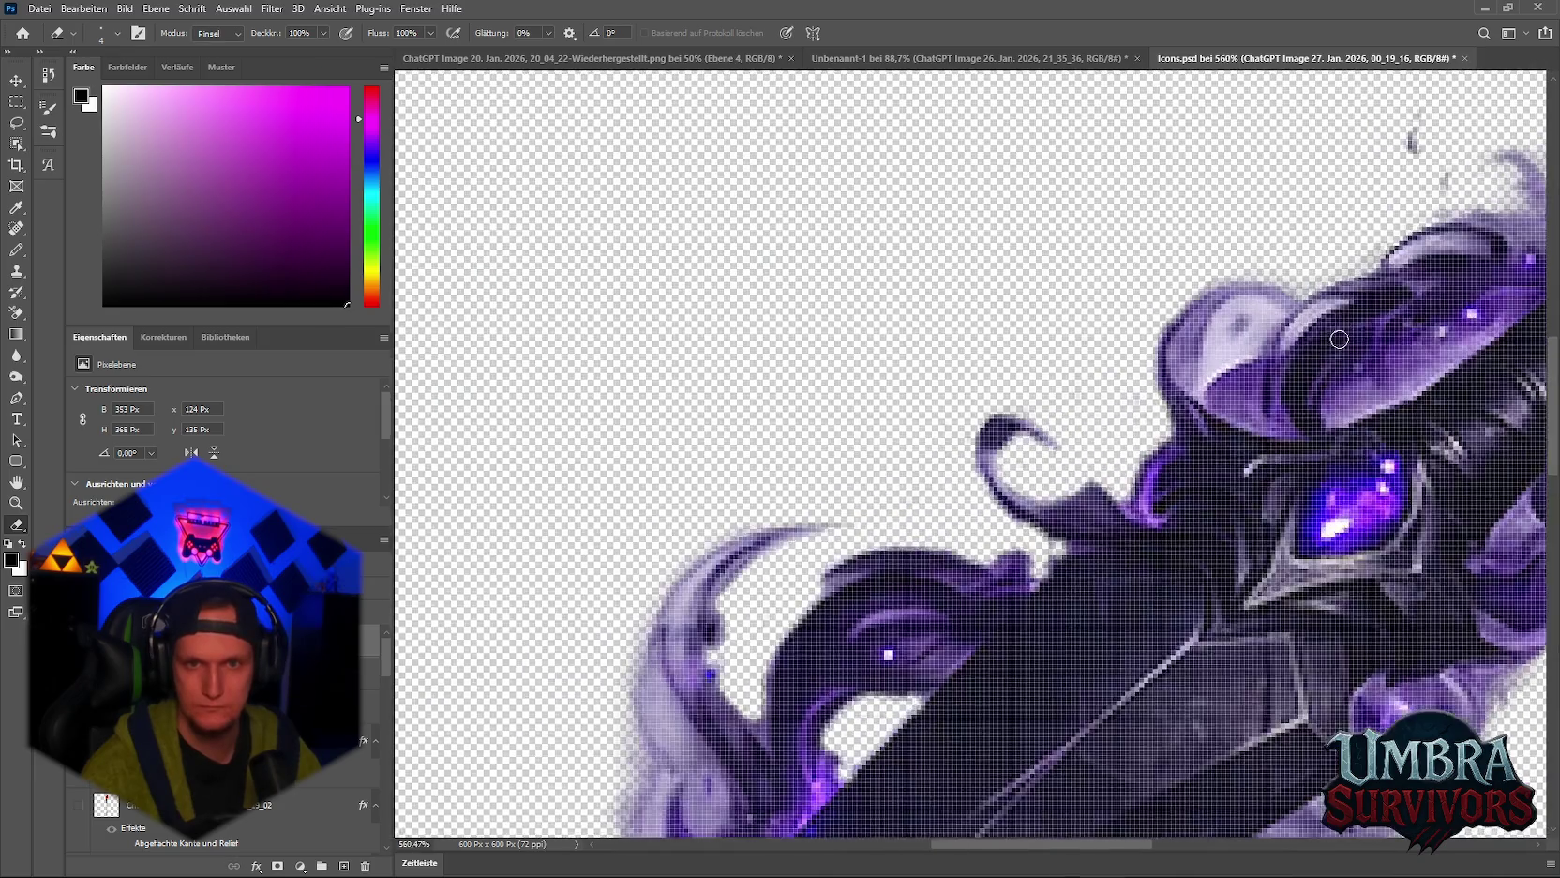
Clear the lavender pixels inside the smoke loop and along its top edge, then zoom out to check the dagger.
mouse_move(1158, 319)
left_mouse_down()
mouse_move(1133, 405)
mouse_move(1167, 349)
left_mouse_up()
mouse_move(1248, 313)
left_mouse_down()
mouse_move(1163, 371)
mouse_move(1186, 327)
mouse_move(1160, 366)
mouse_move(1234, 337)
mouse_move(1134, 412)
mouse_move(1138, 373)
left_mouse_up()
mouse_move(1245, 222)
left_mouse_down()
mouse_move(1262, 285)
mouse_move(1204, 281)
mouse_move(1266, 272)
mouse_move(1225, 312)
left_mouse_up()
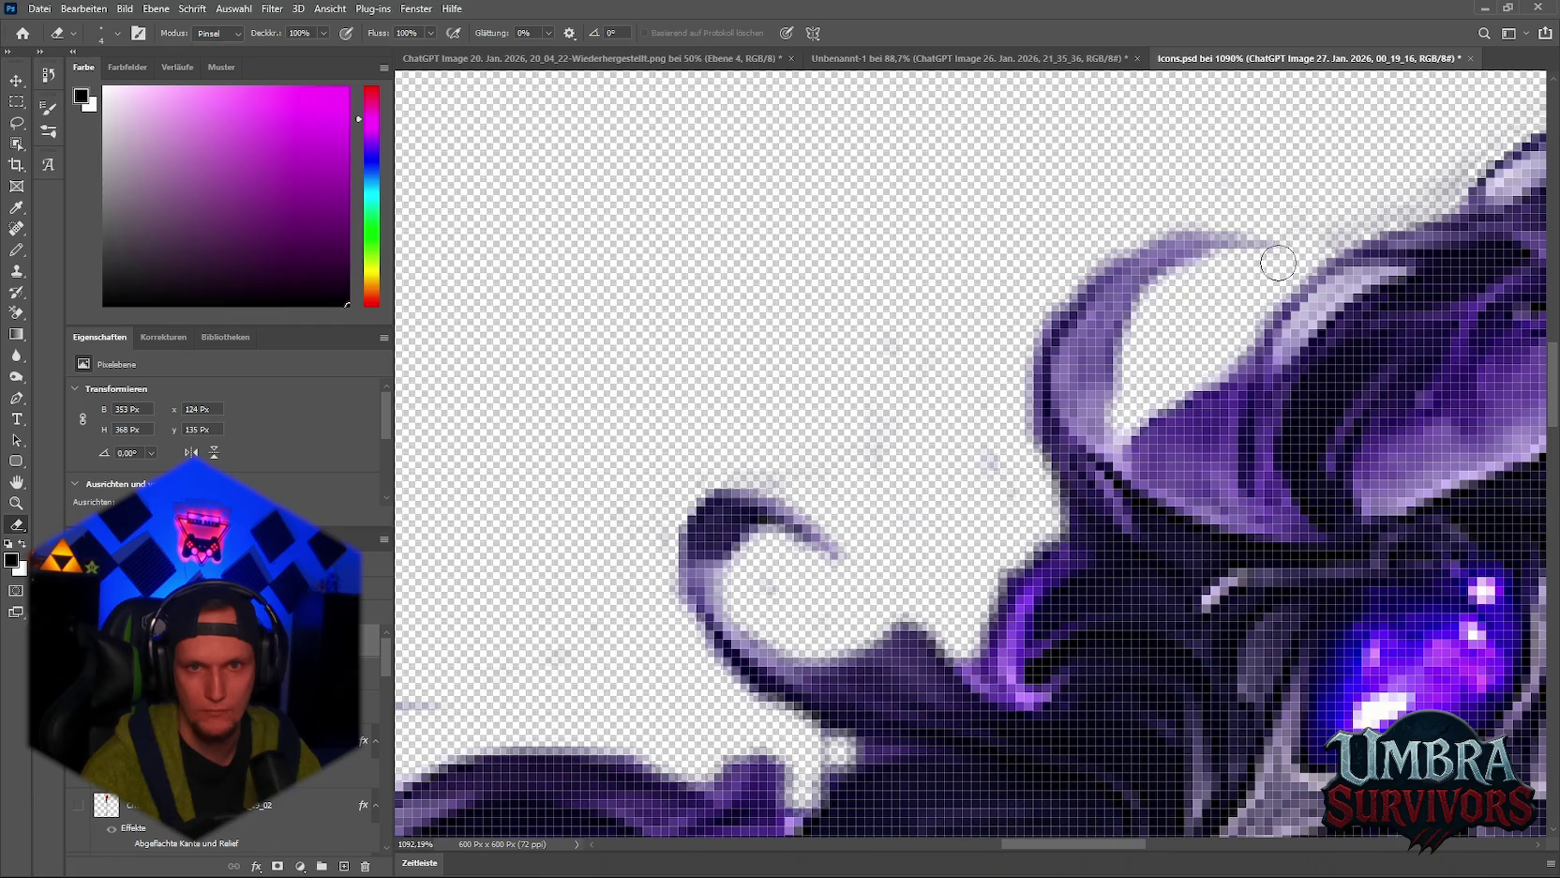
scroll(1285, 352, "down", 3)
scroll(1285, 351, "down", 4)
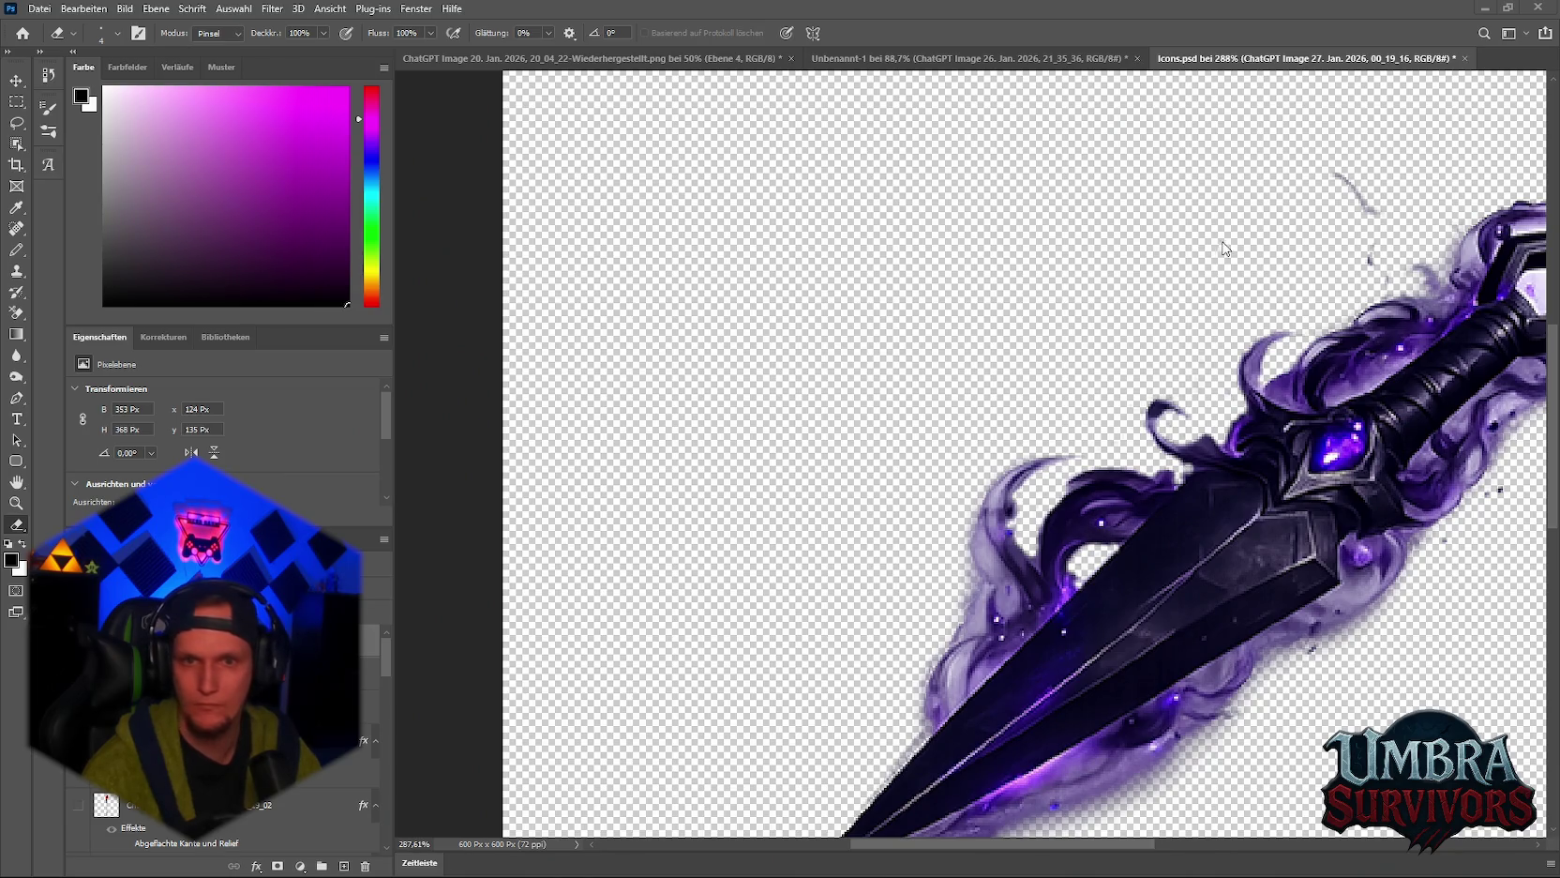
scroll(1285, 352, "down", 3)
scroll(1301, 330, "up", 1)
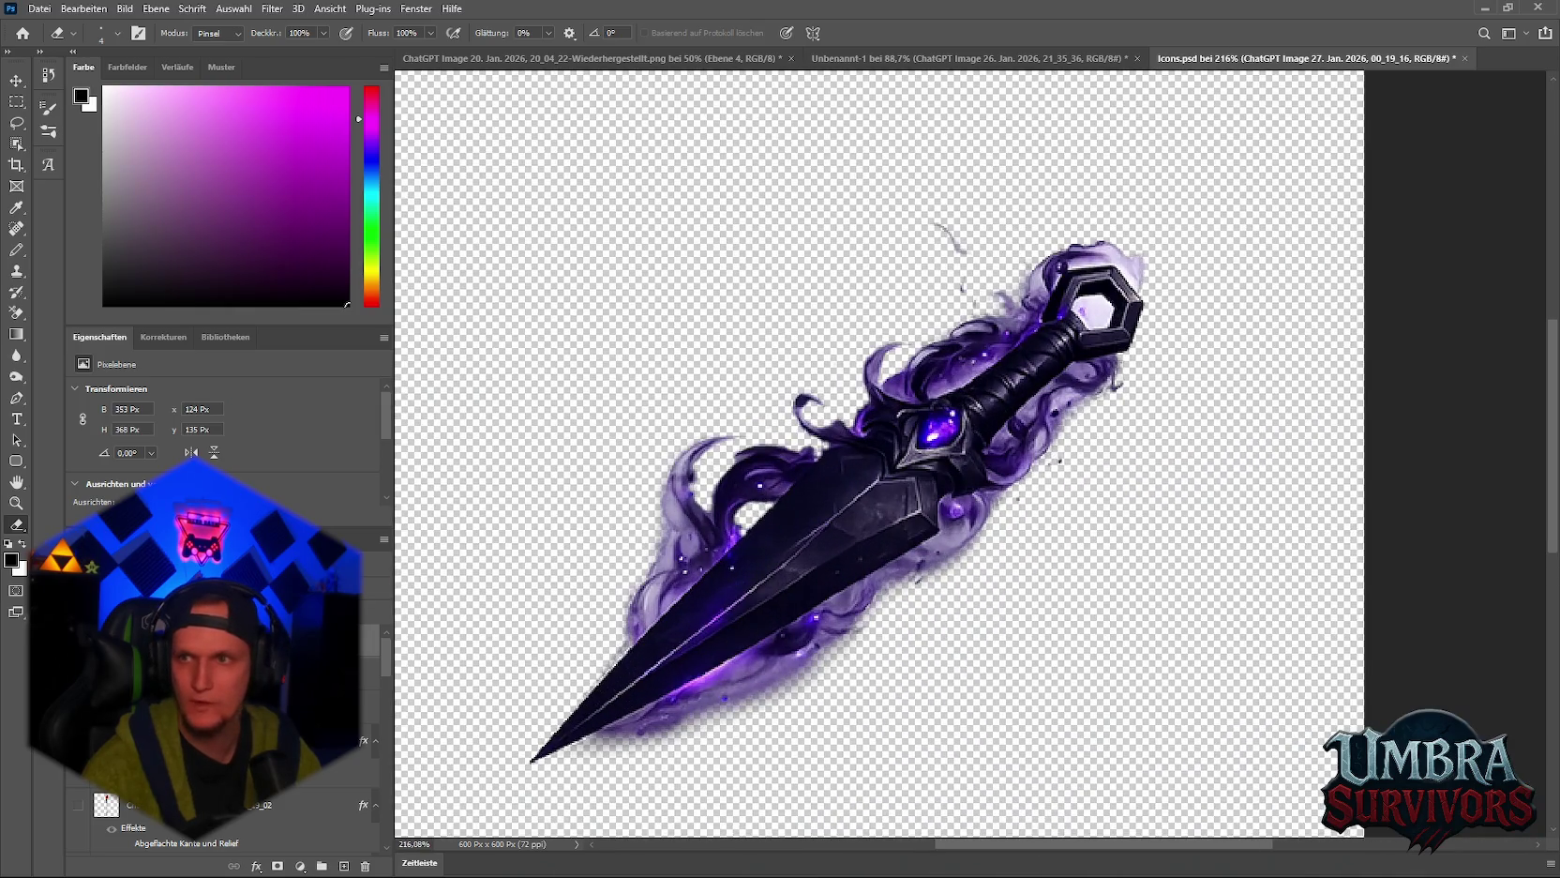
key("alt+Tab")
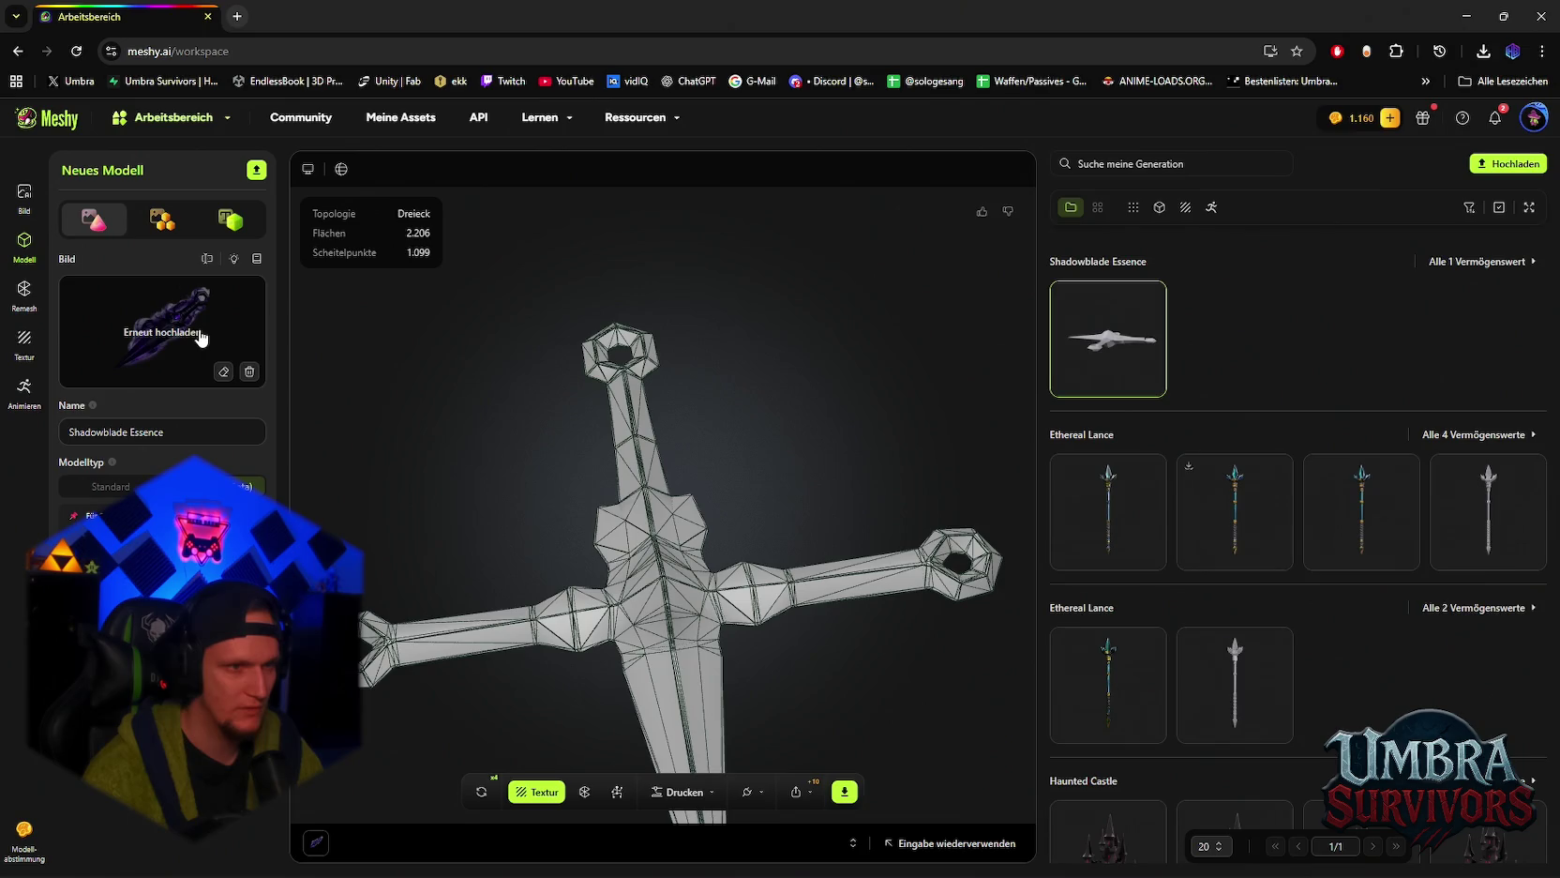
Orbit the sword, toggle between the Bild and Modell workspaces, and open the pose adjustment dialog.
mouse_move(699, 432)
left_mouse_down()
mouse_move(735, 518)
mouse_move(685, 681)
mouse_move(572, 639)
mouse_move(442, 532)
left_mouse_up()
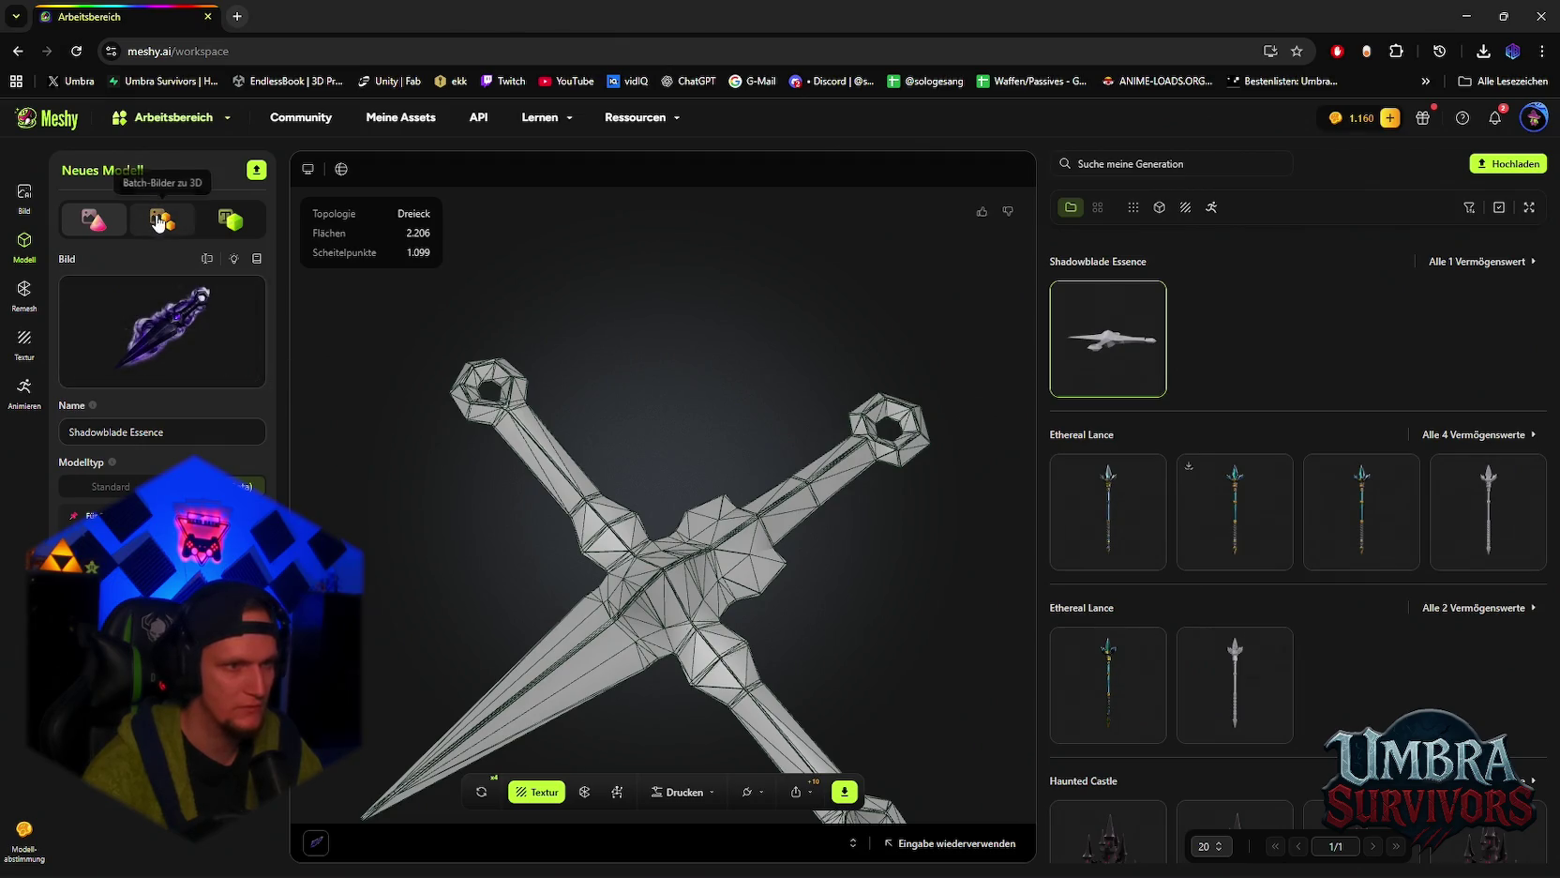
left_click(35, 205)
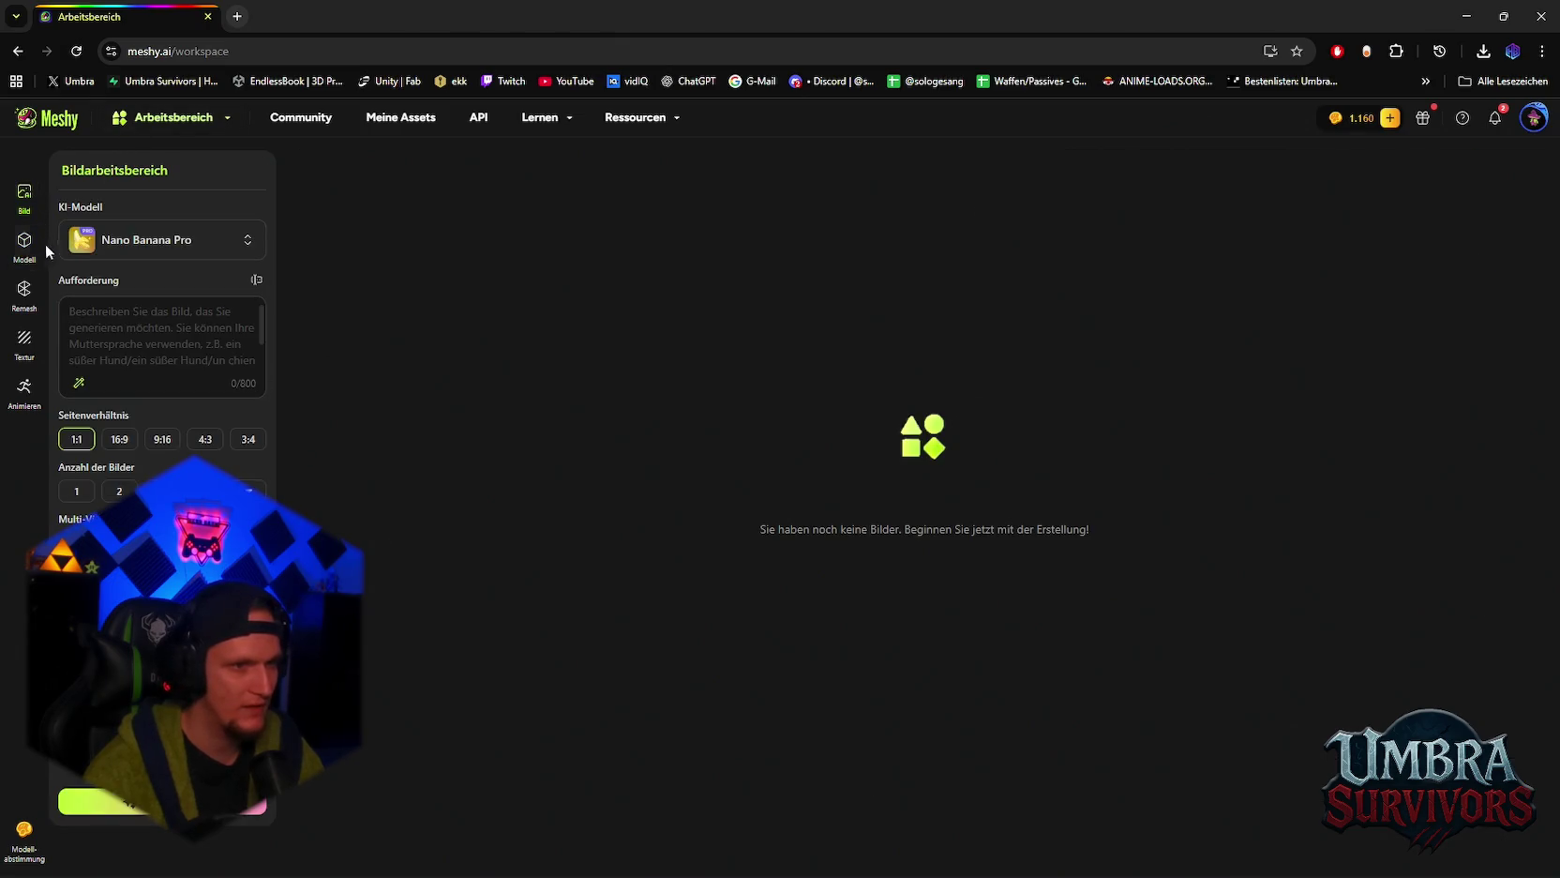
left_click(25, 242)
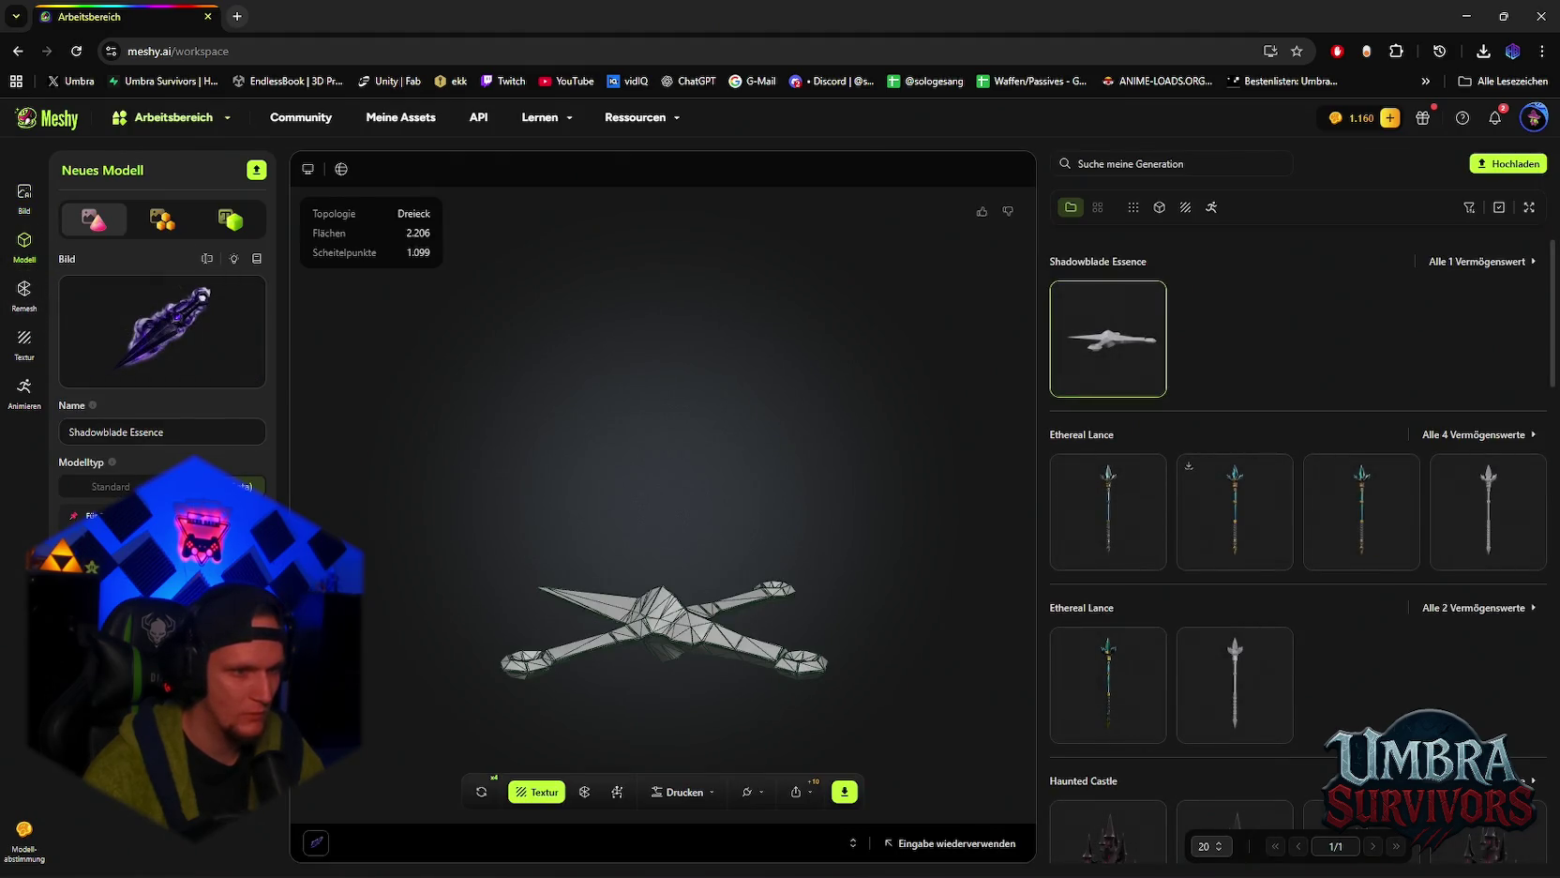
left_click(617, 791)
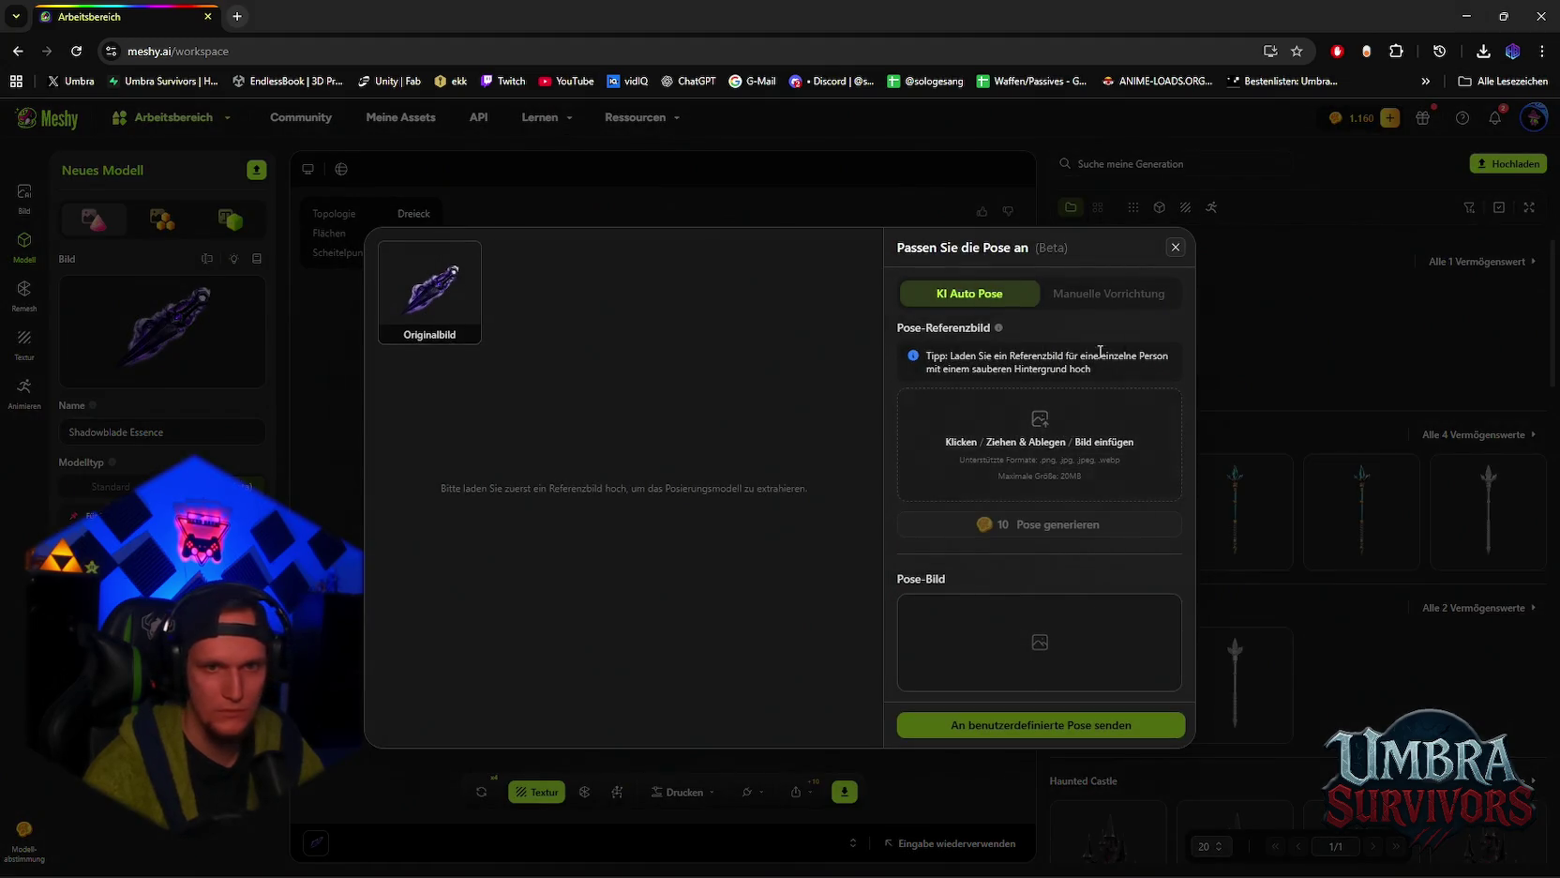
left_click(1176, 249)
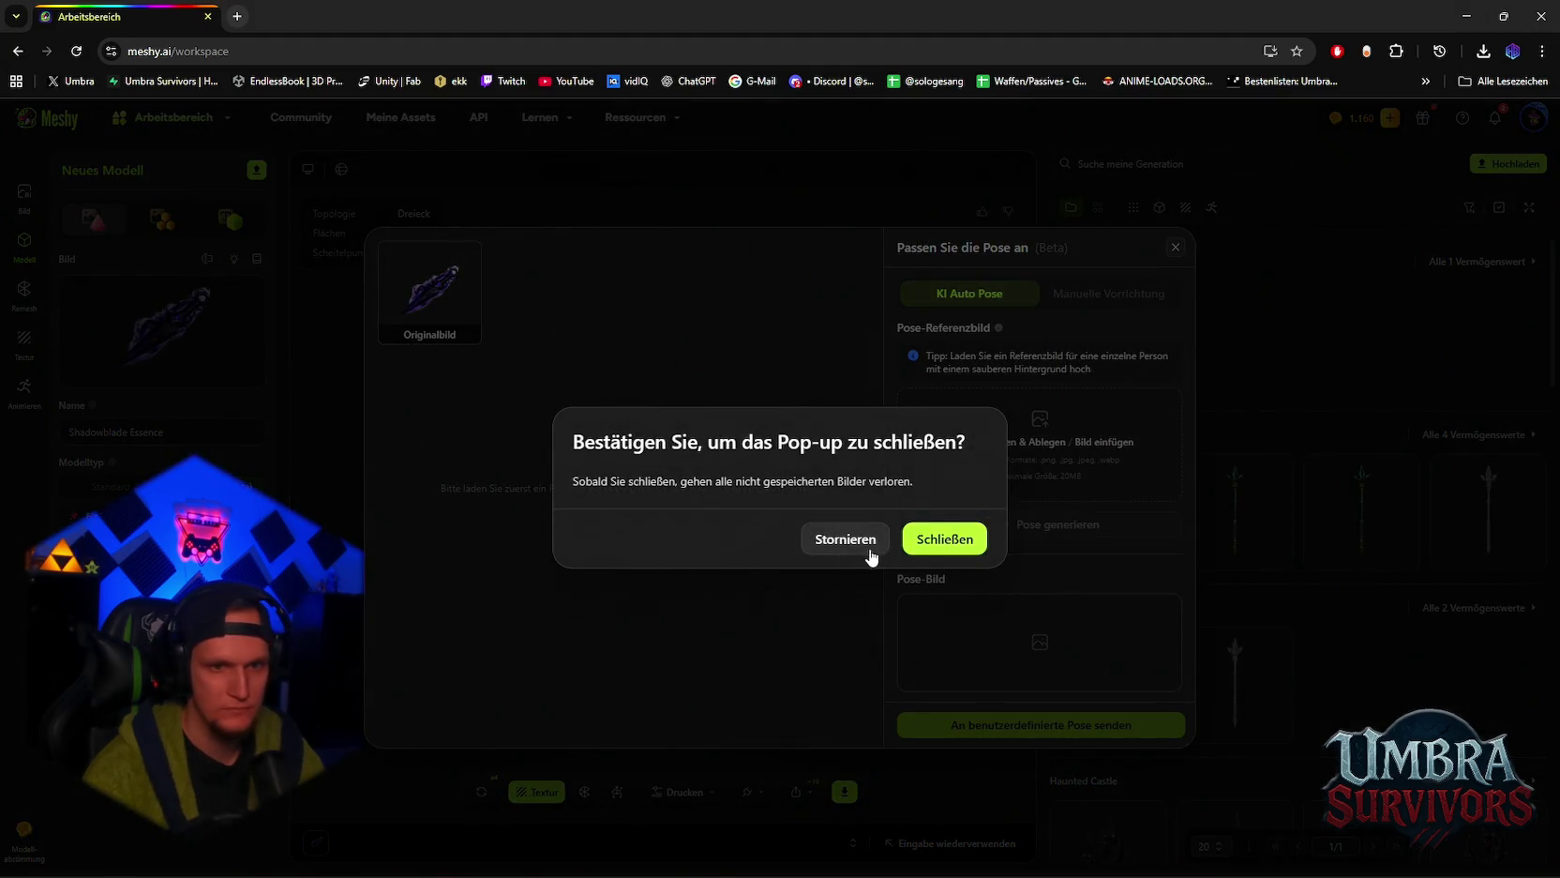
left_click(869, 550)
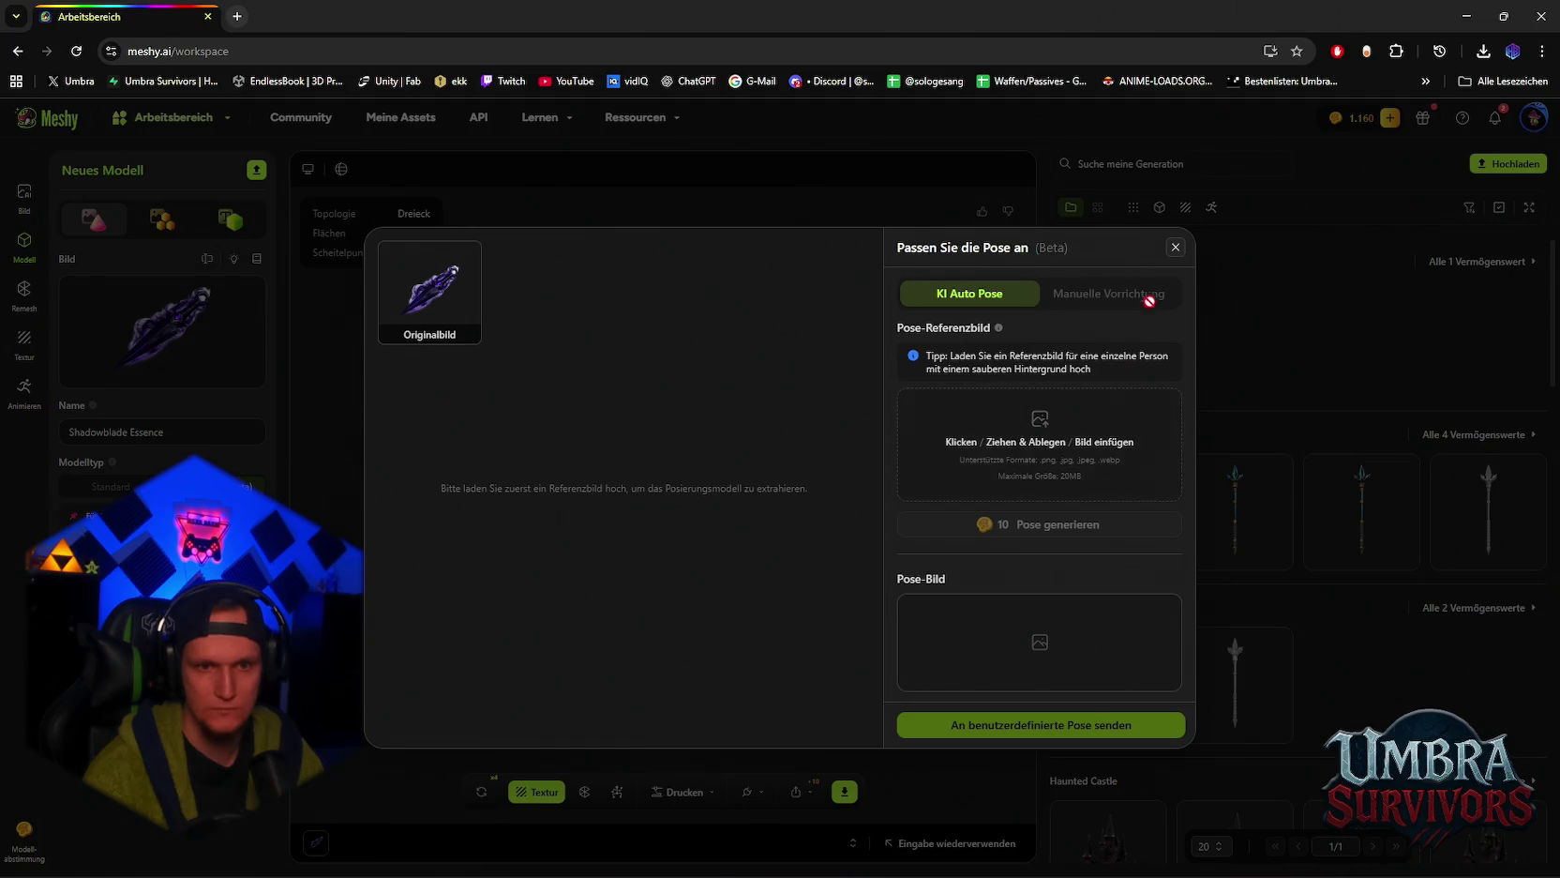
Try the manual rigging pose mode, then confirm closing the pose adjustment window.
left_click(1175, 248)
left_click(944, 539)
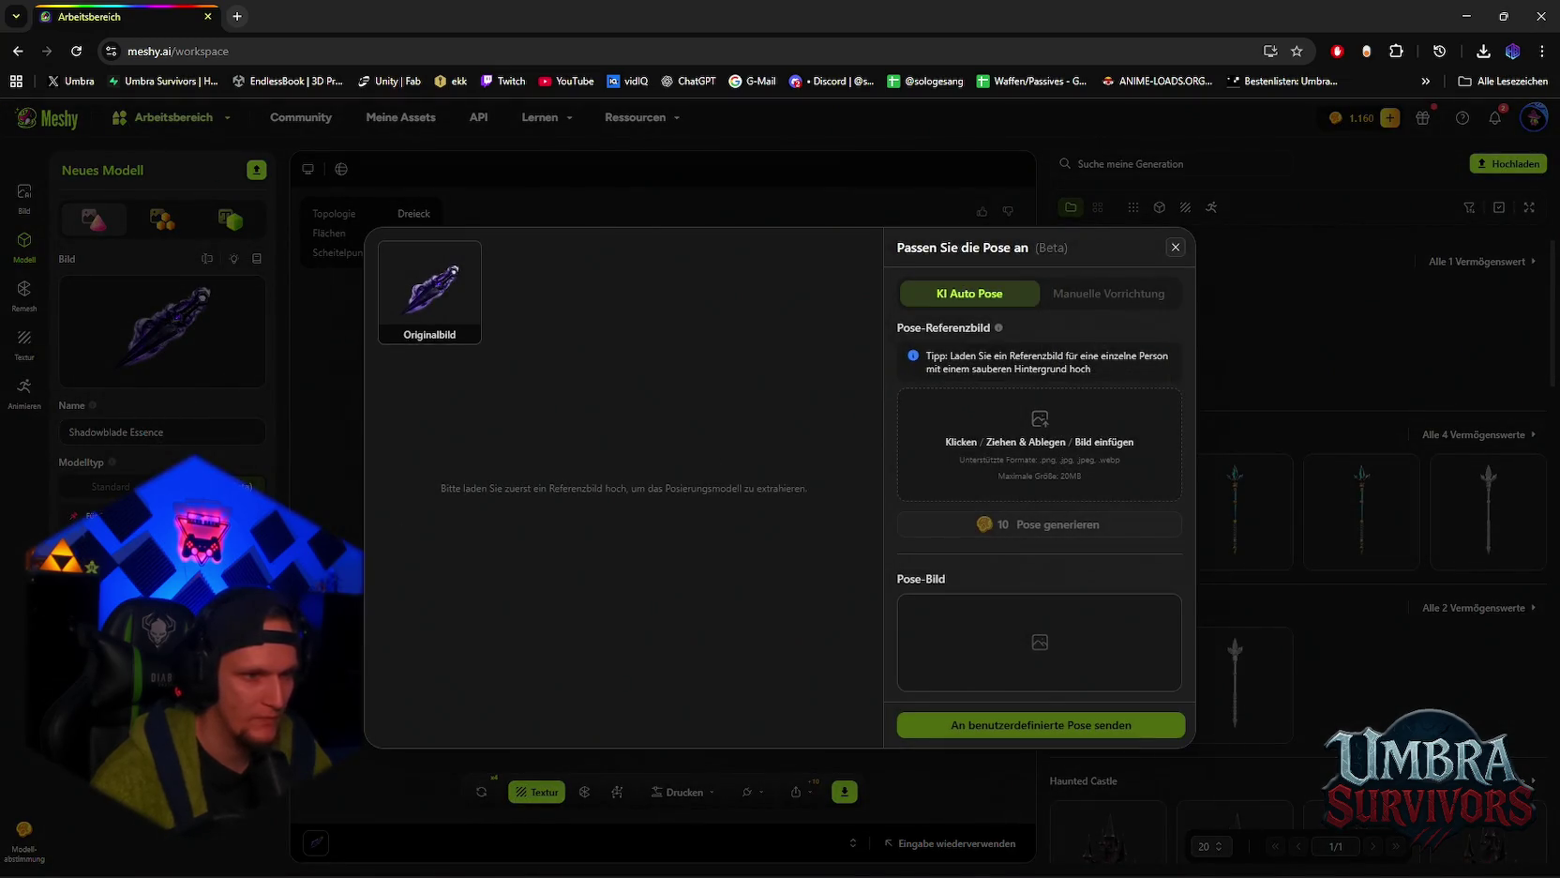
left_click(1175, 246)
left_click(853, 553)
left_click(1175, 247)
left_click(941, 538)
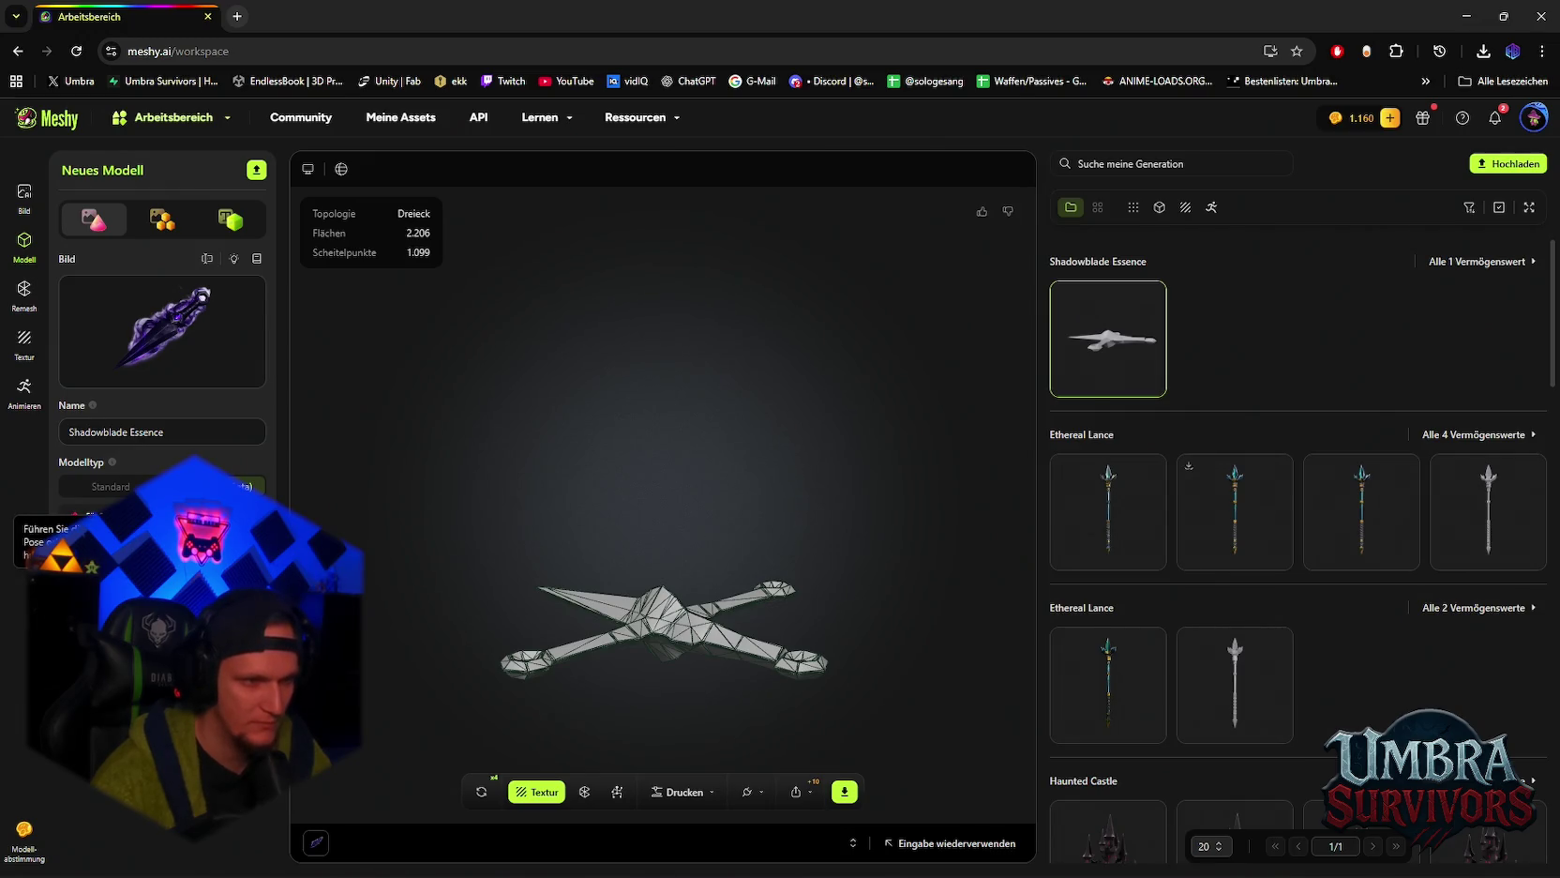
Set the model type to Standard and minimise the browser to return to Photoshop.
mouse_move(759, 612)
left_mouse_down()
mouse_move(776, 703)
mouse_move(764, 653)
mouse_move(741, 706)
left_mouse_up()
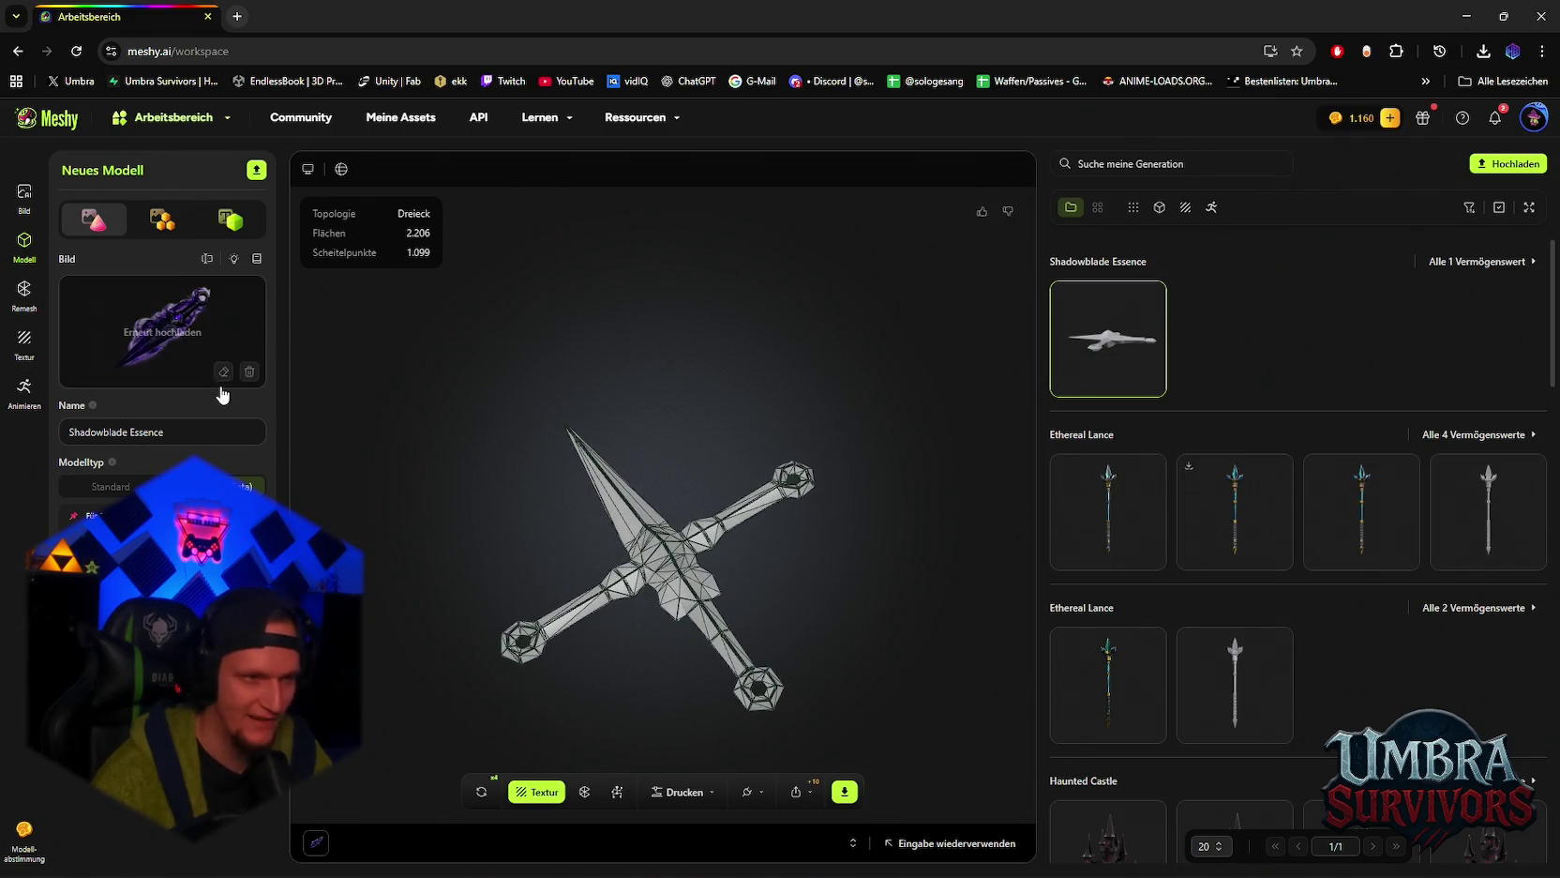
left_click(111, 485)
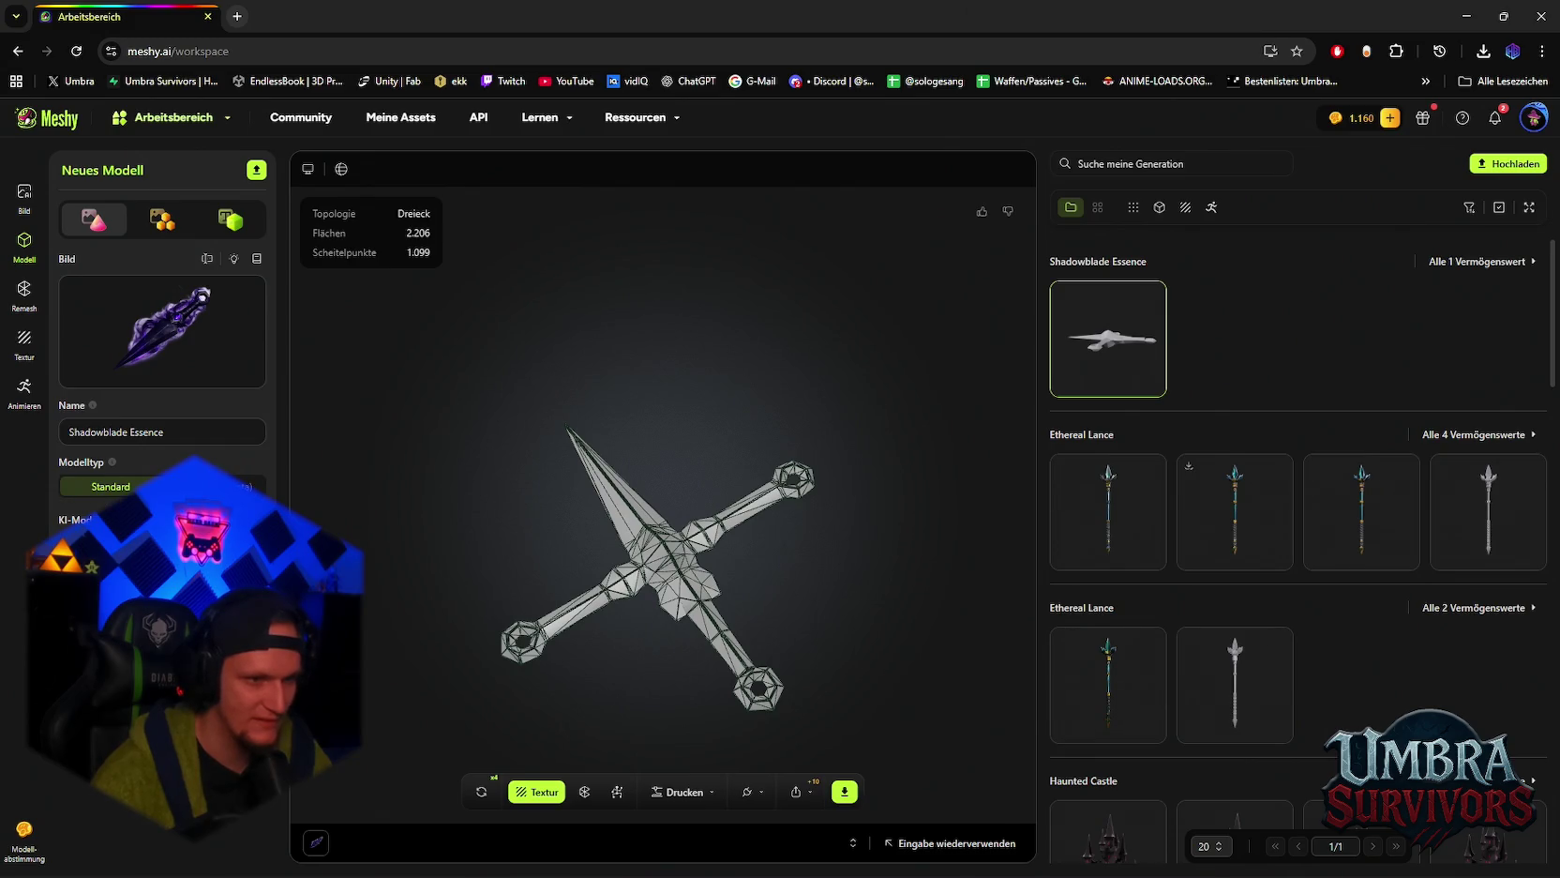
left_click(1468, 16)
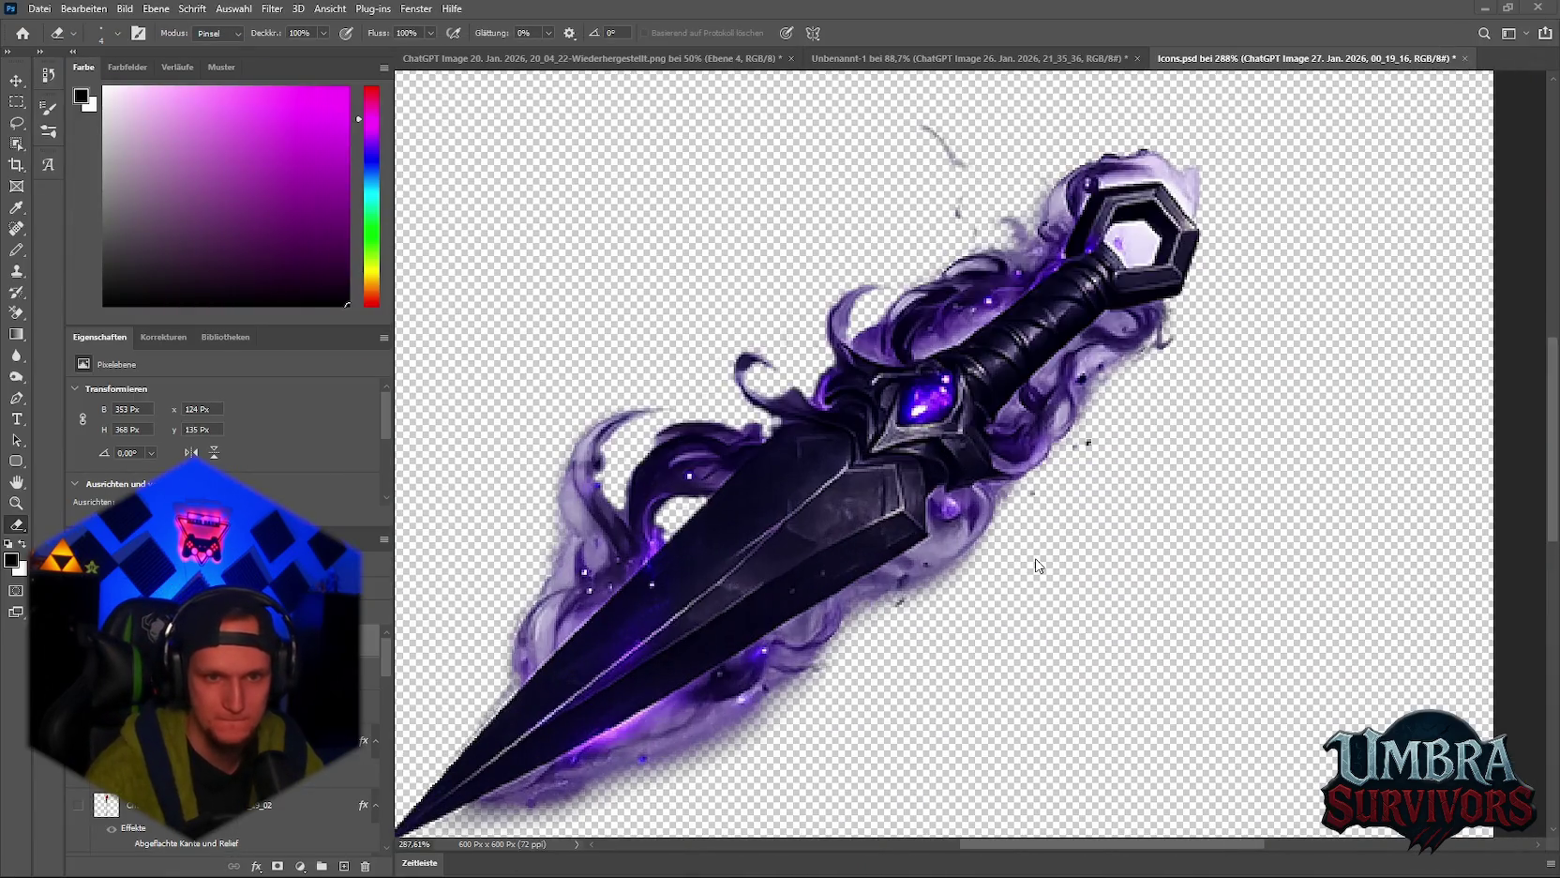
Zoom in and erase the stray wisp pixels above the handle and left of the guard.
scroll(1036, 565, "up", 2)
scroll(1032, 286, "up", 3)
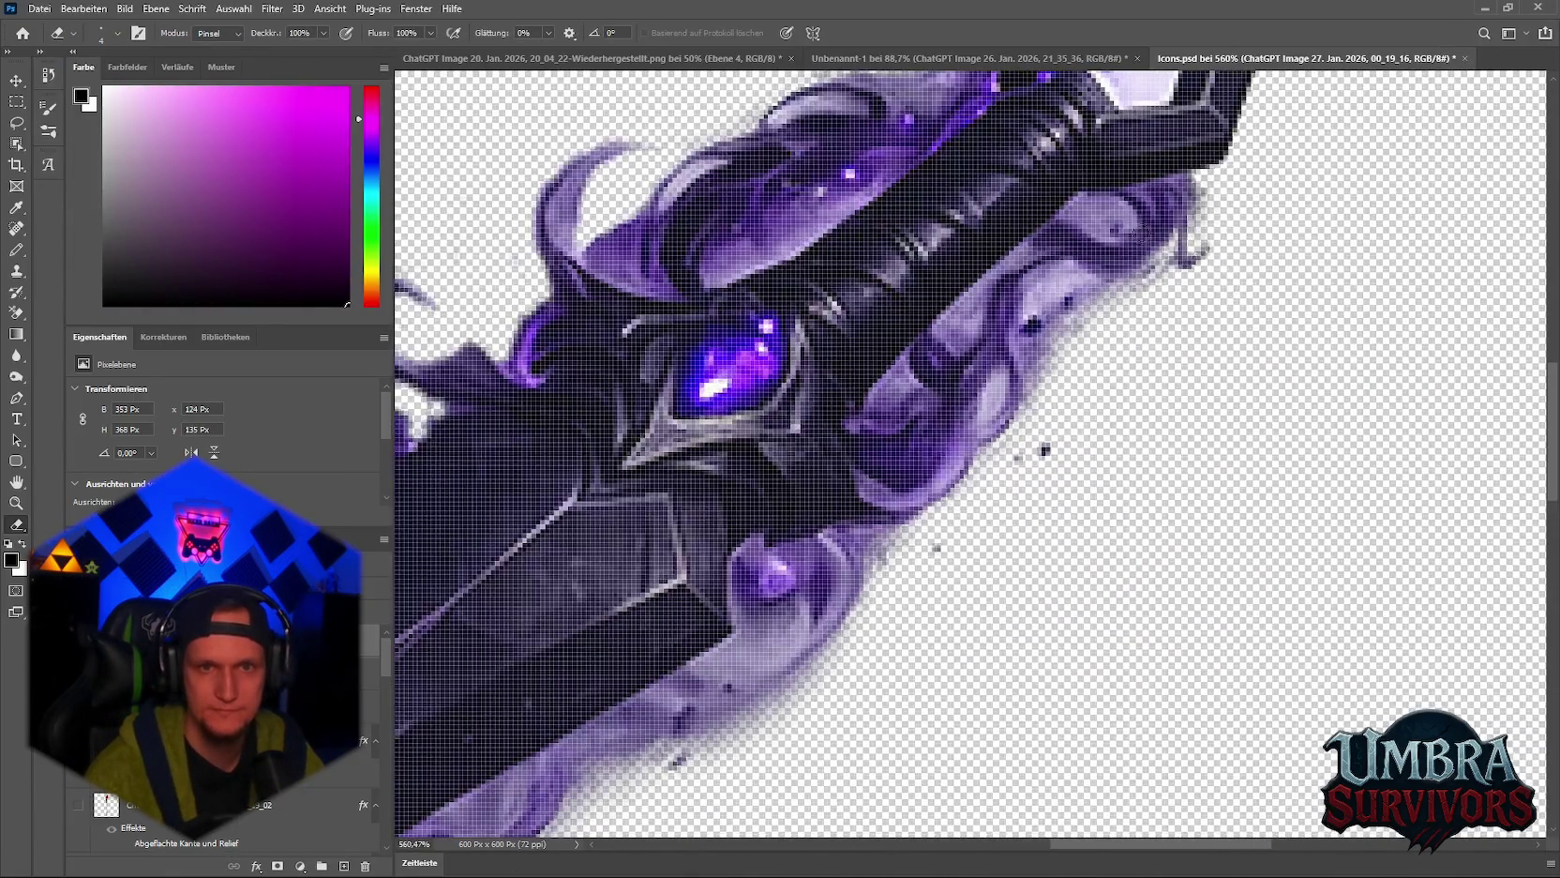
scroll(937, 271, "down", 4)
scroll(871, 237, "up", 5)
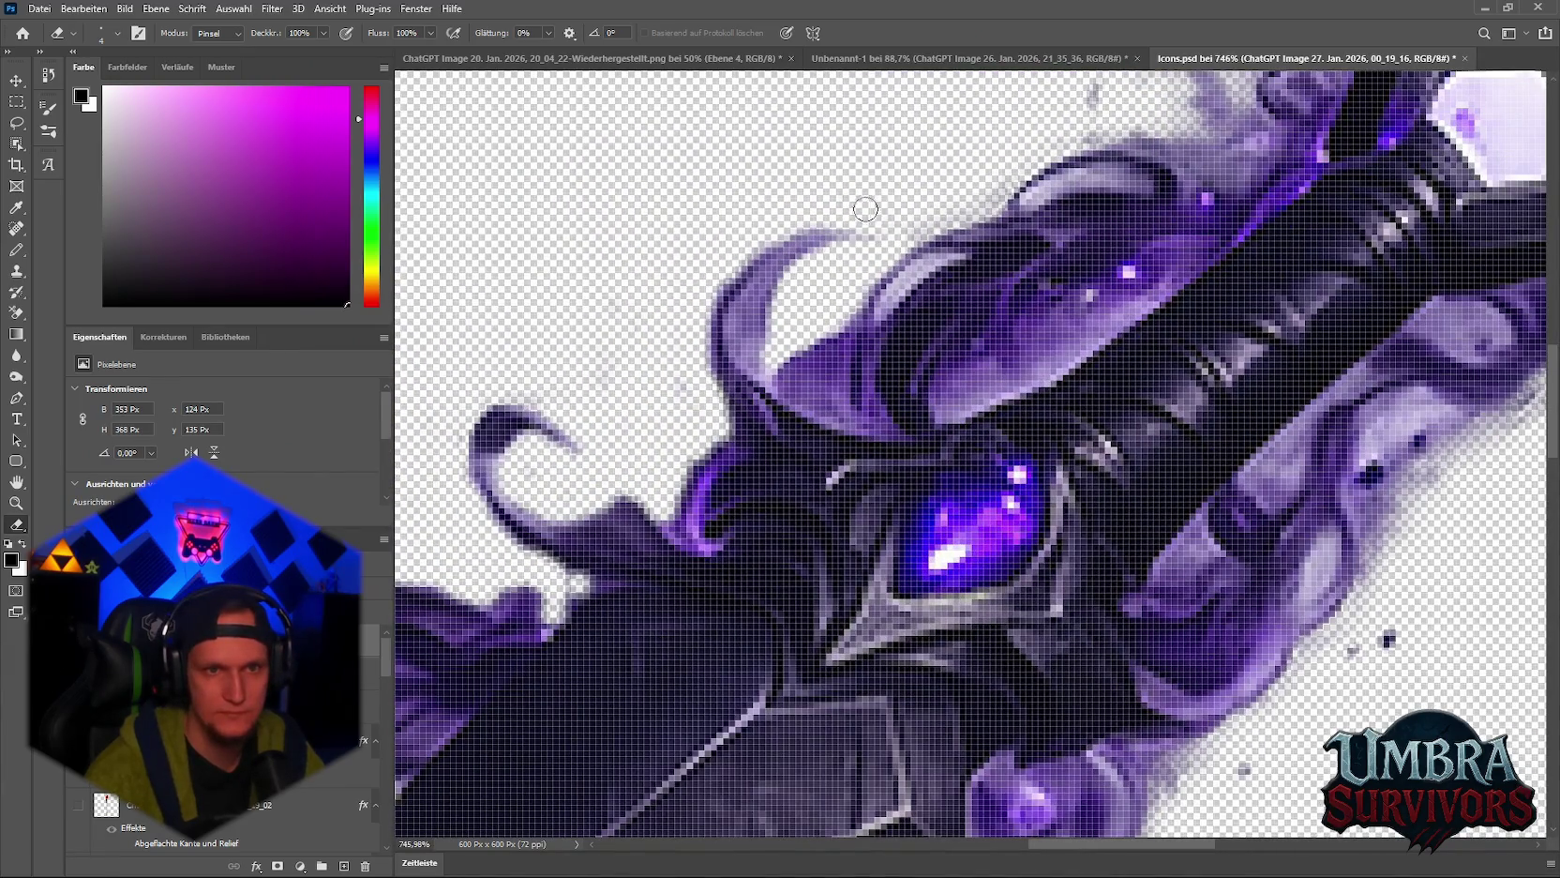
scroll(775, 355, "down", 3)
scroll(776, 358, "up", 3)
scroll(1068, 310, "down", 5)
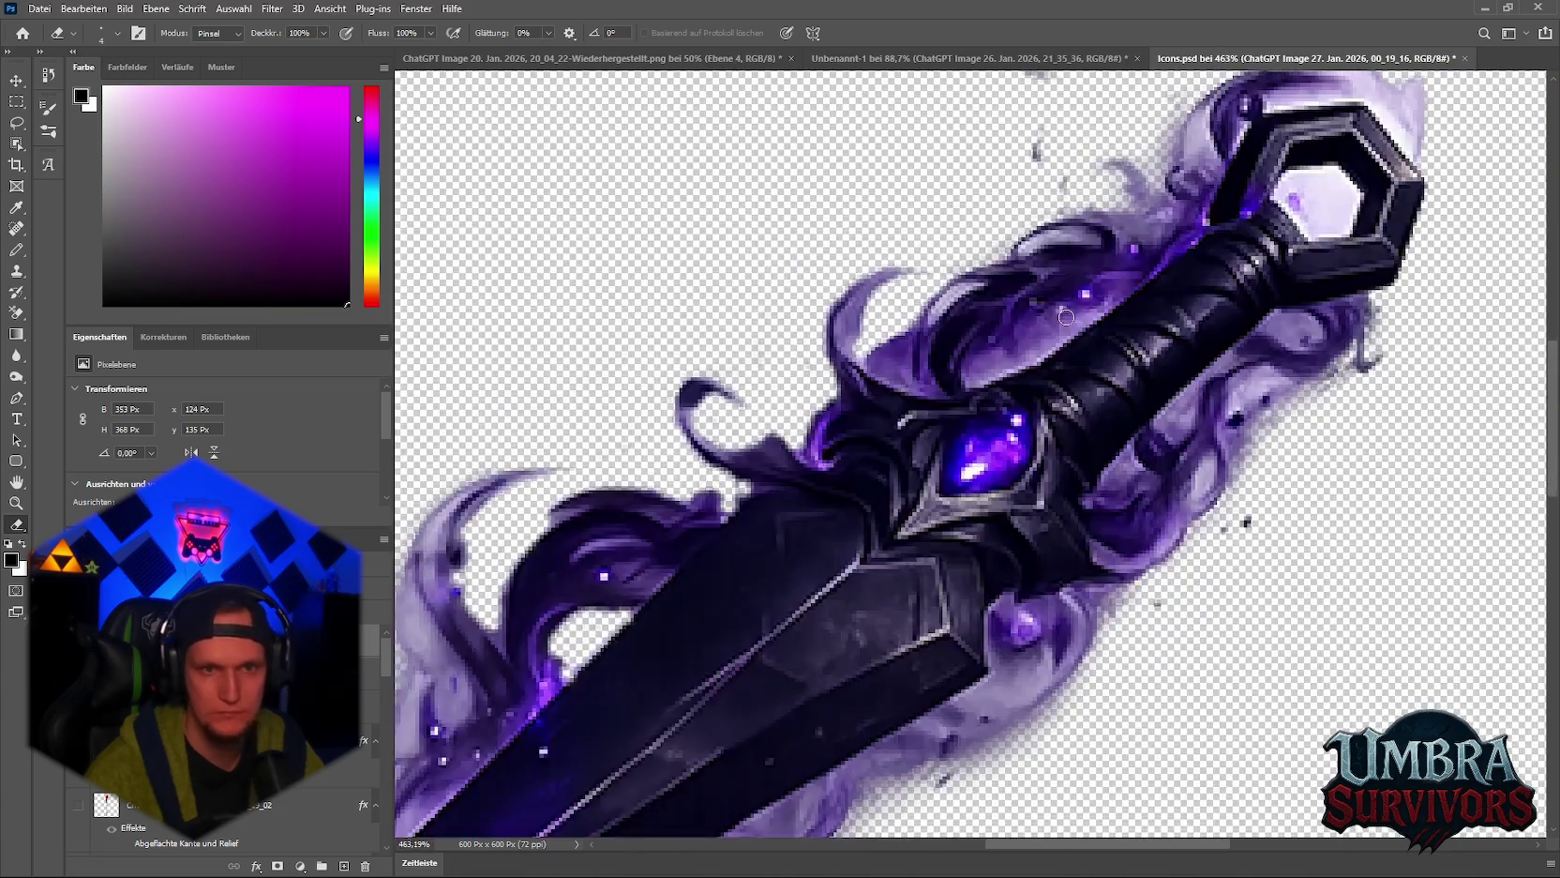
scroll(1201, 346, "up", 2)
scroll(1201, 346, "down", 4)
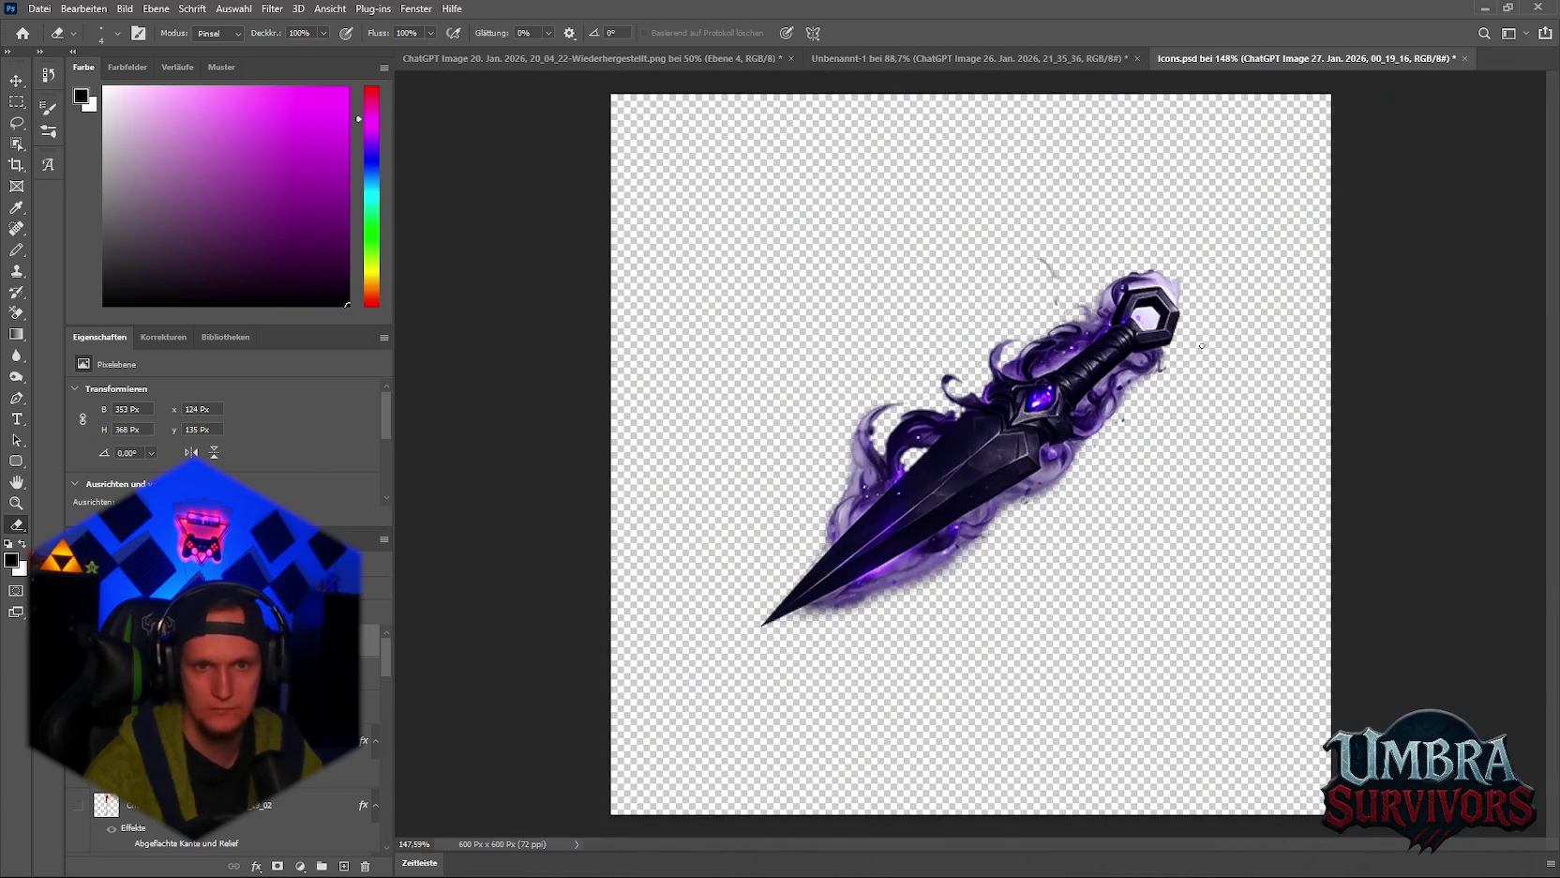
scroll(1137, 344, "up", 1)
scroll(1125, 343, "down", 1)
scroll(1070, 333, "up", 4)
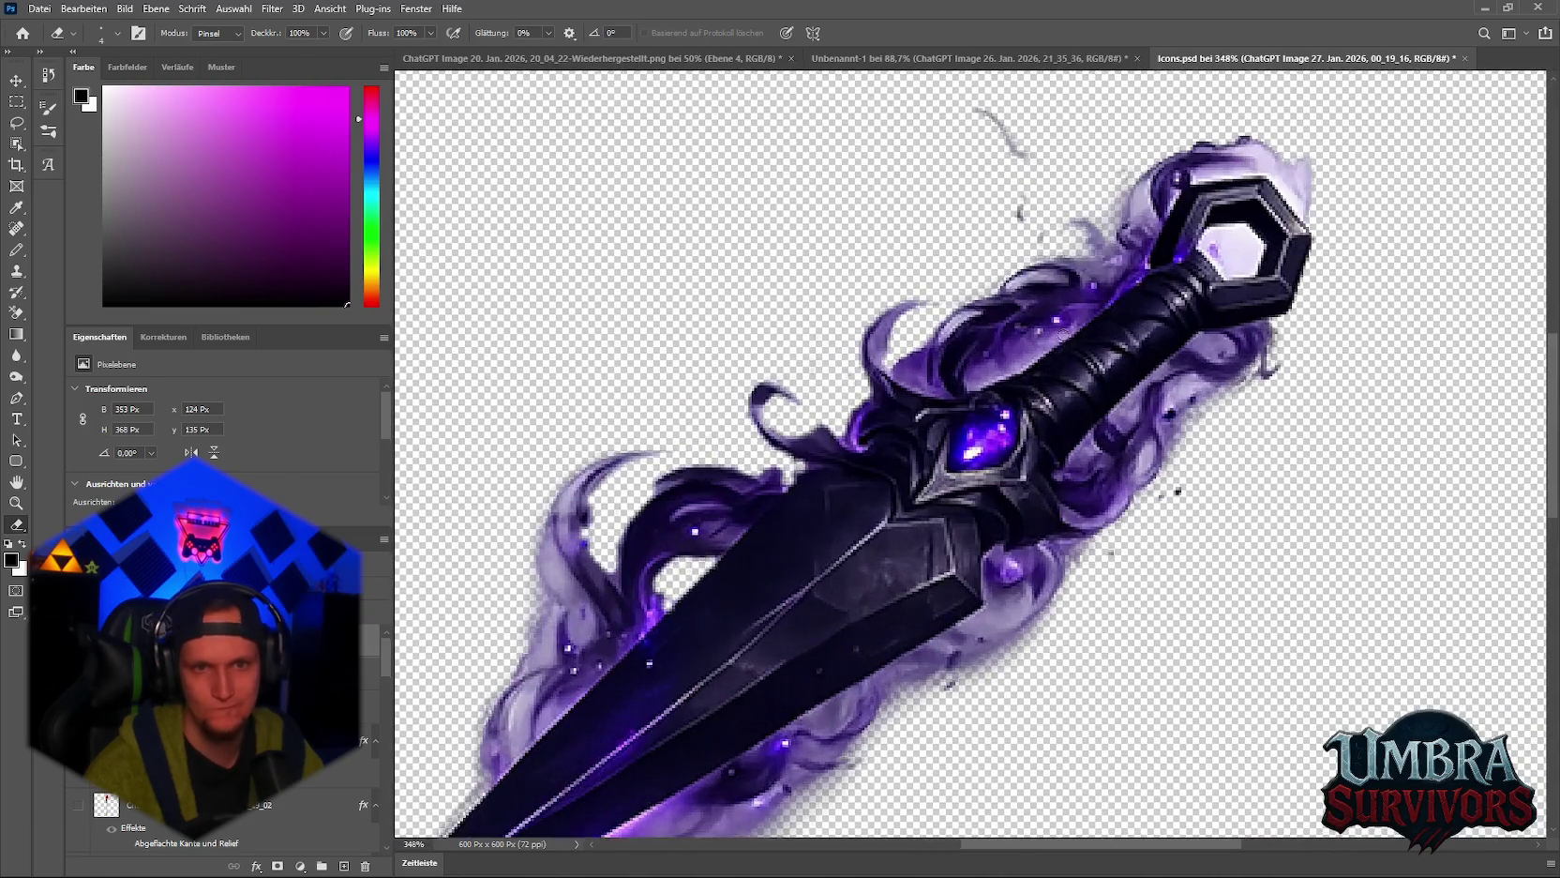
scroll(1070, 333, "down", 3)
scroll(1113, 320, "up", 3)
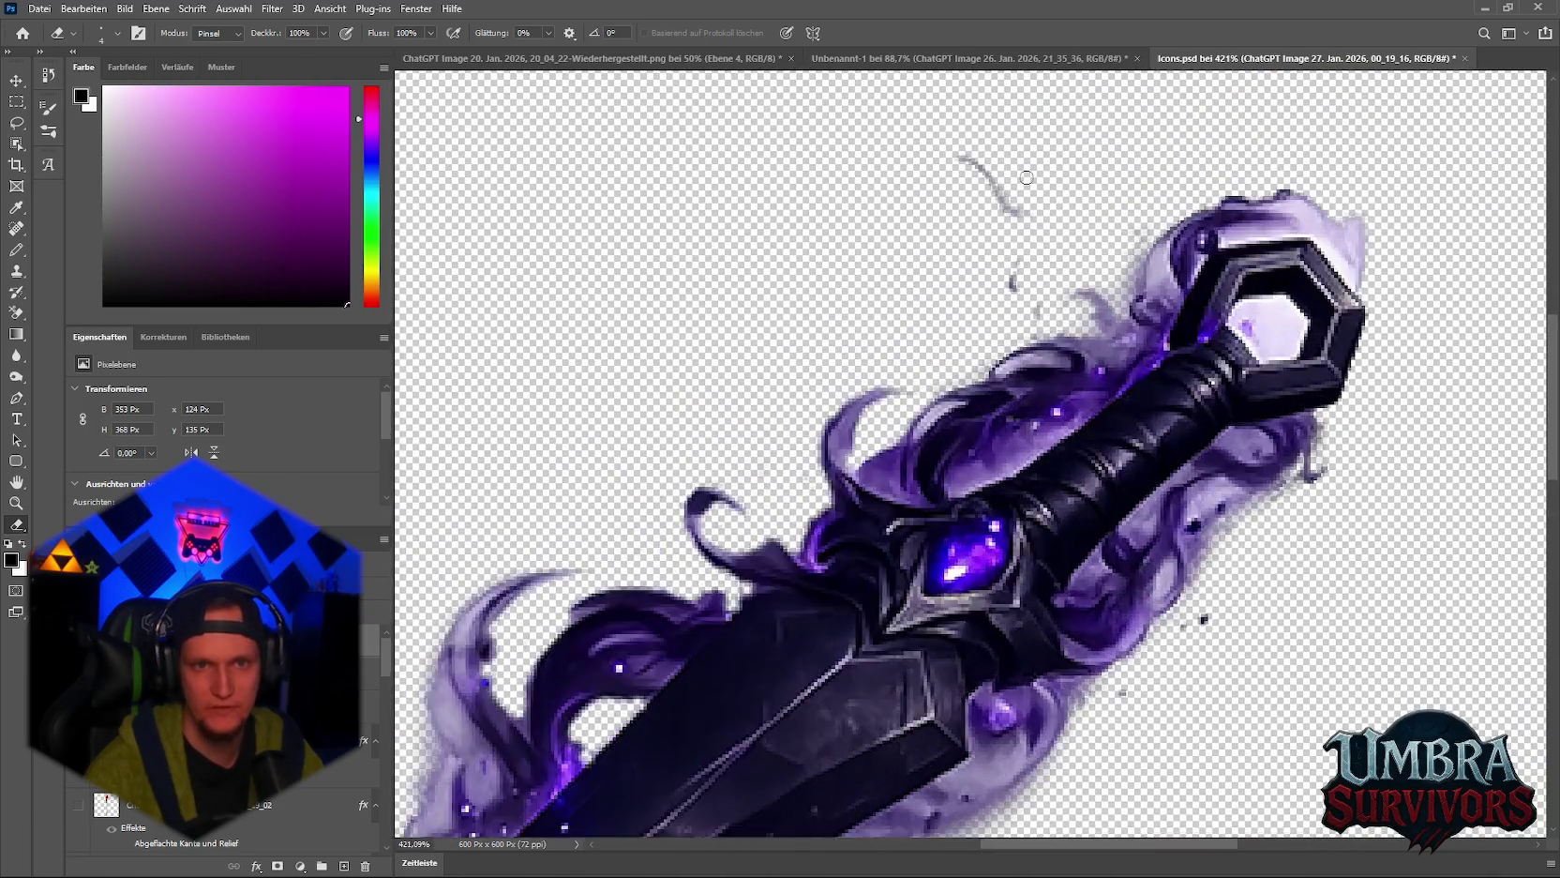
mouse_move(966, 159)
left_mouse_down()
mouse_move(1008, 201)
mouse_move(987, 191)
left_mouse_up()
left_click_drag(1017, 305, 1088, 287)
Clear the purple fringe on the pommel's left edge and the smoke along the handle's lower edge.
scroll(1241, 254, "down", 3)
scroll(1268, 240, "up", 4)
mouse_move(1267, 240)
left_mouse_down()
mouse_move(1183, 280)
mouse_move(1130, 342)
mouse_move(1132, 387)
mouse_move(1164, 412)
mouse_move(1093, 347)
mouse_move(1085, 272)
mouse_move(1050, 420)
mouse_move(1151, 438)
mouse_move(1028, 541)
mouse_move(955, 488)
mouse_move(1032, 530)
mouse_move(1063, 514)
mouse_move(1100, 344)
mouse_move(1069, 469)
mouse_move(1097, 412)
mouse_move(957, 417)
mouse_move(1004, 460)
mouse_move(1050, 396)
left_mouse_up()
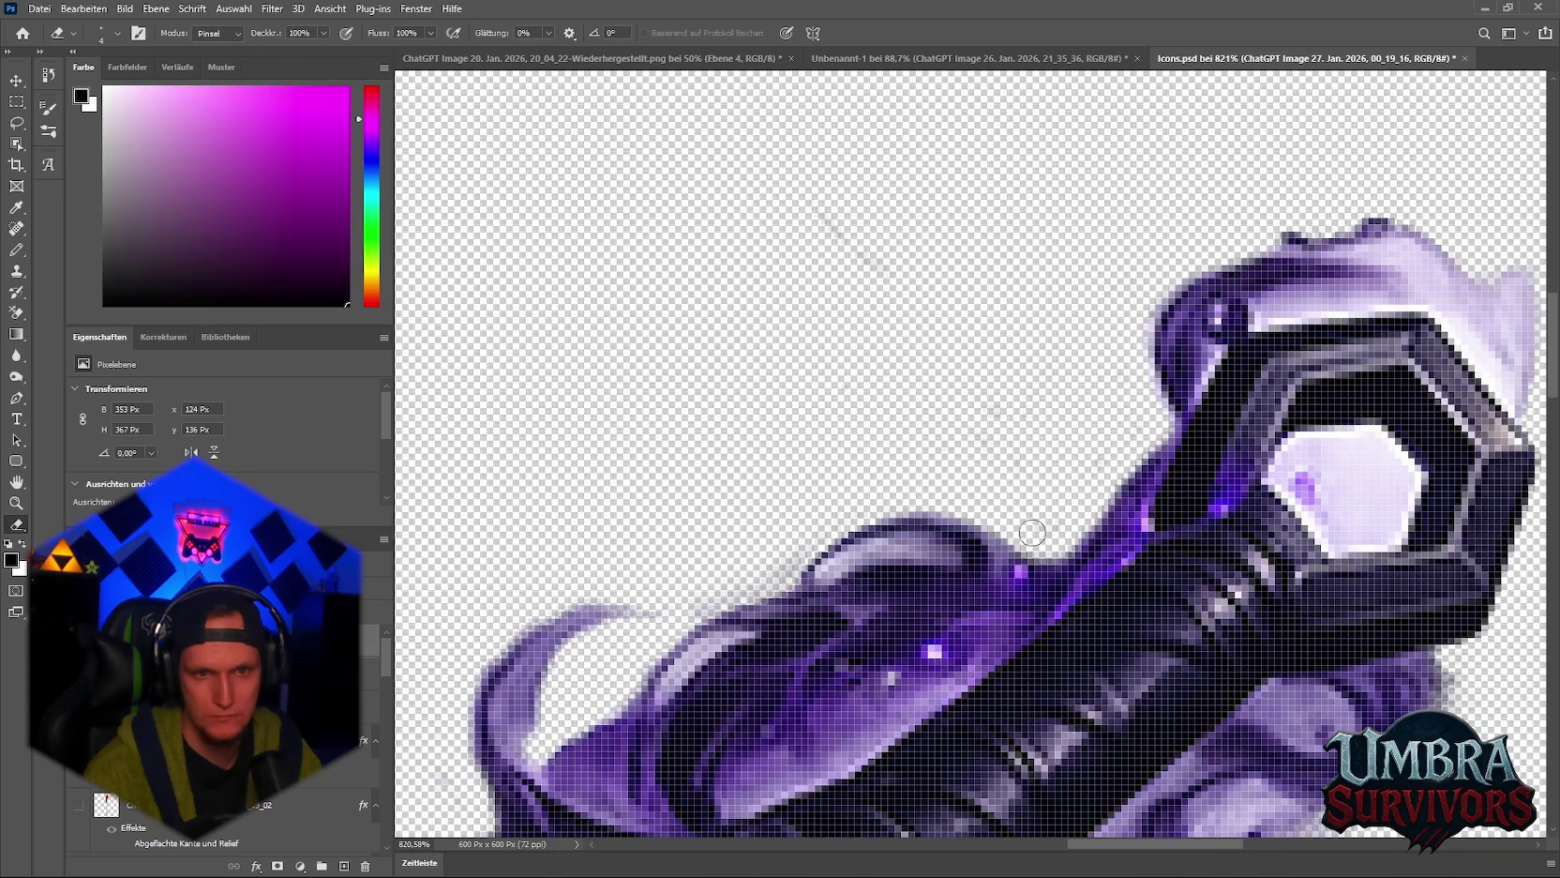
scroll(951, 483, "down", 3)
scroll(1177, 616, "down", 6)
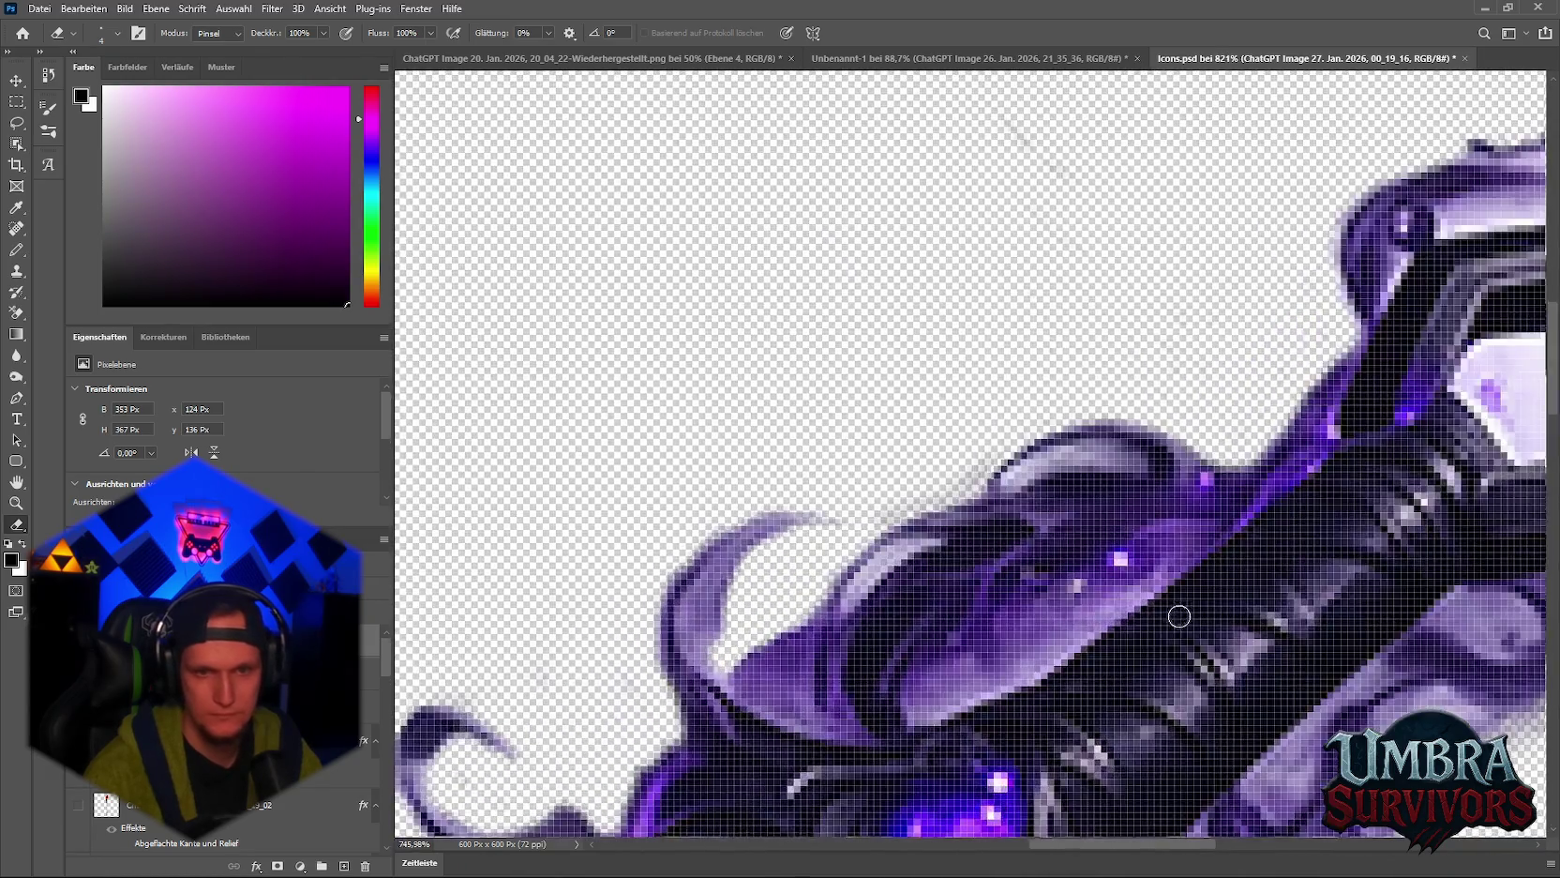
scroll(1149, 255, "up", 3)
scroll(1148, 255, "up", 5)
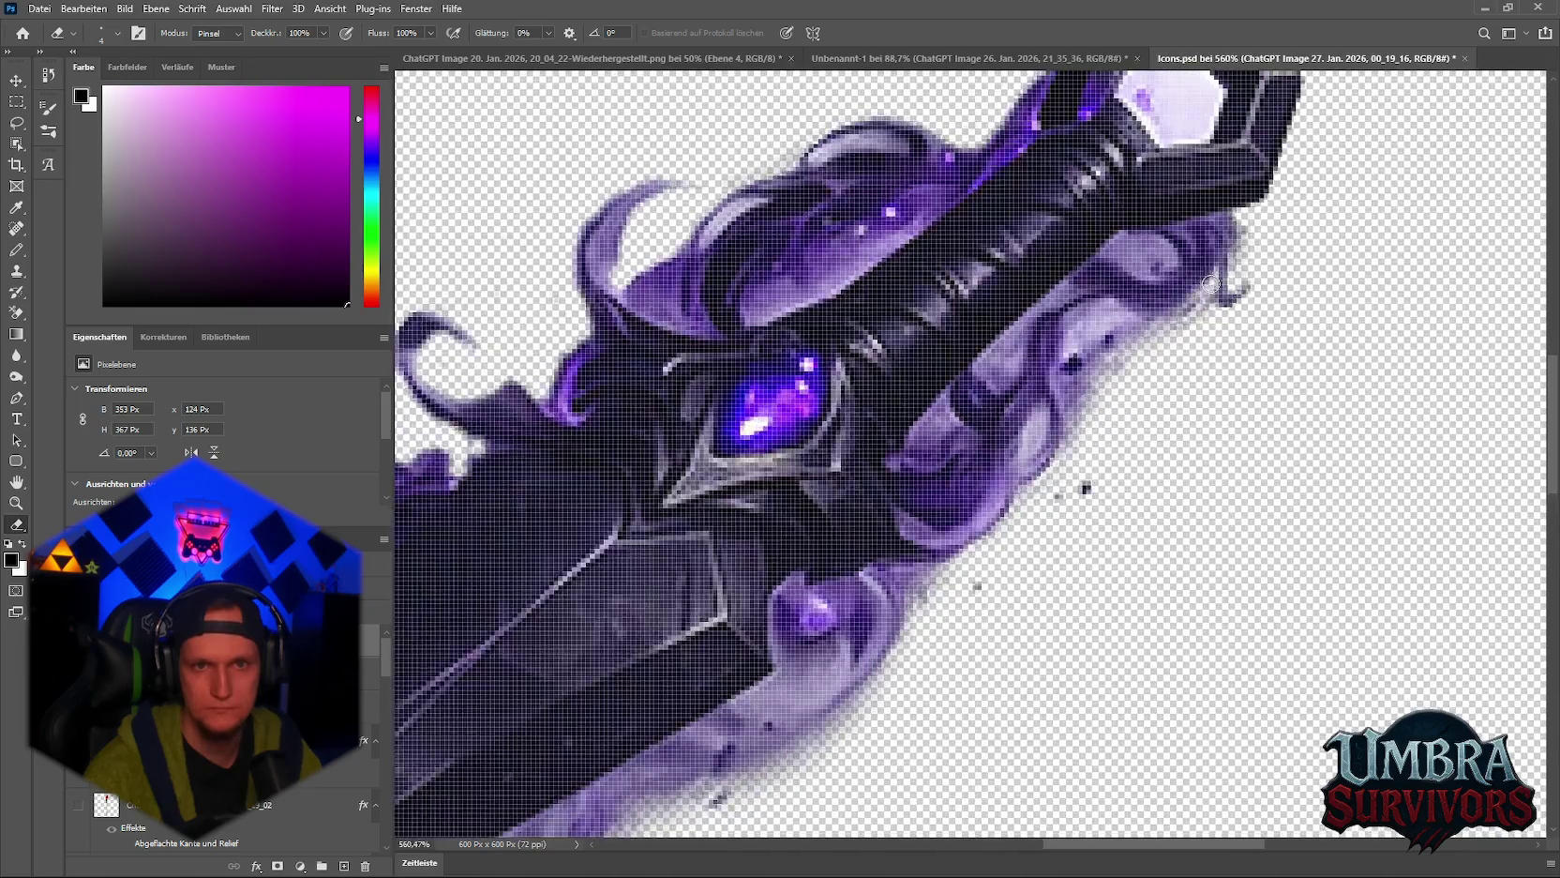
left_click(1080, 227)
left_click(1122, 236)
left_click(1146, 246)
left_click(1110, 274)
mouse_move(1095, 263)
left_mouse_down()
mouse_move(1074, 239)
mouse_move(1121, 251)
mouse_move(1106, 225)
mouse_move(1101, 242)
left_mouse_up()
Erase the remaining smoke further down the handle toward the guard and beside the dark specks.
left_click(1101, 242)
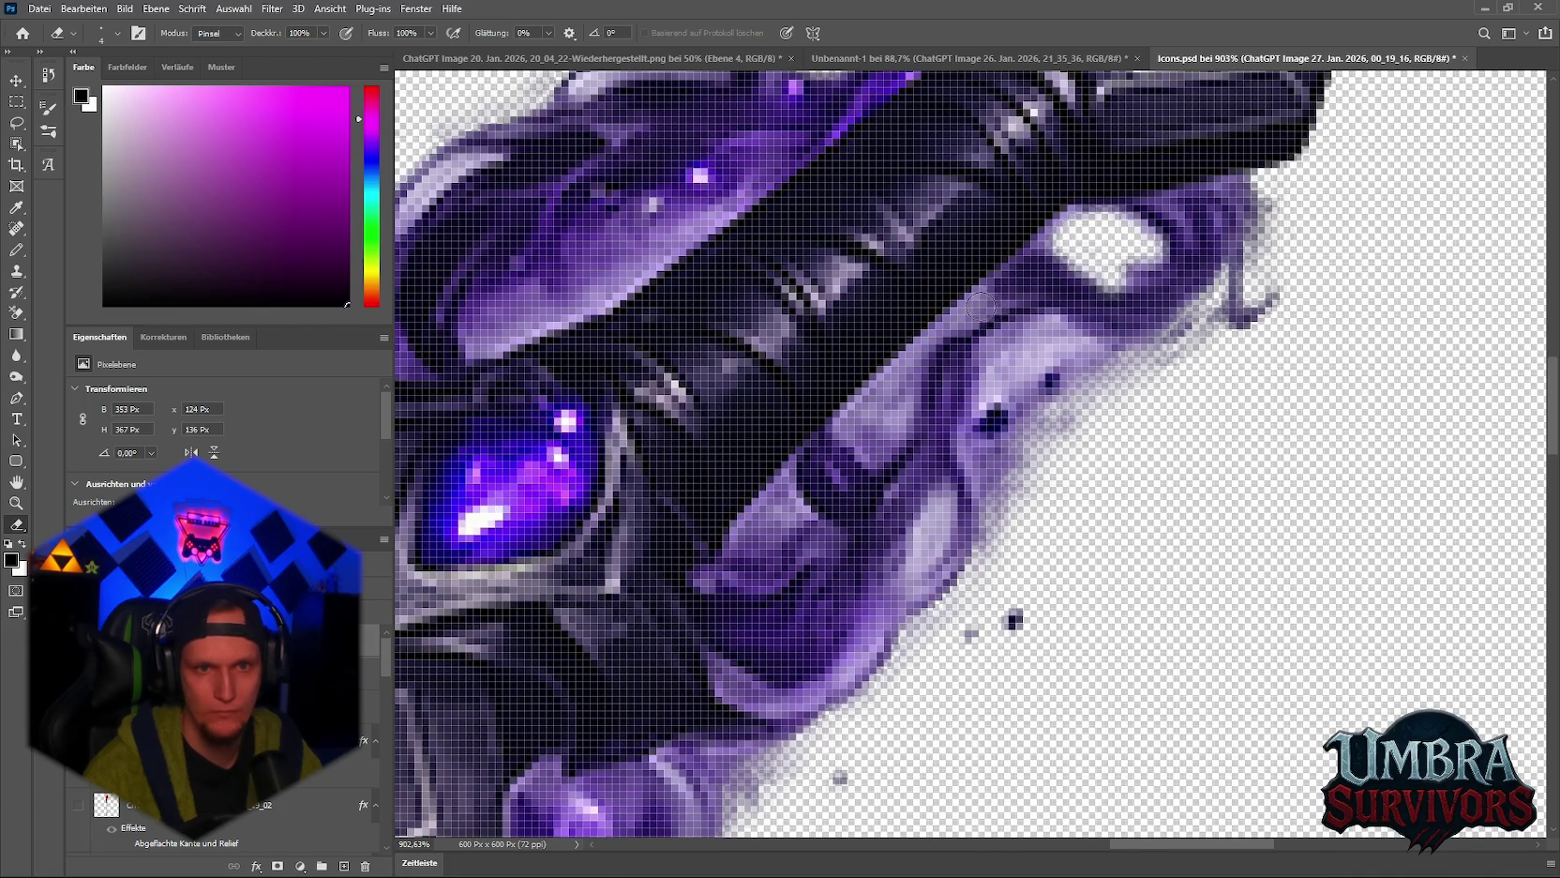
left_click(964, 315)
left_click(901, 380)
left_click(855, 422)
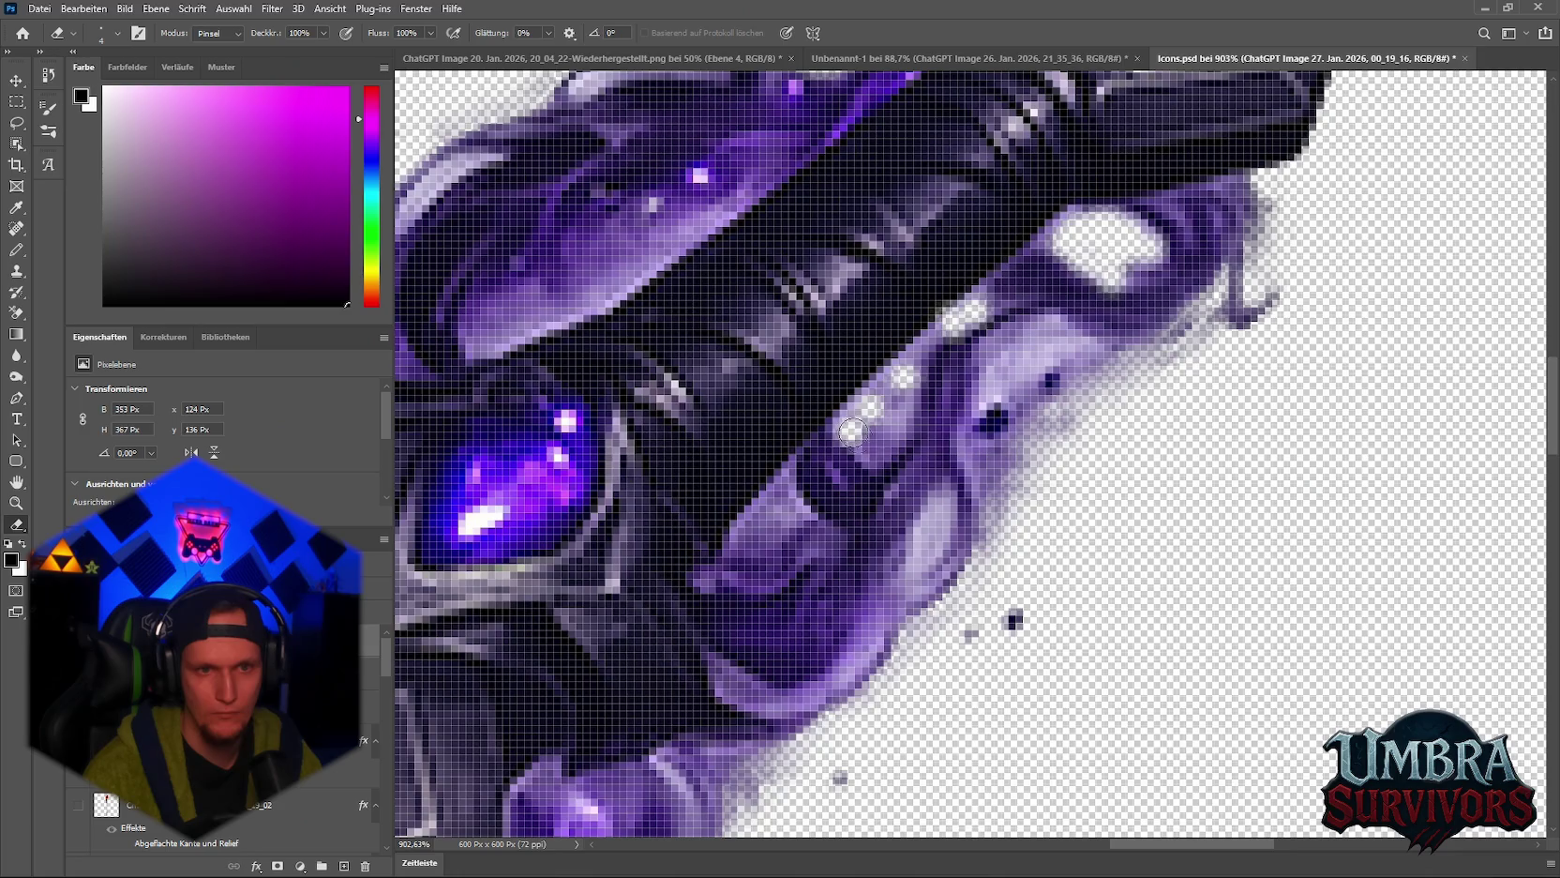
left_click(875, 455)
left_click(903, 427)
mouse_move(895, 394)
left_mouse_down()
mouse_move(877, 441)
mouse_move(891, 427)
left_mouse_up()
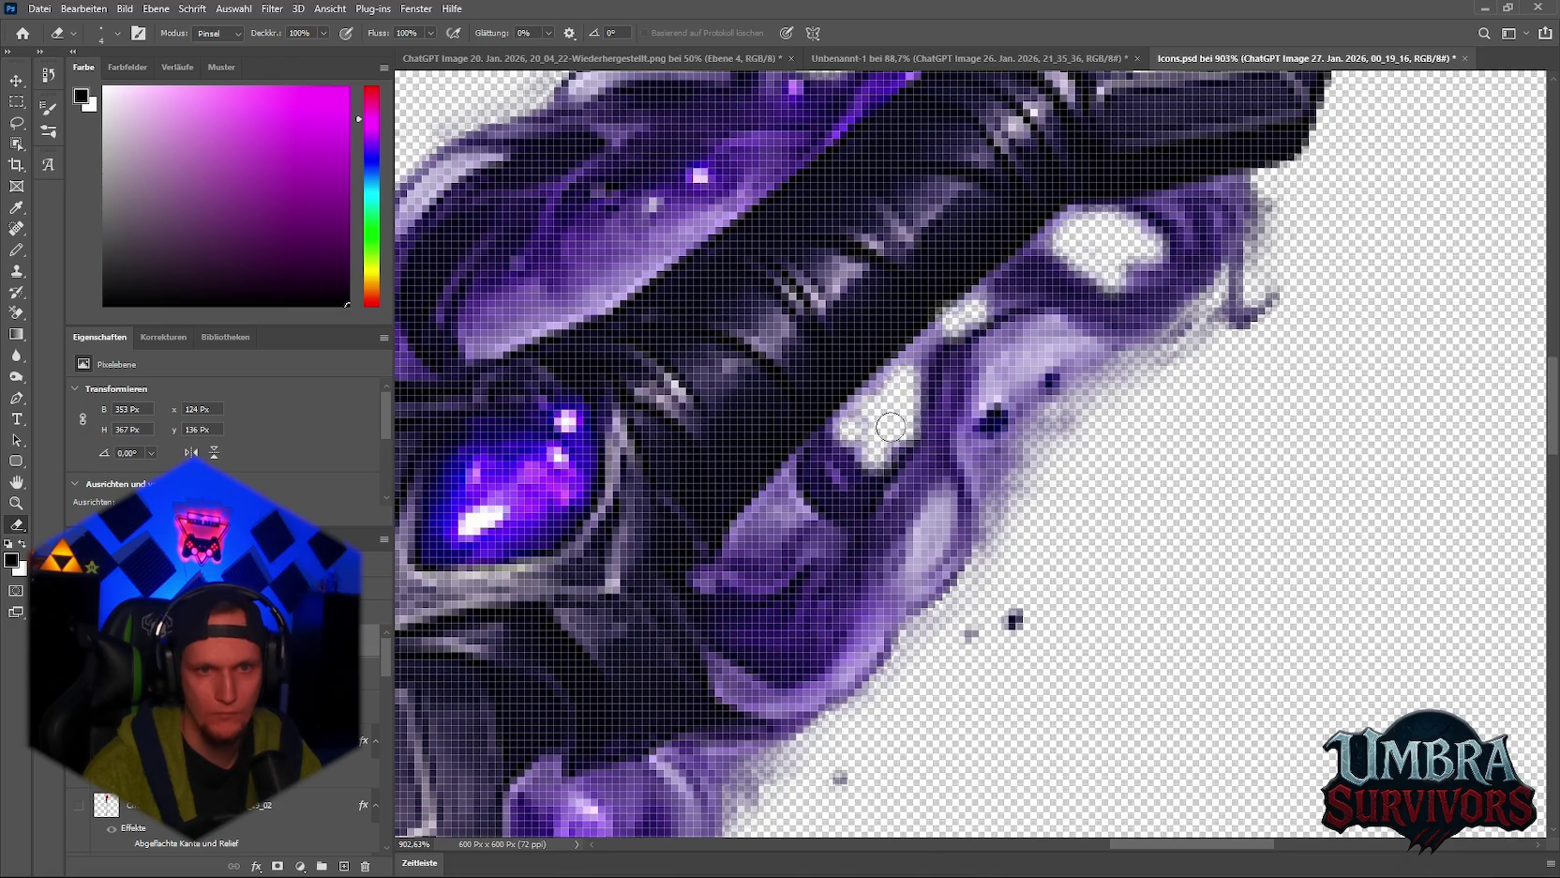
left_click_drag(935, 331, 891, 401)
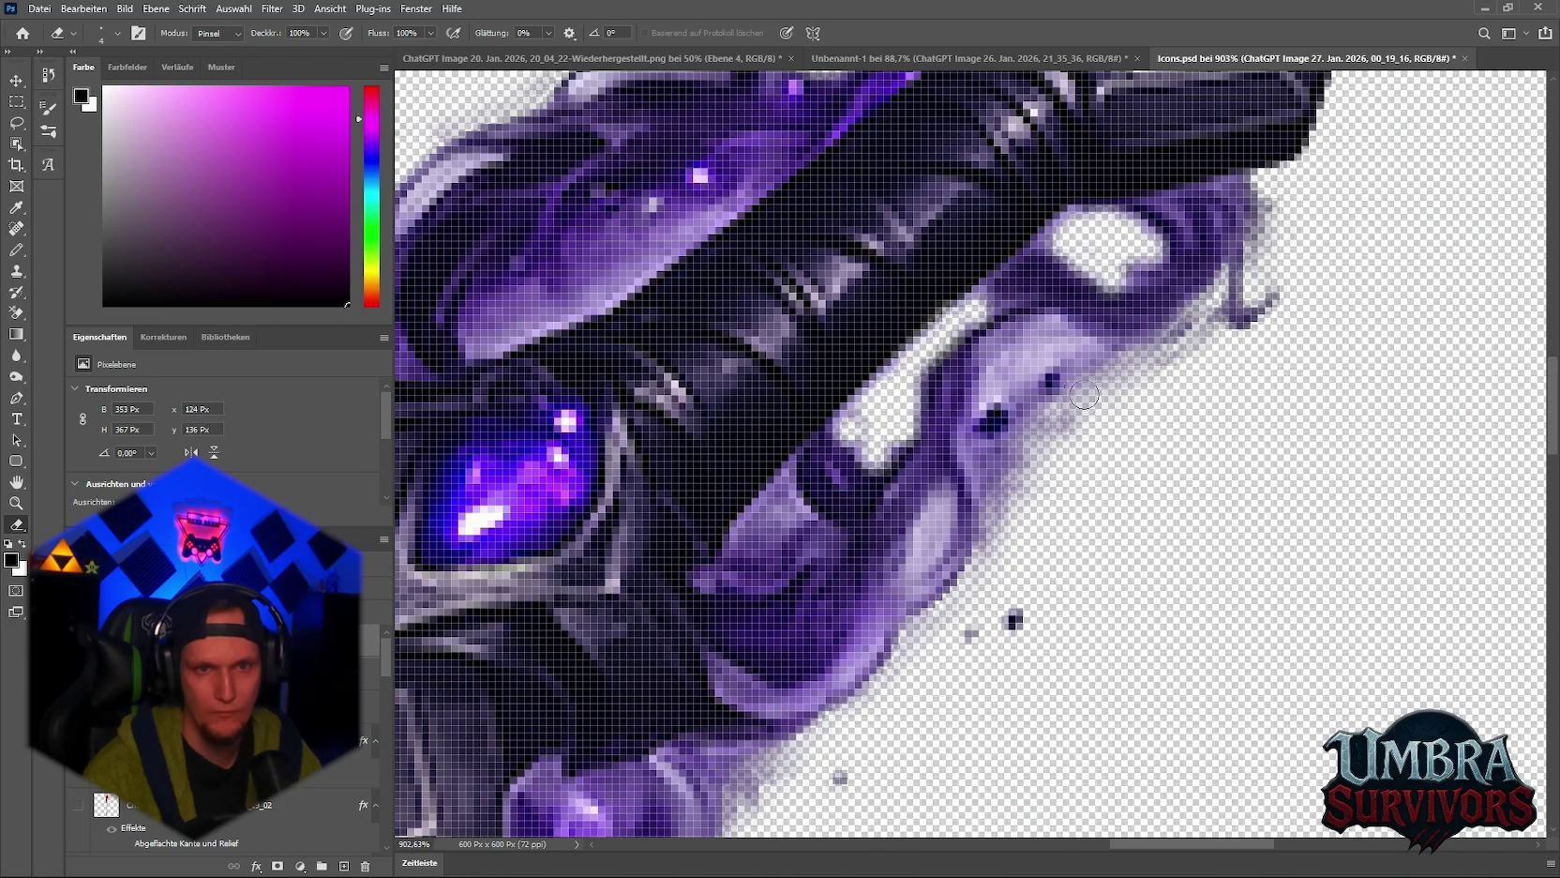
mouse_move(1121, 375)
left_mouse_down()
mouse_move(1031, 343)
mouse_move(996, 427)
mouse_move(1013, 506)
mouse_move(1041, 413)
mouse_move(1018, 445)
left_mouse_up()
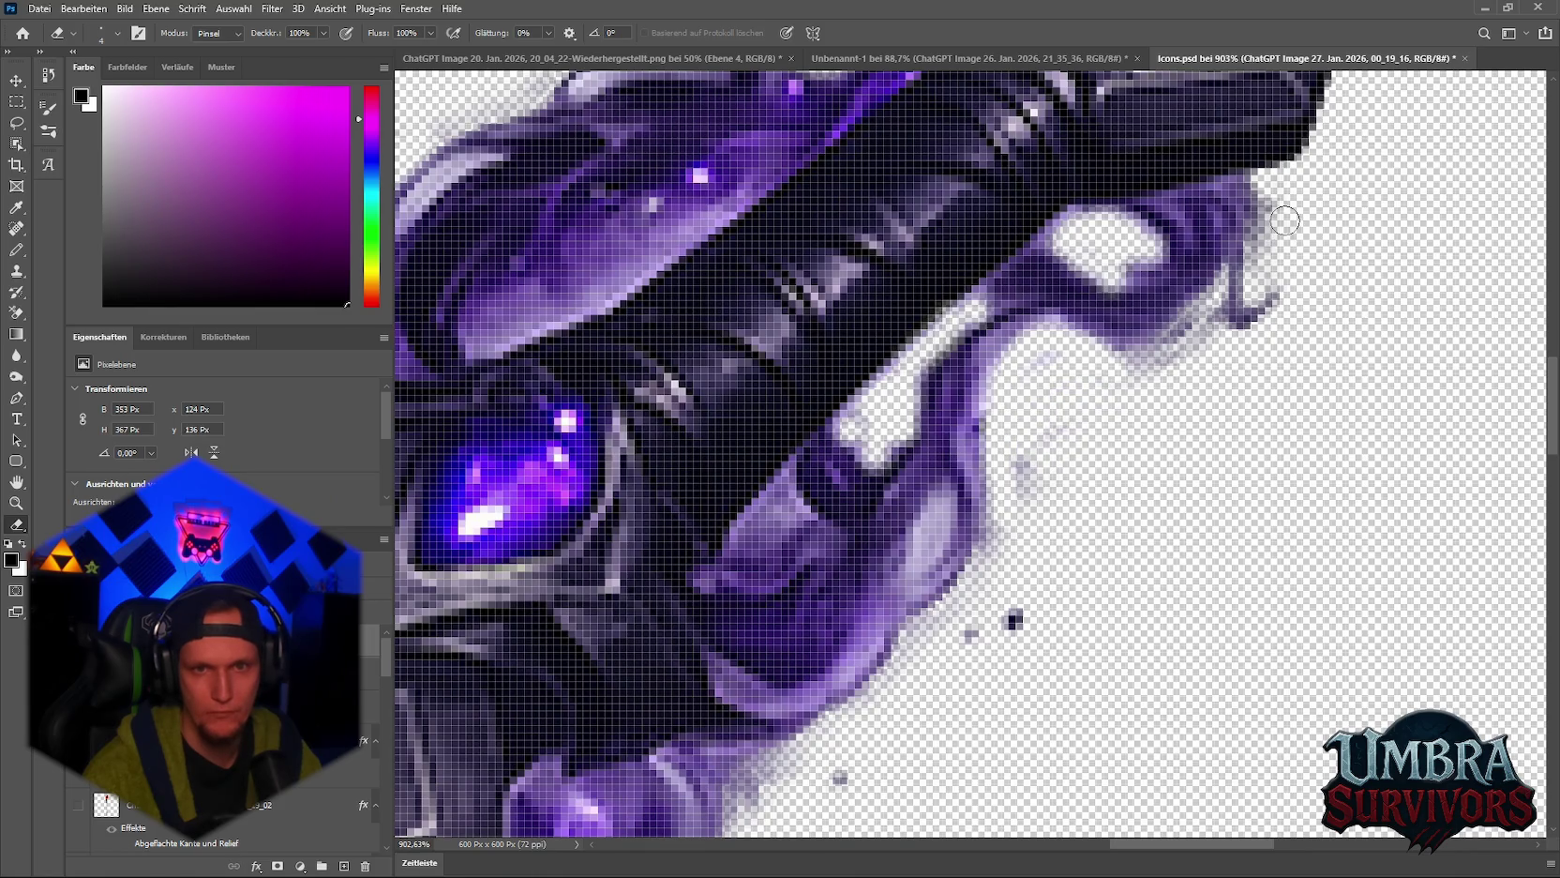
scroll(1389, 303, "down", 3)
scroll(1389, 303, "up", 1)
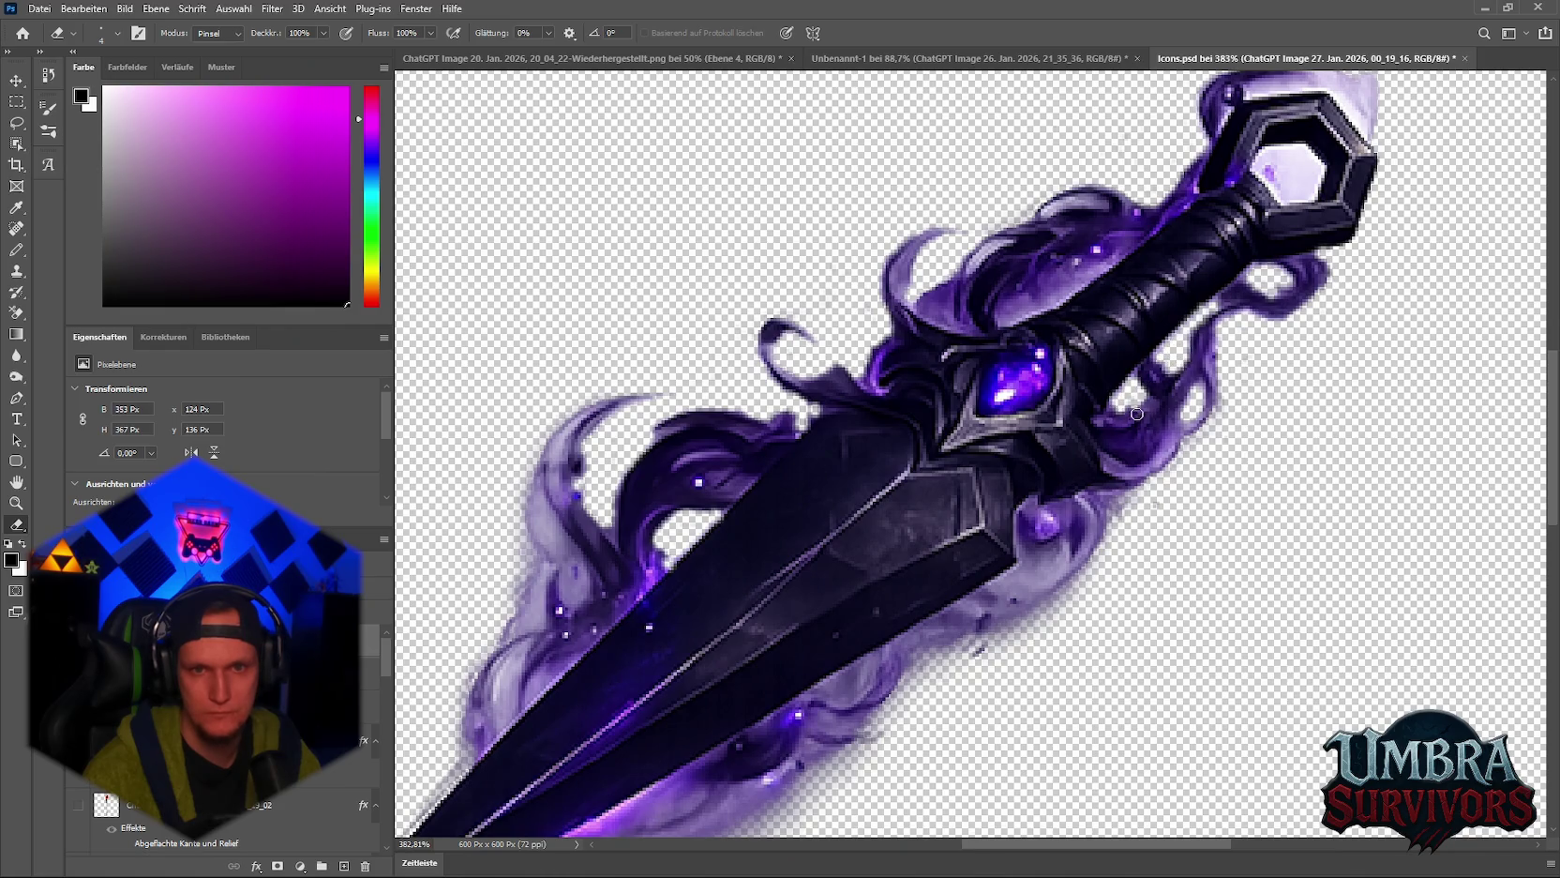
scroll(1137, 413, "down", 2)
scroll(1144, 394, "up", 5)
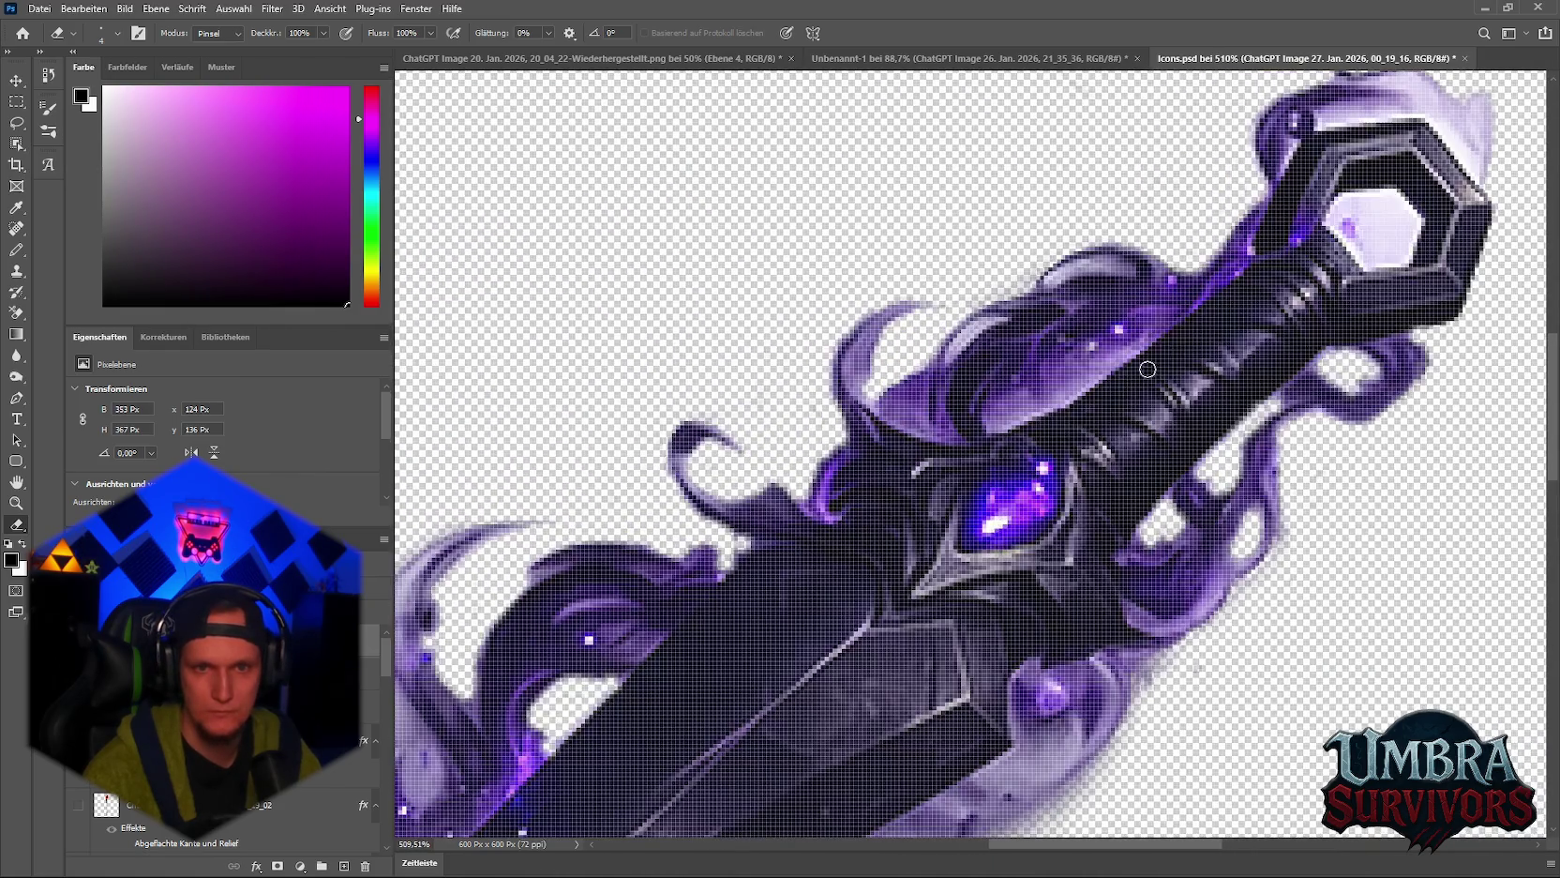
scroll(1148, 370, "down", 1)
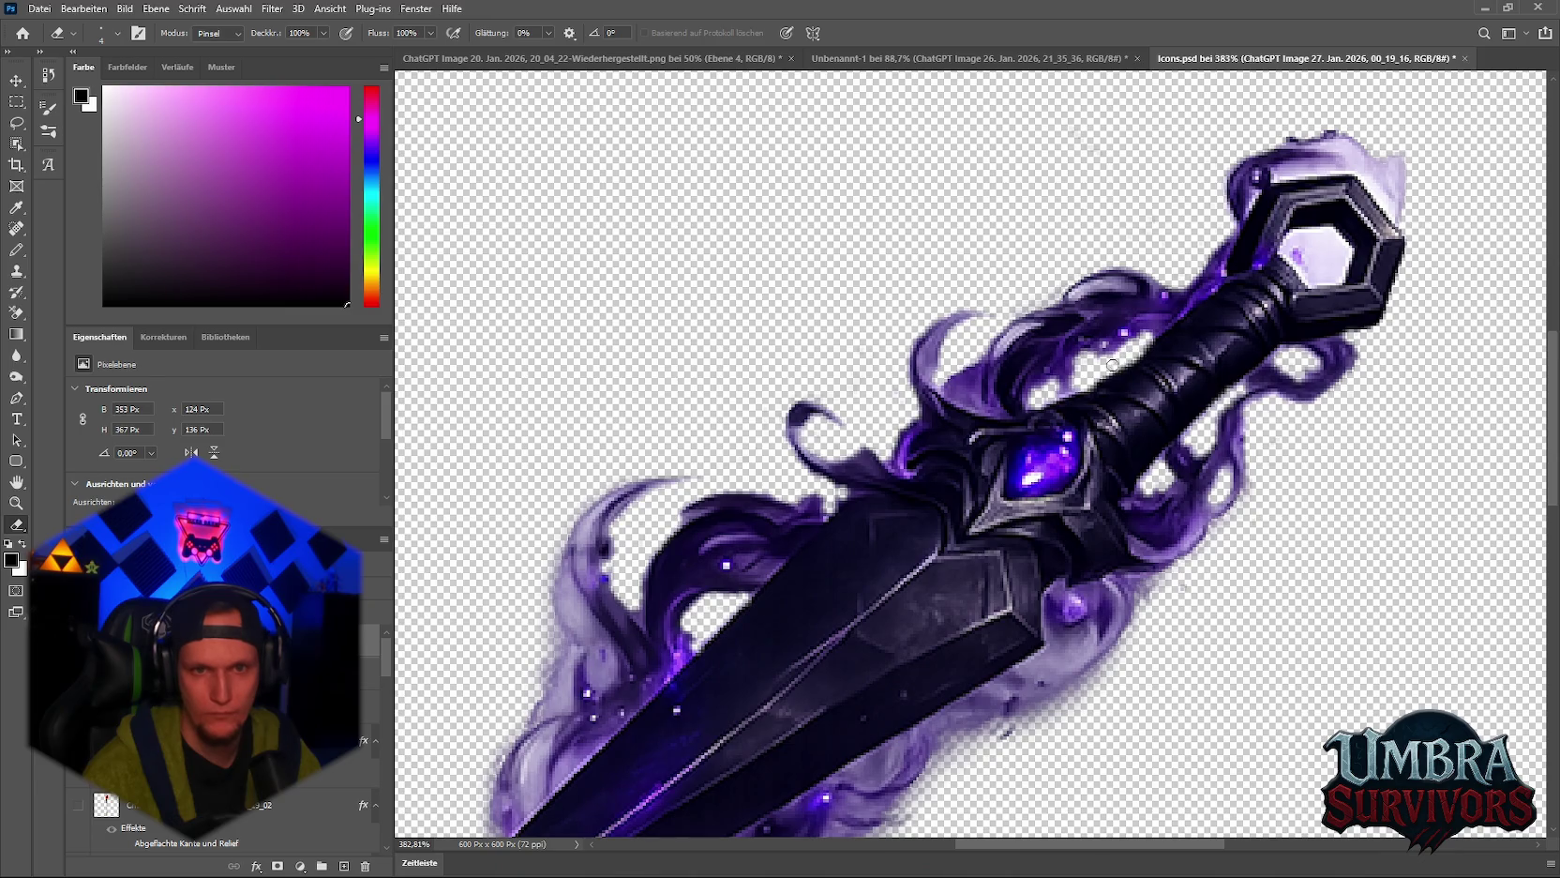
scroll(1104, 369, "down", 4)
scroll(1104, 366, "up", 4)
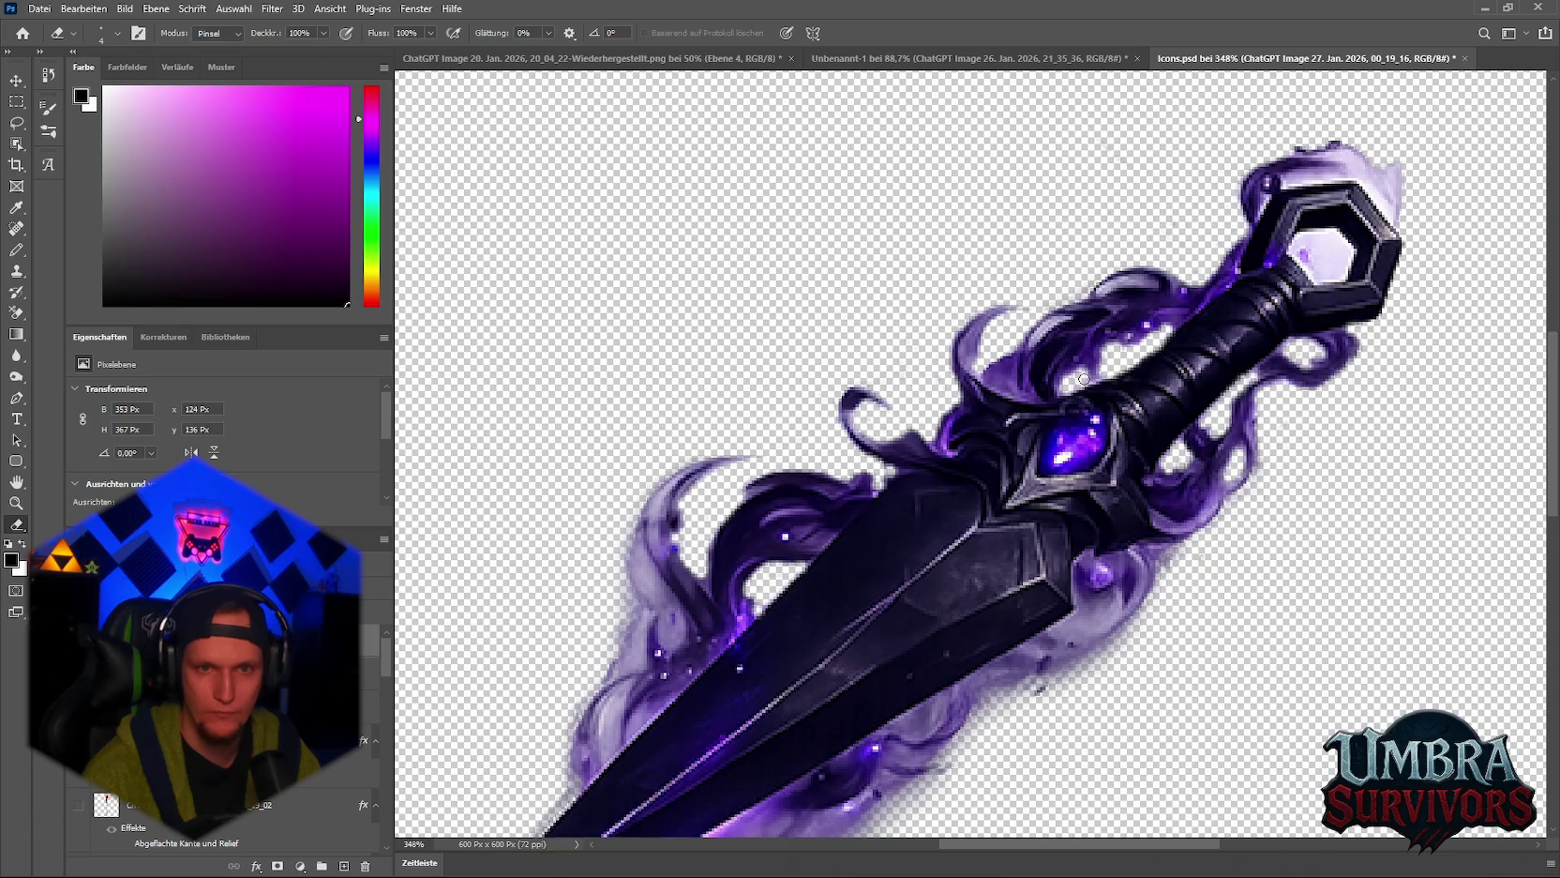
scroll(1112, 358, "down", 4)
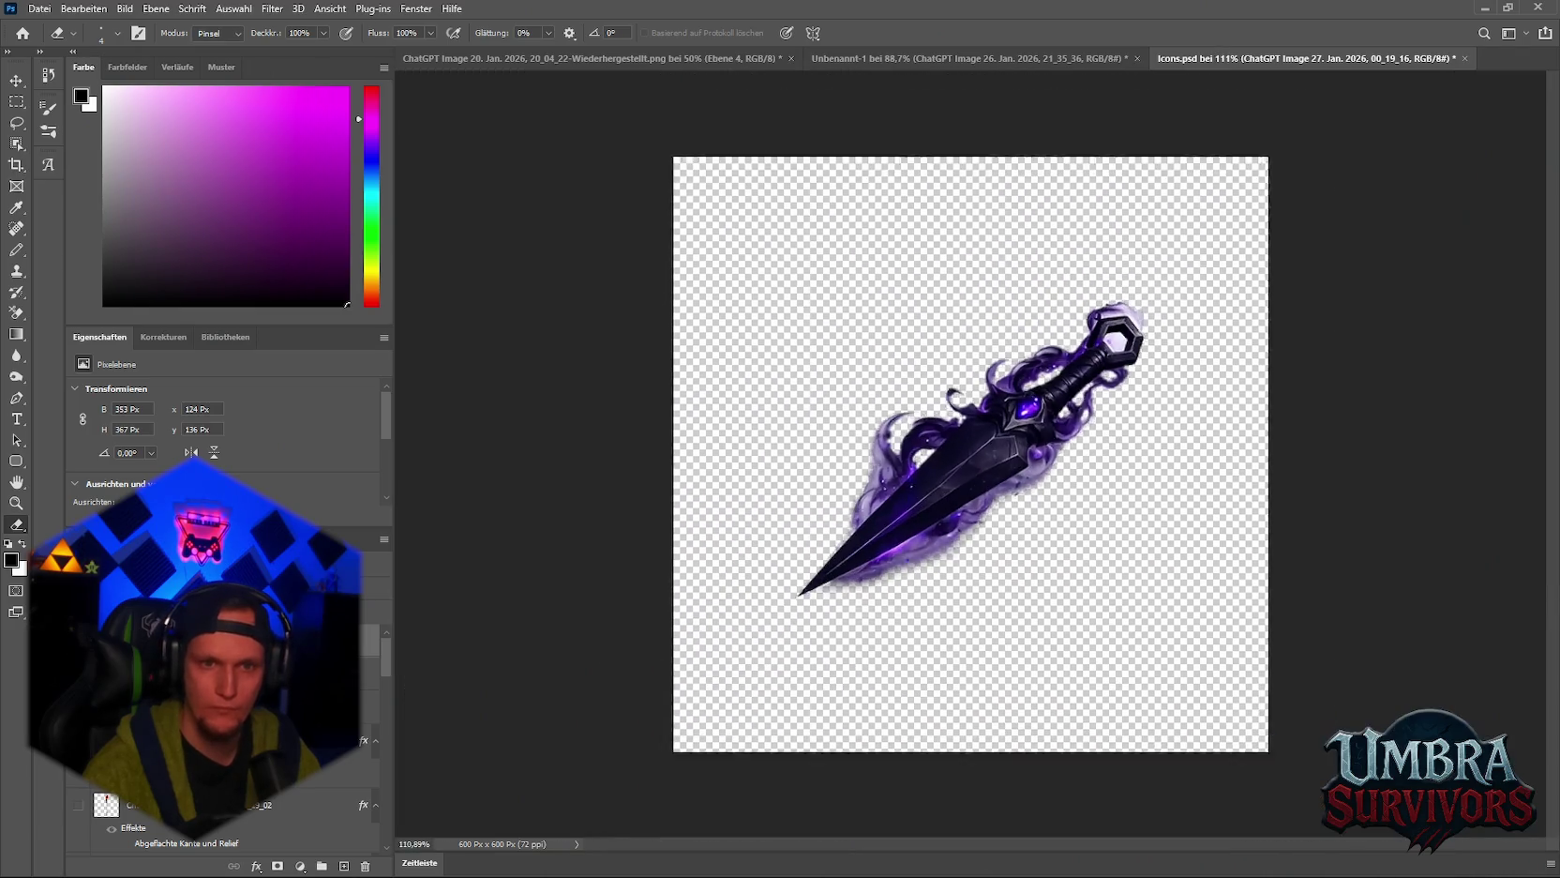
scroll(1034, 325, "up", 4)
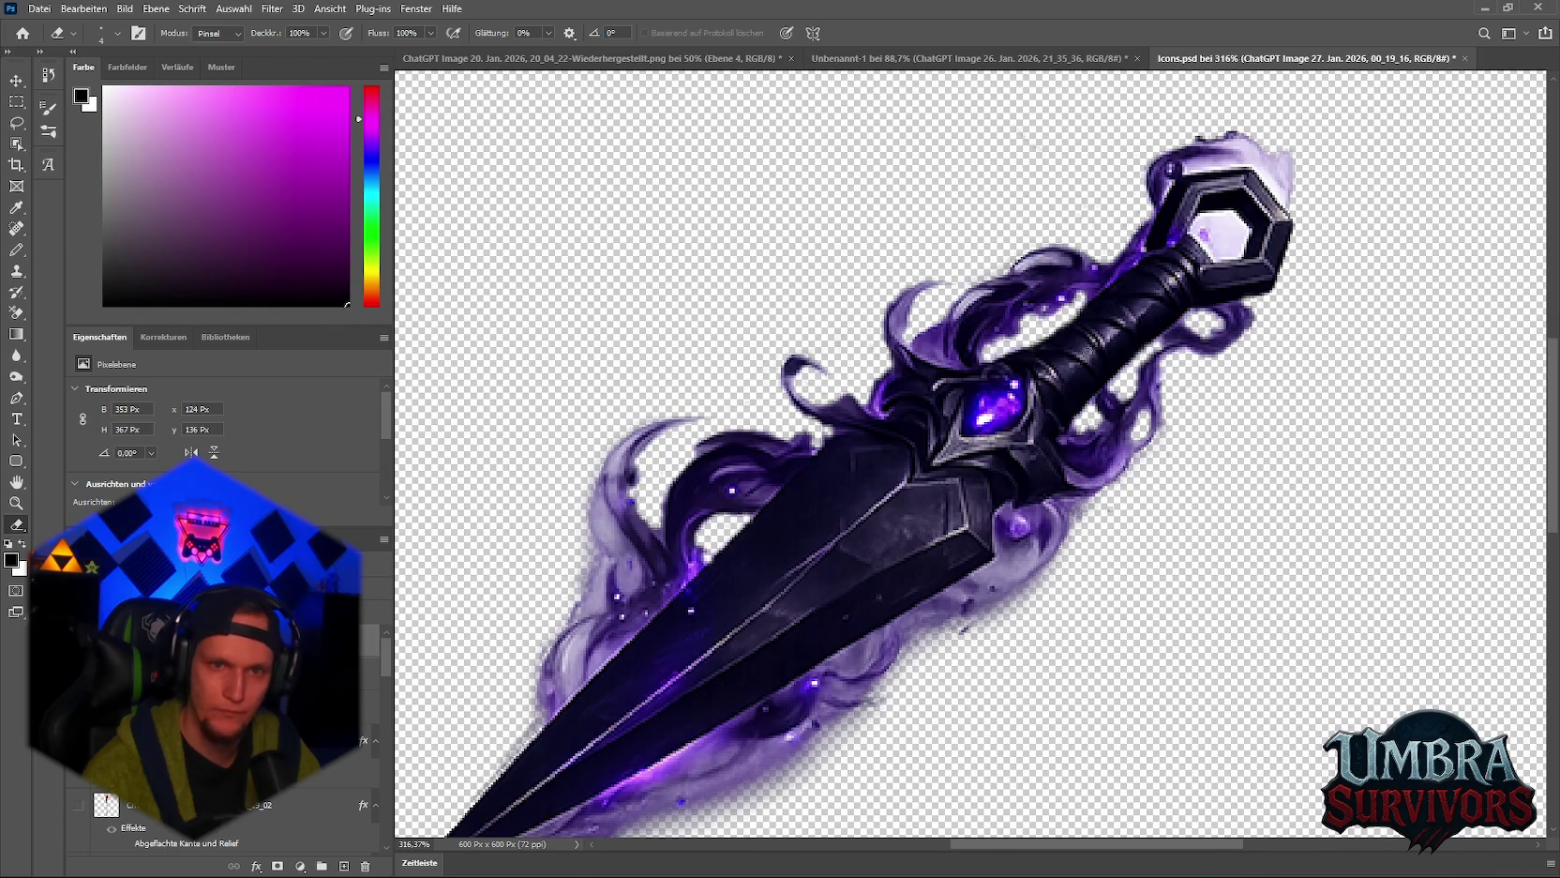
scroll(1036, 357, "down", 3)
scroll(1036, 347, "up", 4)
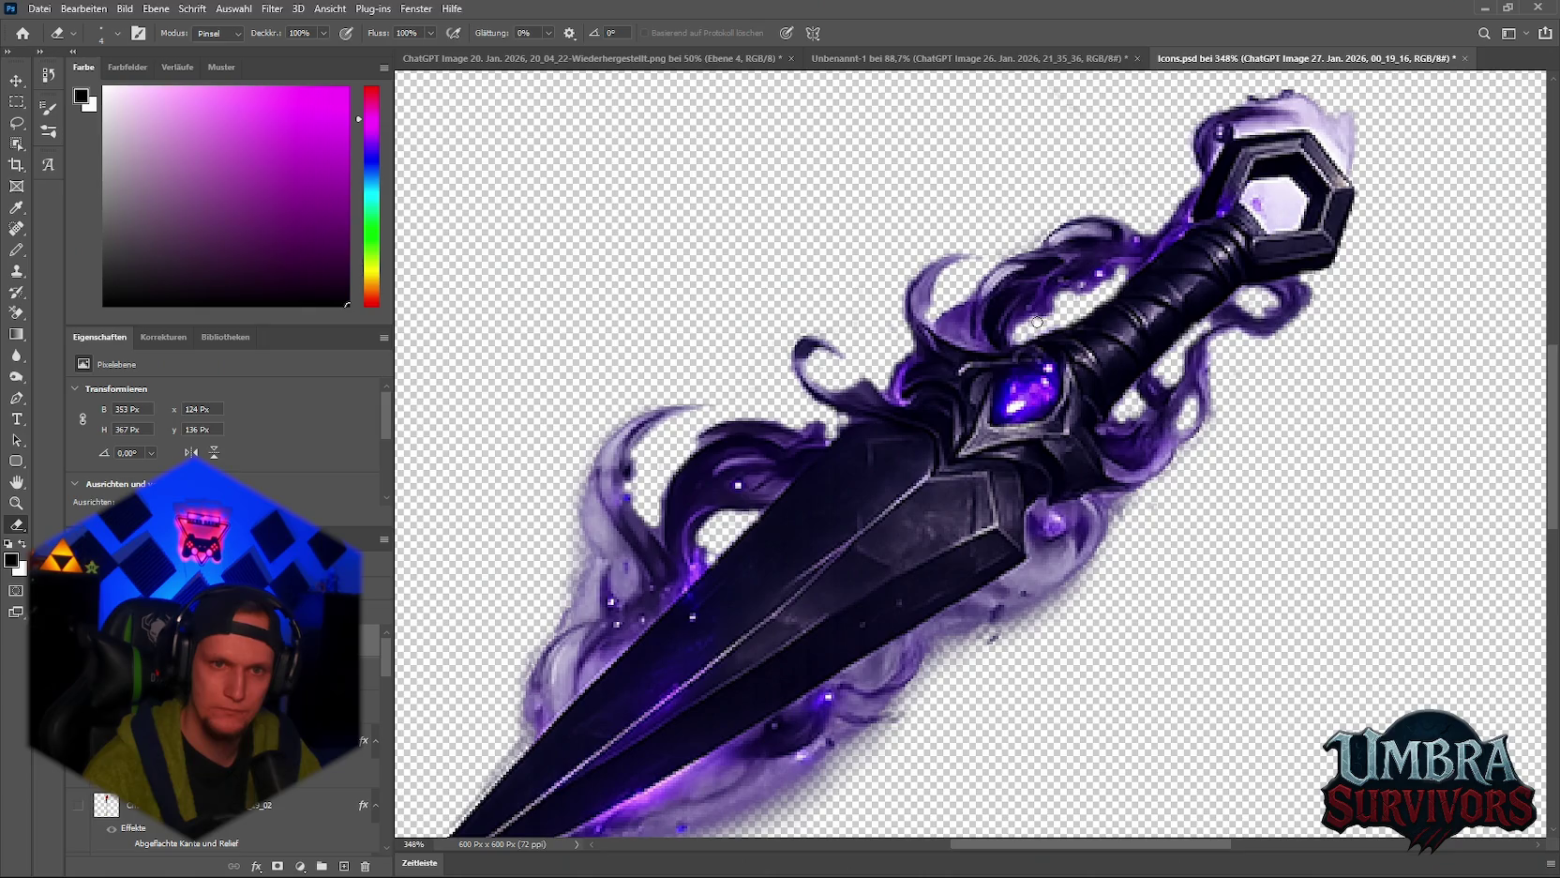
scroll(1021, 334, "down", 4)
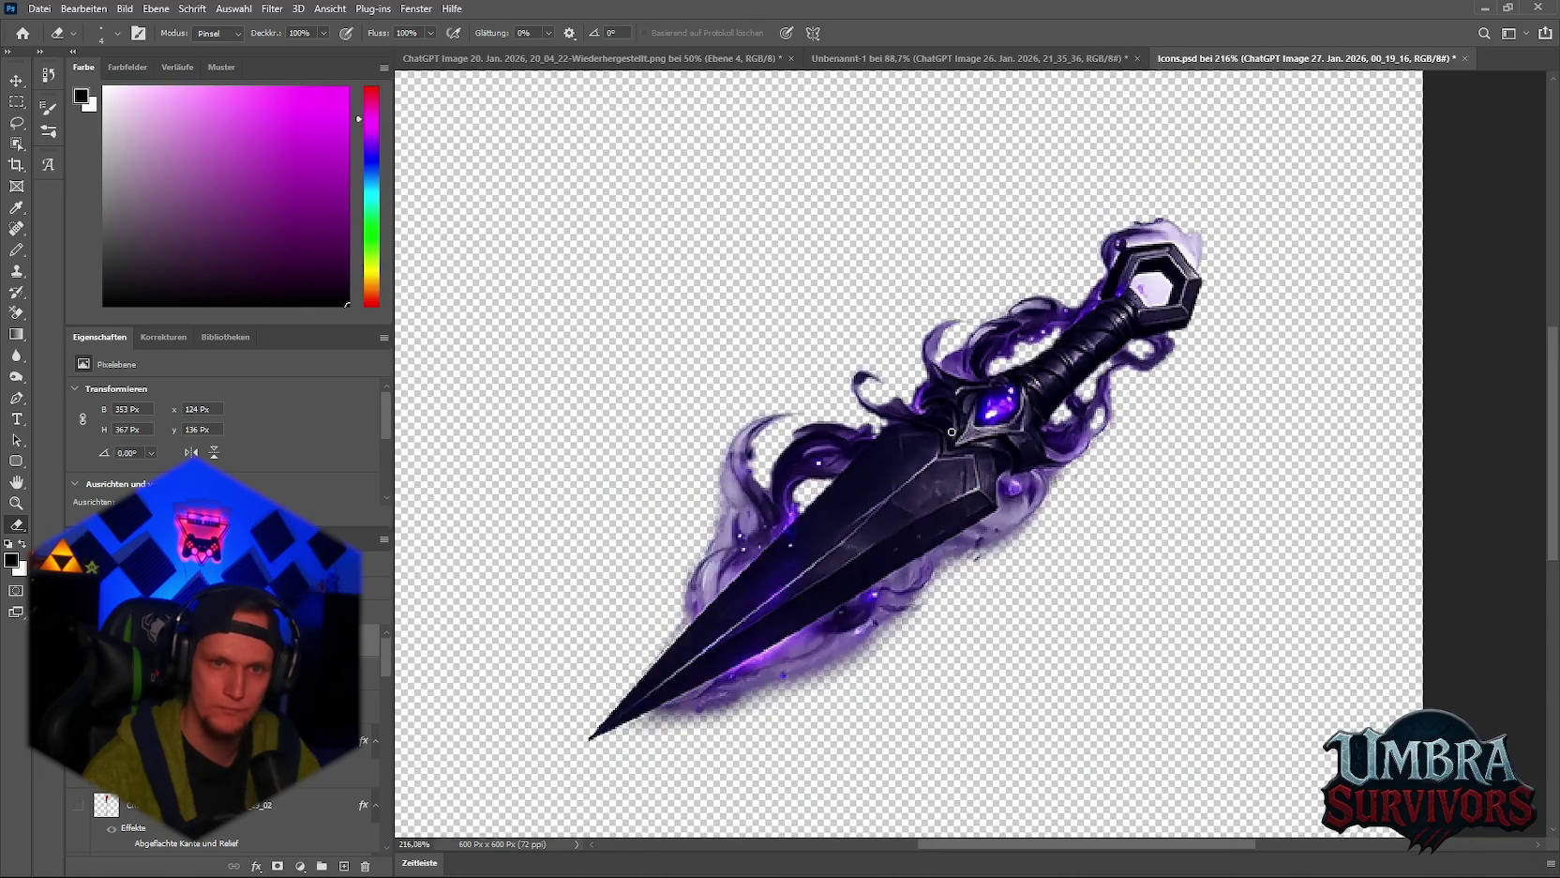
scroll(1028, 509, "up", 4)
scroll(1028, 509, "down", 4)
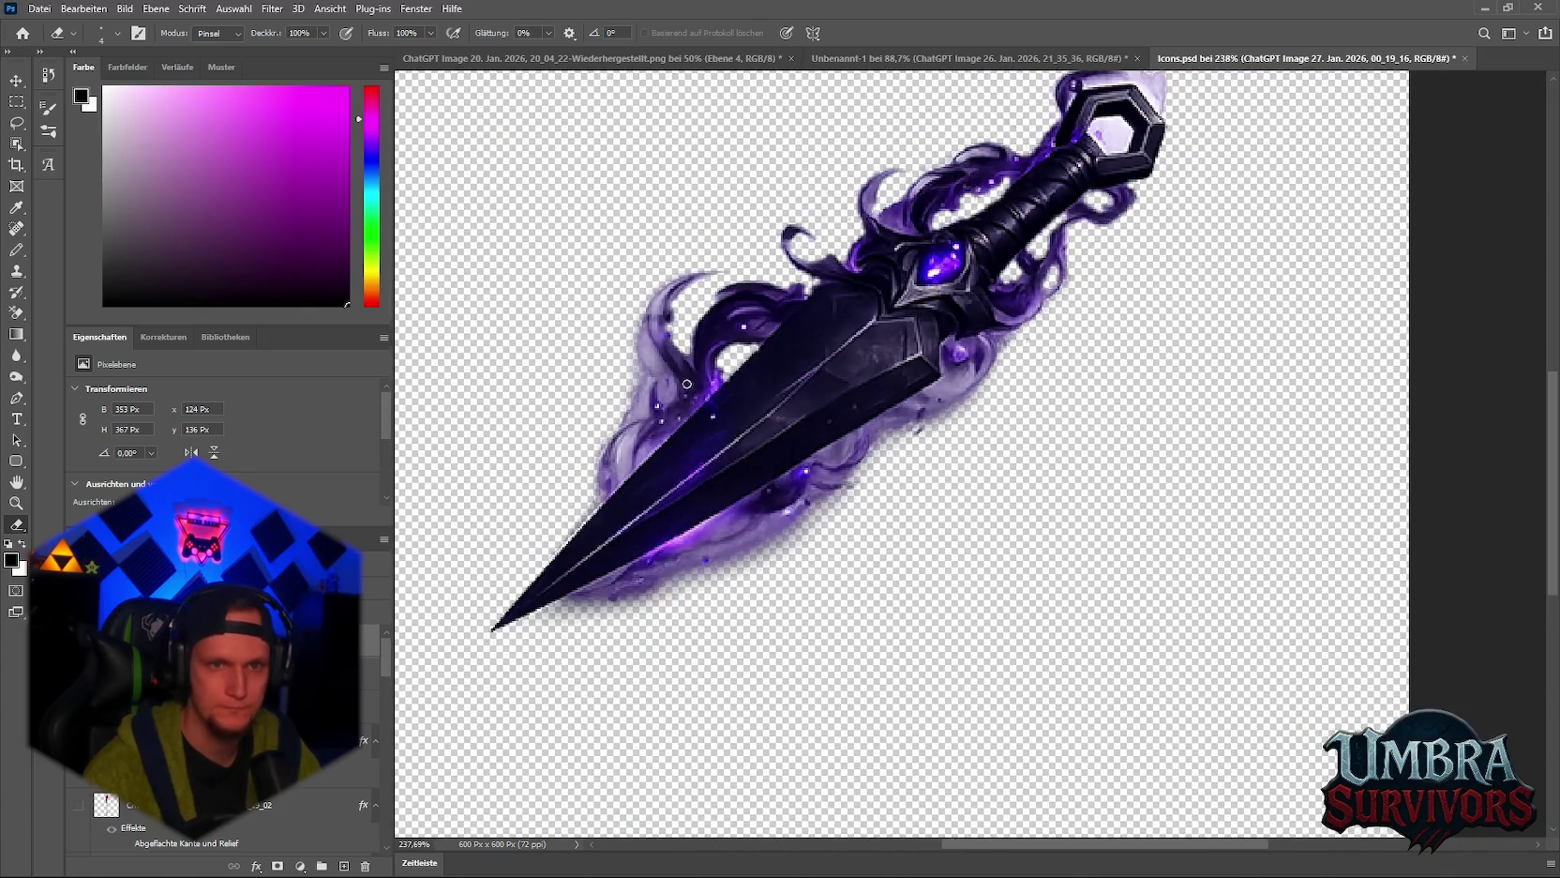
Erase a strip of stray purple smoke and trim away the smoke's left edge.
scroll(952, 500, "up", 3)
scroll(1022, 403, "up", 2)
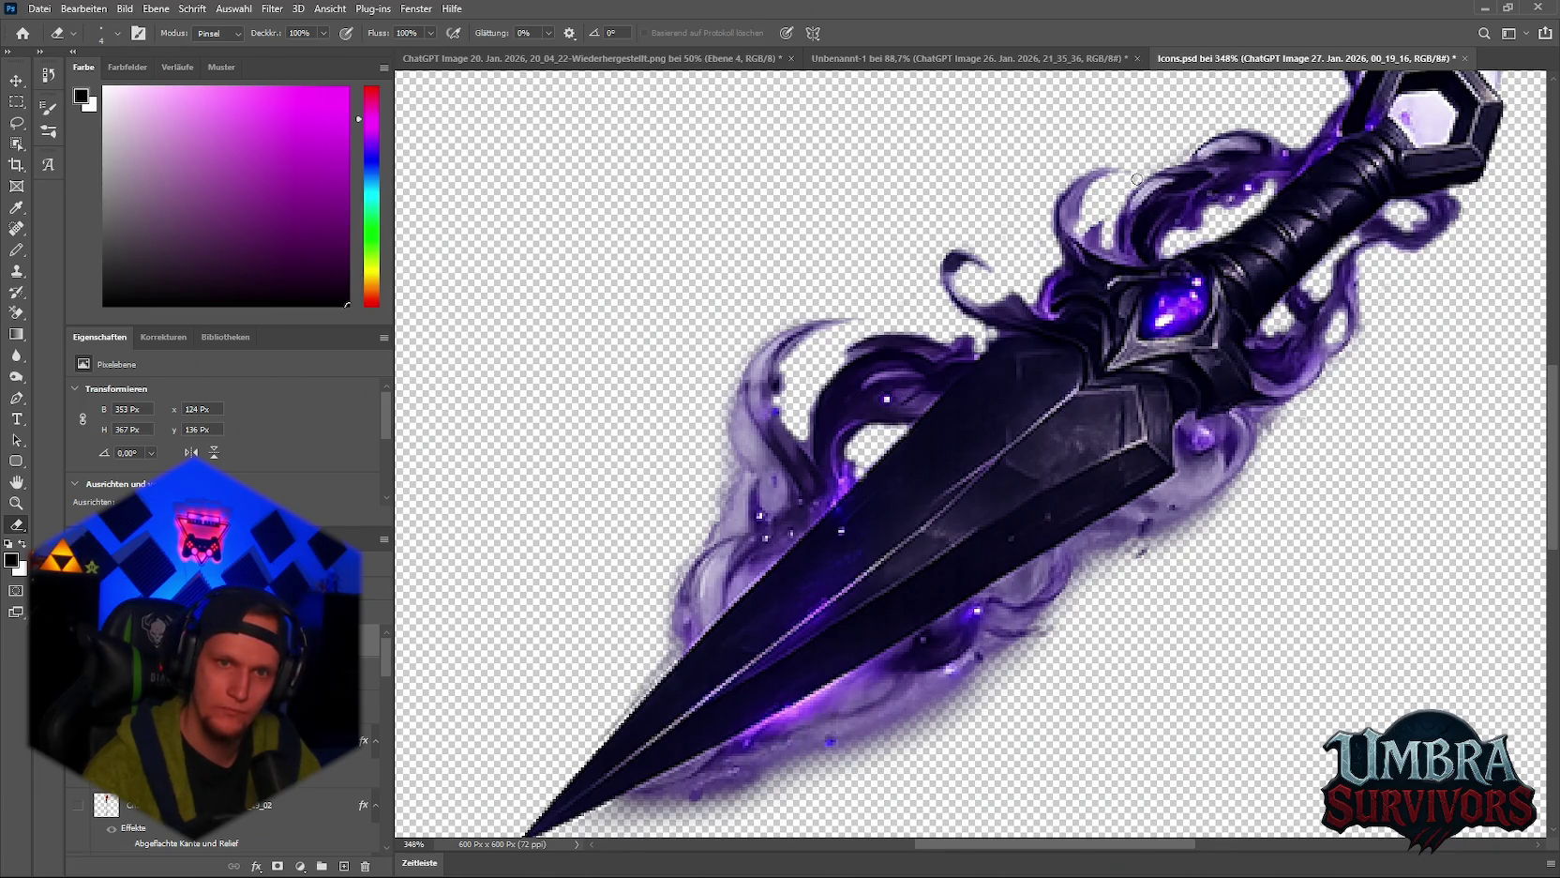
left_click_drag(1123, 206, 1123, 253)
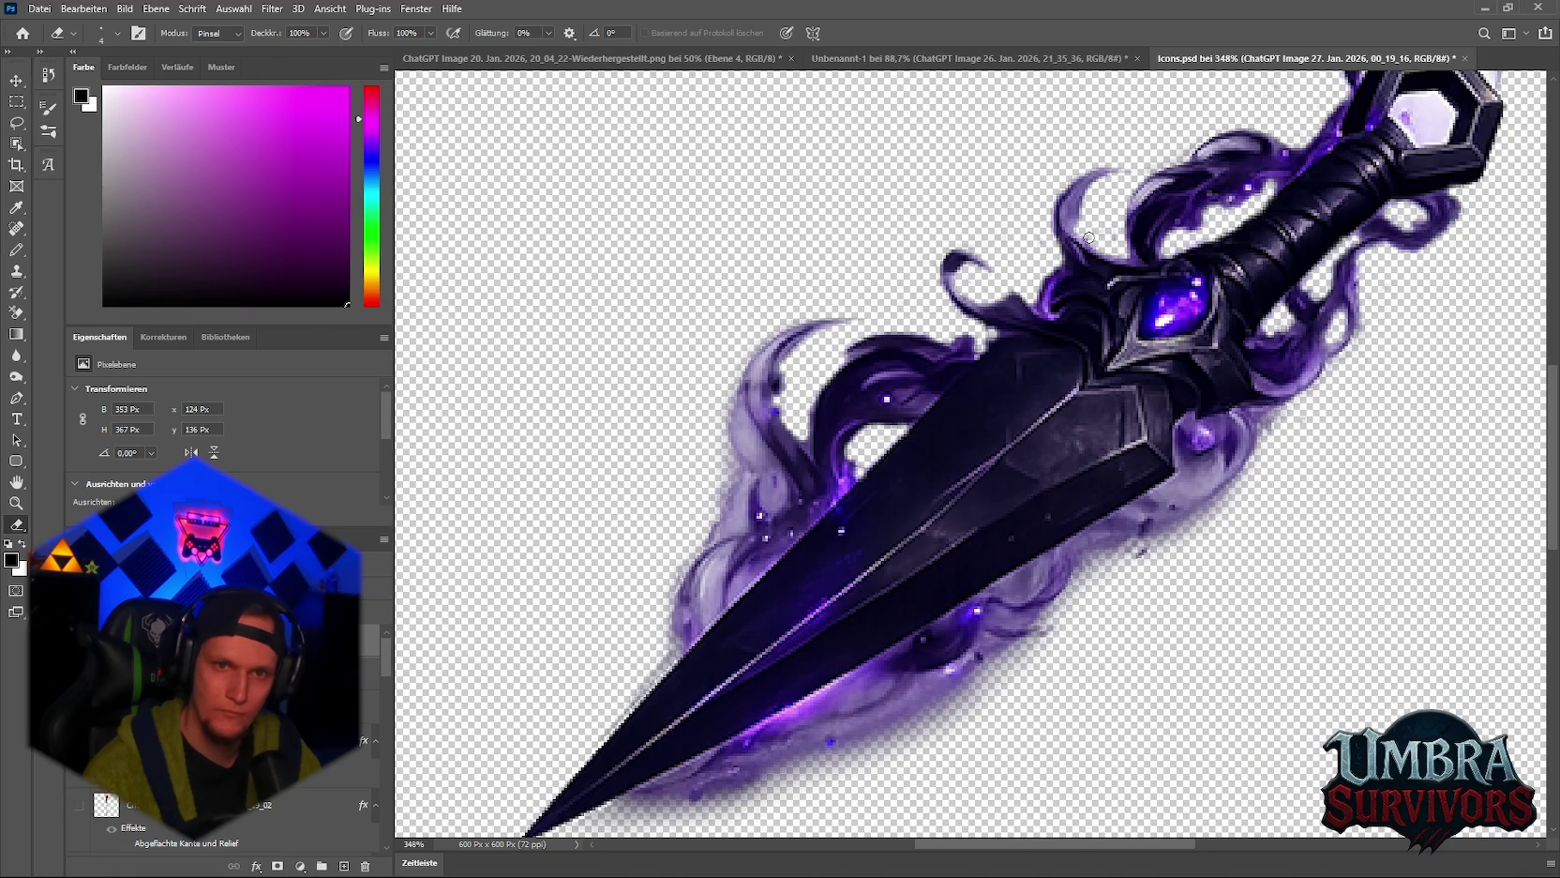
scroll(1089, 237, "down", 4)
scroll(1040, 322, "up", 4)
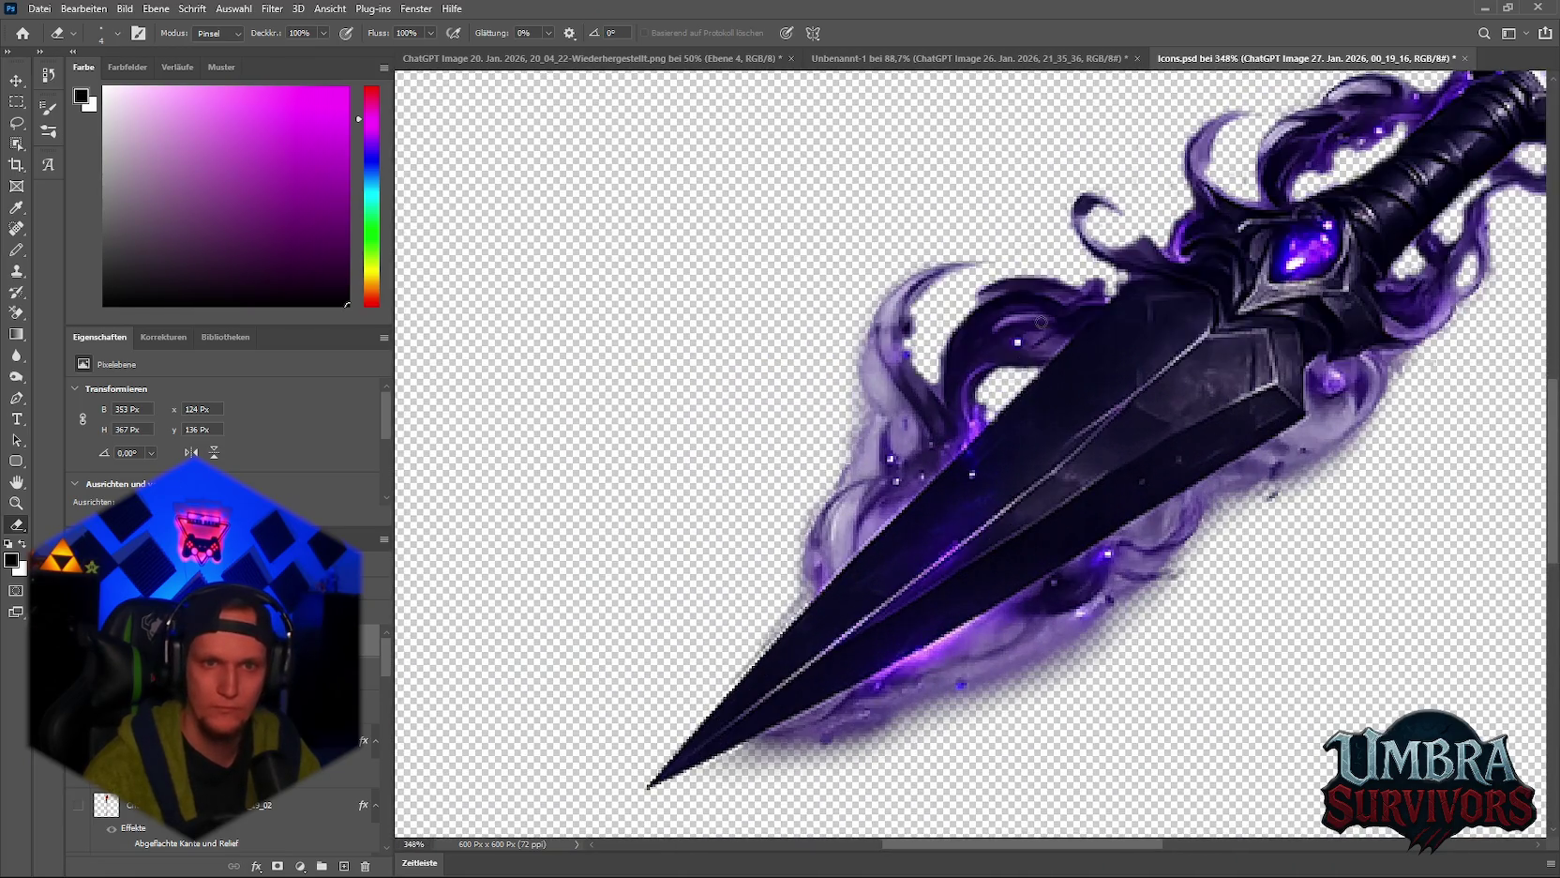
scroll(927, 408, "up", 1)
mouse_move(969, 196)
left_mouse_down()
mouse_move(874, 252)
mouse_move(848, 305)
mouse_move(854, 358)
left_mouse_up()
mouse_move(874, 232)
left_mouse_down()
mouse_move(849, 316)
mouse_move(902, 455)
mouse_move(796, 284)
mouse_move(813, 393)
mouse_move(865, 395)
left_mouse_up()
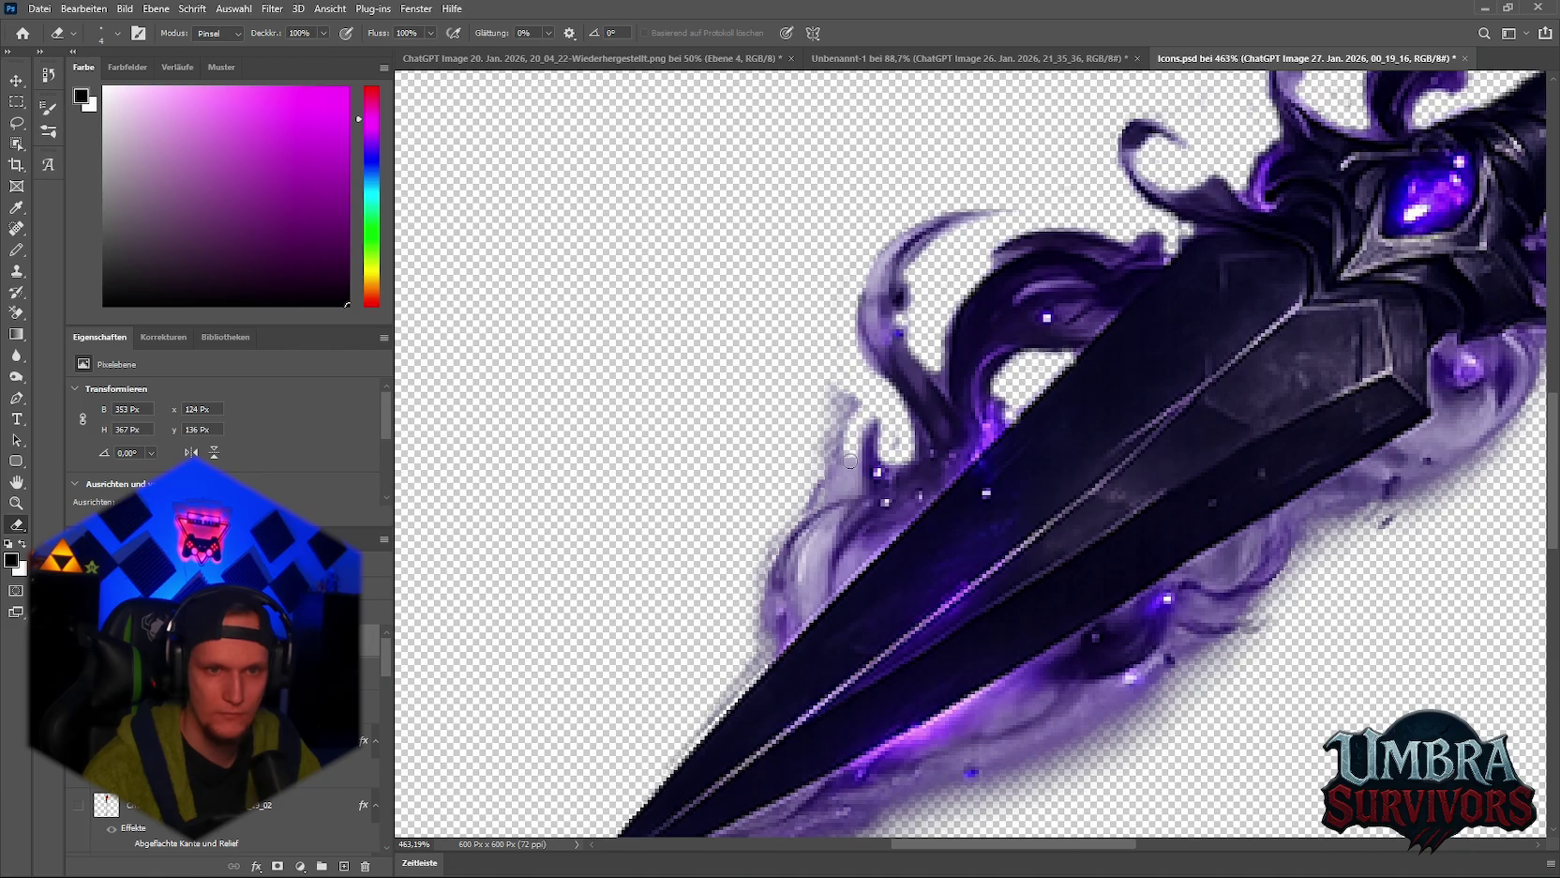
Remove the purple wisps left of the flame, the dark wisp strand, and the haze along the blade edge.
mouse_move(865, 384)
left_mouse_down()
mouse_move(821, 472)
mouse_move(833, 466)
left_mouse_up()
scroll(839, 470, "down", 5)
scroll(881, 436, "up", 5)
mouse_move(882, 434)
left_mouse_down()
mouse_move(887, 398)
mouse_move(869, 446)
left_mouse_up()
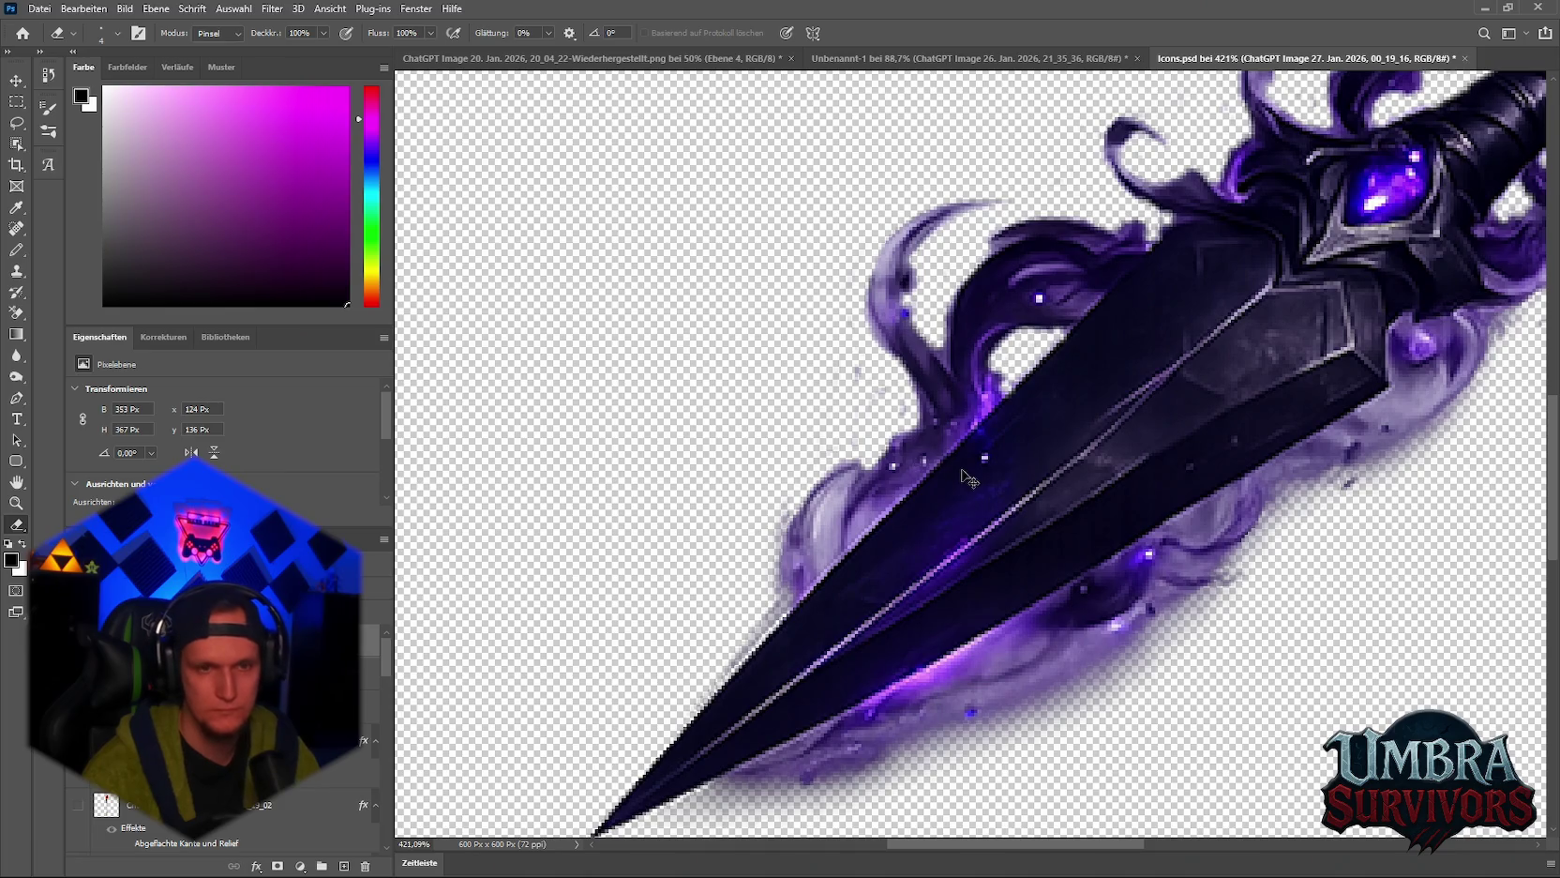
scroll(935, 607, "down", 4)
scroll(935, 608, "up", 4)
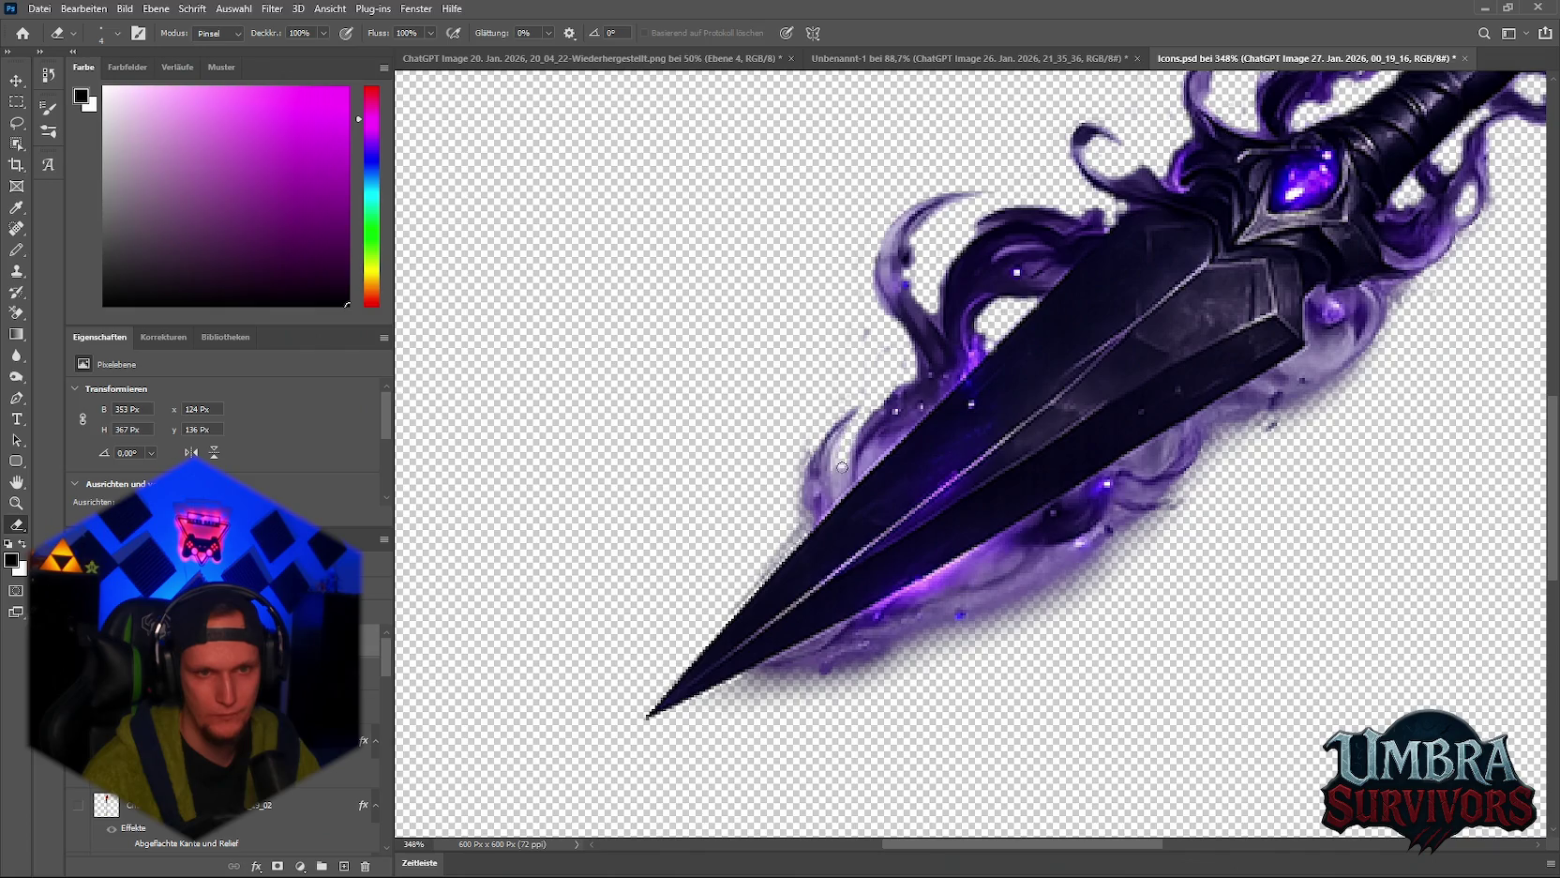
left_click_drag(850, 425, 767, 552)
left_click_drag(823, 506, 825, 485)
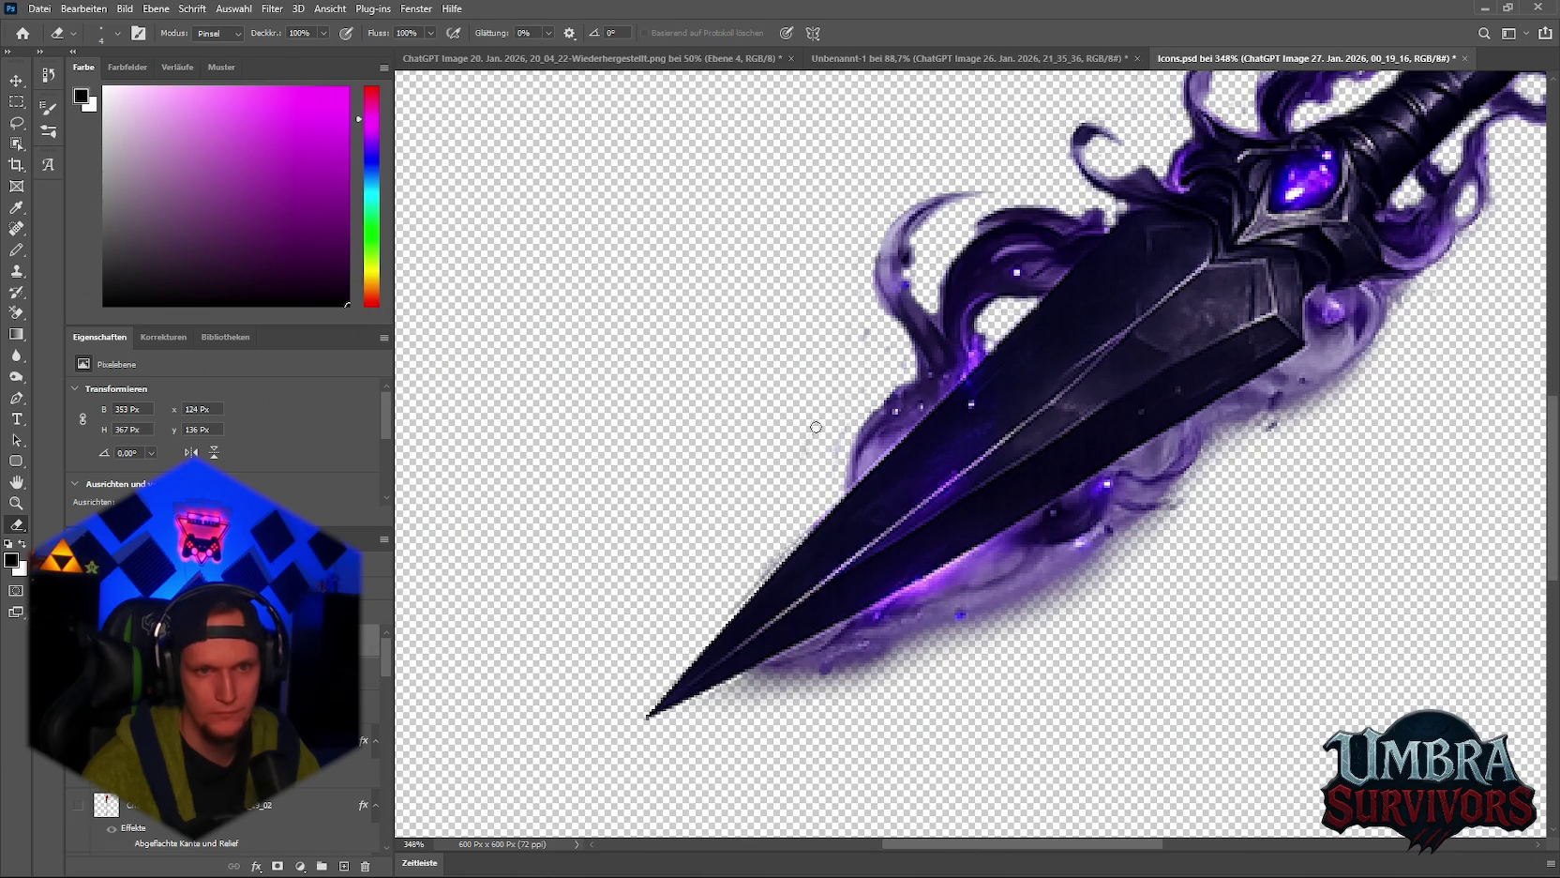
left_click_drag(880, 440, 874, 449)
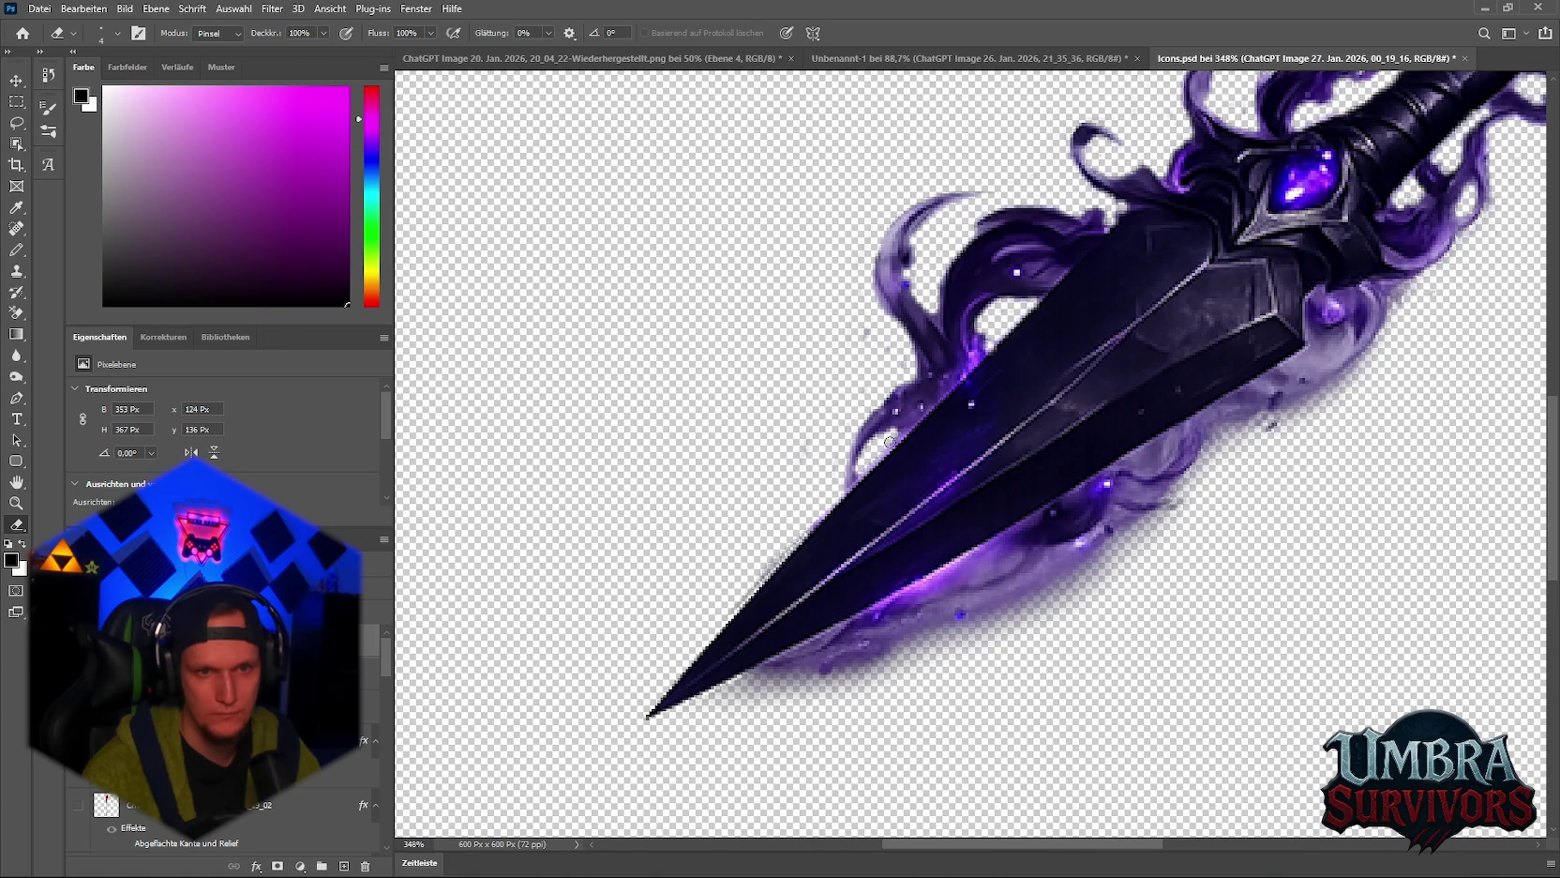
Erase the haze along the dagger's edge right of the guard gem, then undo the last stroke.
mouse_move(1038, 512)
left_mouse_down()
mouse_move(1097, 620)
mouse_move(912, 648)
mouse_move(898, 589)
left_mouse_up()
scroll(898, 589, "down", 3)
scroll(1291, 373, "up", 3)
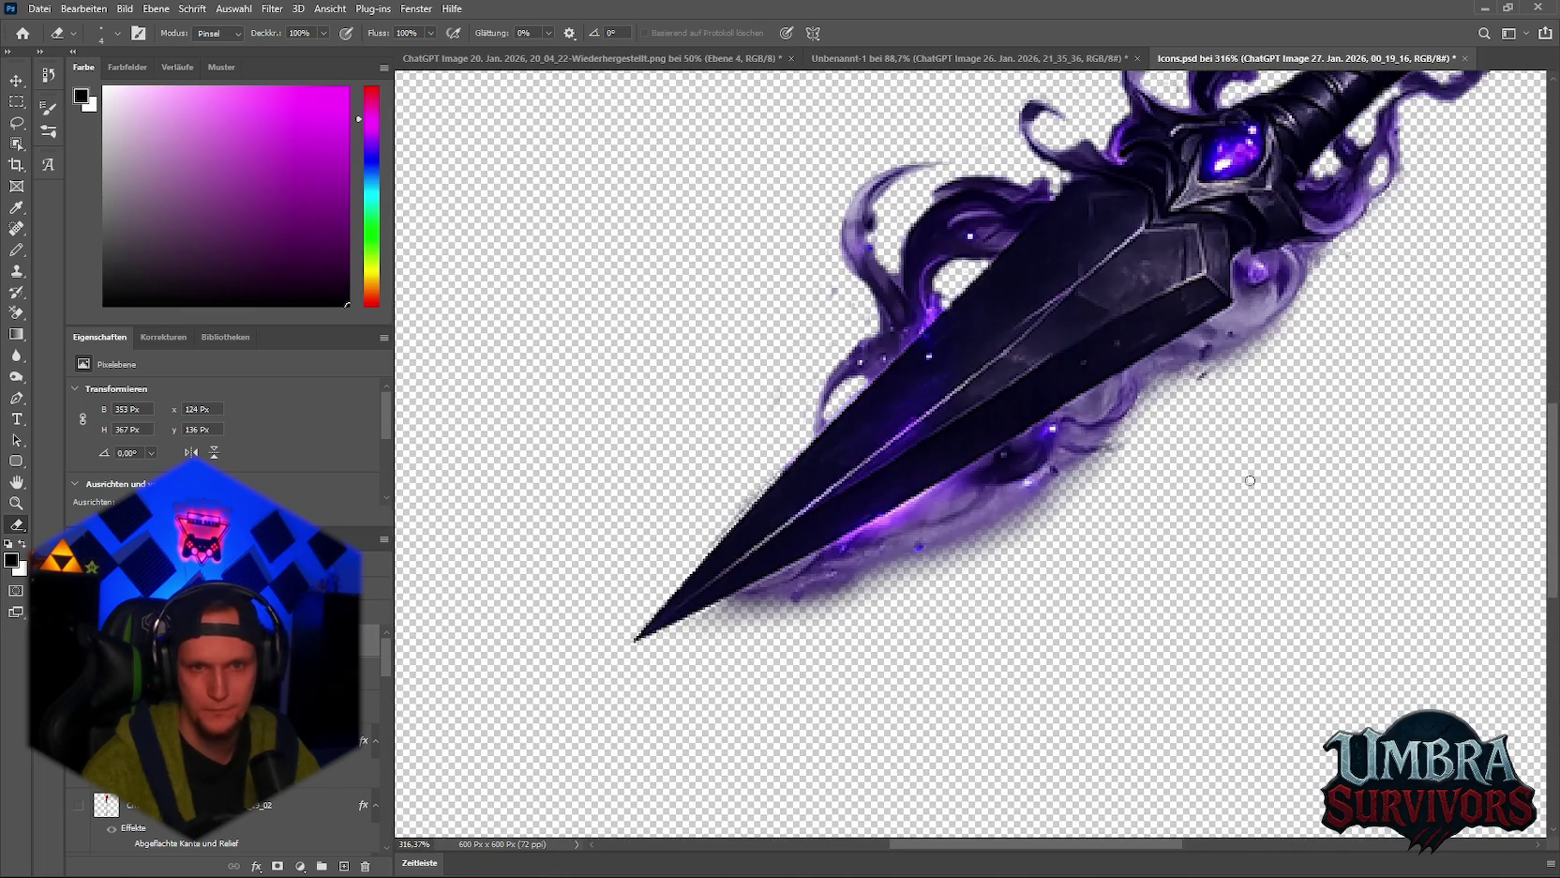
scroll(1307, 284, "down", 4)
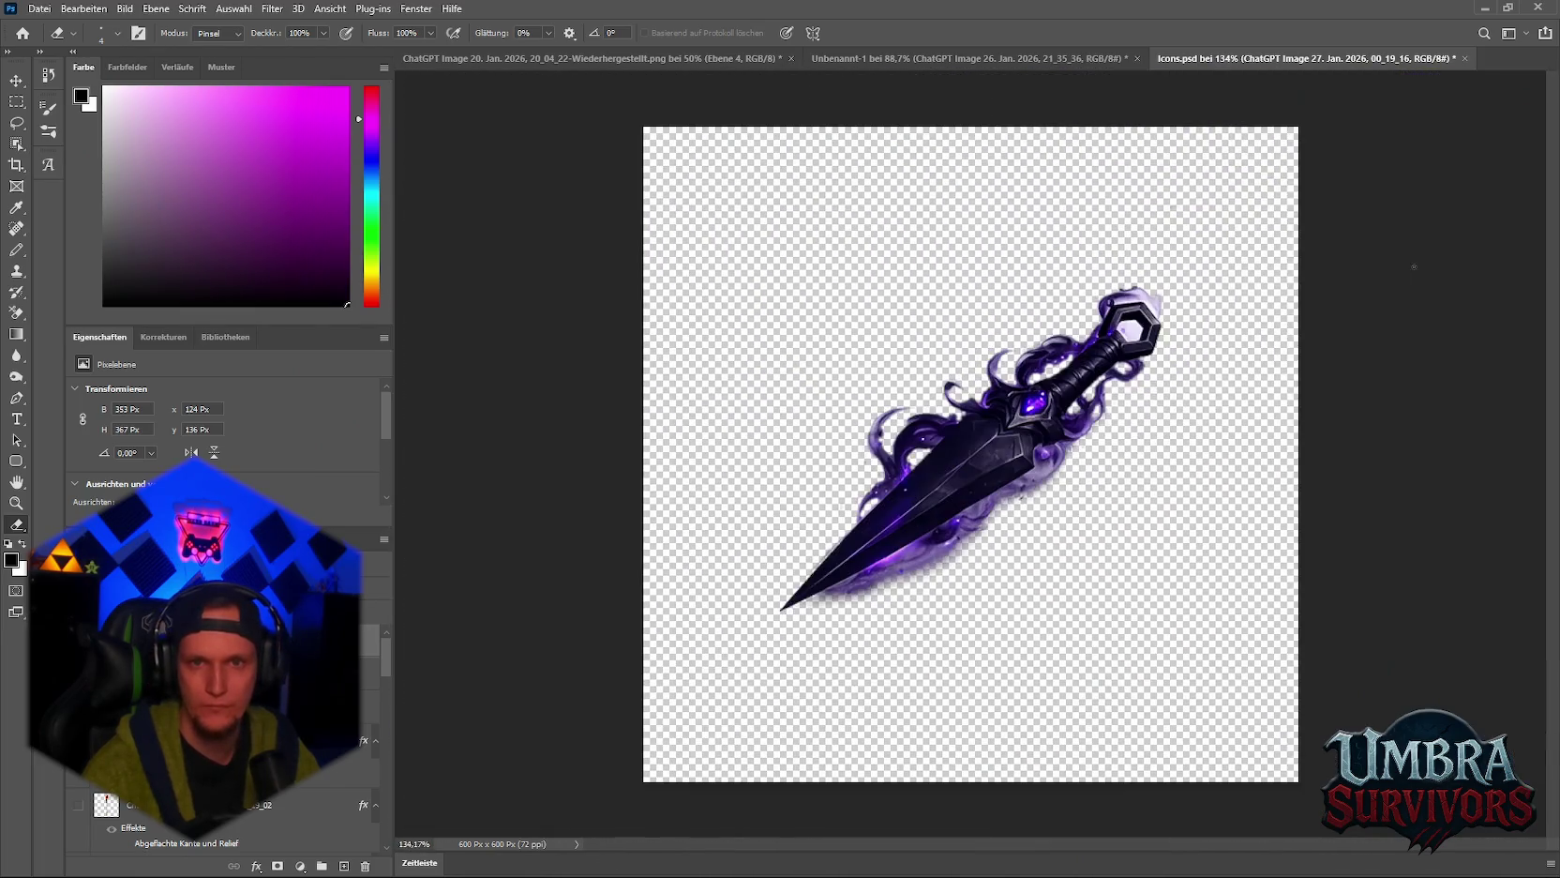
scroll(1138, 487, "up", 2)
scroll(1137, 486, "up", 4)
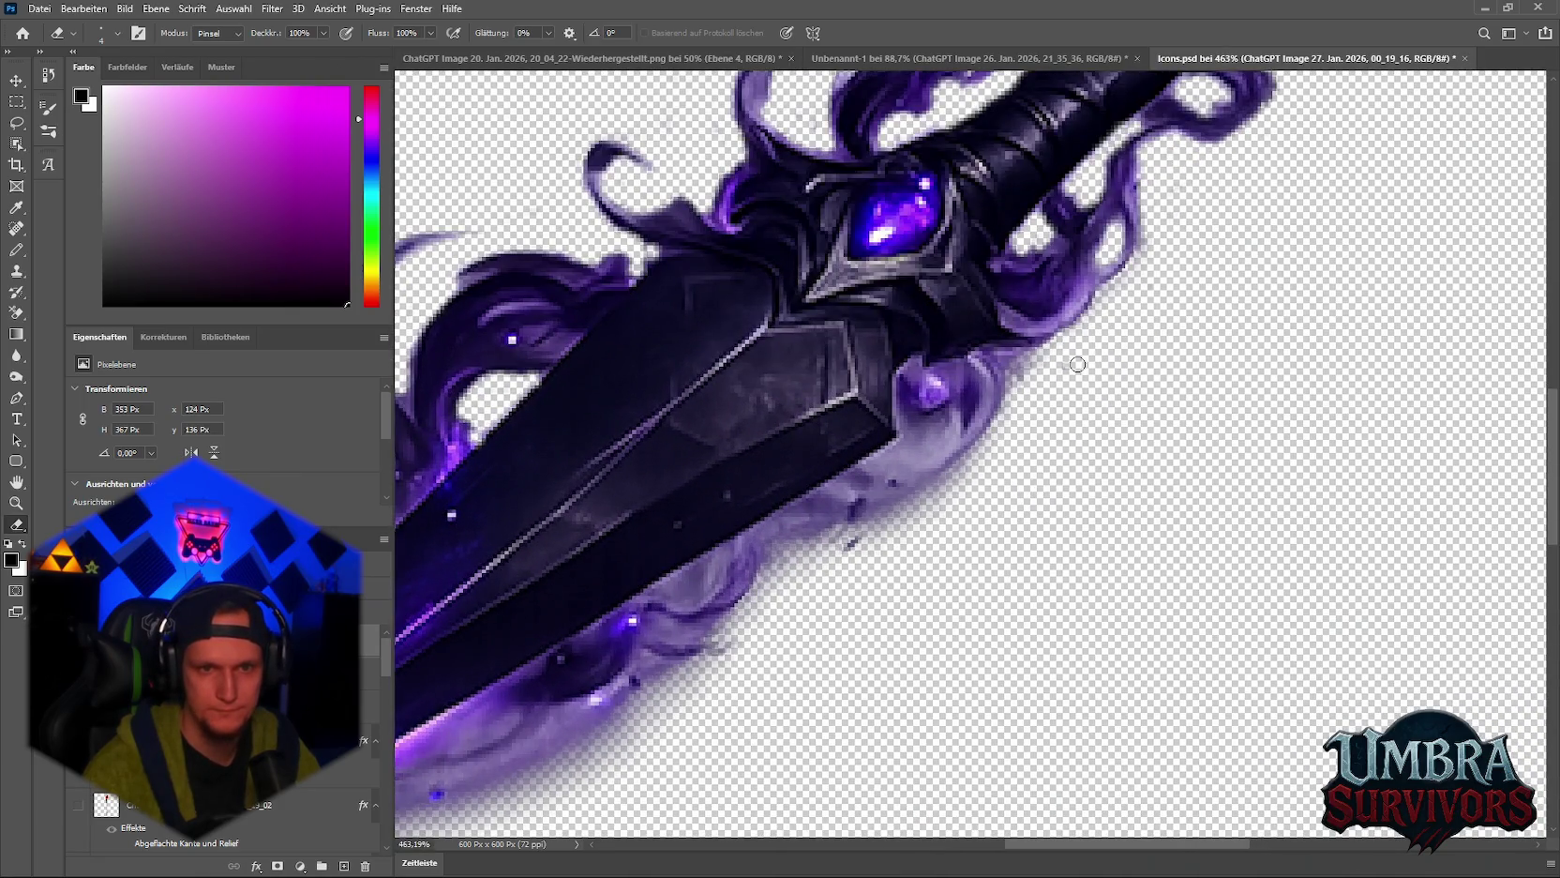
mouse_move(1077, 364)
left_mouse_down()
mouse_move(1035, 384)
mouse_move(1022, 430)
left_mouse_up()
mouse_move(985, 365)
left_mouse_down()
mouse_move(947, 473)
mouse_move(990, 420)
mouse_move(944, 459)
mouse_move(927, 436)
mouse_move(915, 447)
mouse_move(943, 426)
mouse_move(952, 471)
mouse_move(882, 485)
mouse_move(982, 451)
mouse_move(949, 465)
mouse_move(955, 494)
left_mouse_up()
scroll(943, 426, "down", 3)
key("ctrl+z")
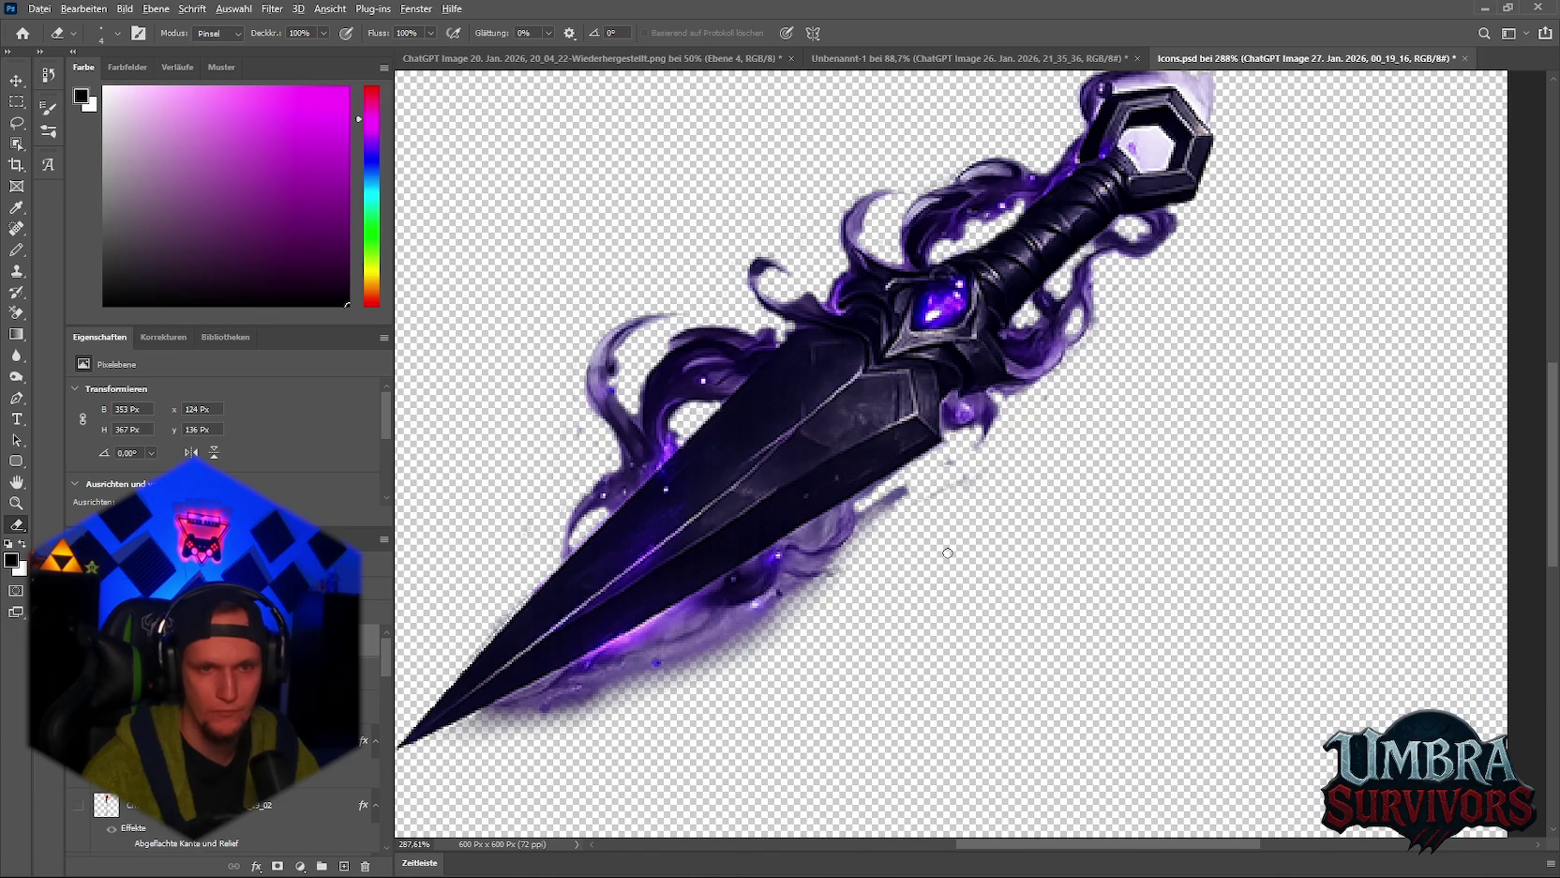
Erase the purple smear just outside the blade's lower edge.
scroll(927, 525, "up", 3)
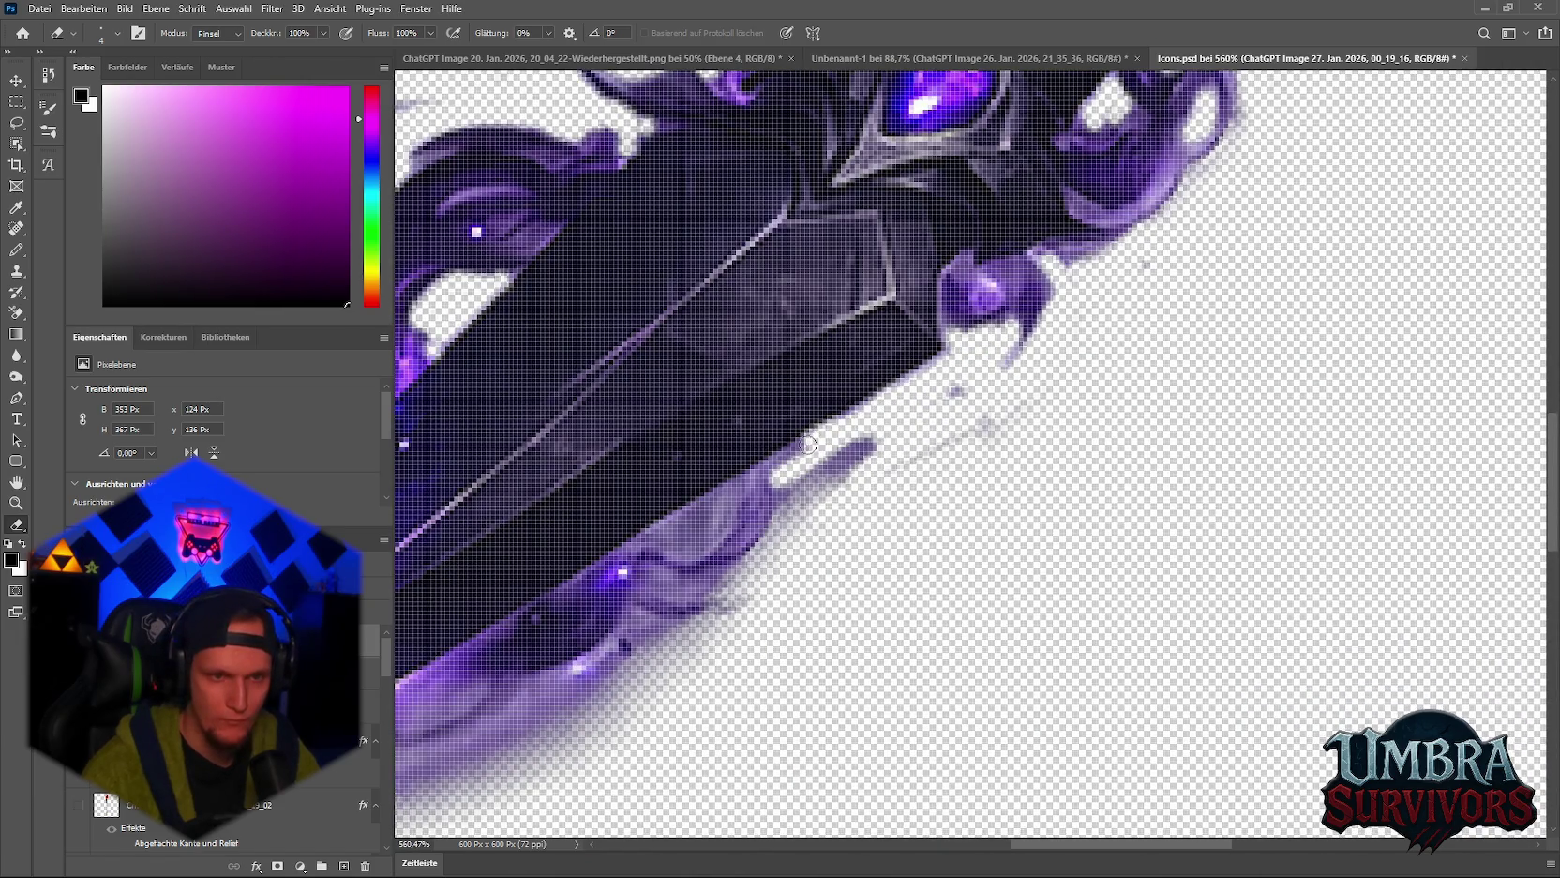
key("super")
key("super")
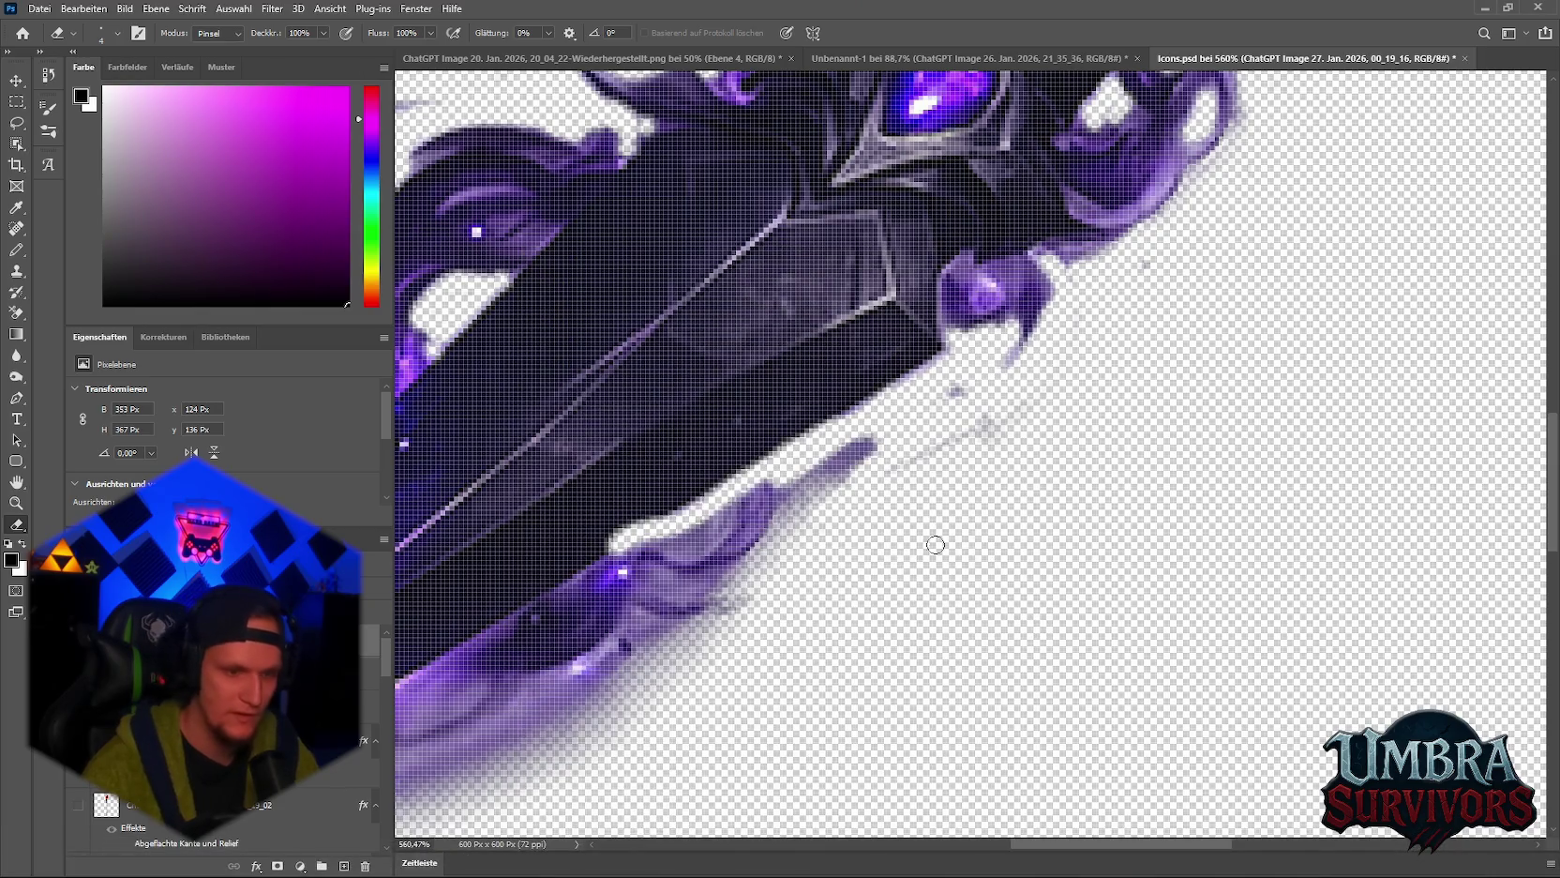
scroll(761, 569, "down", 5)
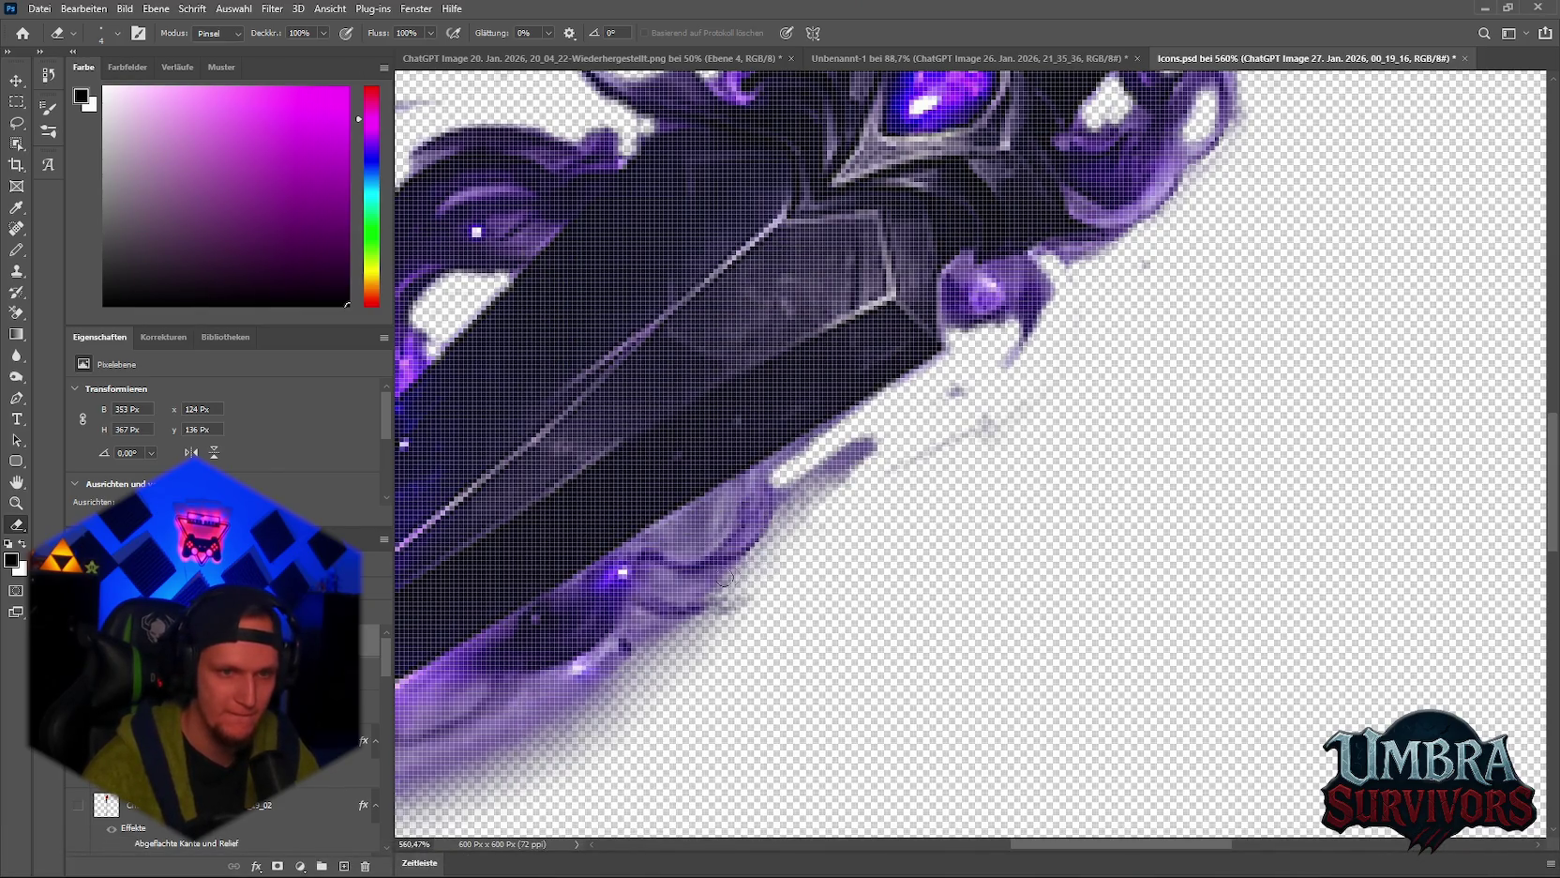
scroll(998, 518, "up", 5)
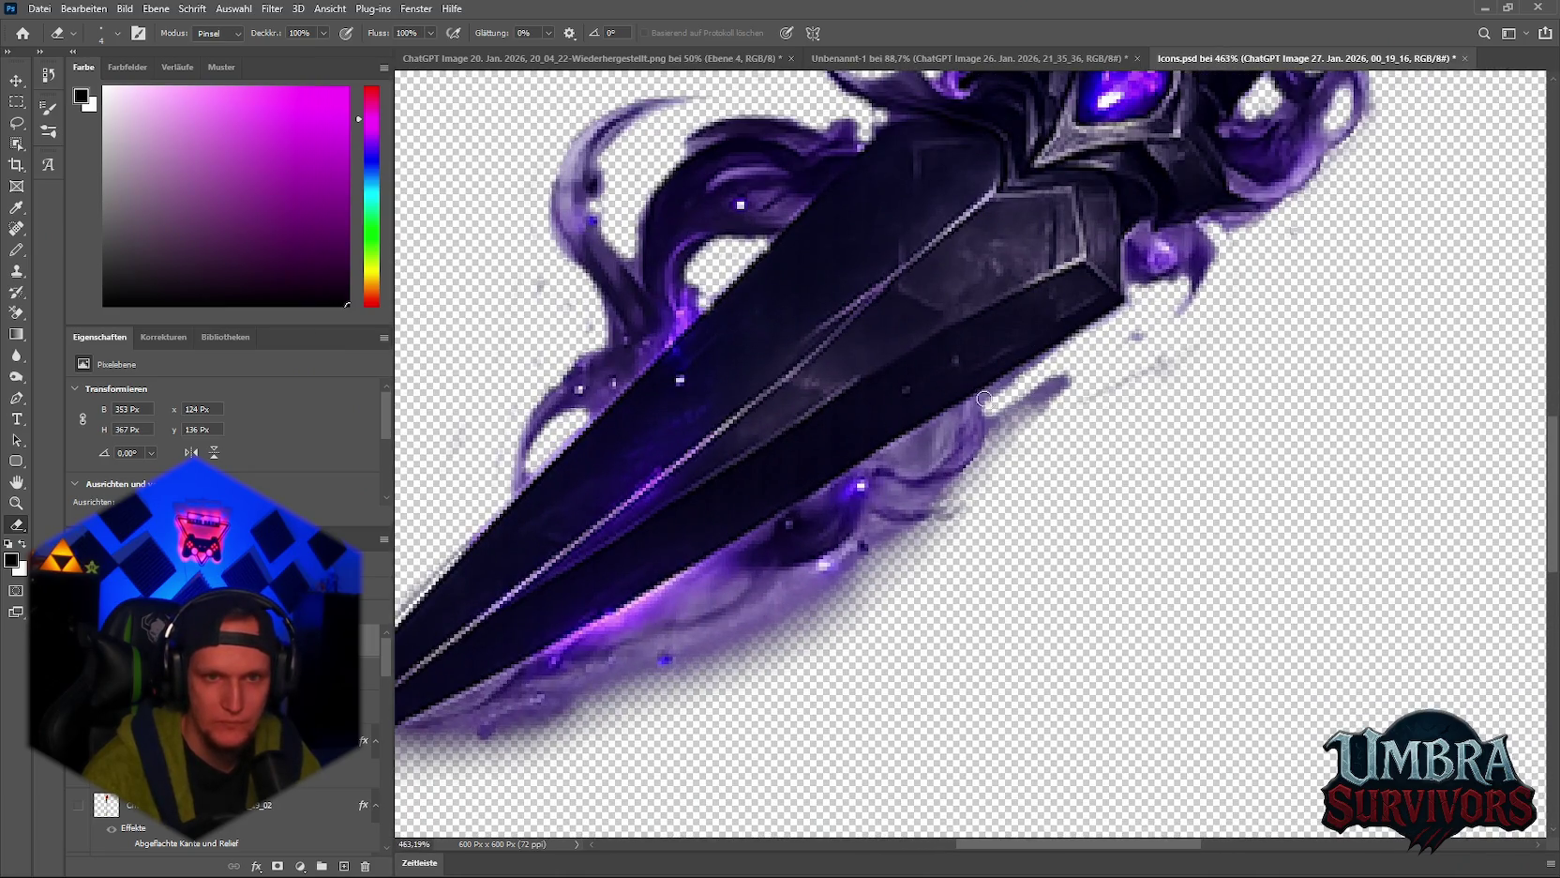
mouse_move(1084, 370)
left_mouse_down()
mouse_move(994, 403)
mouse_move(1111, 361)
mouse_move(1130, 384)
left_mouse_up()
mouse_move(1014, 409)
left_mouse_down()
mouse_move(1018, 397)
mouse_move(917, 439)
mouse_move(957, 427)
mouse_move(895, 464)
mouse_move(984, 417)
mouse_move(974, 484)
mouse_move(994, 418)
mouse_move(981, 446)
mouse_move(946, 446)
mouse_move(975, 479)
mouse_move(951, 491)
mouse_move(910, 464)
mouse_move(973, 444)
mouse_move(907, 502)
mouse_move(886, 480)
mouse_move(949, 513)
mouse_move(872, 499)
mouse_move(856, 554)
mouse_move(949, 530)
mouse_move(1007, 436)
mouse_move(1098, 391)
left_mouse_up()
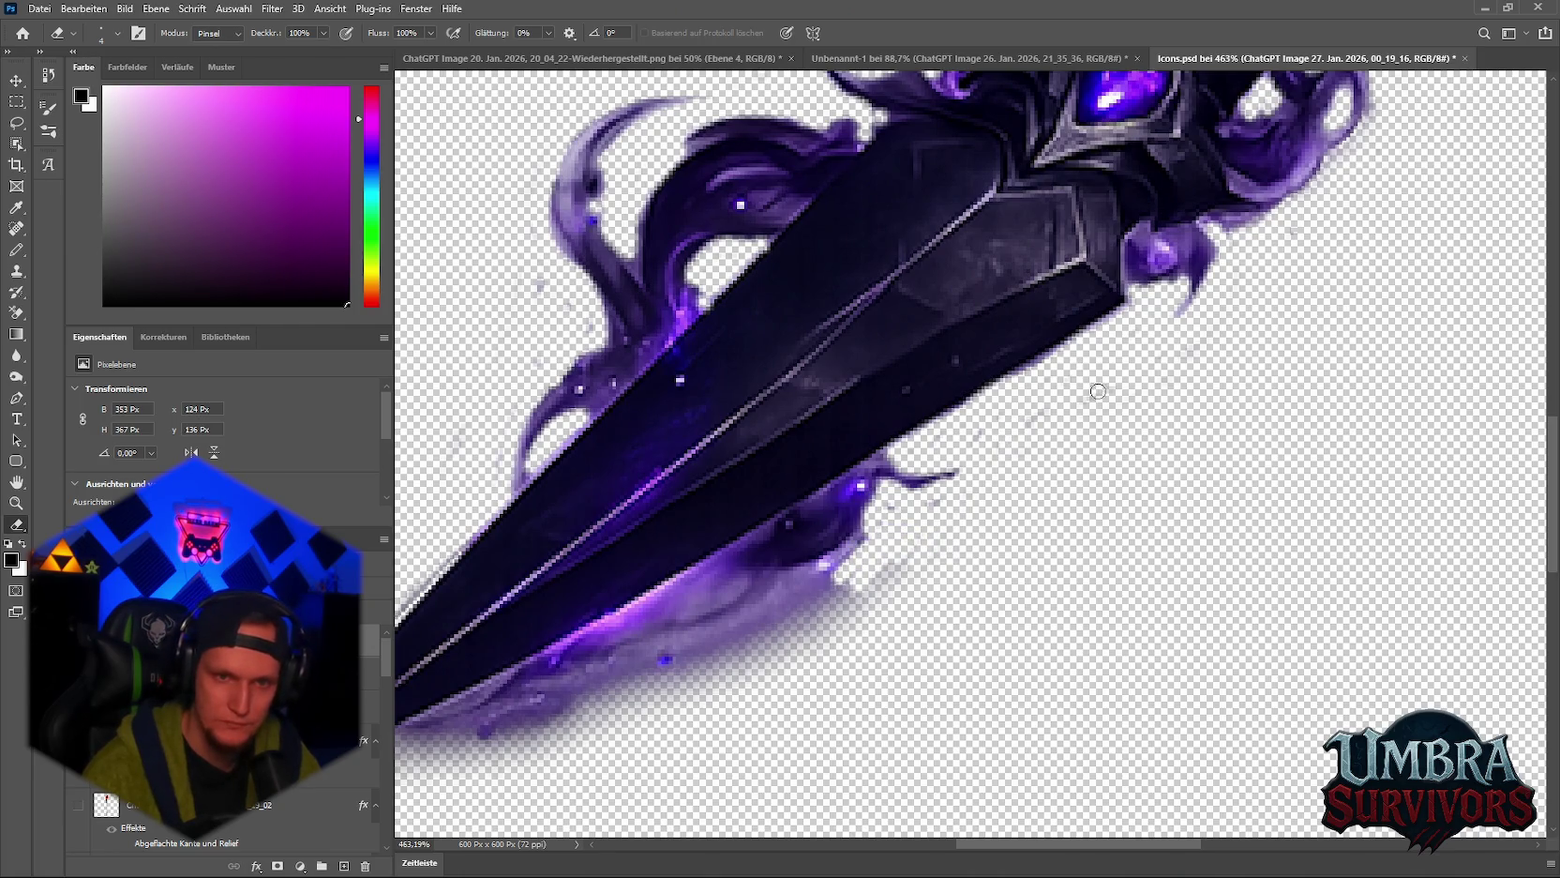
Wipe out the purple glow in a strip below the blade.
mouse_move(869, 542)
left_mouse_down()
mouse_move(779, 581)
mouse_move(902, 589)
left_mouse_up()
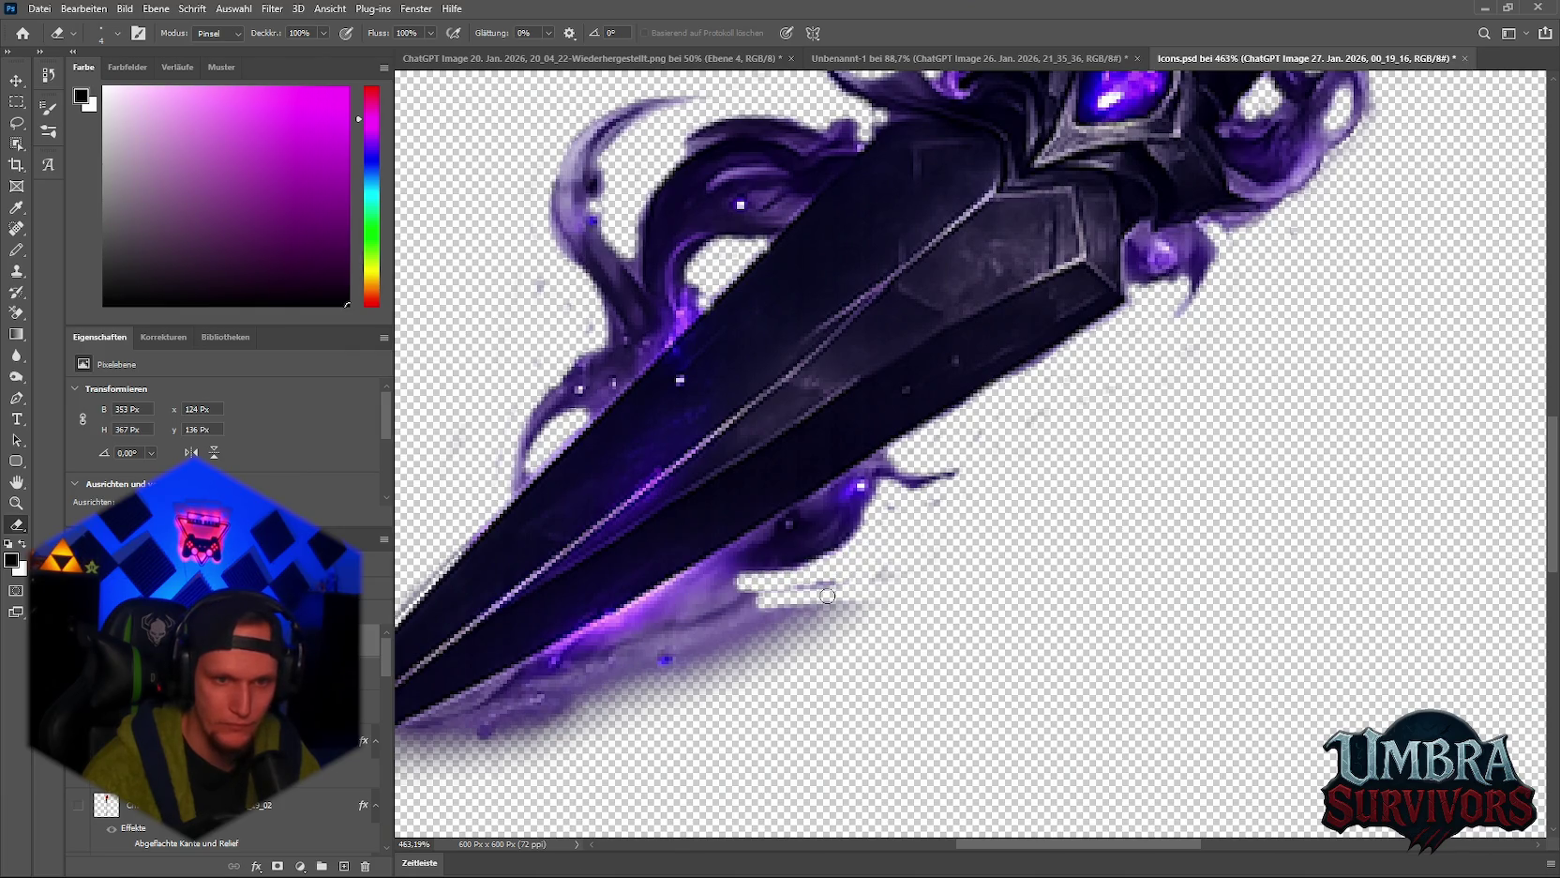
scroll(557, 743, "down", 4)
scroll(557, 743, "down", 3)
scroll(939, 630, "up", 6)
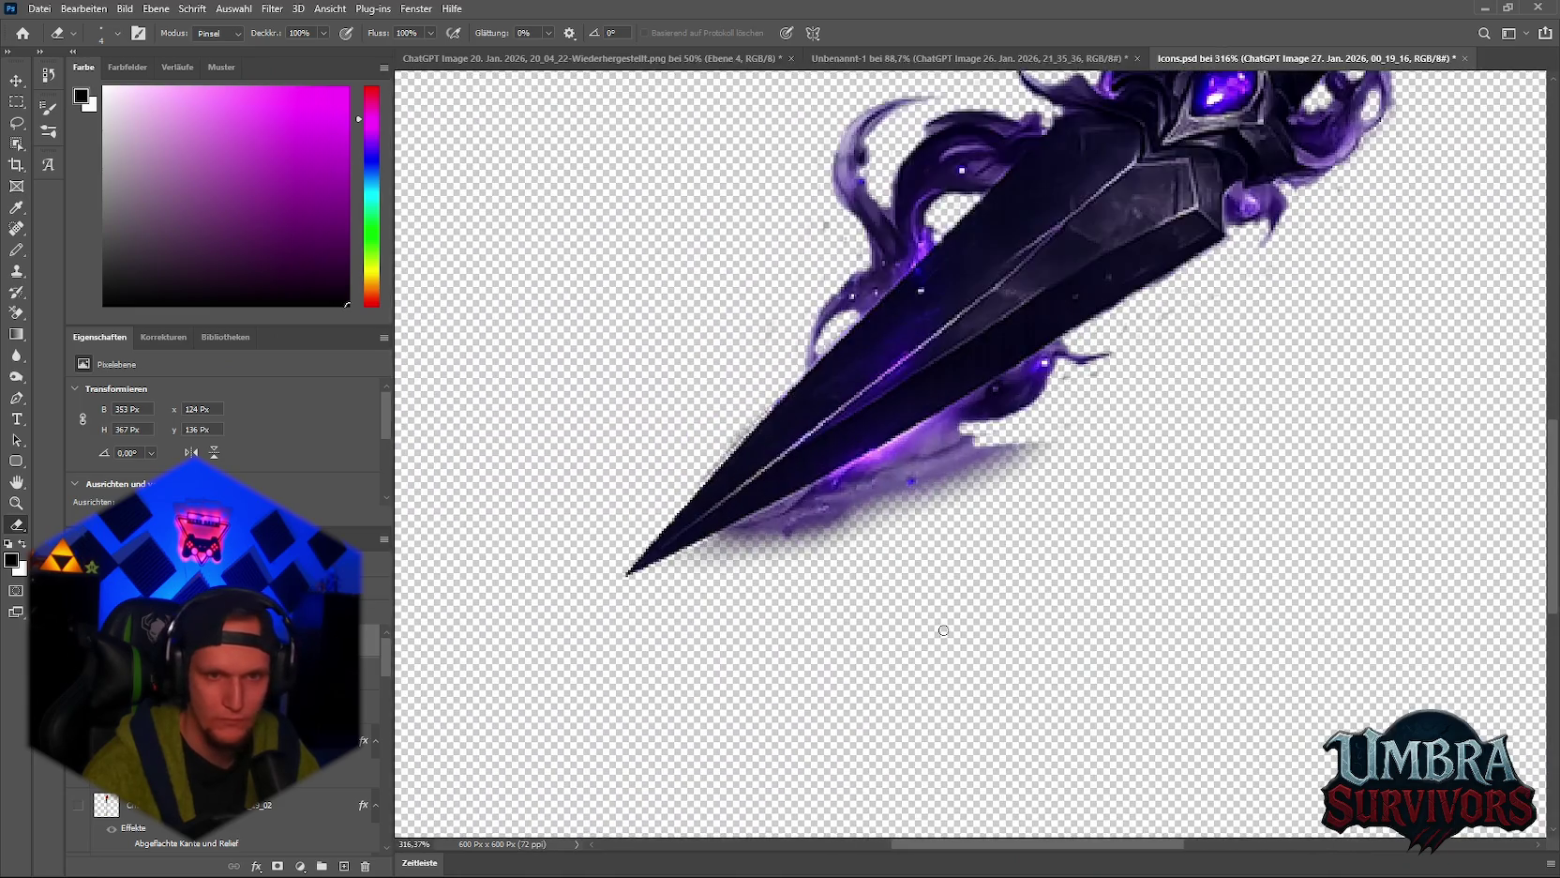
scroll(1137, 473, "down", 3)
scroll(1137, 474, "down", 2)
scroll(908, 424, "up", 5)
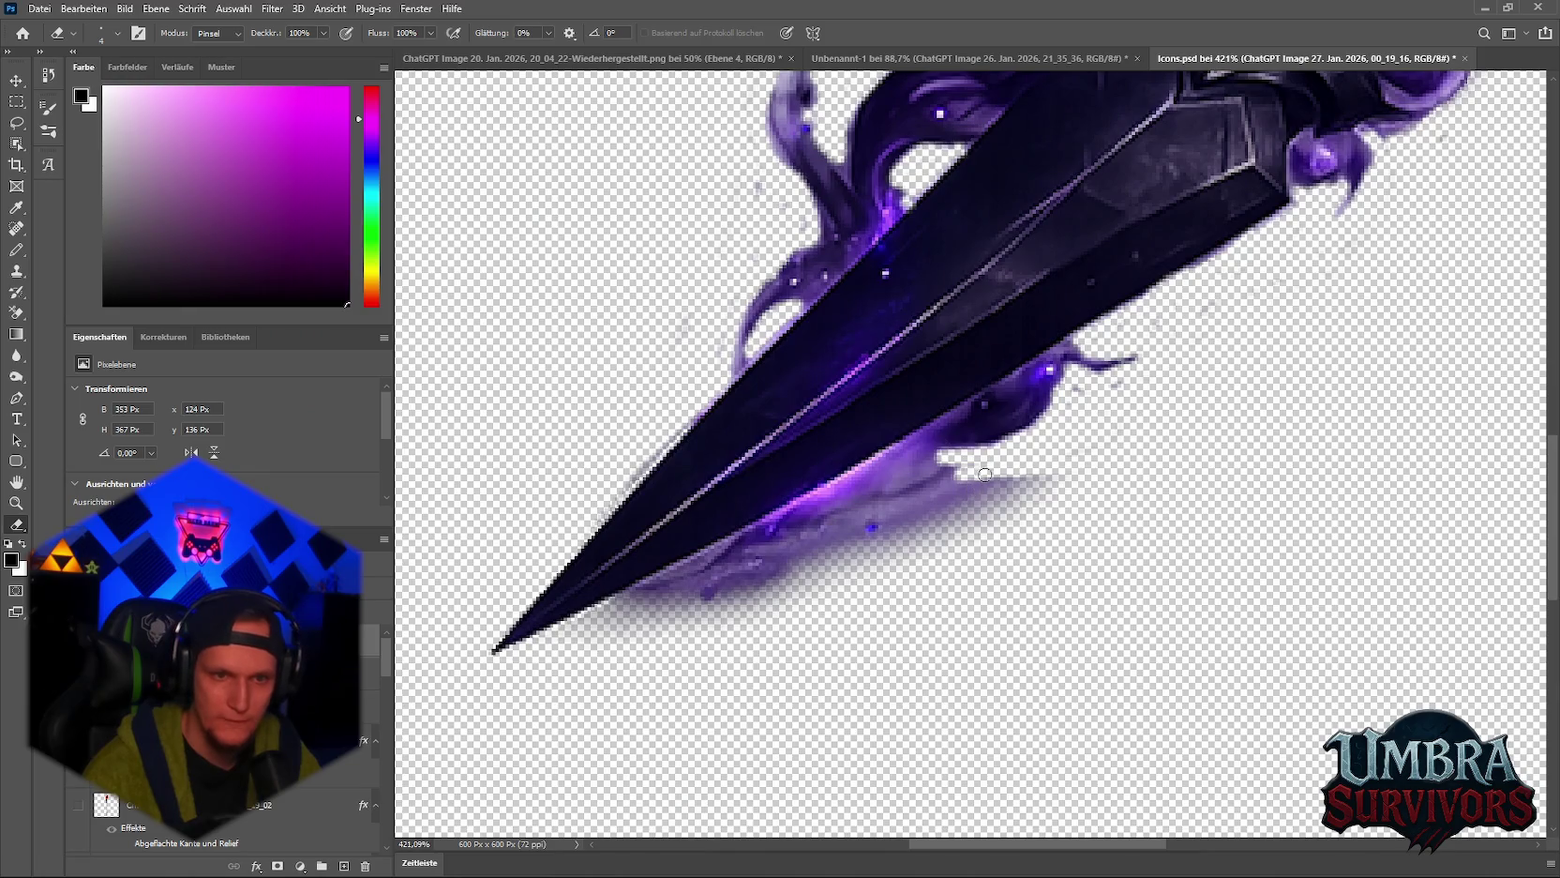
mouse_move(982, 473)
left_mouse_down()
mouse_move(924, 483)
mouse_move(733, 585)
mouse_move(840, 558)
mouse_move(925, 489)
mouse_move(966, 502)
mouse_move(829, 585)
mouse_move(755, 595)
mouse_move(786, 578)
mouse_move(737, 566)
mouse_move(561, 640)
mouse_move(657, 604)
mouse_move(747, 607)
mouse_move(657, 623)
mouse_move(715, 581)
left_mouse_up()
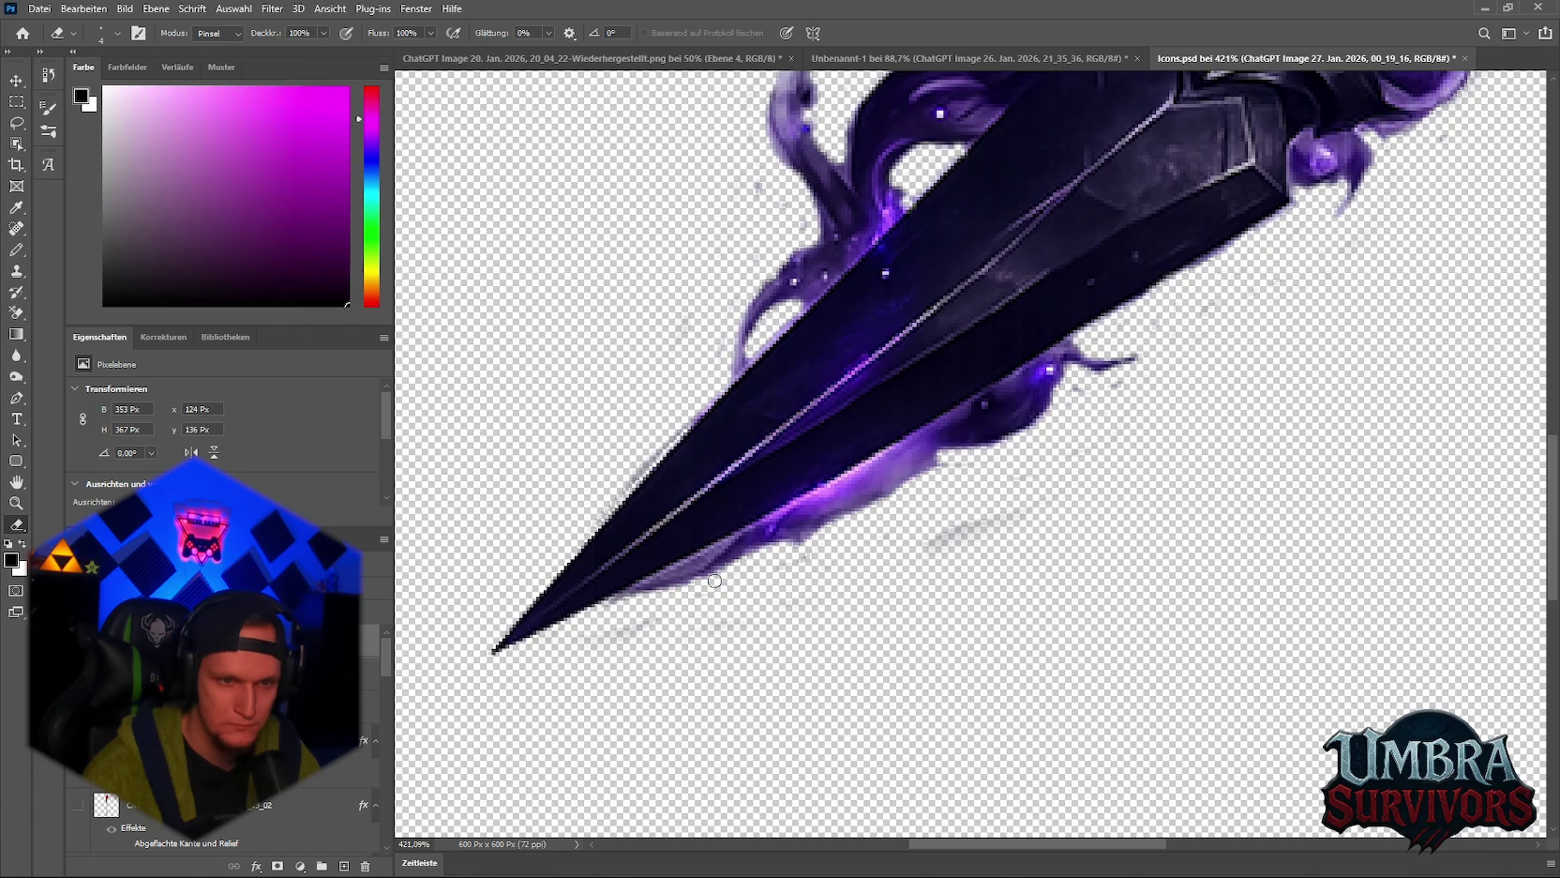
Remove the faint grey shadow under the blade tip and trim the leftover glow, then zoom out to check.
left_click_drag(656, 627, 600, 638)
left_click_drag(937, 545, 1023, 515)
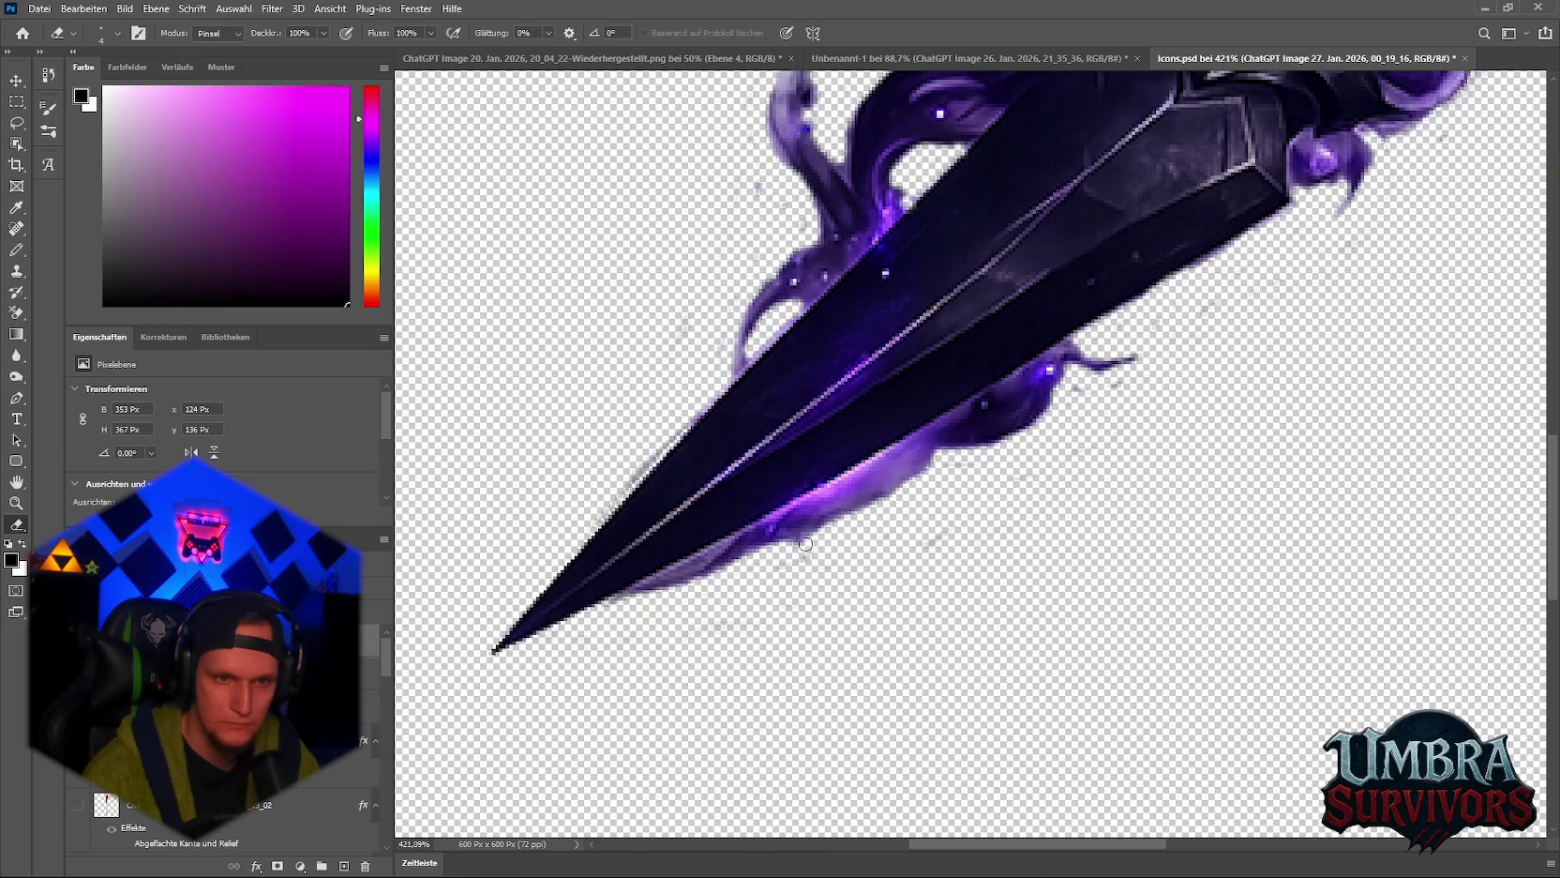
left_click_drag(789, 544, 849, 526)
left_click_drag(865, 514, 801, 539)
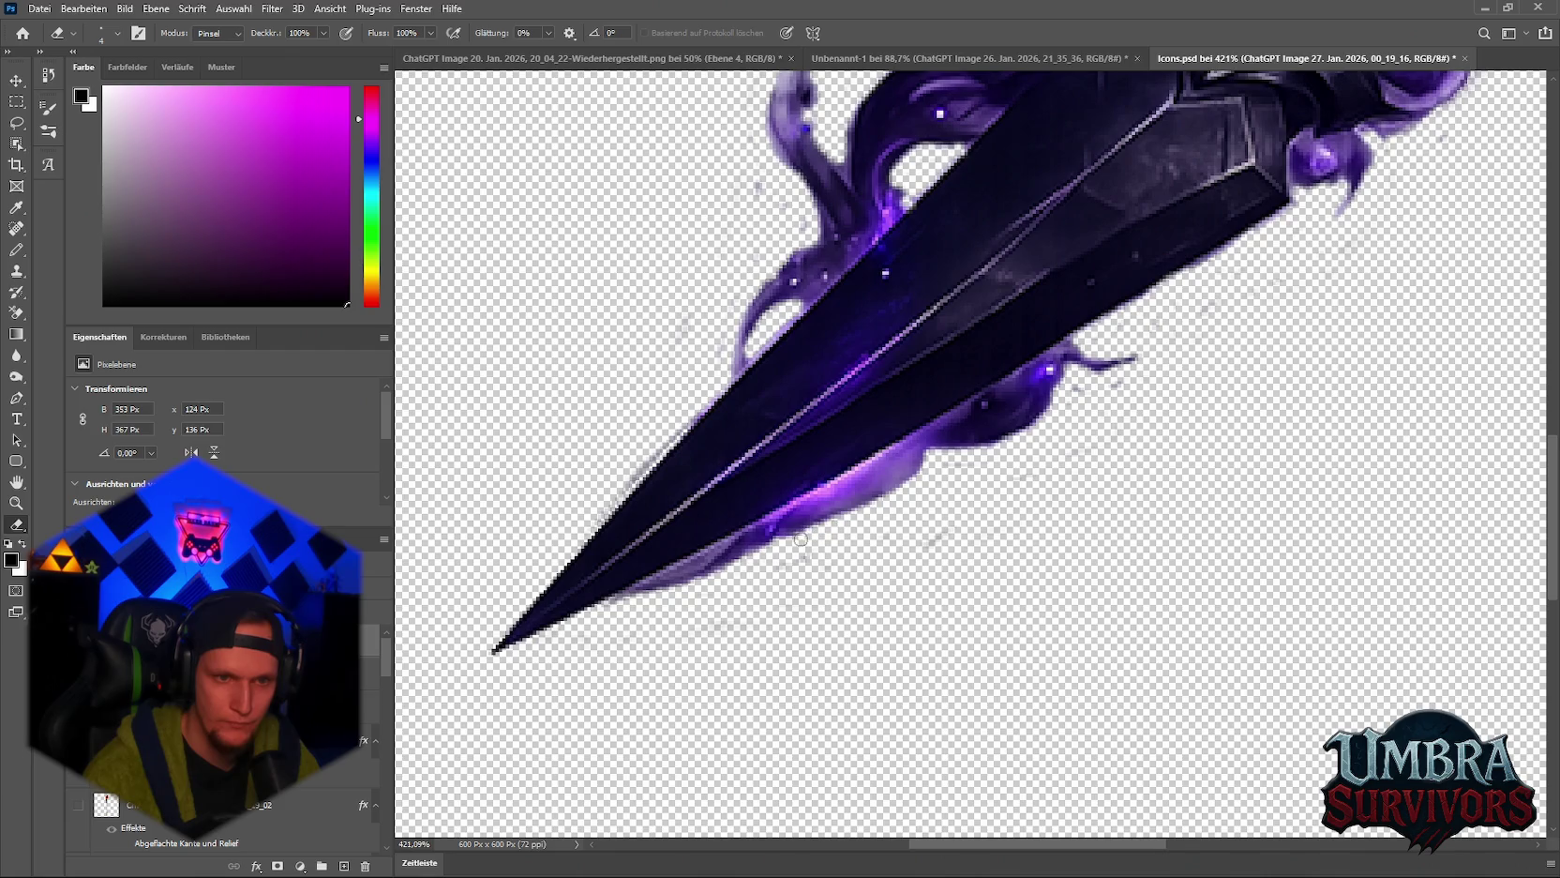
scroll(1011, 548, "down", 6)
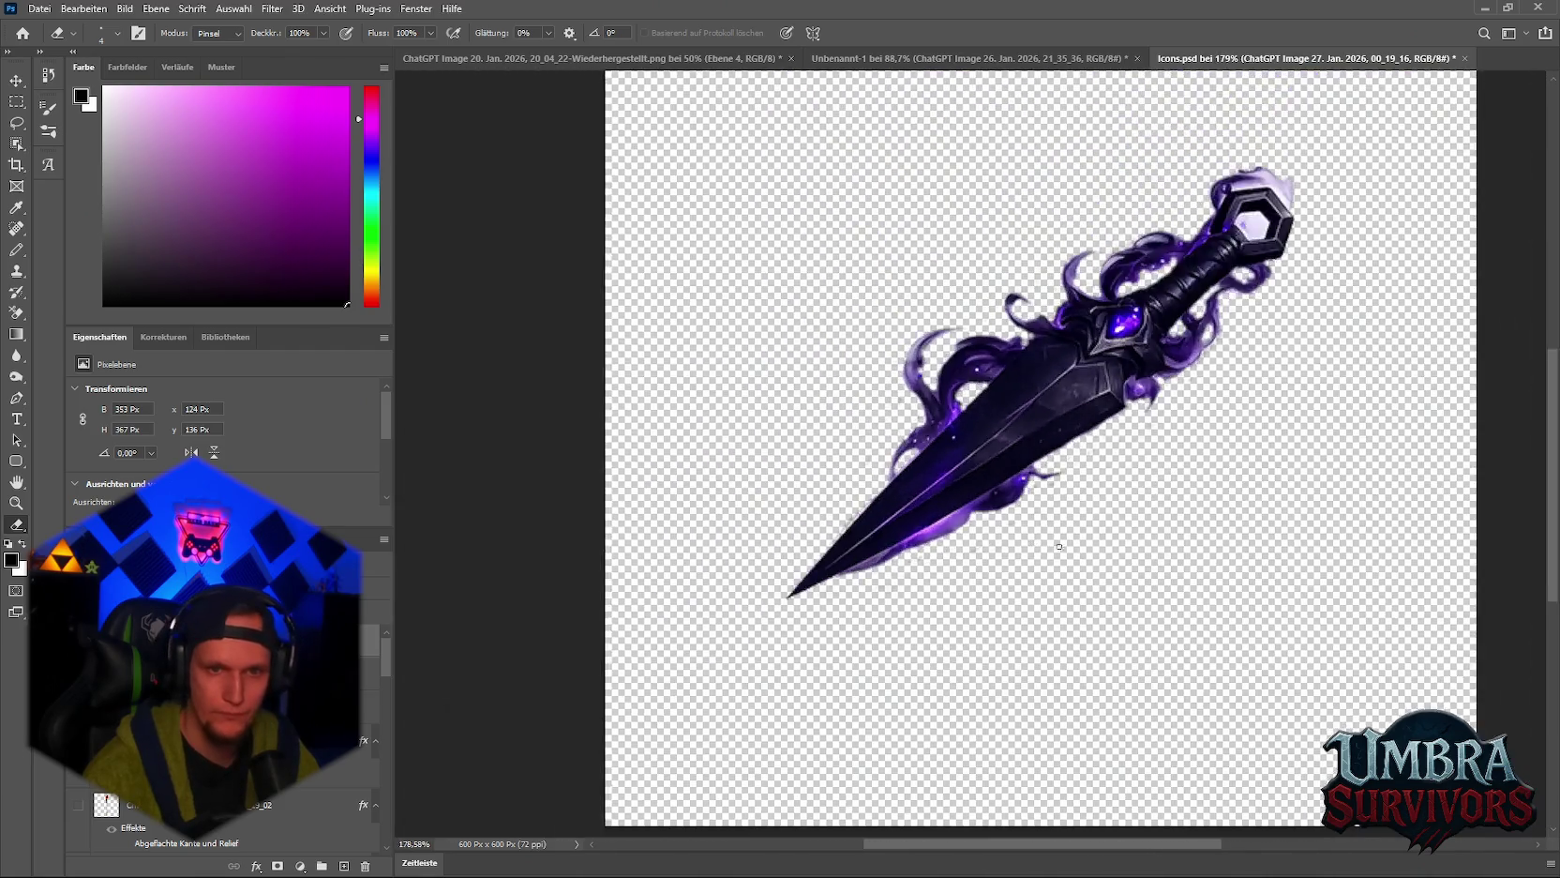
scroll(1010, 547, "up", 8)
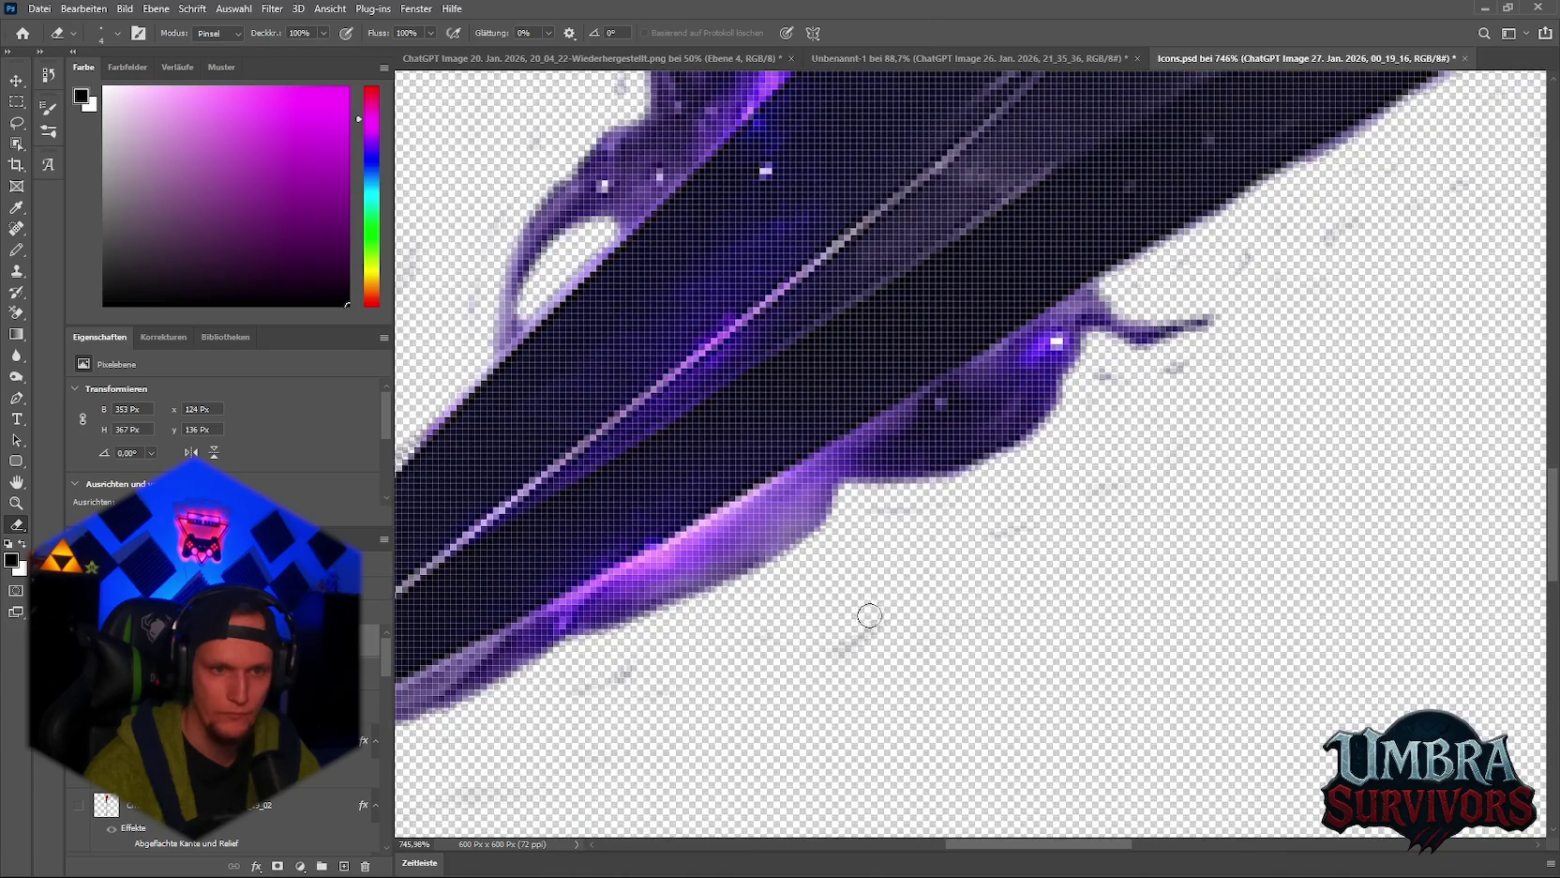
scroll(993, 544, "down", 3)
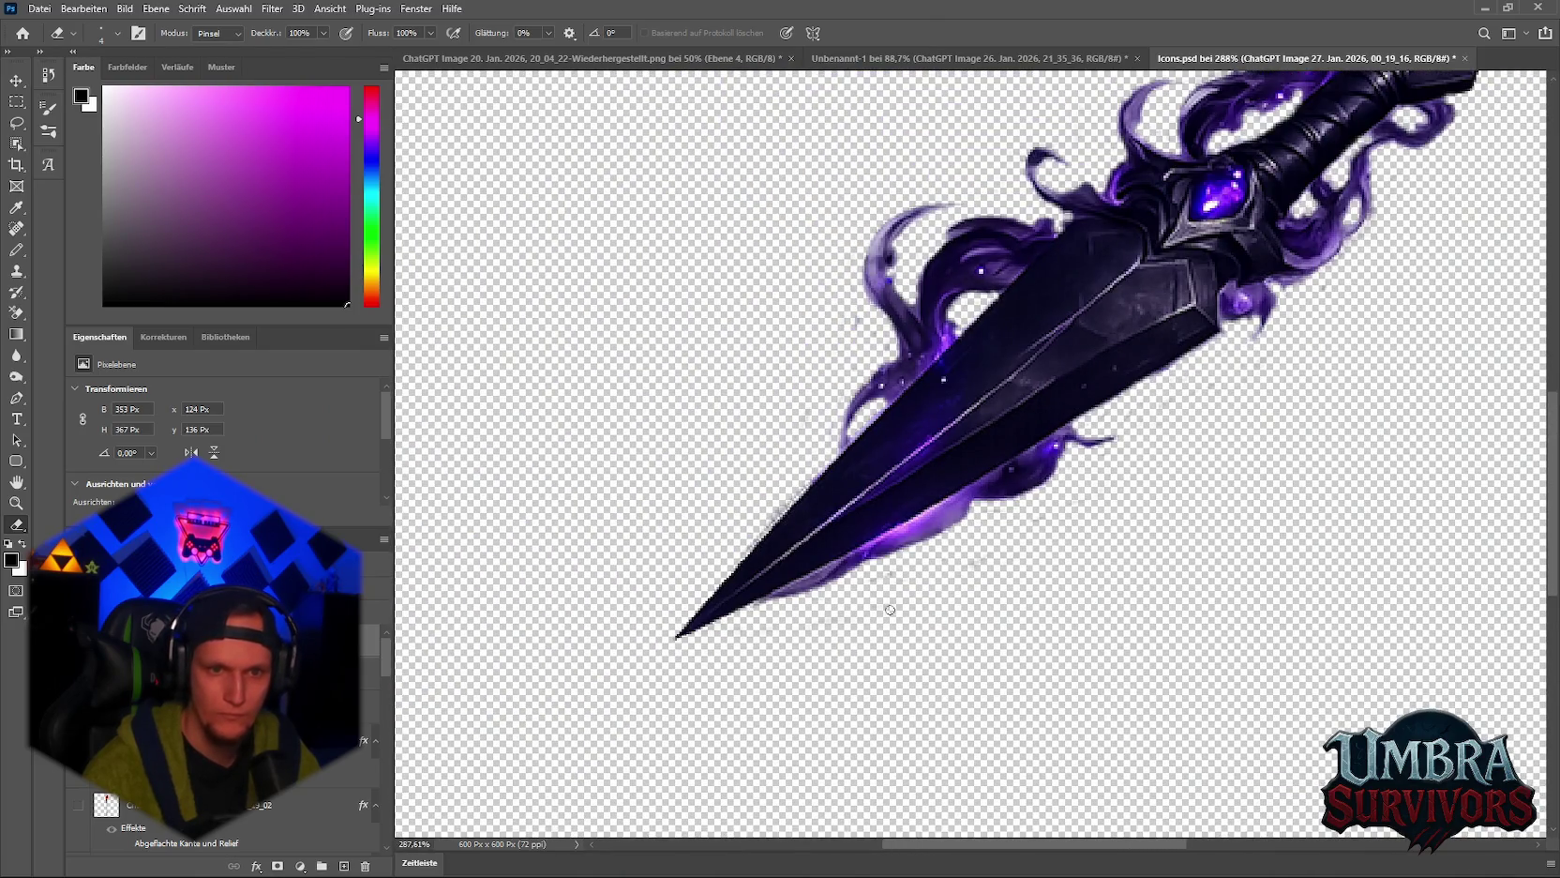
scroll(880, 612, "down", 4)
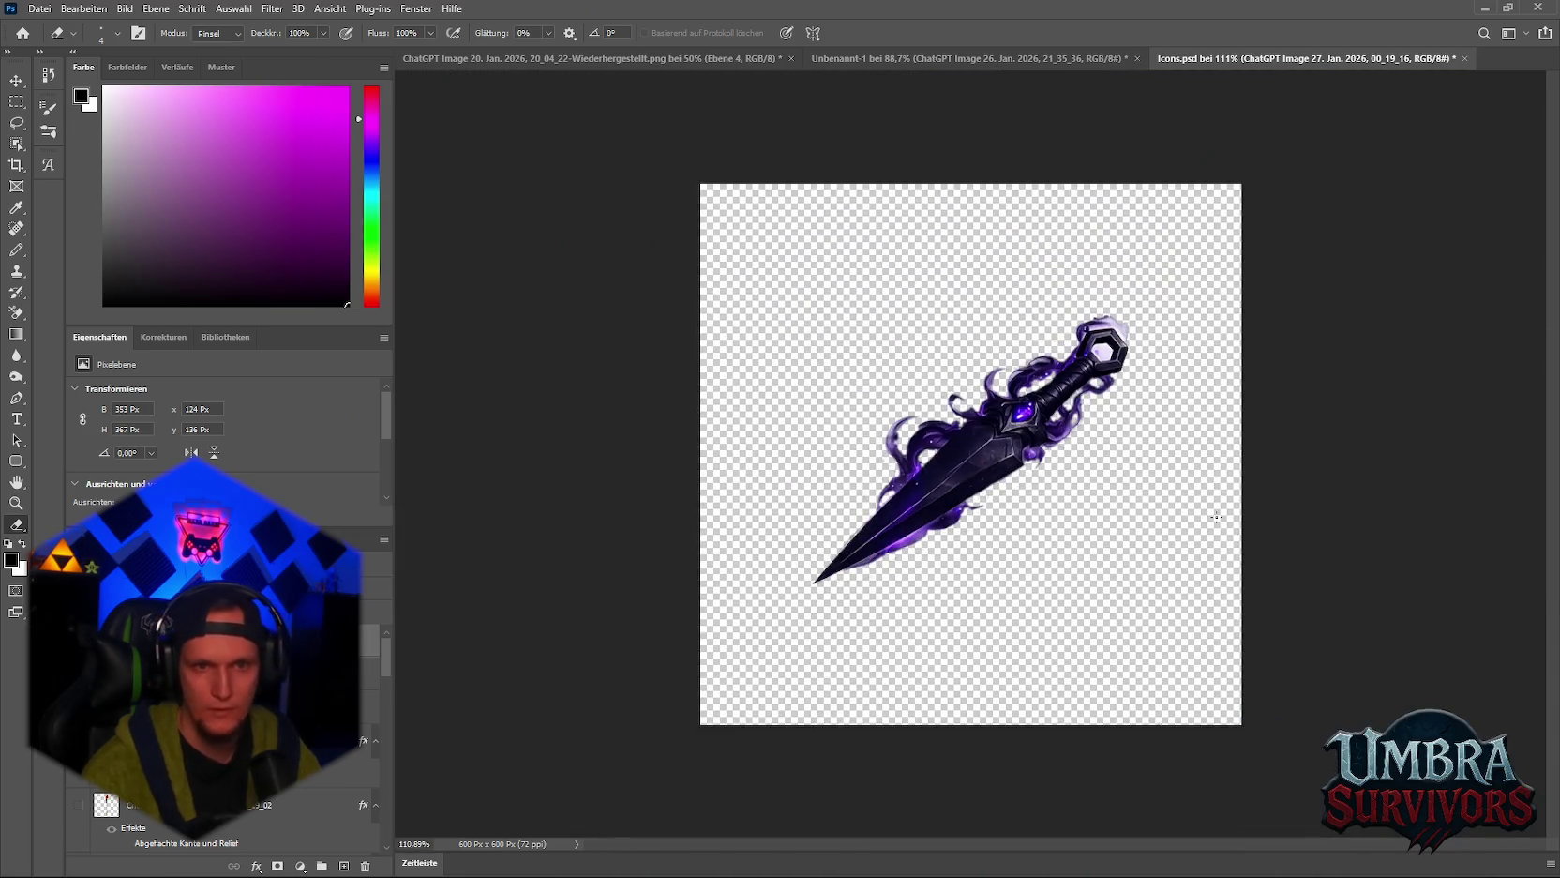
scroll(1122, 503, "up", 2)
scroll(1121, 504, "up", 3)
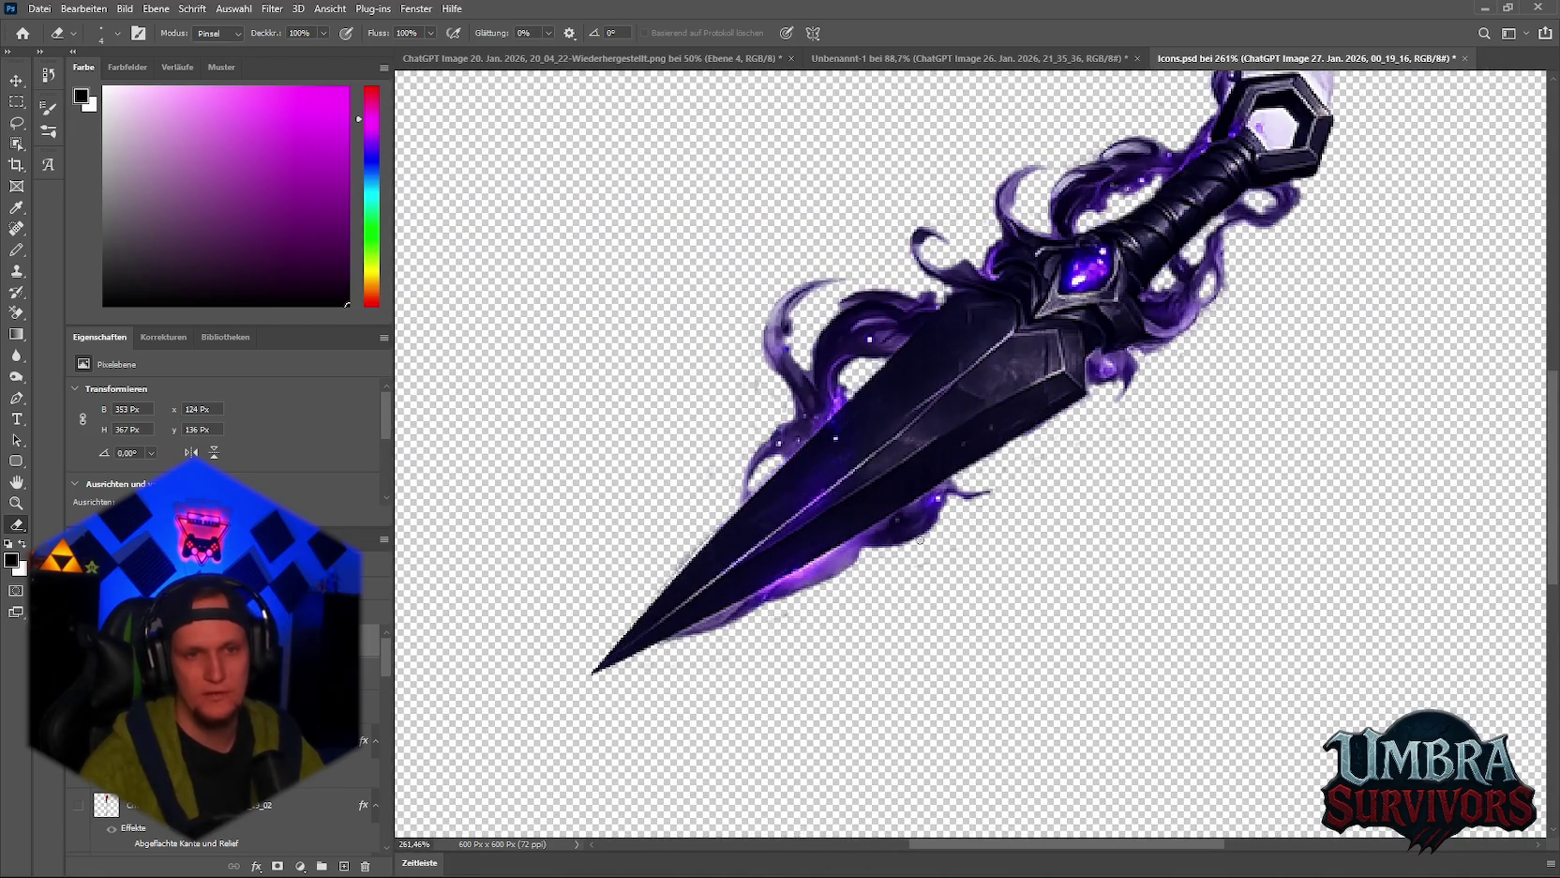
scroll(811, 614, "up", 2)
scroll(811, 614, "up", 1)
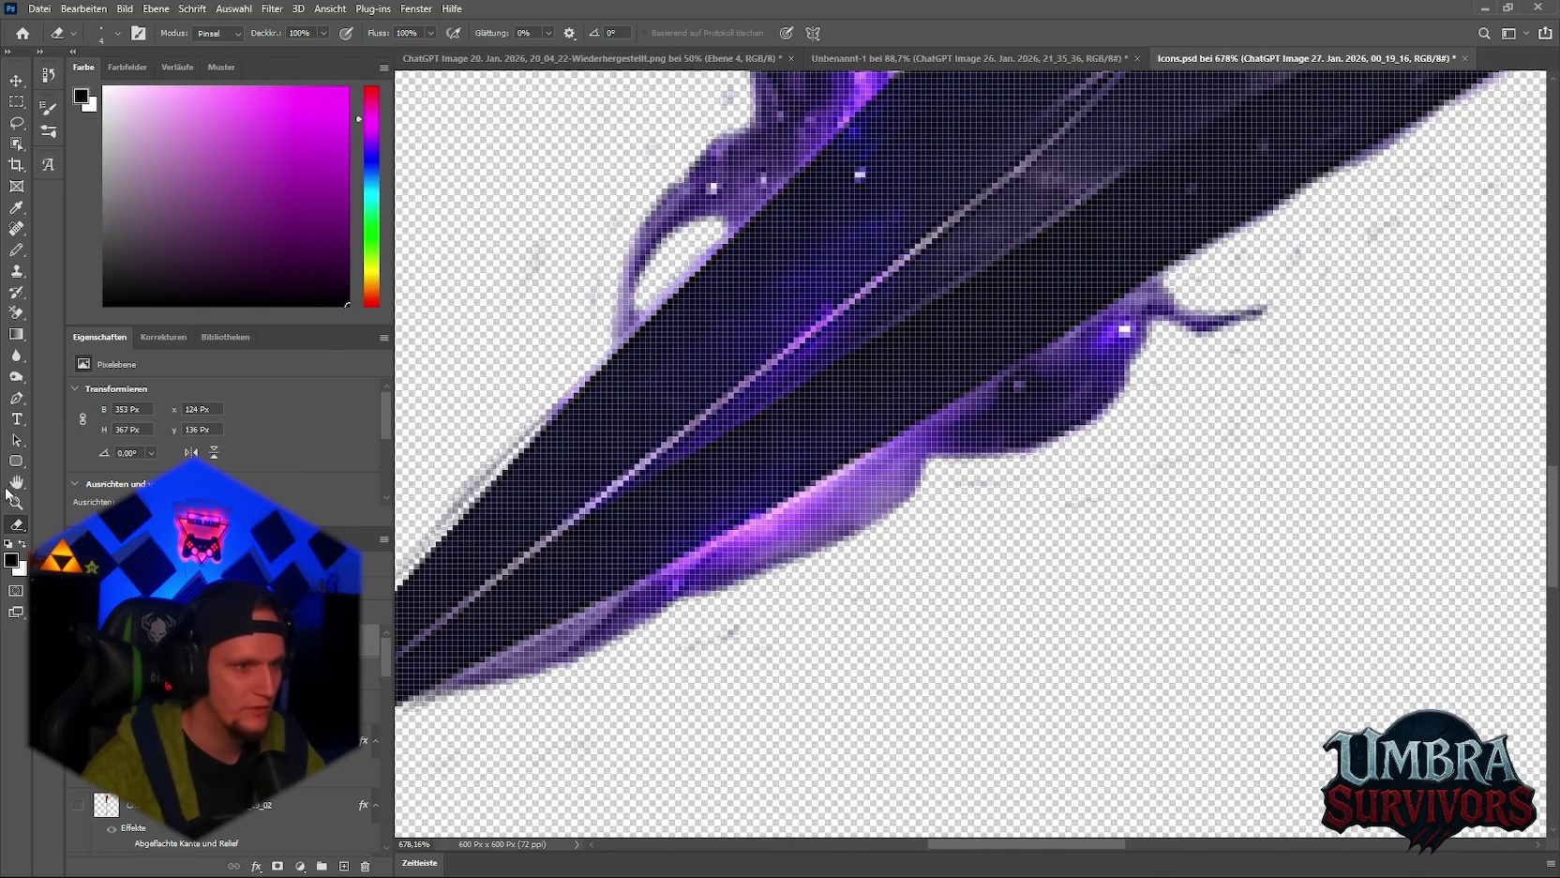
Check the eraser brush settings, then paint out the white fringe where the dark blade meets the purple glow, checking at different zoom levels.
left_click(114, 34)
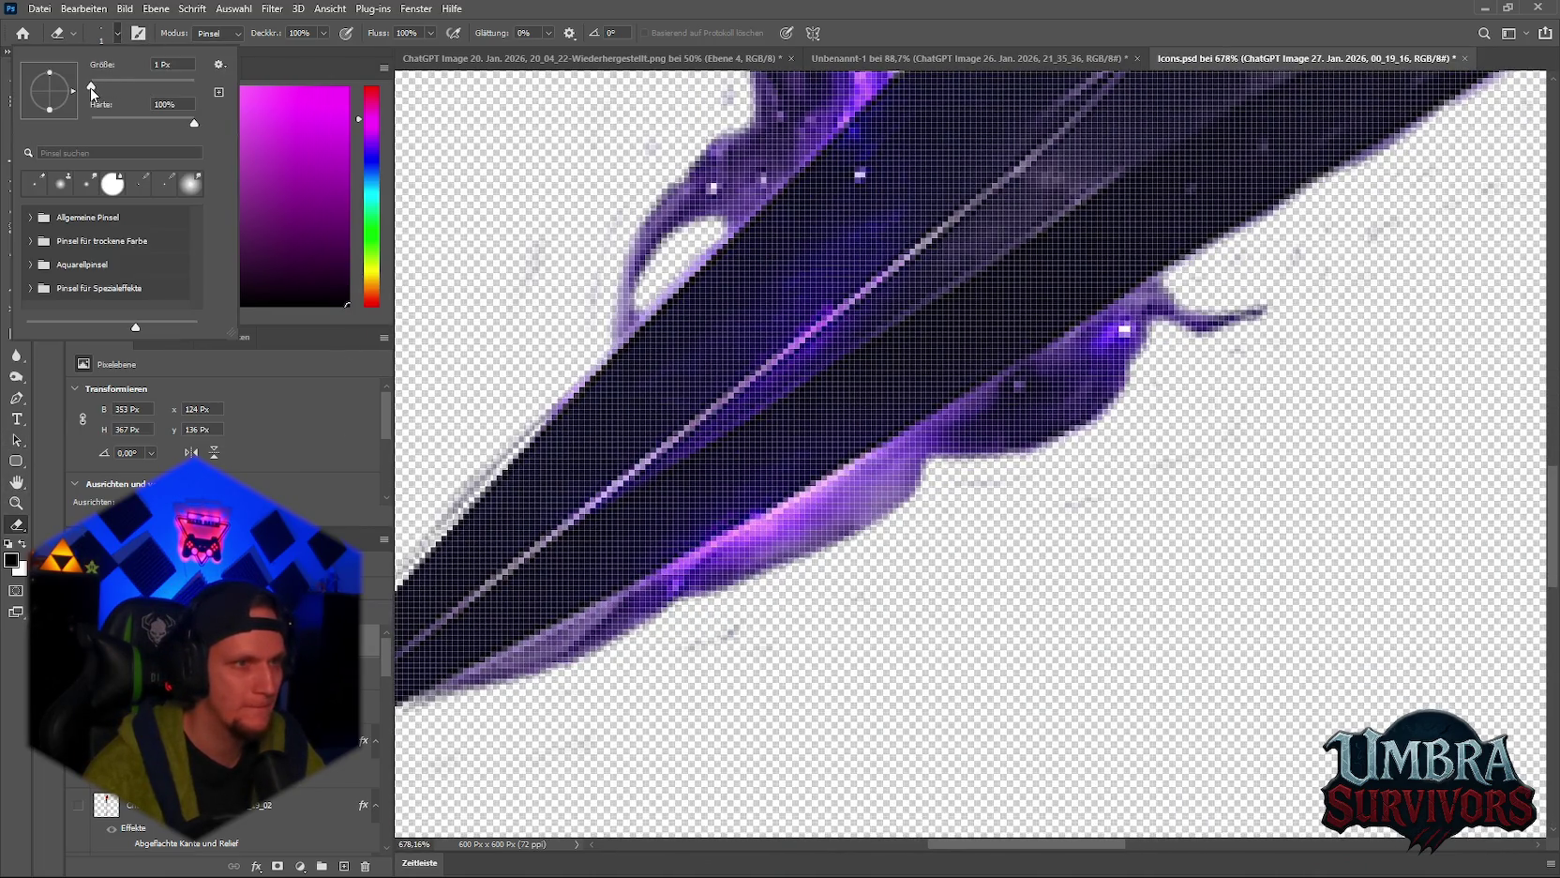
left_click(910, 531)
scroll(910, 531, "up", 1)
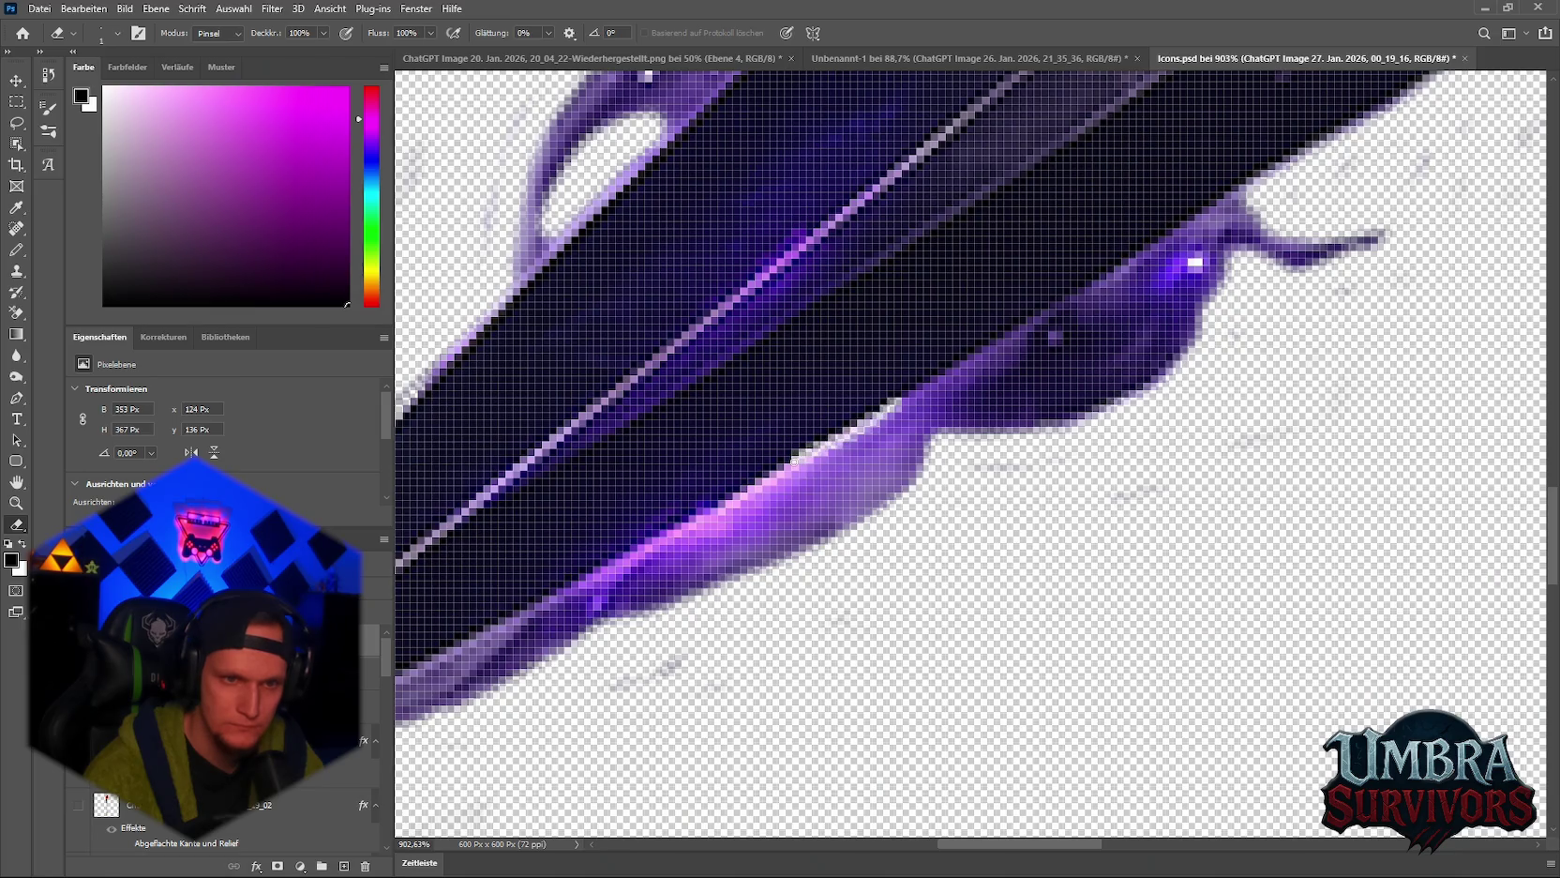
mouse_move(836, 457)
left_mouse_down()
mouse_move(917, 413)
mouse_move(828, 451)
left_mouse_up()
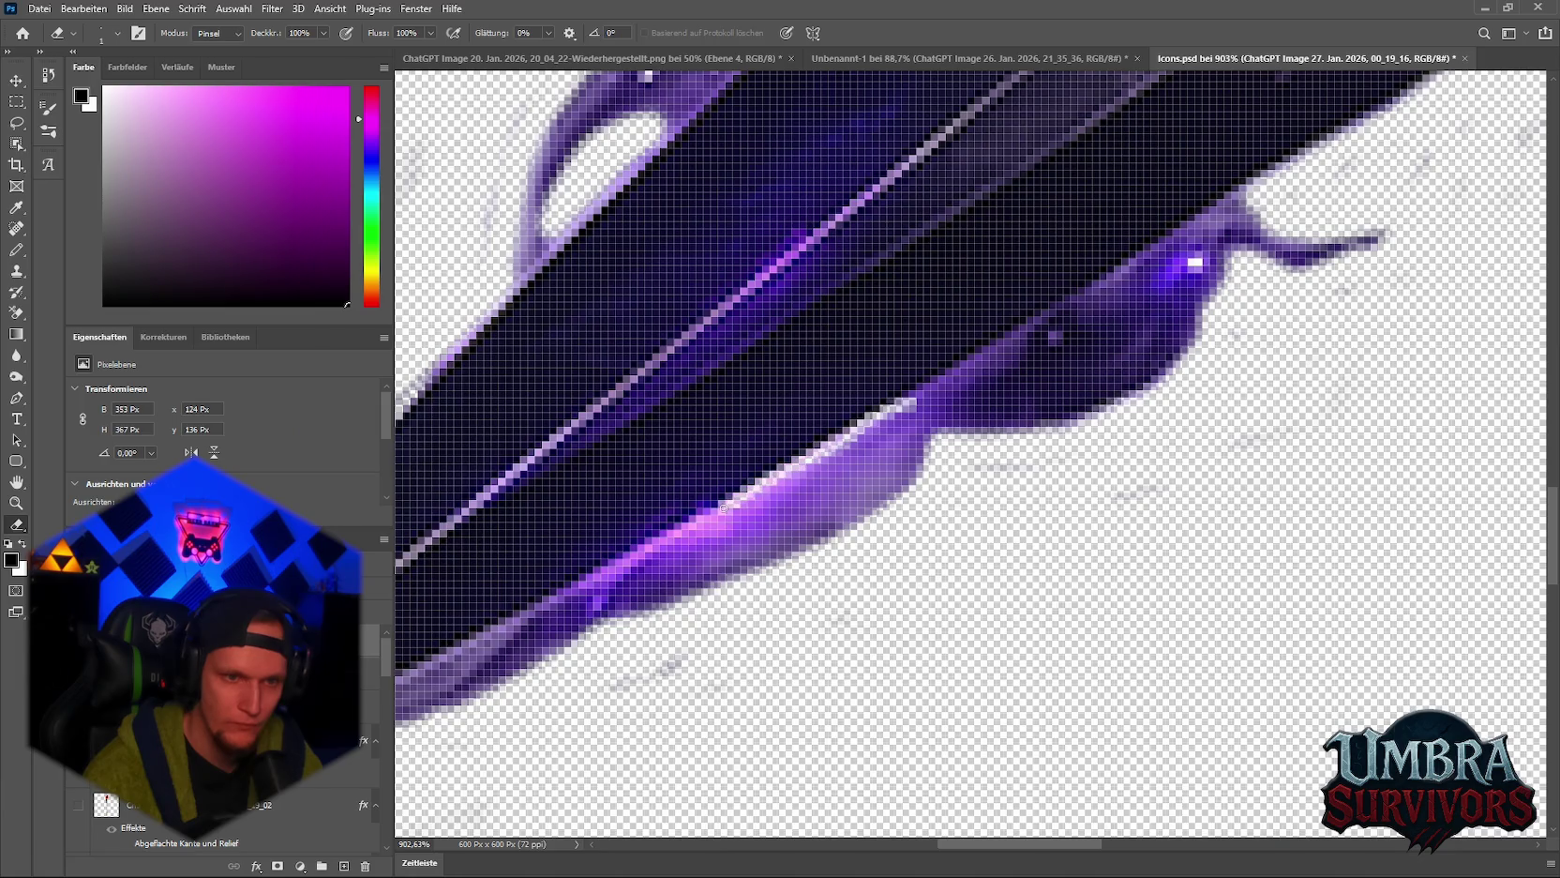
left_click_drag(912, 404, 816, 464)
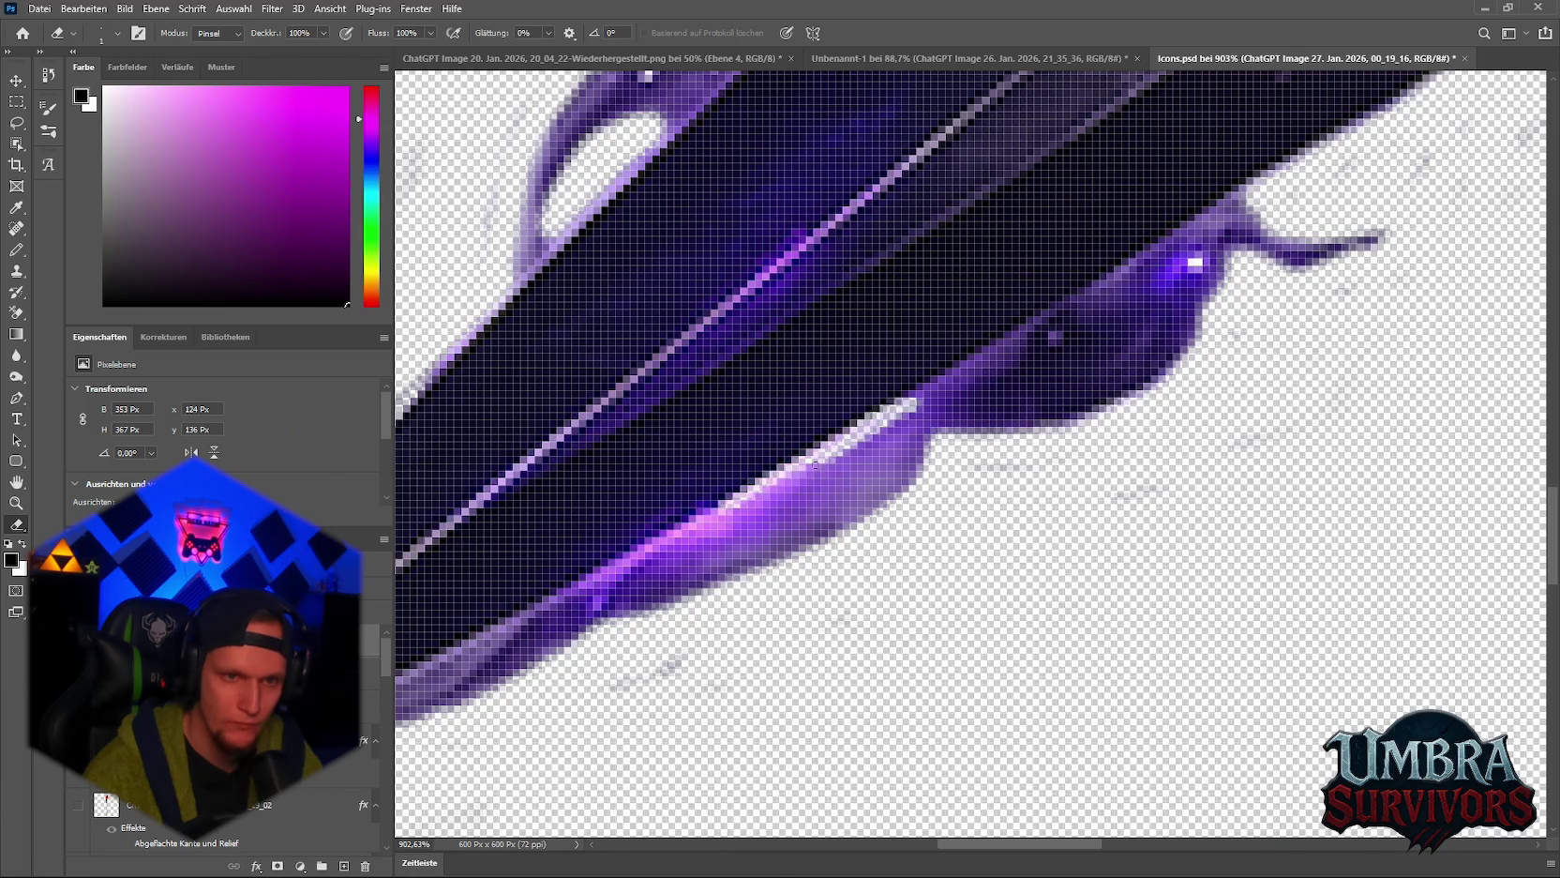
left_click_drag(733, 505, 864, 440)
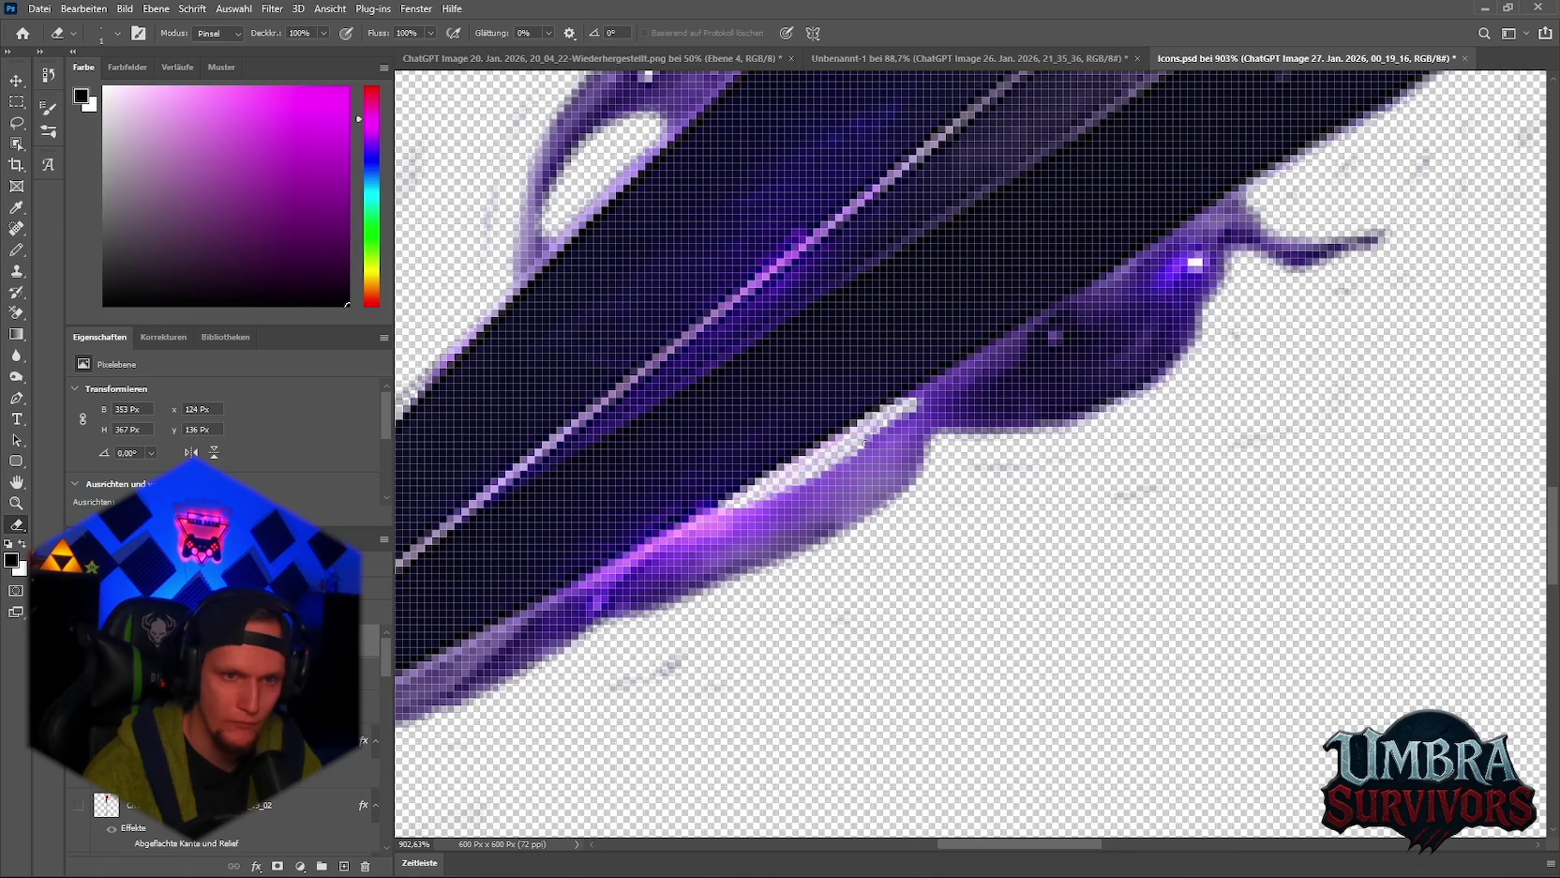
scroll(945, 377, "down", 10)
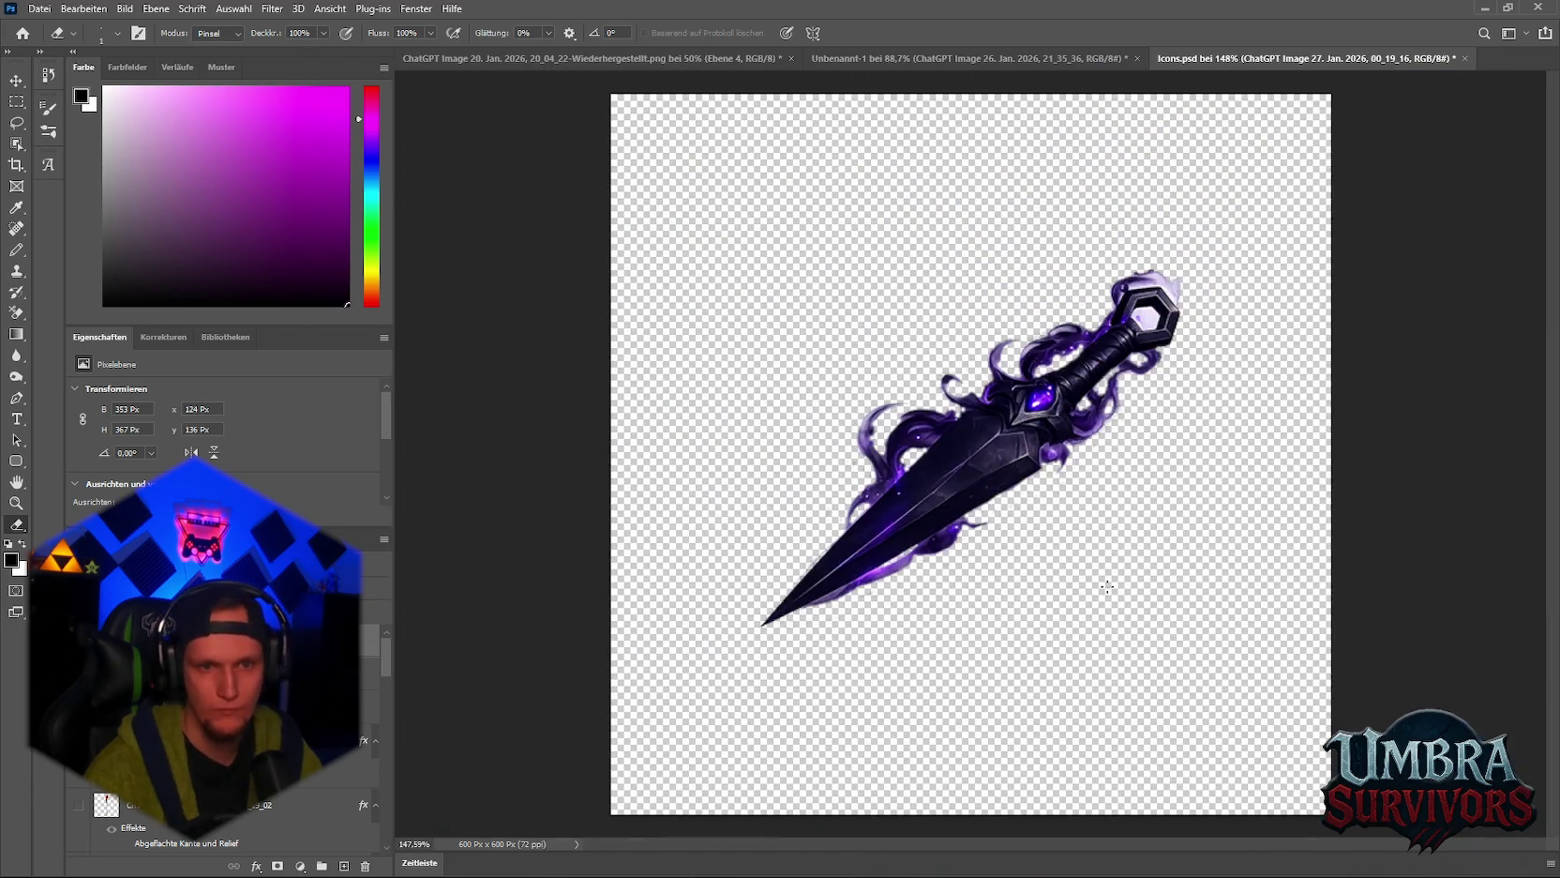
scroll(912, 557, "up", 8)
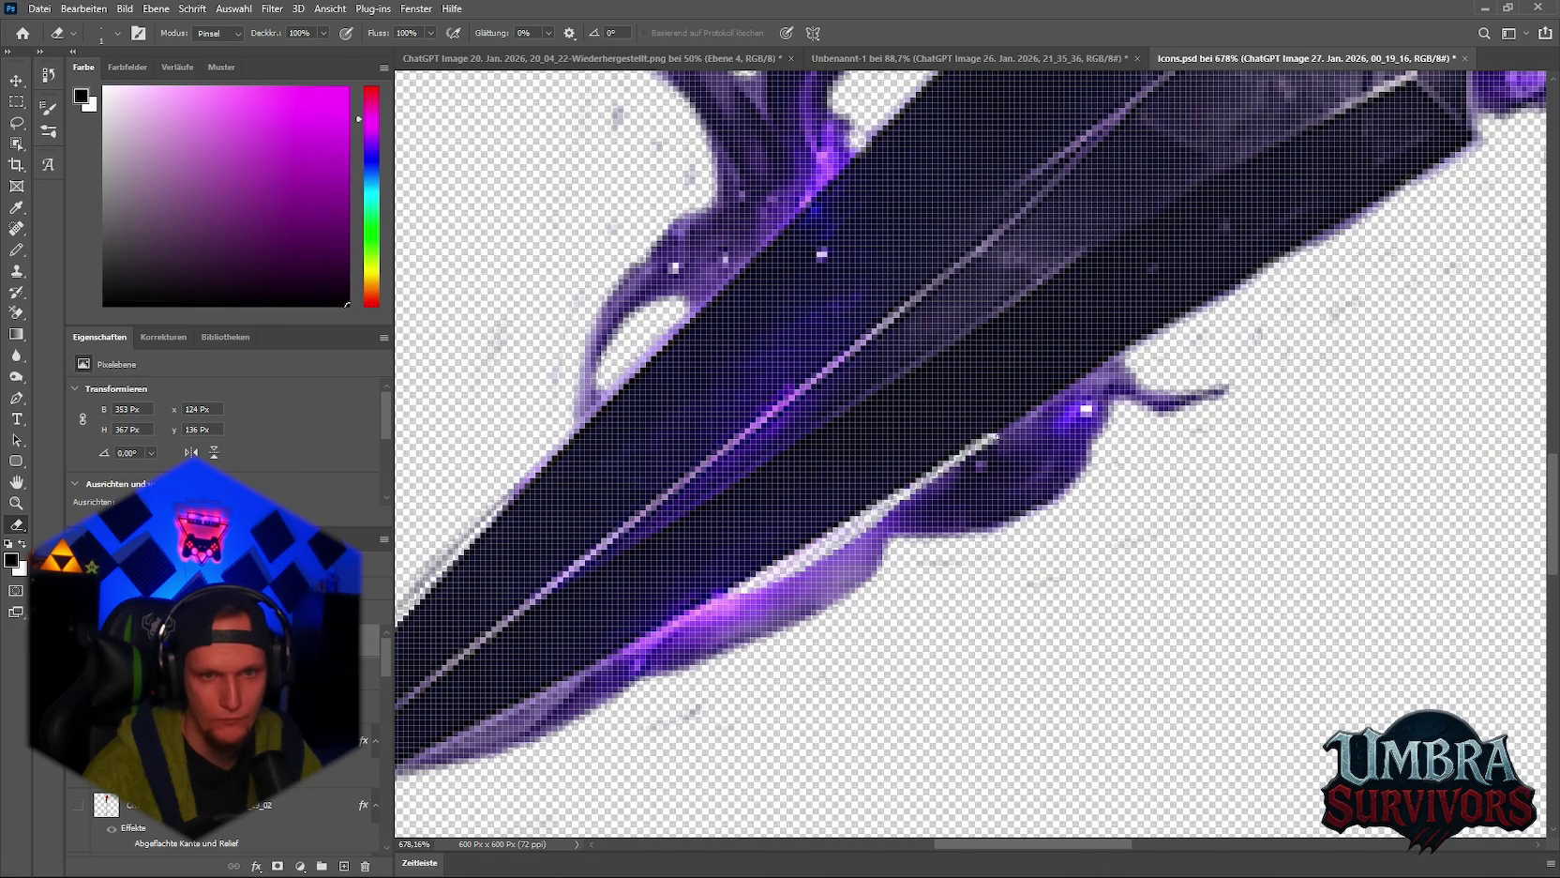
scroll(1016, 430, "down", 8)
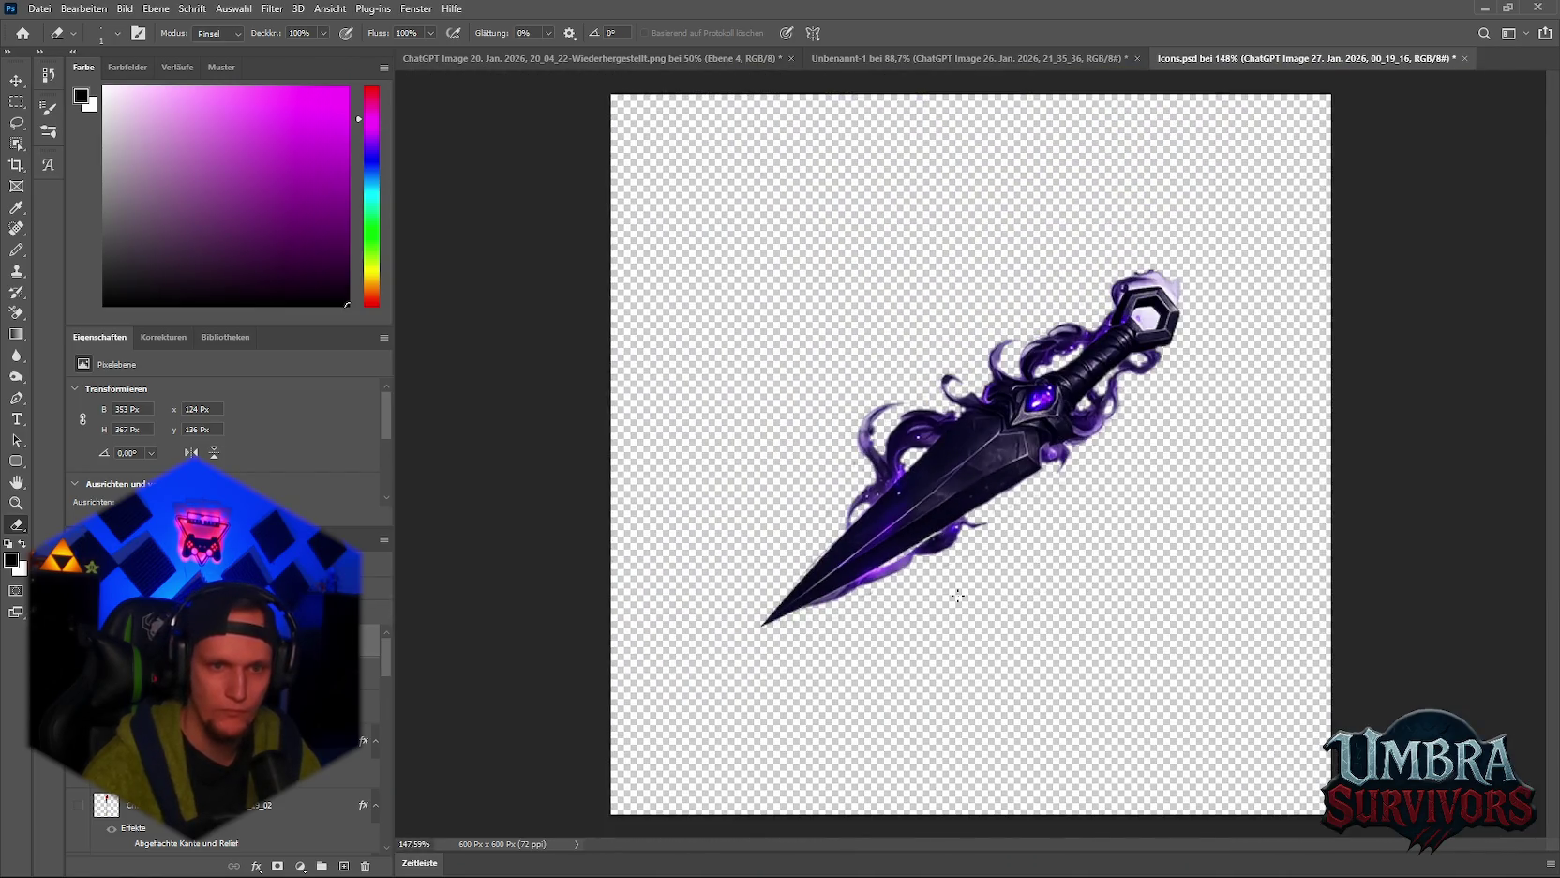
scroll(928, 604, "up", 8)
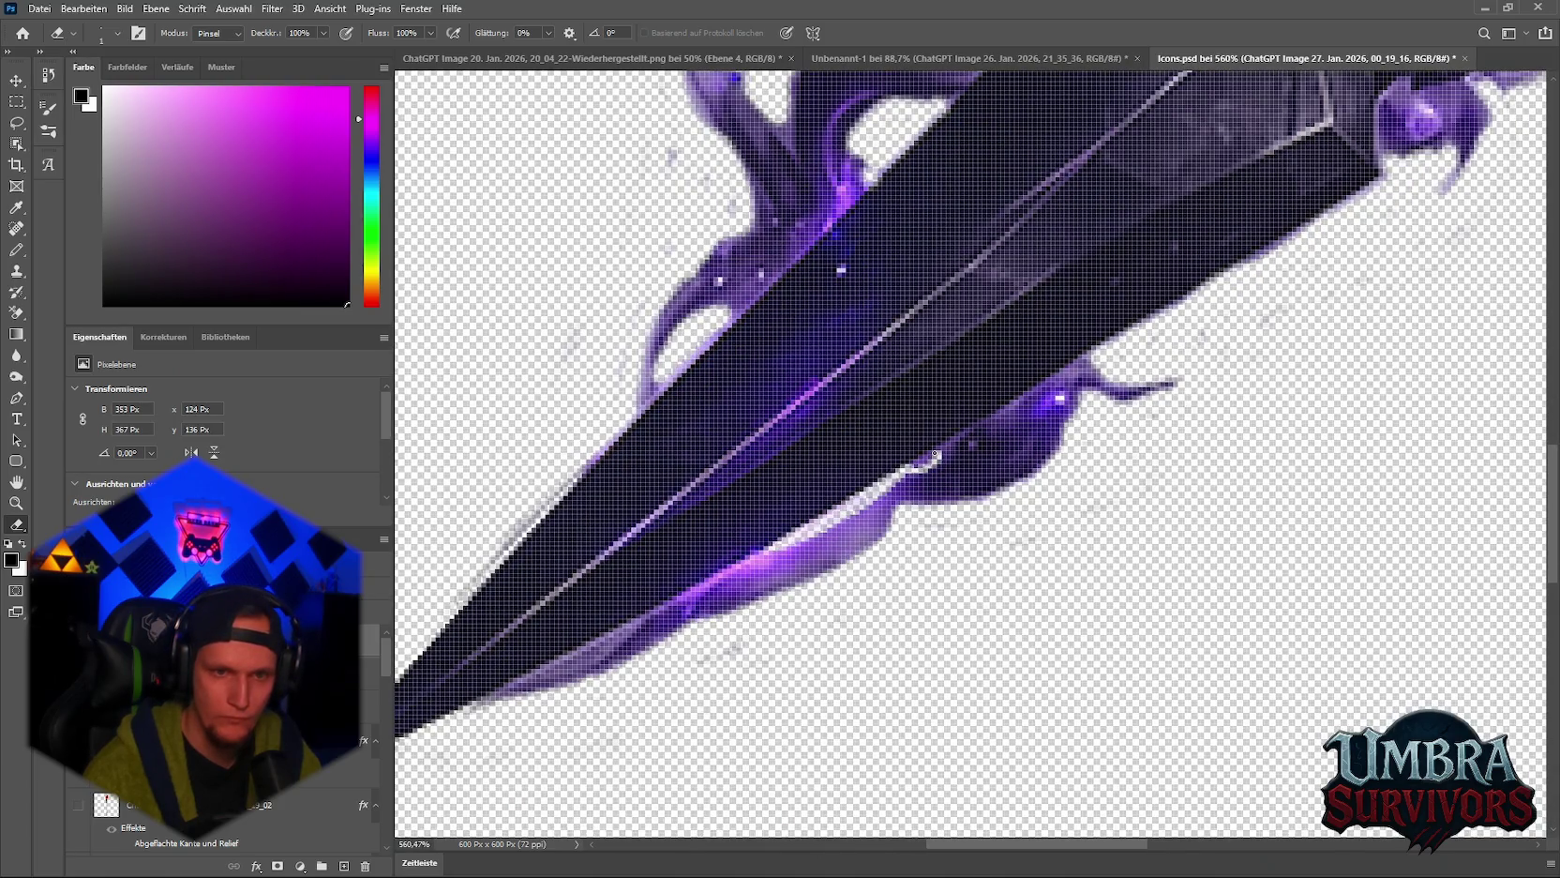
scroll(901, 596, "down", 8)
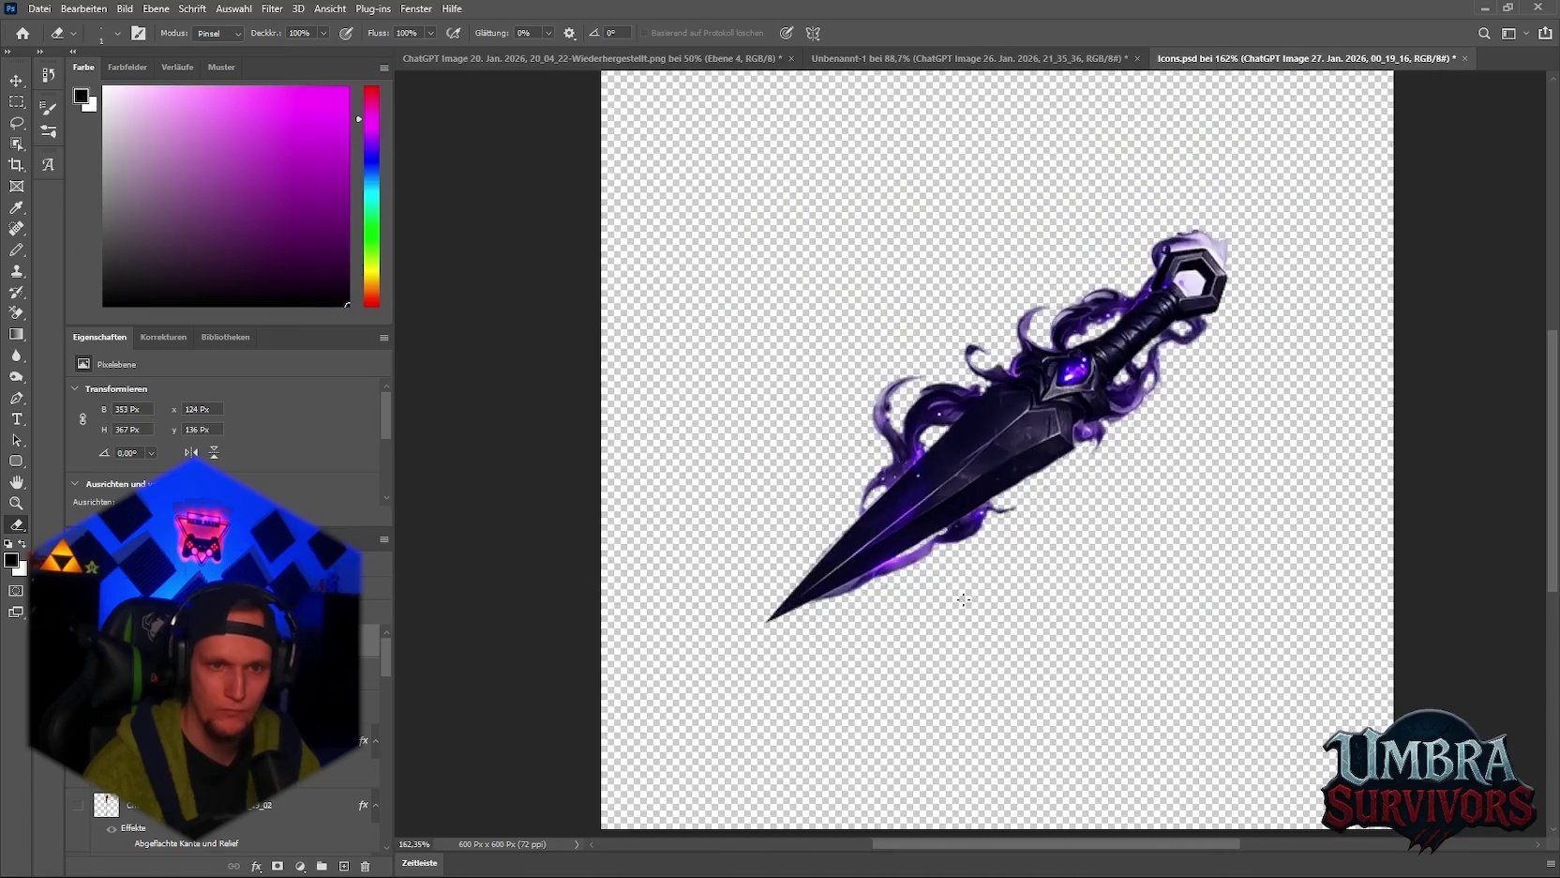
scroll(901, 597, "up", 5)
scroll(900, 596, "up", 2)
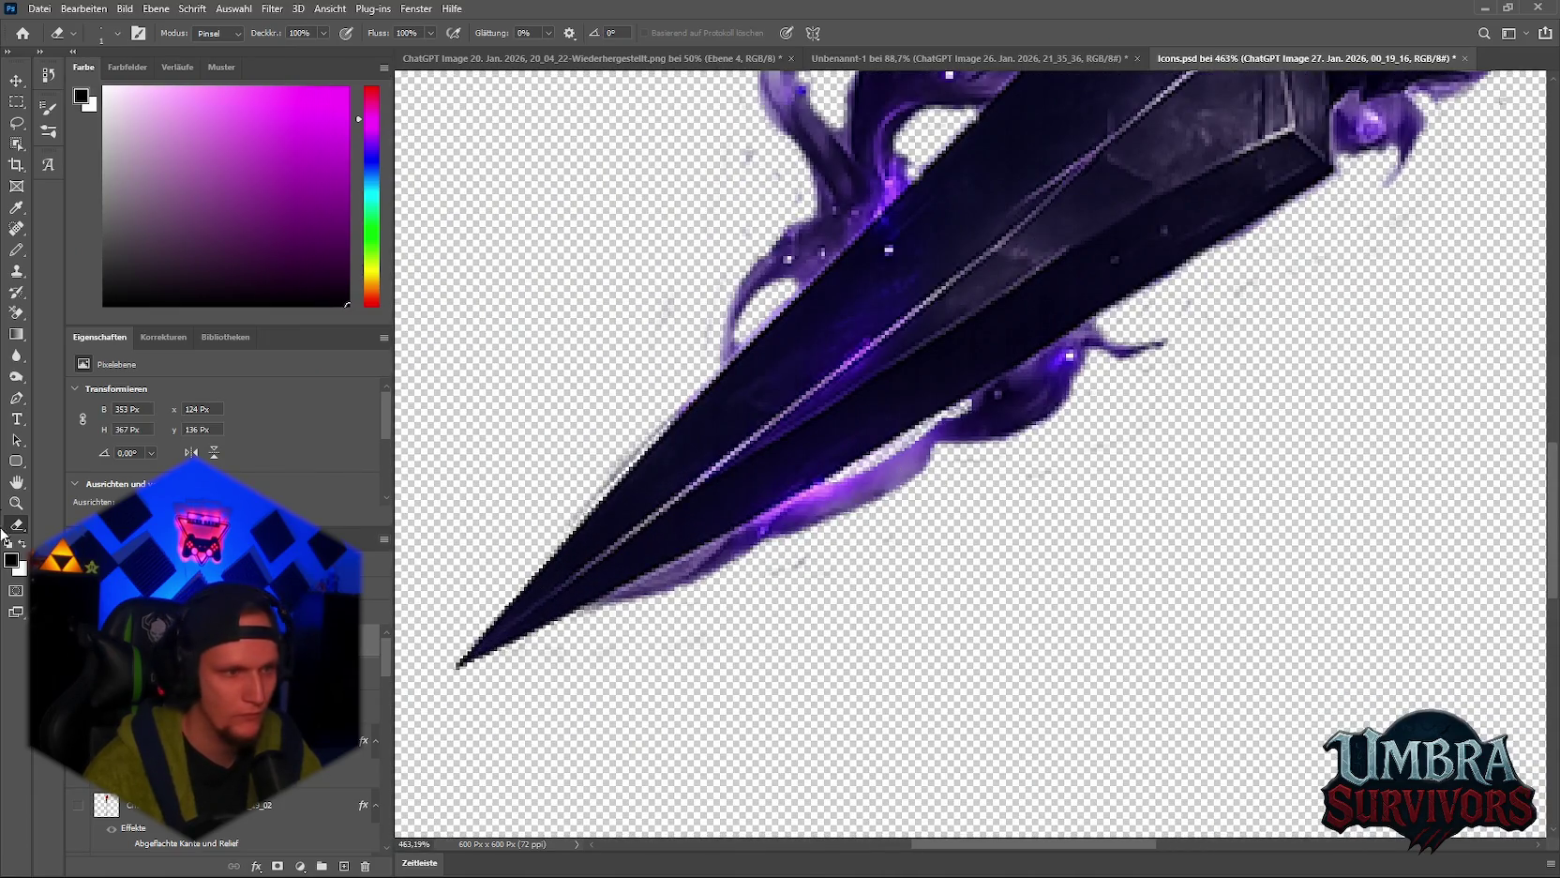
Clone purple pixels over the pale notch along the blade's lower edge.
left_click(16, 271)
scroll(923, 425, "up", 4)
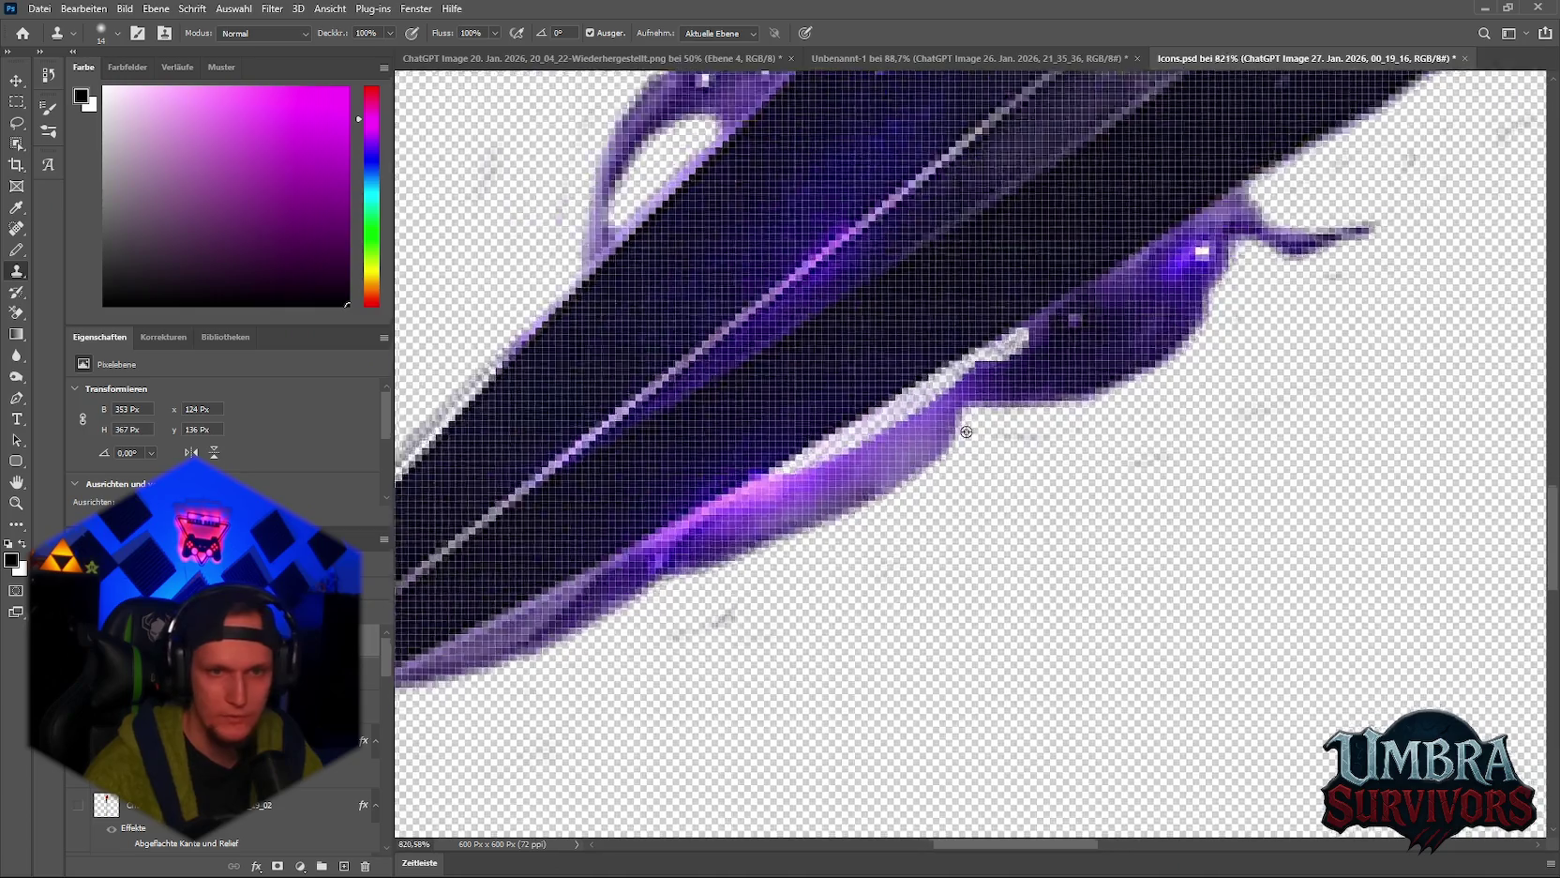
left_click(964, 384, "alt")
mouse_move(1008, 376)
left_mouse_down()
mouse_move(971, 405)
mouse_move(893, 420)
left_mouse_up()
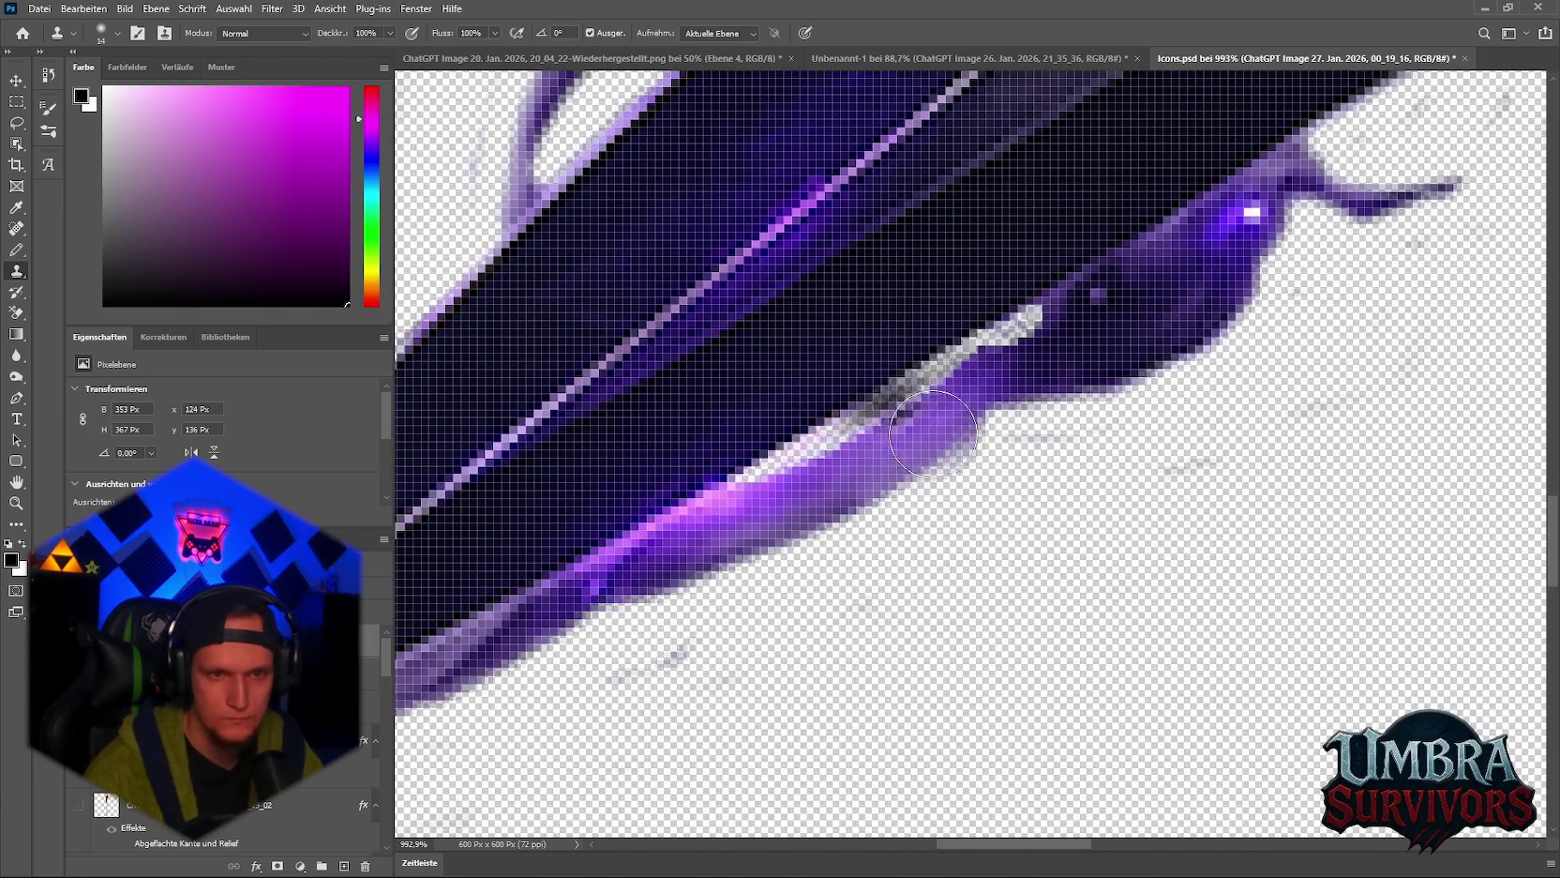
scroll(1065, 531, "down", 6)
scroll(1064, 530, "down", 4)
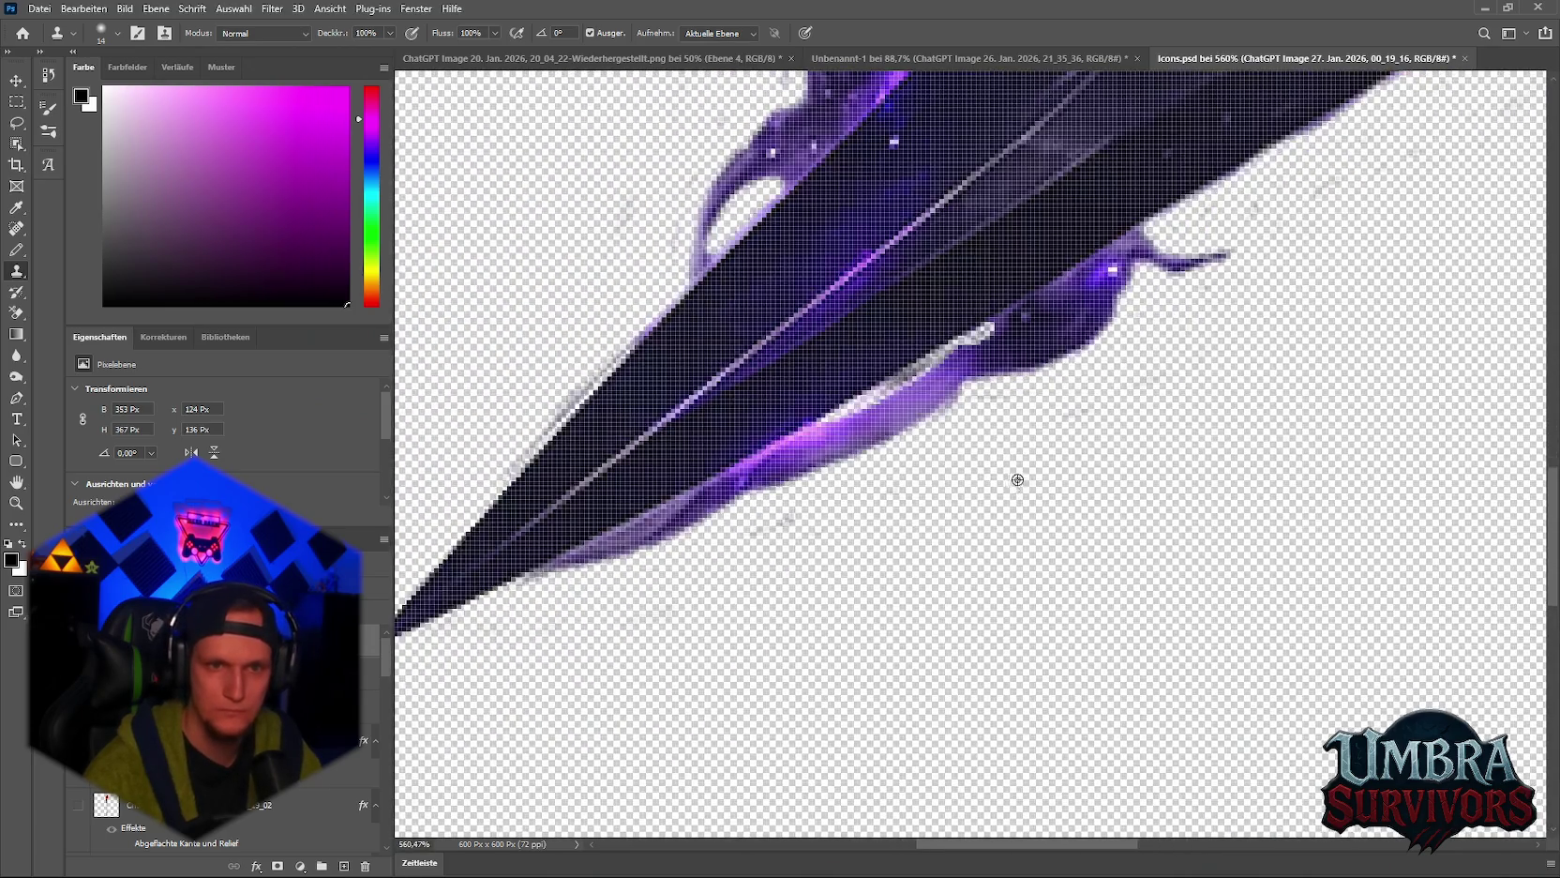
scroll(1021, 494, "up", 5)
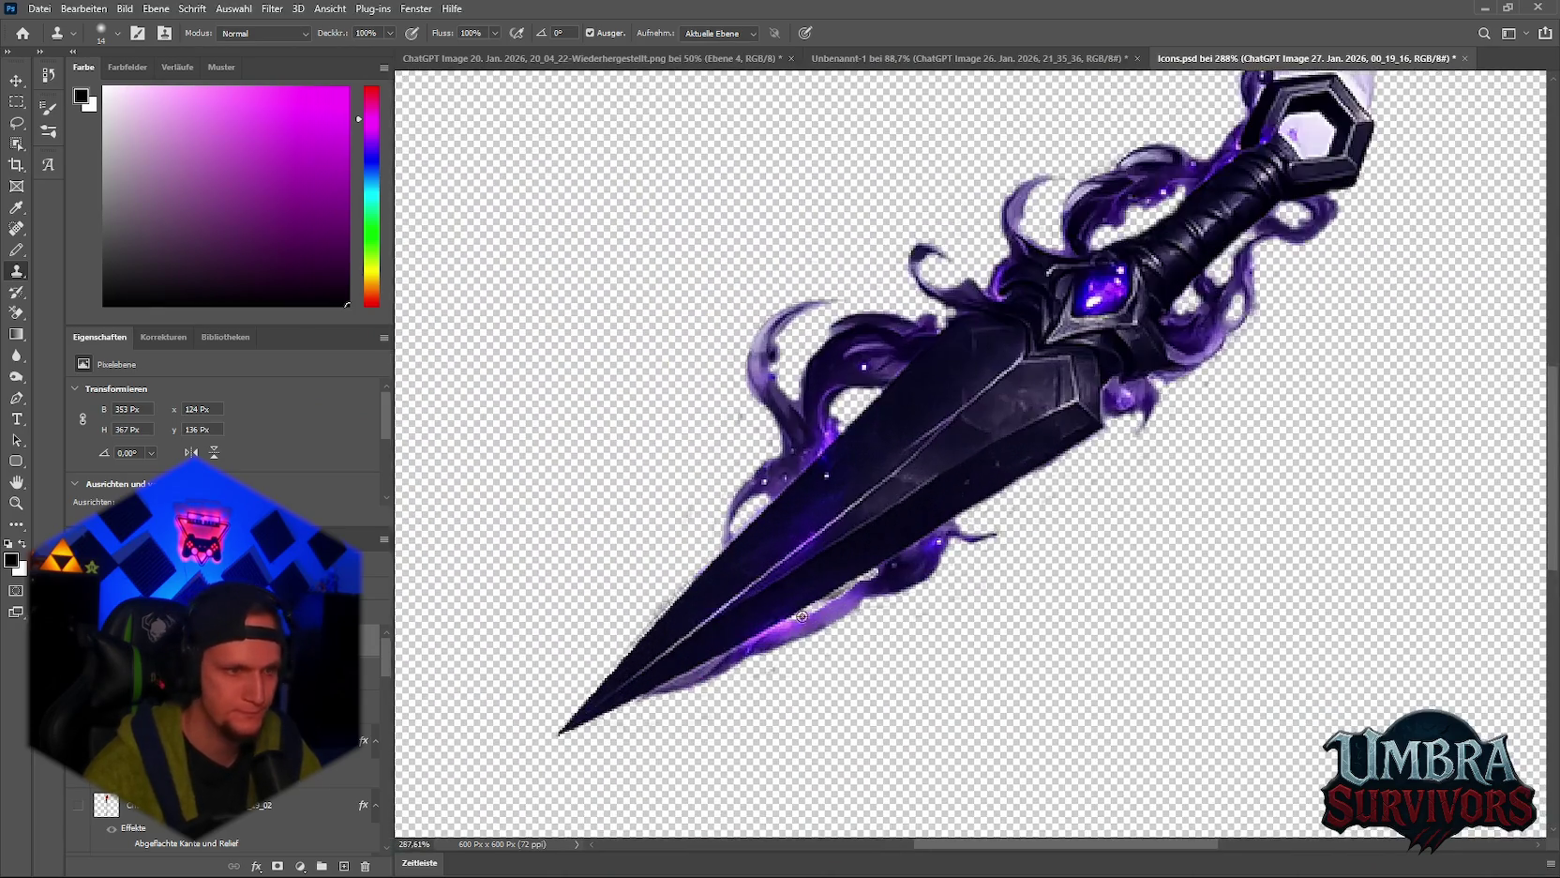
Erase the light streak along the blade and the purple fringe beneath it.
key("e")
scroll(706, 700, "up", 3)
scroll(729, 668, "up", 1)
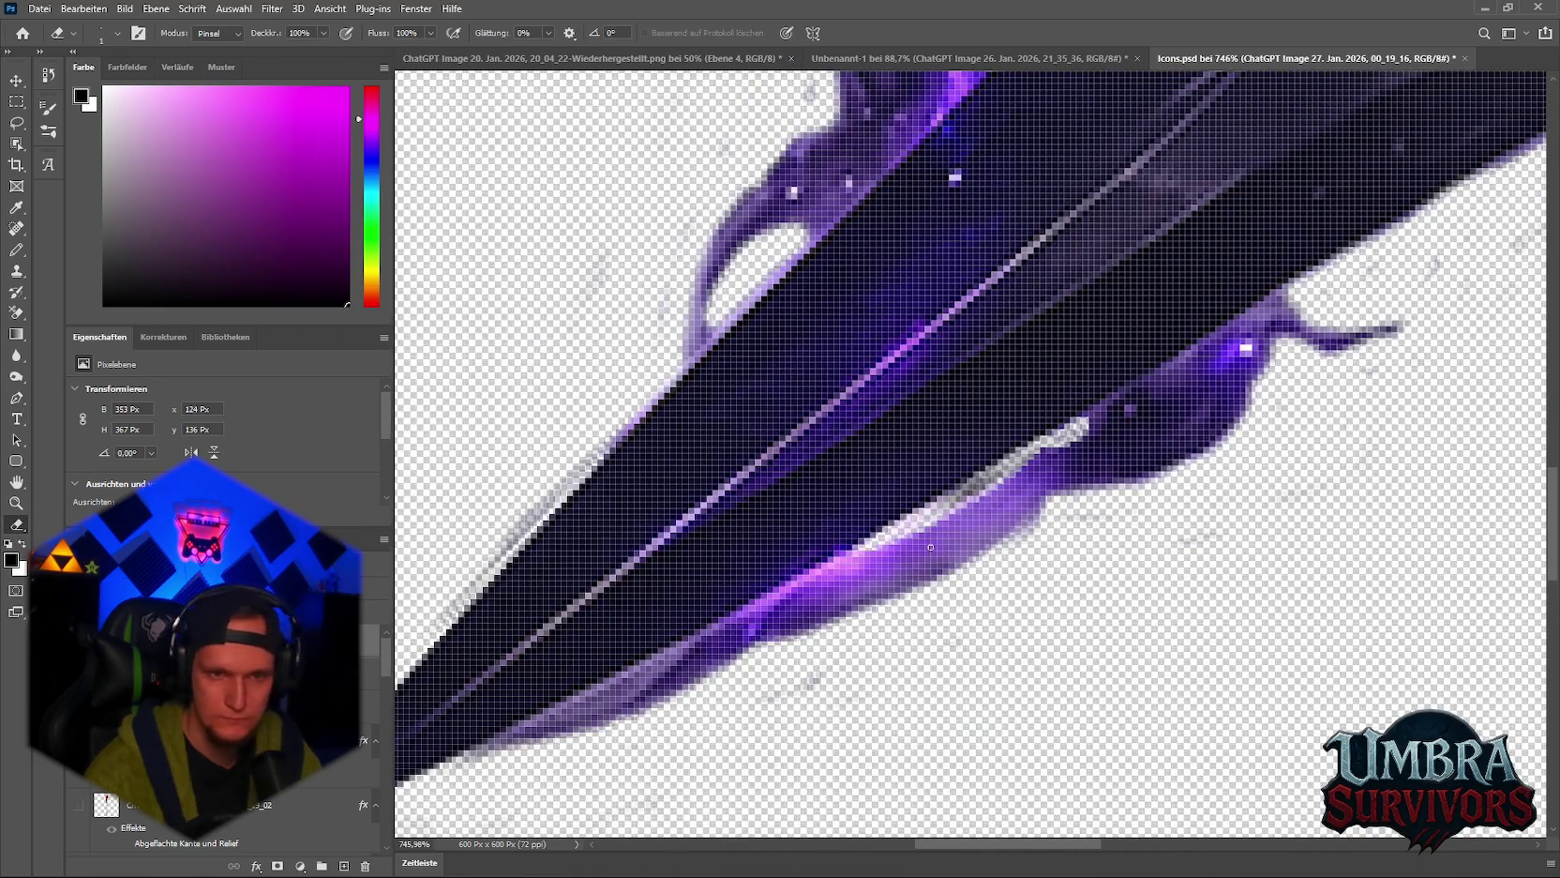
mouse_move(1004, 461)
left_mouse_down()
mouse_move(933, 499)
mouse_move(999, 474)
mouse_move(949, 501)
left_mouse_up()
left_click_drag(1042, 455, 882, 543)
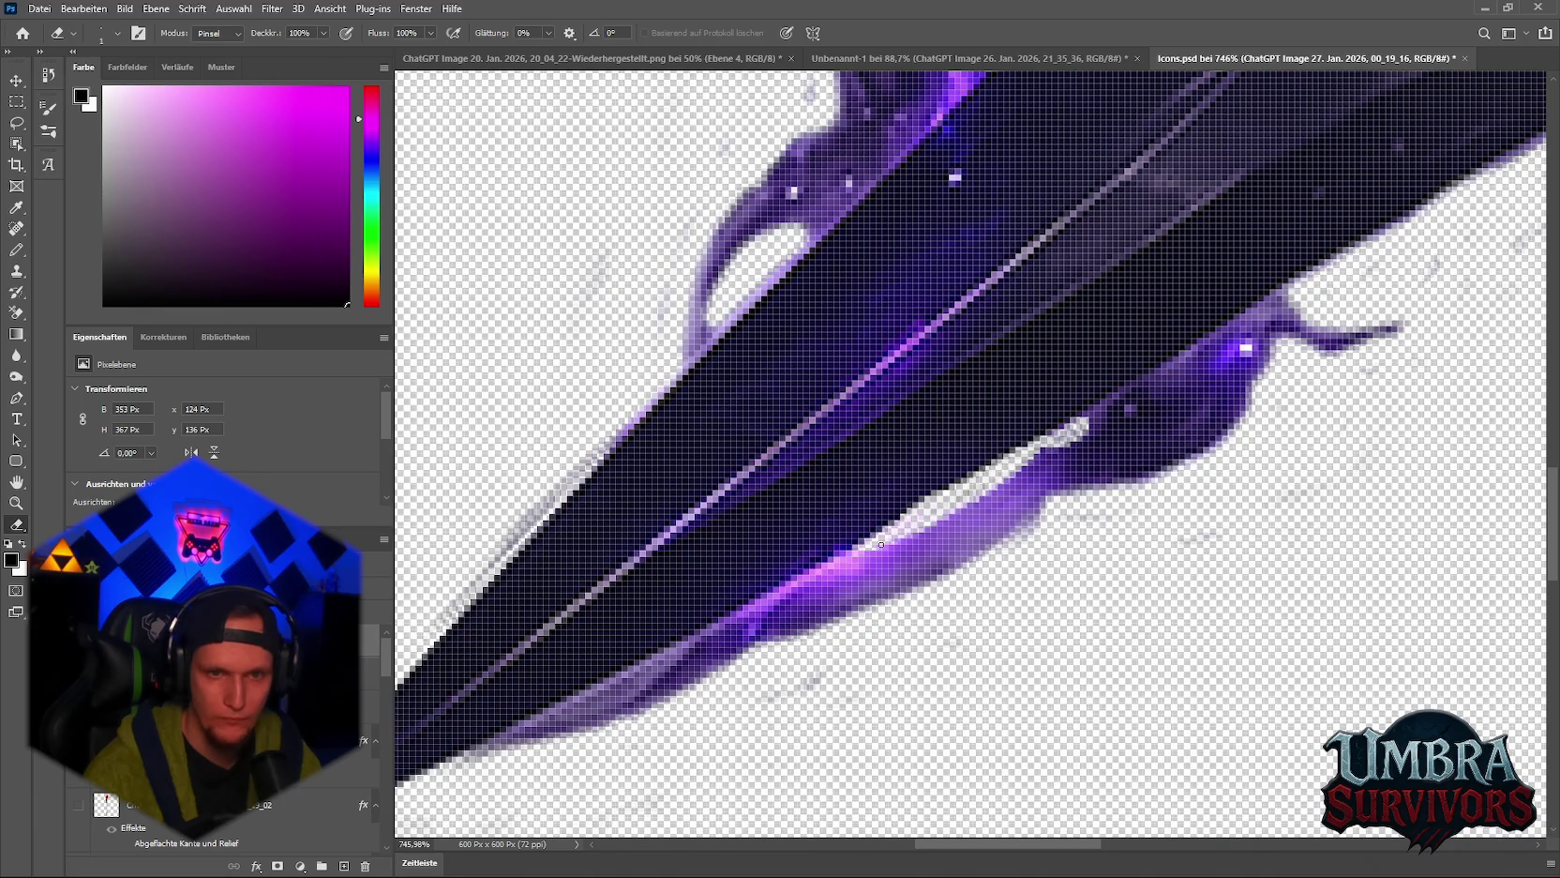
left_click_drag(1043, 507, 999, 546)
scroll(1110, 576, "down", 10)
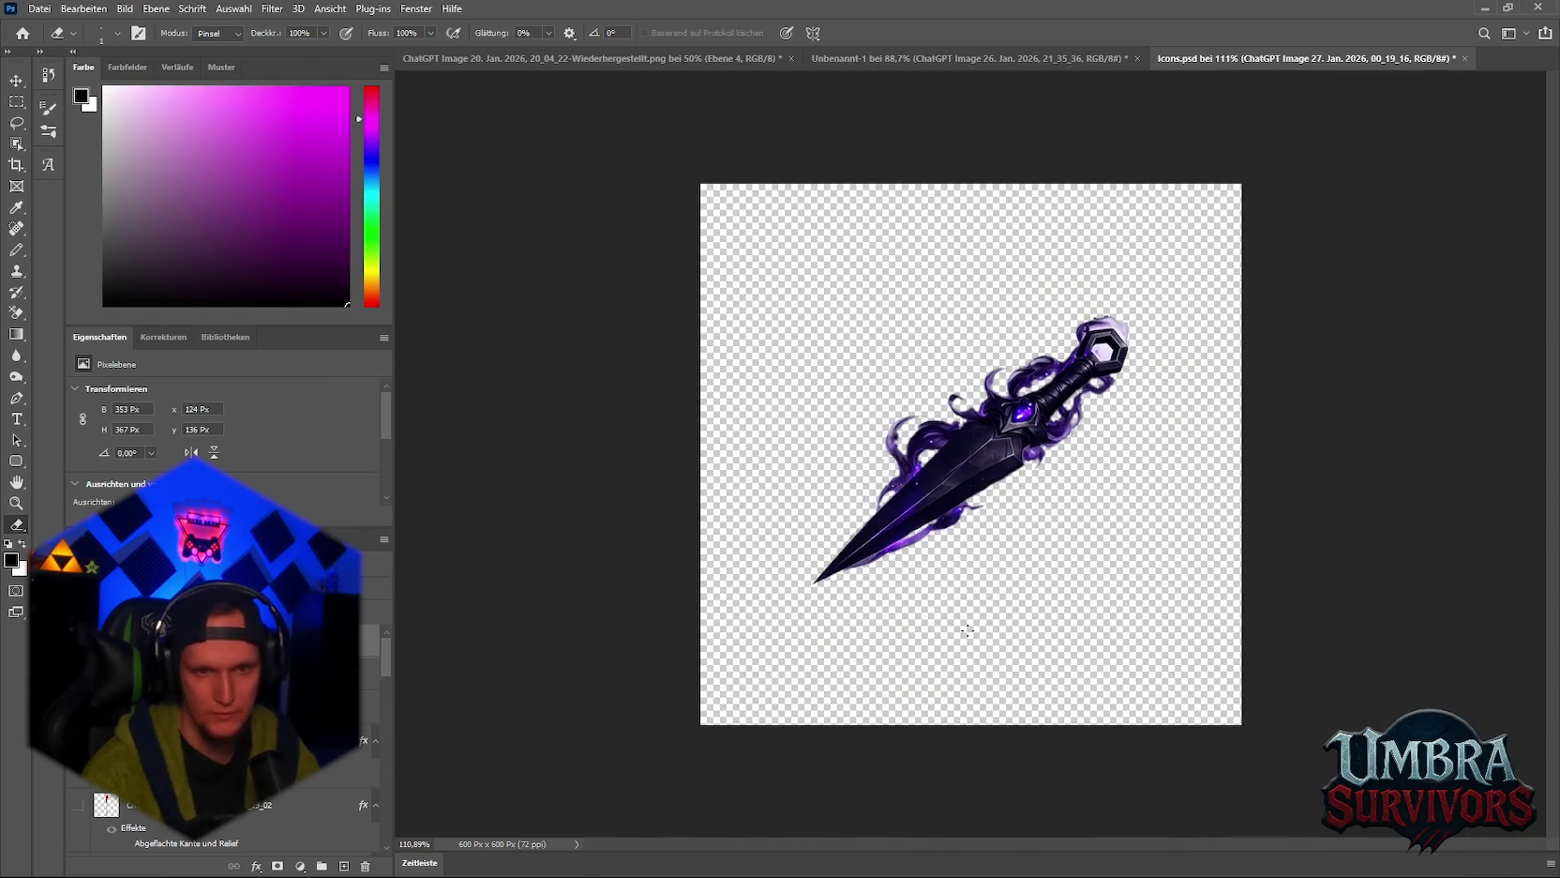
left_click(74, 34)
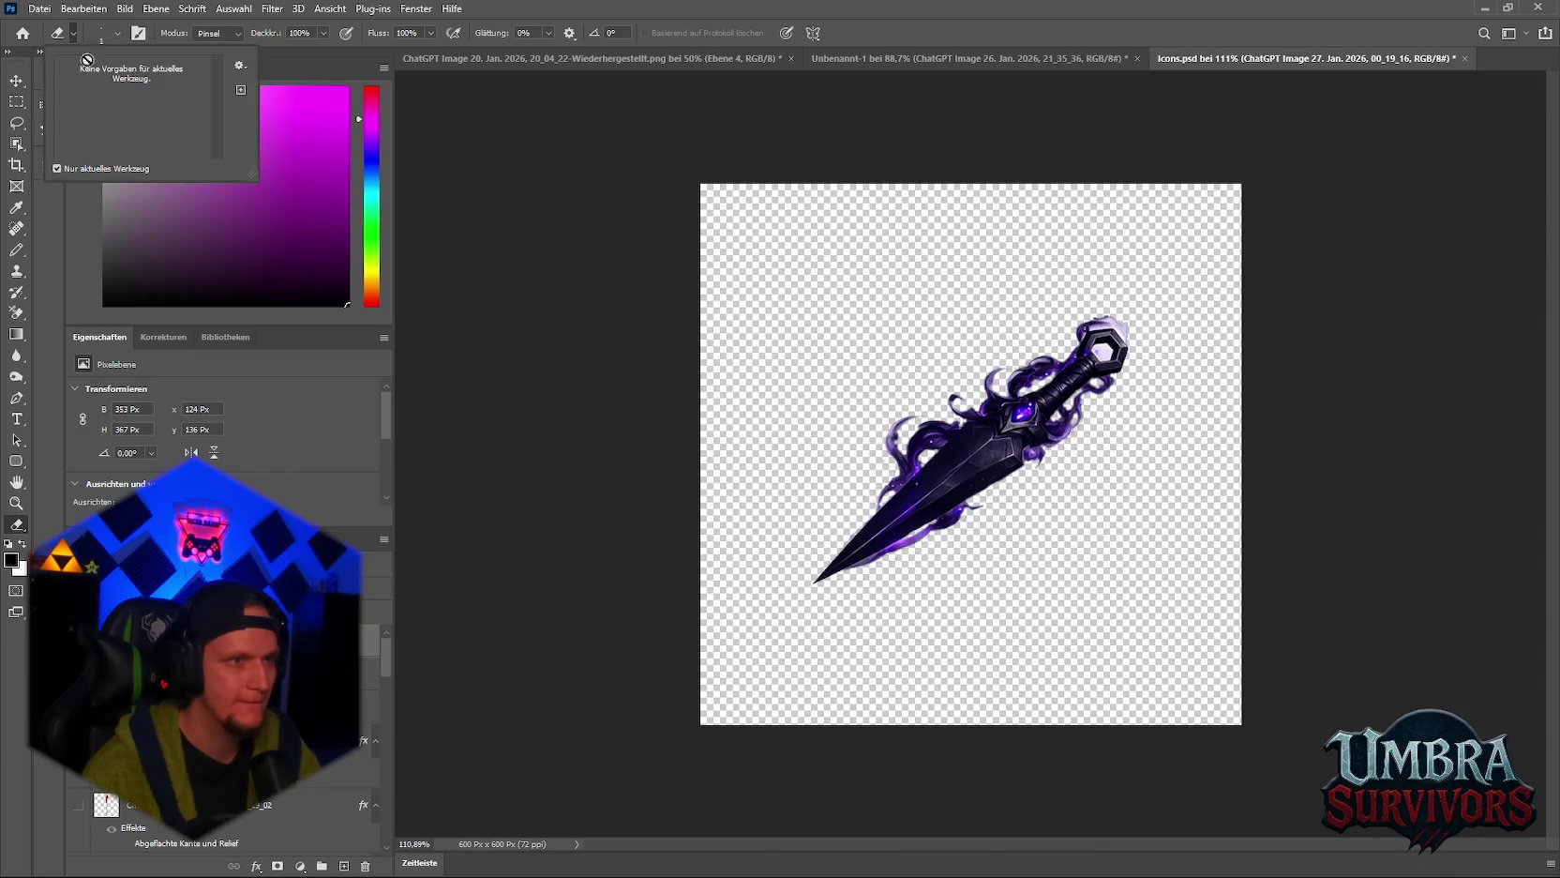
Erase the faint glow along the blade's lower edge with a 20 px eraser over the pink backdrop.
left_click(109, 36)
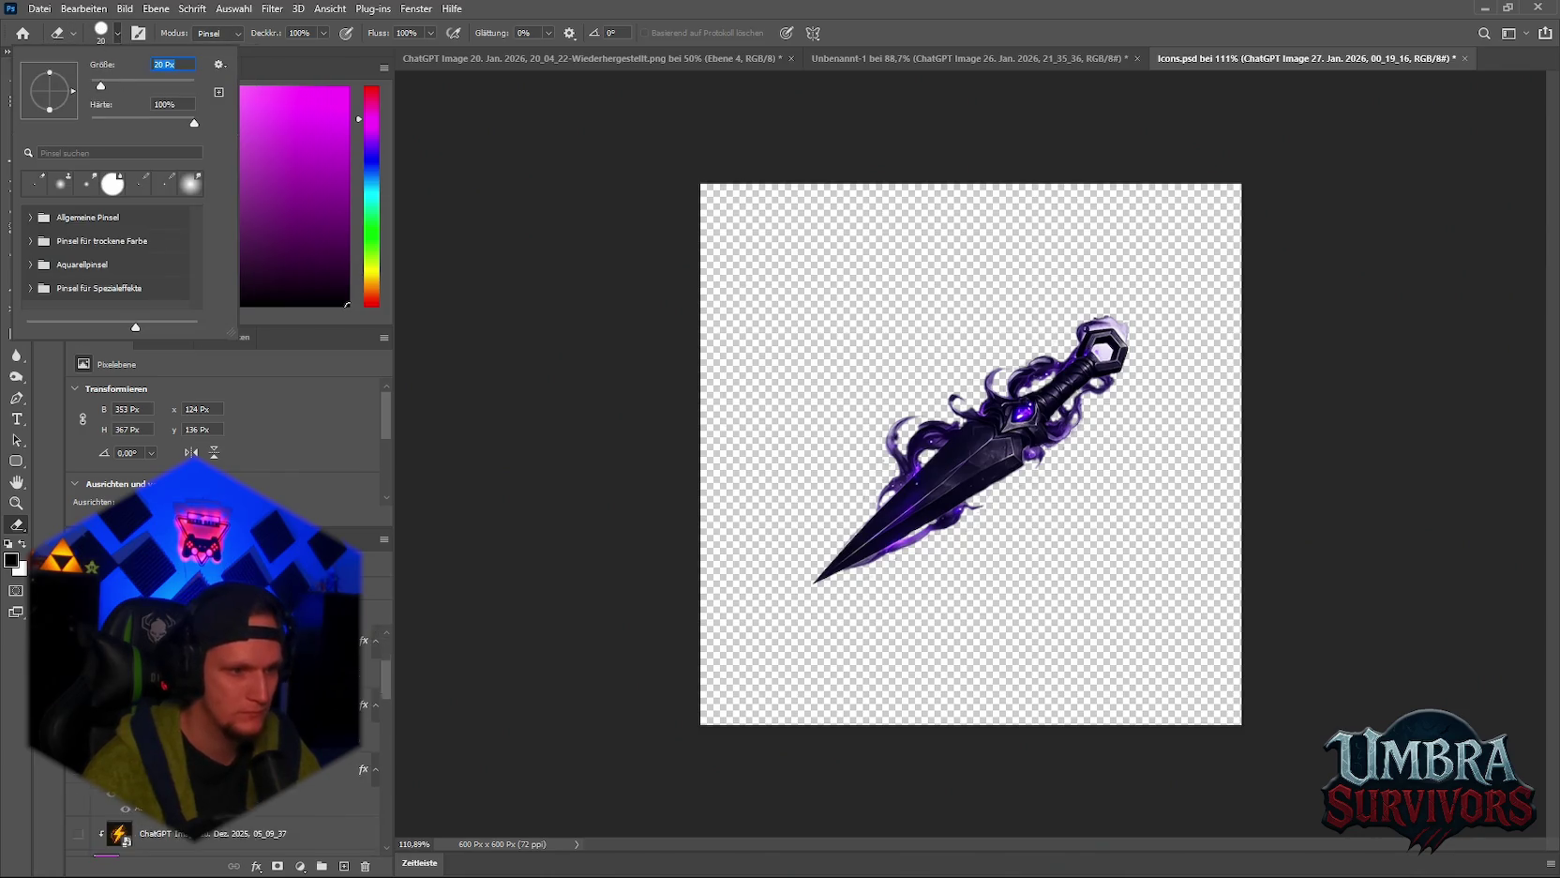
scroll(945, 555, "up", 5)
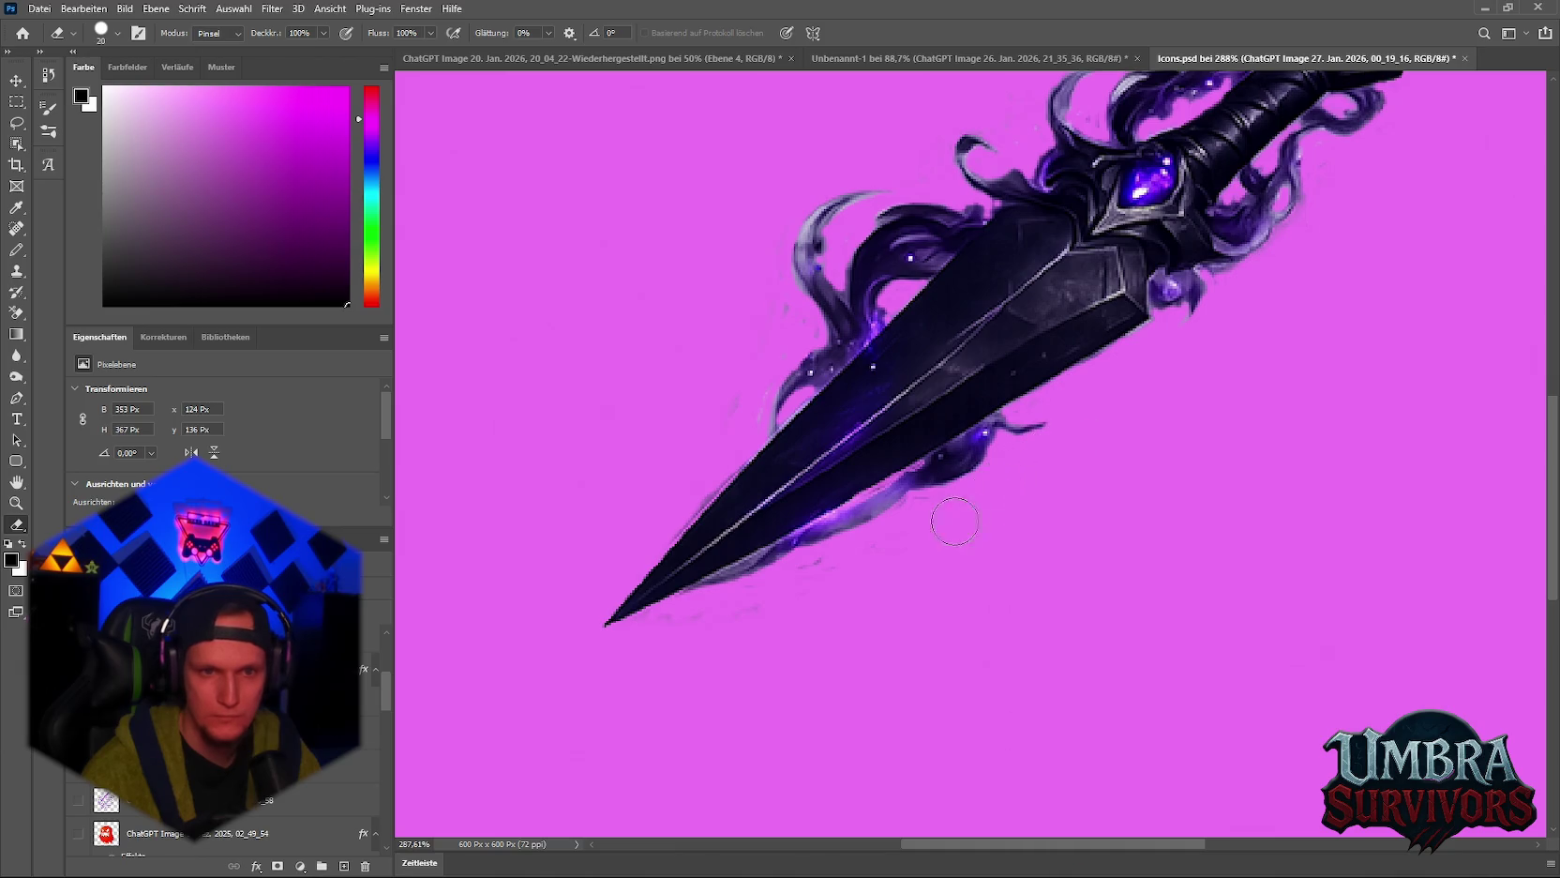
left_click_drag(828, 573, 715, 616)
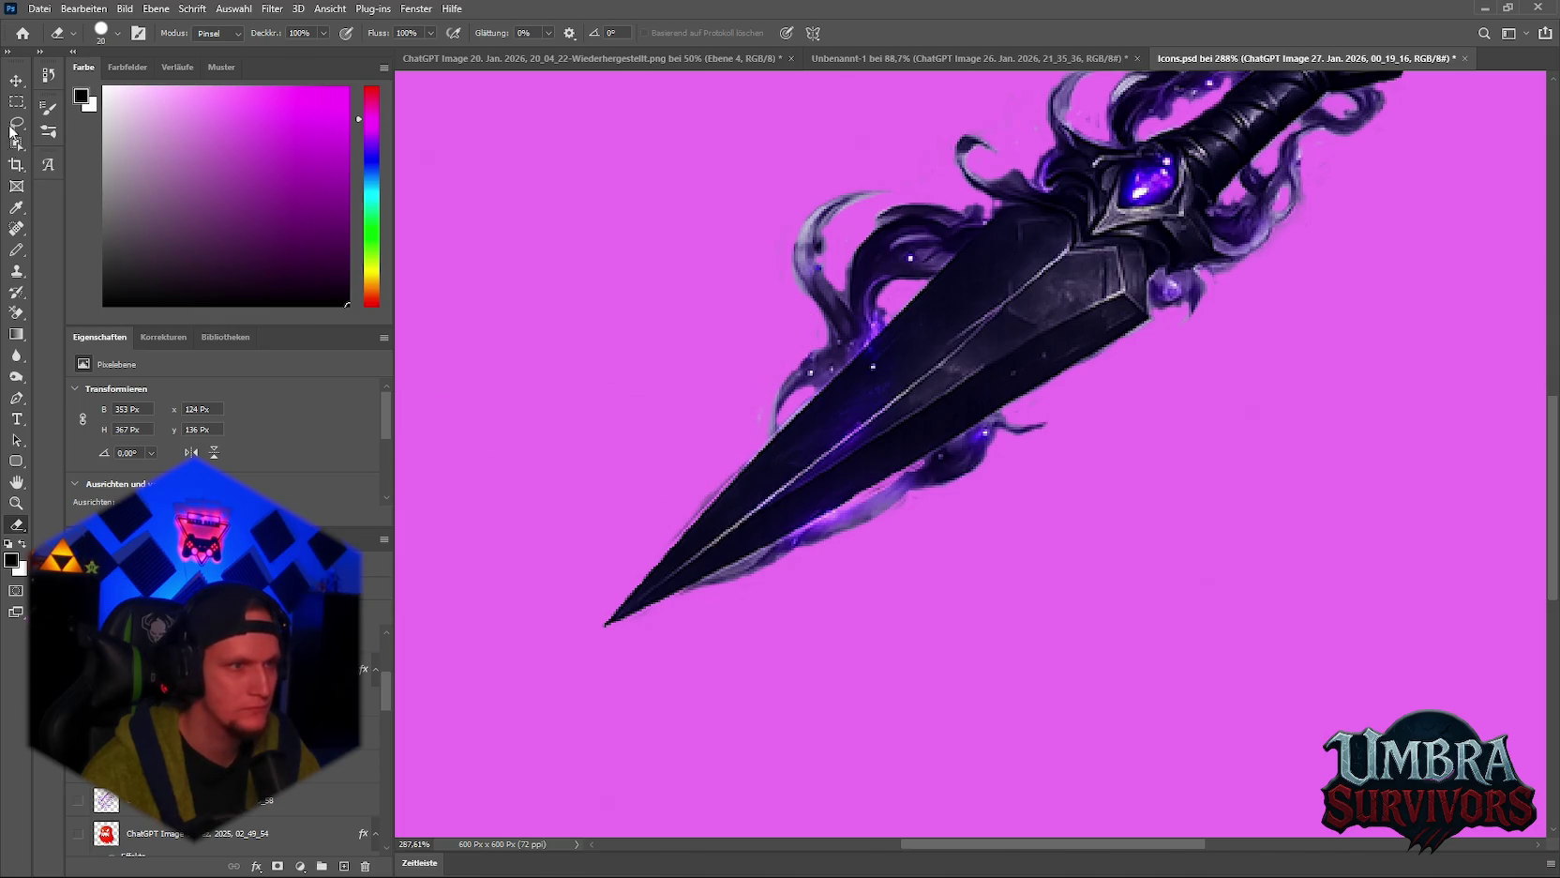
key("l")
left_click_drag(1219, 439, 1247, 349)
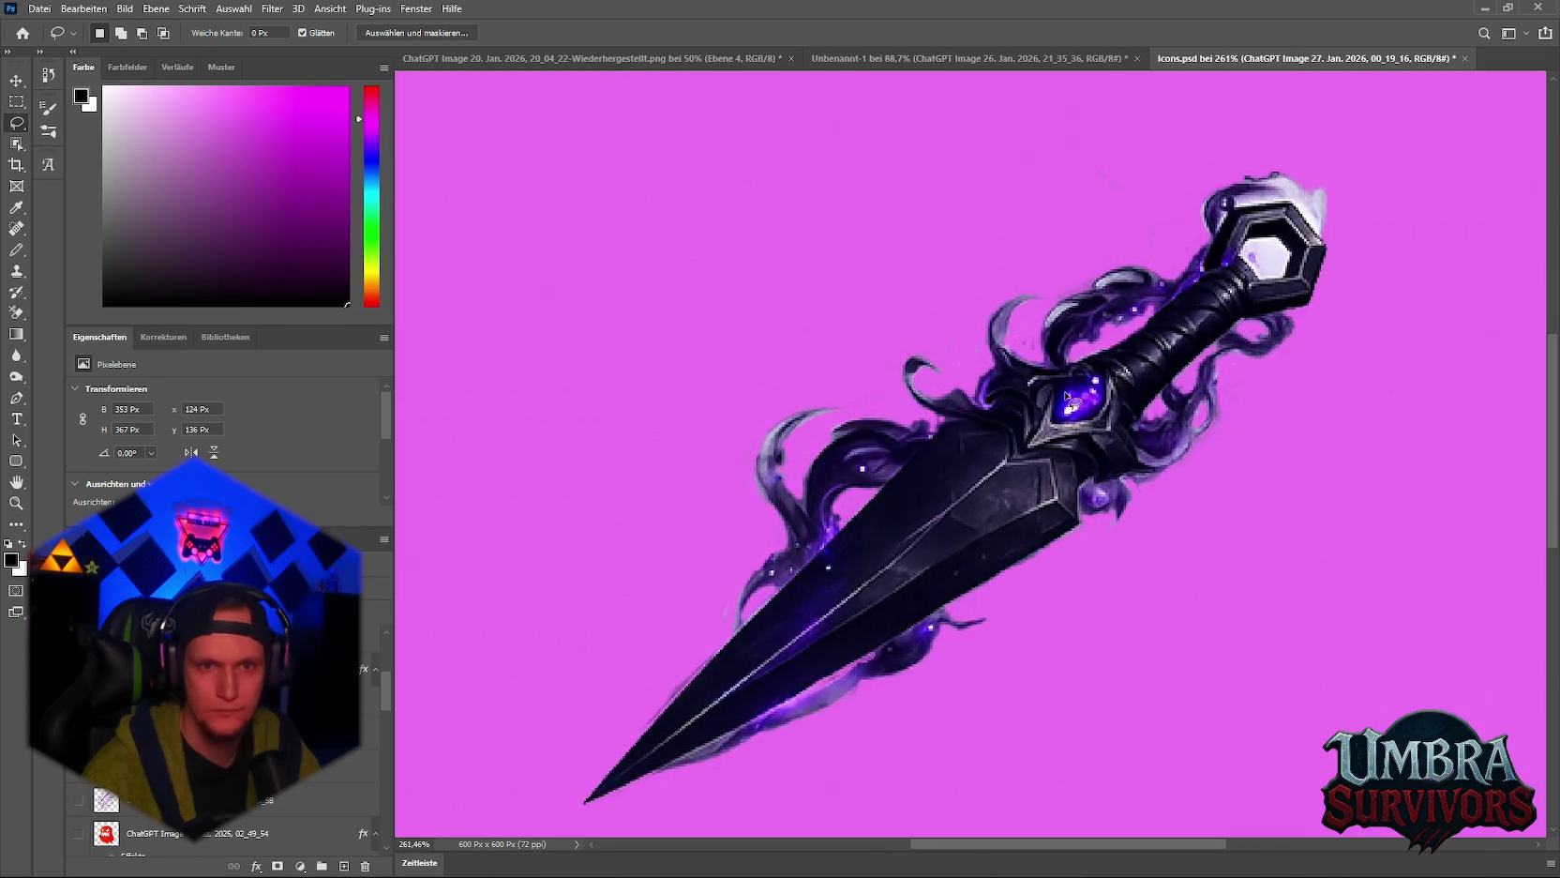
Lasso an outline from the pommel down the handle and blade, back up to the upper smoke tendril.
scroll(1209, 253, "down", 1)
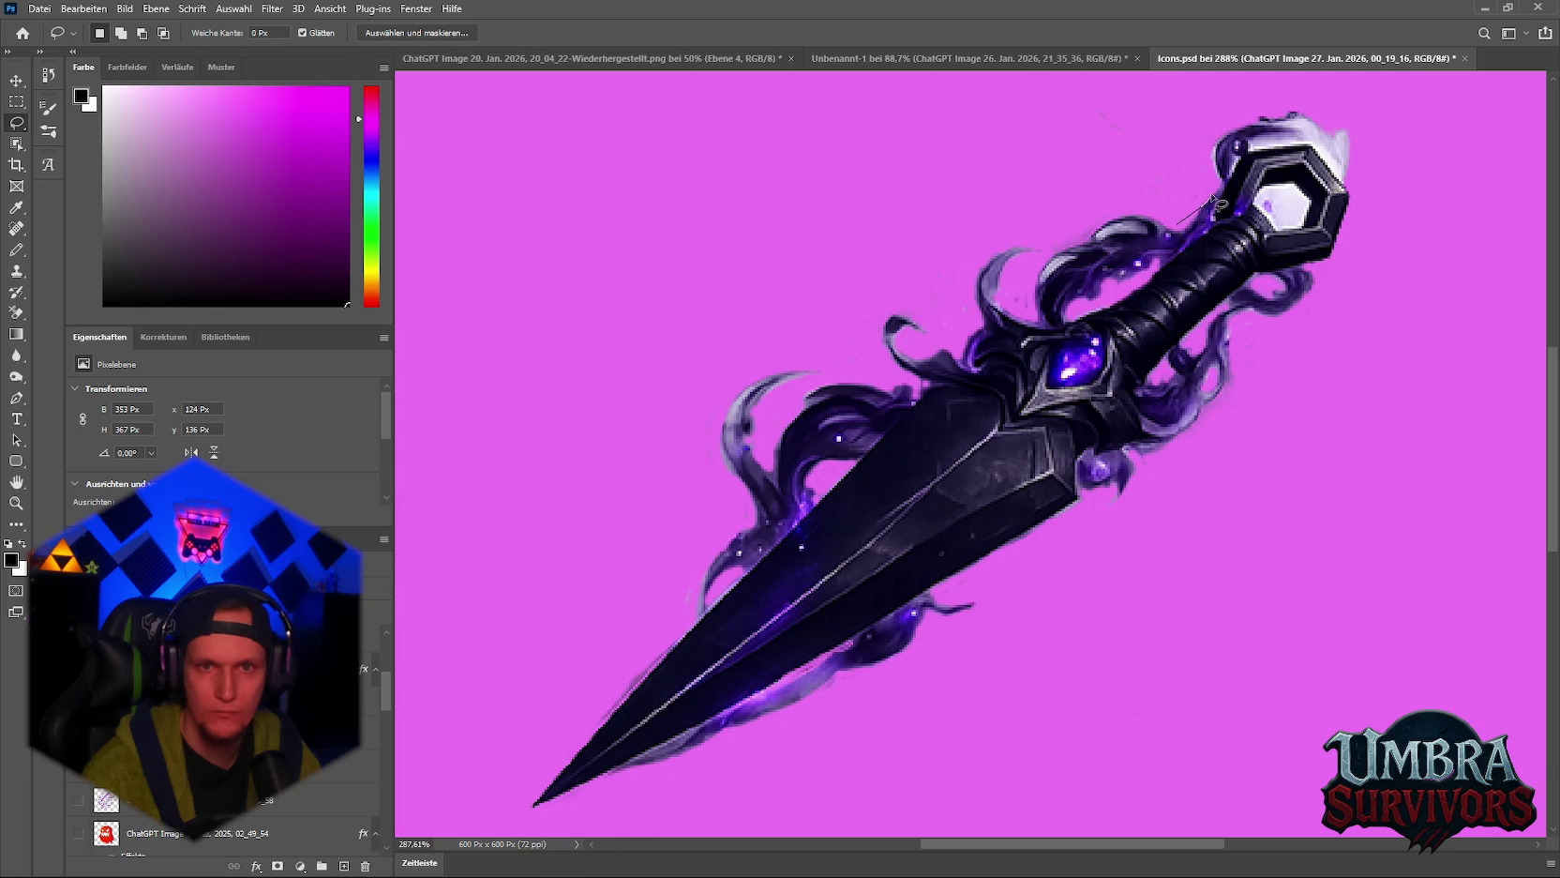
left_click_drag(1178, 221, 1200, 202)
left_click_drag(1212, 139, 1324, 115)
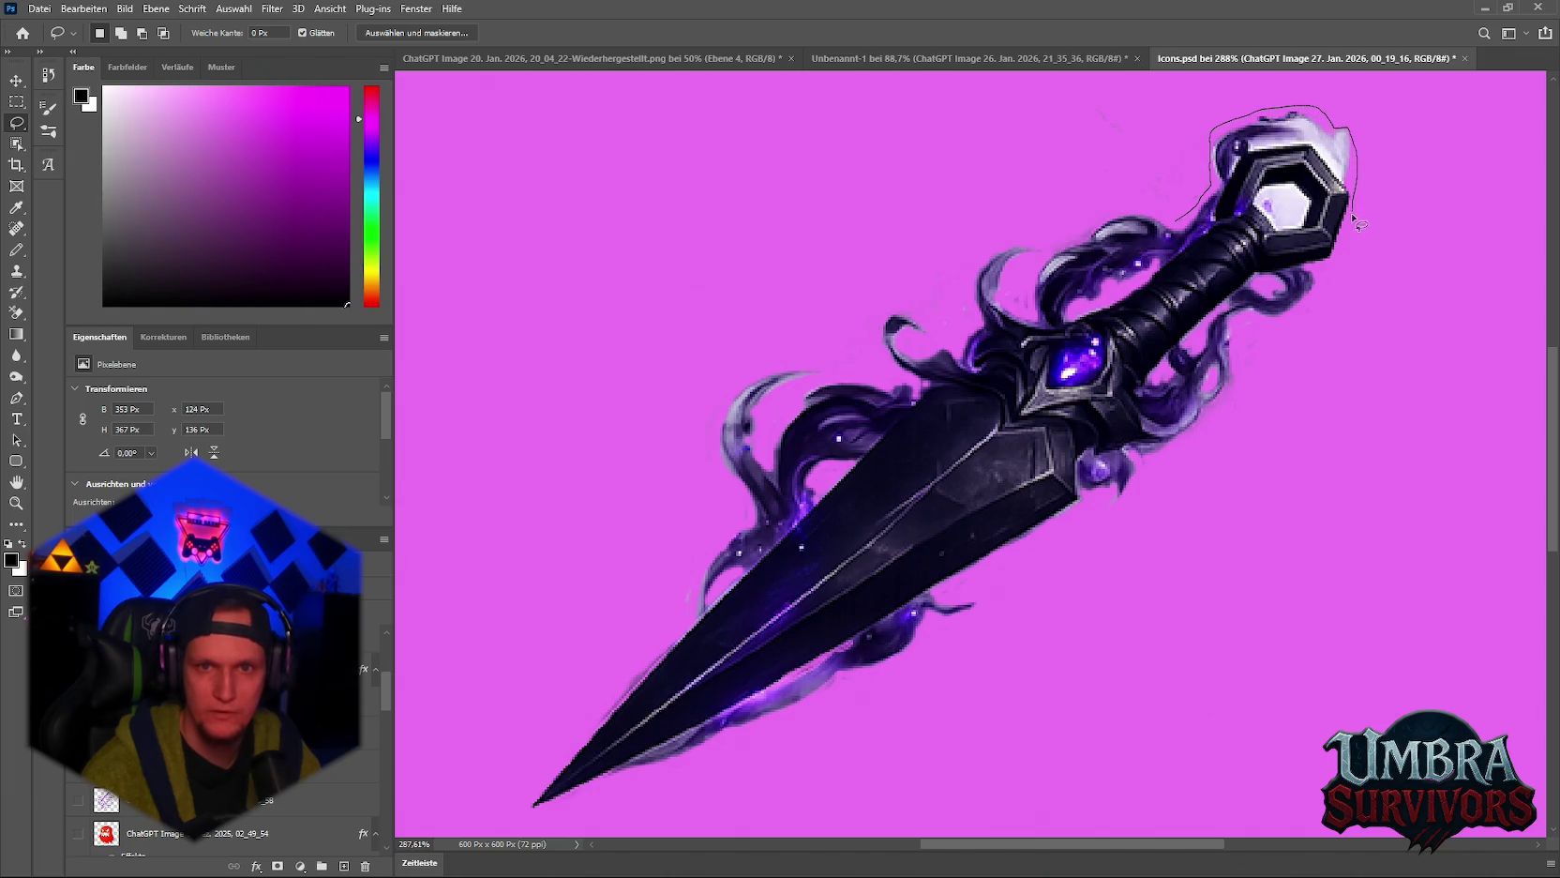
left_click_drag(1336, 272, 1316, 301)
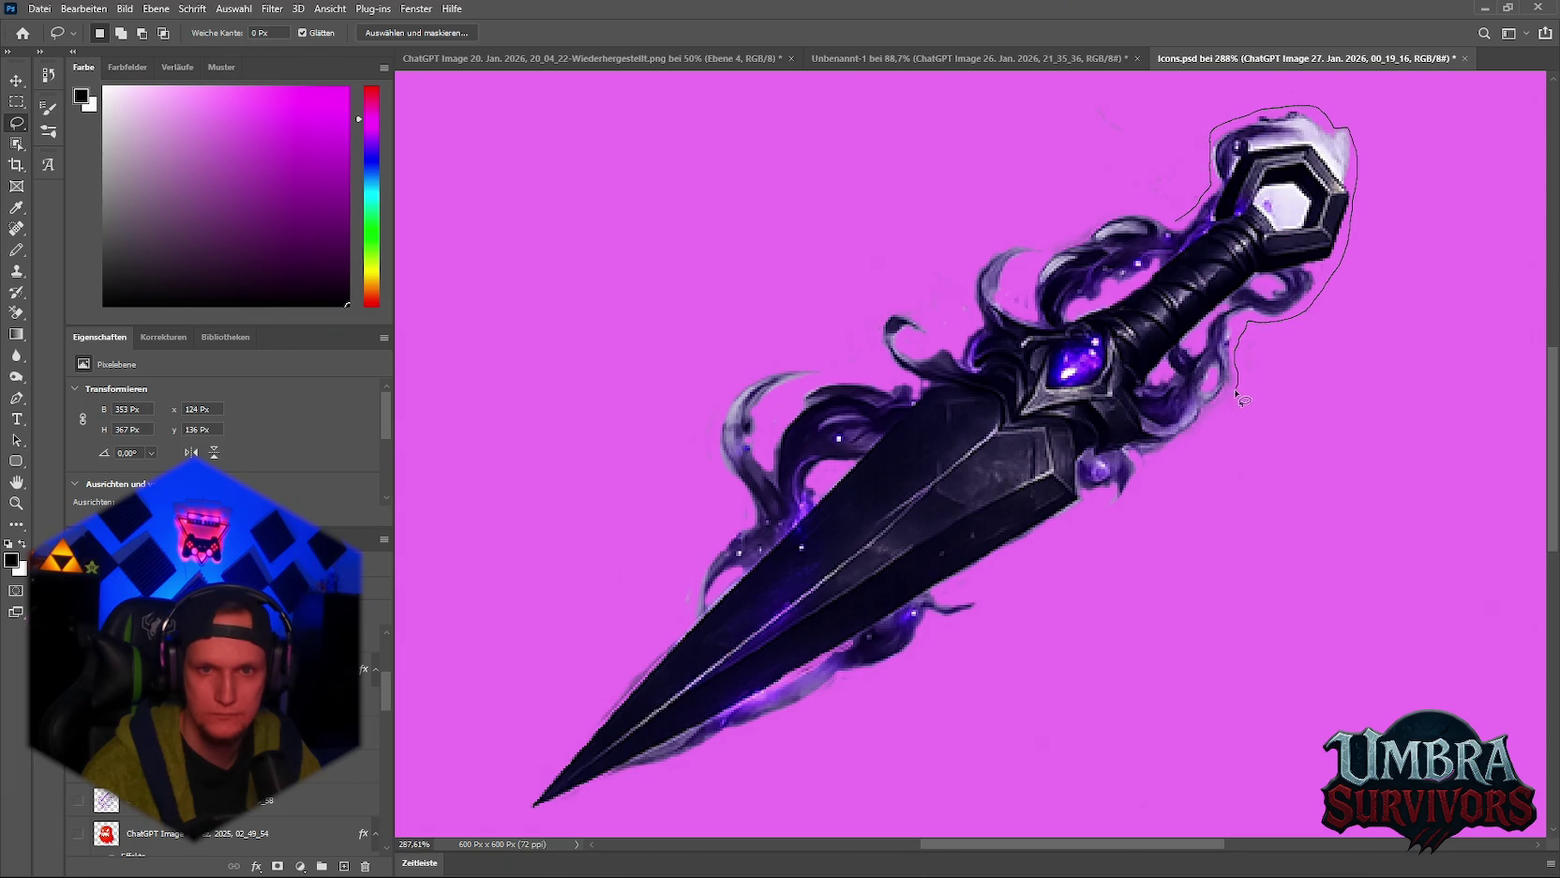
left_click_drag(1130, 504, 1114, 537)
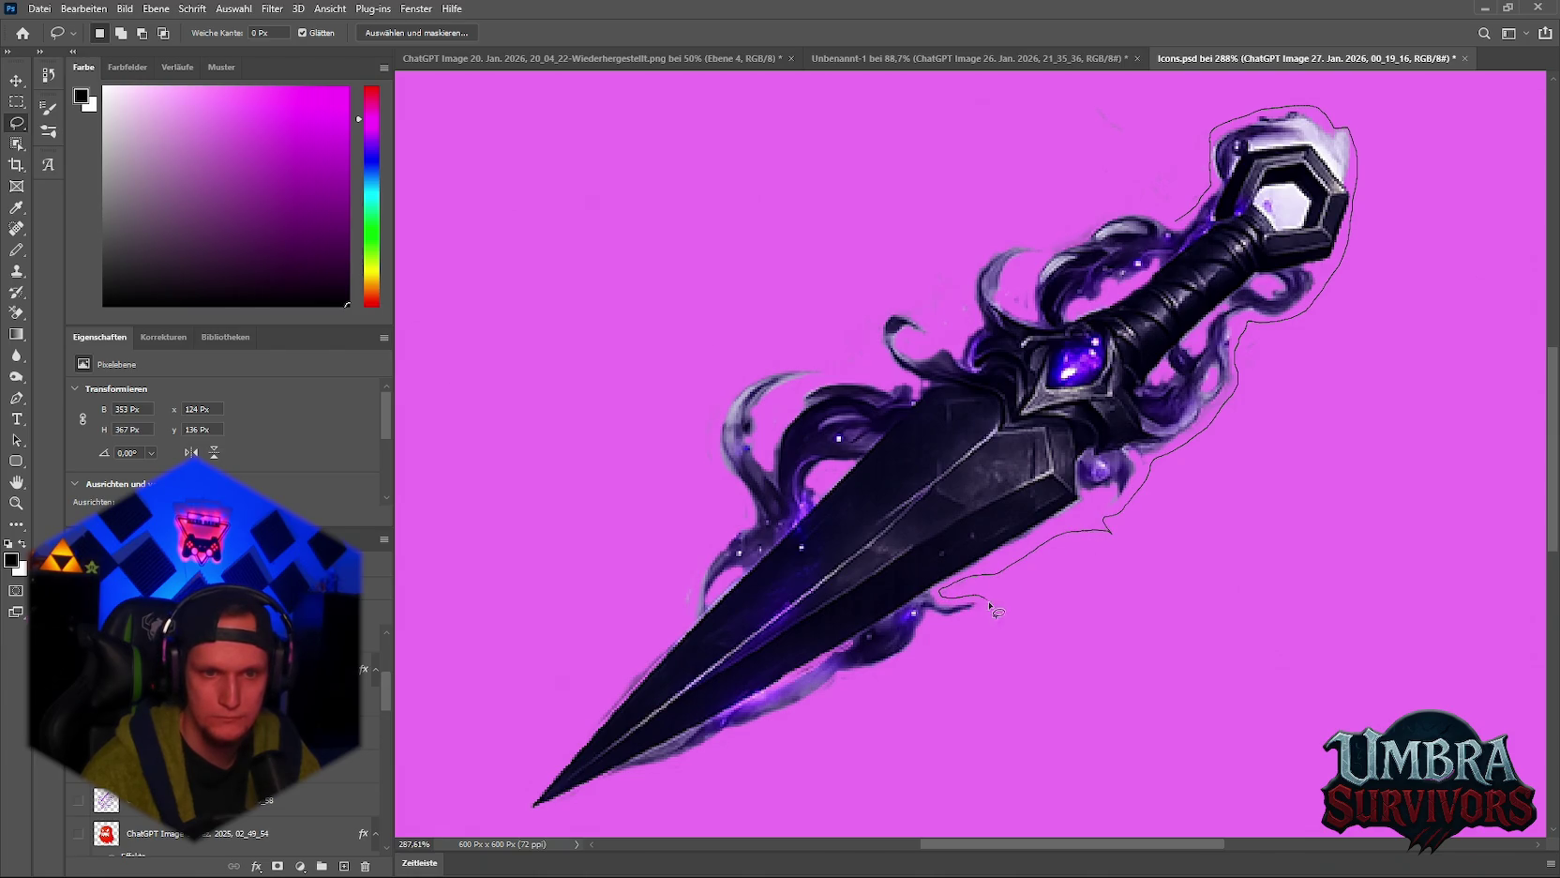
left_click_drag(940, 662, 560, 804)
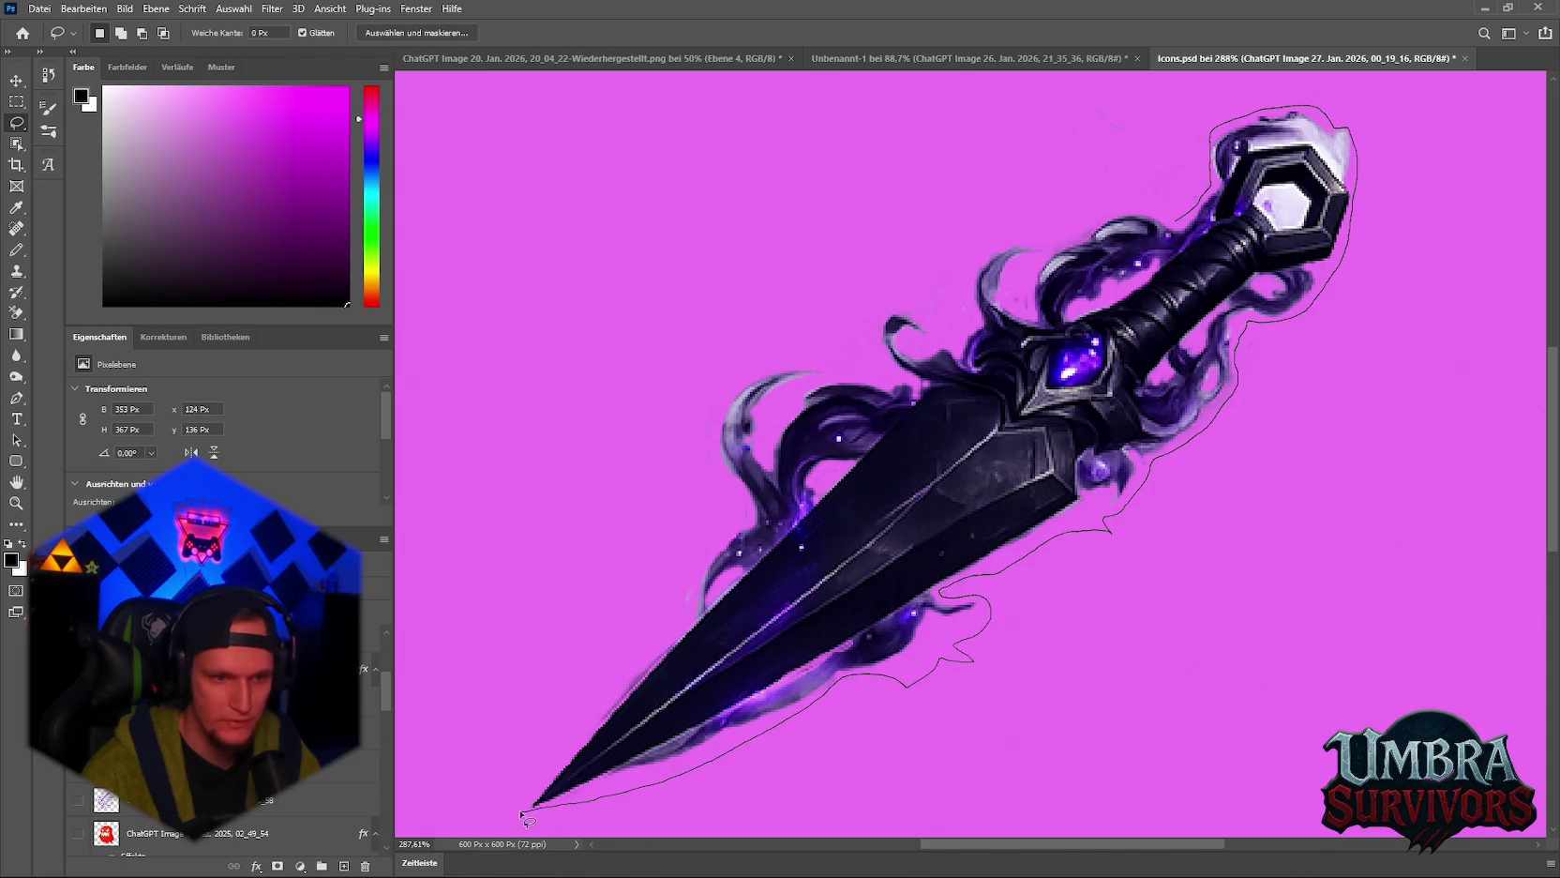
mouse_move(551, 750)
left_mouse_down()
mouse_move(591, 737)
mouse_move(697, 595)
left_mouse_up()
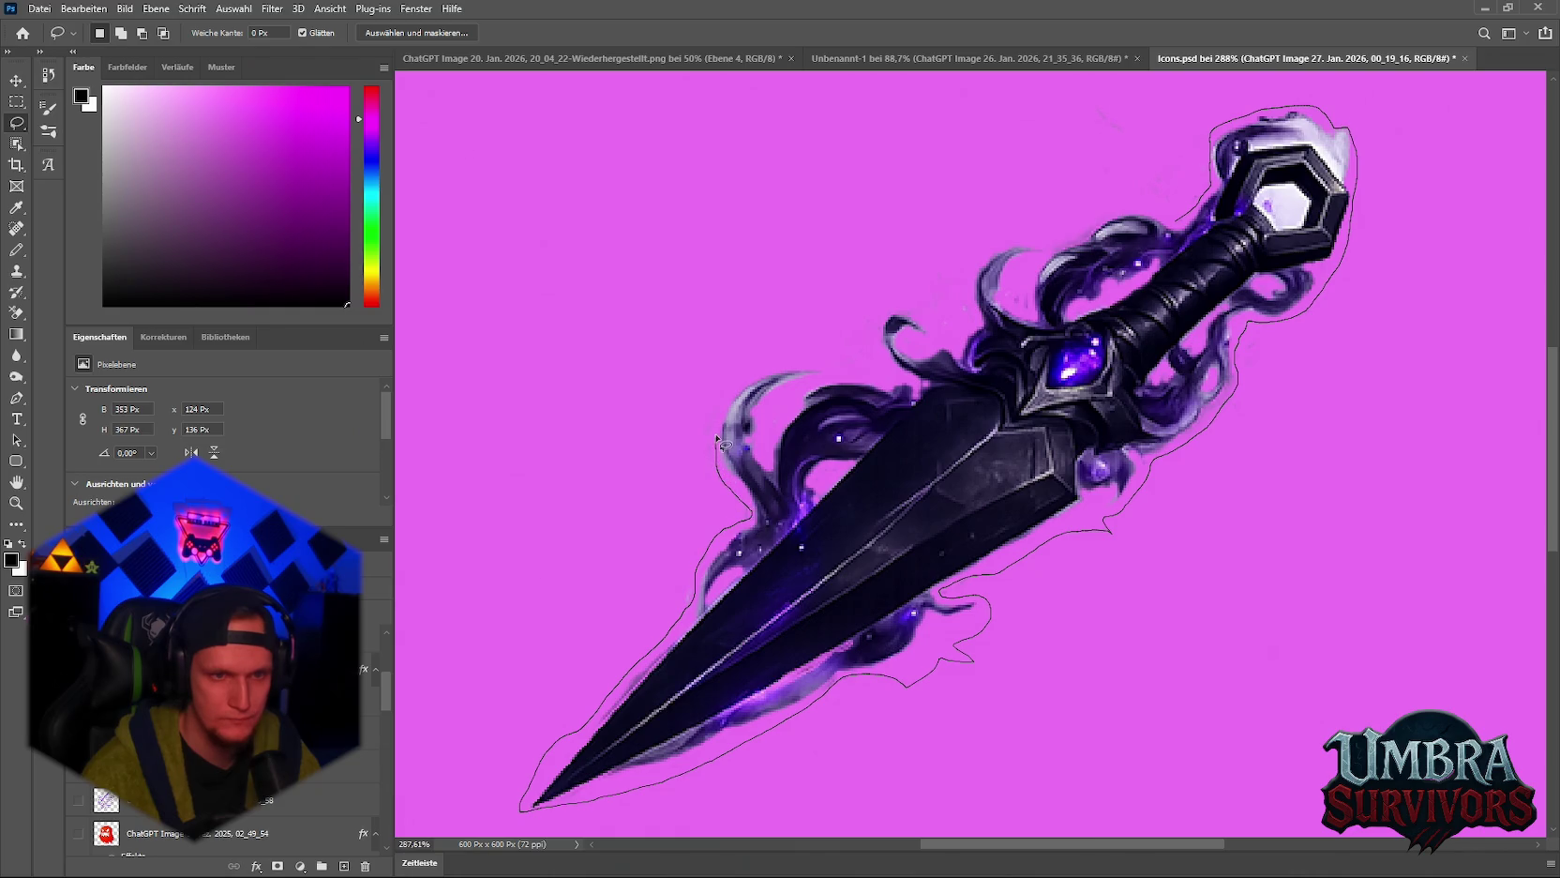
mouse_move(743, 377)
left_mouse_down()
mouse_move(881, 353)
mouse_move(924, 317)
left_mouse_up()
key("e")
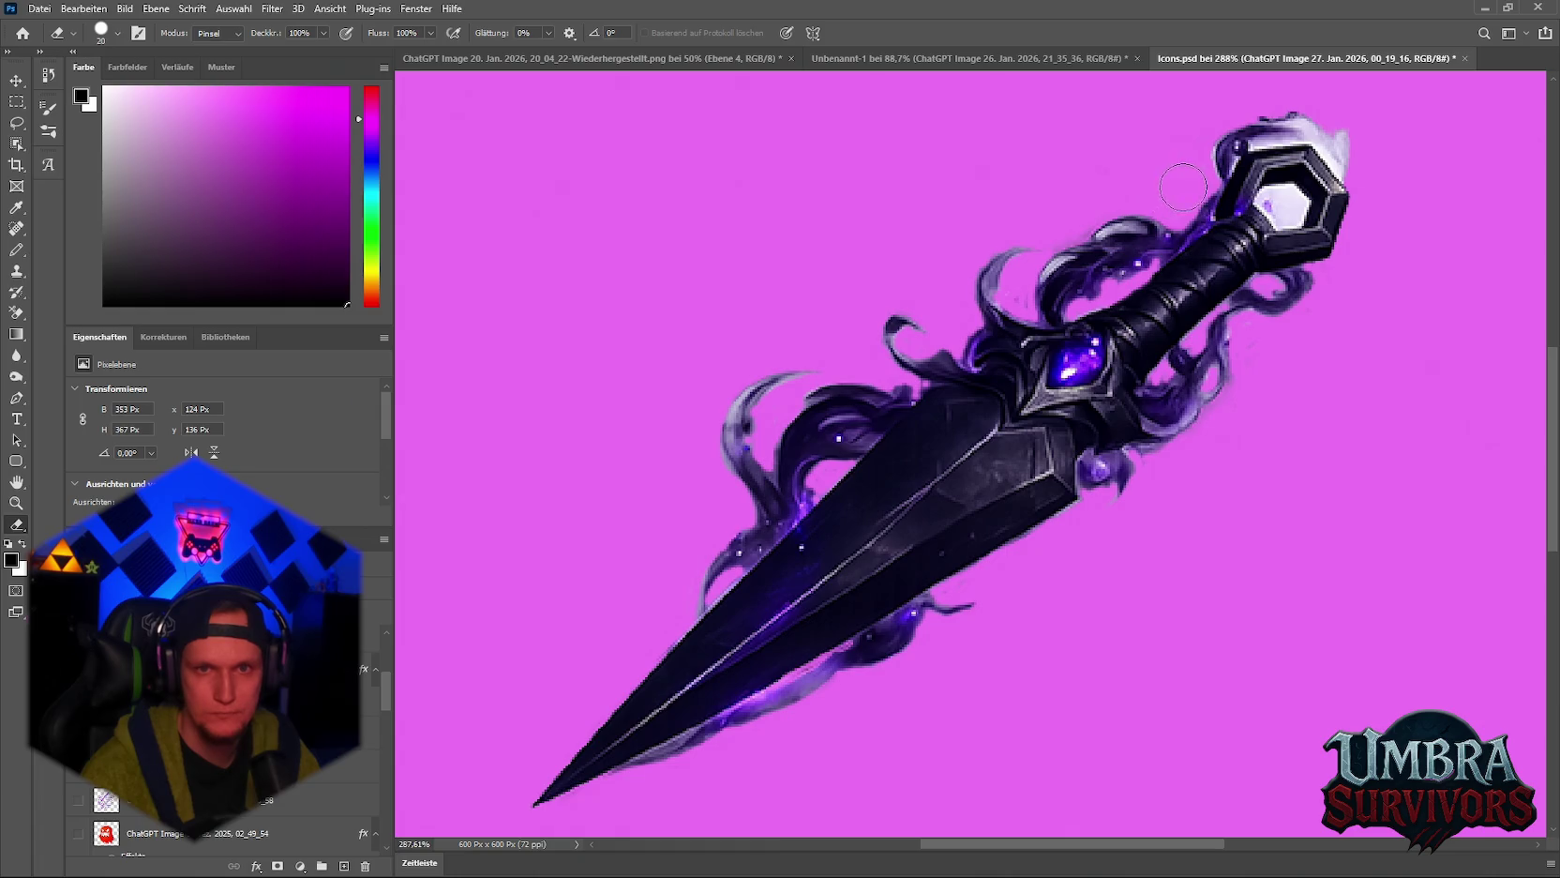
Shrink the eraser to 4 px and clear the white and dark pixels inside the hexagonal pommel.
scroll(1397, 169, "up", 5)
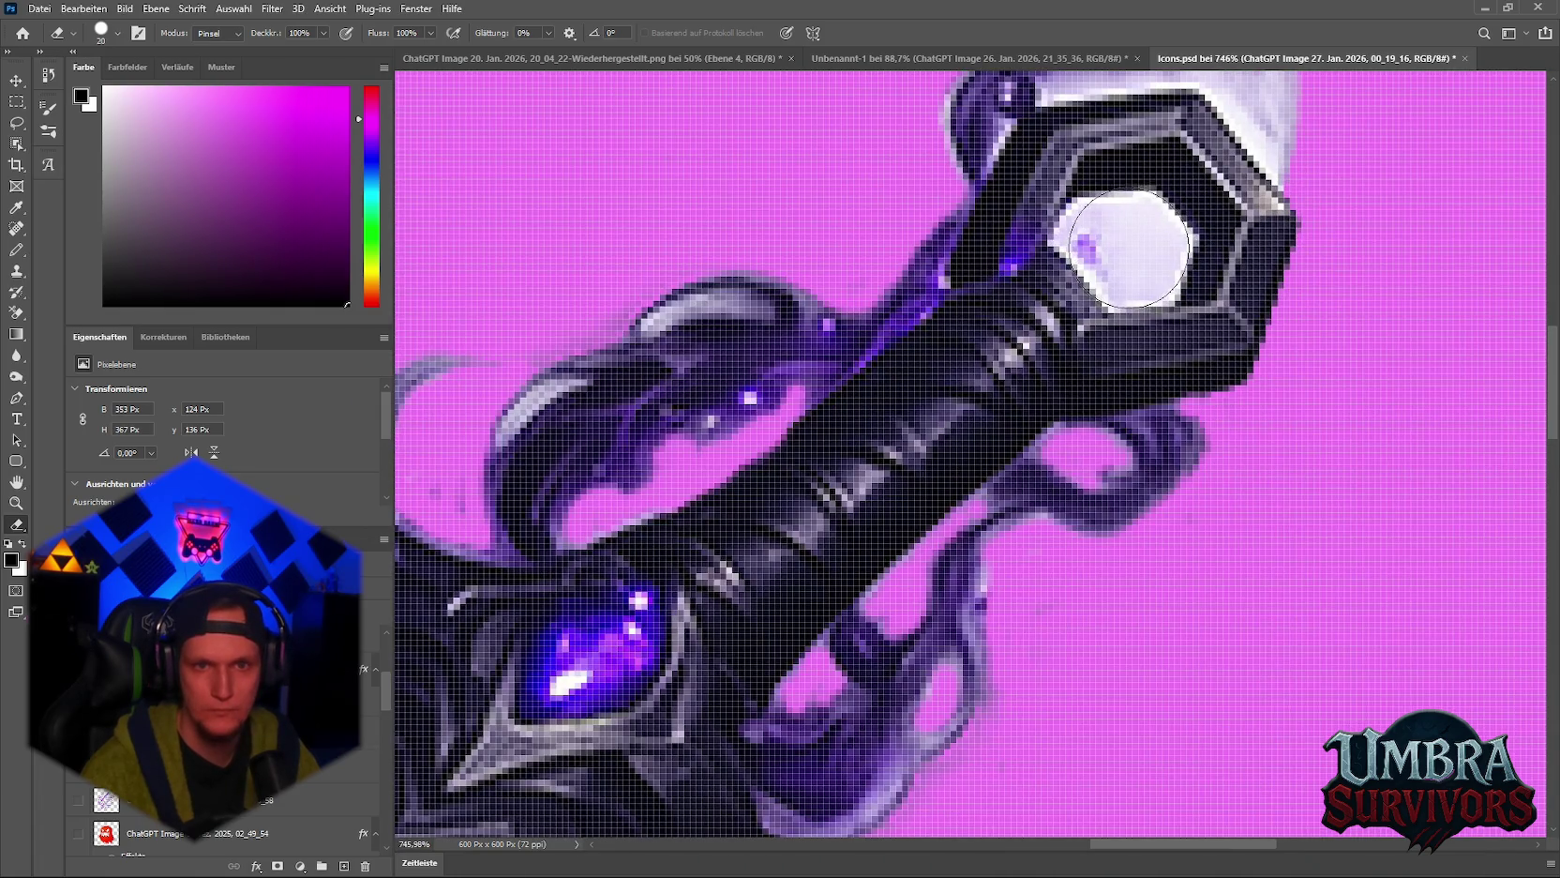
left_click(1132, 248)
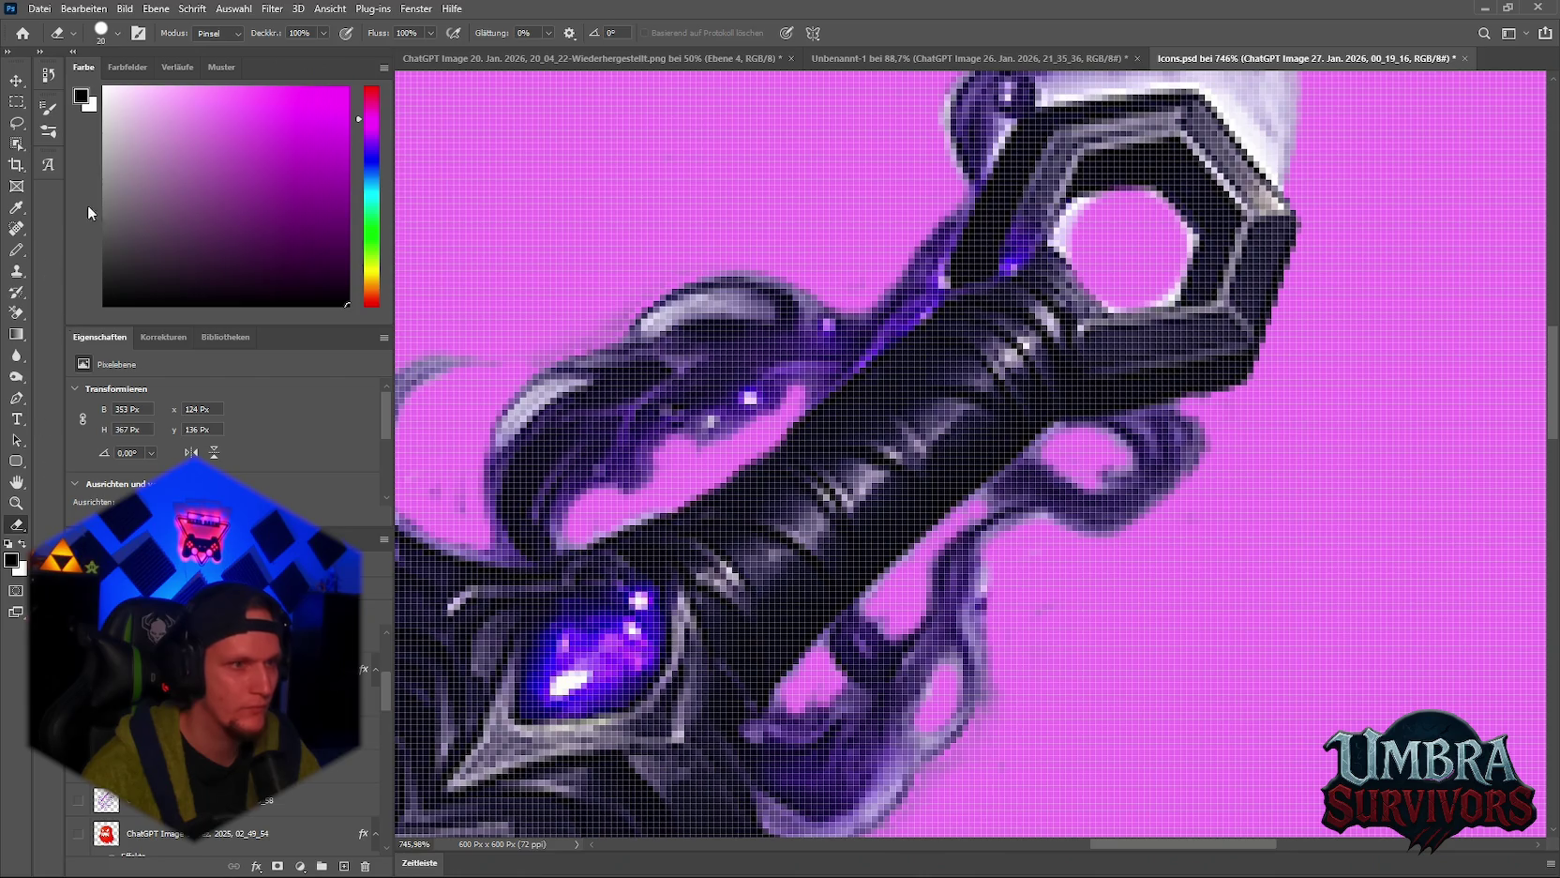
left_click(117, 33)
left_click_drag(89, 90, 86, 90)
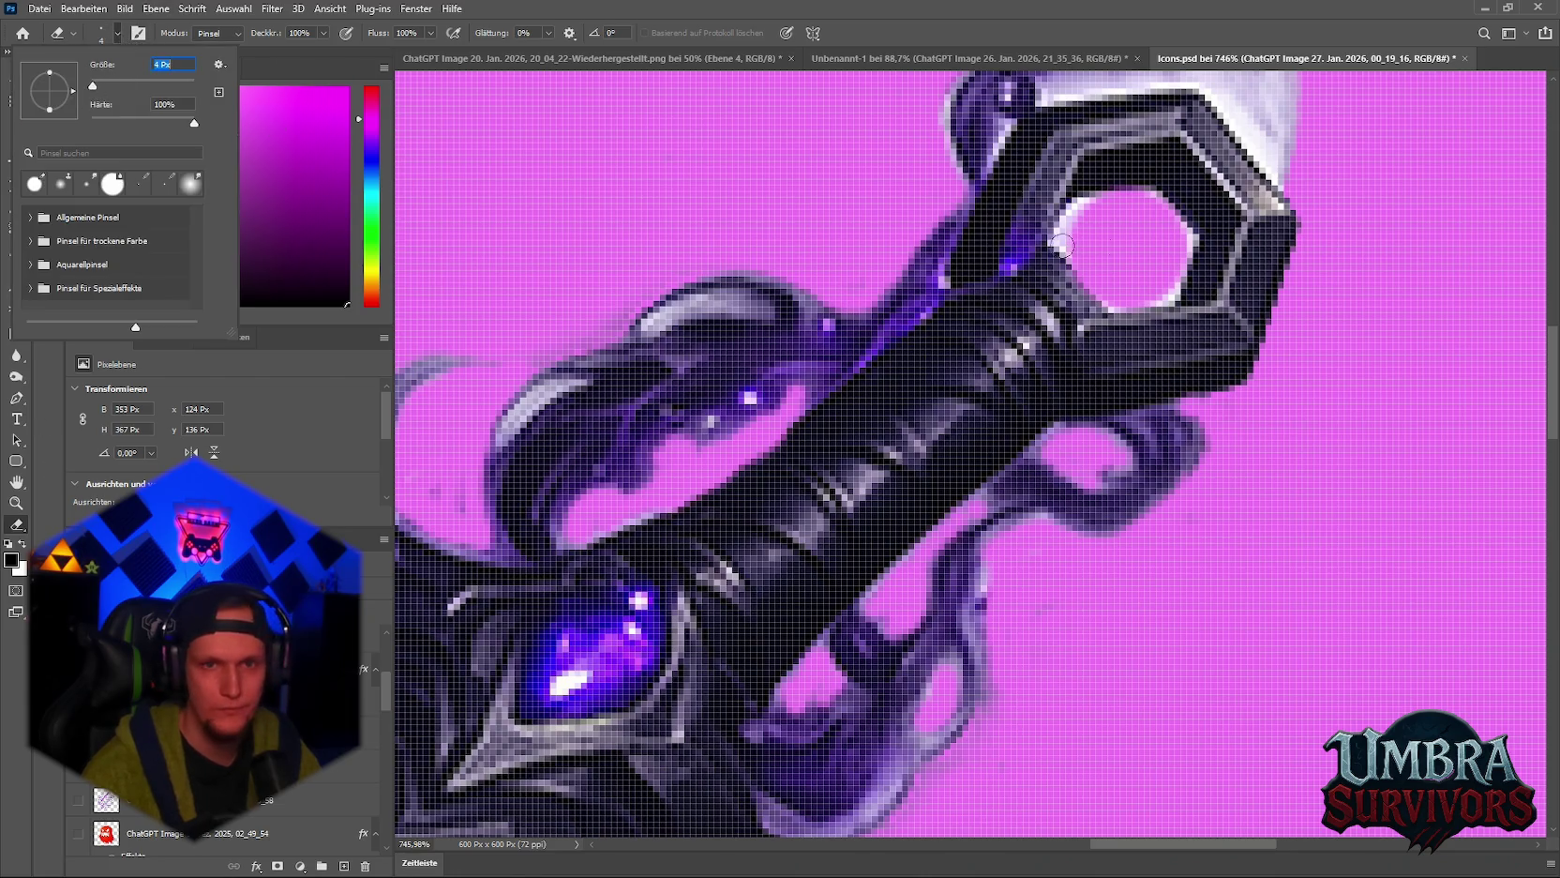
left_click(1102, 220)
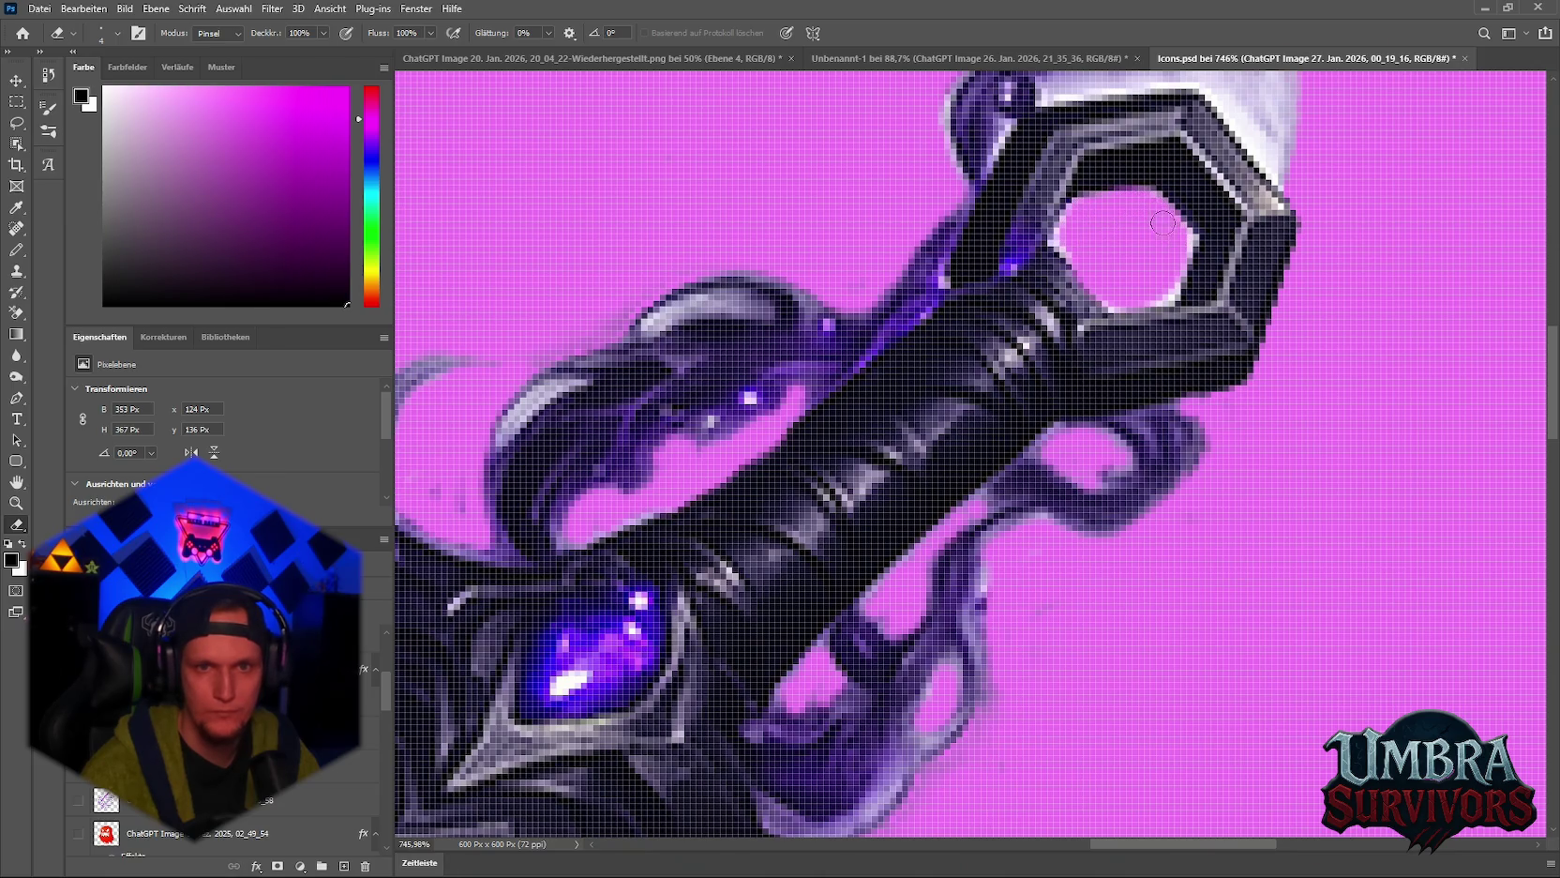
left_click_drag(1181, 247, 1163, 291)
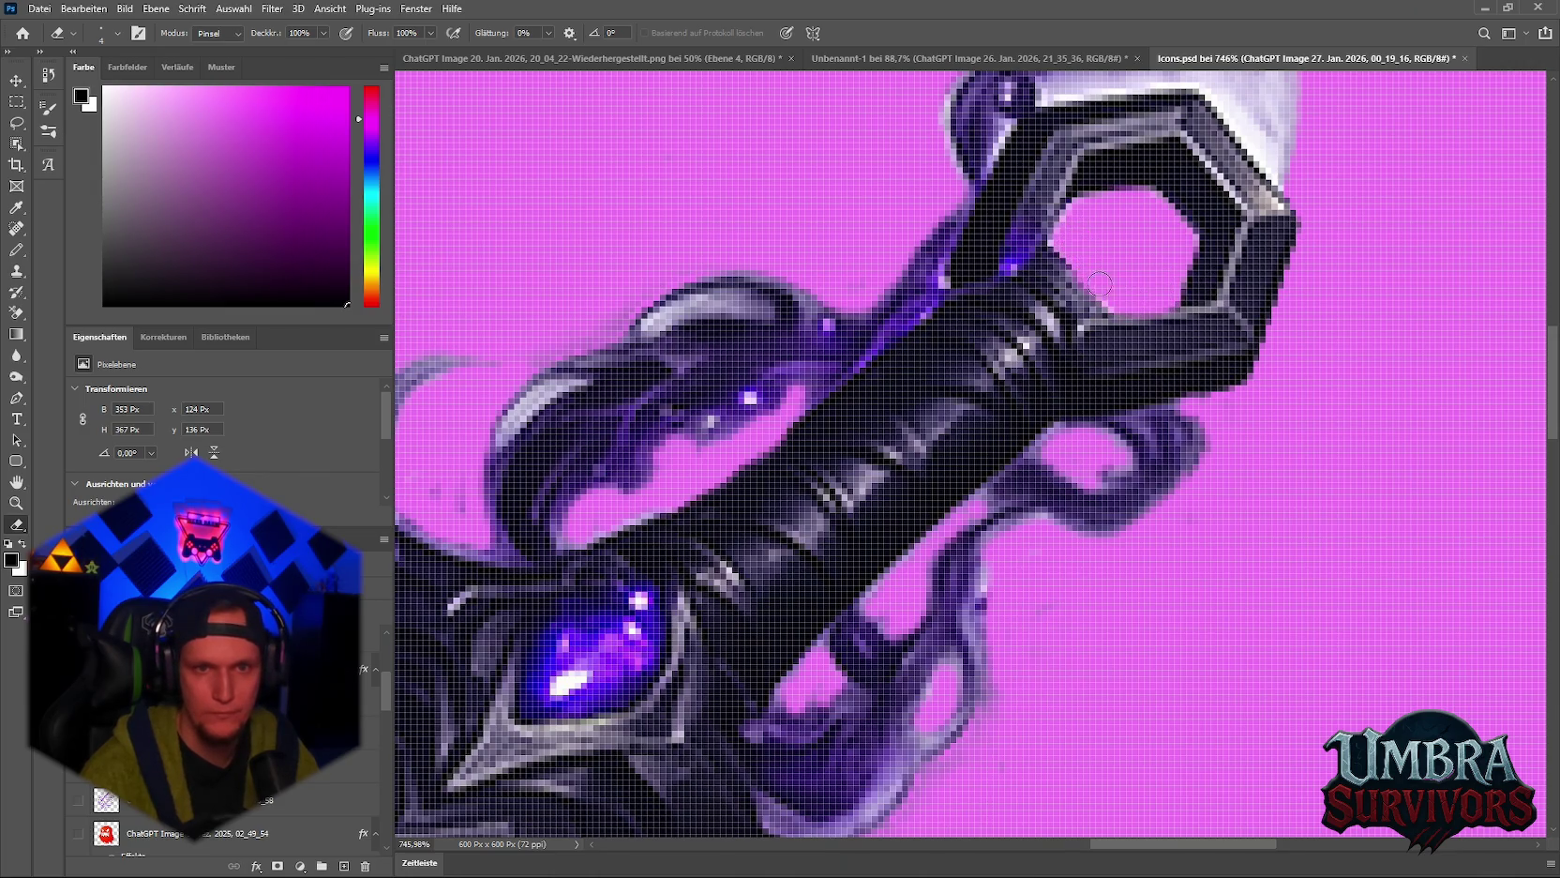
Erase the white highlight, smoke wisps and pale fringe along and above the pommel's top edge.
scroll(1100, 283, "up", 5)
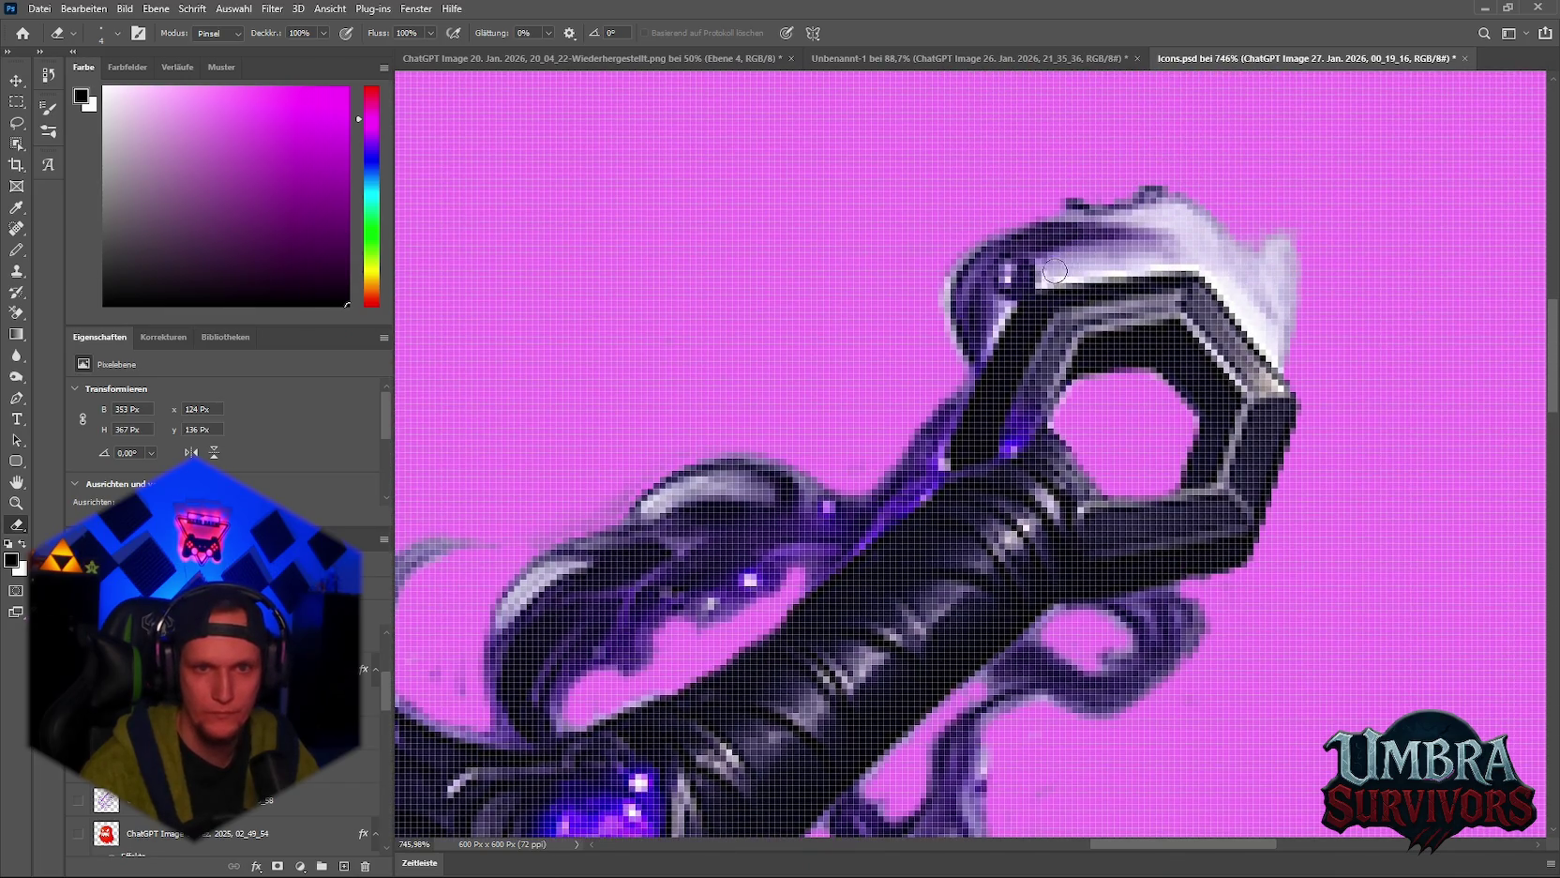
mouse_move(1062, 274)
left_mouse_down()
mouse_move(1184, 258)
mouse_move(1281, 373)
left_mouse_up()
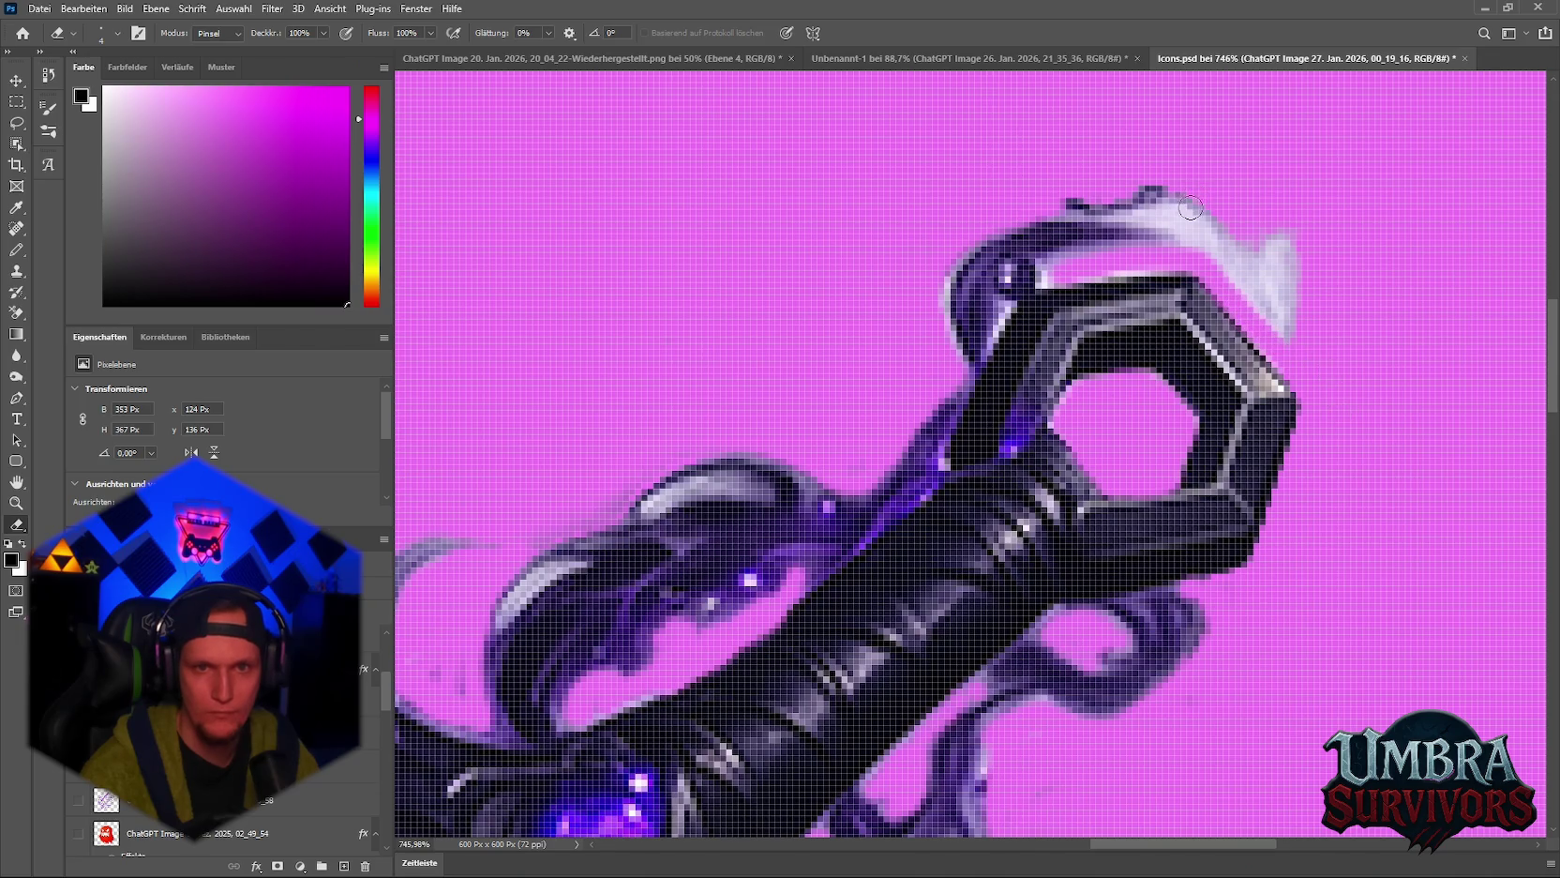
left_click_drag(1039, 203, 1285, 246)
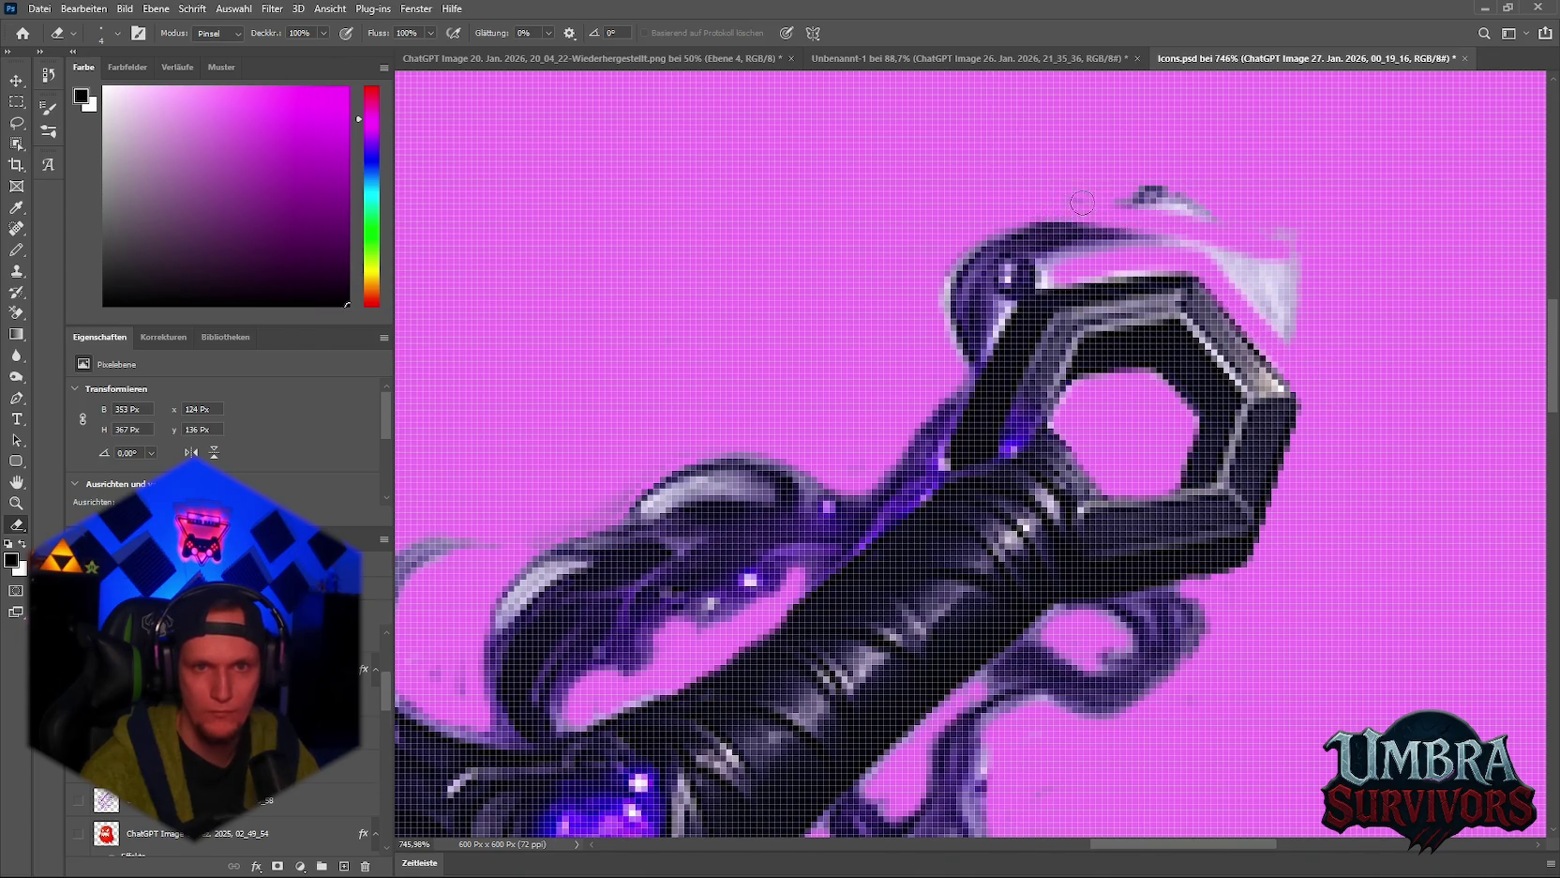
mouse_move(1036, 208)
left_mouse_down()
mouse_move(1153, 192)
mouse_move(1287, 251)
mouse_move(1271, 314)
mouse_move(1215, 267)
mouse_move(1316, 291)
left_mouse_up()
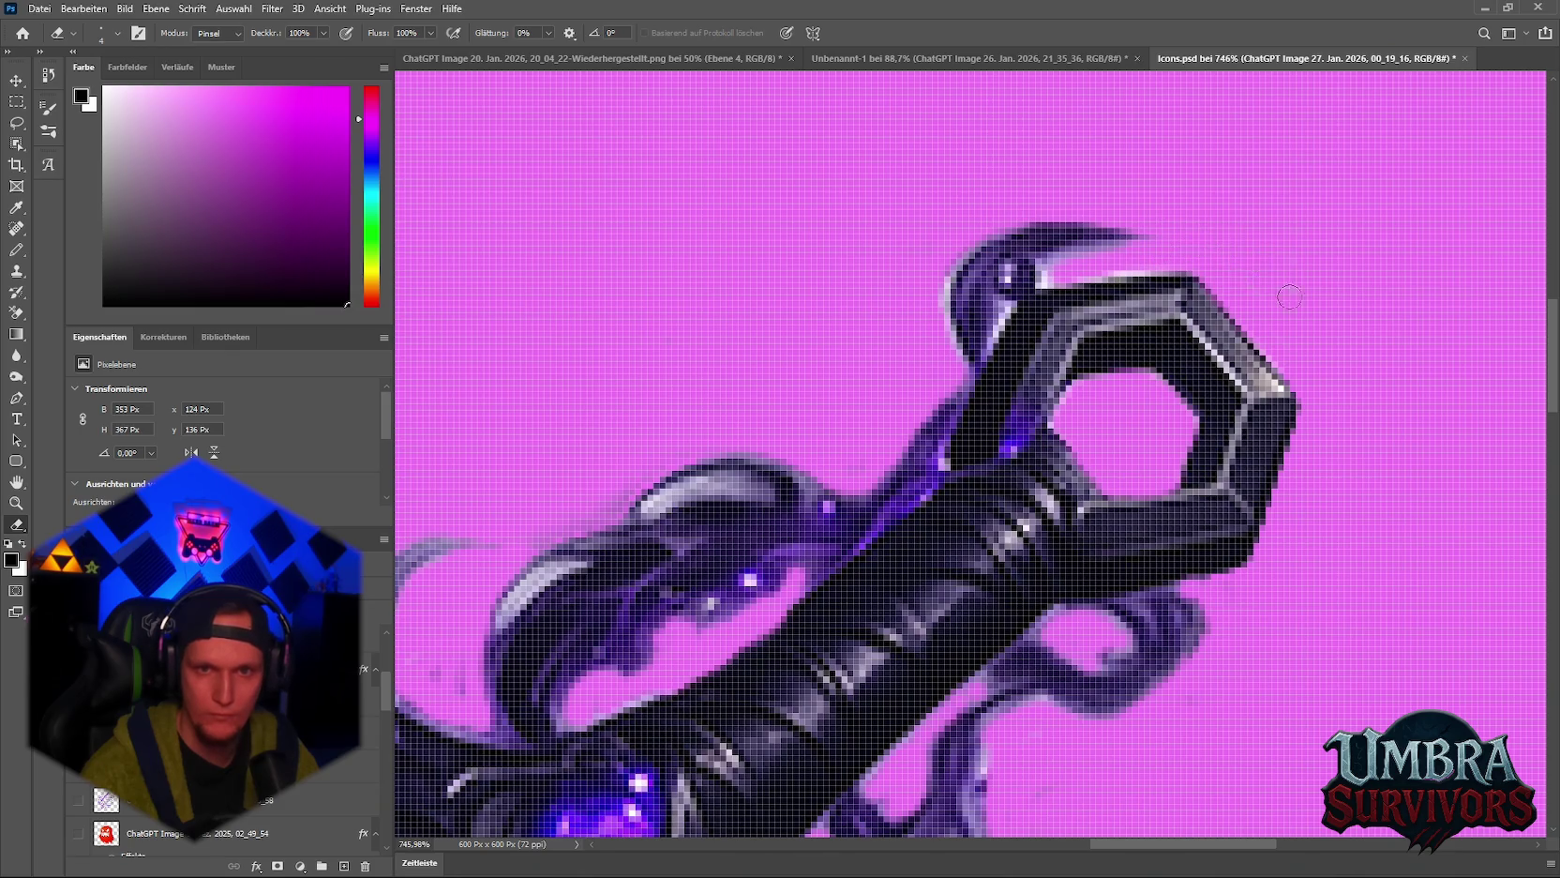
left_click_drag(1057, 275, 1273, 263)
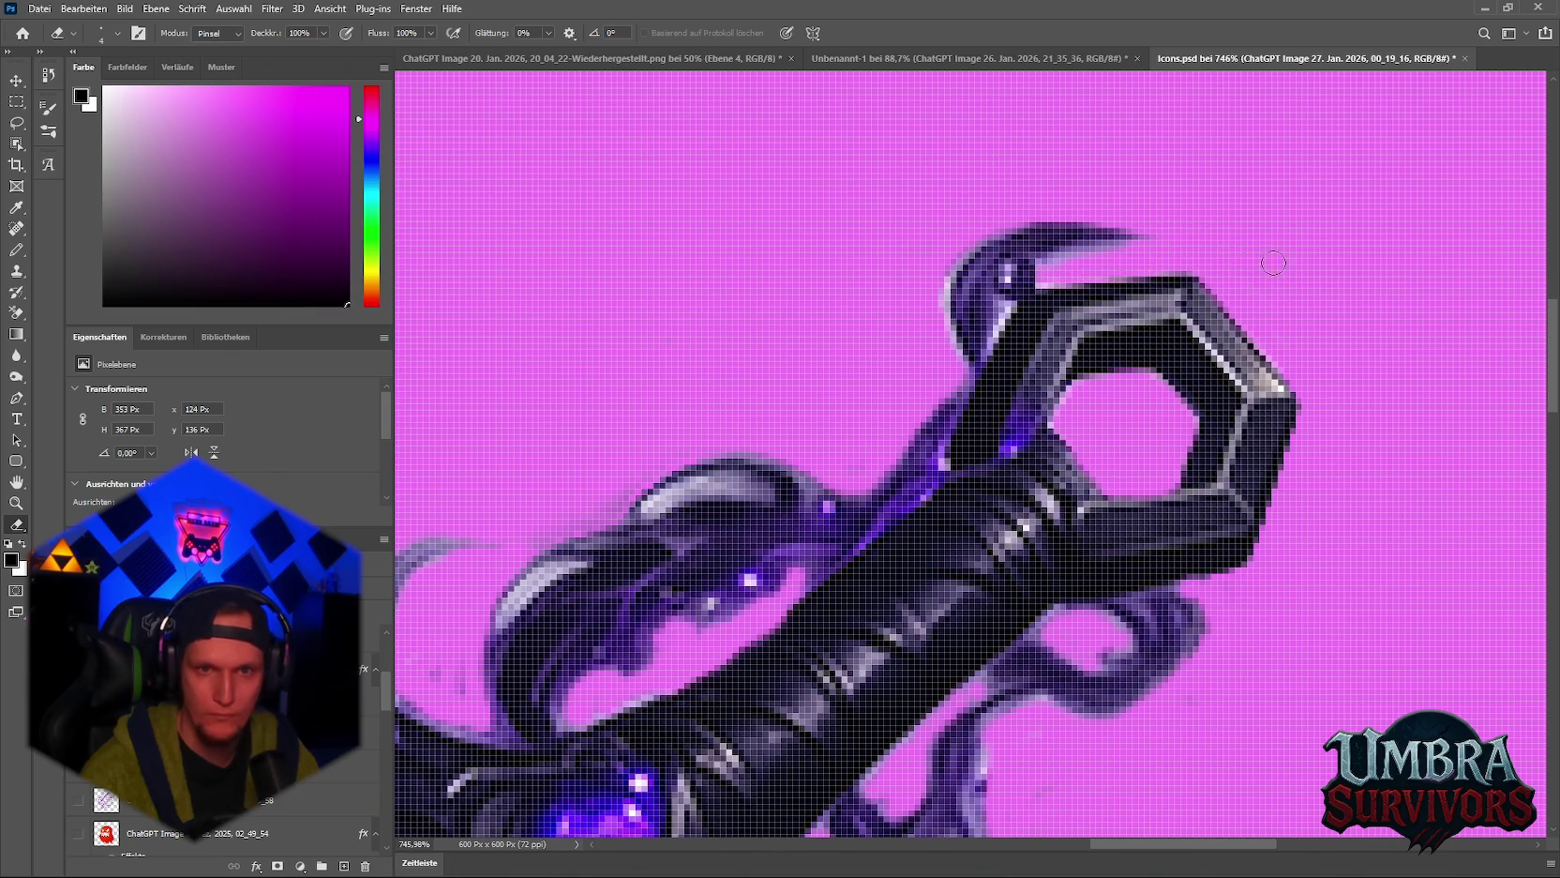
left_click_drag(1081, 270, 1167, 260)
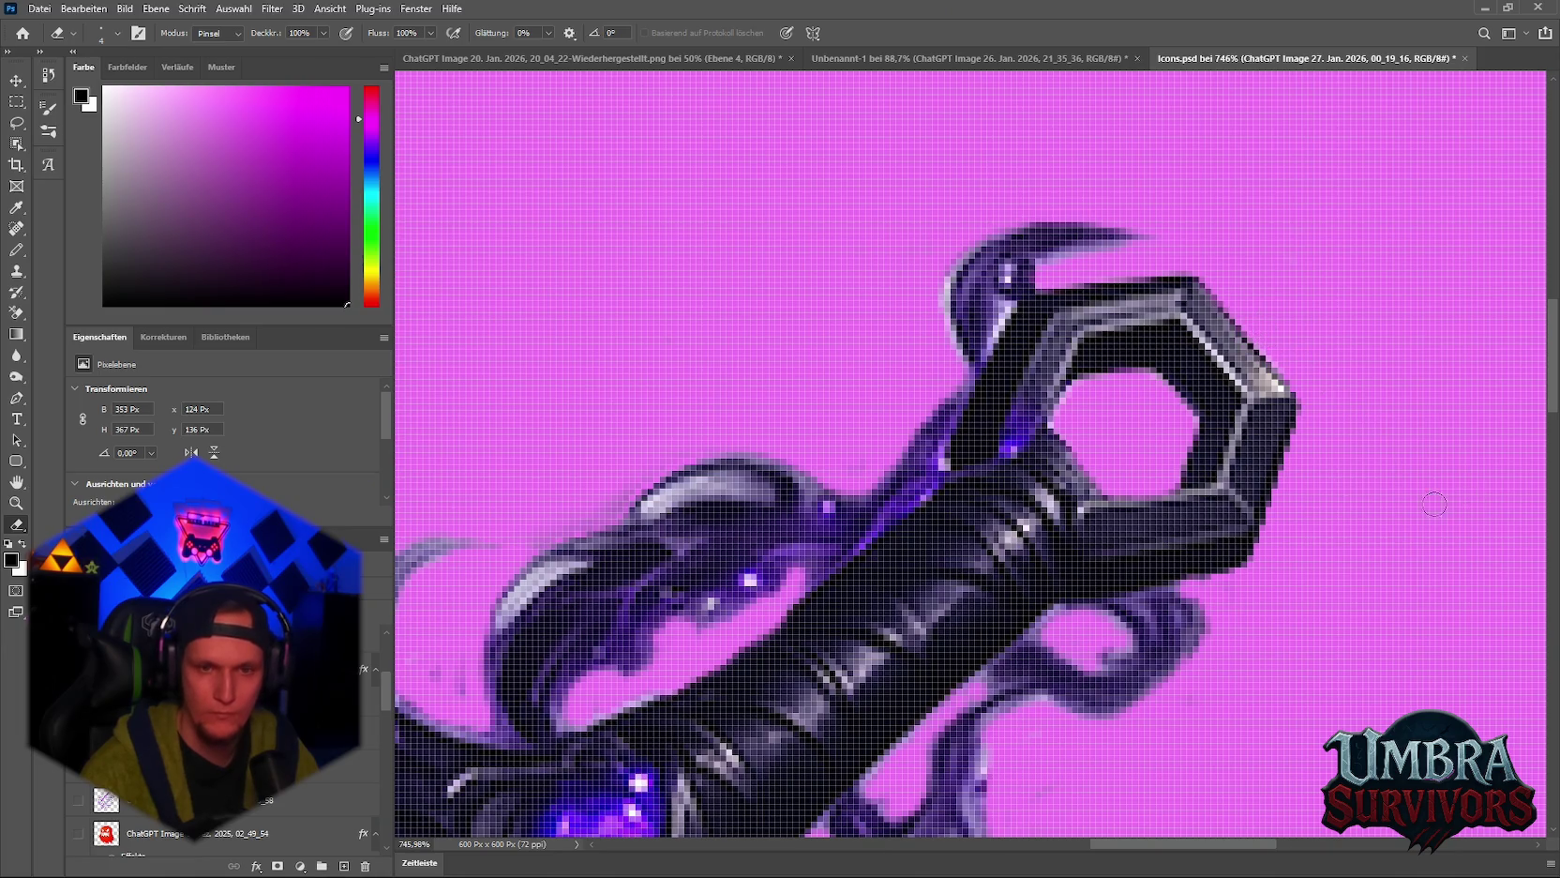
scroll(1435, 504, "down", 6)
scroll(1434, 503, "up", 3)
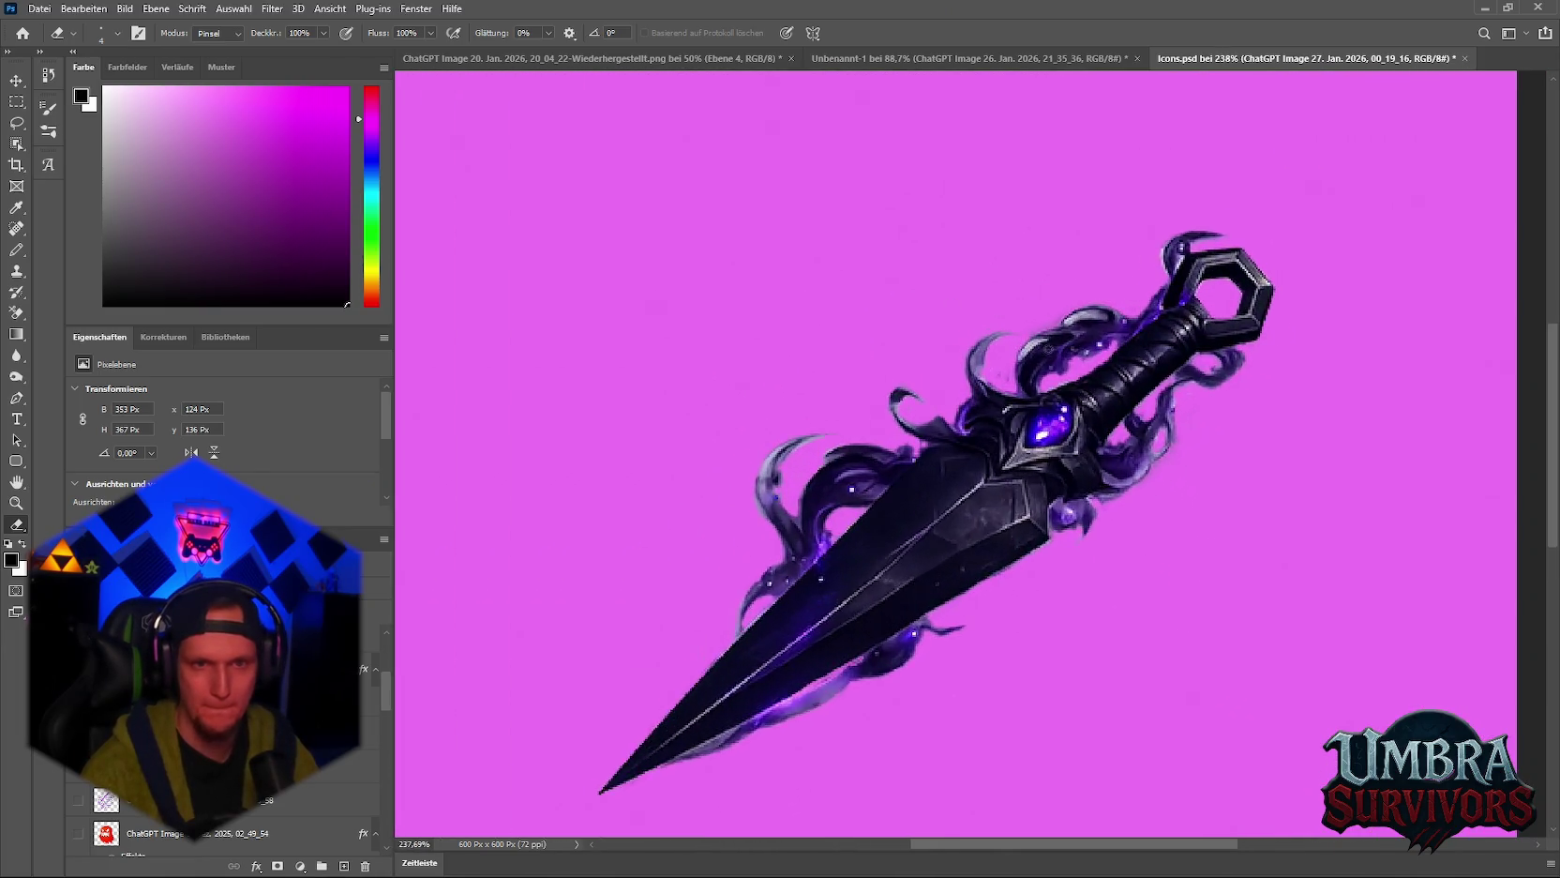
Inspect the cleaned edges up close, then hide the pink background layer to leave the dagger on transparency.
scroll(1069, 356, "up", 3)
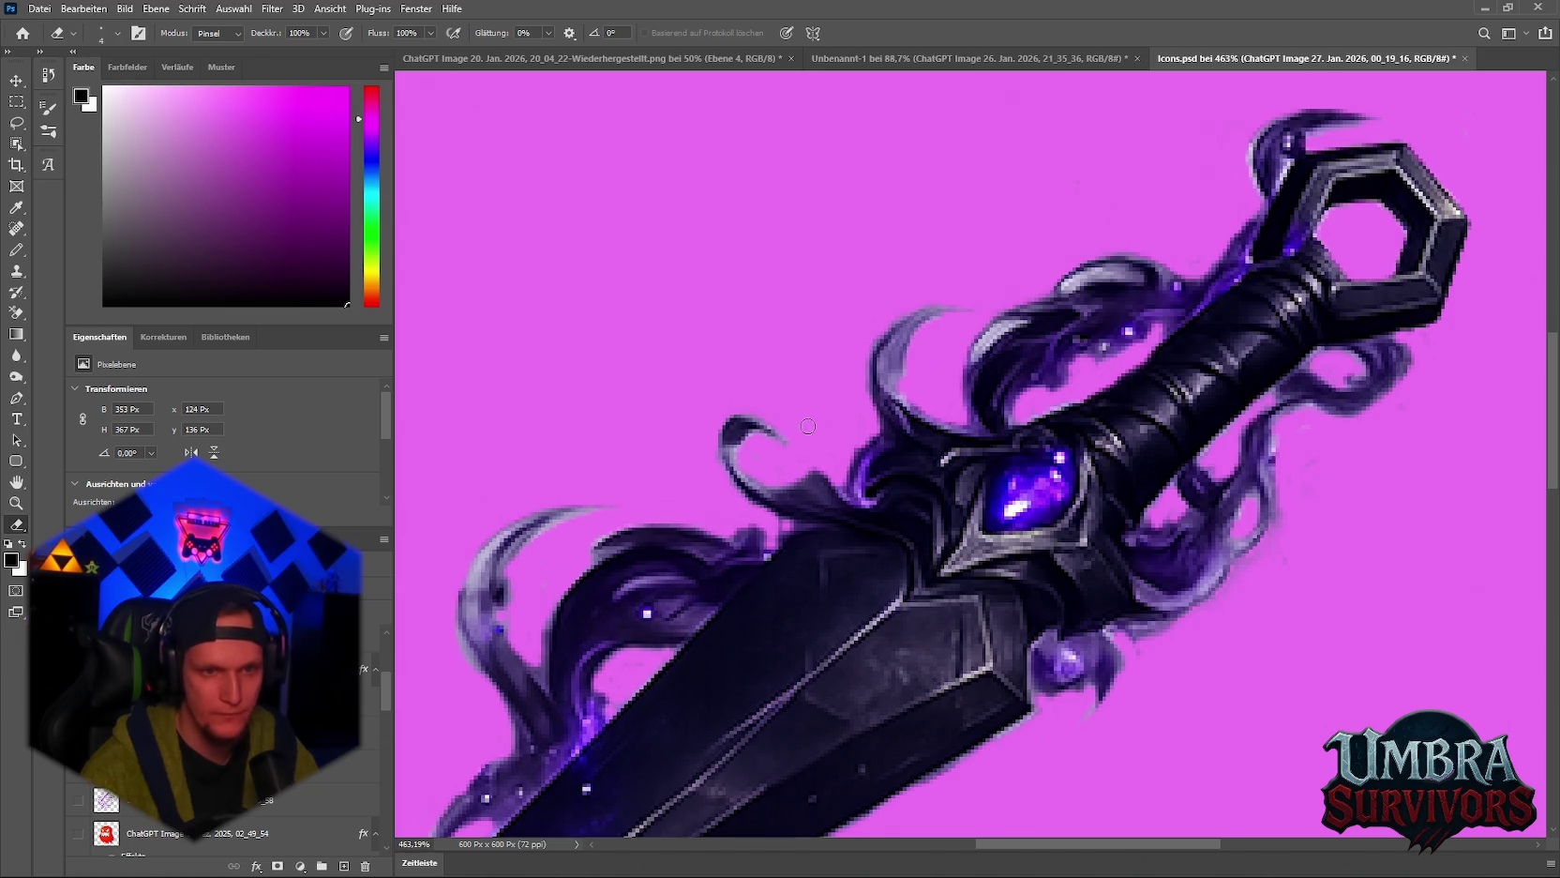
scroll(975, 507, "down", 4)
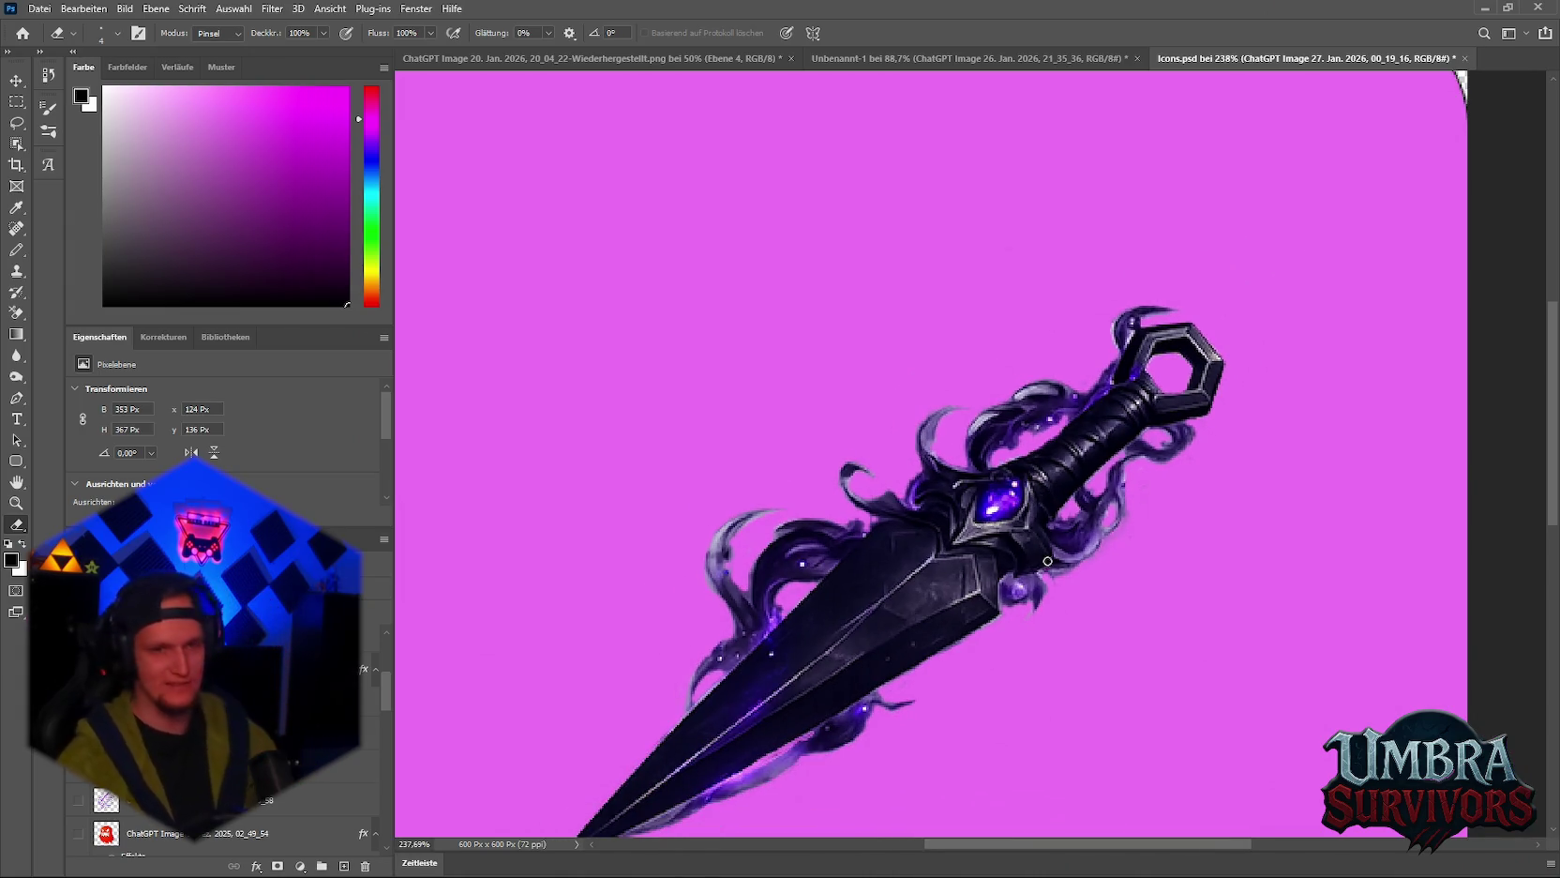
scroll(702, 637, "up", 3)
scroll(701, 637, "up", 4)
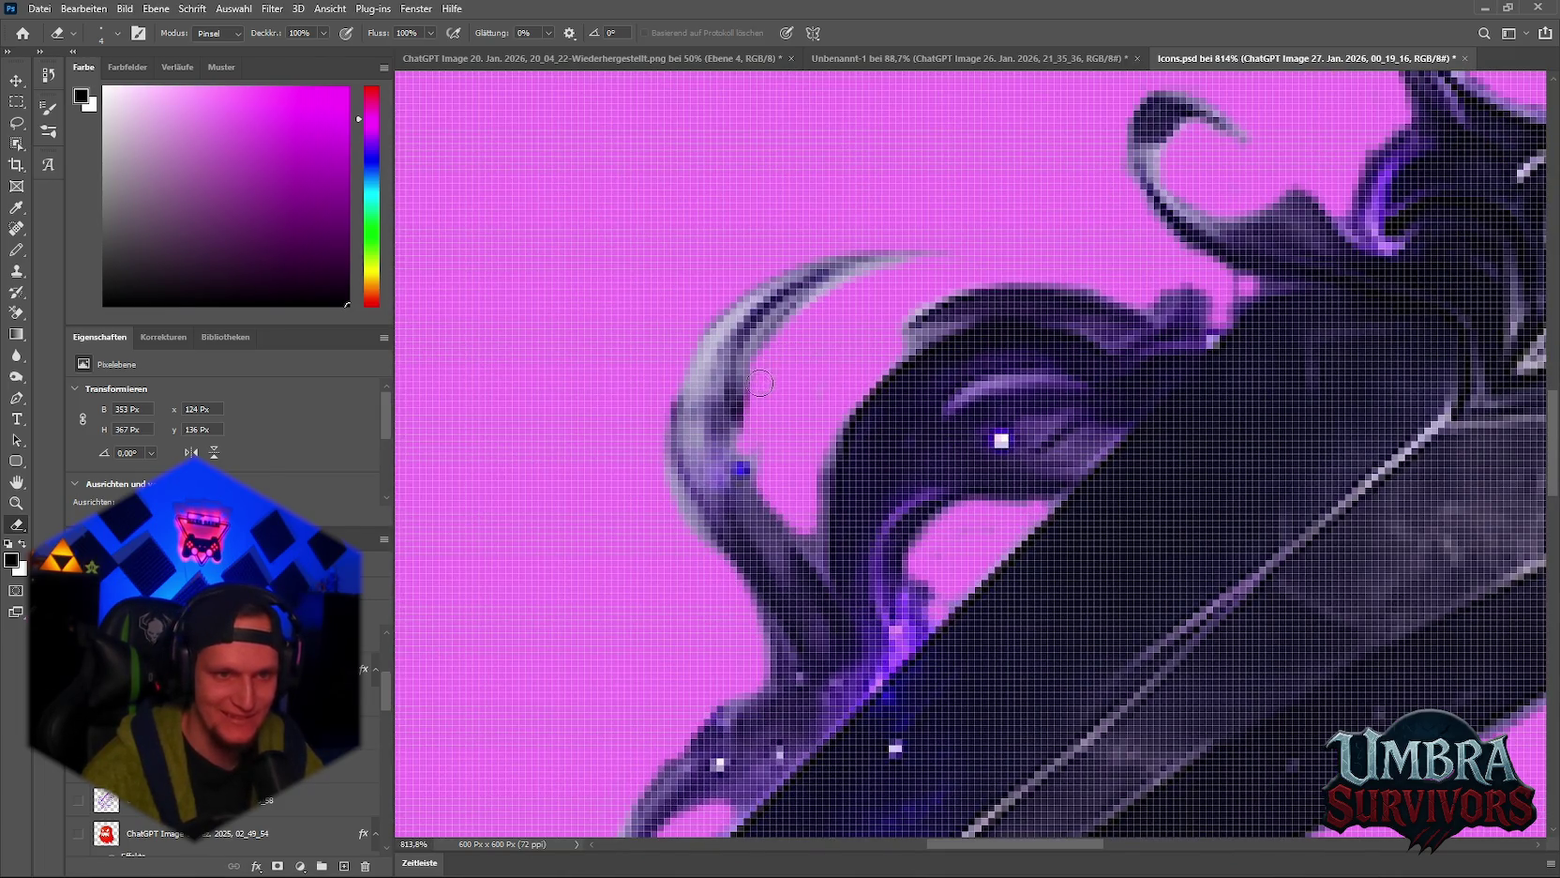
scroll(1079, 565, "down", 5)
scroll(1045, 644, "up", 5)
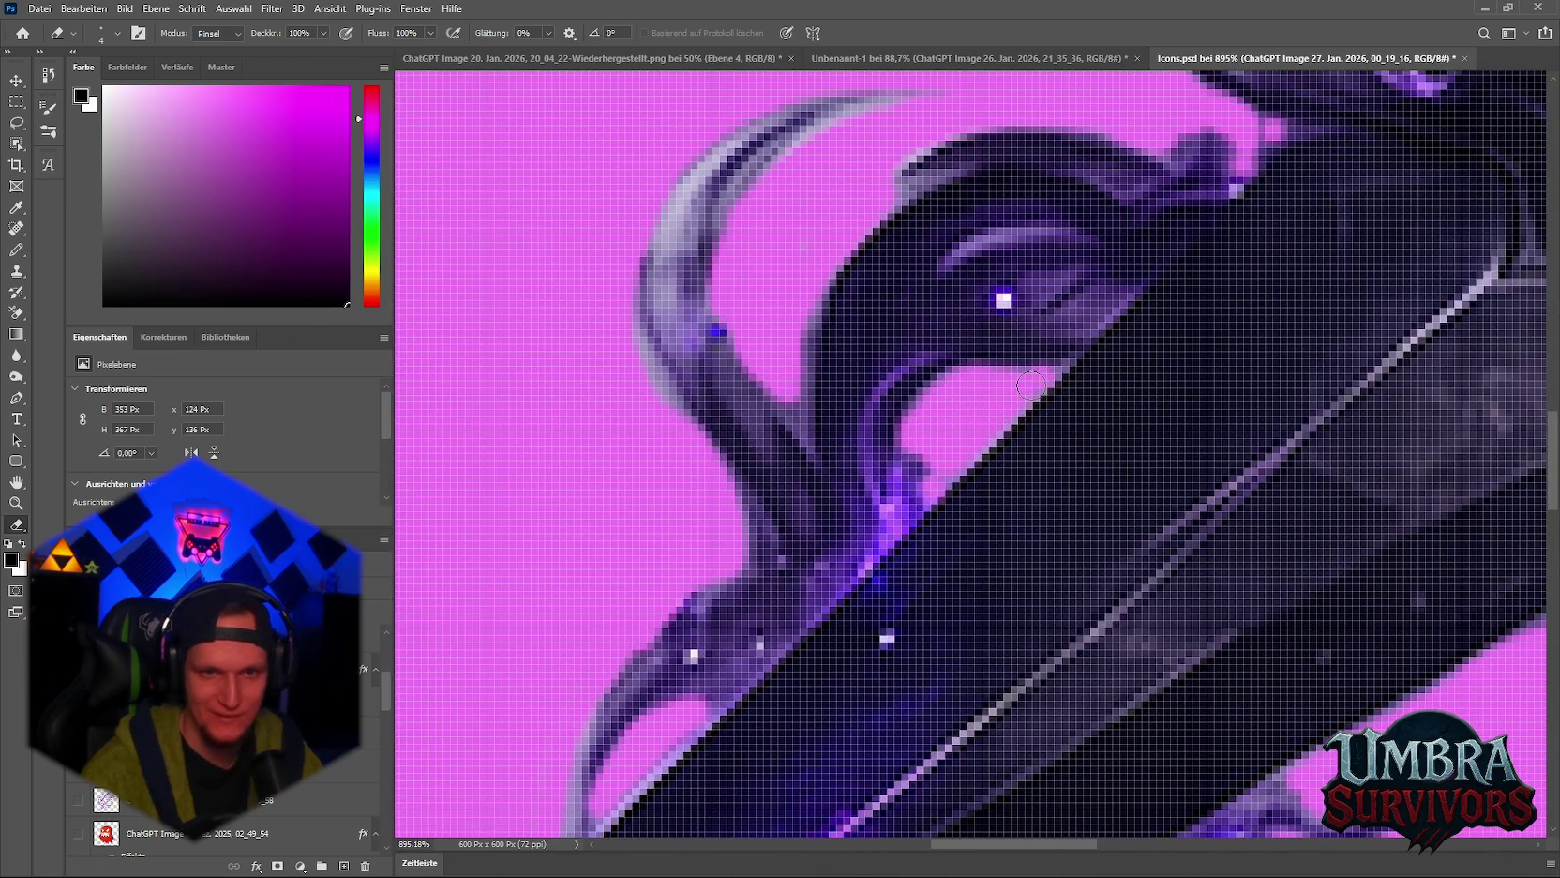
scroll(942, 463, "down", 6)
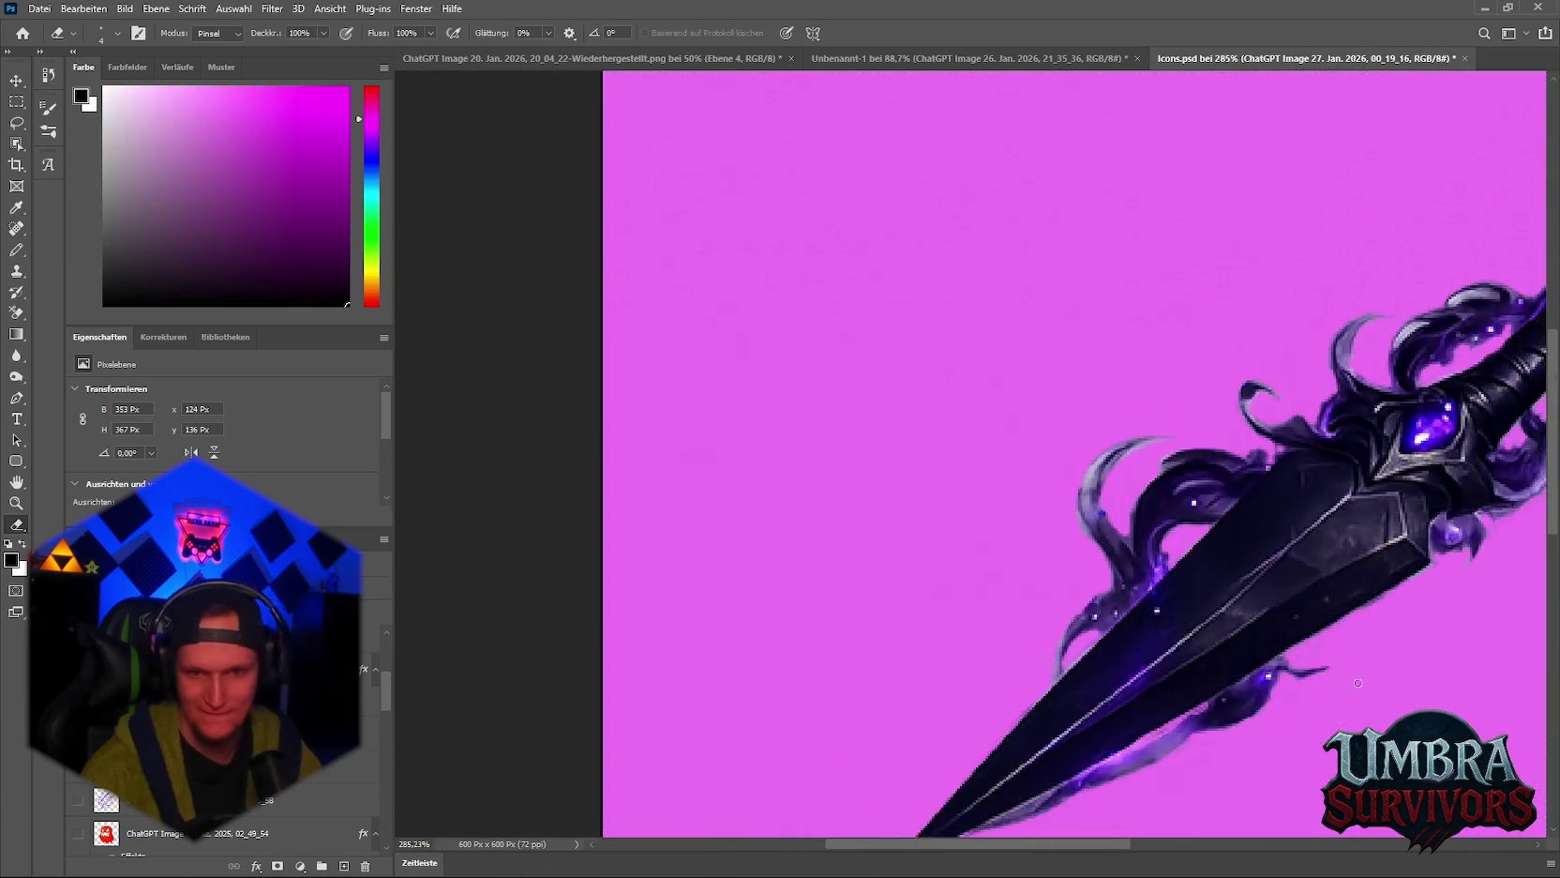
scroll(1057, 524, "up", 5)
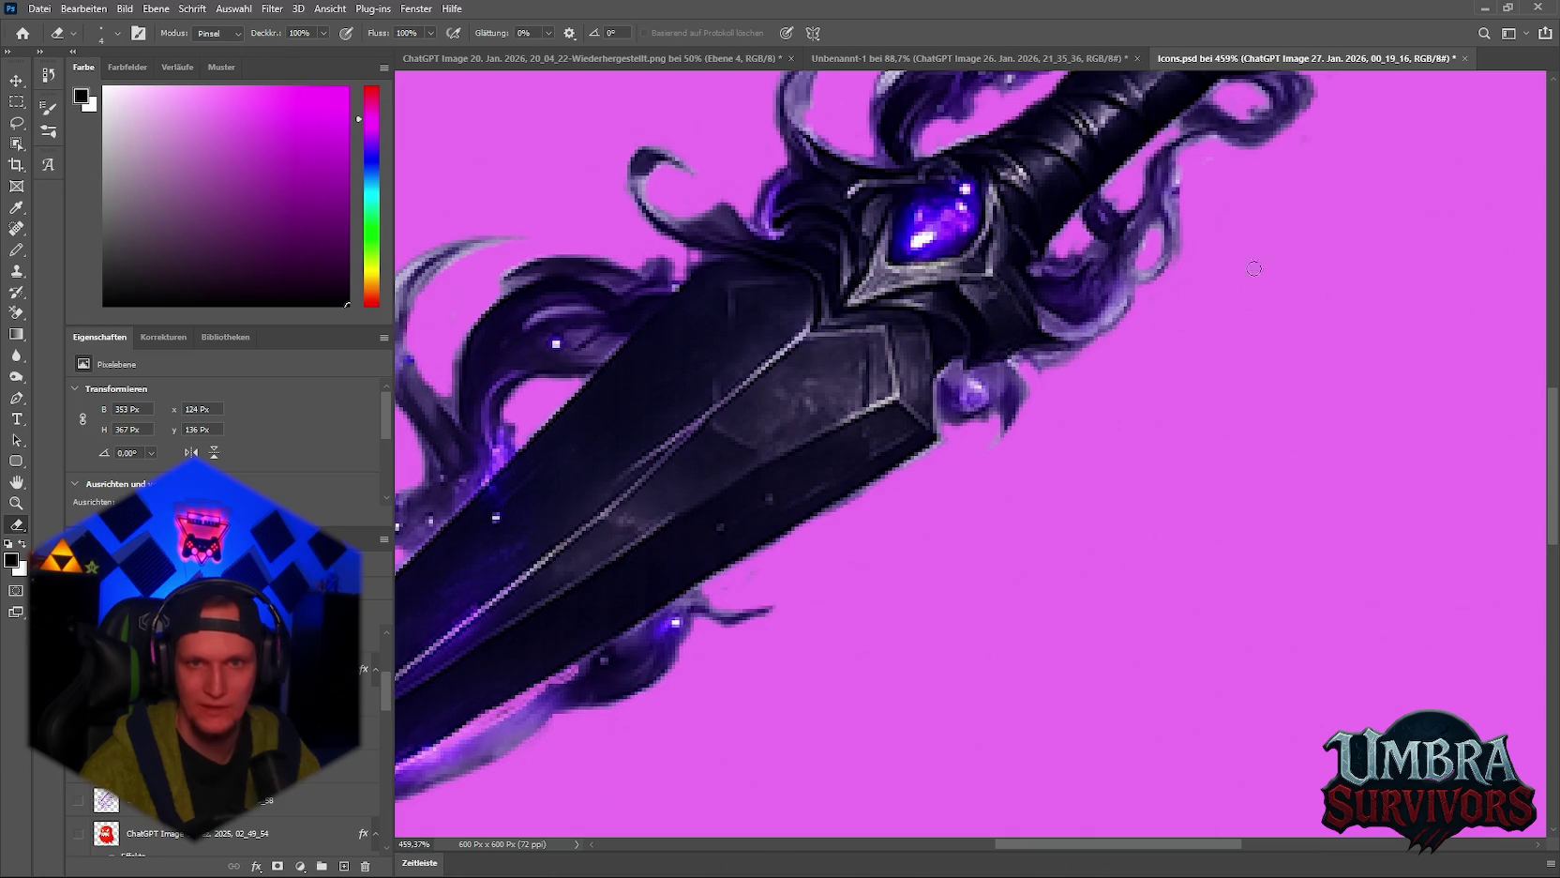
scroll(1254, 268, "down", 2)
scroll(1294, 187, "up", 3)
scroll(1373, 127, "down", 3)
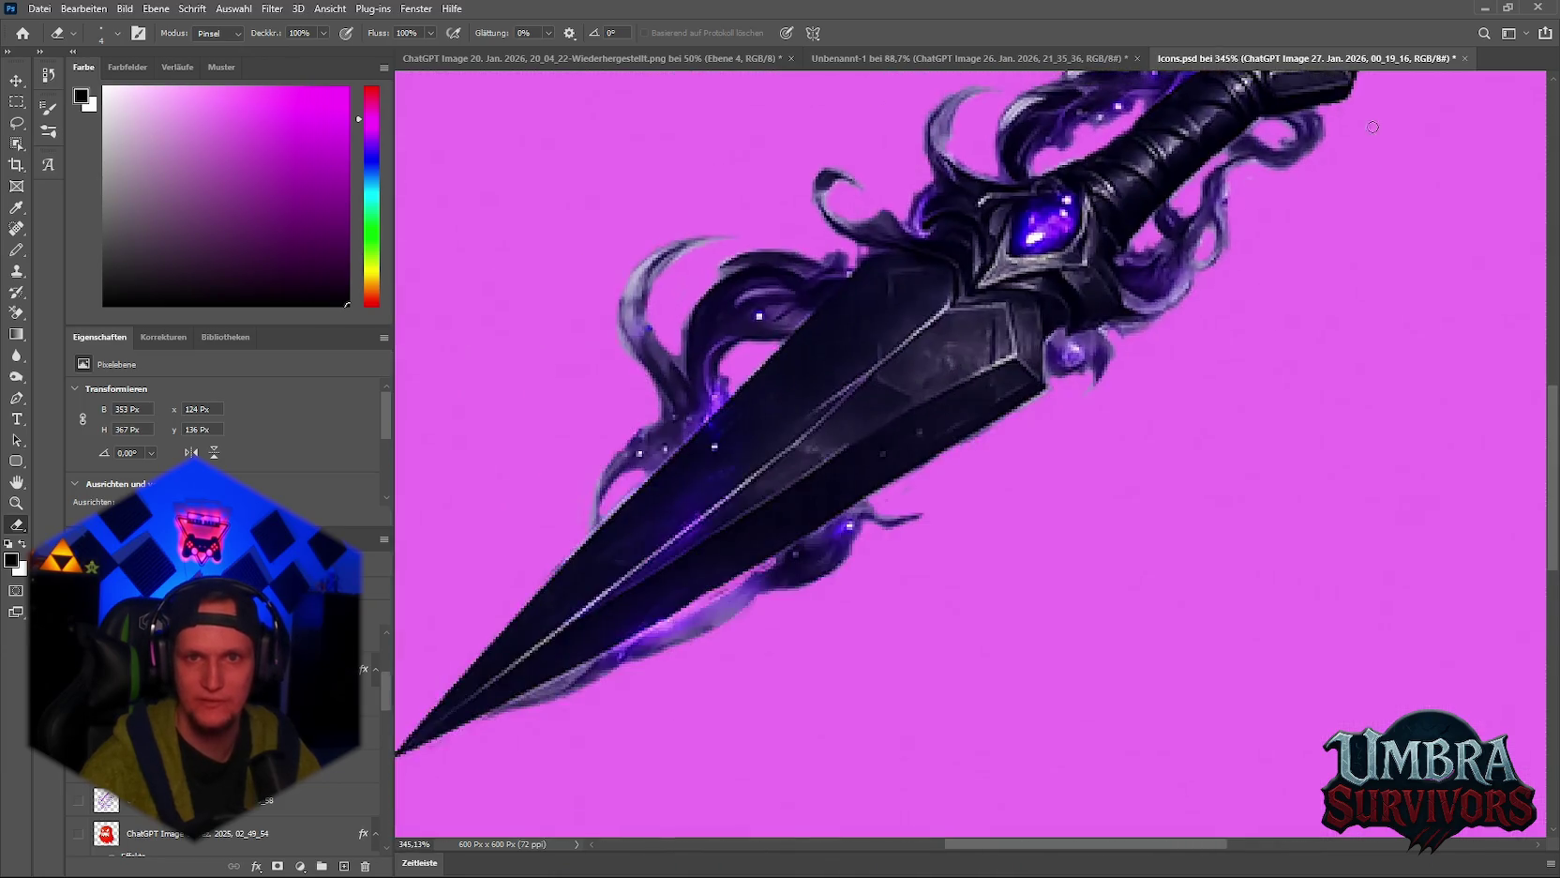
scroll(1373, 126, "down", 4)
scroll(1089, 337, "up", 3)
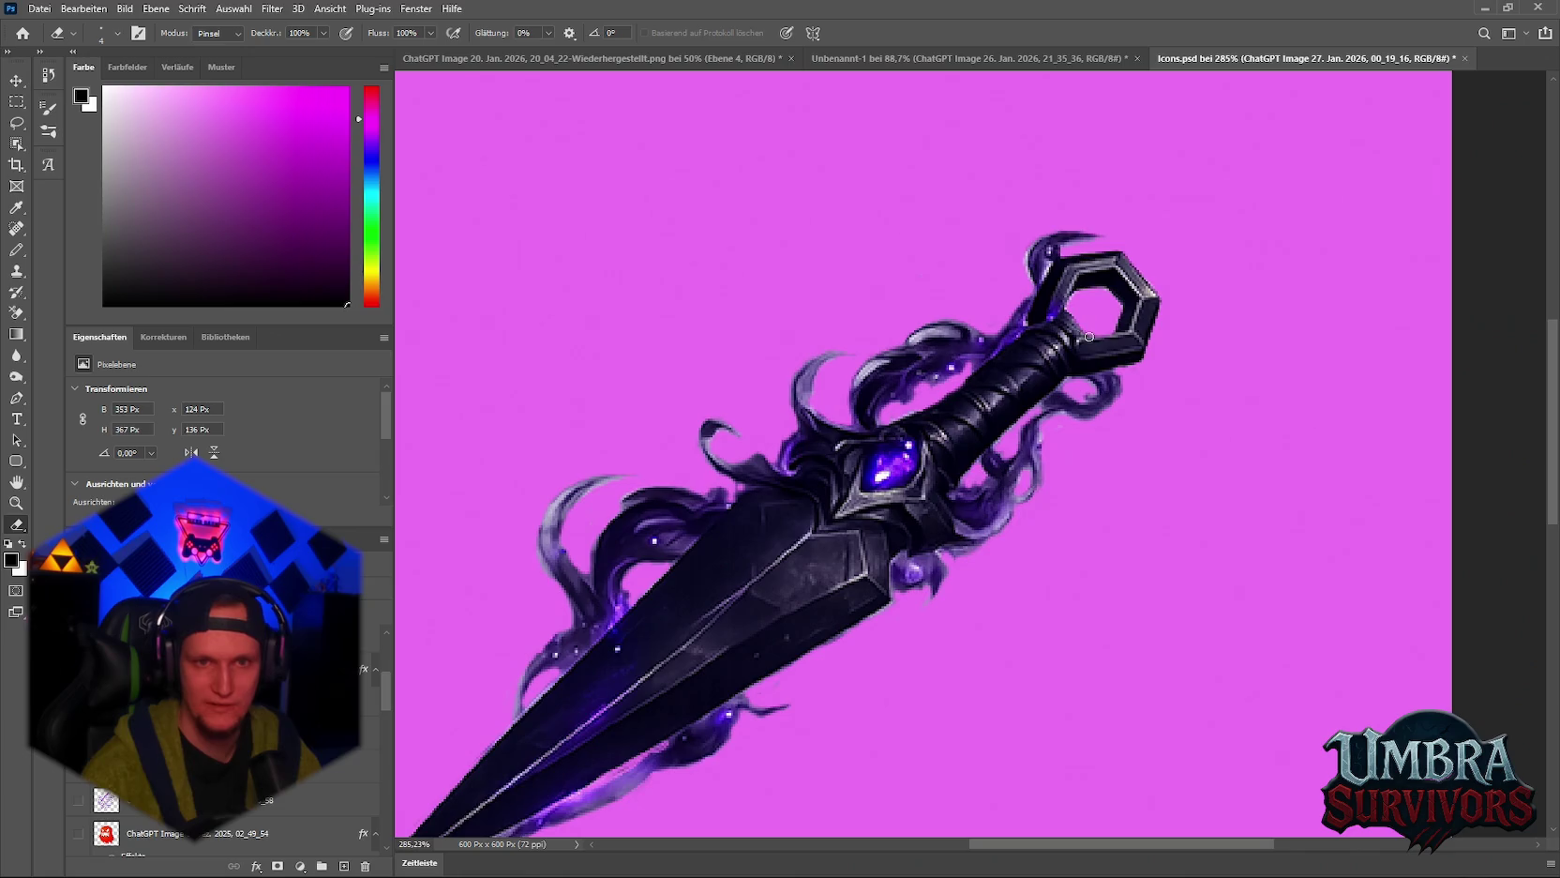
scroll(928, 429, "up", 5)
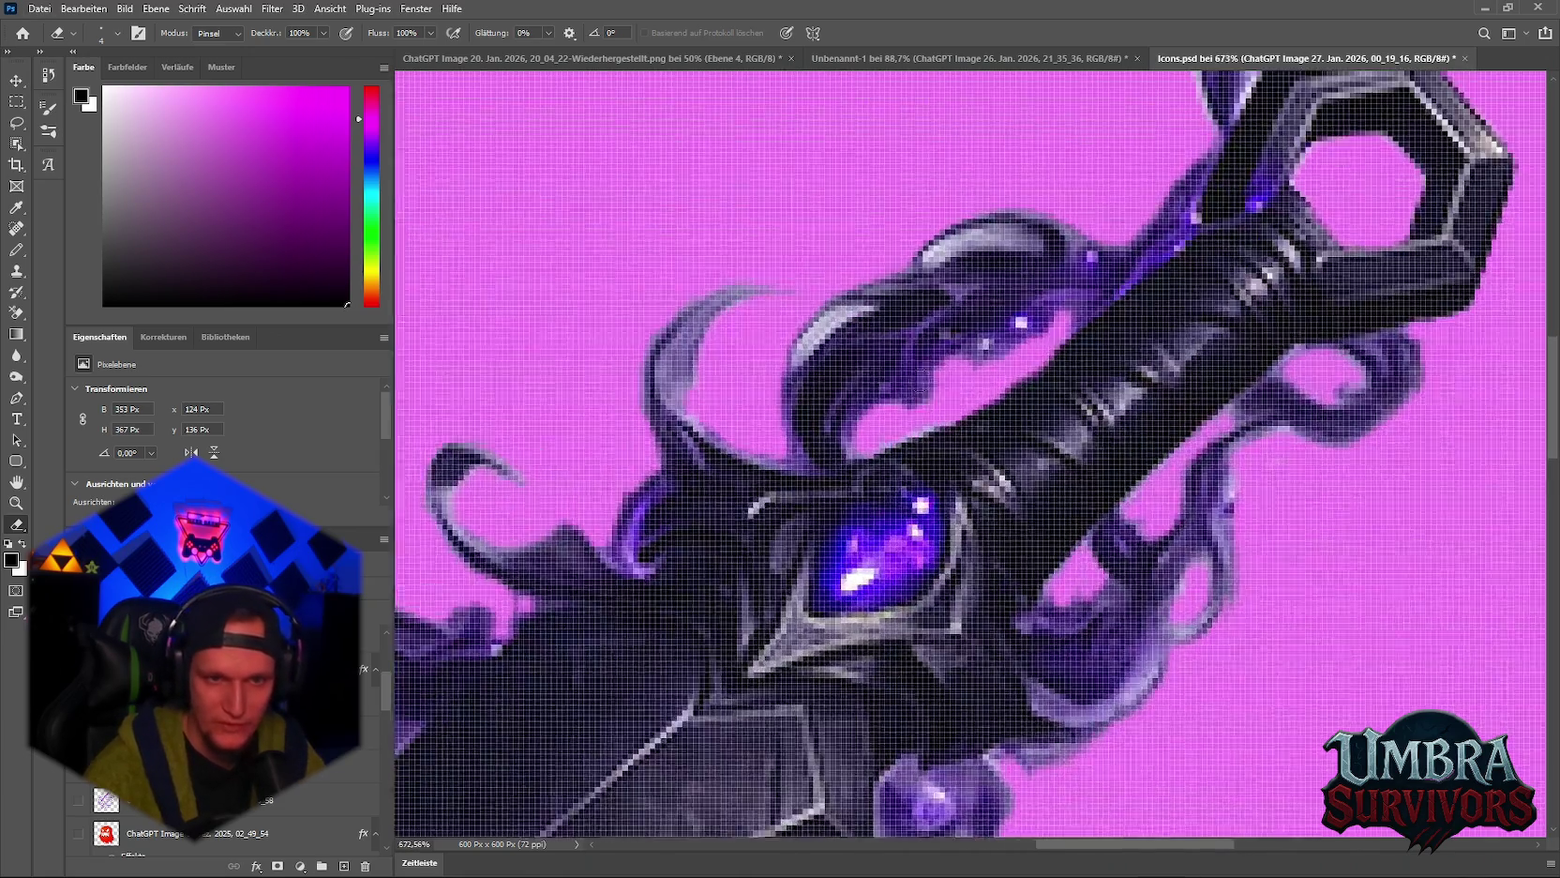
scroll(867, 449, "down", 2)
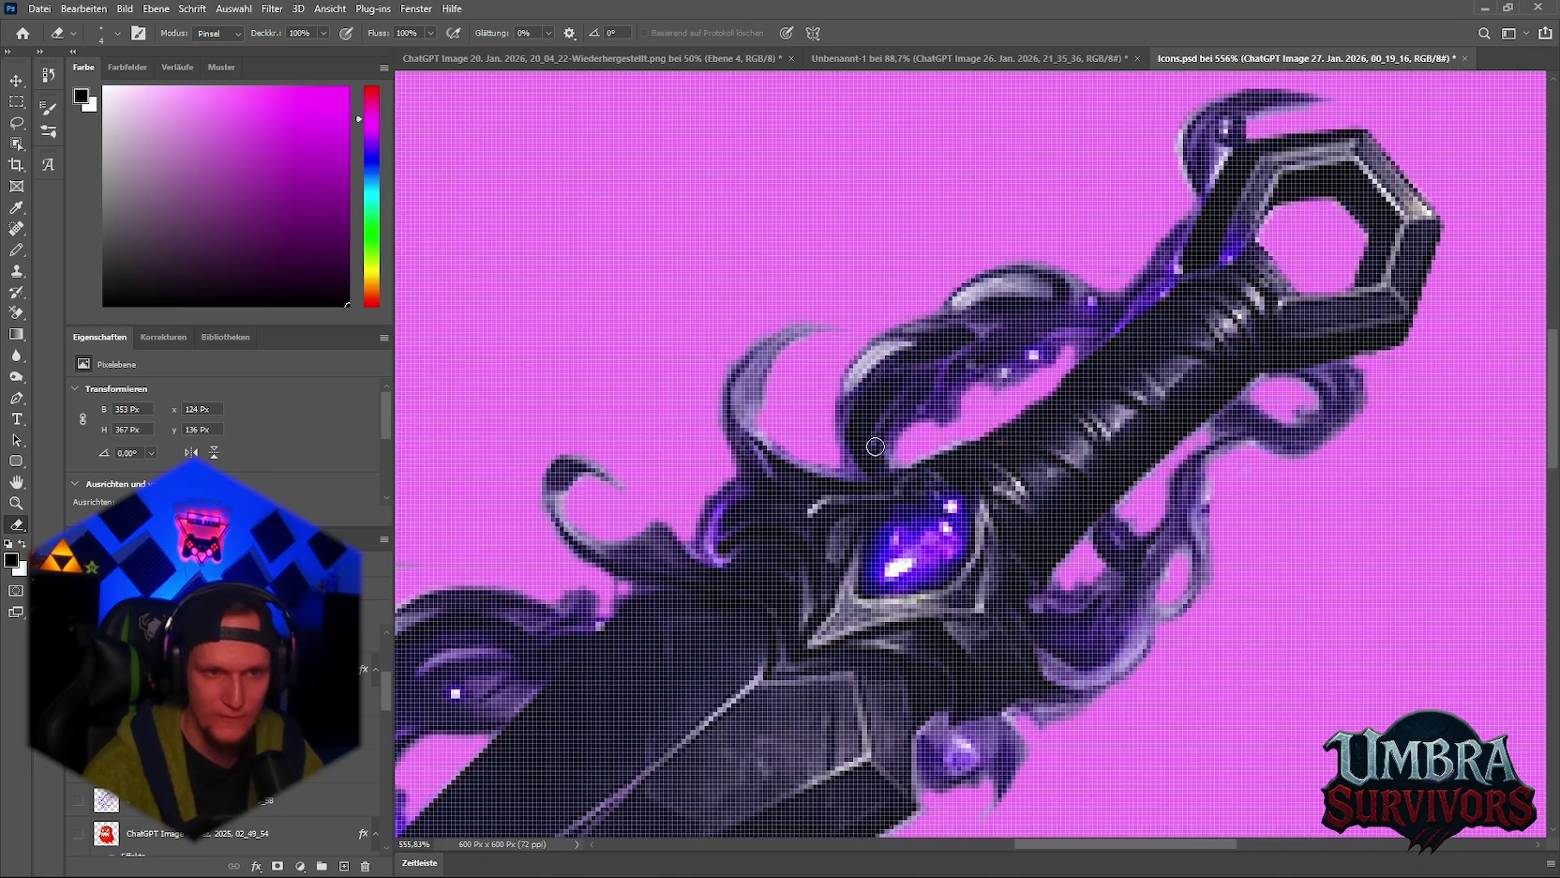
scroll(819, 386, "down", 5)
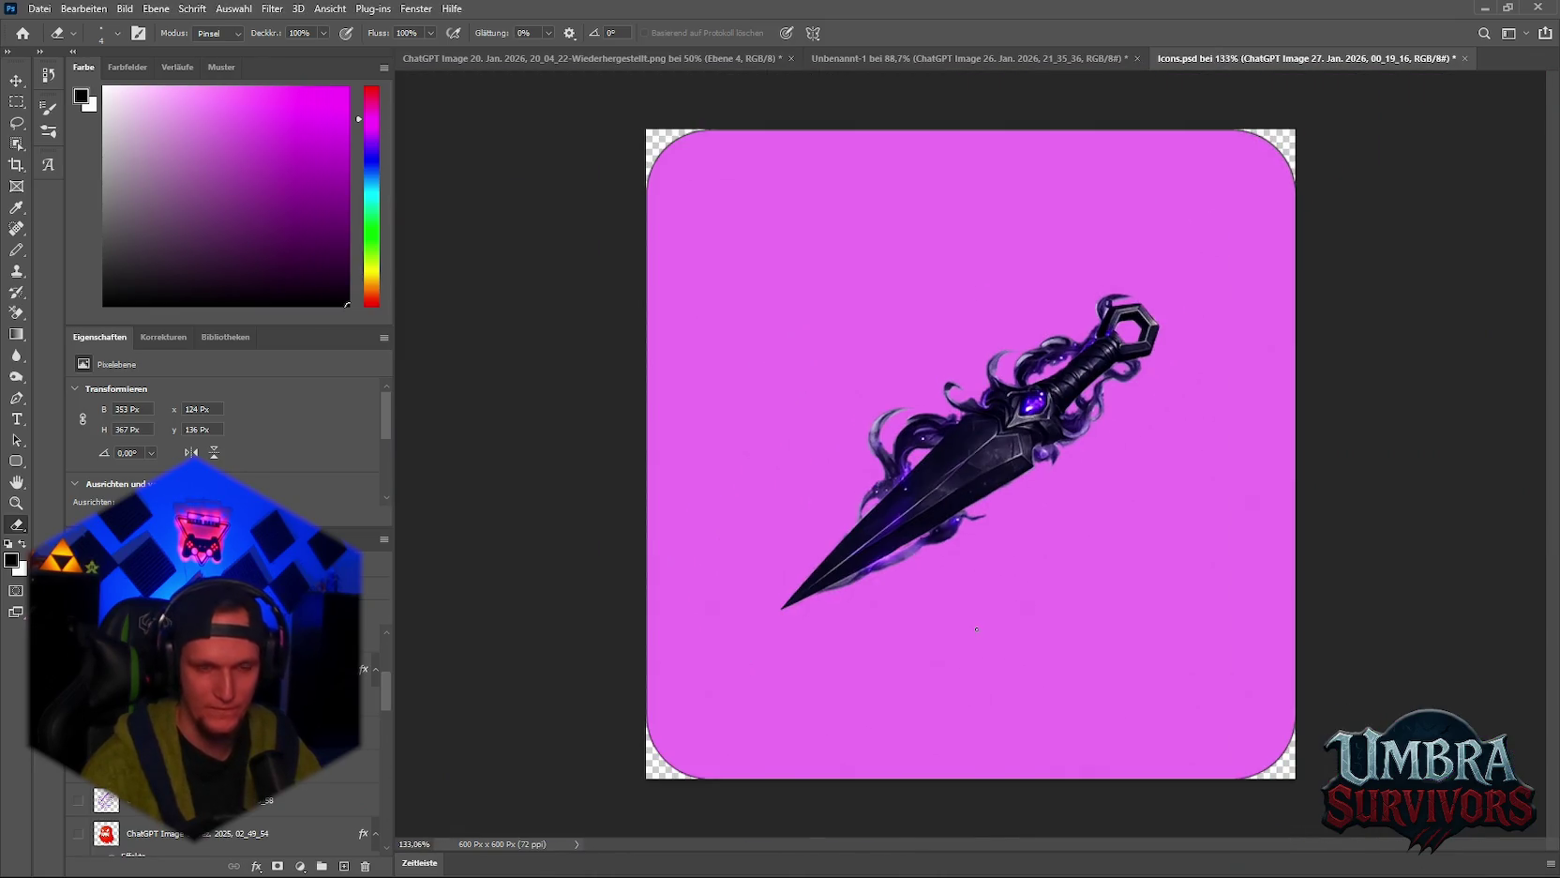
left_click(78, 767)
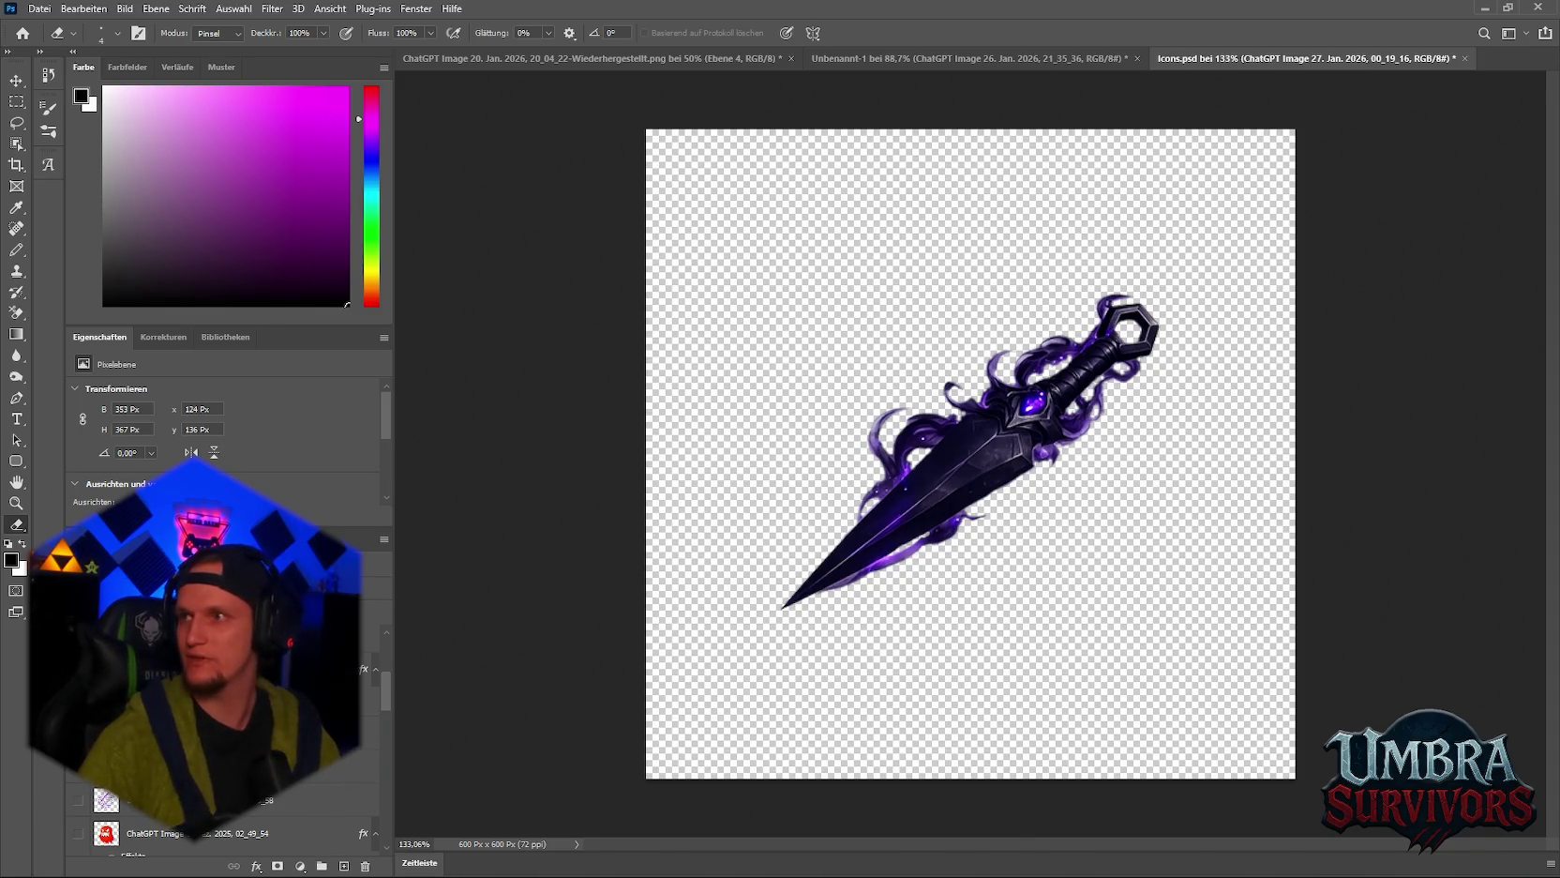
key("alt+Tab")
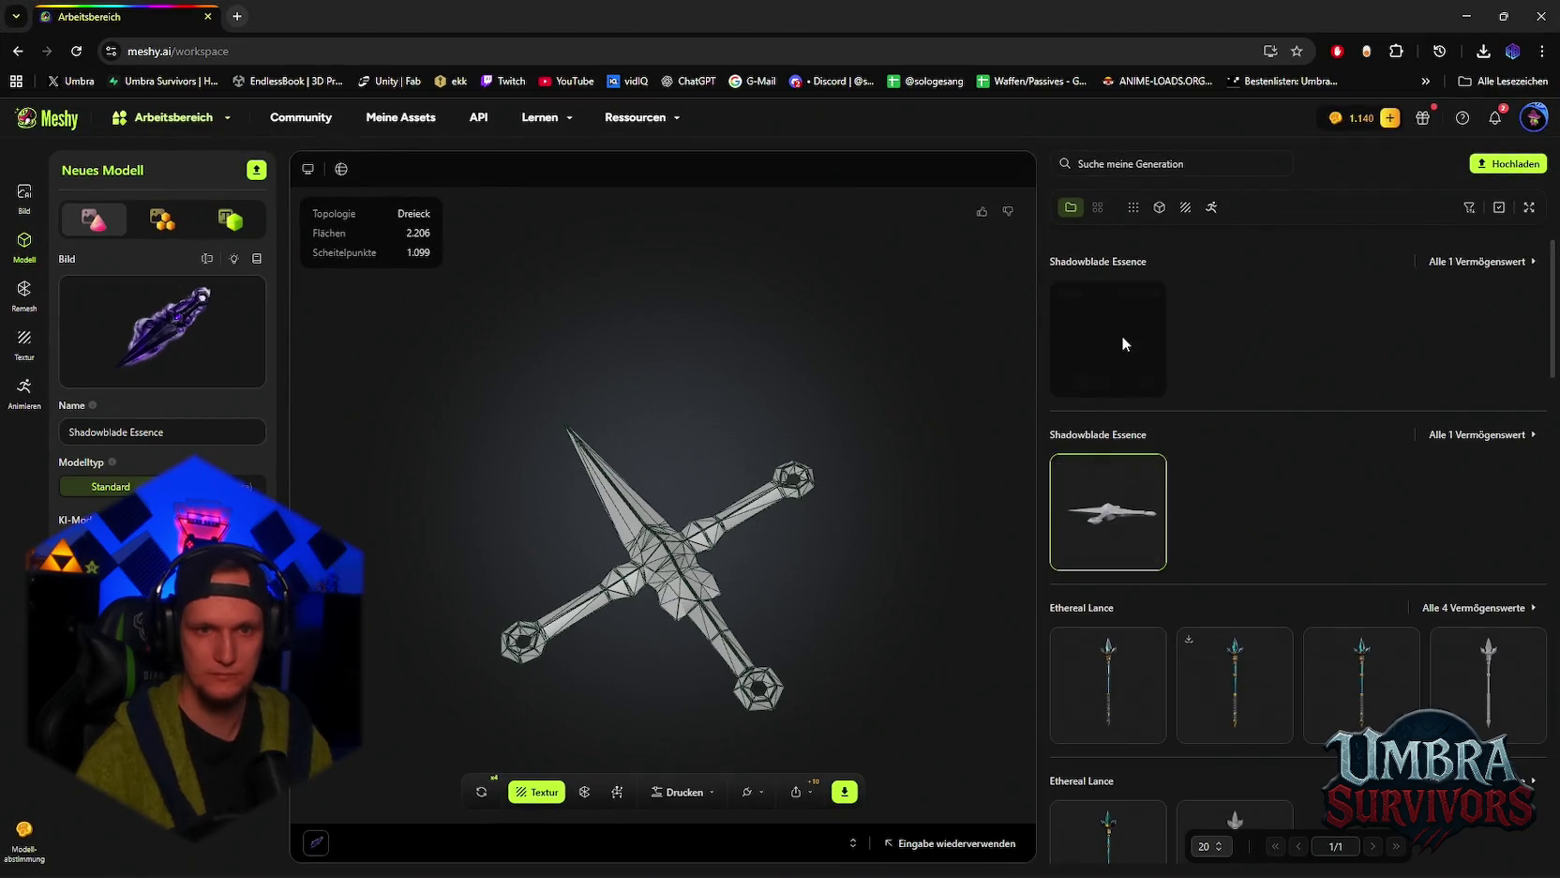
Load the Shadowblade Essence dagger model in Meshy and start generating its texture from the image.
left_click(1118, 333)
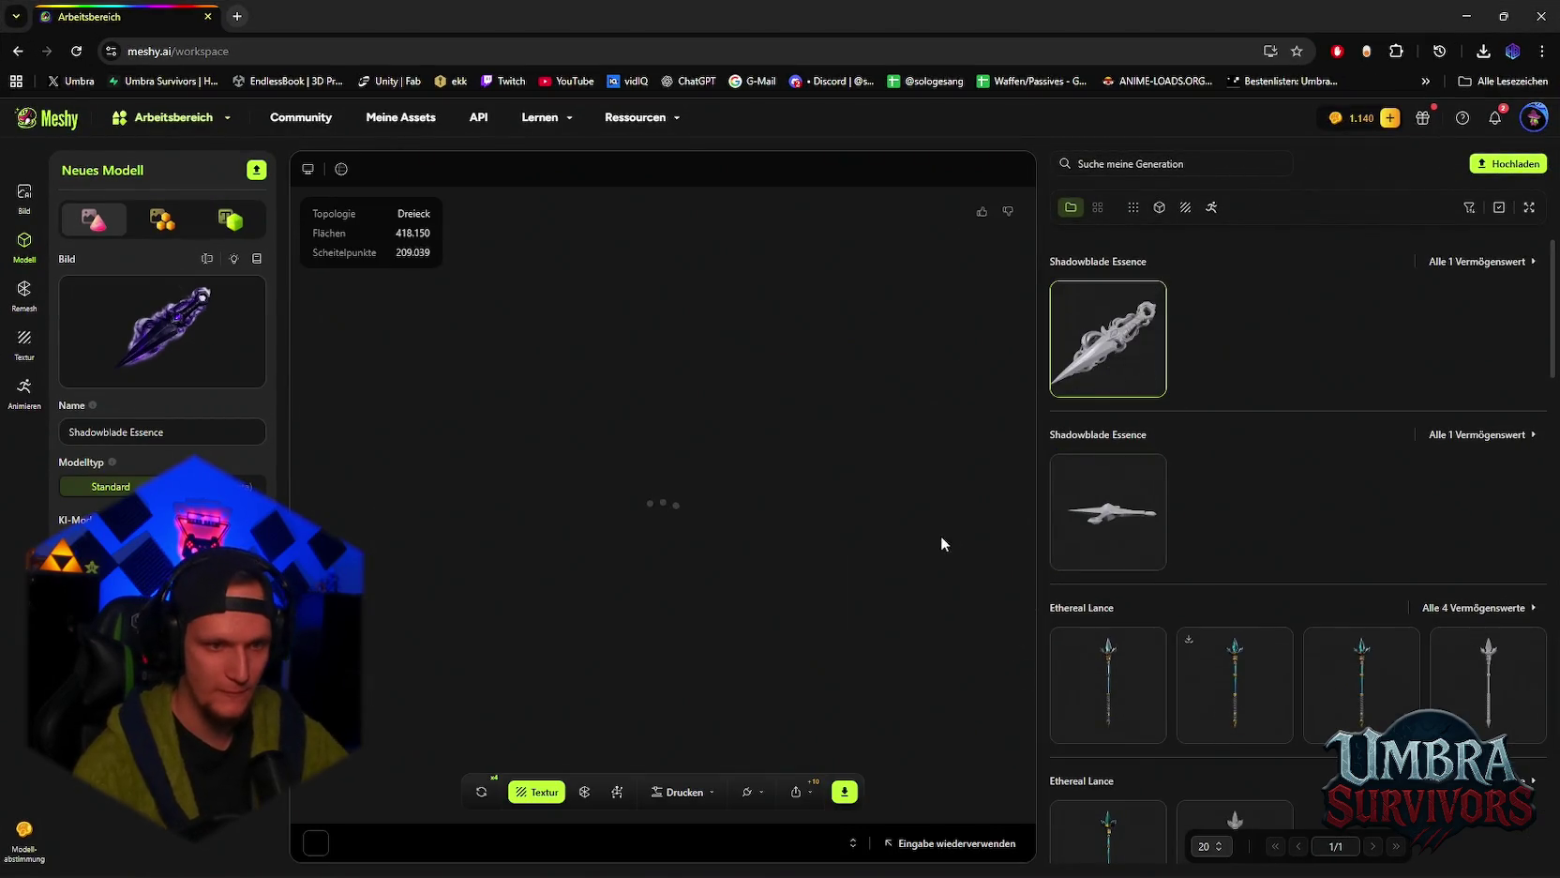
mouse_move(763, 562)
left_mouse_down()
mouse_move(715, 499)
mouse_move(745, 542)
mouse_move(711, 395)
mouse_move(536, 317)
mouse_move(810, 501)
mouse_move(752, 458)
mouse_move(658, 463)
mouse_move(724, 393)
mouse_move(763, 467)
mouse_move(891, 337)
mouse_move(671, 485)
mouse_move(647, 525)
left_mouse_up()
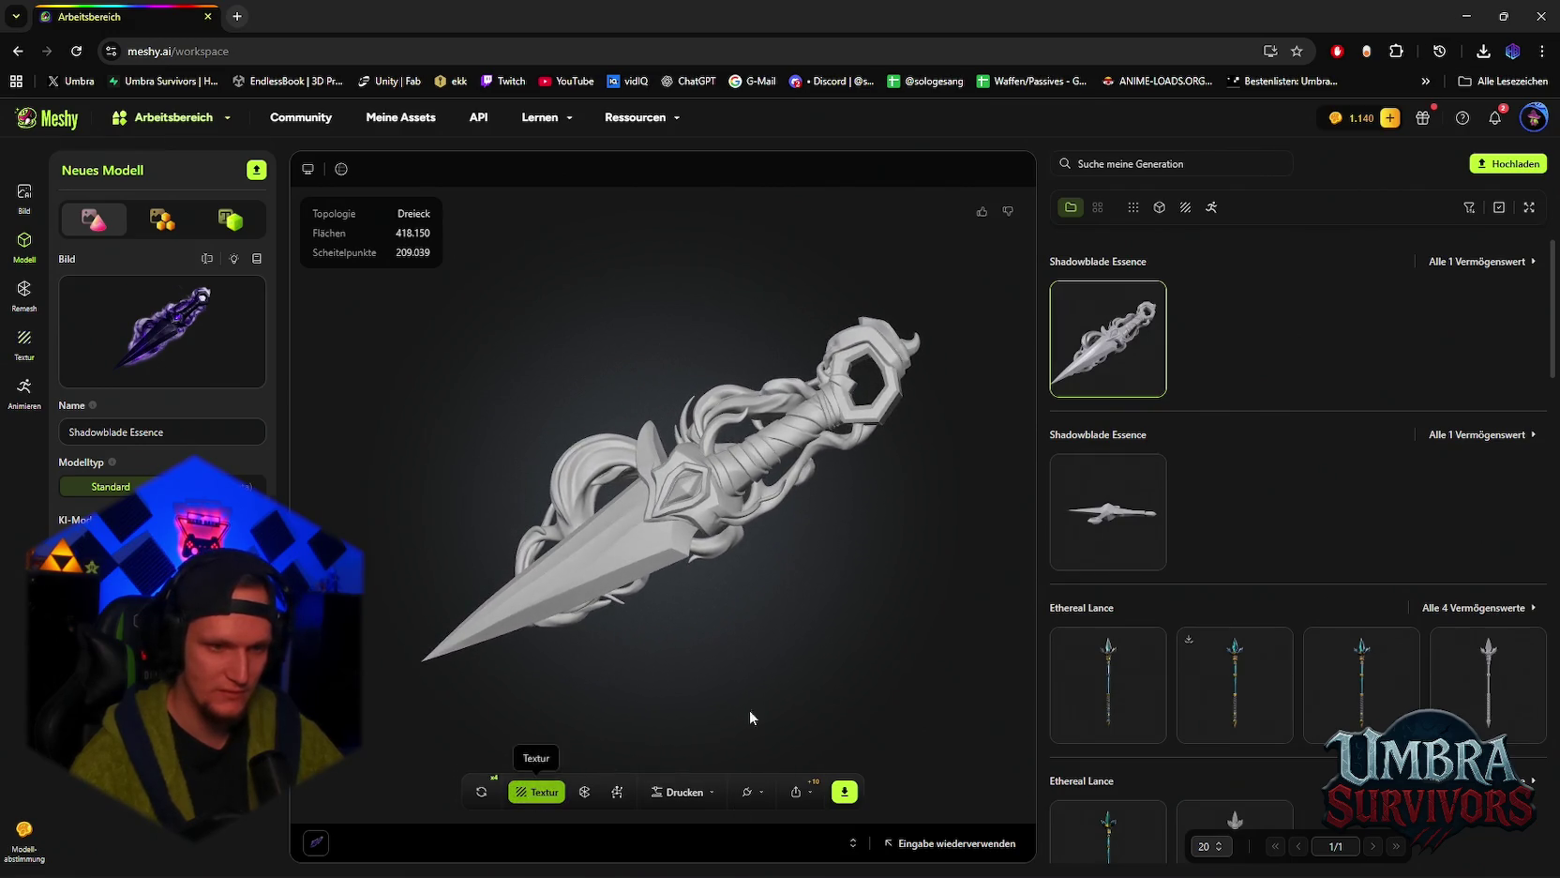
left_click(538, 791)
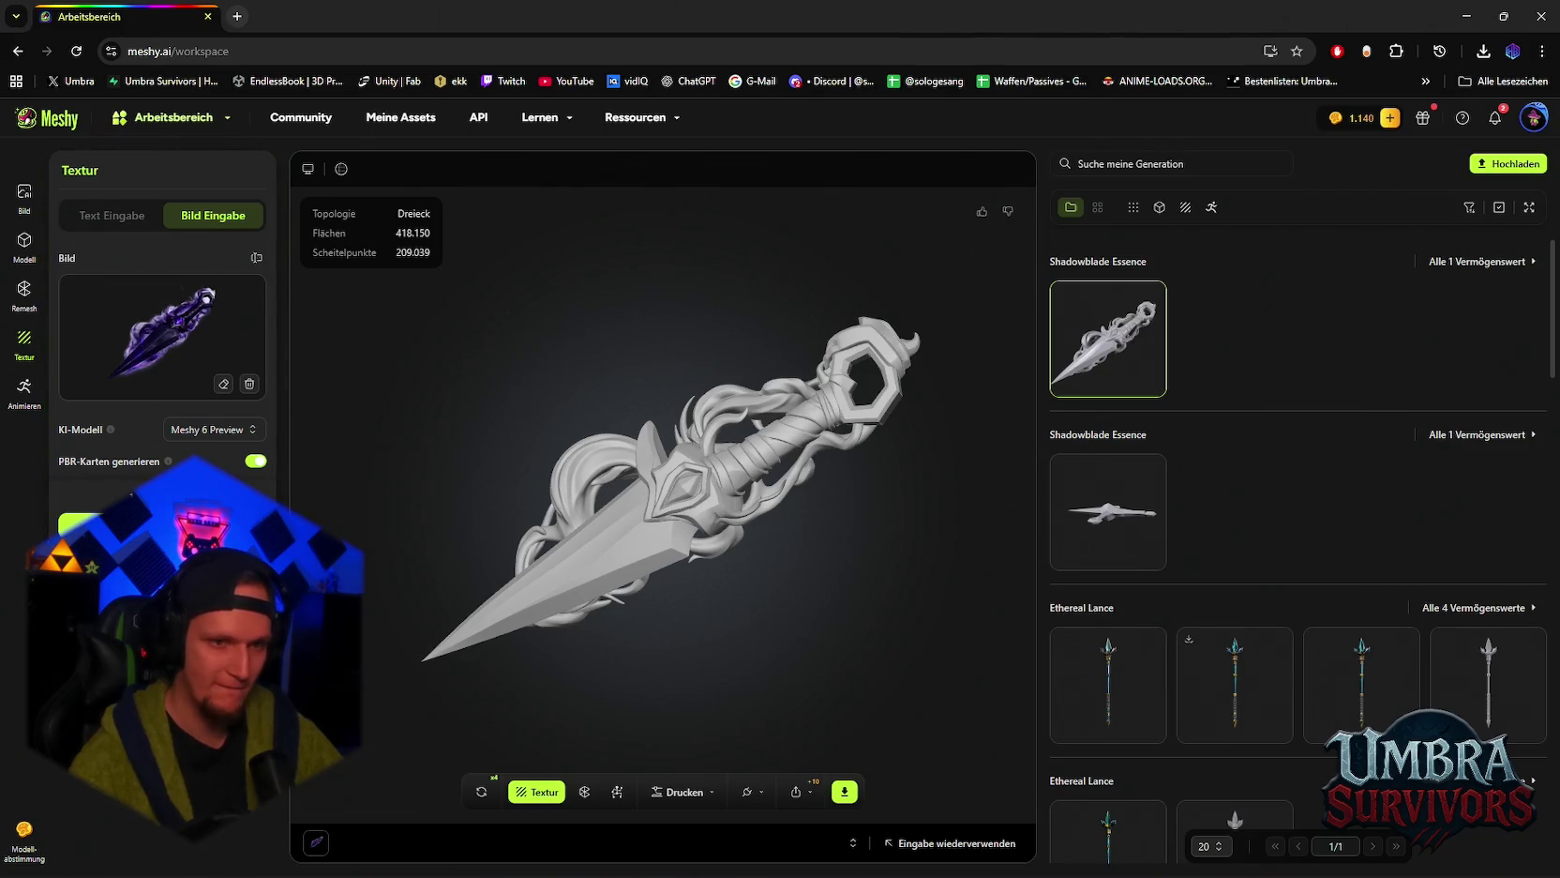
left_click(161, 524)
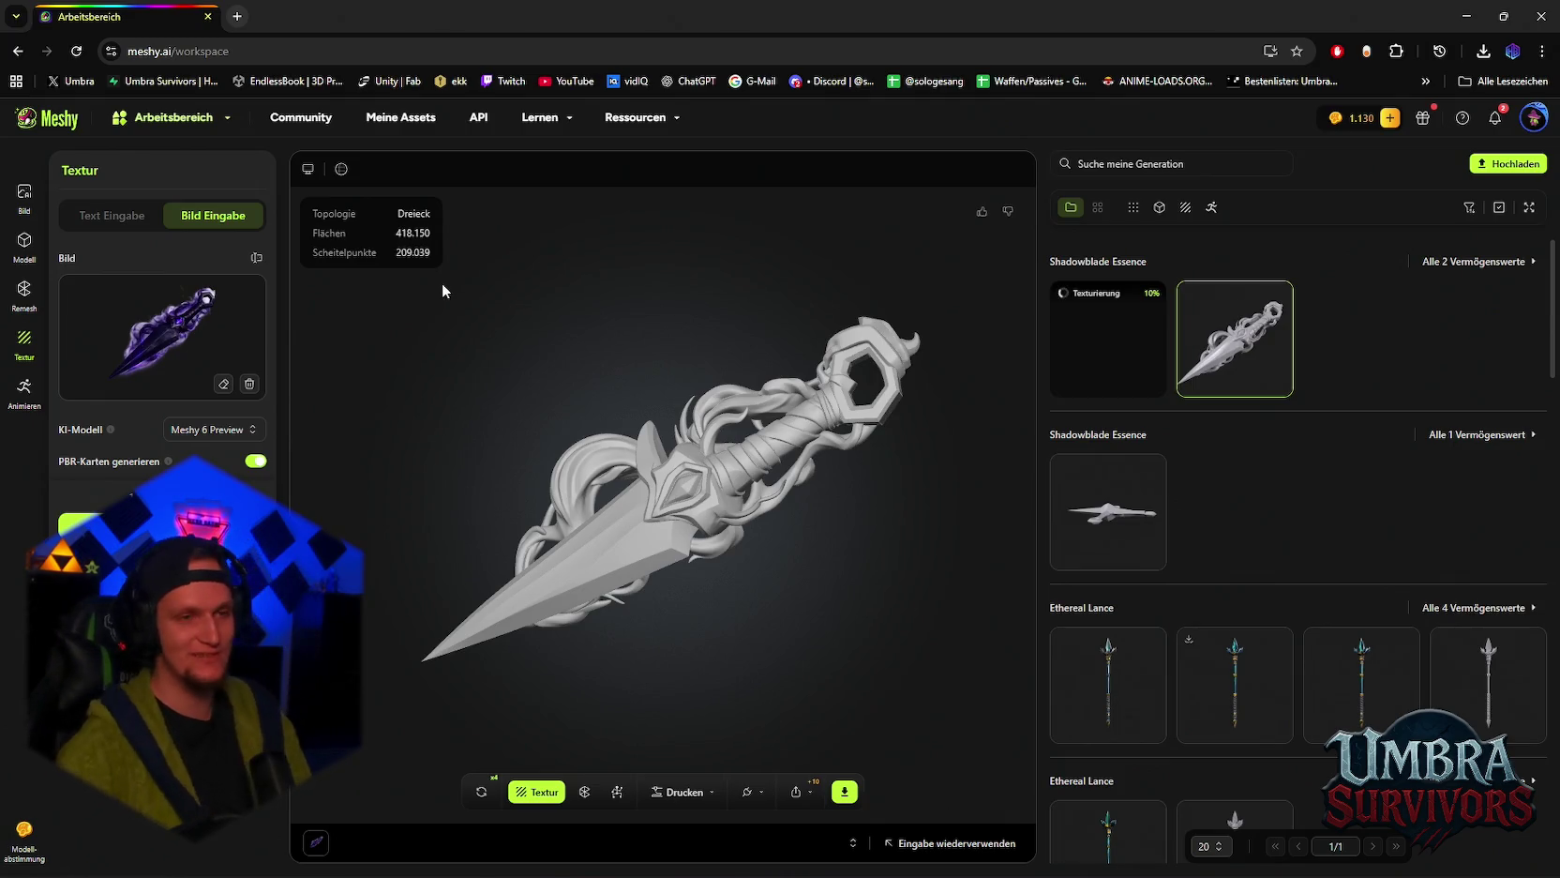
Orbit the dagger through several diagonal views, then minimize Chrome back to Photoshop.
mouse_move(844, 394)
left_mouse_down()
mouse_move(619, 412)
mouse_move(537, 450)
mouse_move(630, 576)
mouse_move(885, 369)
mouse_move(731, 435)
mouse_move(558, 544)
mouse_move(499, 527)
mouse_move(300, 403)
mouse_move(200, 450)
mouse_move(1102, 403)
mouse_move(862, 554)
mouse_move(799, 471)
mouse_move(655, 372)
mouse_move(773, 508)
mouse_move(825, 645)
mouse_move(933, 576)
mouse_move(892, 667)
mouse_move(1003, 568)
left_mouse_up()
mouse_move(955, 415)
left_mouse_down()
mouse_move(769, 525)
mouse_move(570, 388)
mouse_move(726, 522)
mouse_move(839, 515)
mouse_move(637, 493)
mouse_move(618, 469)
mouse_move(661, 473)
mouse_move(602, 402)
mouse_move(599, 369)
mouse_move(742, 493)
mouse_move(860, 513)
left_mouse_up()
left_click_drag(743, 513, 947, 375)
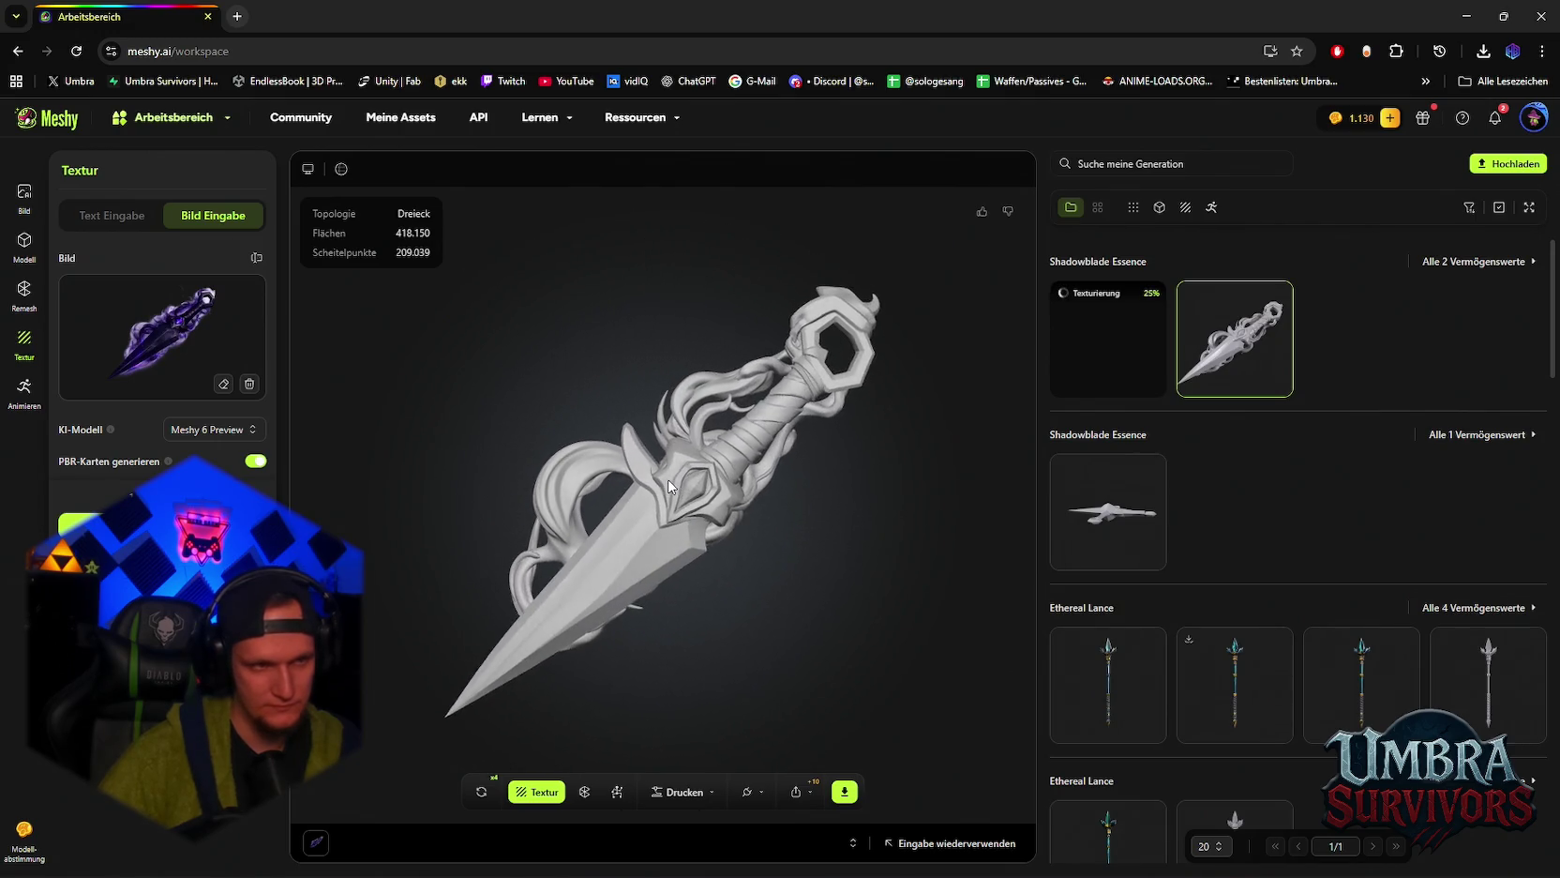
left_click(1467, 16)
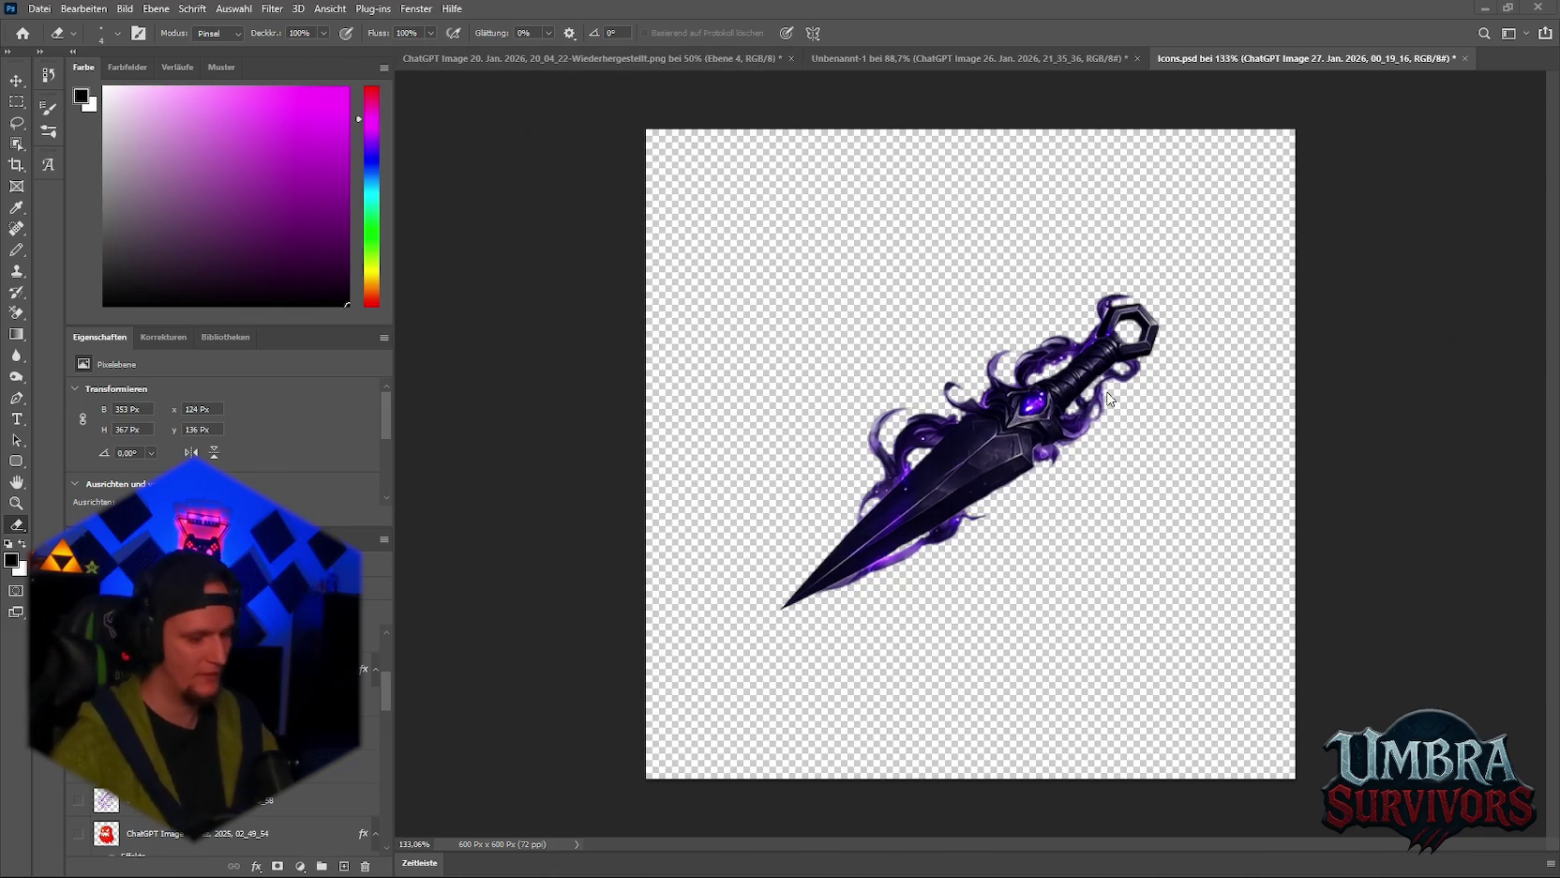
key("super+shift+s")
left_click_drag(1194, 230, 613, 694)
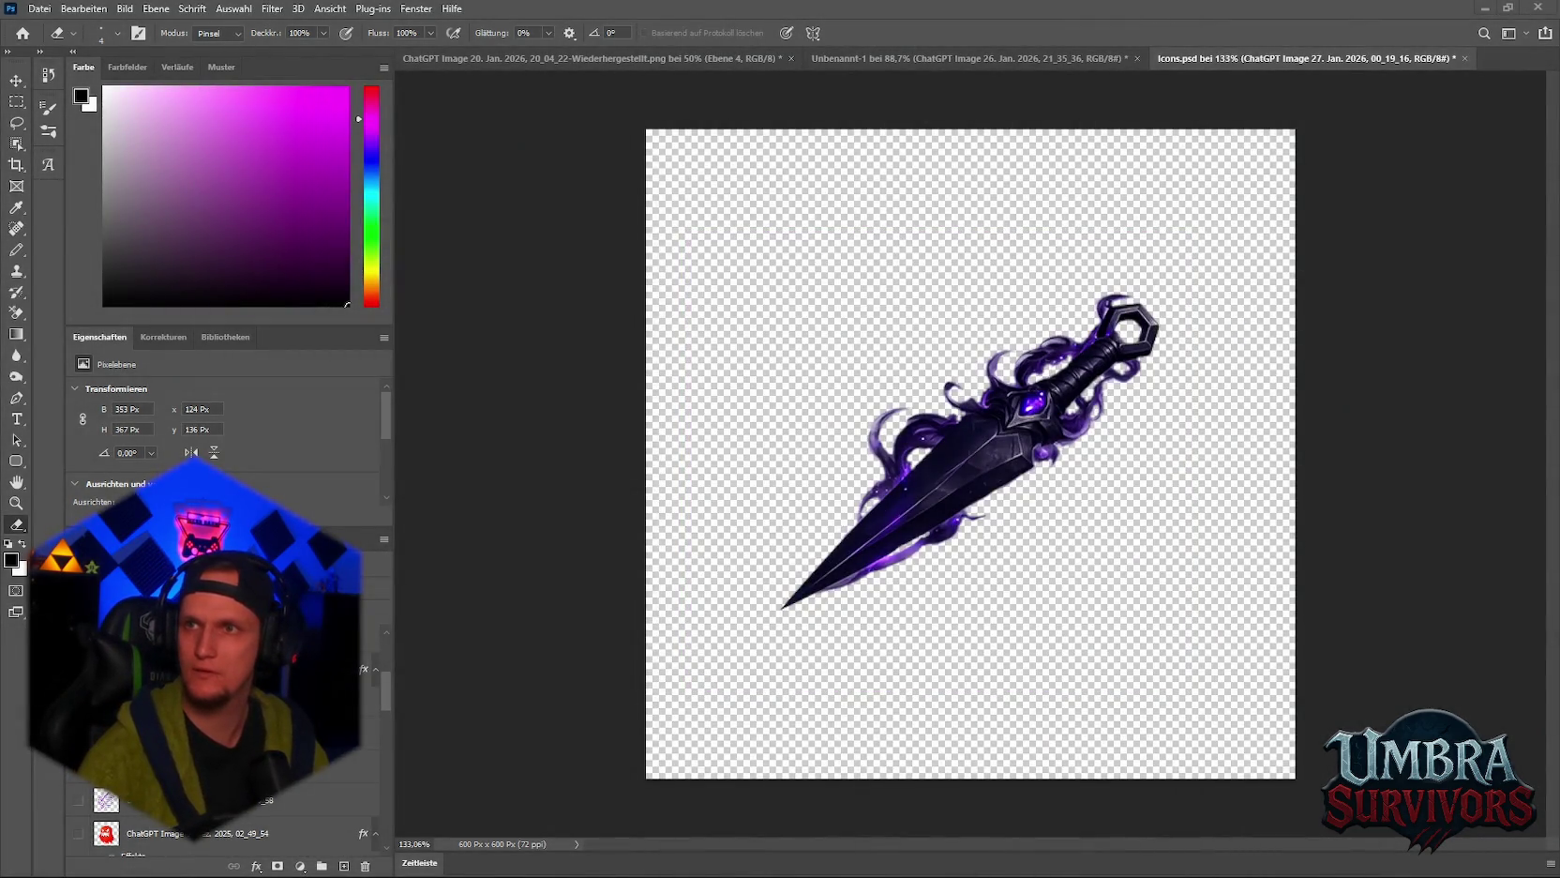
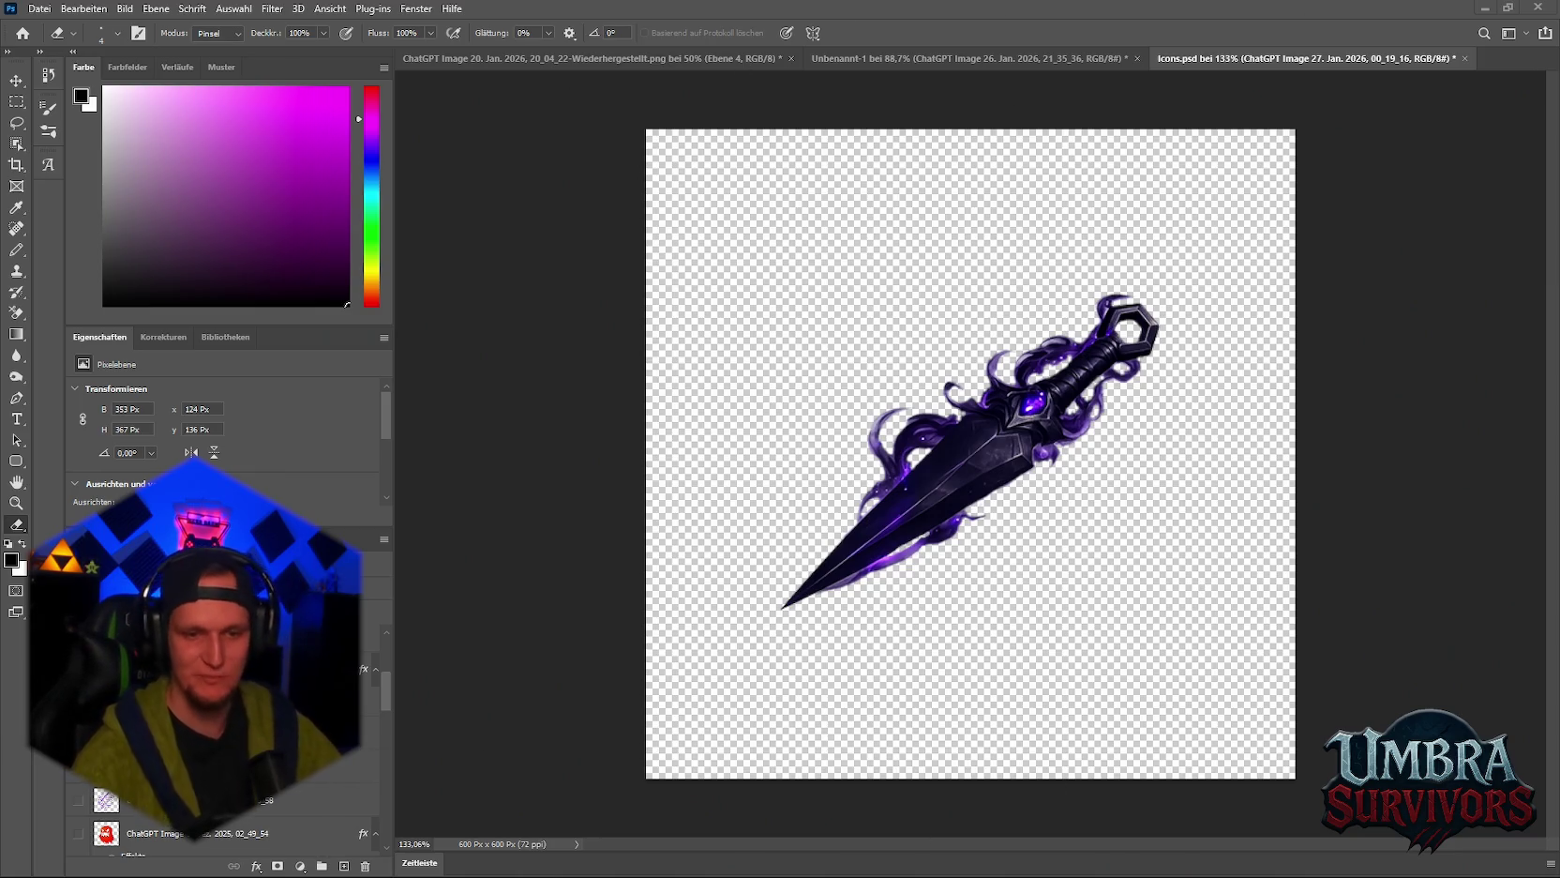
Switch from Photoshop to the Meshy workspace showing the purple dagger texture input.
mouse_move(1048, 874)
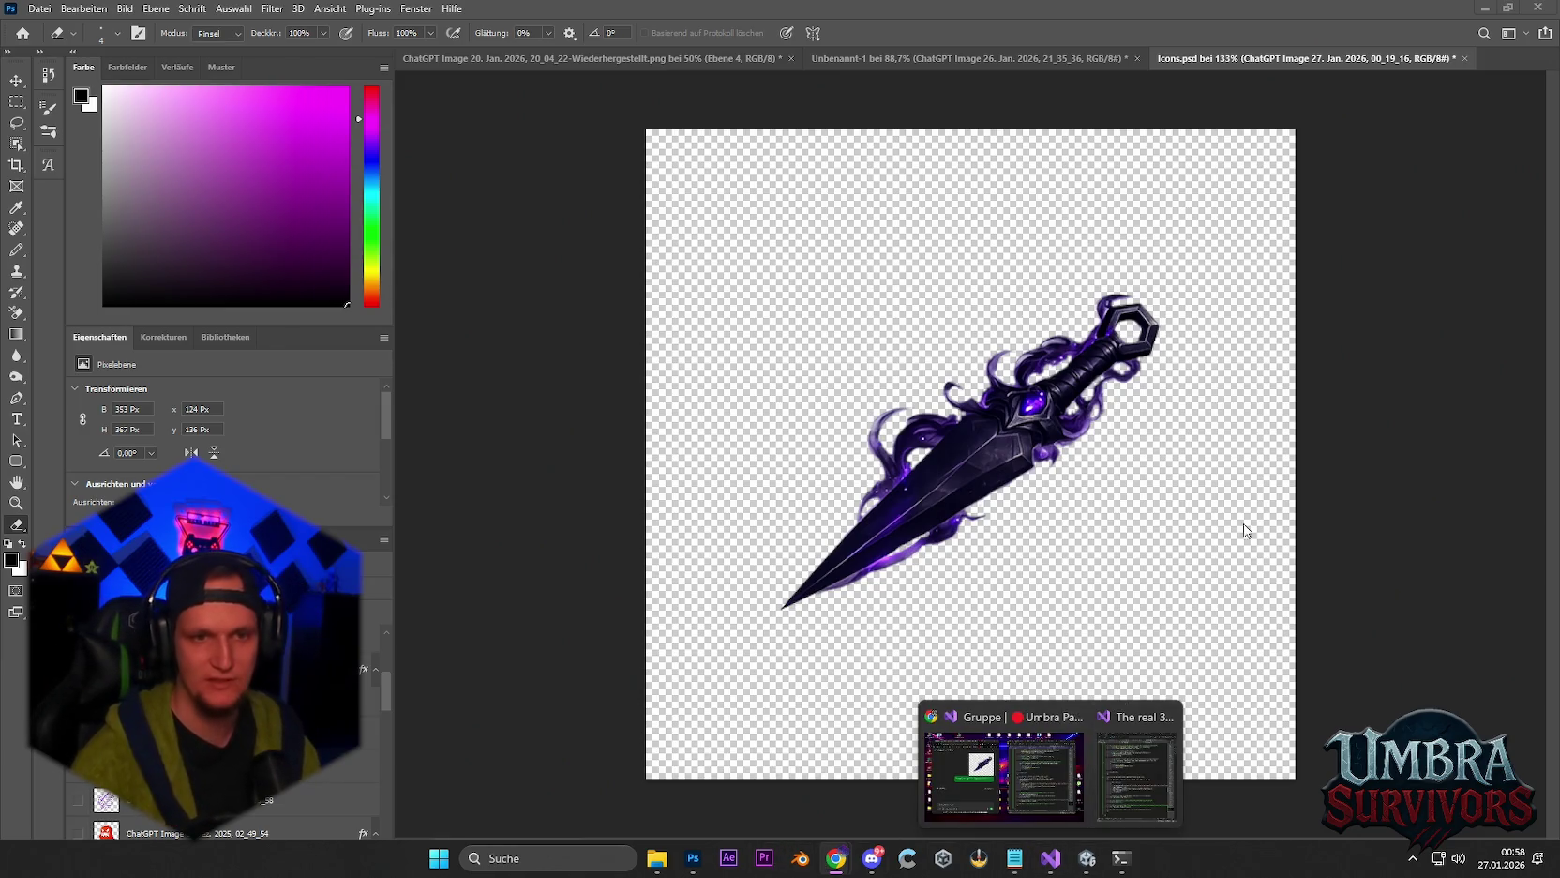
key("alt+Tab")
scroll(1133, 561, "down", 3)
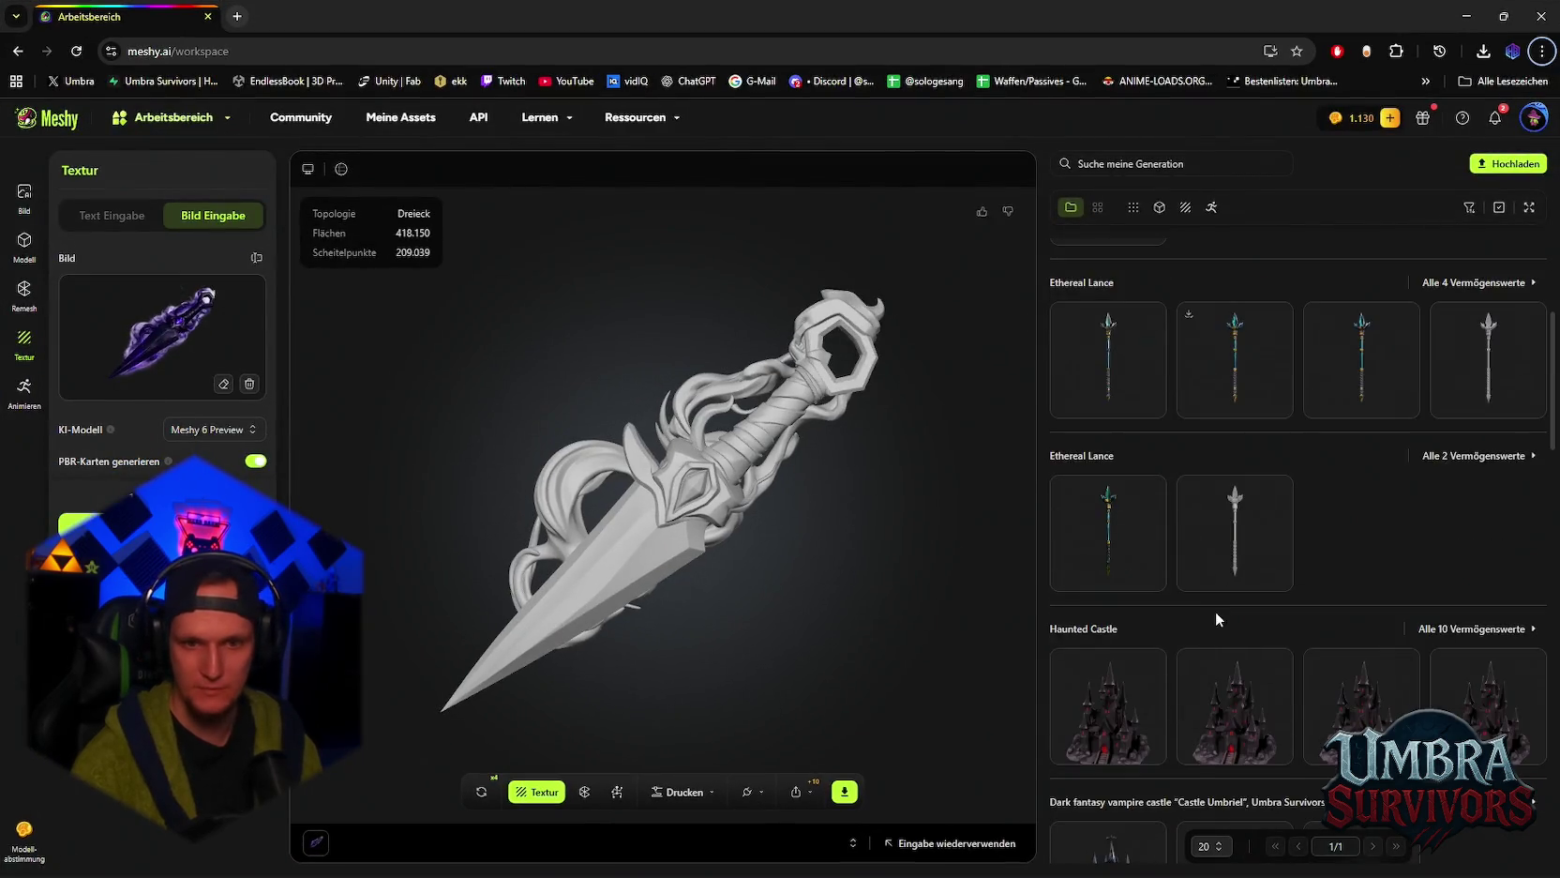
Browse the Haunted Castle, vampire castle, Mjolnir and Ethereal Lance generations, rotating the hammer.
left_click(1224, 697)
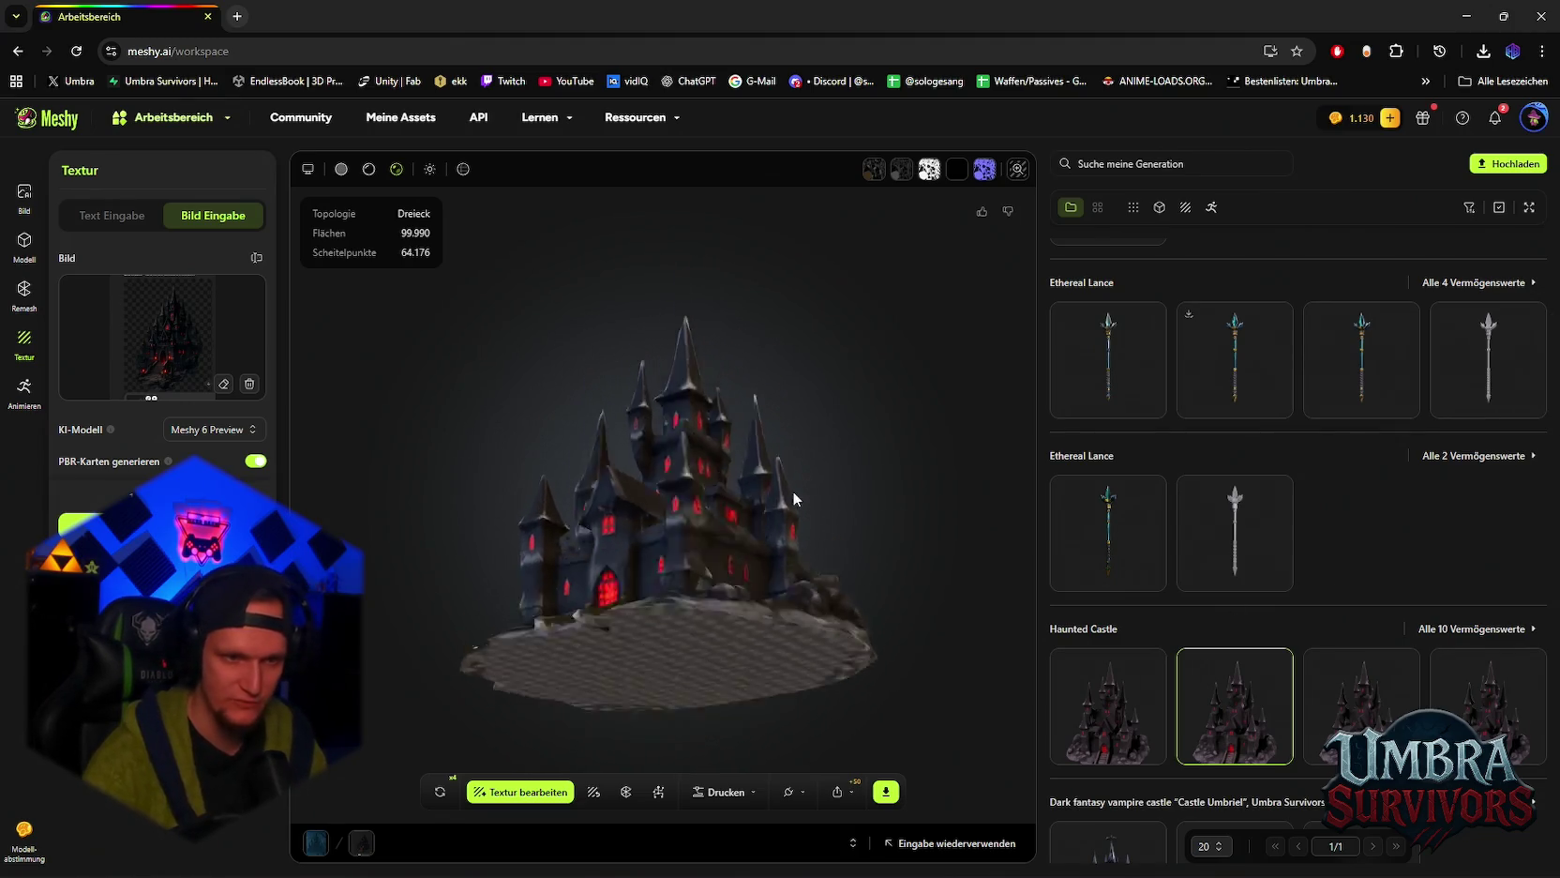
scroll(1163, 711, "down", 3)
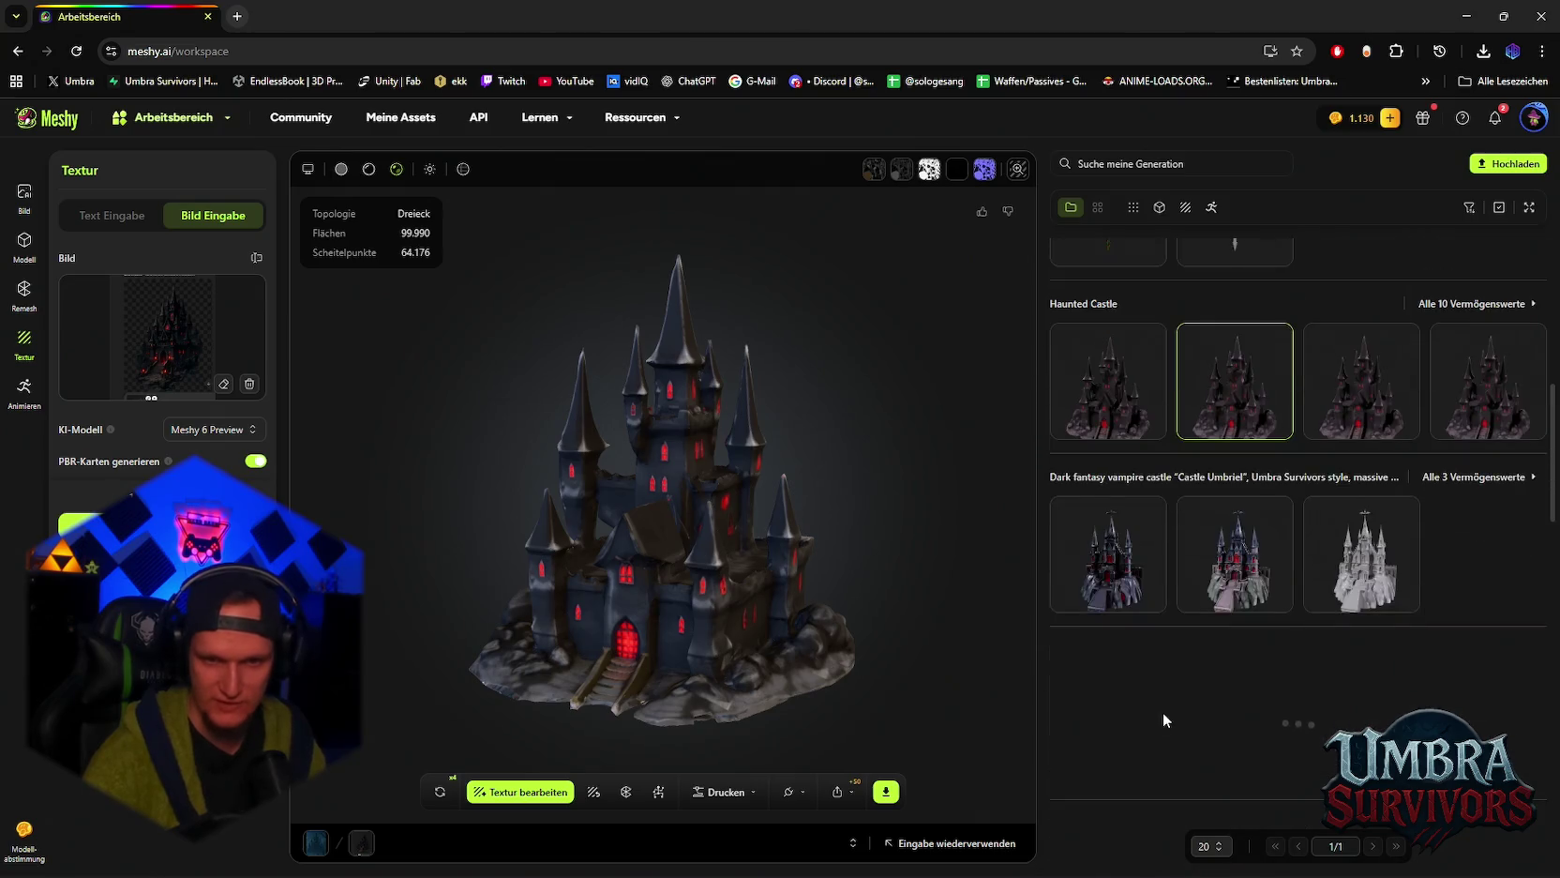
left_click(1108, 553)
scroll(1171, 671, "down", 5)
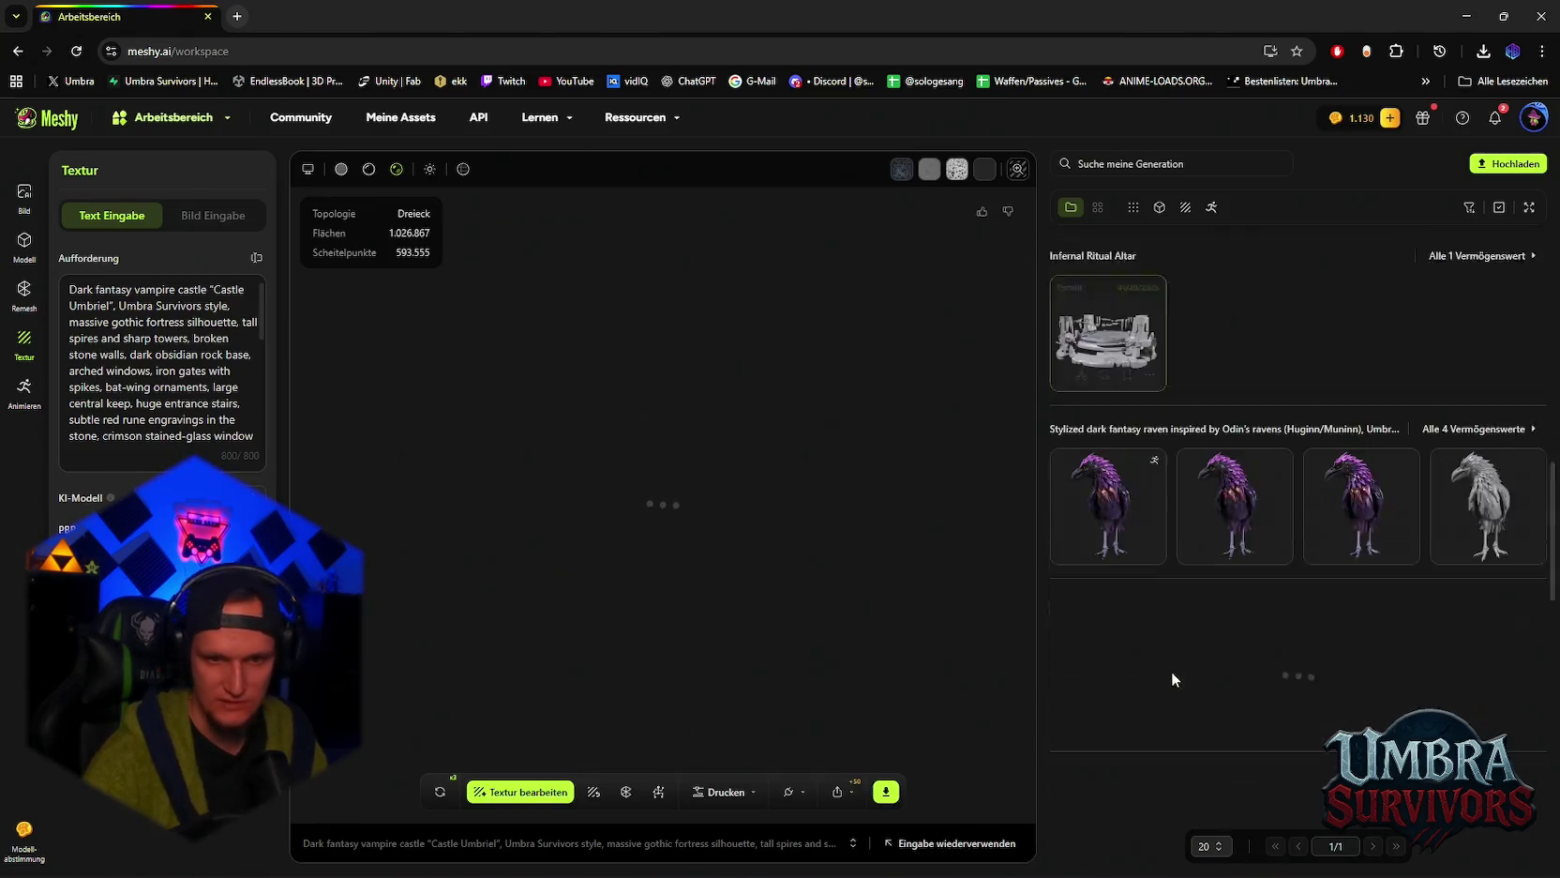
scroll(1216, 562, "down", 5)
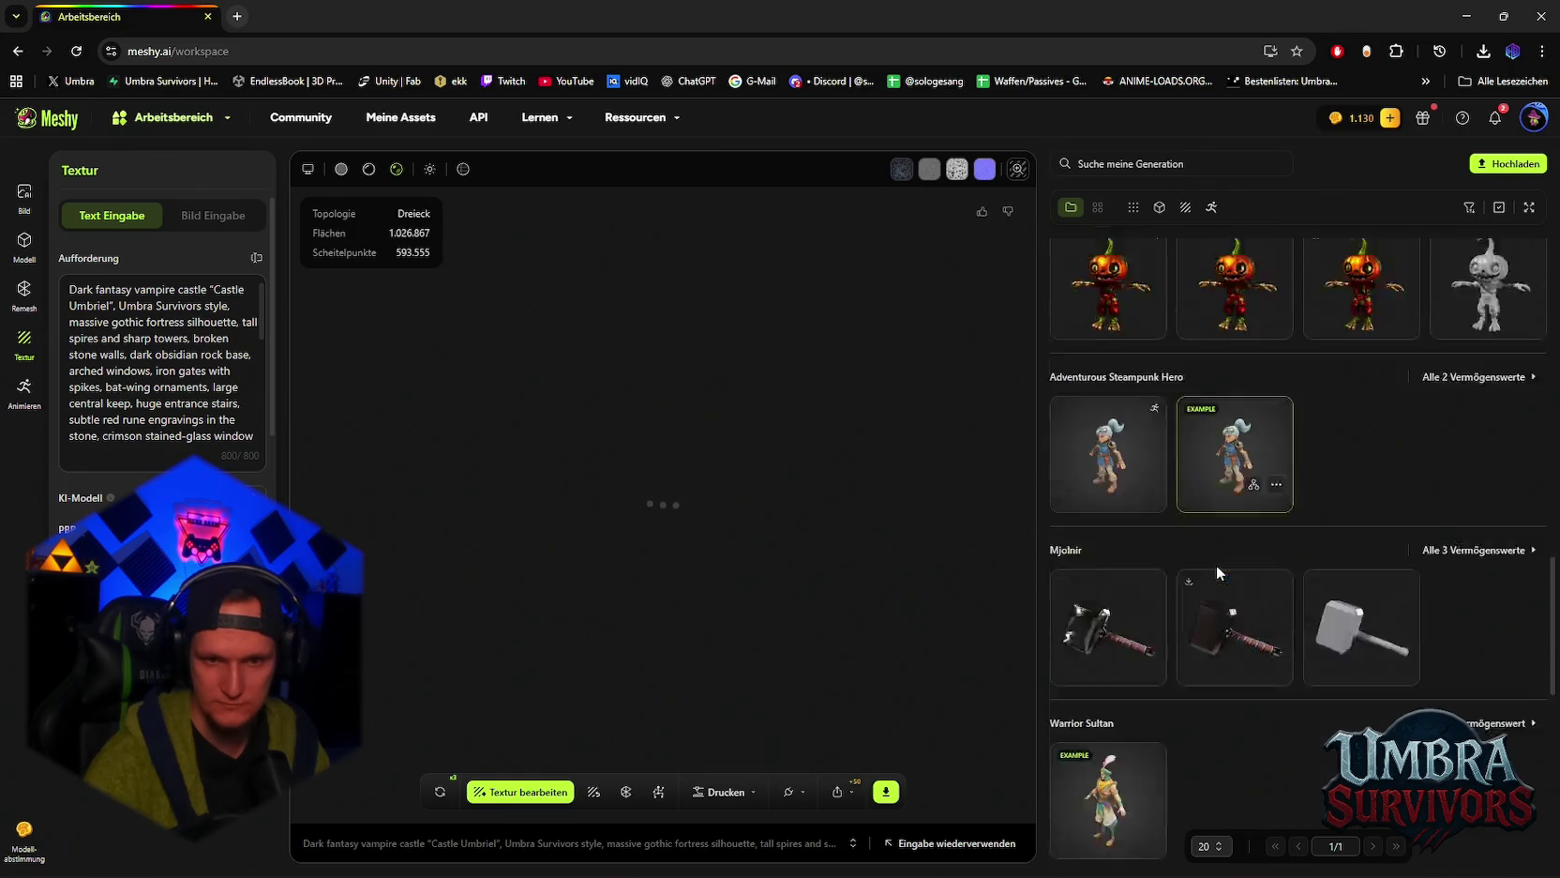
left_click(1211, 441)
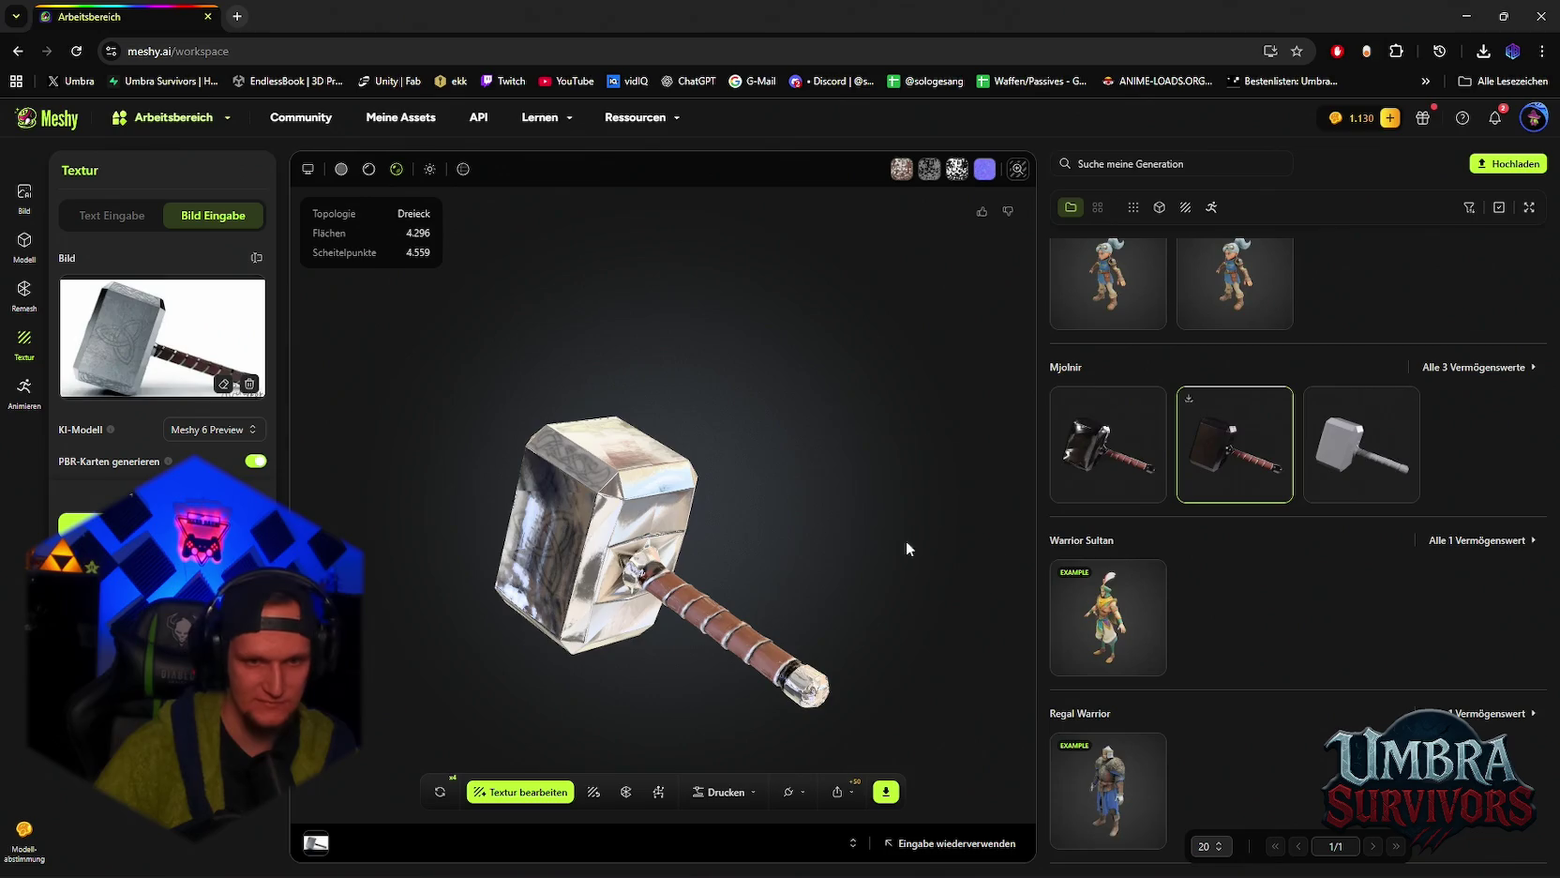
mouse_move(740, 451)
left_mouse_down()
mouse_move(722, 381)
mouse_move(737, 439)
mouse_move(866, 466)
mouse_move(969, 379)
mouse_move(599, 402)
left_mouse_up()
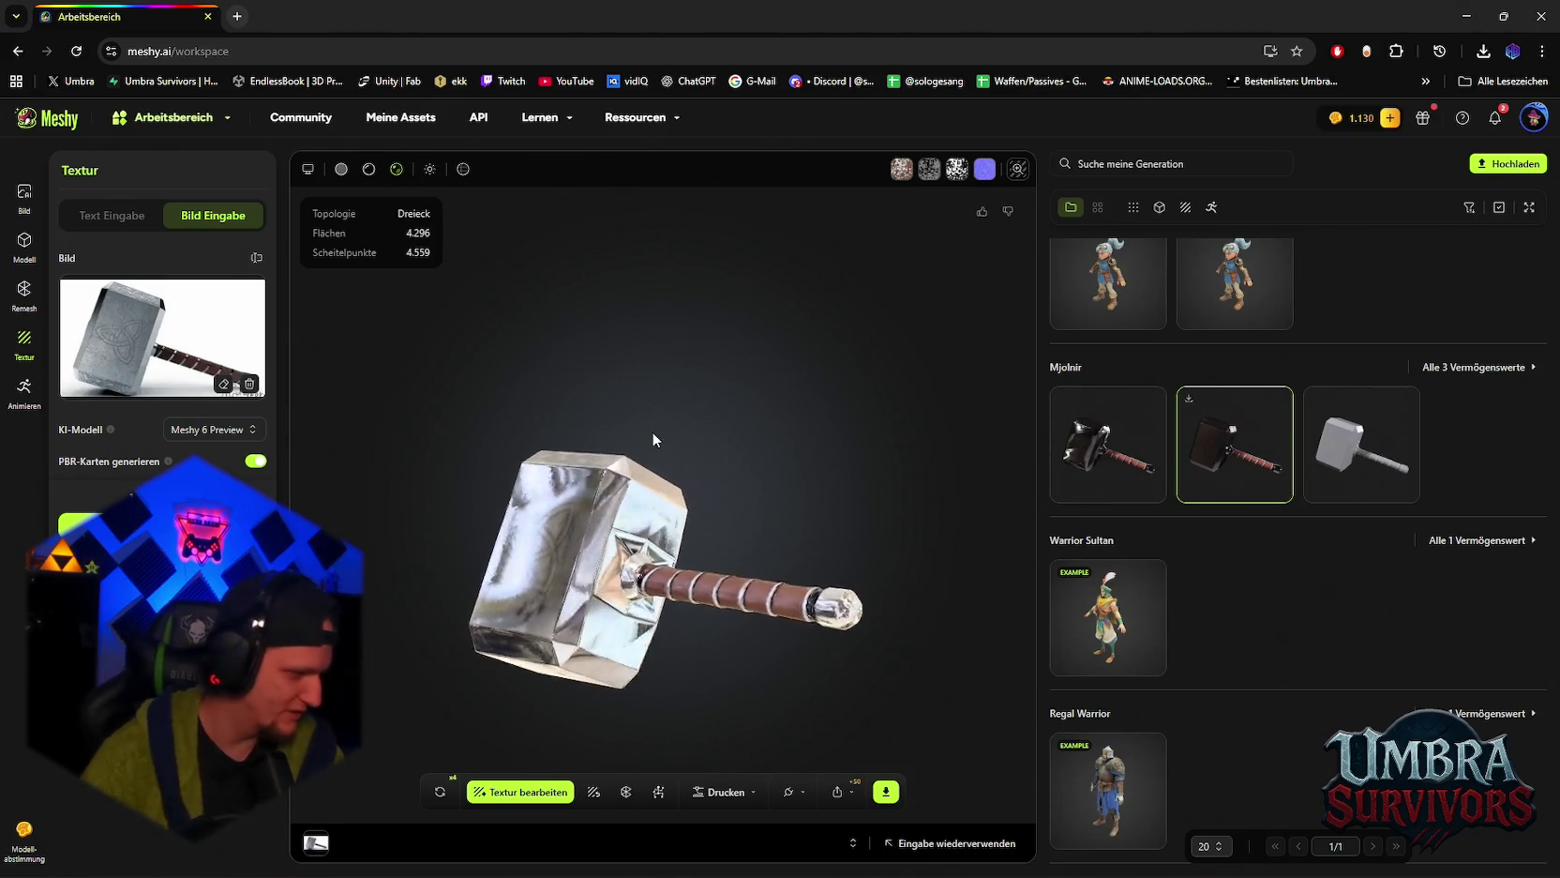
scroll(1258, 554, "up", 3)
scroll(1258, 555, "up", 10)
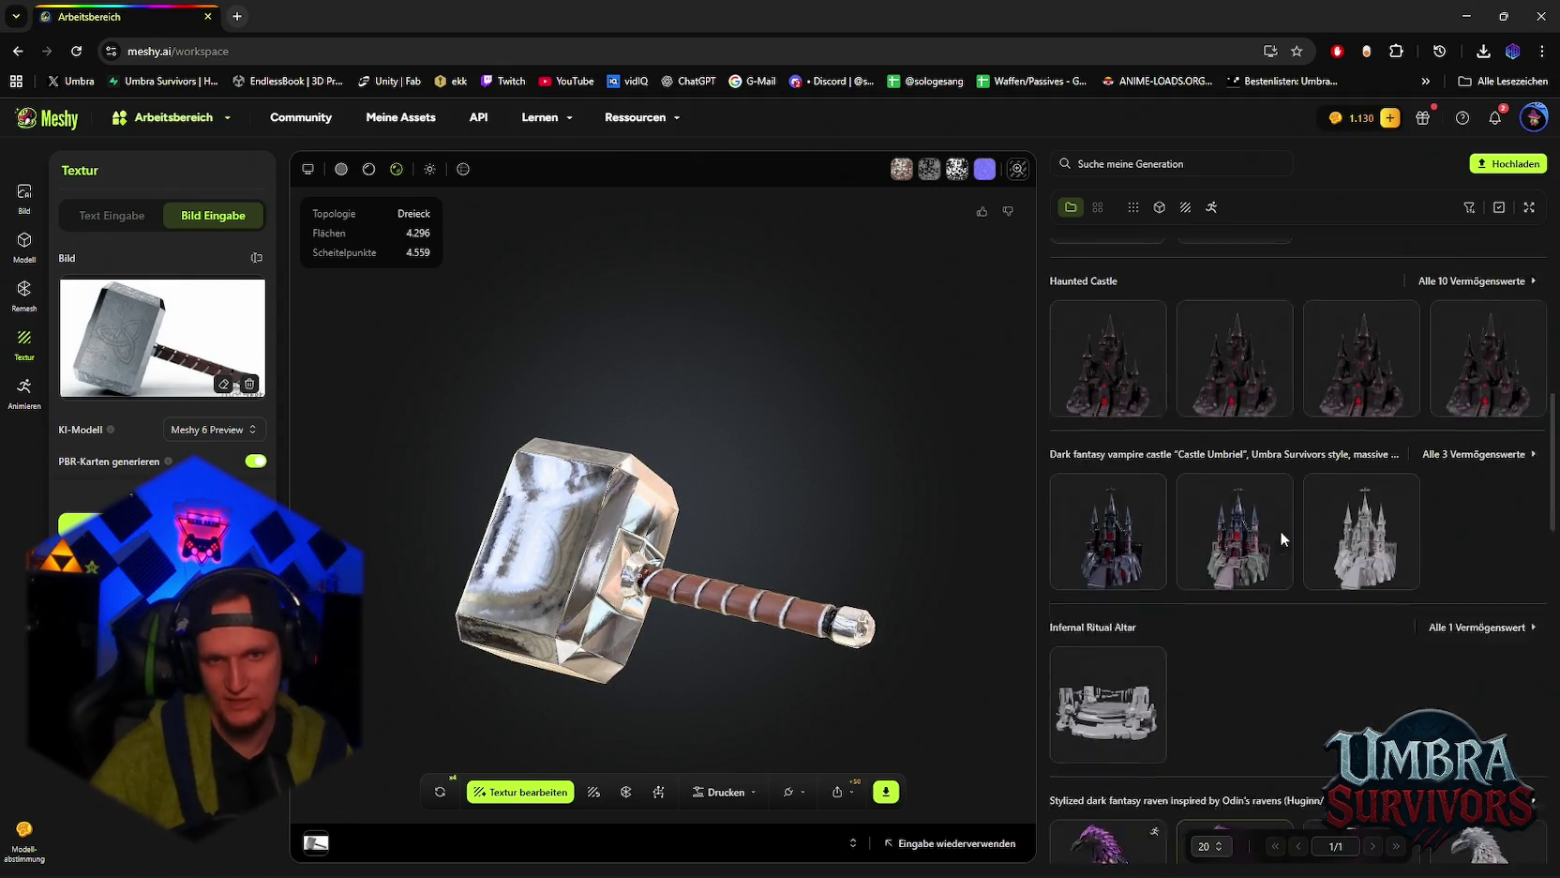
left_click(1247, 652)
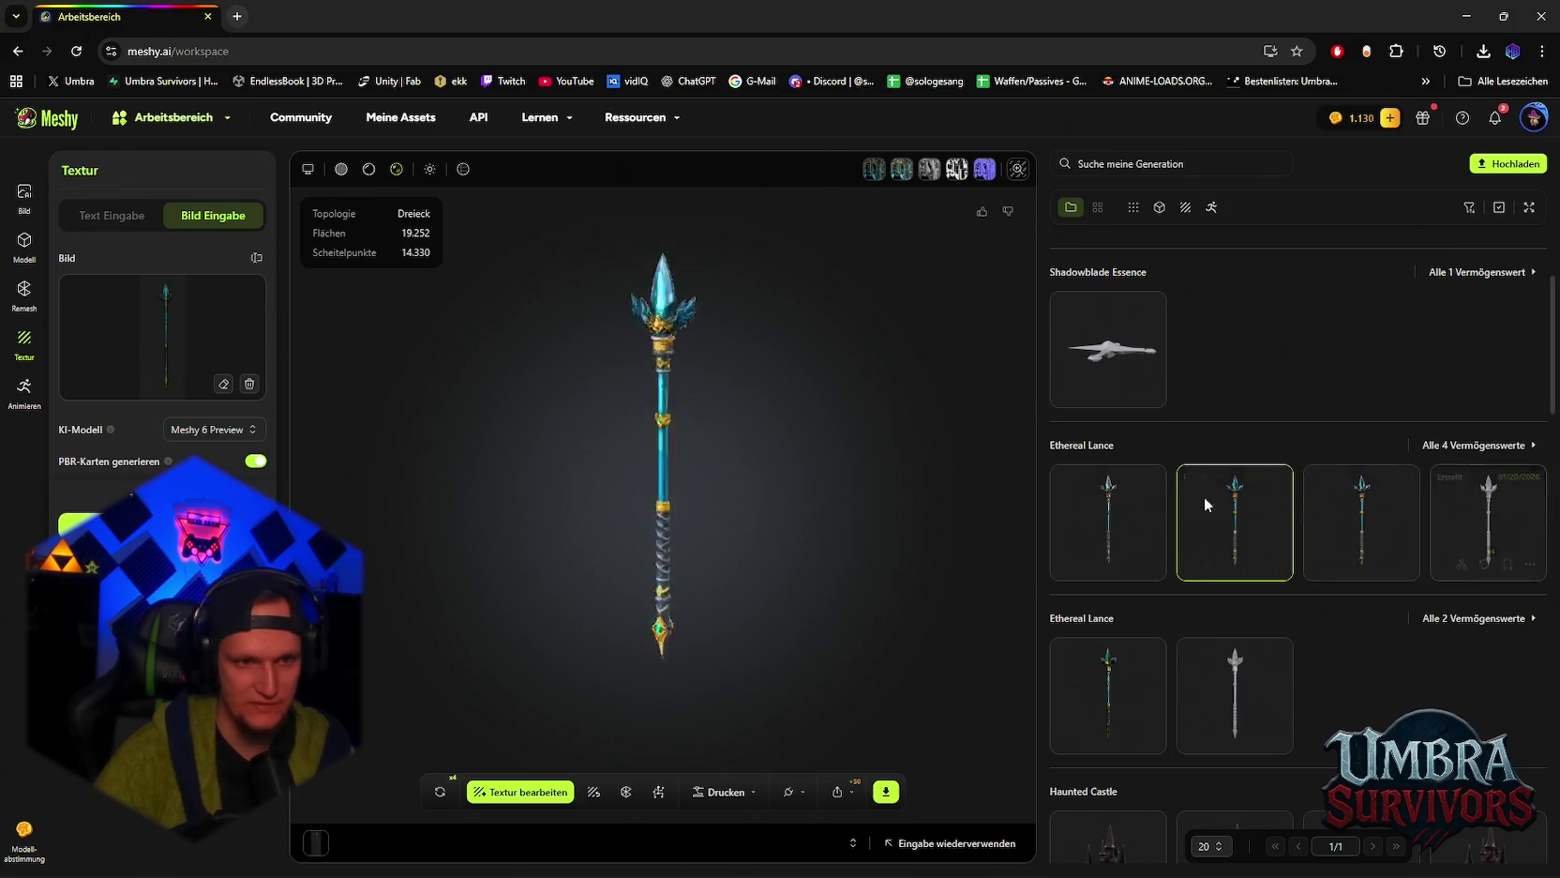
Inspect the Shadowblade Essence dagger, delete the Bild reference image, and minimize Chrome.
left_click(1099, 347)
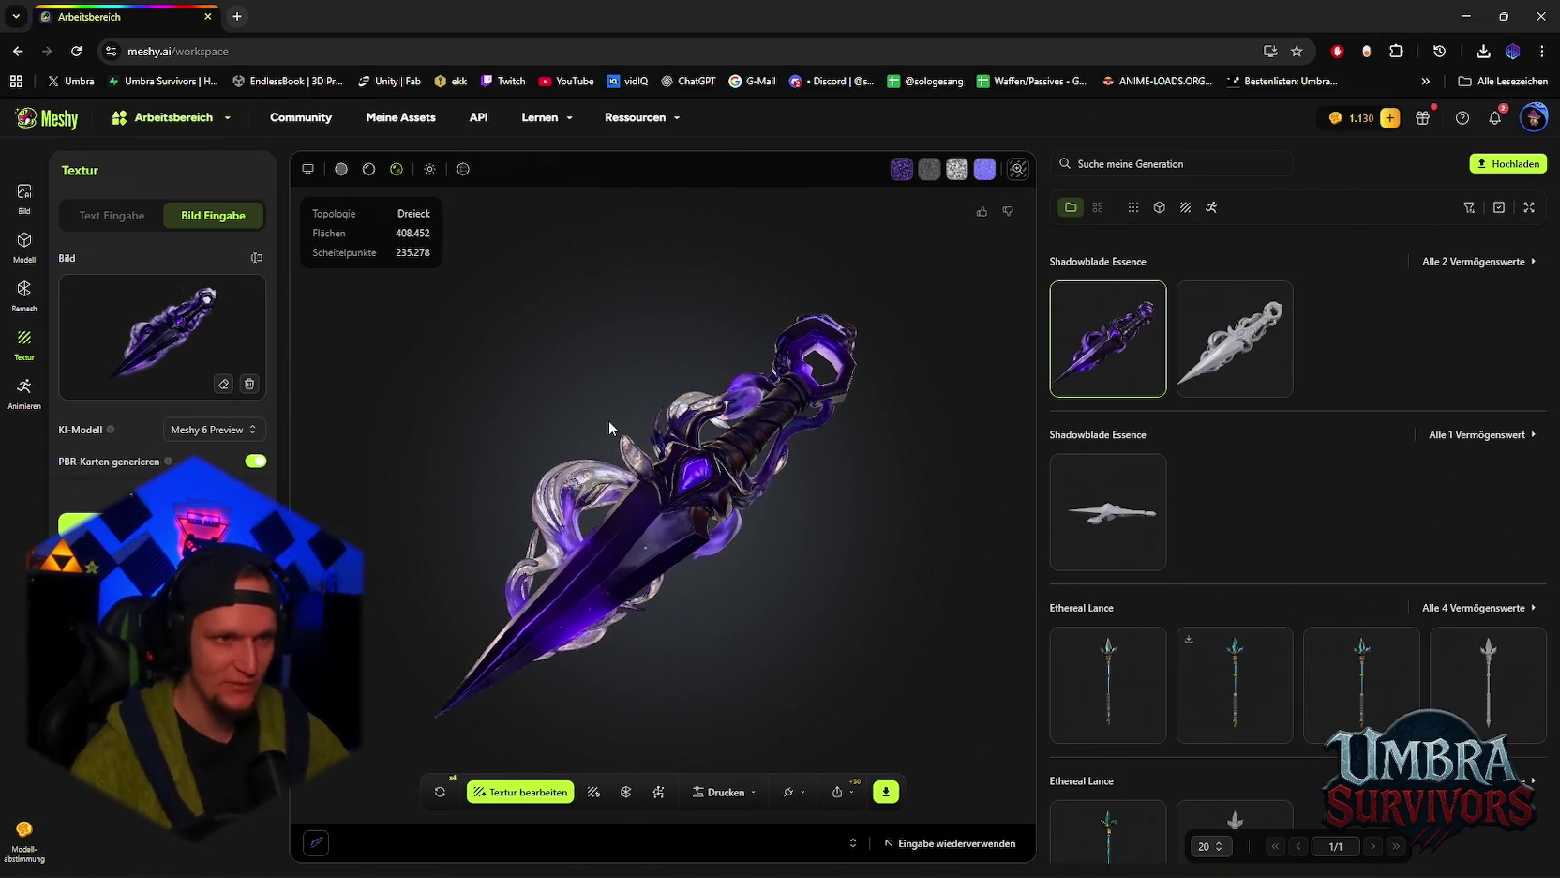
mouse_move(687, 481)
left_mouse_down()
mouse_move(490, 354)
mouse_move(353, 385)
mouse_move(178, 469)
left_mouse_up()
mouse_move(5, 555)
left_mouse_down()
mouse_move(519, 450)
mouse_move(750, 491)
mouse_move(712, 492)
left_mouse_up()
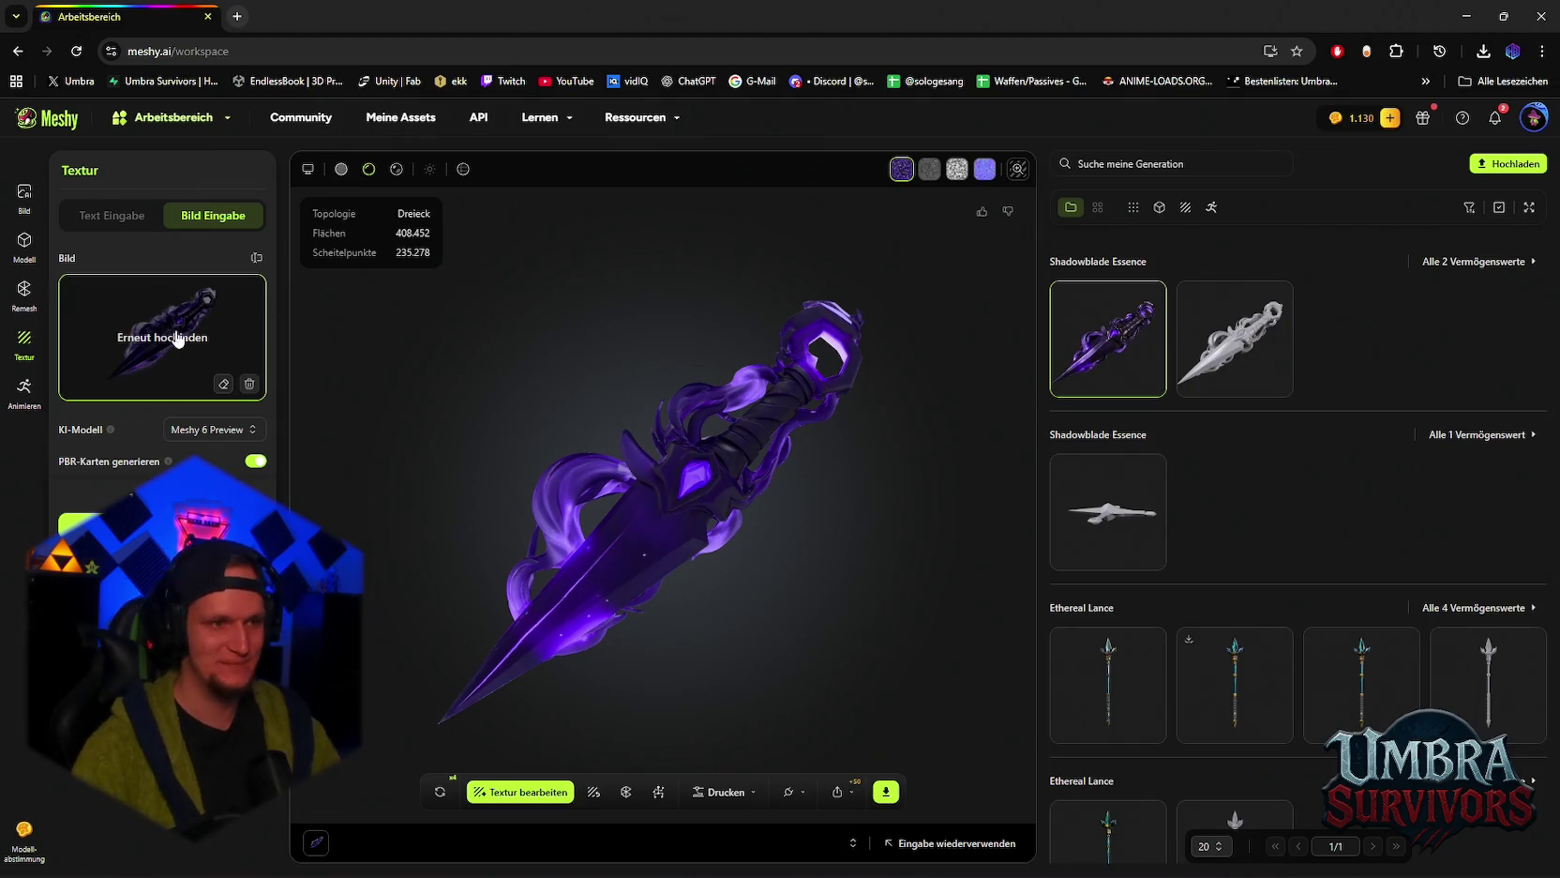
left_click(249, 383)
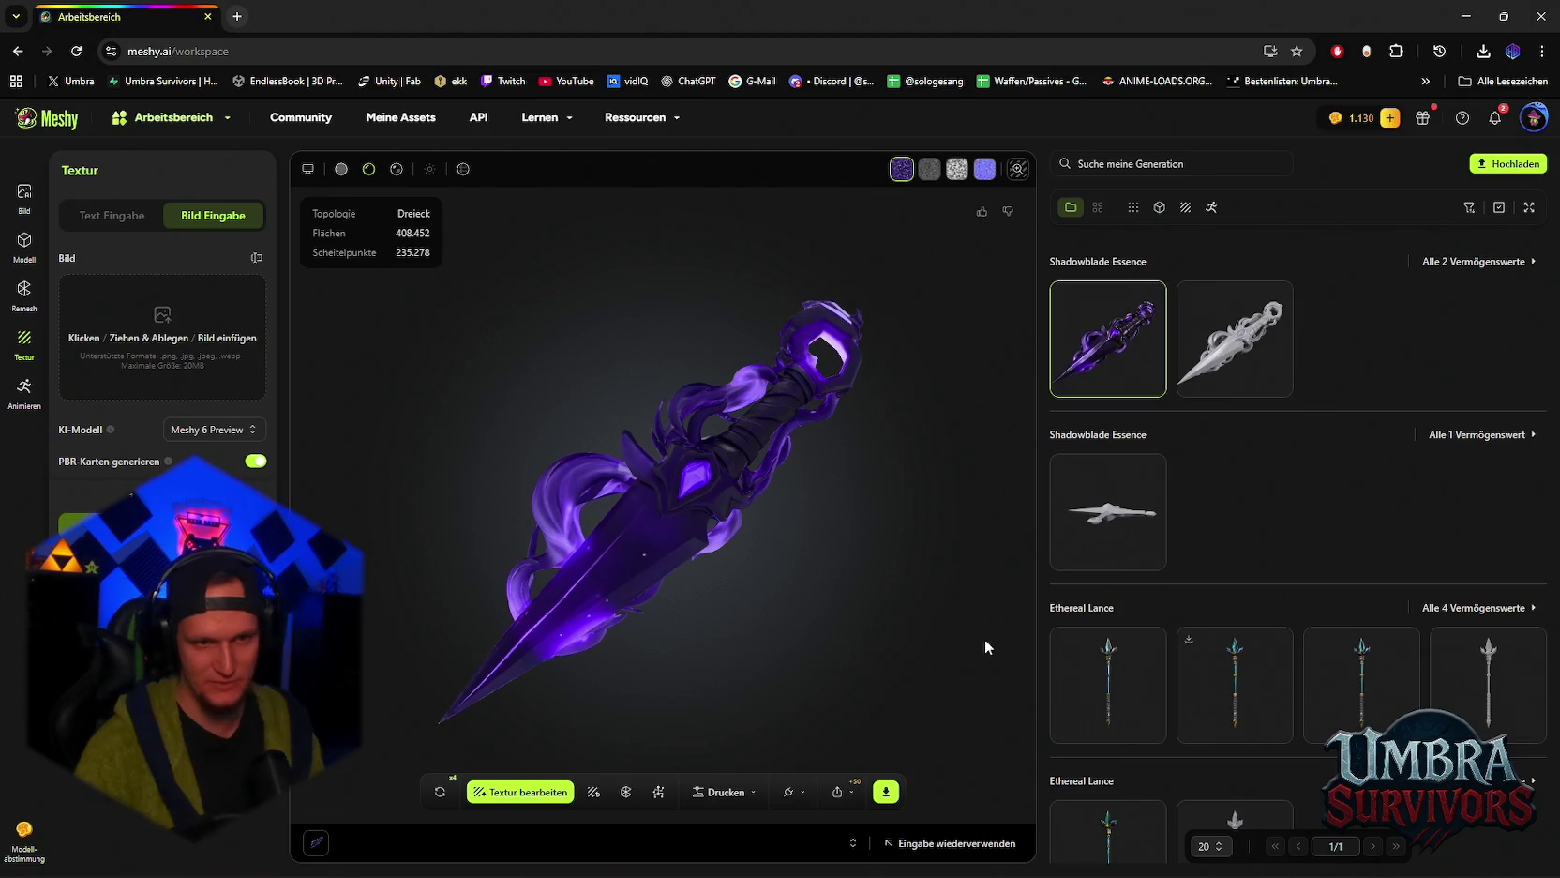
left_click(1460, 17)
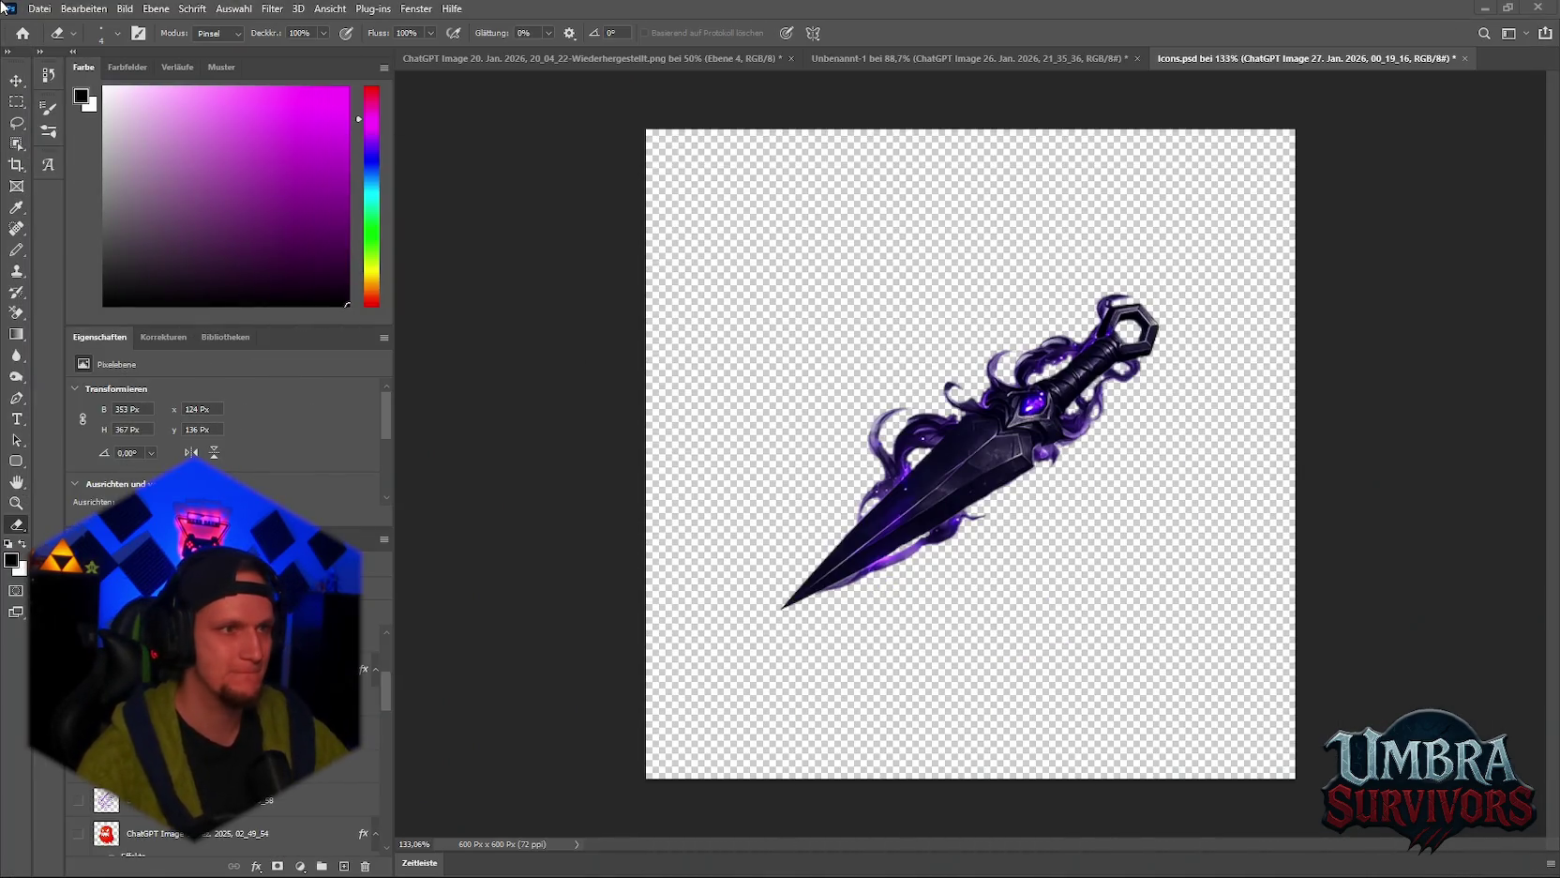
Open Photoshop's detailed Export As settings for the icon, then cancel without exporting.
left_click(39, 9)
mouse_move(126, 245)
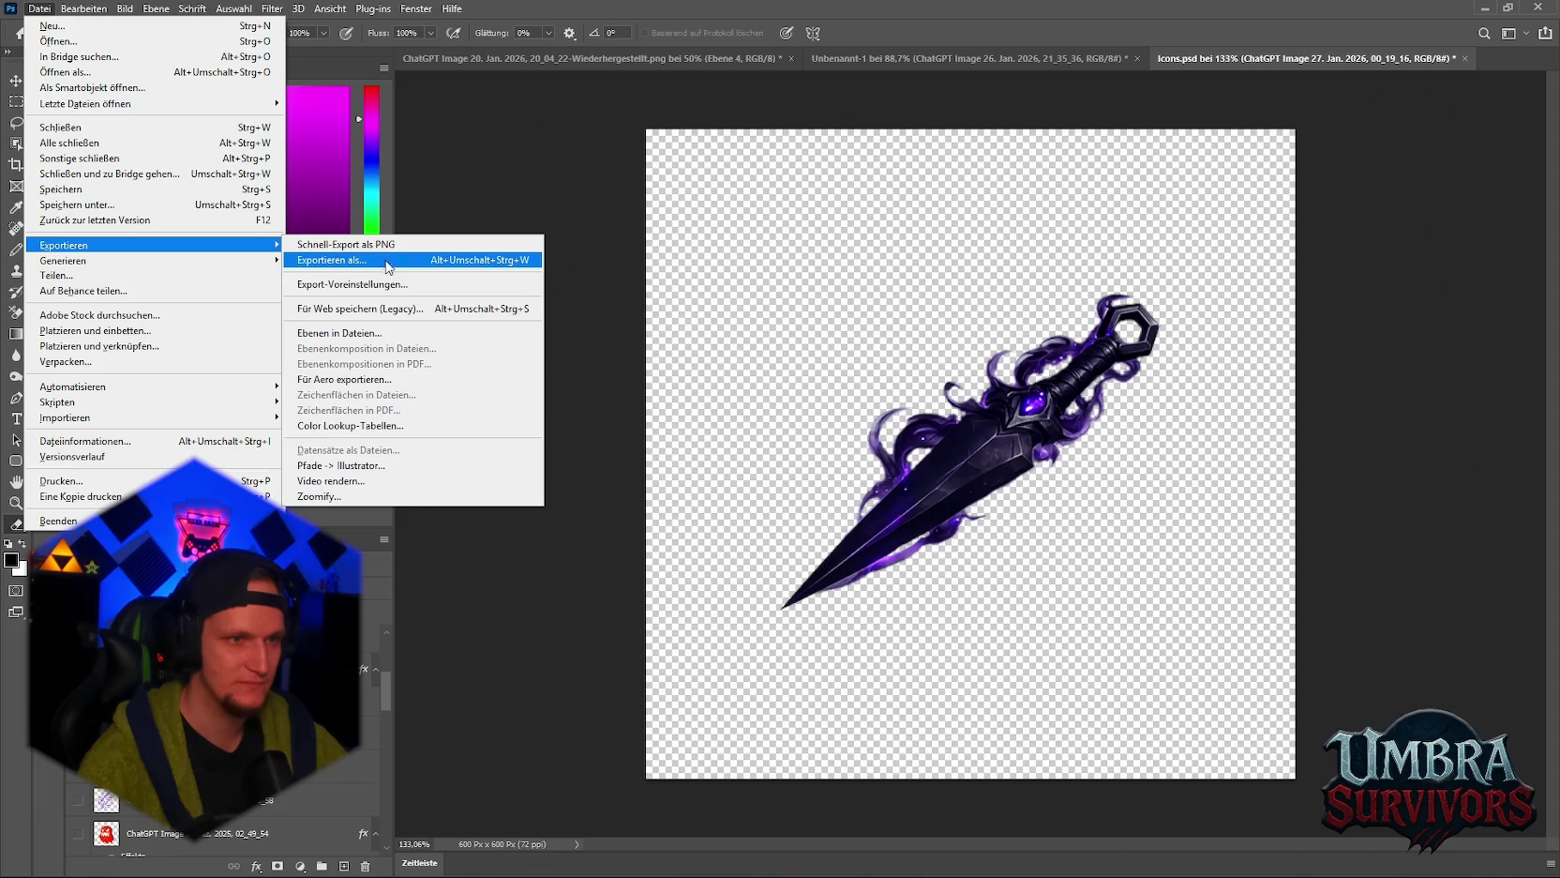
left_click(378, 266)
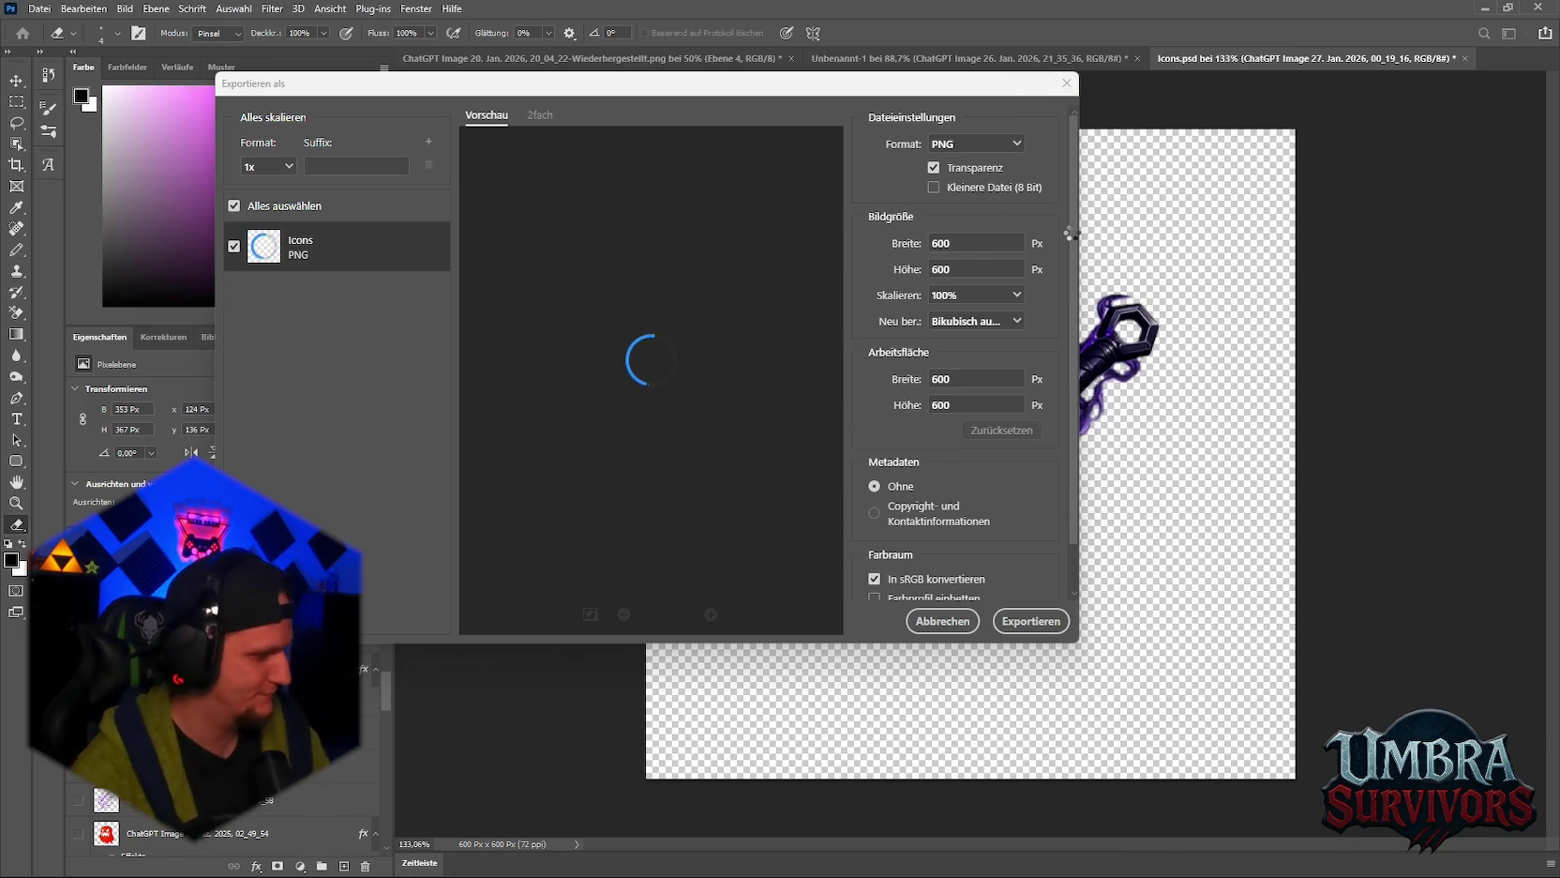
left_click(1066, 83)
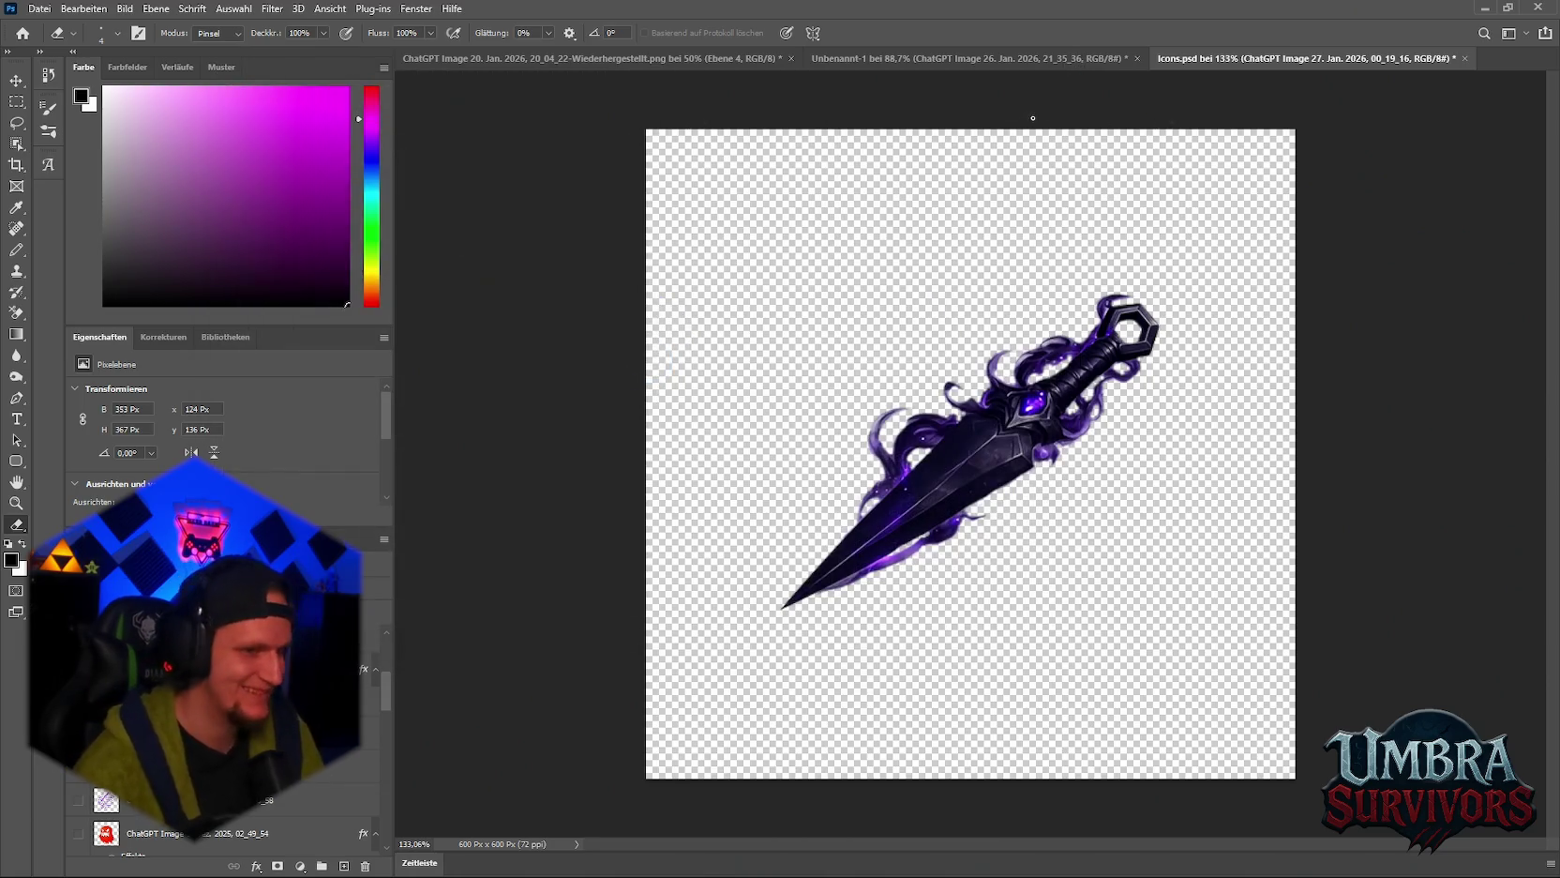
Quick-export the dagger icon as a PNG into Game Dev\Icons and begin a screen snip.
left_click(39, 8)
mouse_move(122, 250)
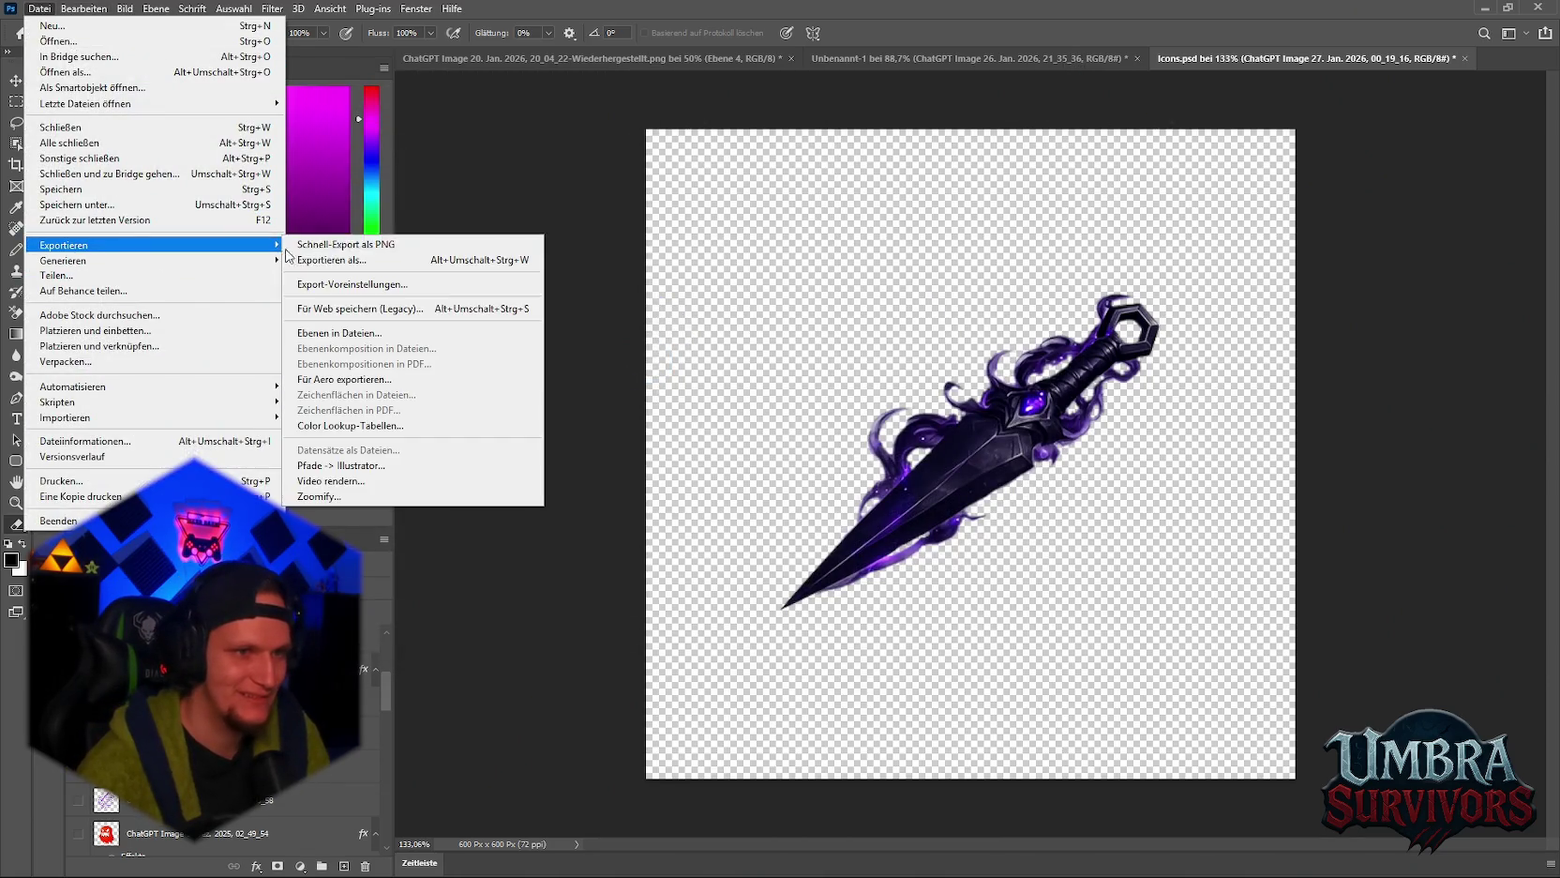
left_click(323, 243)
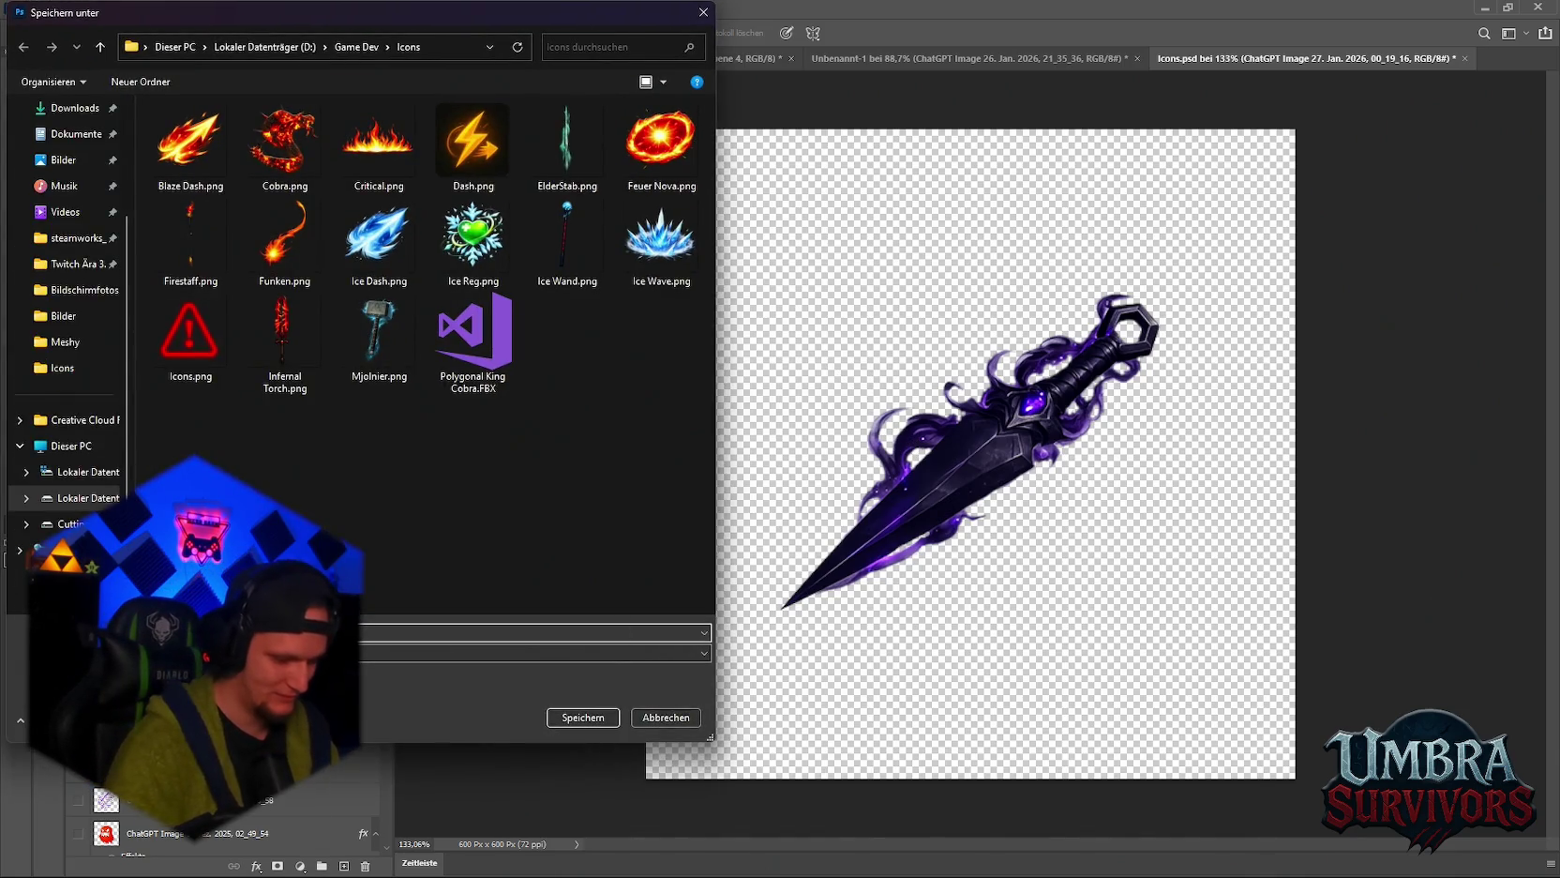
key("Return")
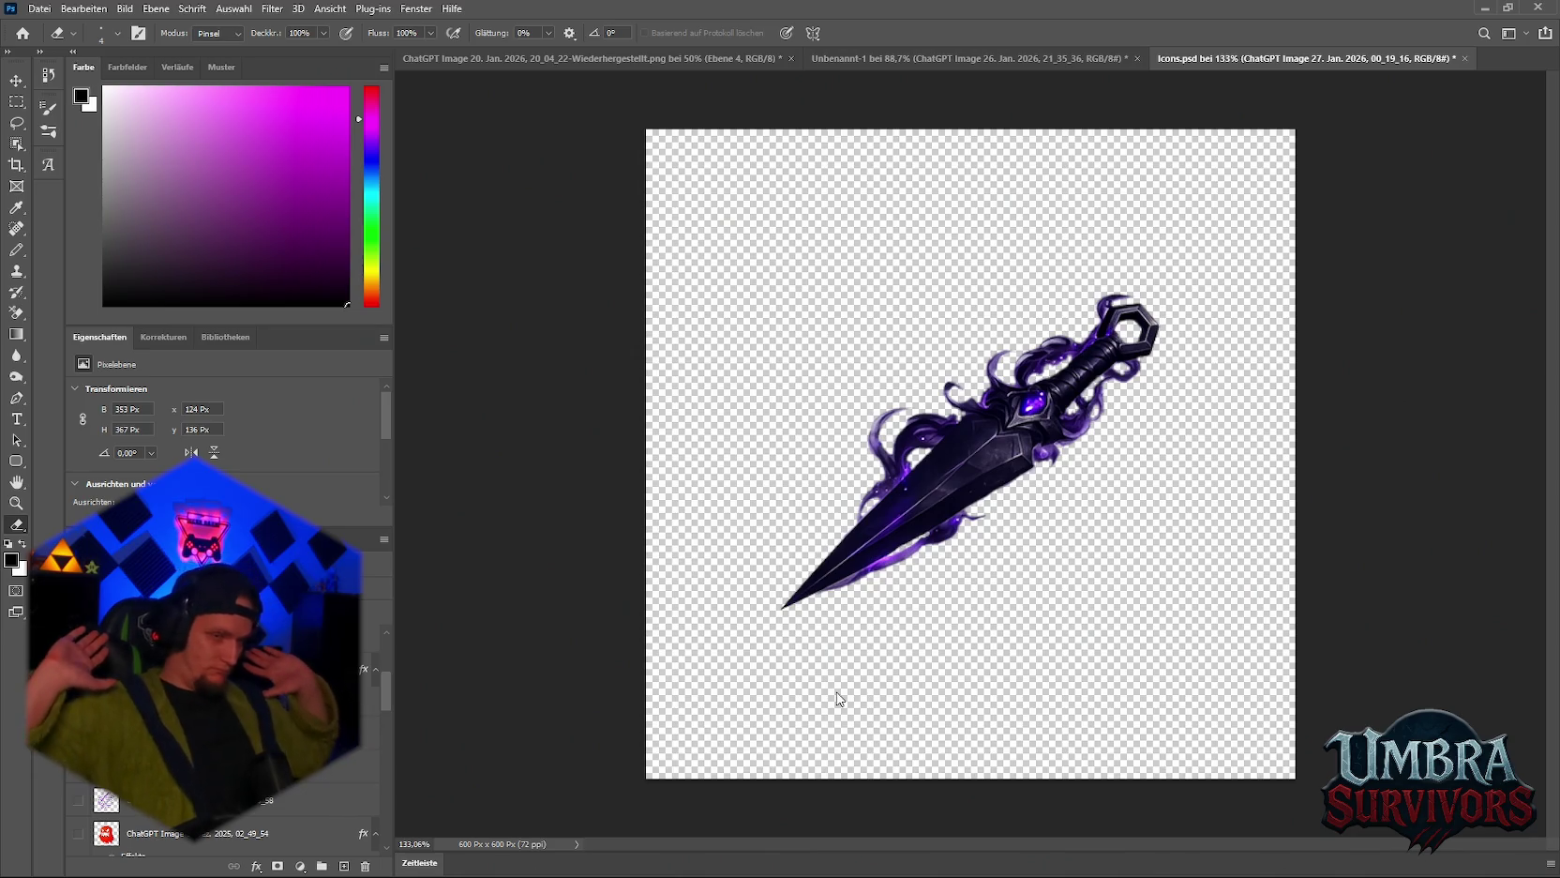
key("super+shift+s")
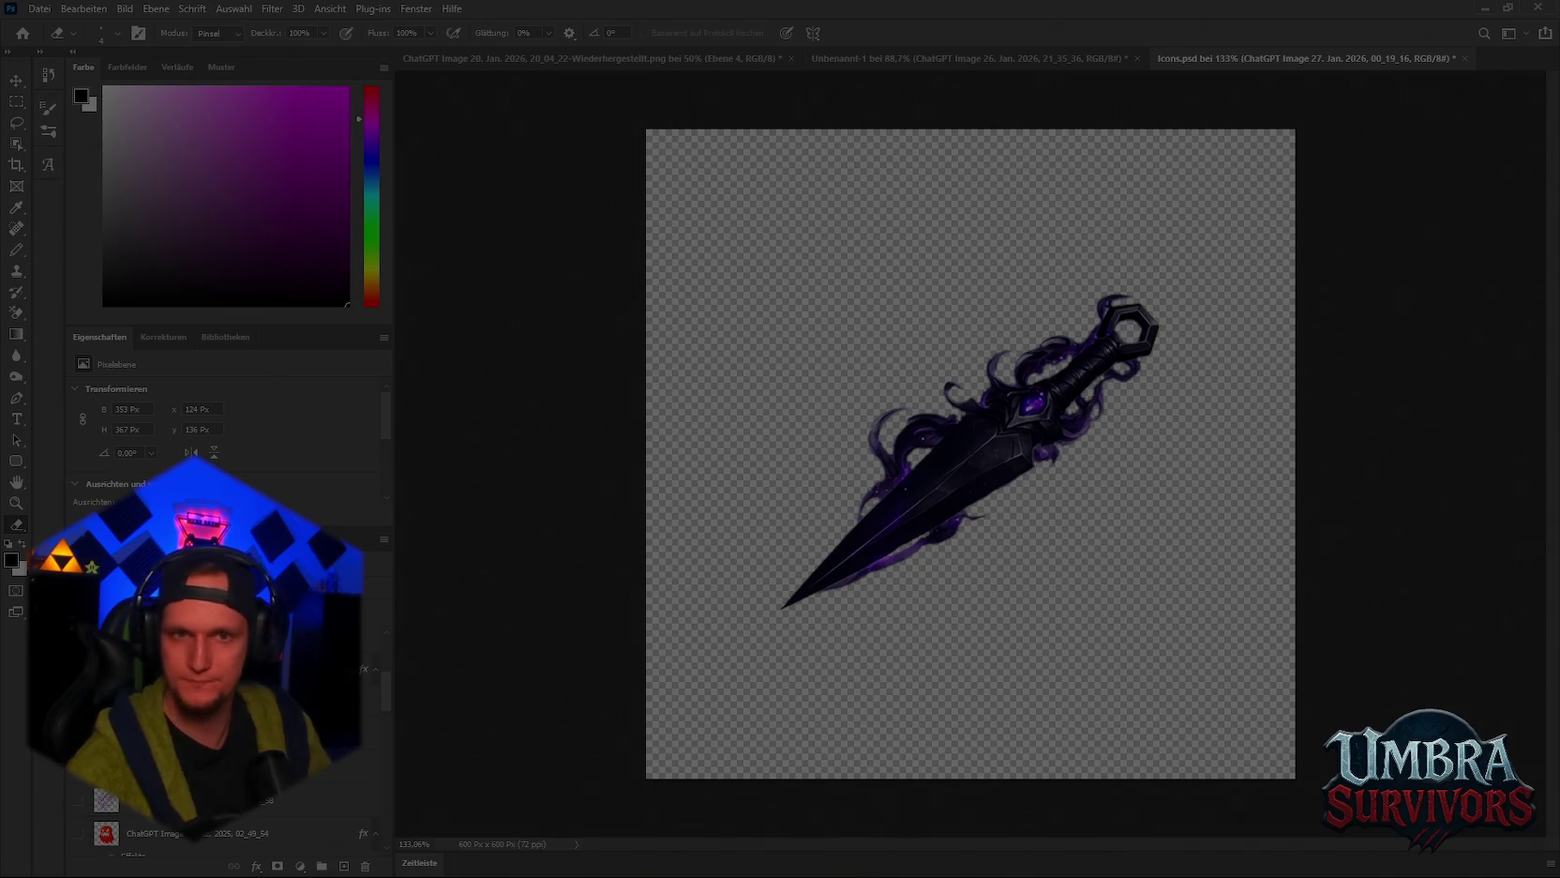
Capture the dagger snip and paste it into Meshy's Bild texture reference box.
key("Escape")
left_click(1485, 9)
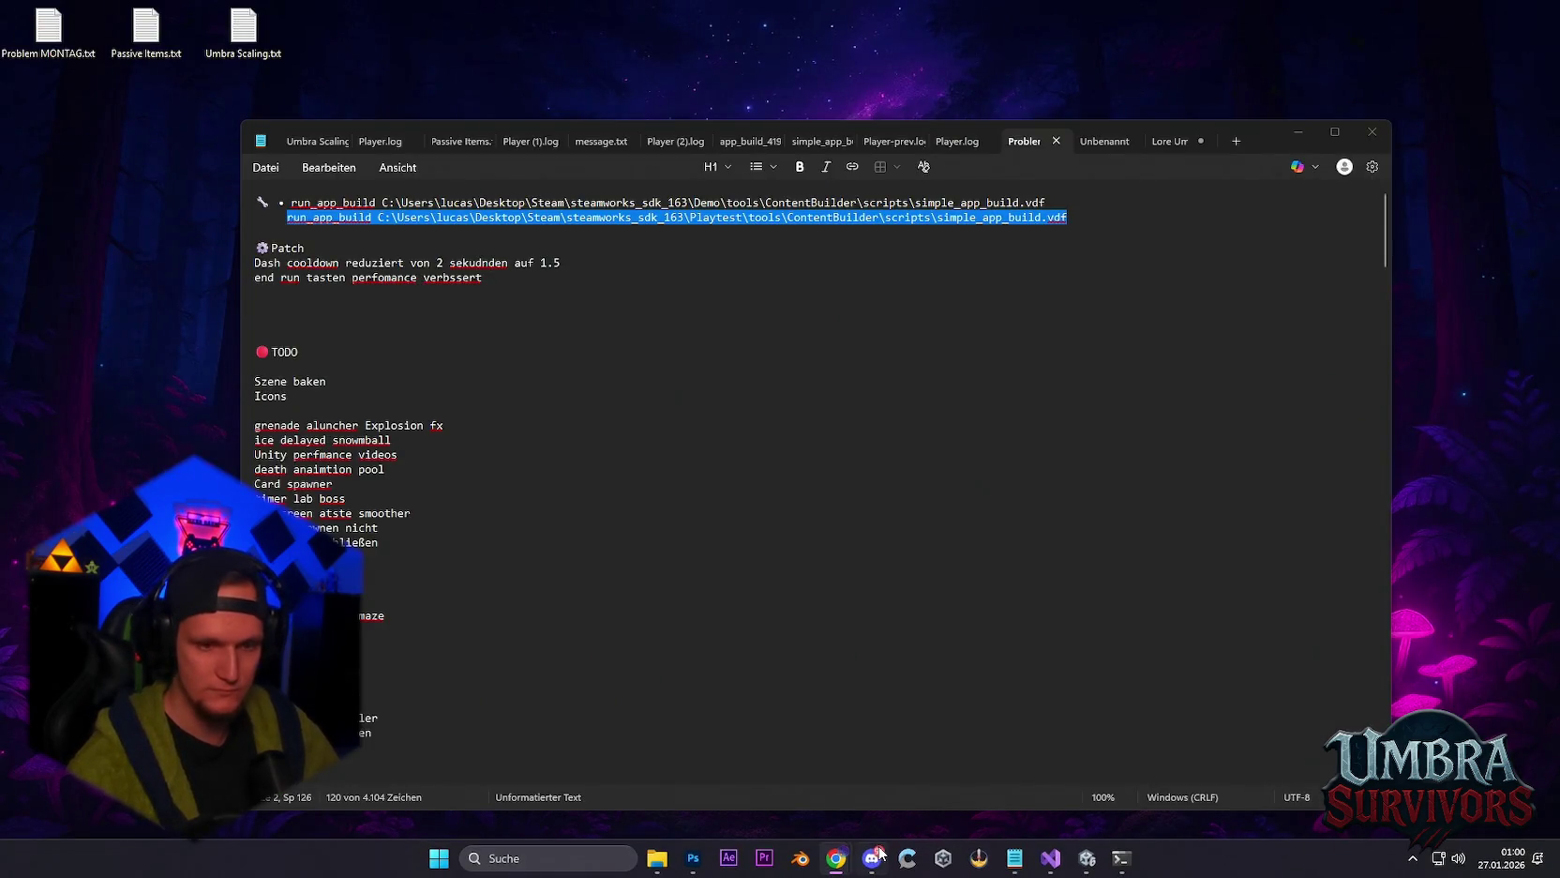
mouse_move(836, 858)
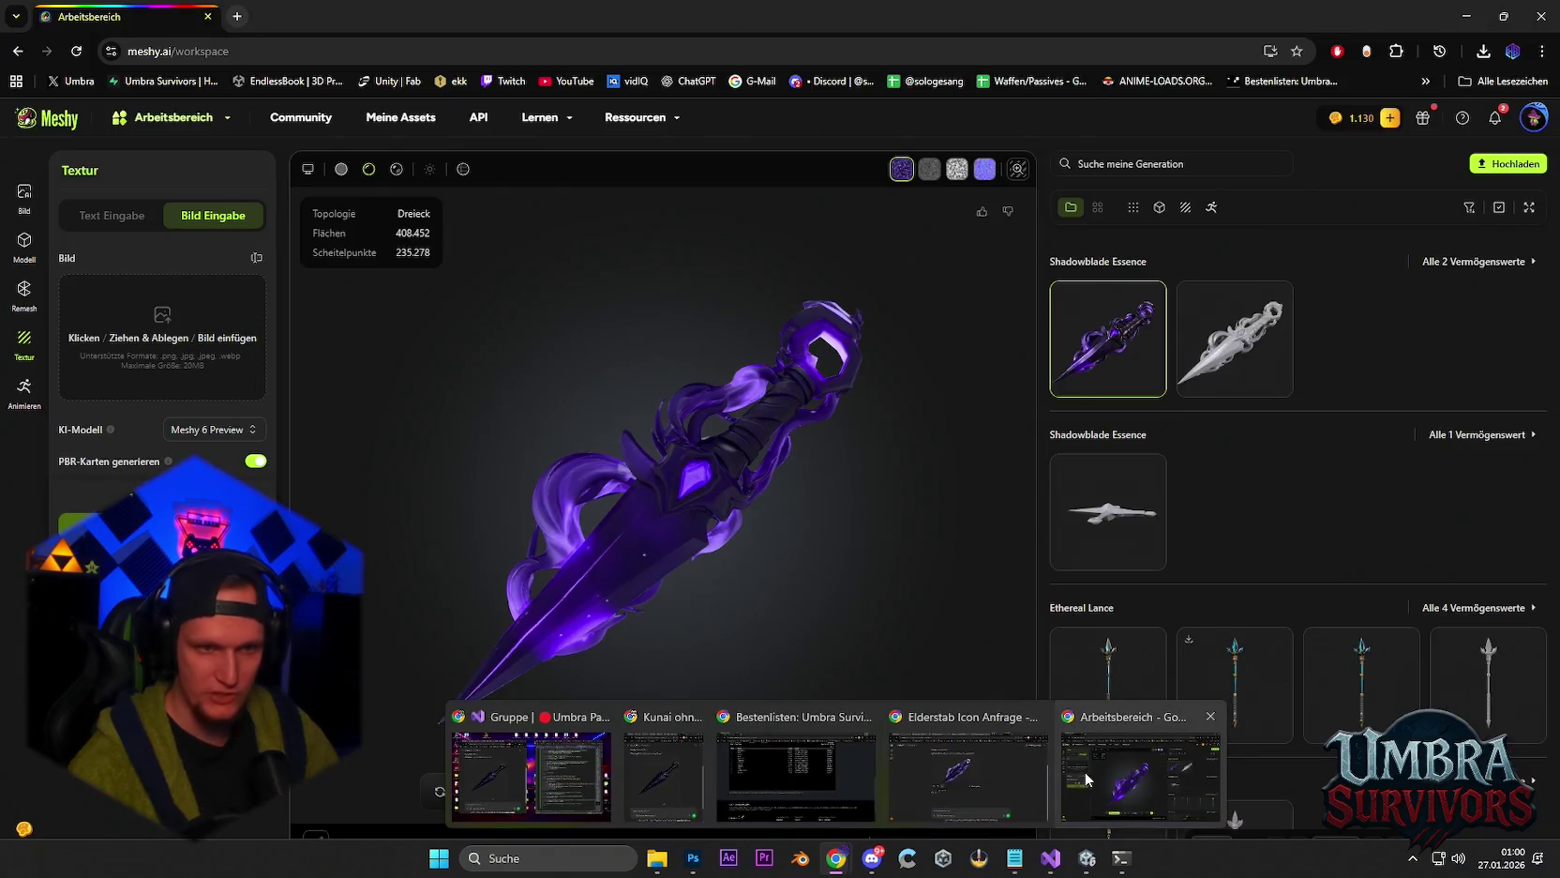
left_click(1085, 772)
key("ctrl+v")
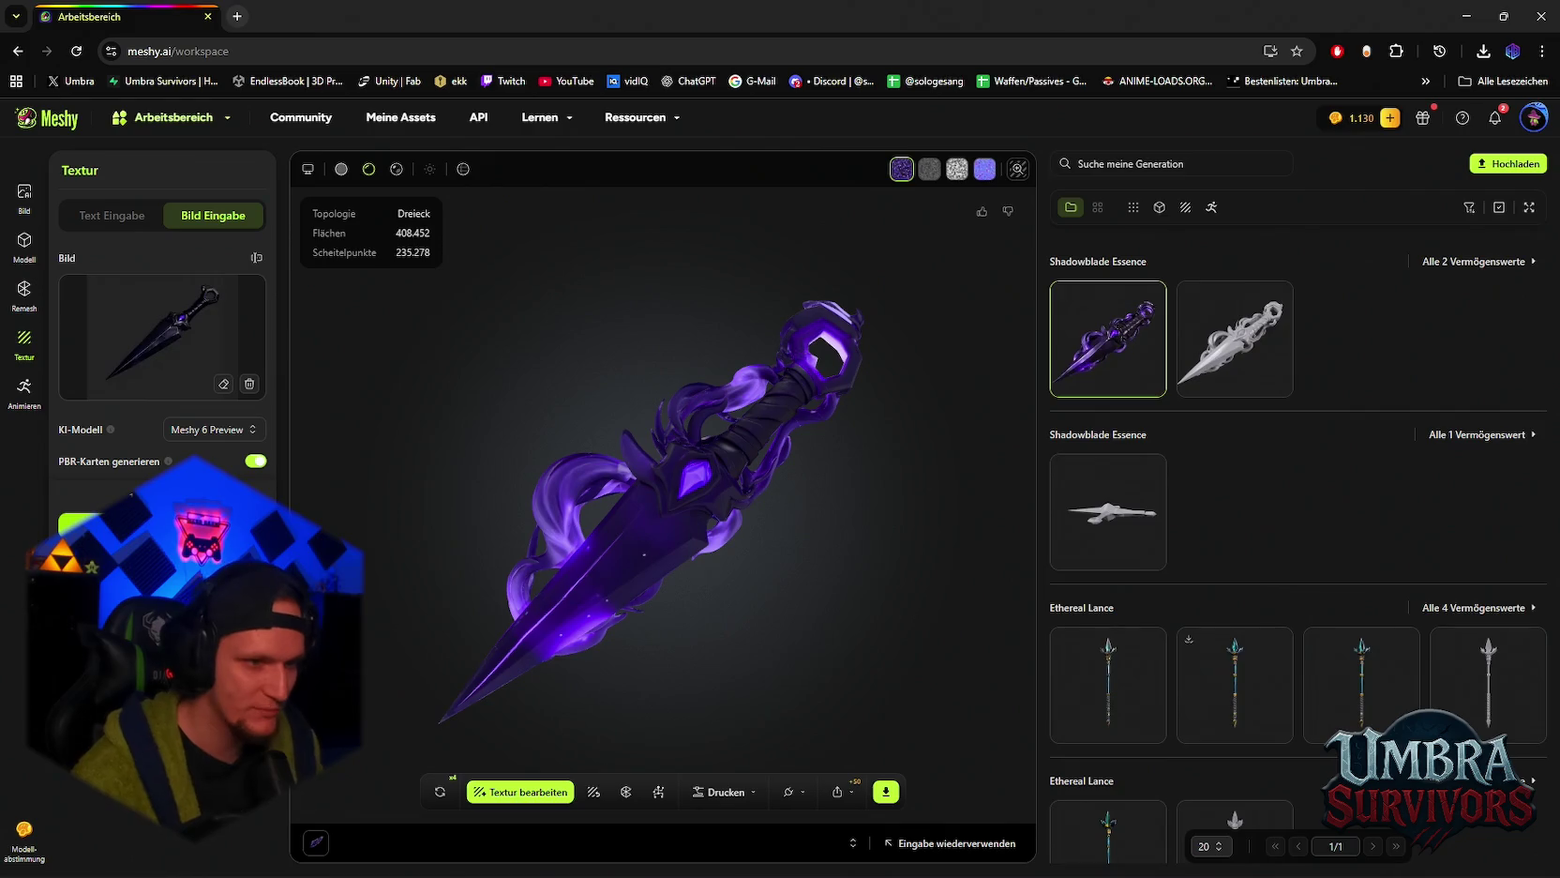
Switch to new-model creation and replace the model image input with the dagger picture.
left_click(79, 523)
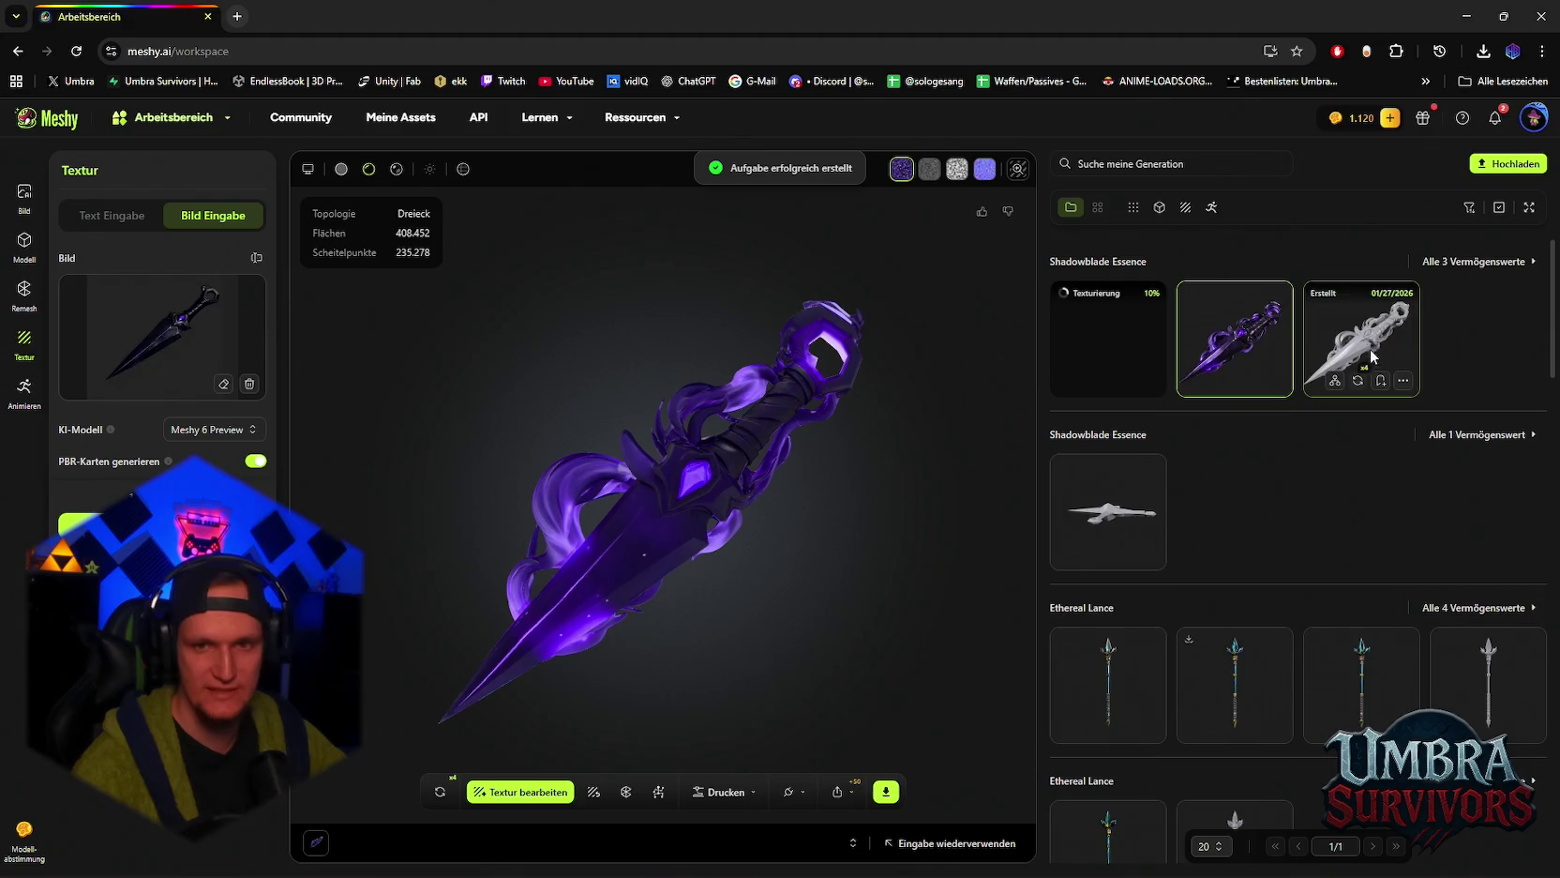
left_click(24, 244)
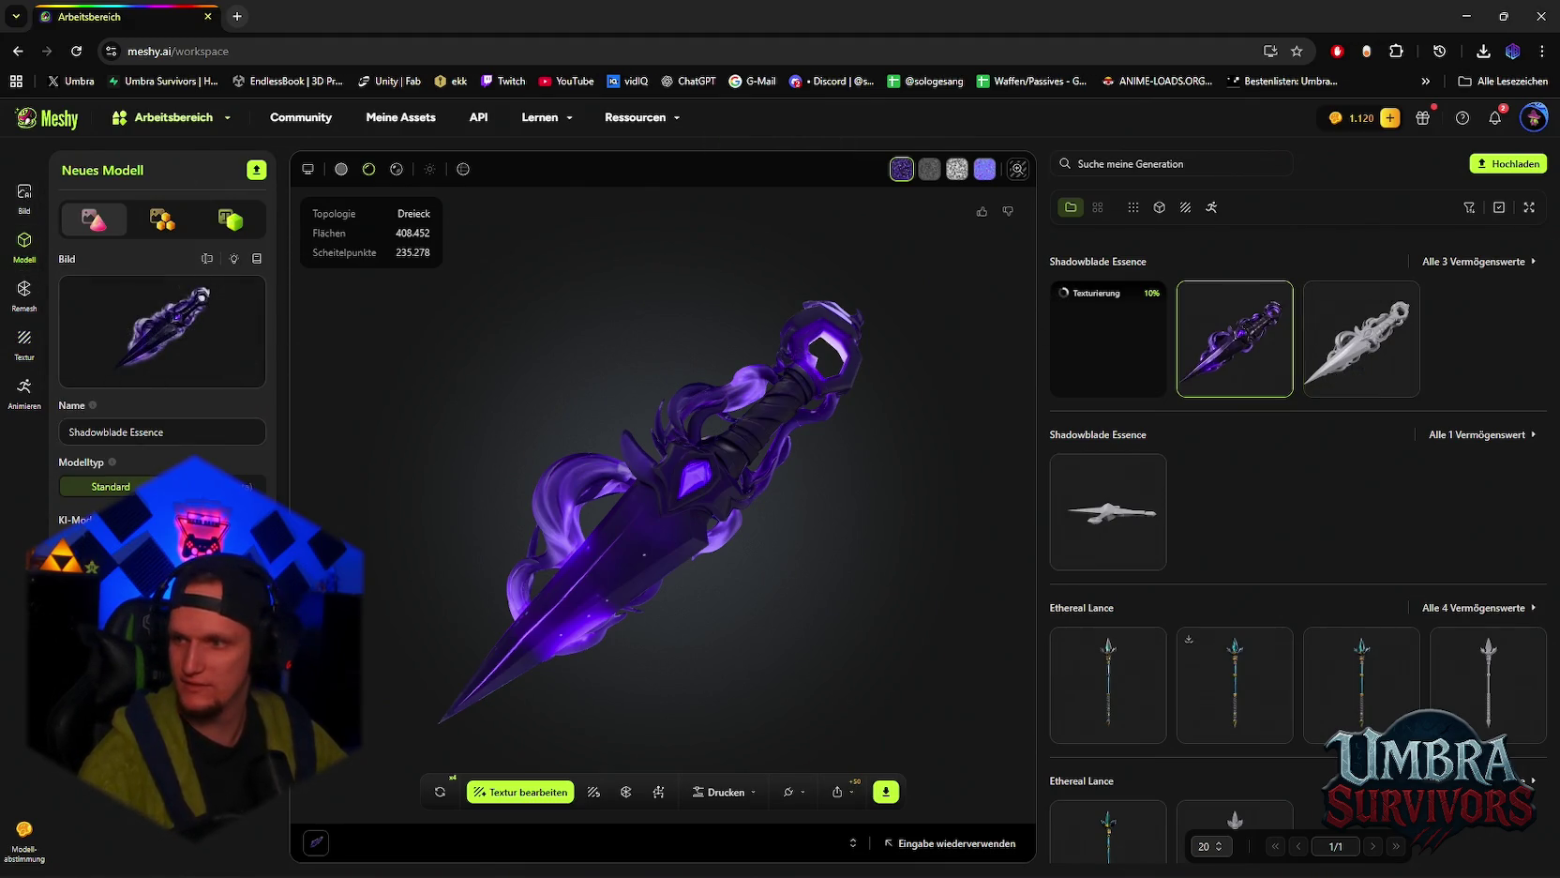
mouse_move(575, 477)
left_mouse_down()
mouse_move(251, 410)
mouse_move(161, 340)
mouse_move(380, 409)
left_mouse_up()
left_click(248, 373)
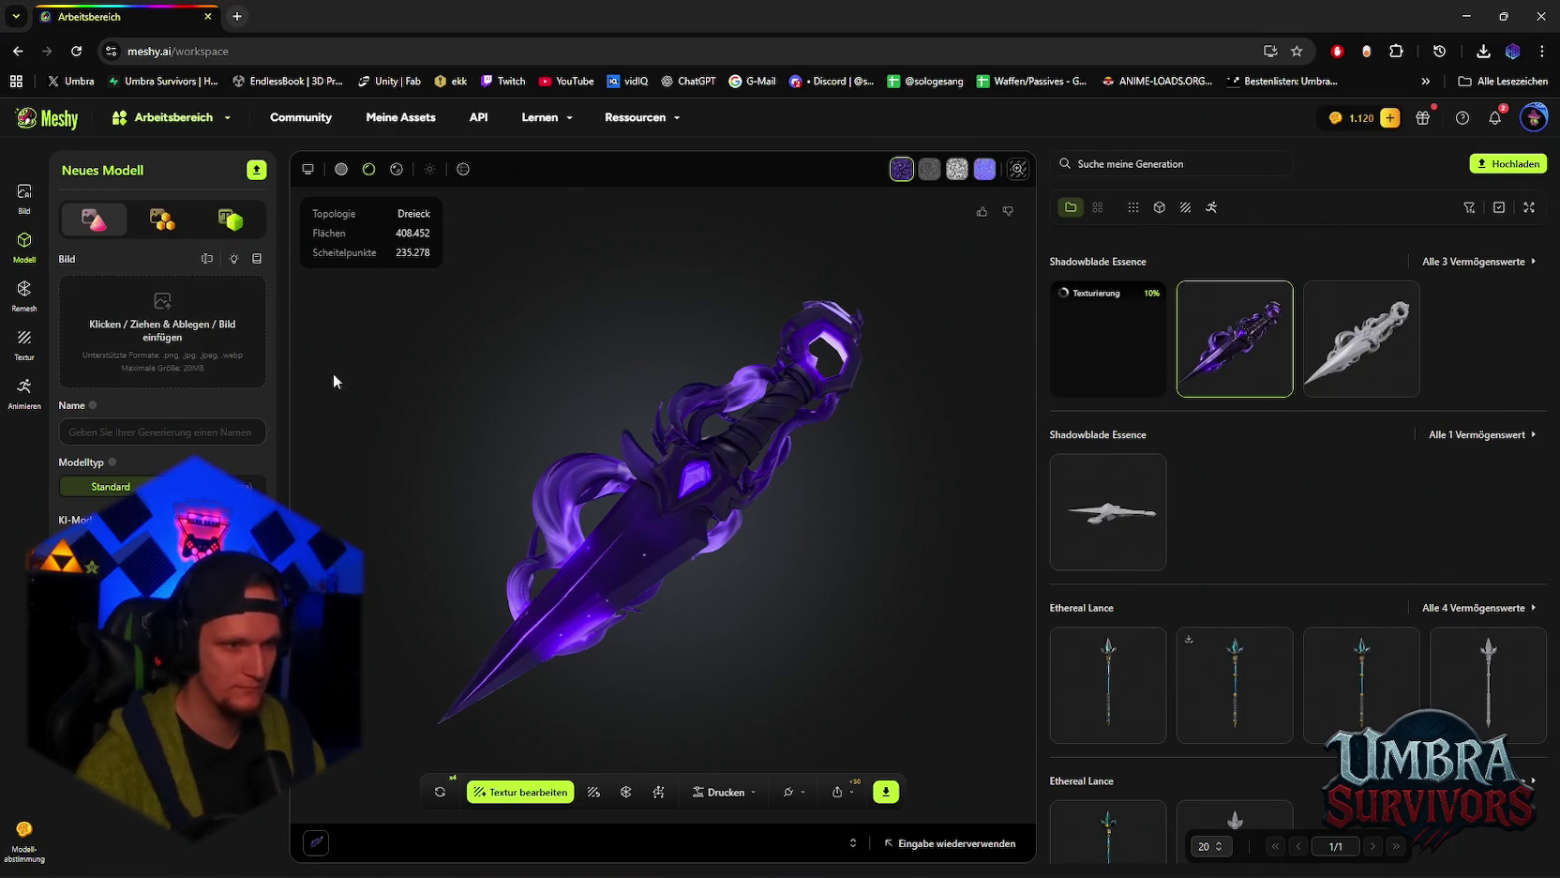
left_click_drag(574, 376, 221, 375)
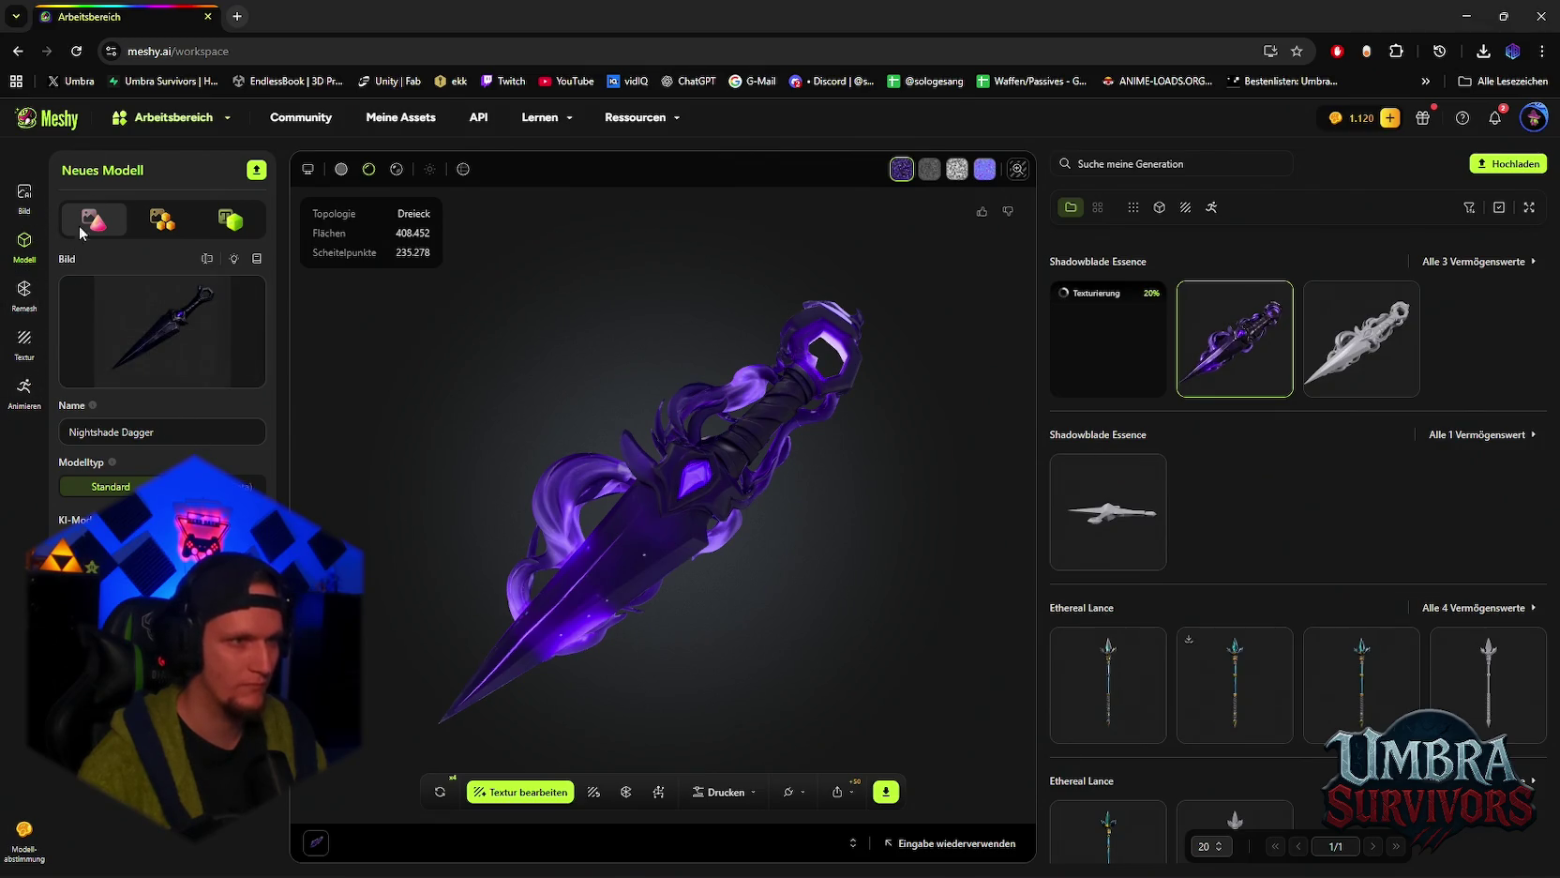
left_click(256, 170)
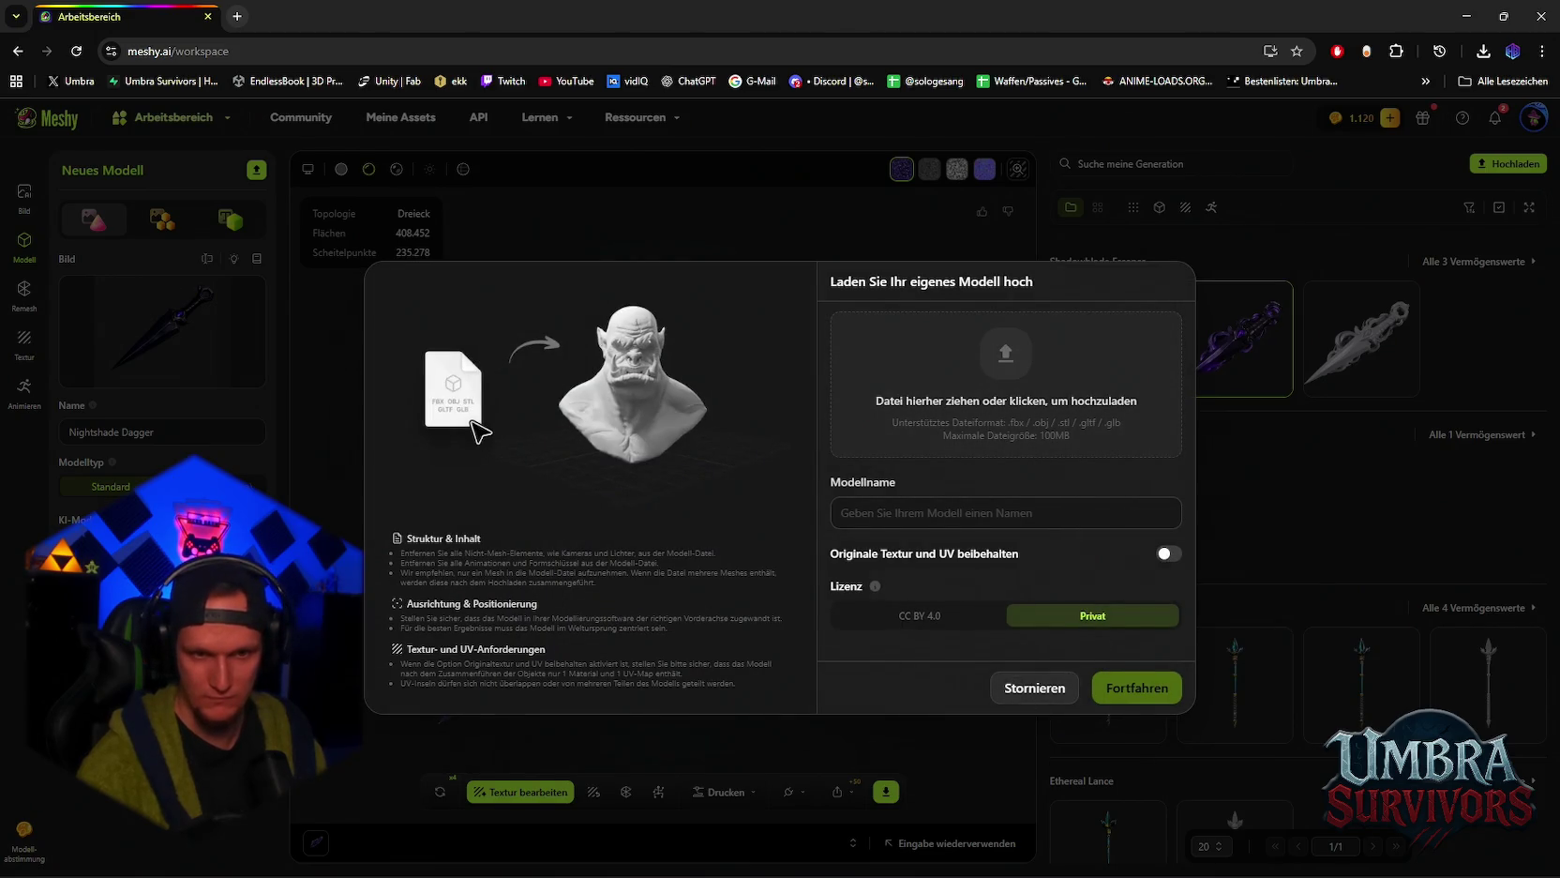
left_click_drag(1078, 131, 1041, 384)
left_click(1035, 688)
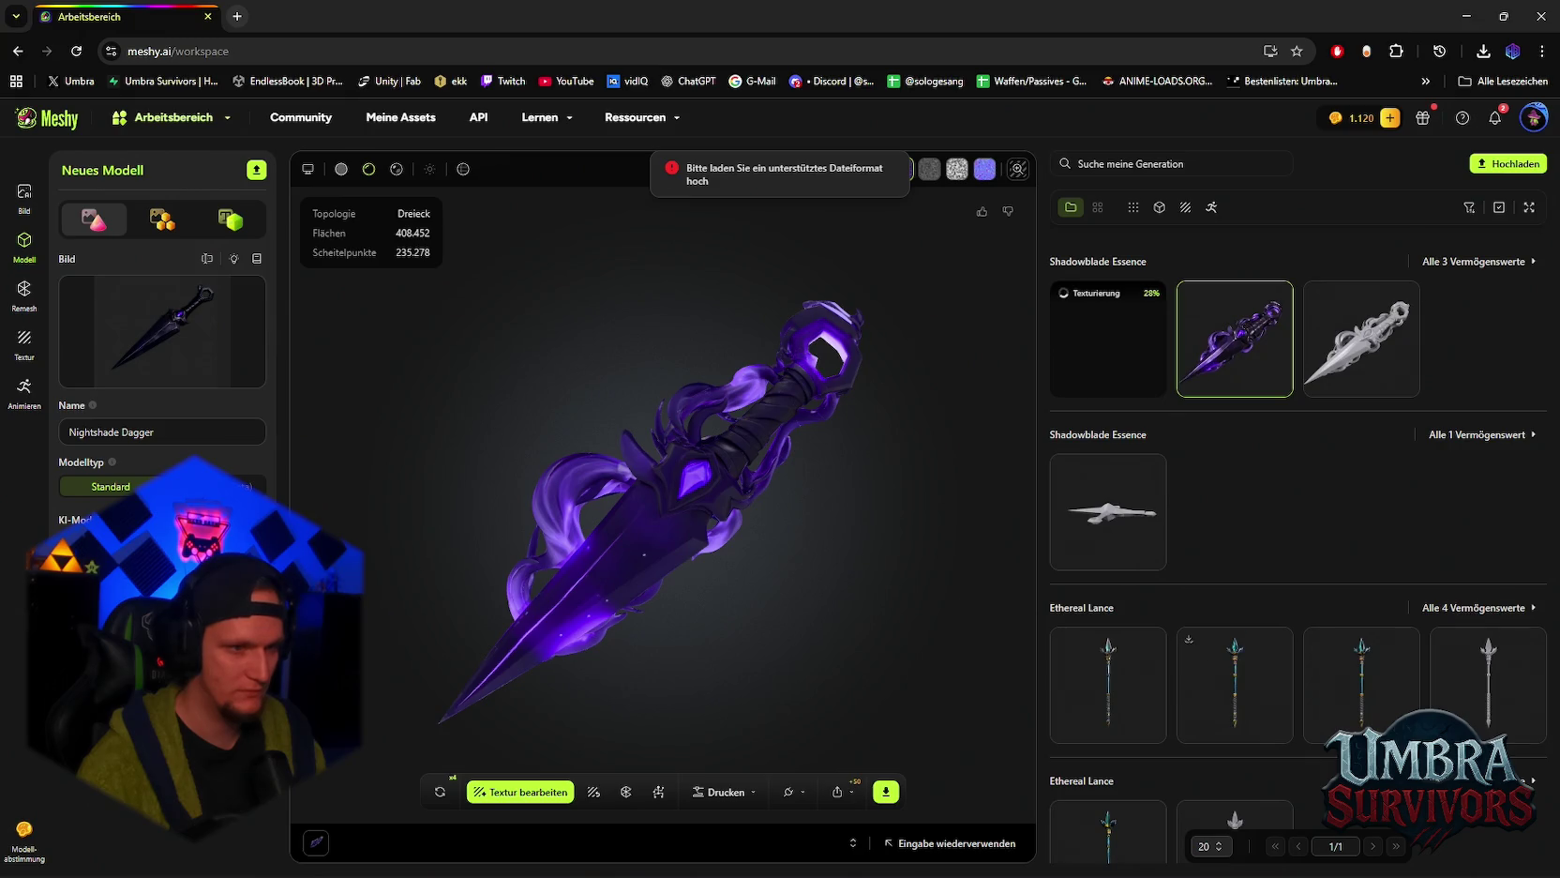
Generate the Nightshade Dagger model with Modelltyp Standard, then minimize the browser.
left_click(117, 484)
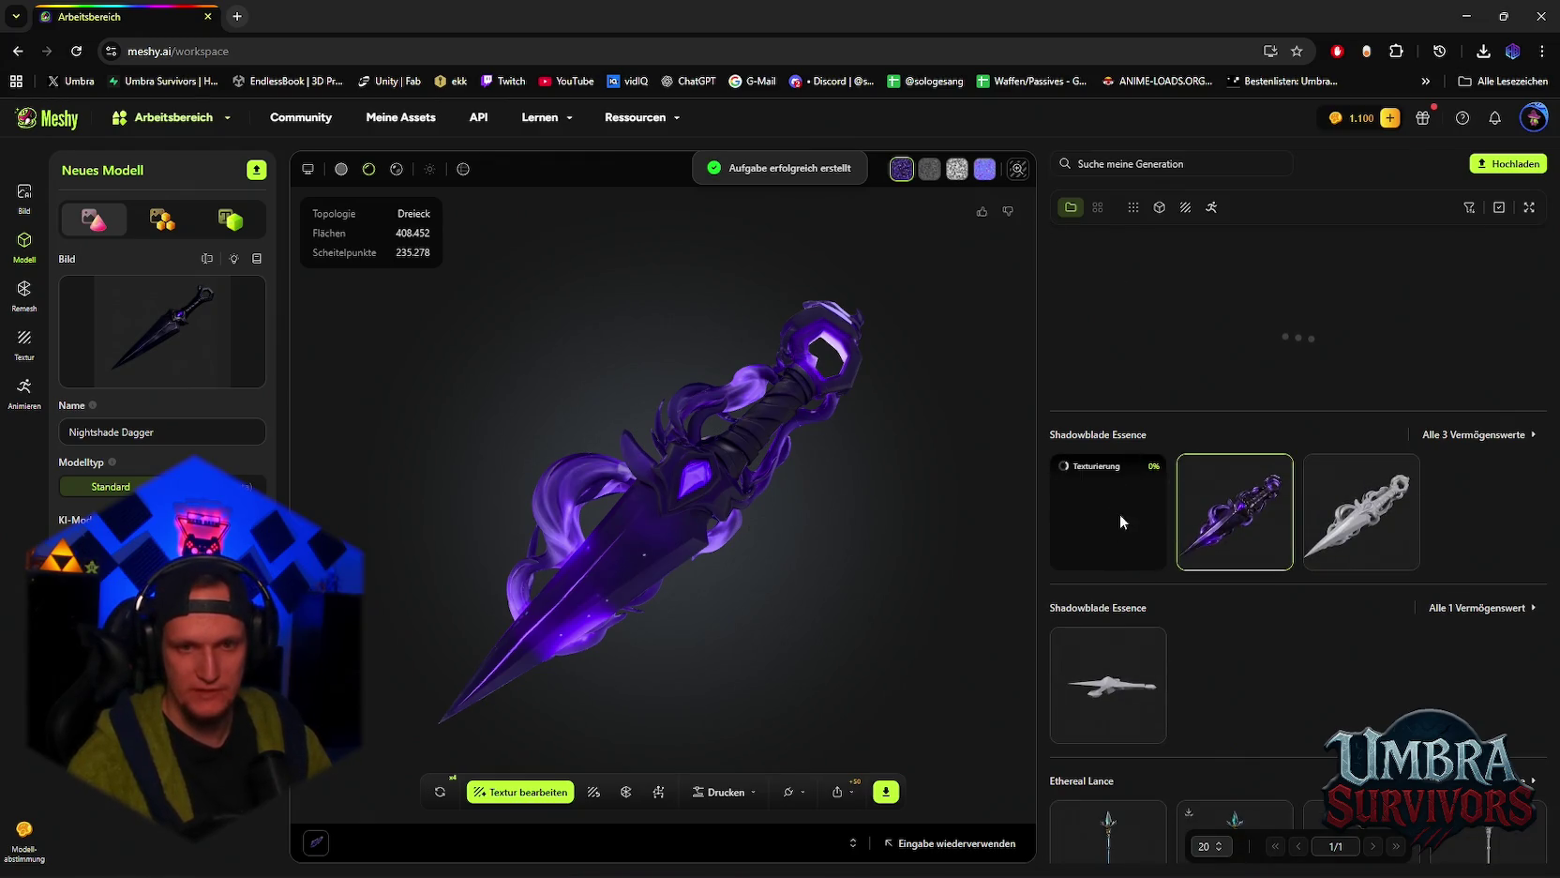
left_click(1130, 455)
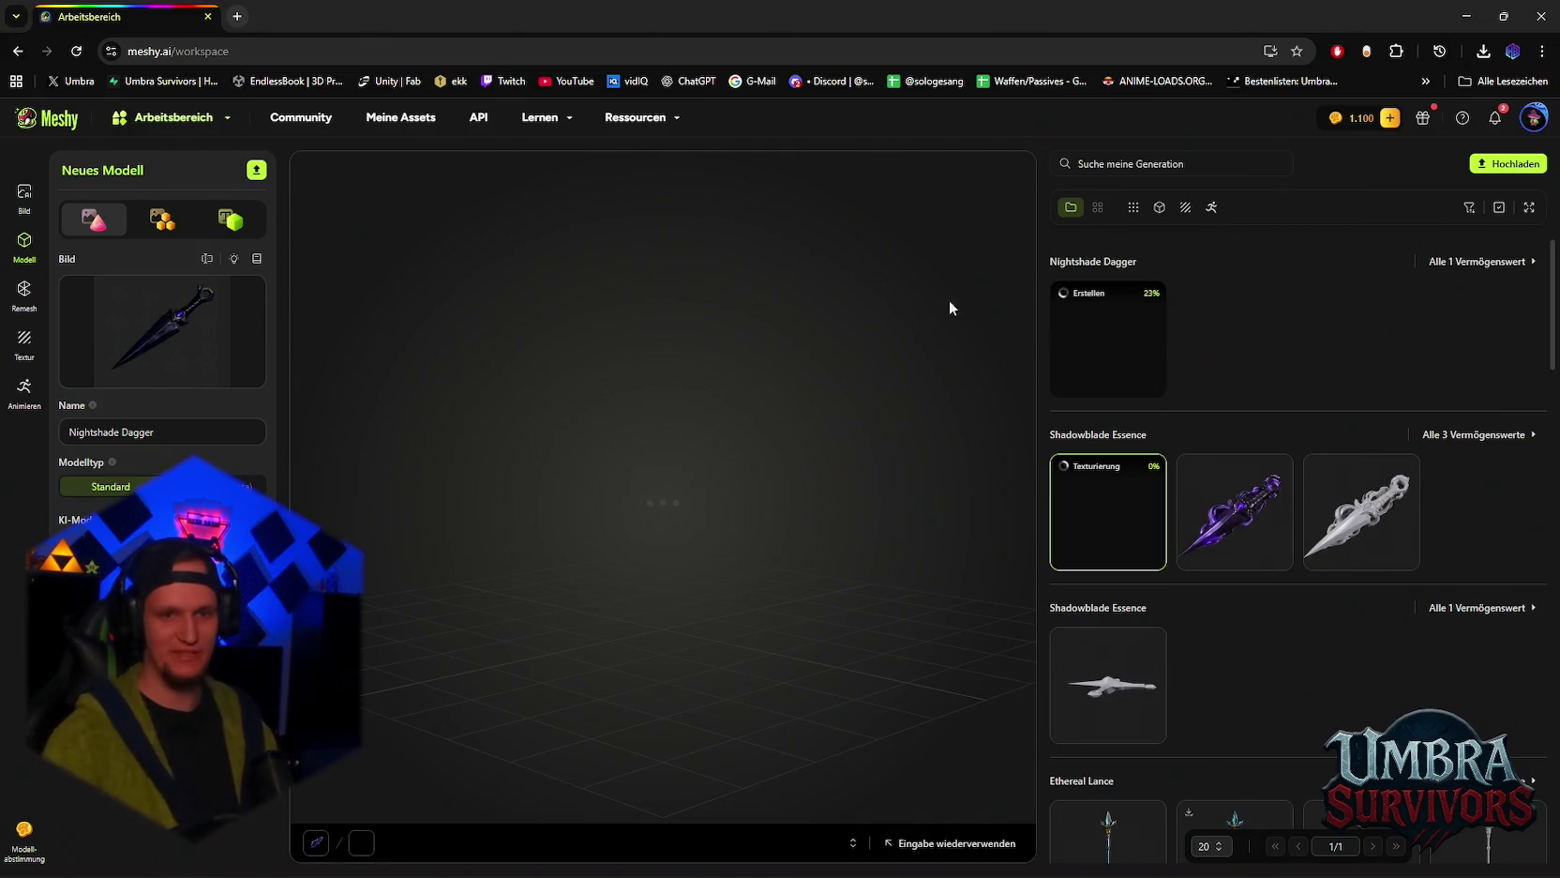
scroll(1225, 508, "down", 3)
scroll(1219, 485, "up", 3)
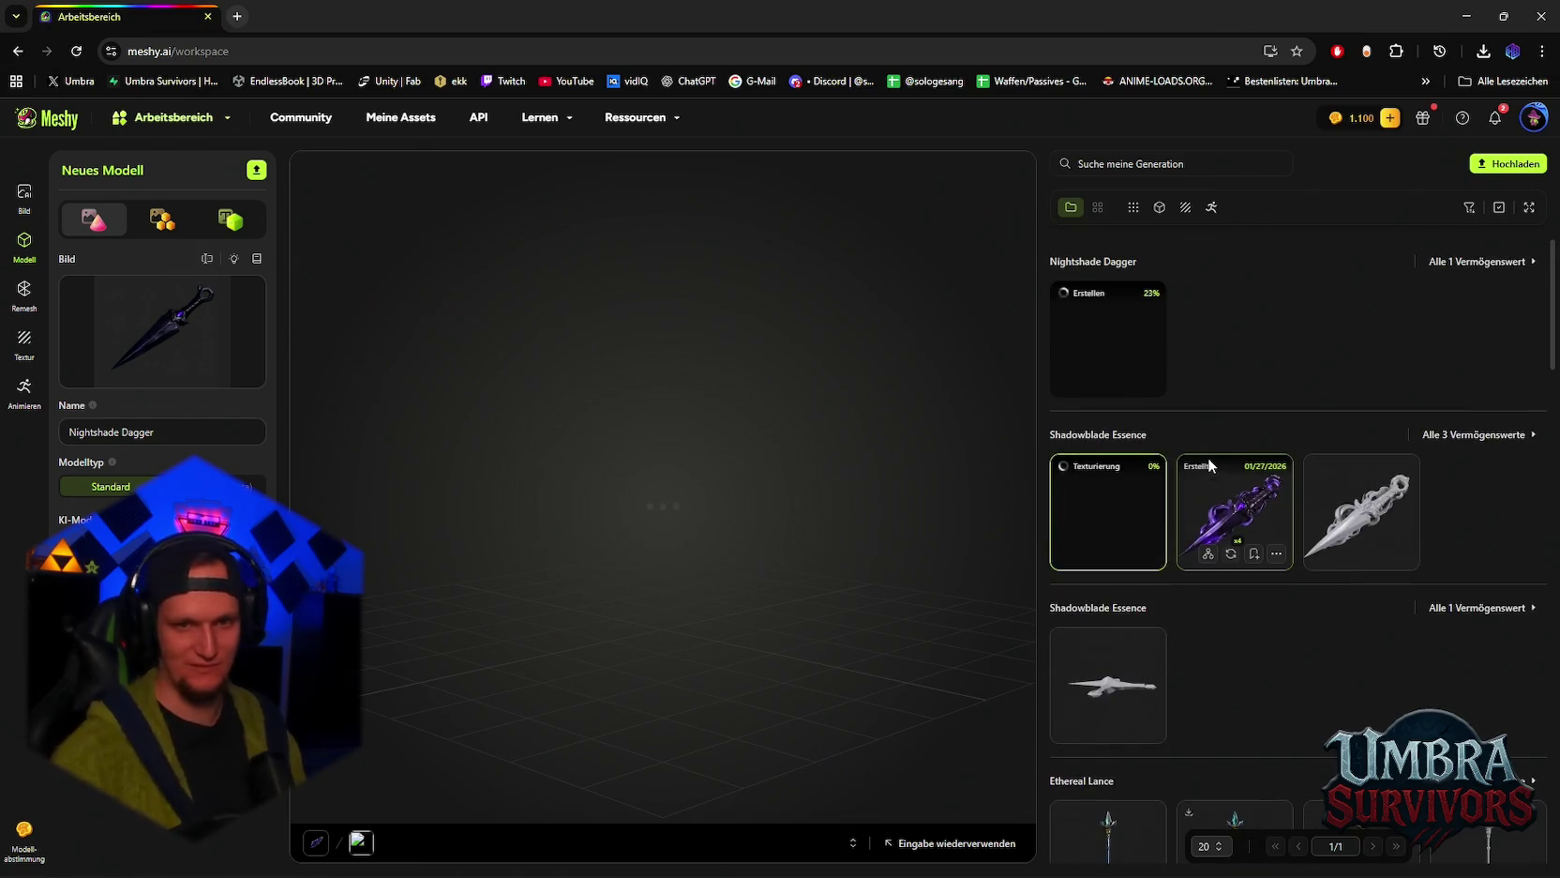
left_click(1459, 19)
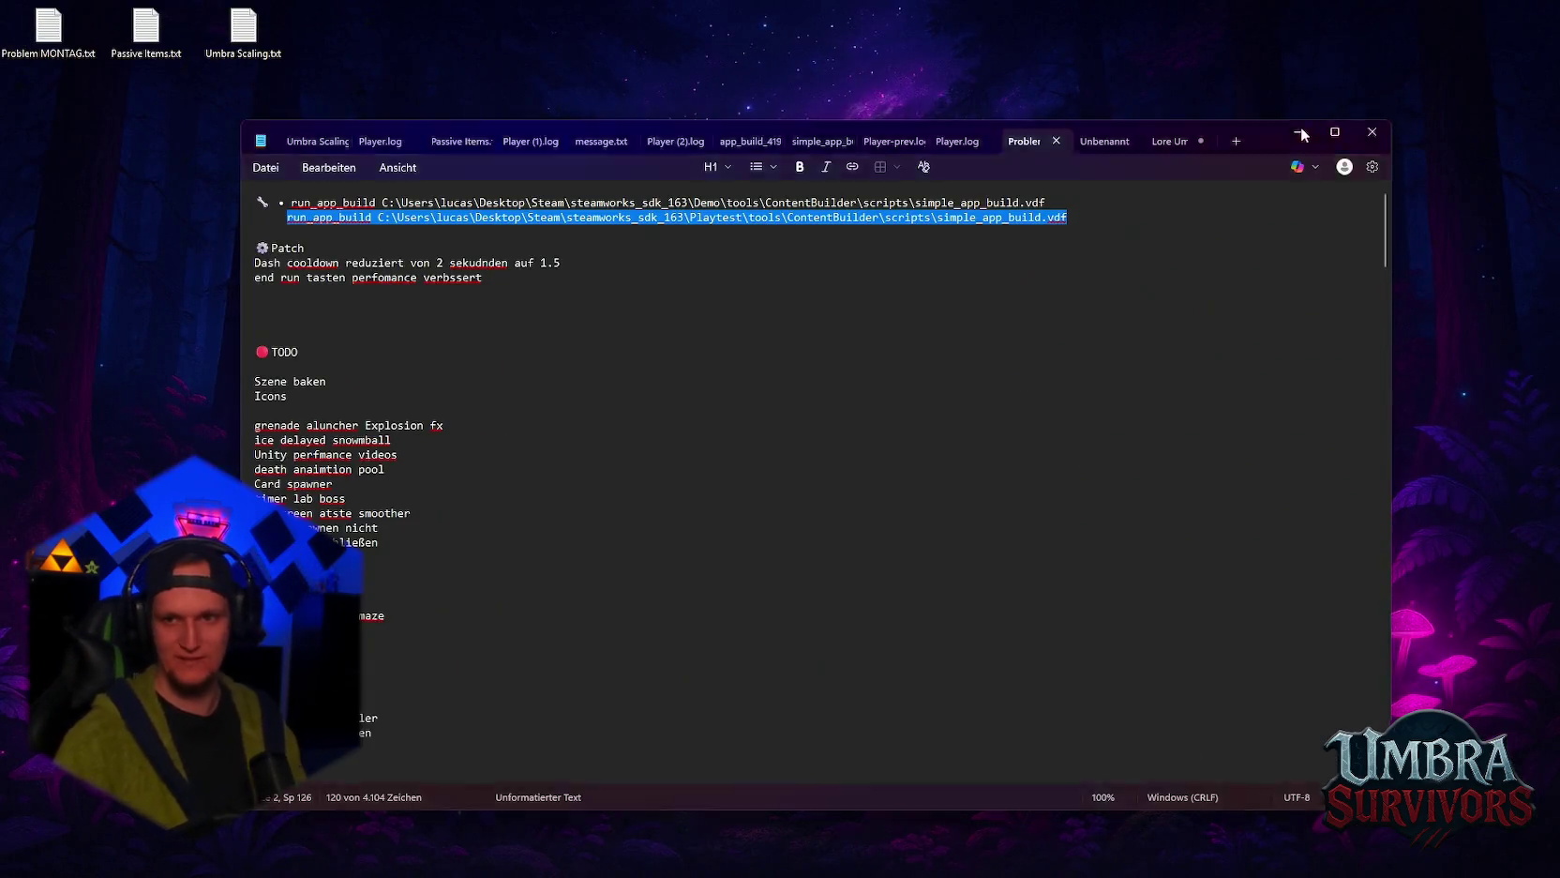
Minimize Notepad, check the dagger icon in Photoshop, then restore the Unity editor.
left_click(1300, 130)
mouse_move(1036, 874)
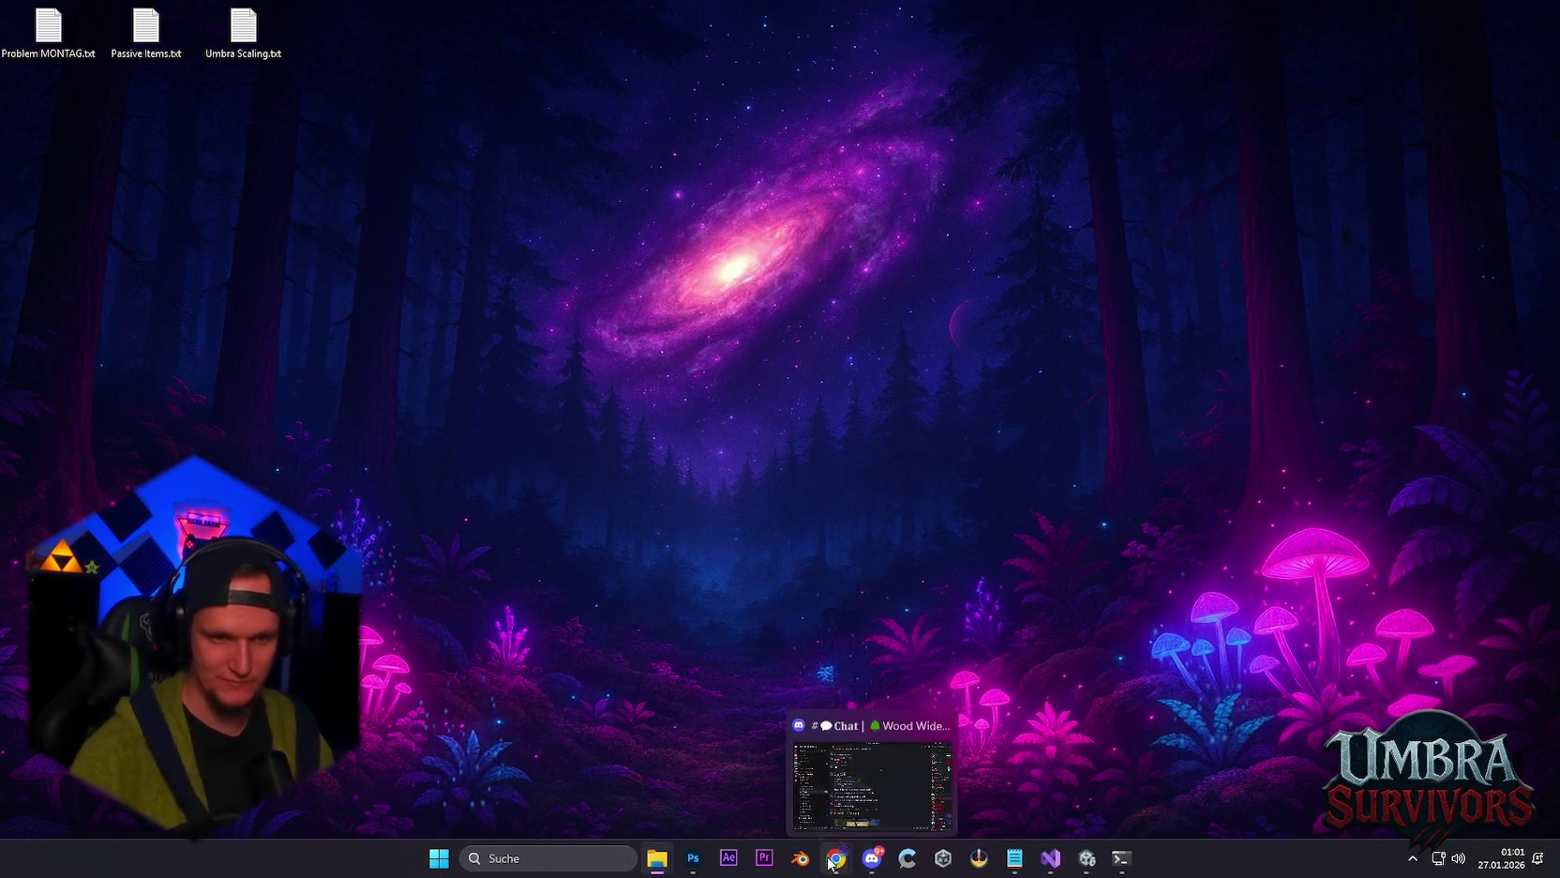
left_click(683, 861)
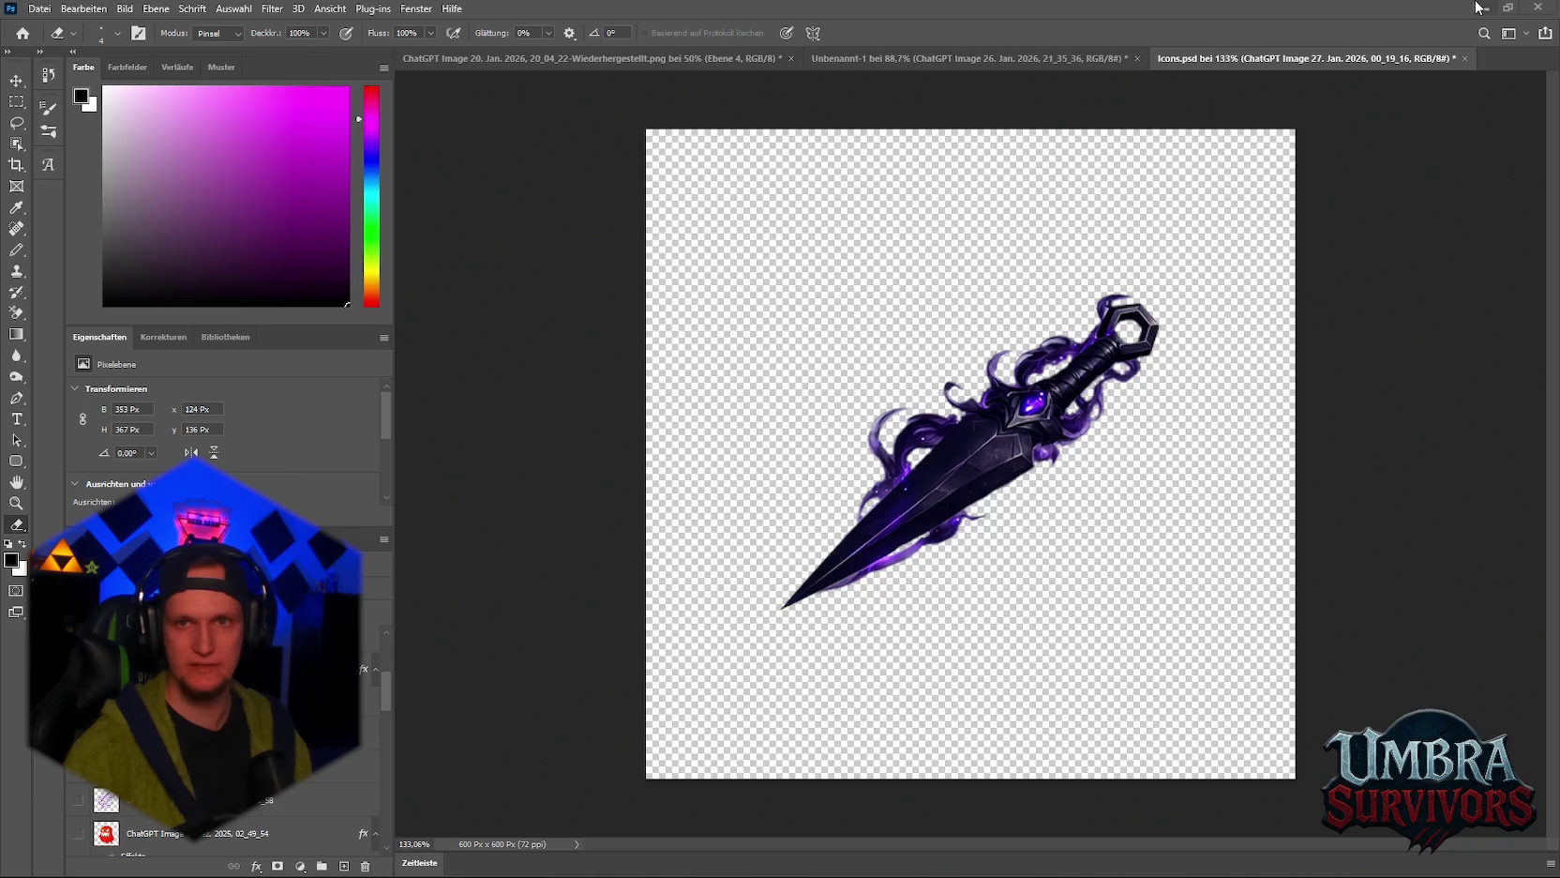
key("super+d")
left_click(1088, 868)
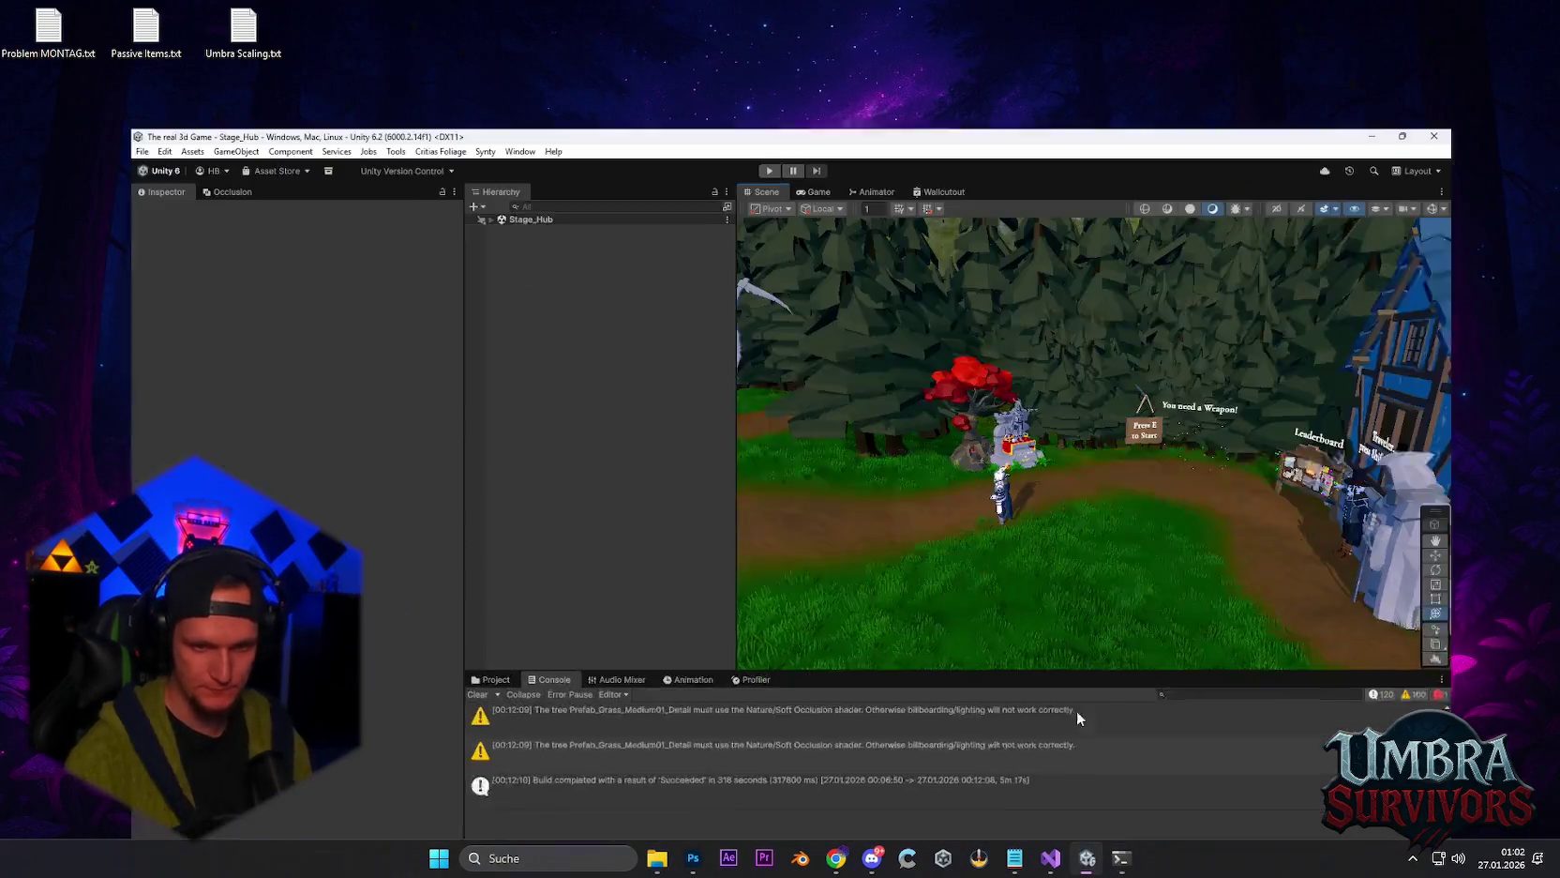
Enlarge the bottom panel and open UPGRADES > WEapons > Pumpkin in the Project window.
left_click_drag(889, 644, 599, 562)
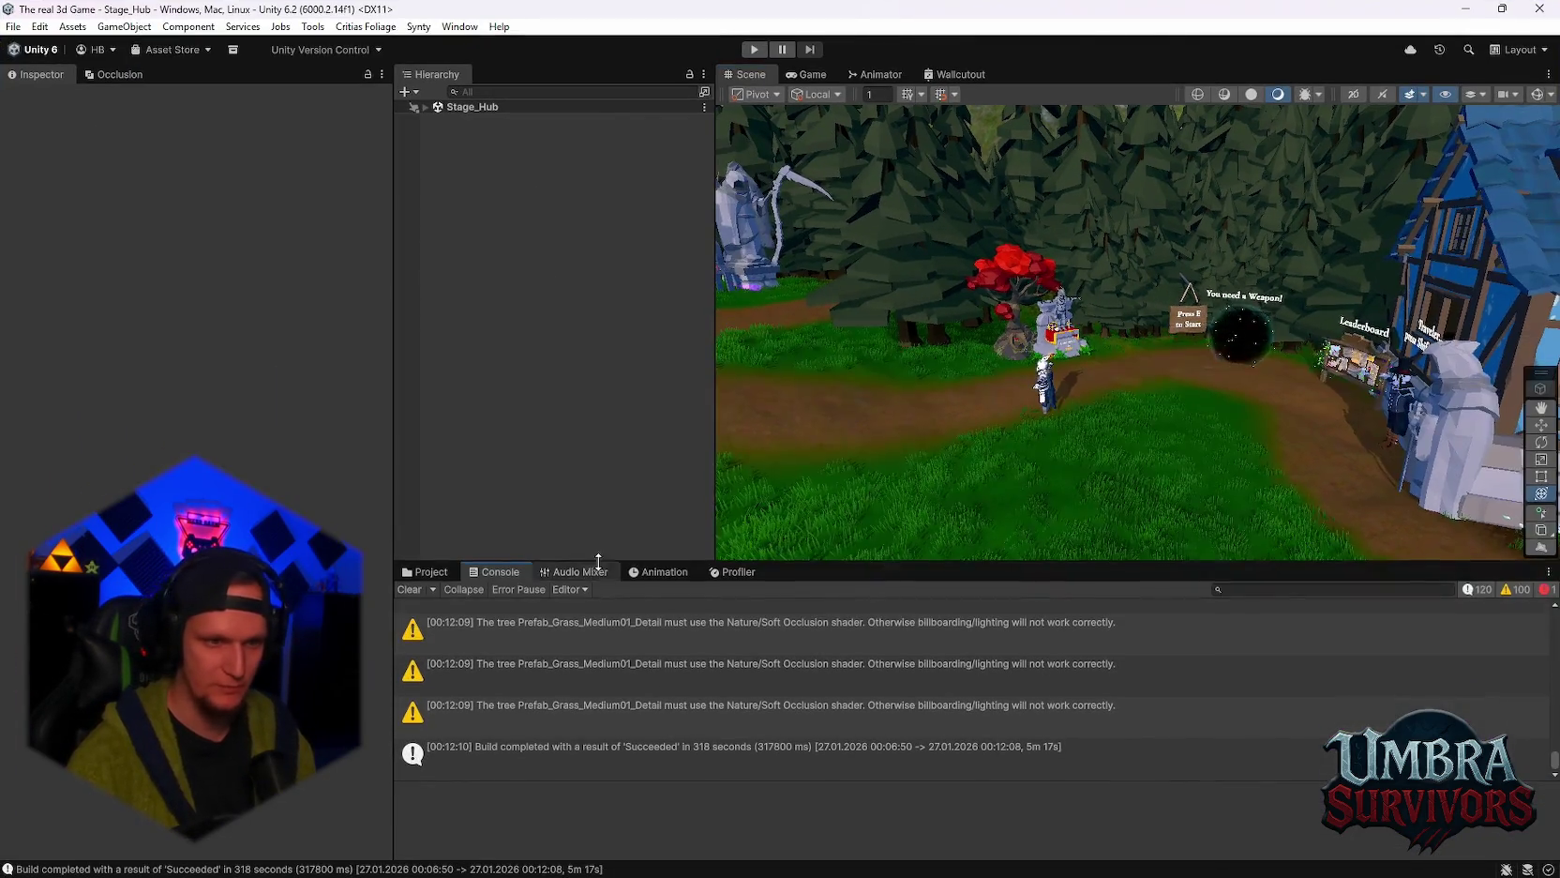
left_click(431, 571)
scroll(541, 750, "down", 10)
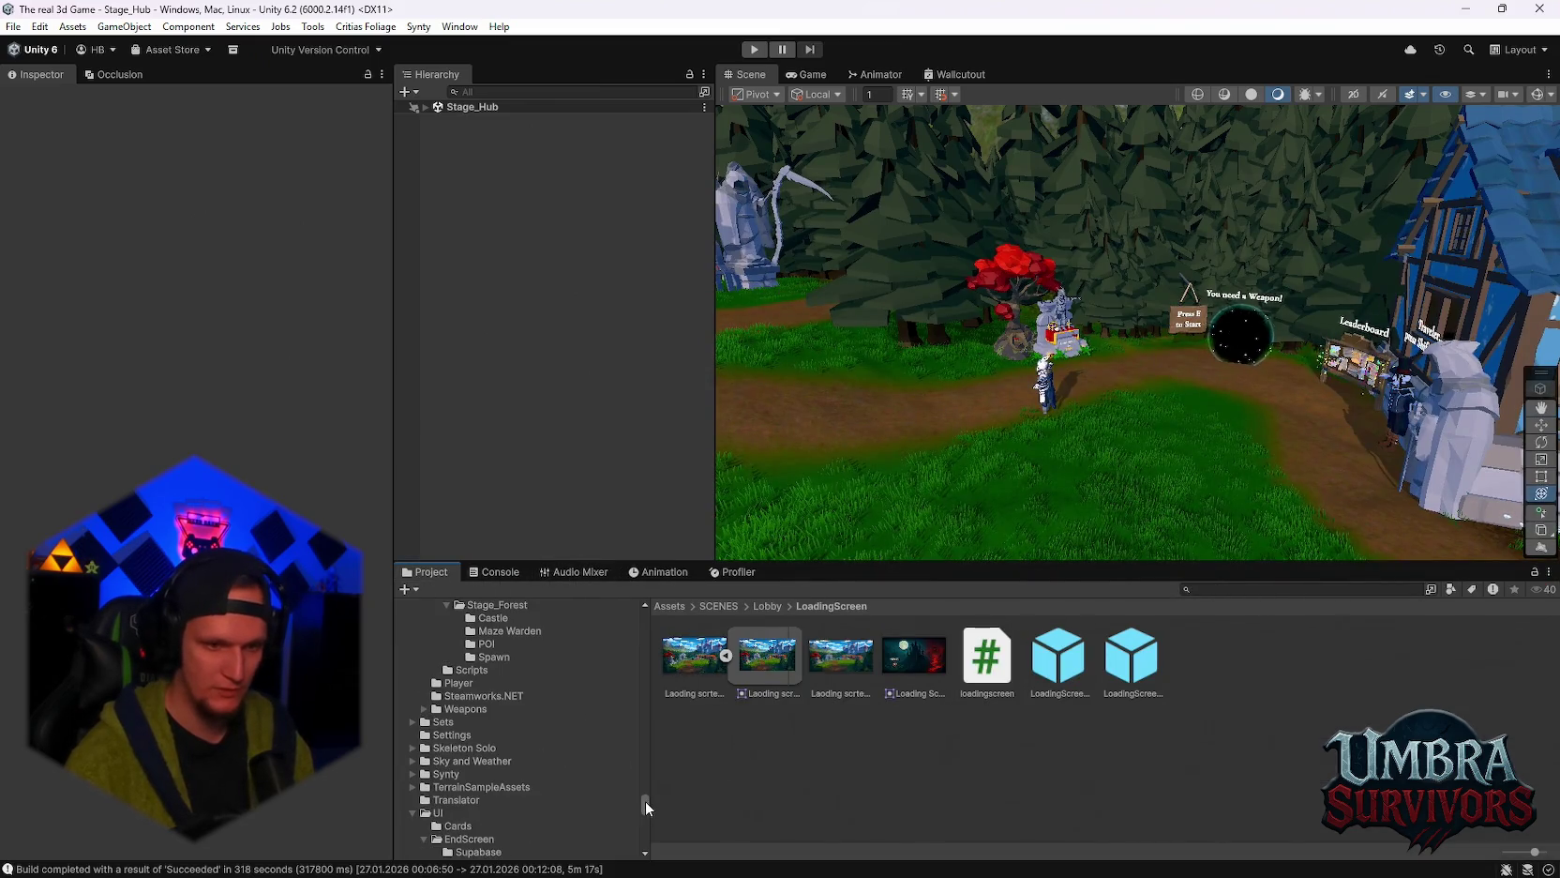
left_click(495, 823)
left_click(497, 811)
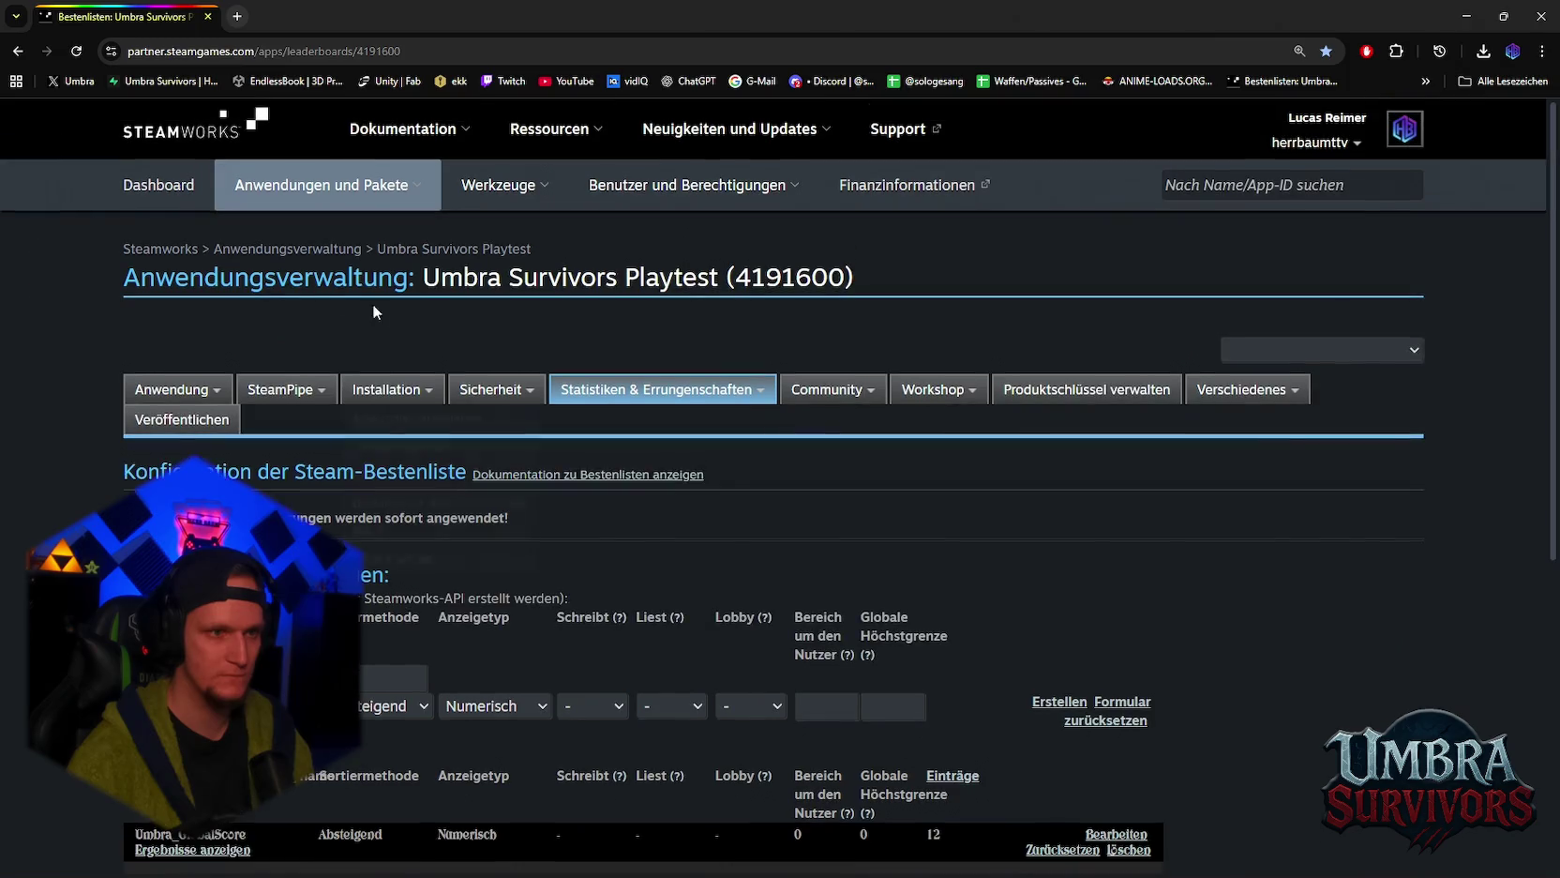
Set build 21656789 live on the default branch, confirming with the mobile verification code.
mouse_move(281, 389)
left_click(280, 417)
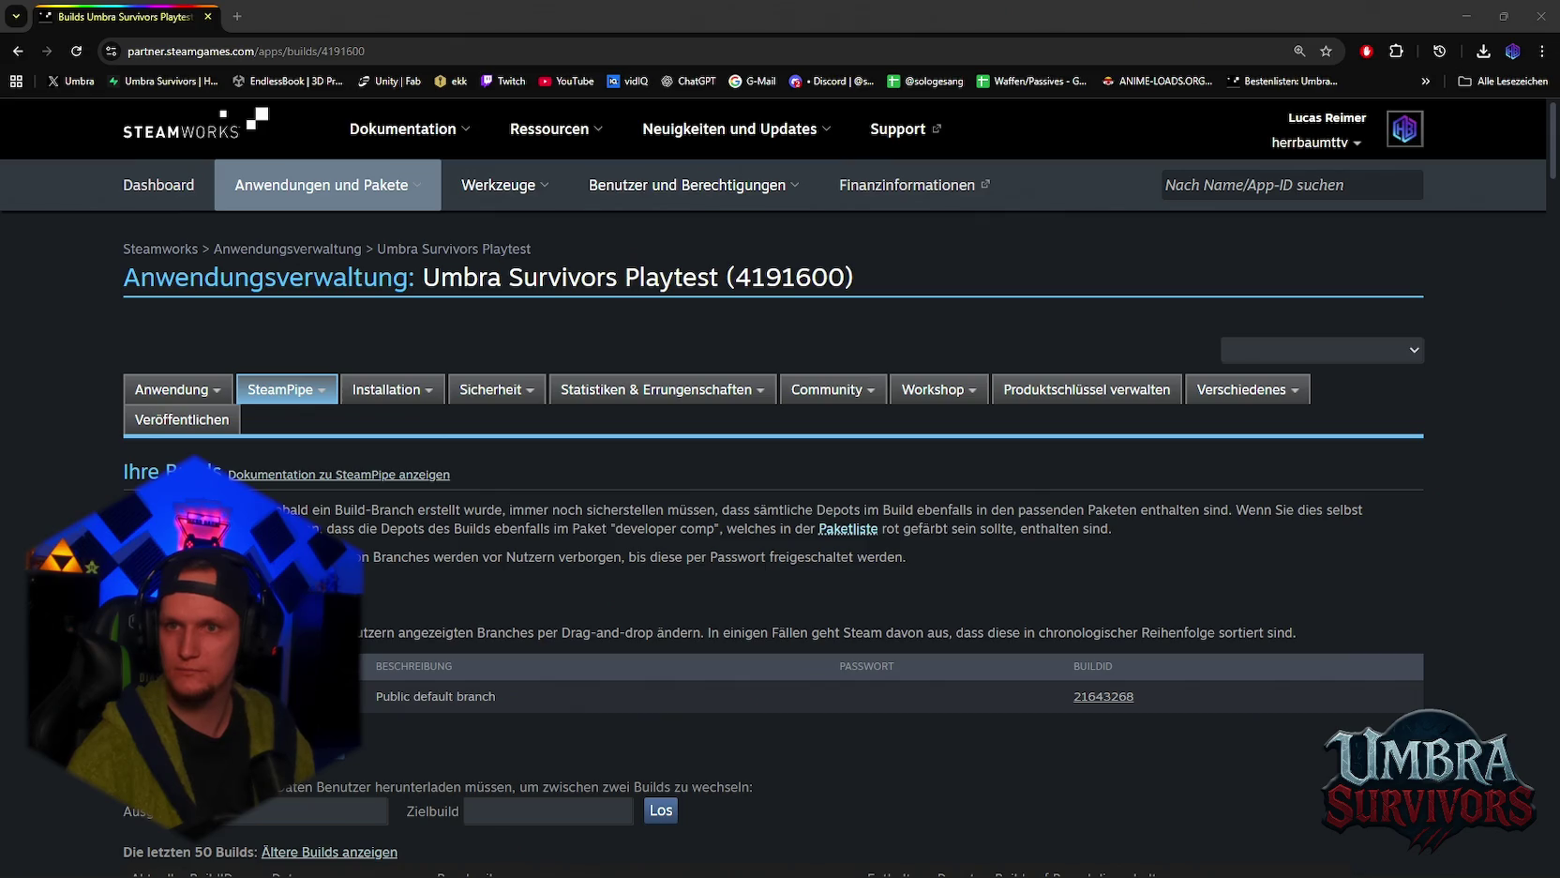
scroll(558, 551, "down", 5)
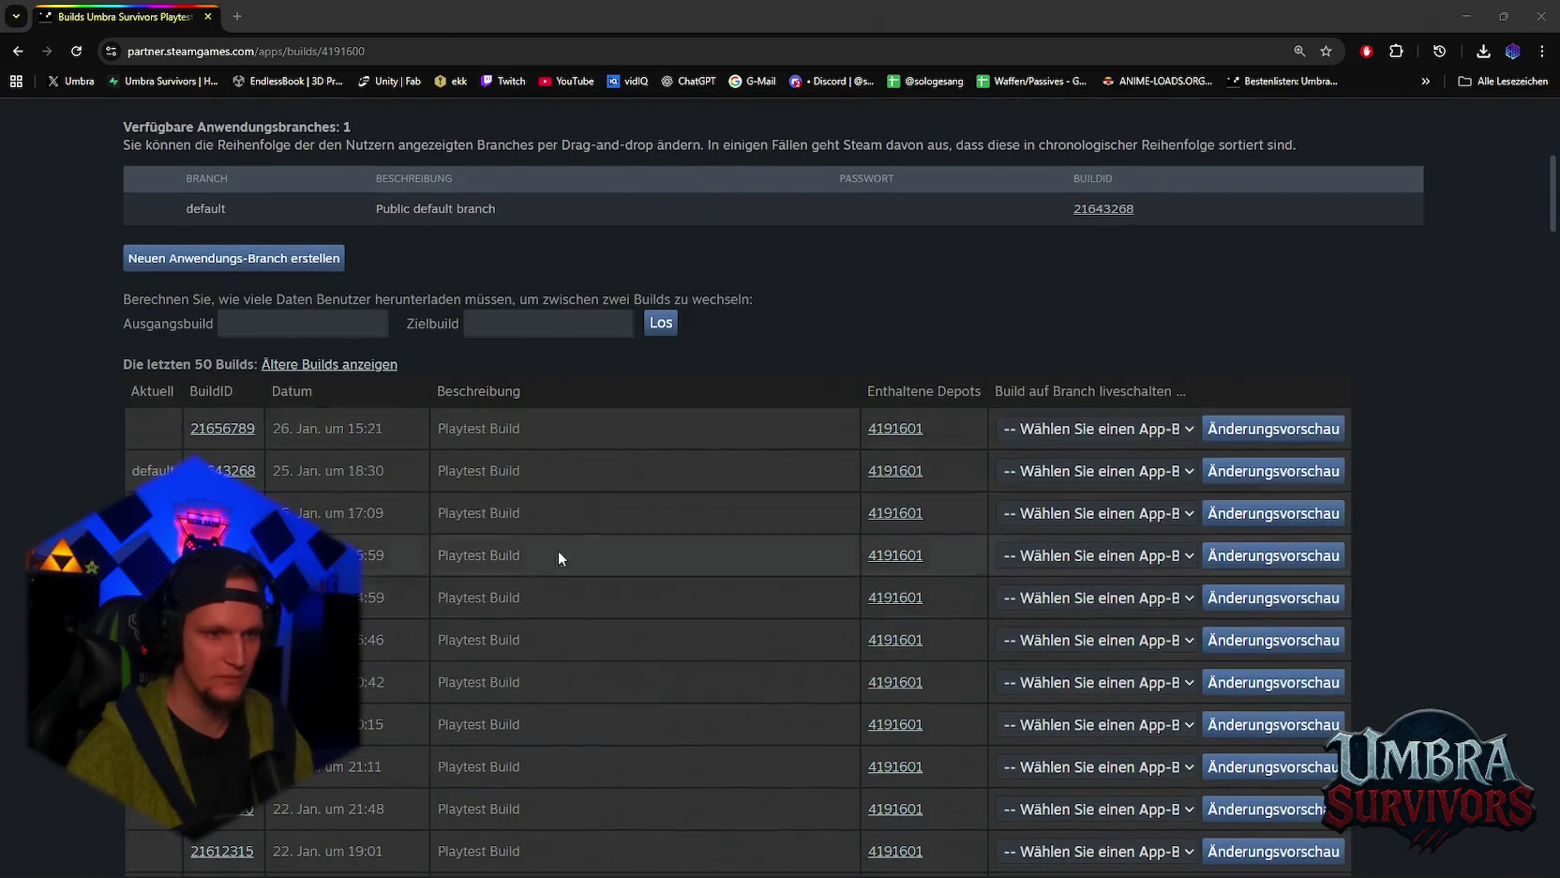
left_click(1180, 434)
left_click(1083, 484)
left_click(1224, 430)
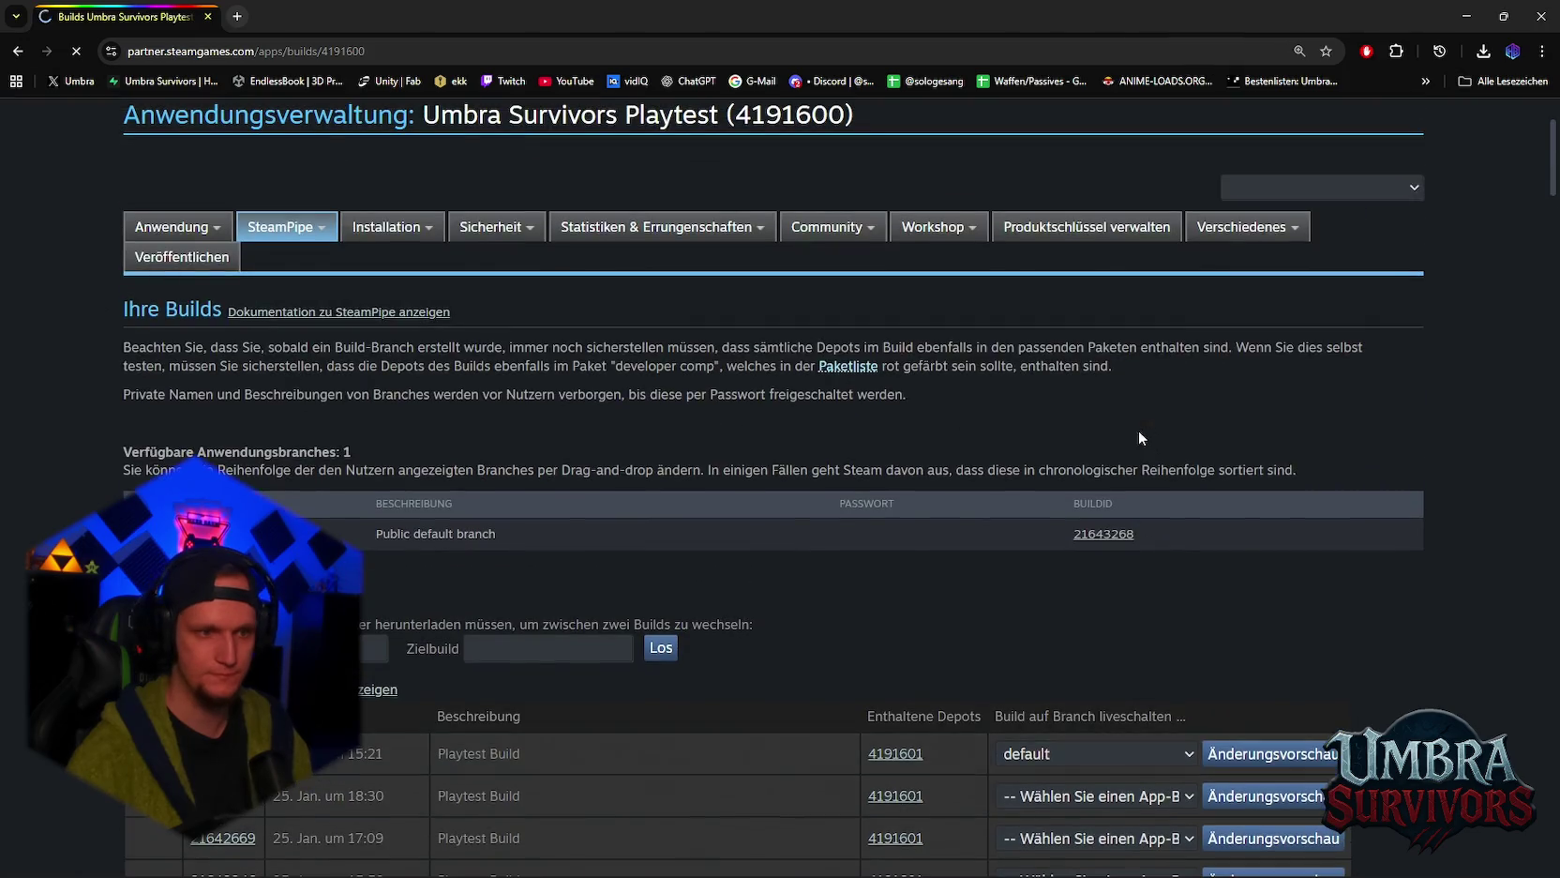
left_click(738, 715)
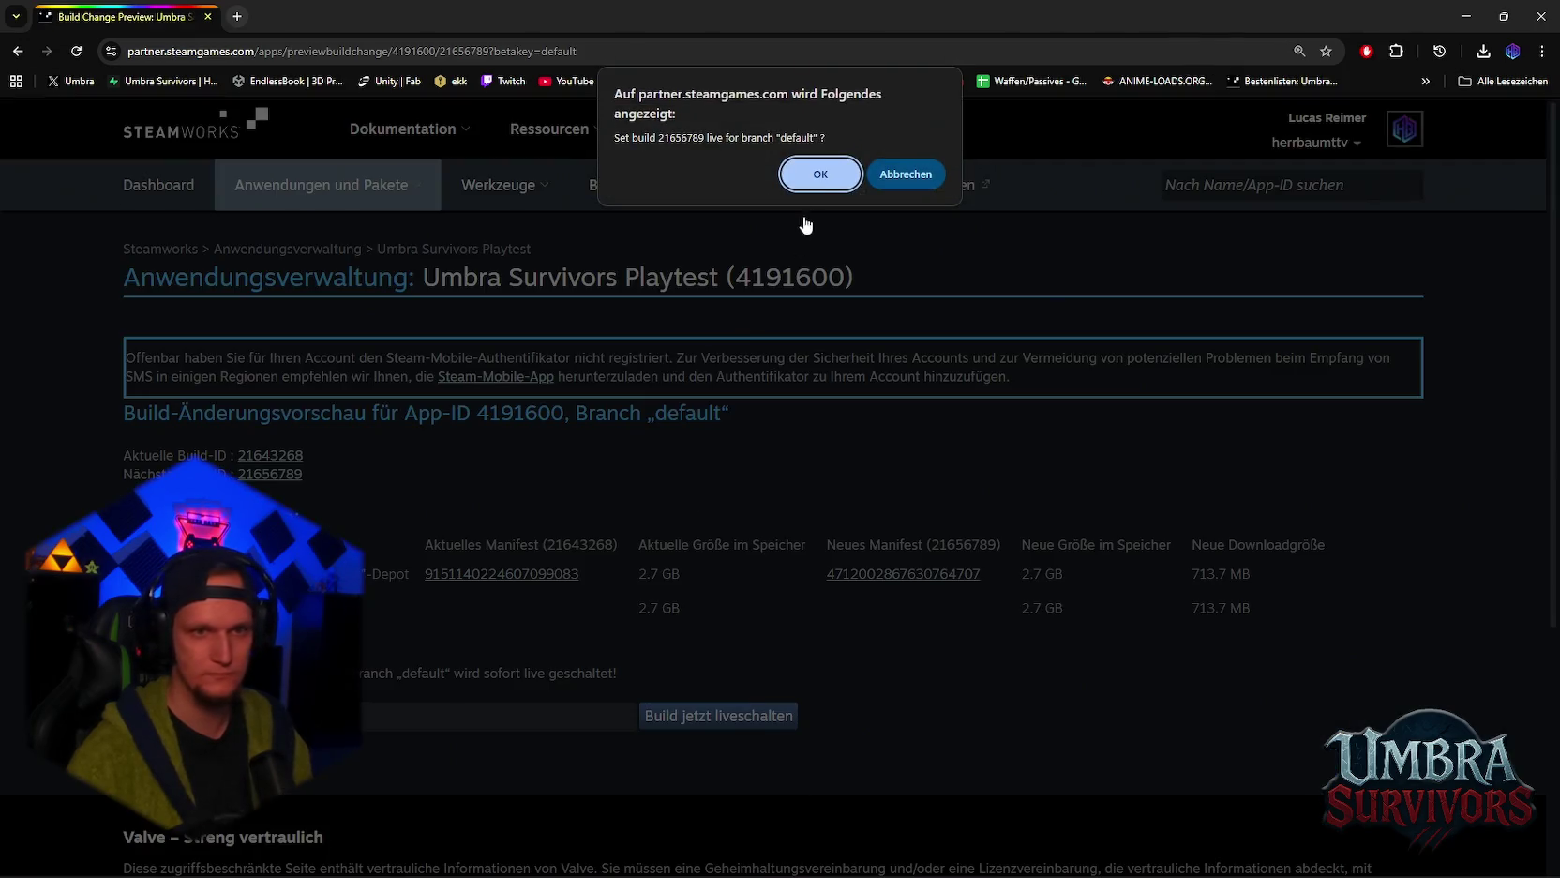
left_click(812, 179)
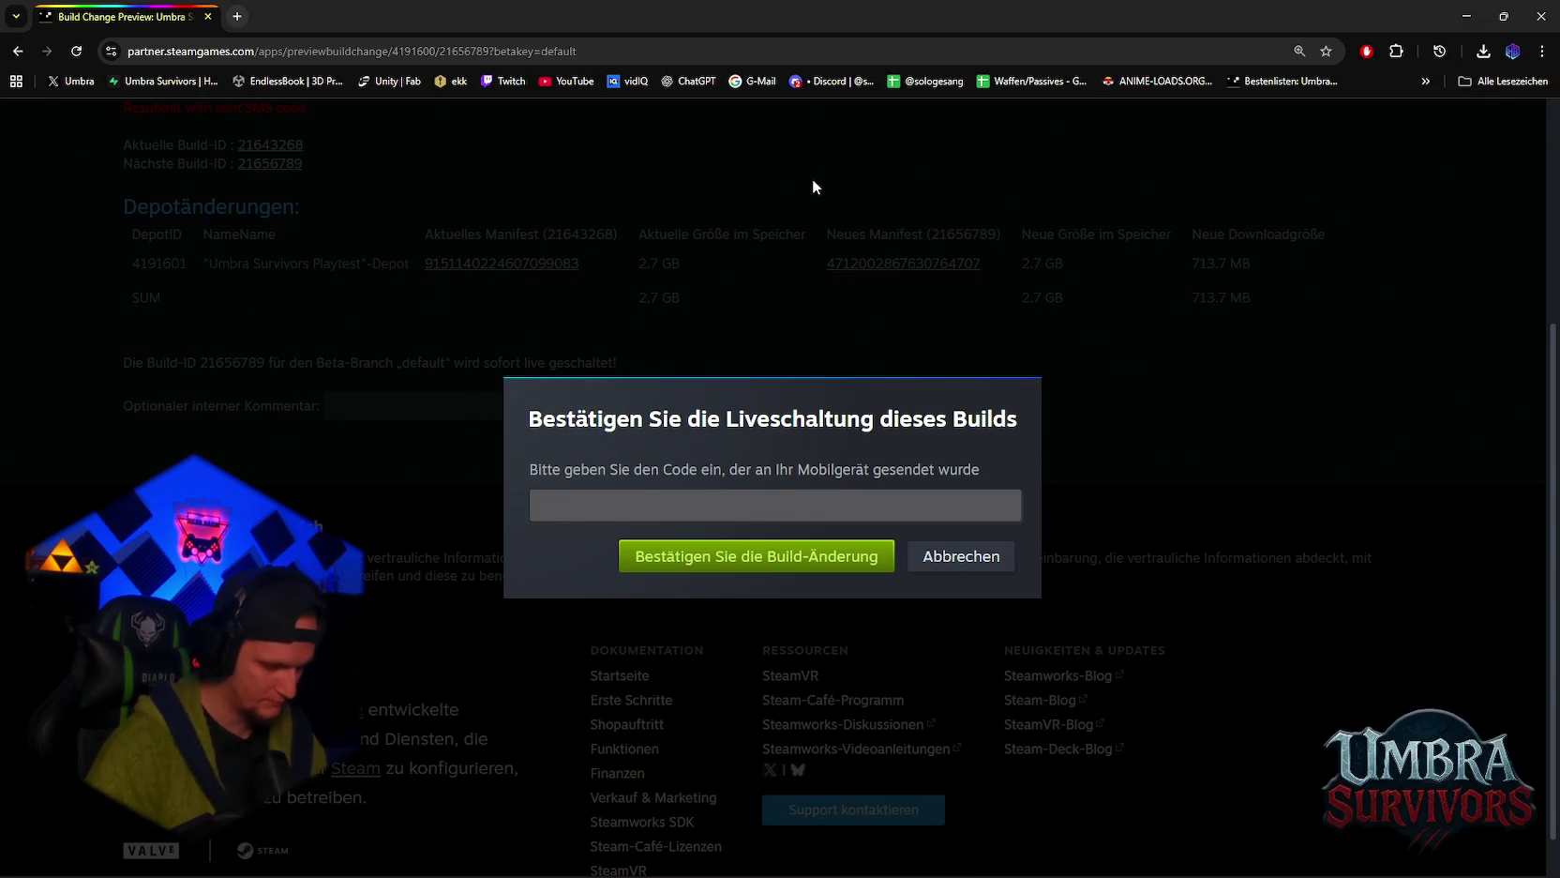
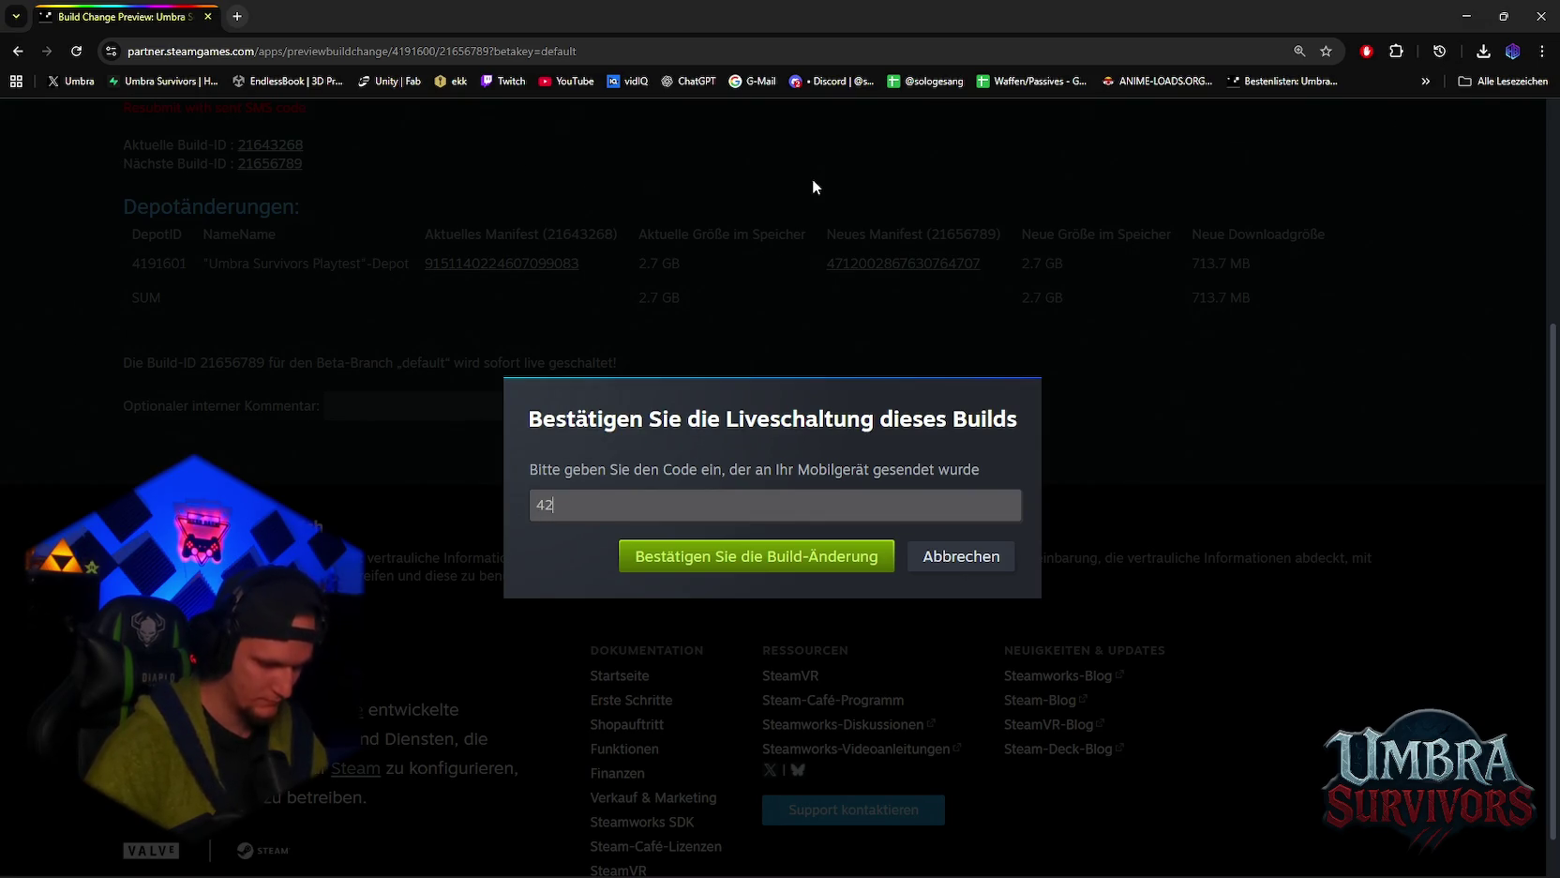
key("Return")
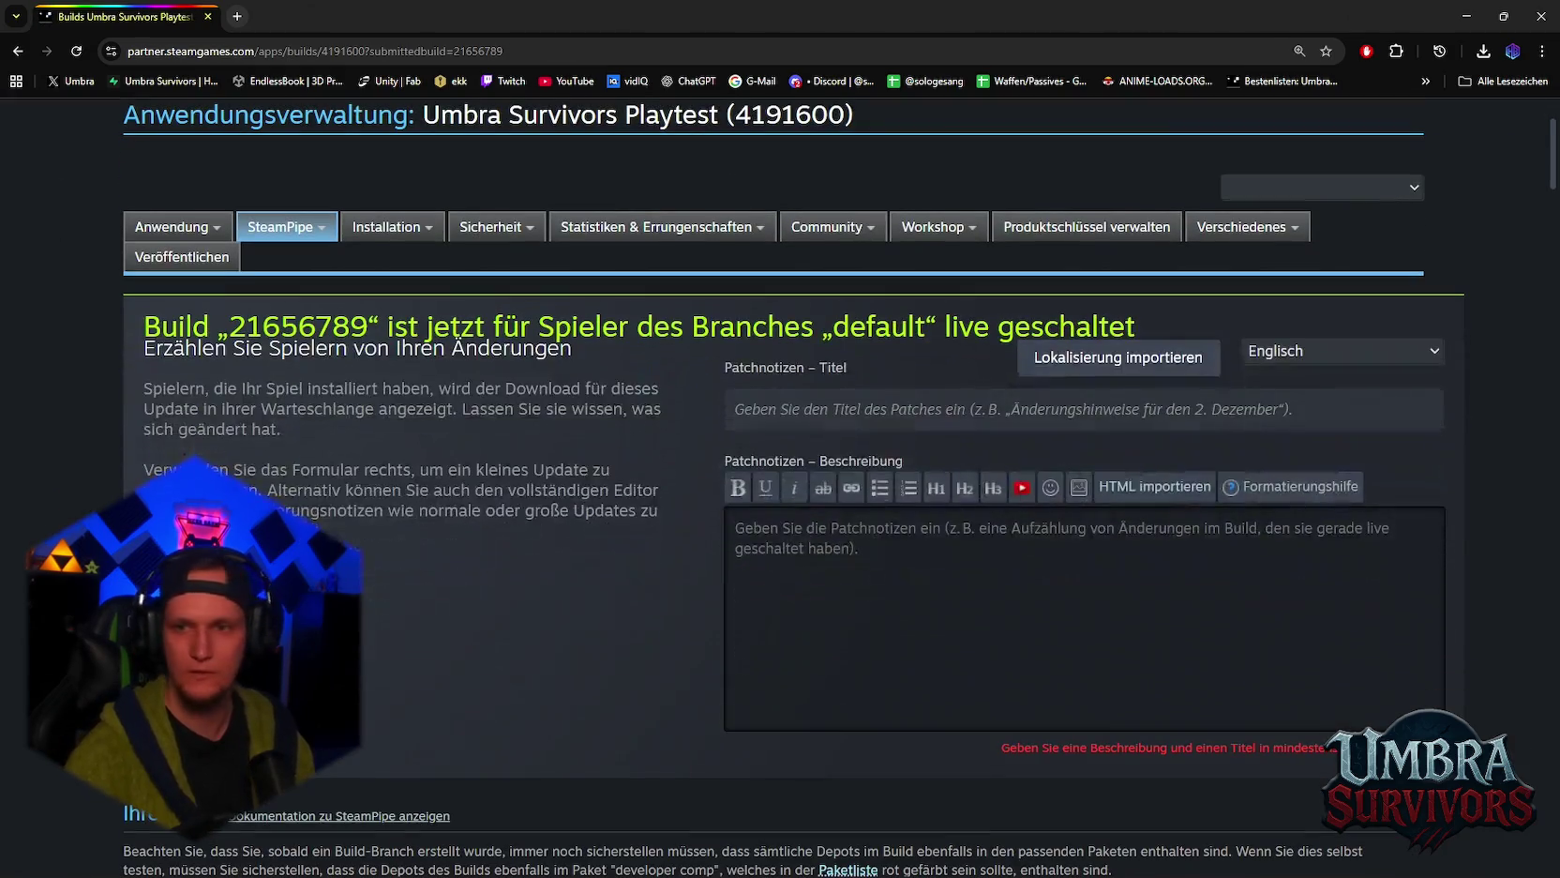
Paste the patch notes into Beschreibung and title them 'Balancing & Perfomance Patch'.
left_click(768, 555)
type("🛠️ Umbra Survivors — Patch Notes (EN)  • Dash Cooldown: Reduced from 2.0s → 1.5s. • End Run Button: Performance improved (smoother/faster response). • Hub Audio: Removed death and hit sounds in the Lobby/Hub. • Hub Loading Screen: Added a dedicated loading screen for the Hub.")
left_click_drag(1005, 528, 759, 527)
key("ctrl+c")
left_click(938, 409)
key("ctrl+v")
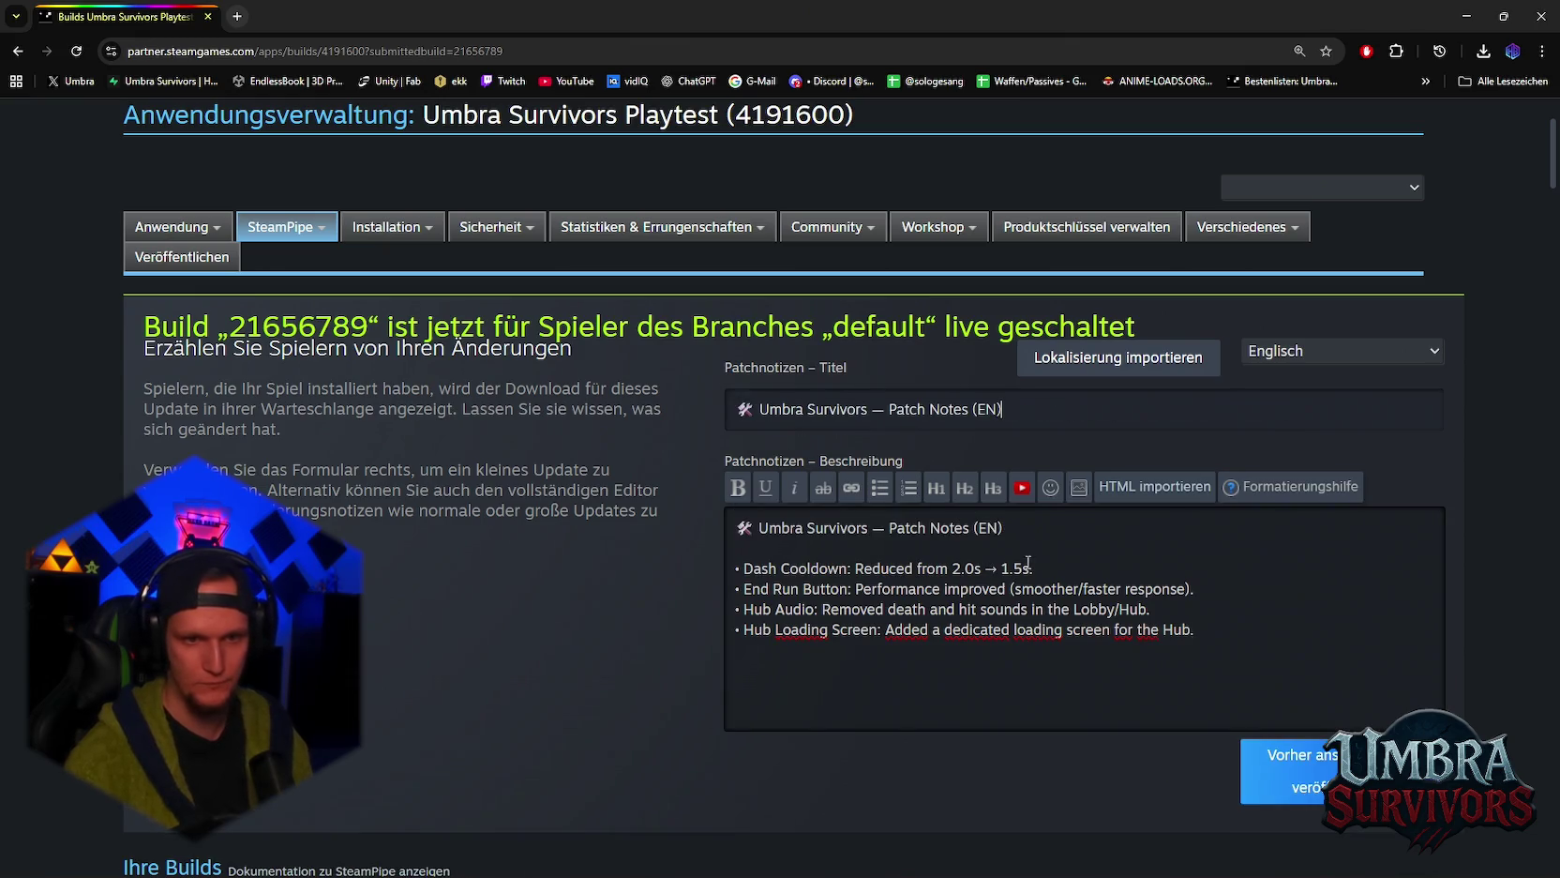
triple_click(882, 528)
key("BackSpace")
key("BackSpace")
left_click_drag(1001, 409, 764, 423)
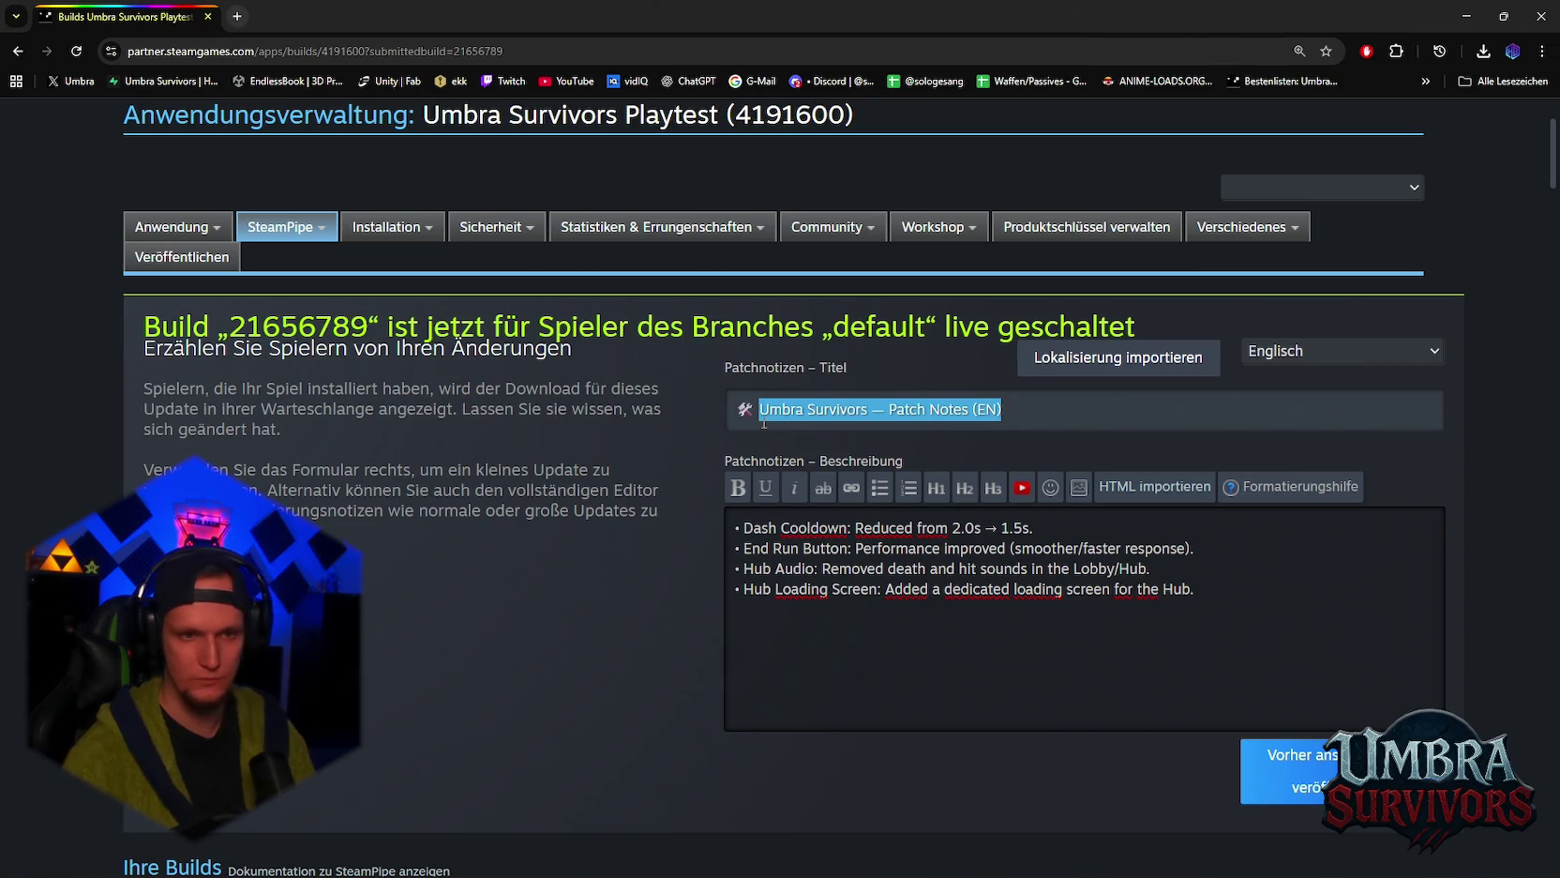
type("Balancing &")
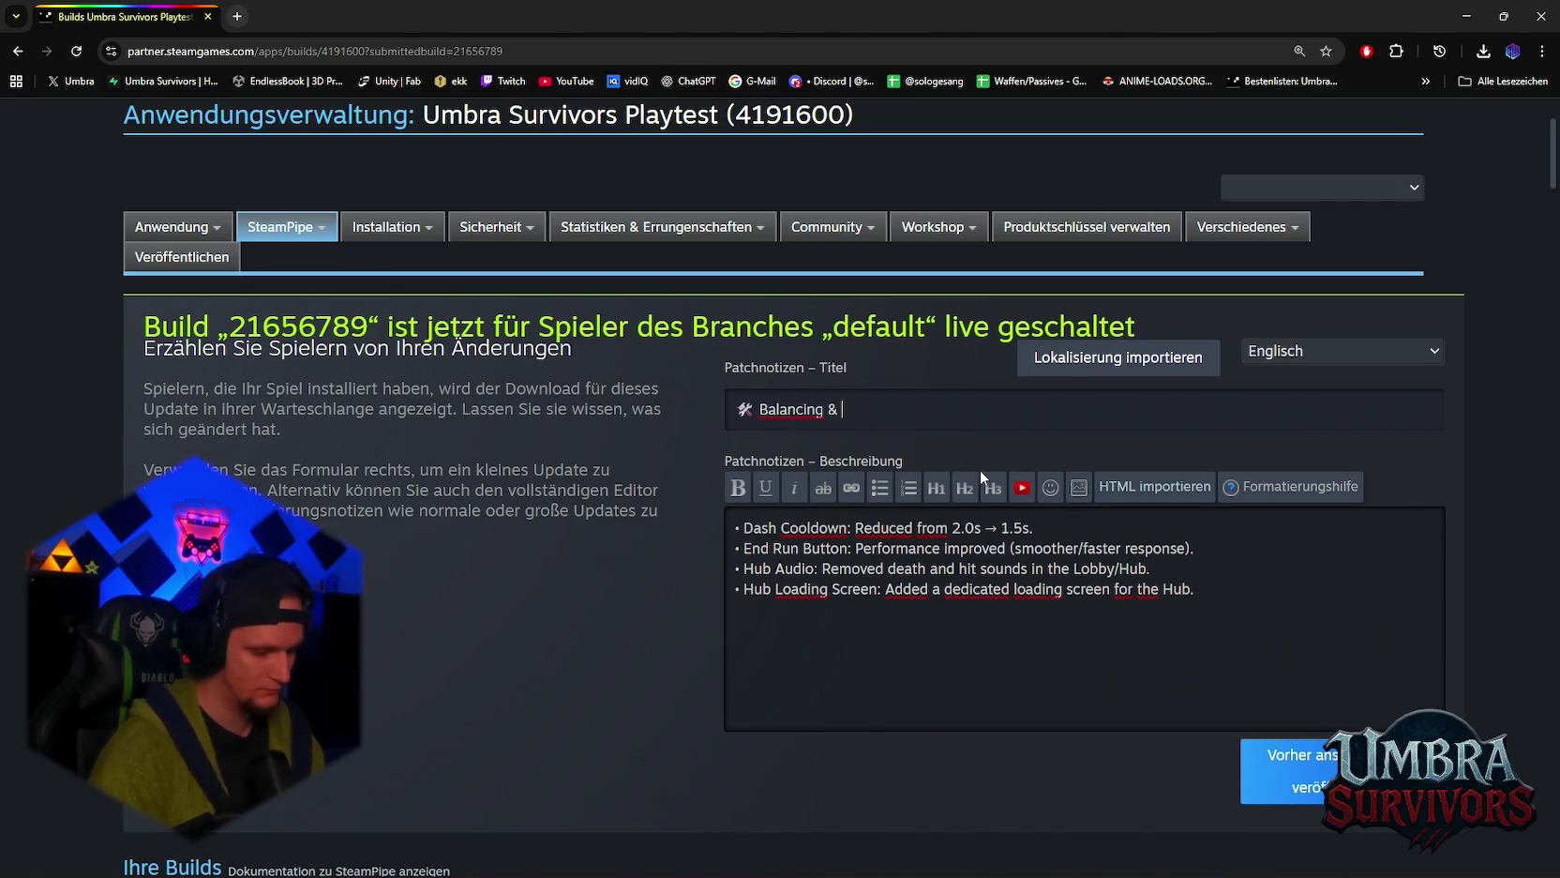
type(" Perfomance")
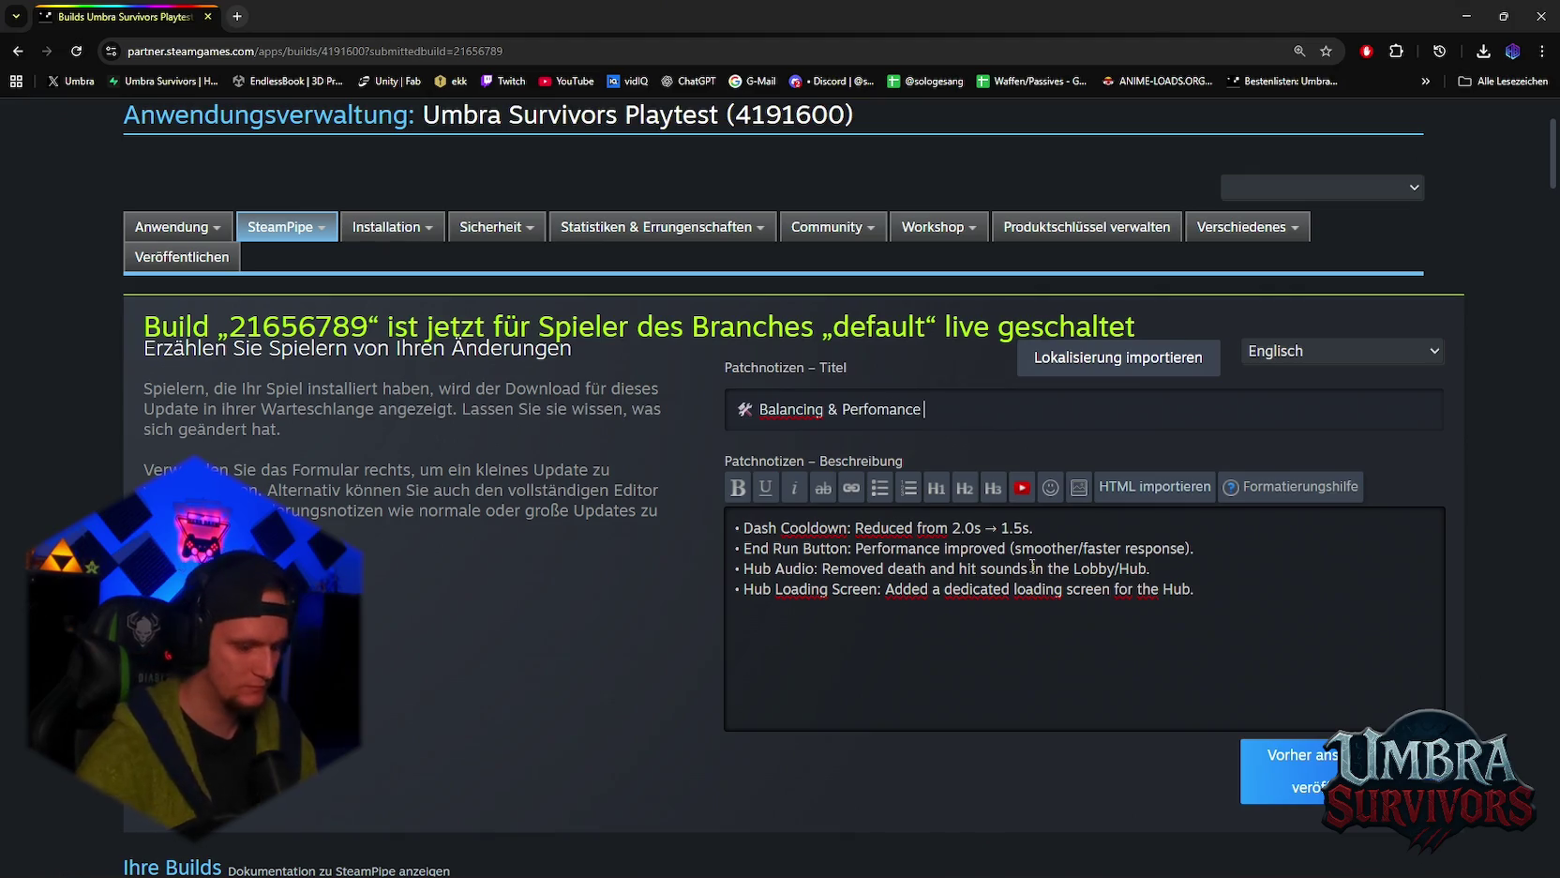
type(" Patch")
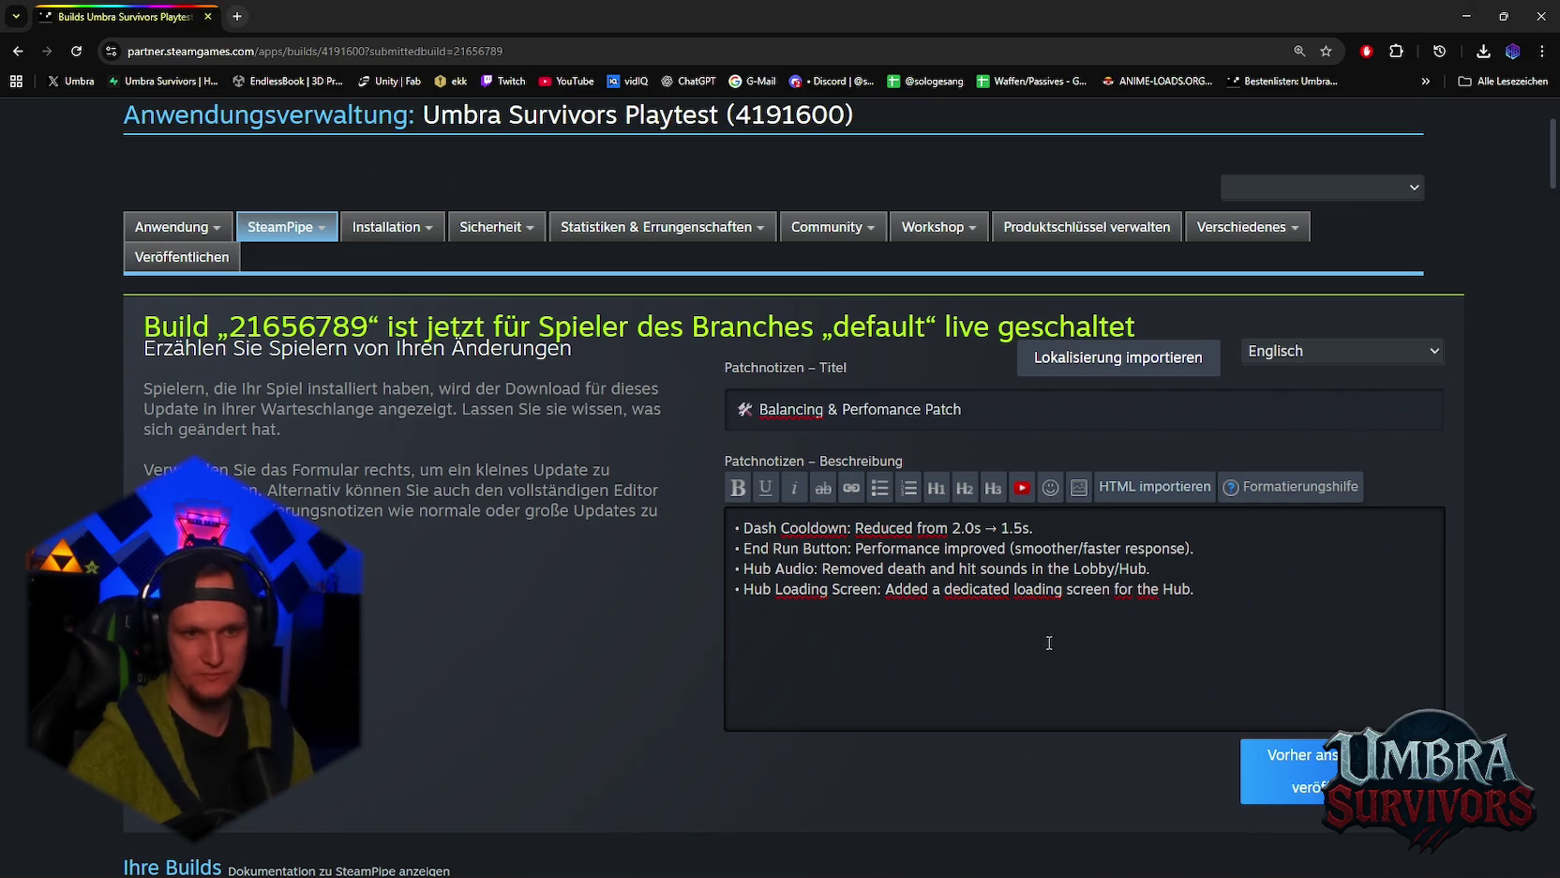
Preview and publish the notes as a small update, then close the Steamworks tab.
left_click(1284, 764)
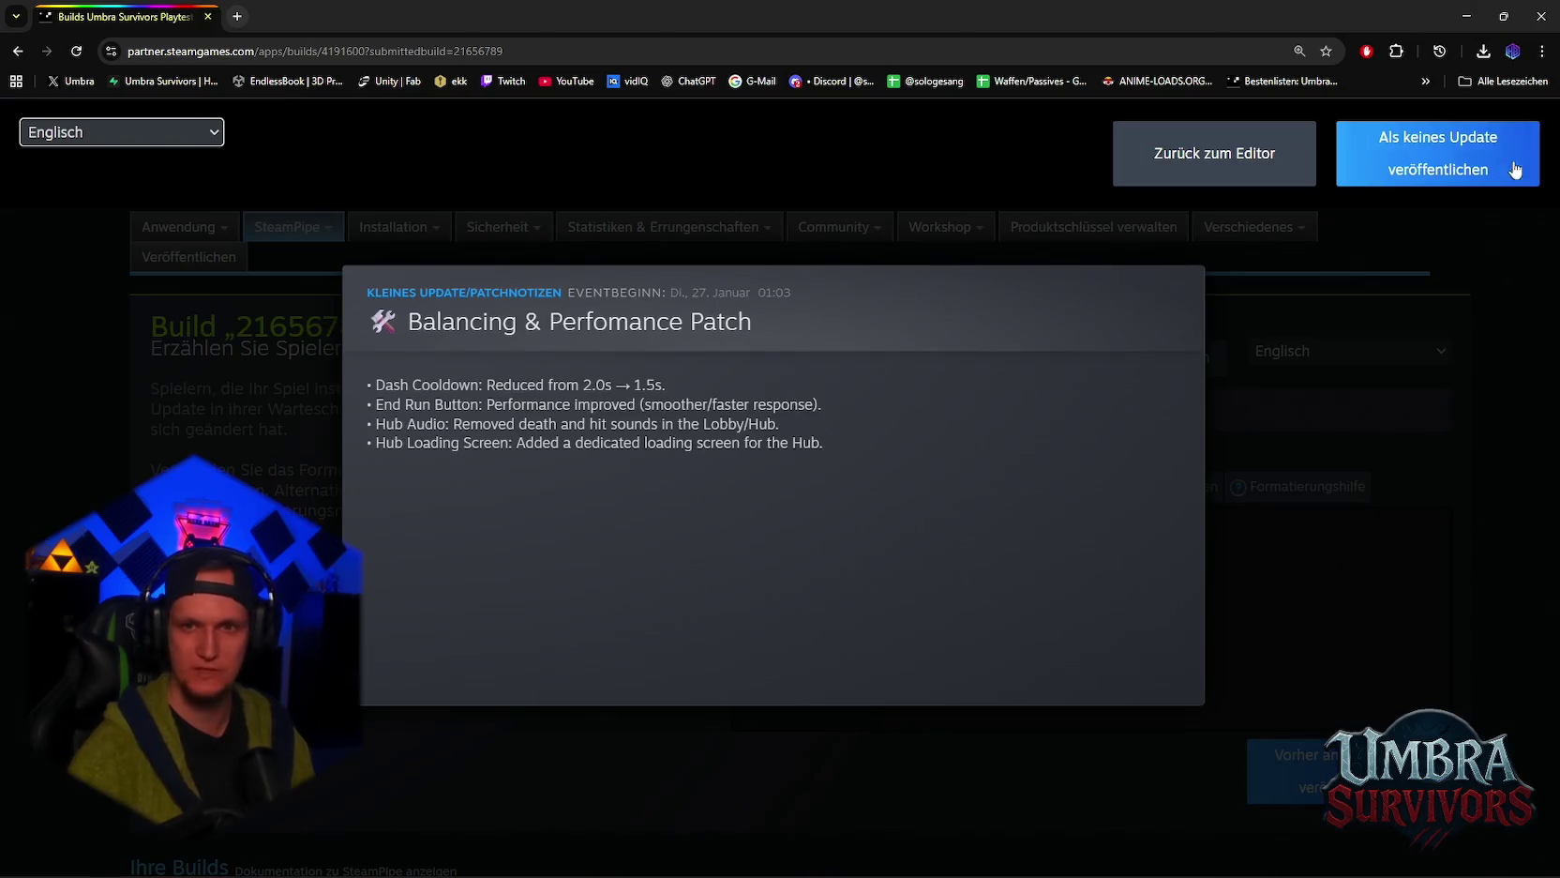
left_click(1515, 168)
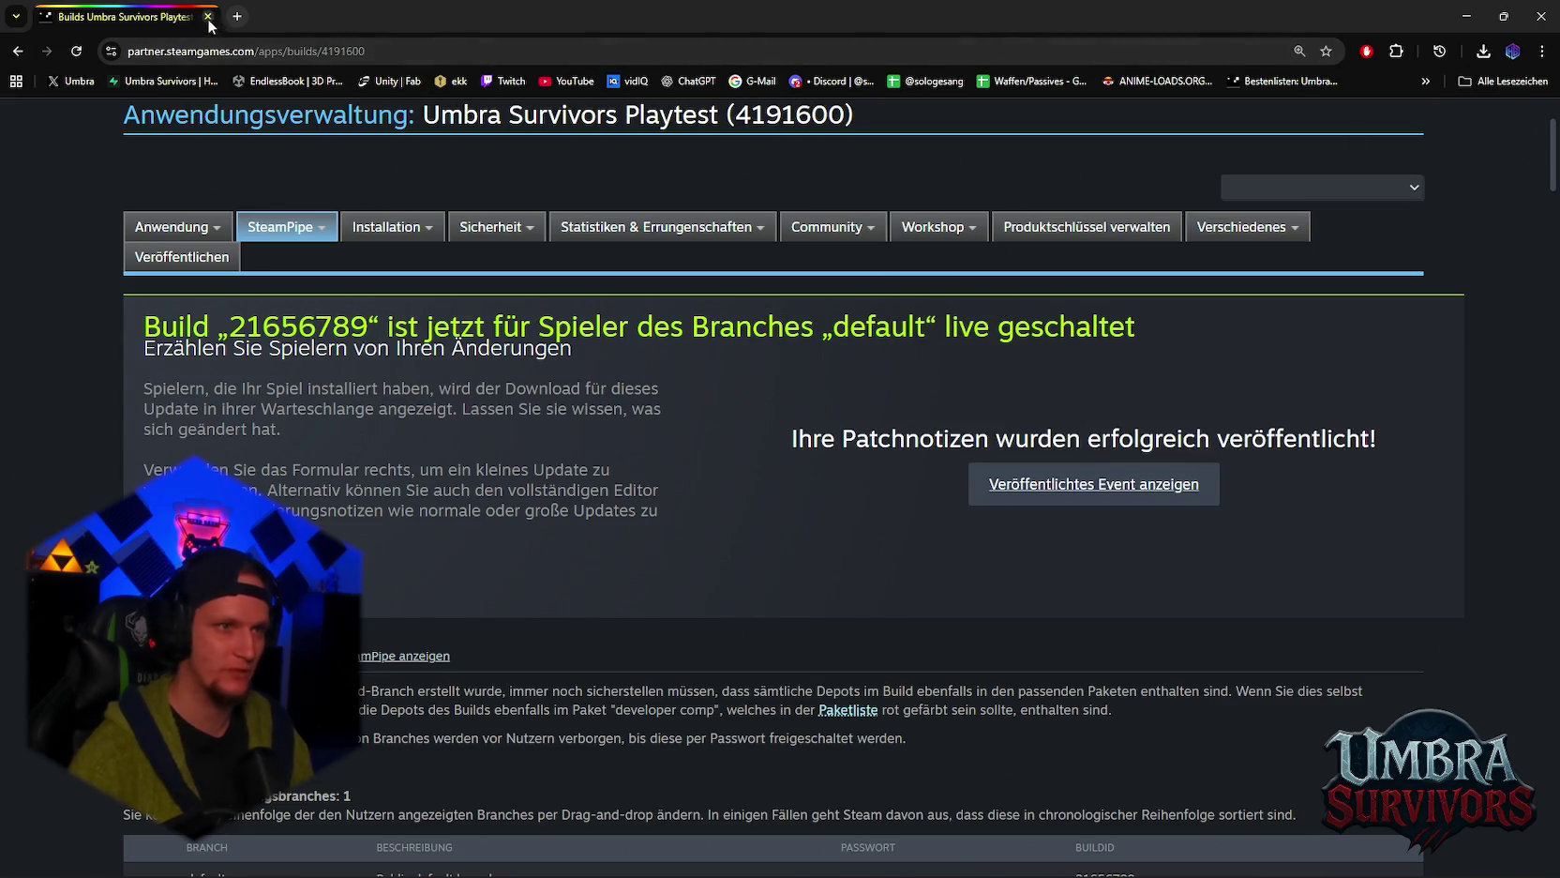
left_click(208, 18)
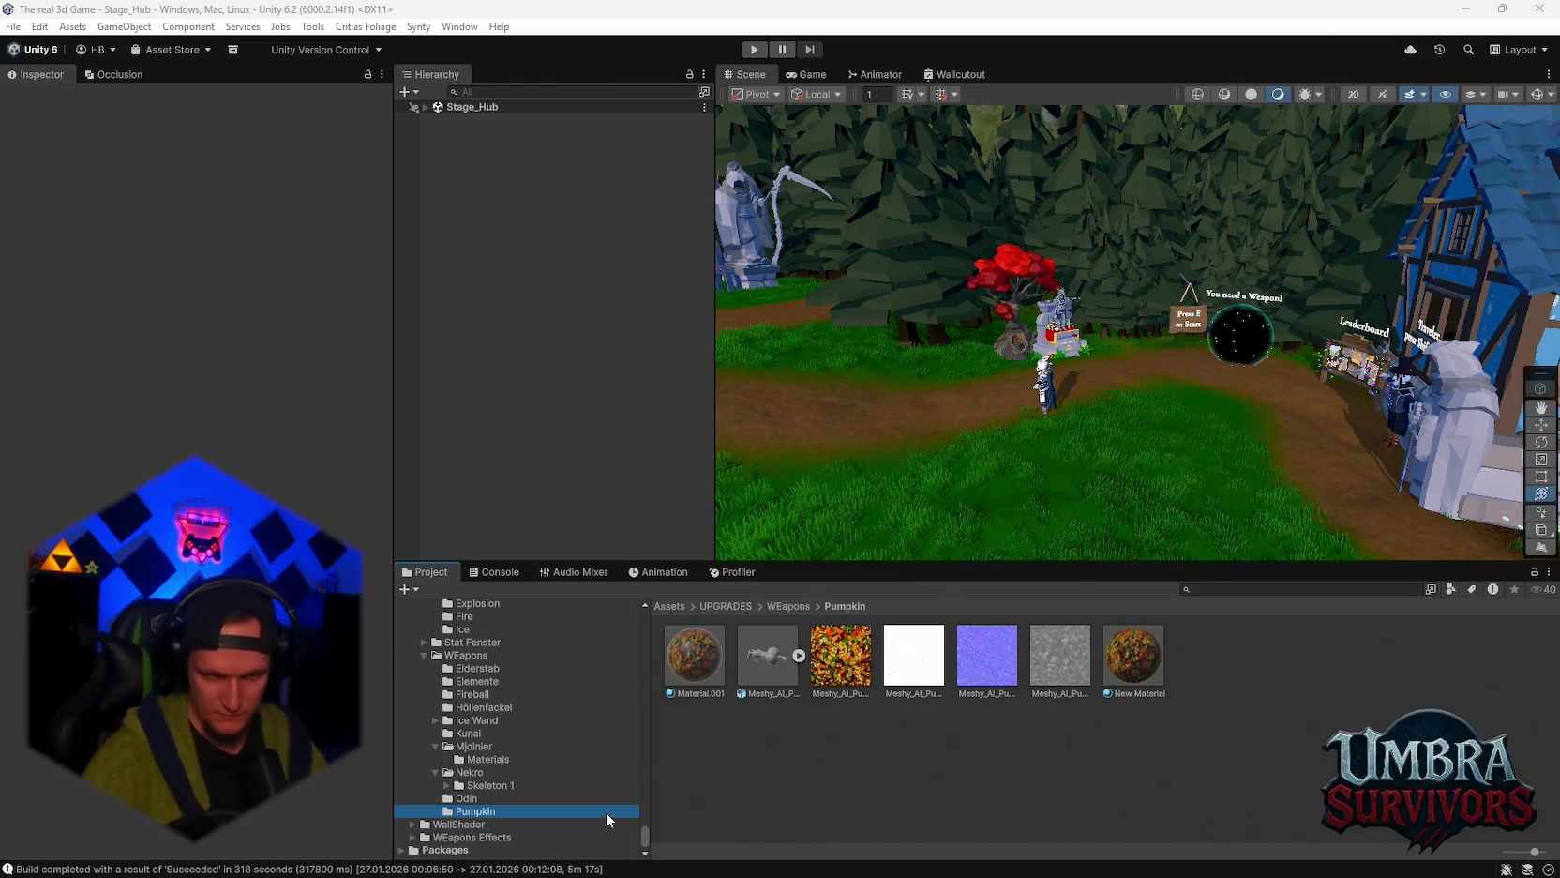
Open the Elderstab folder under WEapons and select the ElderStab texture's import settings.
mouse_move(900, 553)
left_mouse_down()
mouse_move(938, 413)
mouse_move(961, 403)
mouse_move(1125, 400)
mouse_move(1077, 443)
mouse_move(1163, 453)
left_mouse_up()
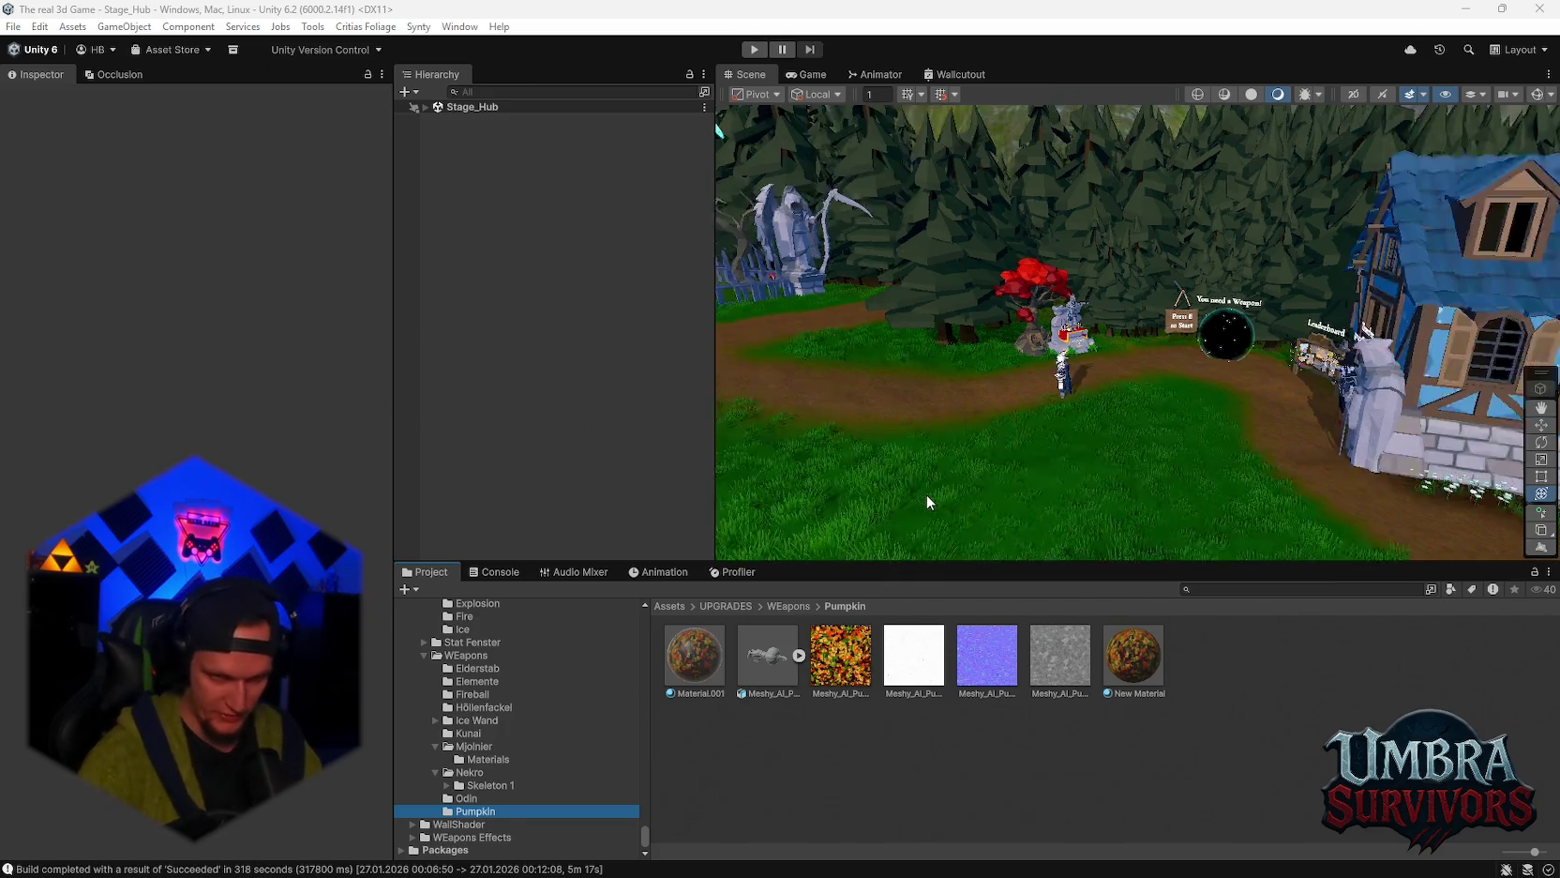
scroll(1163, 454, "up", 2)
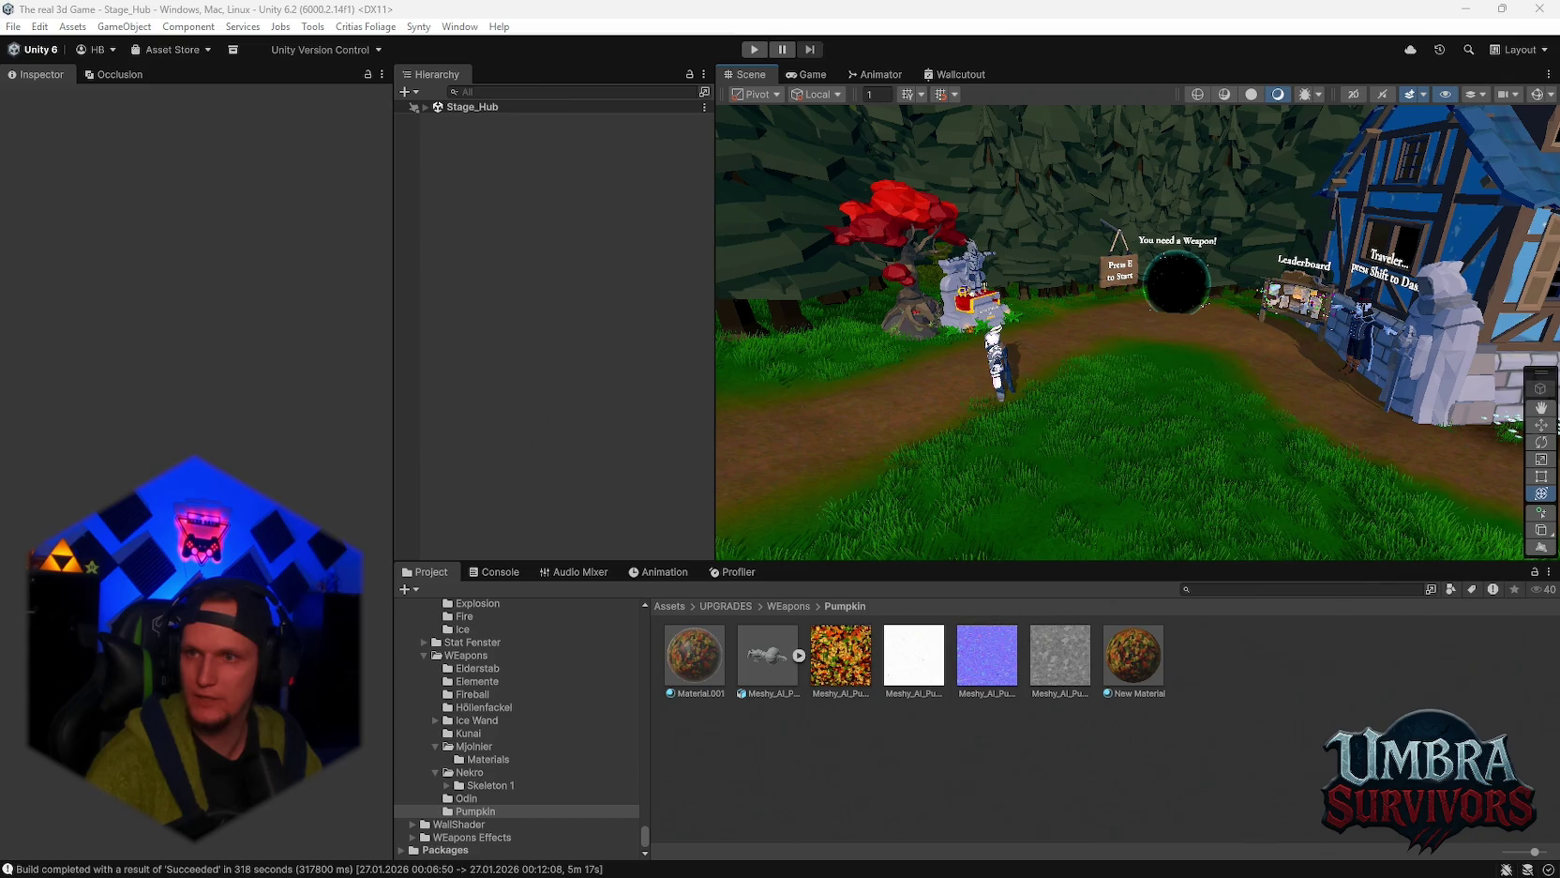
scroll(548, 777, "up", 8)
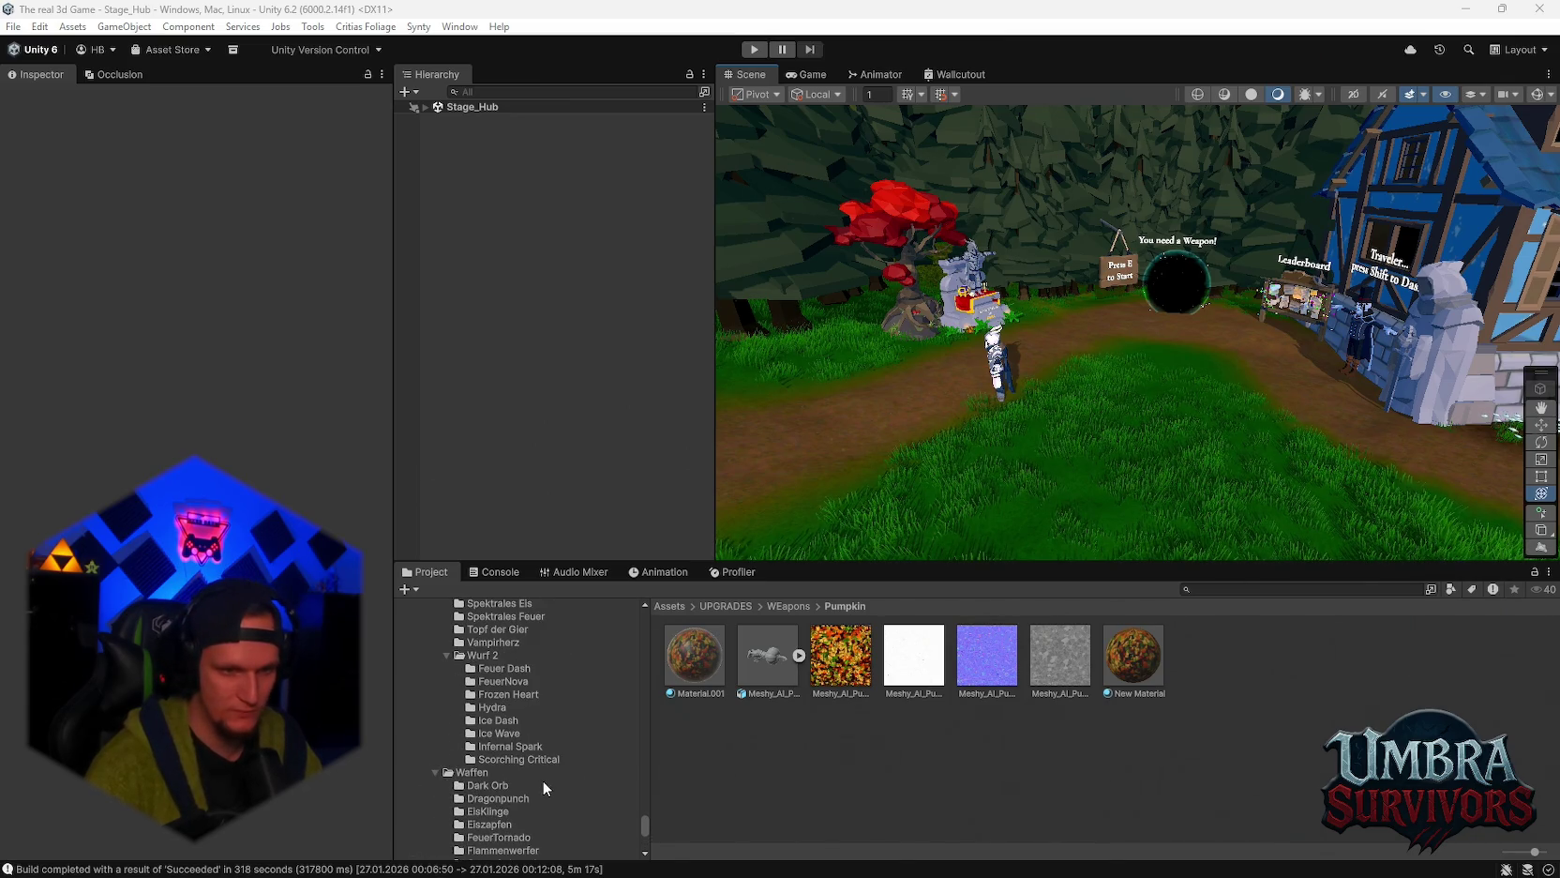
scroll(518, 760, "down", 3)
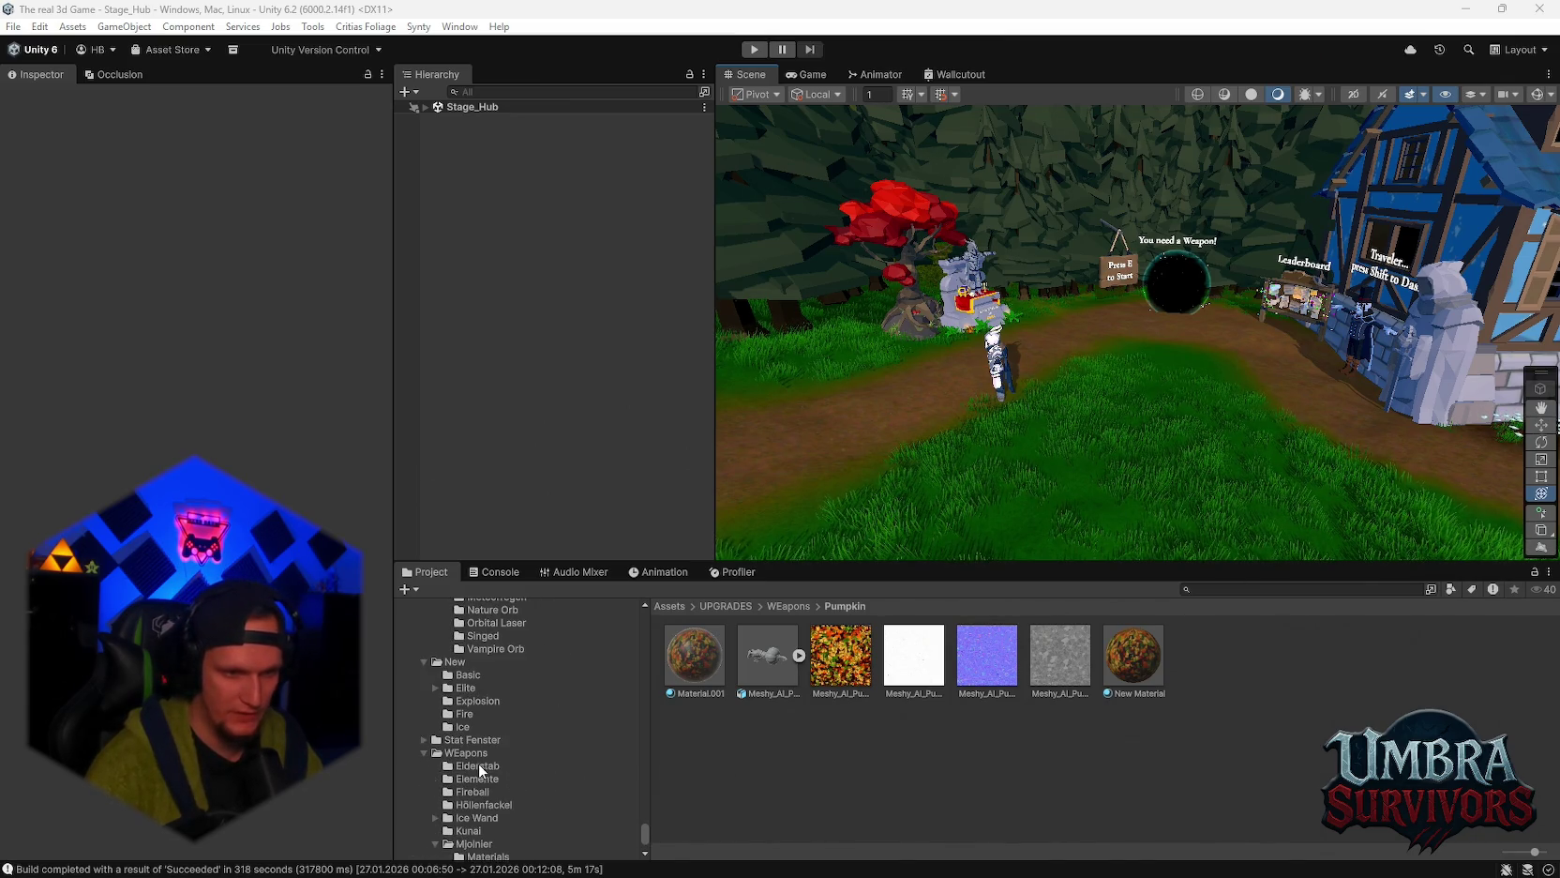
left_click(478, 764)
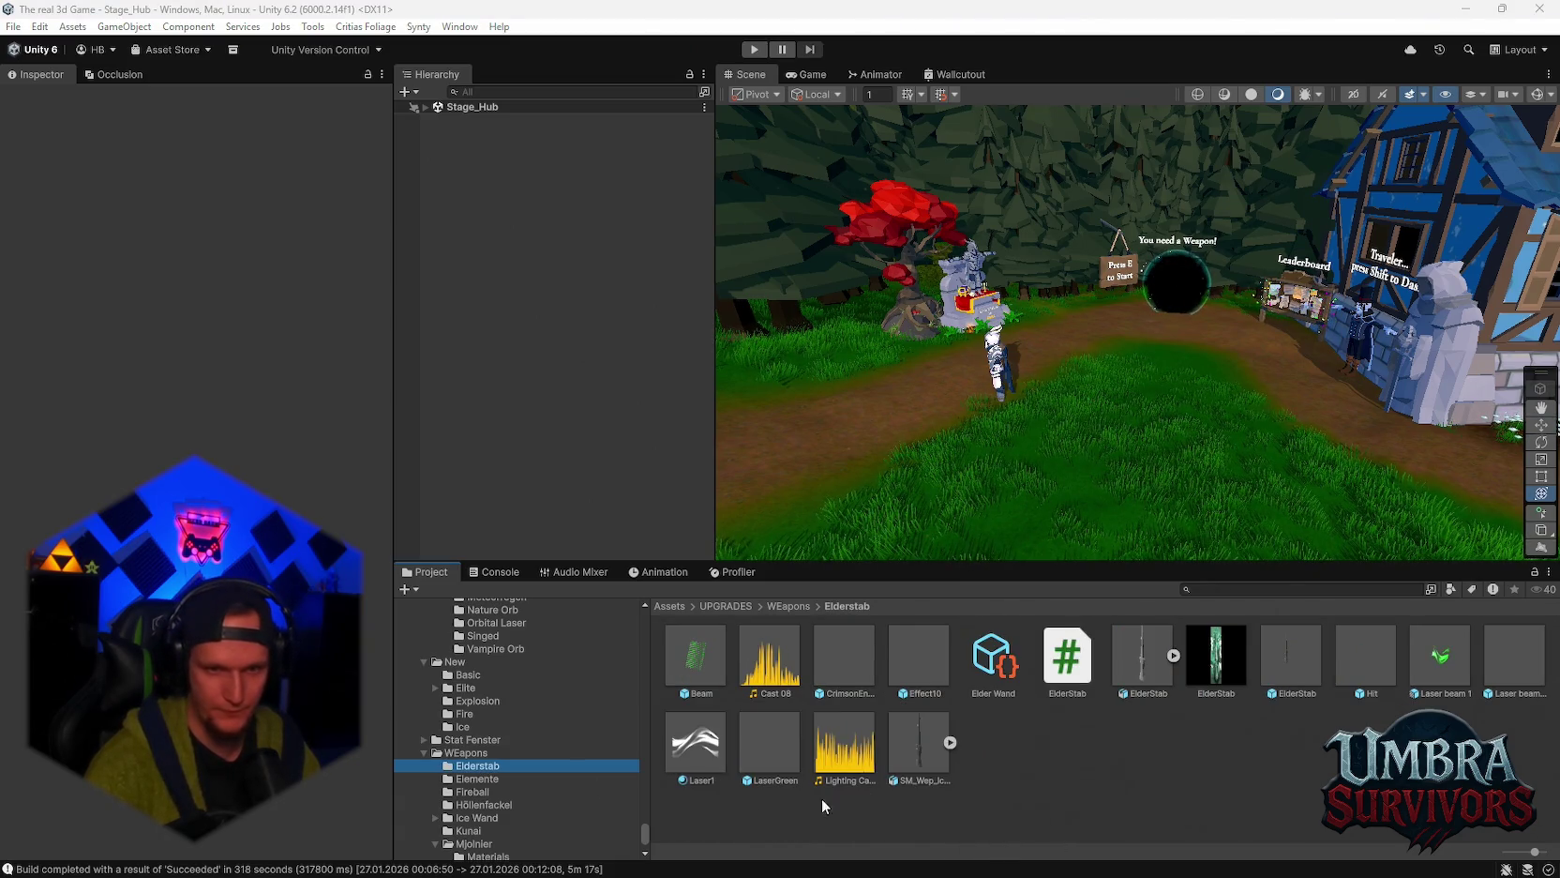
left_click(1228, 655)
Make the ElderStab image a Sprite (2D and UI) in Single mode and apply.
left_click(267, 159)
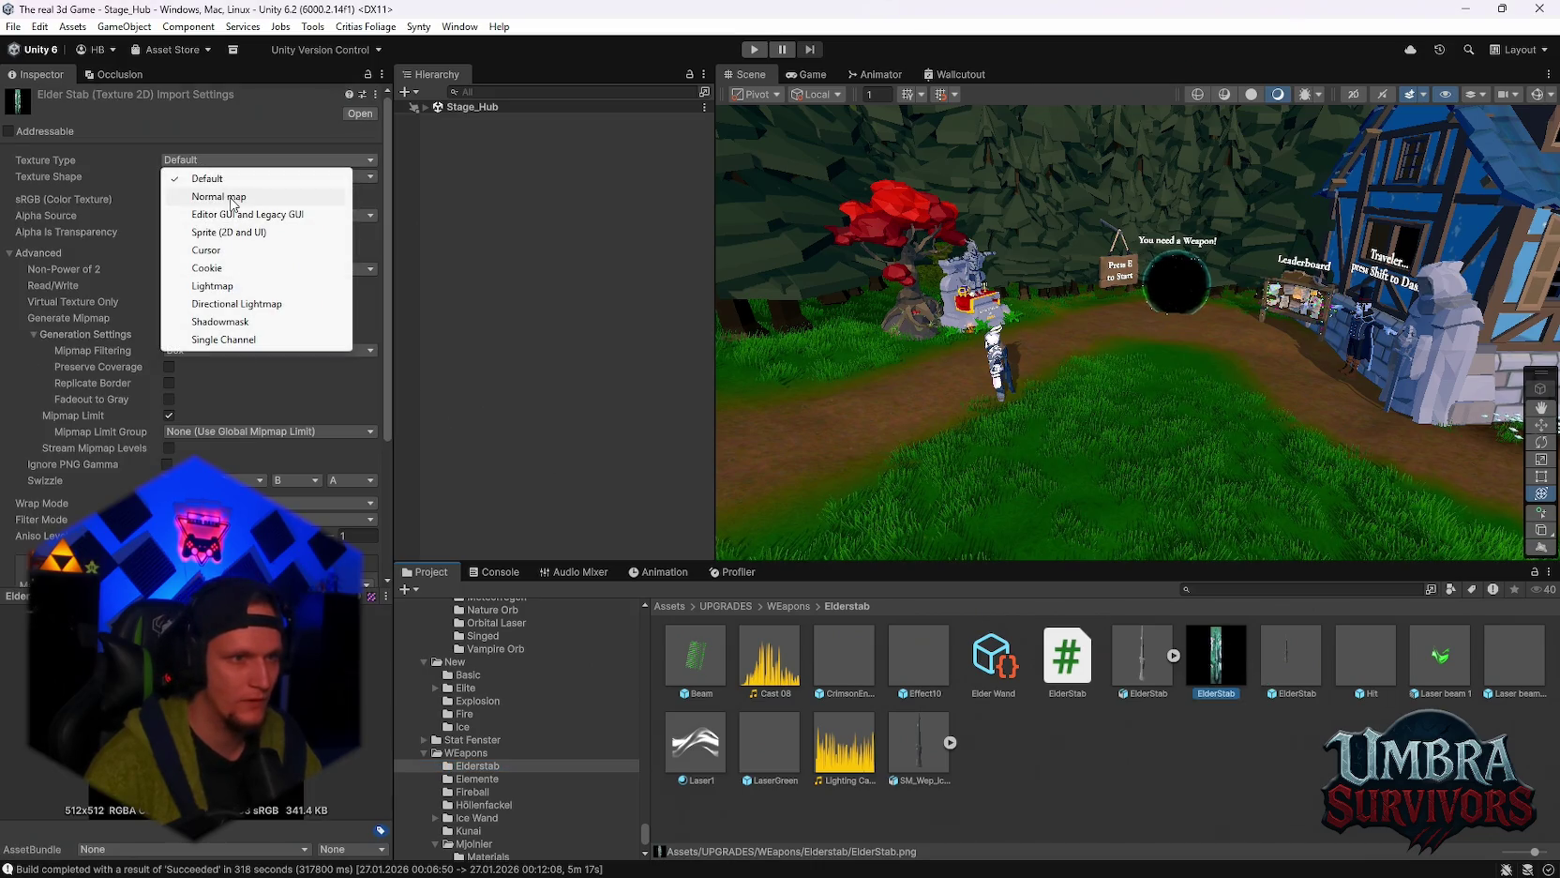
left_click(234, 225)
left_click(207, 199)
left_click(201, 213)
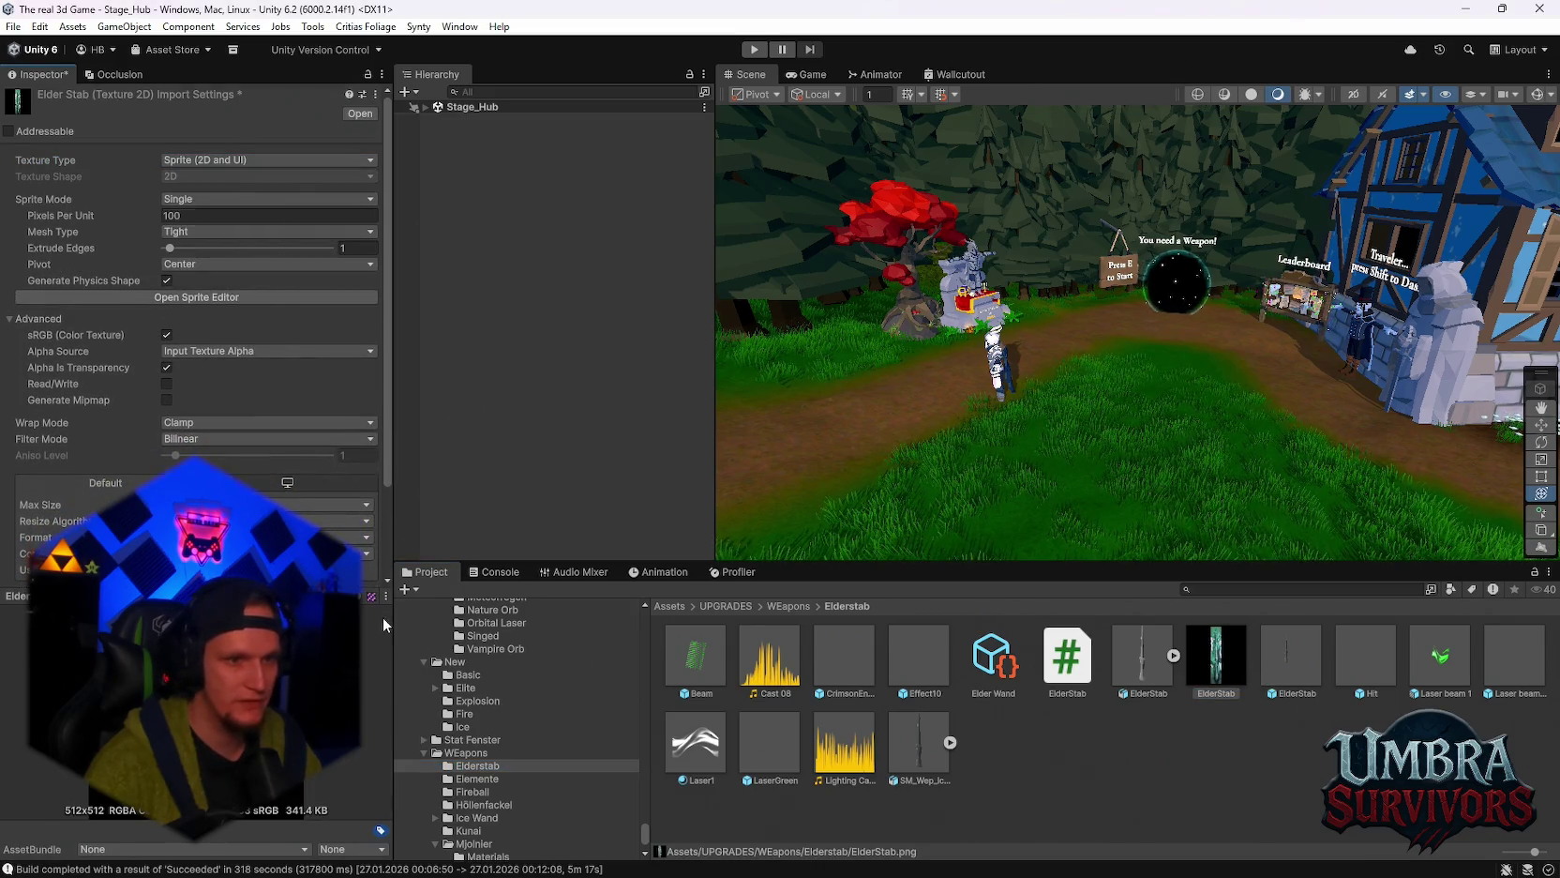
scroll(359, 450, "down", 3)
left_click(359, 487)
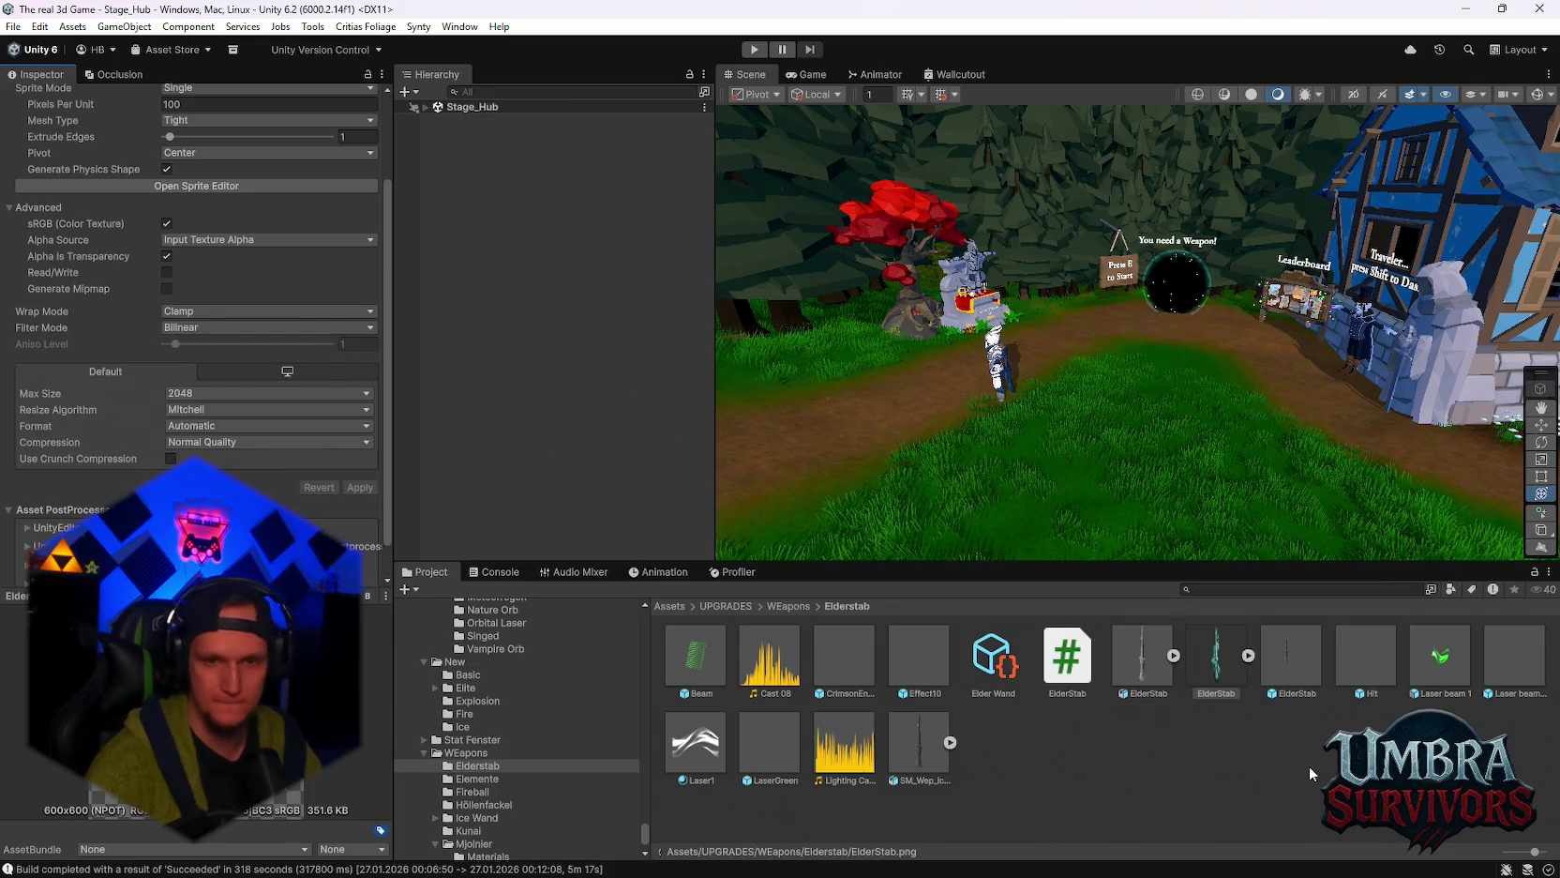
Open the Elder Wand upgrade data to set ElderStab as its Icon.
left_click(1017, 673)
scroll(267, 436, "down", 5)
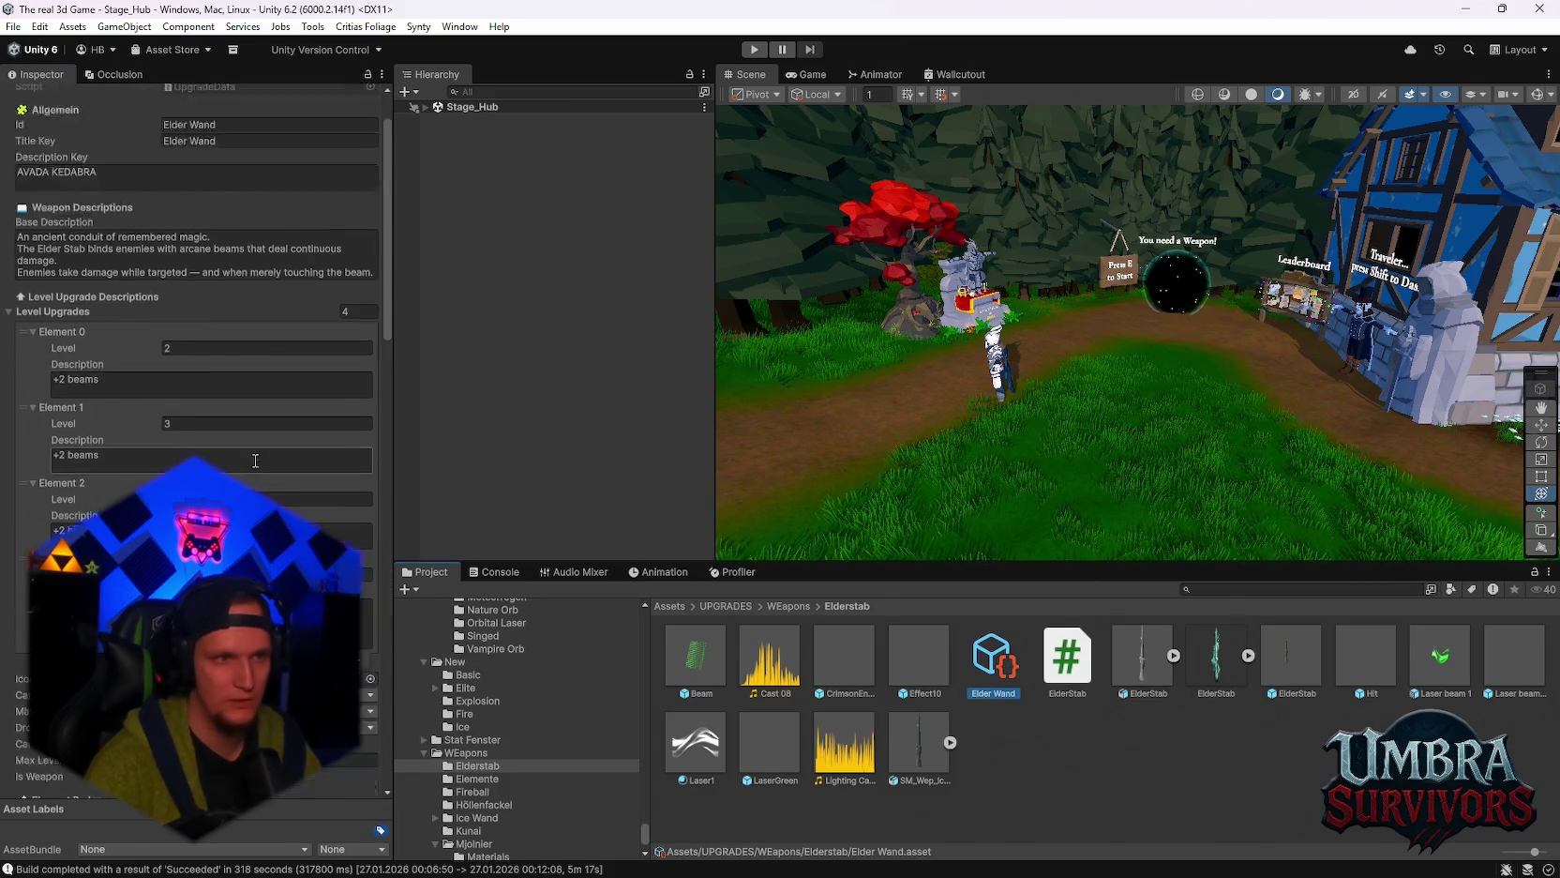
scroll(264, 441, "down", 3)
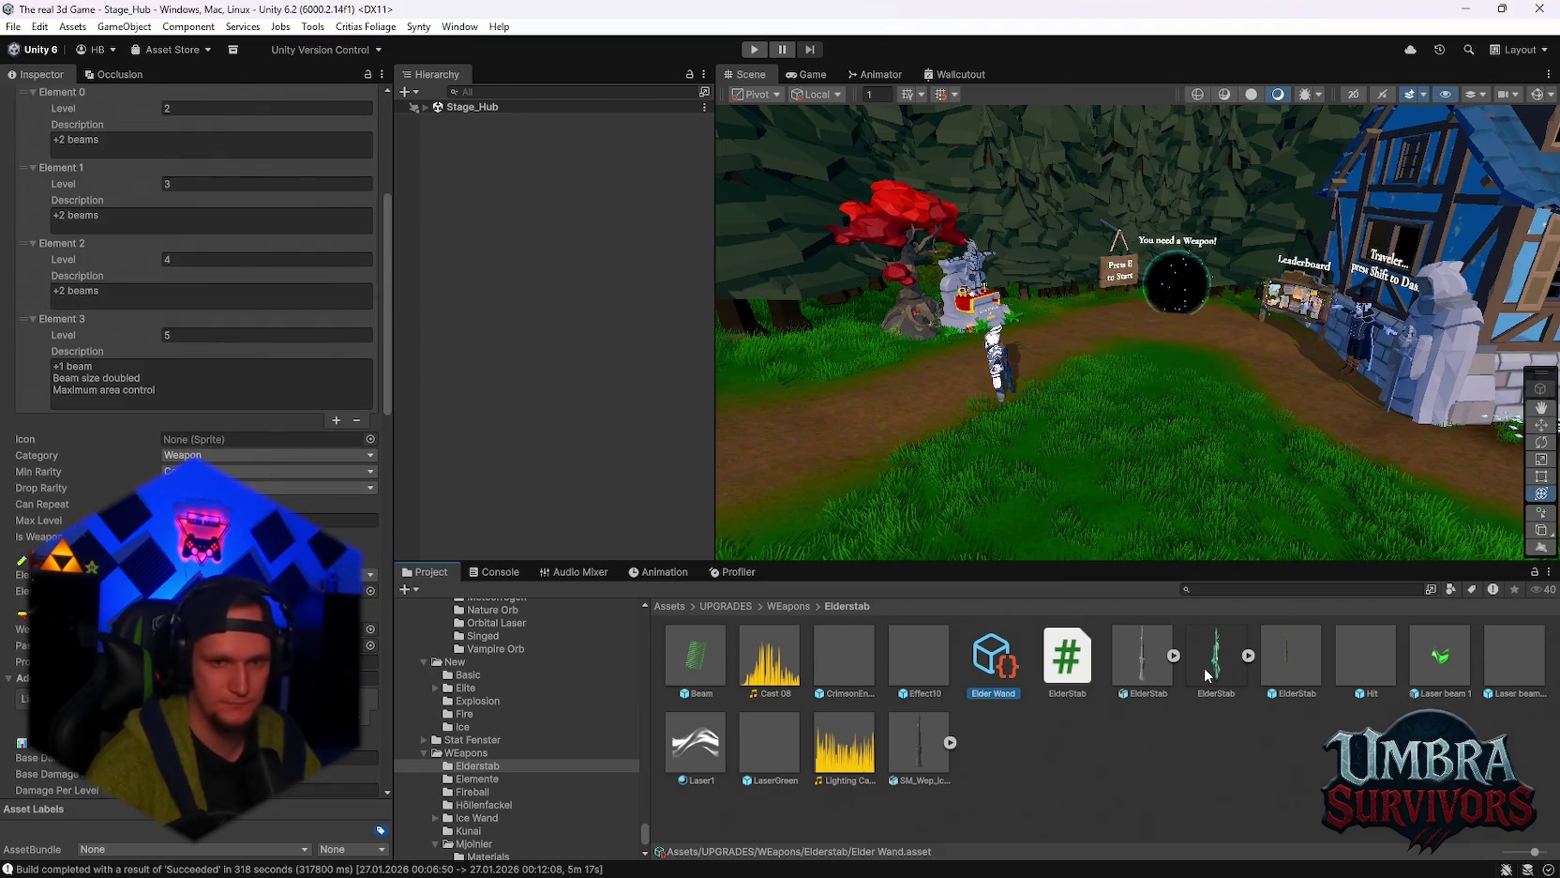
scroll(495, 786, "down", 2)
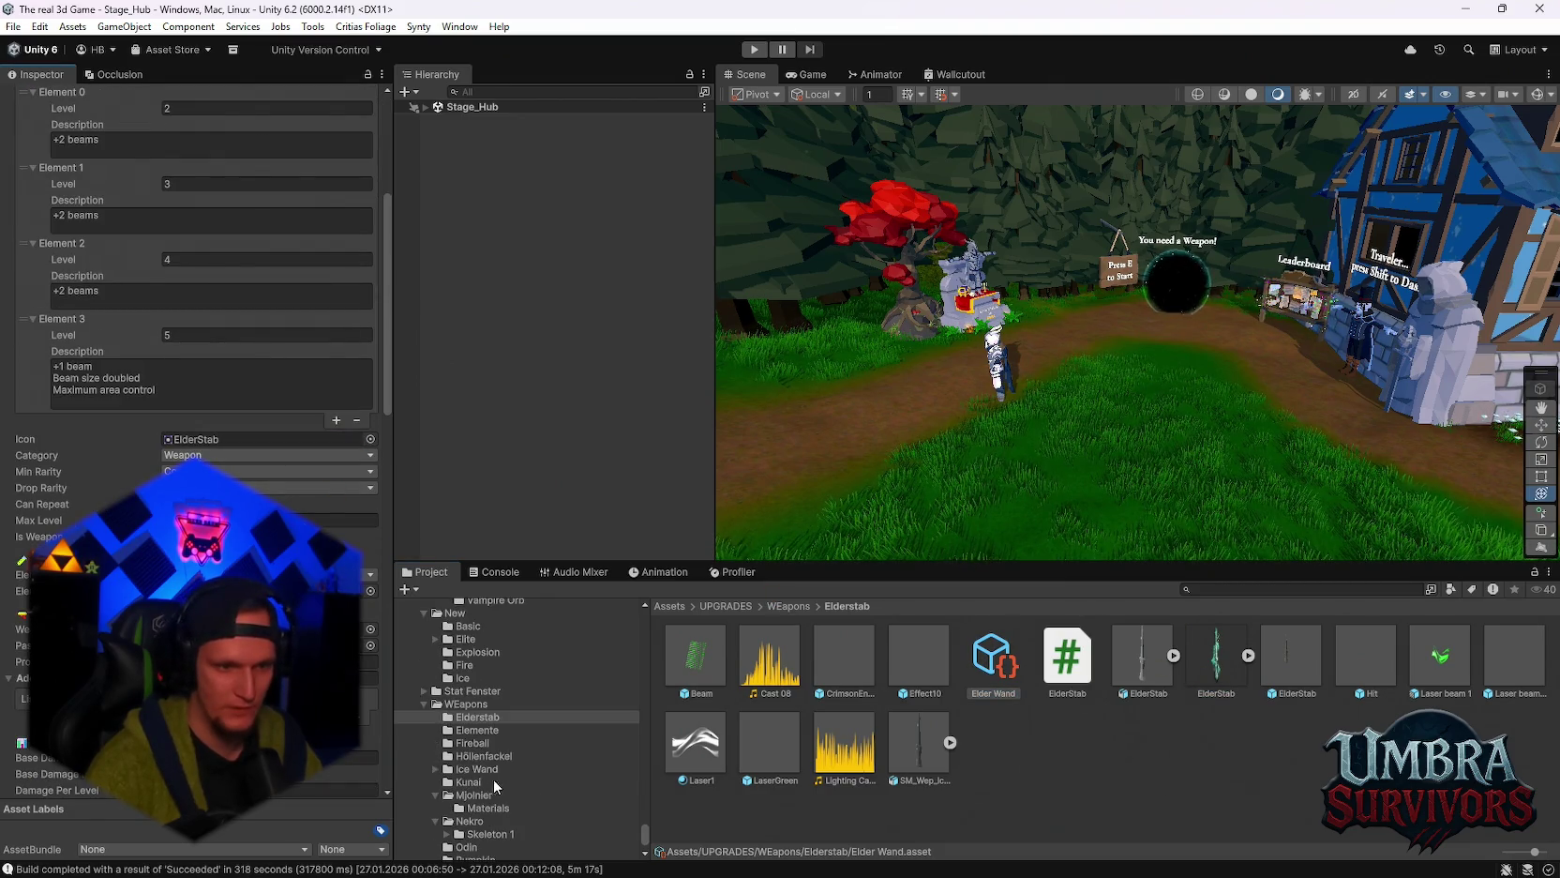
Import Firestaff.png into the Fireball folder and apply sprite import settings.
left_click(478, 743)
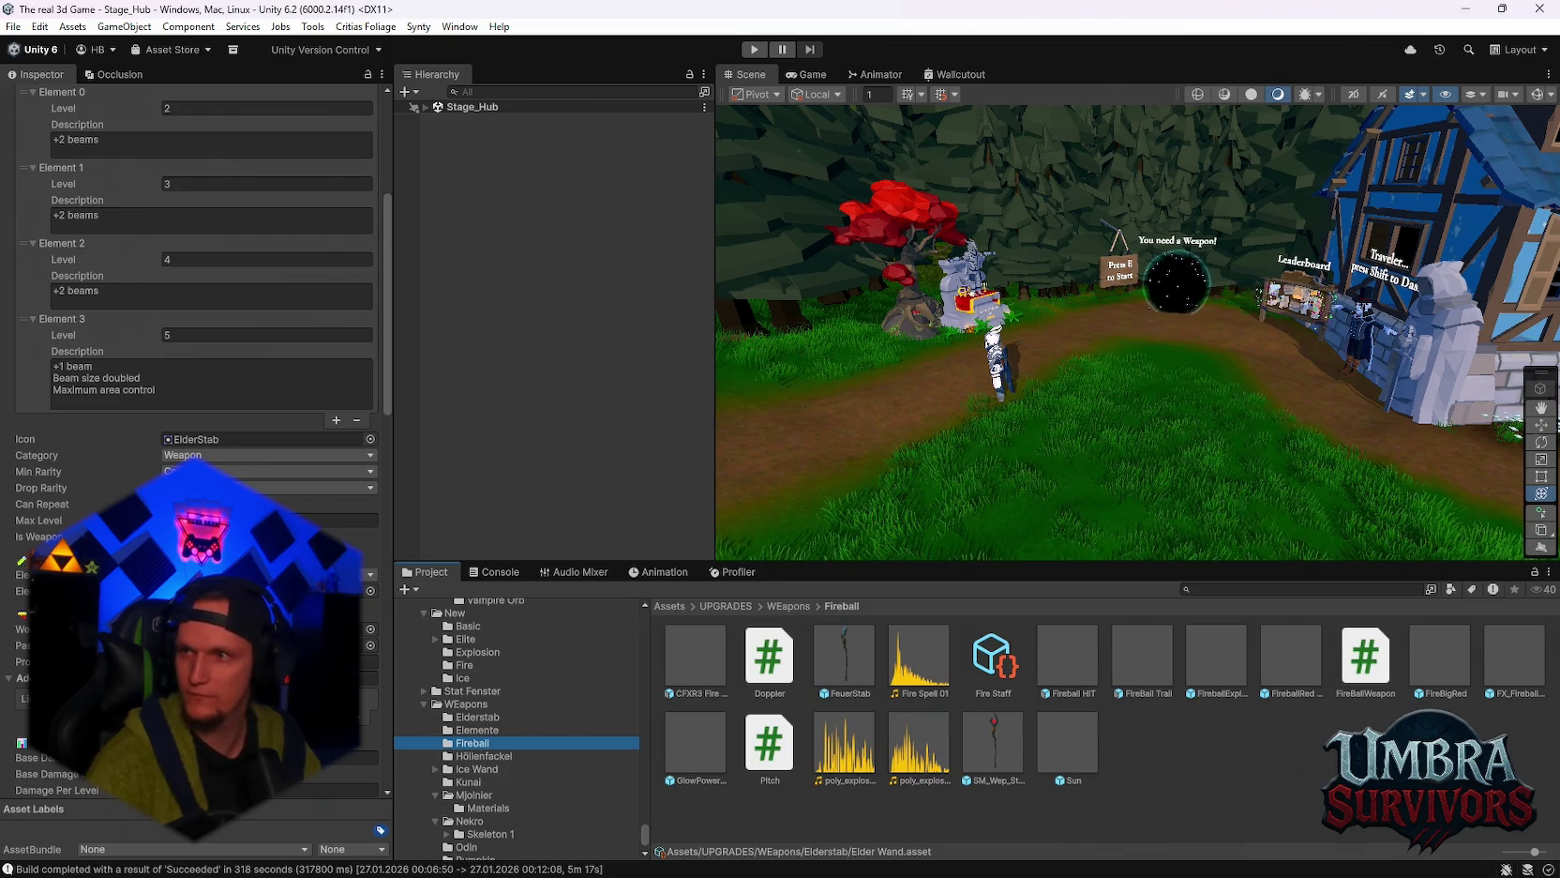
left_click_drag(1557, 797, 1229, 793)
left_click(359, 488)
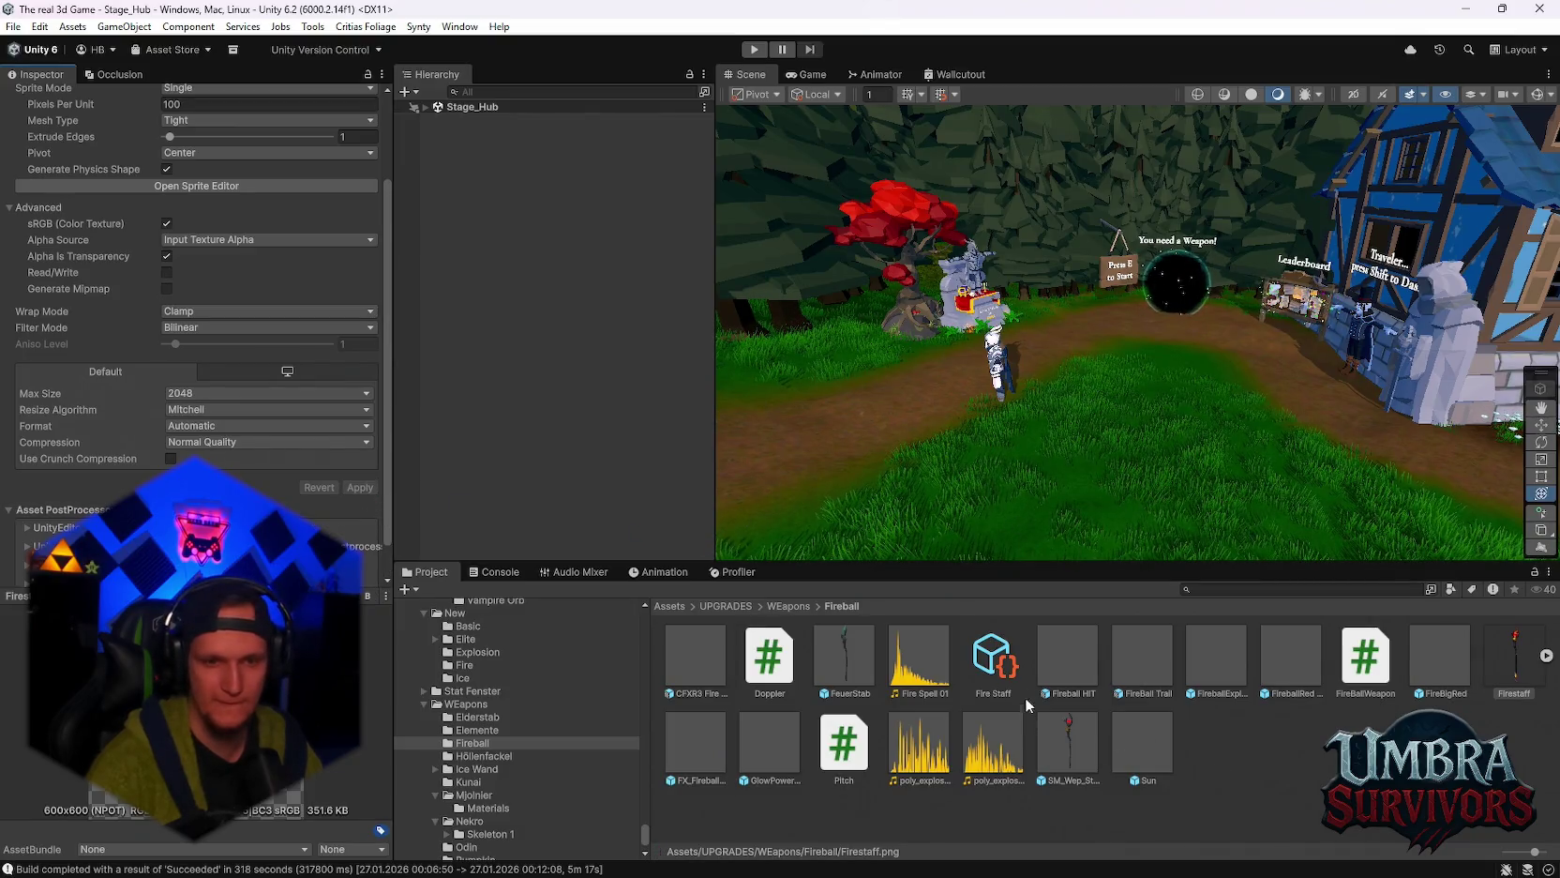
Review the Fire Staff upgrade data, then browse the Höllenfackel weapon folder.
left_click(1005, 677)
scroll(197, 282, "down", 5)
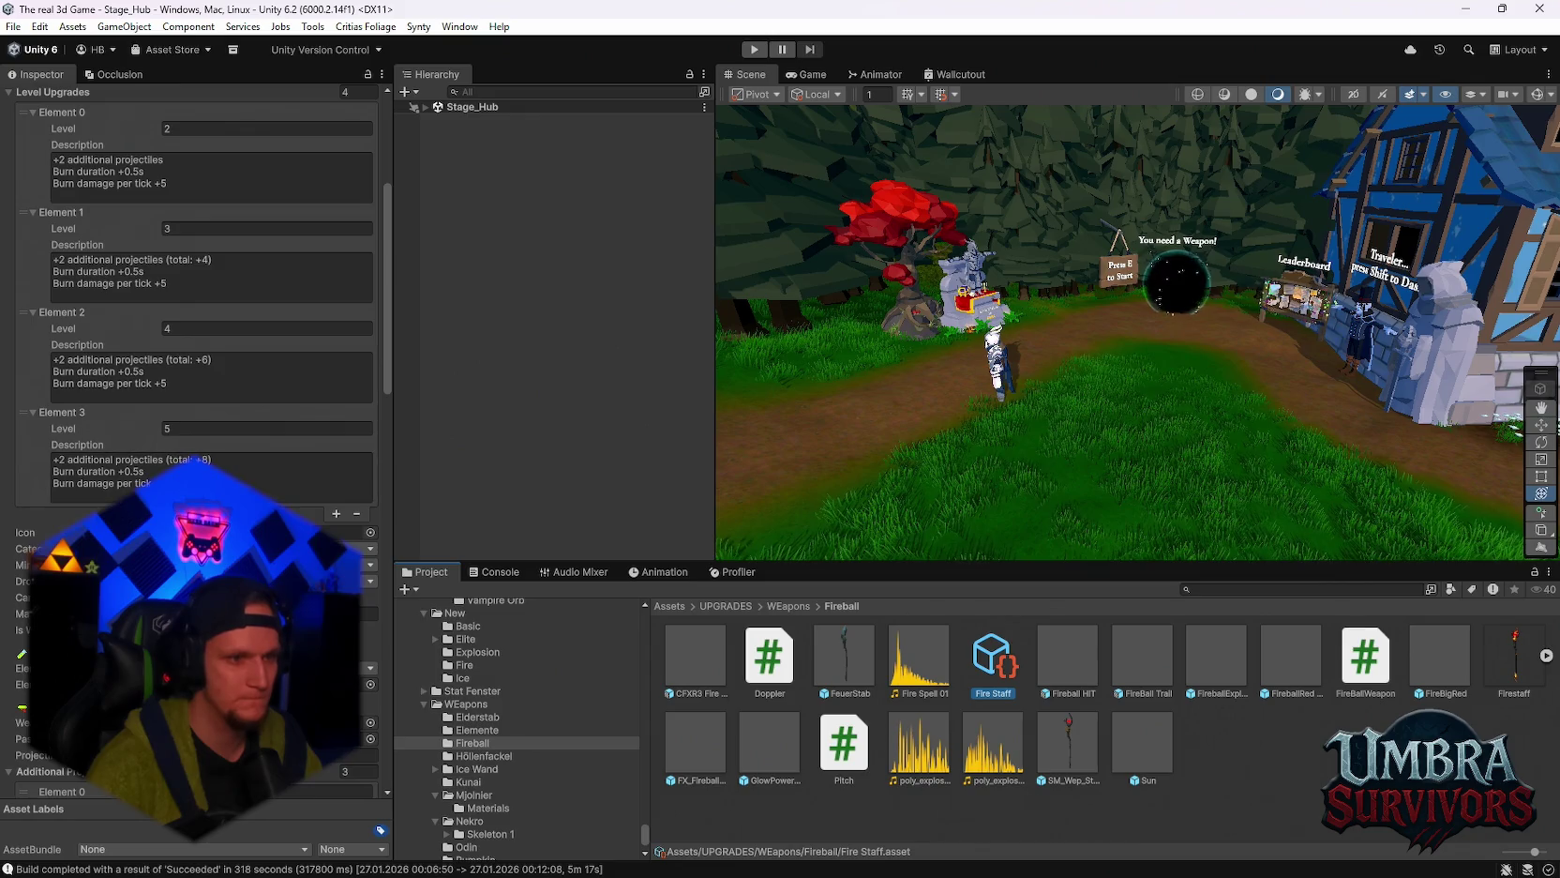
scroll(197, 281, "down", 3)
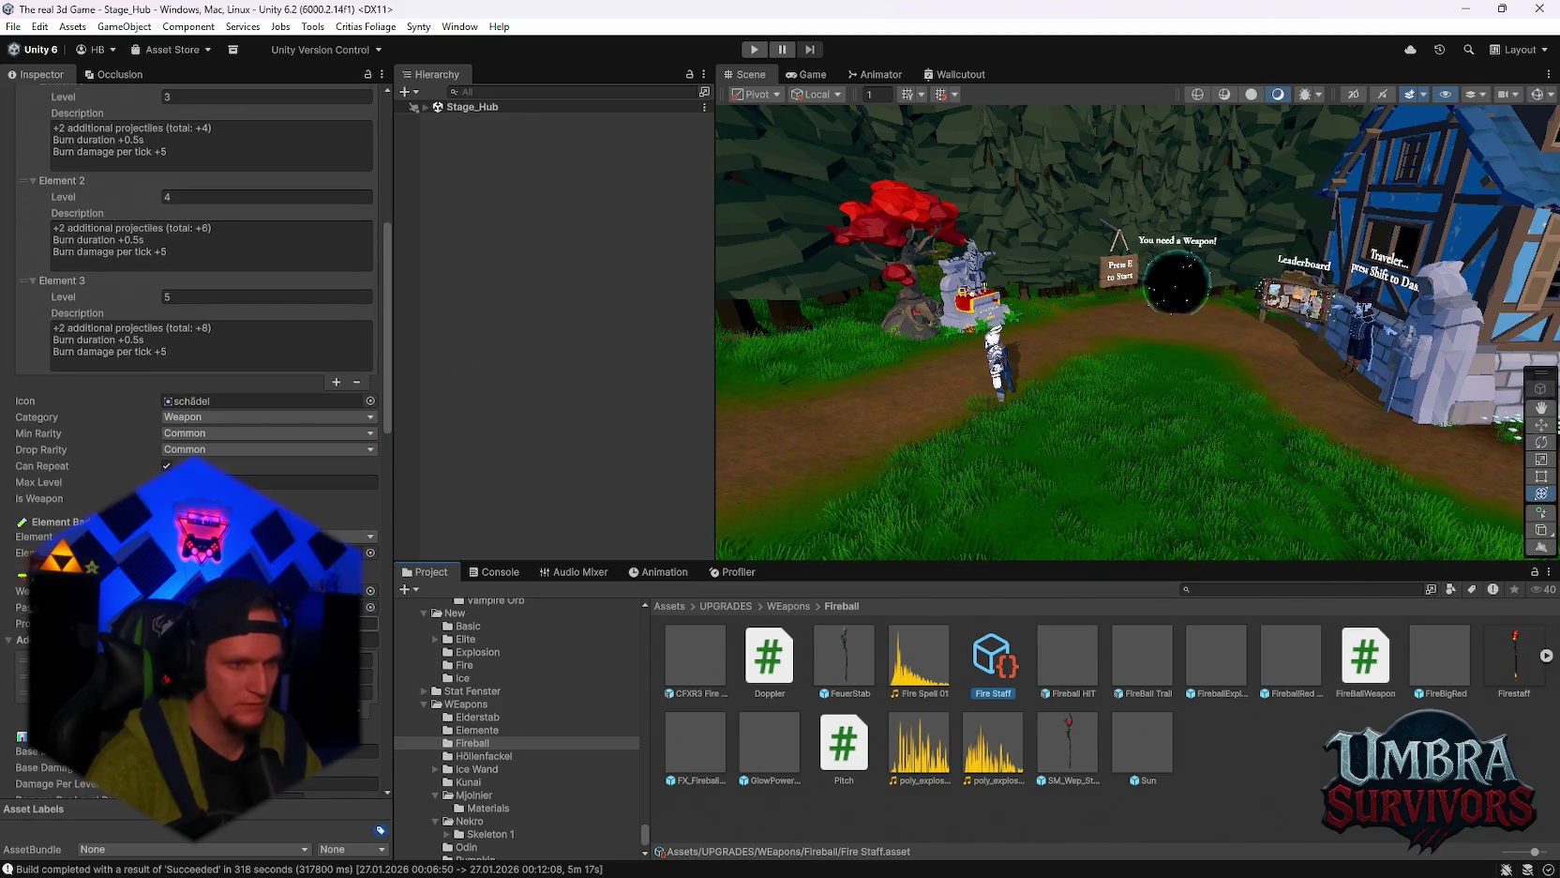
scroll(197, 281, "up", 10)
scroll(197, 282, "down", 9)
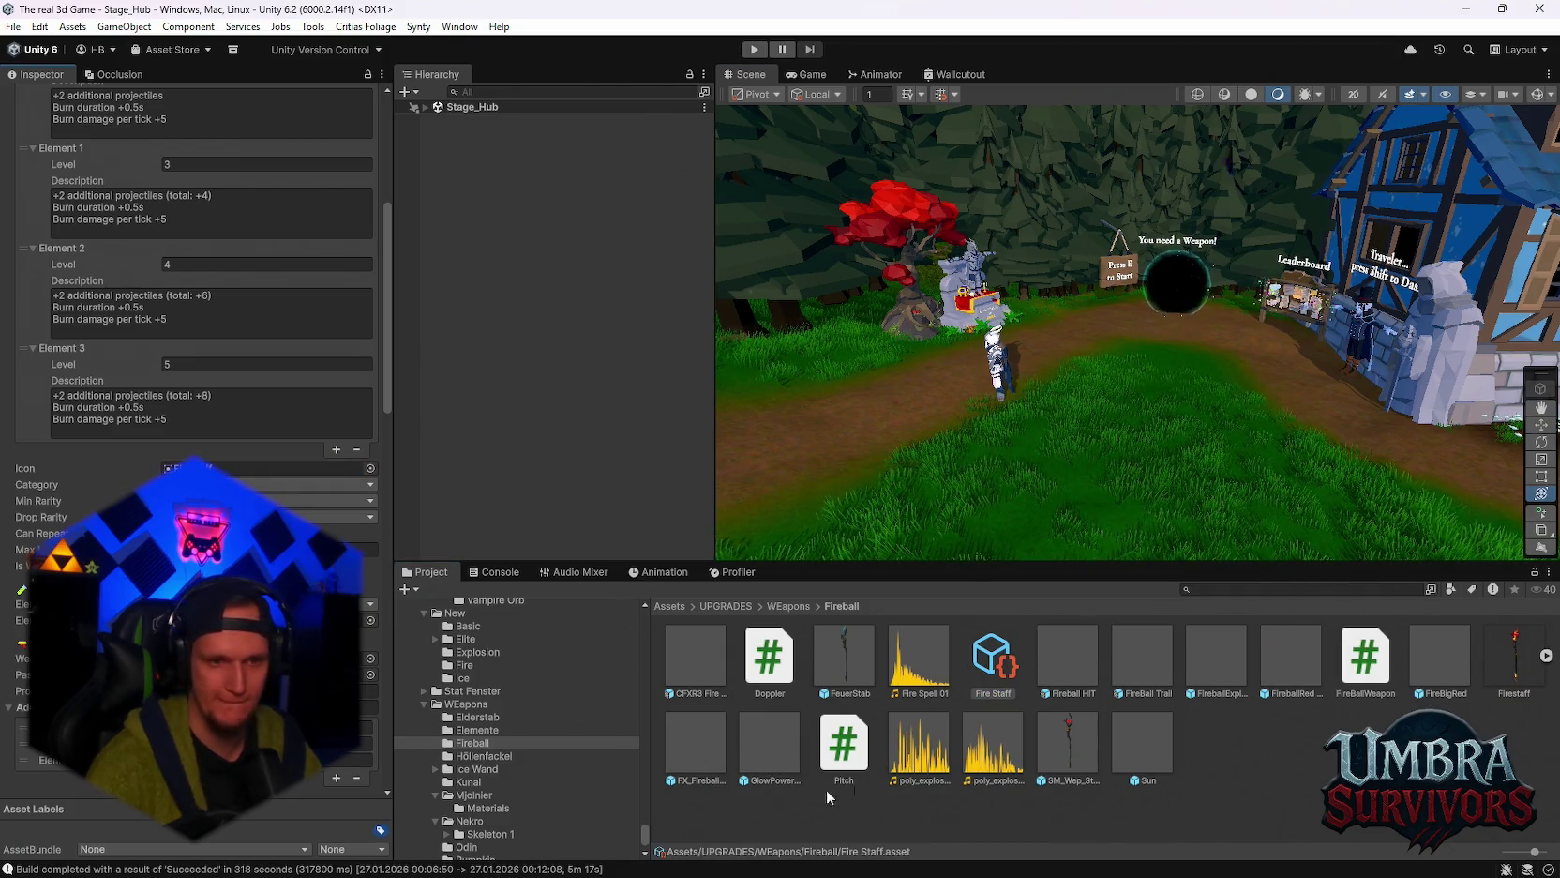
left_click(484, 756)
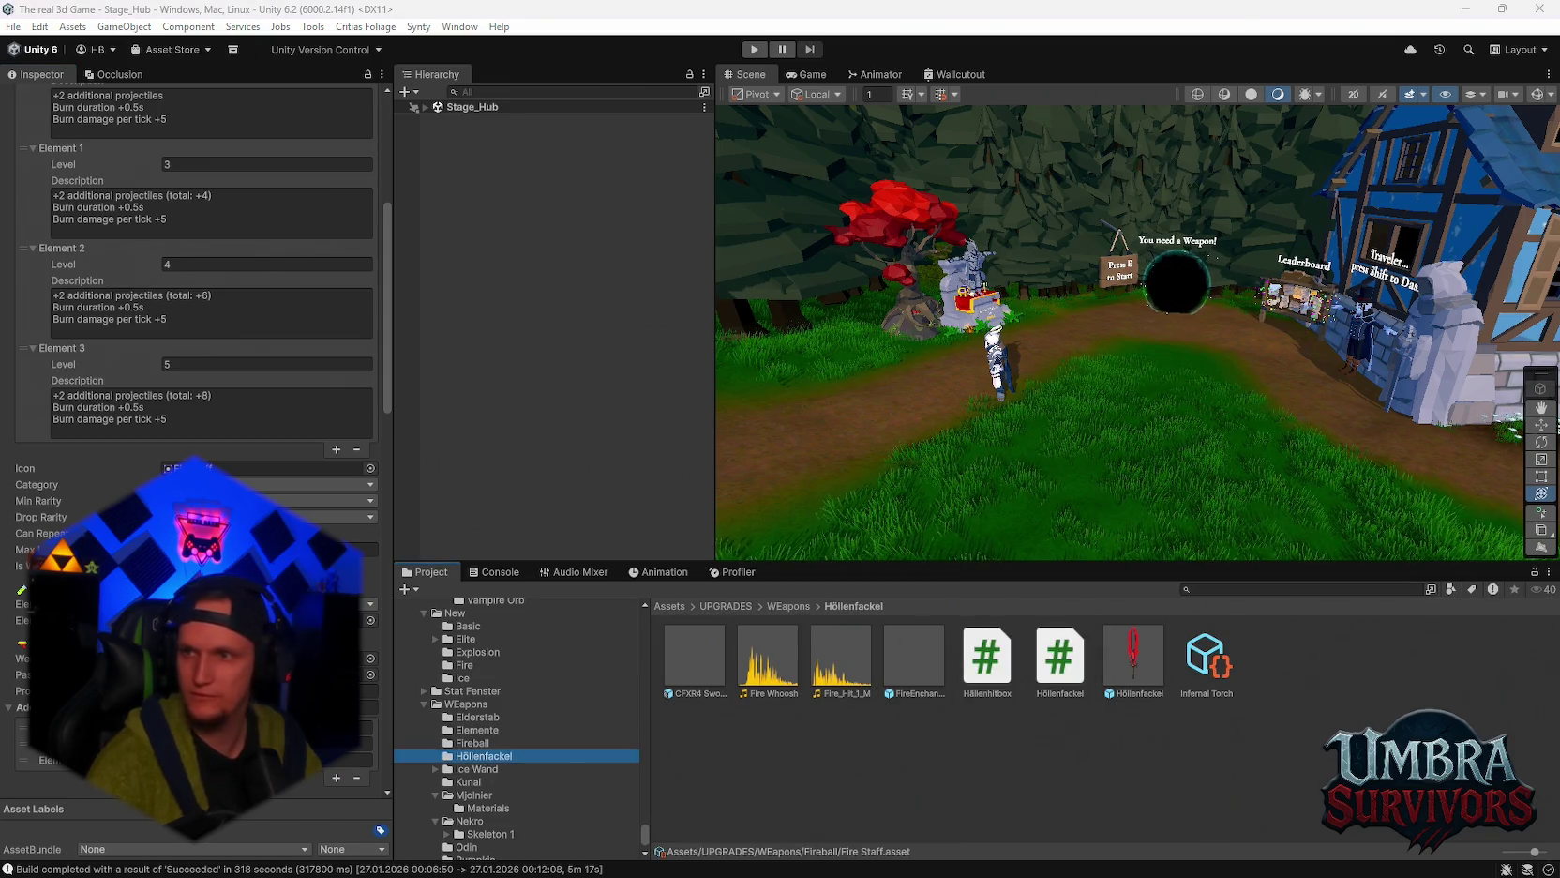
Make the Infernal Torch image a Sprite (2D and UI) and apply.
left_click(1255, 645)
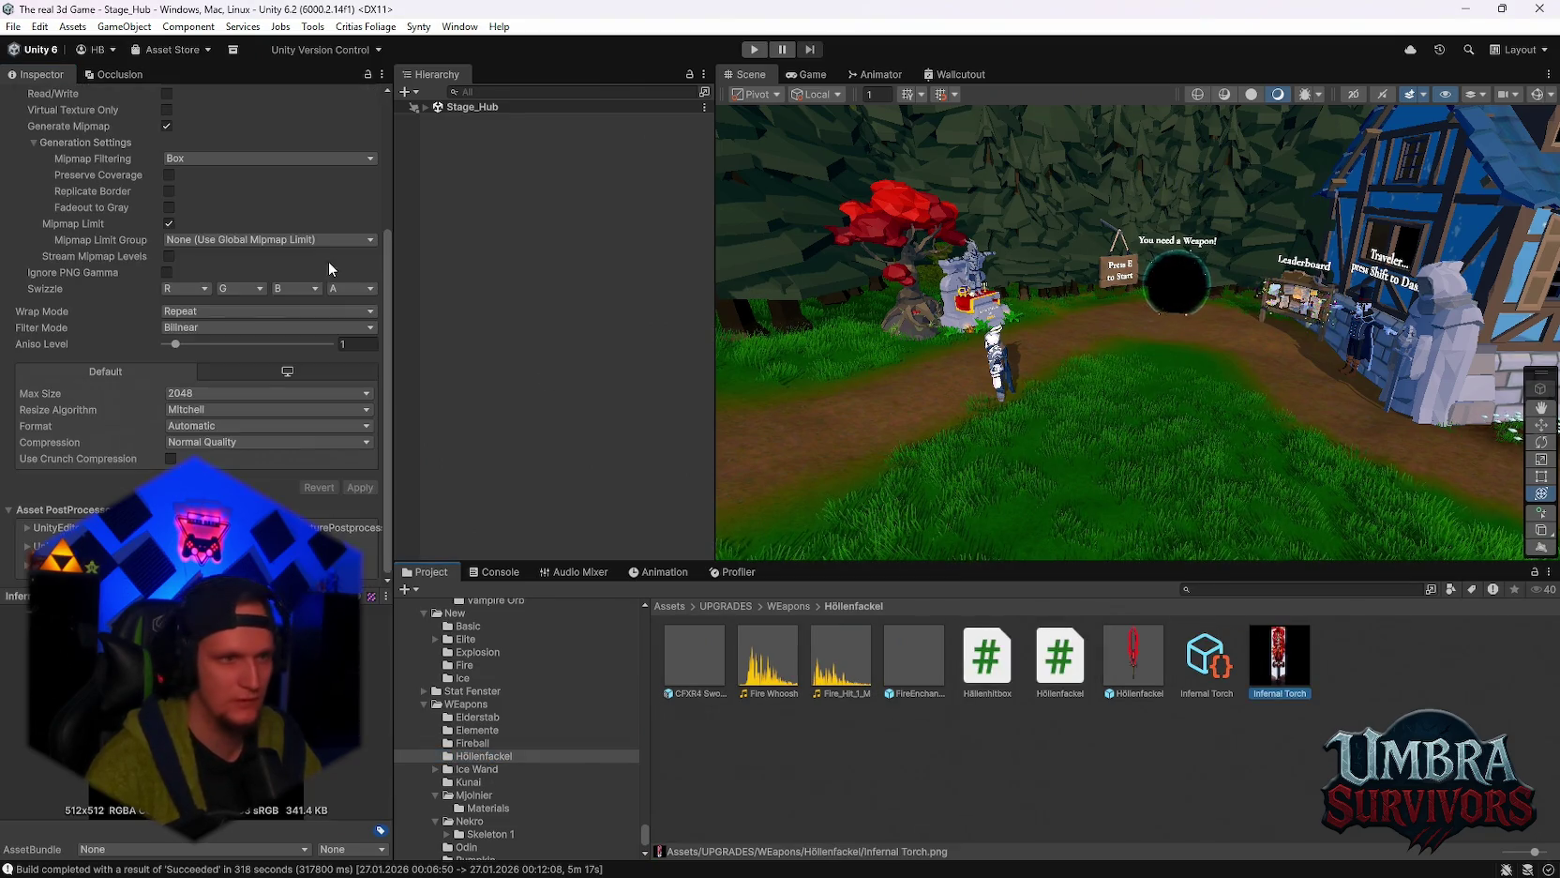
left_click(192, 184)
left_click(197, 165)
left_click(197, 161)
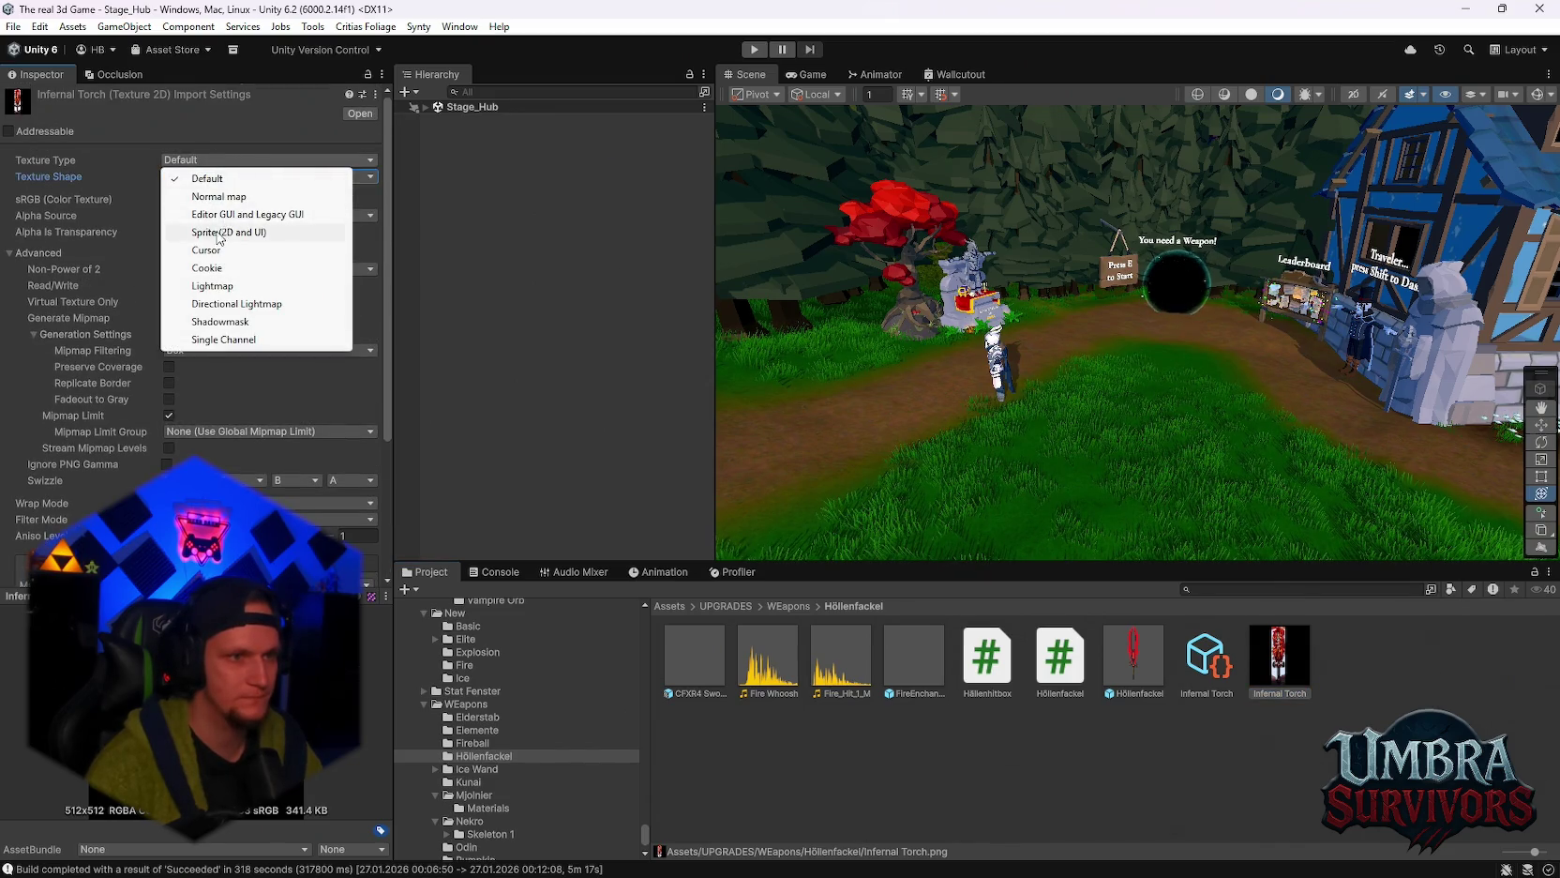
left_click(218, 232)
scroll(280, 280, "down", 3)
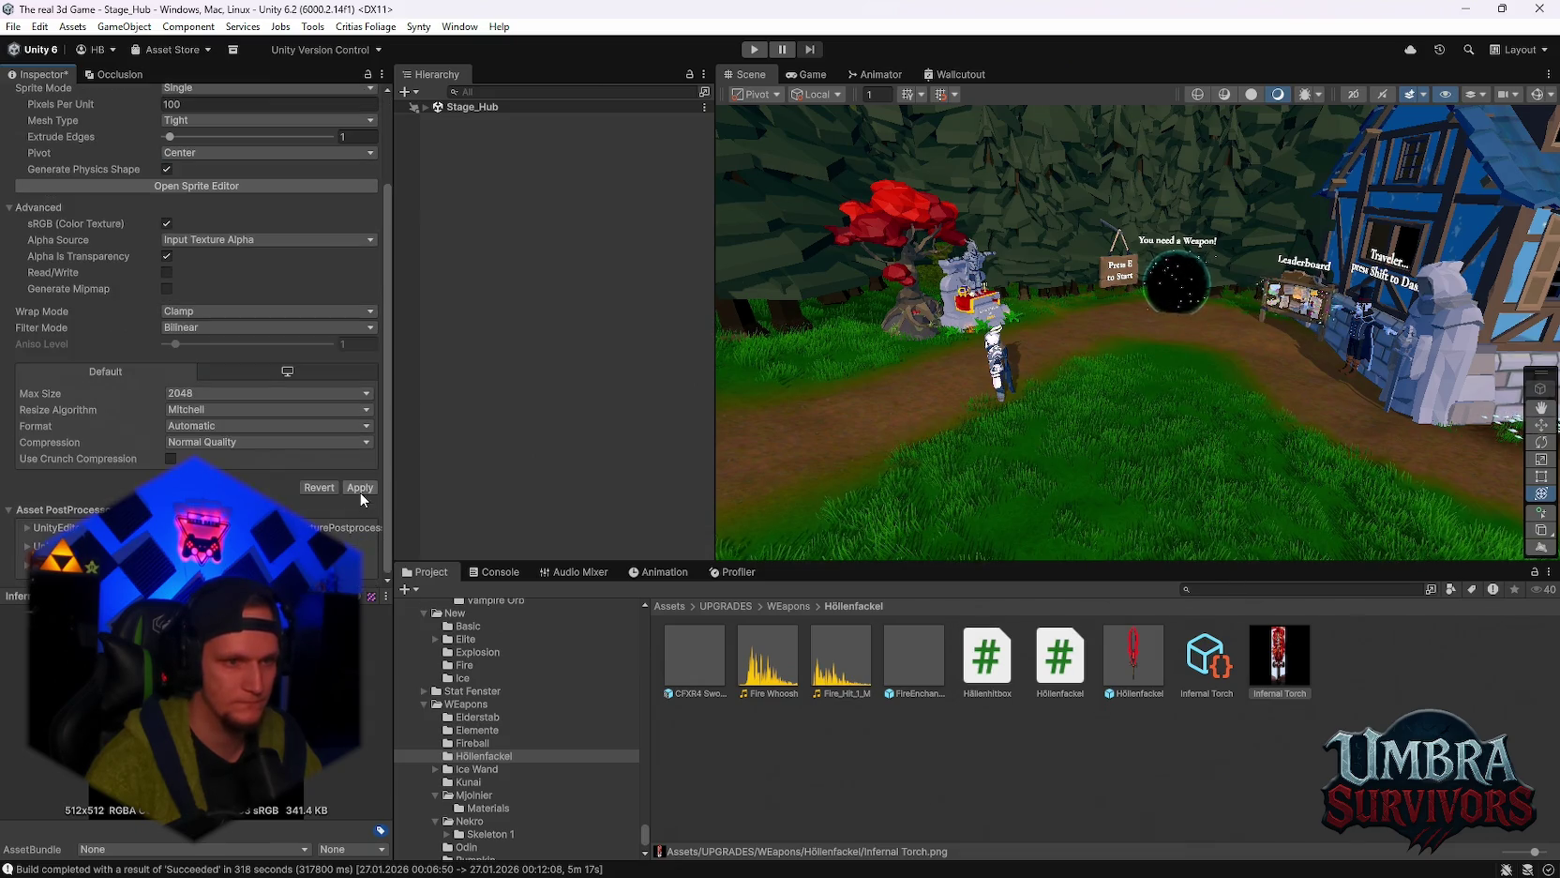
left_click(360, 488)
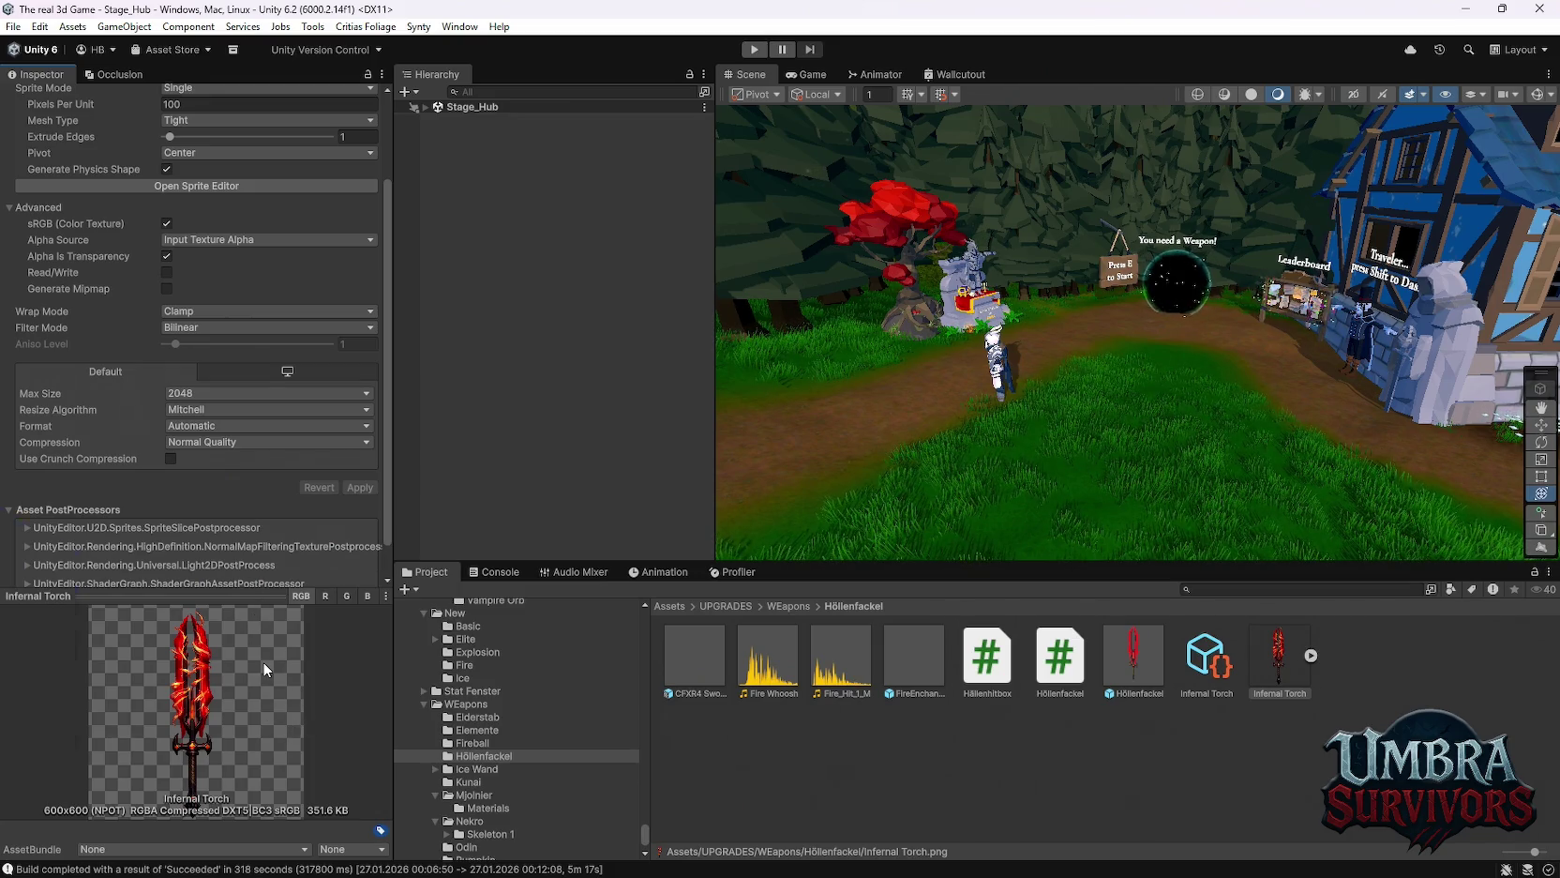
Assign the Infernal Torch sprite to its upgrade data's Icon field.
left_click(1206, 656)
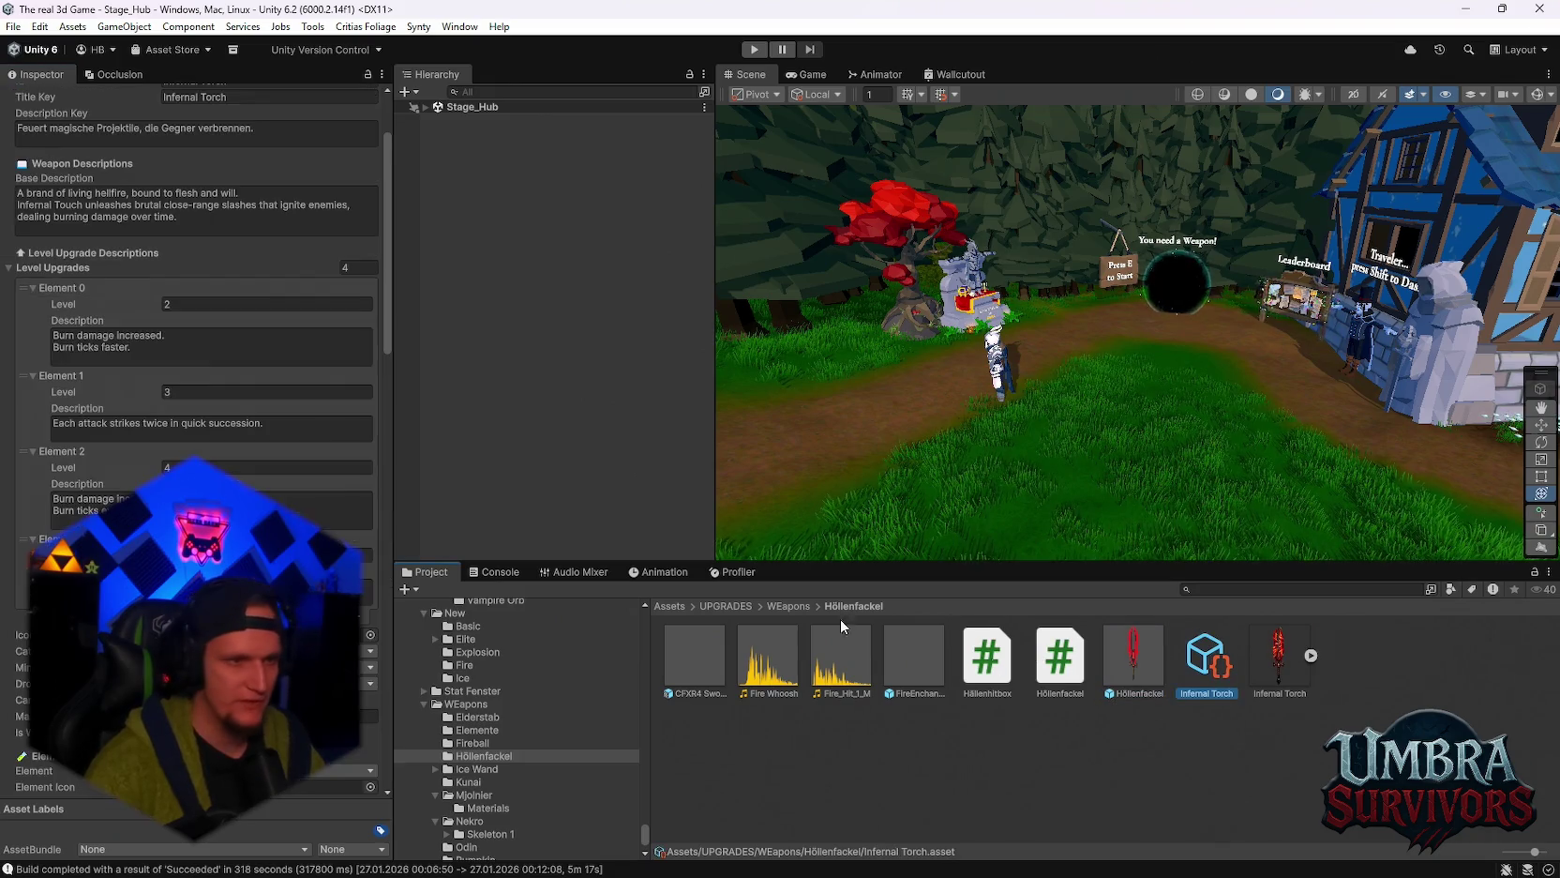
scroll(197, 281, "down", 4)
left_click_drag(1280, 657, 301, 483)
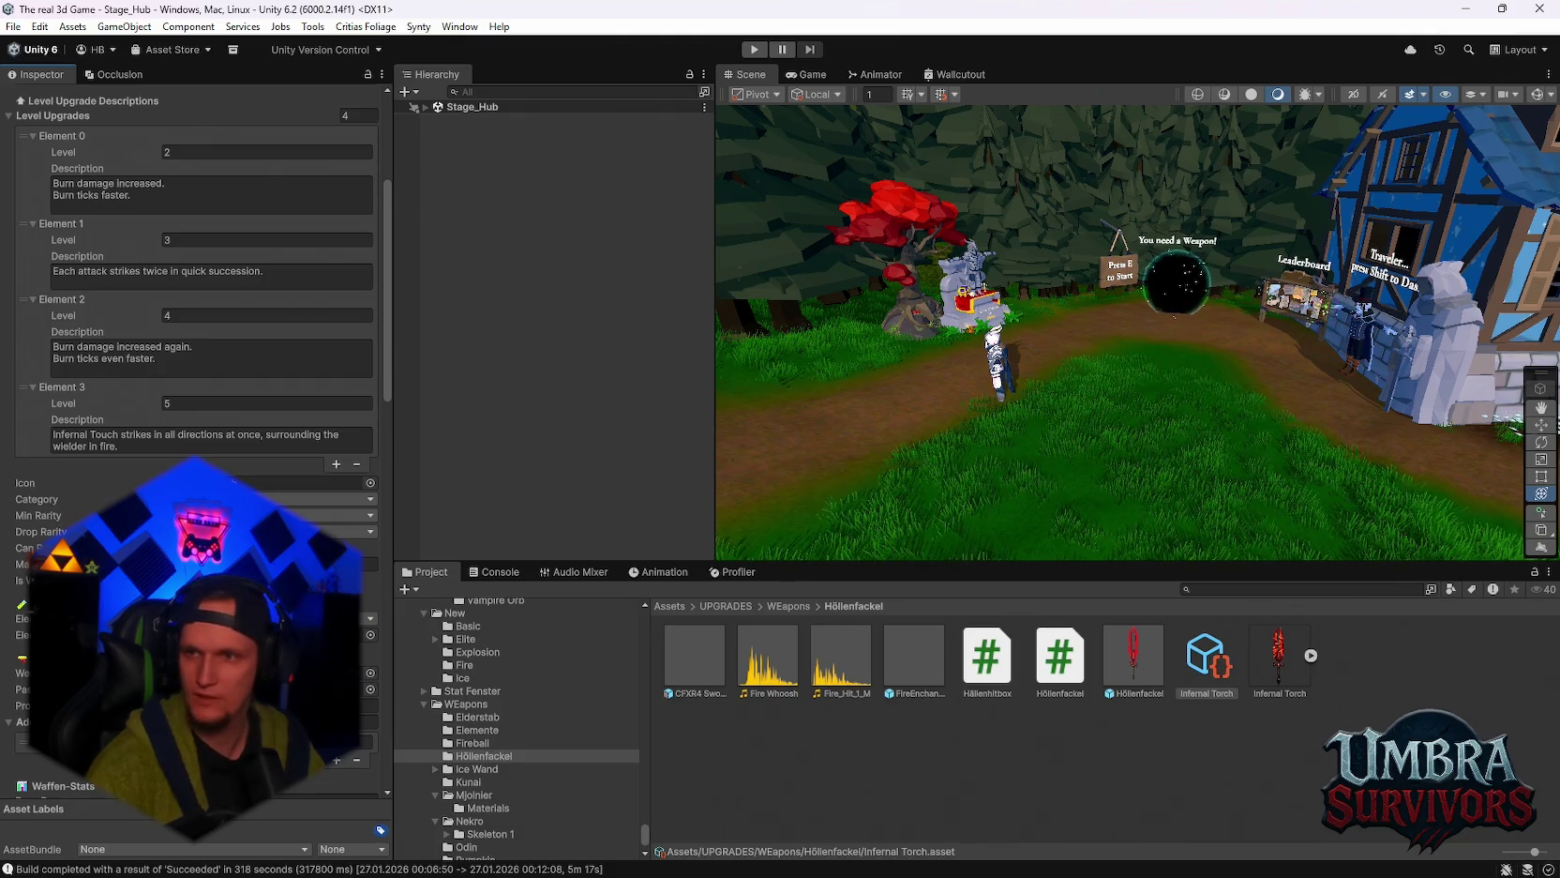
In the Ice Wand folder, make the Ice Wand image a single-mode Sprite (2D and UI).
left_click(511, 769)
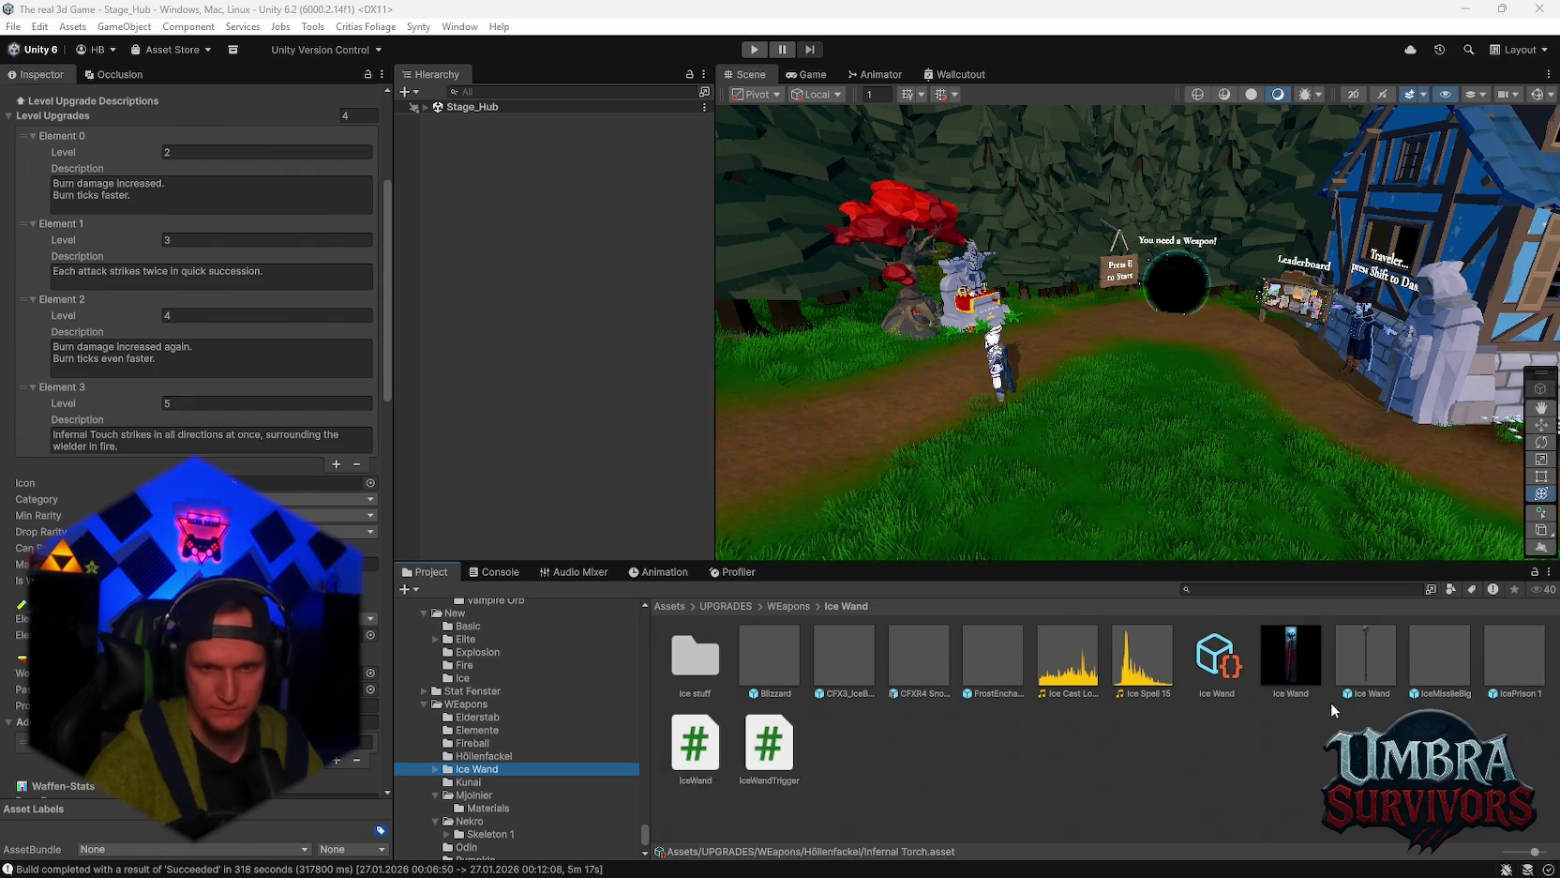
left_click(1293, 677)
scroll(192, 231, "up", 5)
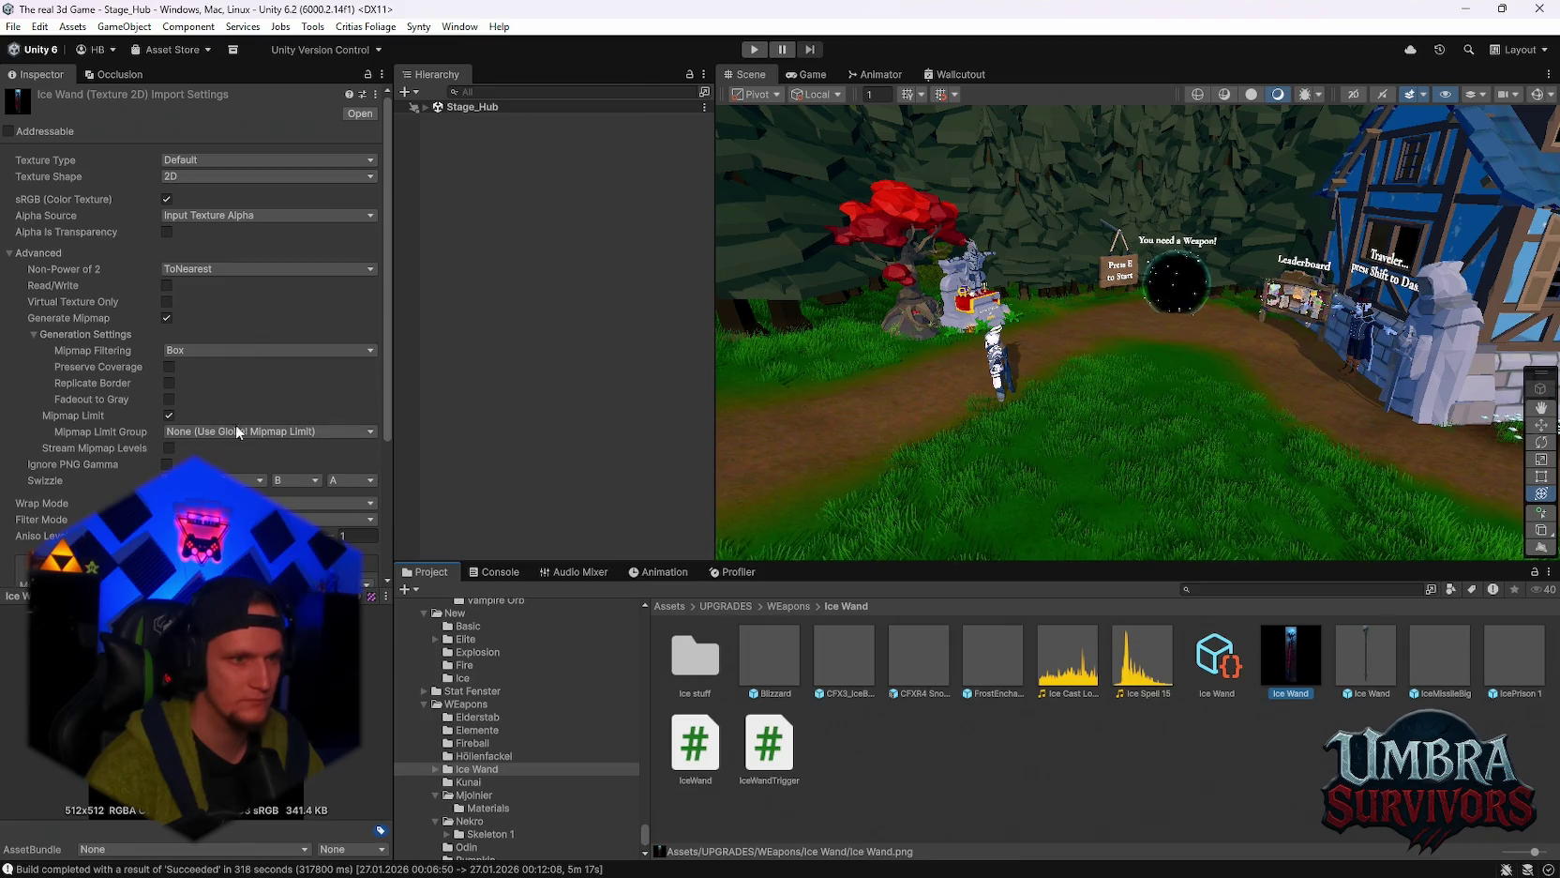
left_click(199, 161)
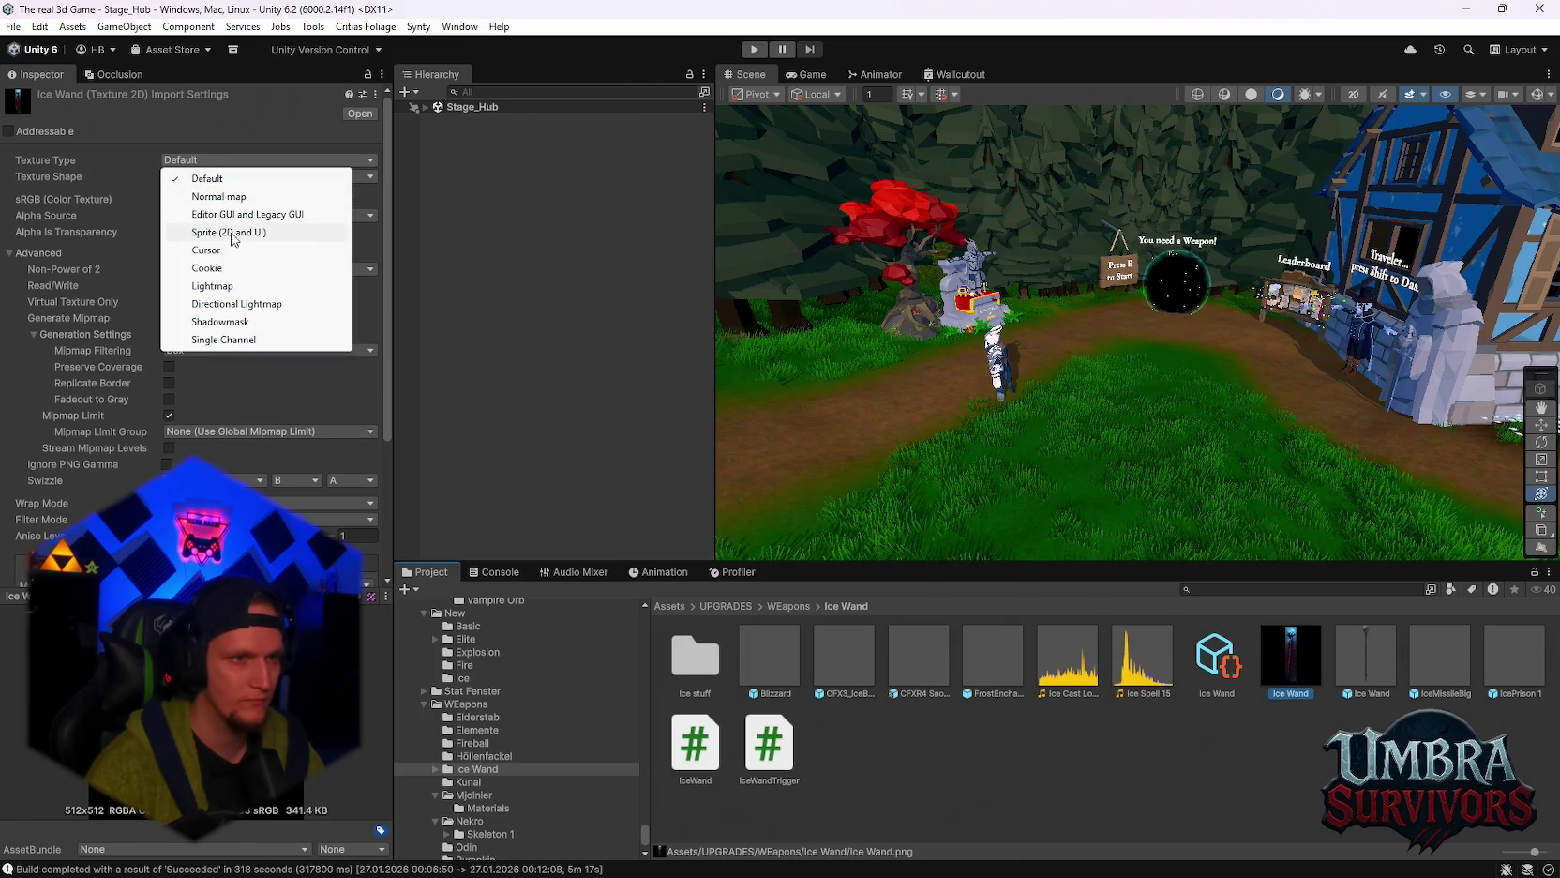
left_click(231, 235)
left_click(210, 198)
left_click(201, 215)
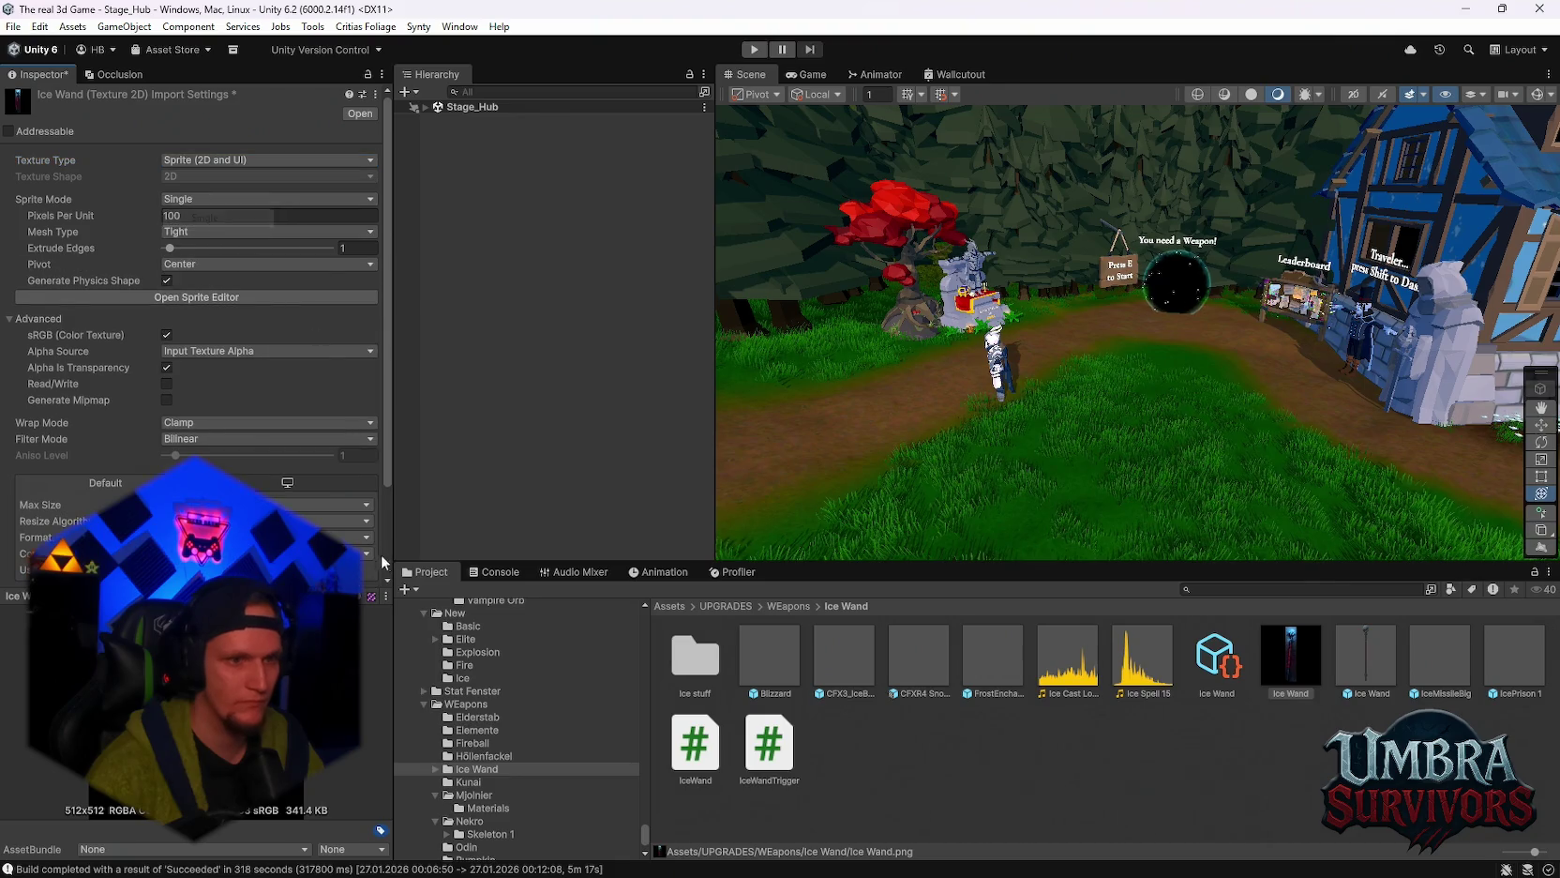
scroll(343, 532, "down", 3)
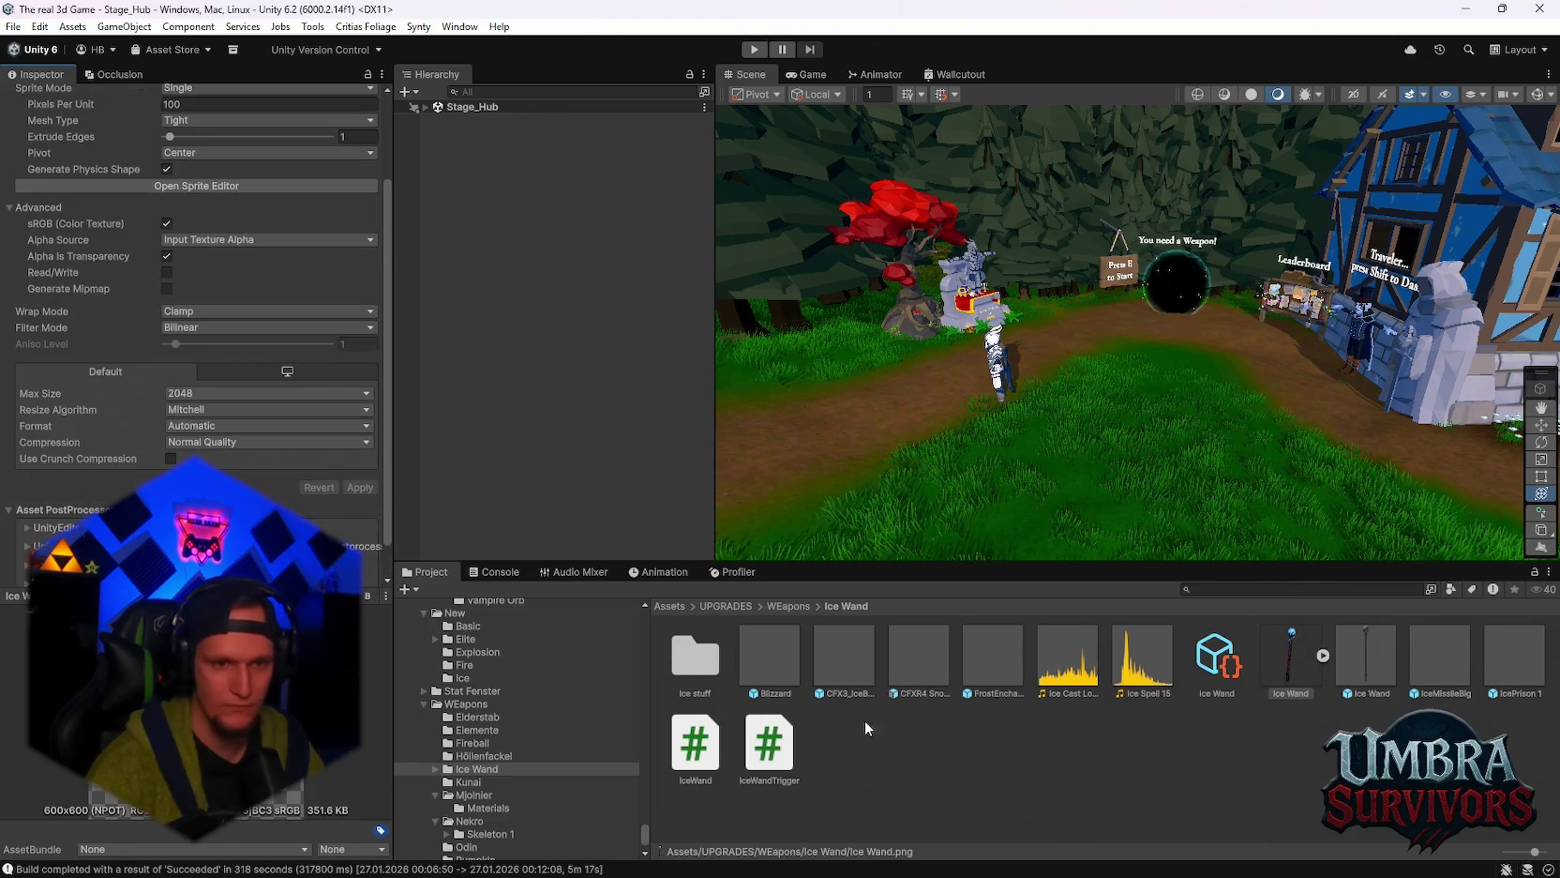
Assign the Ice Wand sprite to the Ice Wand upgrade data's Icon field.
left_click(1380, 669)
scroll(259, 429, "down", 3)
left_click(1251, 656)
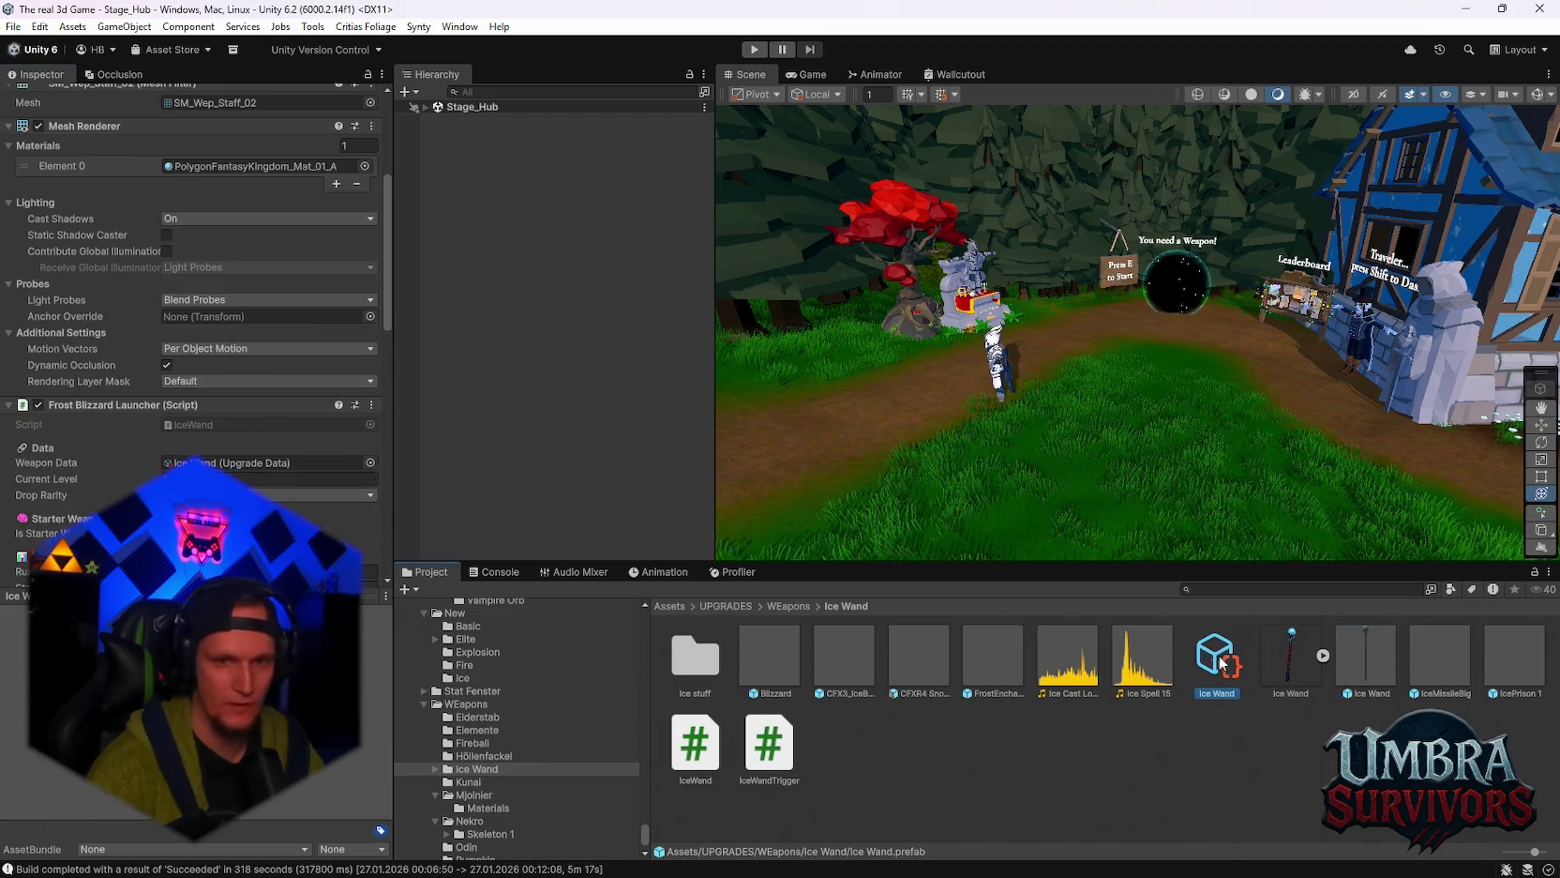
scroll(181, 434, "down", 5)
mouse_move(1299, 661)
left_mouse_down()
mouse_move(844, 375)
mouse_move(290, 304)
left_mouse_up()
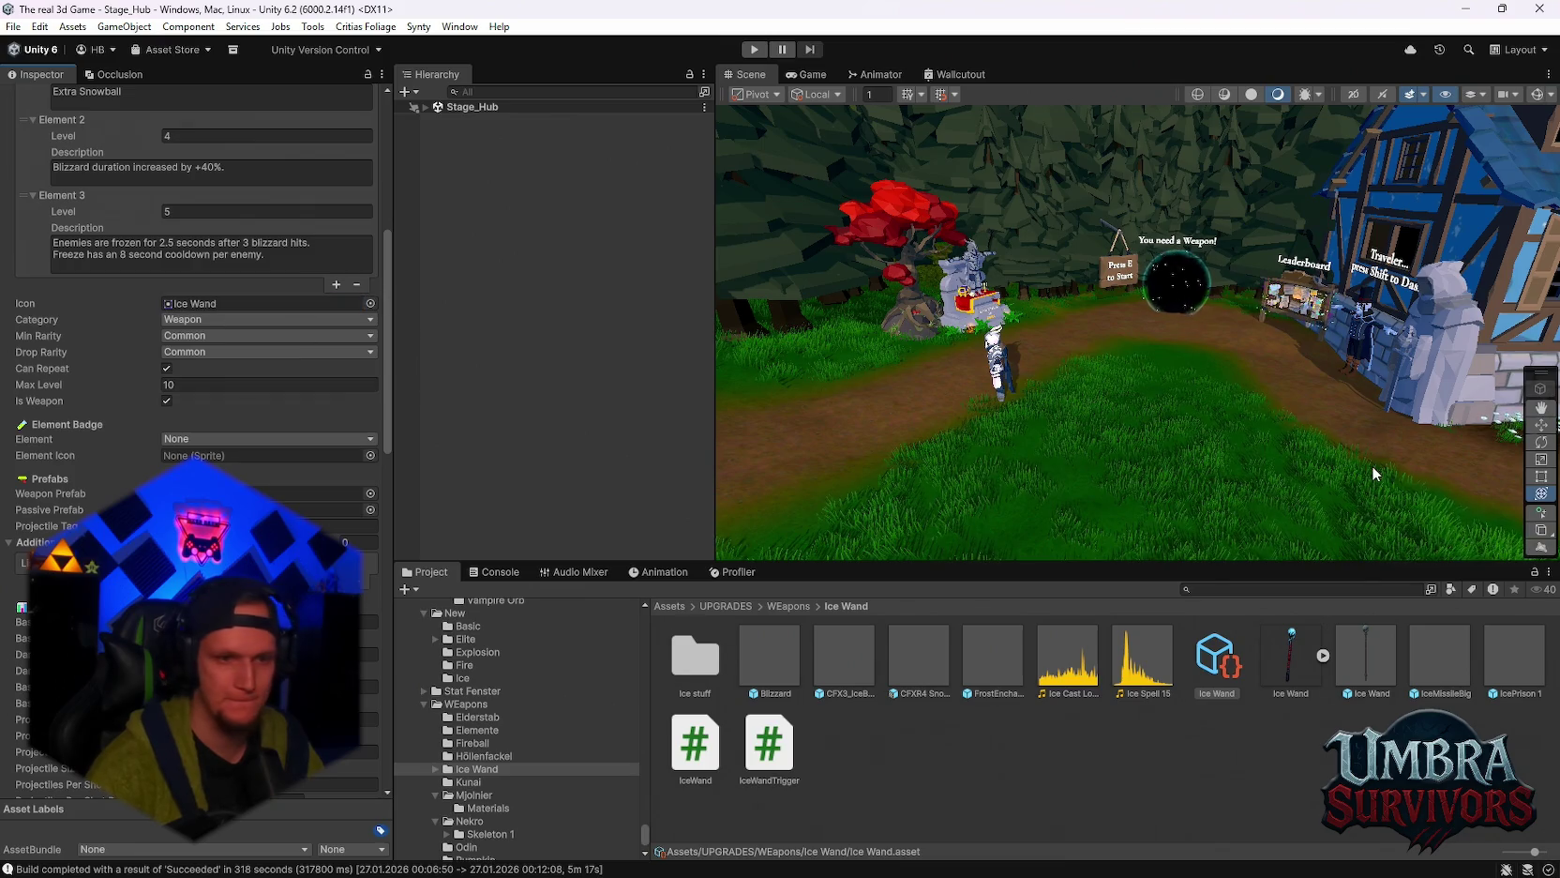
left_click(468, 782)
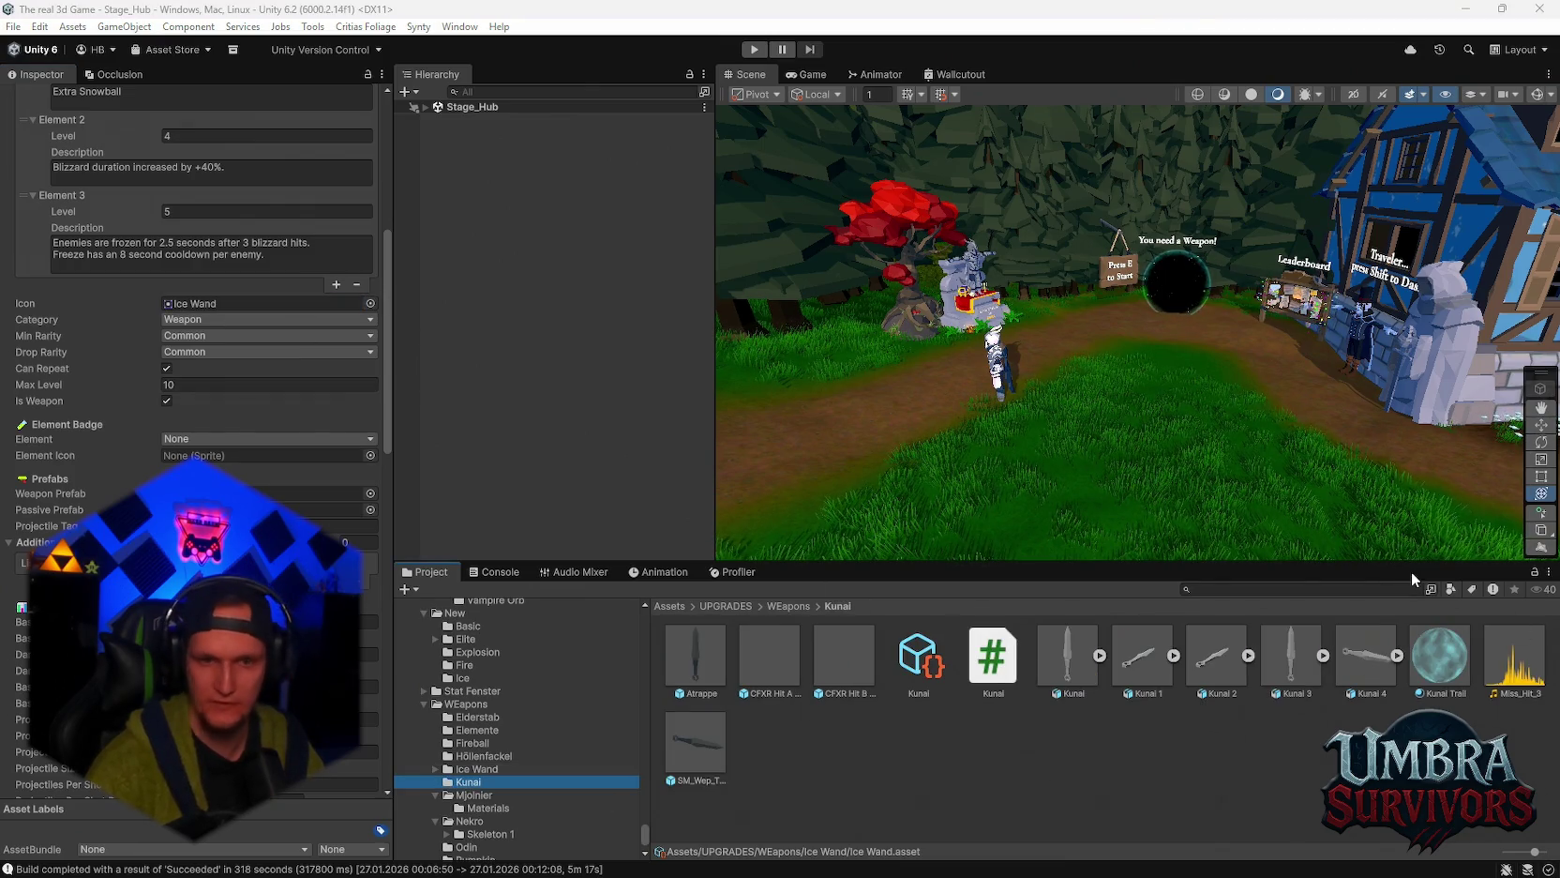
Reimport Kunai.png as a Sprite (2D and UI) in Single mode and apply.
left_click(1167, 671)
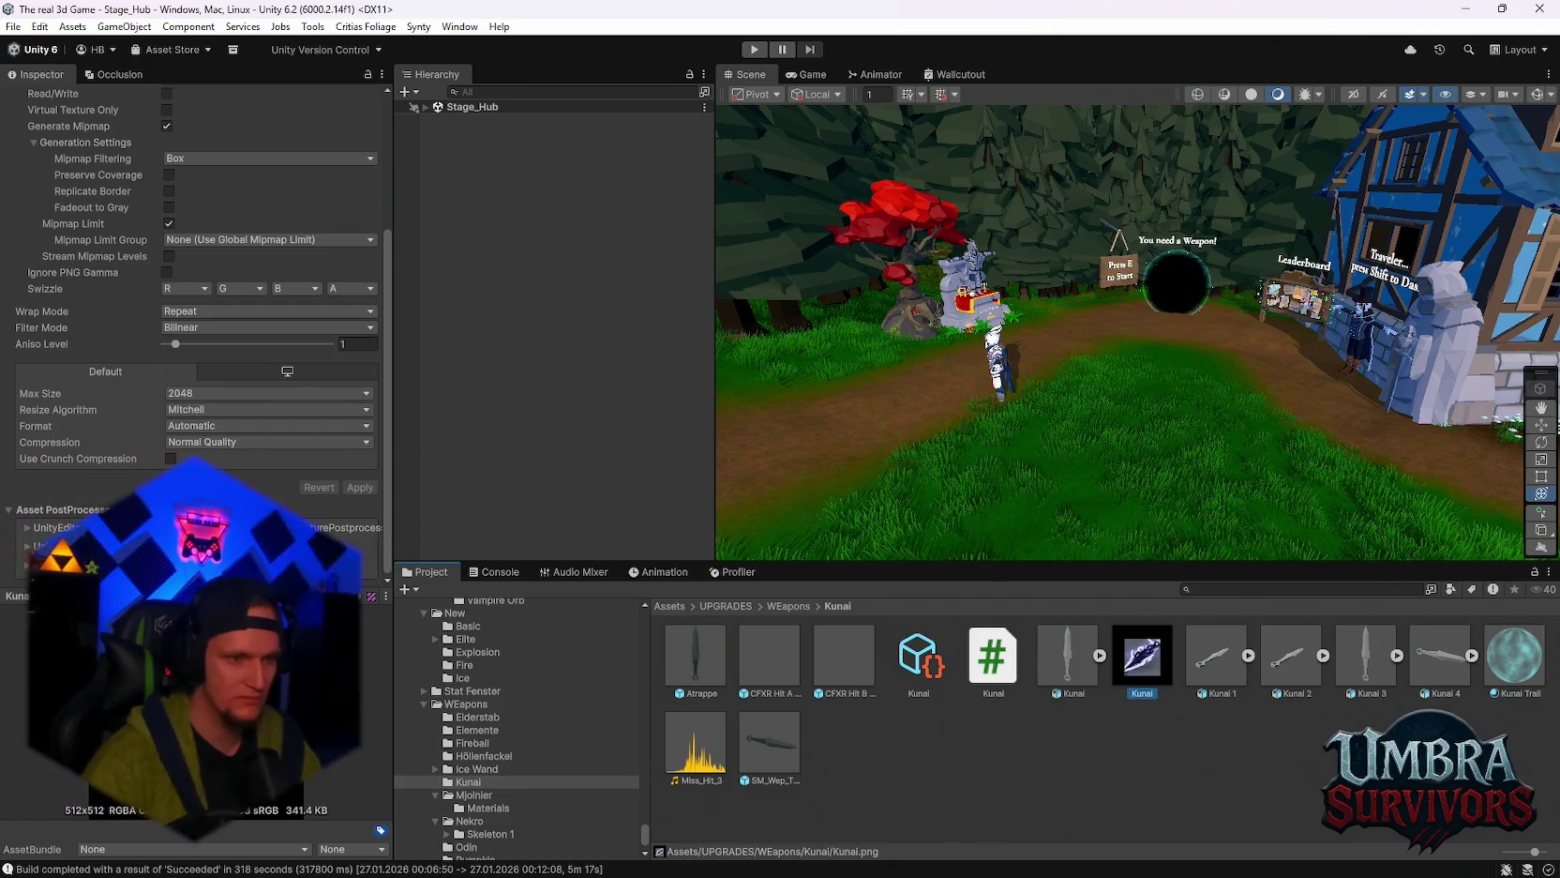
scroll(191, 244, "up", 5)
left_click(184, 177)
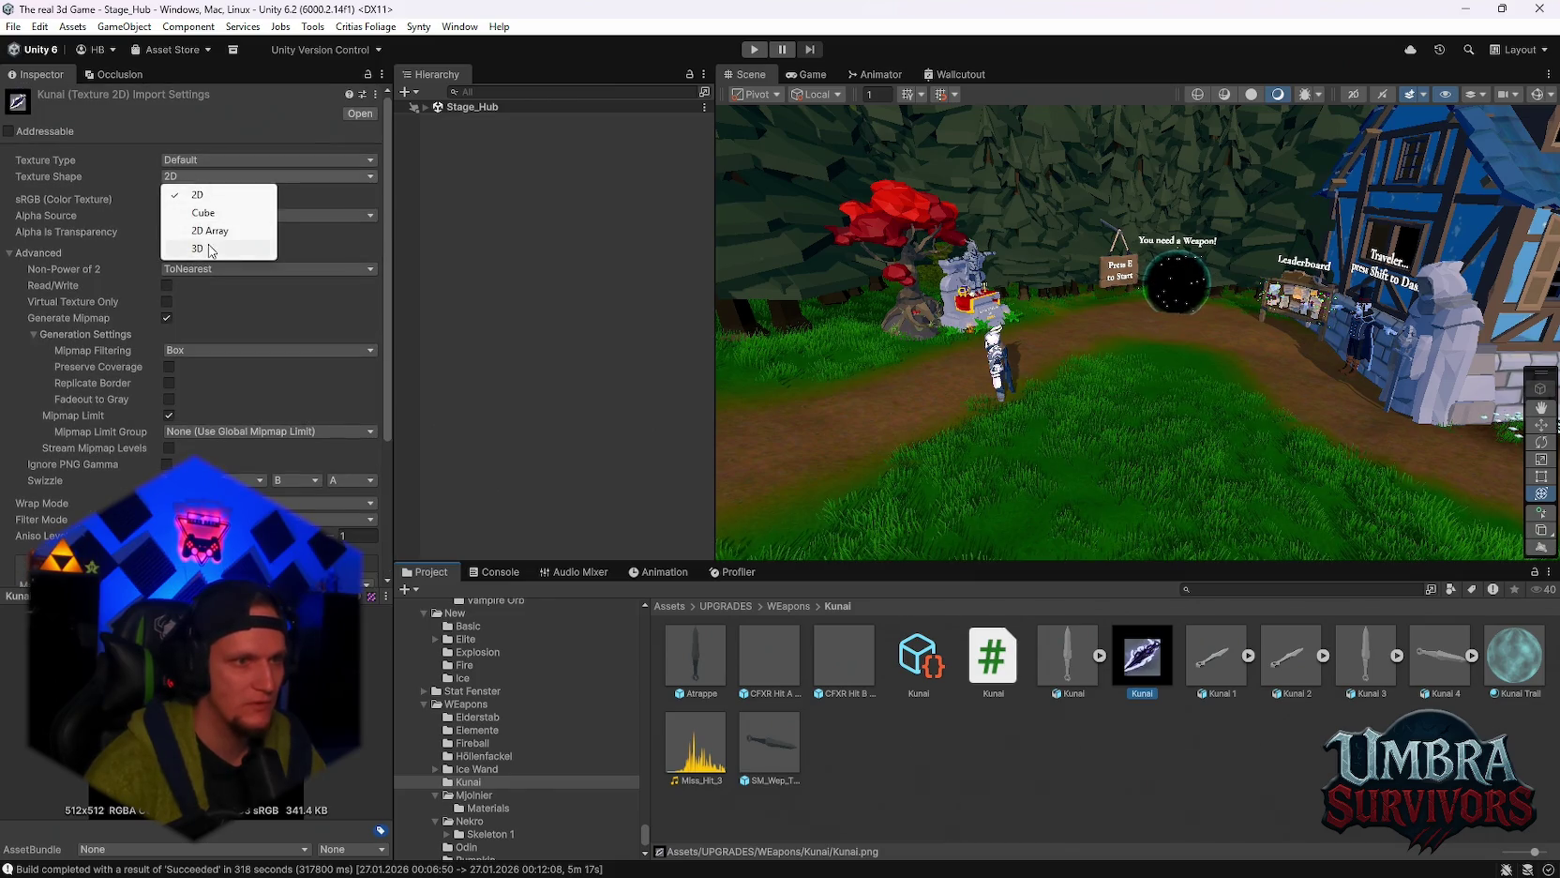
left_click(214, 196)
left_click(217, 161)
left_click(218, 233)
left_click(218, 199)
left_click(209, 217)
scroll(333, 448, "down", 3)
left_click(360, 486)
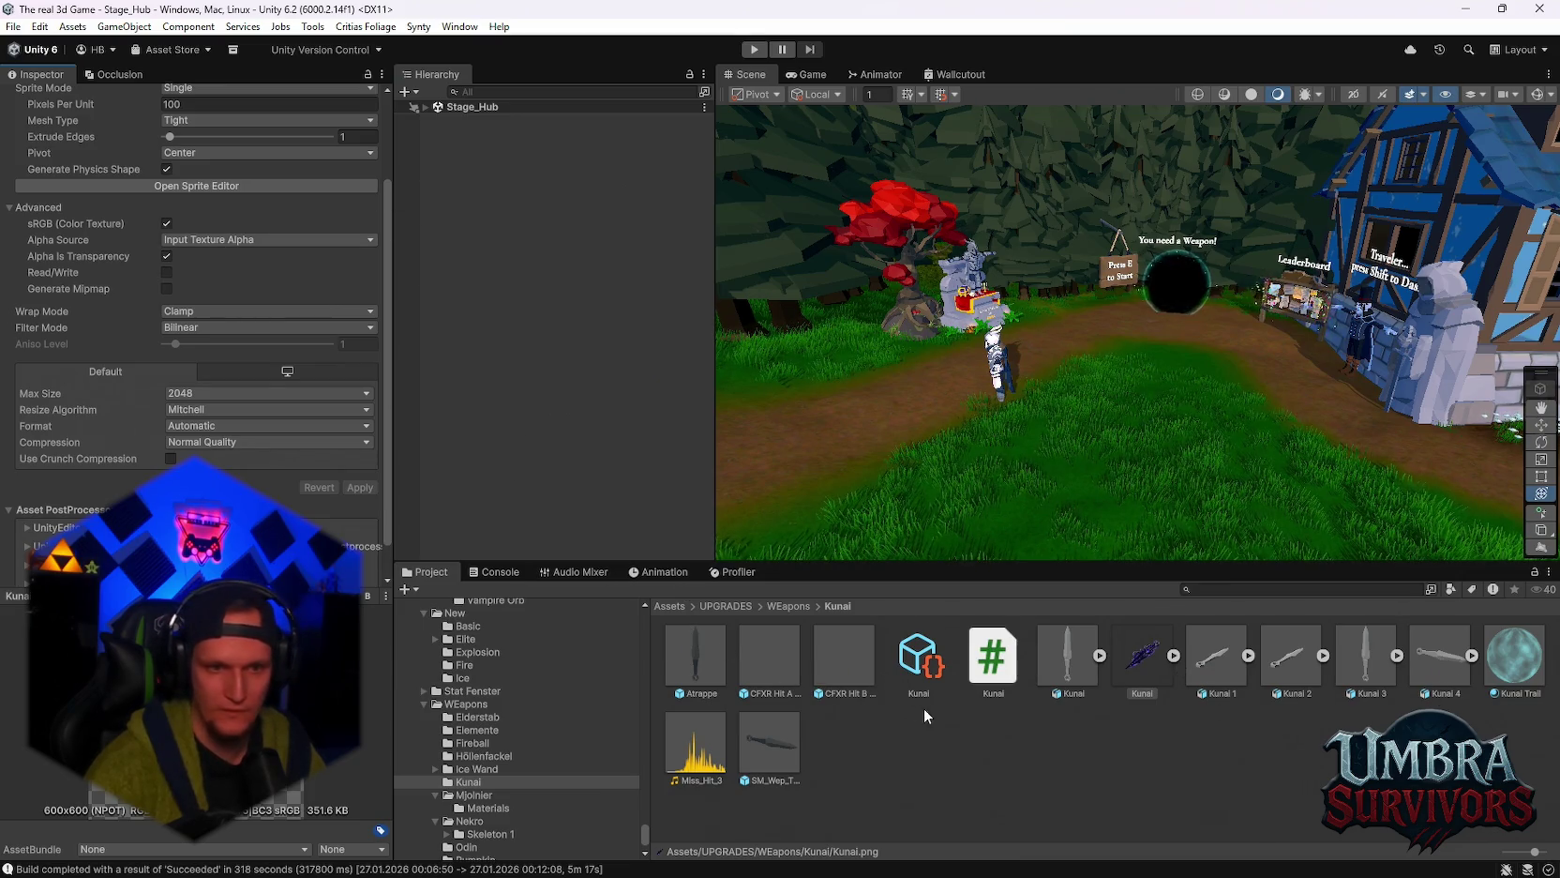
Assign the Kunai sprite to the Kunai weapon data's Icon, then browse the Mjolnier folder.
left_click(920, 661)
scroll(262, 495, "down", 5)
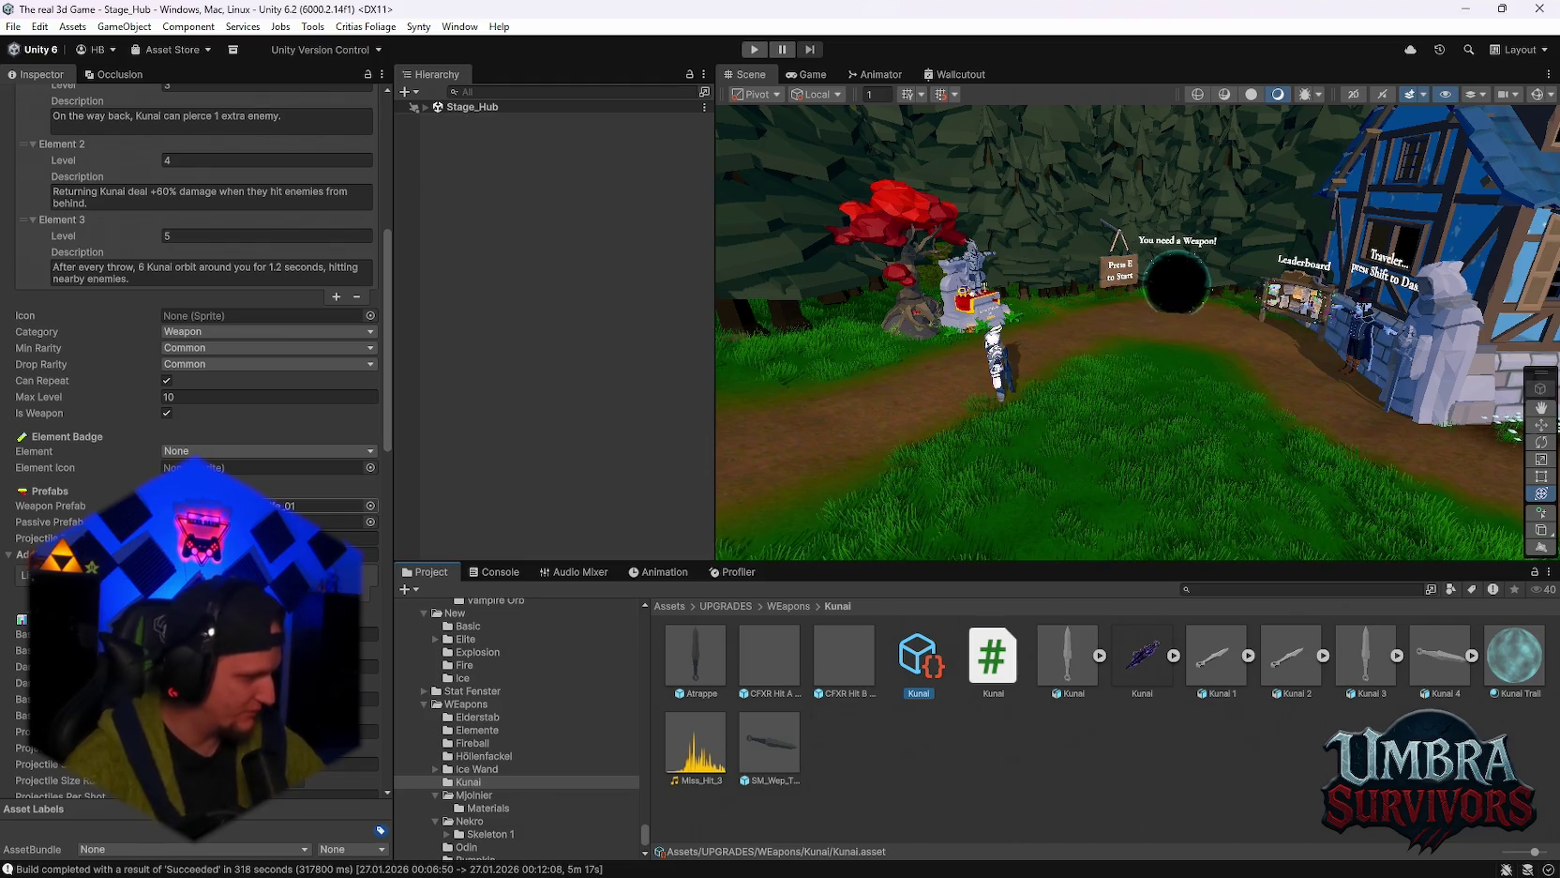
scroll(197, 441, "down", 6)
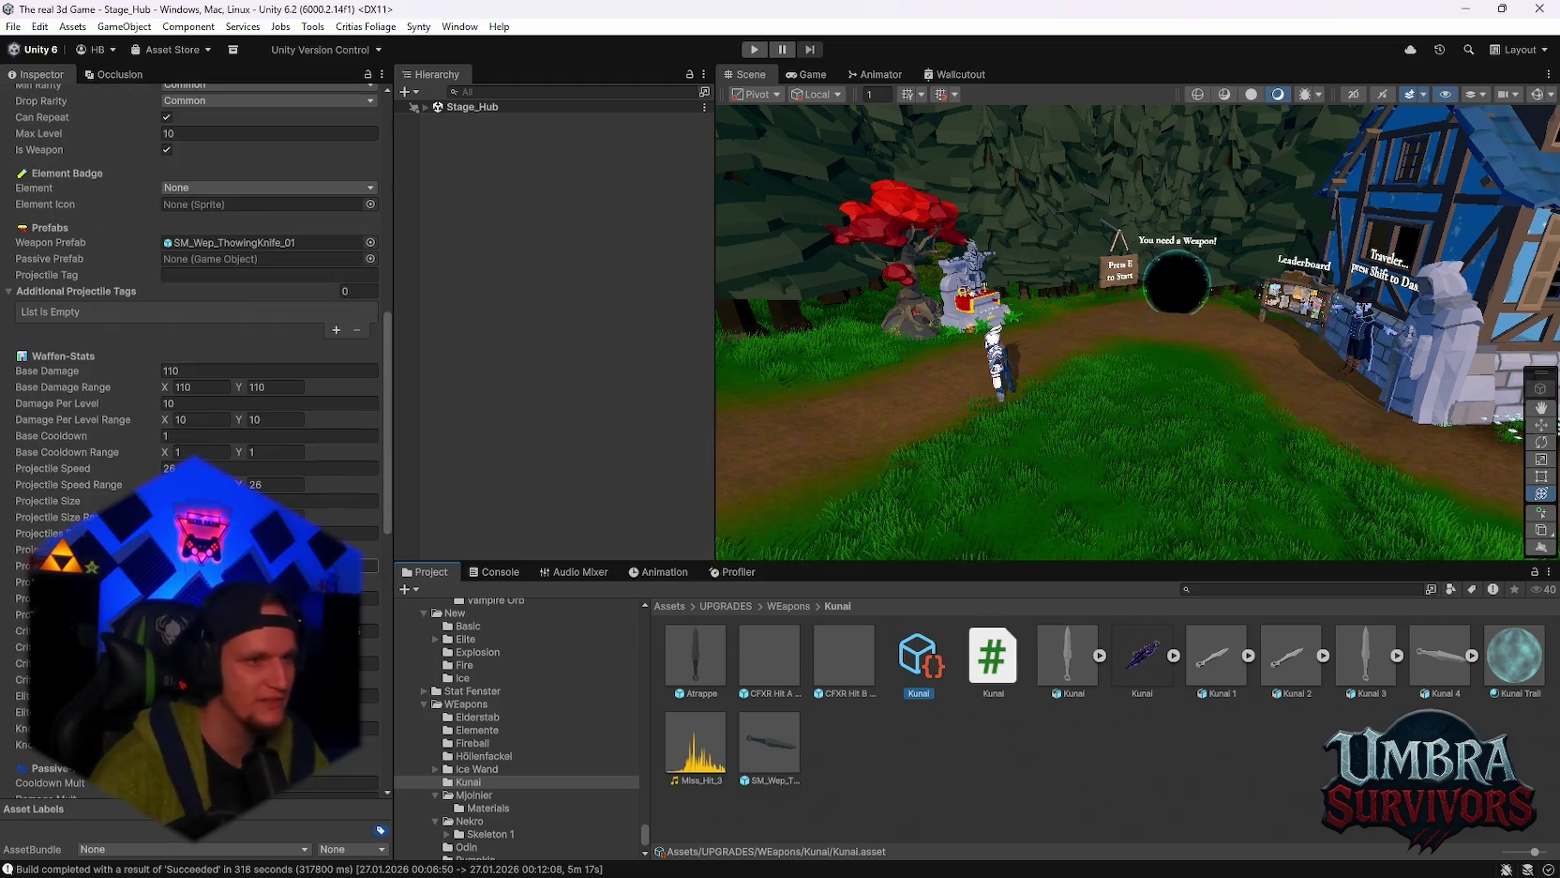
scroll(197, 441, "up", 4)
scroll(197, 281, "up", 2)
mouse_move(1144, 668)
left_mouse_down()
mouse_move(595, 530)
mouse_move(195, 299)
mouse_move(197, 316)
left_mouse_up()
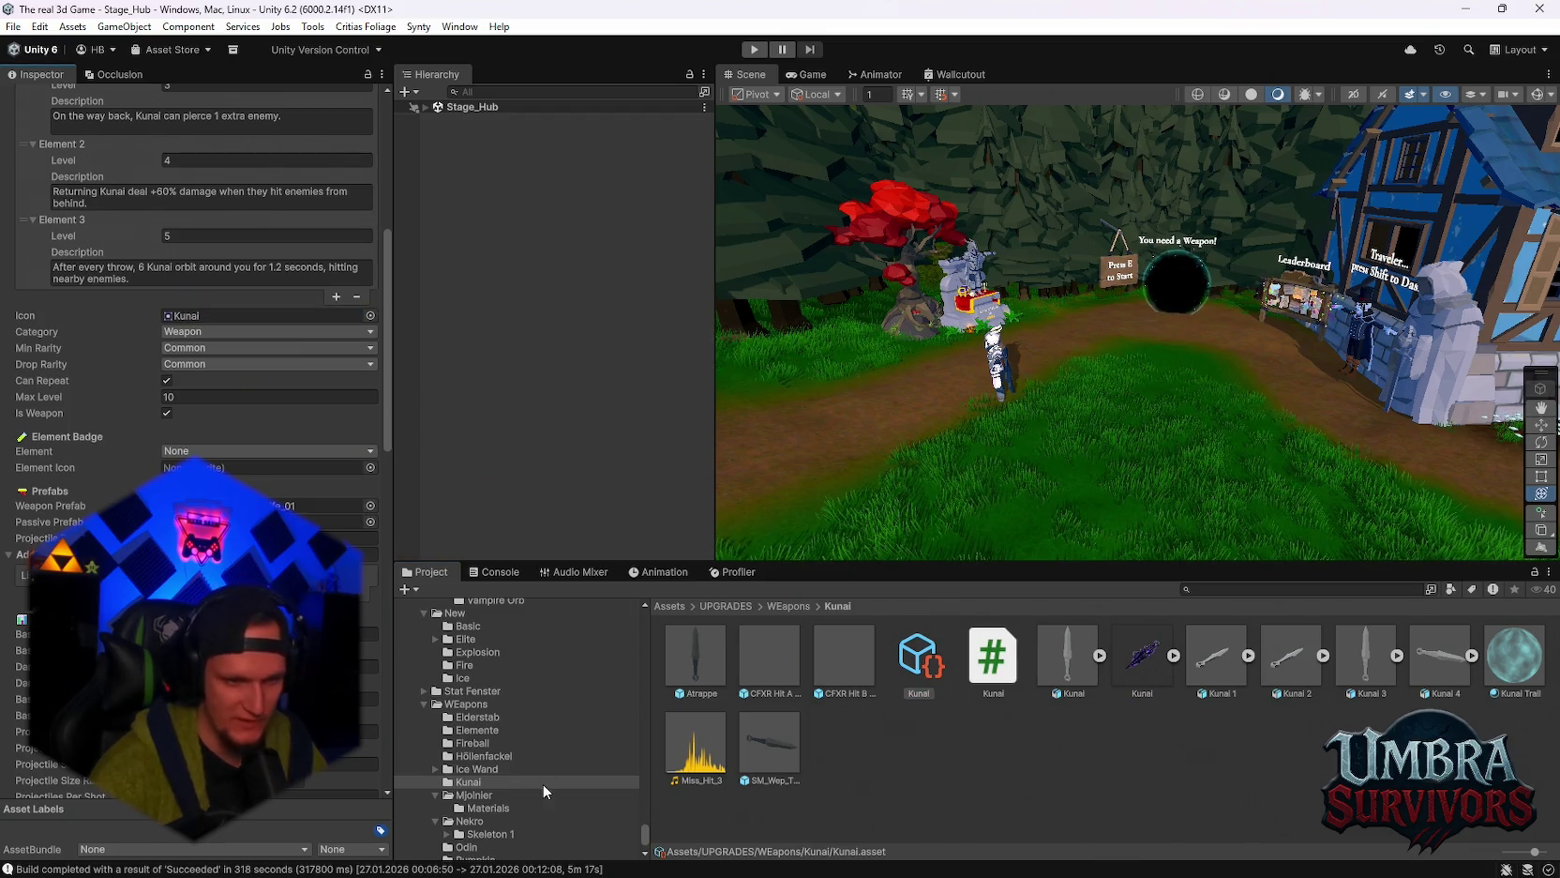
left_click(460, 796)
left_click(479, 808)
left_click(478, 798)
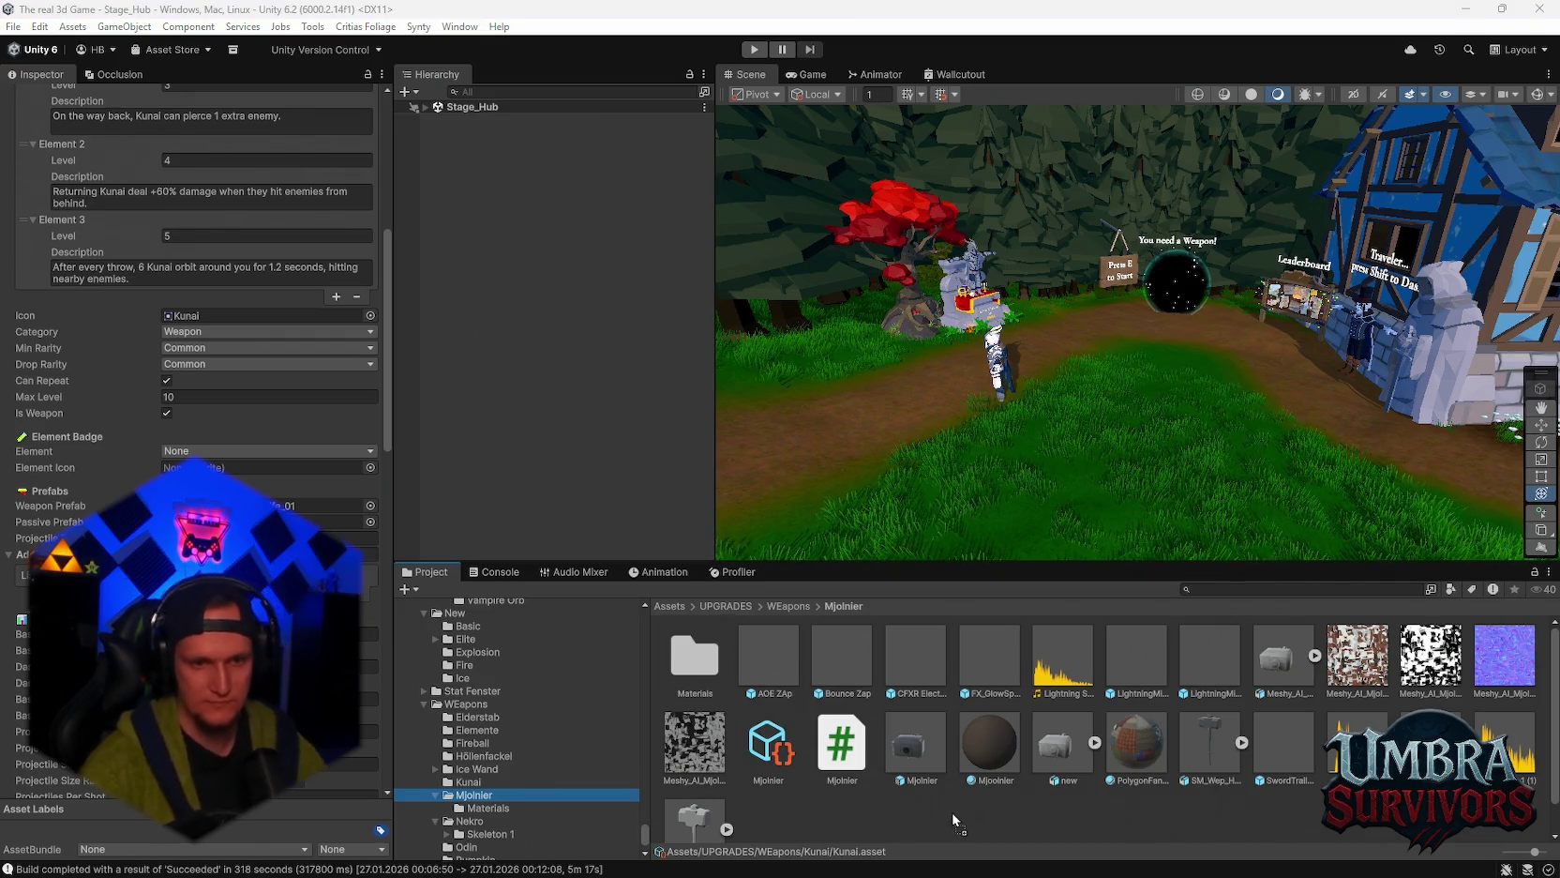
Reimport the Mjolnier image as a 2D Sprite (2D and UI) in Single mode and apply.
left_click(923, 744)
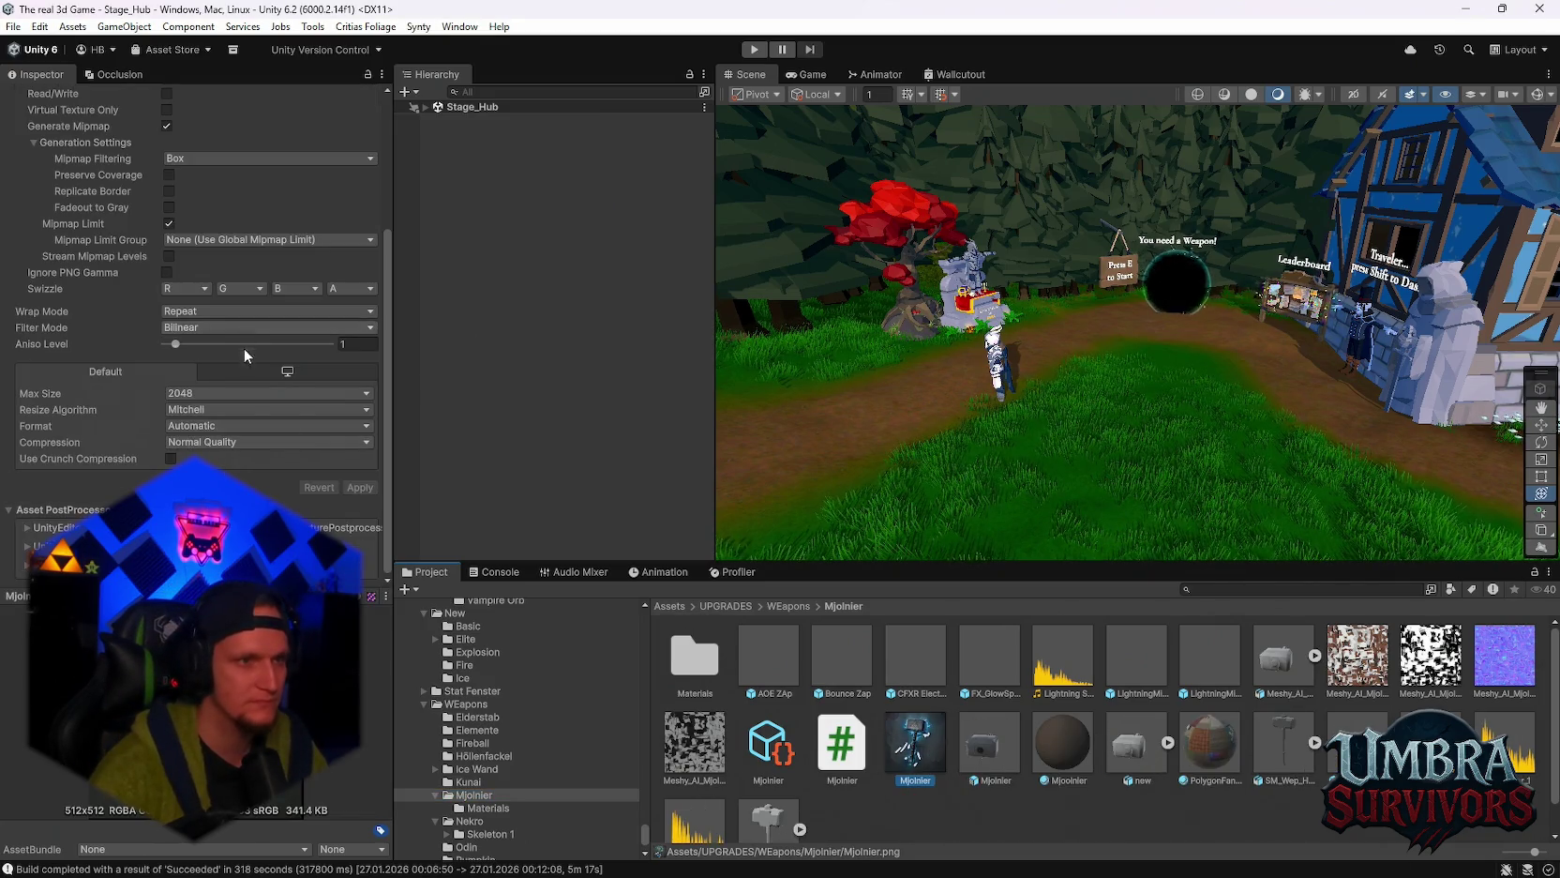
scroll(230, 325, "up", 4)
left_click(195, 183)
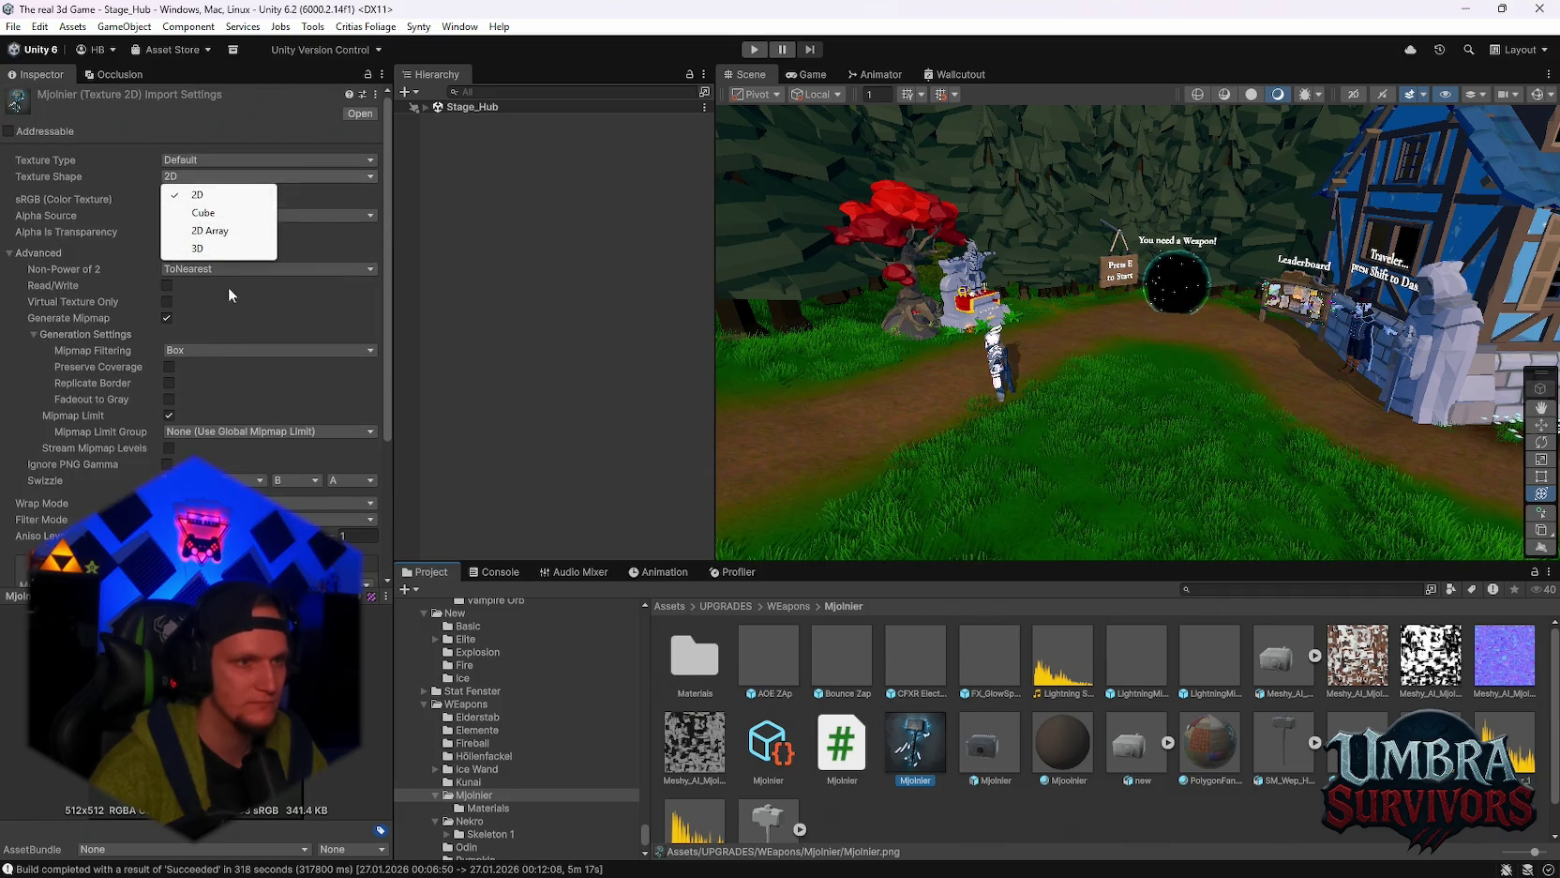
left_click(232, 193)
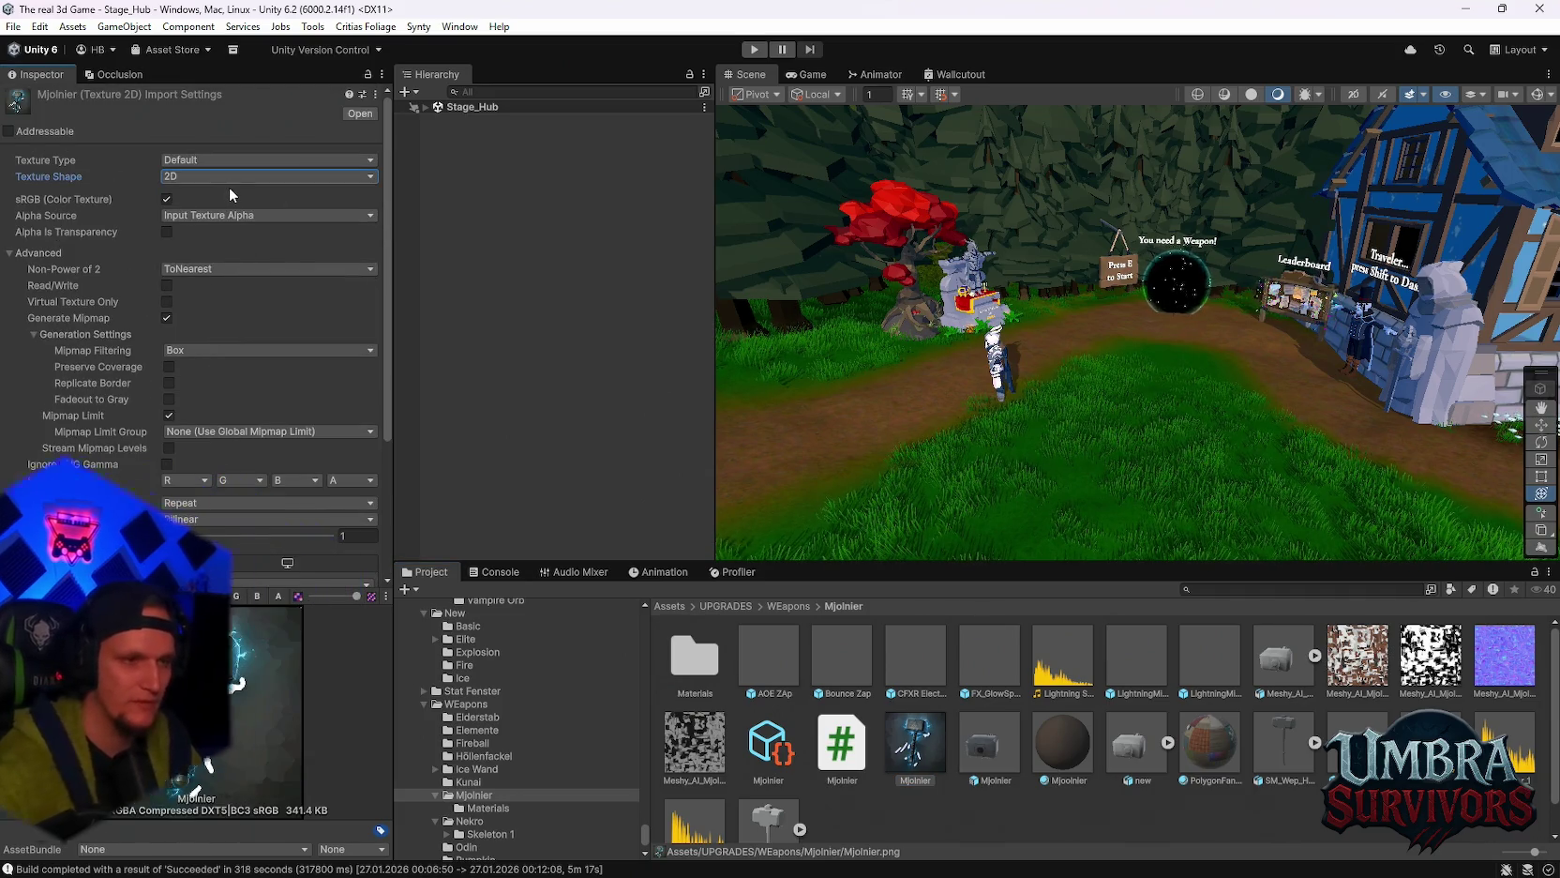
left_click(199, 159)
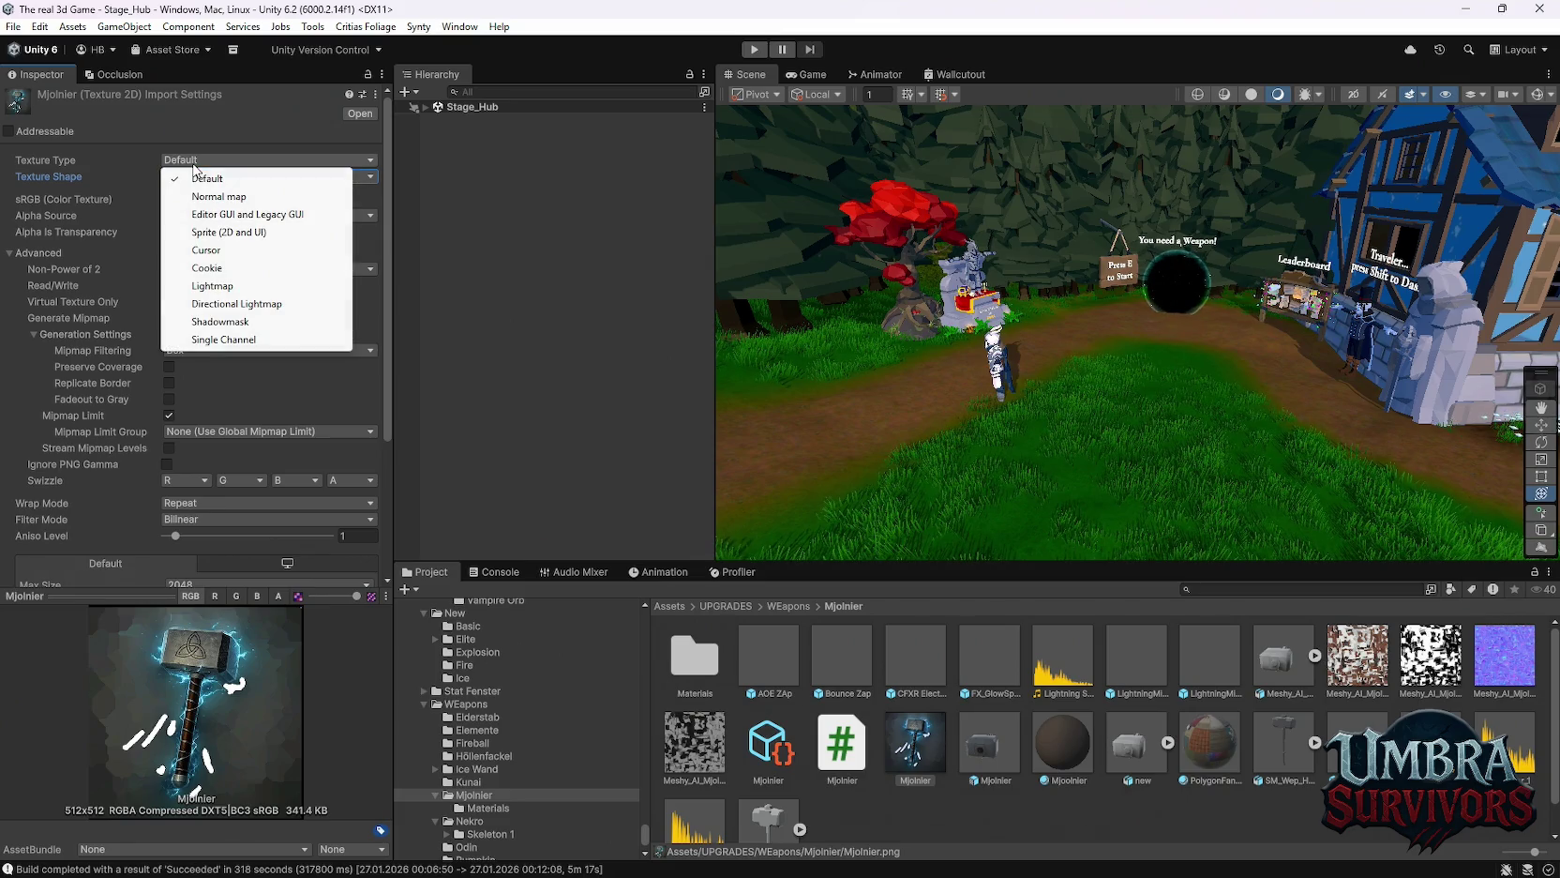
left_click(192, 232)
left_click(188, 200)
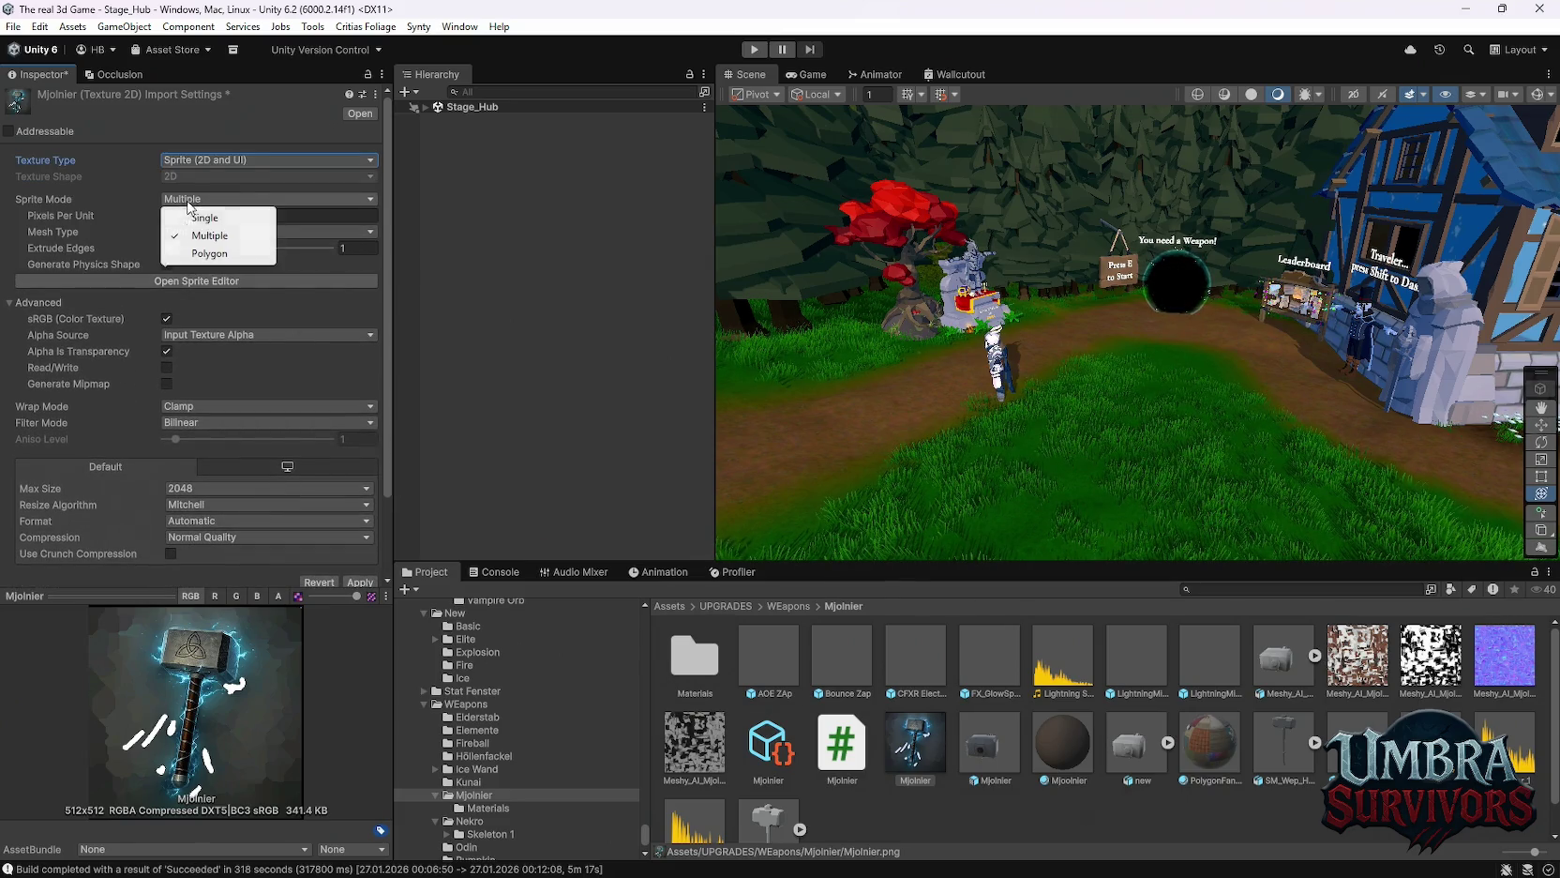
left_click(197, 213)
scroll(355, 501, "down", 3)
left_click(358, 489)
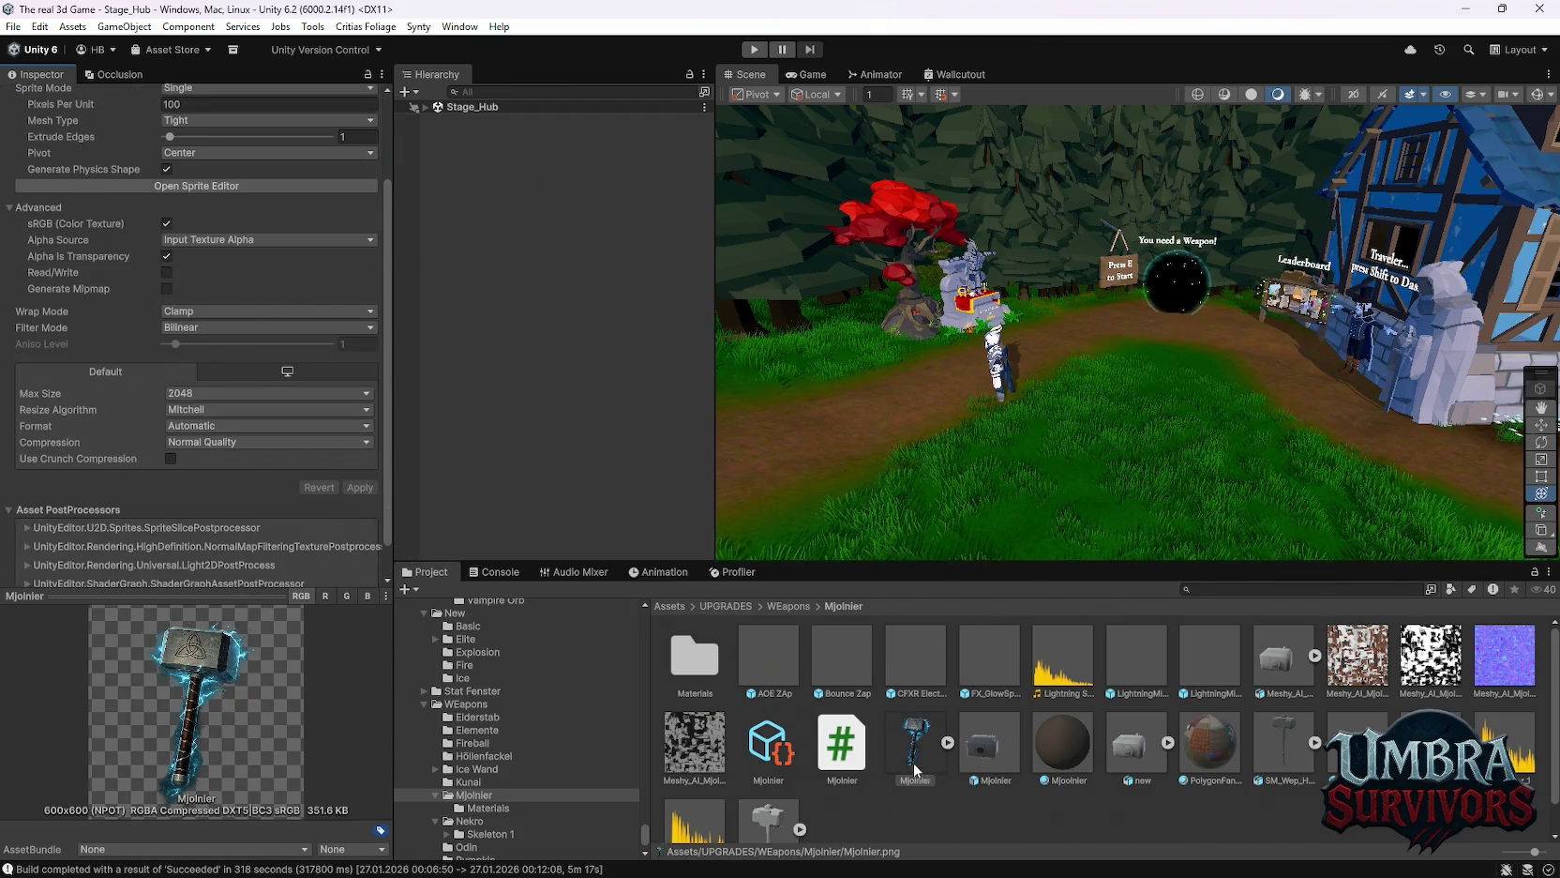
Set the Mjolnier sprite as the Mjolnier weapon data's Icon and enter Play mode.
left_click(790, 752)
scroll(197, 460, "down", 3)
mouse_move(1007, 750)
left_mouse_down()
mouse_move(582, 657)
mouse_move(263, 546)
left_mouse_up()
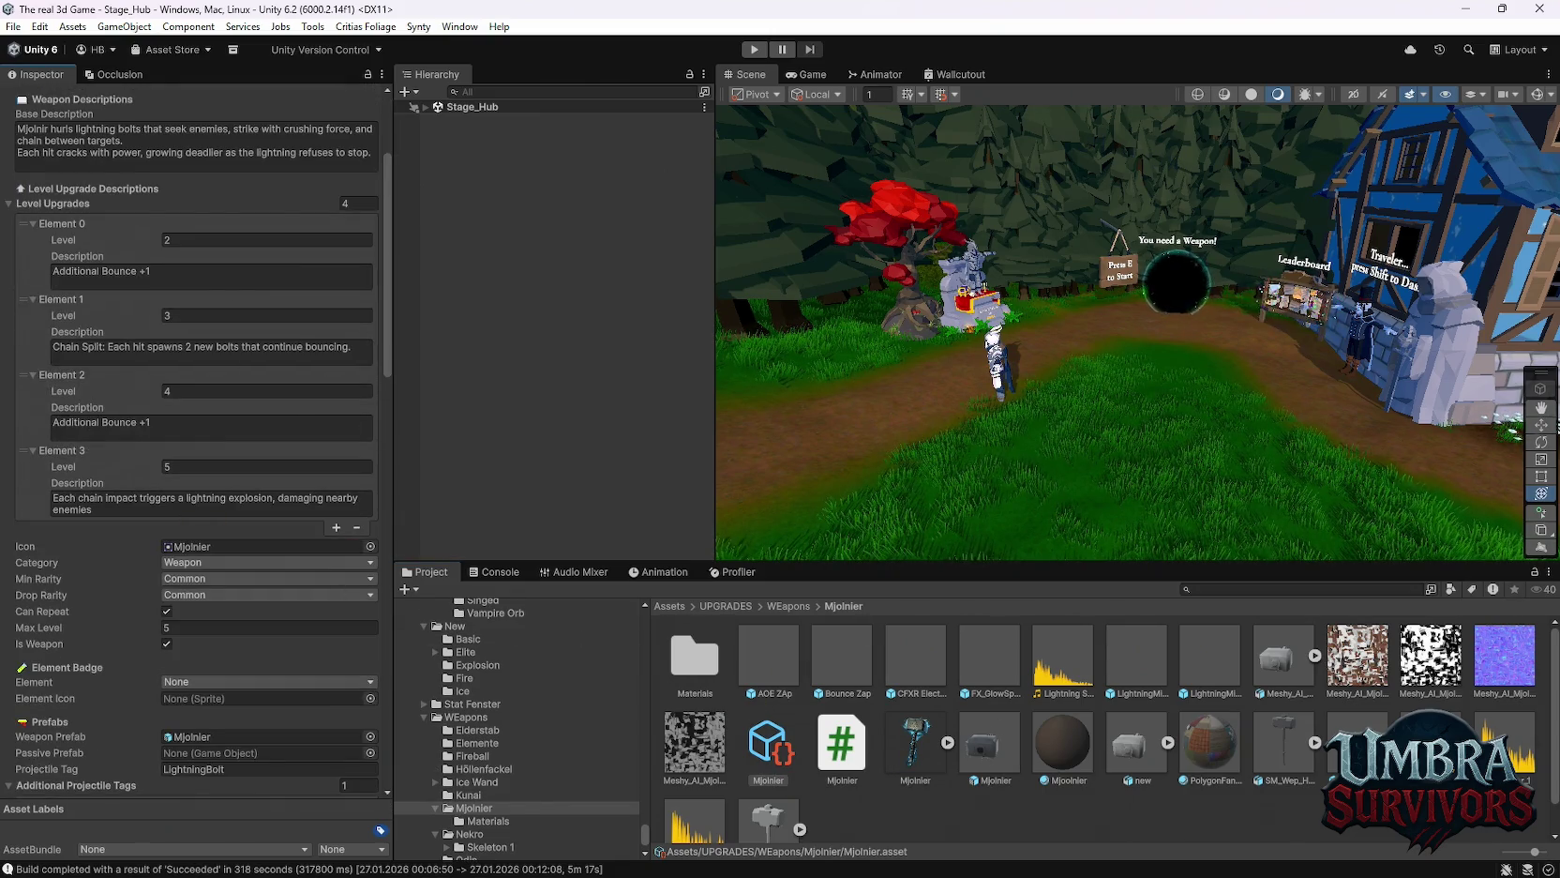
scroll(503, 799, "down", 2)
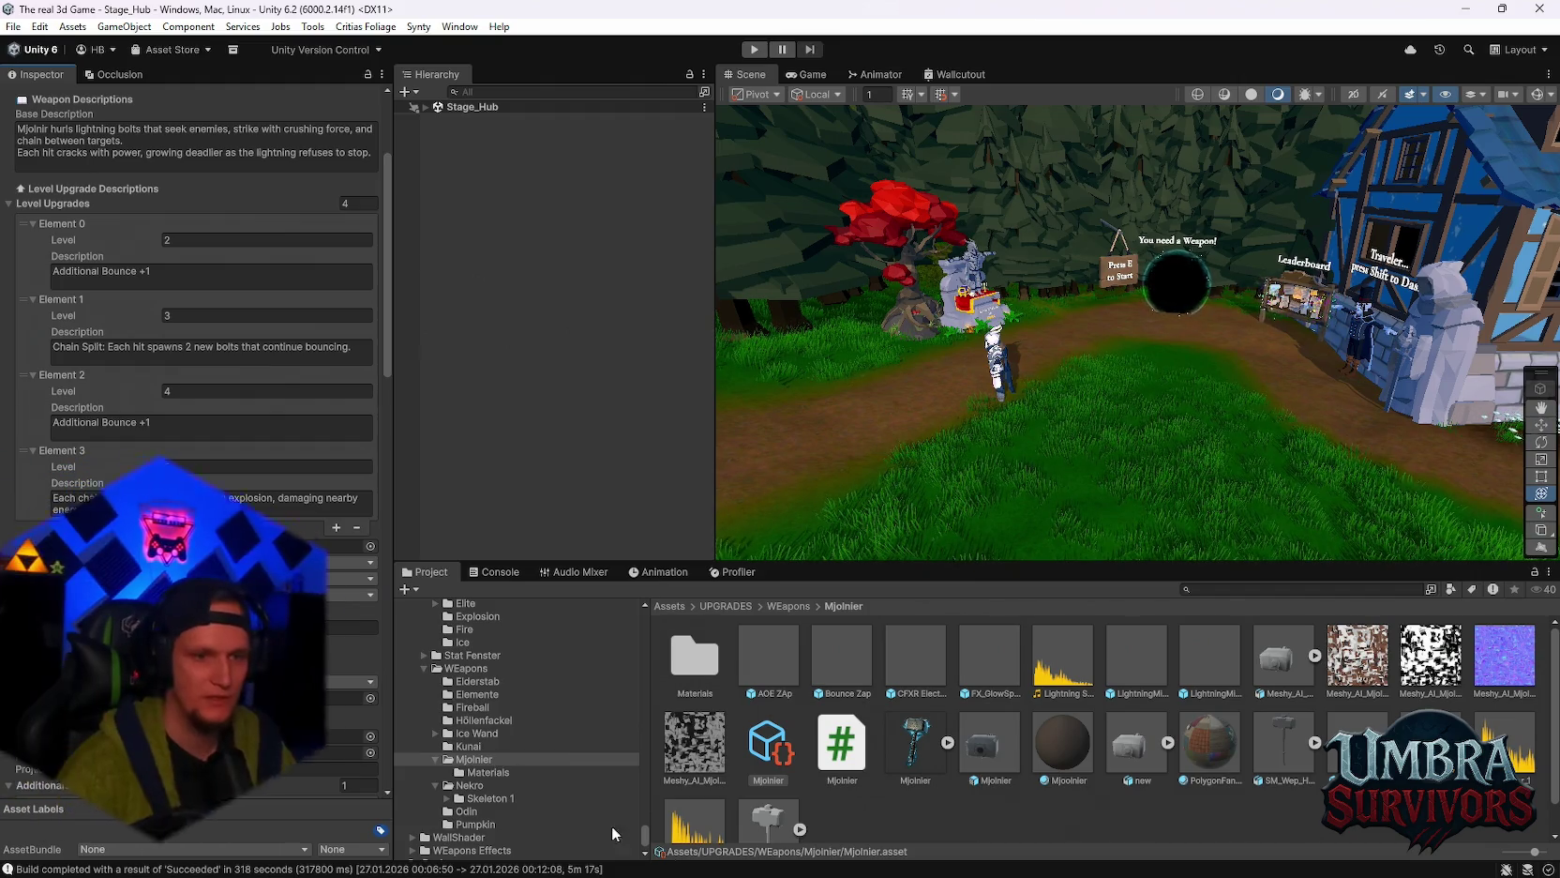
left_click(762, 53)
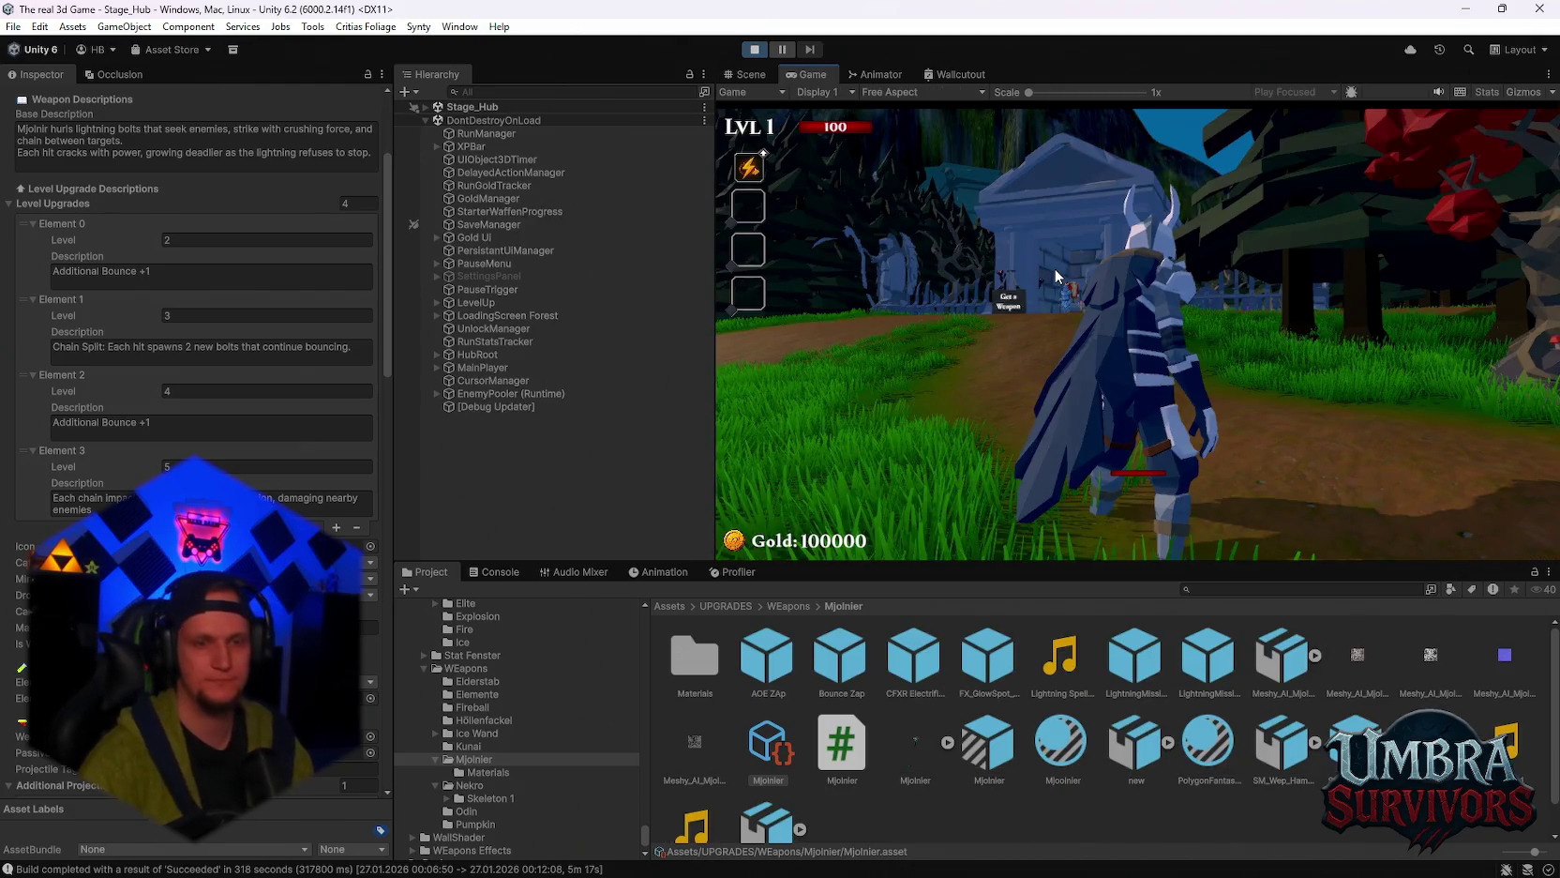
Walk the character to the Get a Weapon shrine, maximize the Game view, and resume.
left_click(1029, 284)
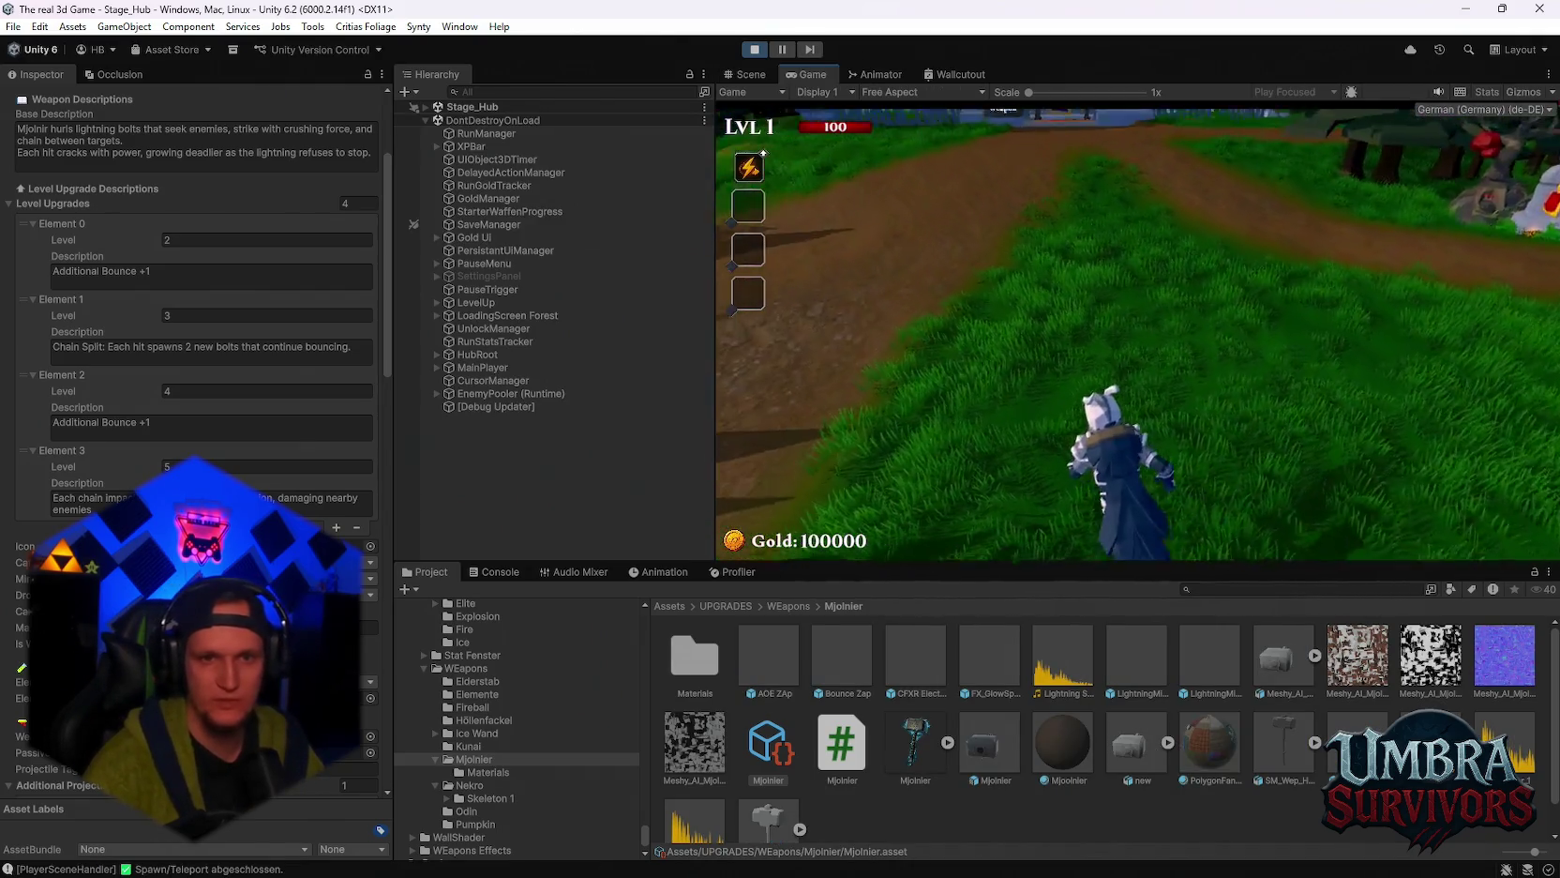
key("w")
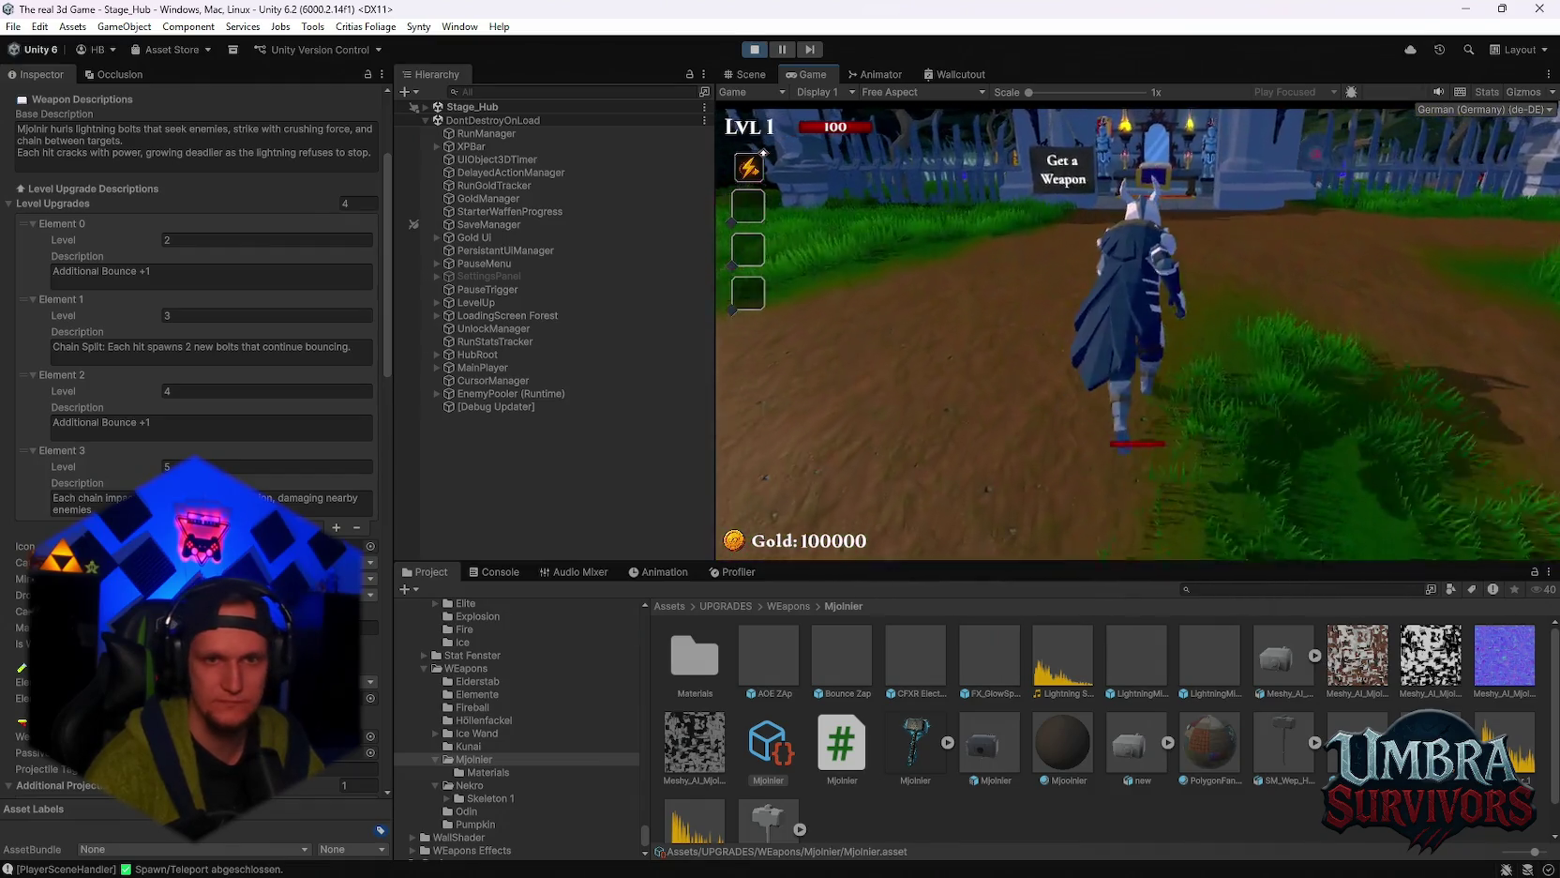
key("Escape")
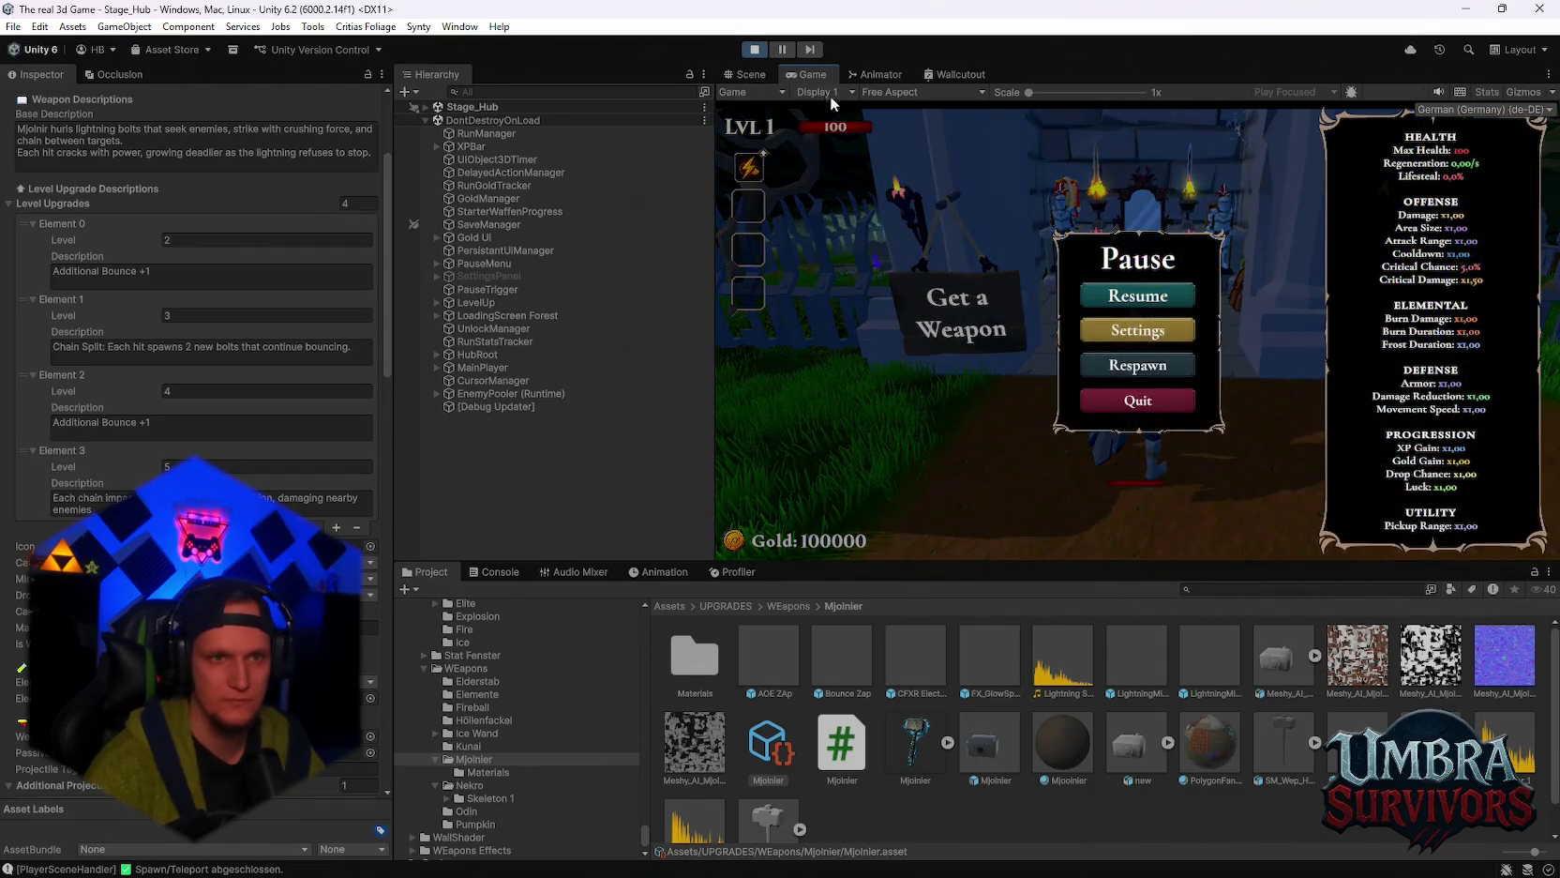
double_click(817, 73)
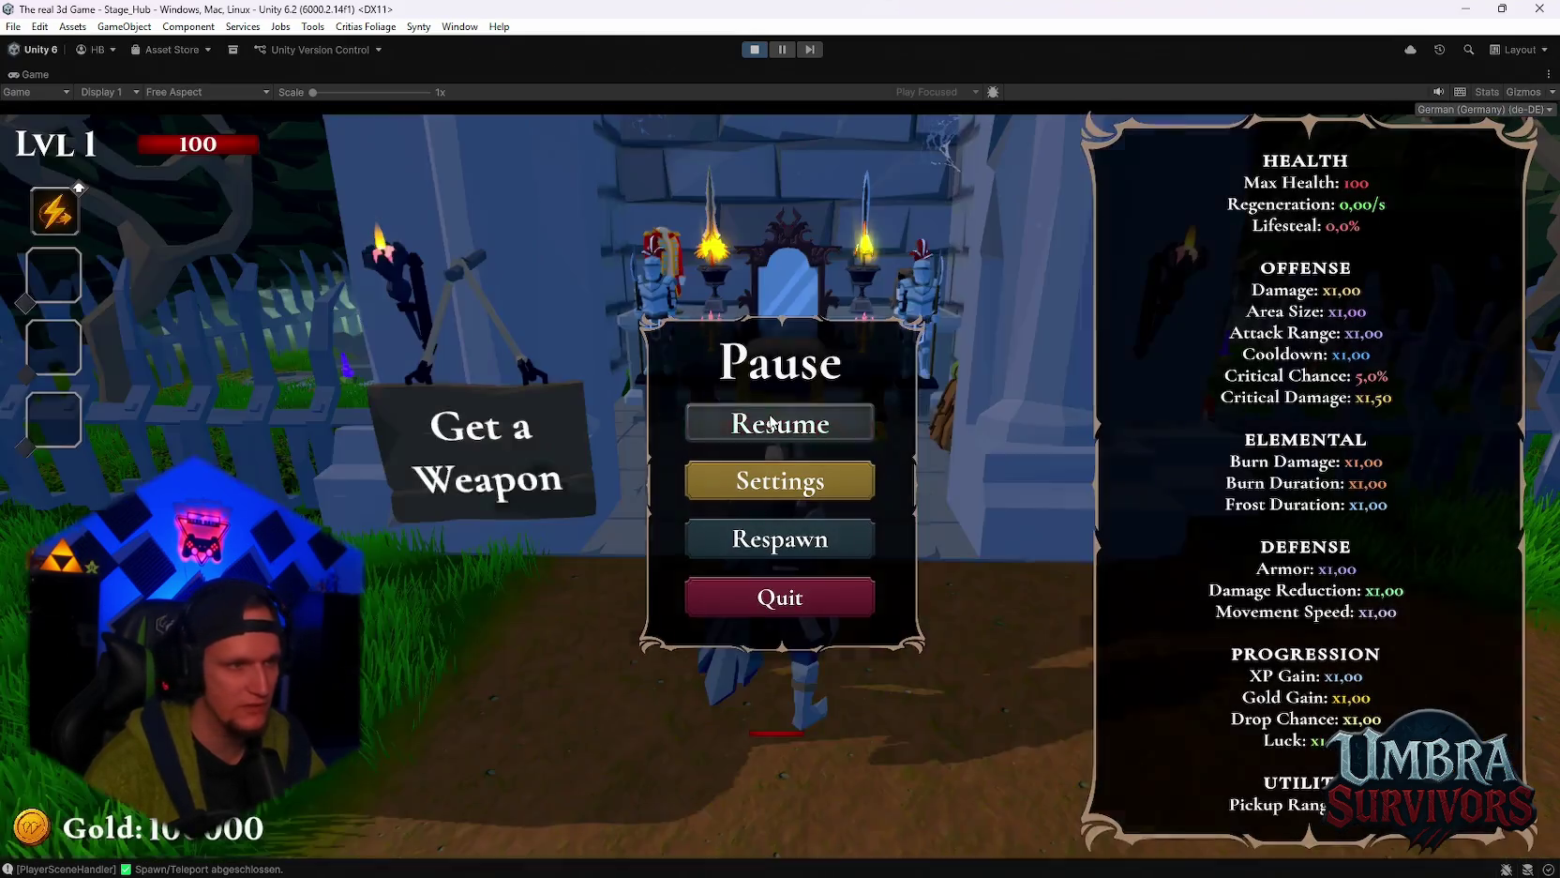
left_click(776, 422)
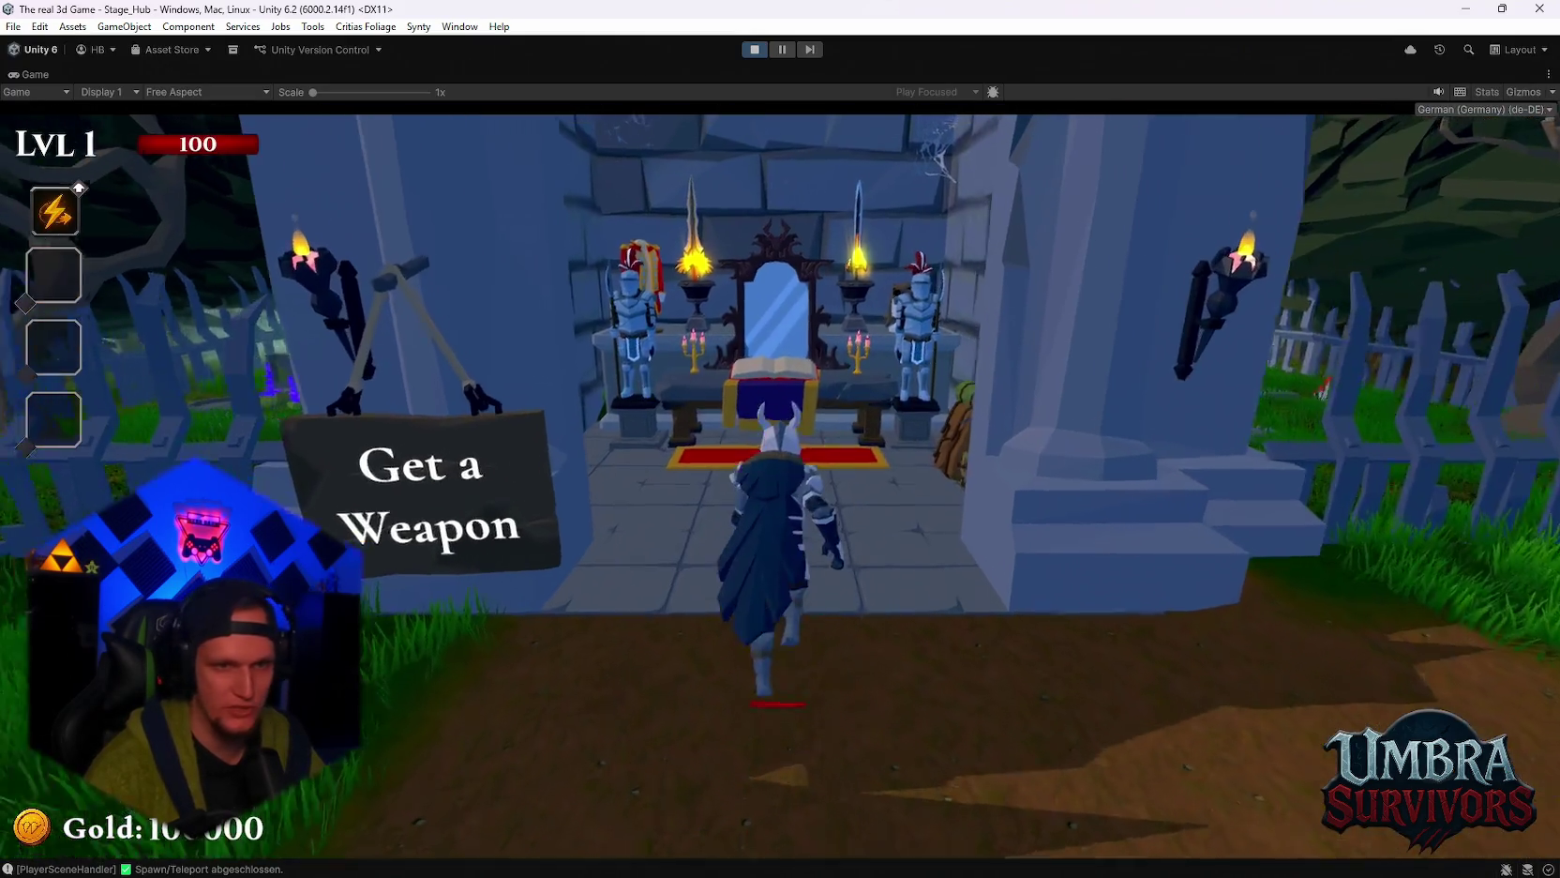
Open the weapon book and view Fire Staff, Mjolnier, Elder Wand, Kunai, Infernal Torch, Ice Wand entries.
key("e")
left_click(388, 273)
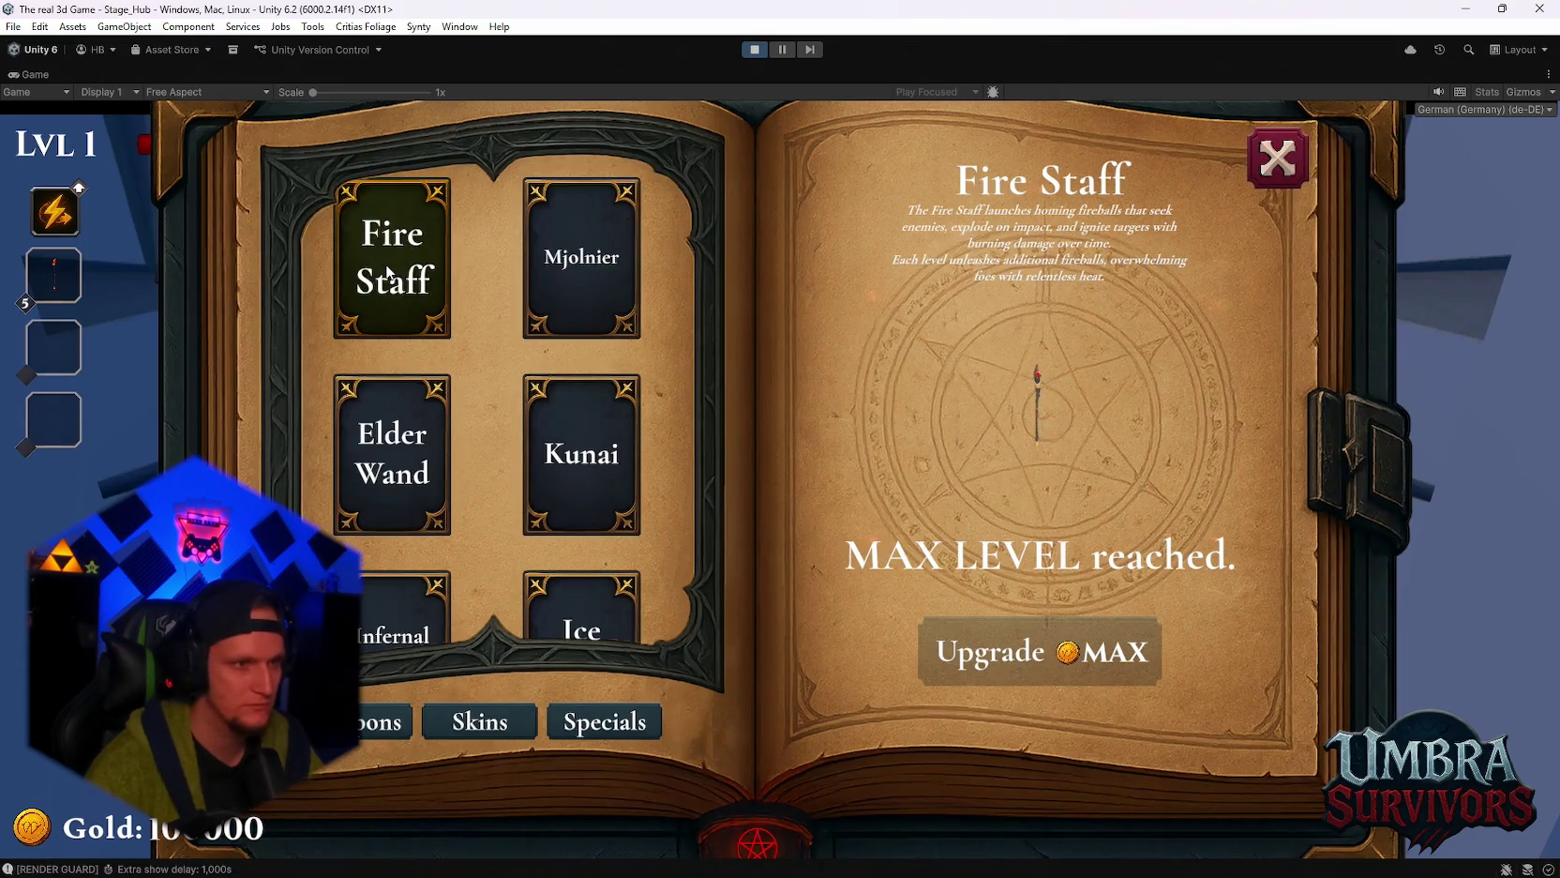
left_click(557, 281)
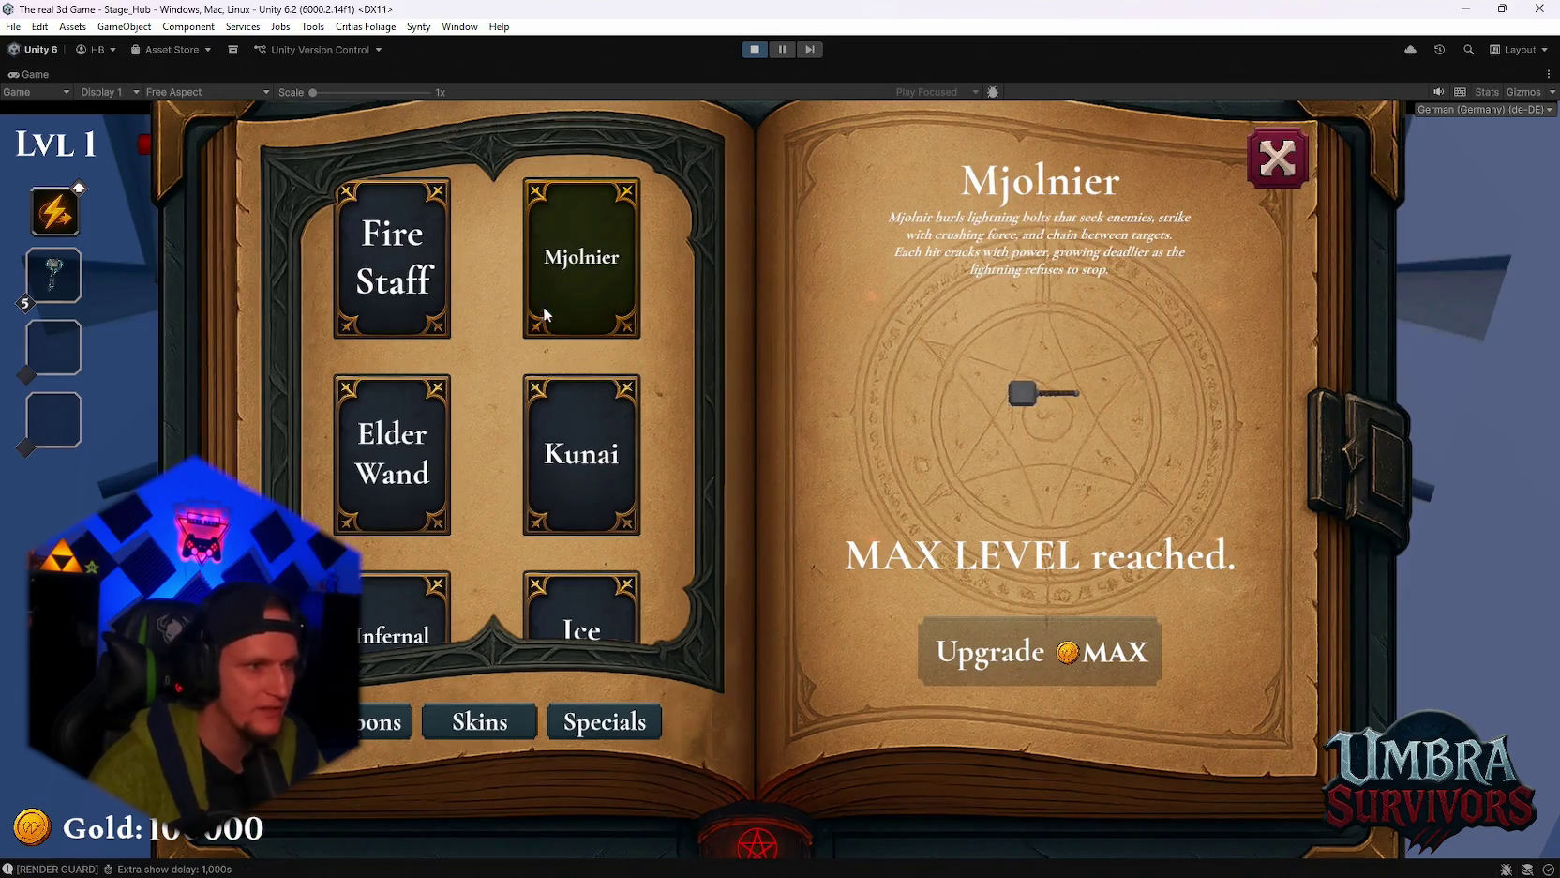
left_click(387, 441)
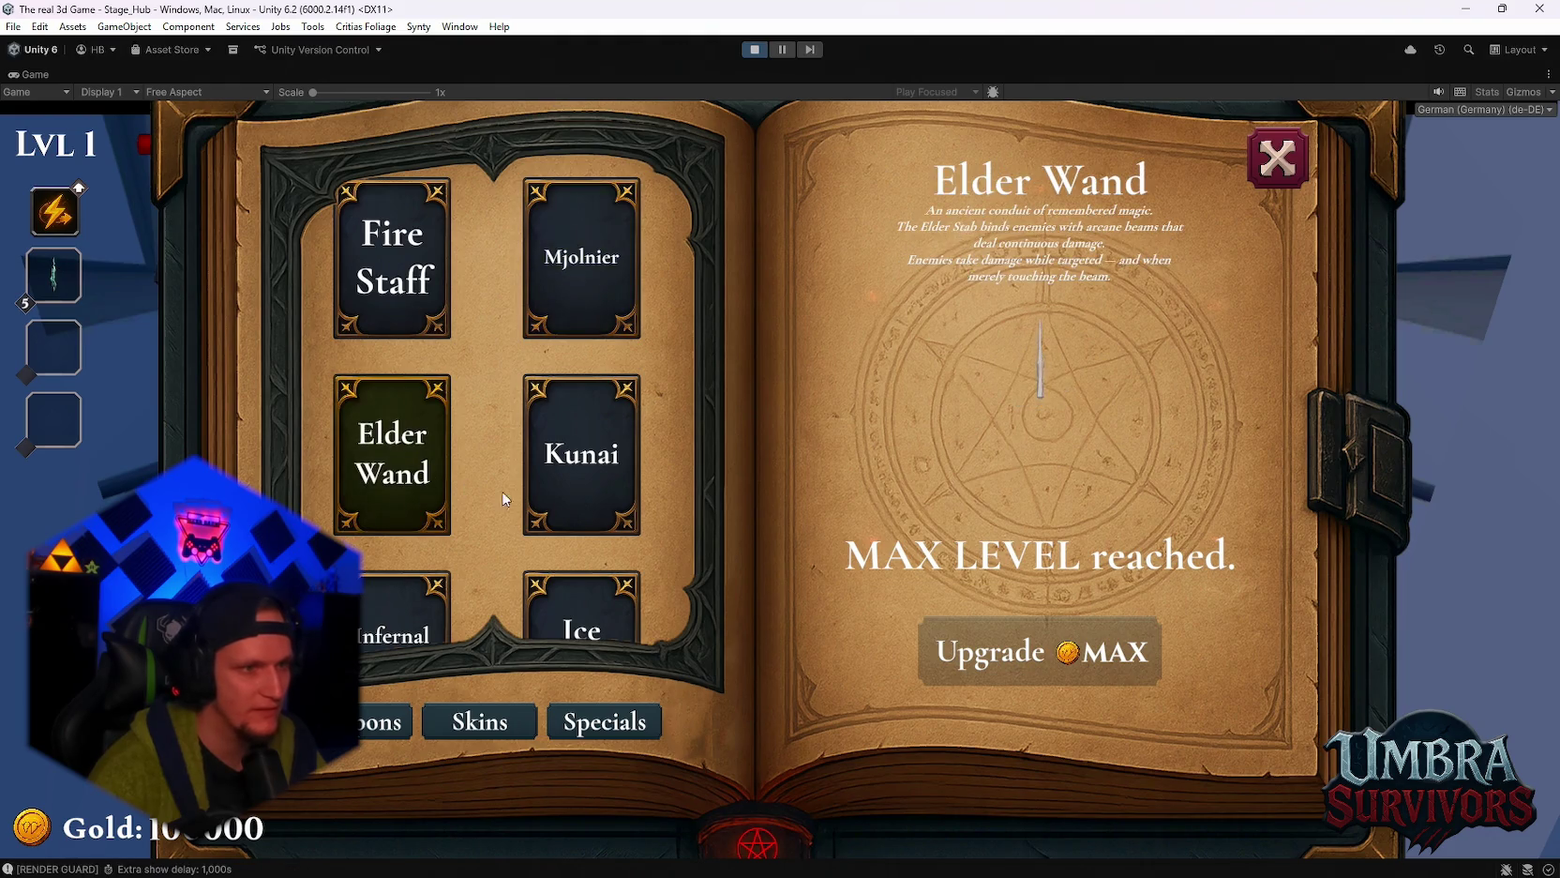
left_click(552, 477)
scroll(478, 489, "down", 2)
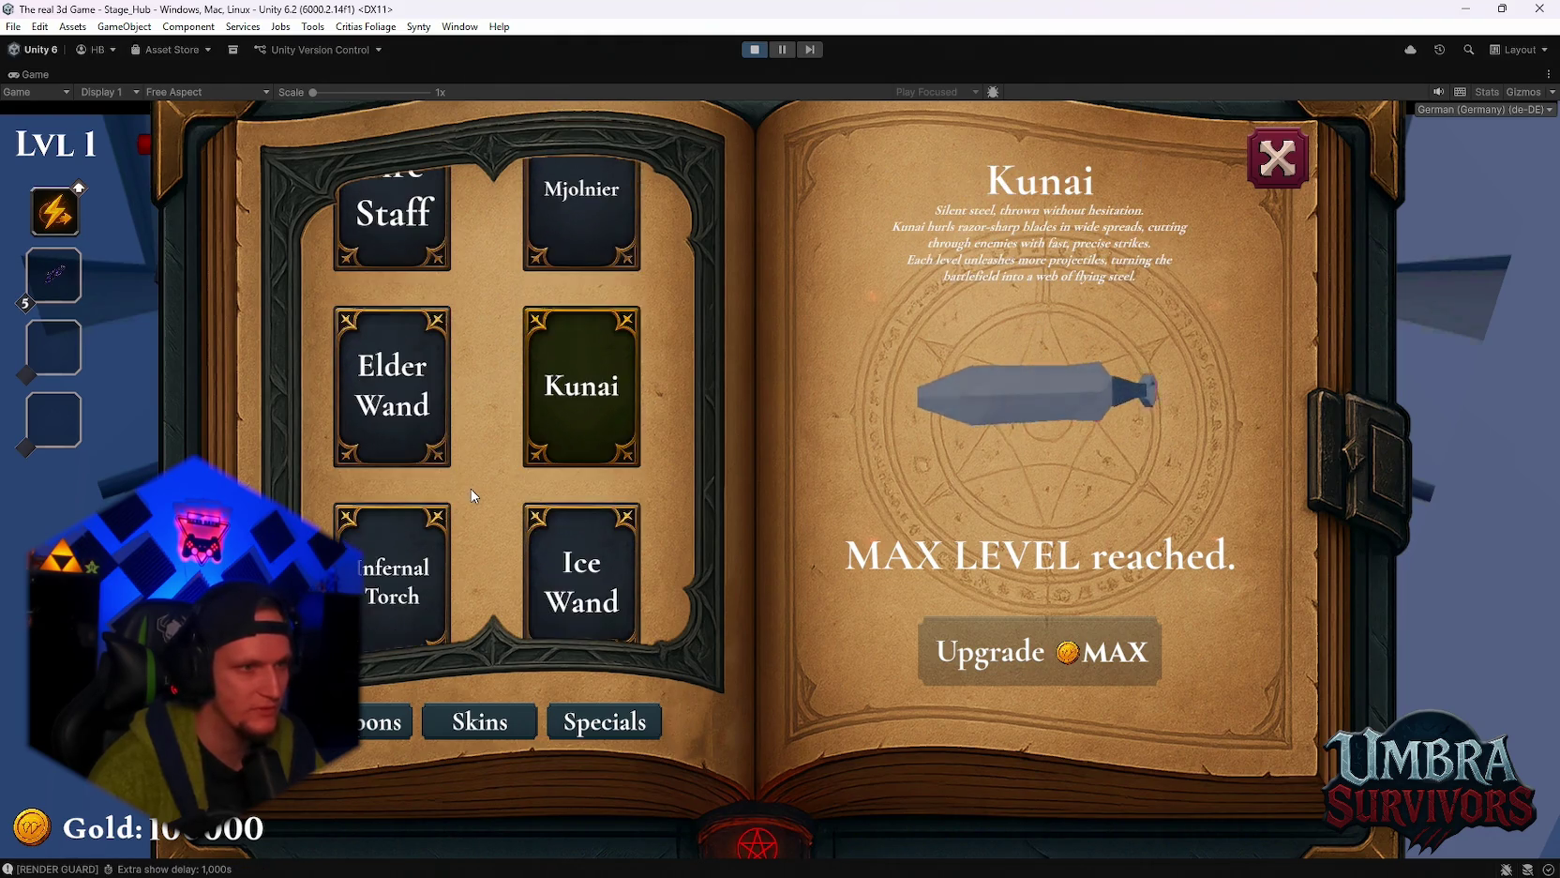
left_click(397, 536)
left_click(604, 555)
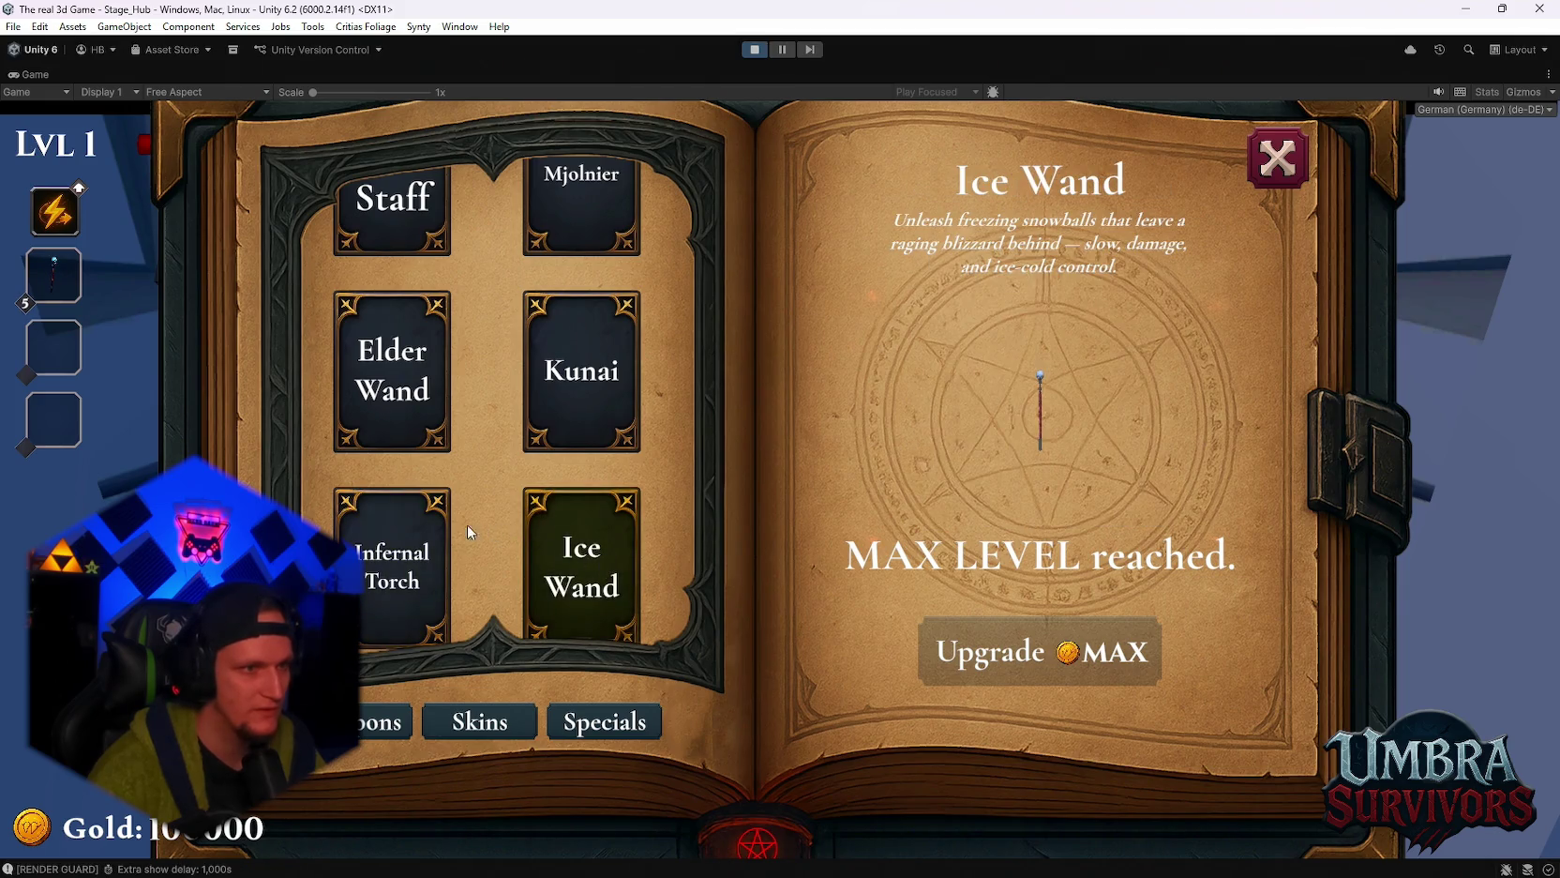
scroll(454, 527, "up", 2)
Cycle through all six weapon entries twice more to recheck their icons.
left_click(431, 293)
left_click(544, 324)
left_click(436, 441)
left_click(558, 450)
scroll(525, 450, "down", 1)
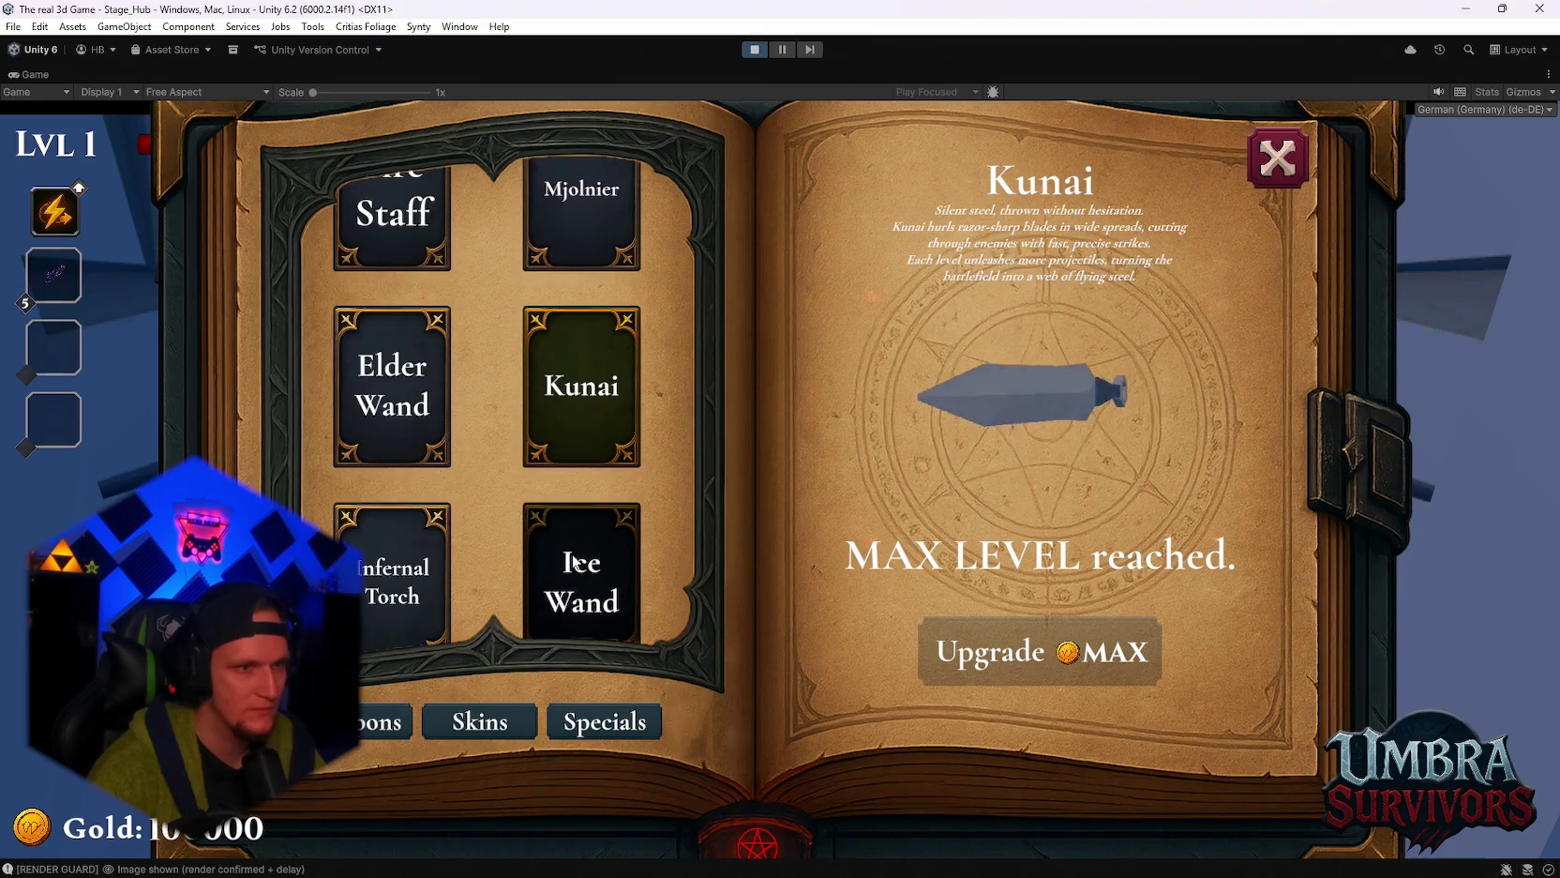
left_click(586, 562)
left_click(380, 564)
scroll(346, 350, "down", 1)
left_click(346, 338)
left_click(581, 258)
left_click(392, 455)
left_click(546, 466)
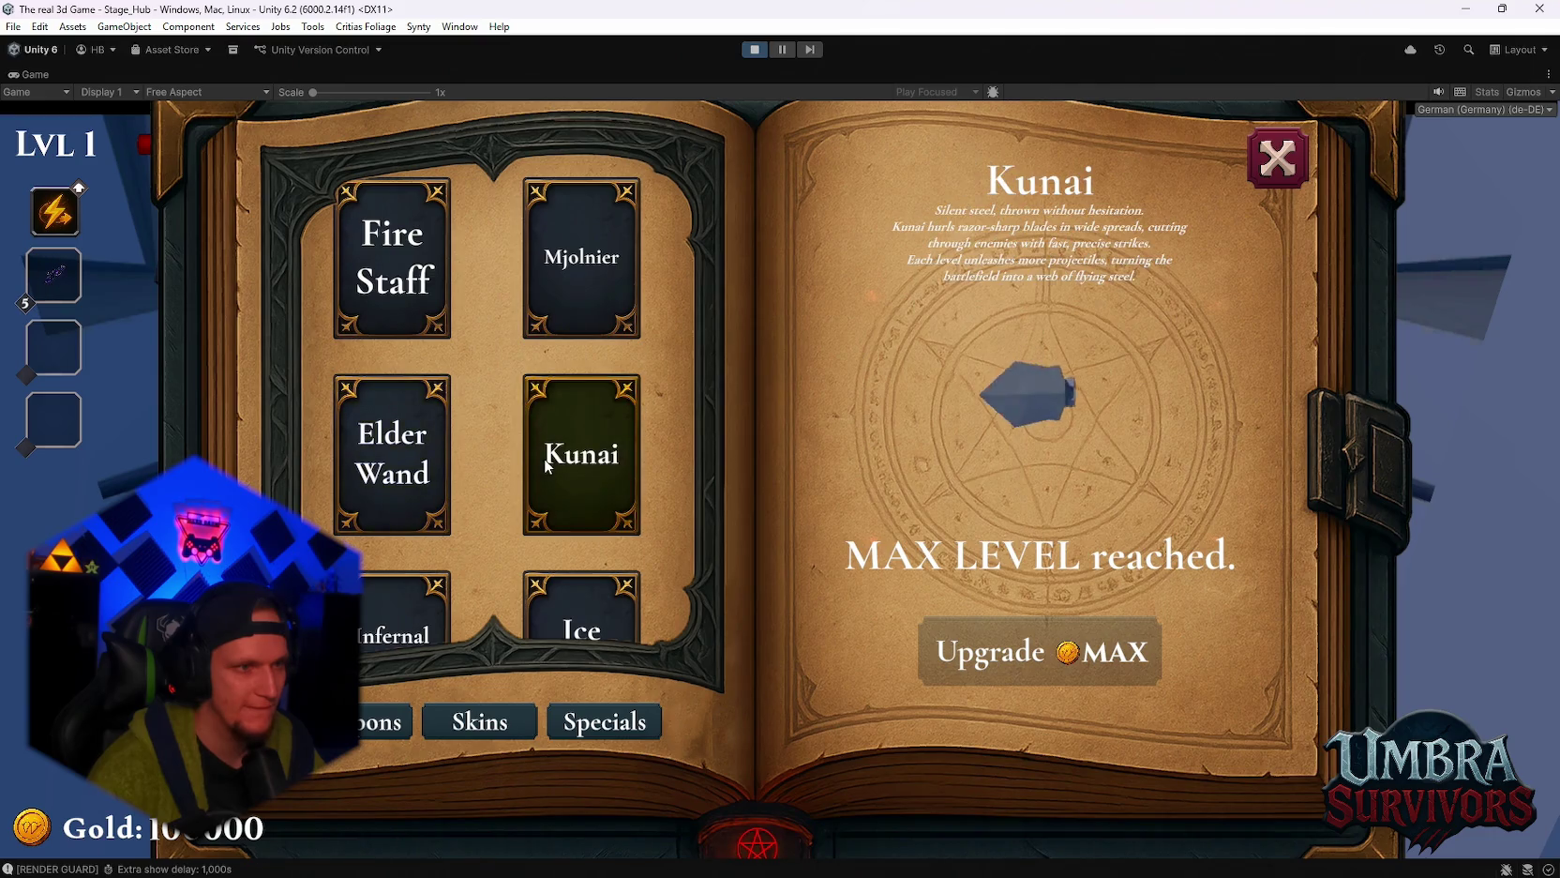
scroll(542, 469, "down", 4)
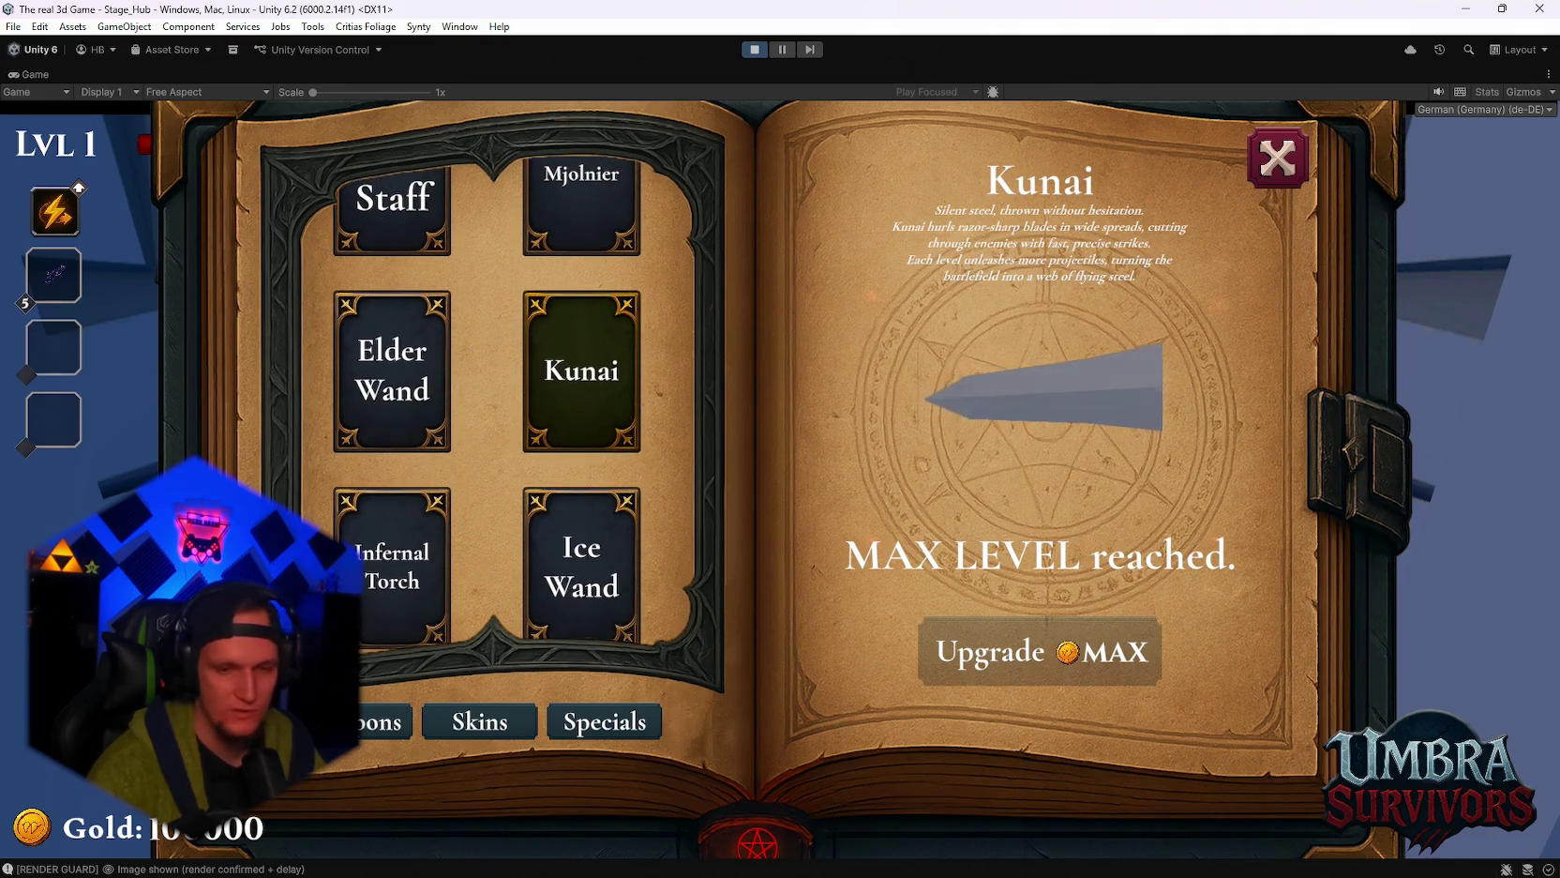
Close the weapon book, pause the game and stop Play mode.
left_click(1277, 158)
key("s")
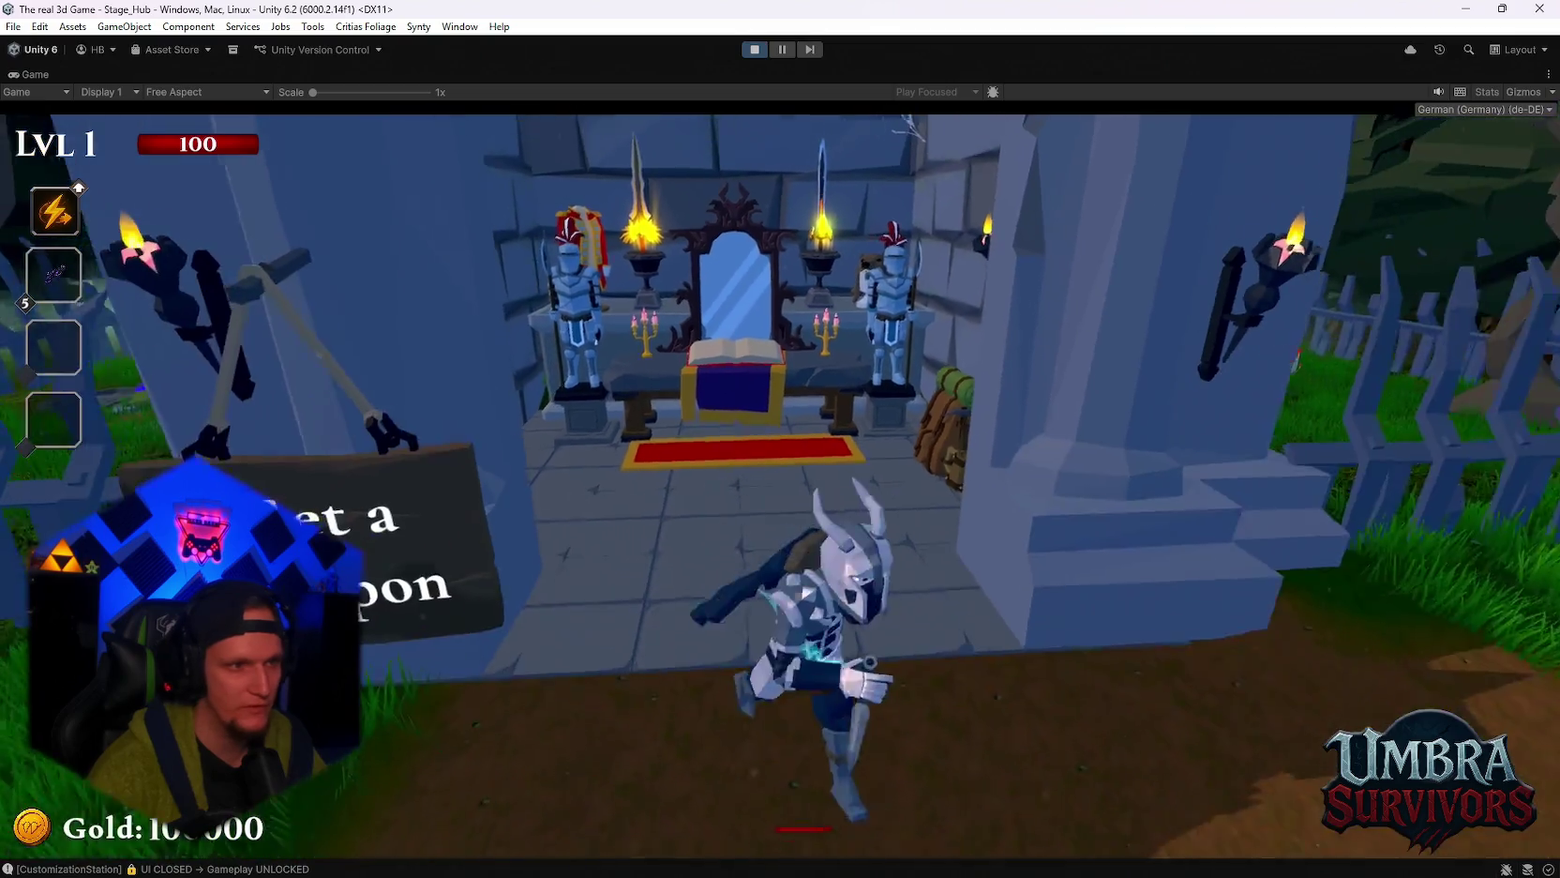
key("Escape")
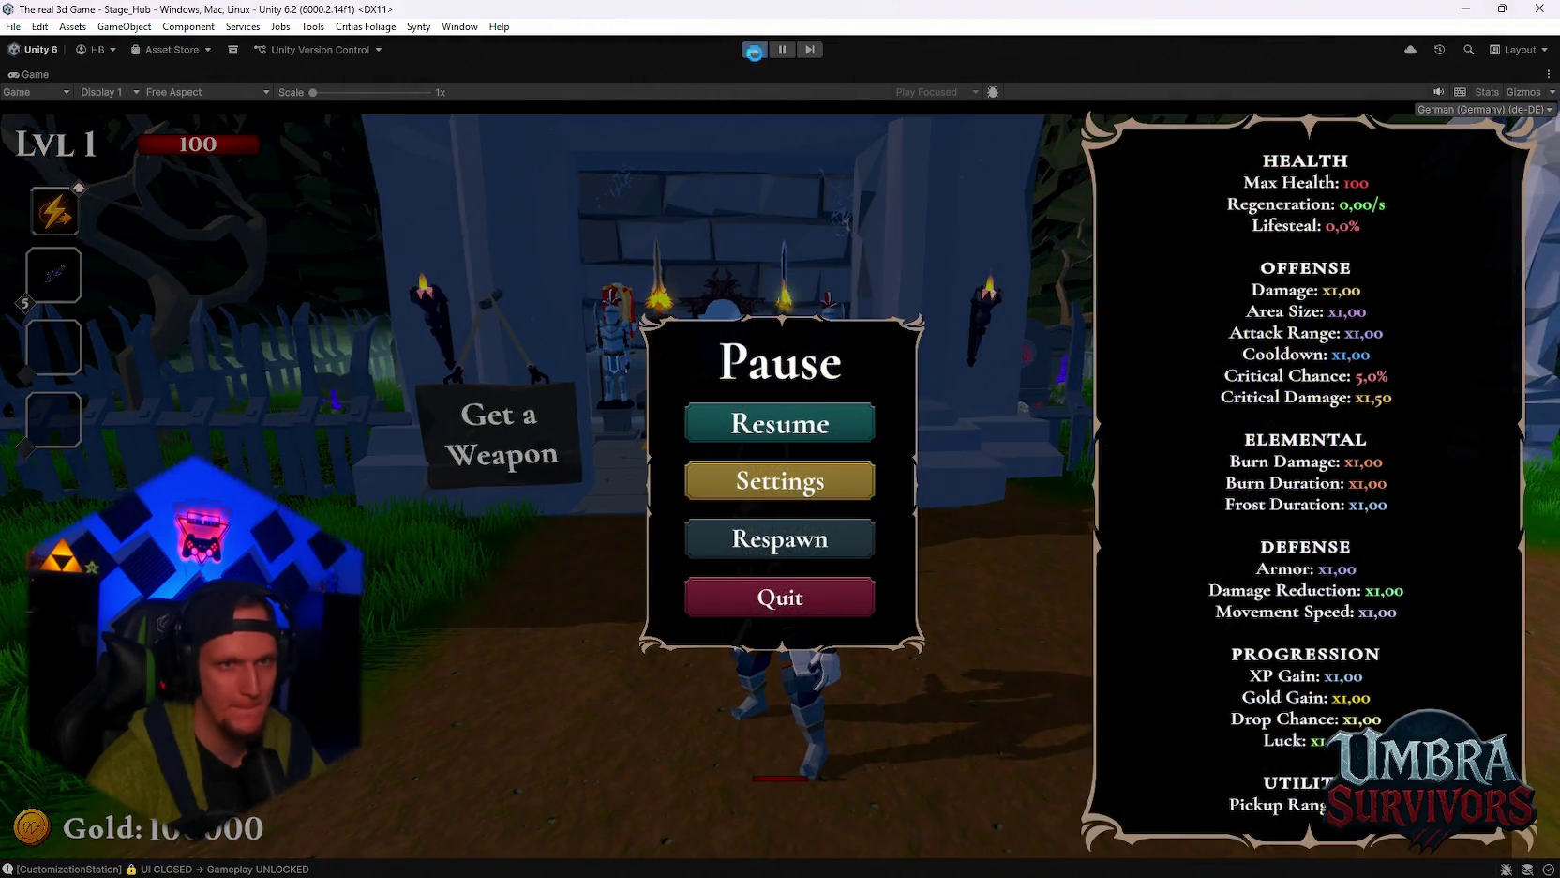
left_click(754, 51)
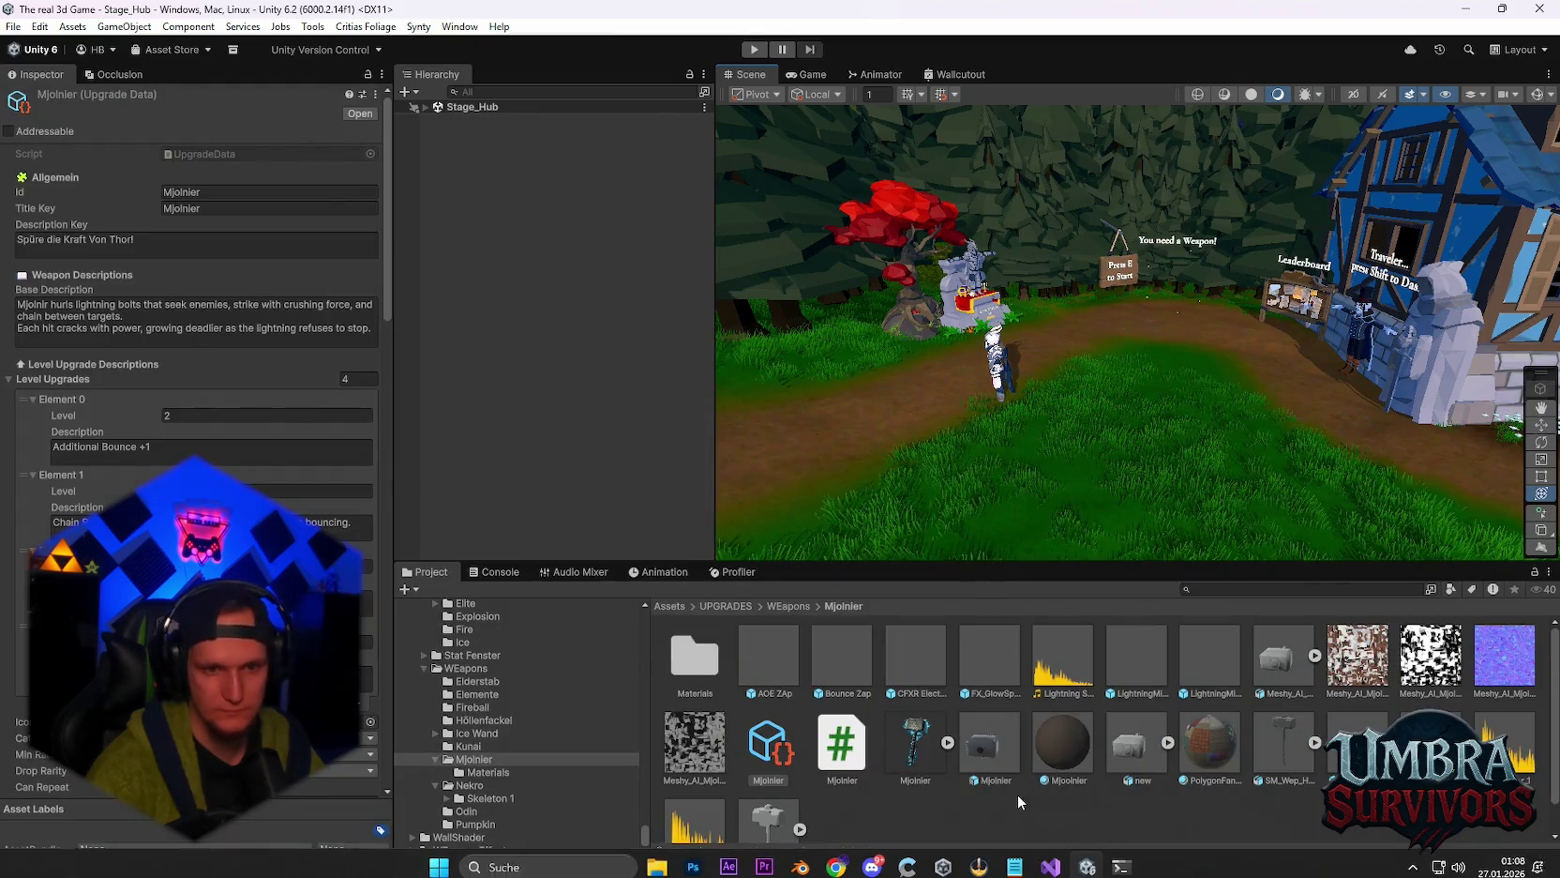
Show the Kunai texture from the Kunai folder in Explorer, then switch to Photoshop.
left_click(468, 732)
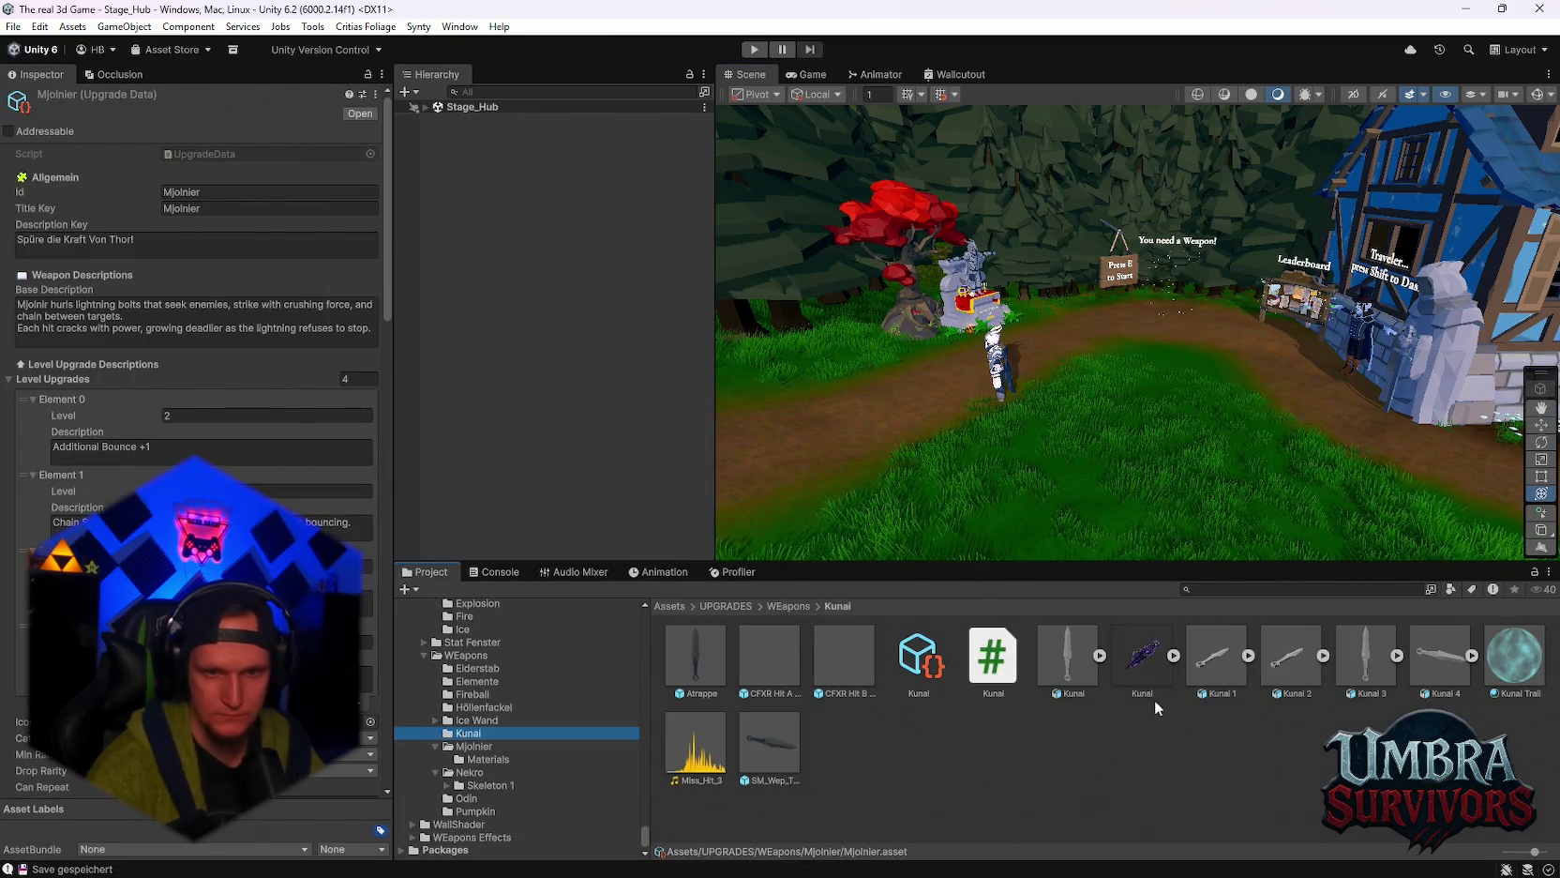
right_click(1144, 654)
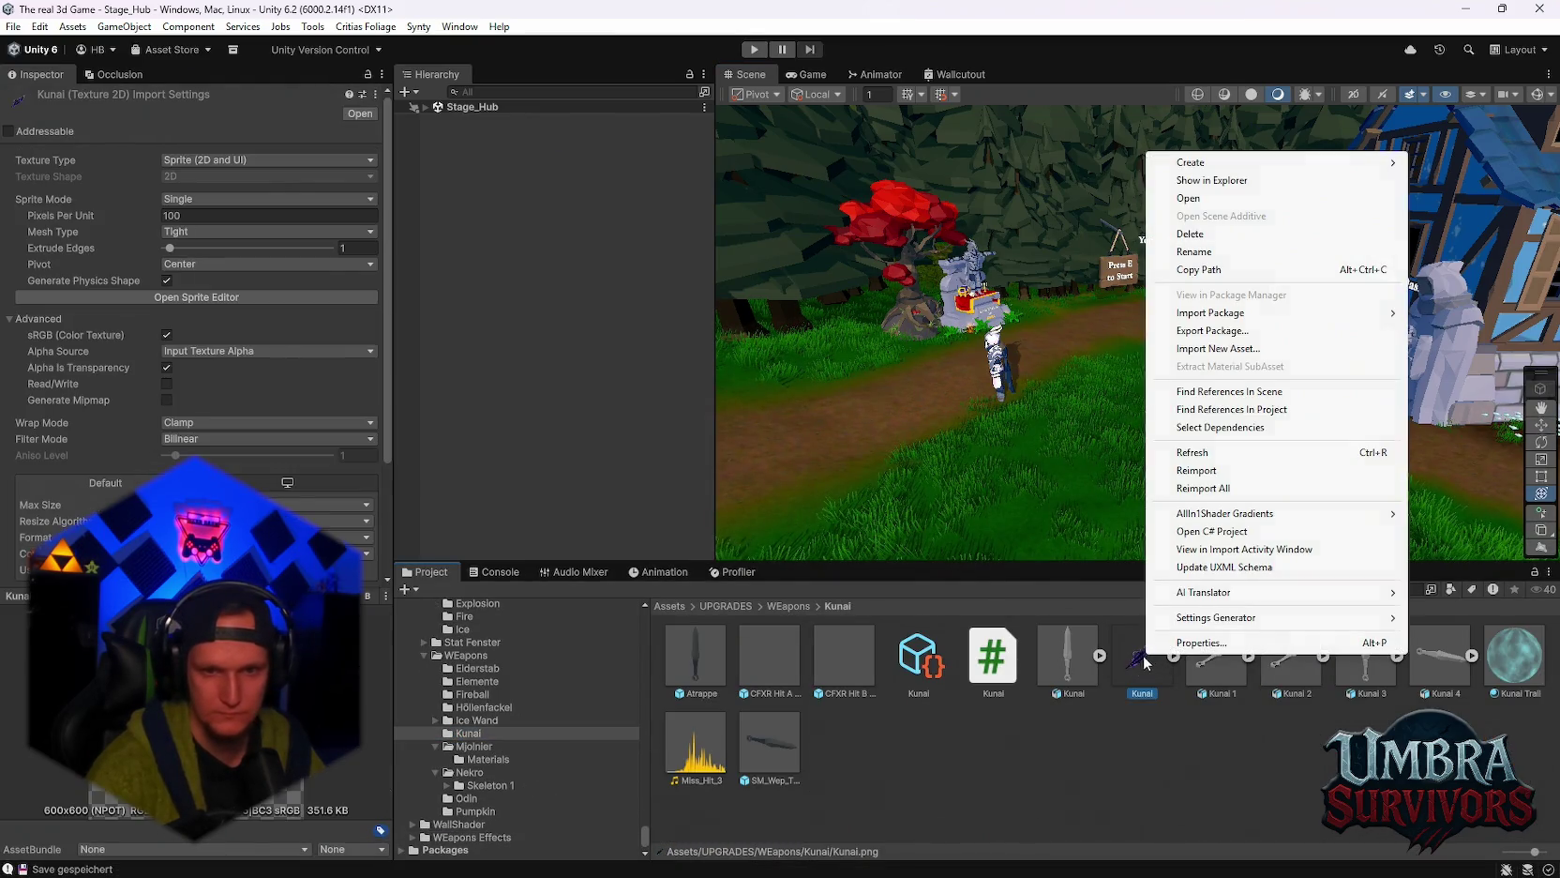
left_click(1219, 180)
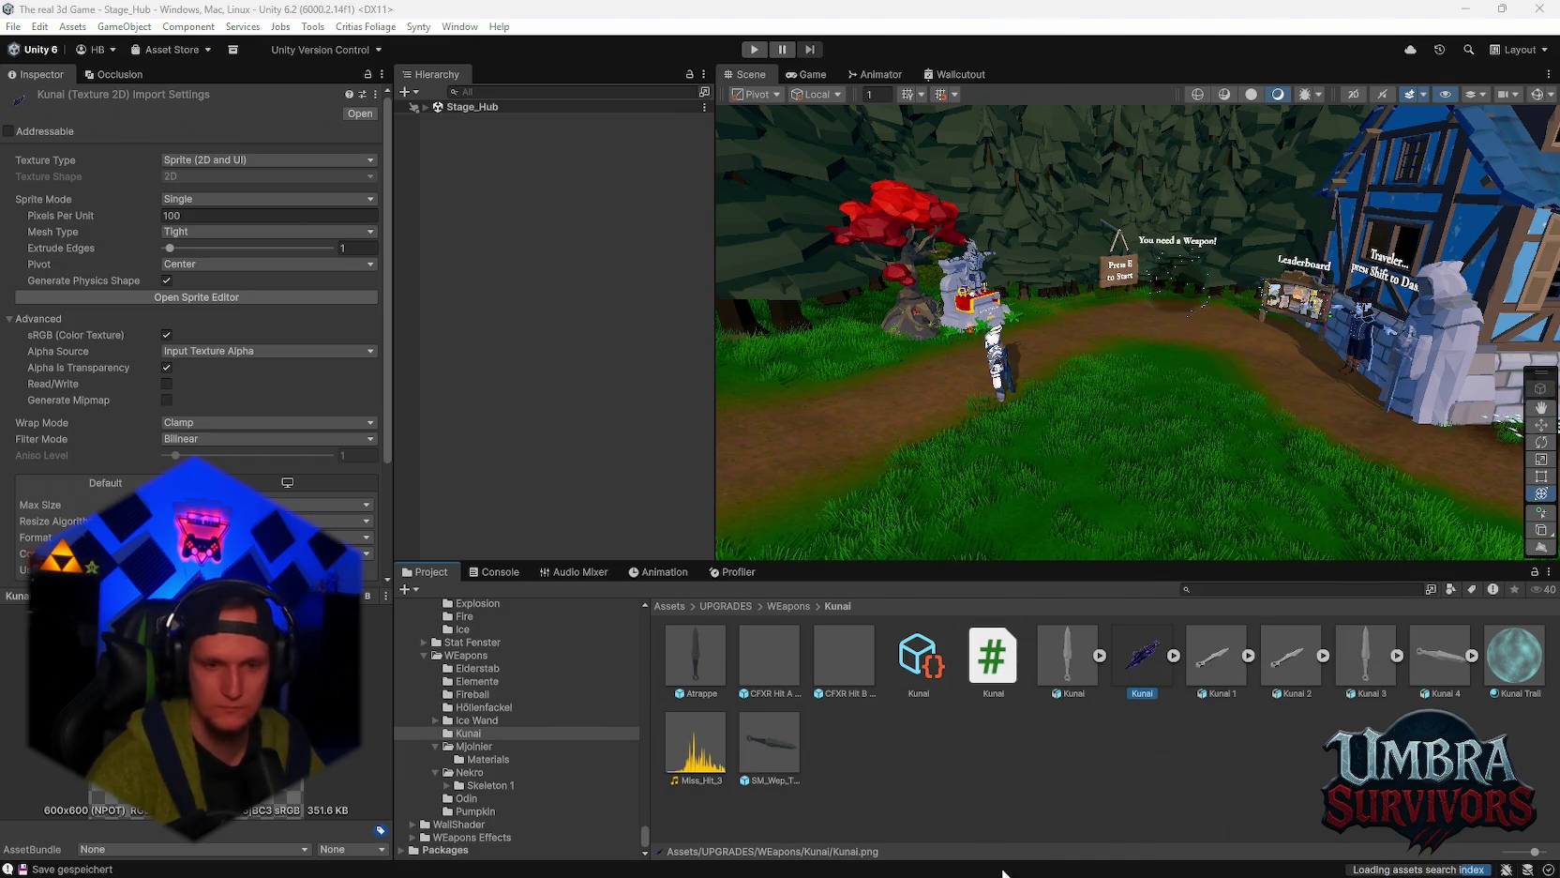
mouse_move(1047, 867)
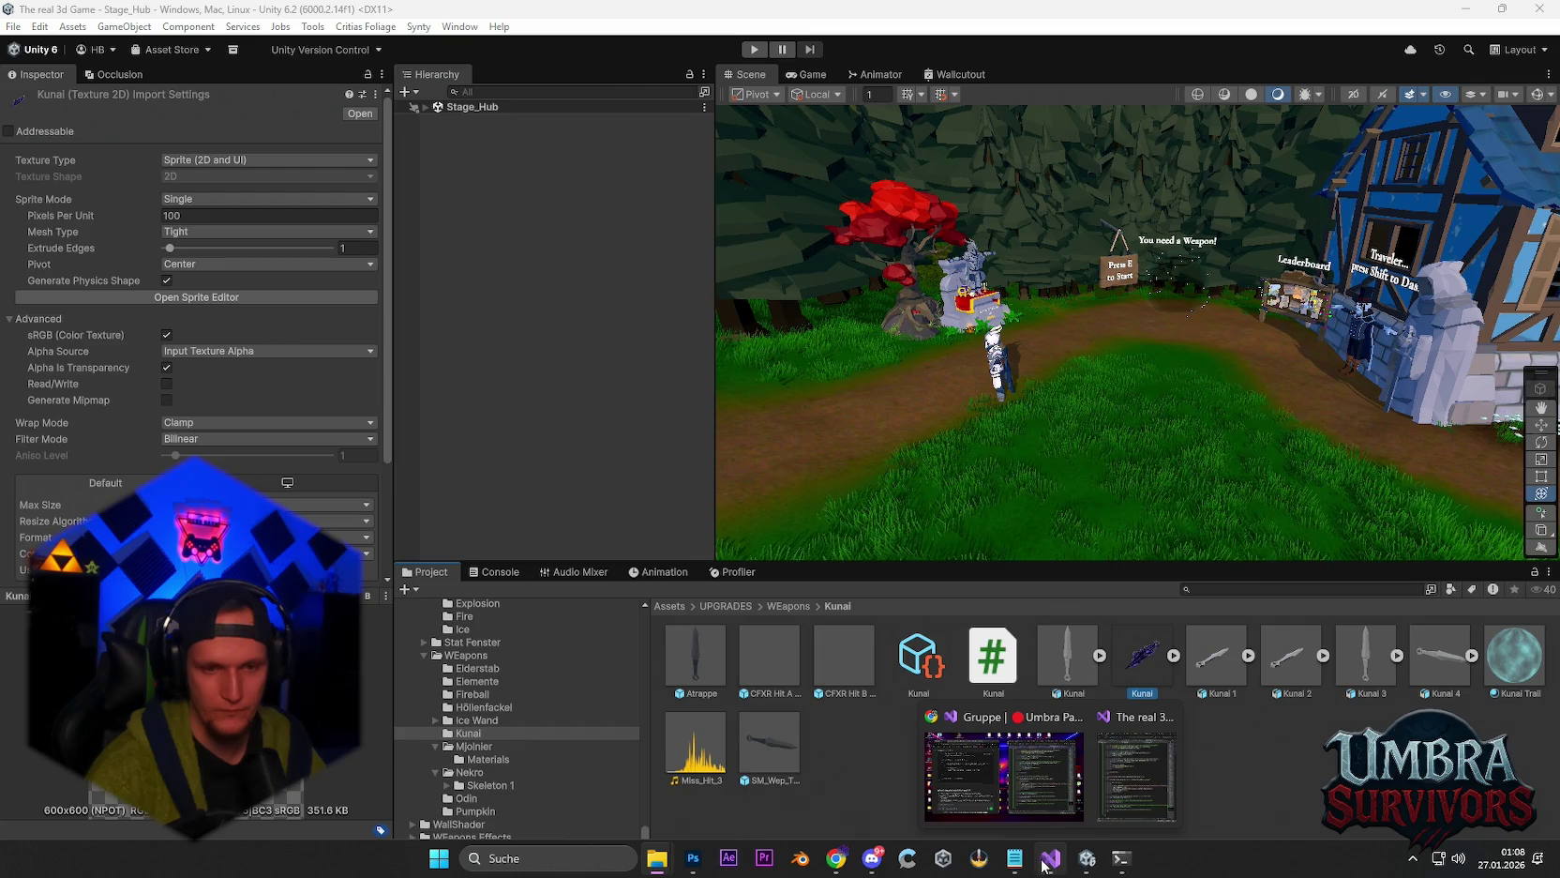
left_click(696, 859)
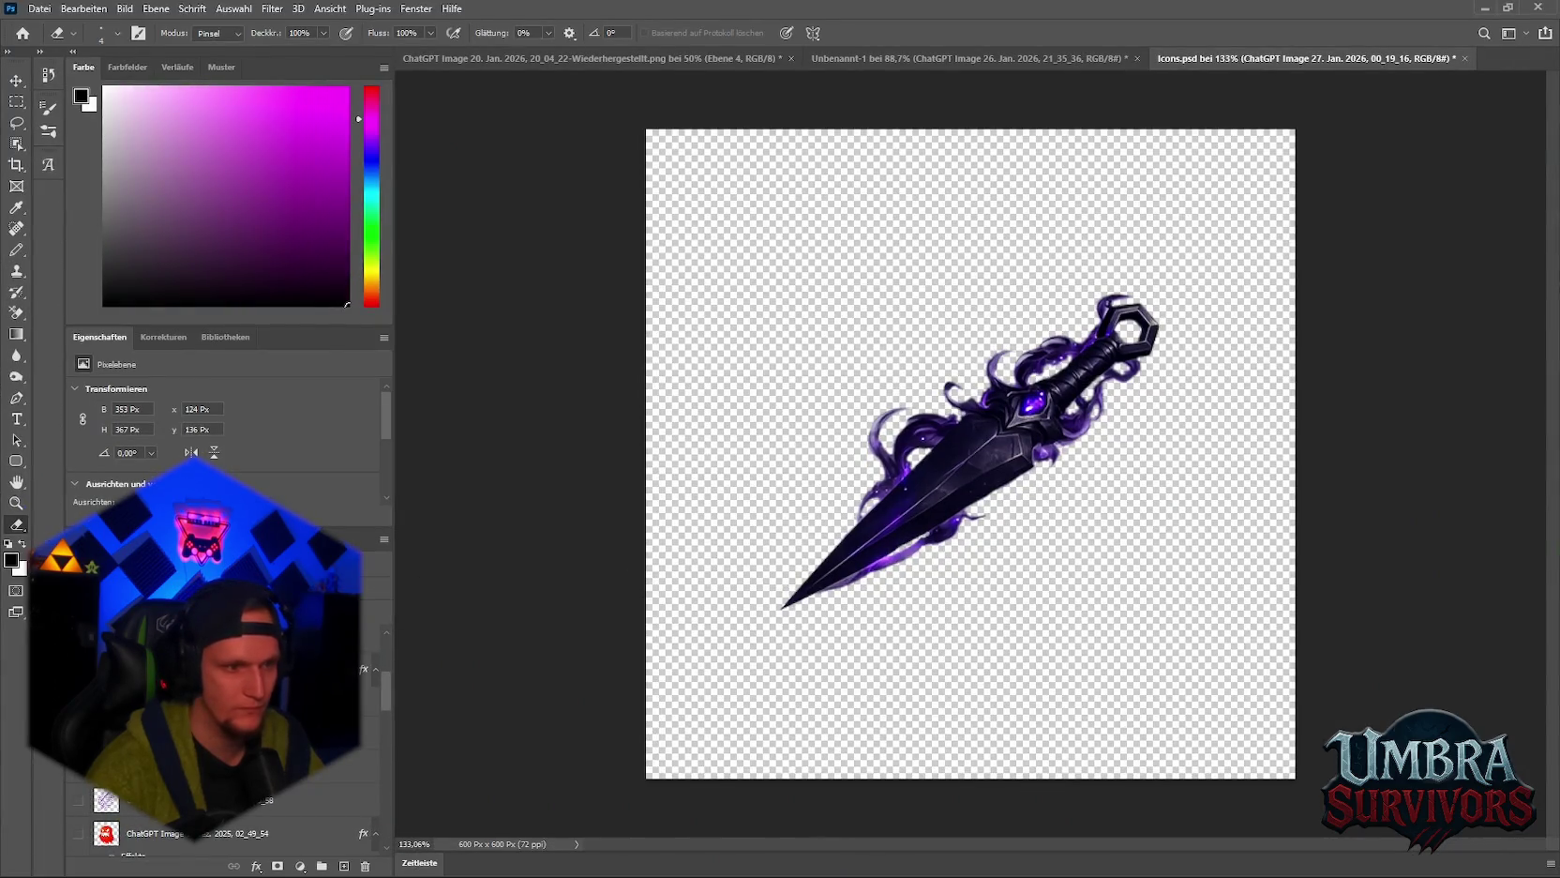
Replace the dagger in Icons.psd with the Kunai image, stretched up and down to fill the icon.
key("Delete")
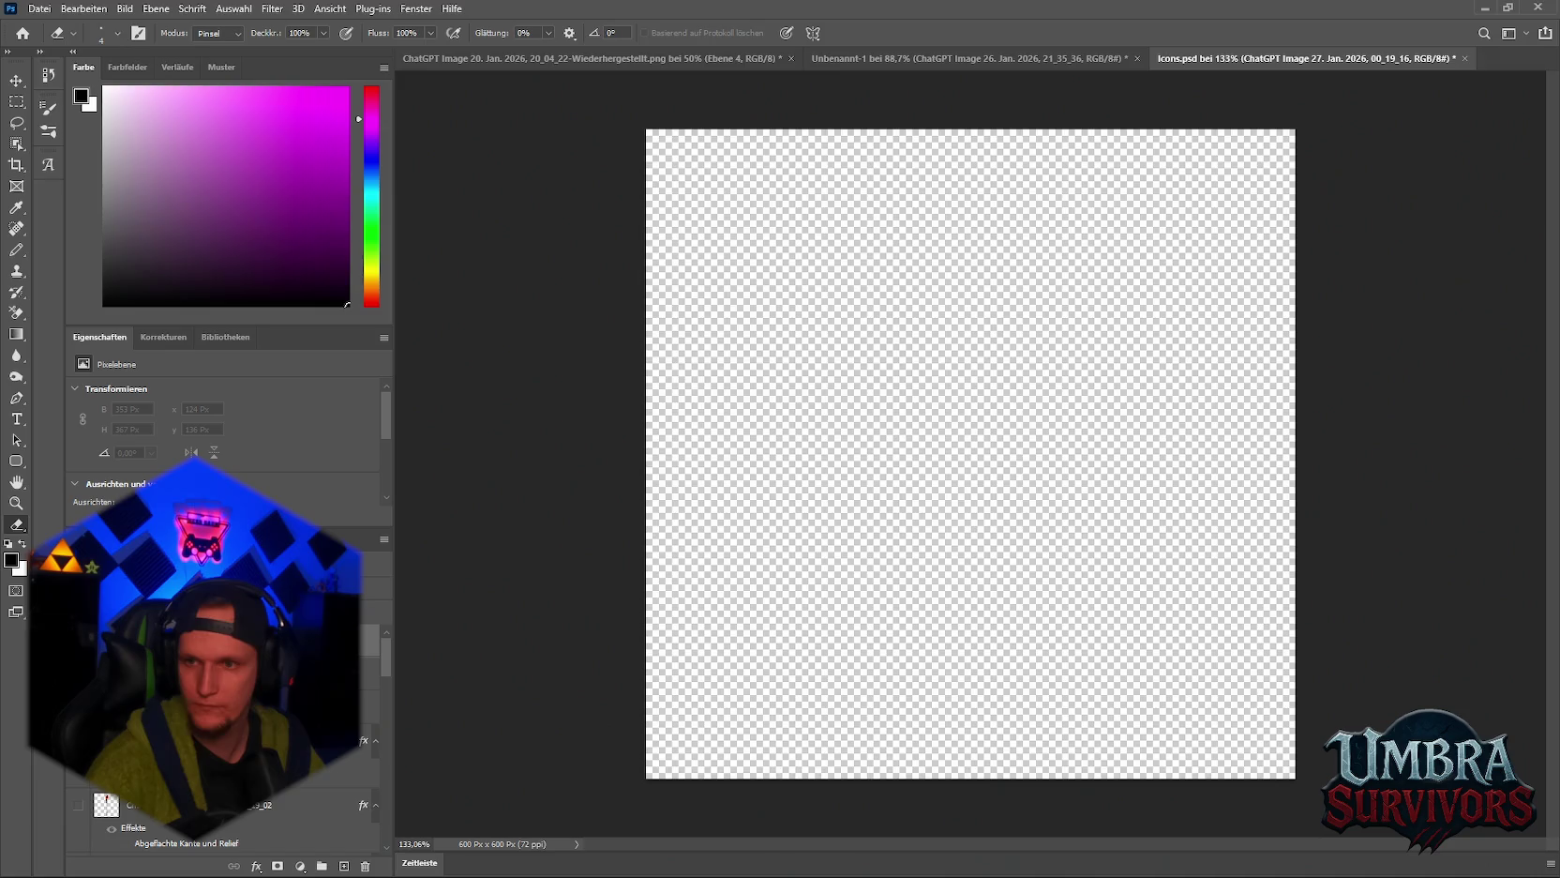
left_click_drag(1035, 668, 947, 470)
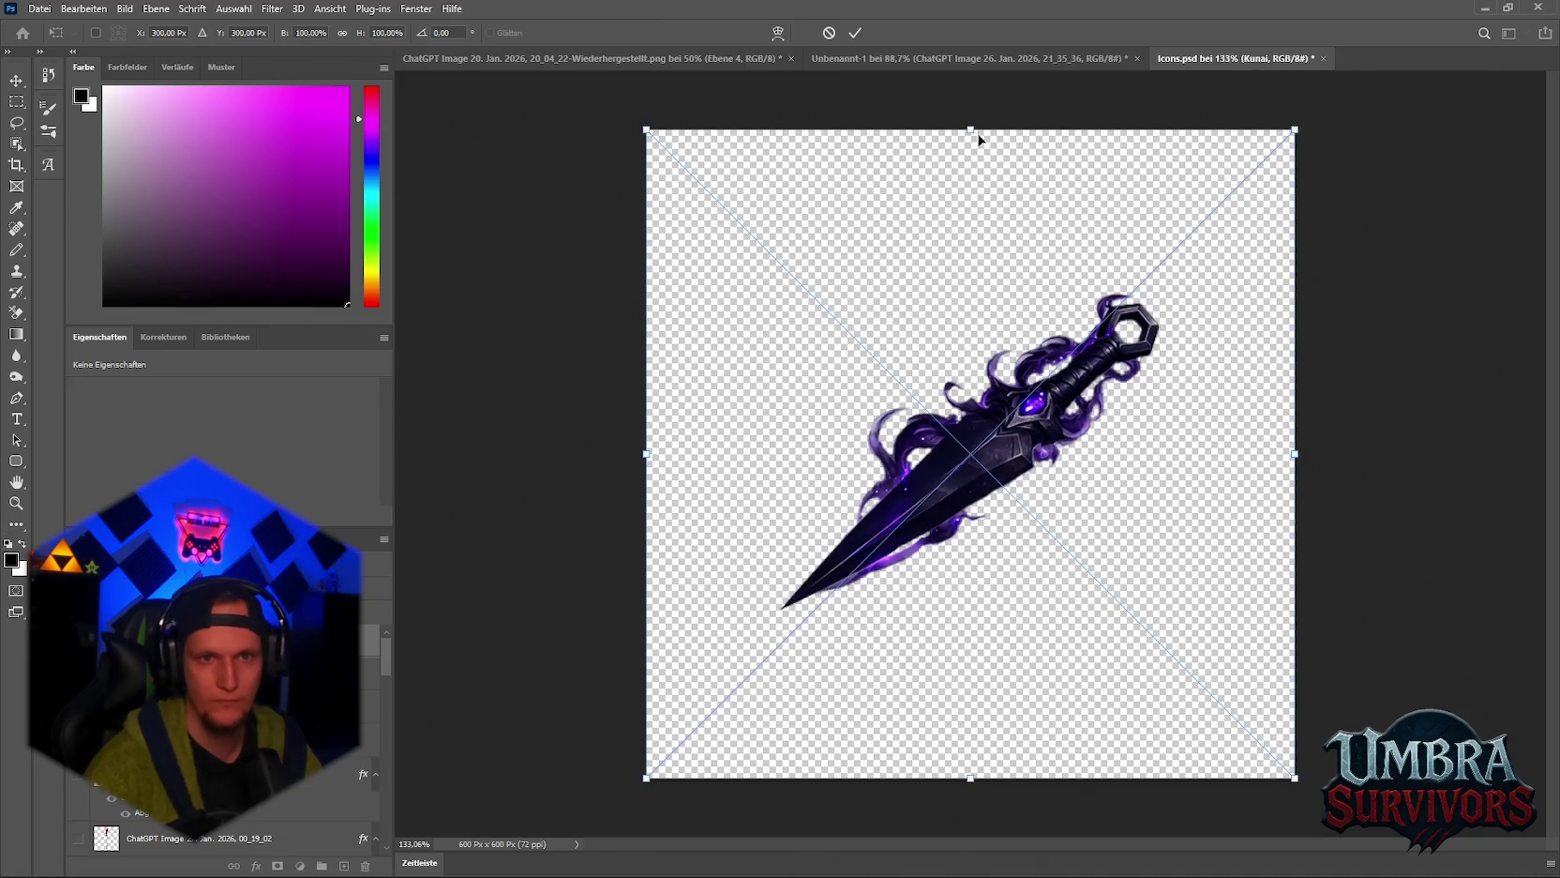
left_click_drag(978, 138, 980, 11)
scroll(1100, 439, "down", 3)
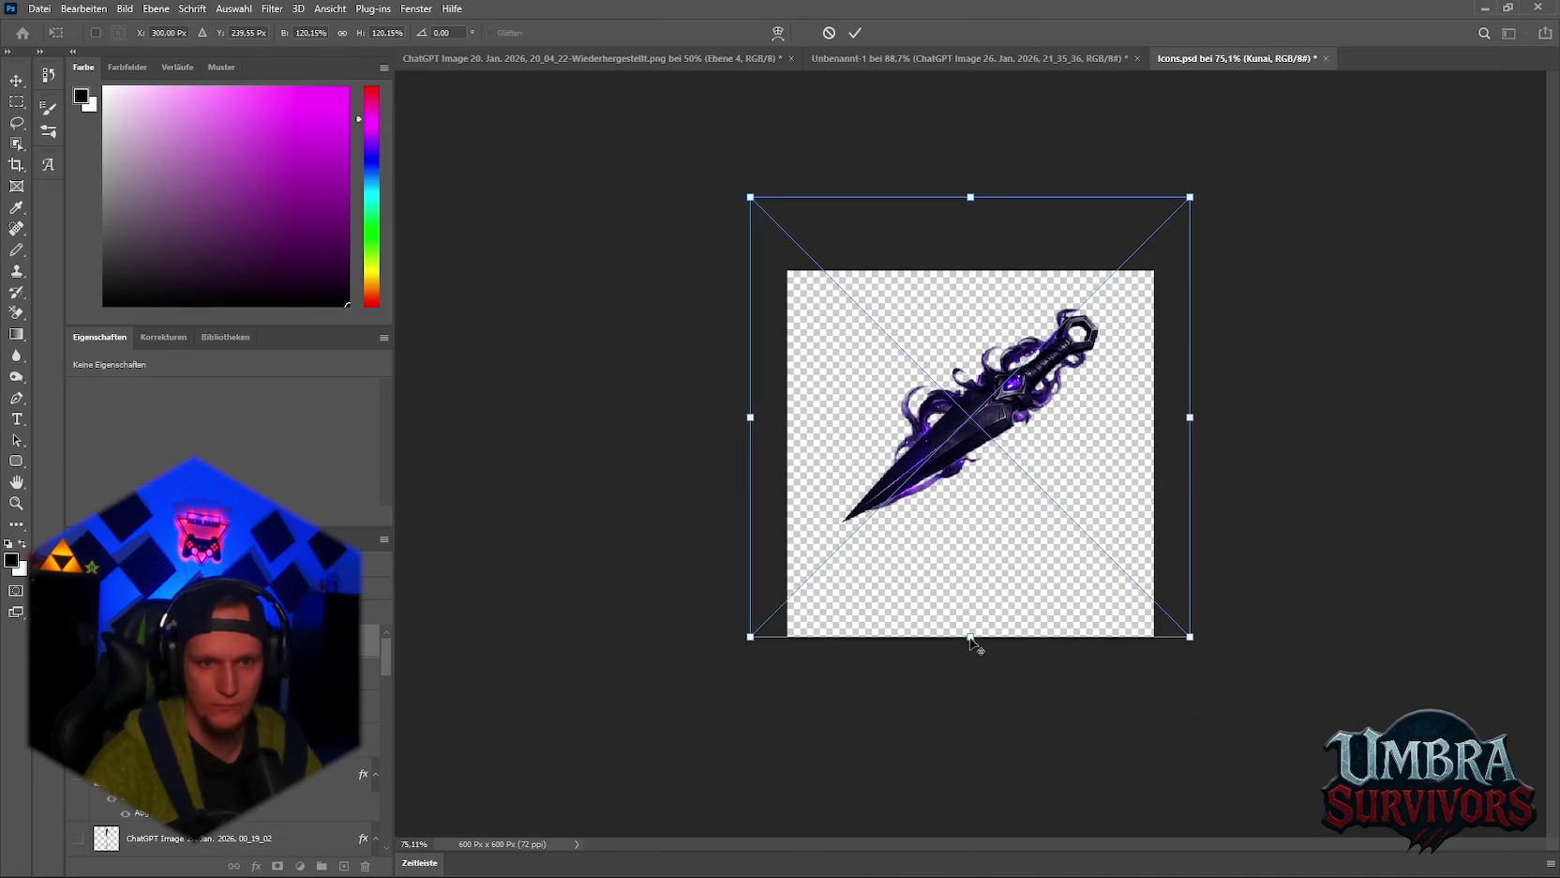
left_click_drag(971, 637, 970, 658)
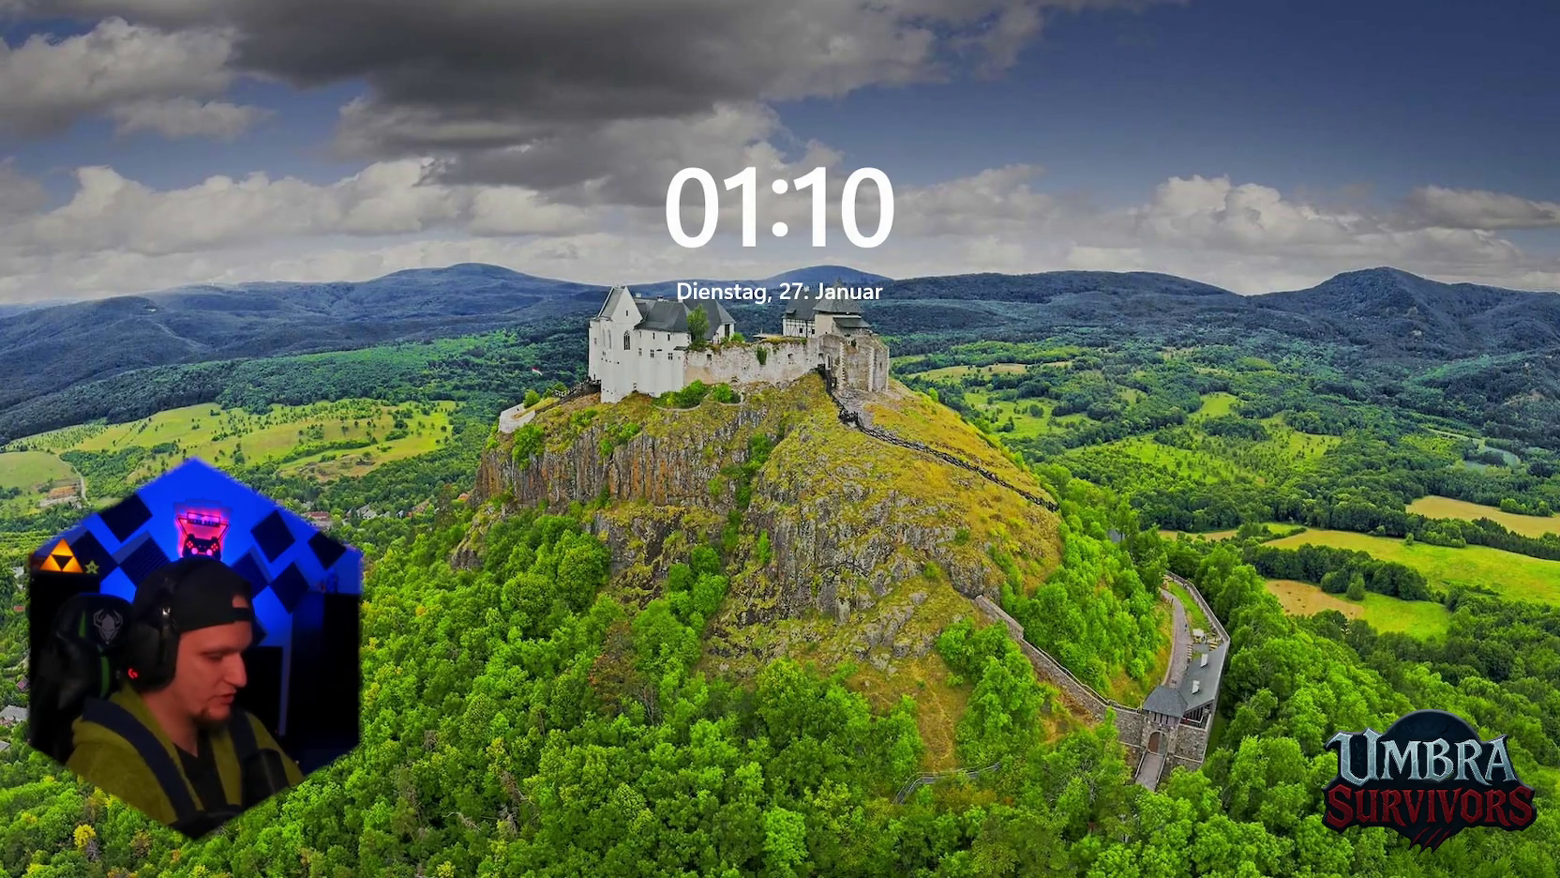
Sign in from the lock screen with the account PIN and bring up Unity Hub.
key("space")
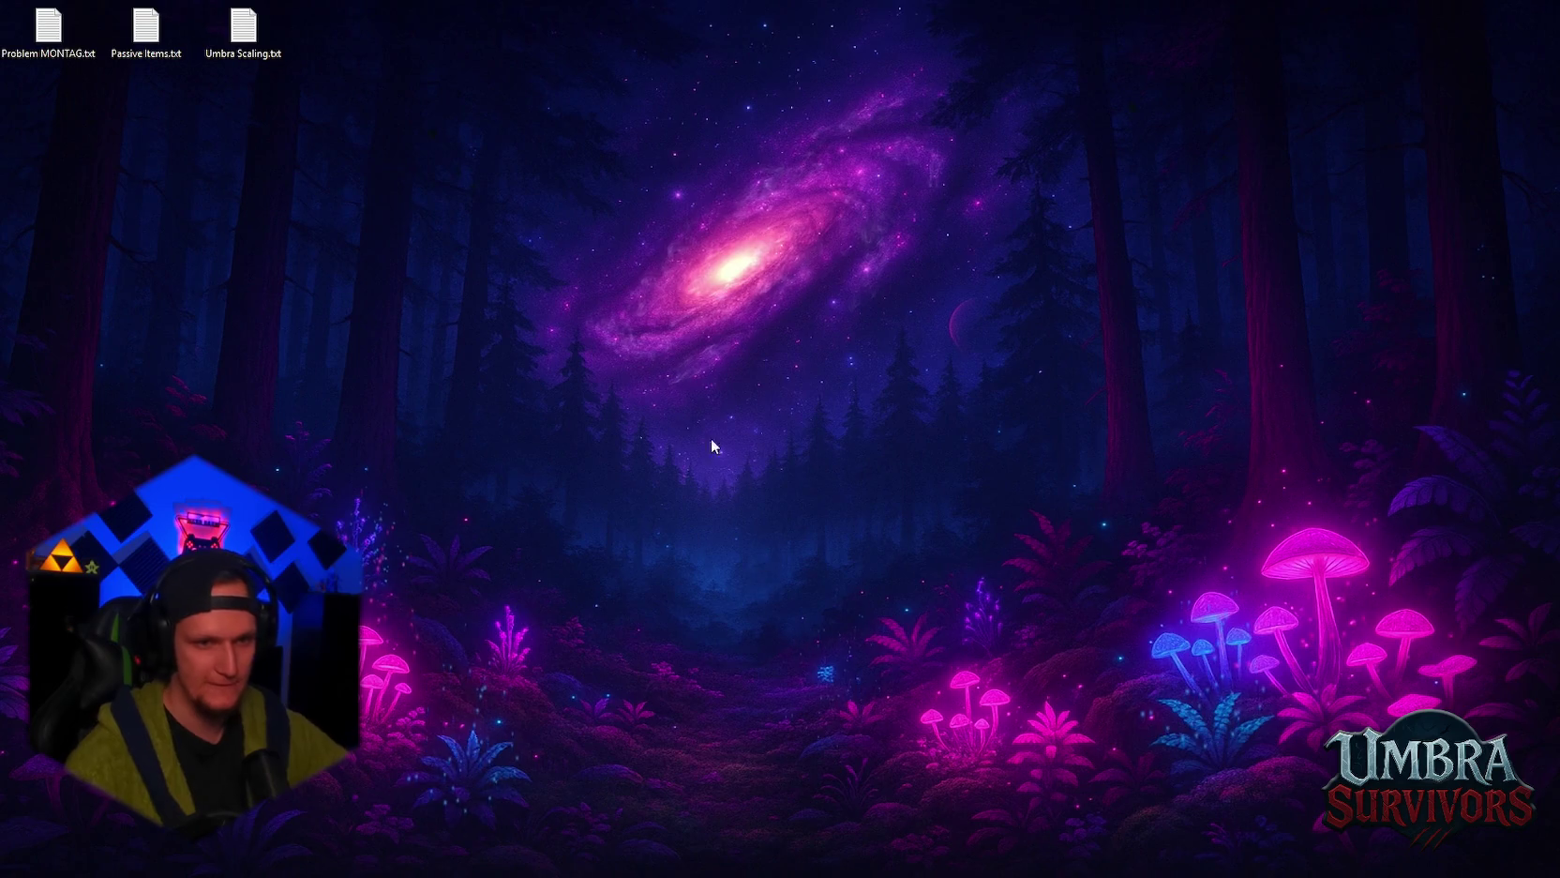
mouse_move(1029, 874)
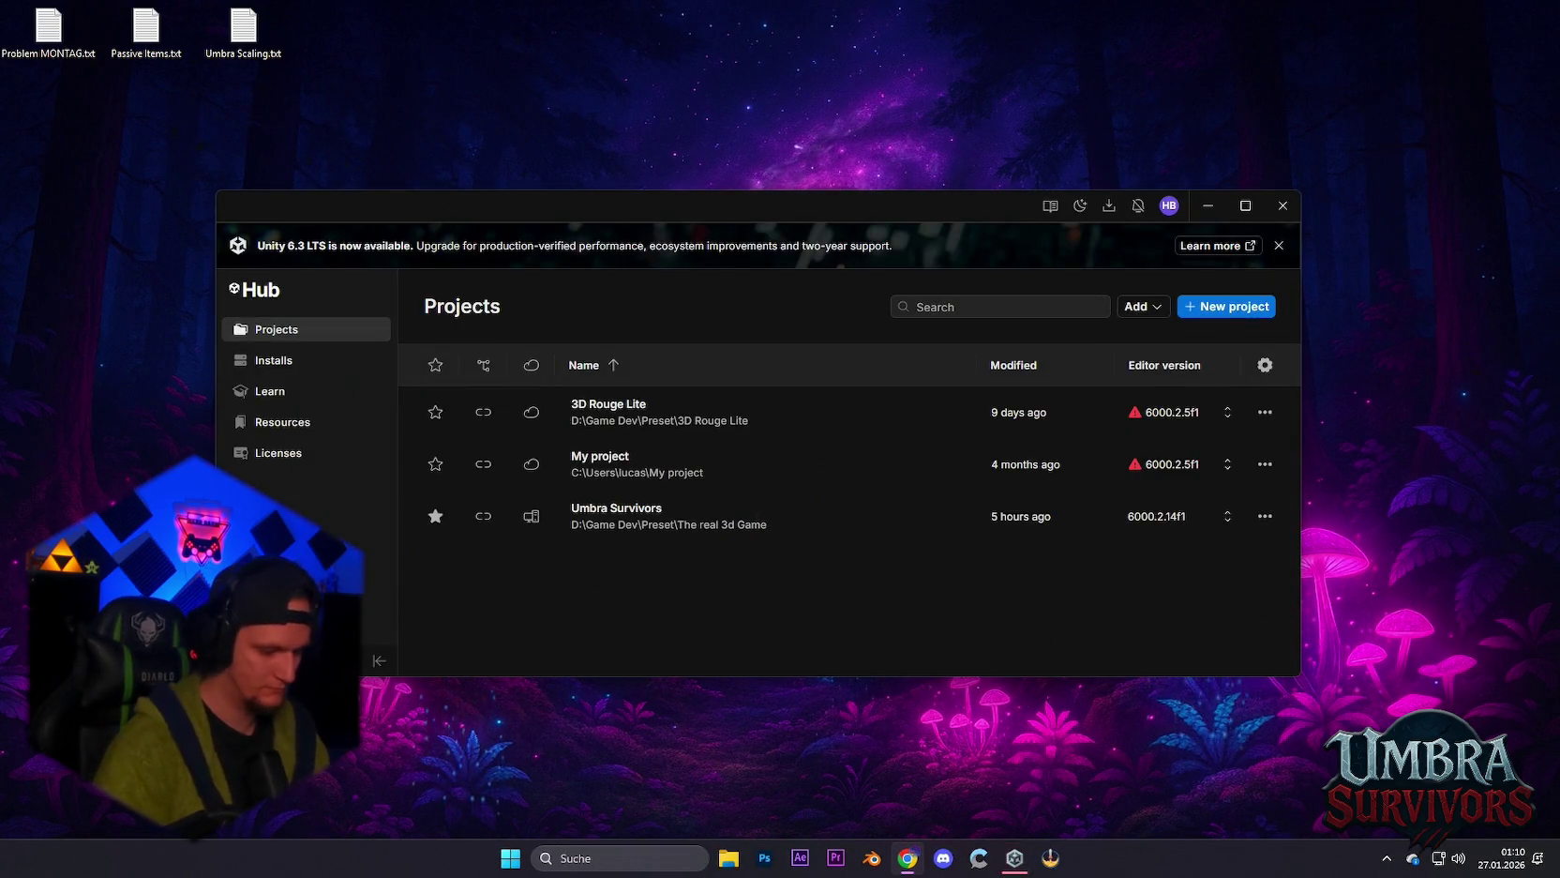
Open Umbra Survivors, dismiss the scene backup recovery prompt, and move the Meshy browser into view.
left_click(740, 516)
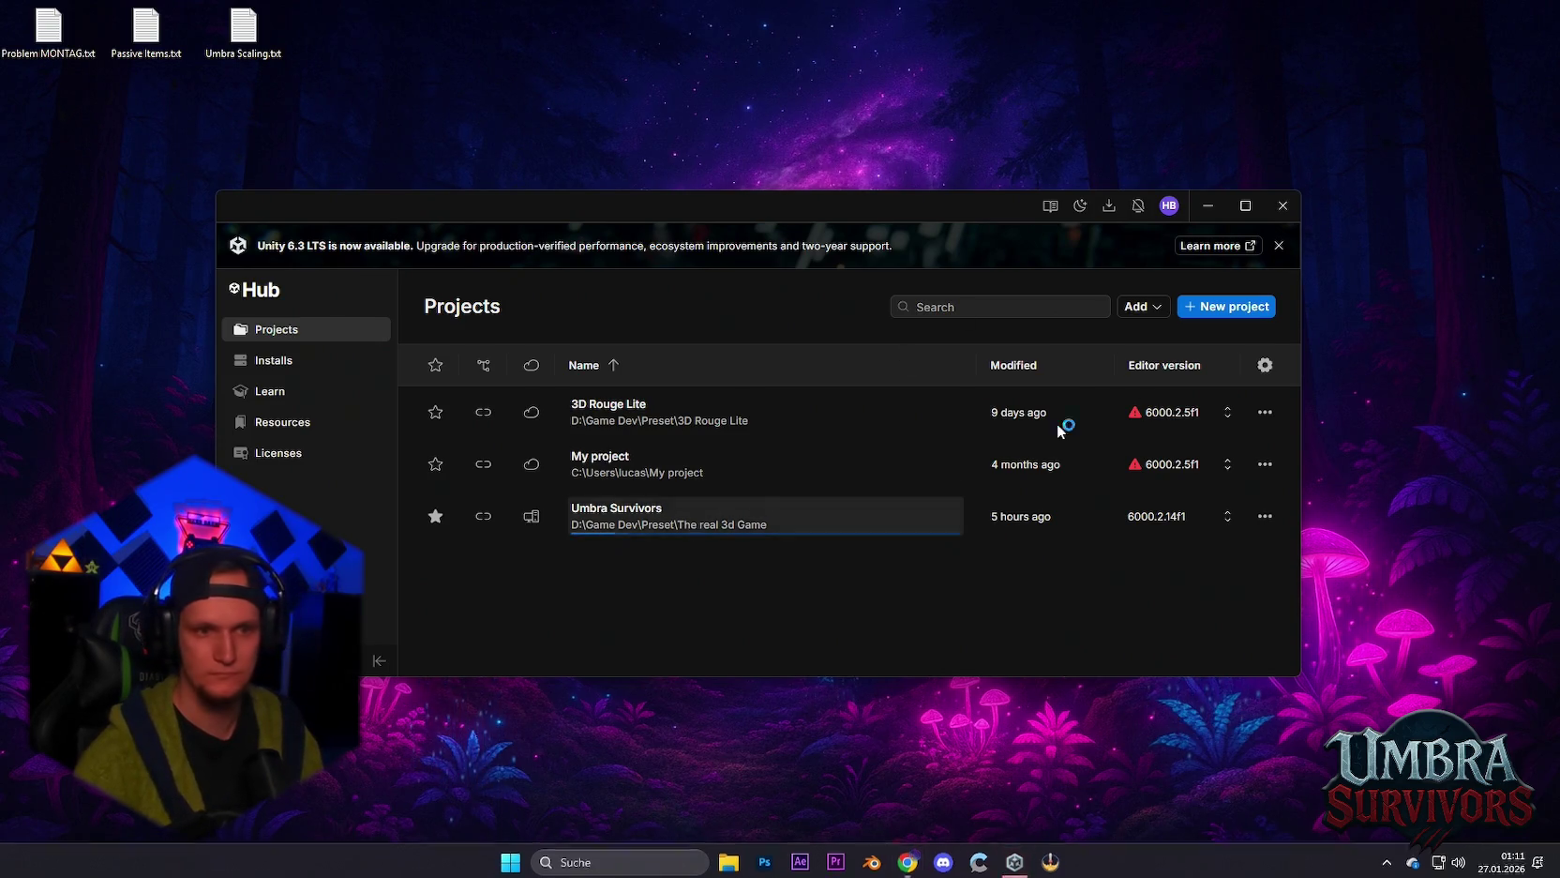
left_click(915, 493)
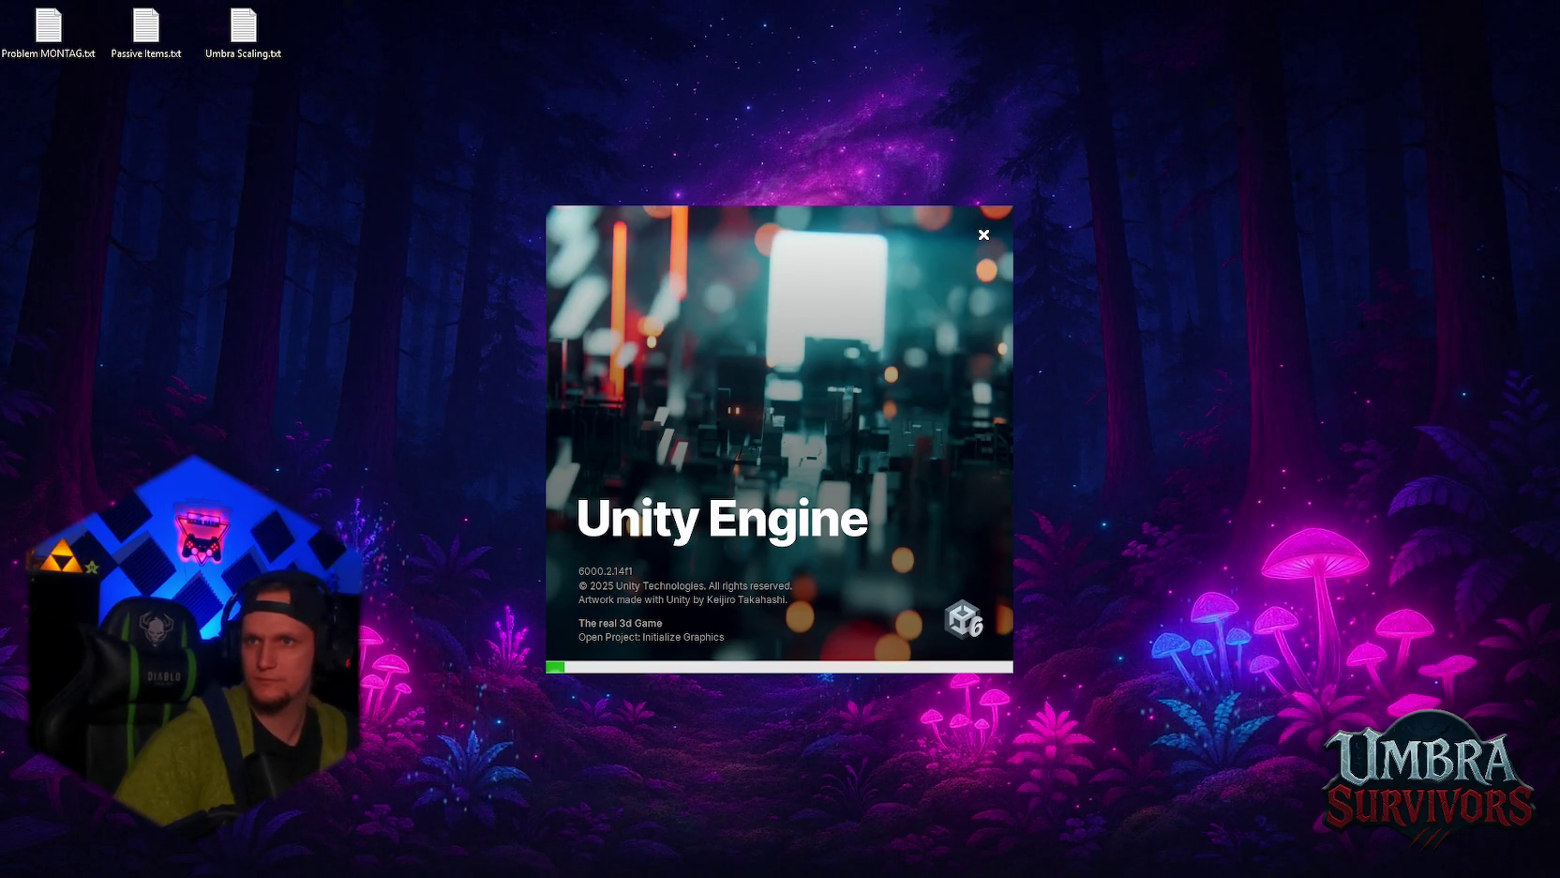
left_click_drag(1559, 5, 1210, 5)
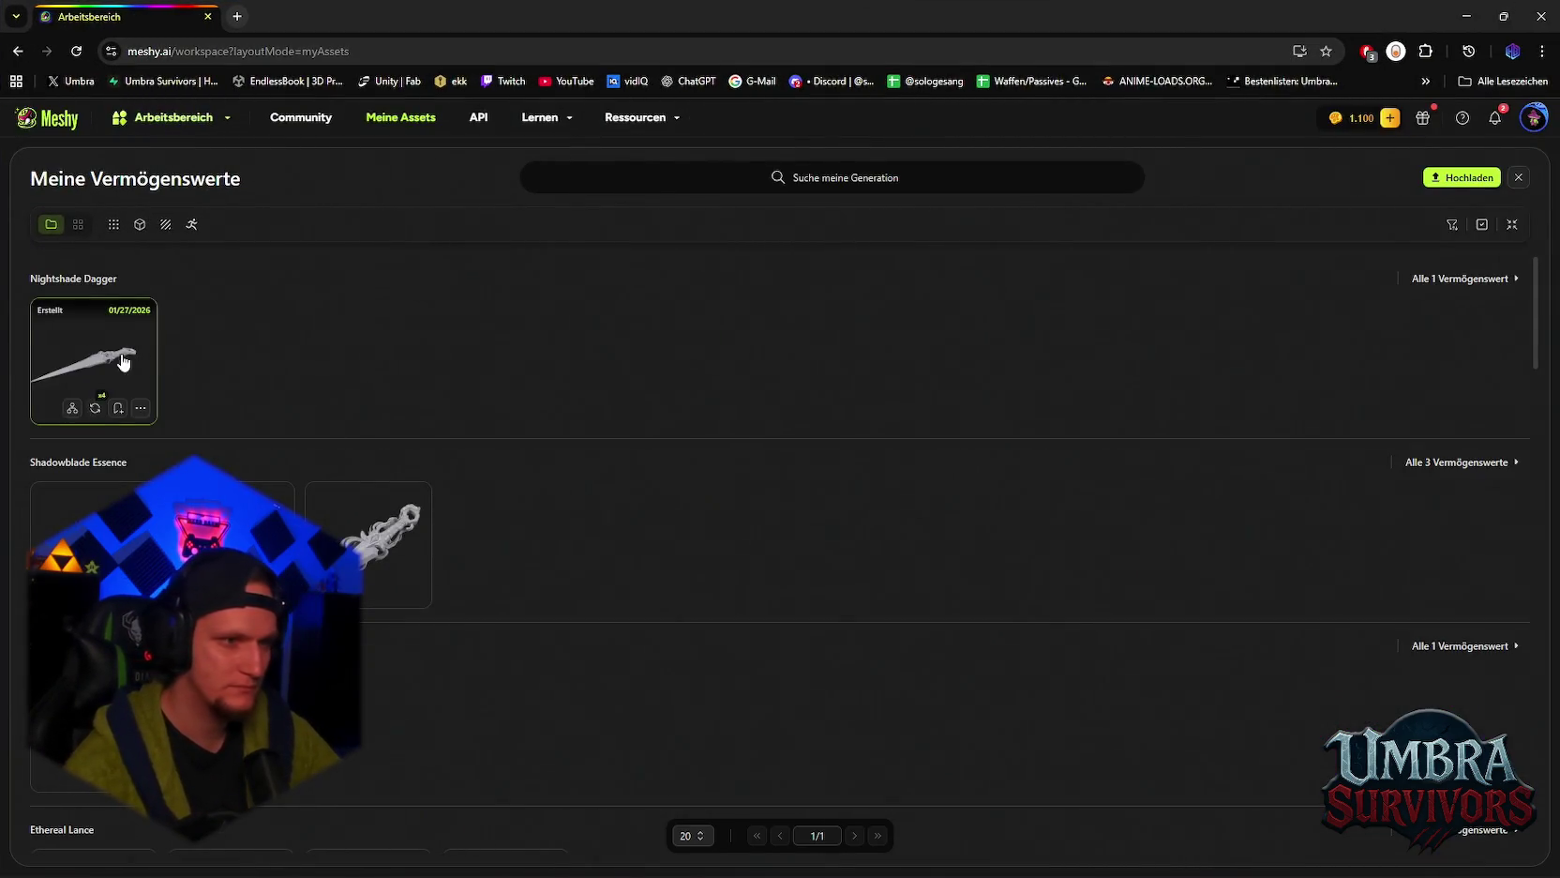
Open the Nightshade Dagger model in Meshy's viewer and orbit it to inspect all sides.
left_click(94, 361)
mouse_move(757, 521)
left_mouse_down()
mouse_move(755, 604)
mouse_move(680, 286)
mouse_move(707, 286)
mouse_move(698, 269)
mouse_move(511, 390)
left_mouse_up()
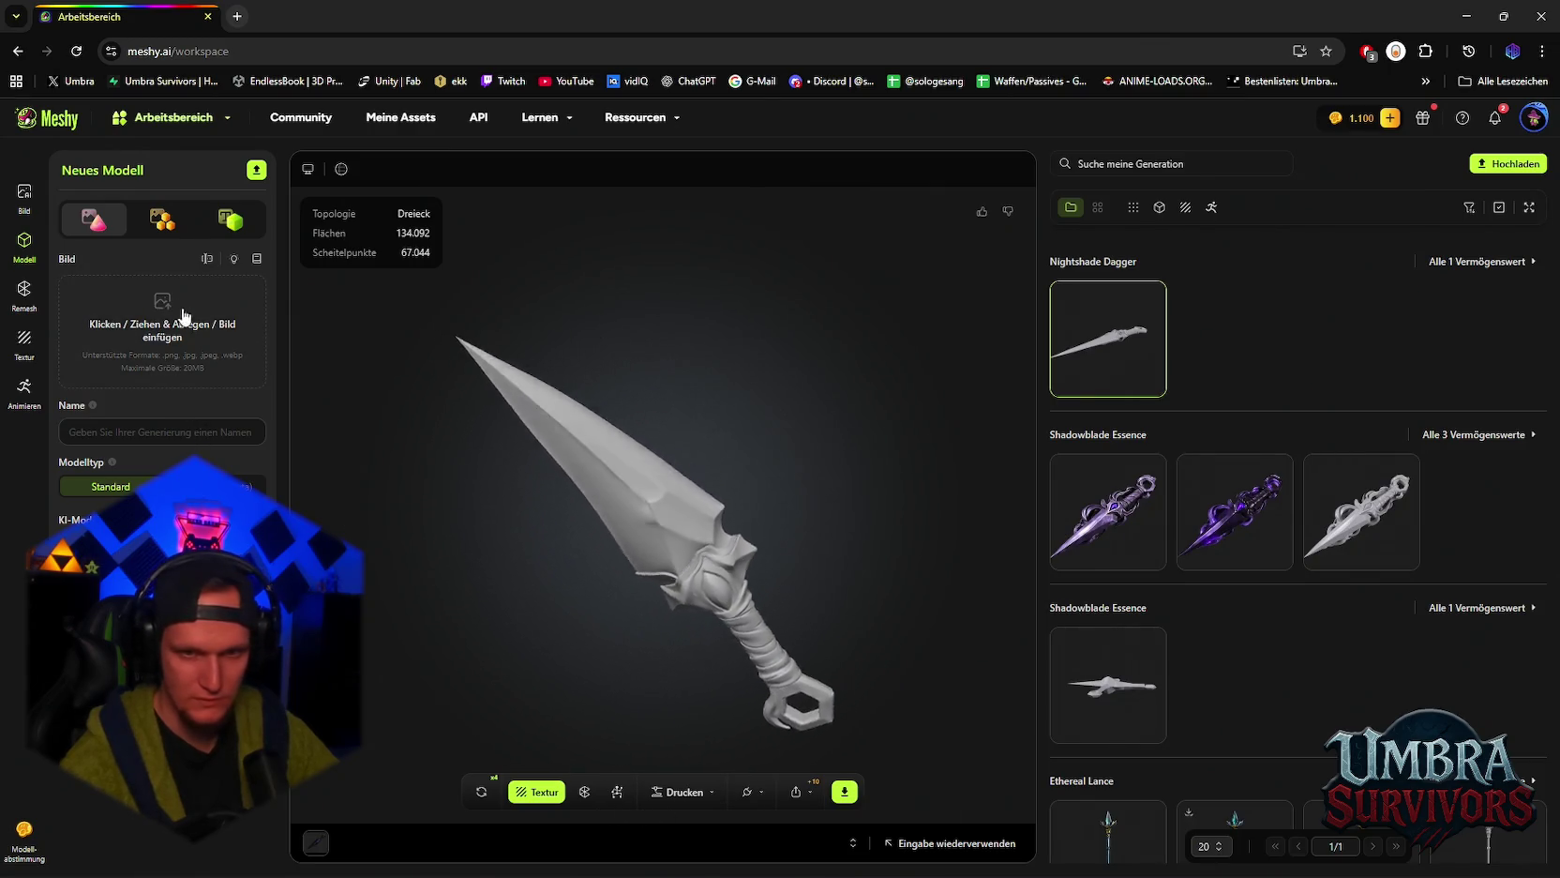
mouse_move(362, 235)
left_mouse_down()
mouse_move(574, 430)
mouse_move(430, 748)
left_mouse_up()
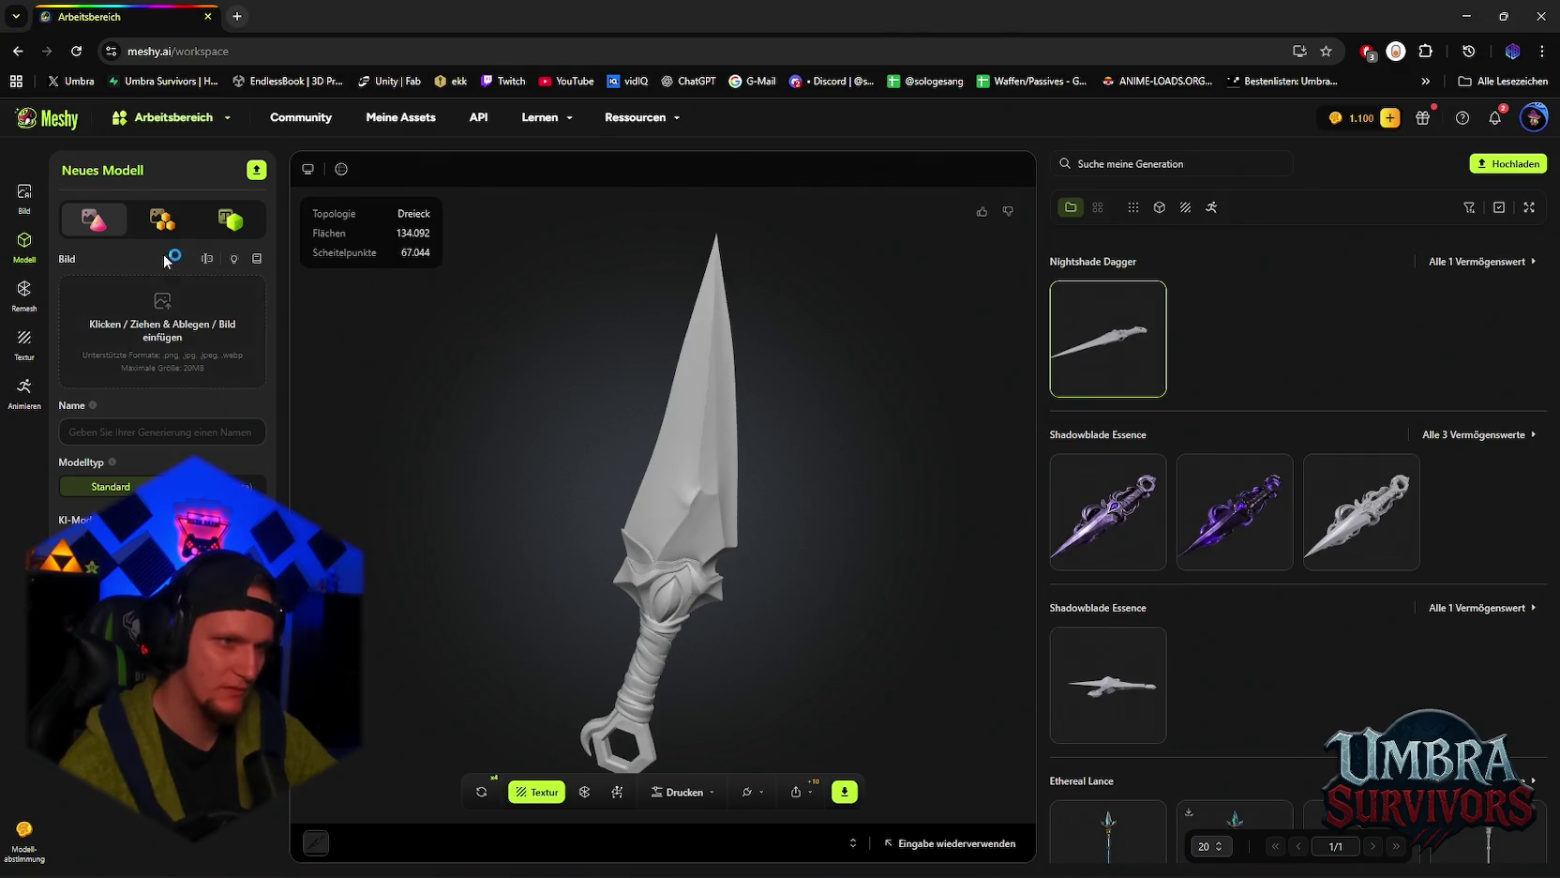
mouse_move(648, 453)
left_mouse_down()
mouse_move(532, 551)
mouse_move(443, 787)
left_mouse_up()
Retry the Nightshade Dagger model and confirm the regeneration with Wiederholen.
left_click(1228, 553)
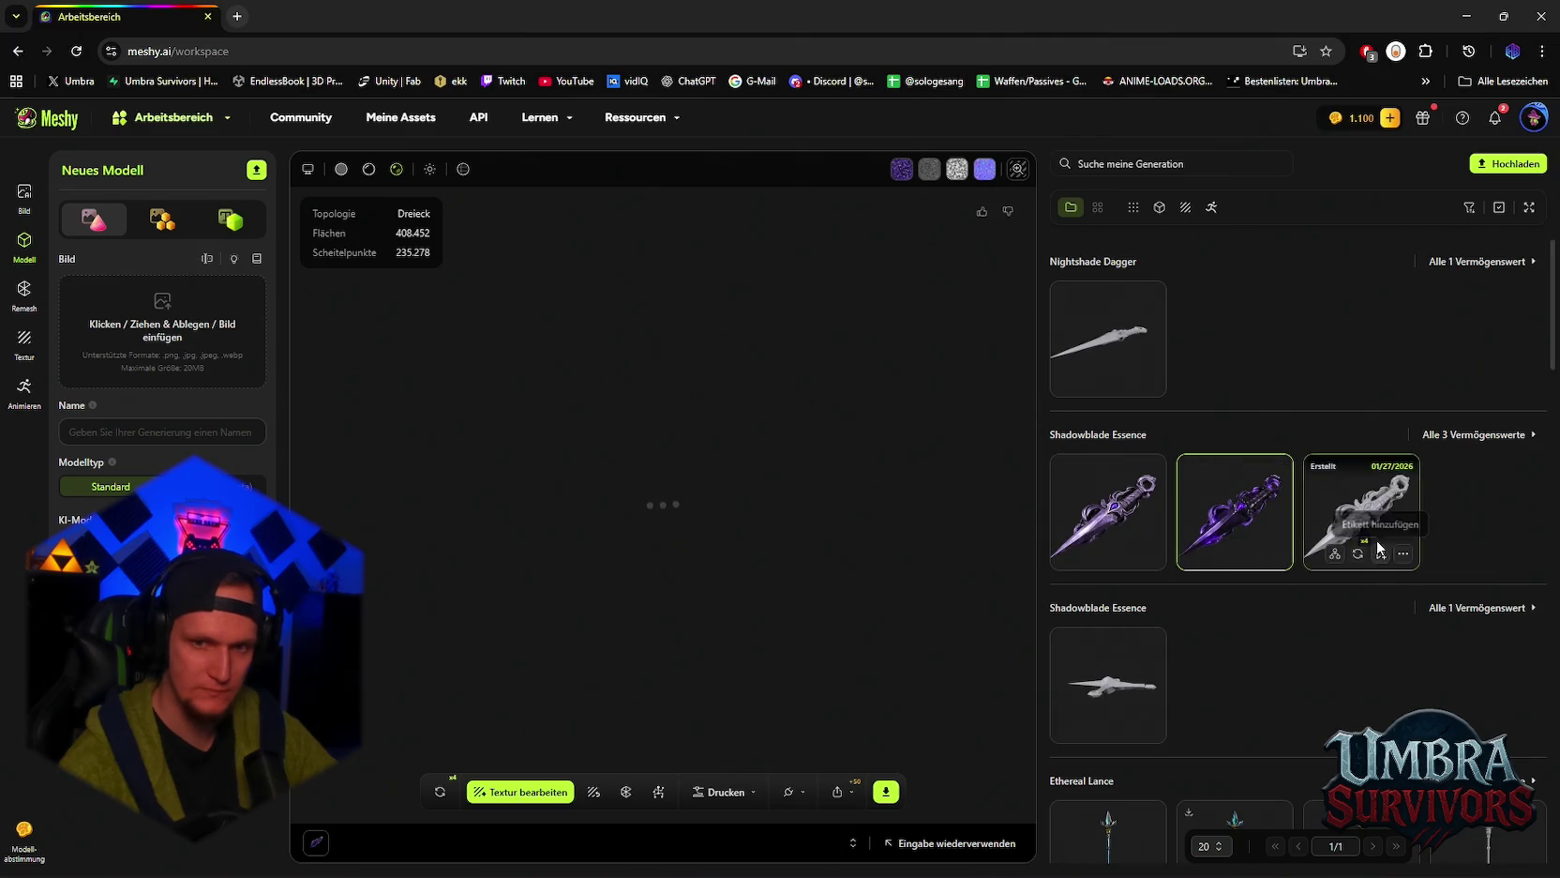
left_click(1139, 347)
left_click(1100, 381)
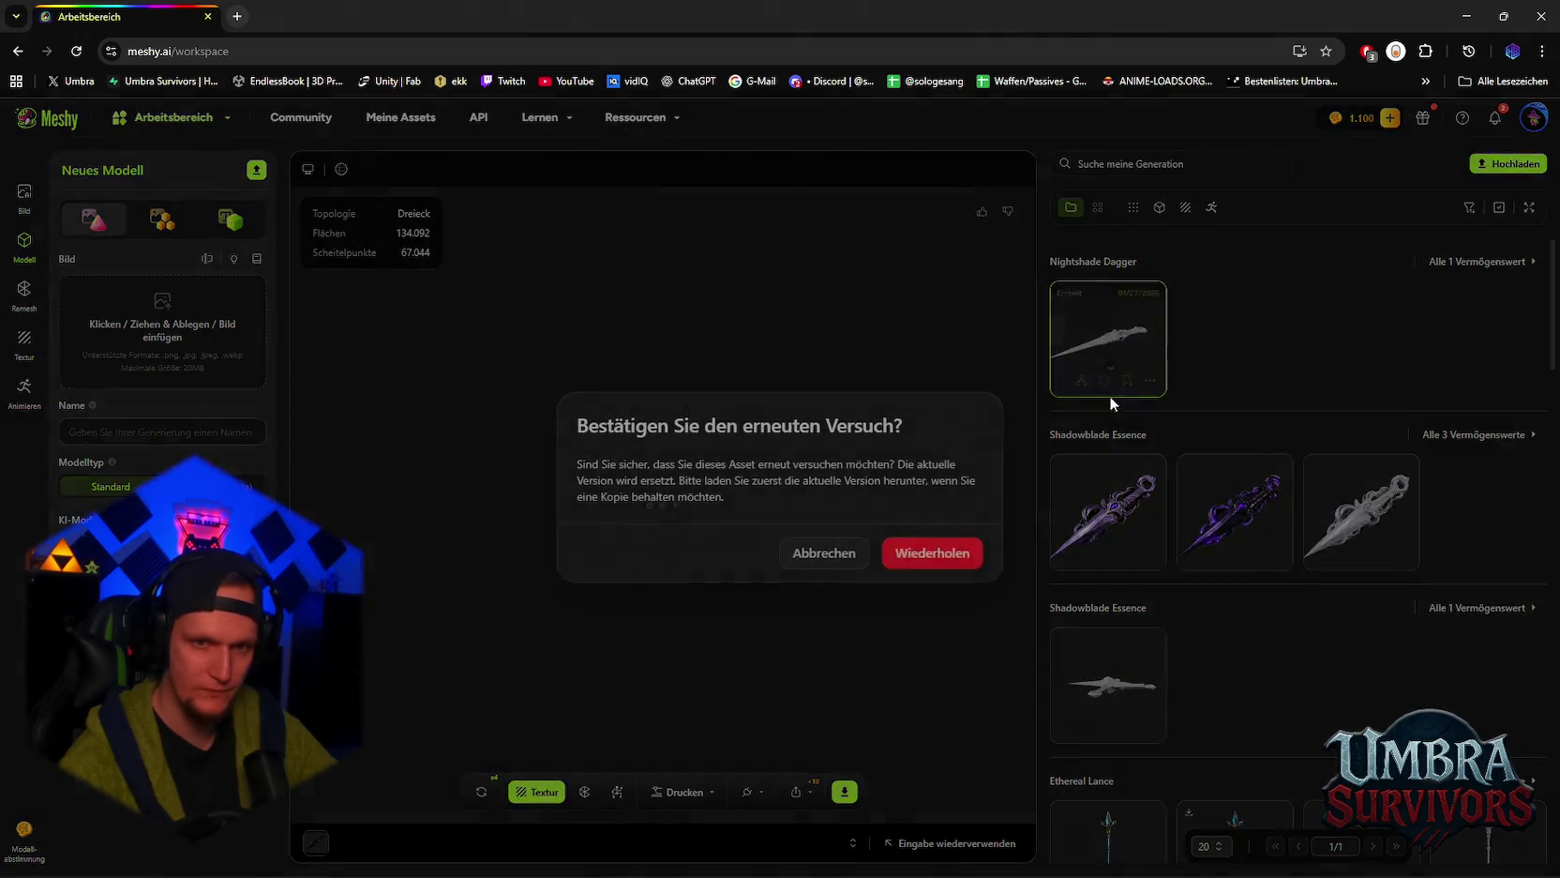
left_click(915, 595)
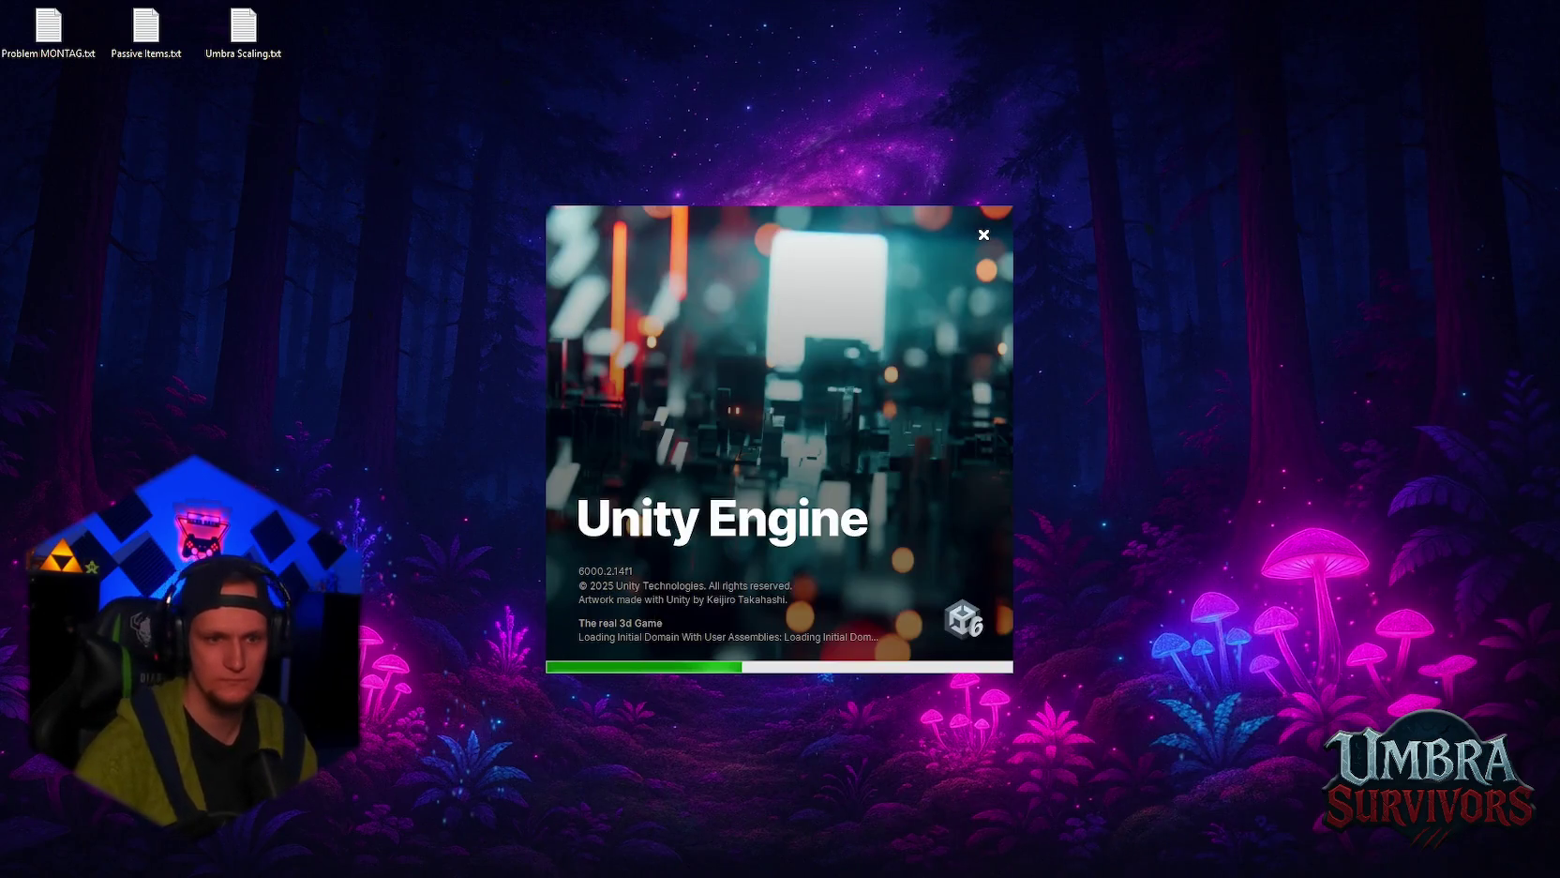
mouse_move(775, 874)
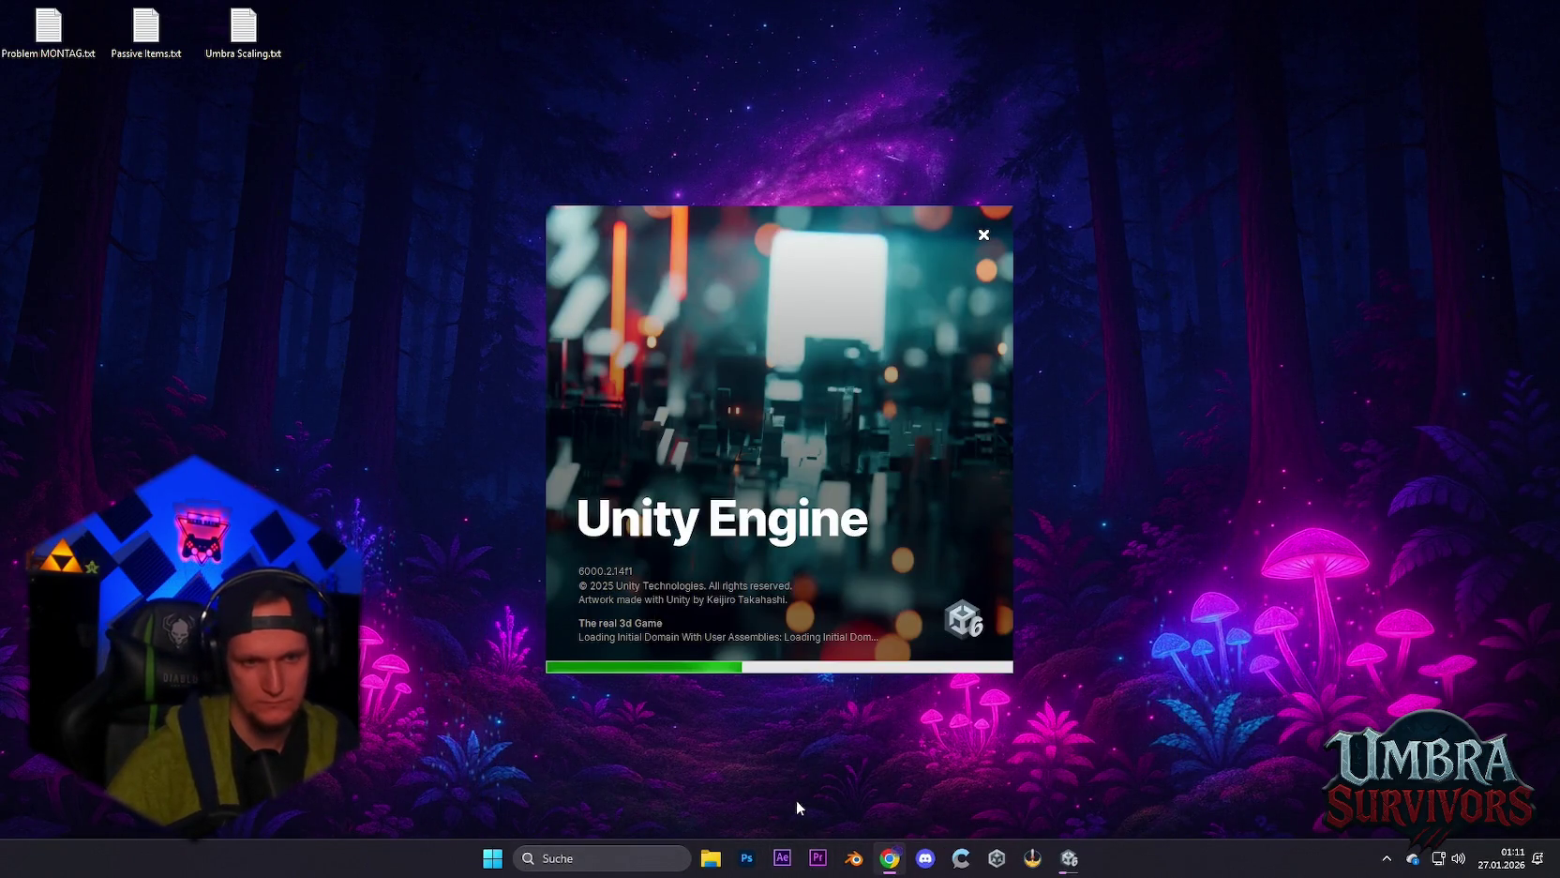
Launch Photoshop from the taskbar while the Unity project keeps loading.
left_click(752, 863)
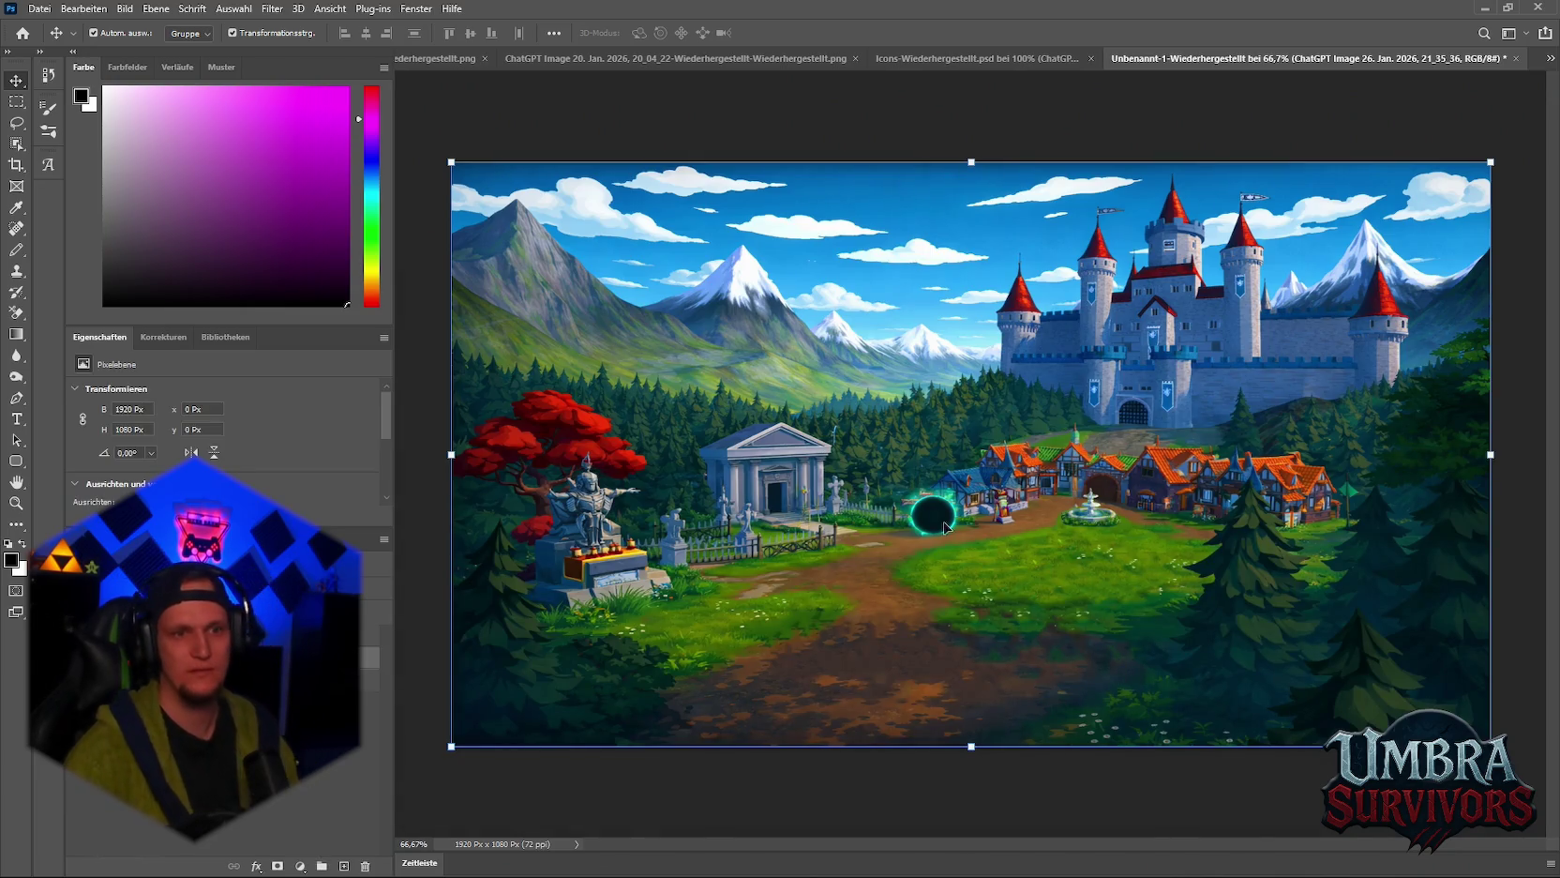
Open Icons.psd from the recent files and delete the lightning icon layer.
left_click(22, 37)
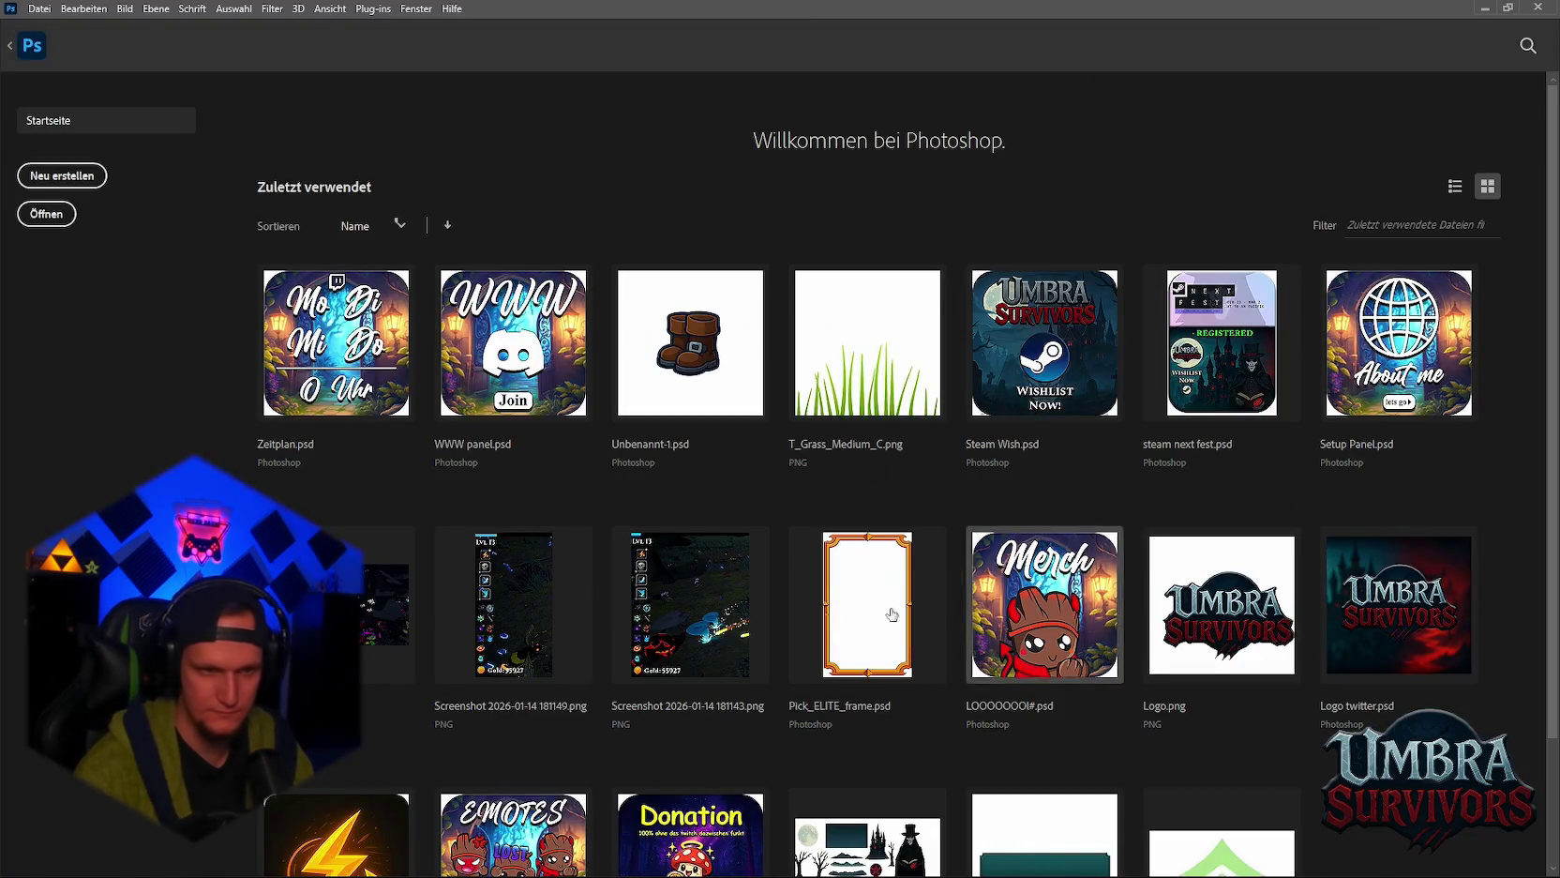
scroll(558, 600, "down", 2)
left_click(385, 713)
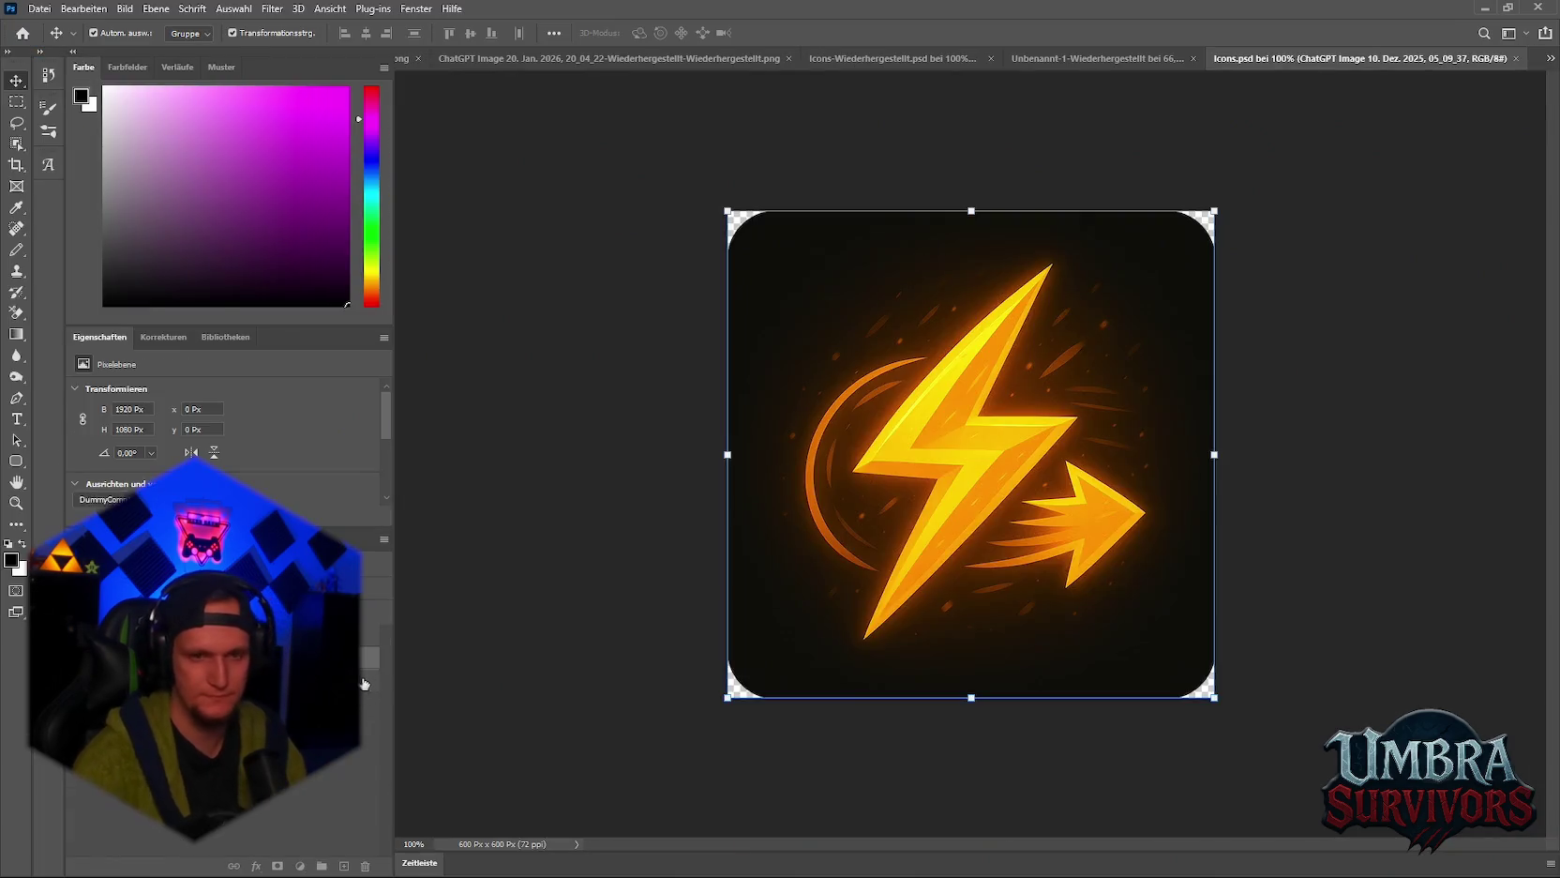
key("Delete")
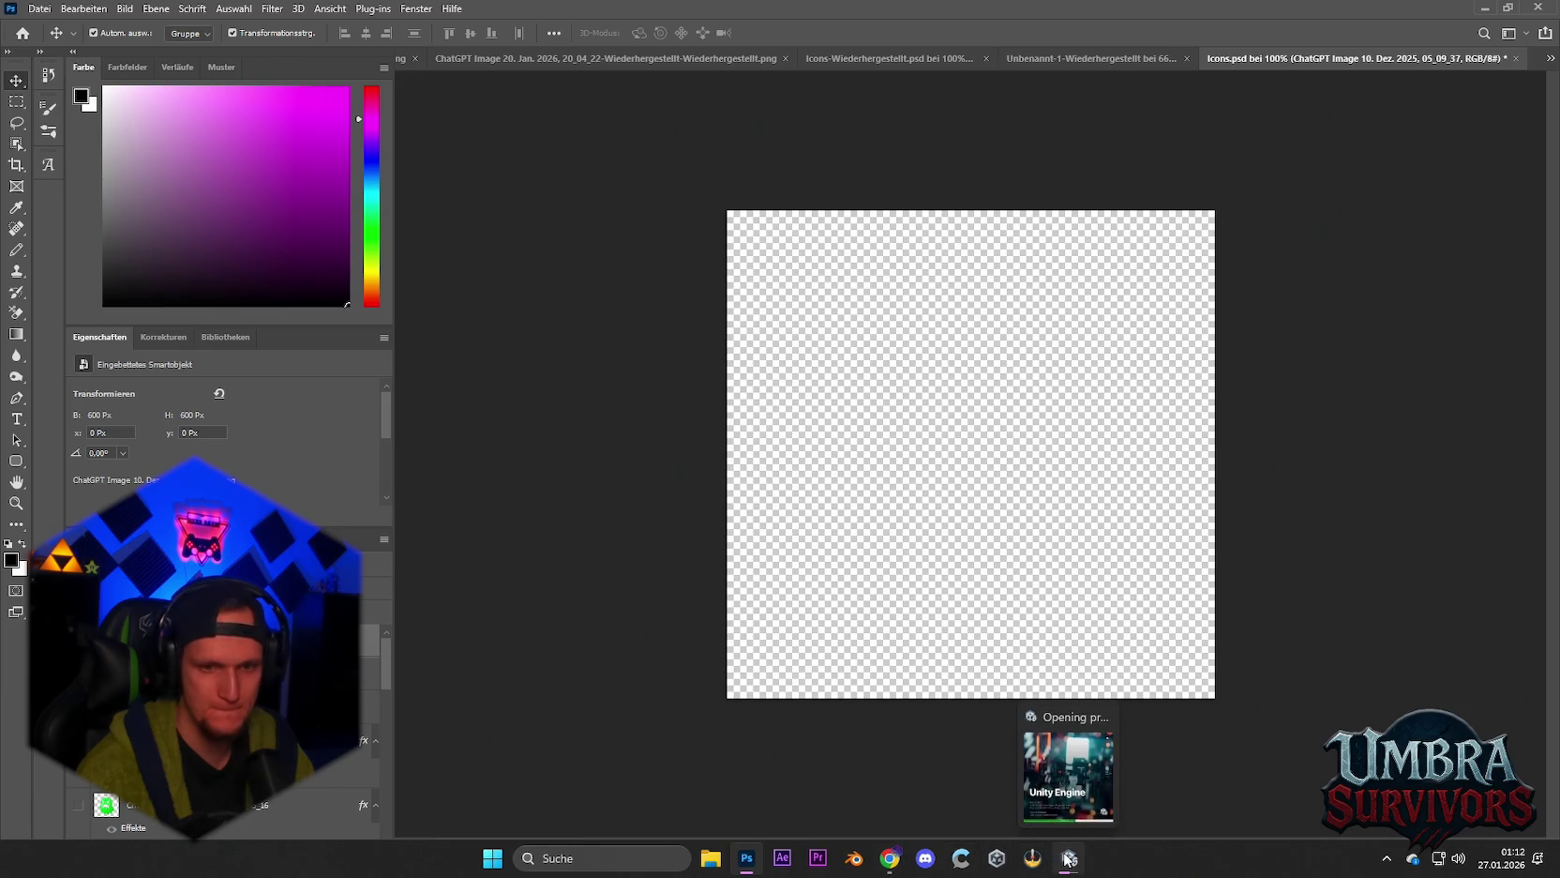
Return to the loaded Unity editor and switch occlusion culling to Edit mode.
left_click(1067, 858)
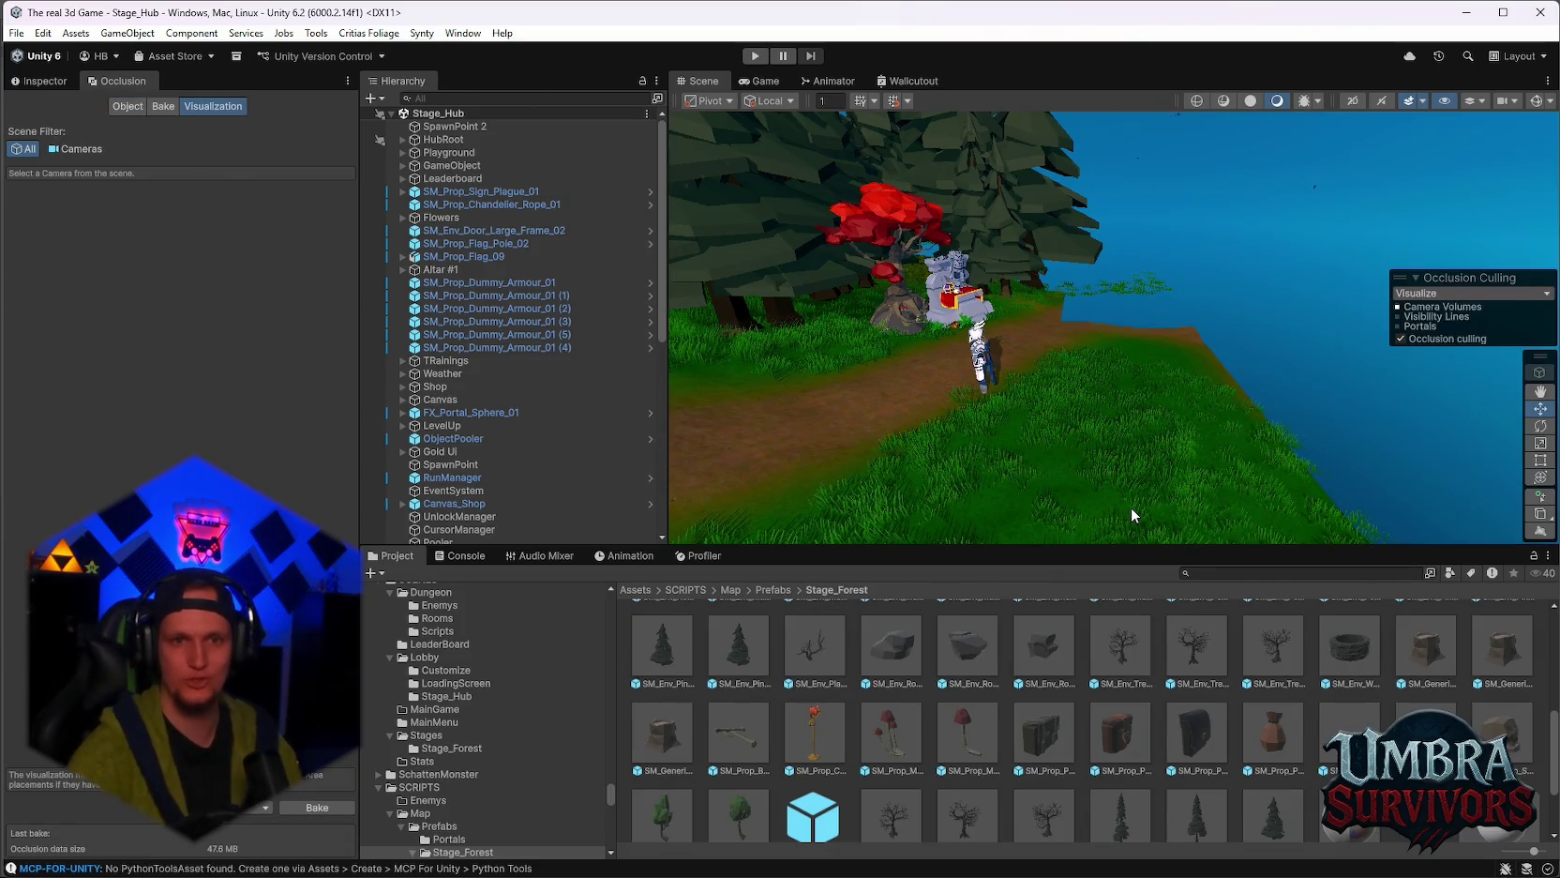
left_click(1443, 294)
left_click(1437, 311)
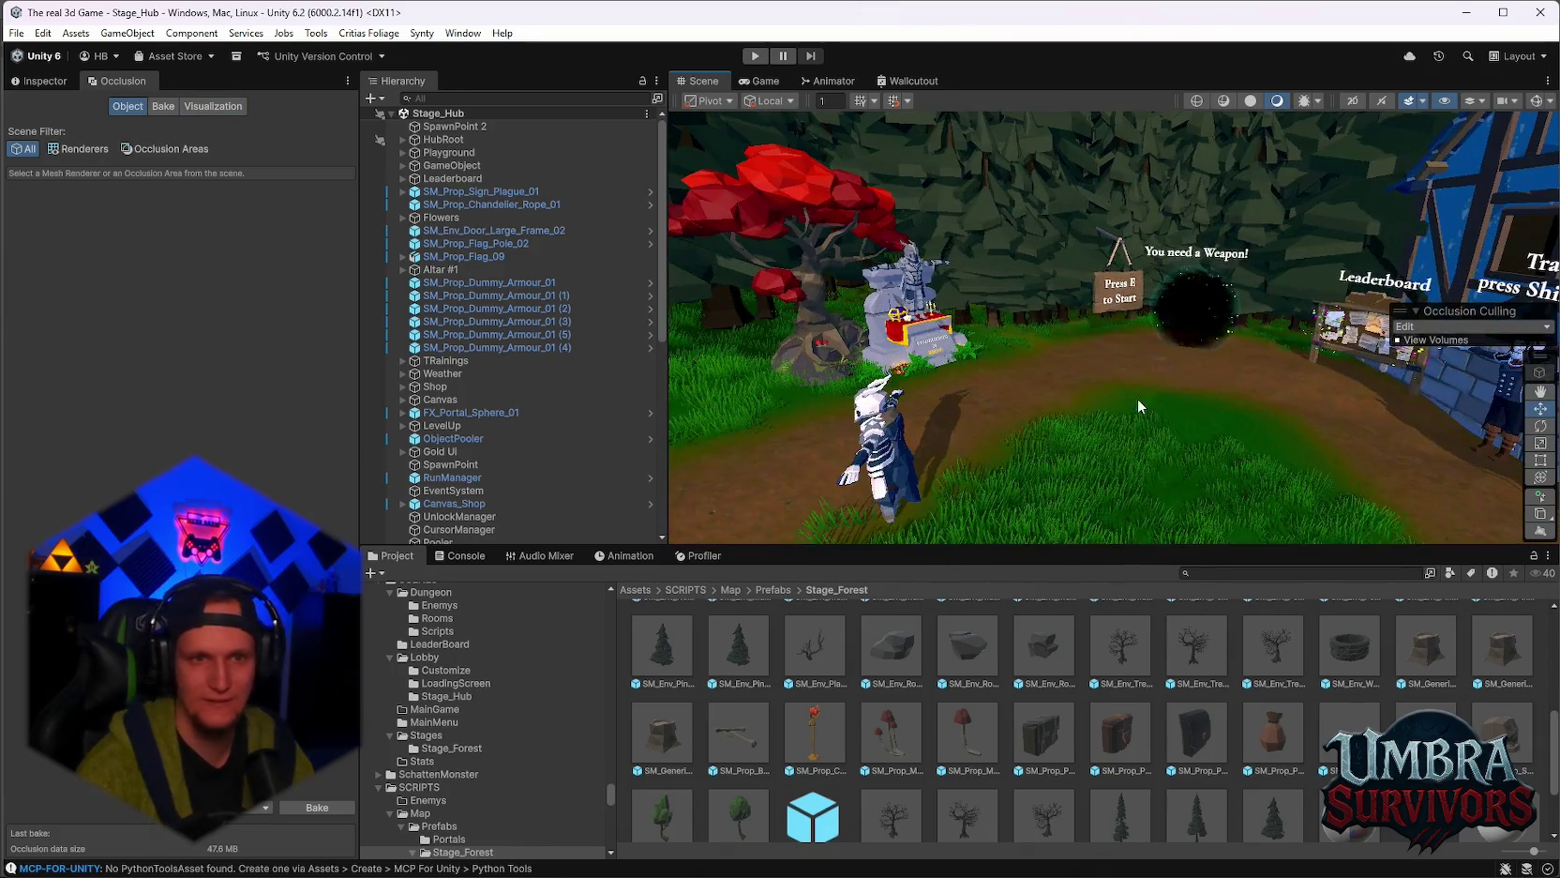
Browse the Elemente, Ice Wand and Kunai weapon folders, then select and expand the Kunai texture.
scroll(471, 414, "down", 5)
scroll(471, 414, "down", 4)
scroll(487, 762, "down", 10)
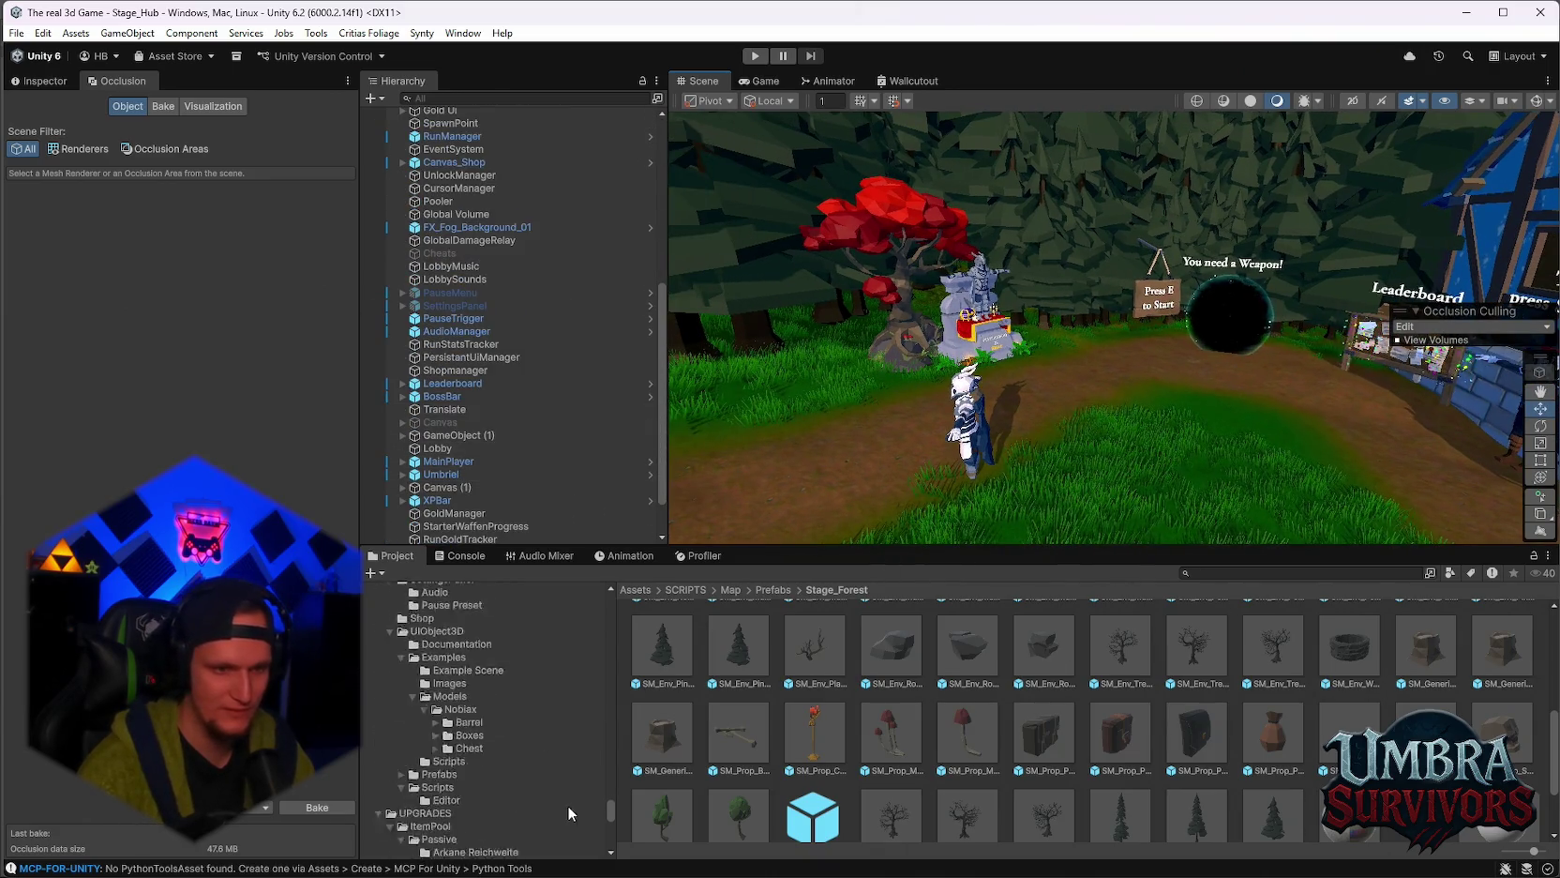
scroll(507, 806, "down", 10)
left_click(464, 777)
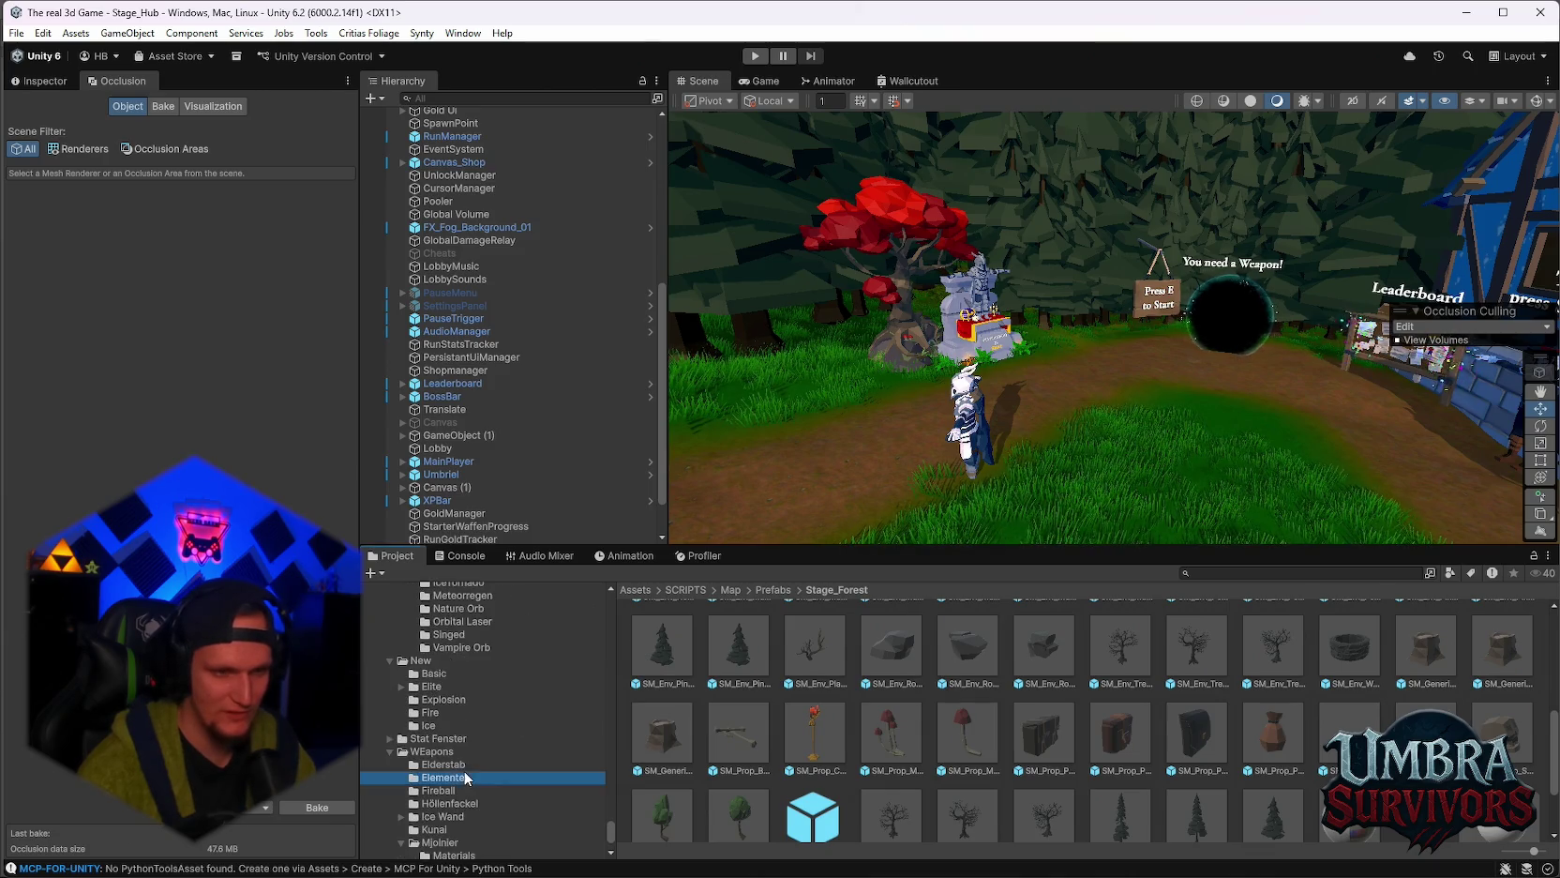
scroll(491, 763, "down", 3)
left_click(455, 717)
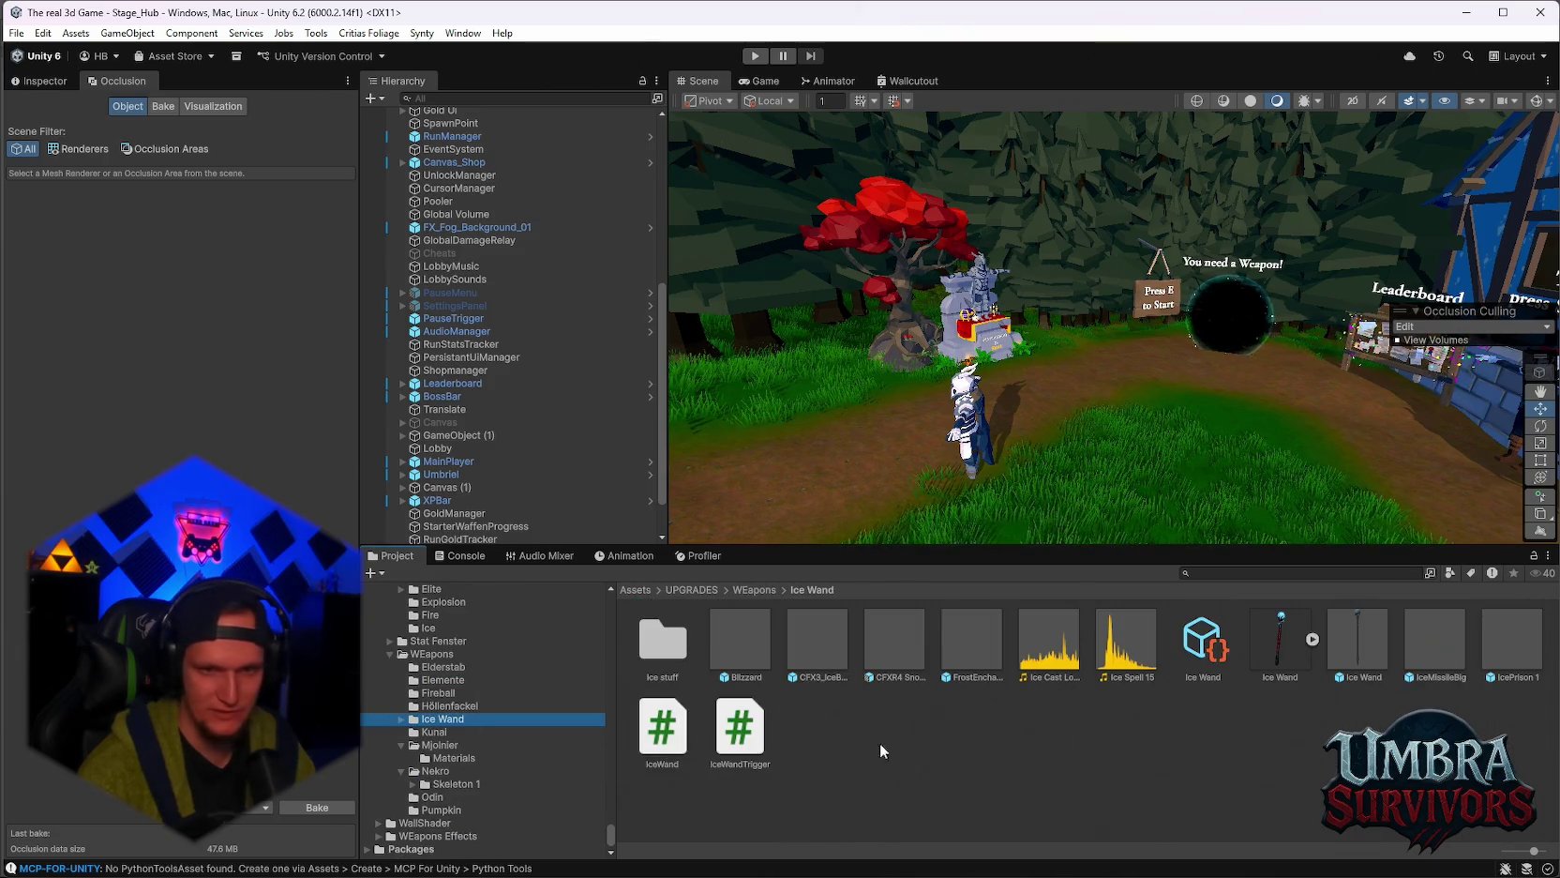
left_click(1280, 642)
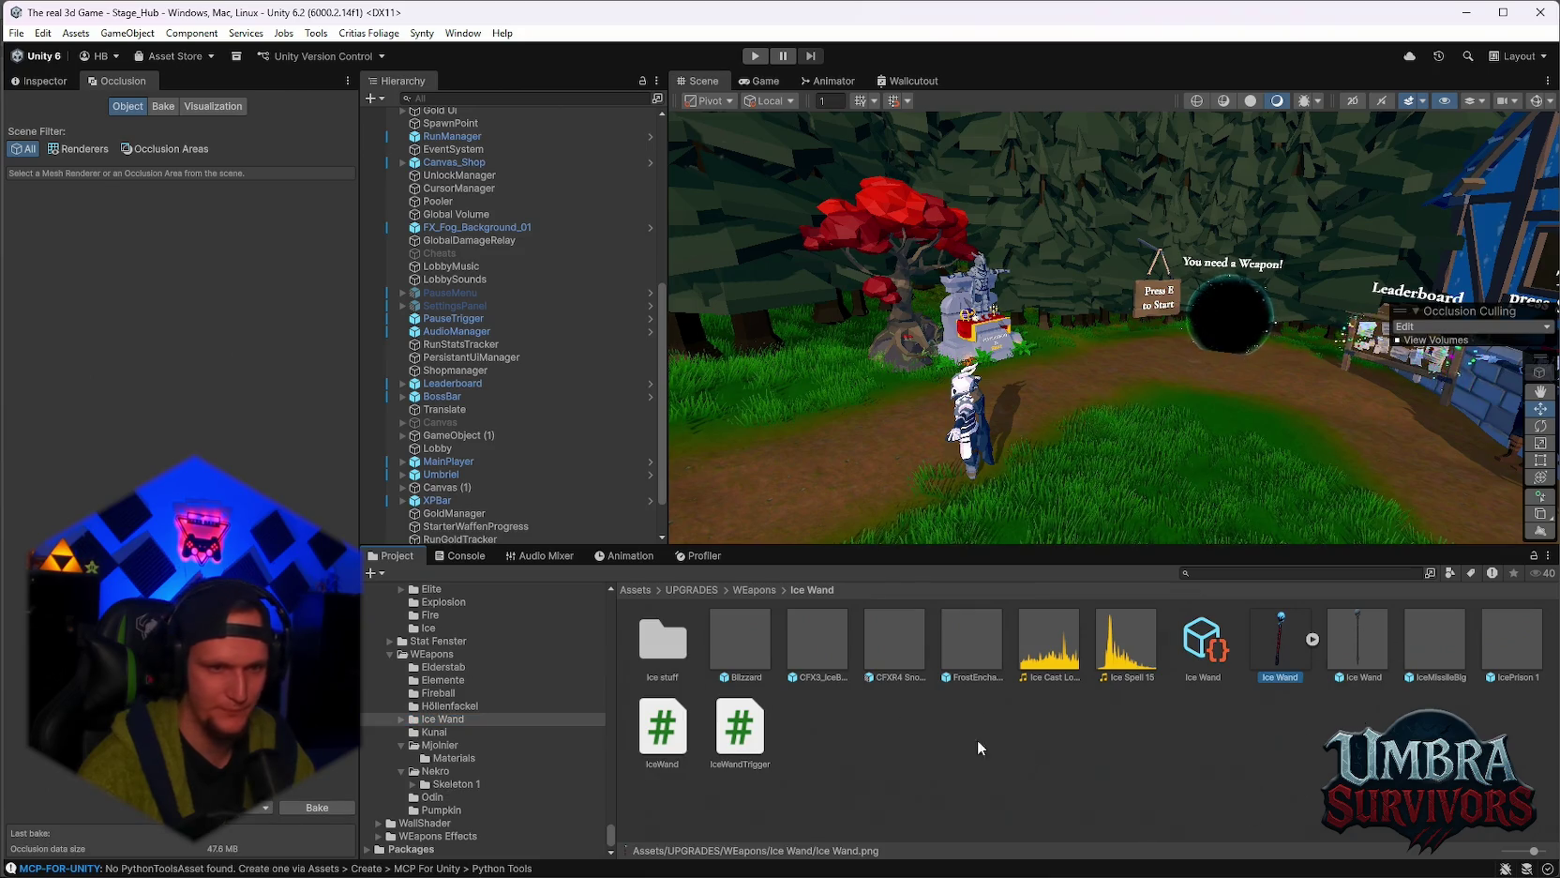
left_click(434, 732)
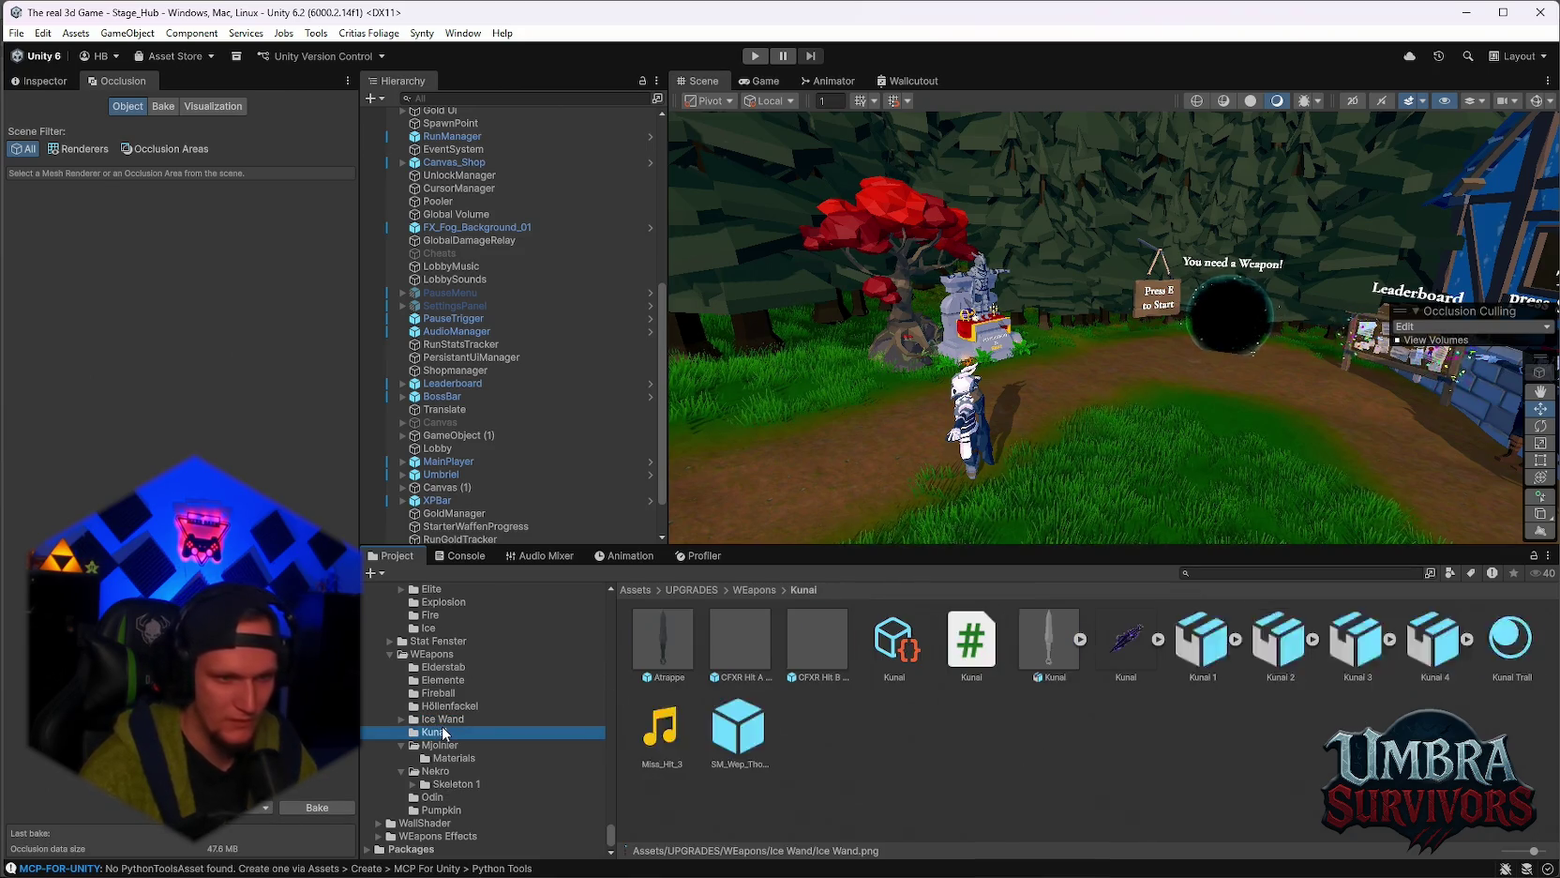
left_click(1128, 652)
left_click(1158, 639)
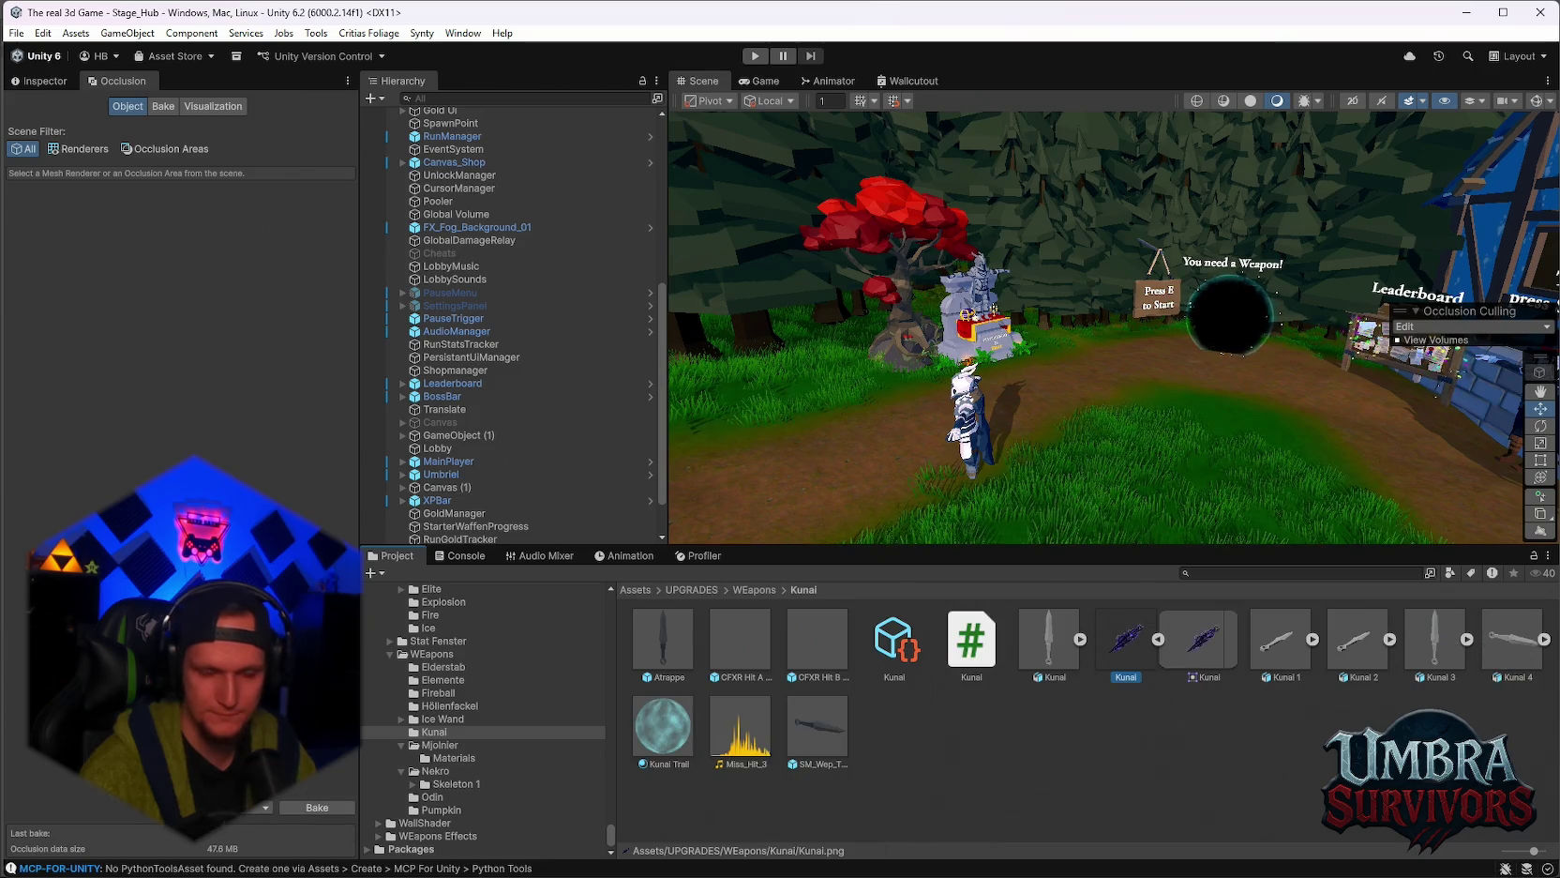
left_click(746, 858)
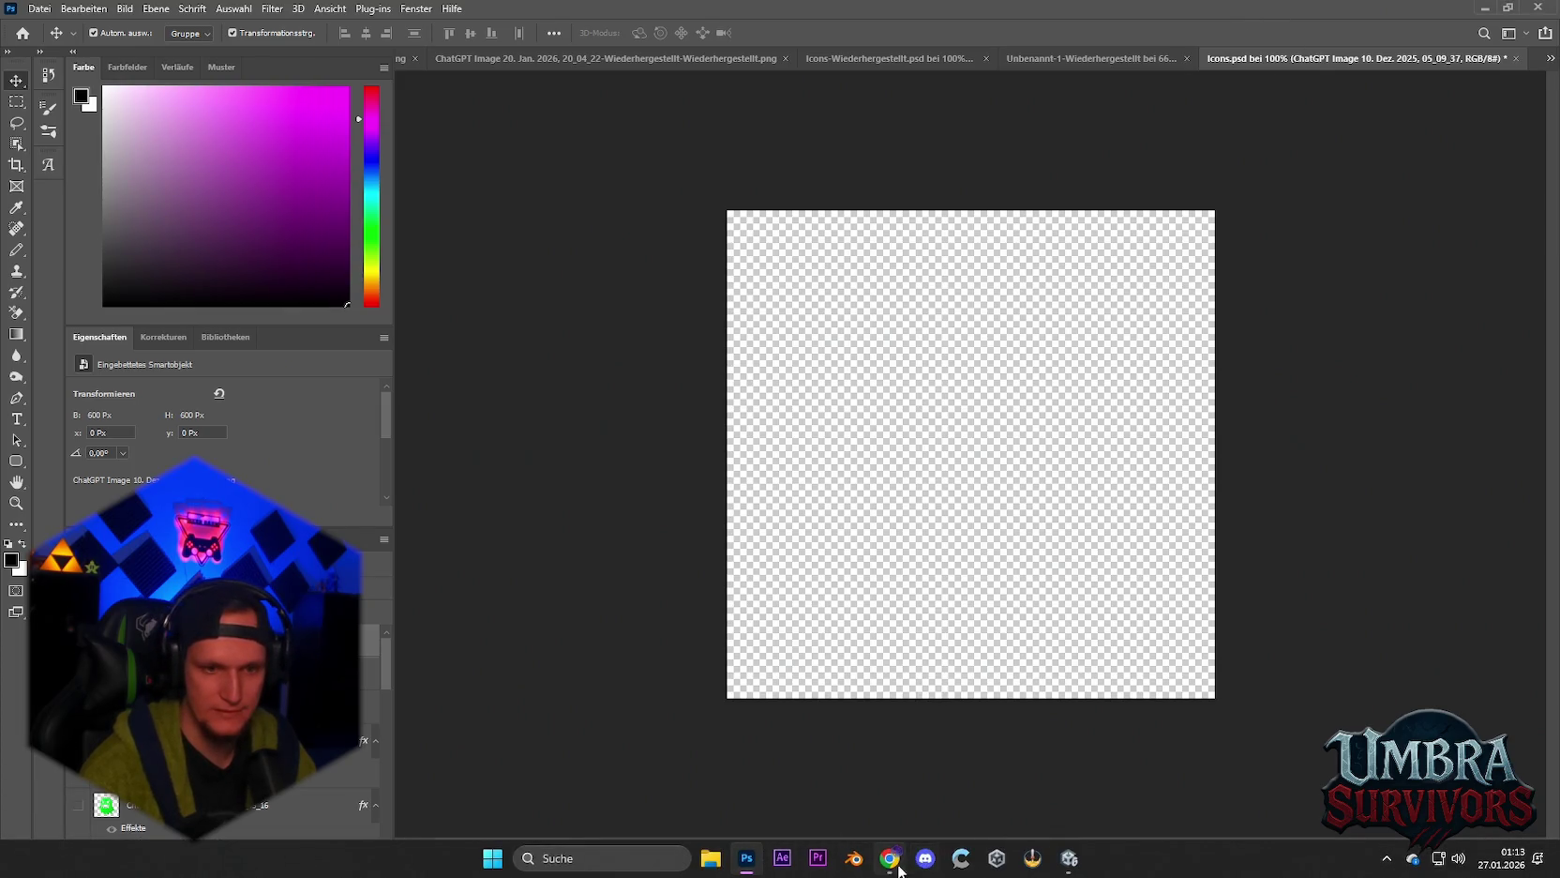
Show the Kunai image file on disk from Unity's Project window.
left_click(1069, 858)
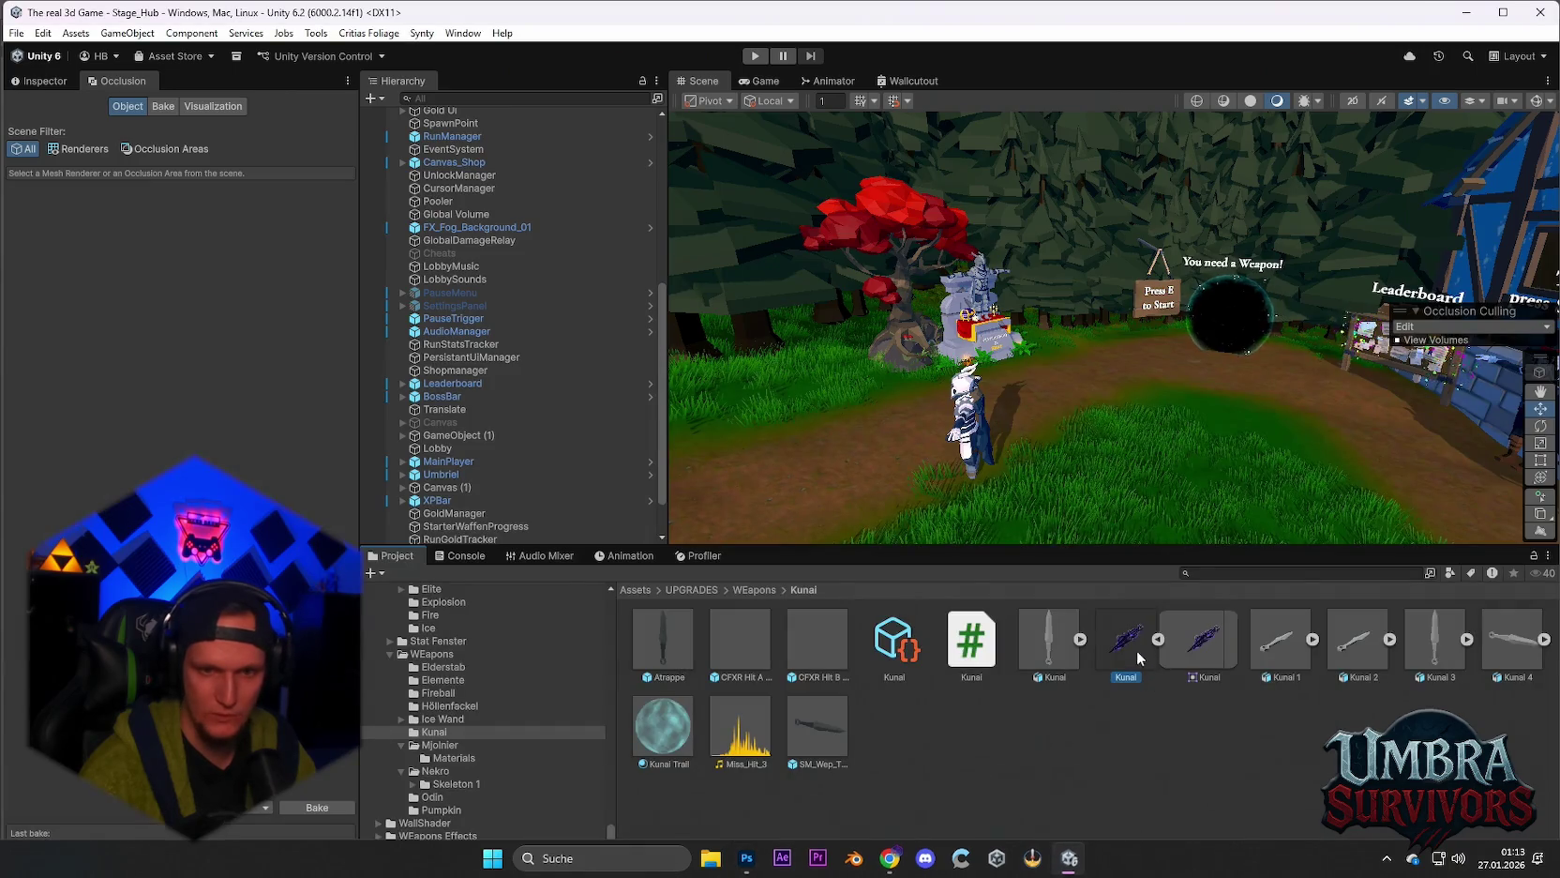
right_click(1187, 637)
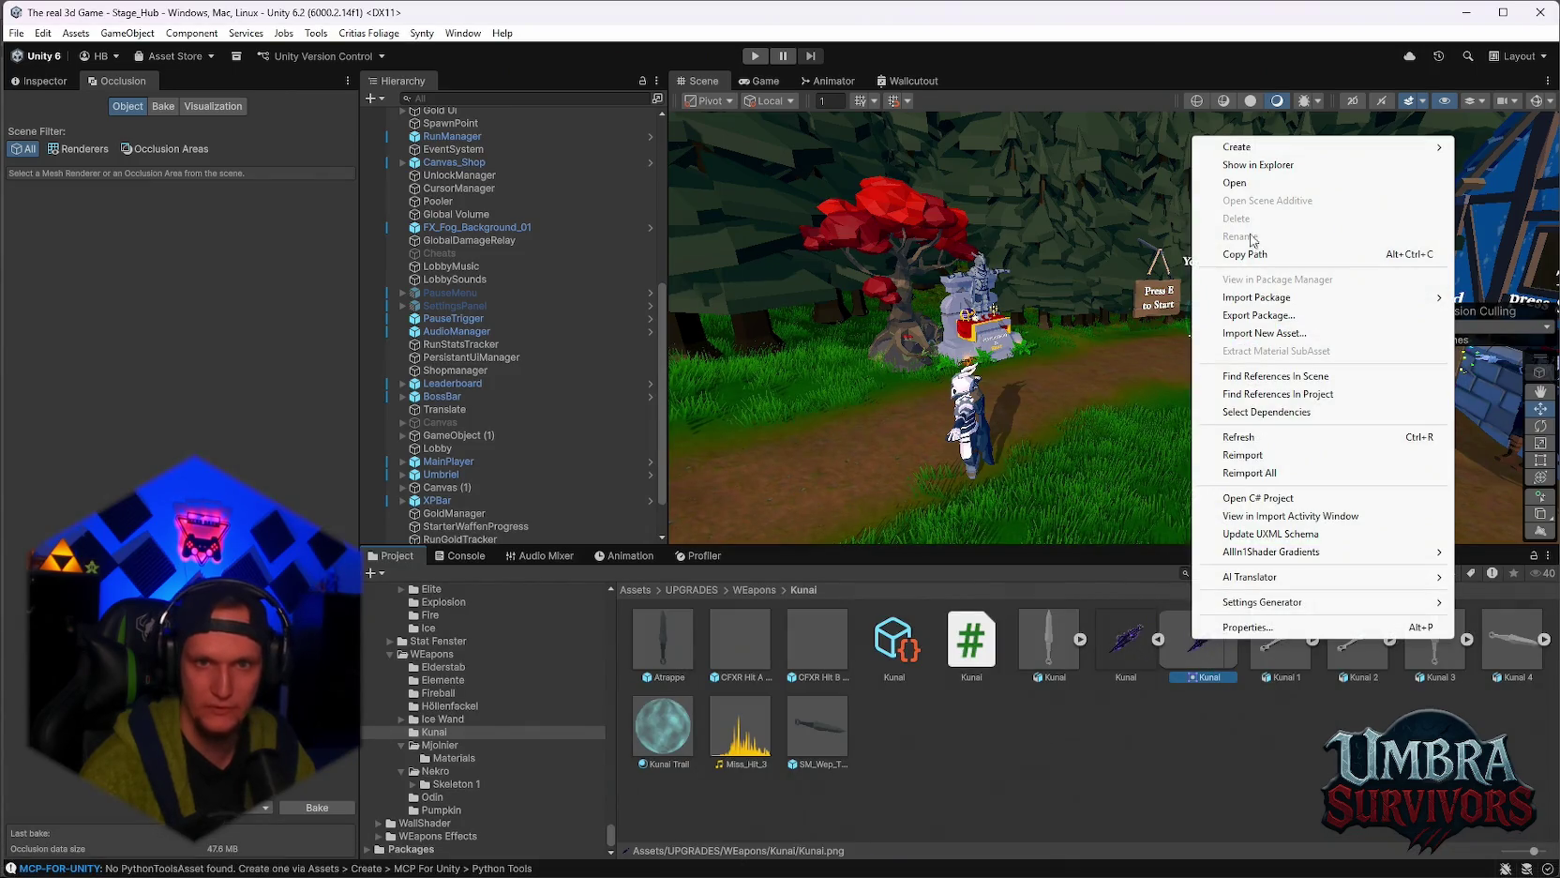
left_click(1245, 165)
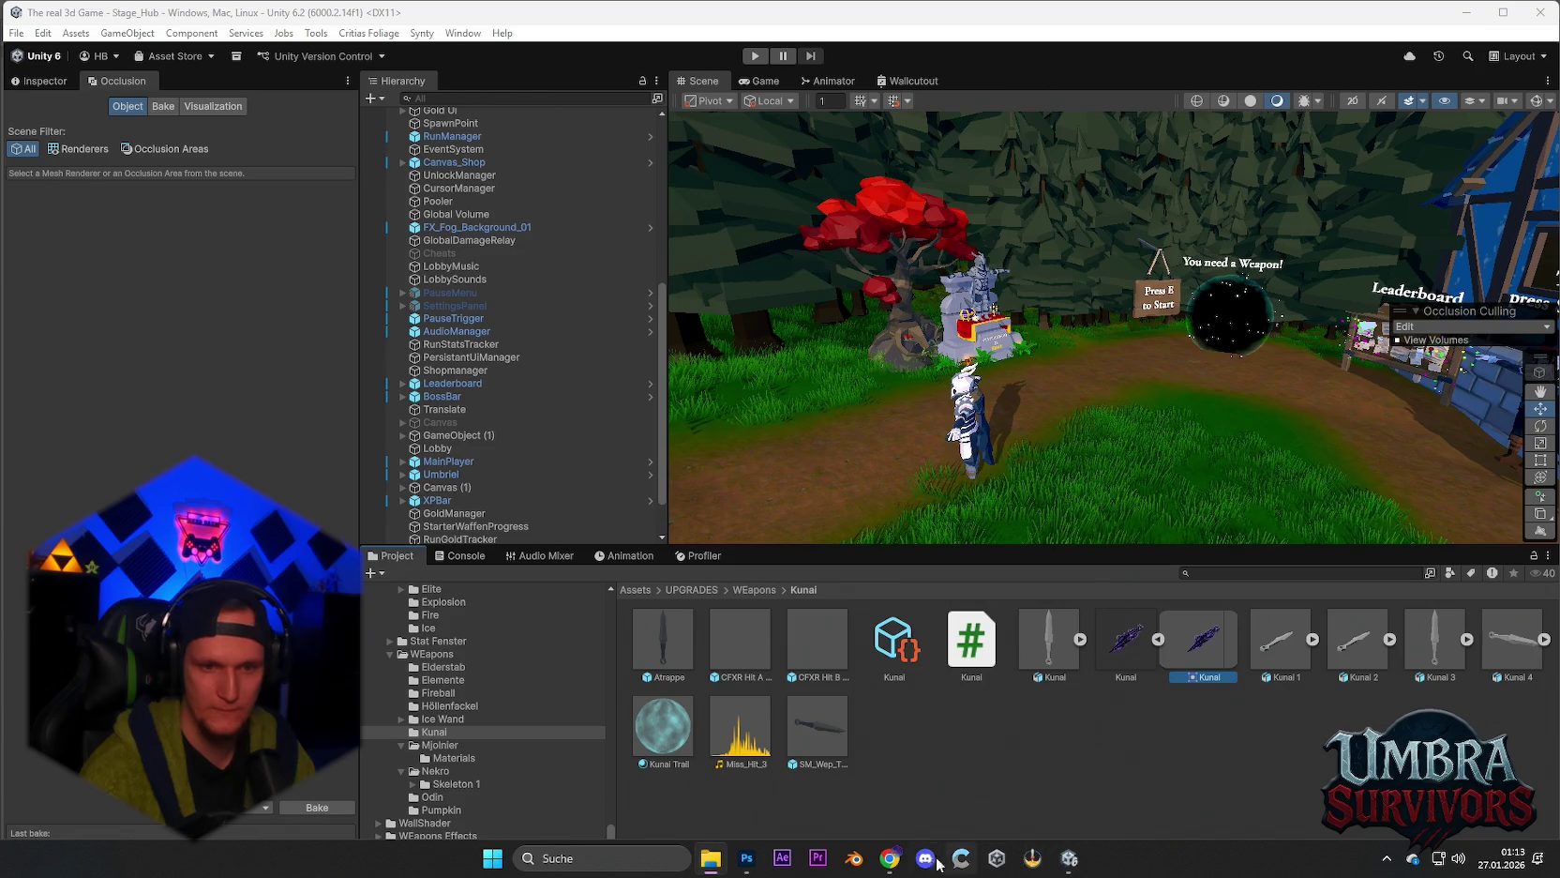
left_click(758, 858)
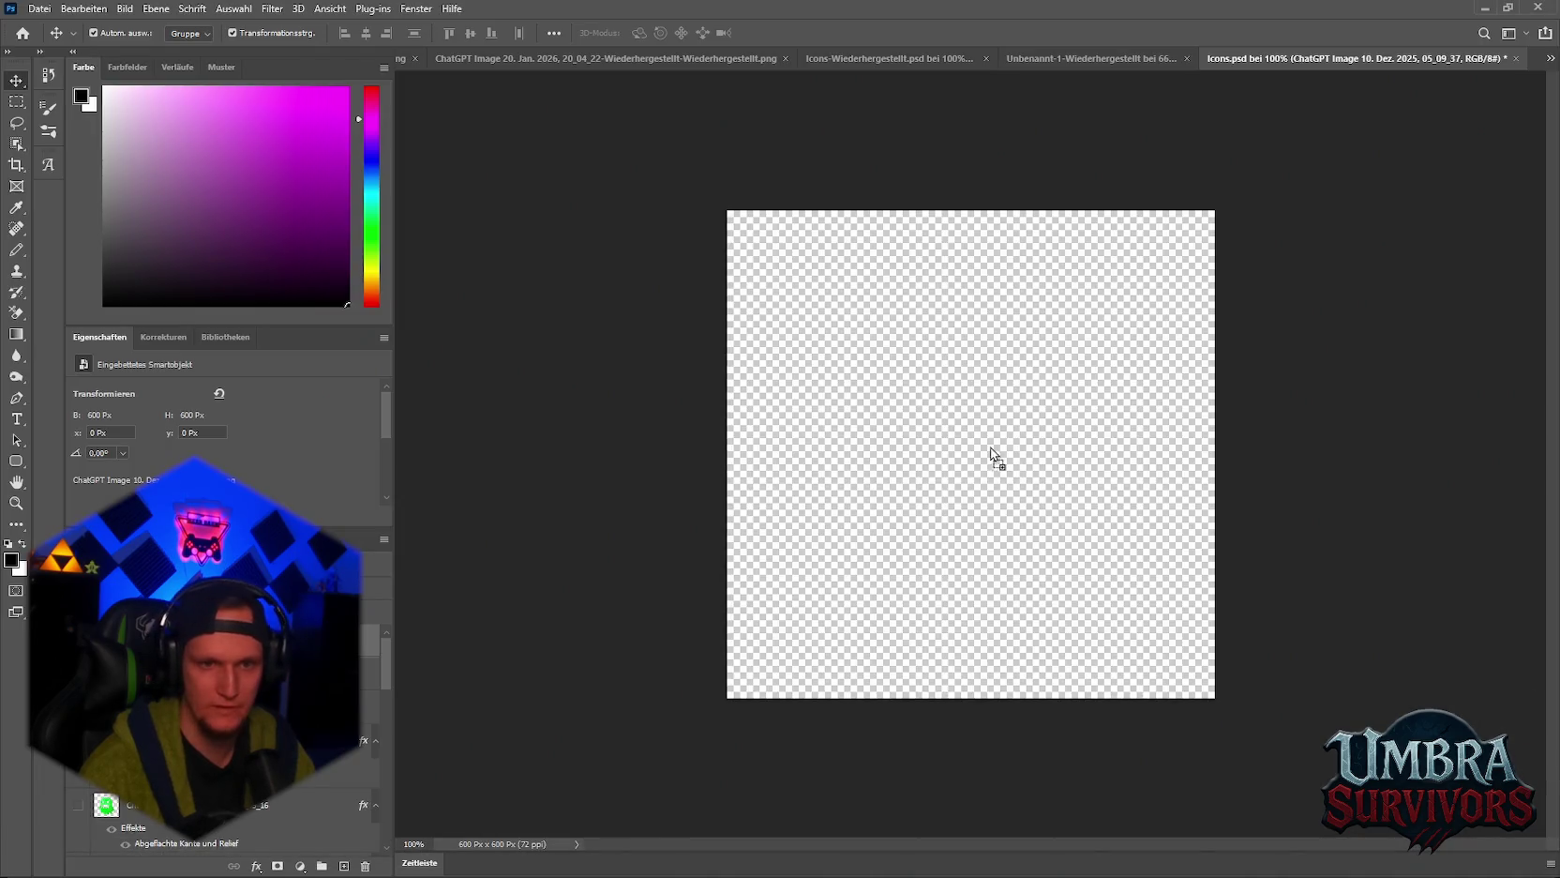
Place Kunai.png on the Icons canvas, enlarged to about 596×619 px to fill it.
left_click_drag(991, 450, 994, 454)
left_click_drag(971, 698, 973, 849)
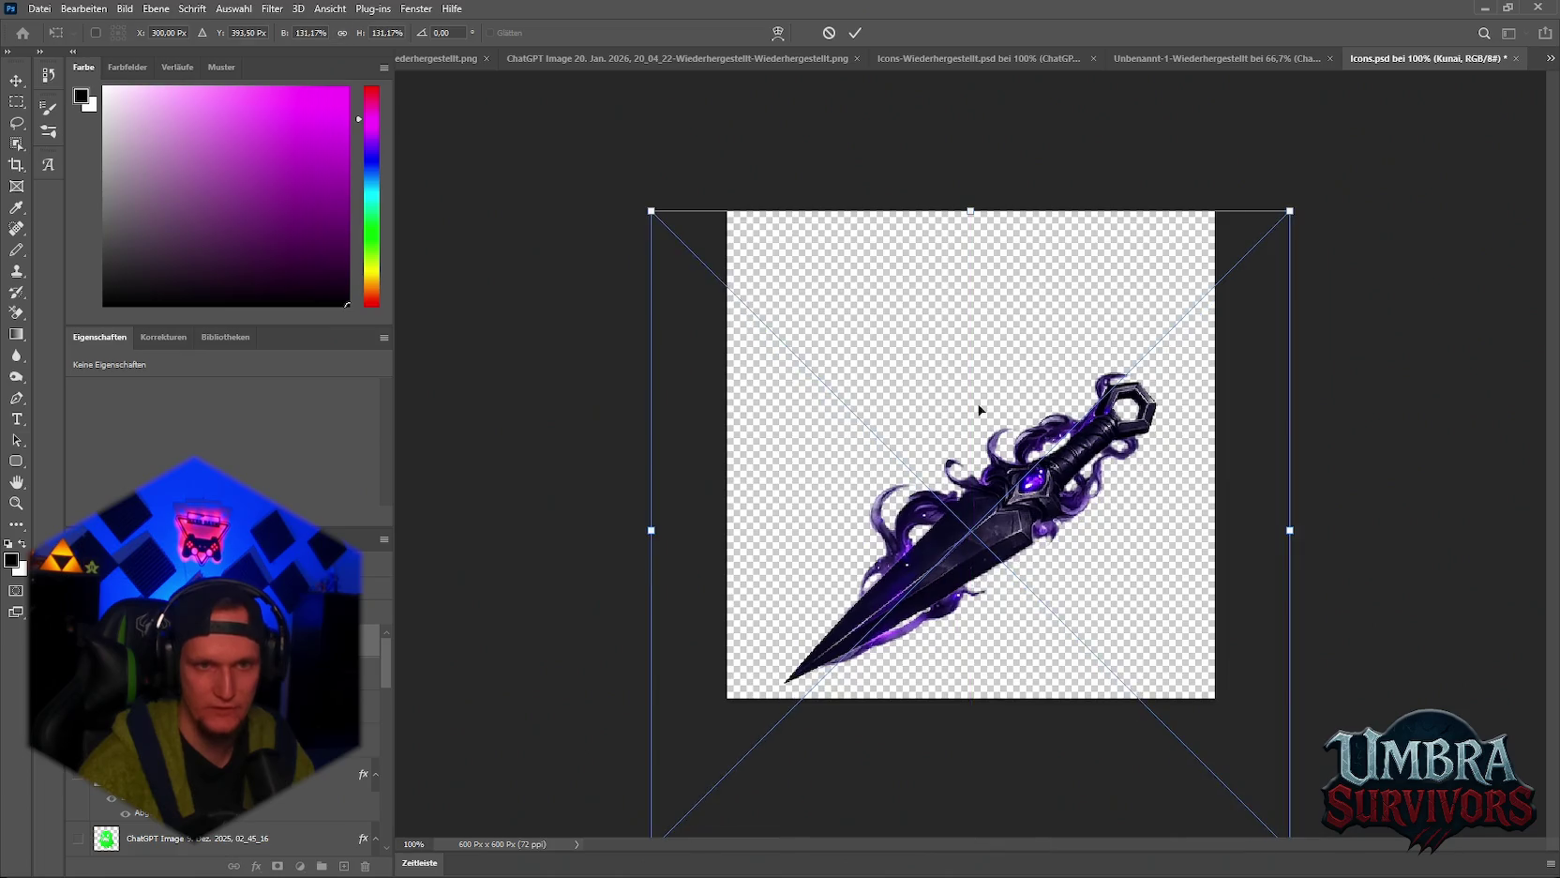
mouse_move(978, 197)
left_mouse_down()
mouse_move(972, 122)
mouse_move(992, 55)
mouse_move(959, 30)
left_mouse_up()
left_click_drag(1016, 270, 1016, 286)
key("Return")
Save the Icons document after cancelling an Export As attempt.
left_click(39, 9)
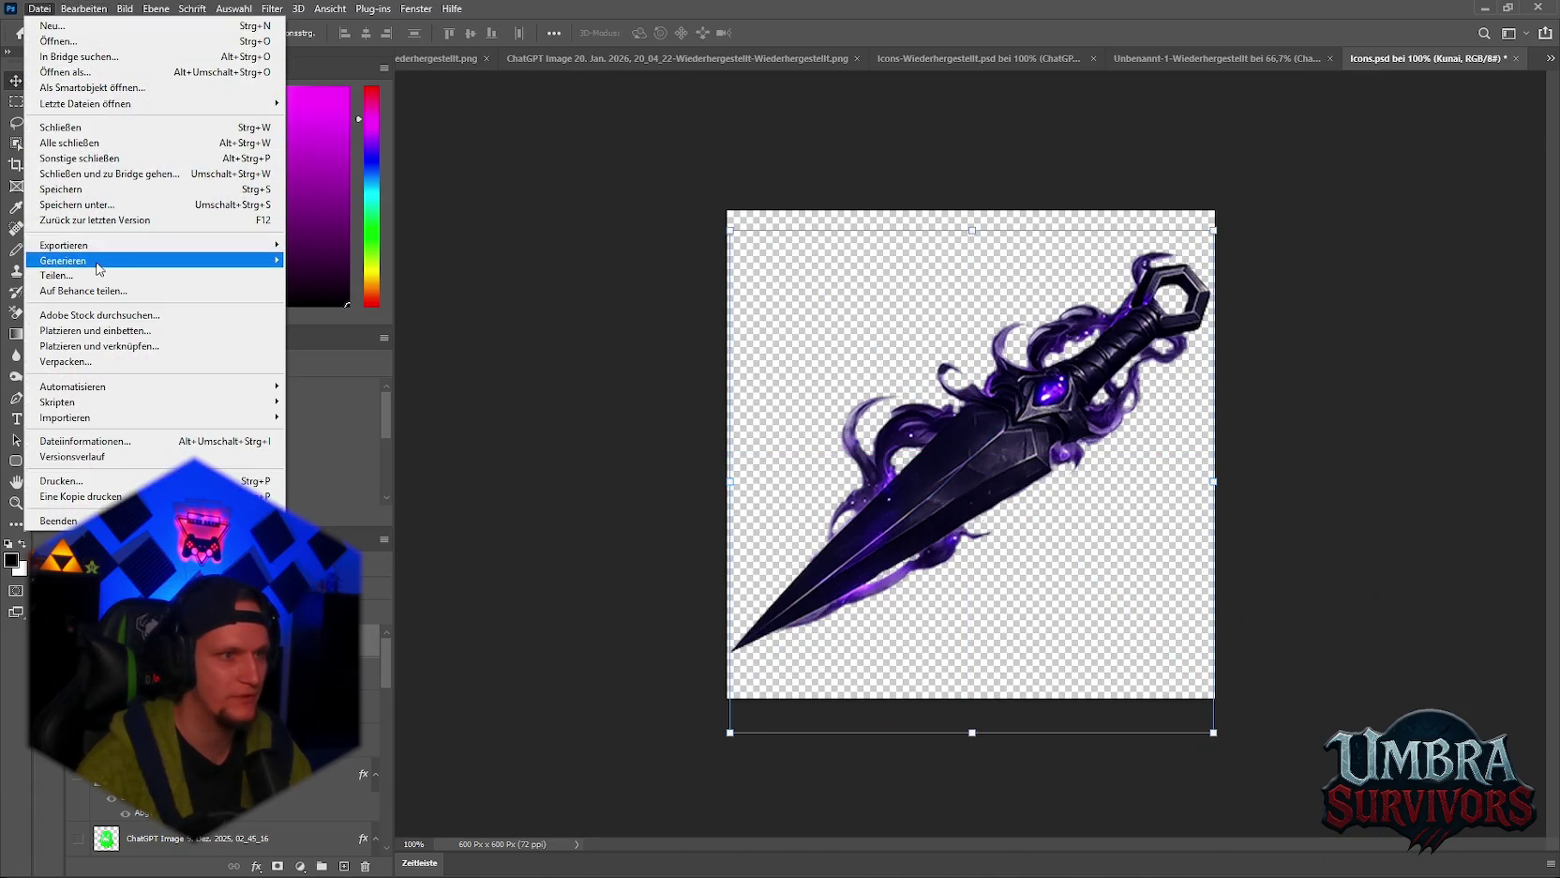
mouse_move(95, 255)
left_click(319, 246)
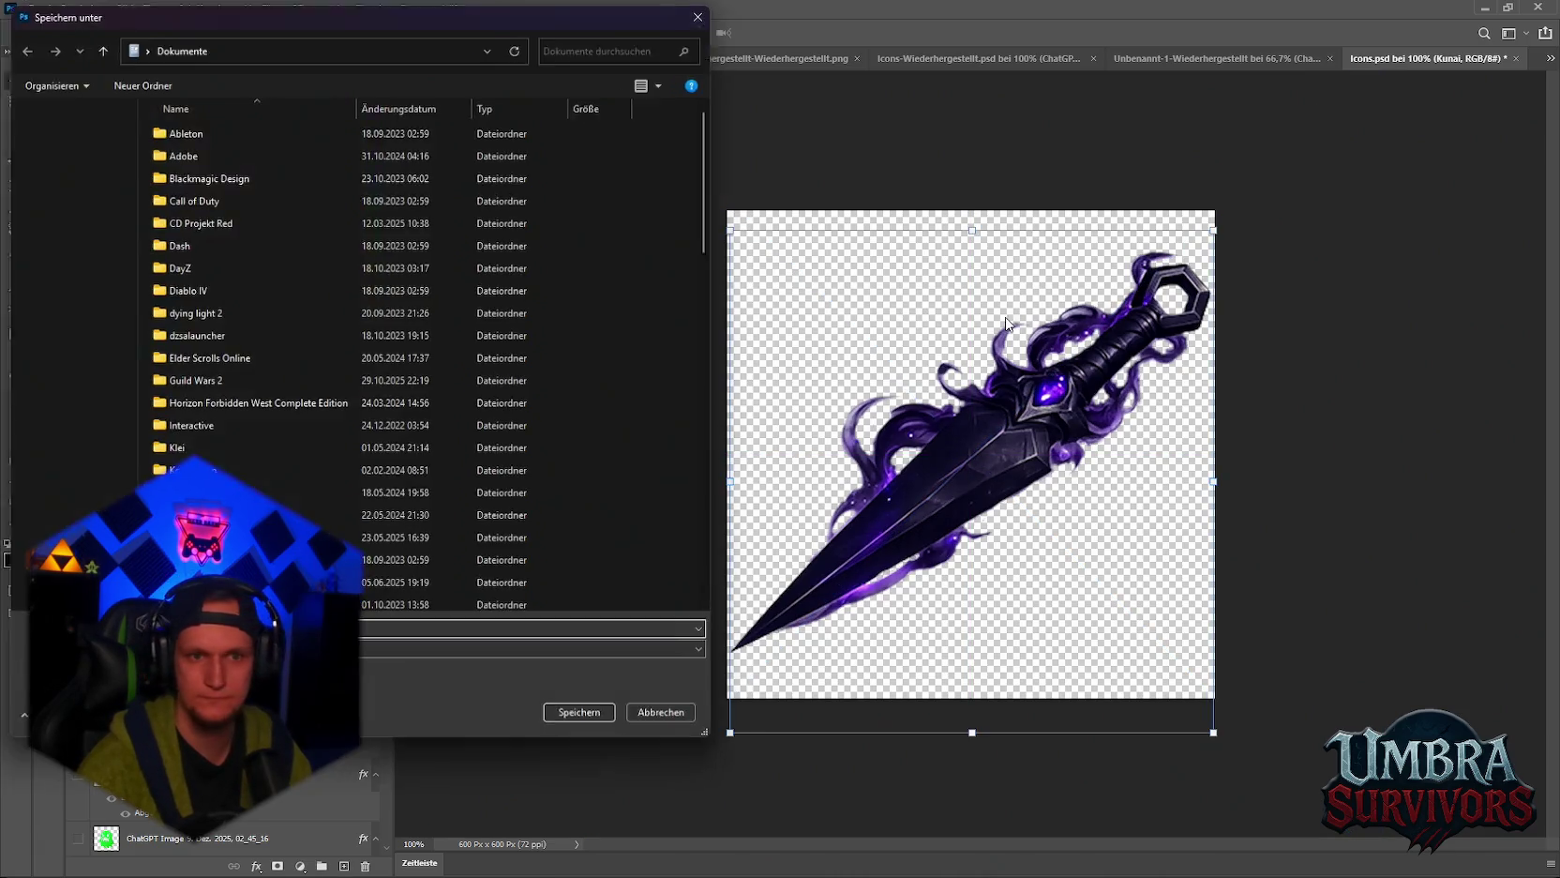
scroll(410, 553, "down", 6)
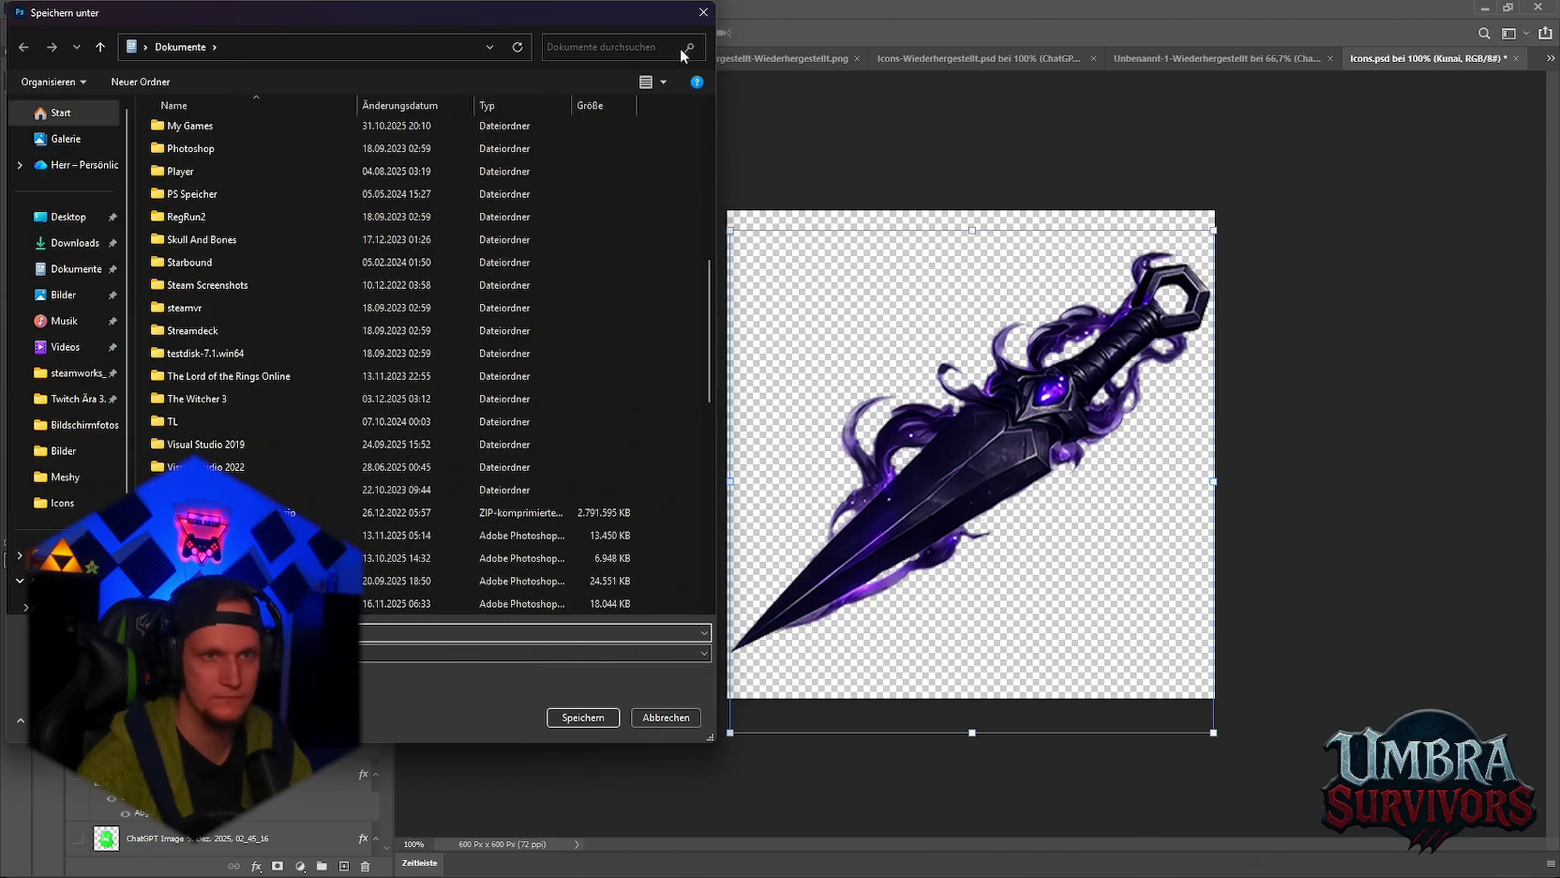
key("Escape")
left_click(40, 8)
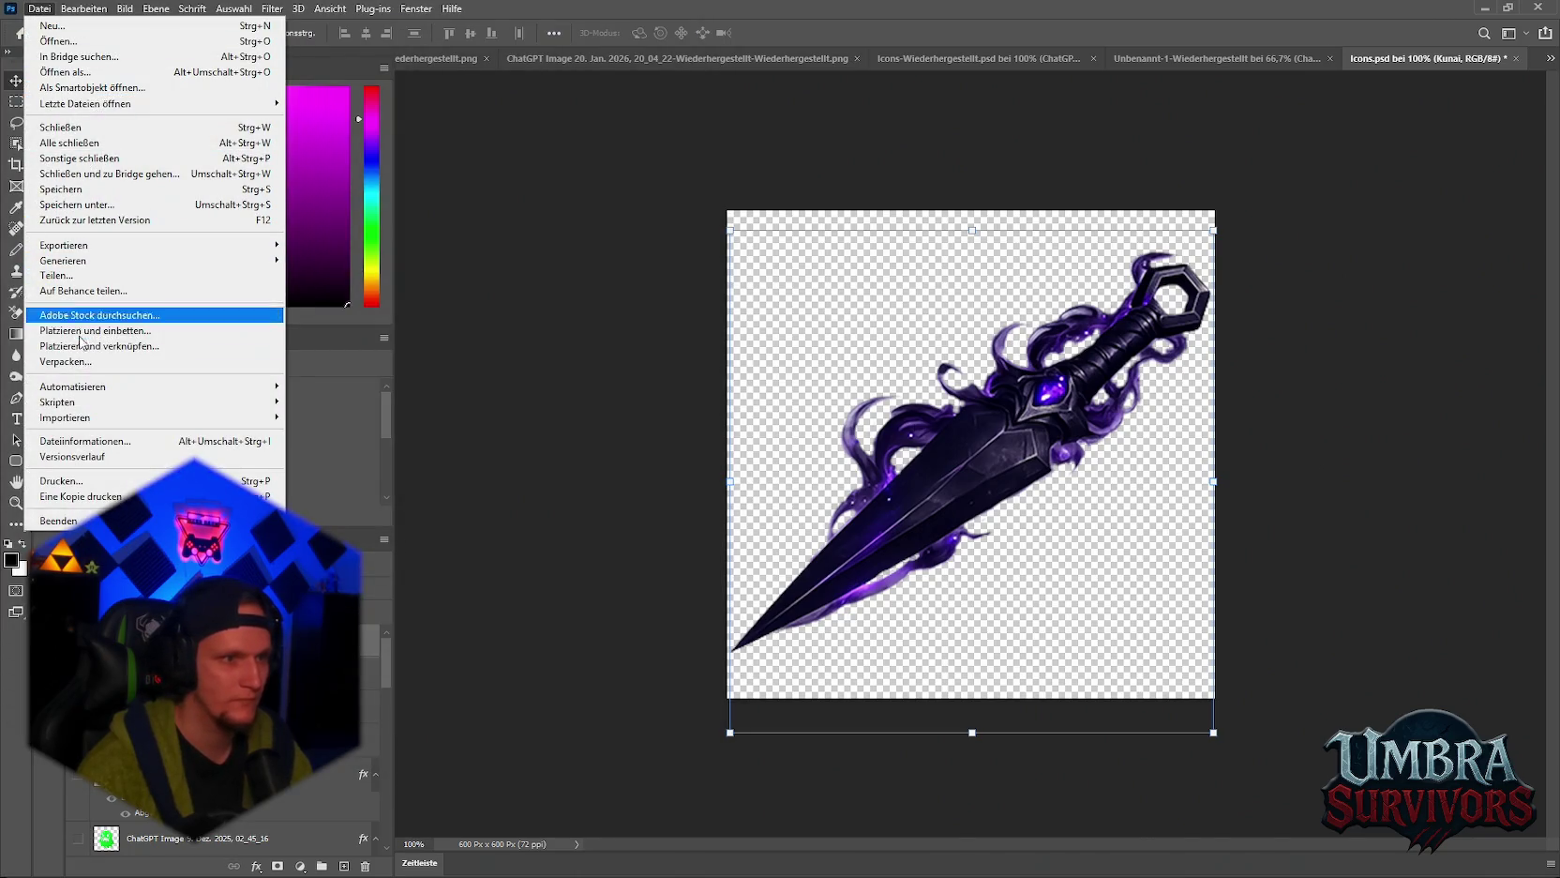
left_click(89, 190)
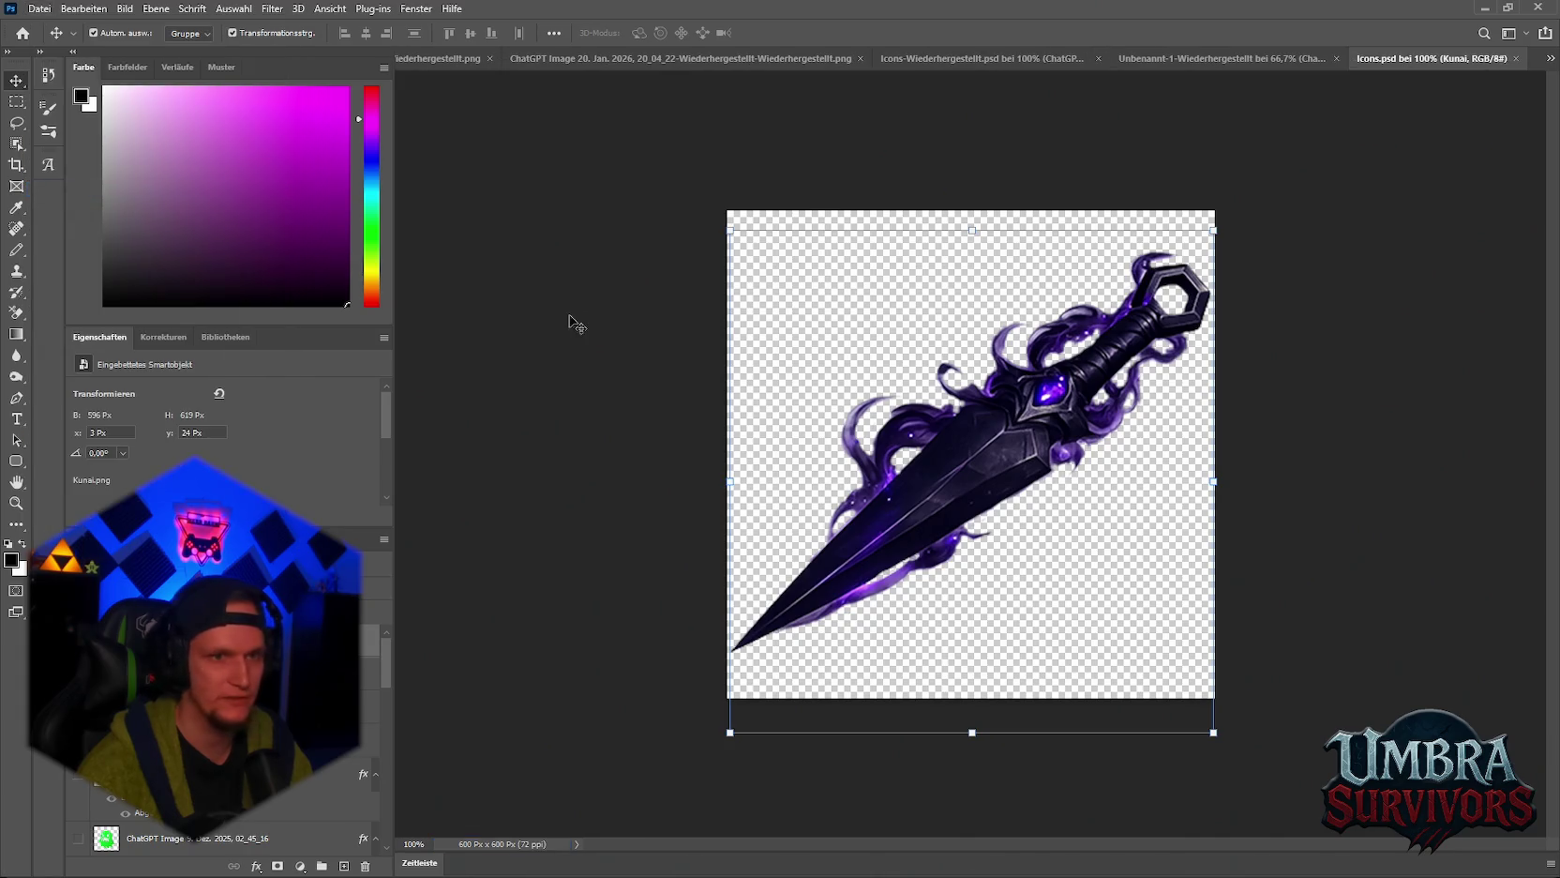
Select the Kunai sprite in Unity's Project window and go back to Photoshop.
left_click(1487, 8)
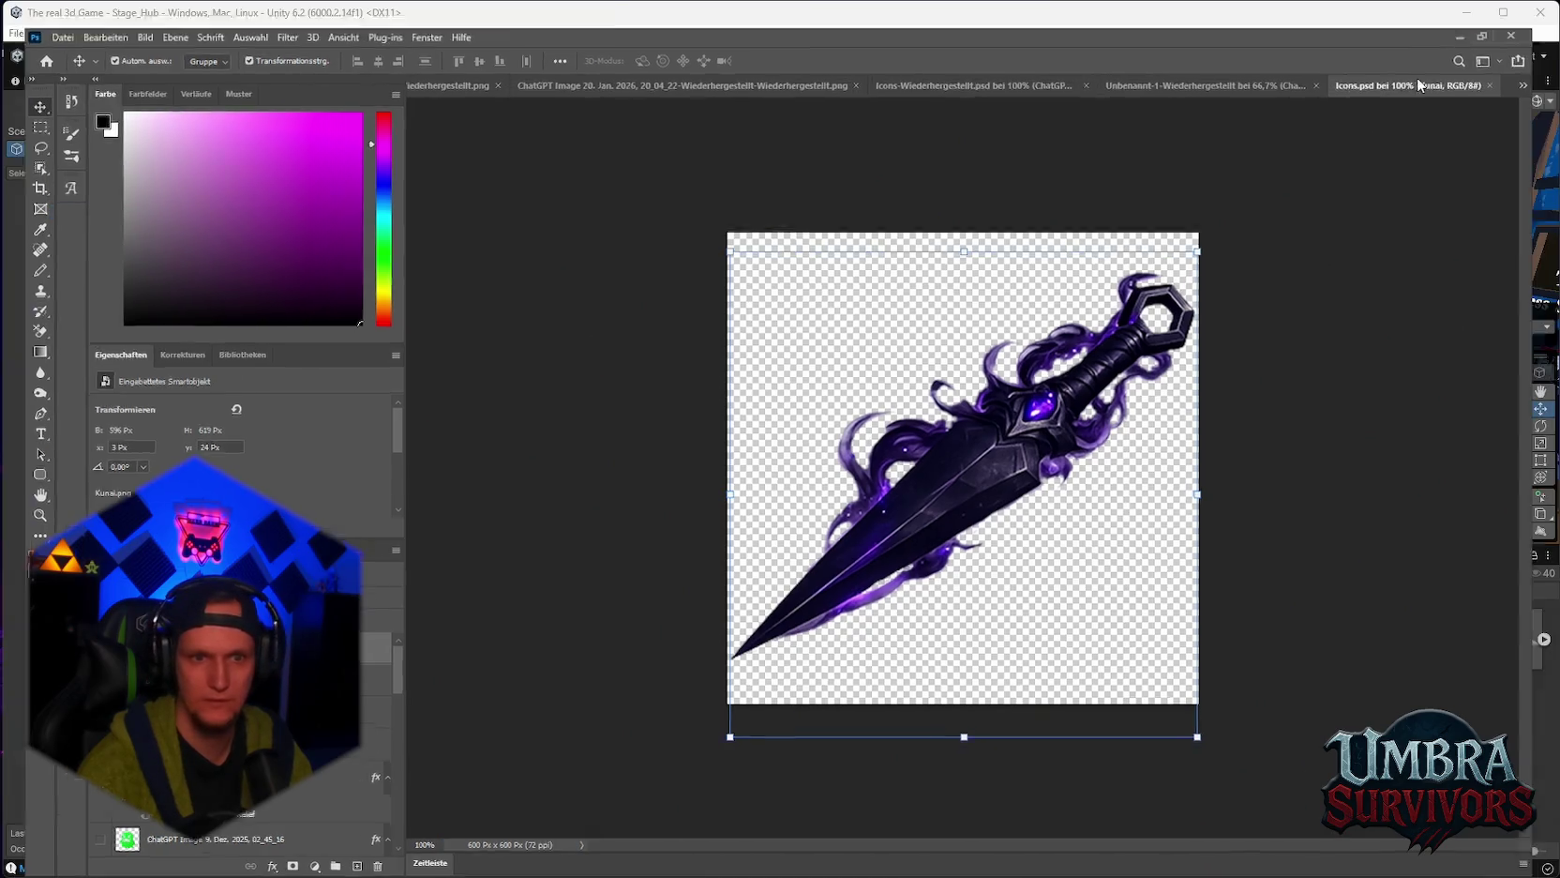
left_click(1167, 643)
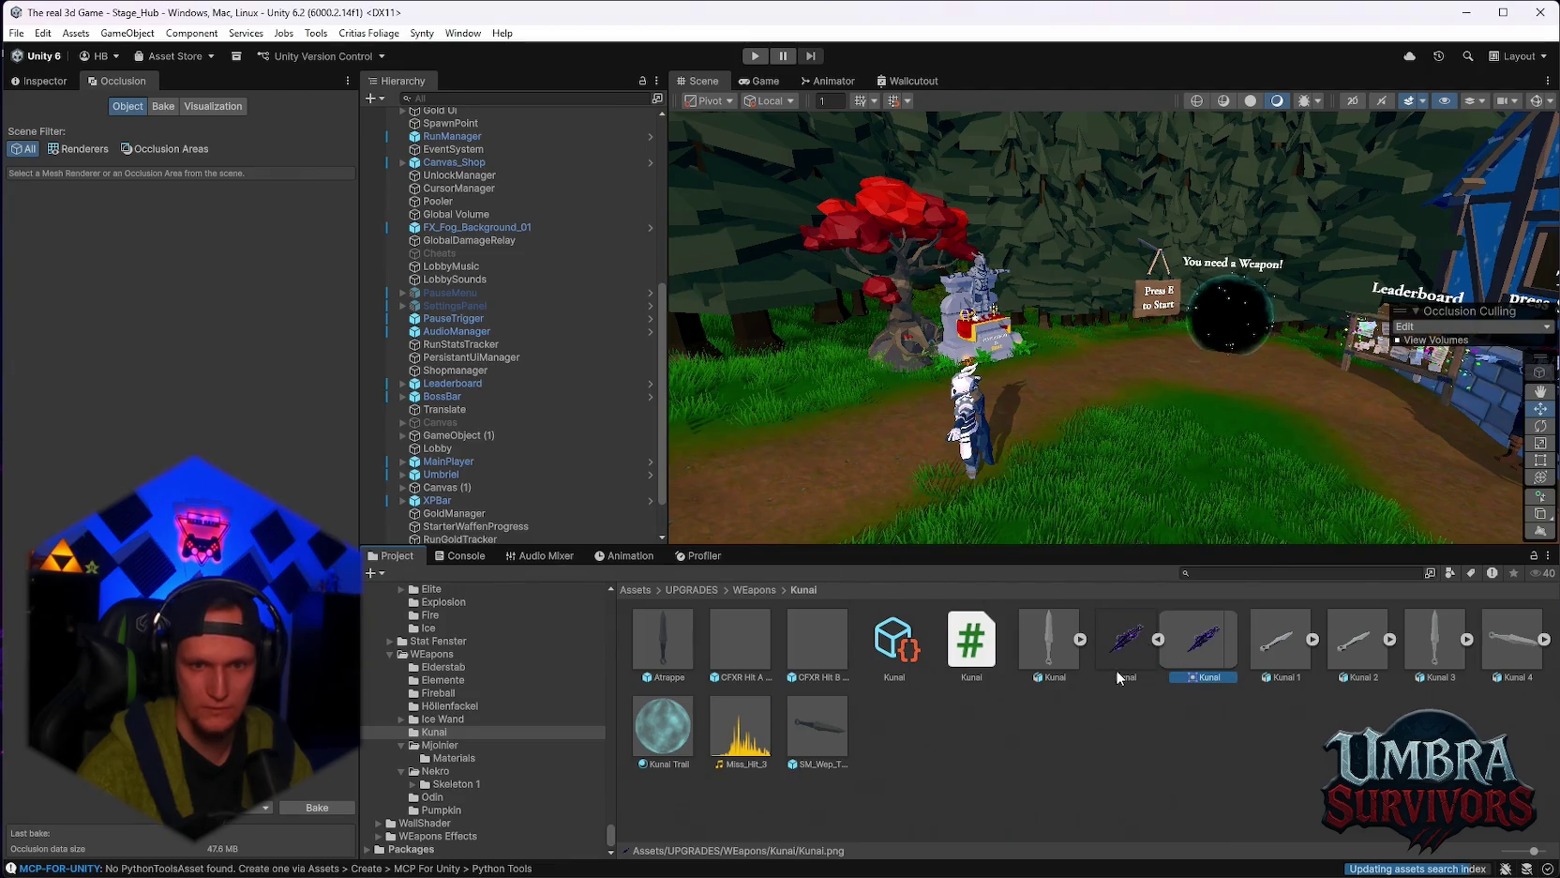
mouse_move(1028, 872)
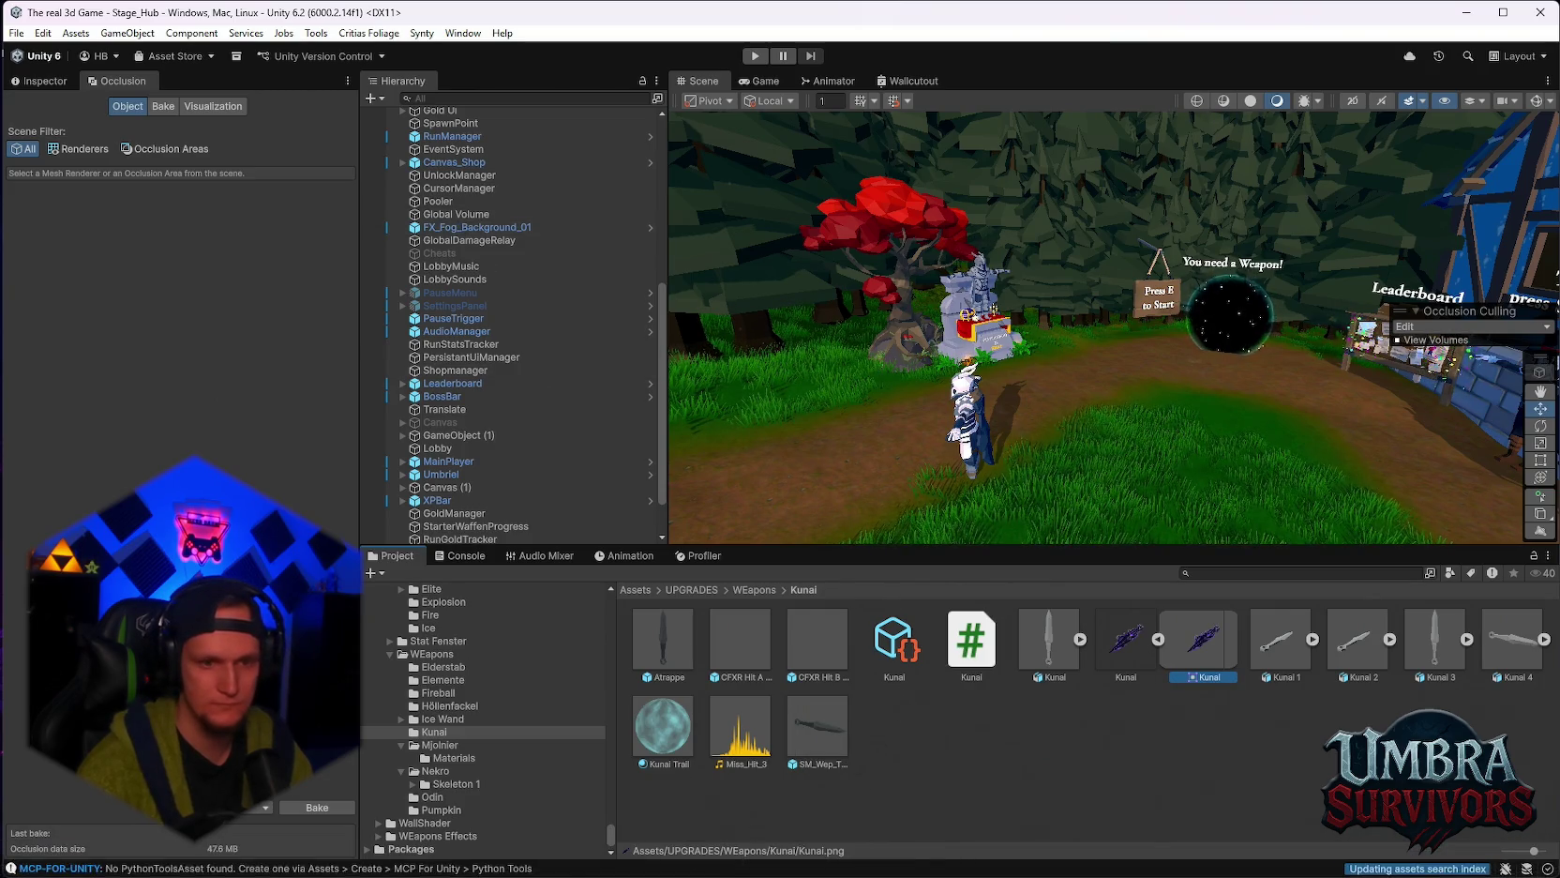
left_click(747, 870)
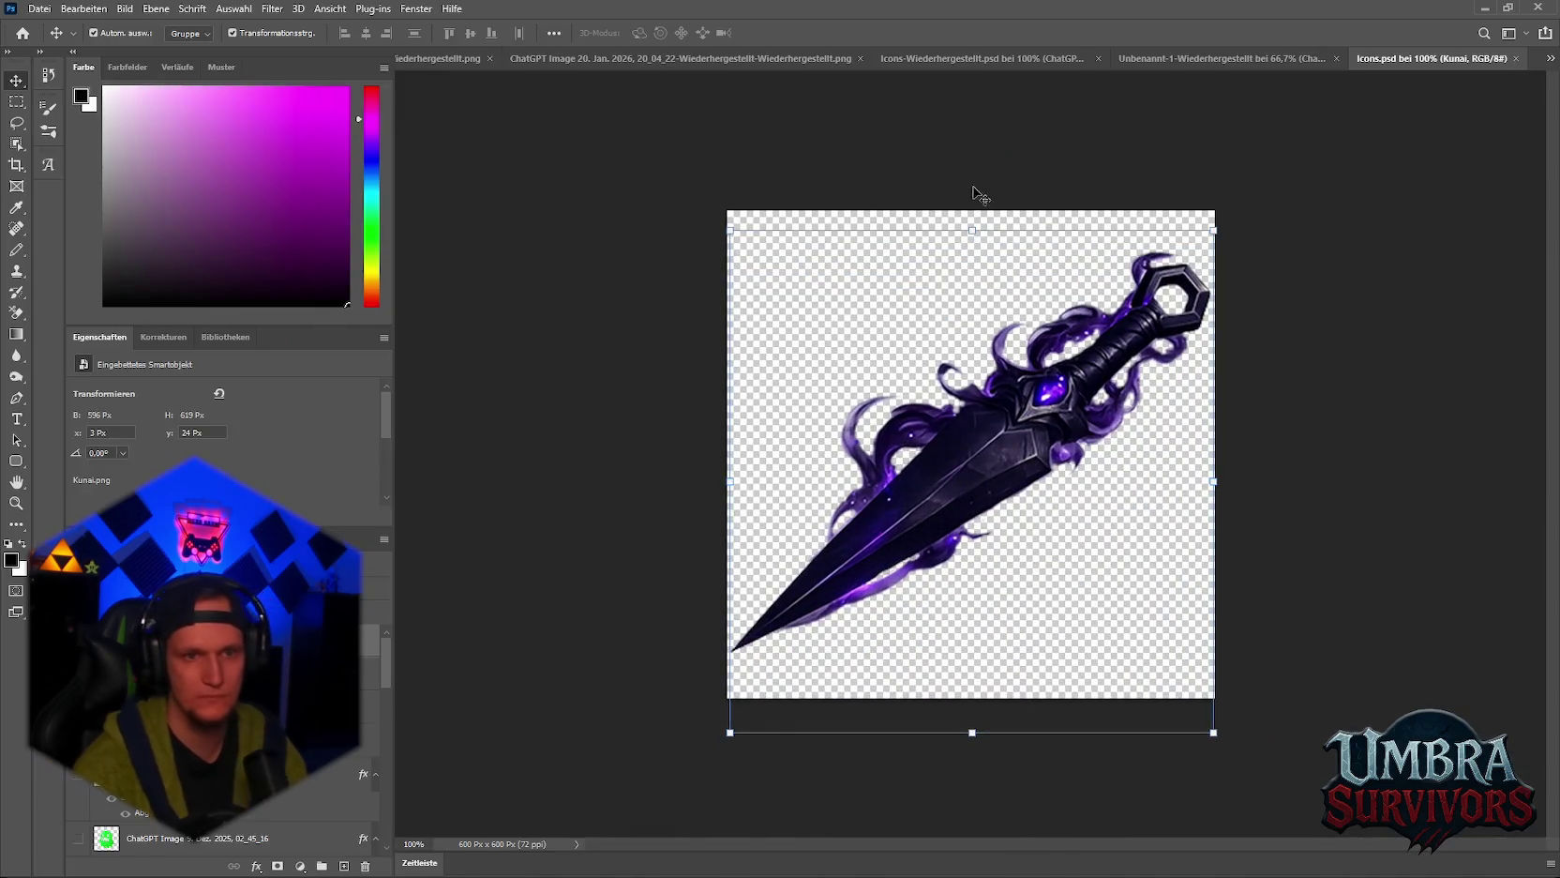
Export As PNG to the pasted Kunai folder path, overwriting the existing Kunai image.
left_click(39, 9)
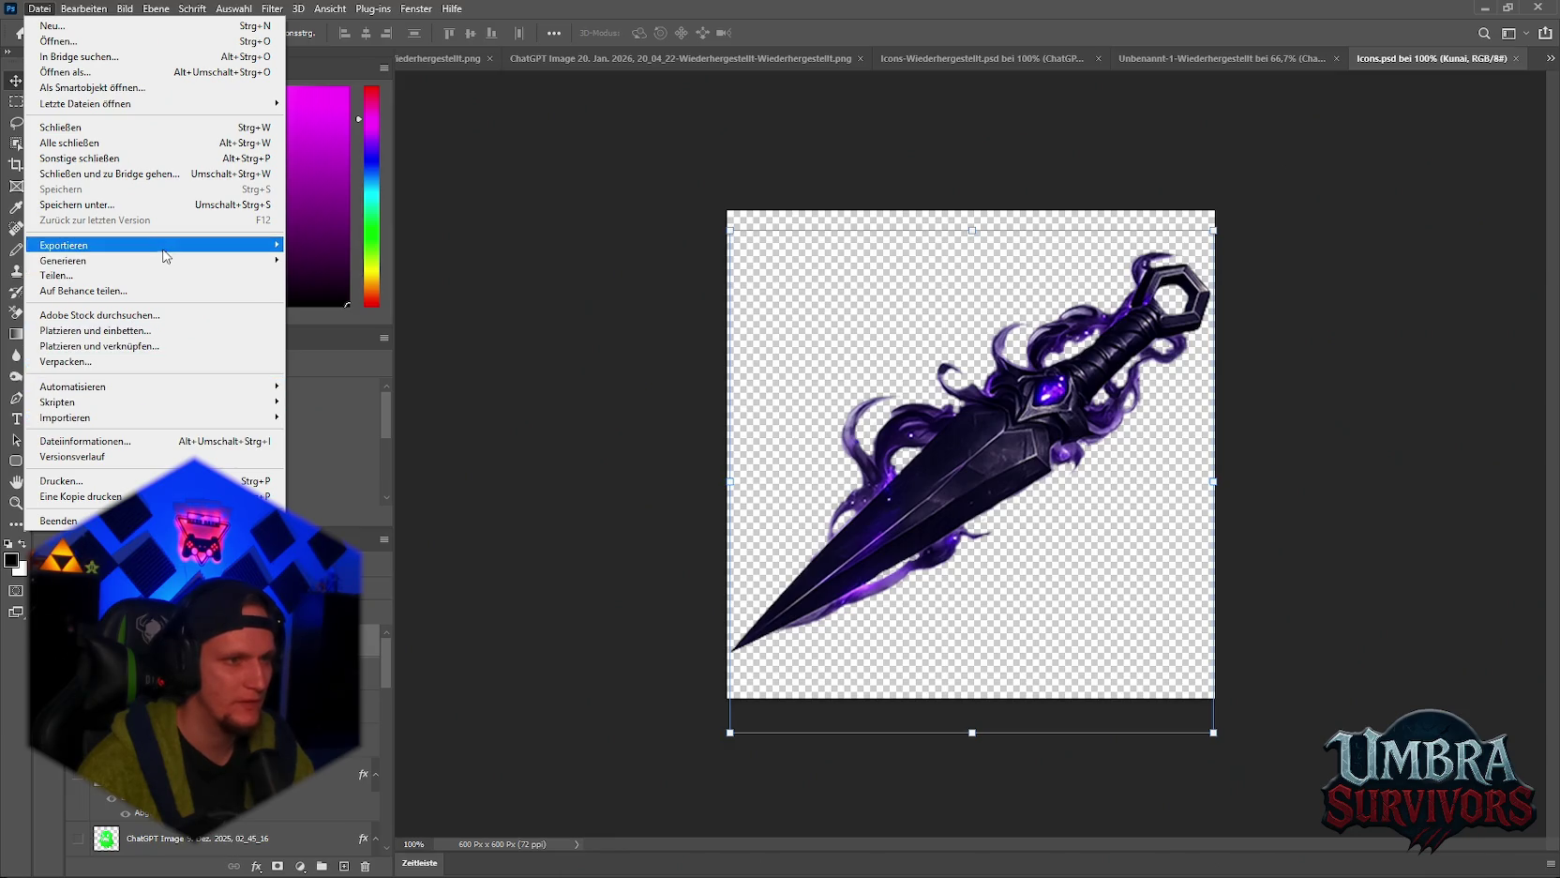
mouse_move(167, 245)
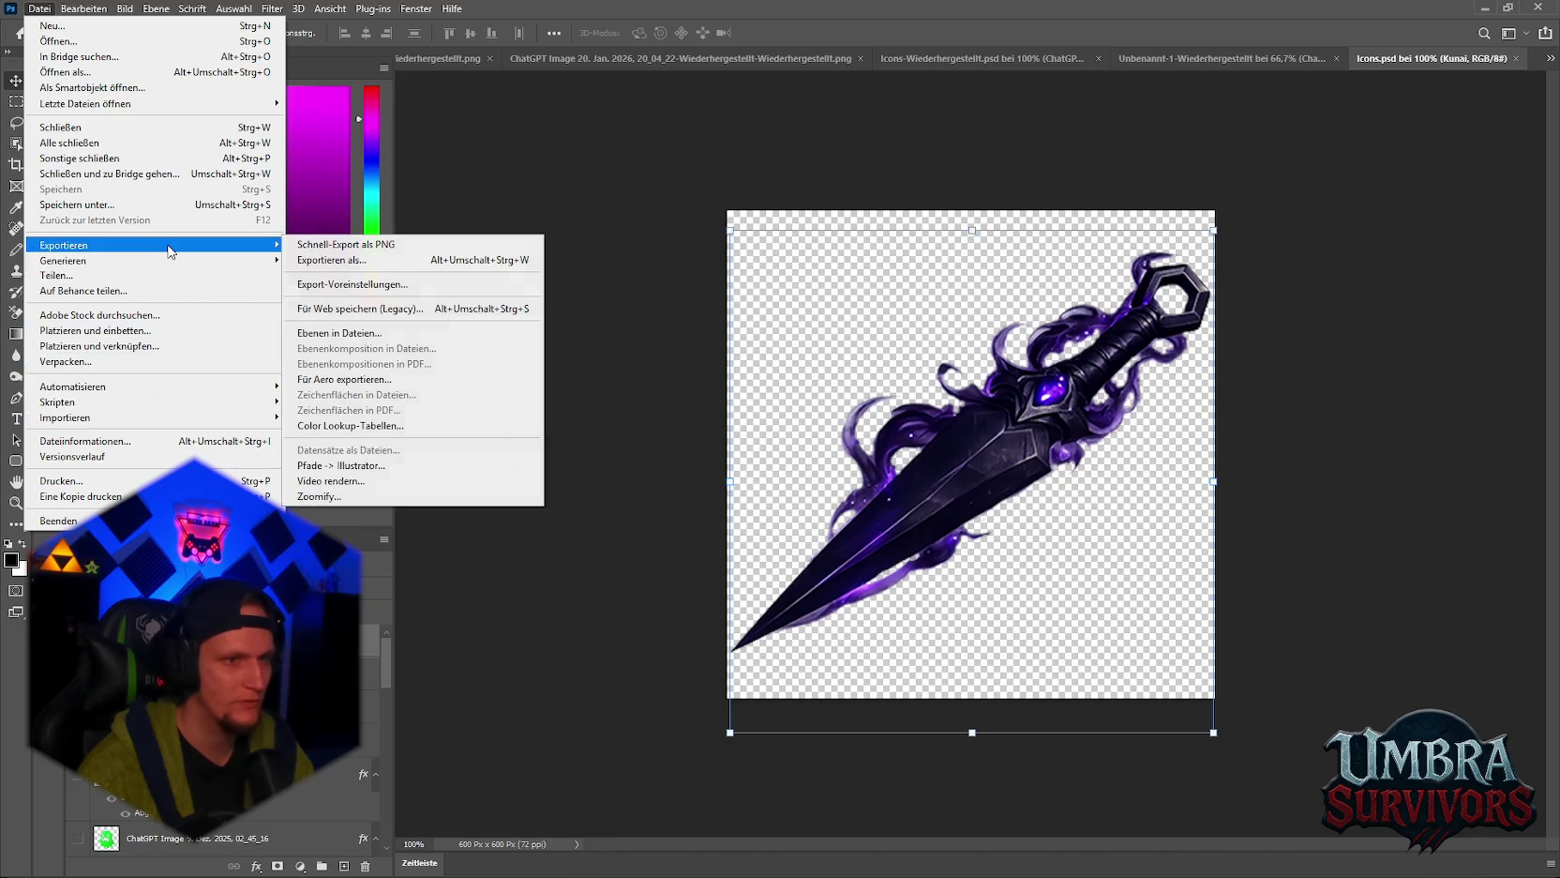
left_click(413, 253)
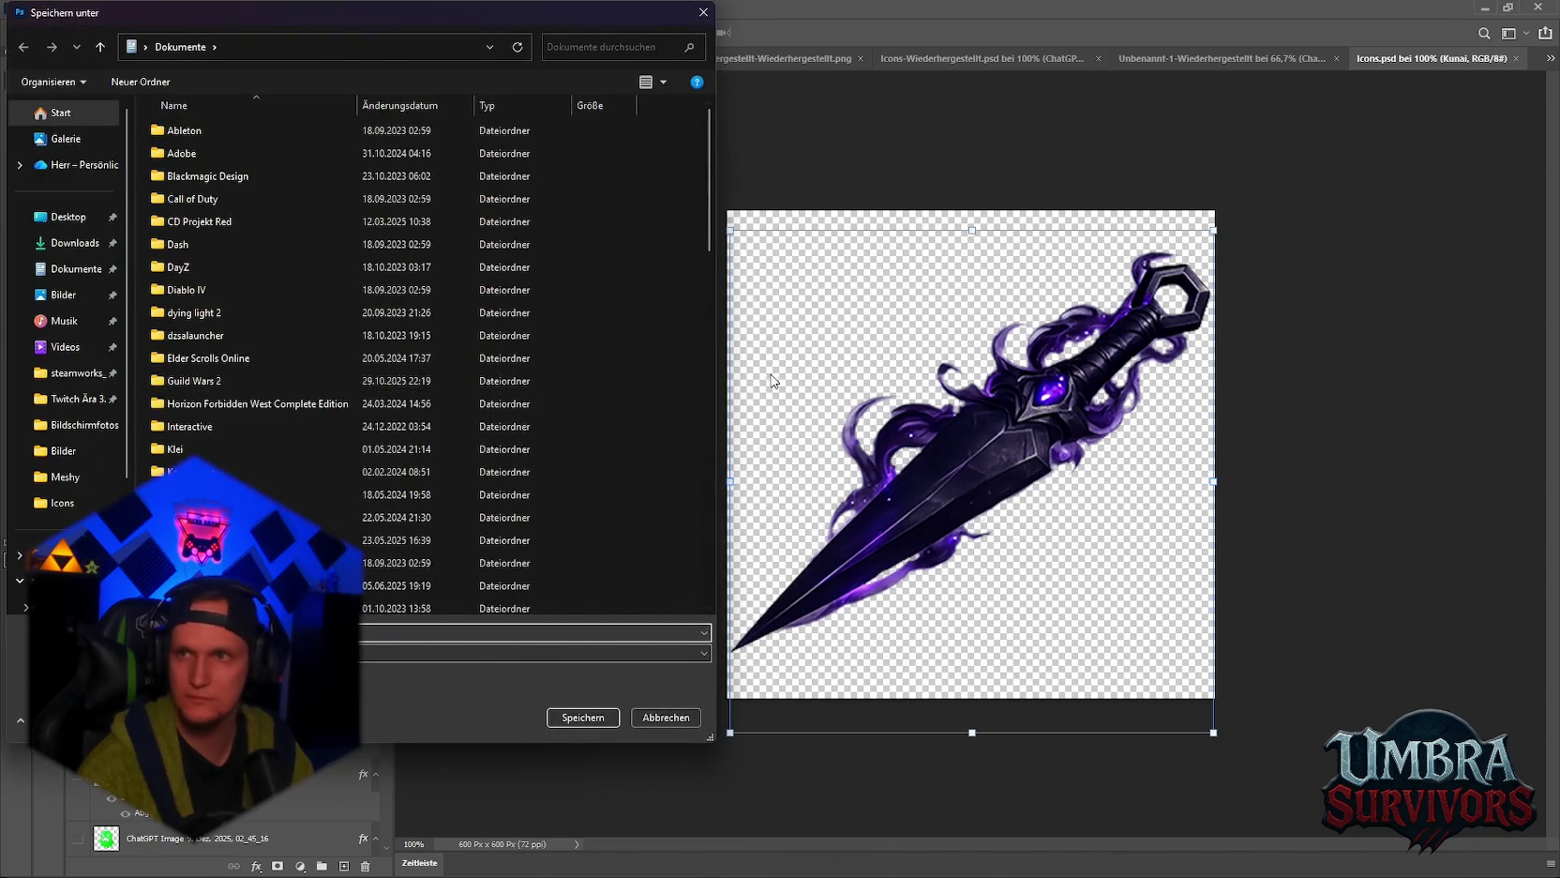
left_click(952, 53)
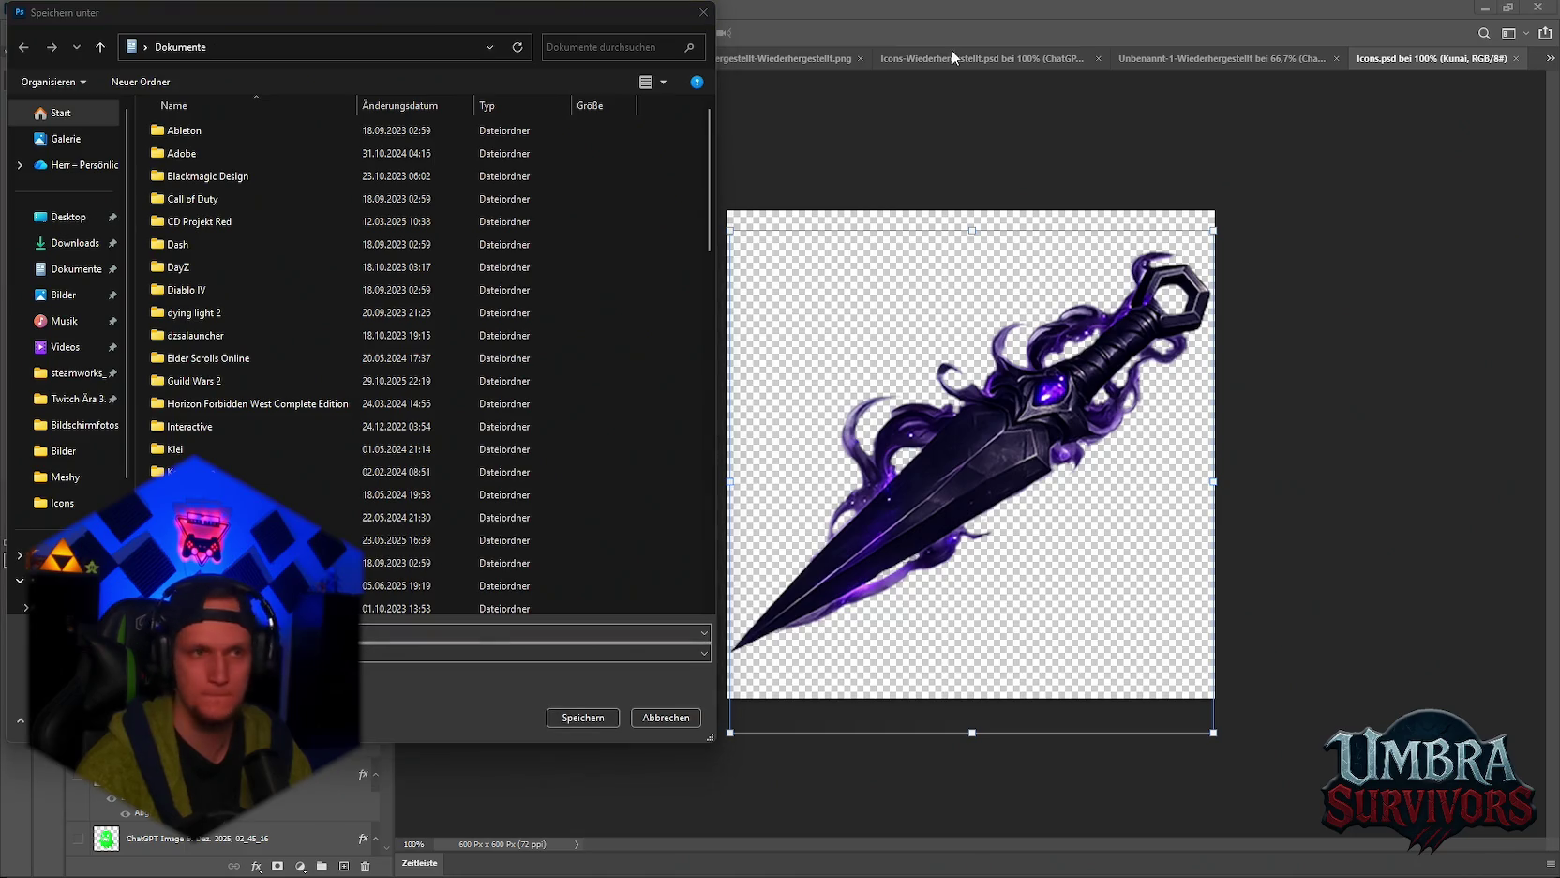
left_click(377, 46)
type("D:\\Game Dev\\Preset\\The real 3d Game\\Assets\\UPGRADES\\WEapons\\Kunai")
key("Return")
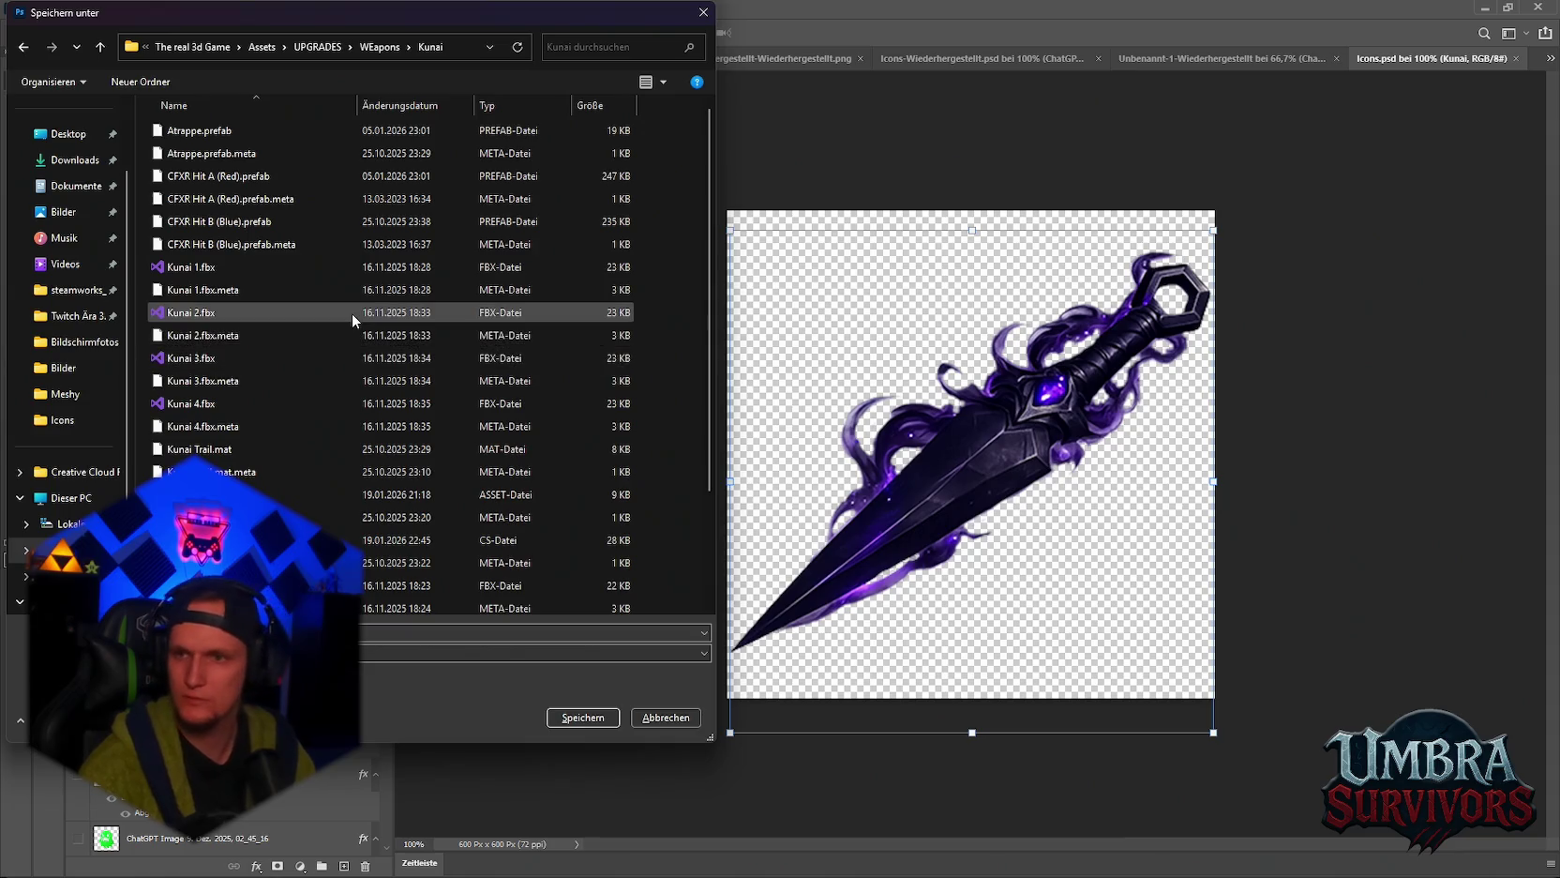
scroll(354, 356, "down", 2)
left_click(296, 495)
left_click(582, 717)
left_click(820, 447)
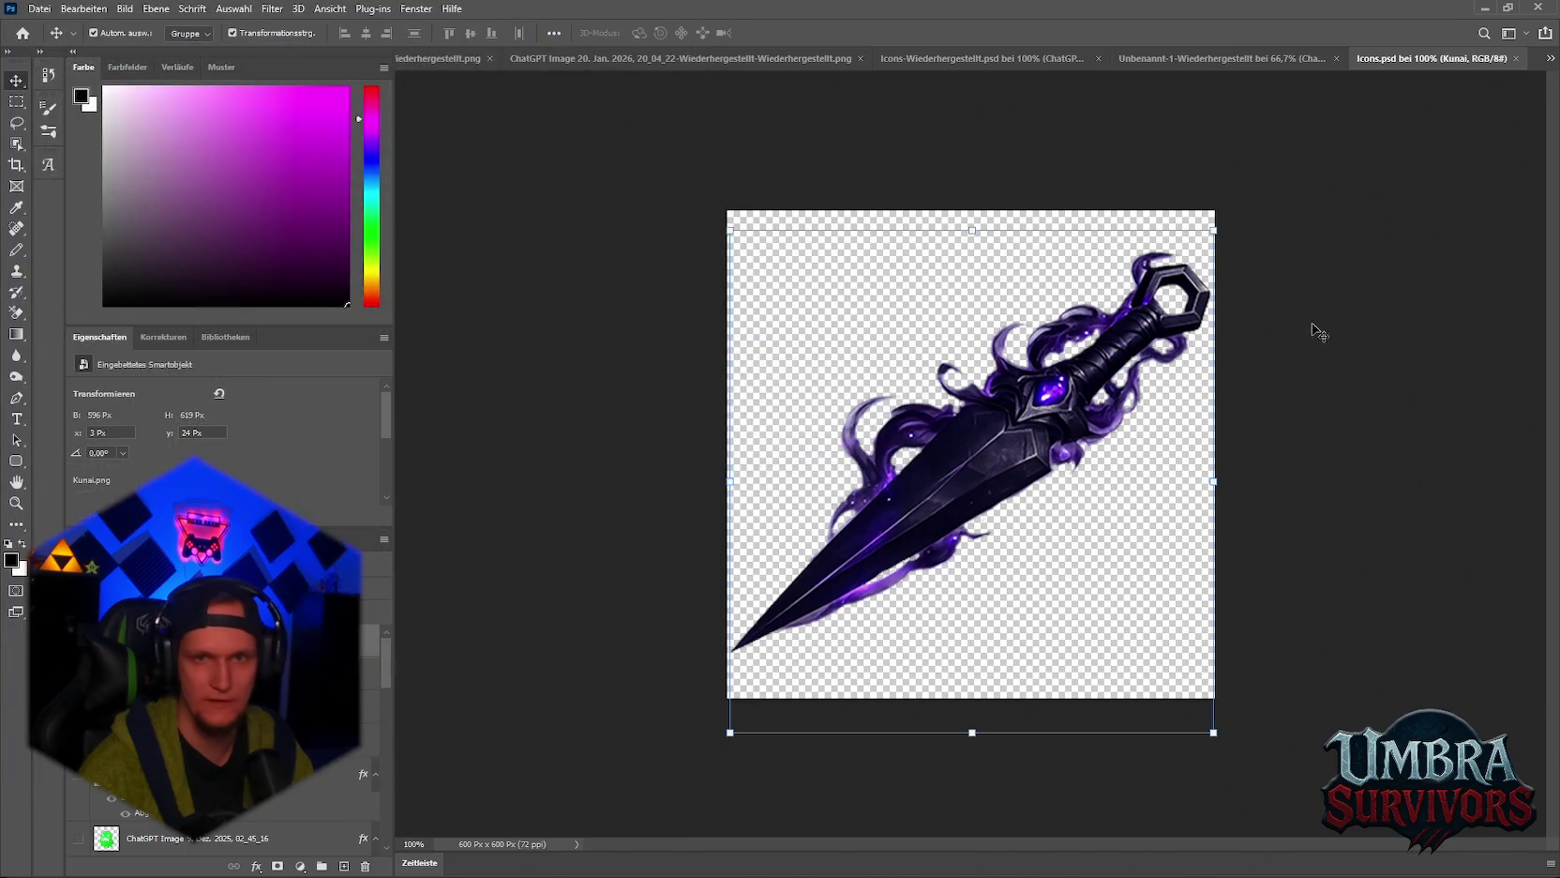
left_click(1484, 9)
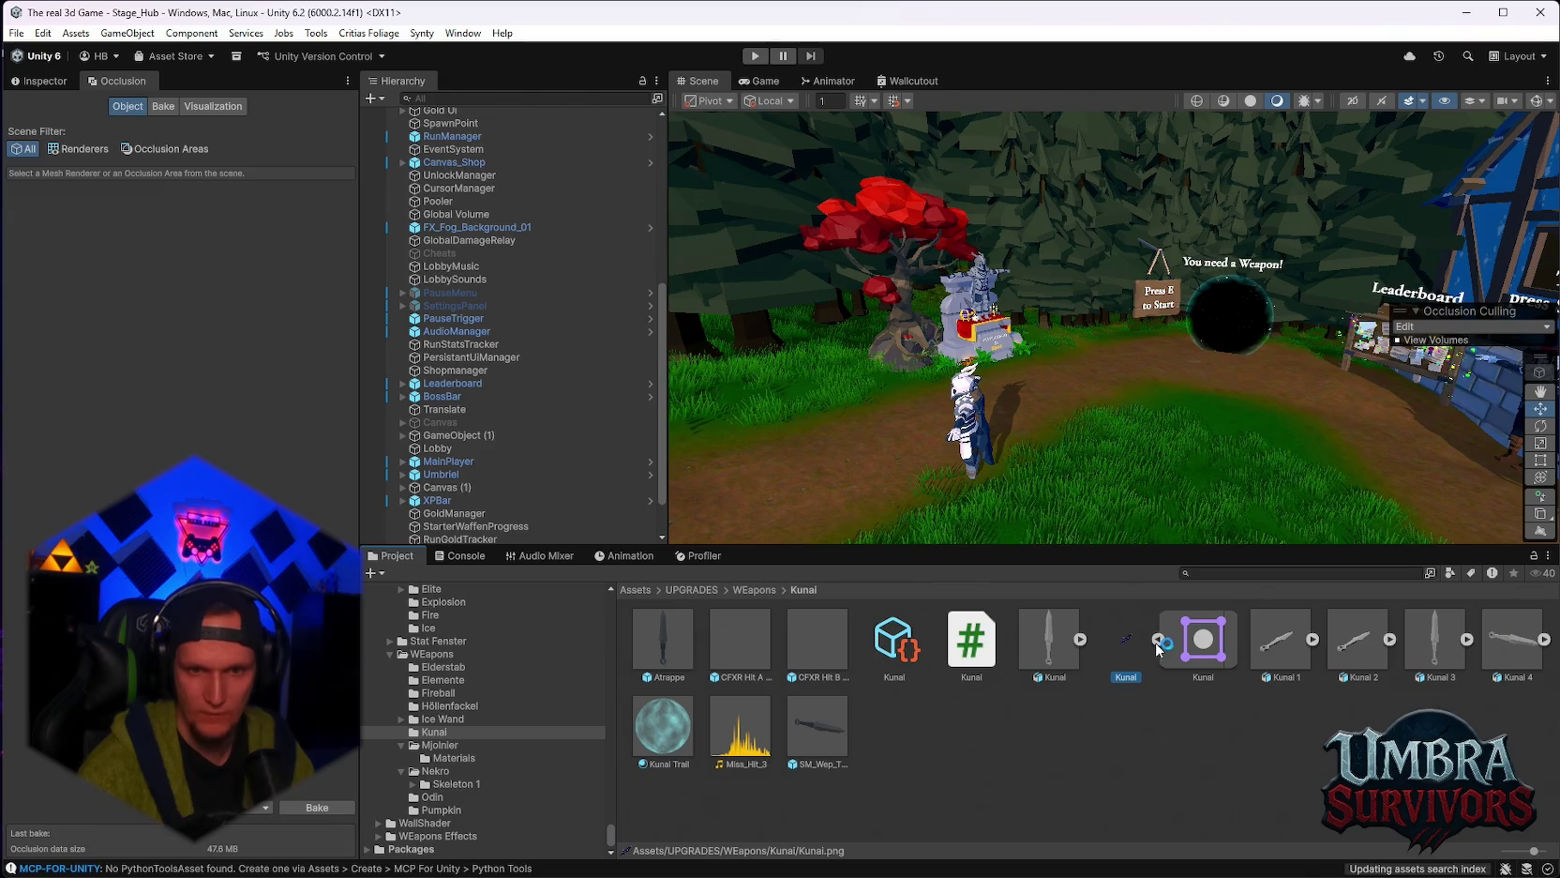
Open the updated Kunai image from the Project window to check it, then close the preview.
left_click(1210, 642)
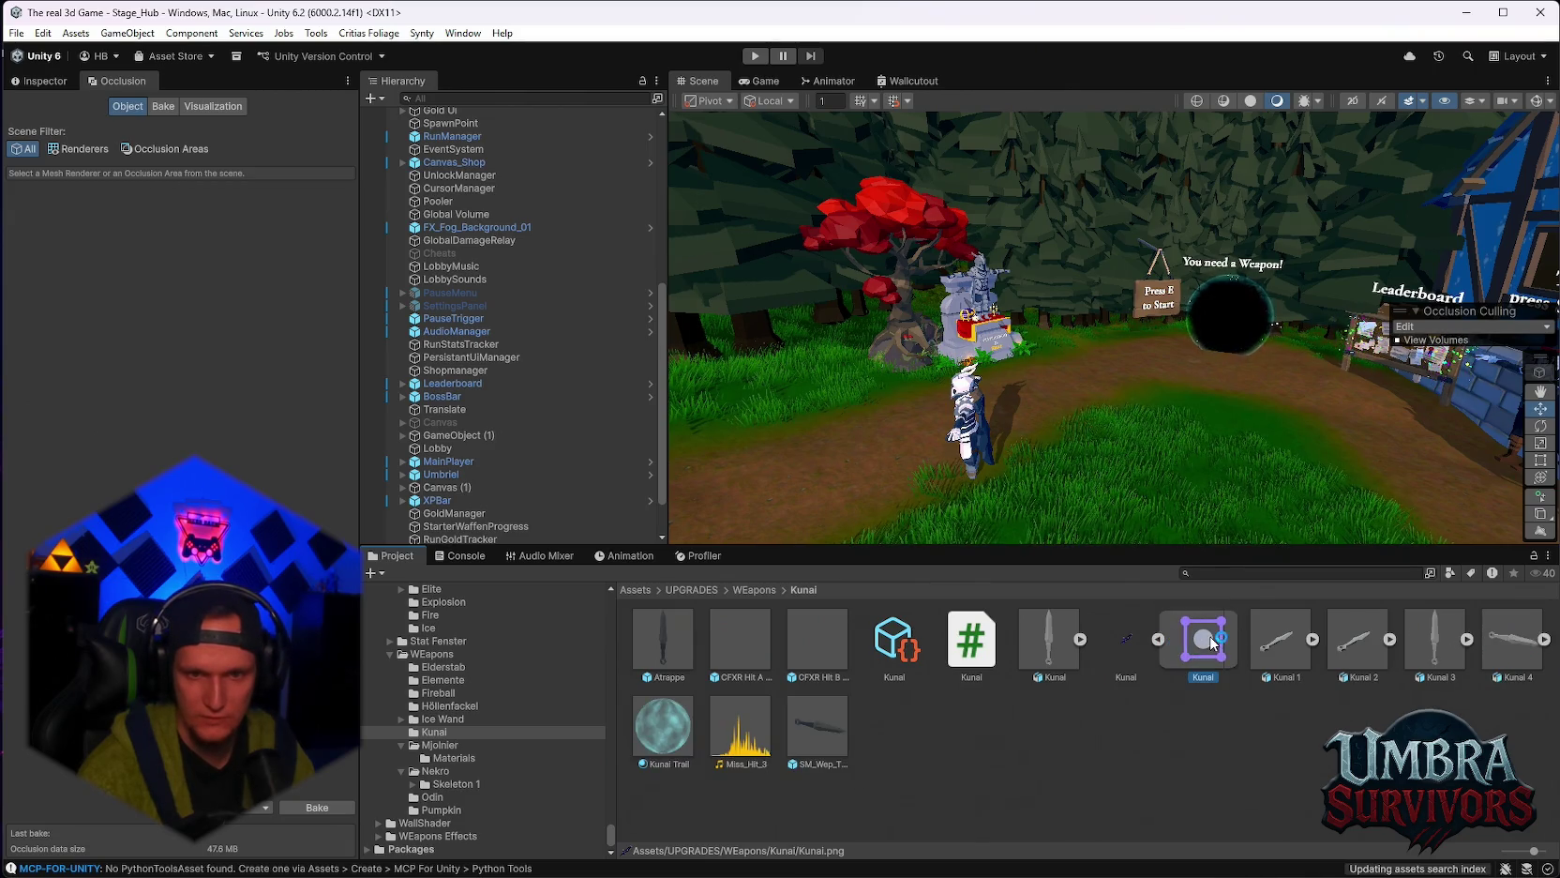
double_click(1126, 647)
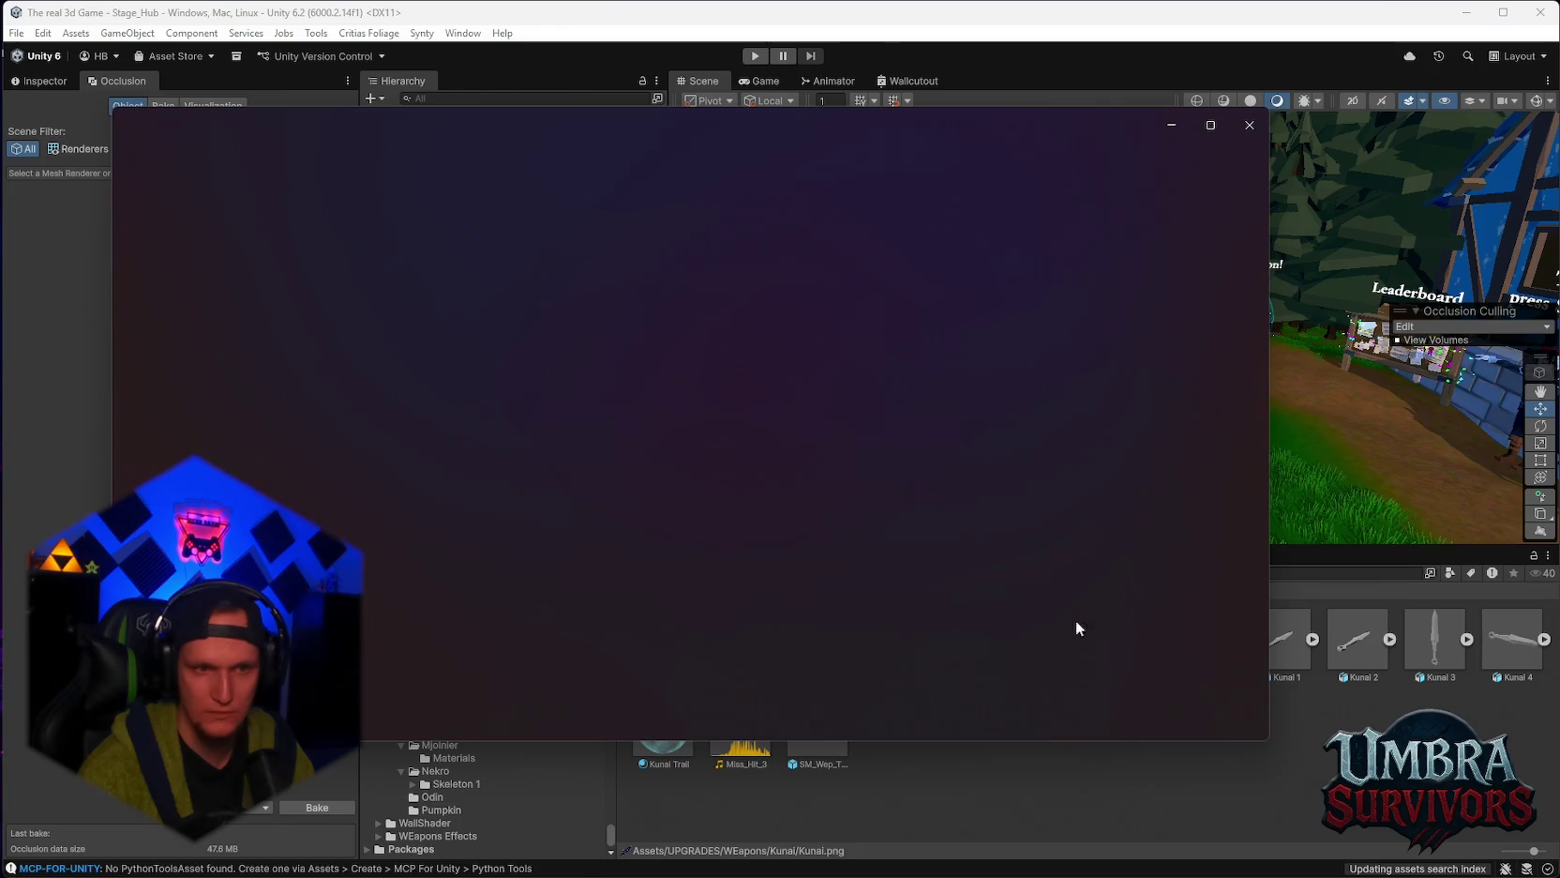
left_click(1250, 126)
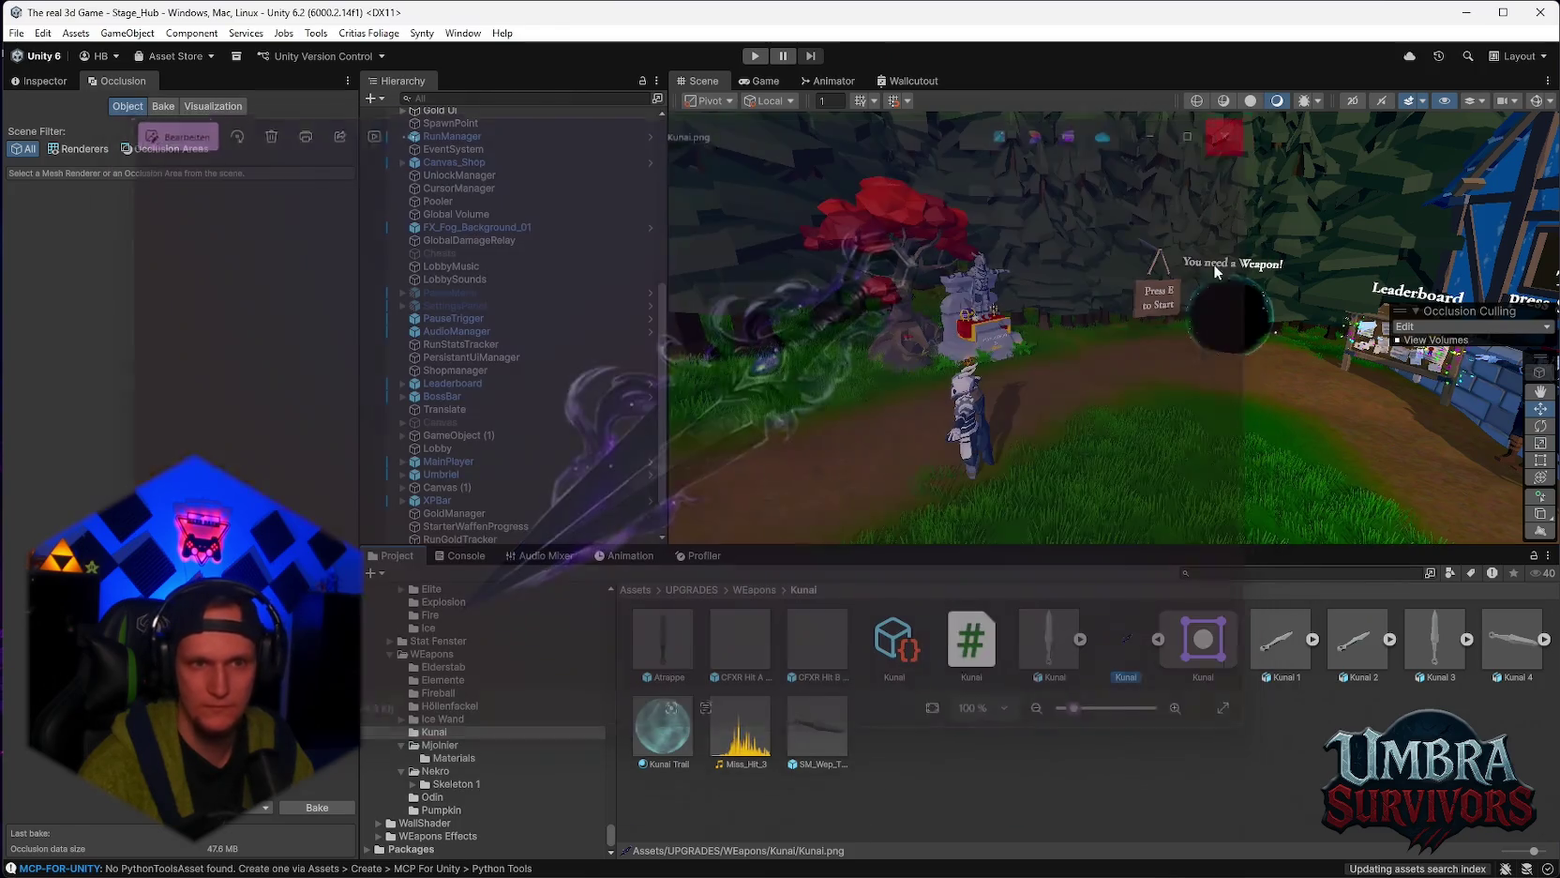
scroll(502, 424, "down", 2)
scroll(502, 424, "up", 4)
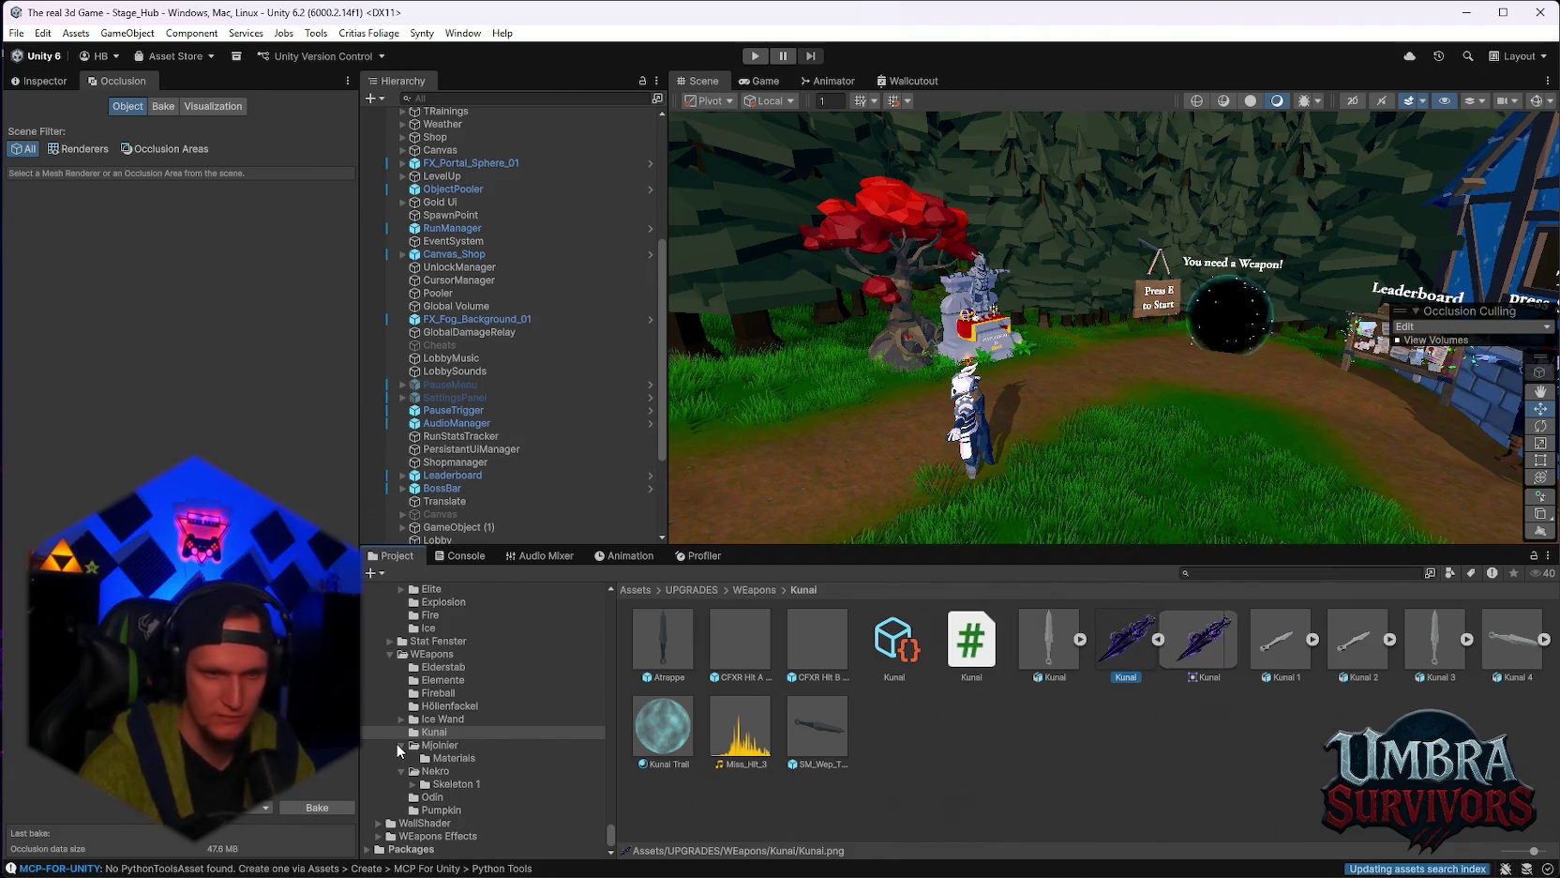
Open WEapons > Elderstab > Fireball and expand the Firestaff image to show its sprite.
left_click(448, 657)
left_click(457, 668)
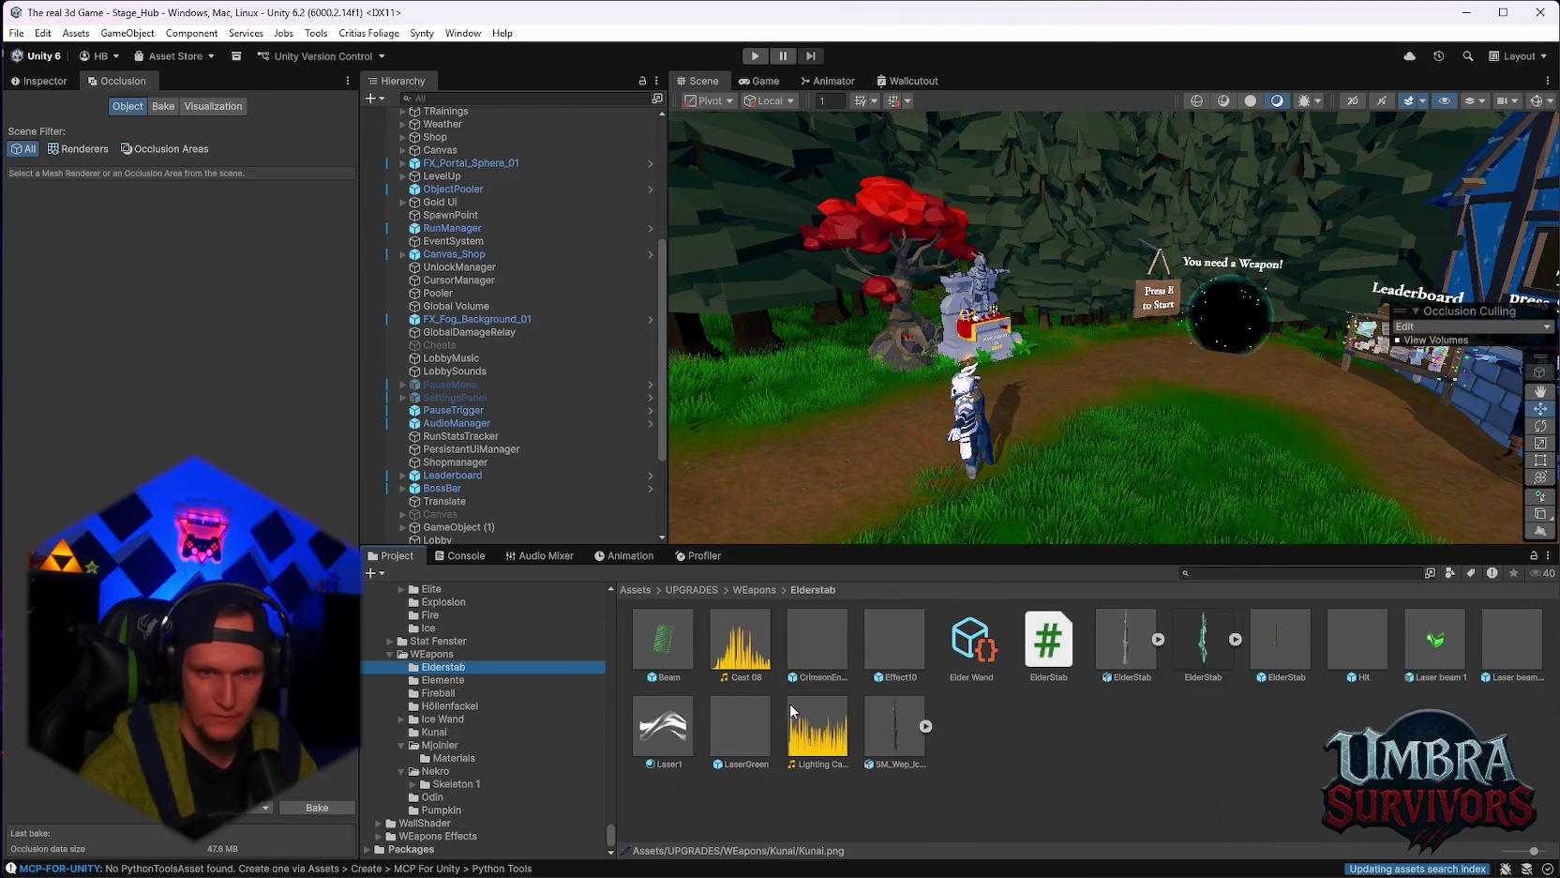
left_click(453, 682)
left_click(451, 694)
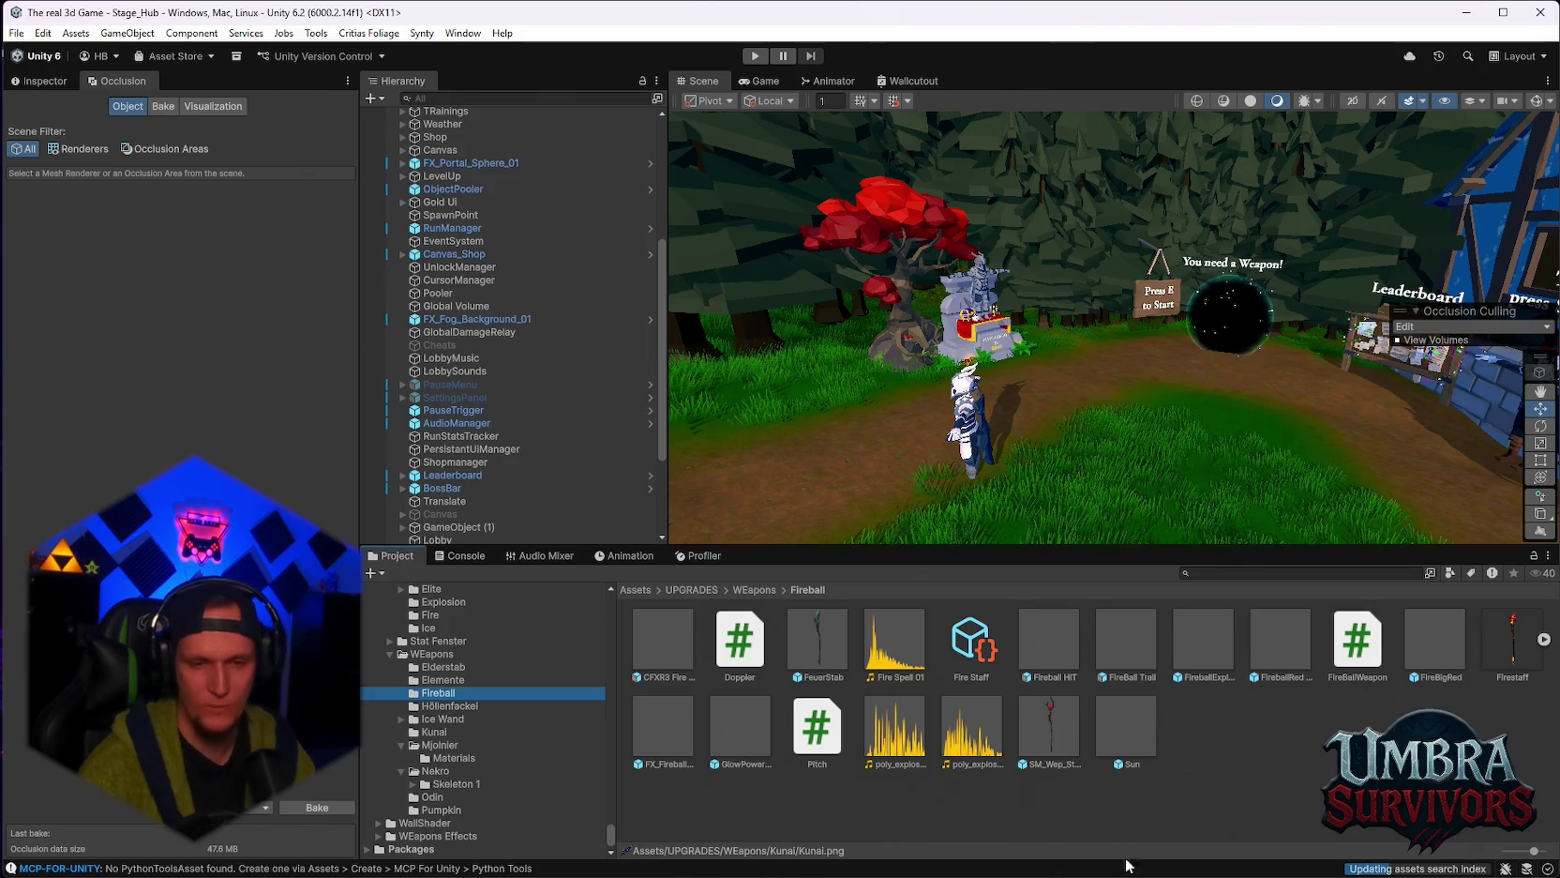
key("alt+Tab")
key("Tab")
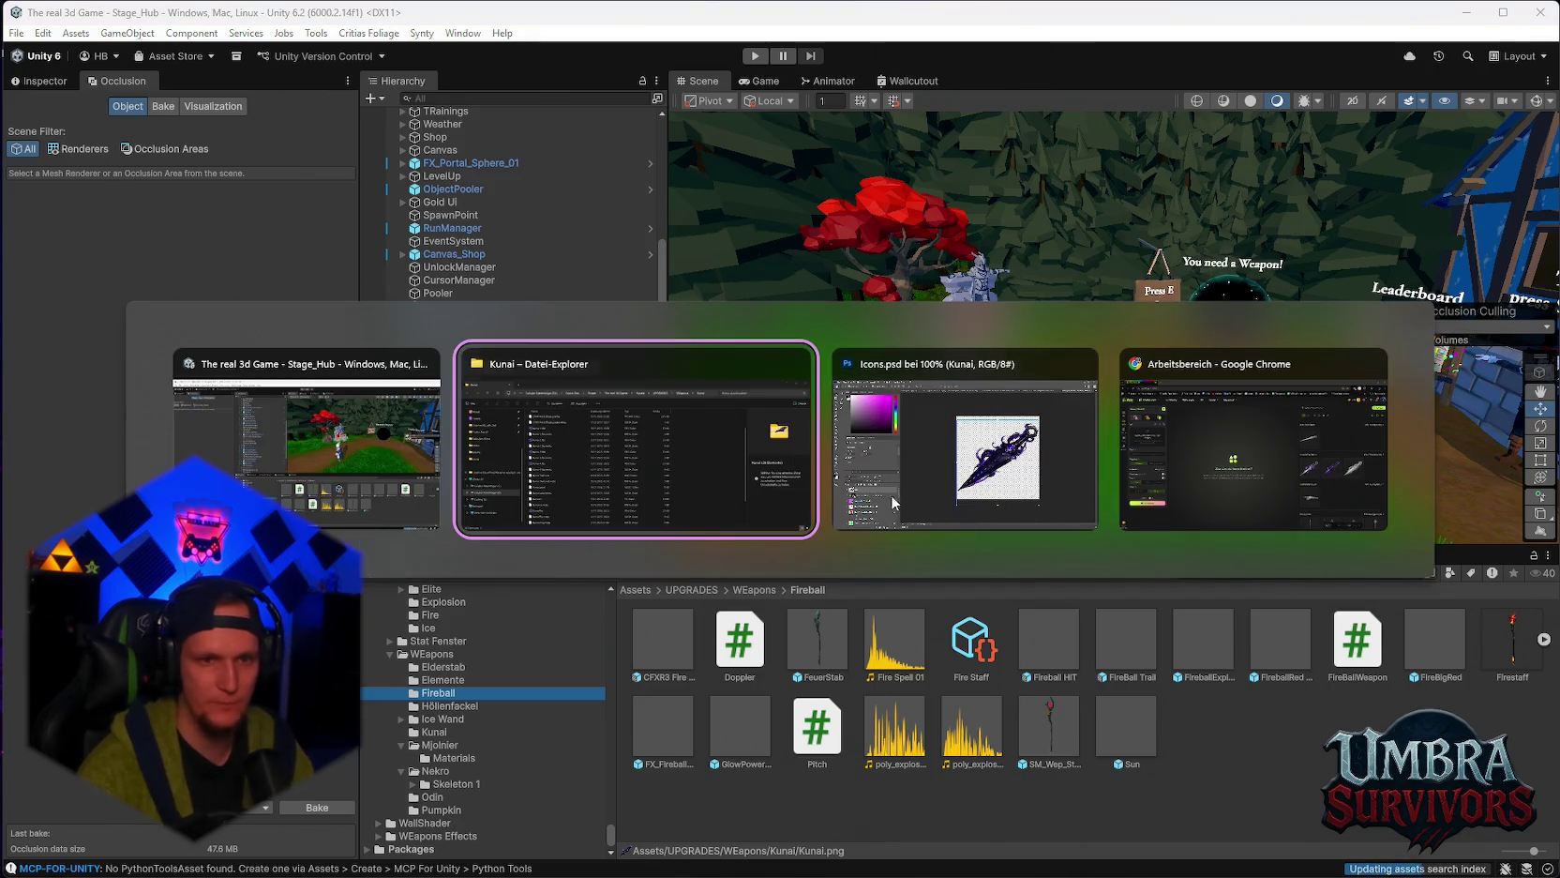
key("alt+Tab")
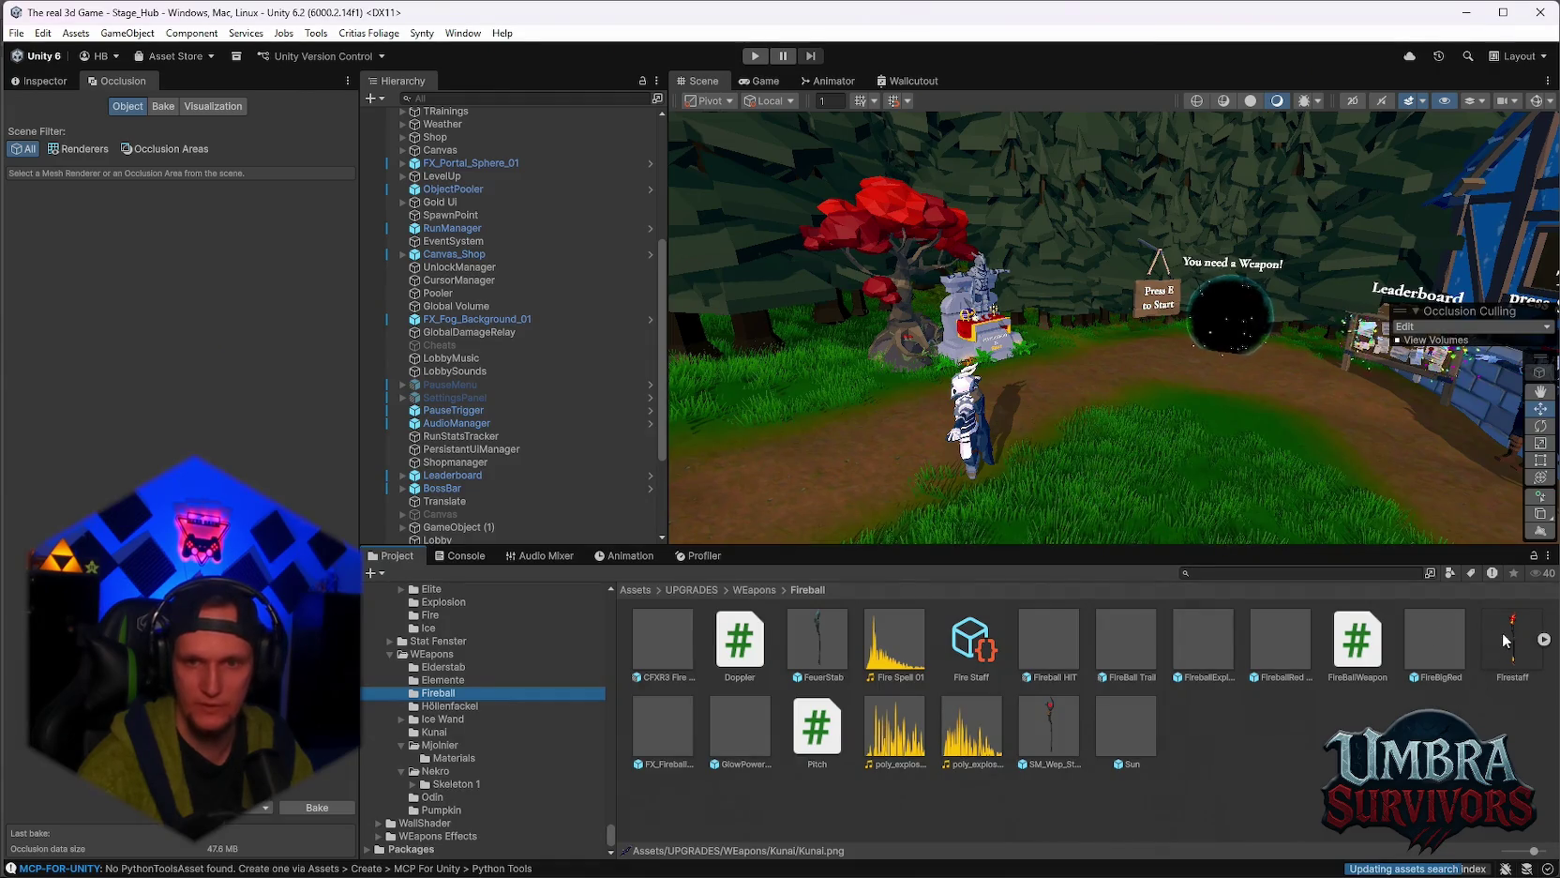
left_click(1543, 640)
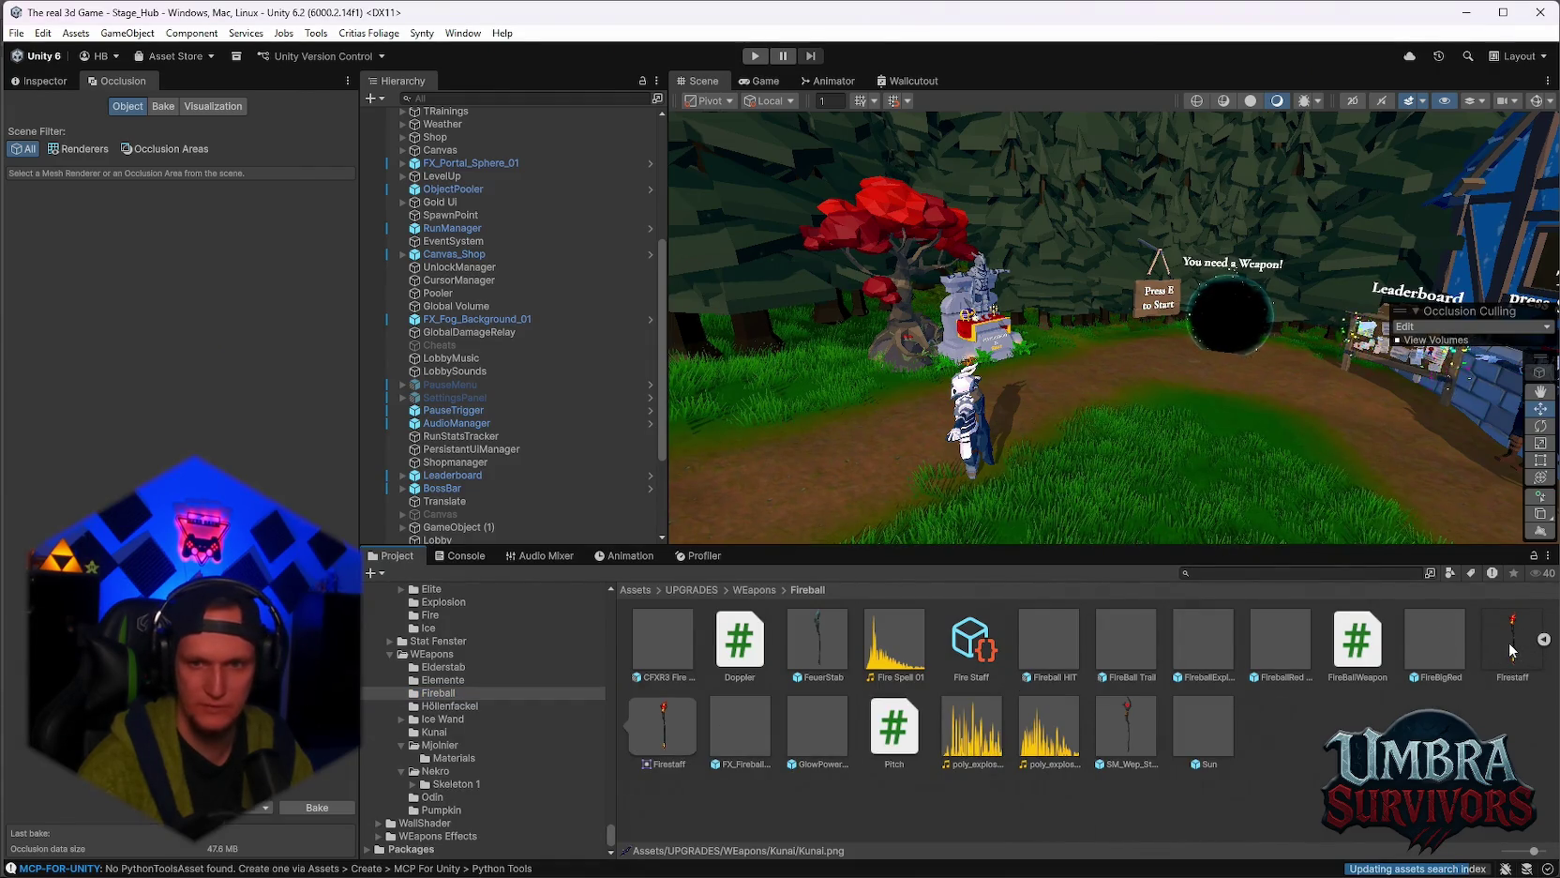
right_click(1510, 649)
left_click(1388, 169)
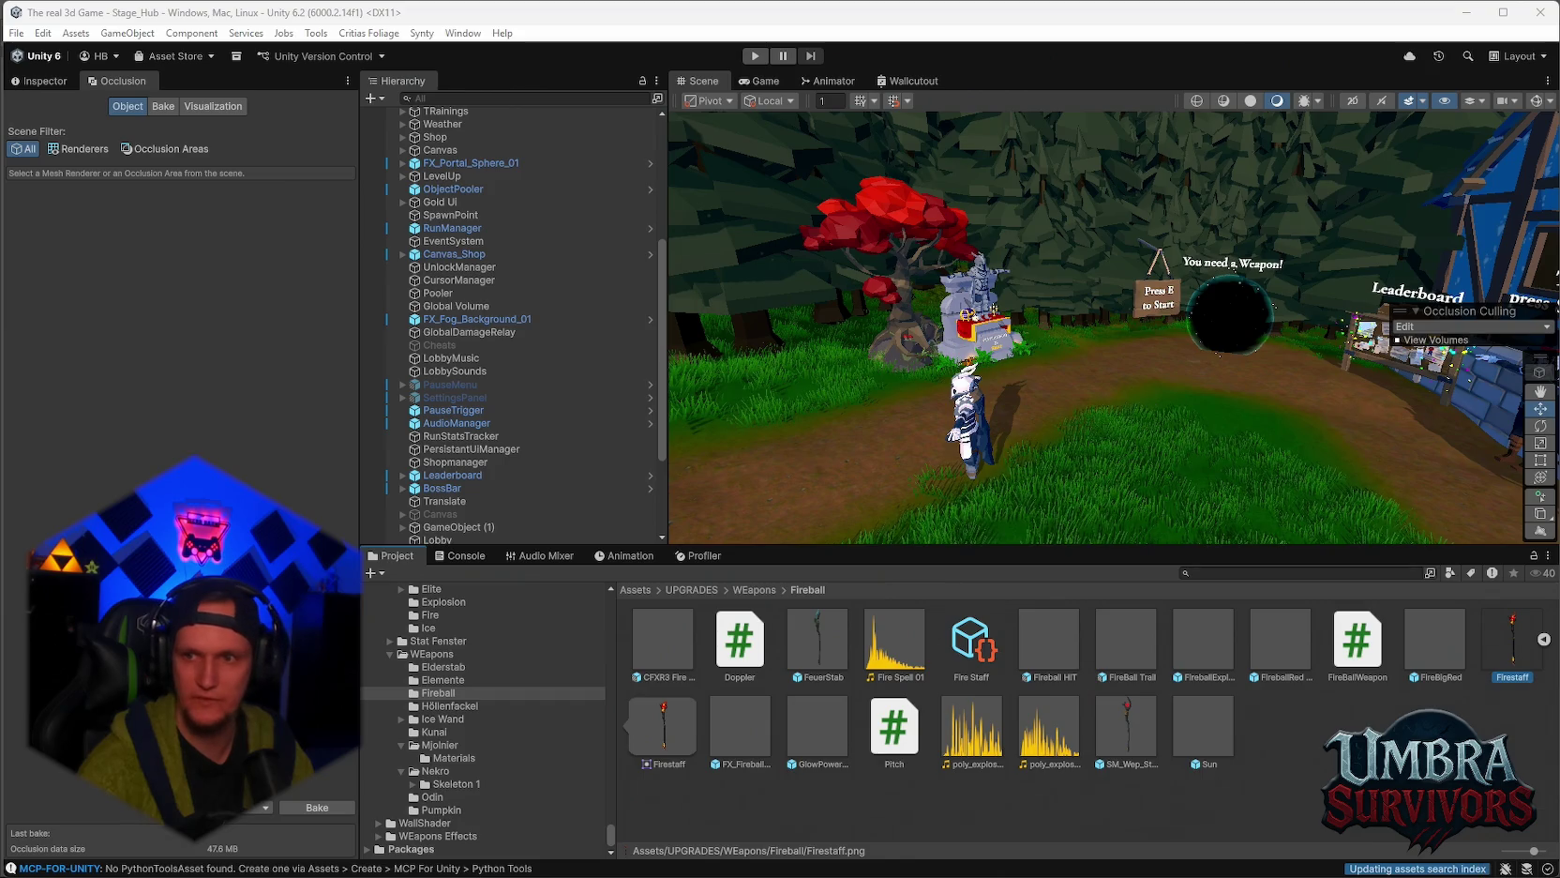
key("alt+Tab")
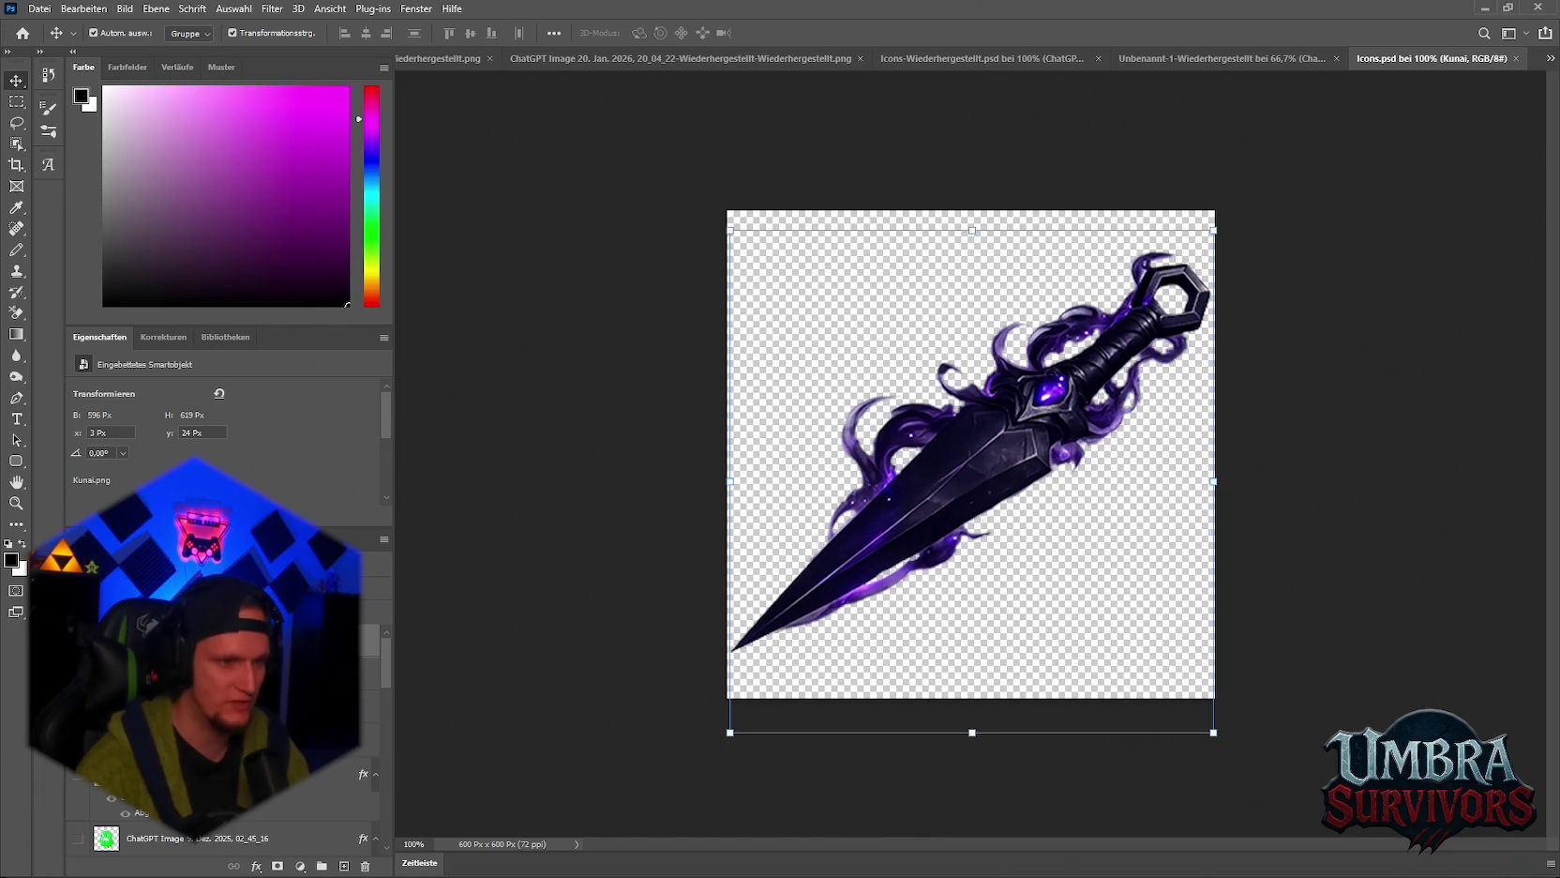
Replace the kunai with the Firestaff image and enlarge it on the canvas.
key("Delete")
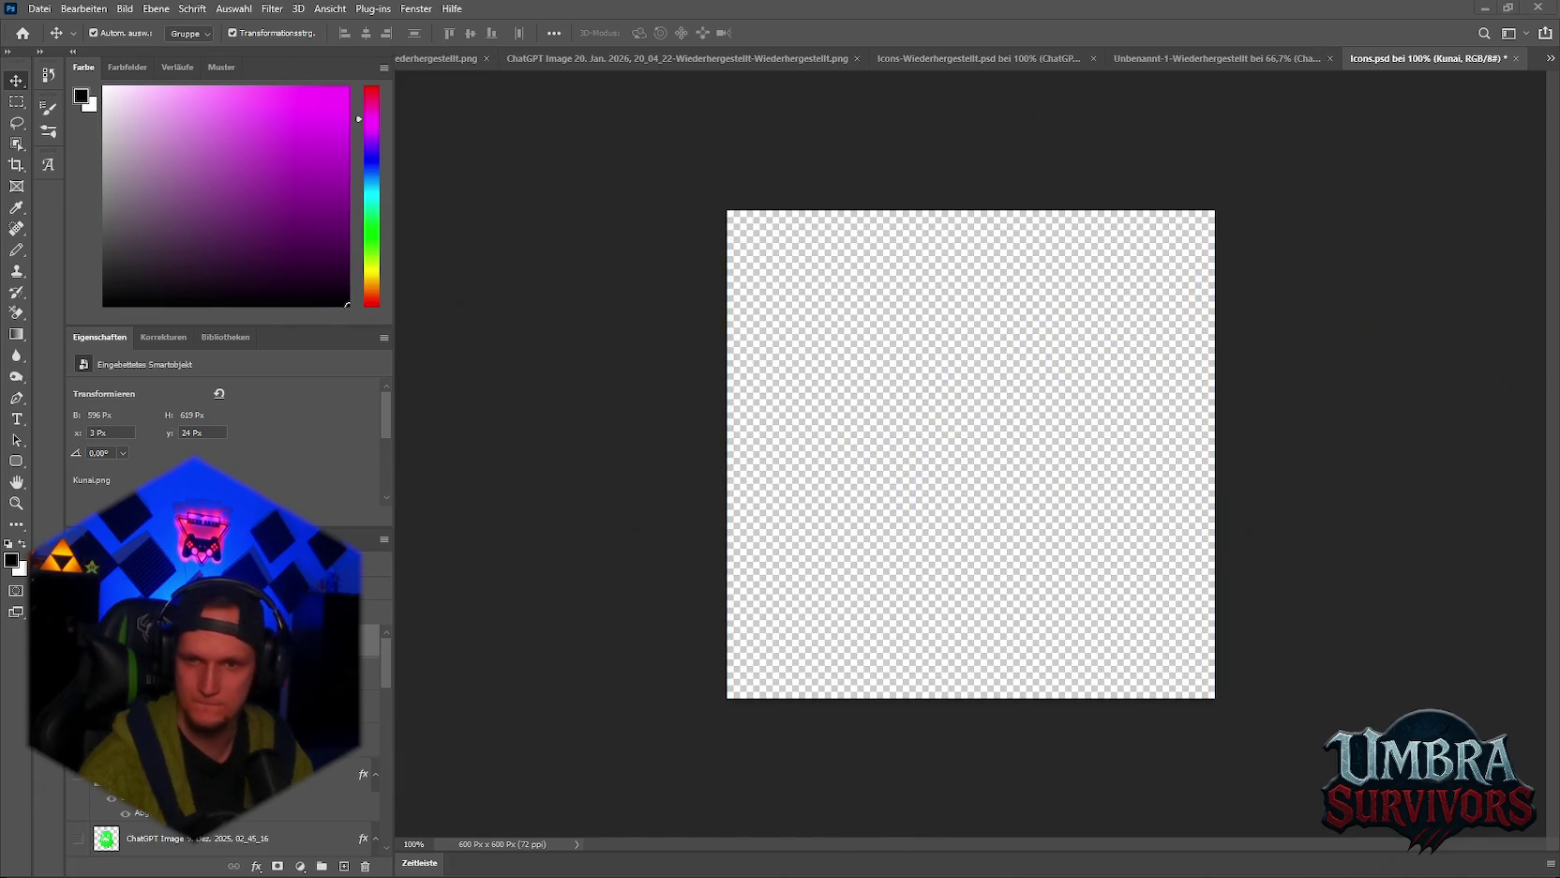
left_click_drag(908, 512, 1010, 461)
left_click_drag(988, 377, 999, 665)
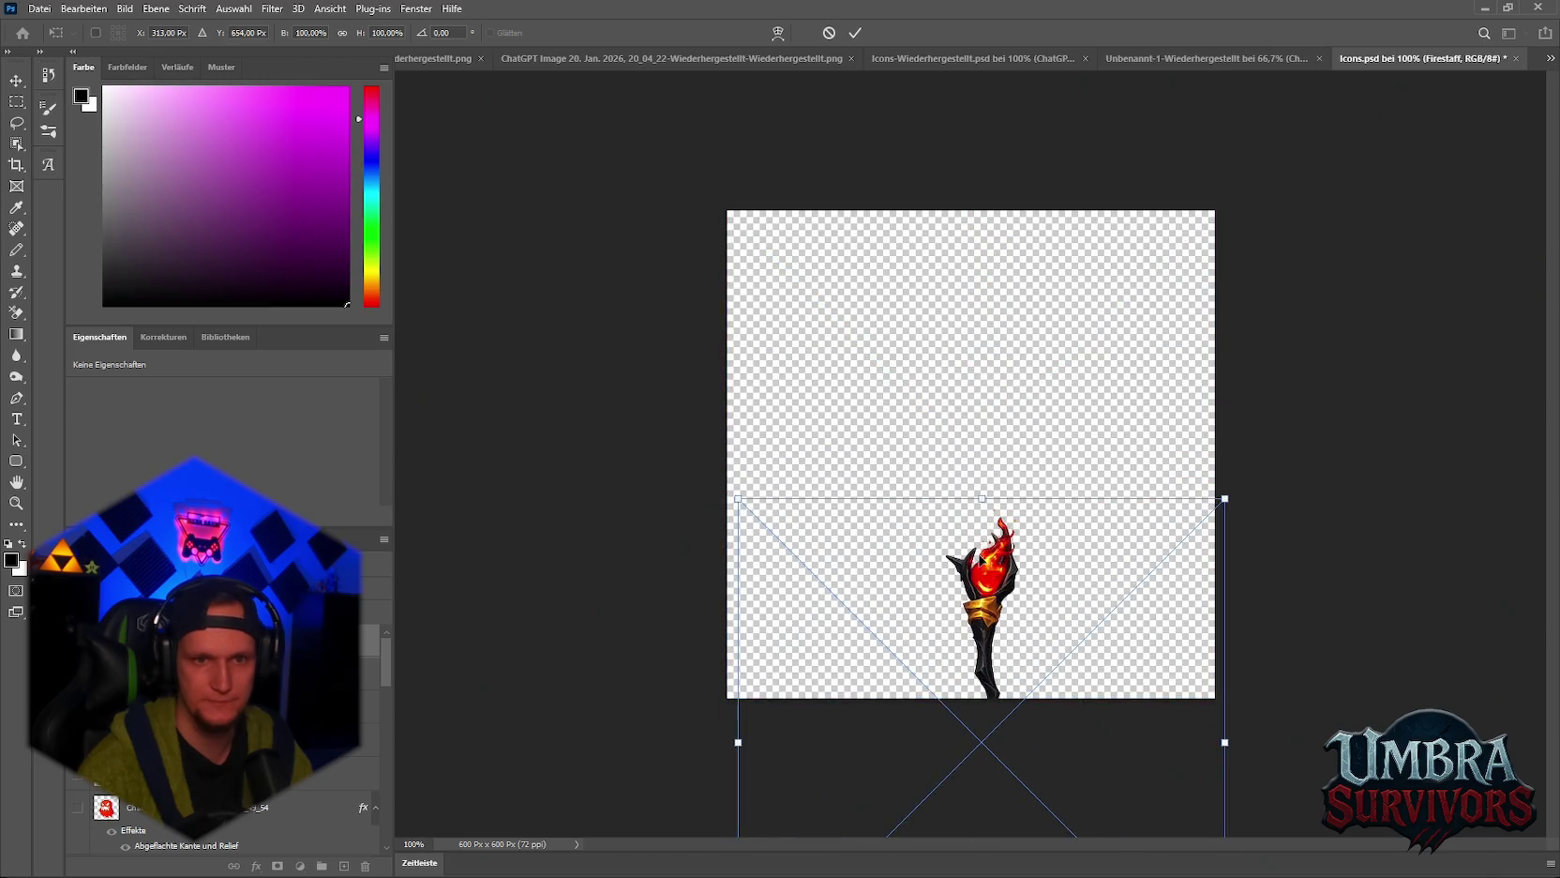
mouse_move(980, 499)
left_mouse_down()
mouse_move(974, 116)
mouse_move(994, 474)
mouse_move(963, 462)
mouse_move(985, 52)
mouse_move(938, 211)
mouse_move(980, 339)
mouse_move(936, 68)
left_mouse_up()
mouse_move(924, 214)
left_mouse_down()
mouse_move(927, 553)
mouse_move(931, 103)
mouse_move(952, 141)
mouse_move(961, 307)
mouse_move(960, 188)
left_mouse_up()
left_click_drag(992, 394, 1010, 370)
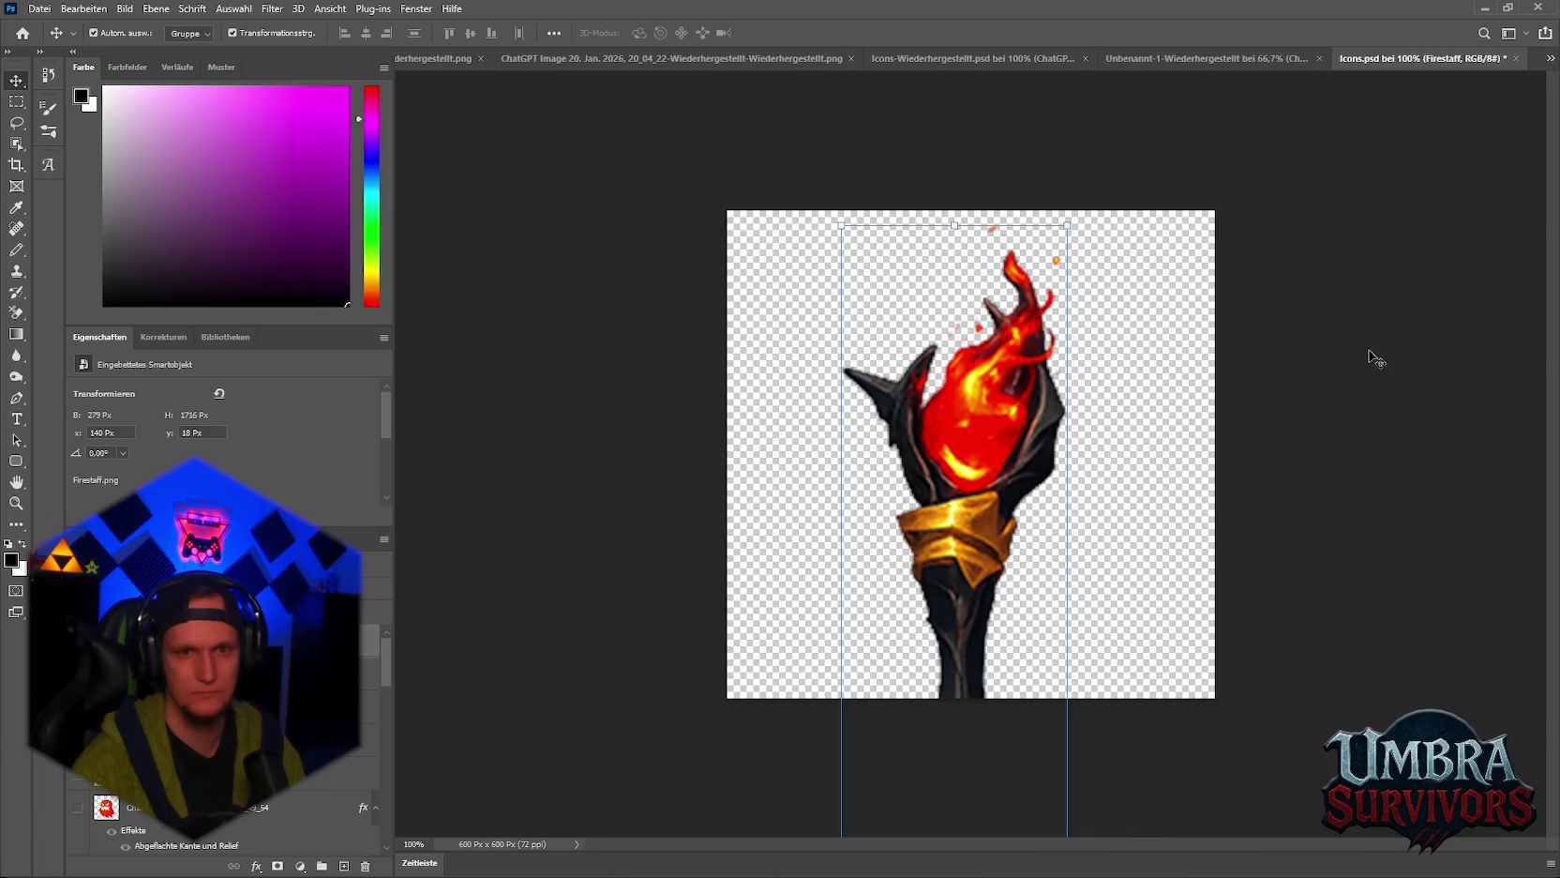
key("Return")
Rescale the staff with Ctrl+T, shortening it and moving it up so it fits whole.
left_click(39, 9)
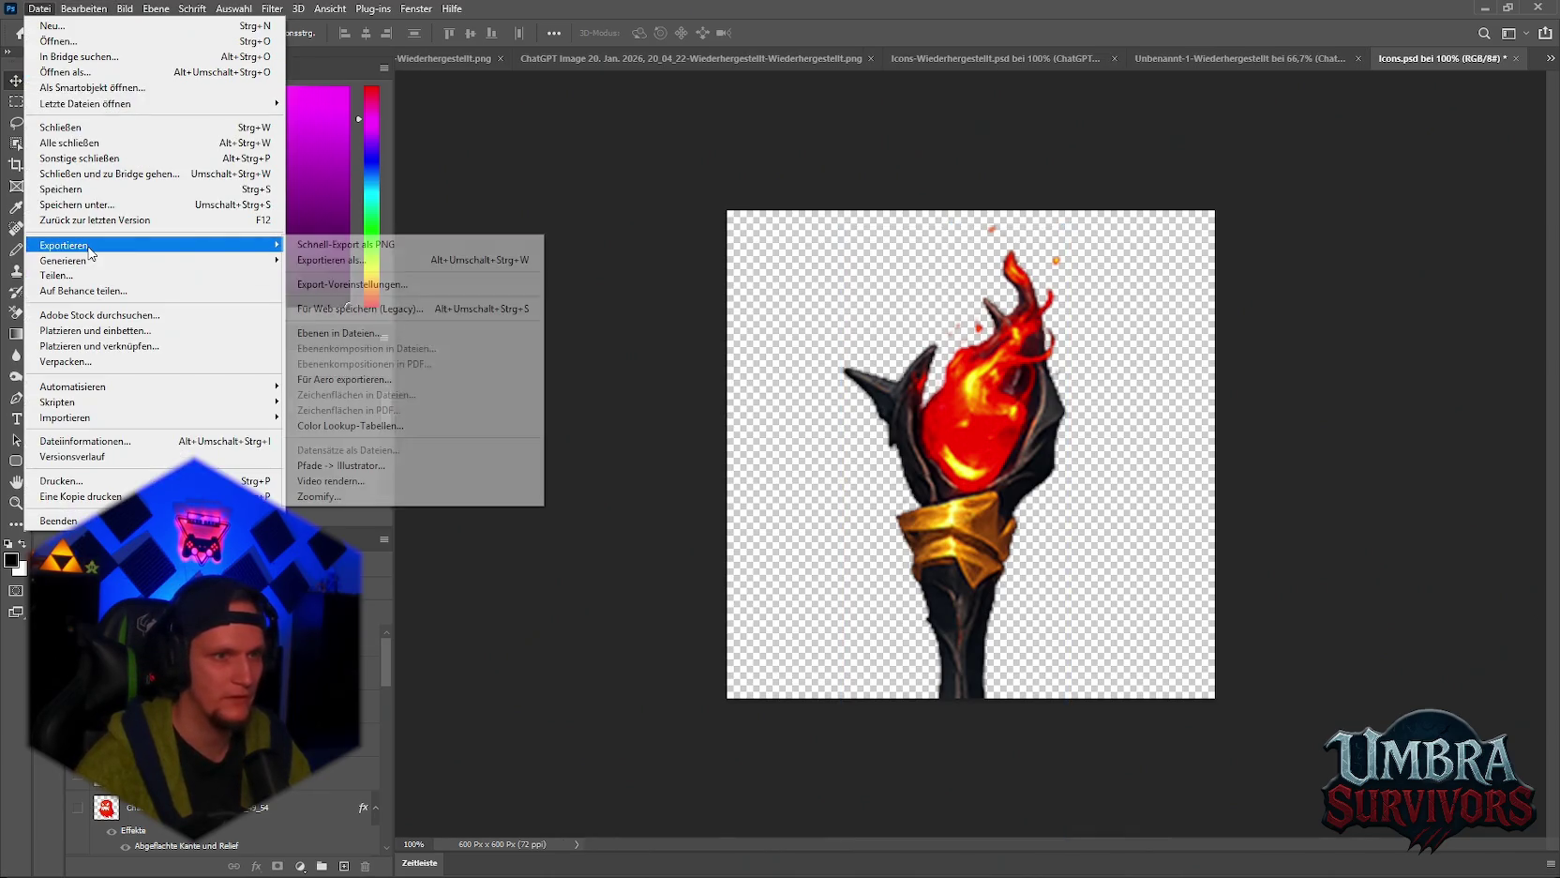
left_click(1061, 473)
left_click(1061, 472)
scroll(954, 380, "down", 3)
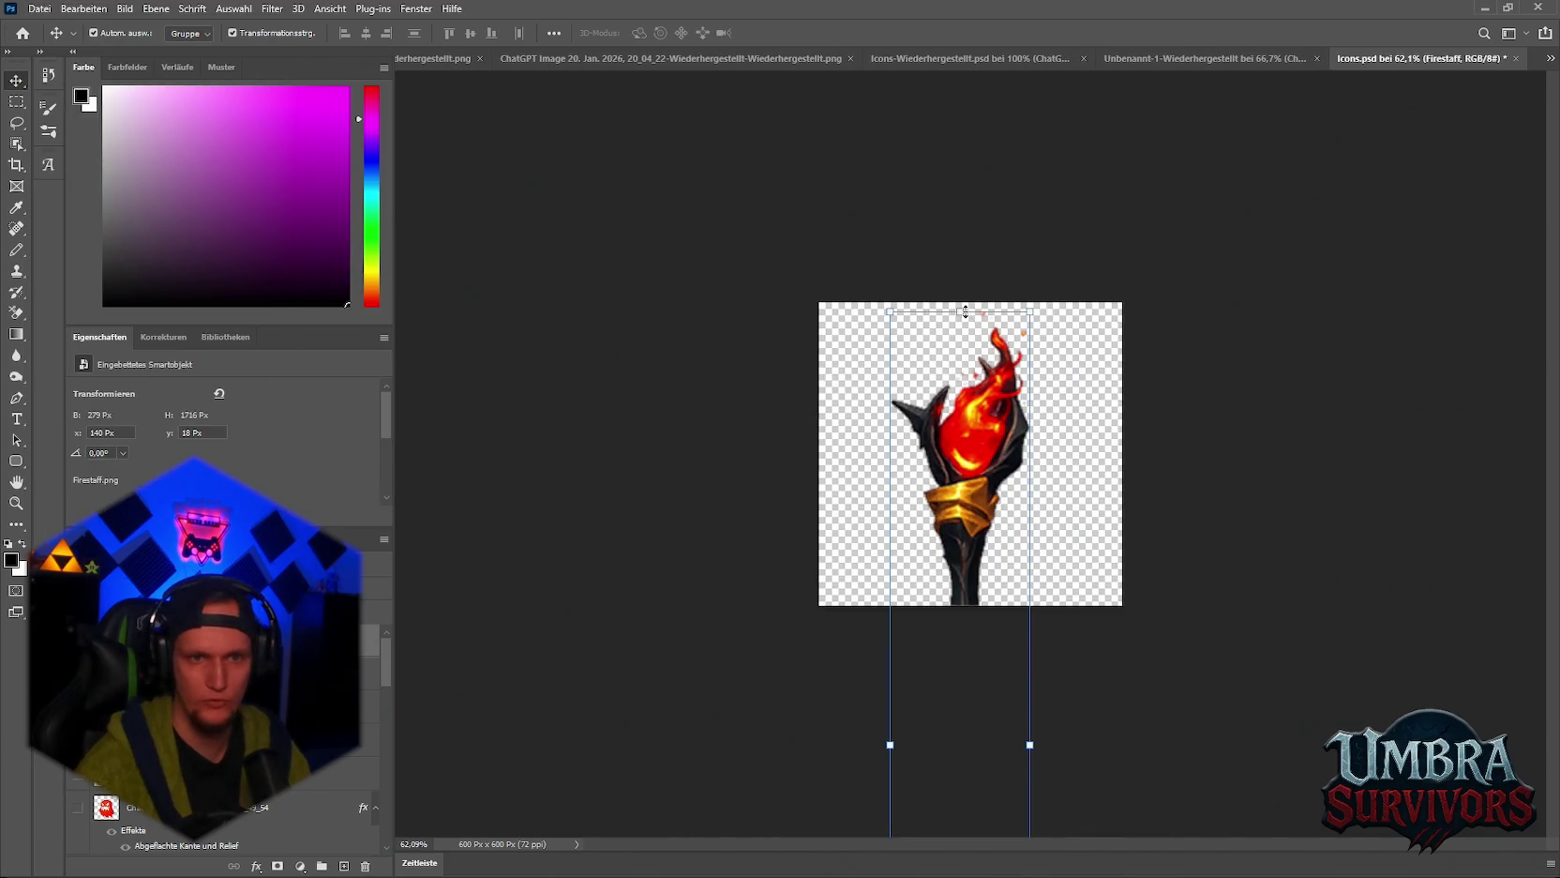
key("ctrl+t")
left_click_drag(968, 309, 963, 586)
left_click_drag(978, 702, 978, 409)
key("Return")
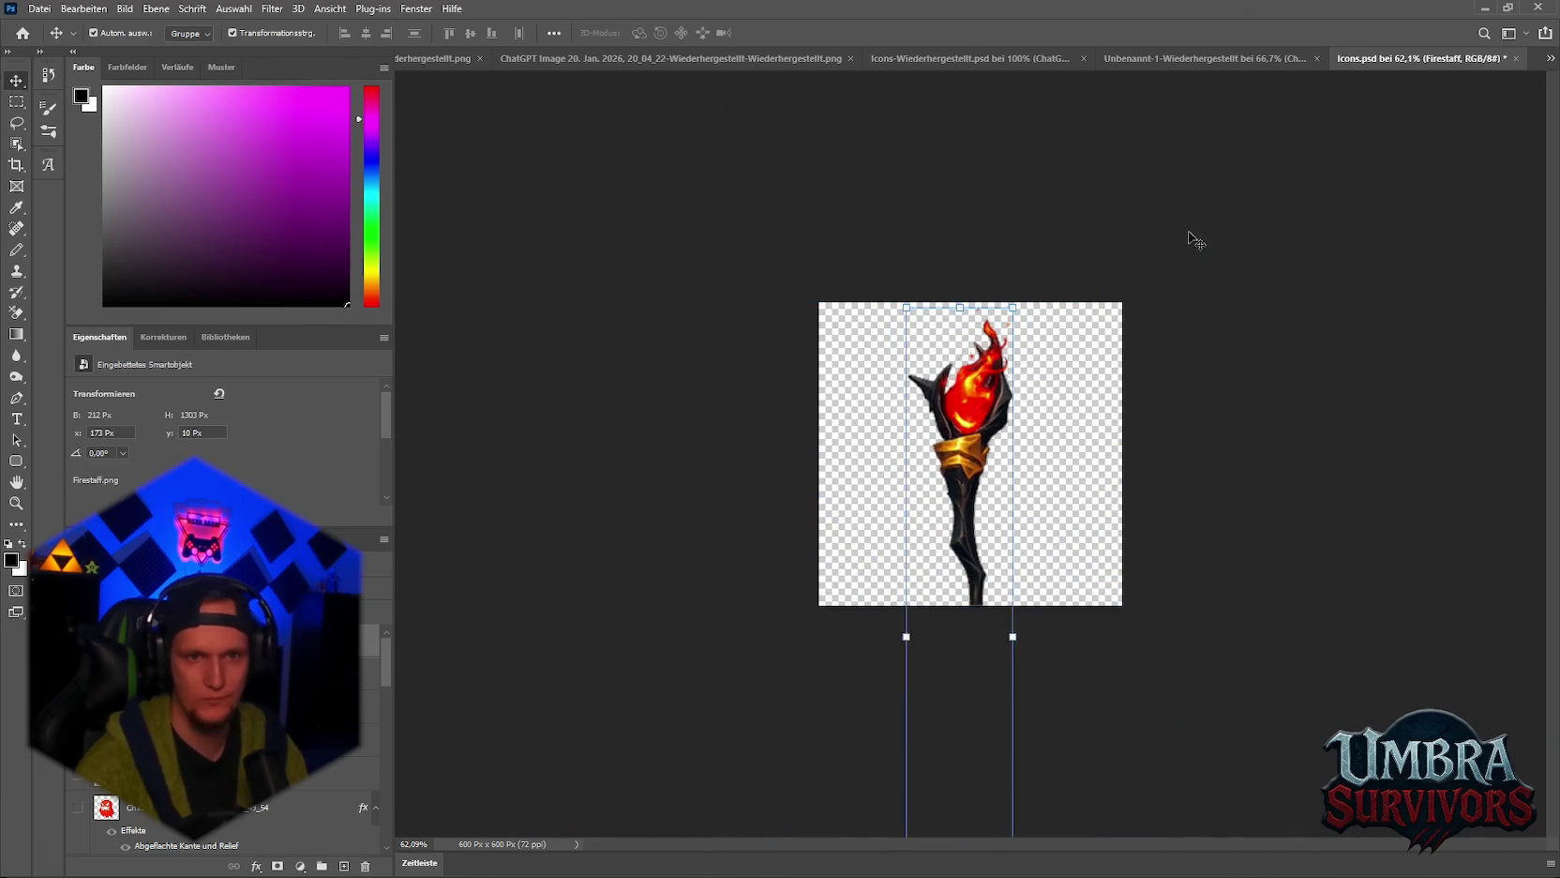
Save the icon as PNG over Firestaff.png in the Fireball folder.
scroll(1045, 418, "up", 3)
left_click(43, 4)
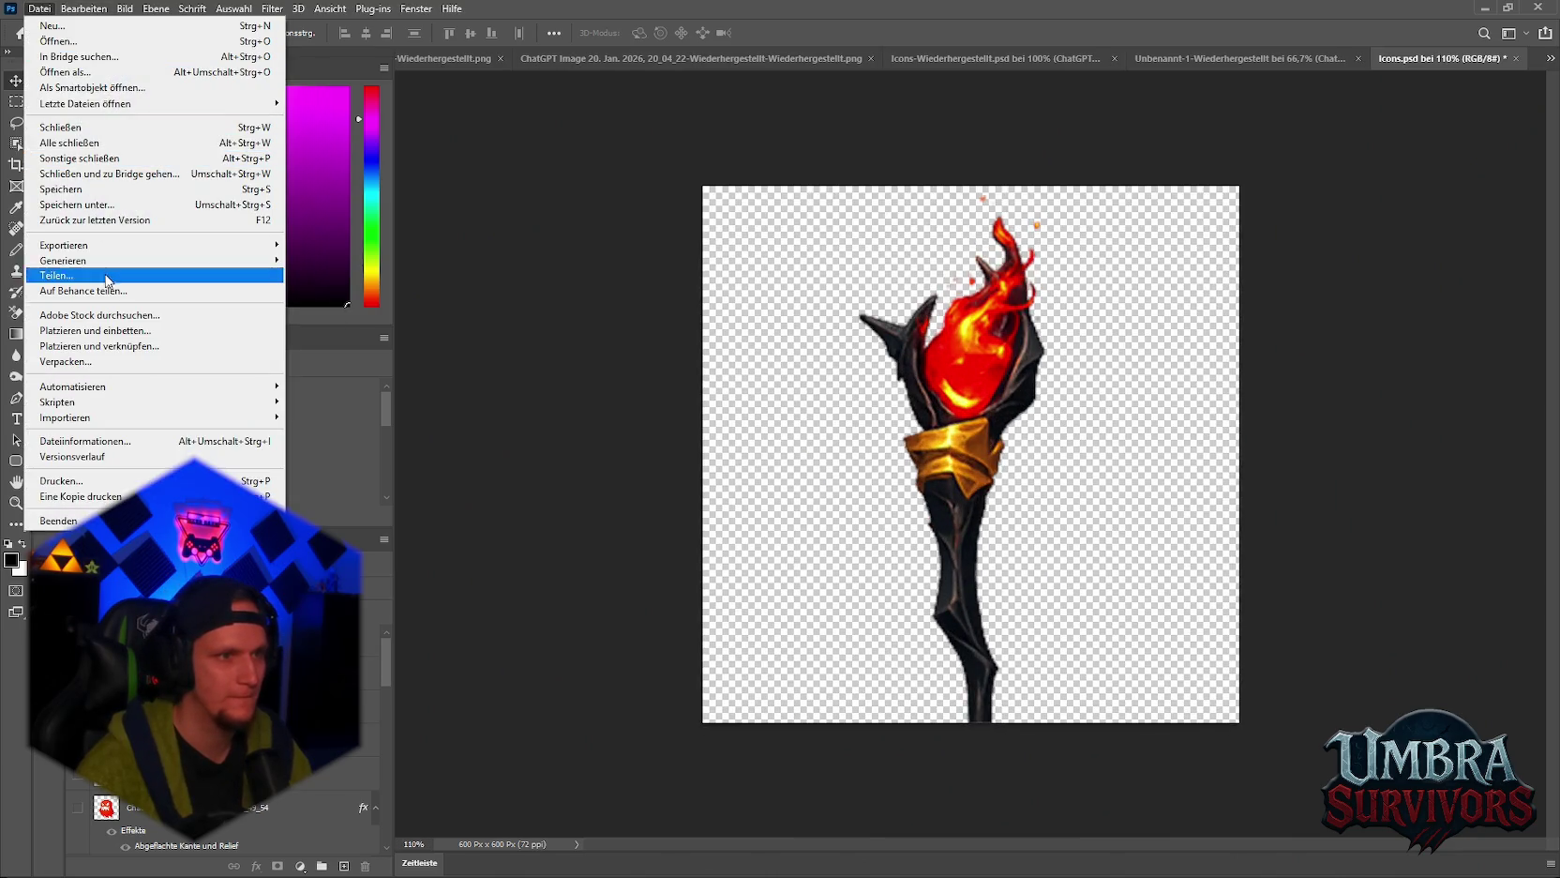
mouse_move(119, 253)
left_click(345, 253)
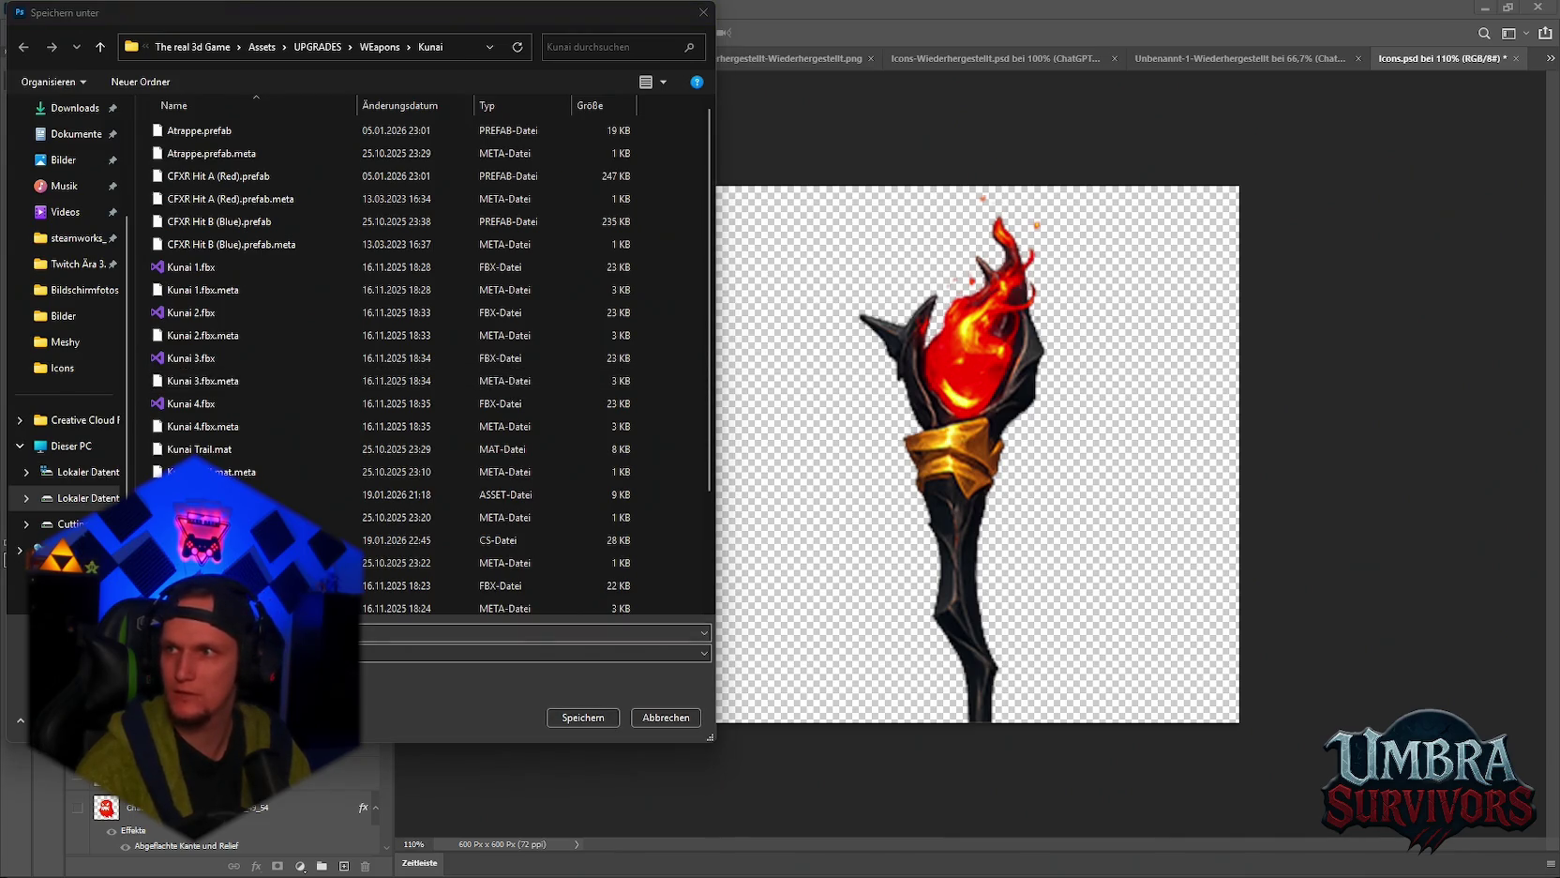
left_click(466, 47)
type("D:\\Game Dev\\Preset\\The real 3d Game\\Assets\\UPGRADES\\WEapons\\Fireball")
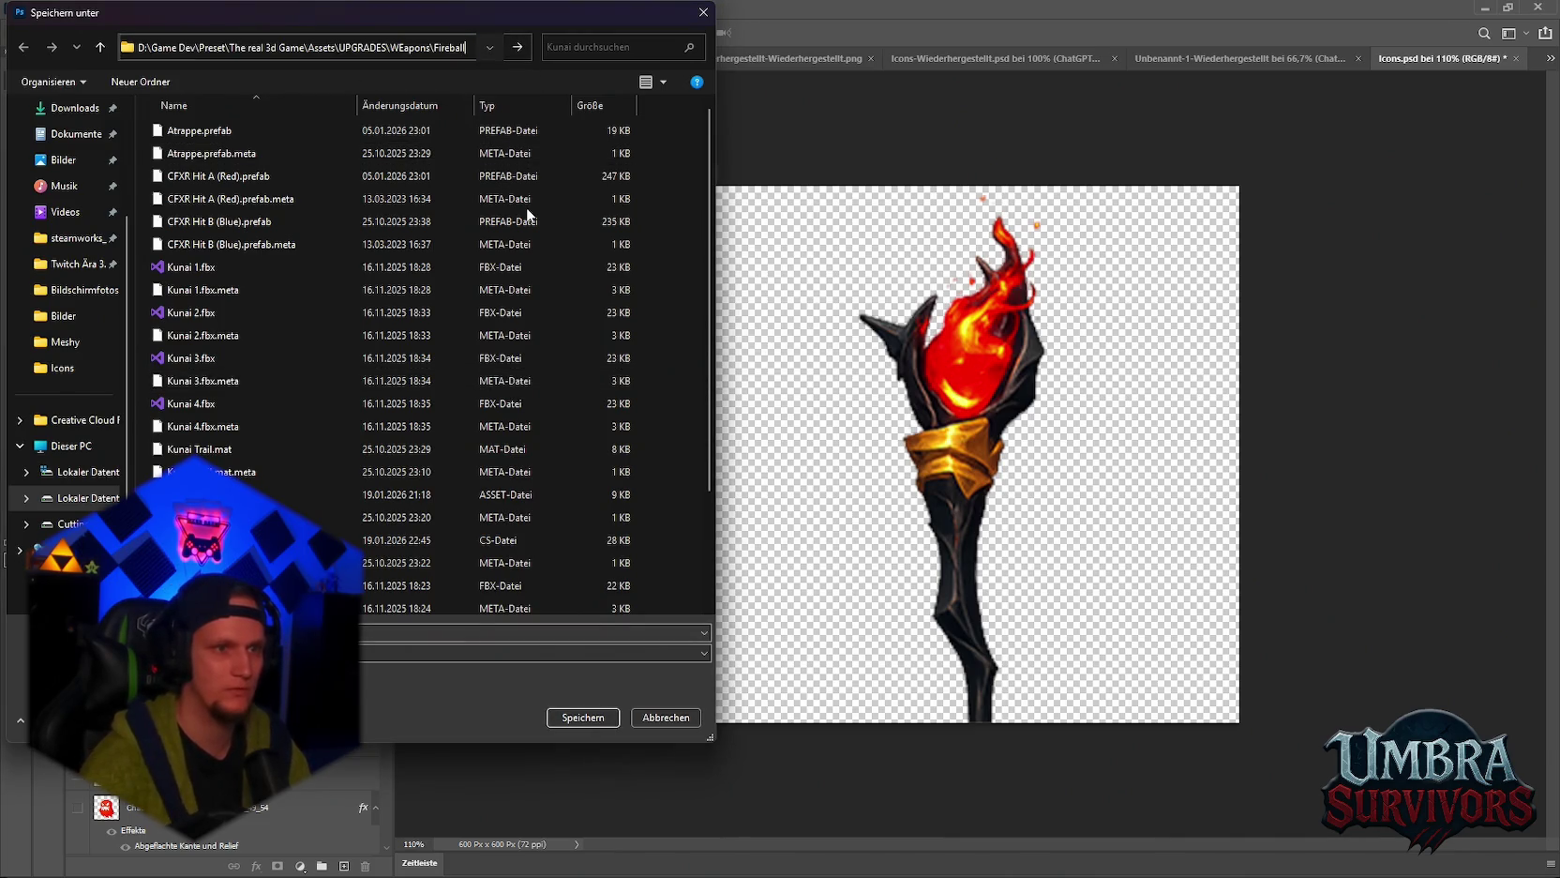
key("Return")
scroll(281, 474, "up", 5)
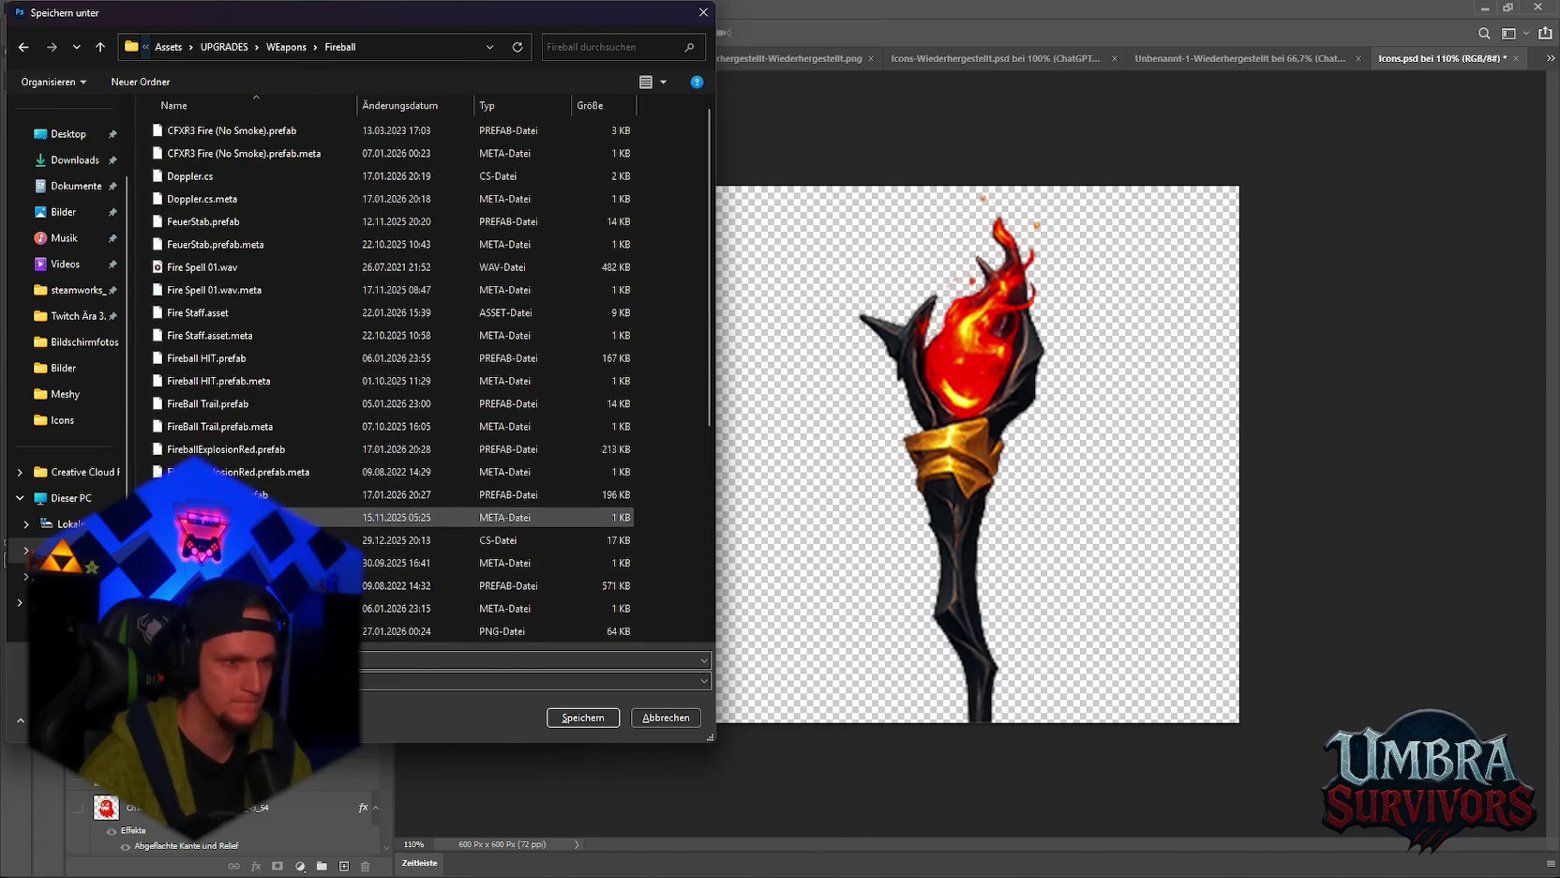
left_click(422, 630)
left_click(570, 721)
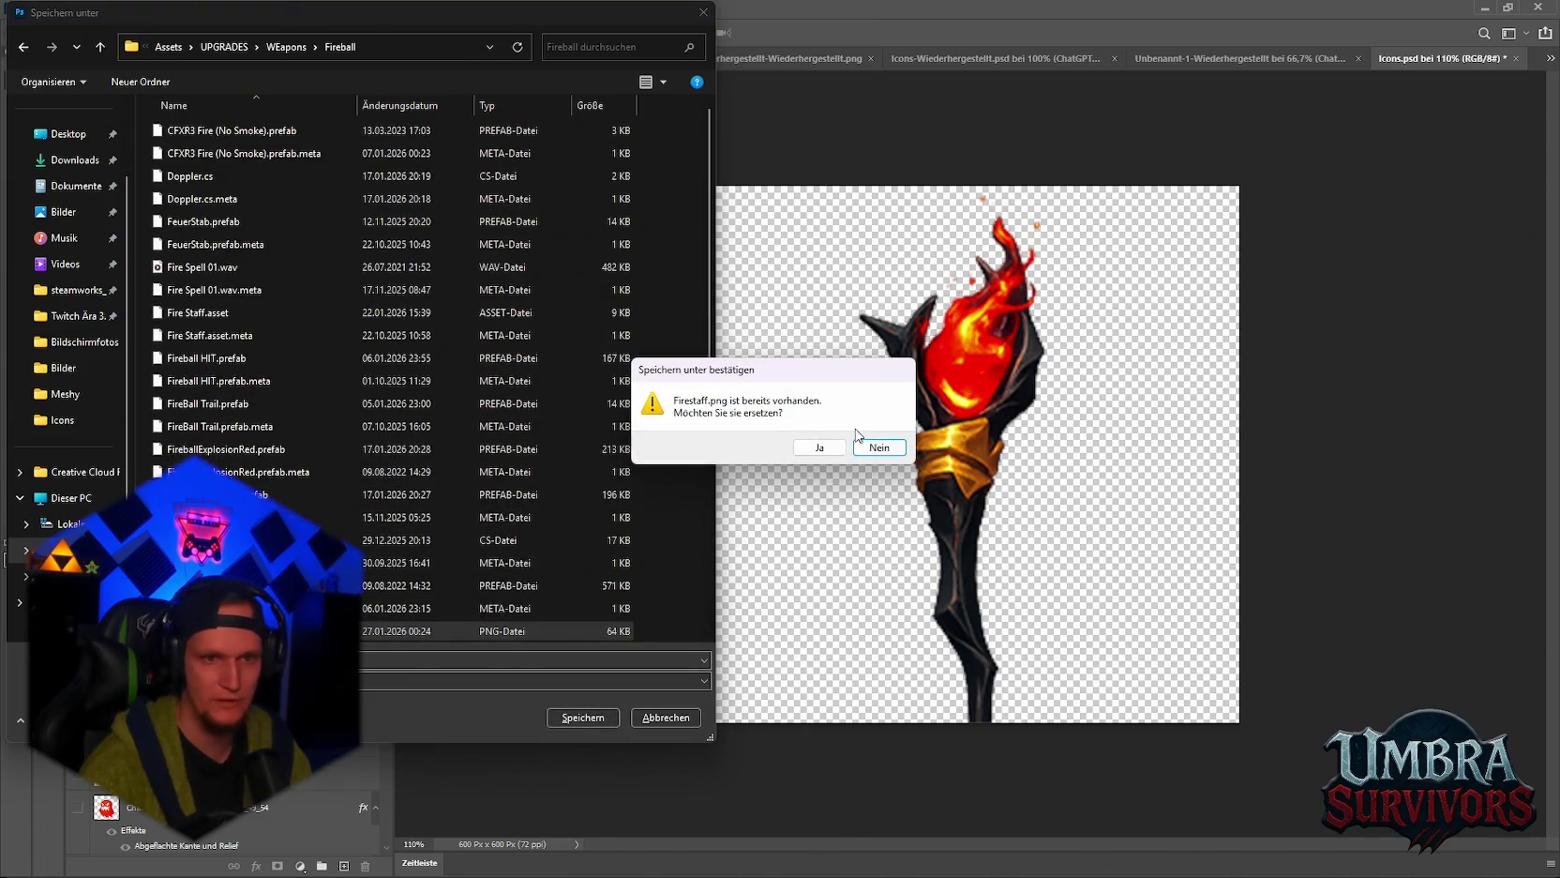
left_click(881, 446)
left_click(1483, 9)
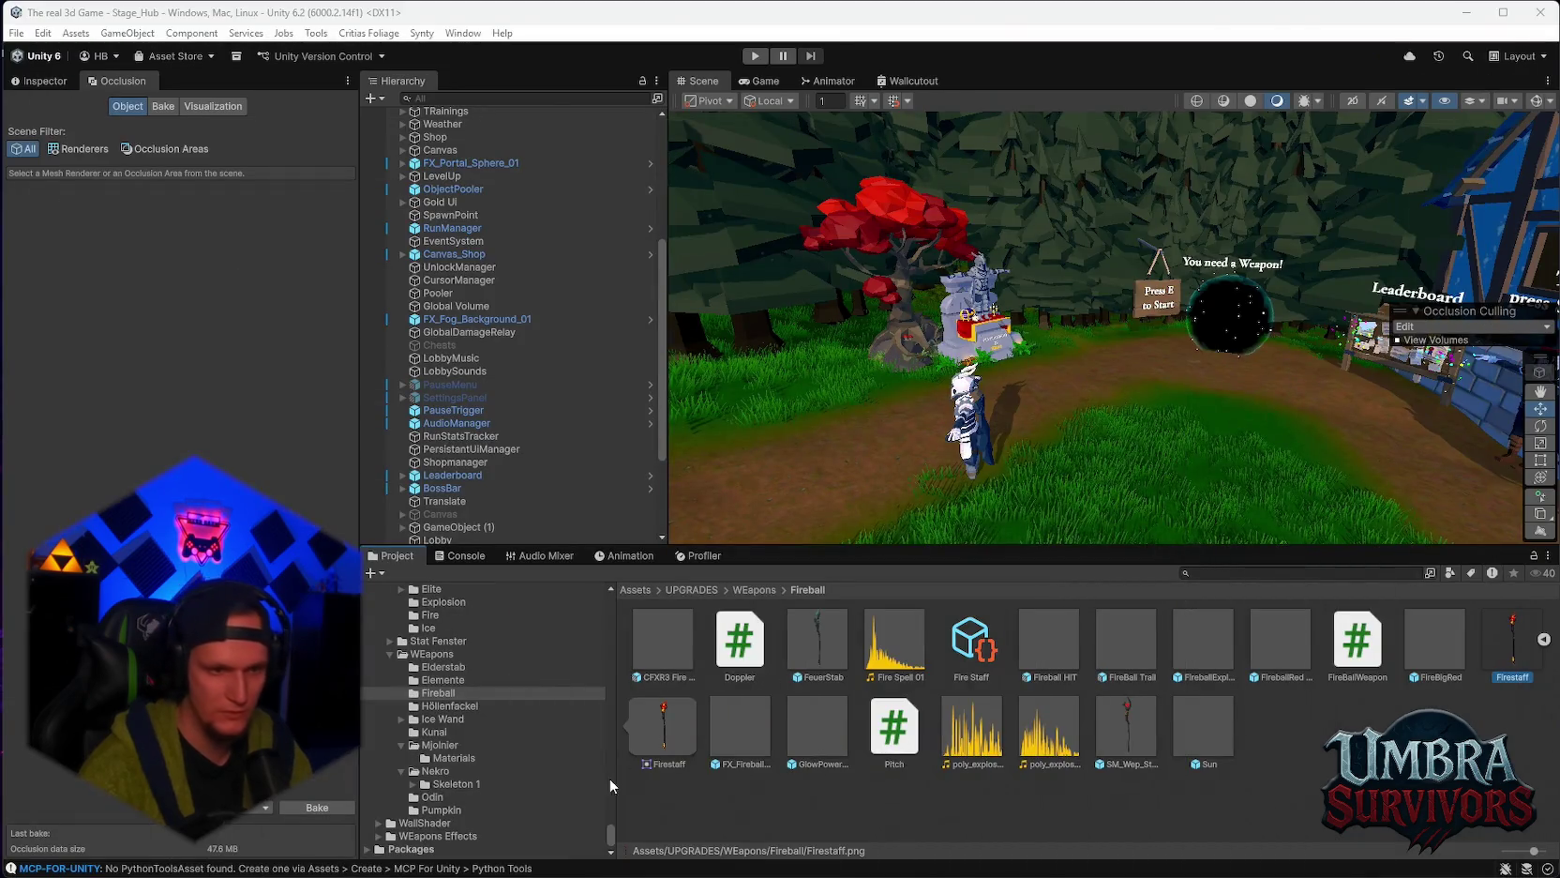
Browse the Höllenfackel and Ice Wand weapon folders and check the Ice Wand image.
left_click(447, 706)
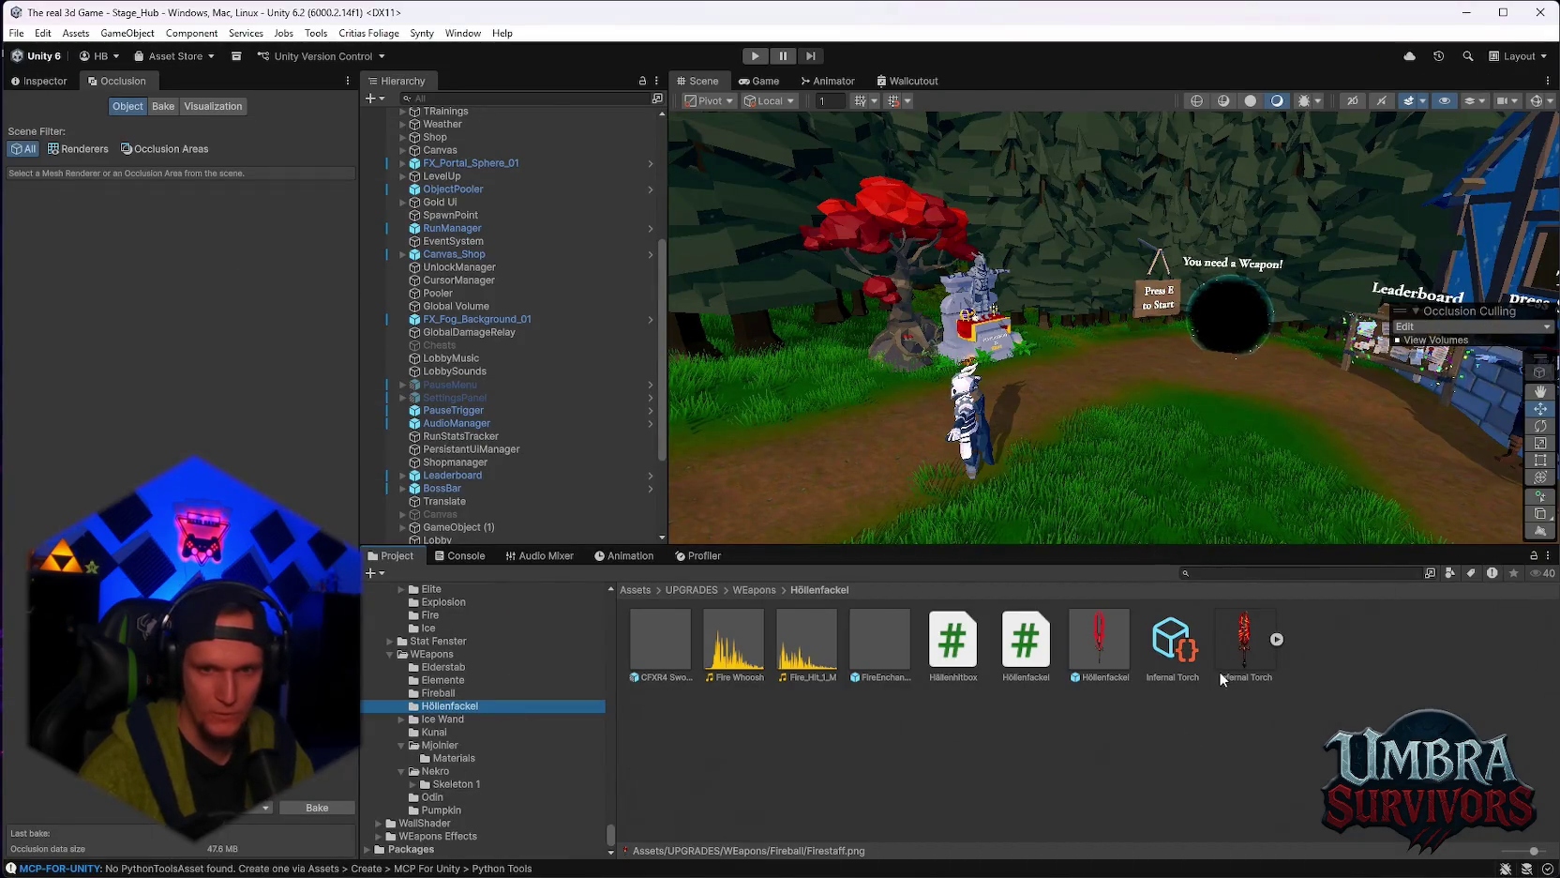
left_click(455, 718)
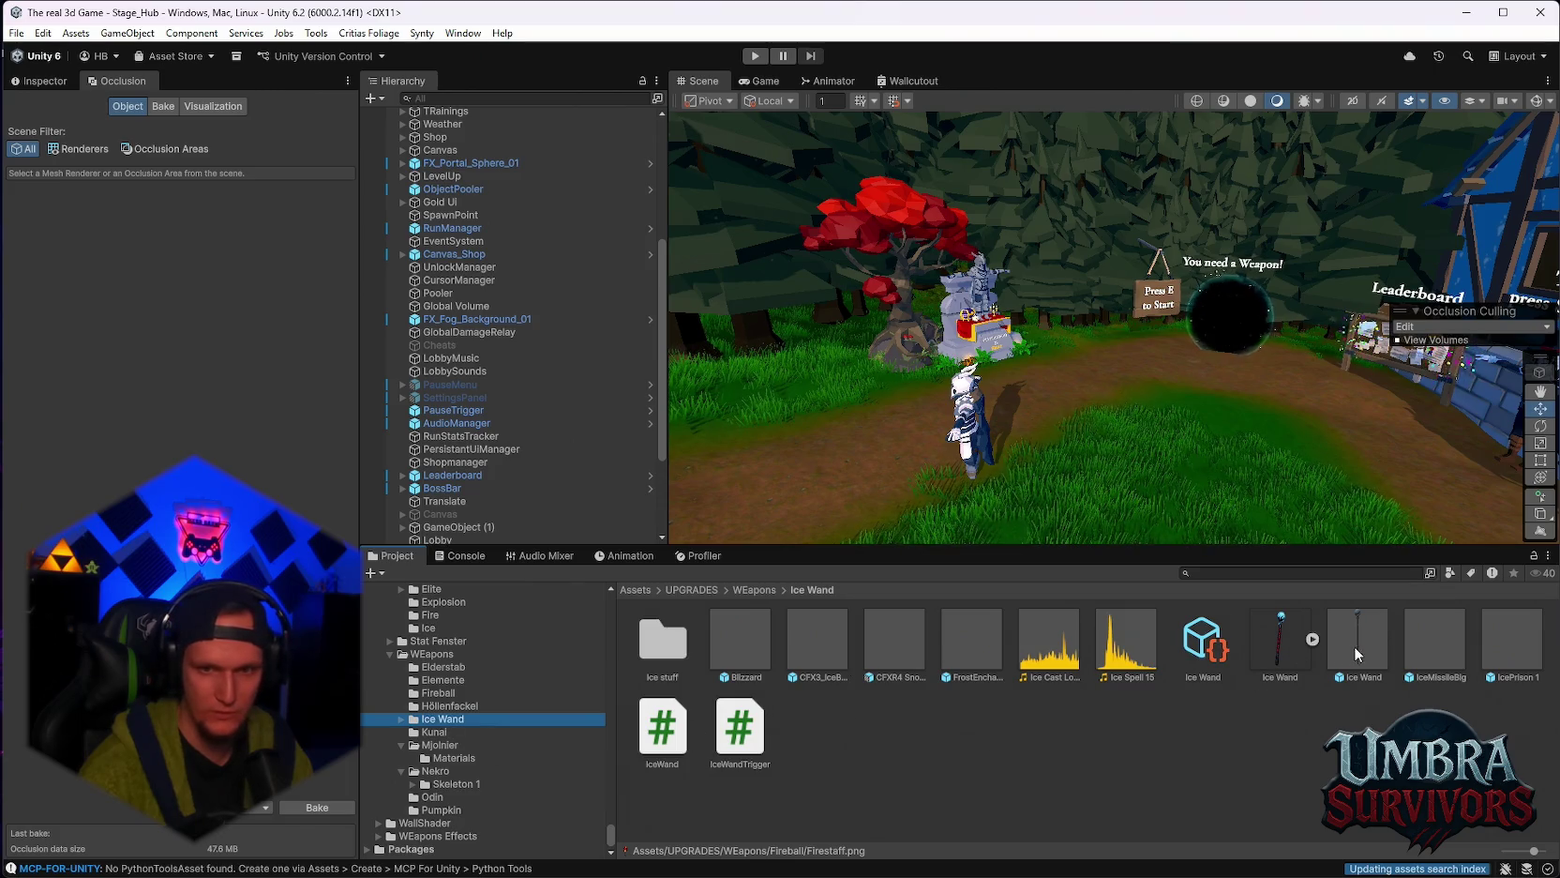
left_click(439, 706)
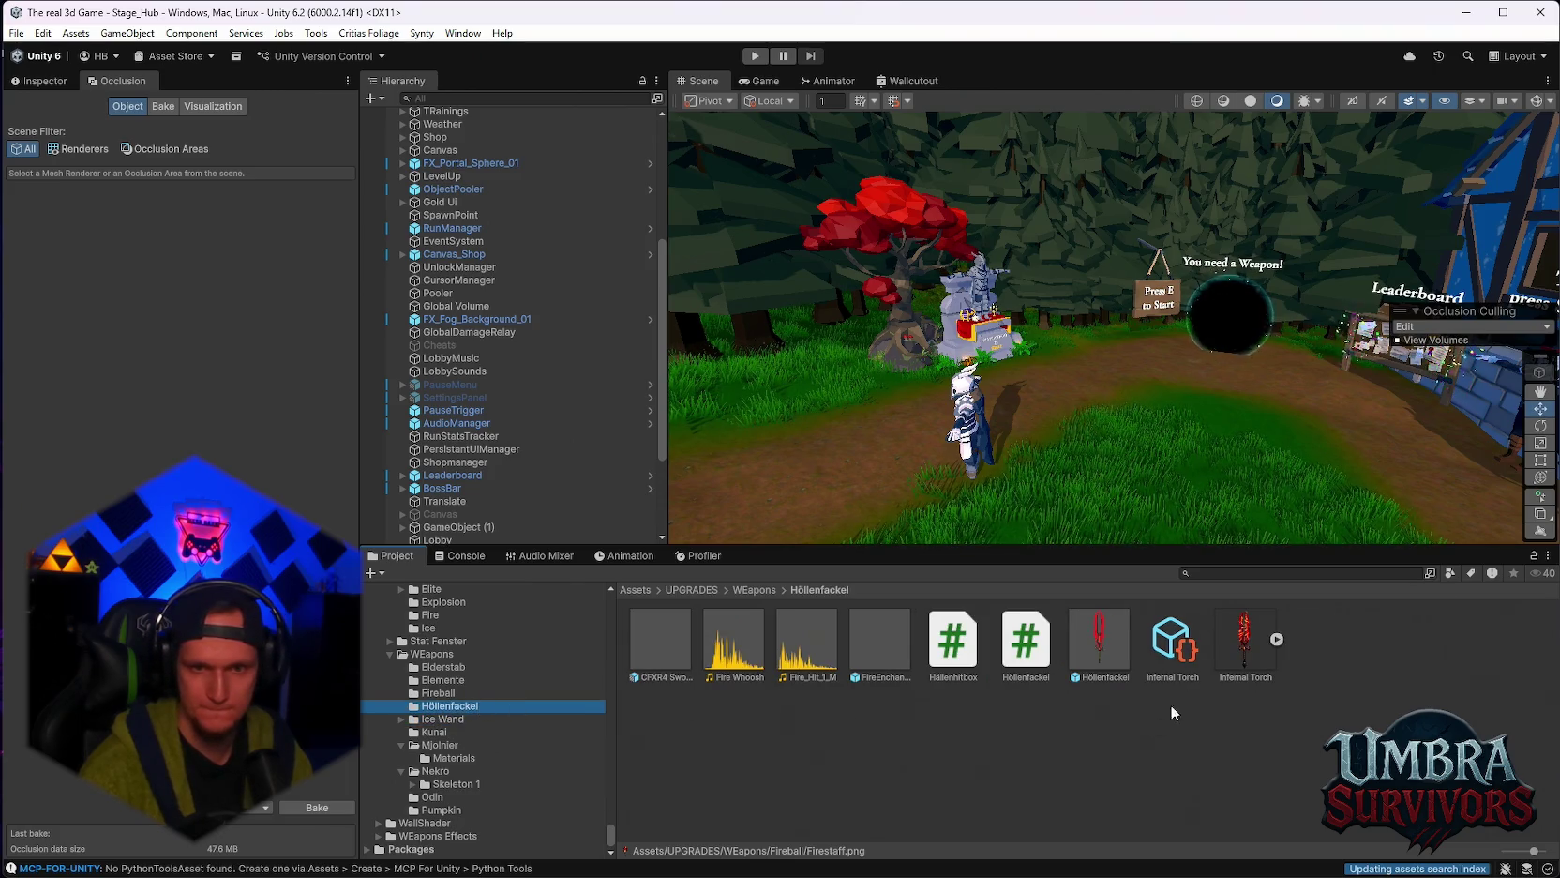
left_click(442, 719)
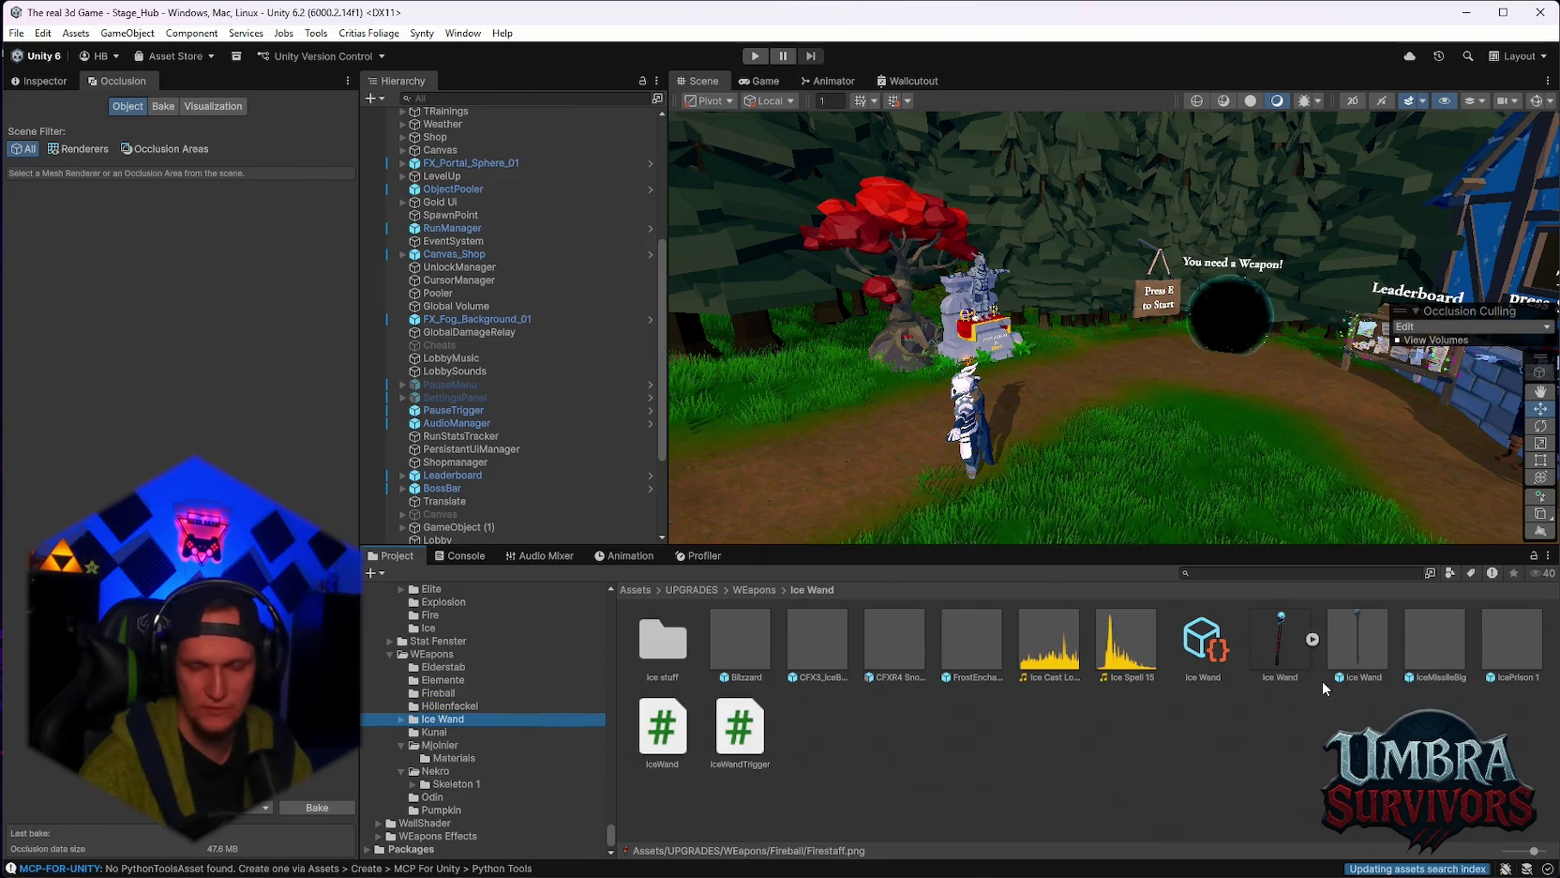
right_click(1277, 641)
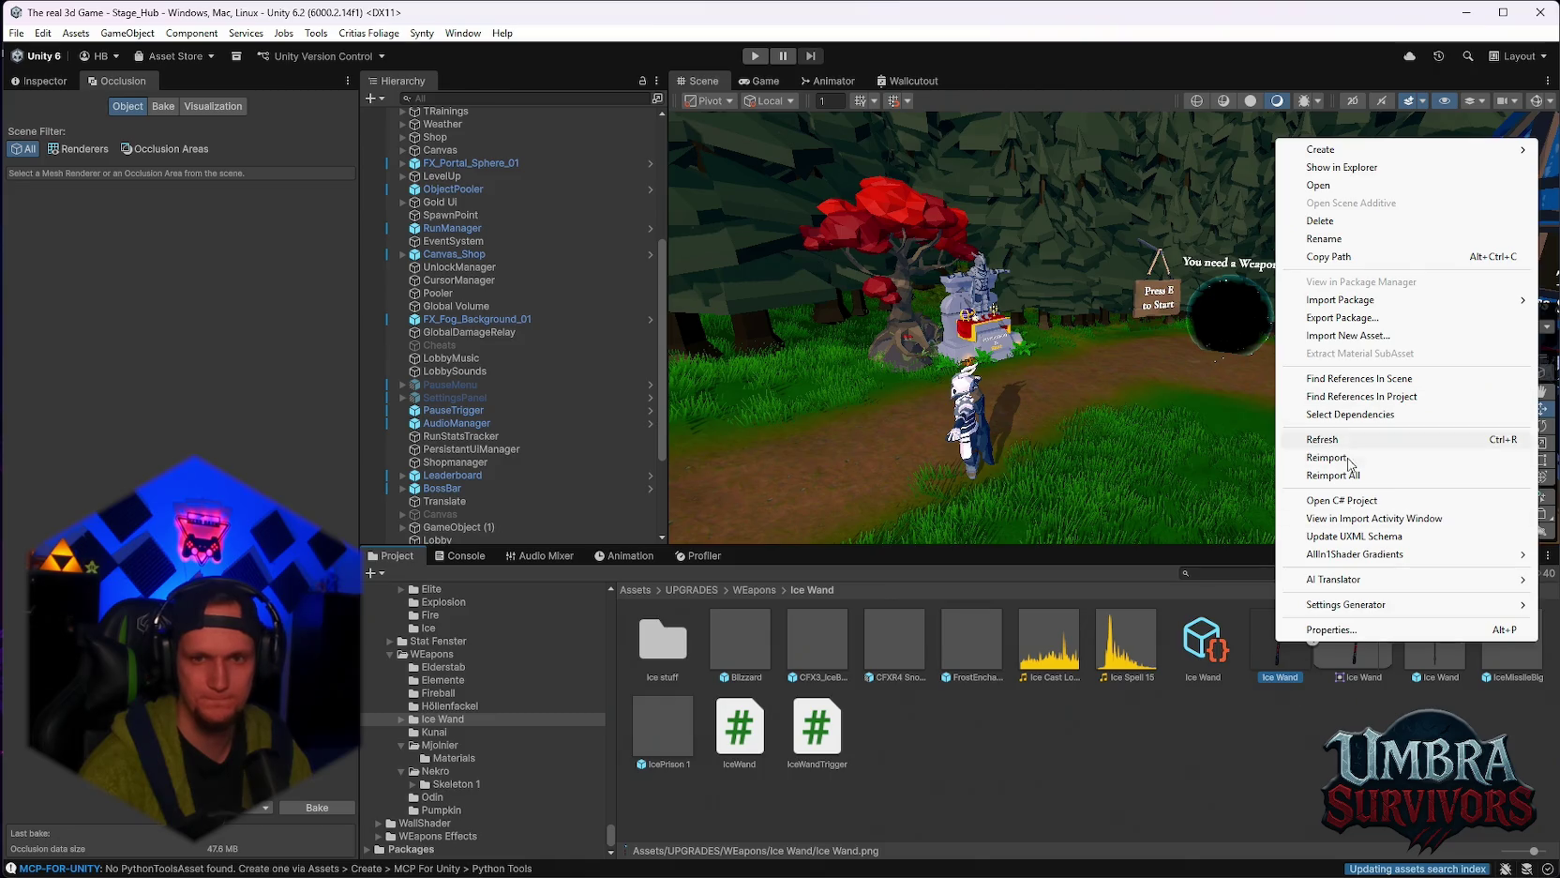
left_click(1342, 698)
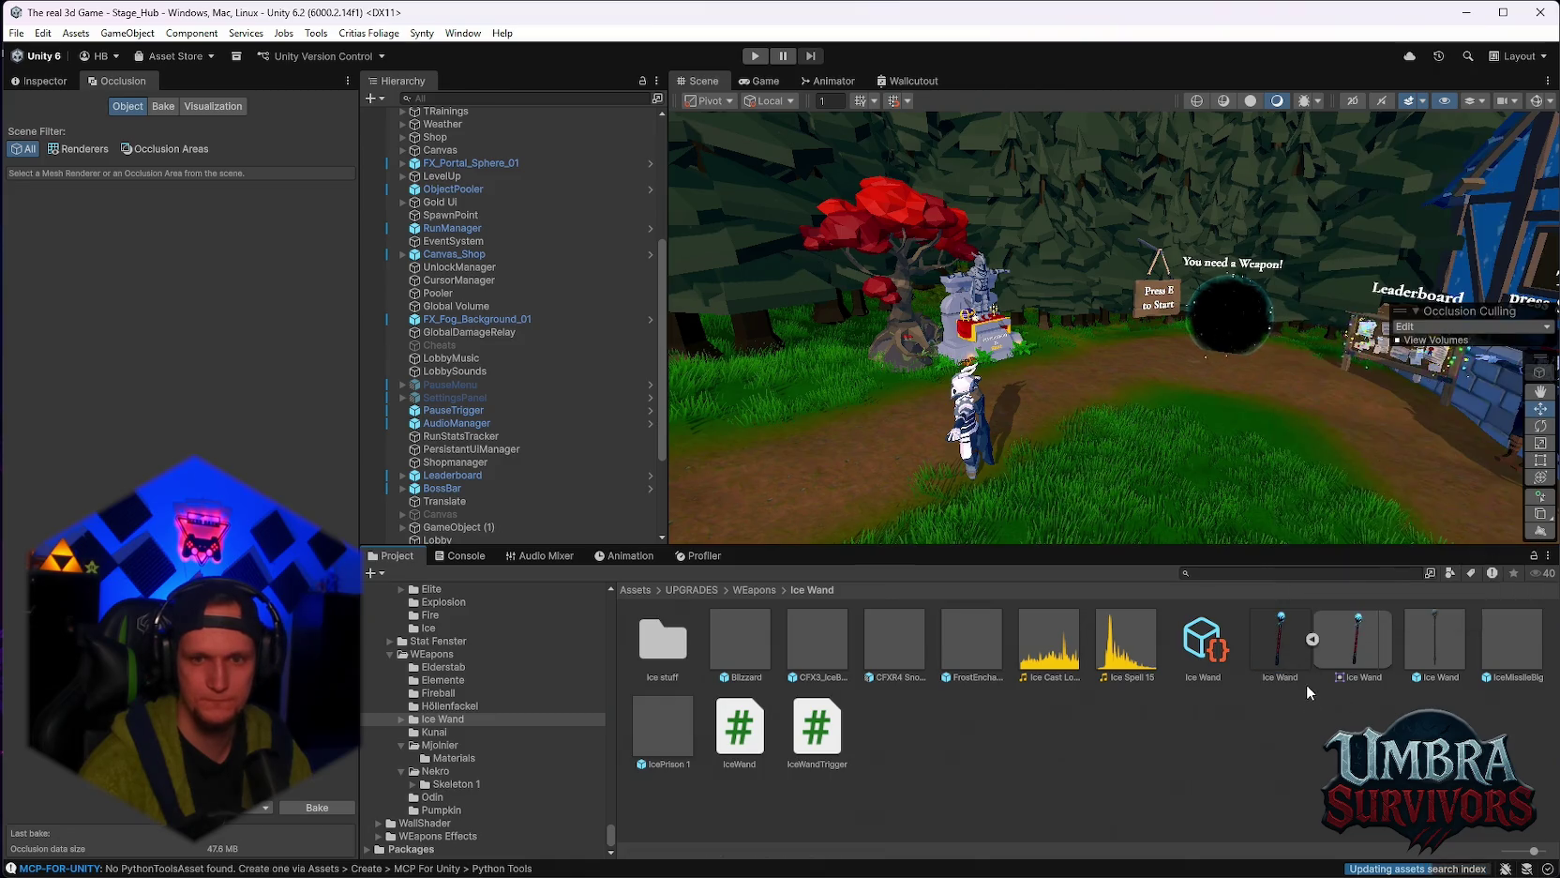
Browse the Kunai, Mjolnier, Fireball and Elderstab folders, then enter Play mode.
left_click(439, 733)
left_click(441, 745)
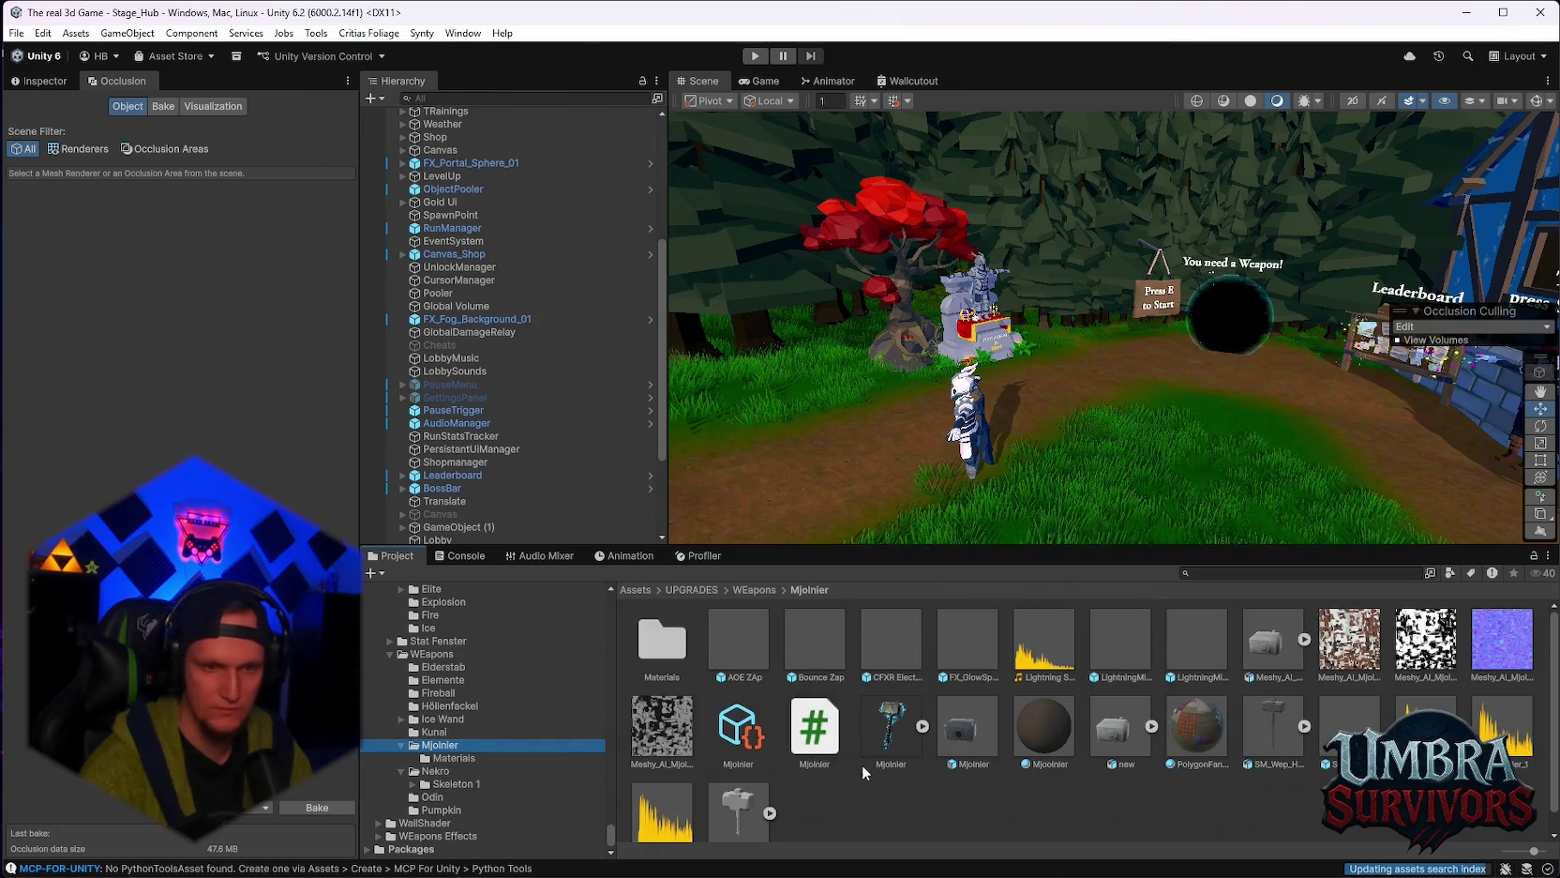
left_click(441, 771)
left_click(447, 798)
left_click(436, 693)
left_click(441, 680)
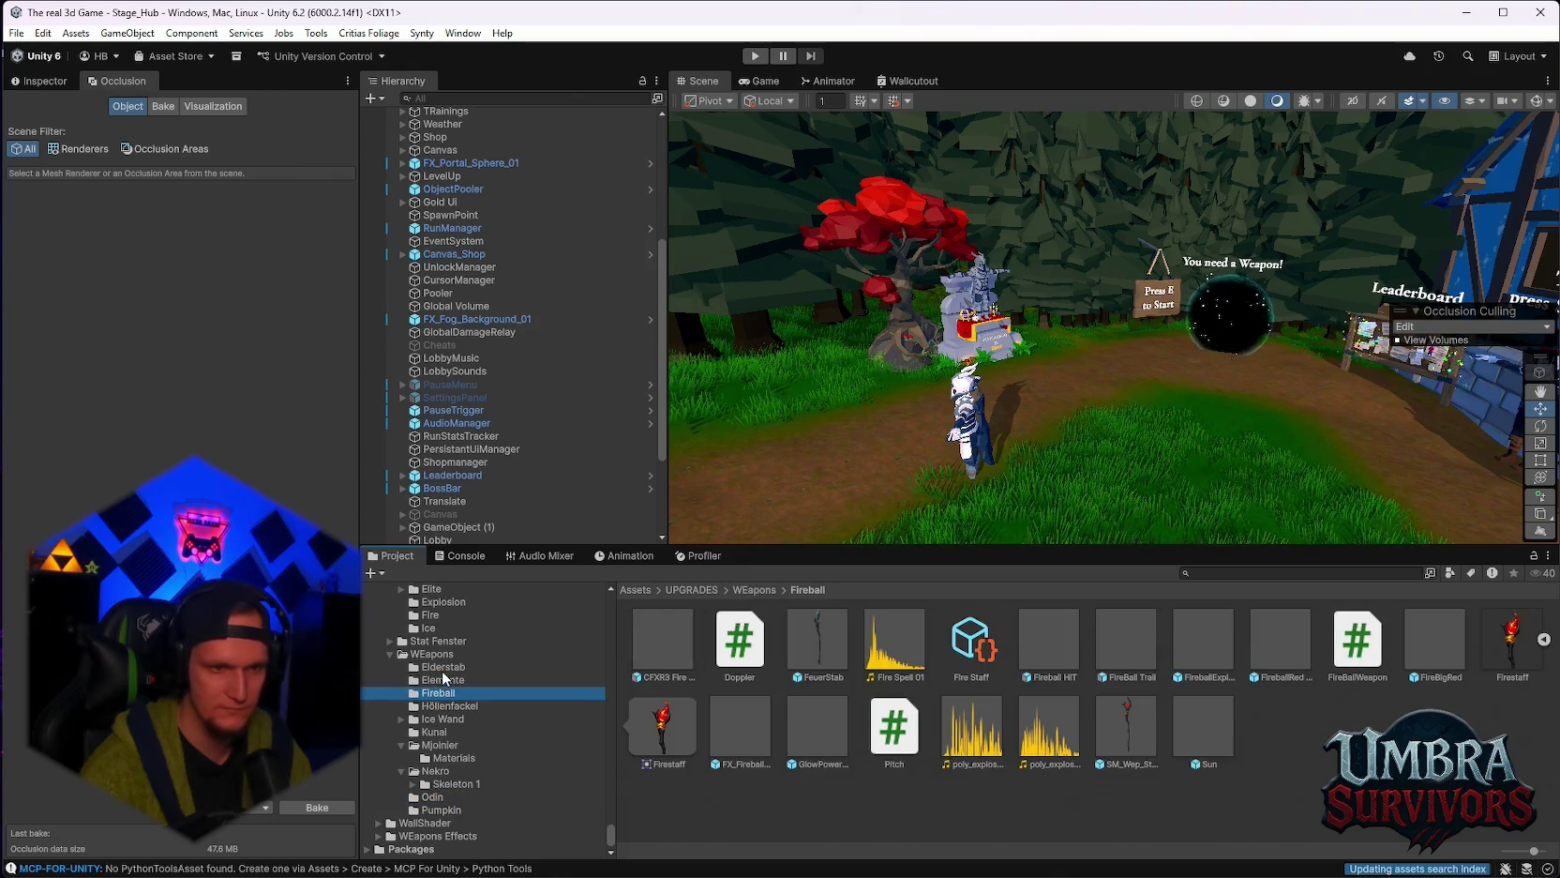
left_click(444, 667)
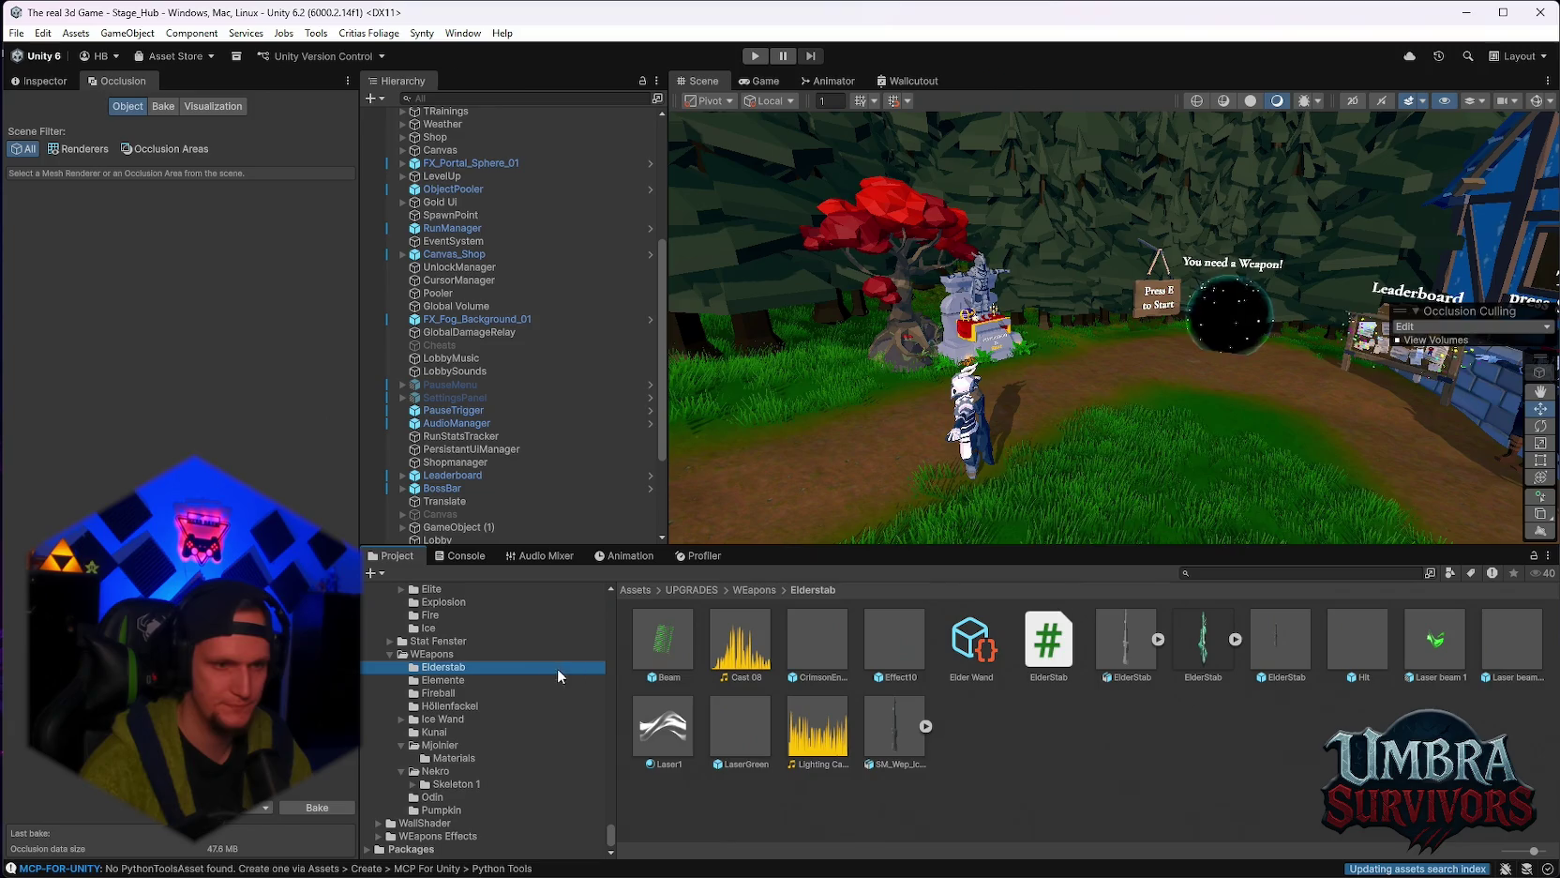
left_click(755, 56)
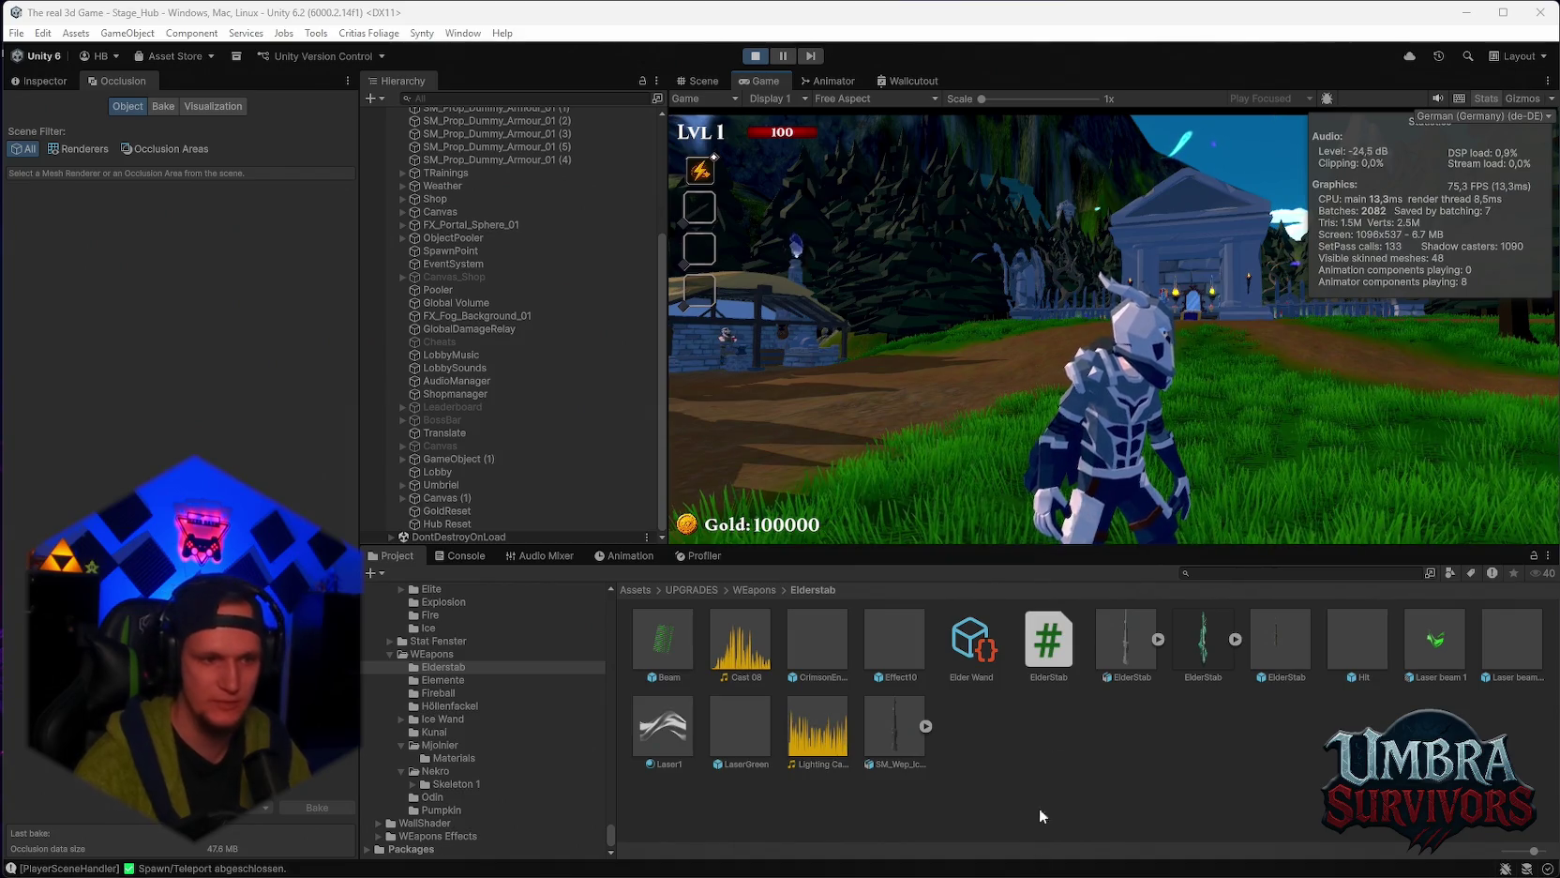
Run the character toward the temple and maximize the Game view.
key("w")
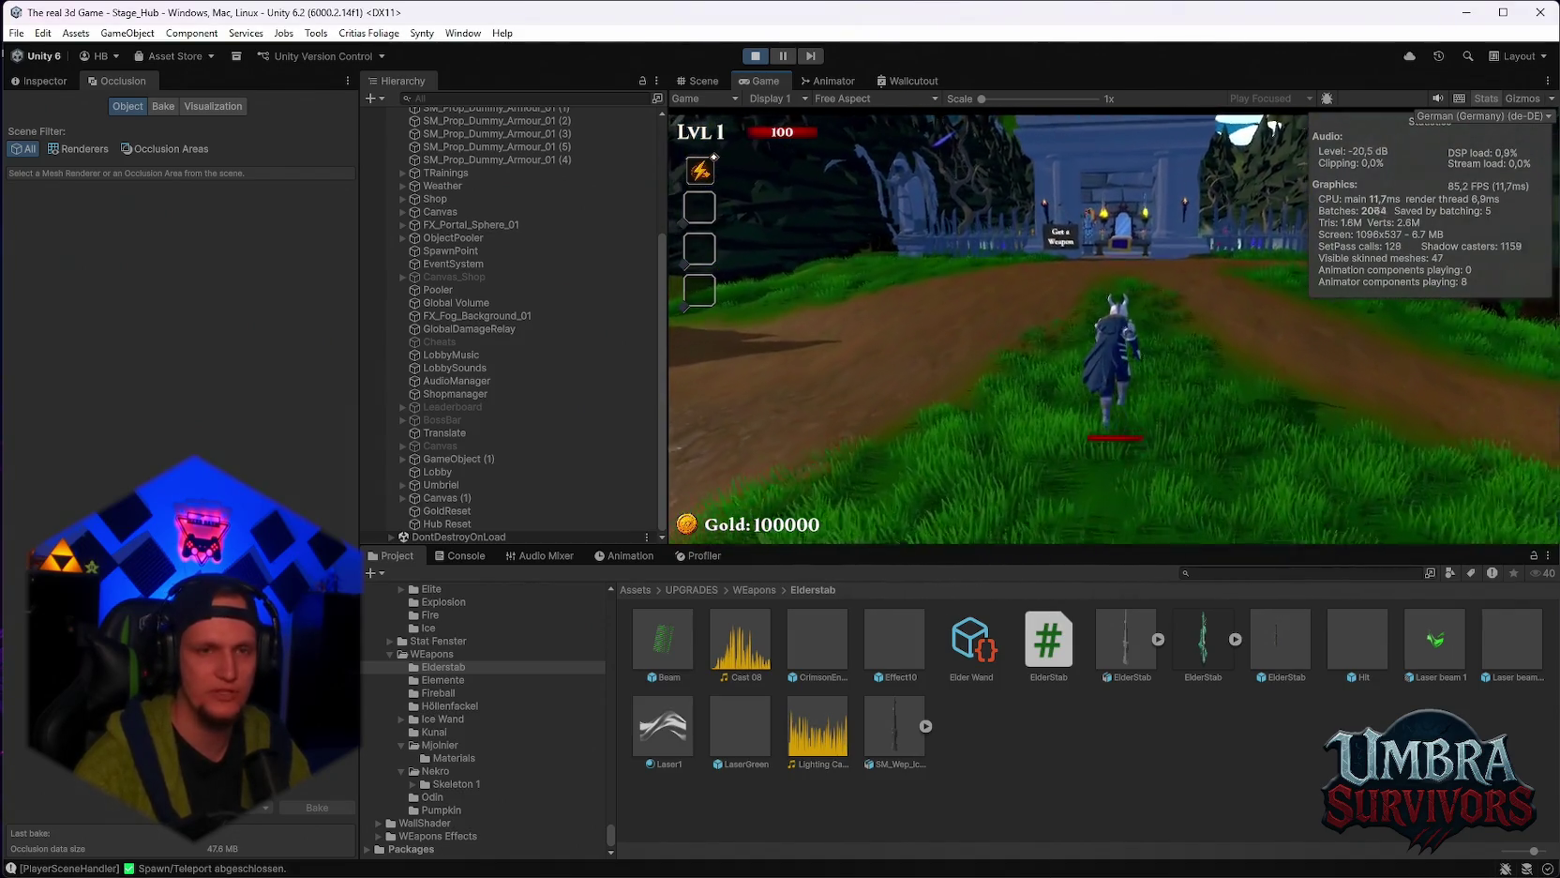
key("Escape")
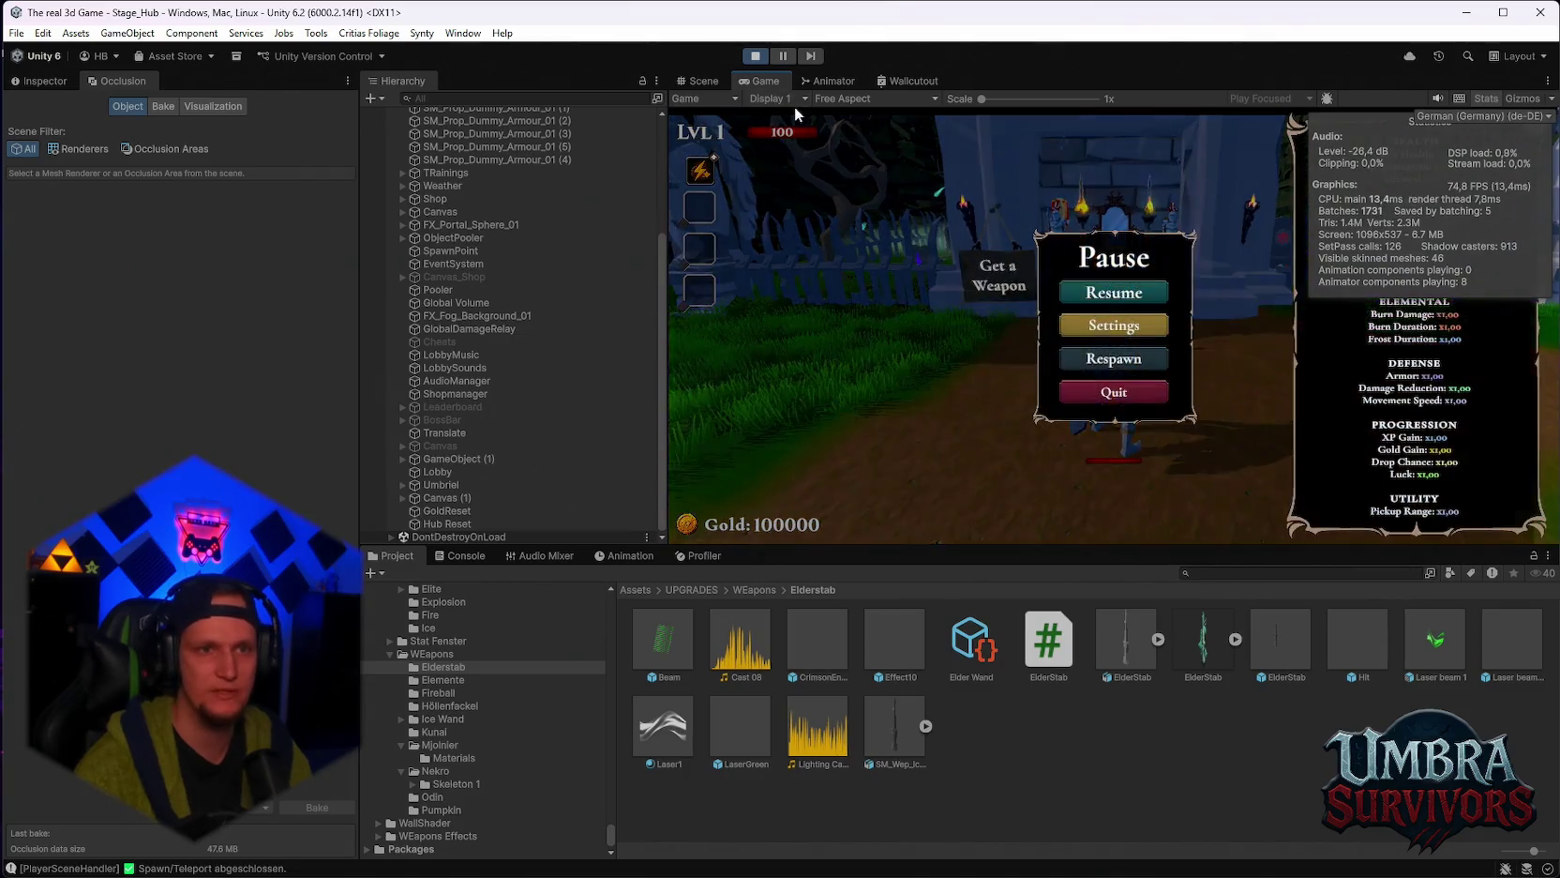
double_click(759, 81)
key("Escape")
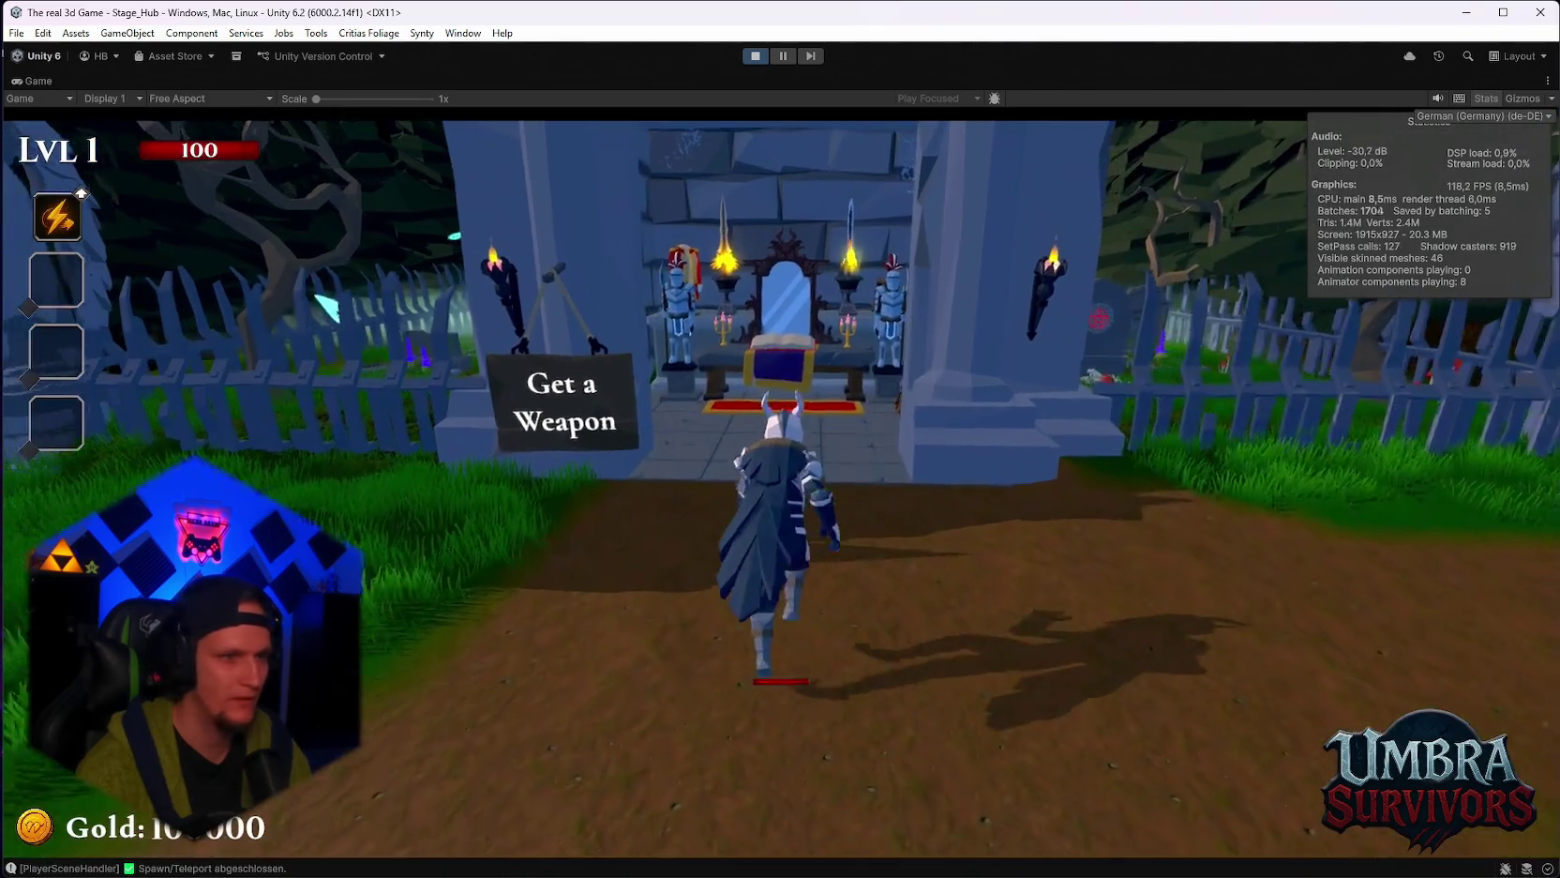
Open the temple's weapon book, view the Fire Staff and Mjolnier pages, then stop Play mode.
key("w")
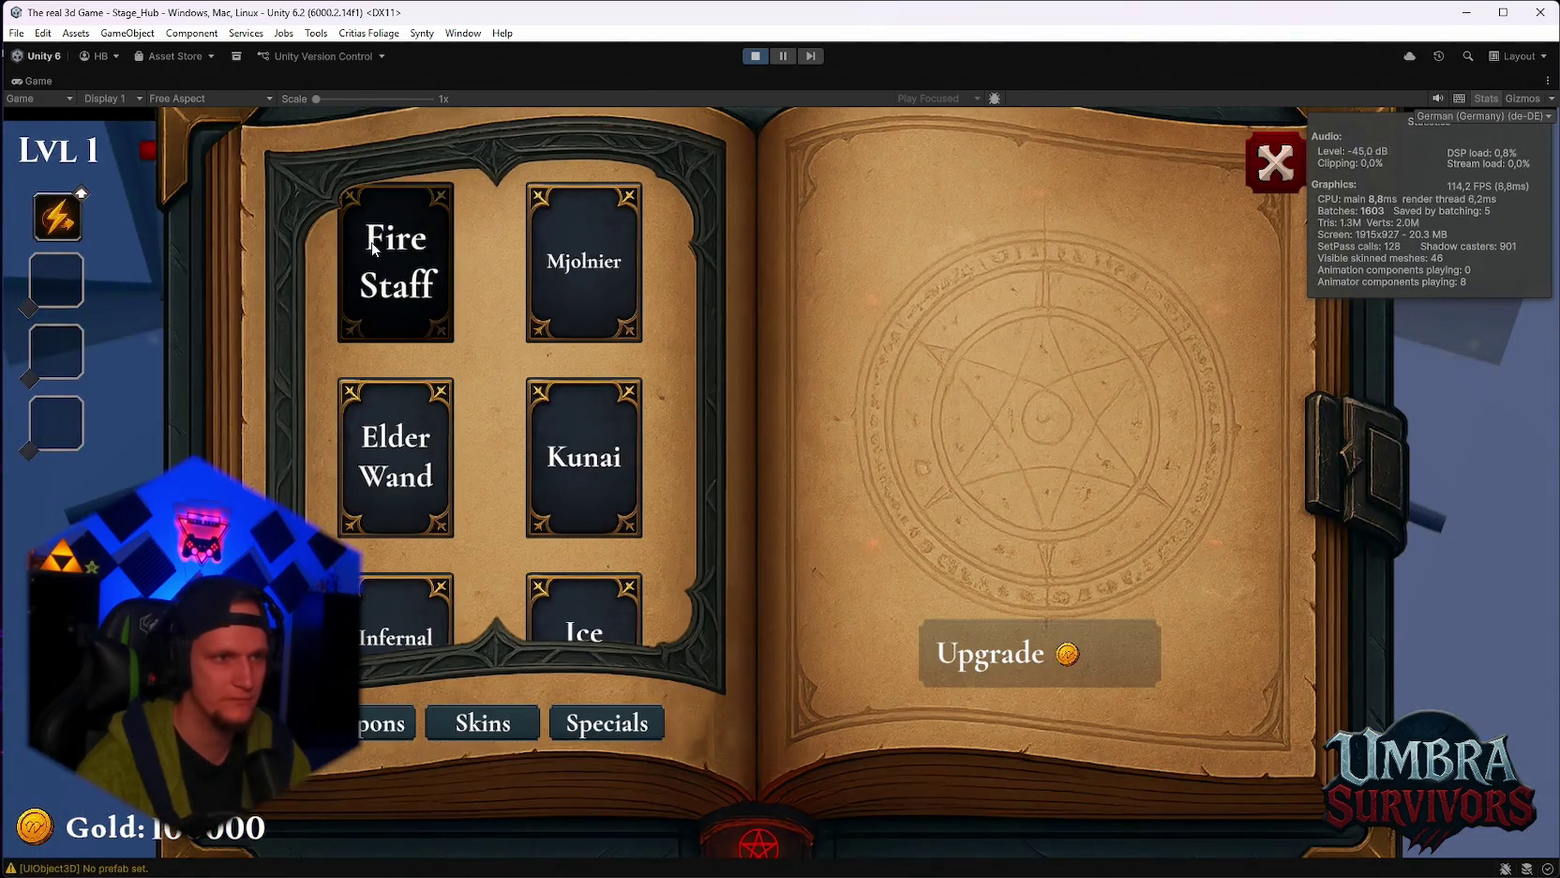
left_click(372, 248)
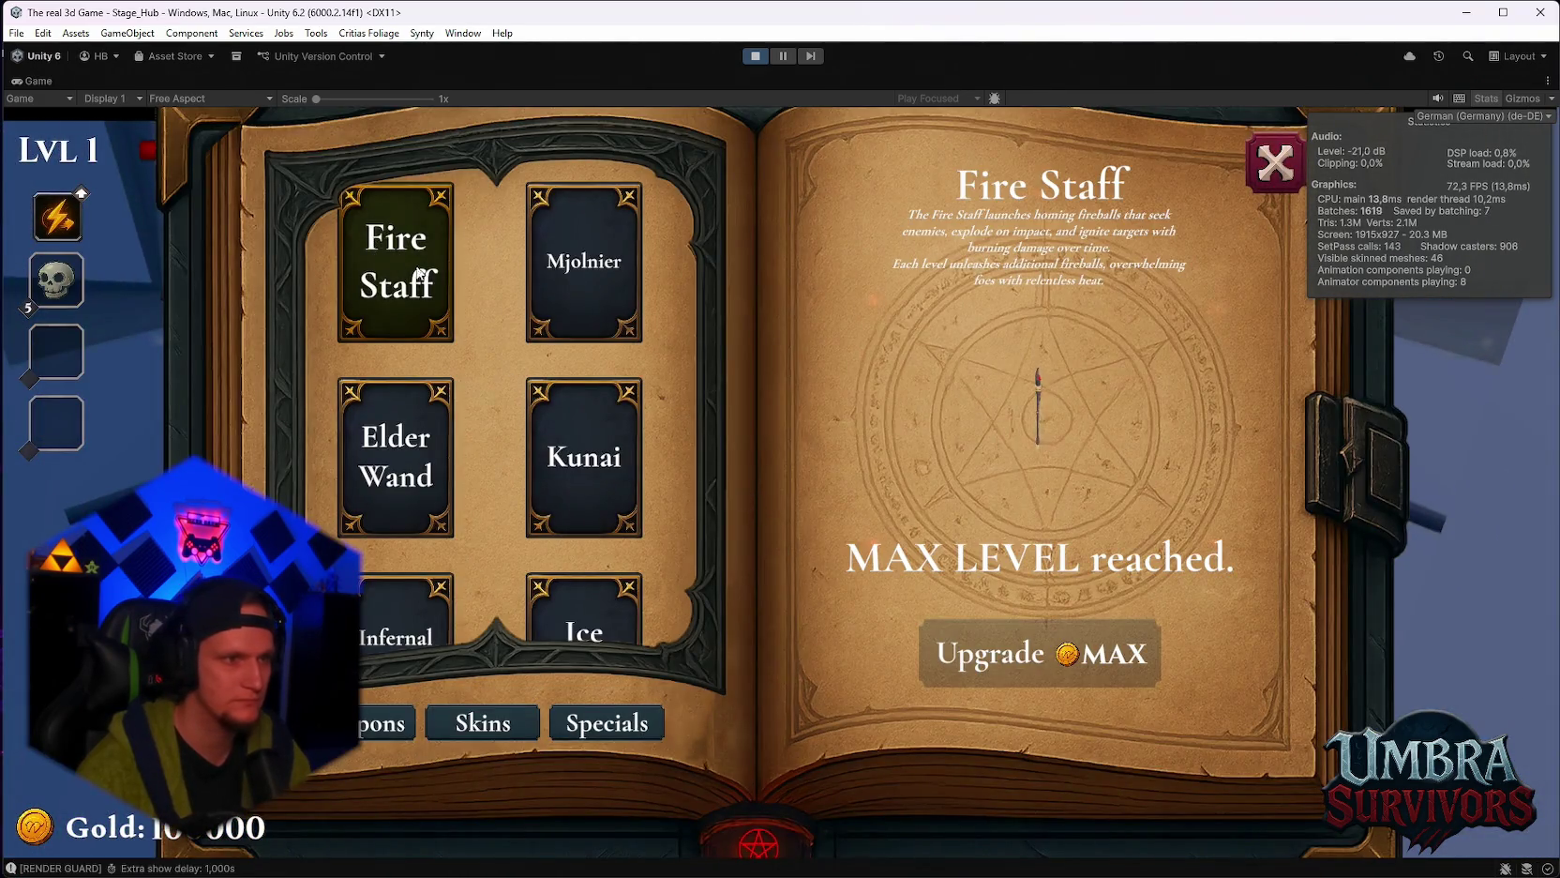
left_click(588, 277)
key("Escape")
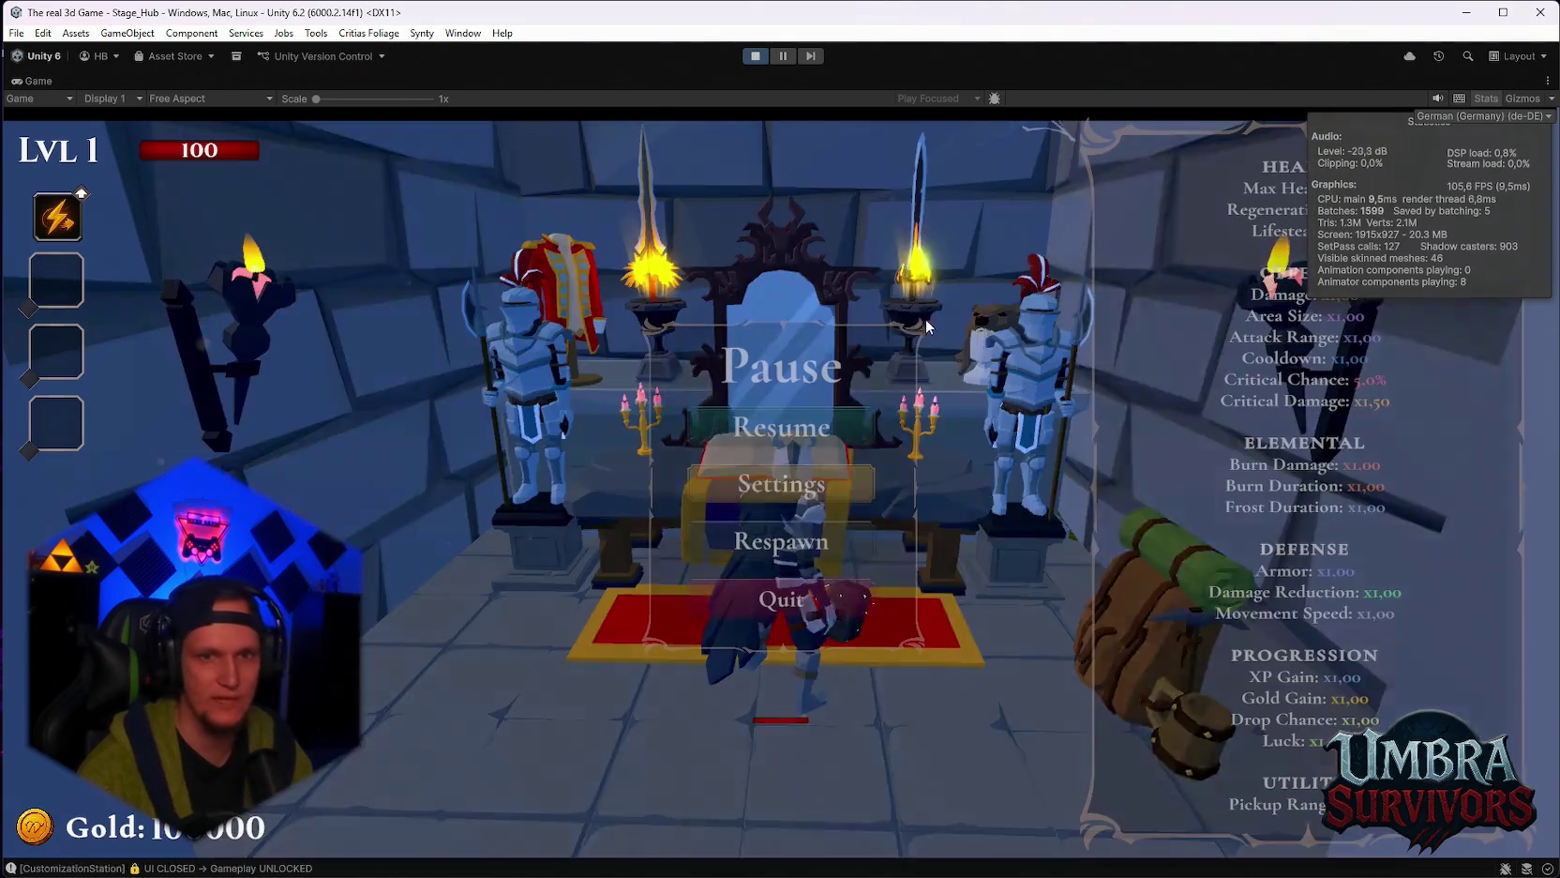
left_click(755, 57)
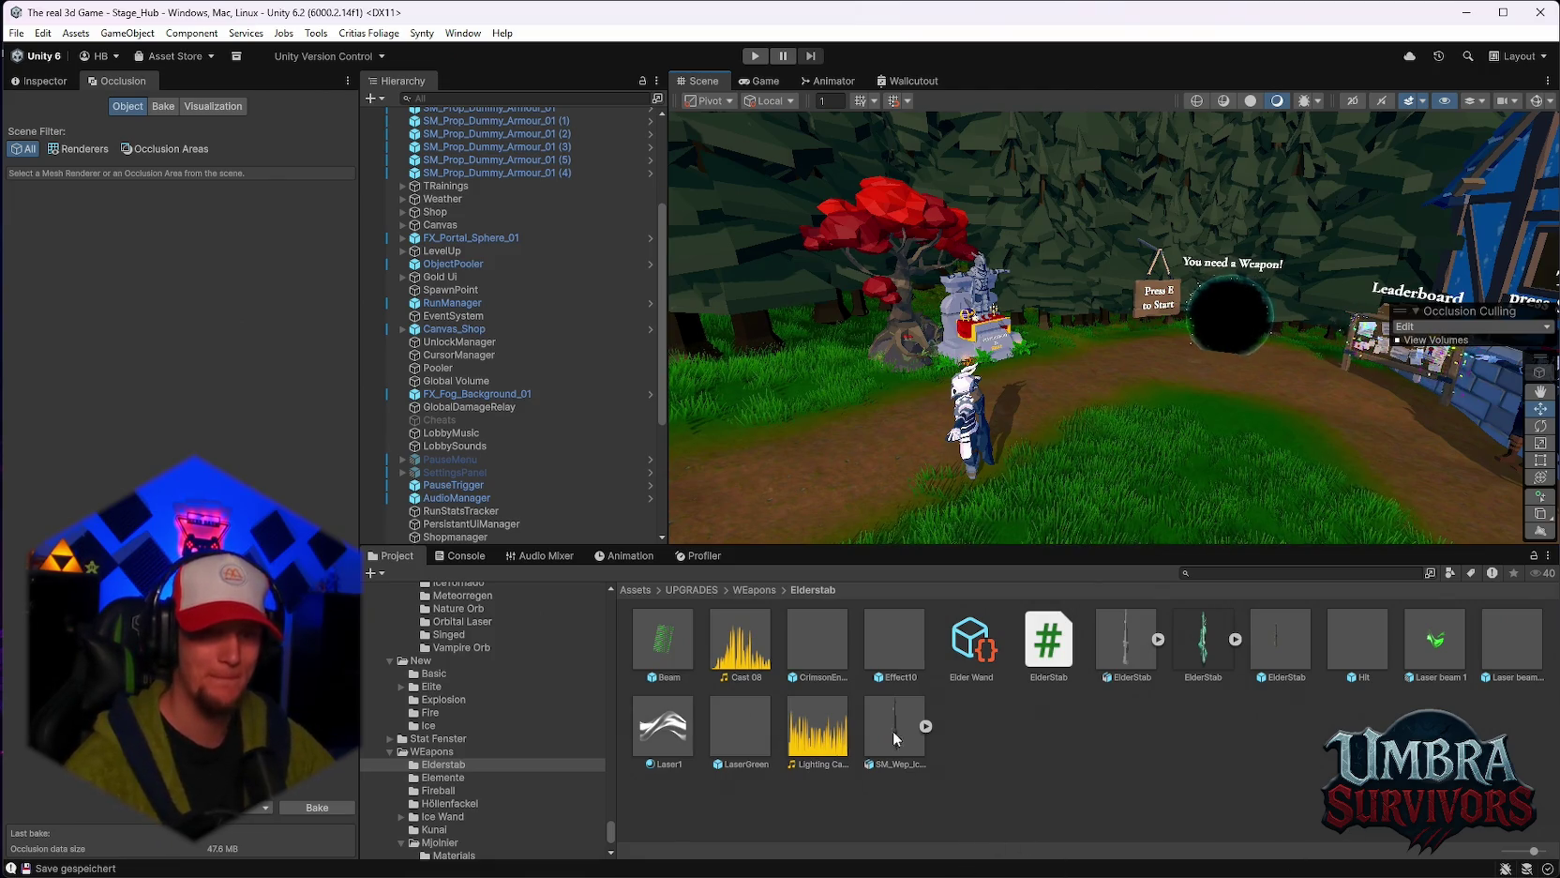
Review the Elder Wand and Fire Staff upgrade data in the Inspector.
left_click(970, 641)
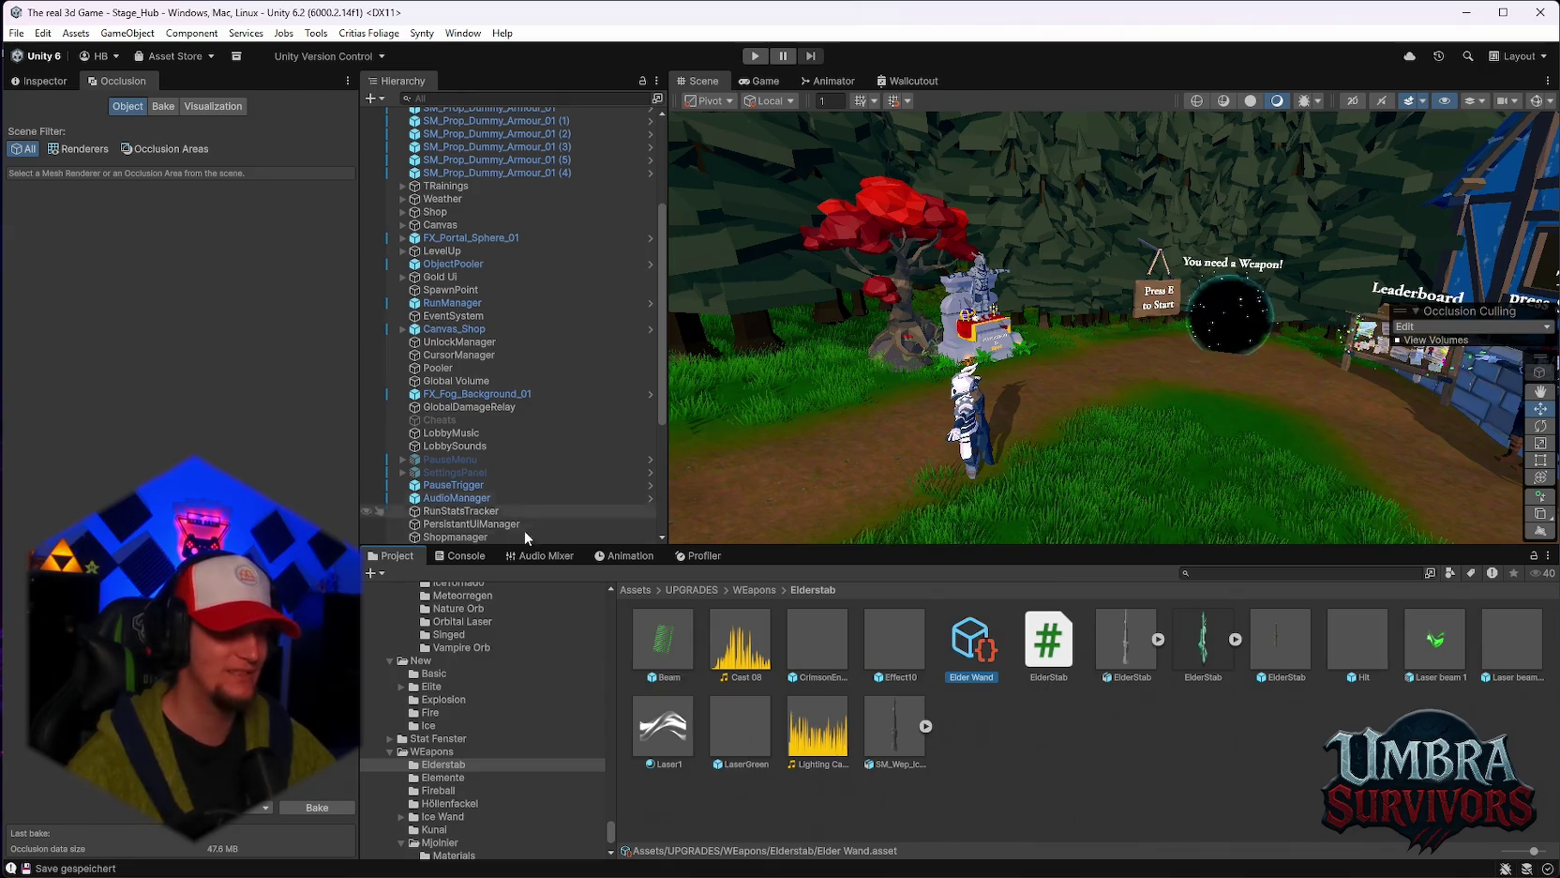
left_click(58, 80)
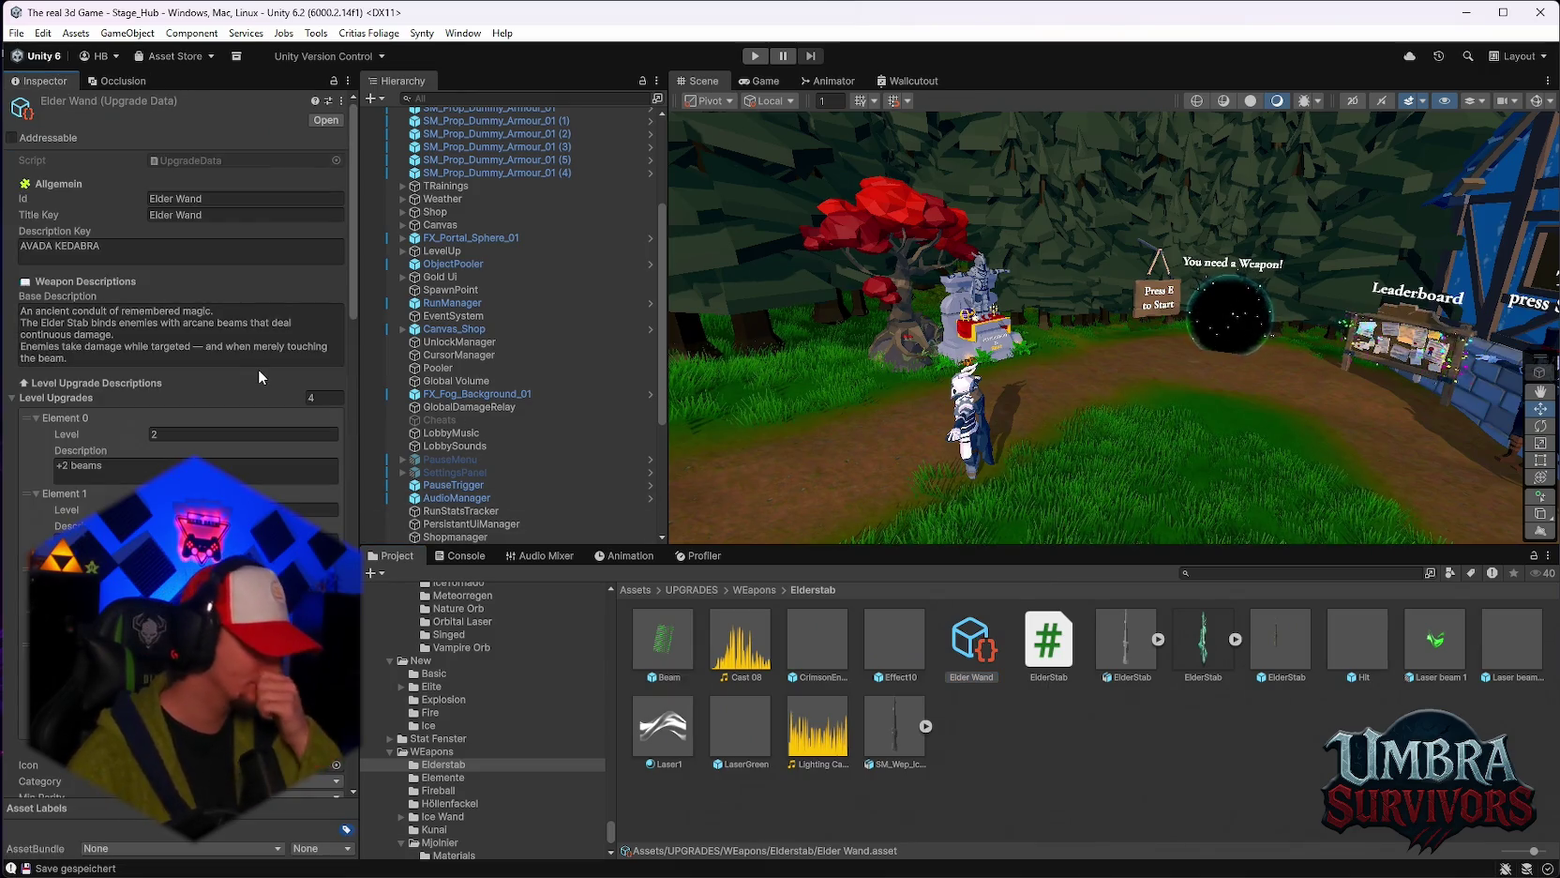
scroll(303, 499, "down", 5)
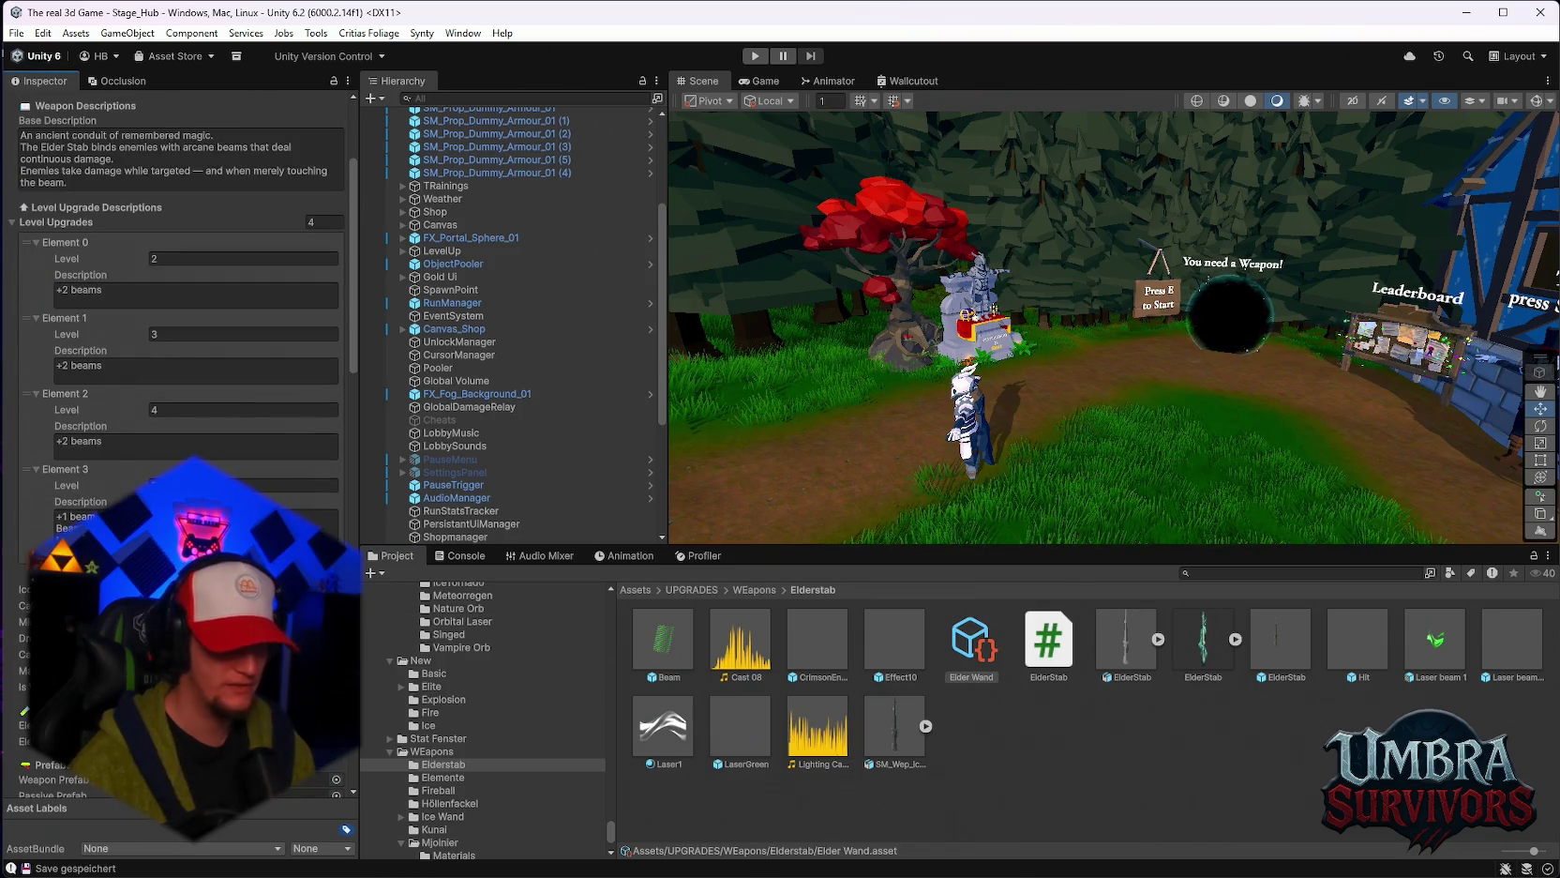
left_click(443, 777)
left_click(439, 790)
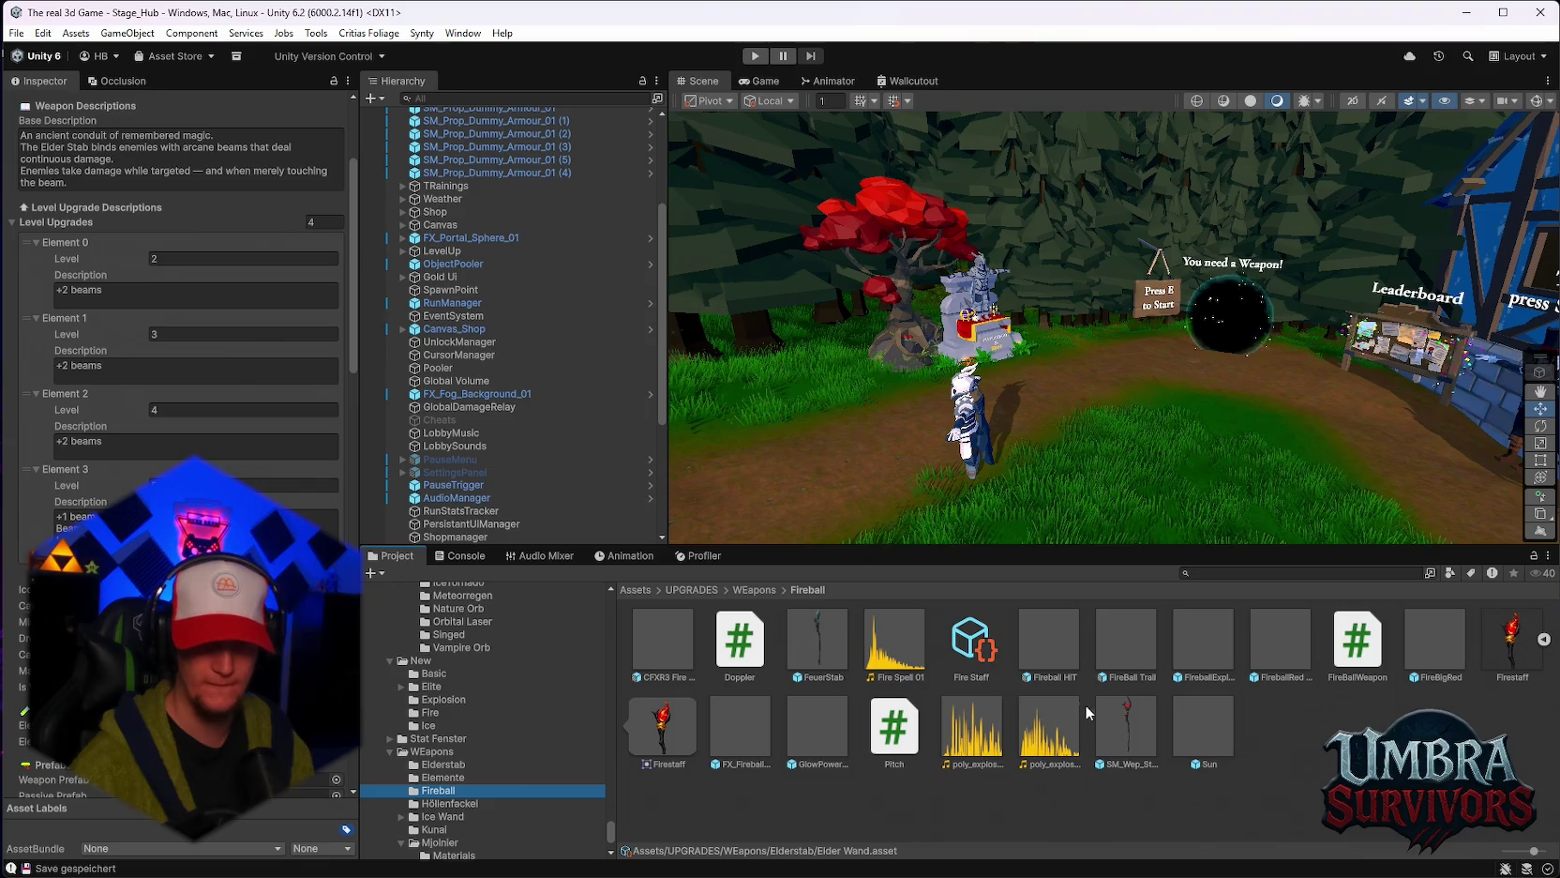
left_click(970, 660)
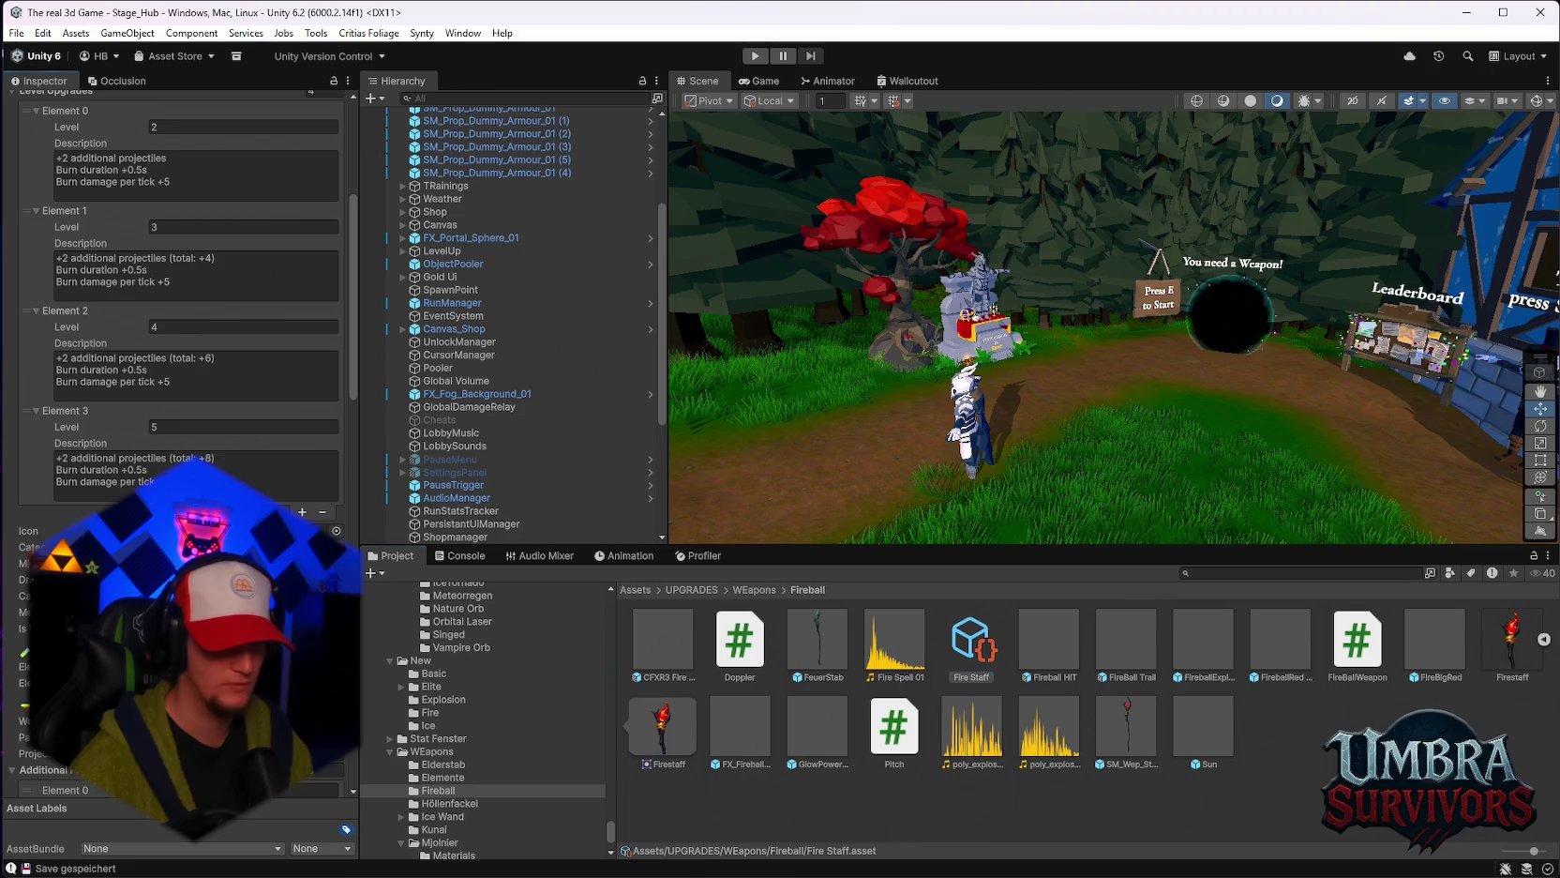
Assign the Infernal Torch and Ice Wand sprites as their upgrade data Icons.
left_click(506, 804)
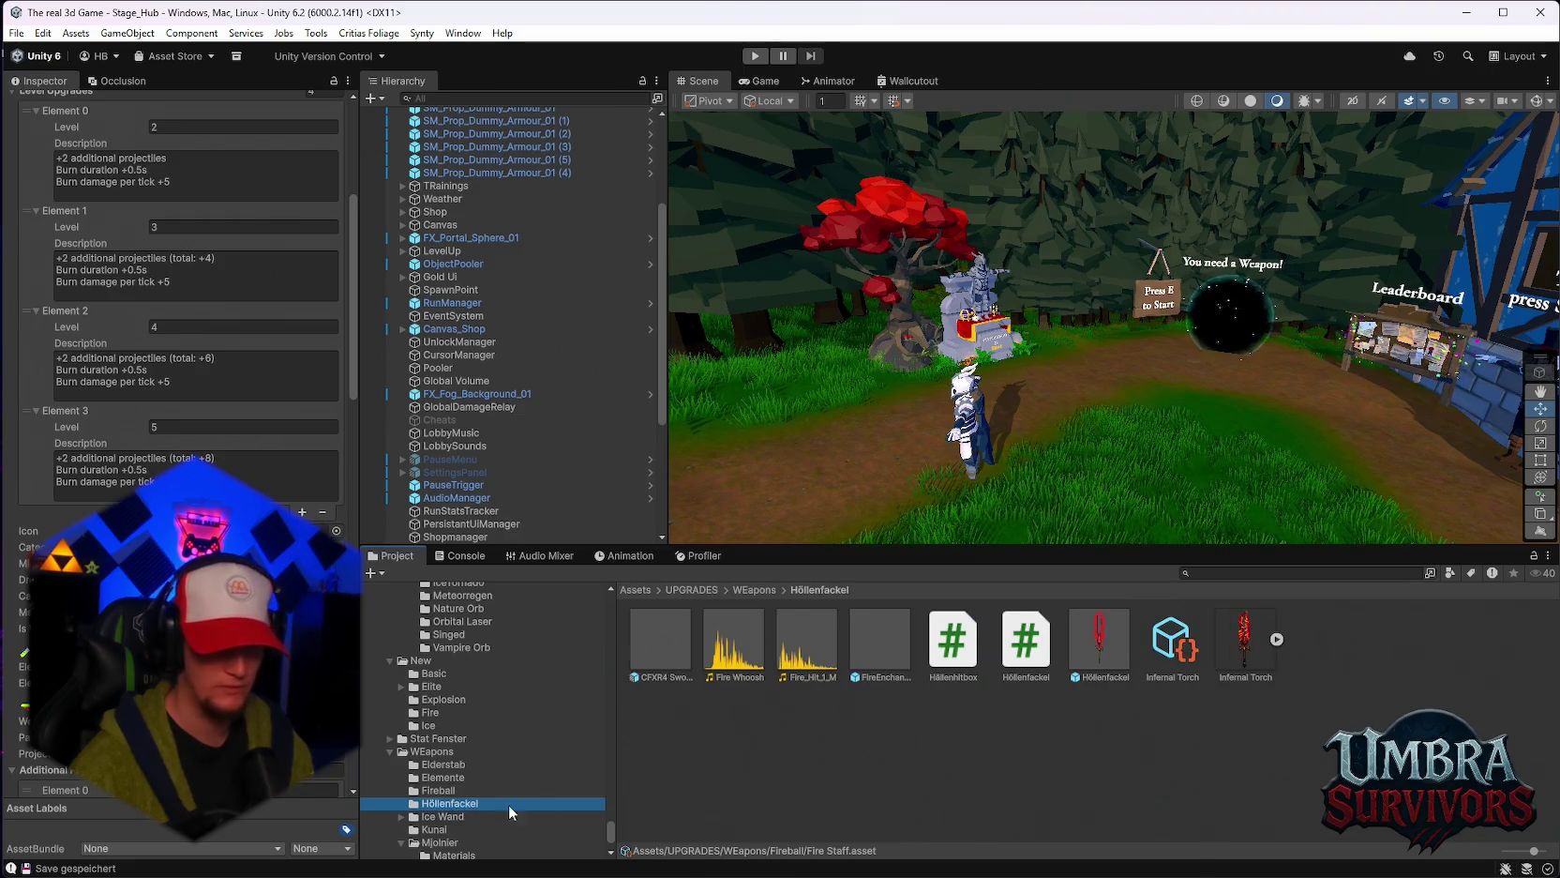
left_click(1150, 647)
mouse_move(1245, 643)
left_mouse_down()
mouse_move(657, 525)
mouse_move(244, 476)
left_mouse_up()
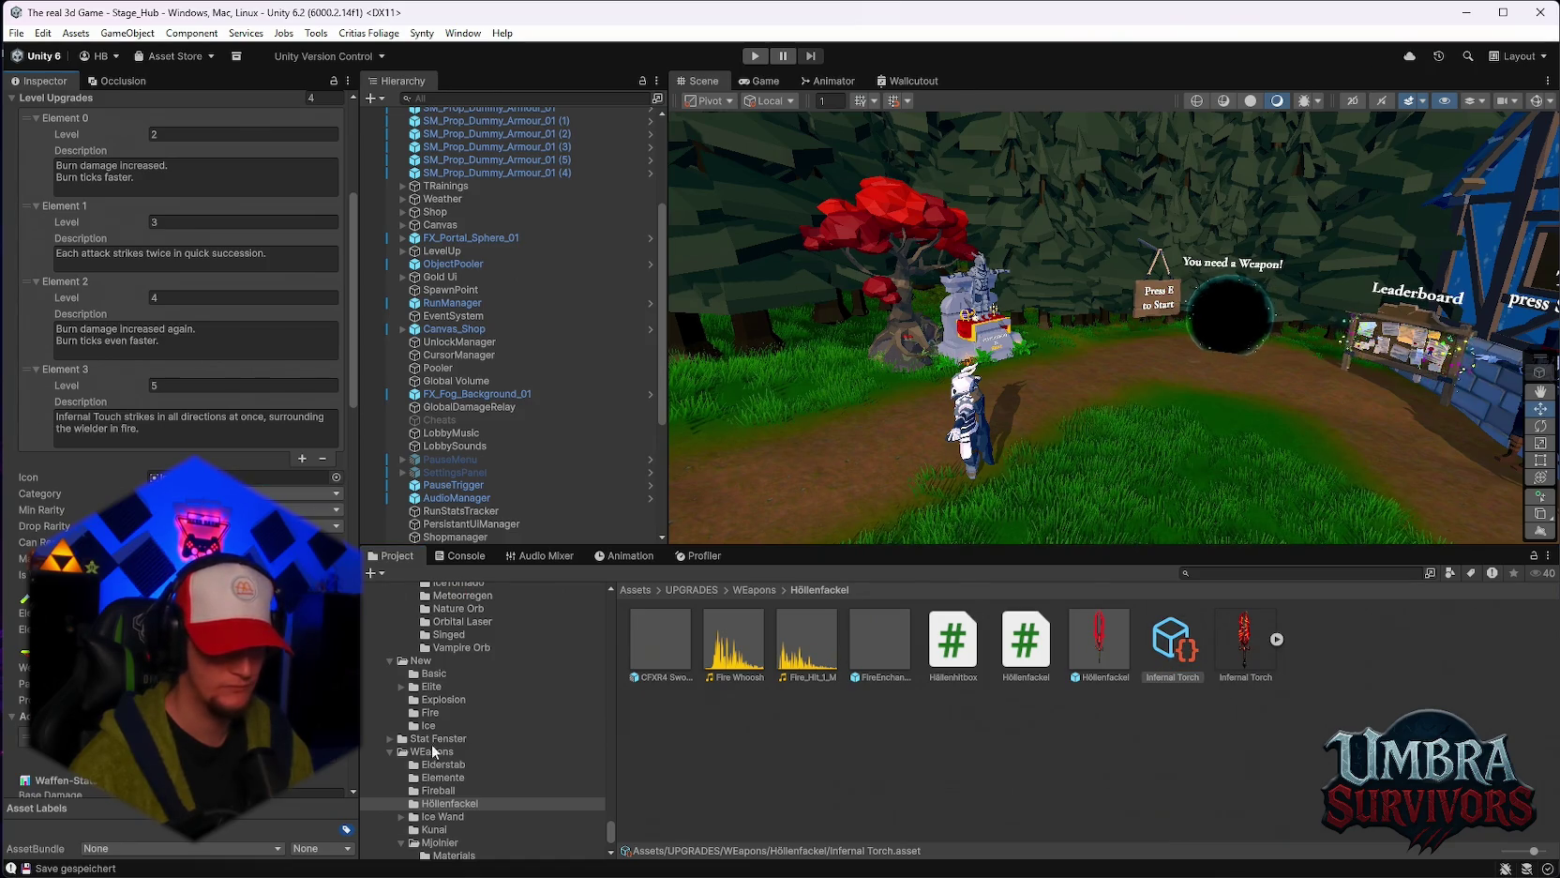
left_click(443, 816)
left_click(1210, 652)
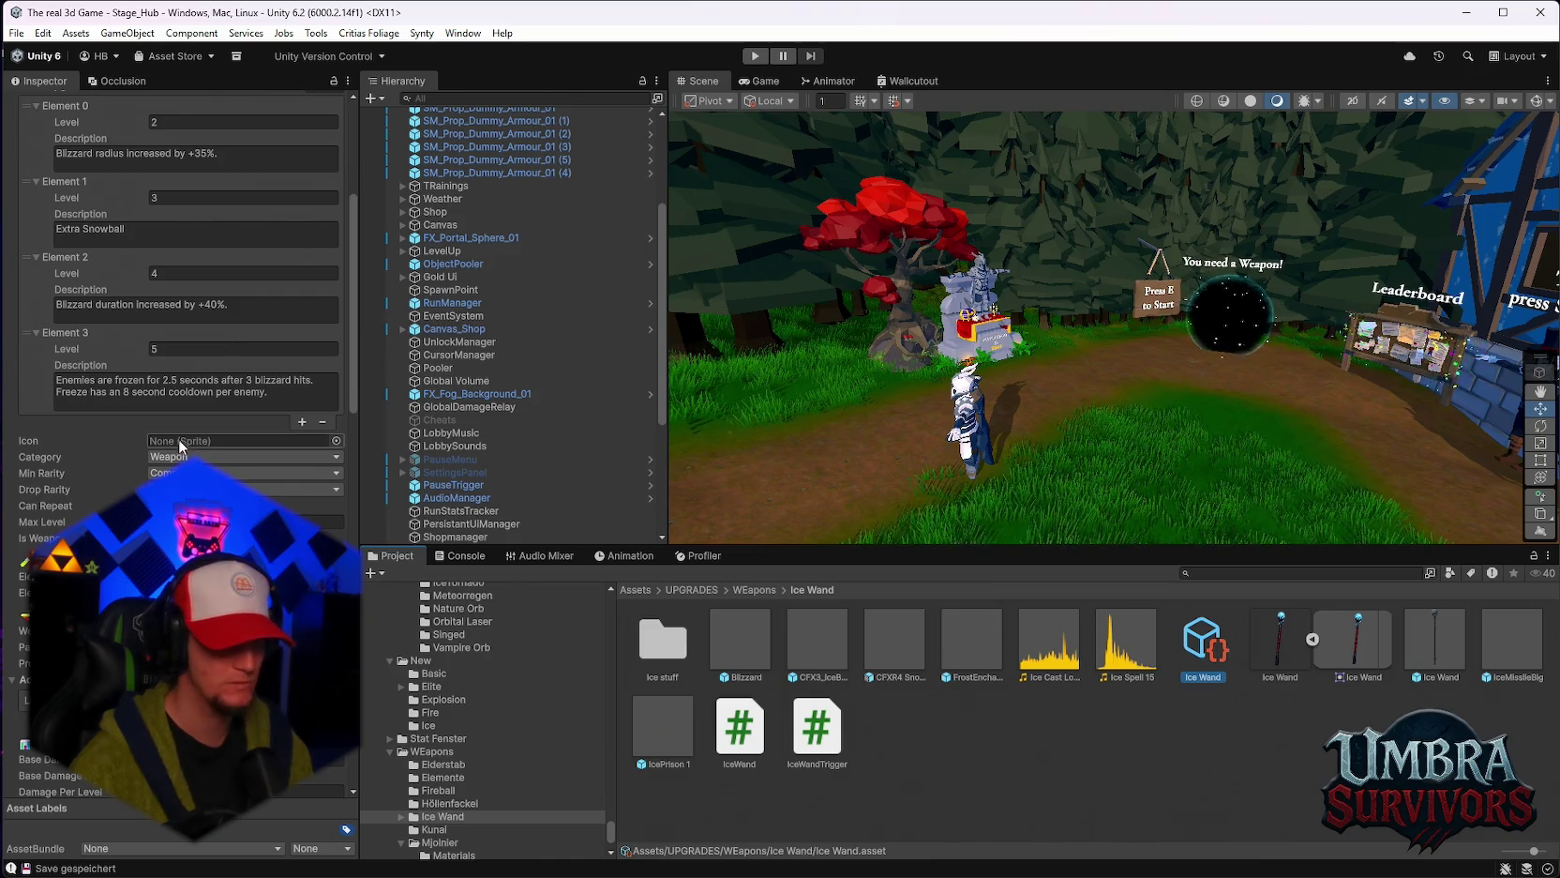
left_click_drag(1274, 652, 244, 441)
Assign the Kunai and Mjolnier sprites as their upgrade data Icons.
left_click(433, 829)
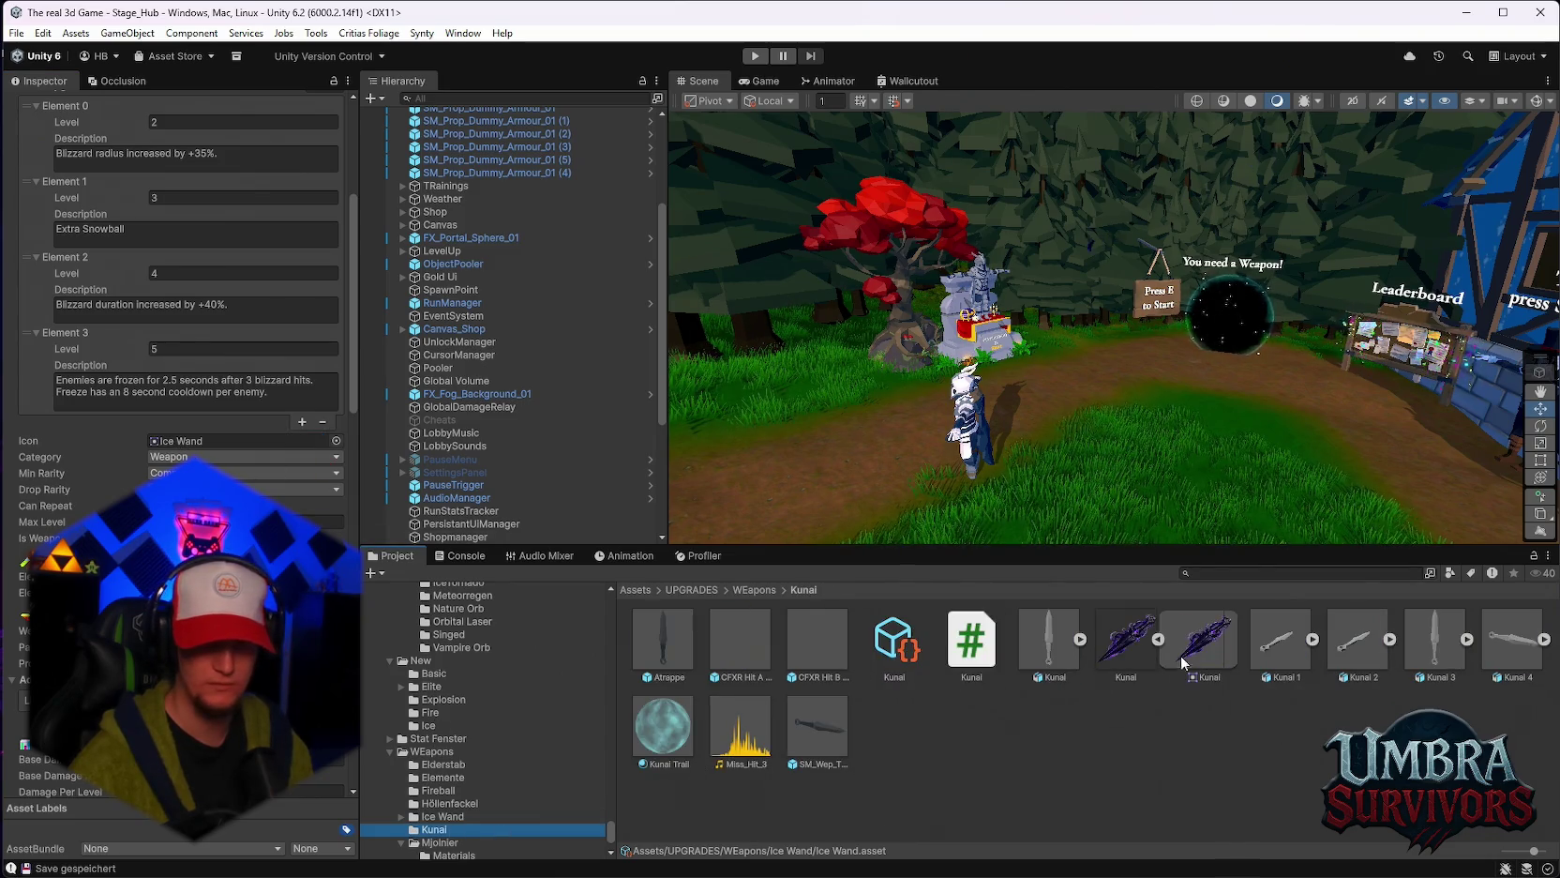
left_click(895, 645)
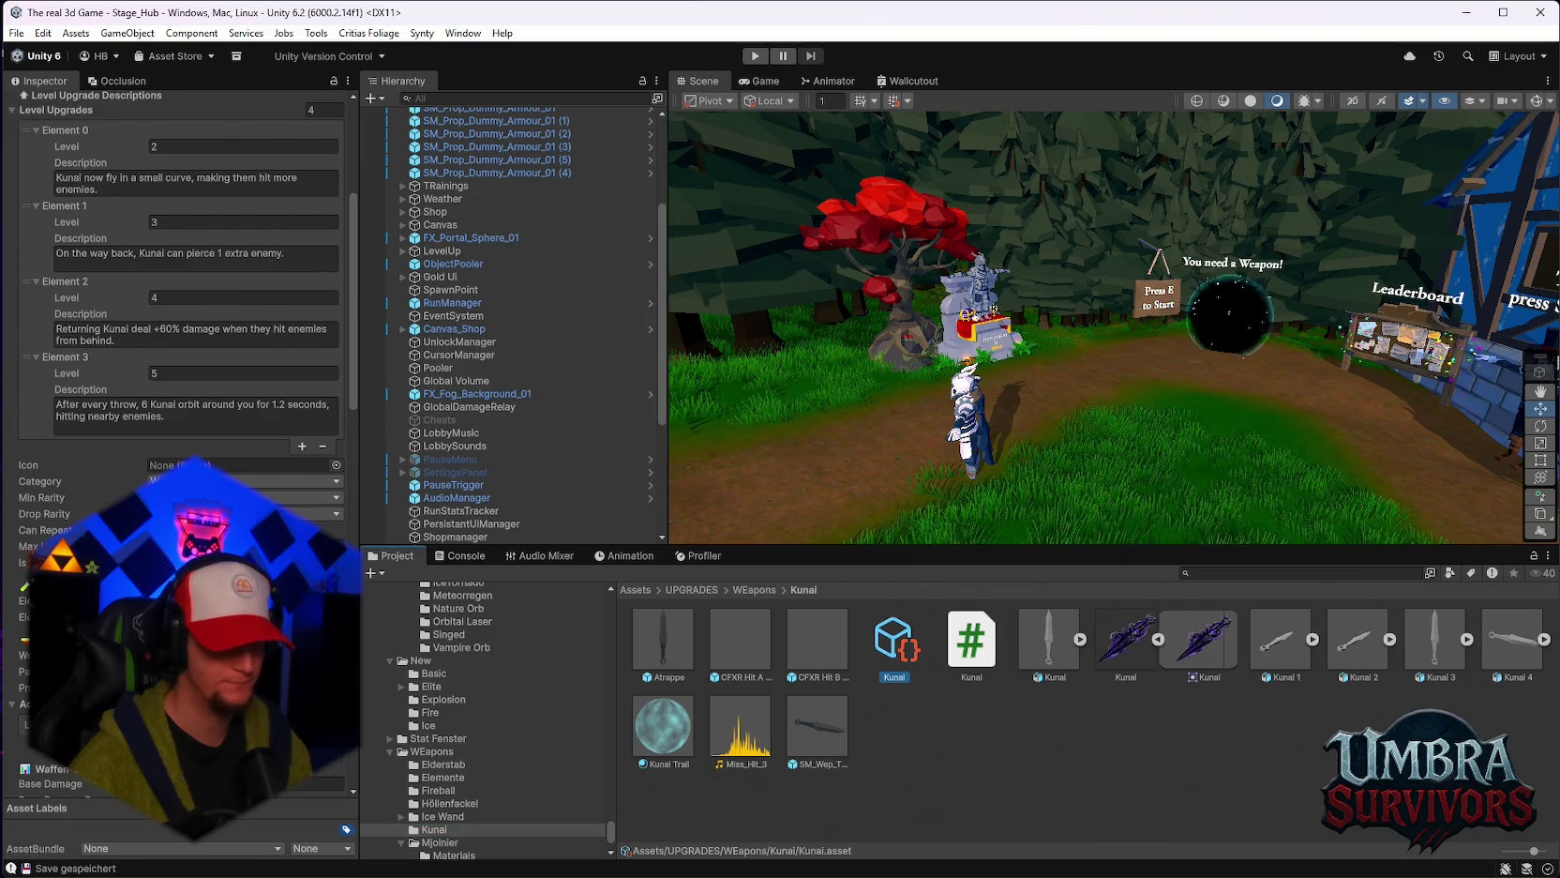
left_click_drag(1121, 643, 243, 465)
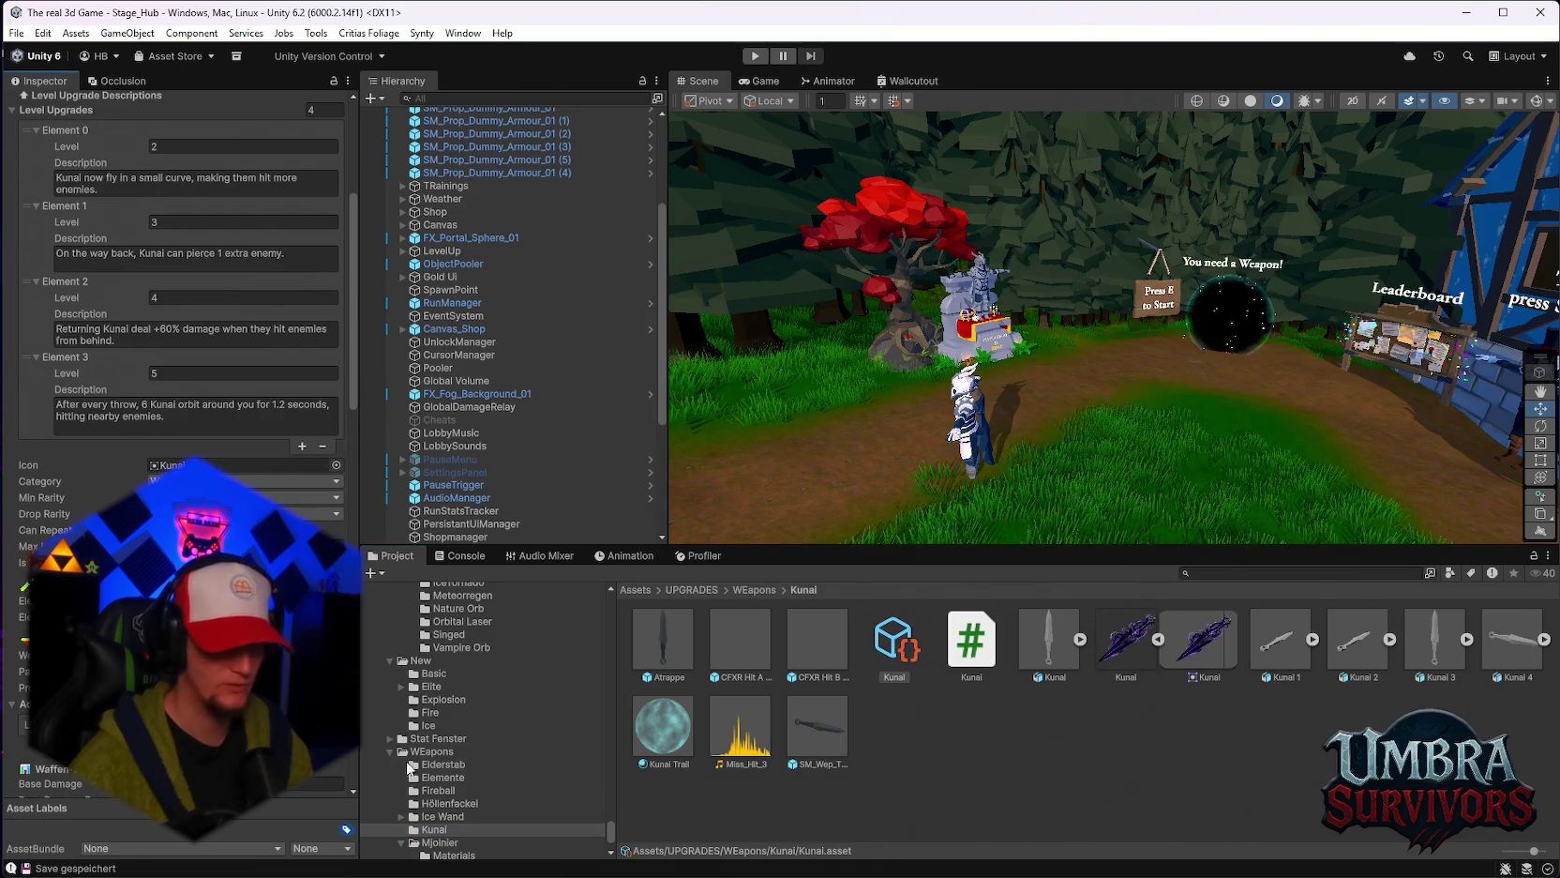
left_click(440, 842)
left_click(739, 730)
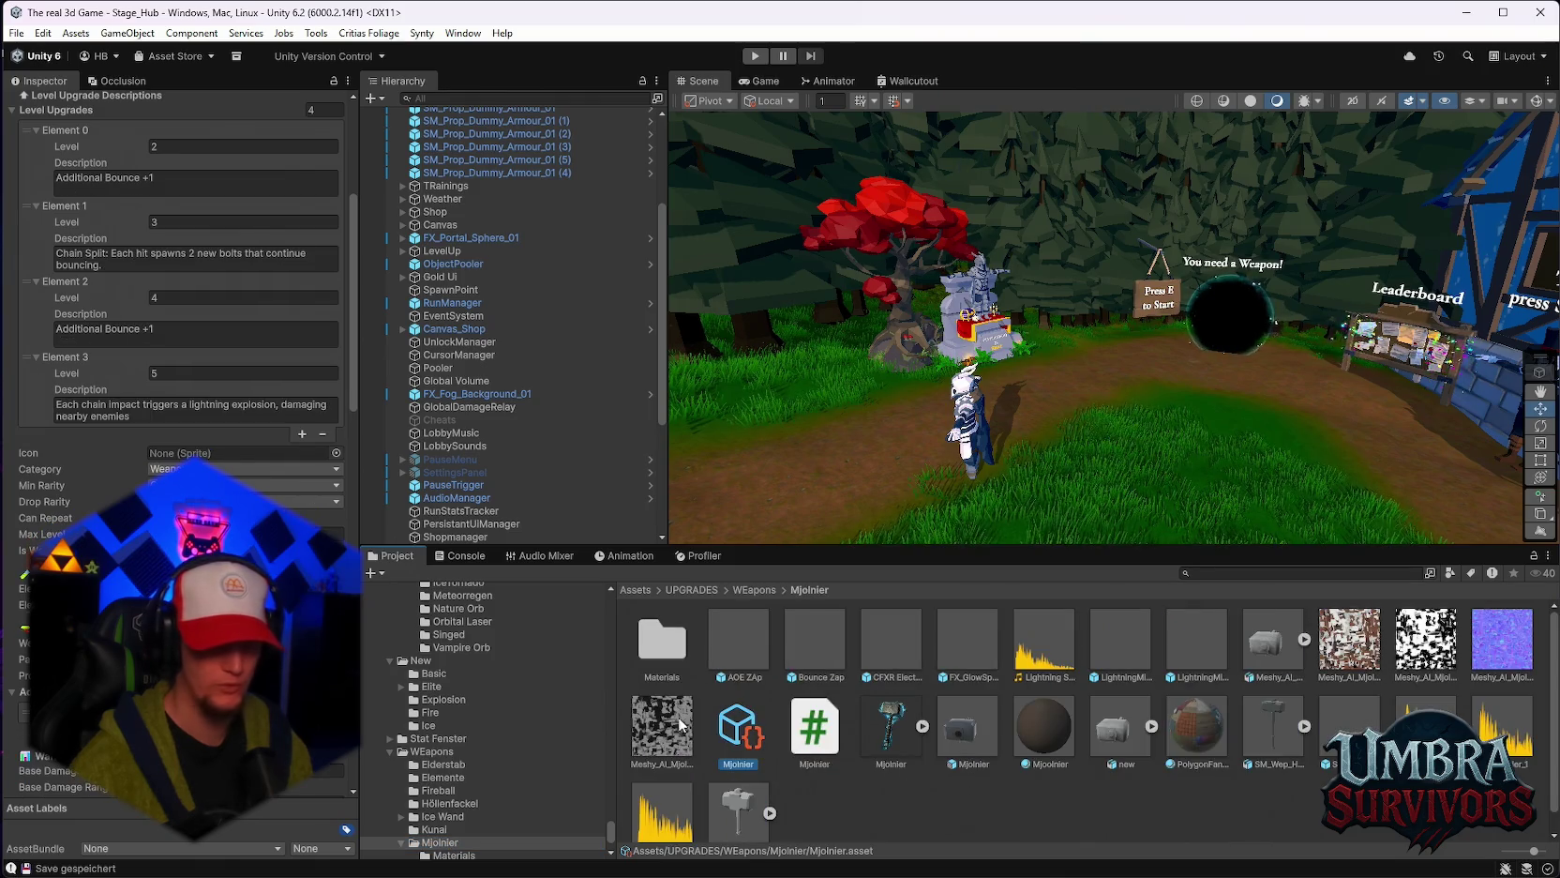
left_click_drag(891, 725, 243, 453)
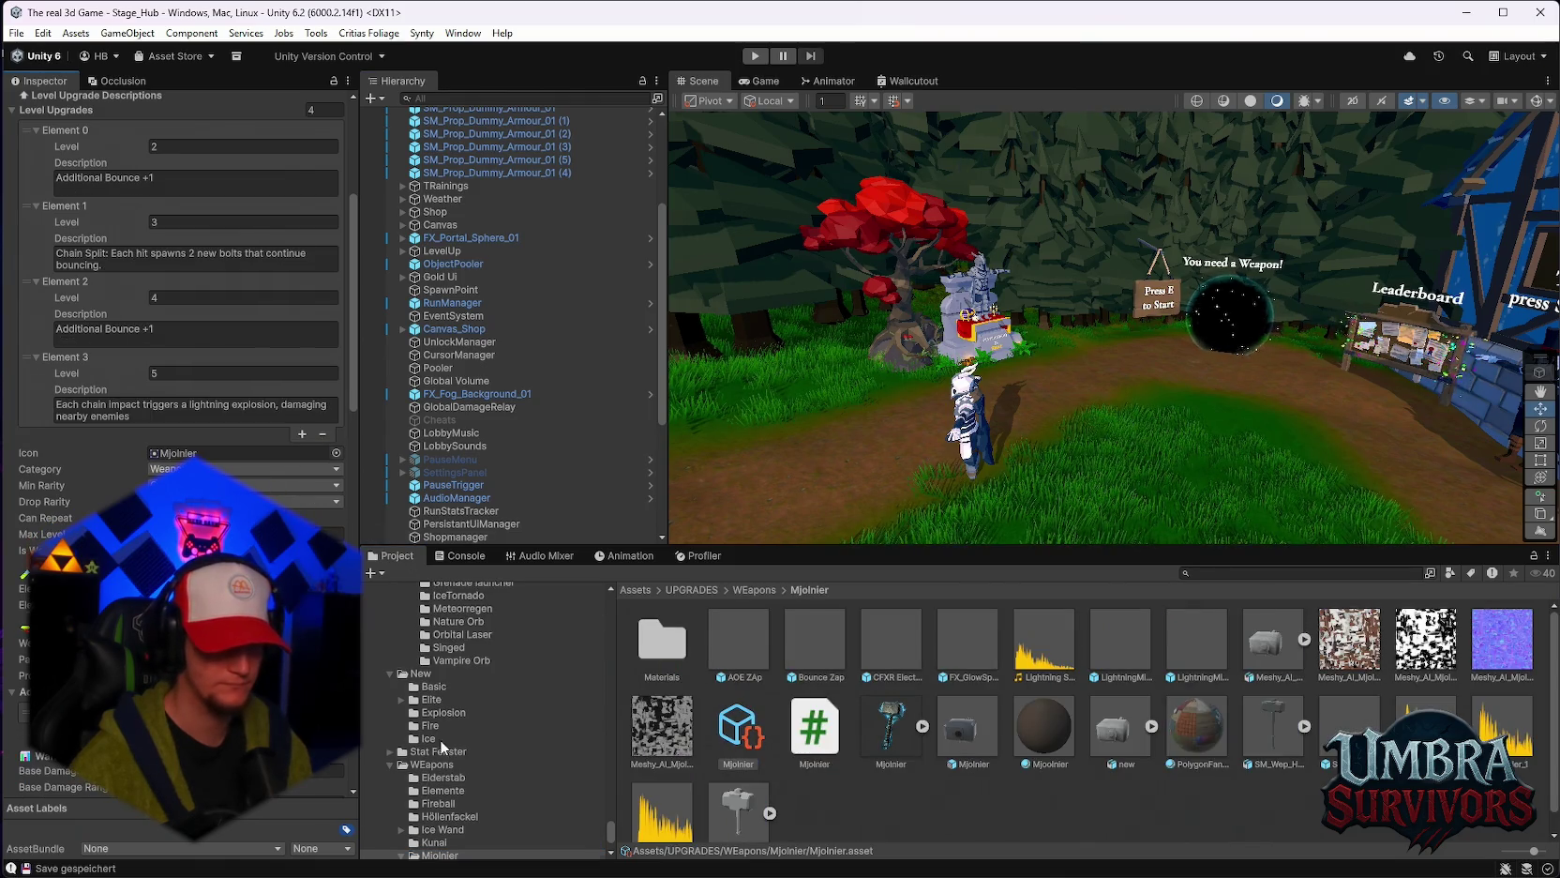
Enter Play mode to test the new weapon icons.
scroll(454, 785, "down", 3)
scroll(472, 775, "up", 5)
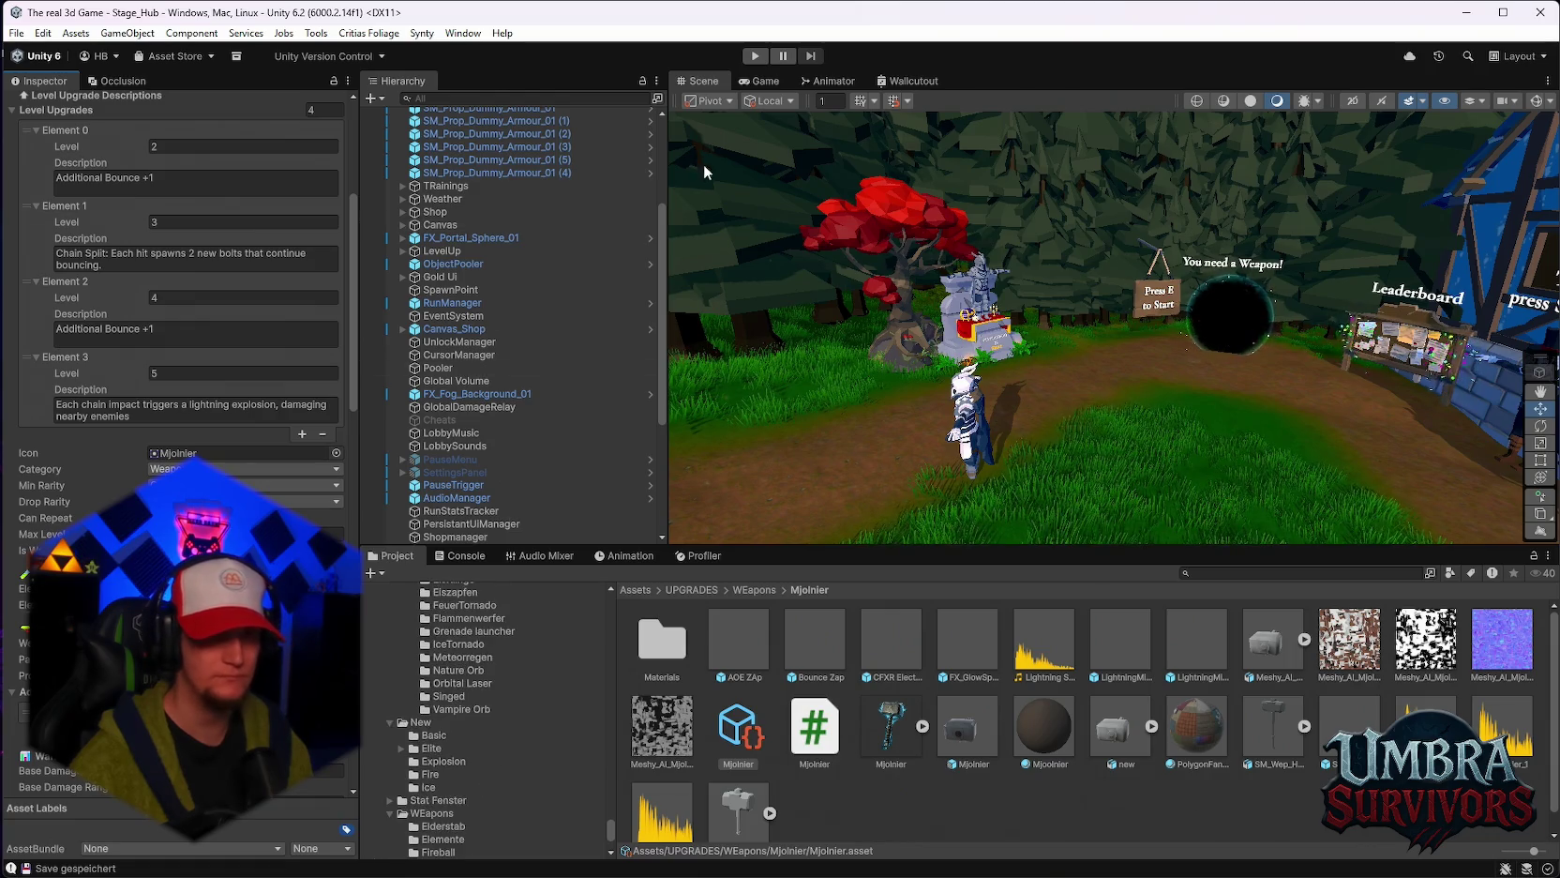
left_click(755, 55)
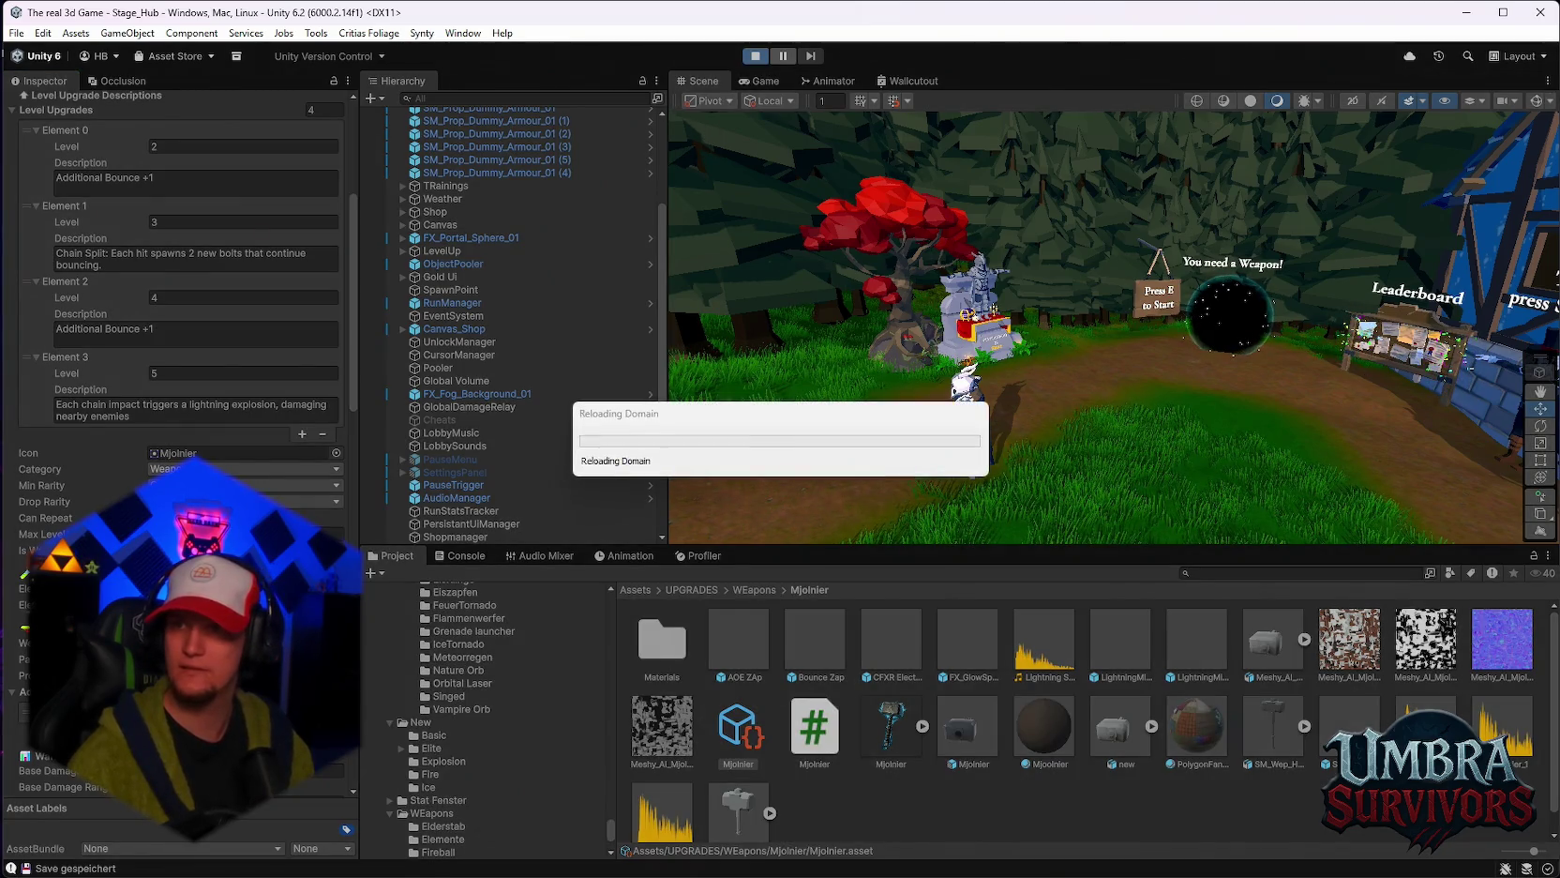
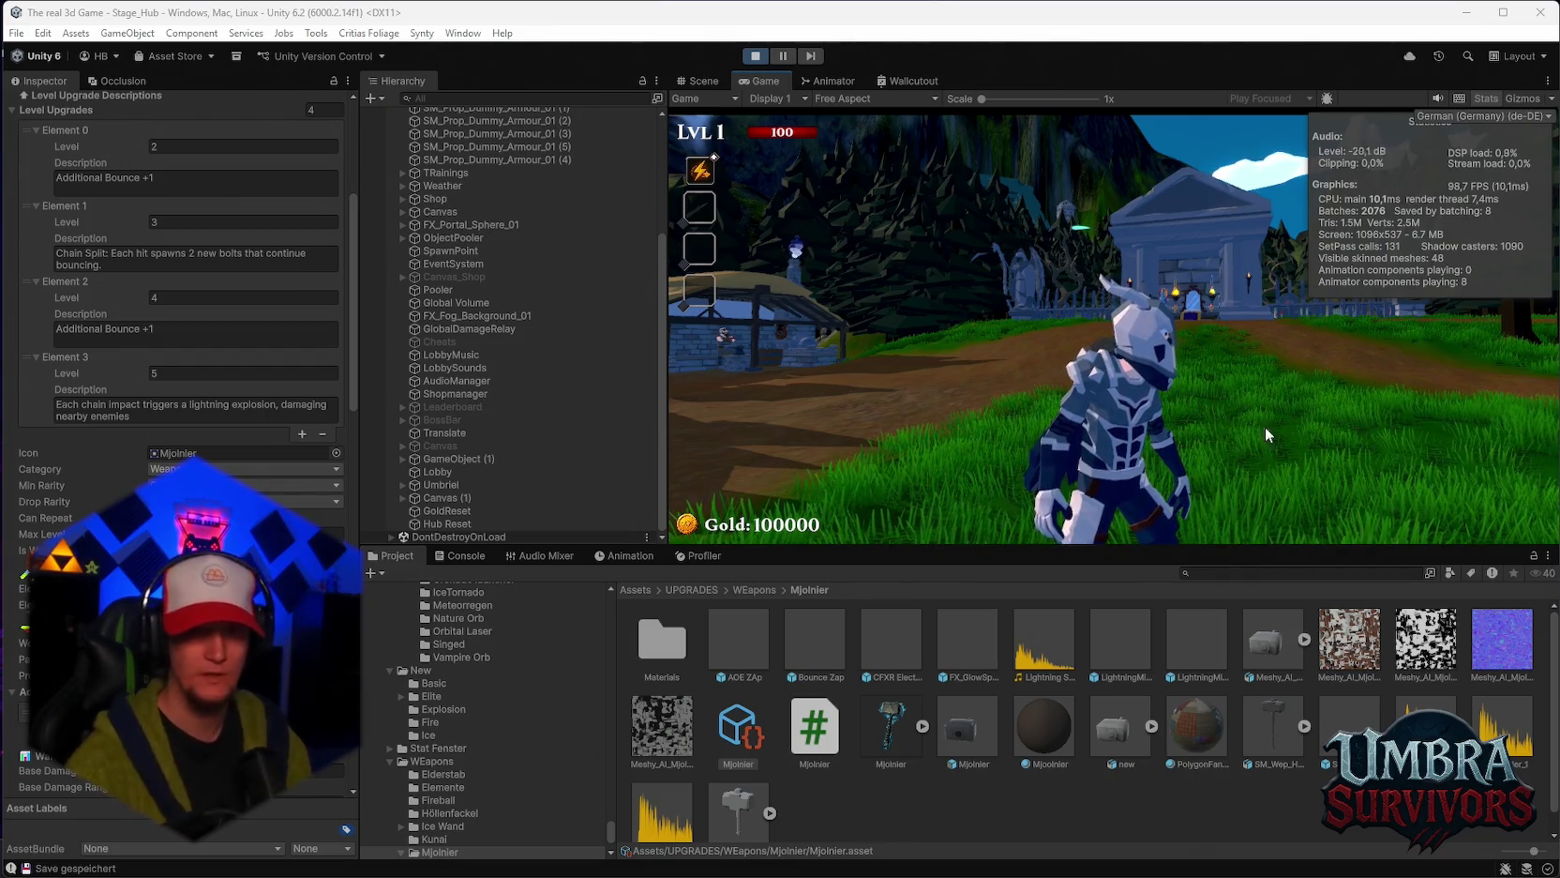
Walk toward the temple, then maximise the Game view and resume play.
key("w")
key("Escape")
double_click(775, 83)
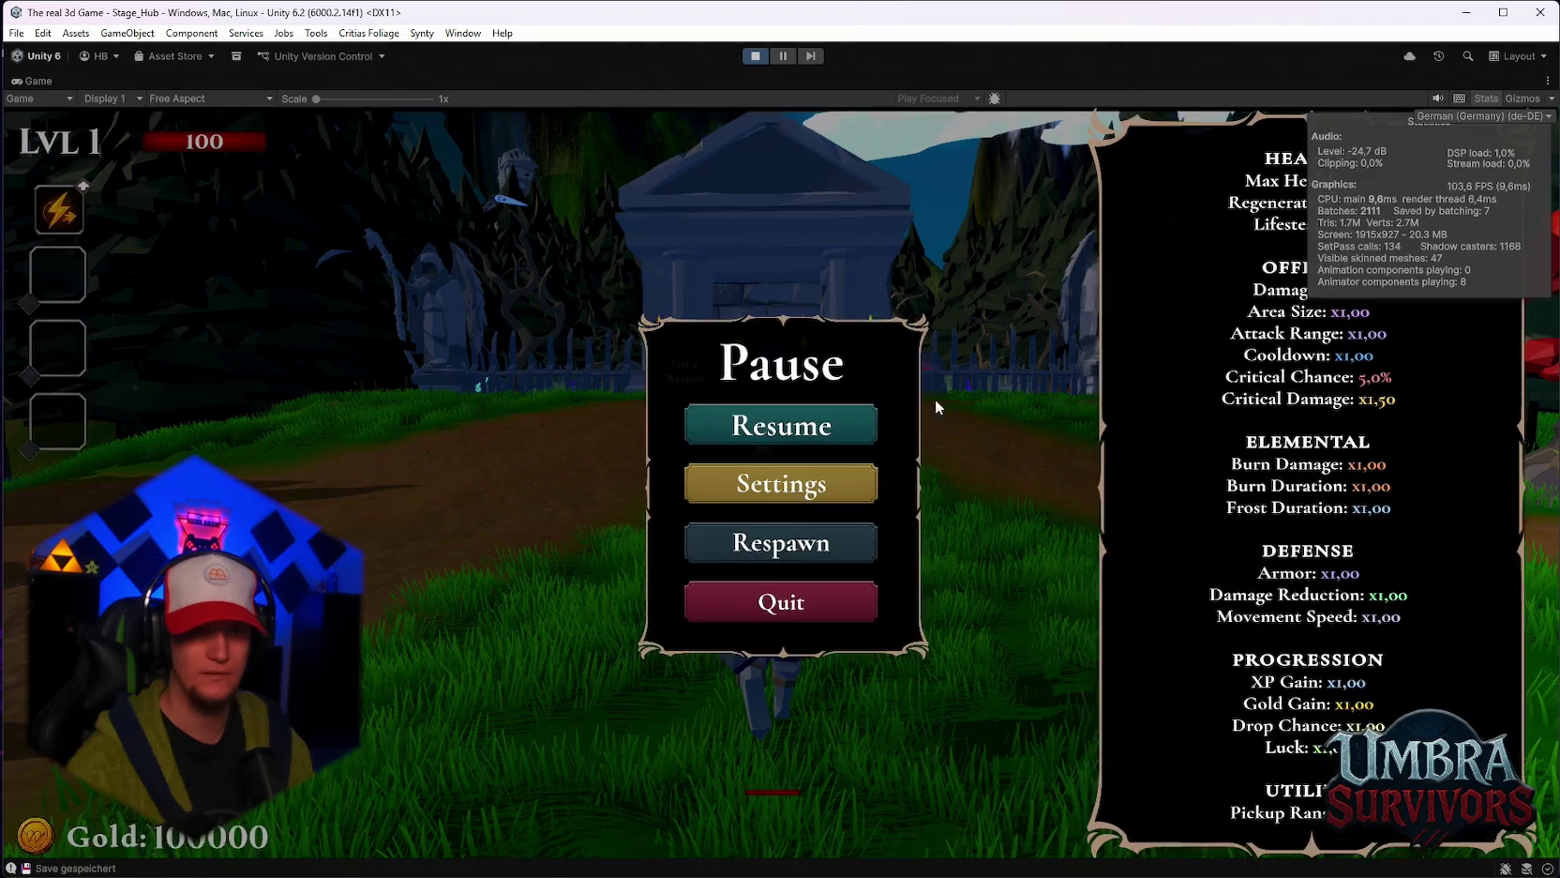
left_click(825, 430)
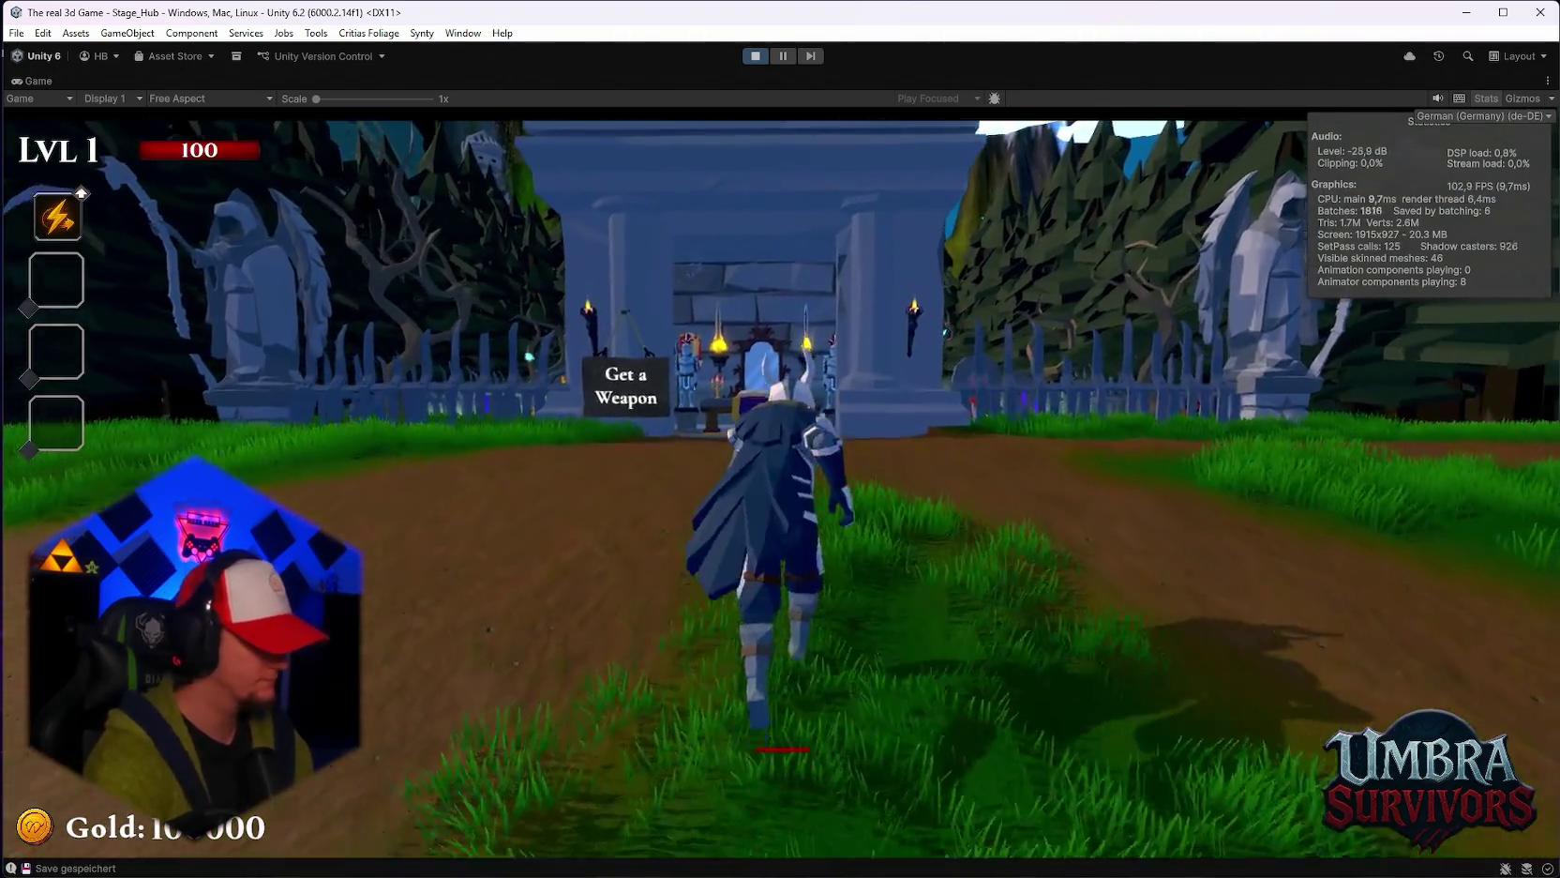
At the altar, preview every card in the weapon book and equip the Ice Wand.
key("w")
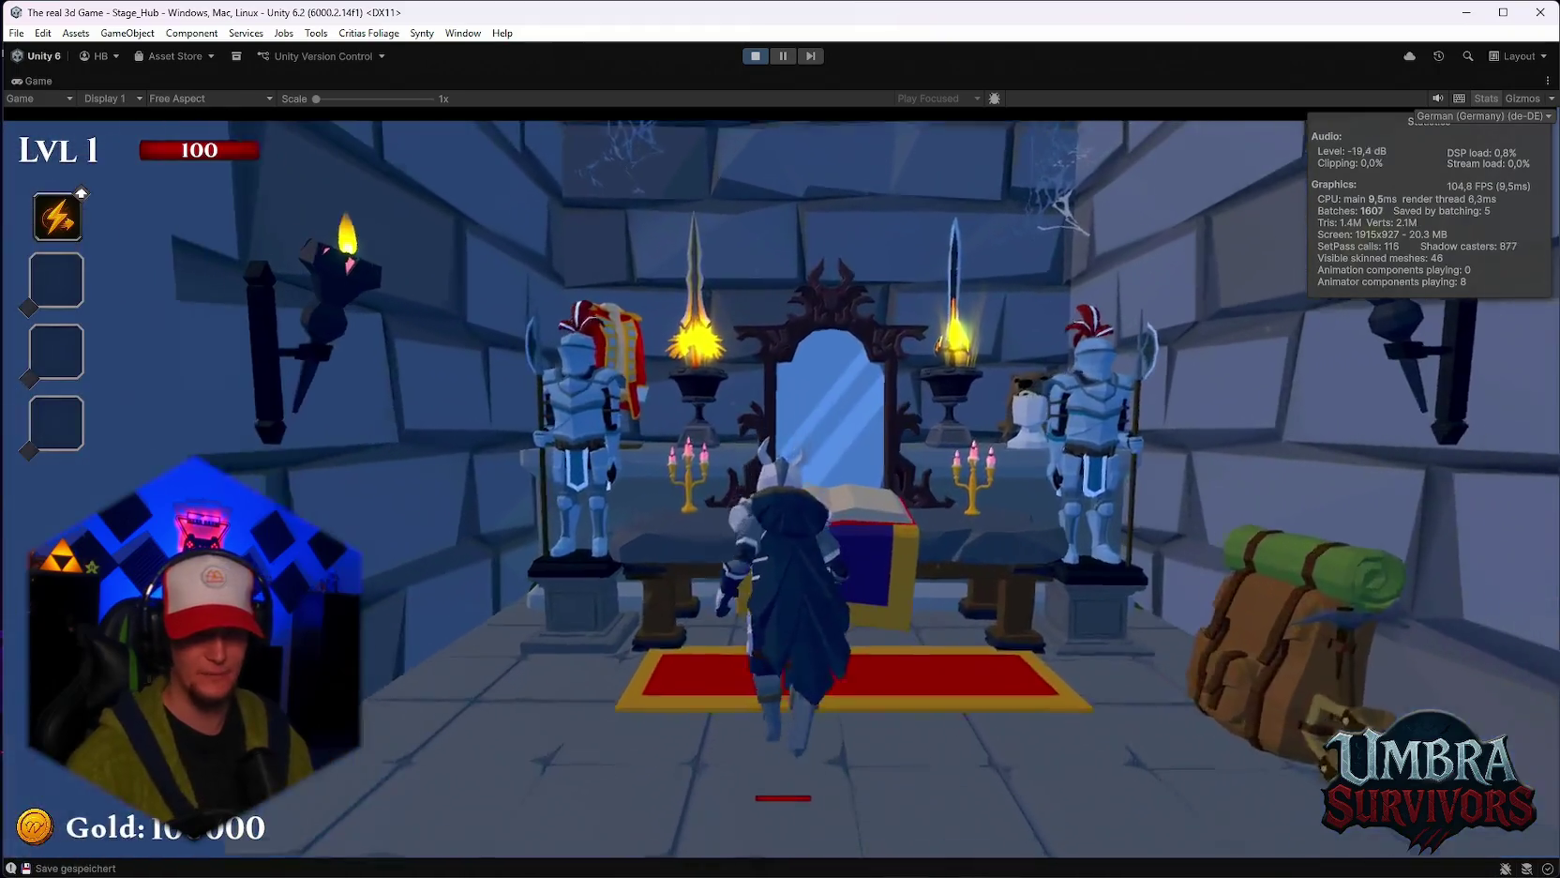
key("e")
left_click(416, 295)
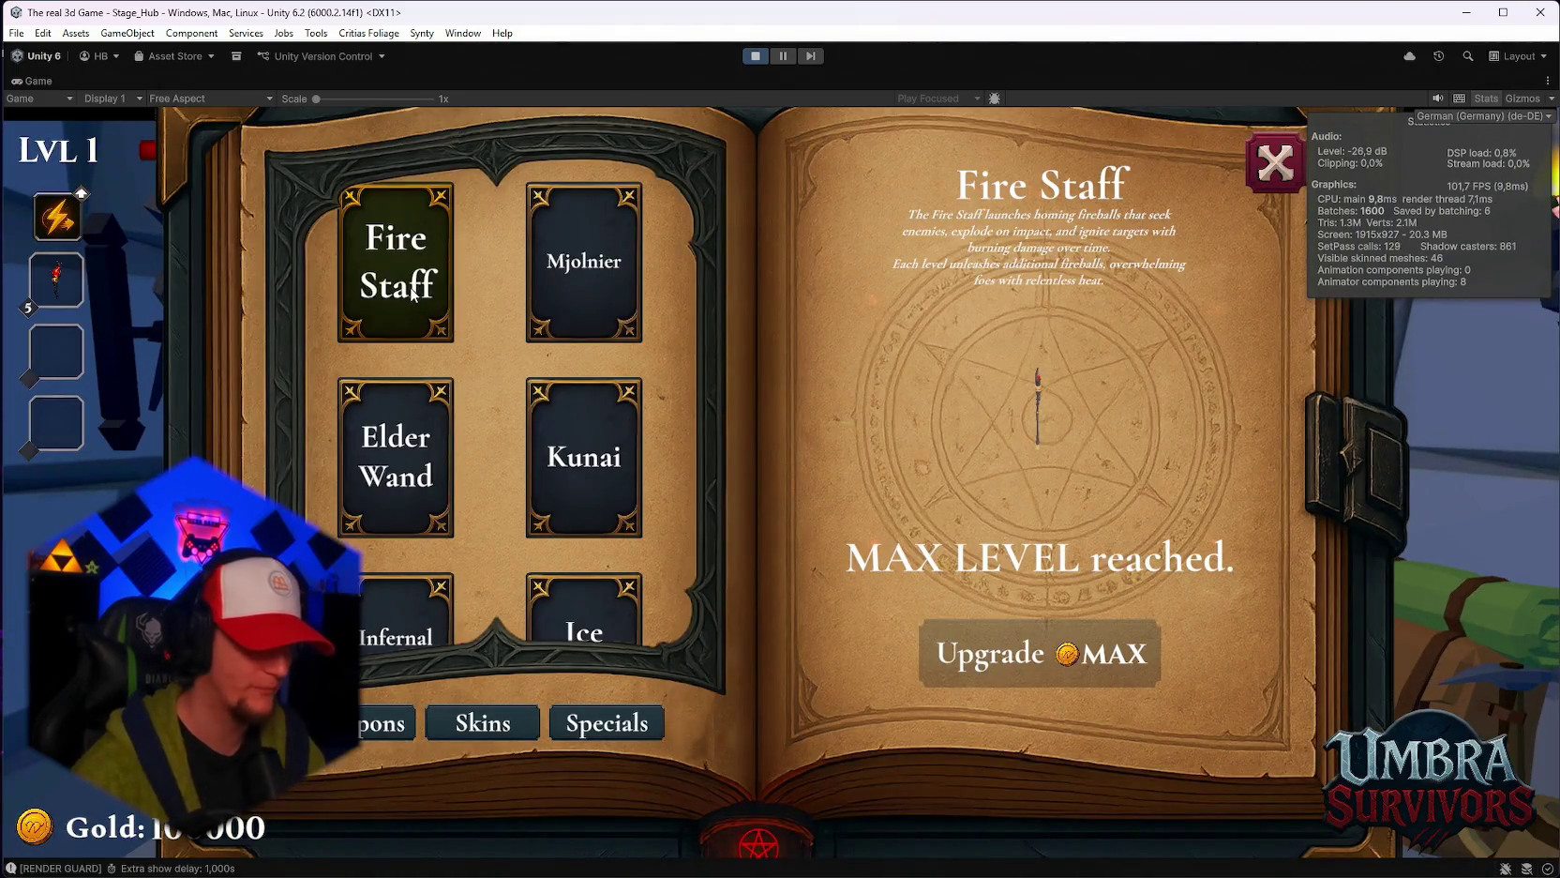
left_click(585, 255)
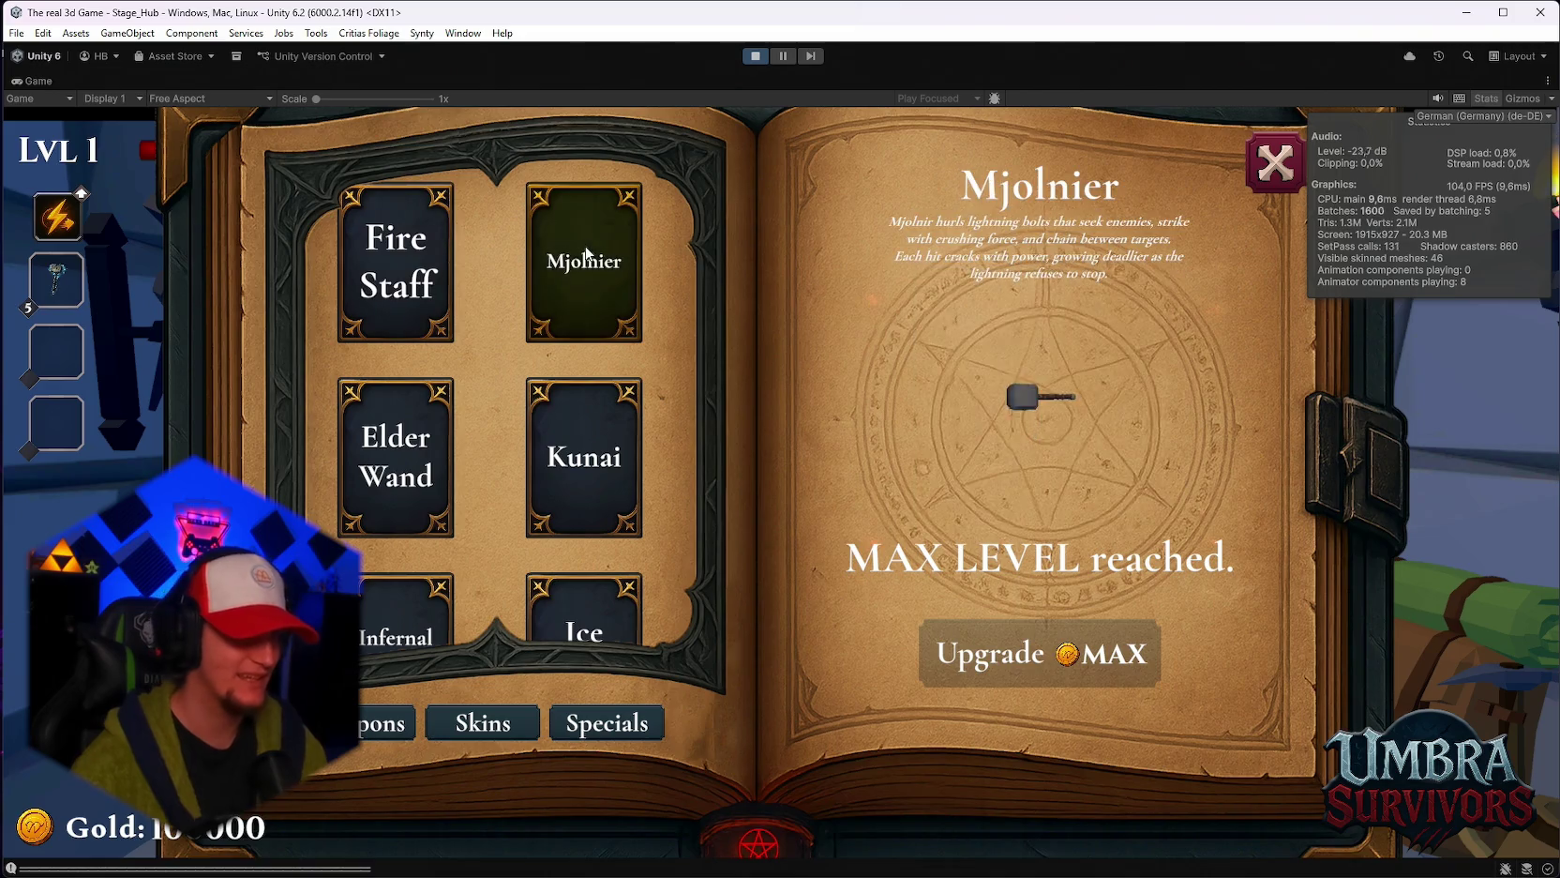
left_click(388, 459)
left_click(563, 448)
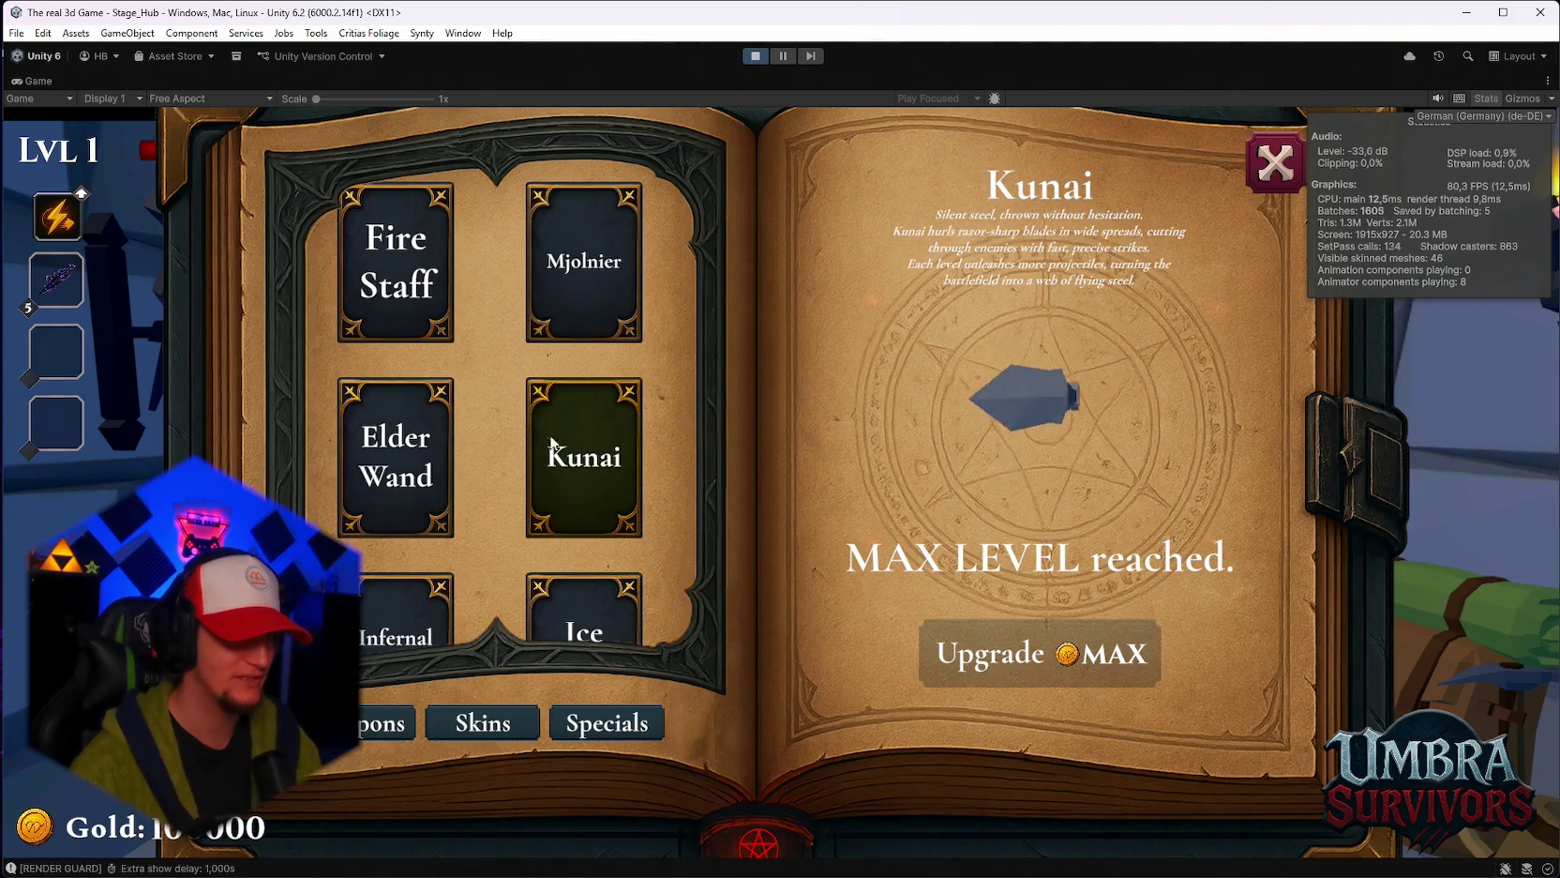
scroll(394, 525, "down", 1)
left_click(395, 600)
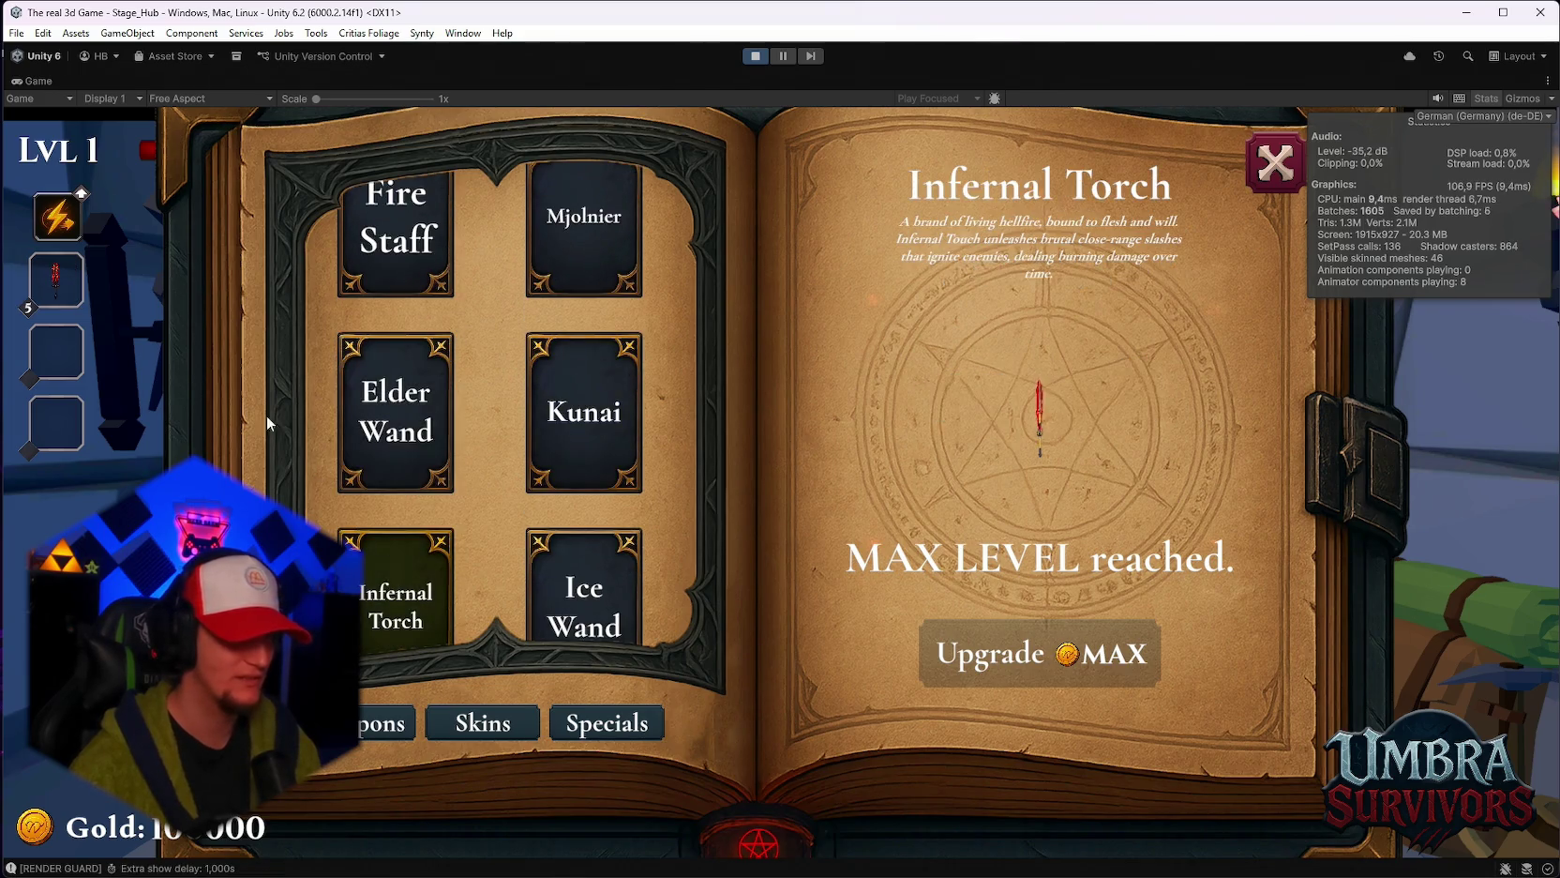
left_click(624, 589)
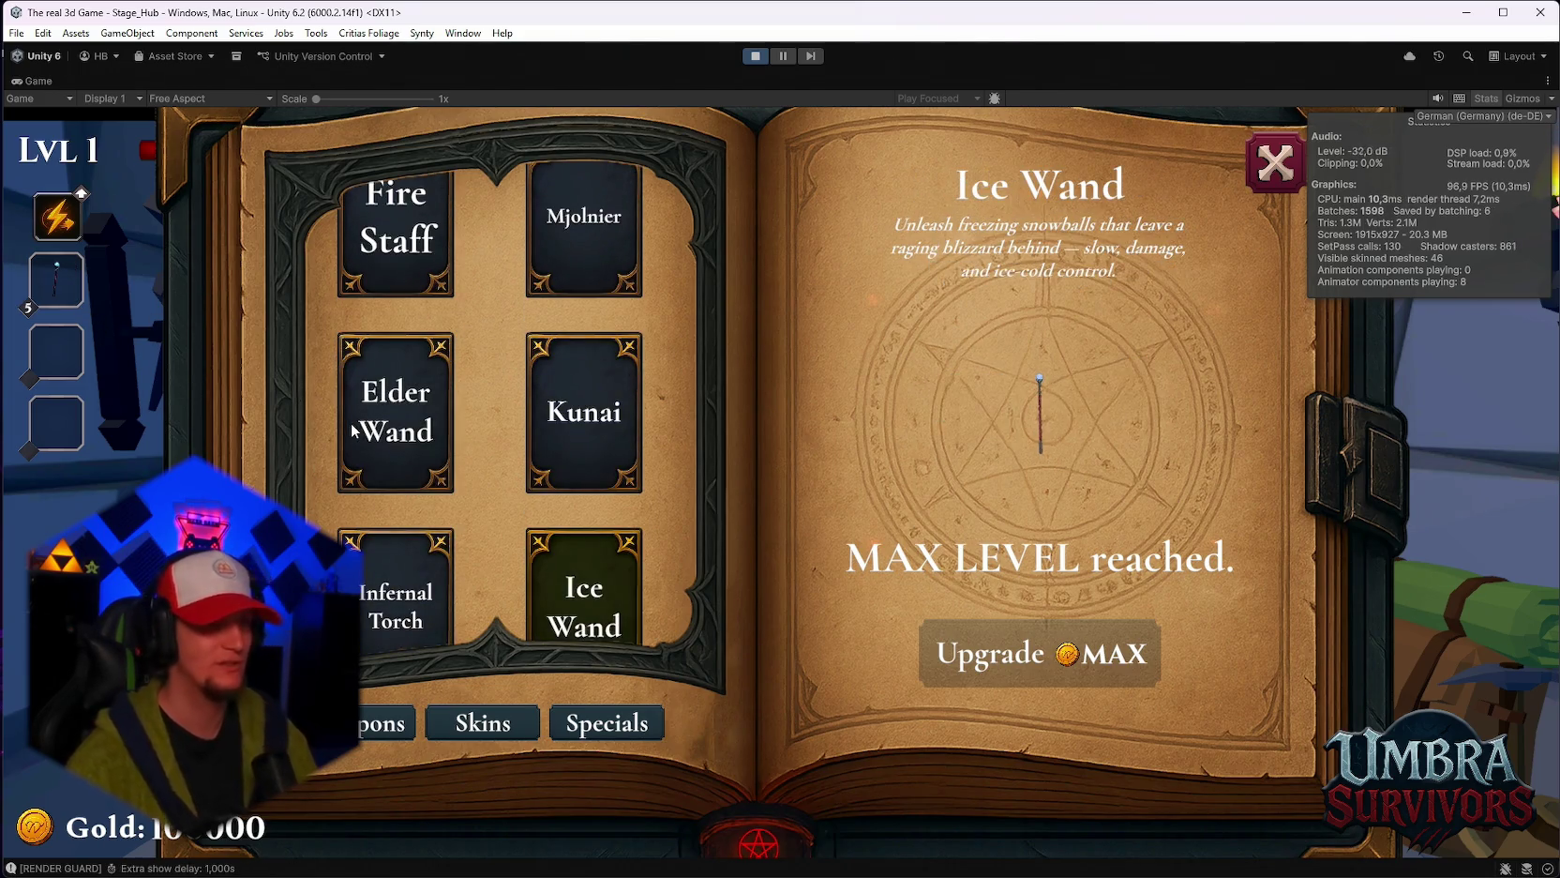
left_click(1275, 162)
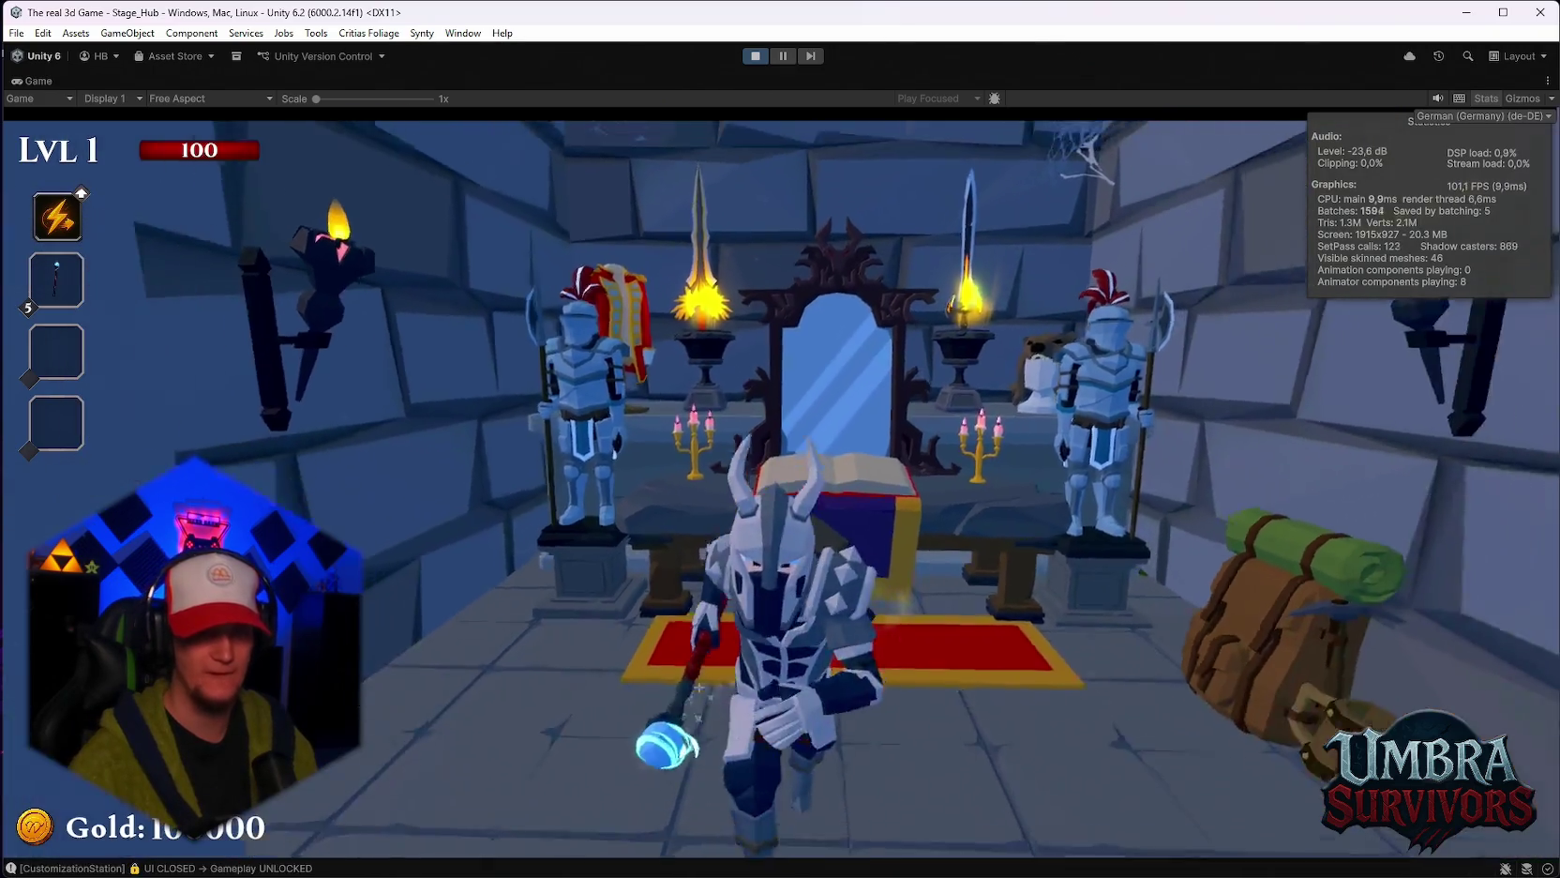
Run back through the gate into the Get a Weapon building and open the weapon book.
key("w")
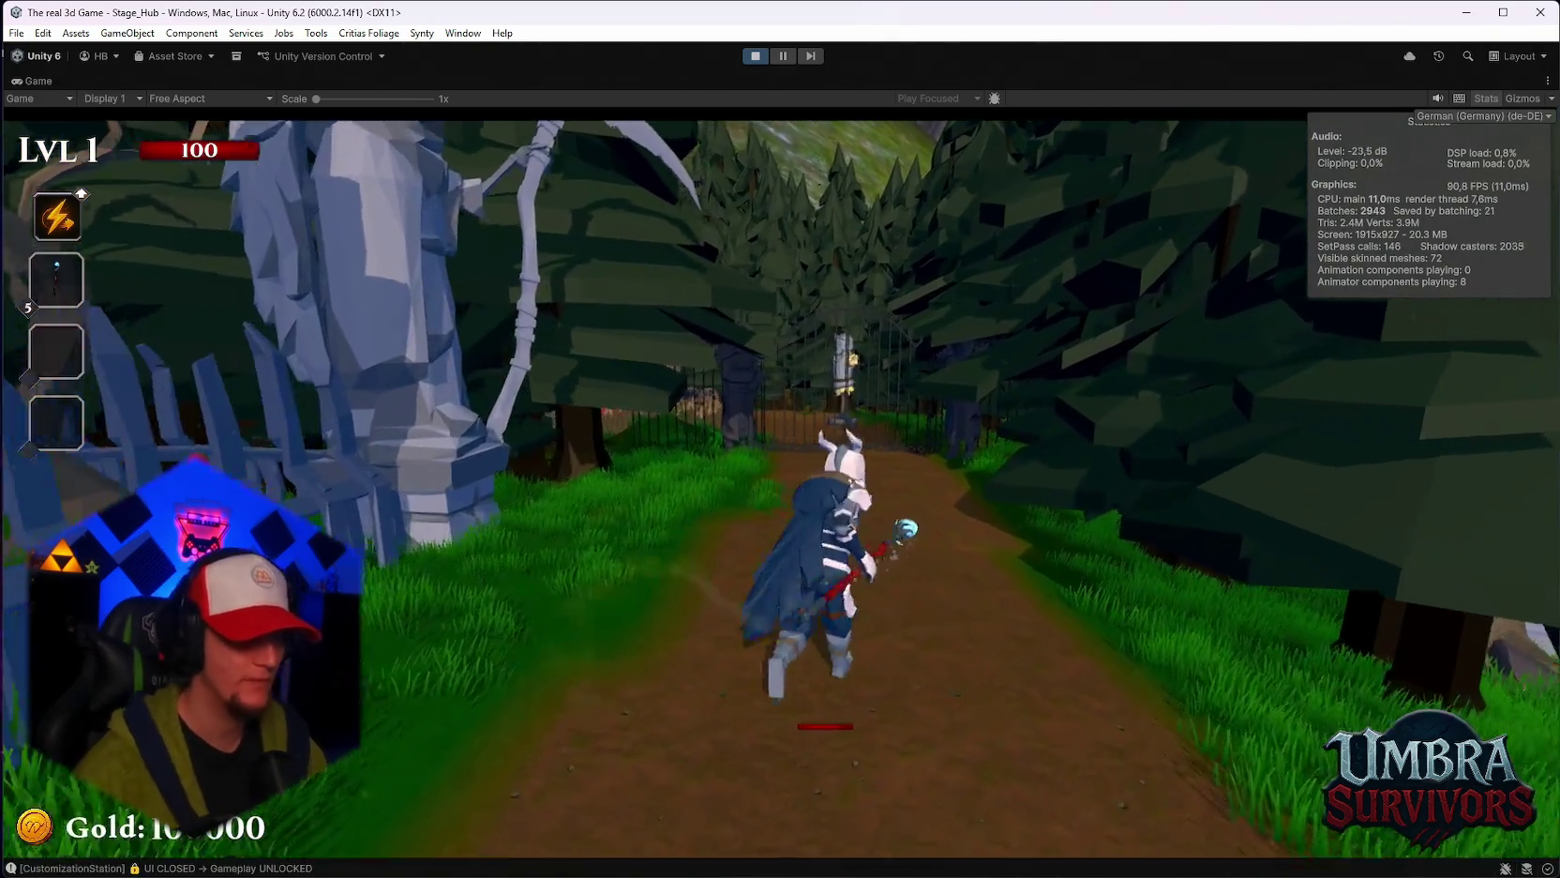
key("w")
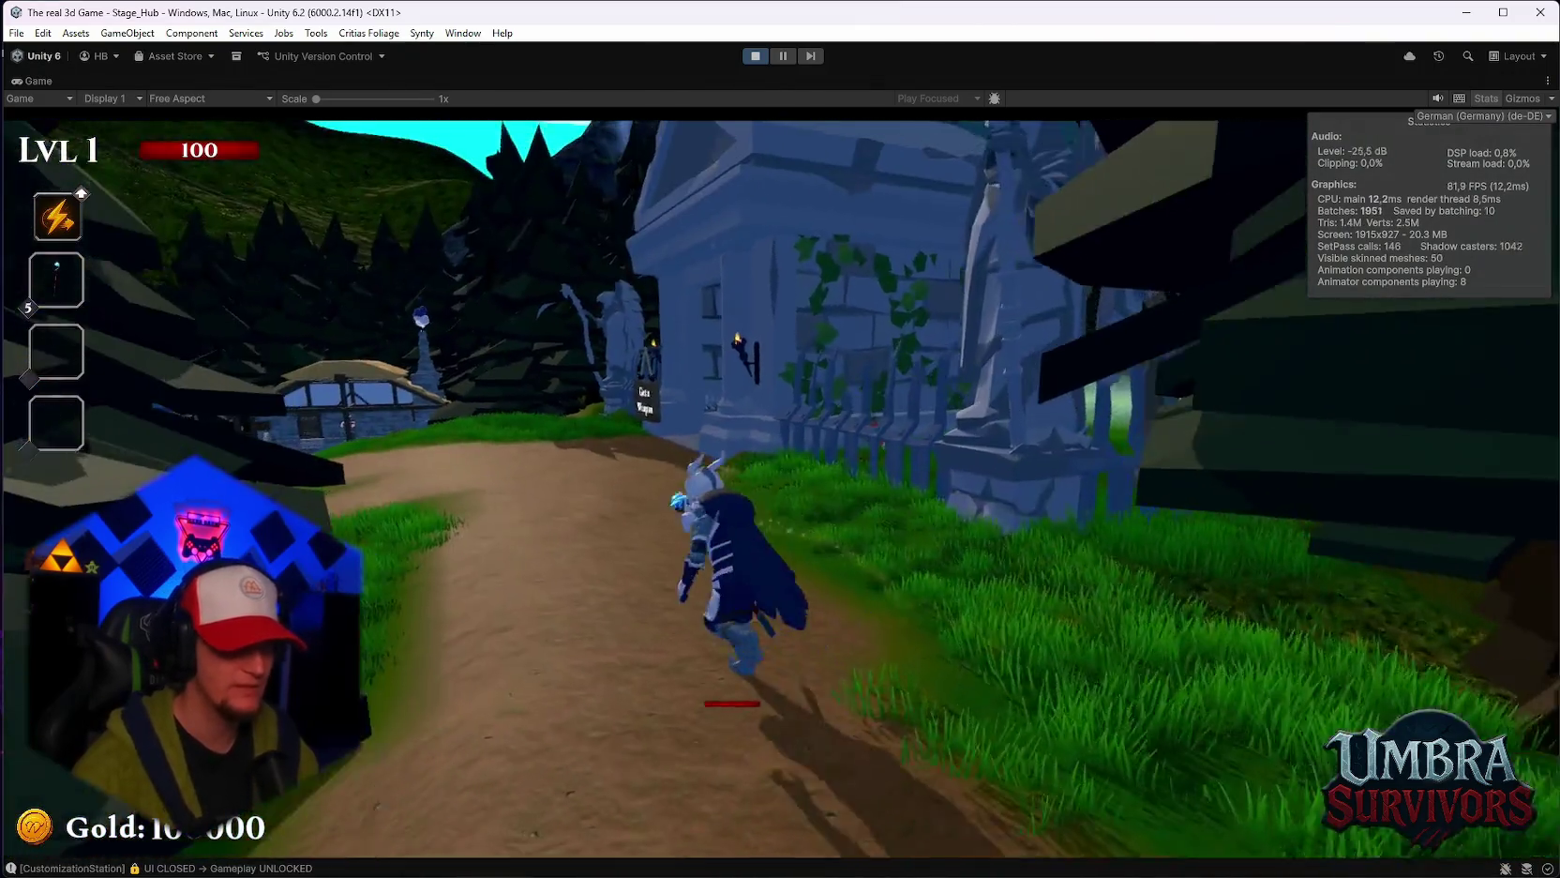
key("w")
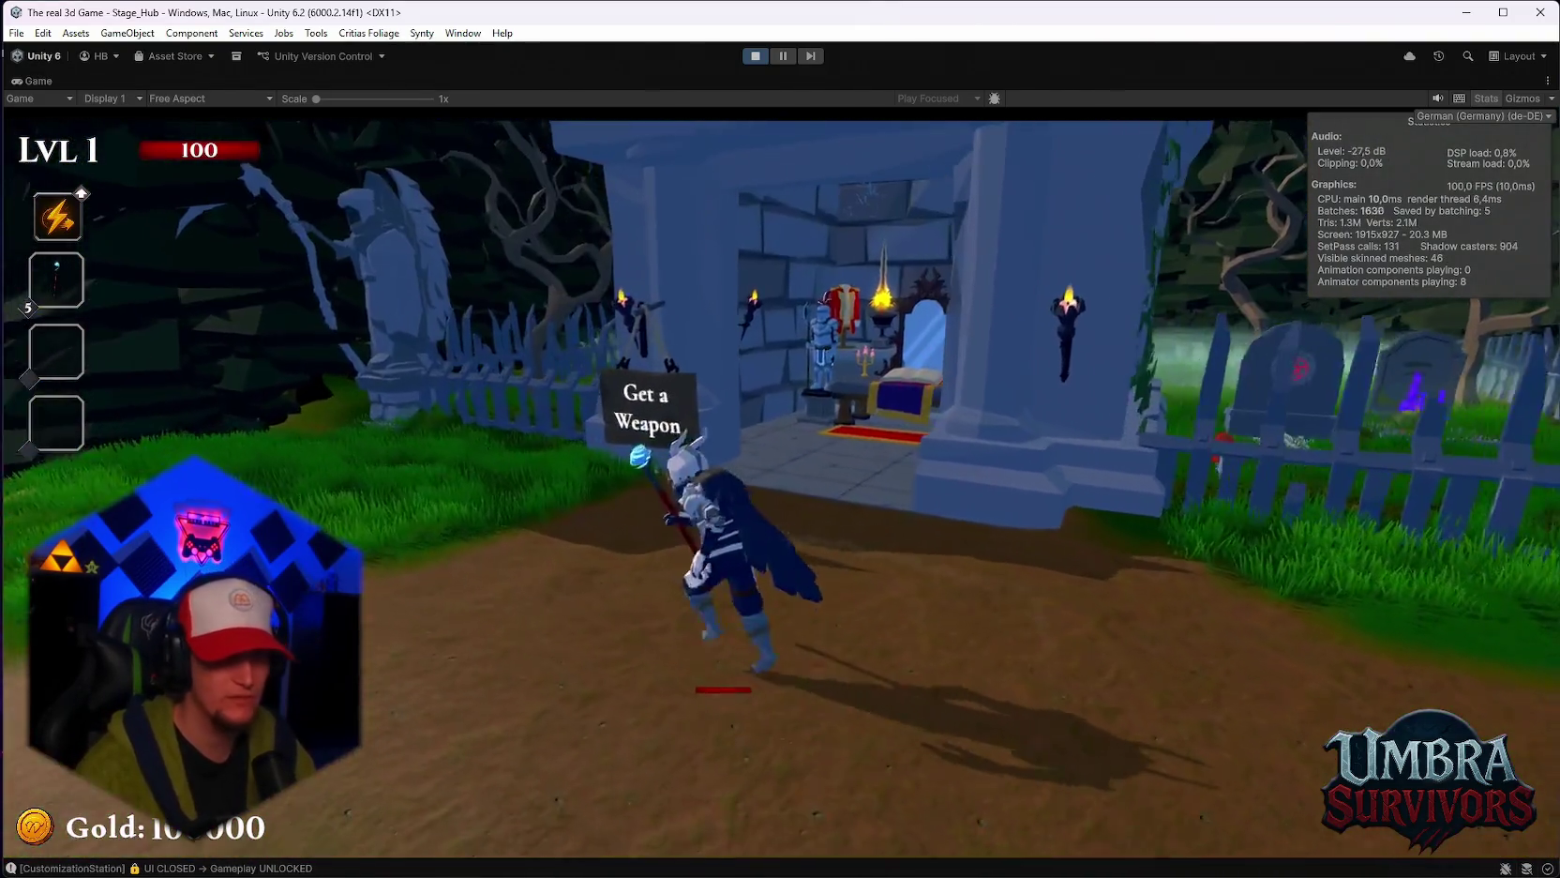
key("w")
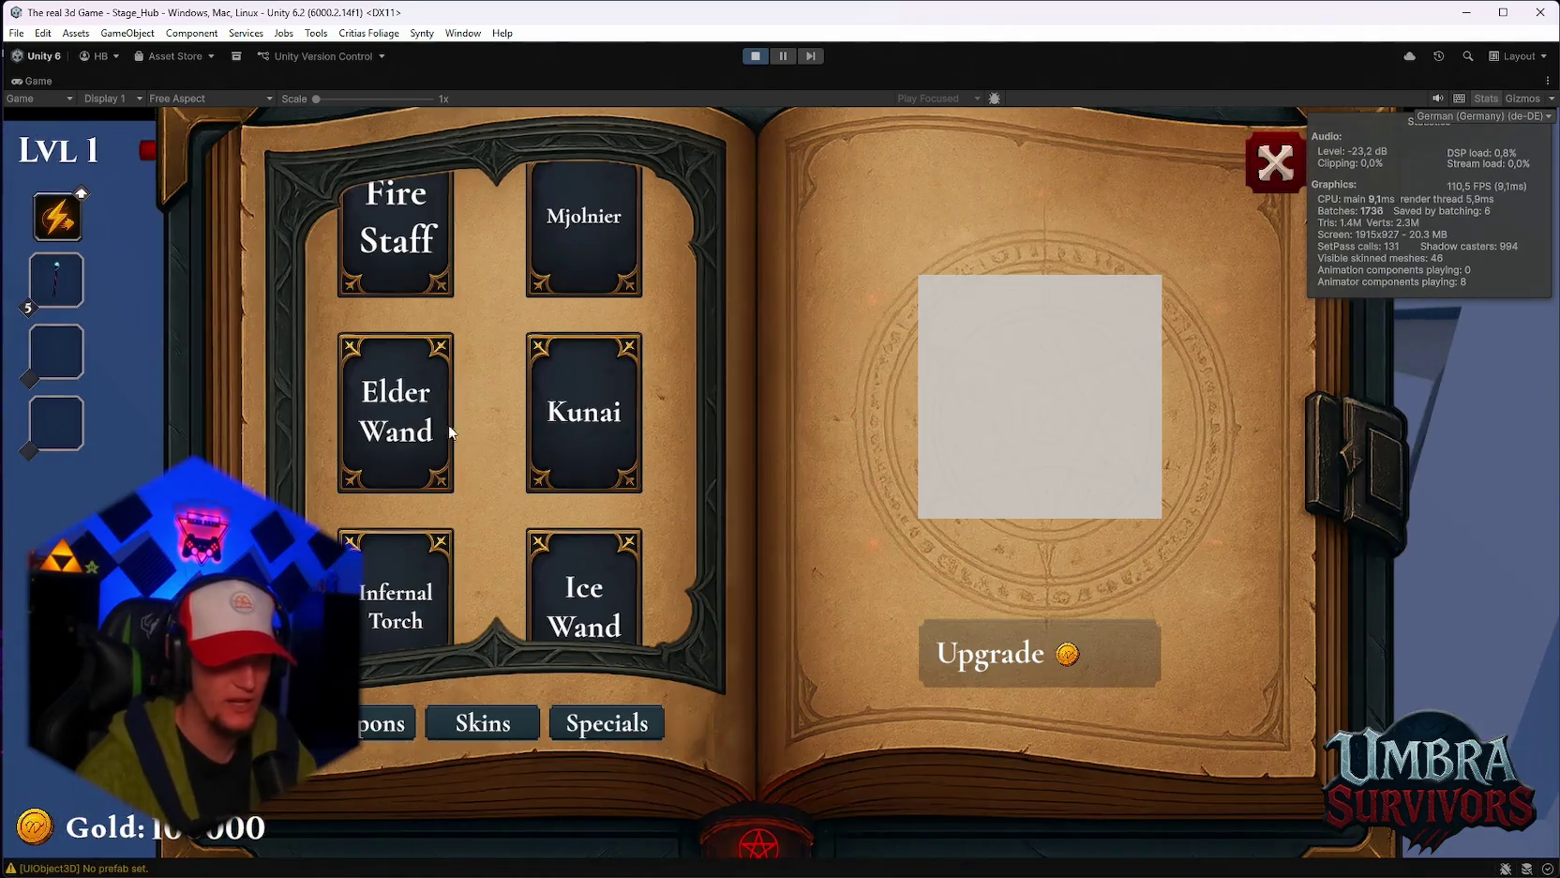
Preview the Fire Staff, Kunai, Mjolnier, Ice Wand and Infernal Torch cards.
left_click(387, 260)
left_click(581, 418)
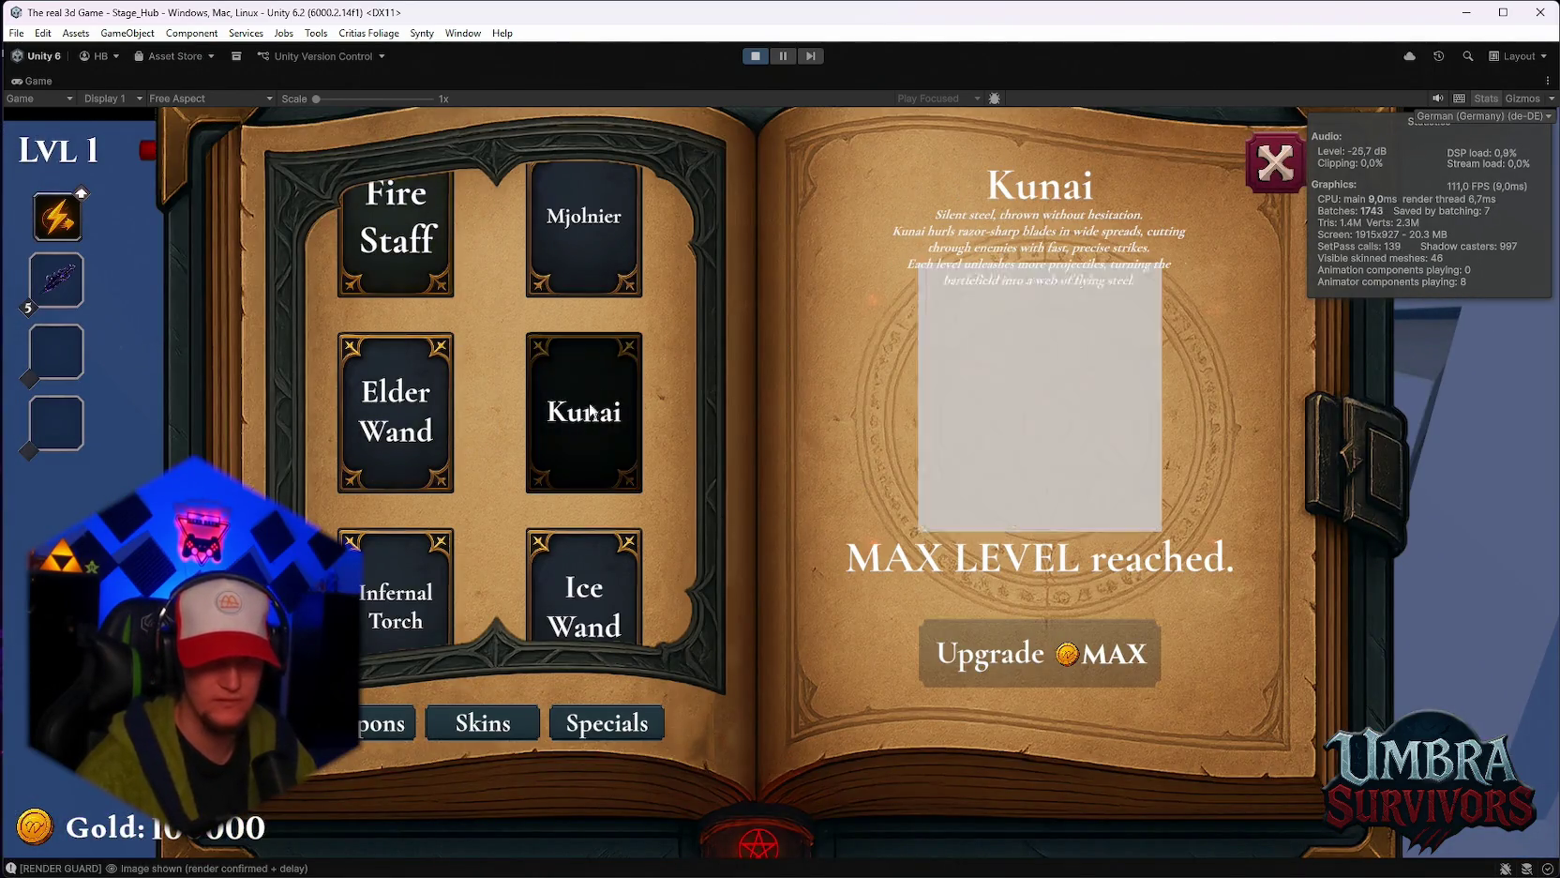
scroll(605, 316, "up", 1)
left_click(604, 326)
scroll(583, 525, "down", 1)
left_click(583, 577)
left_click(395, 576)
Recheck the Elder Wand, Infernal Torch, Ice Wand and Kunai, then equip Mjolnier and close the book.
left_click(411, 386)
left_click(395, 572)
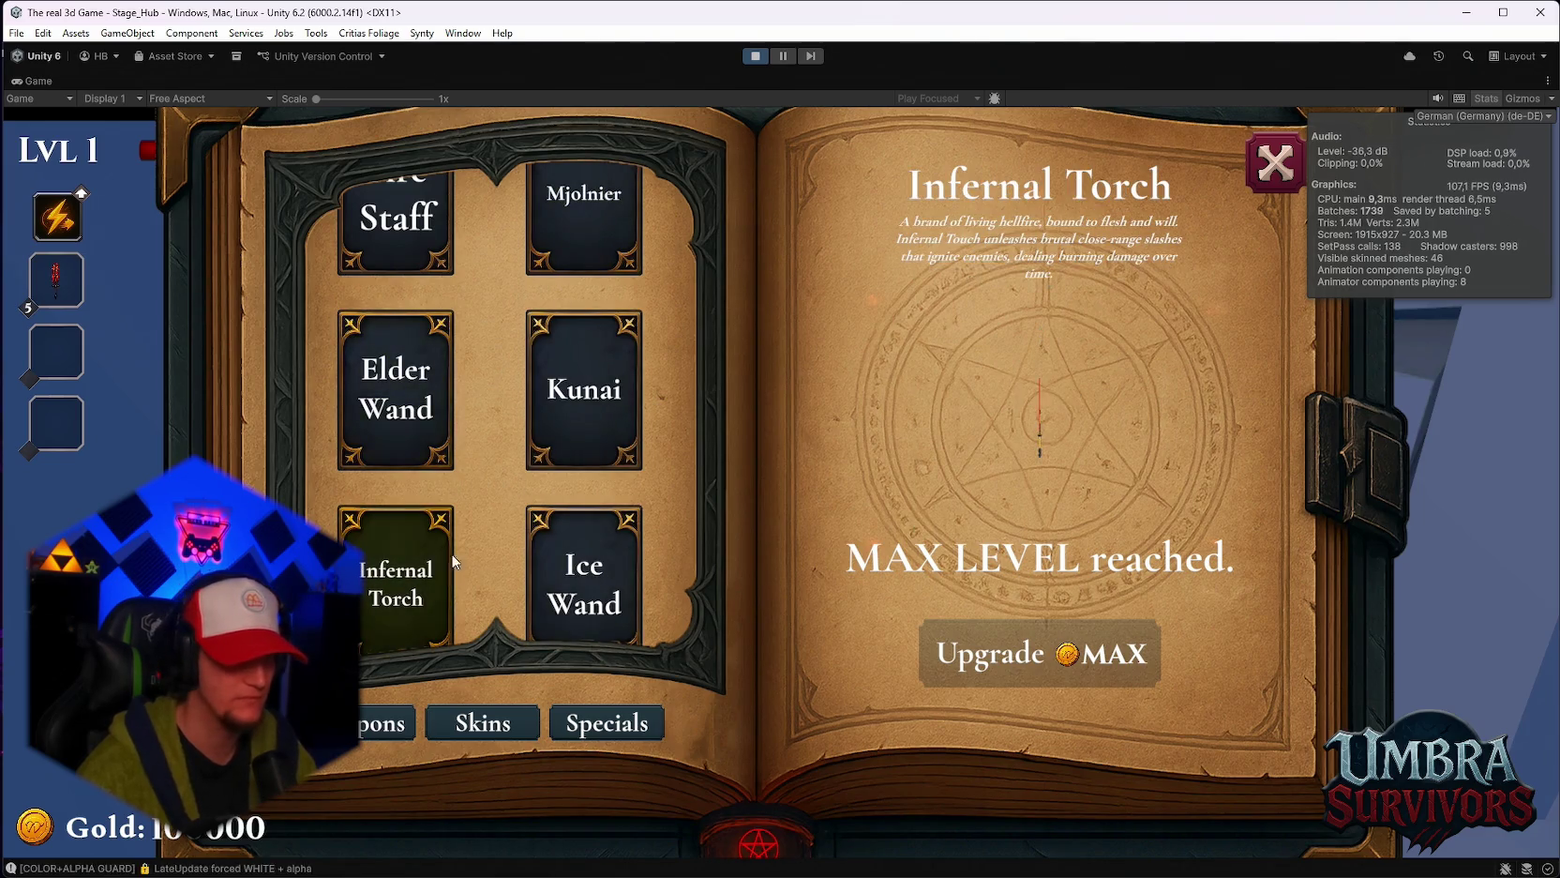
left_click(558, 543)
left_click(626, 422)
left_click(583, 255)
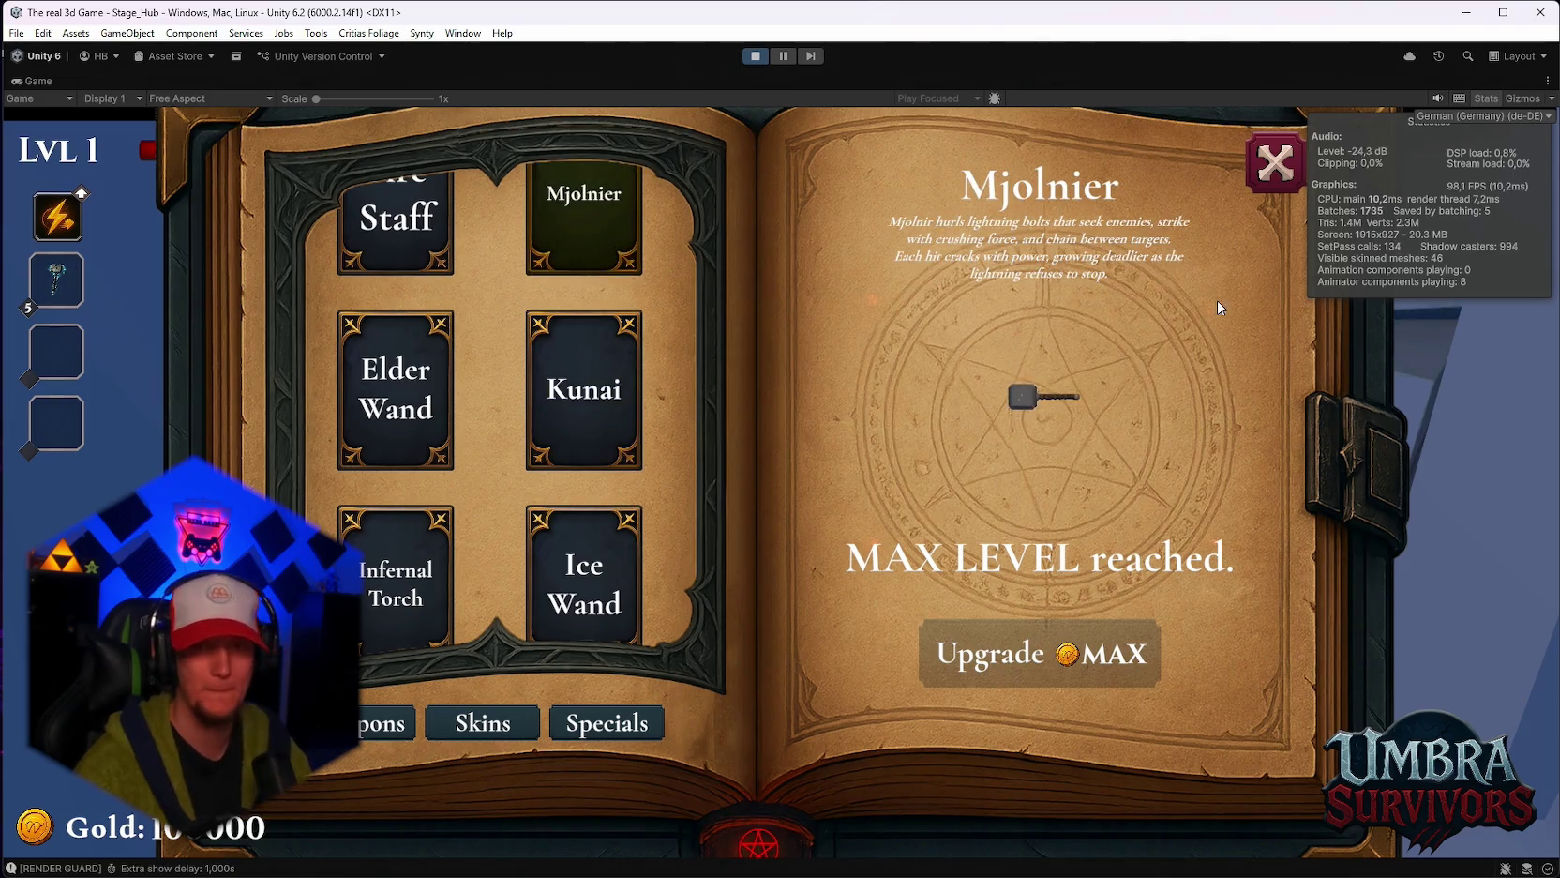
key("Escape")
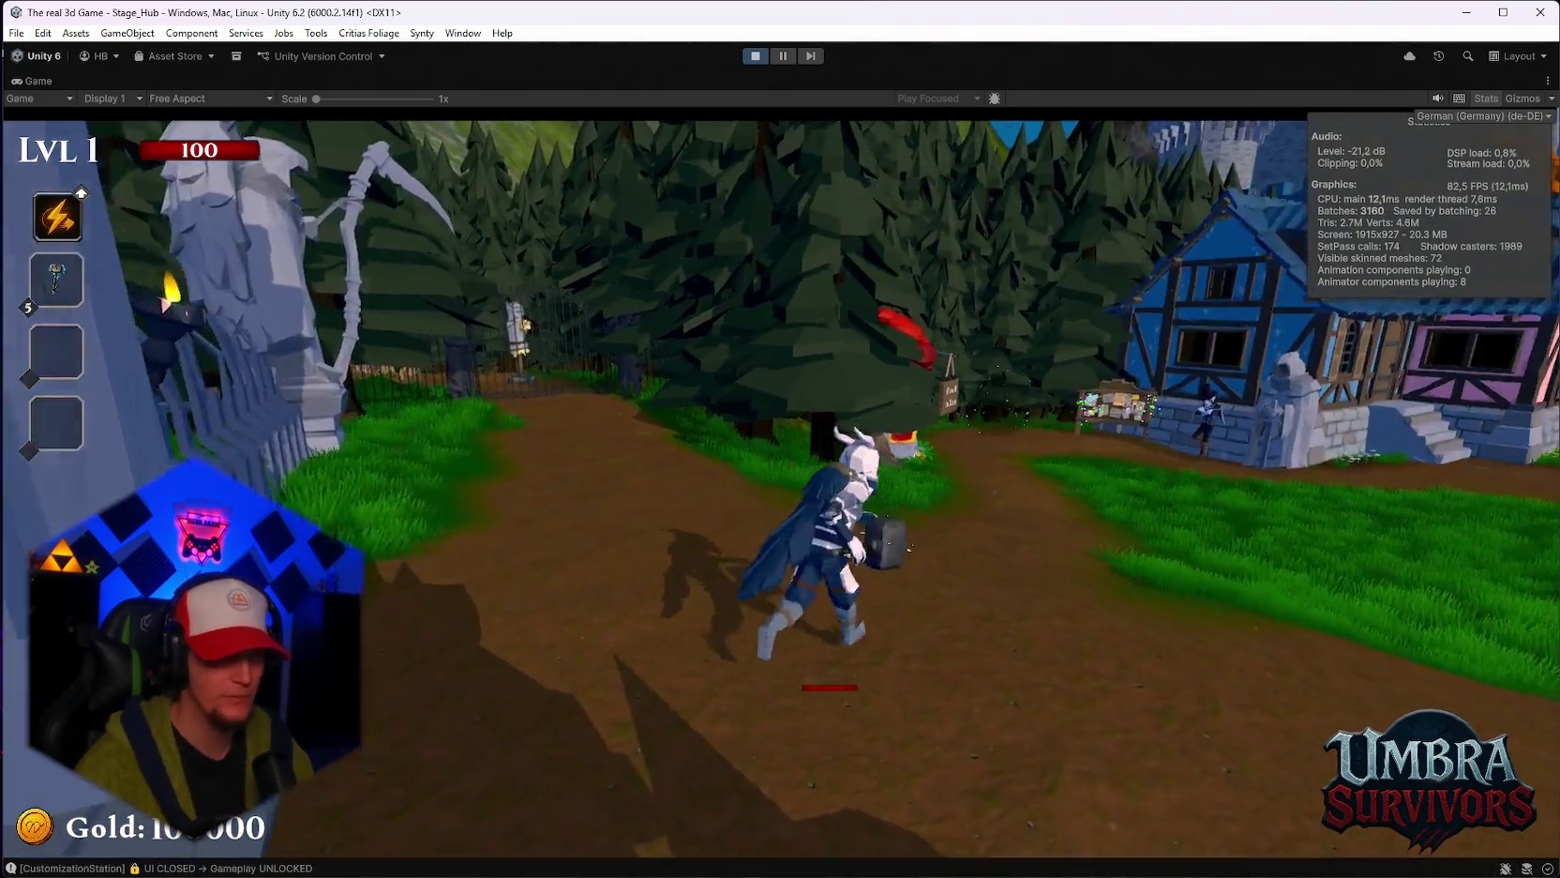
Run to the fenced training camp and attack the dummies with Mjolnier's lightning.
key("w")
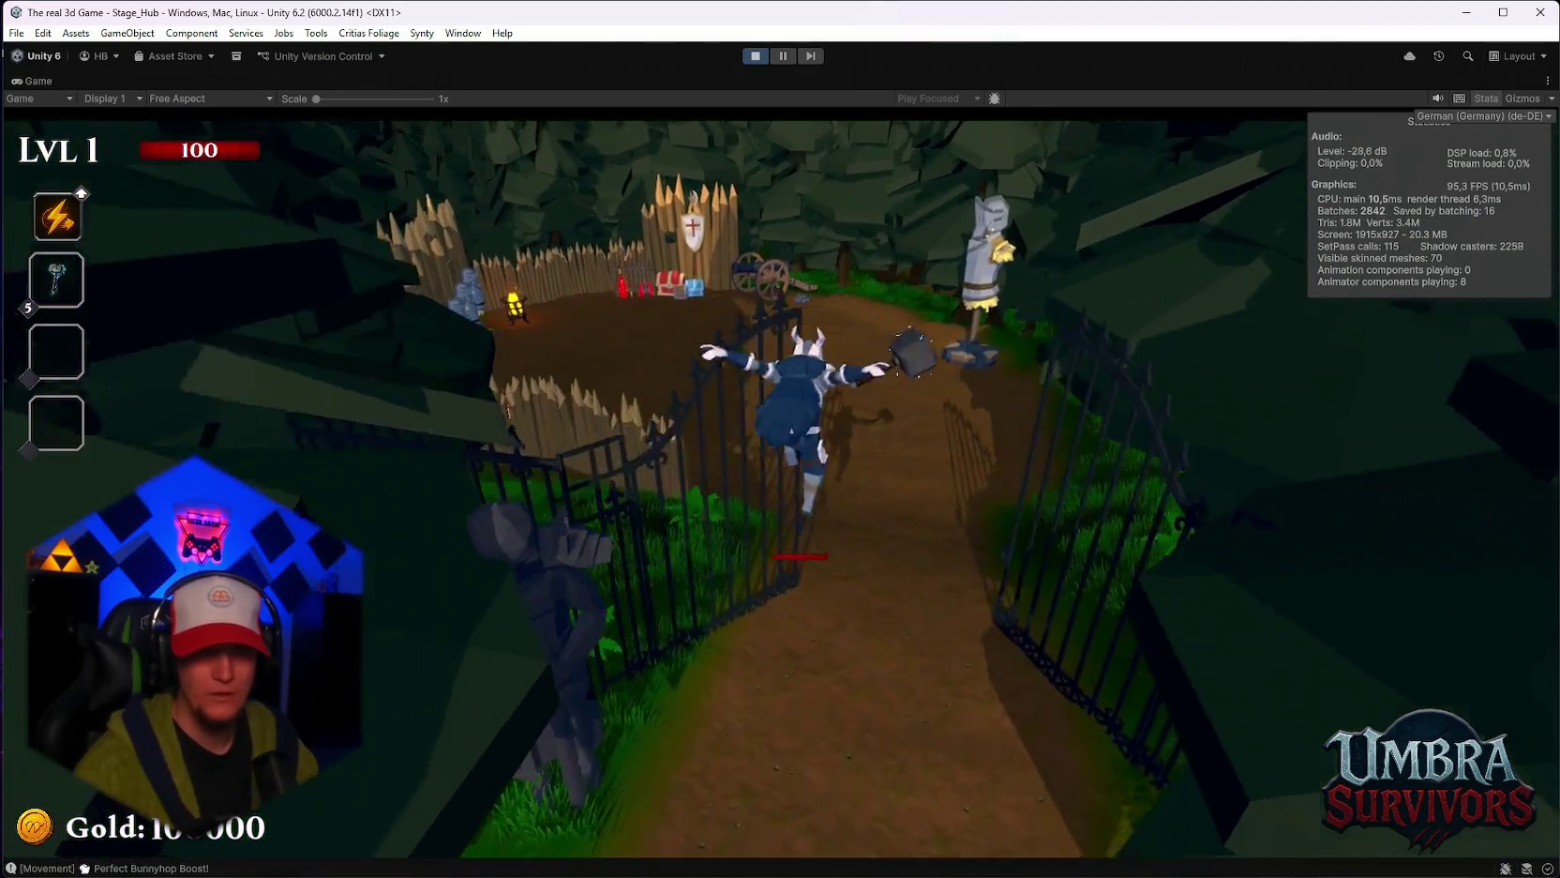
key("space")
key("w")
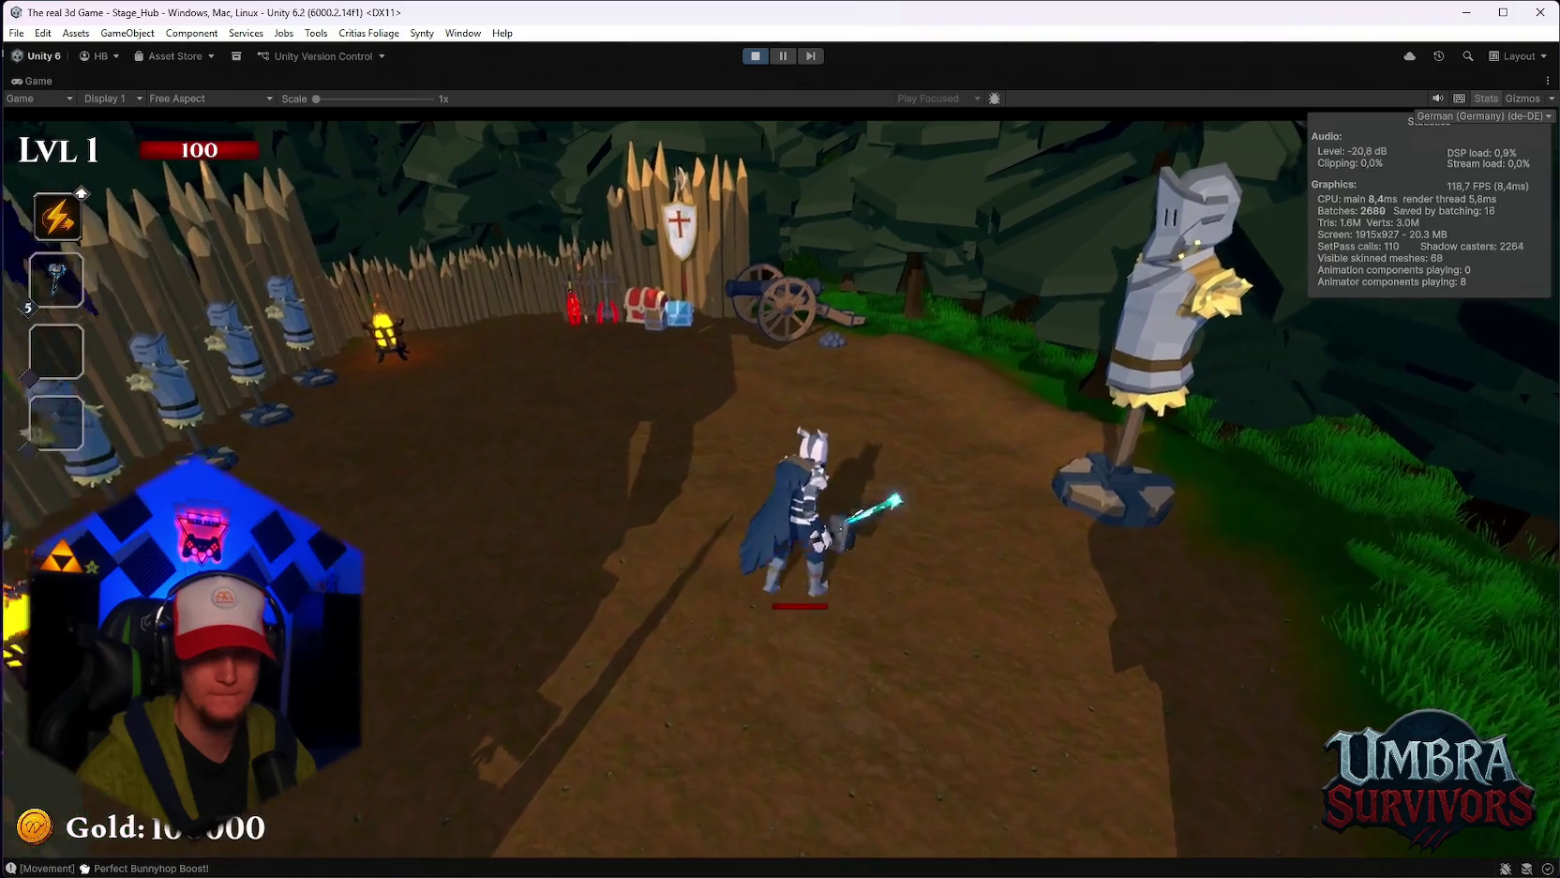
key("d")
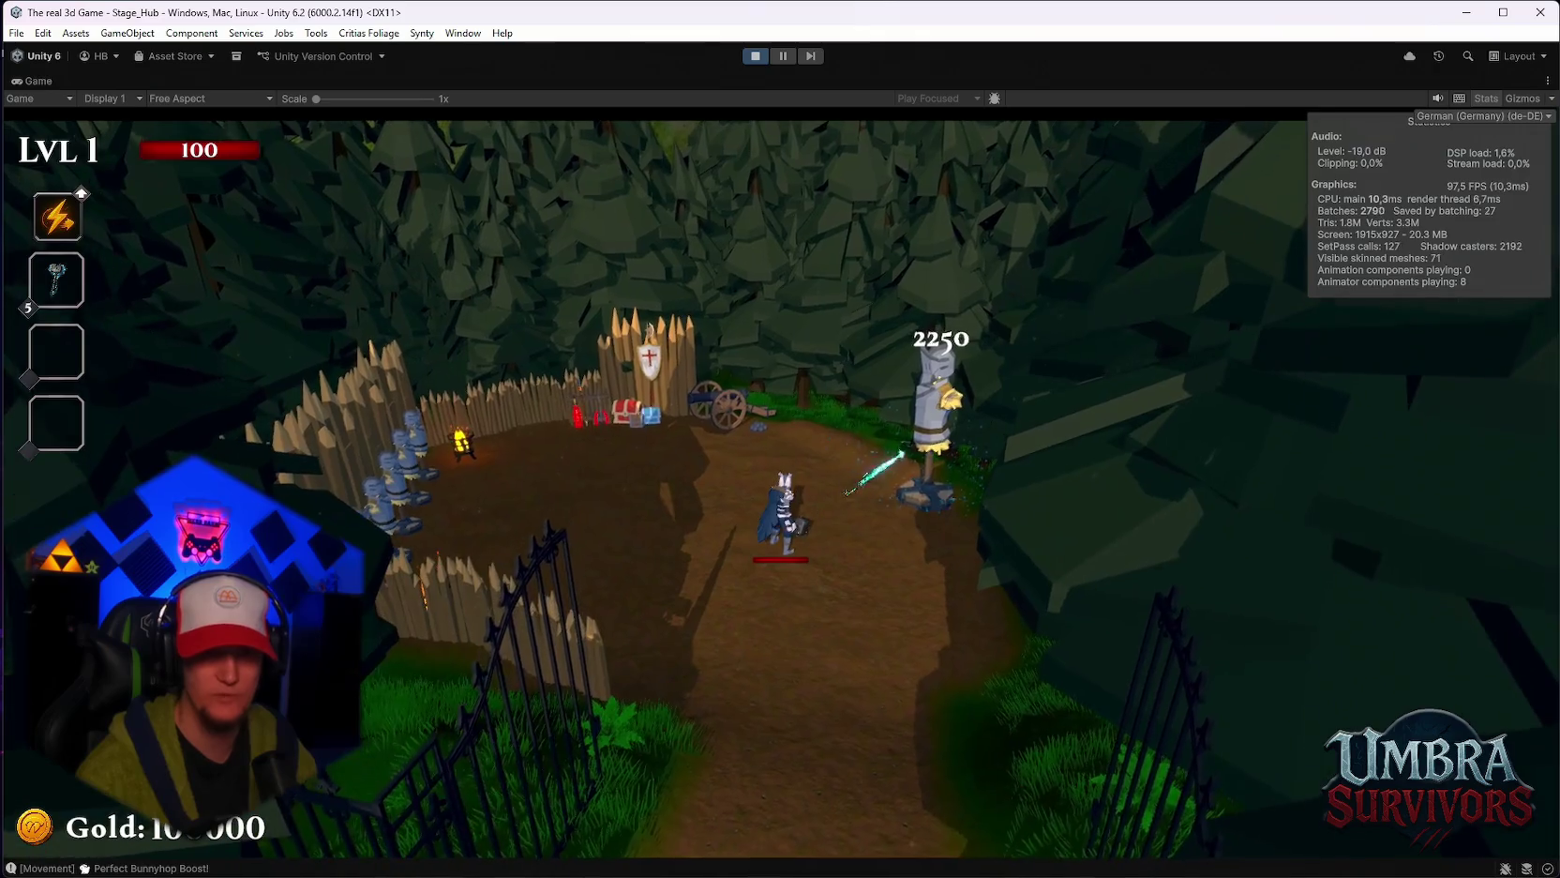
key("a")
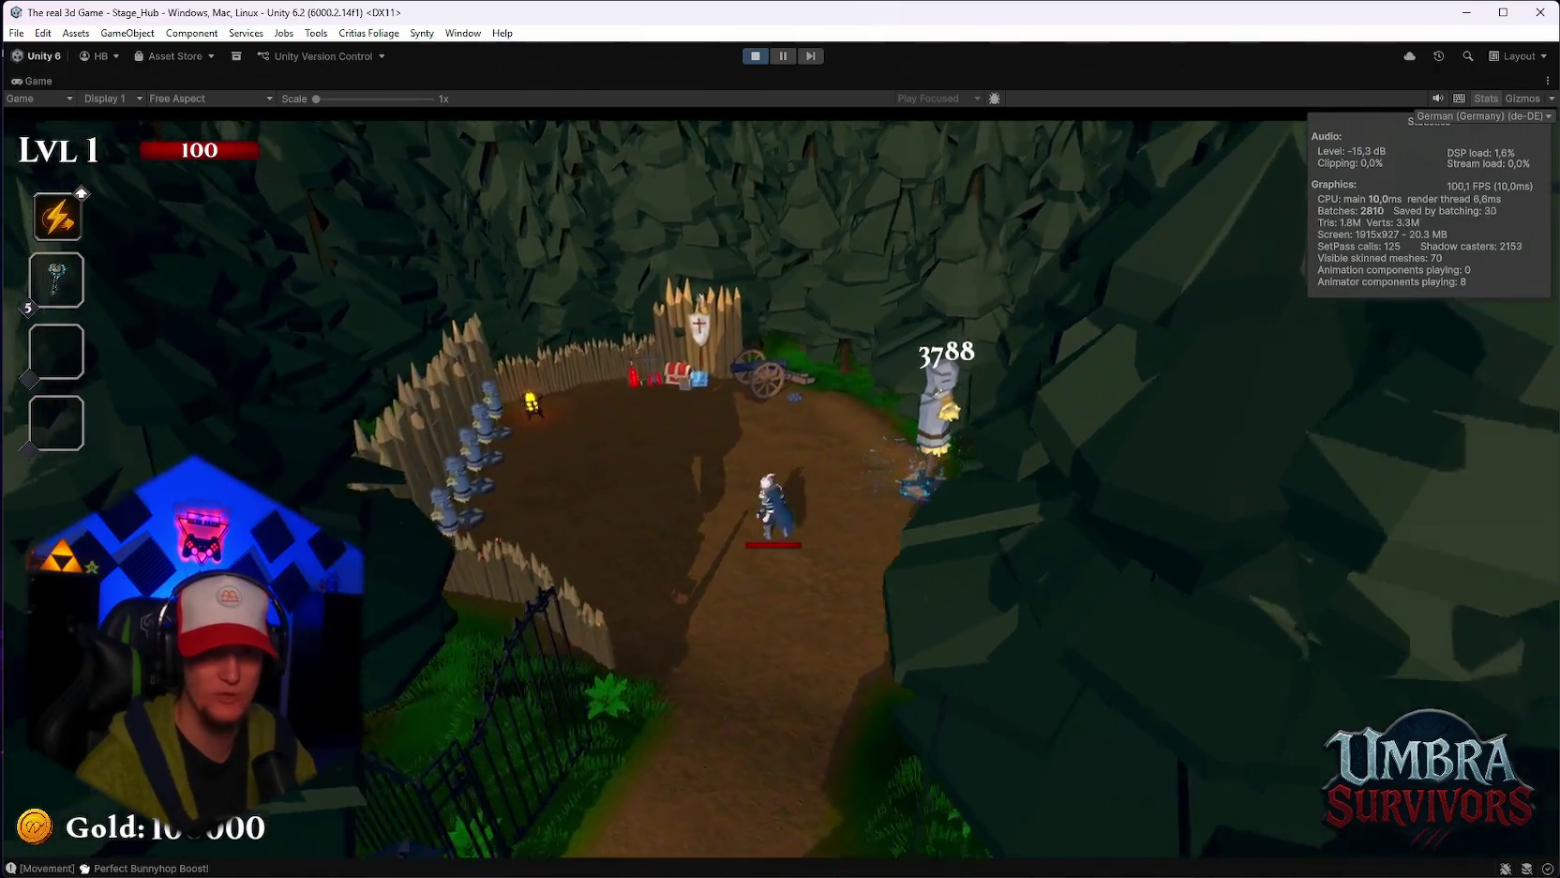
key("a")
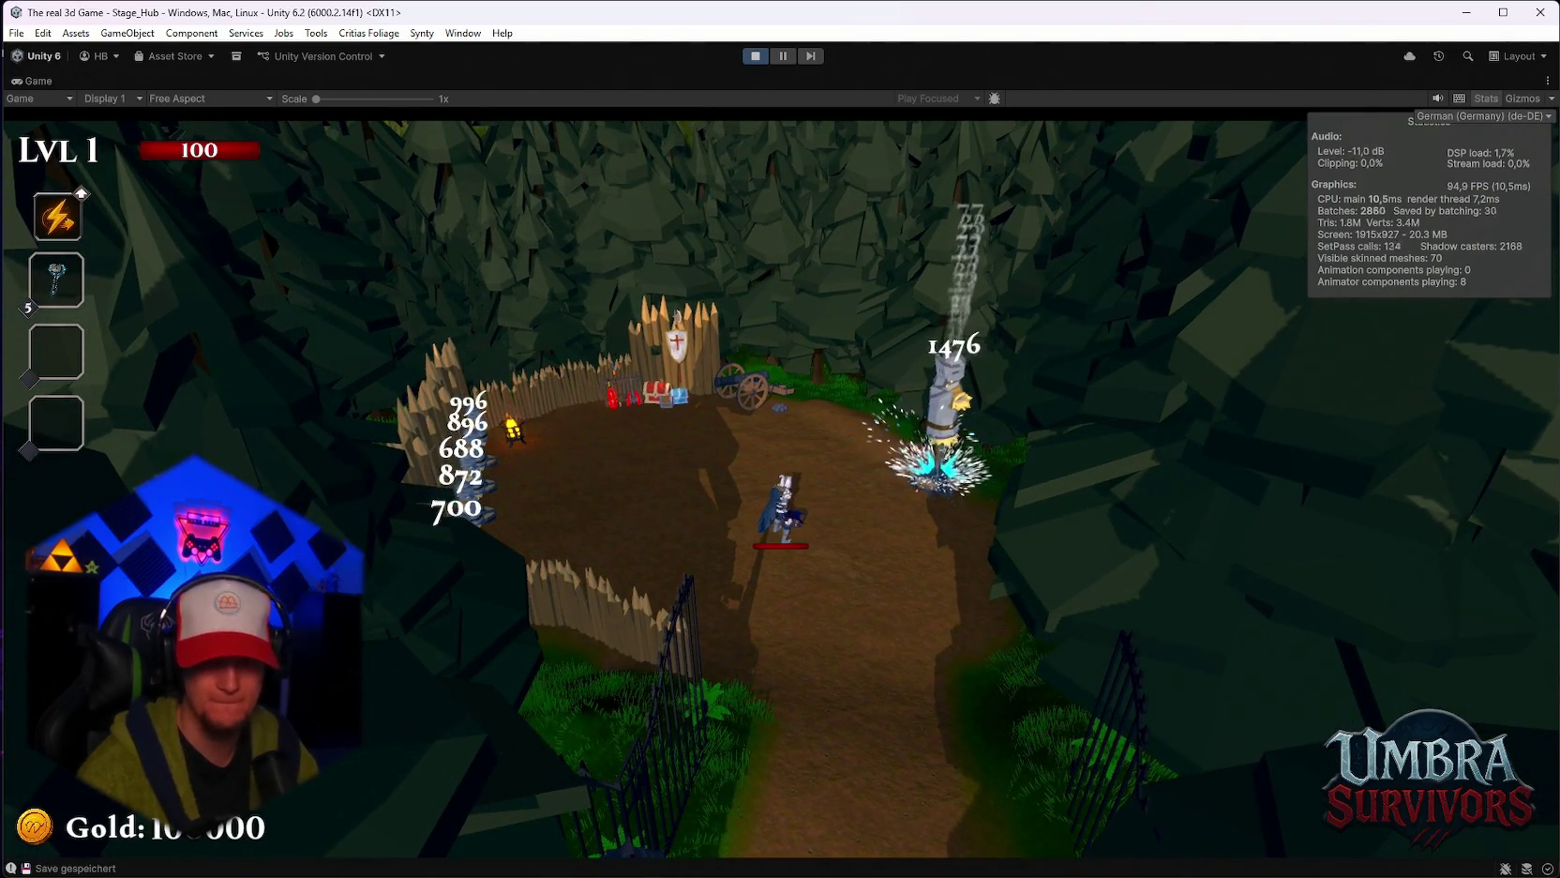
Run back through the village to the Get a Weapon shrine and exit play mode.
key("s")
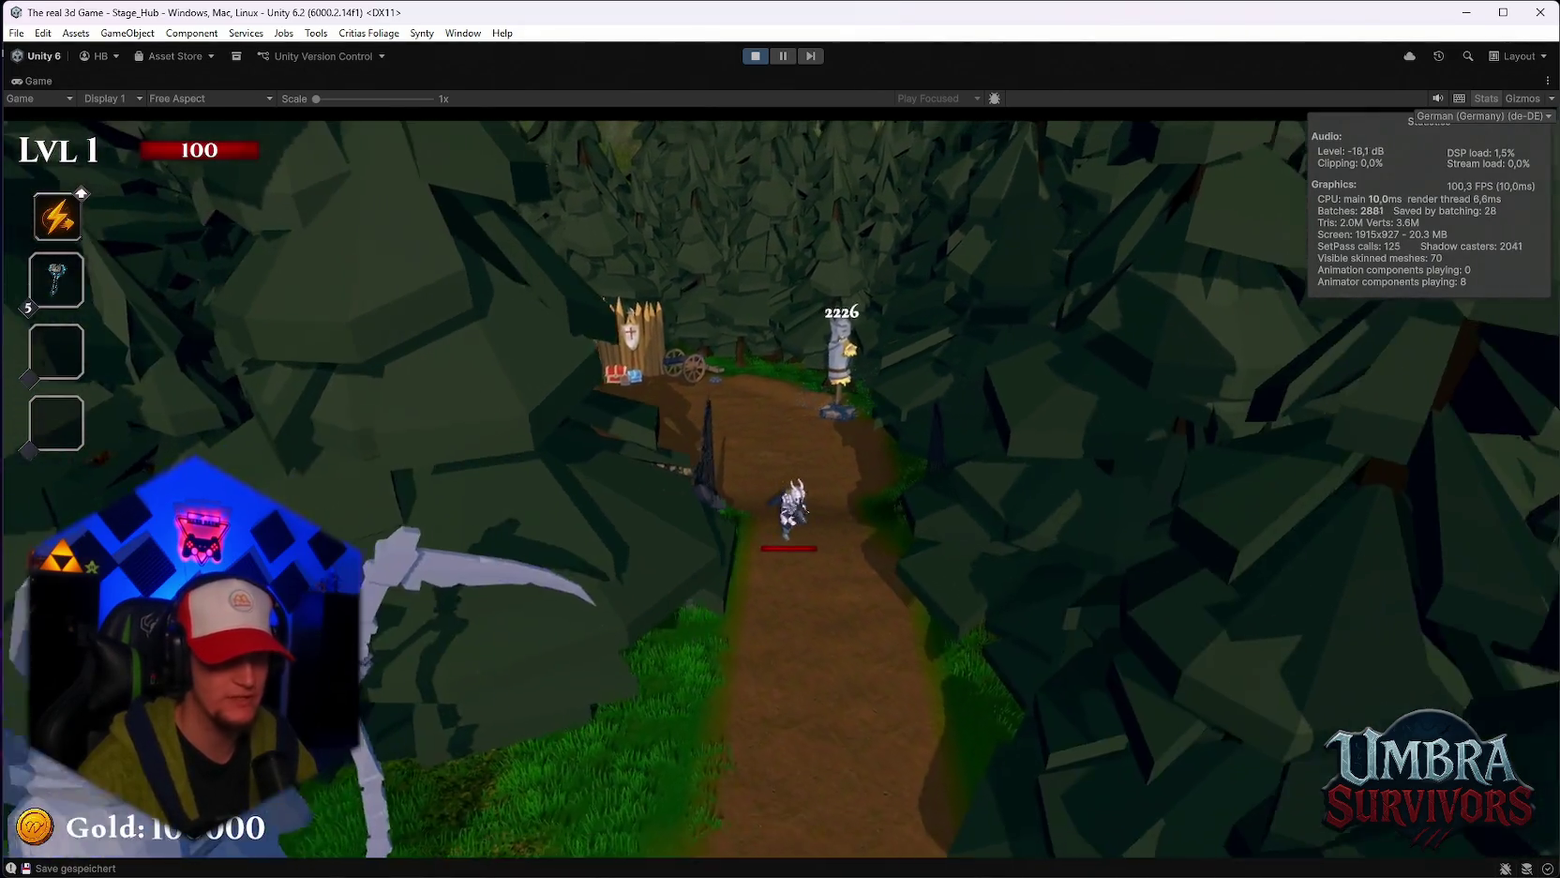
key("s")
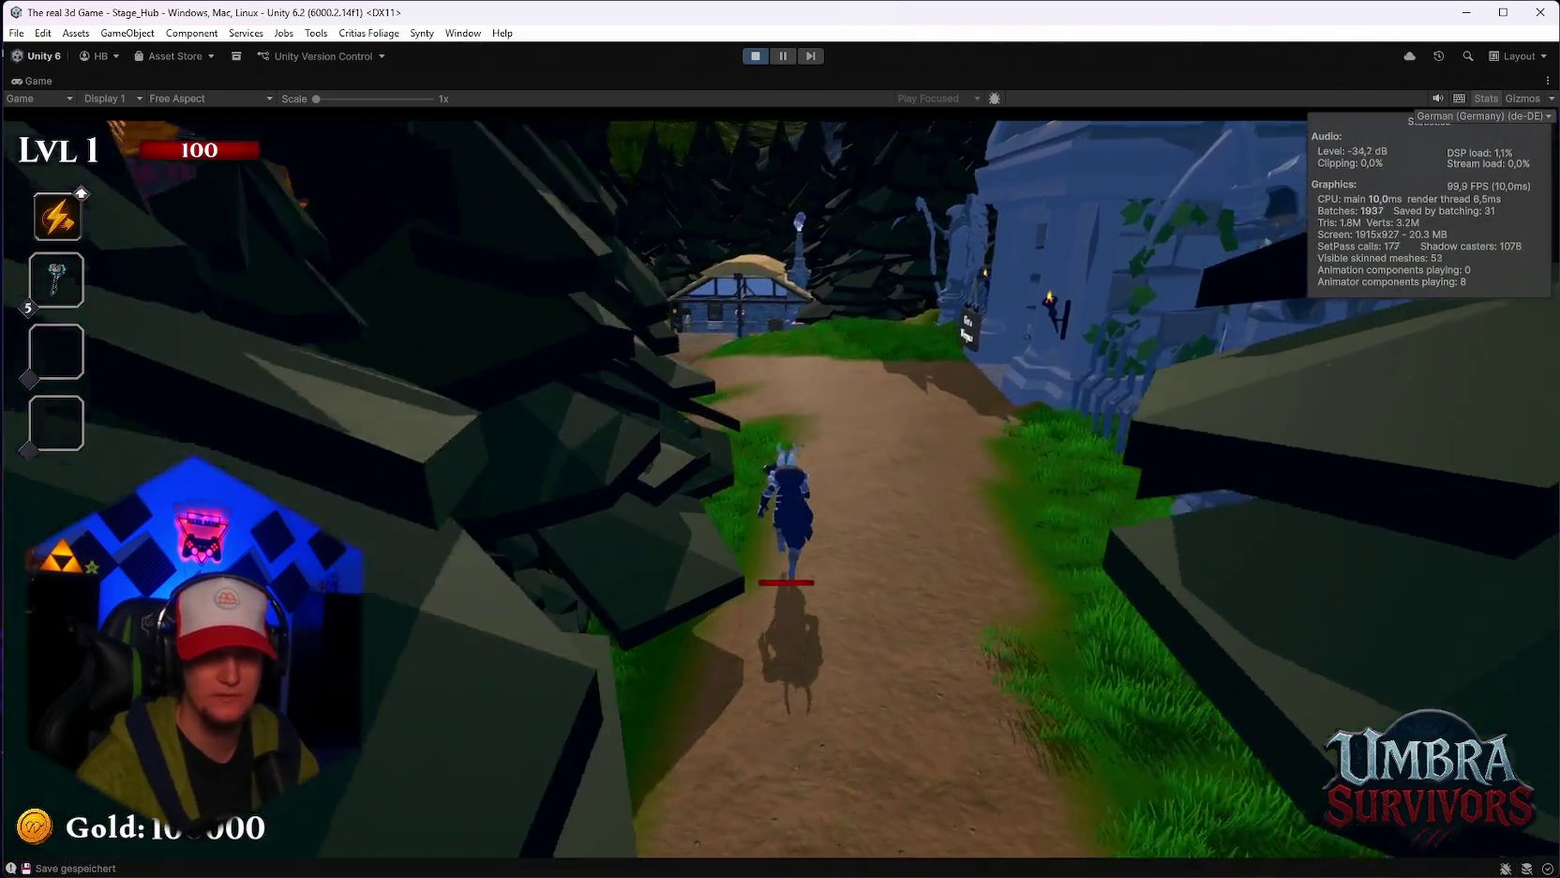
key("w")
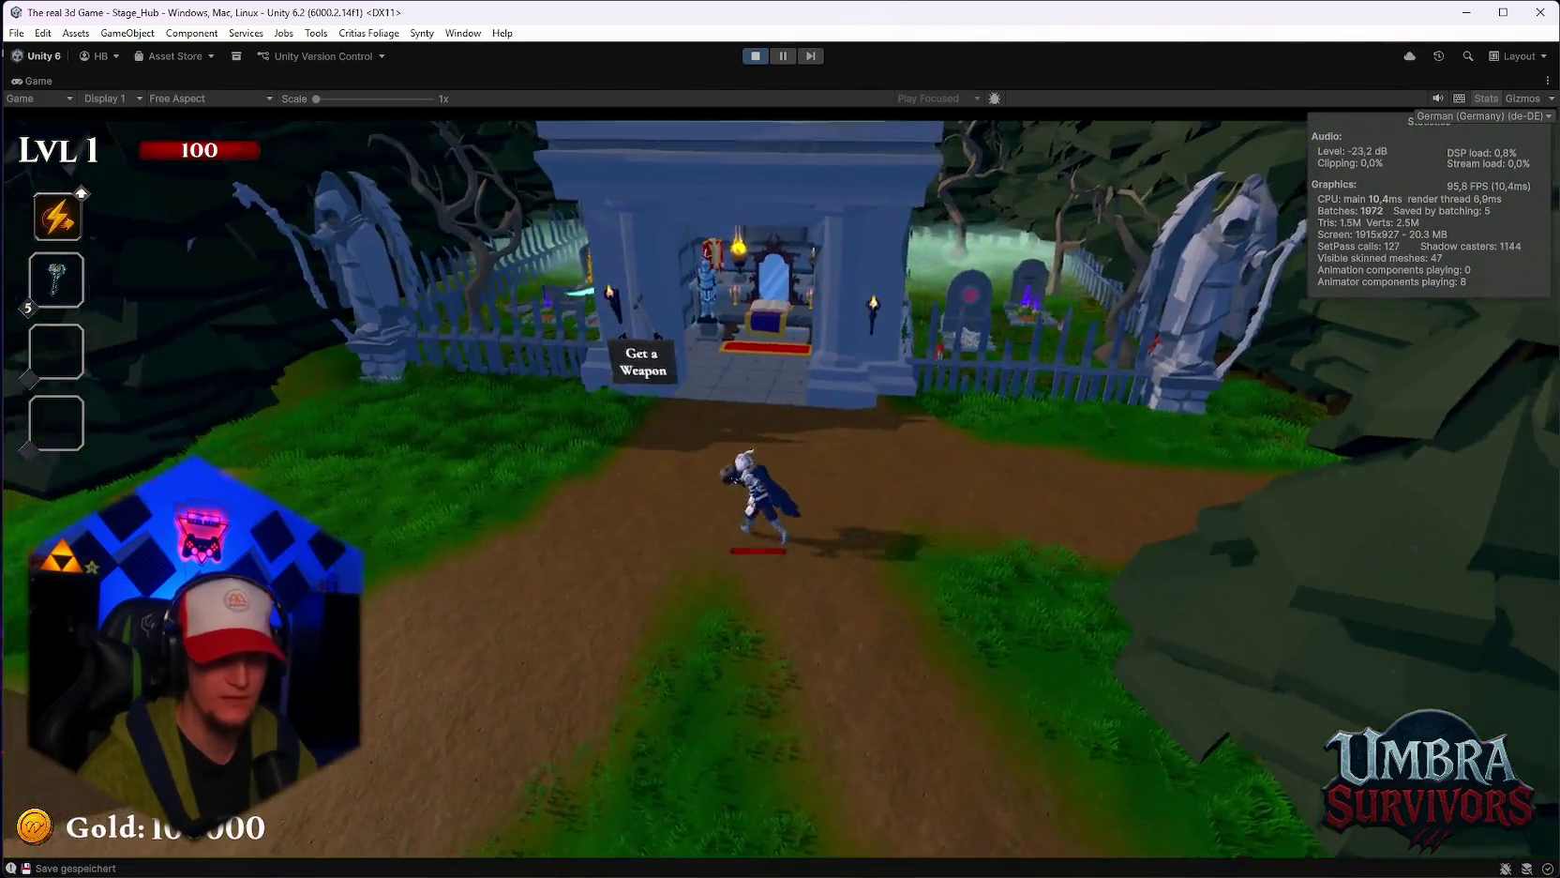
key("Escape")
left_click(755, 57)
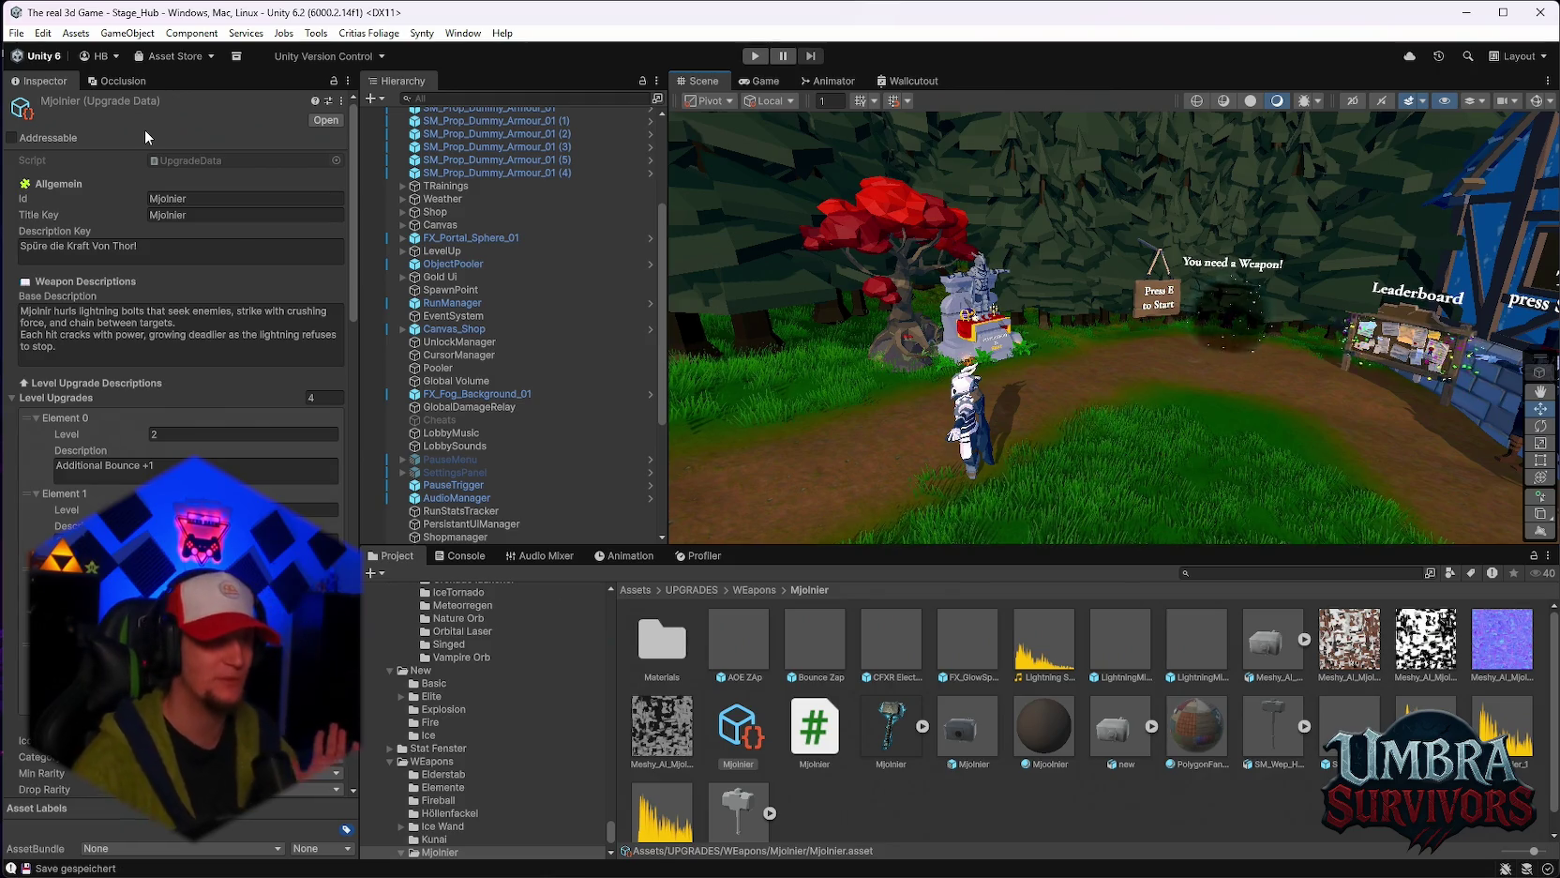
Save the whole project with File > Save Project.
left_click(17, 32)
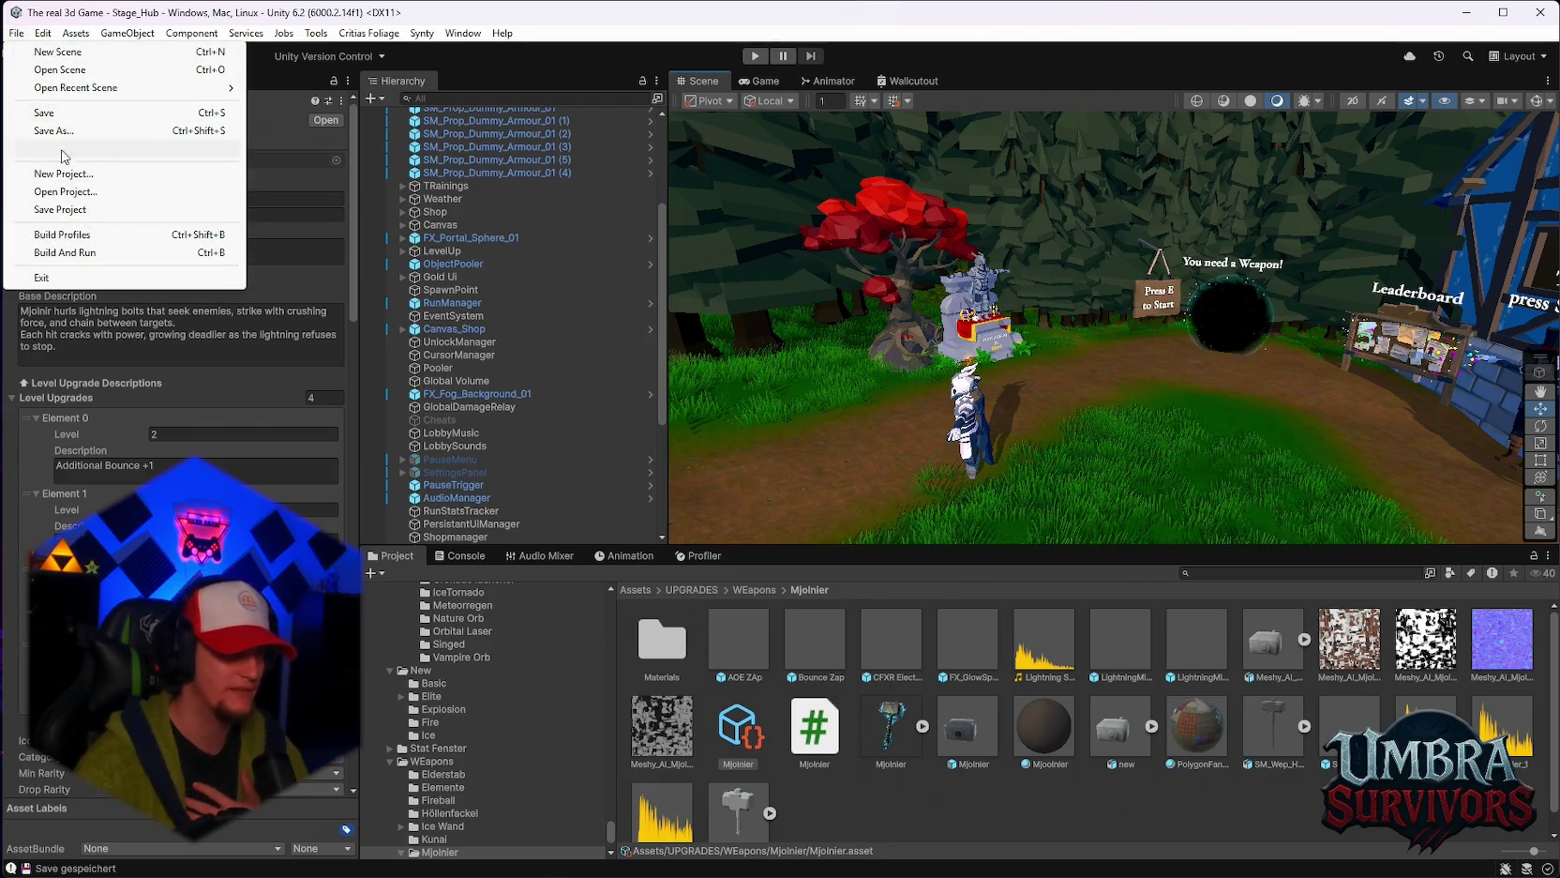
left_click(17, 34)
left_click(16, 33)
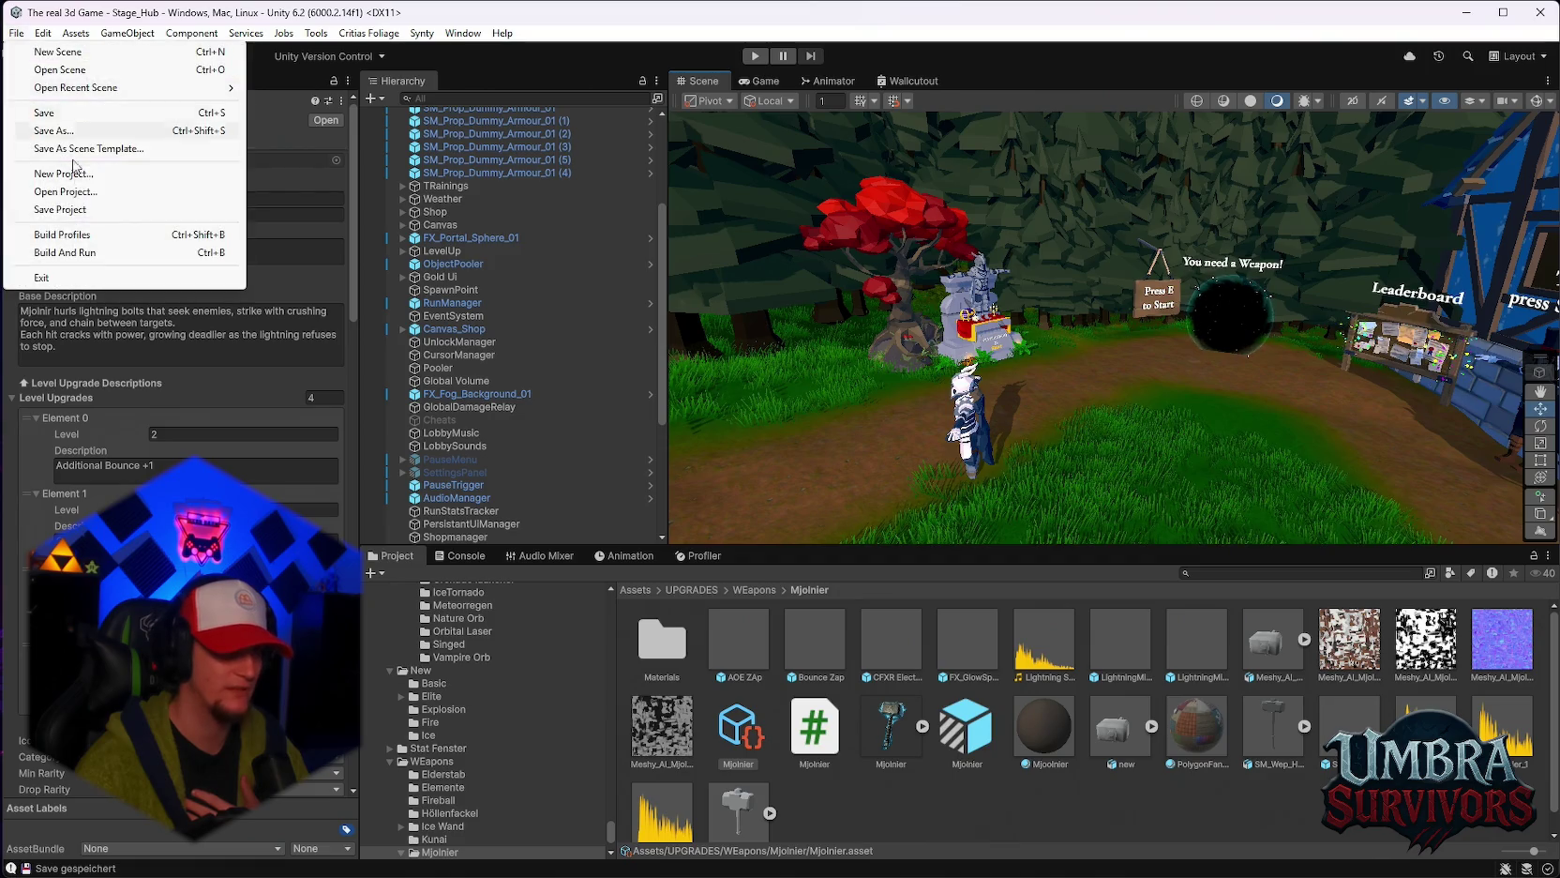
left_click(58, 214)
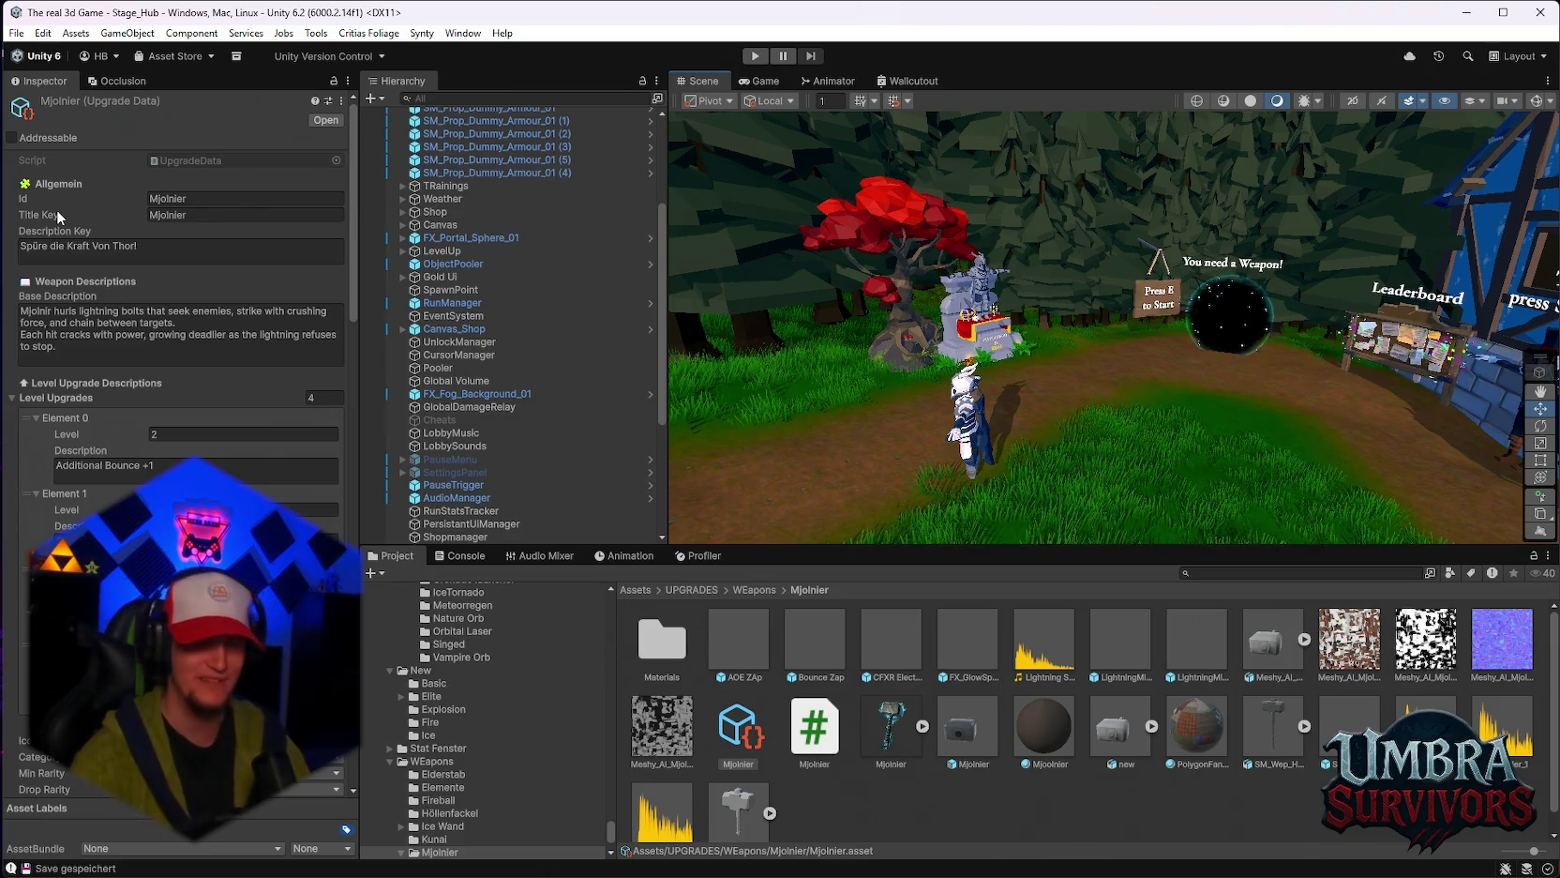
scroll(869, 369, "down", 5)
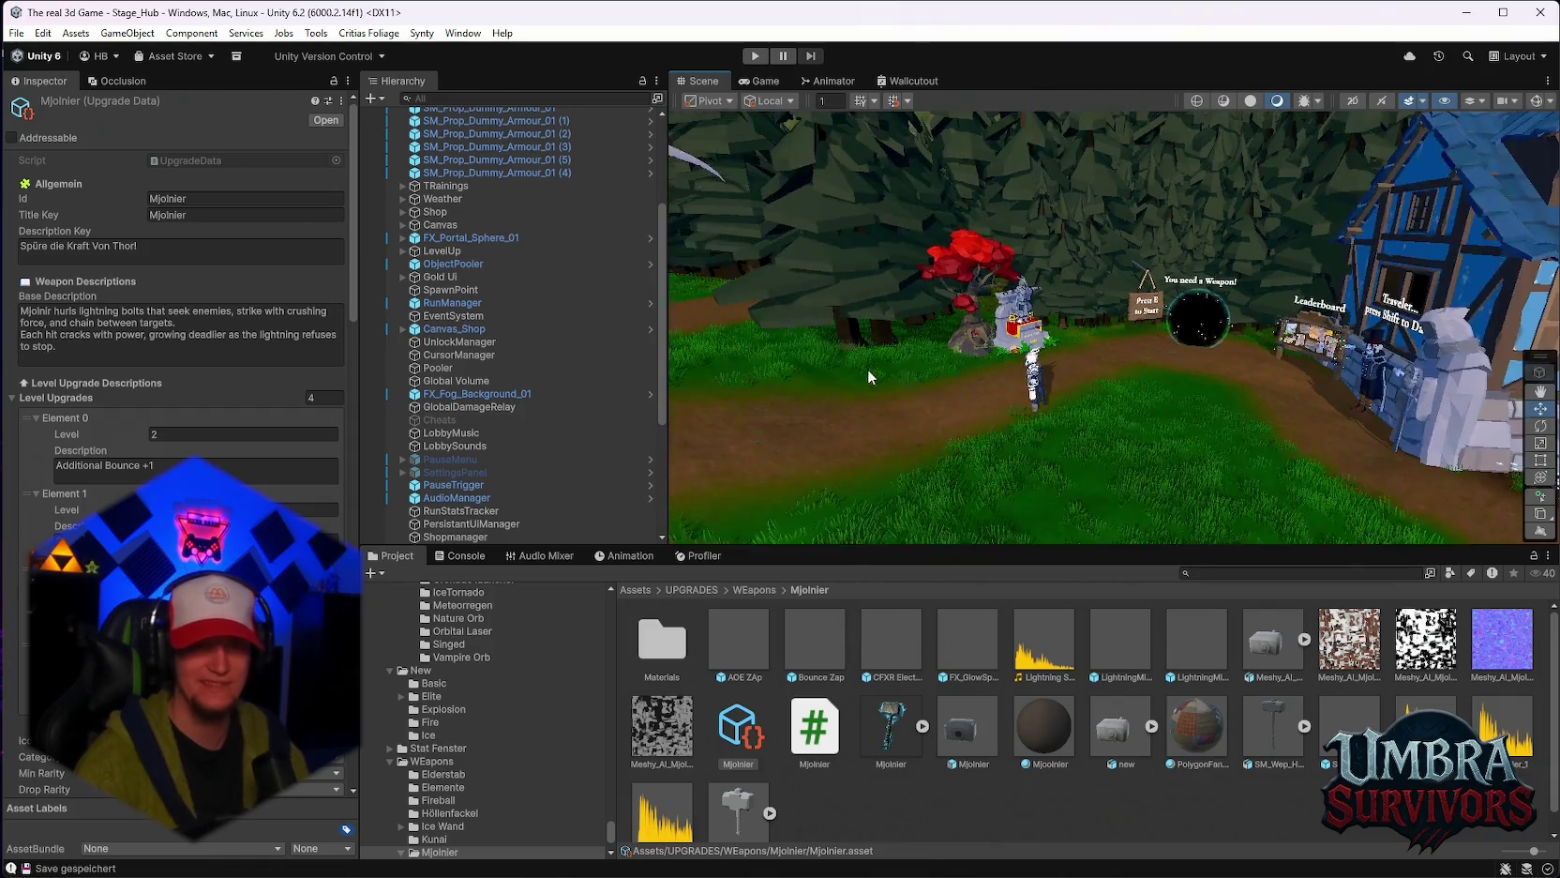
scroll(1048, 347, "up", 10)
scroll(1047, 347, "down", 10)
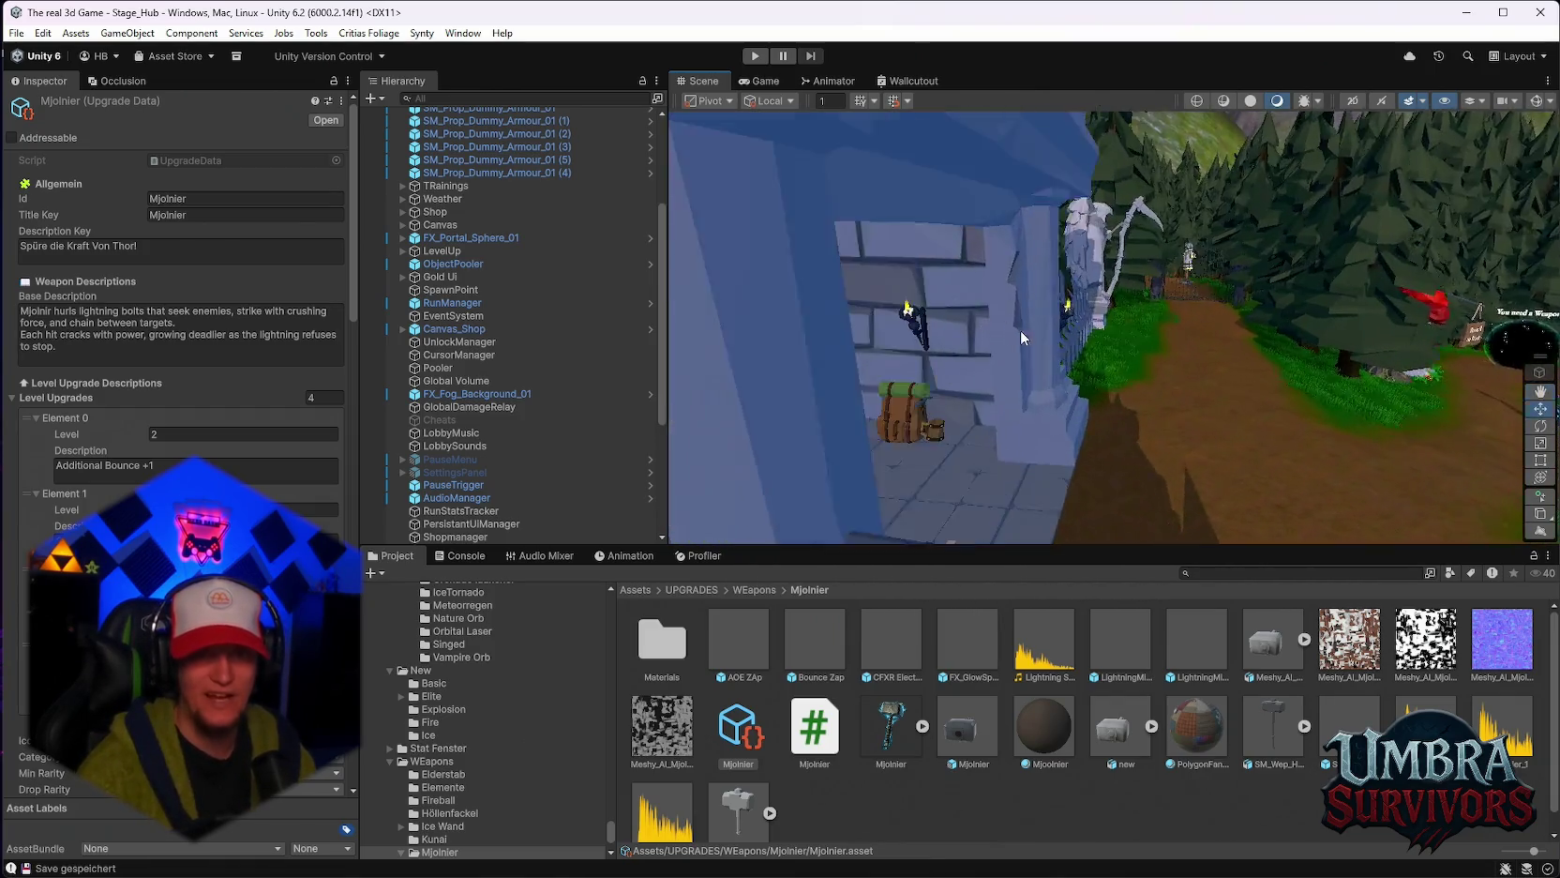
scroll(940, 326, "up", 10)
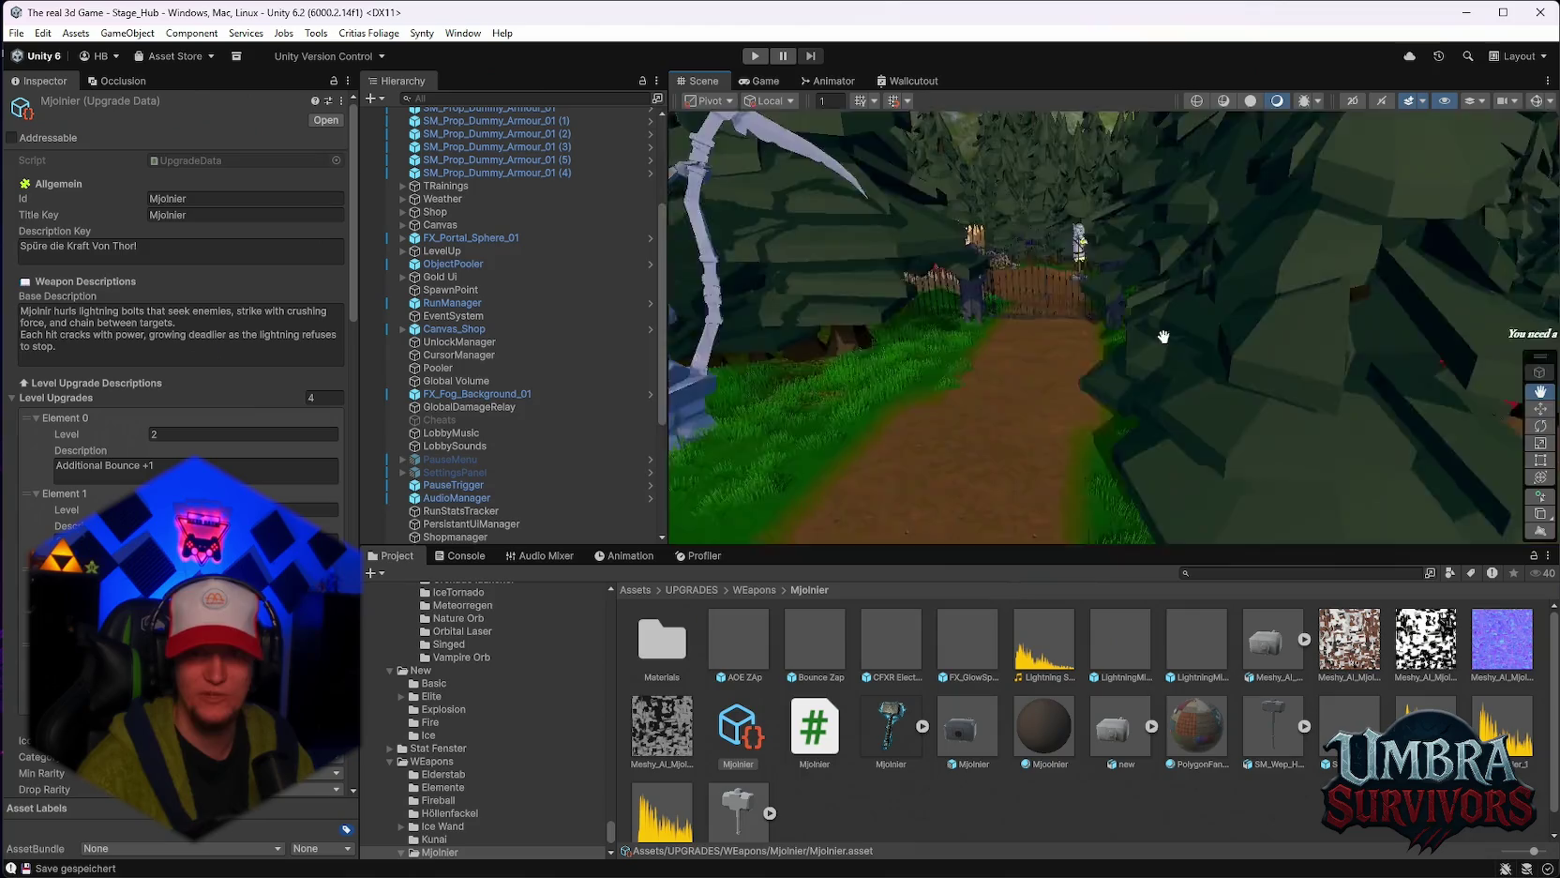
scroll(975, 381, "down", 5)
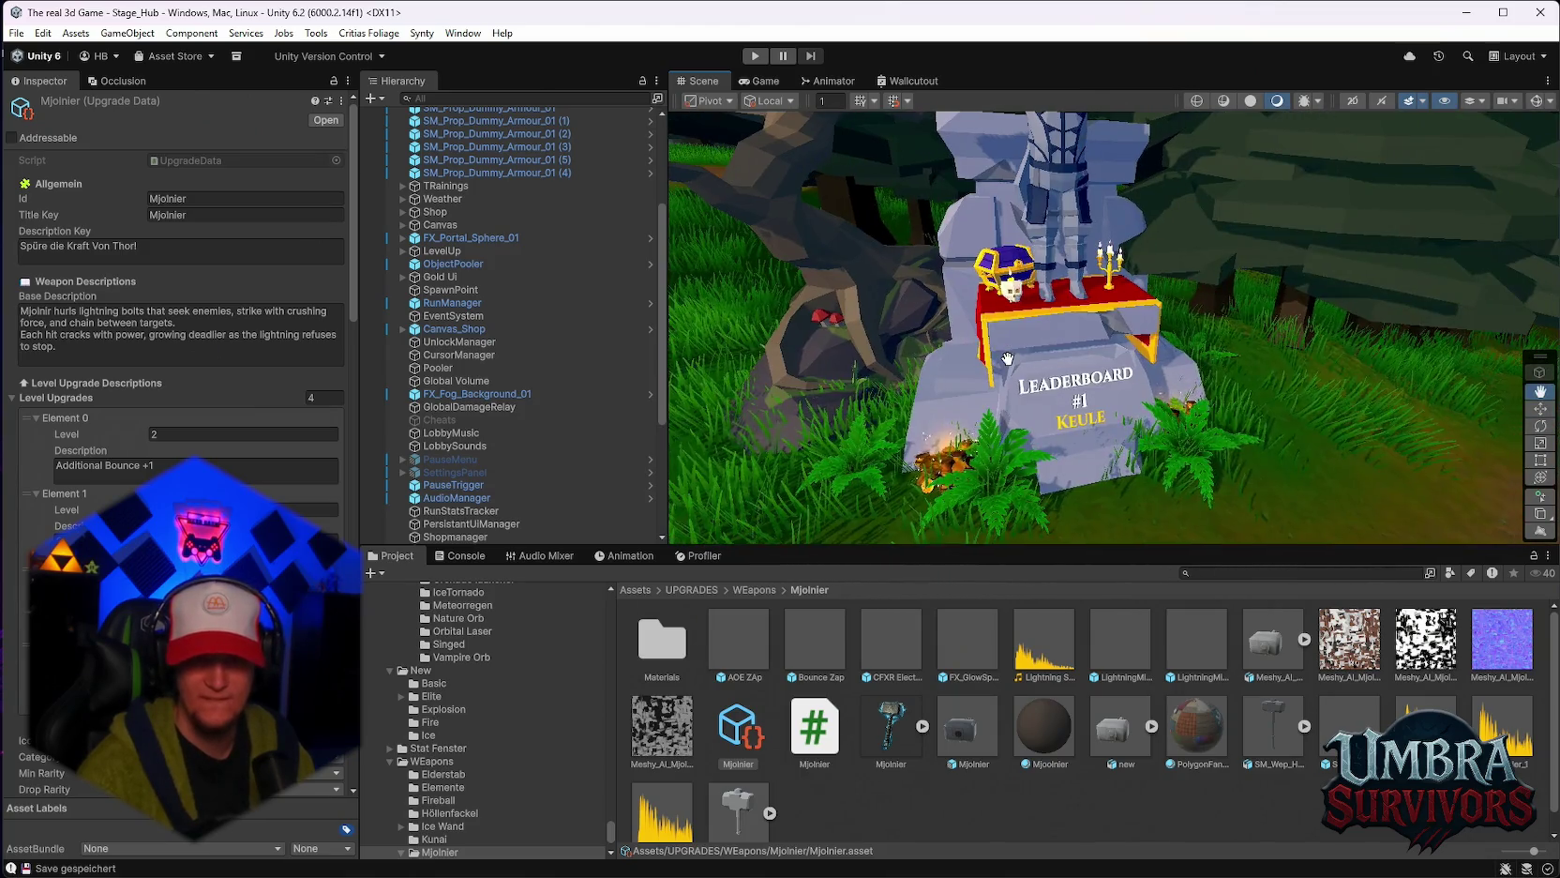
scroll(1009, 360, "down", 5)
scroll(1076, 366, "up", 5)
scroll(1143, 366, "up", 10)
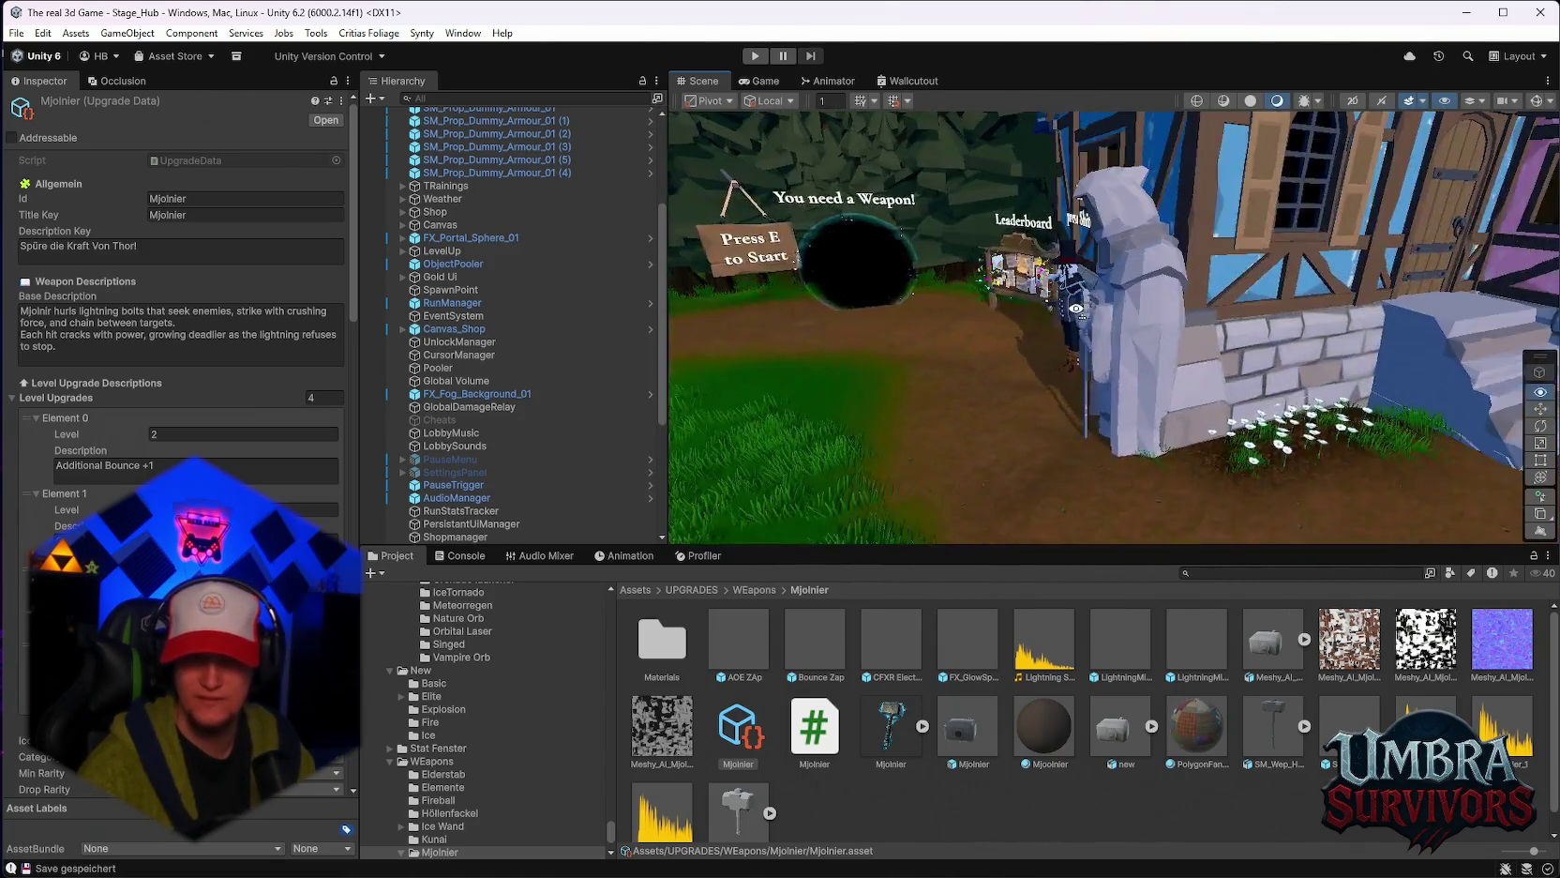
scroll(1158, 338, "down", 10)
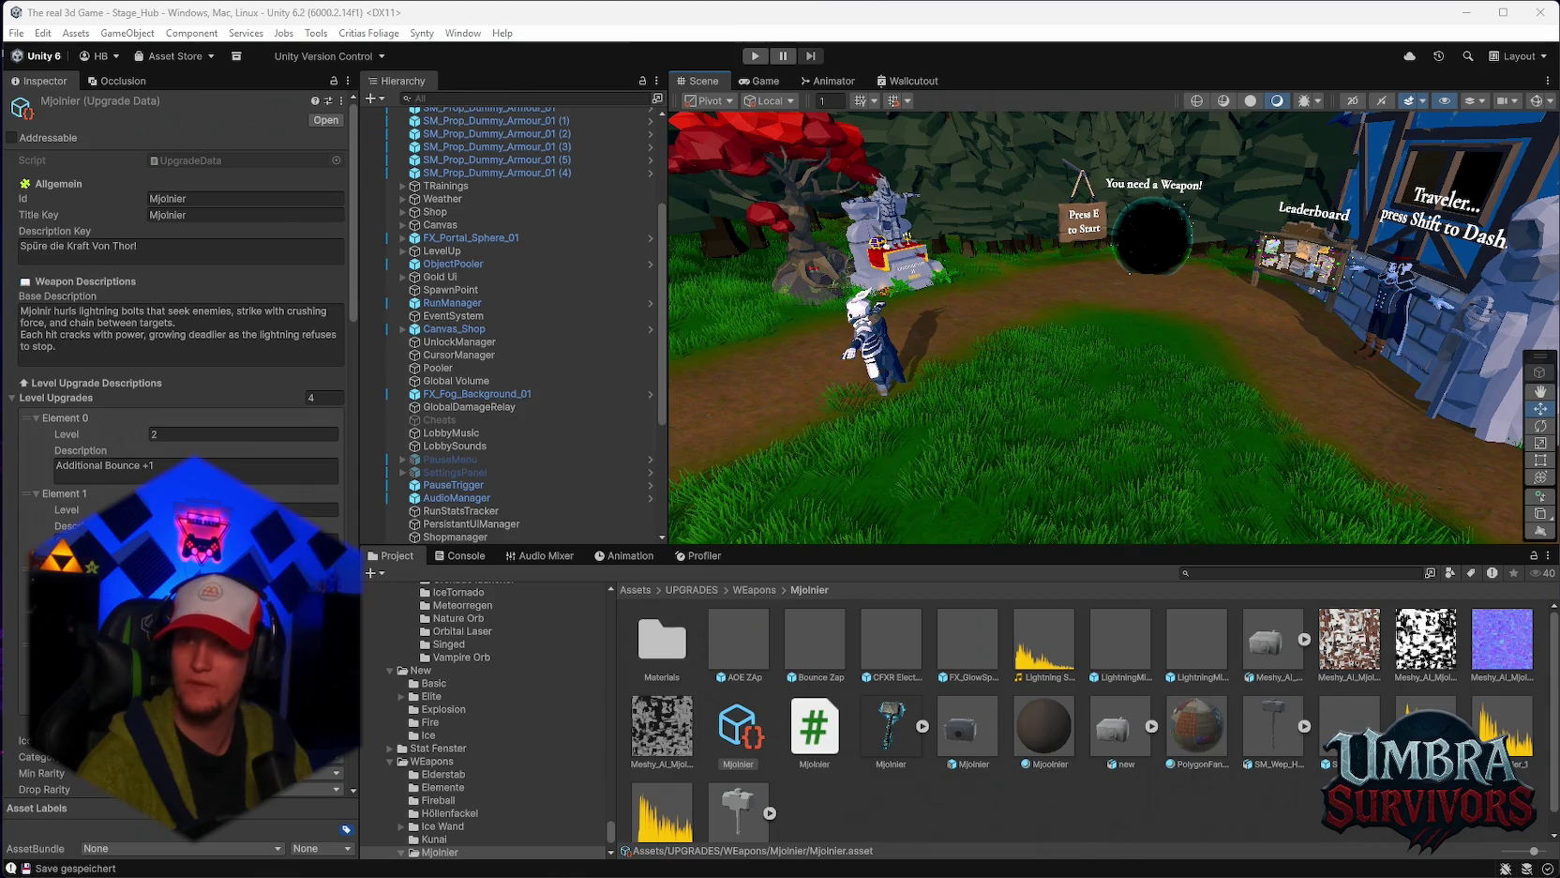
key("alt+Tab")
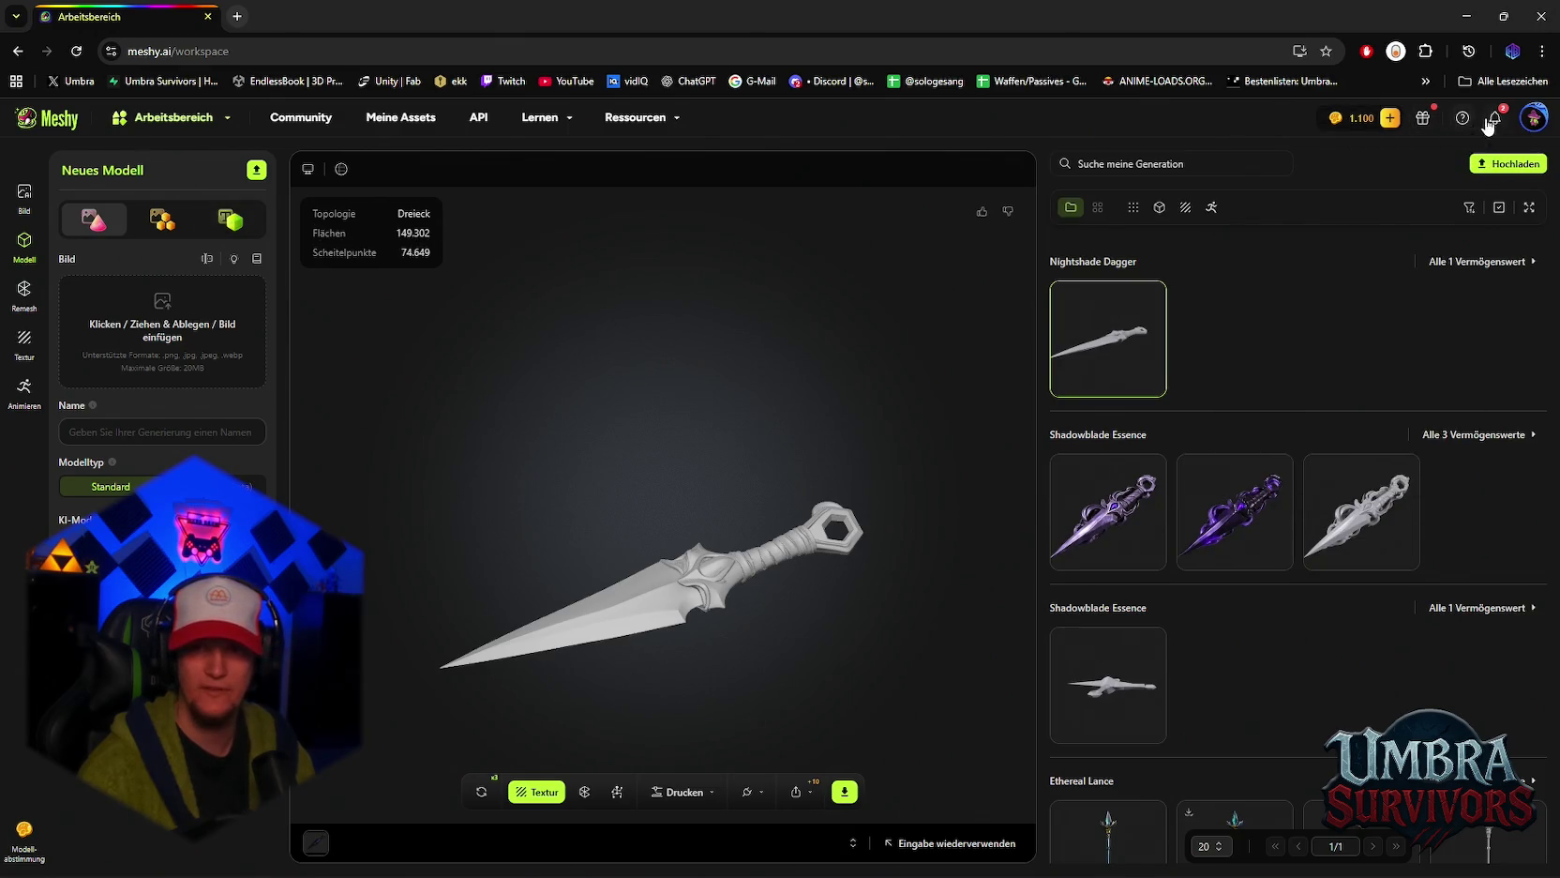
Switch to Meshy's image generation workspace from the onboarding task list.
left_click(1422, 117)
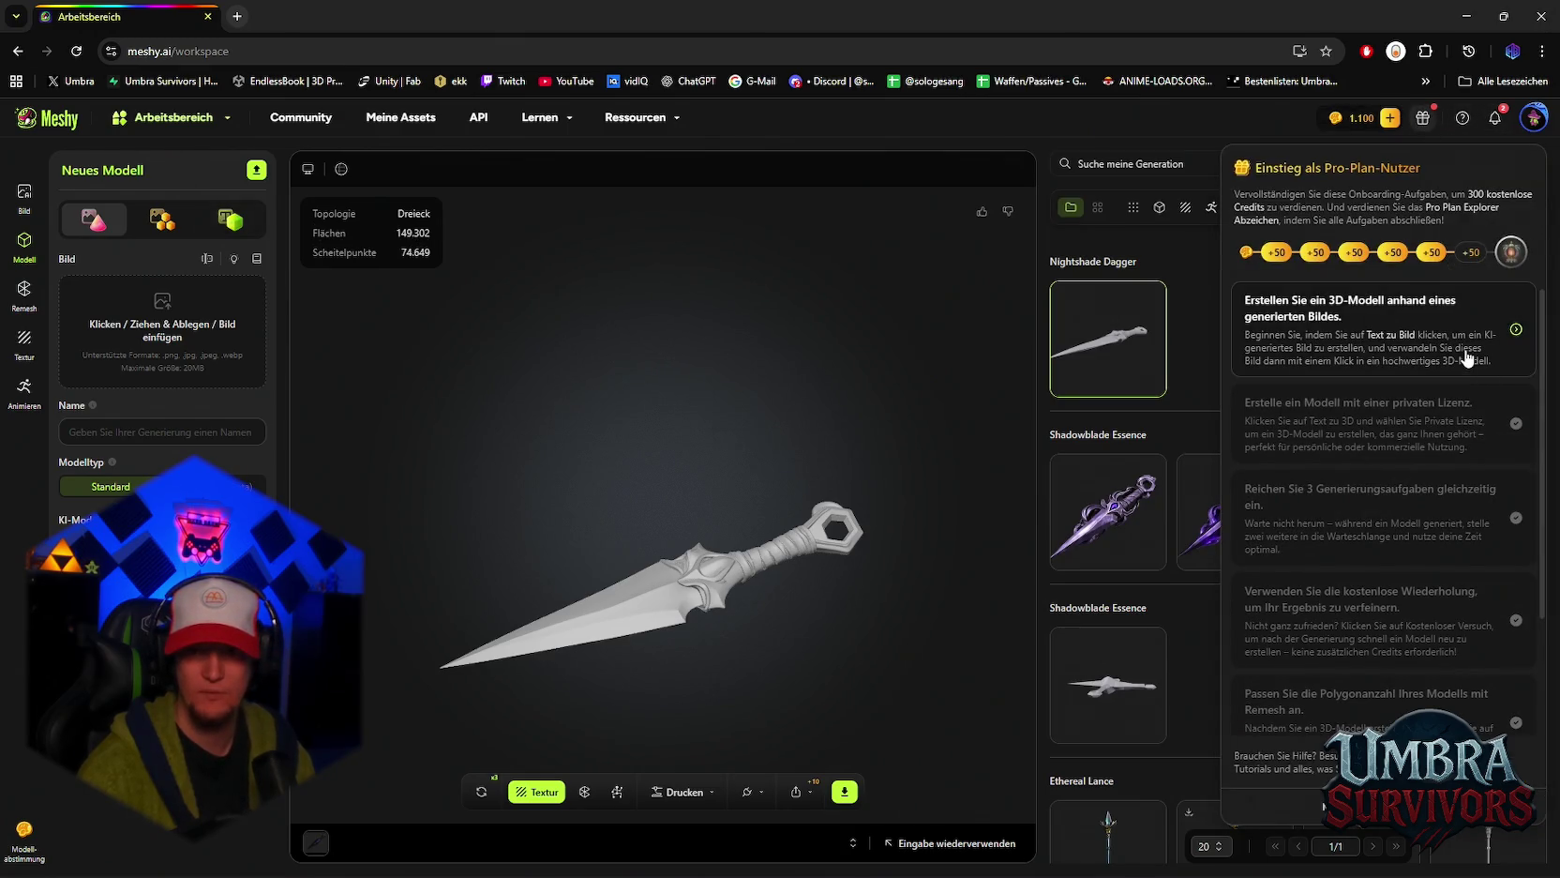
left_click(1469, 358)
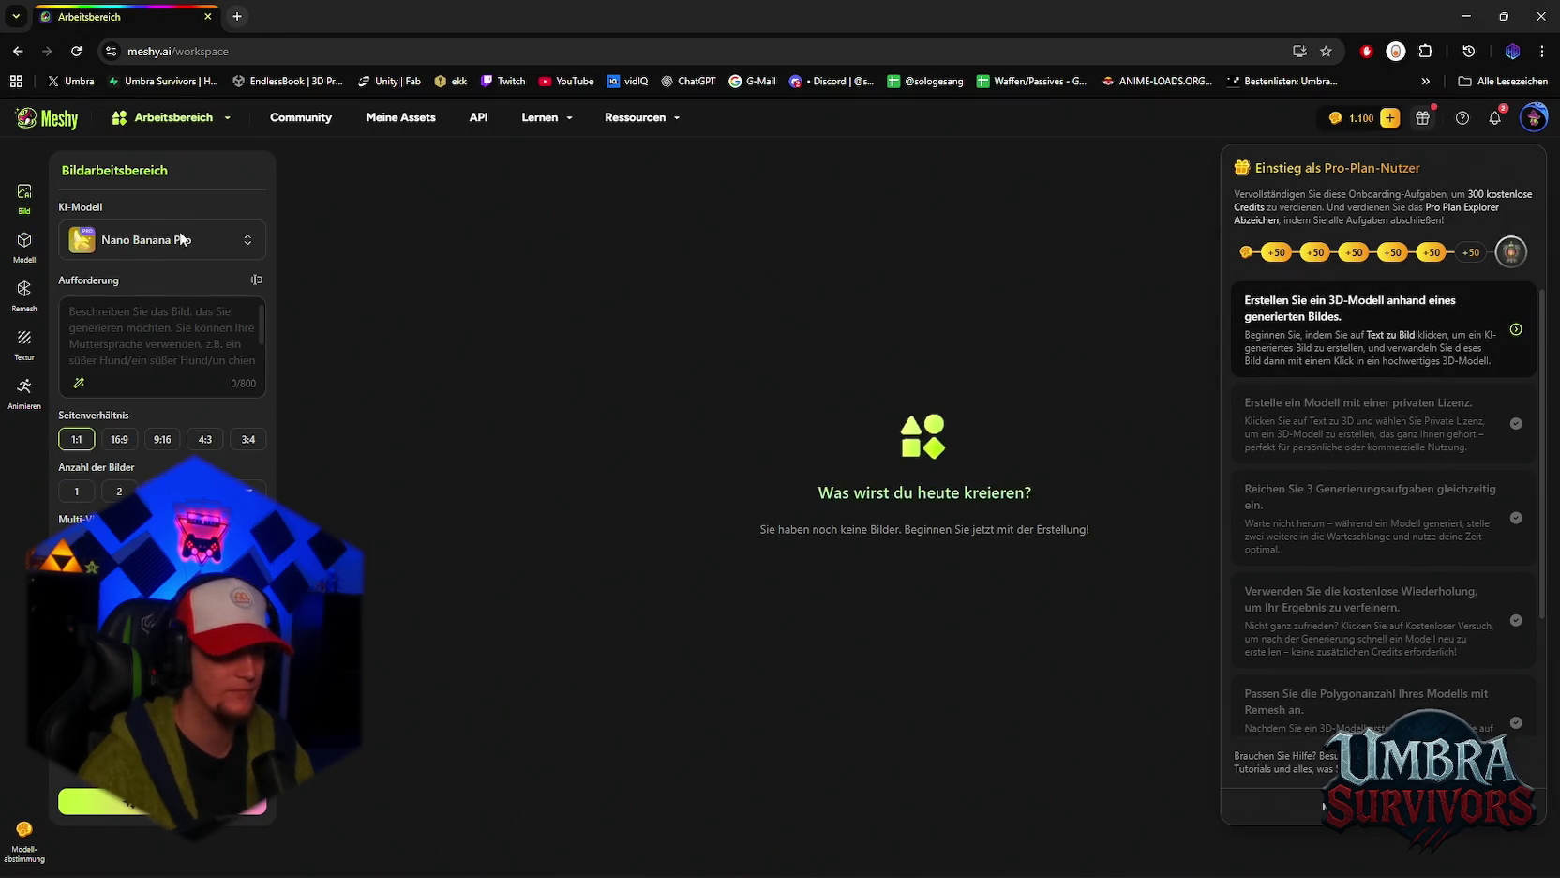
left_click(112, 328)
Enter the dagger description as the image prompt, replacing it with the German version.
left_click(188, 343)
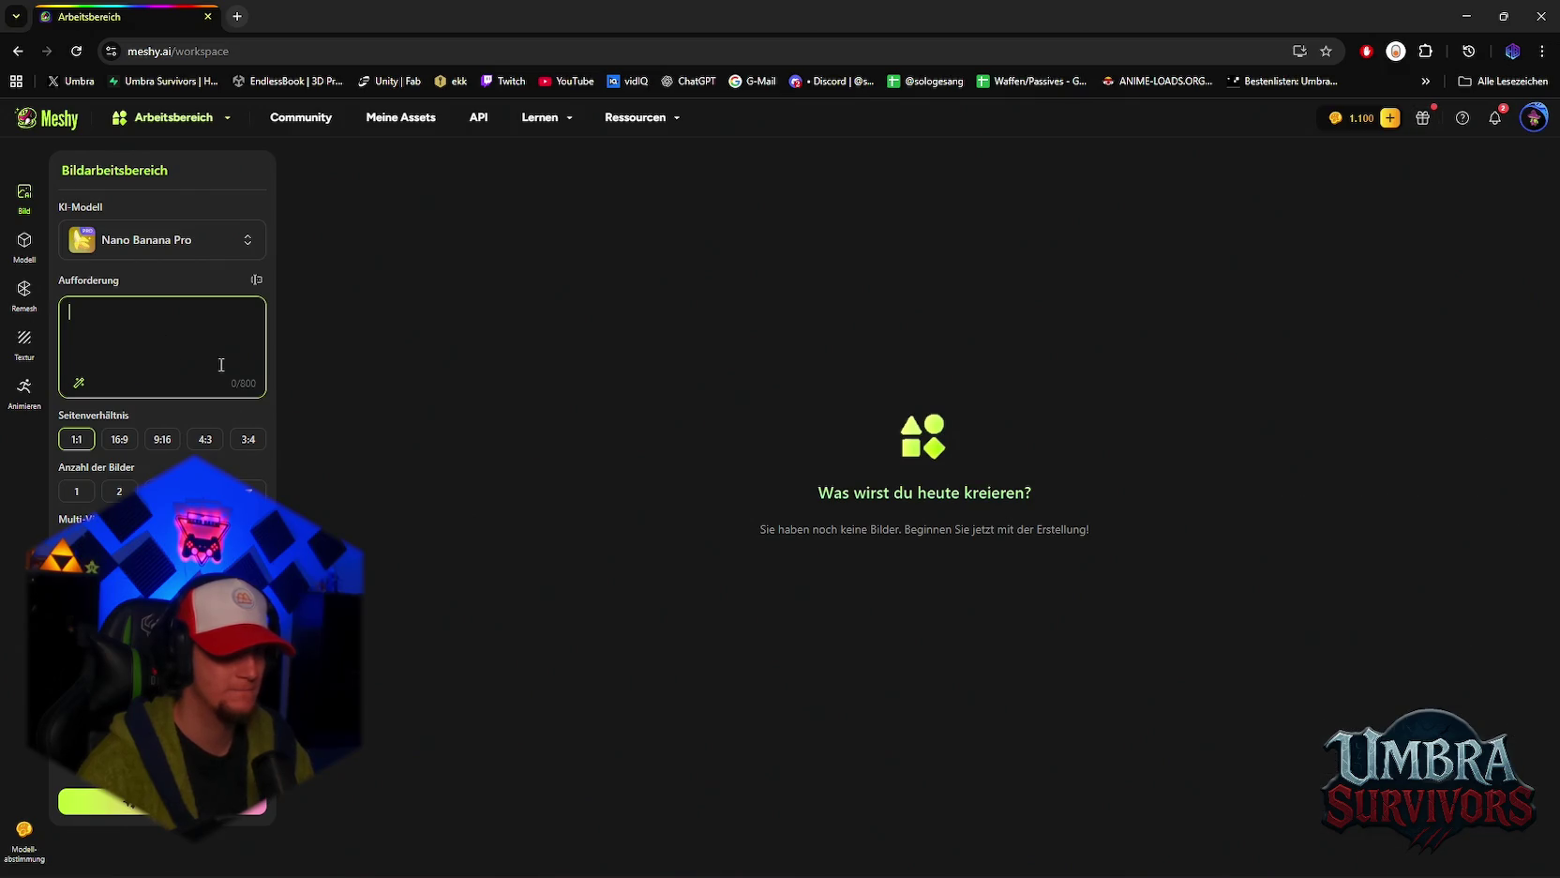
key("ctrl+v")
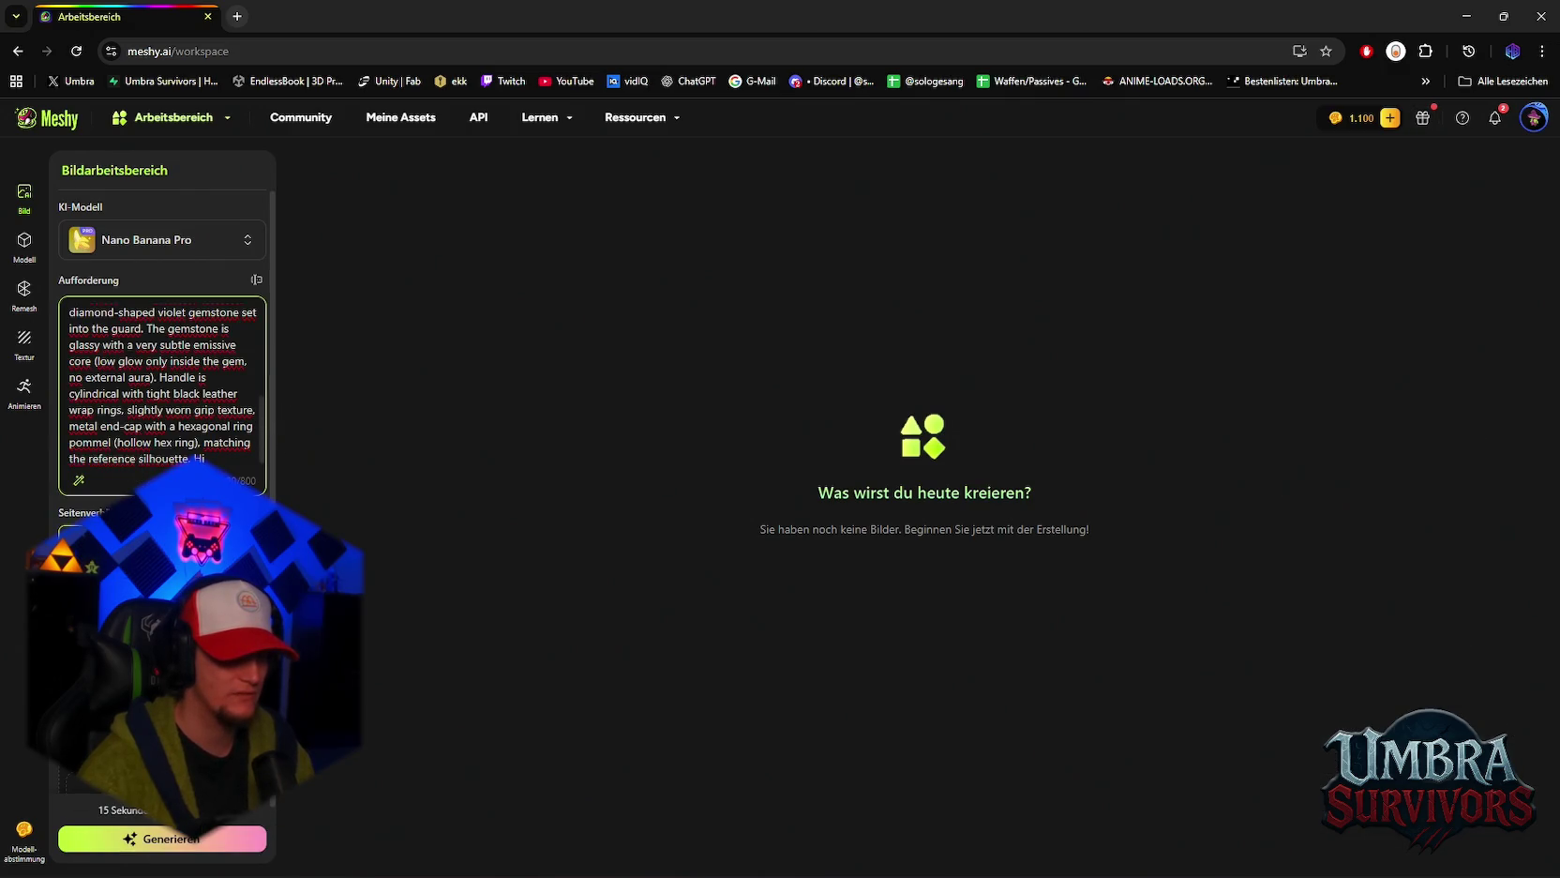
scroll(226, 441, "down", 1)
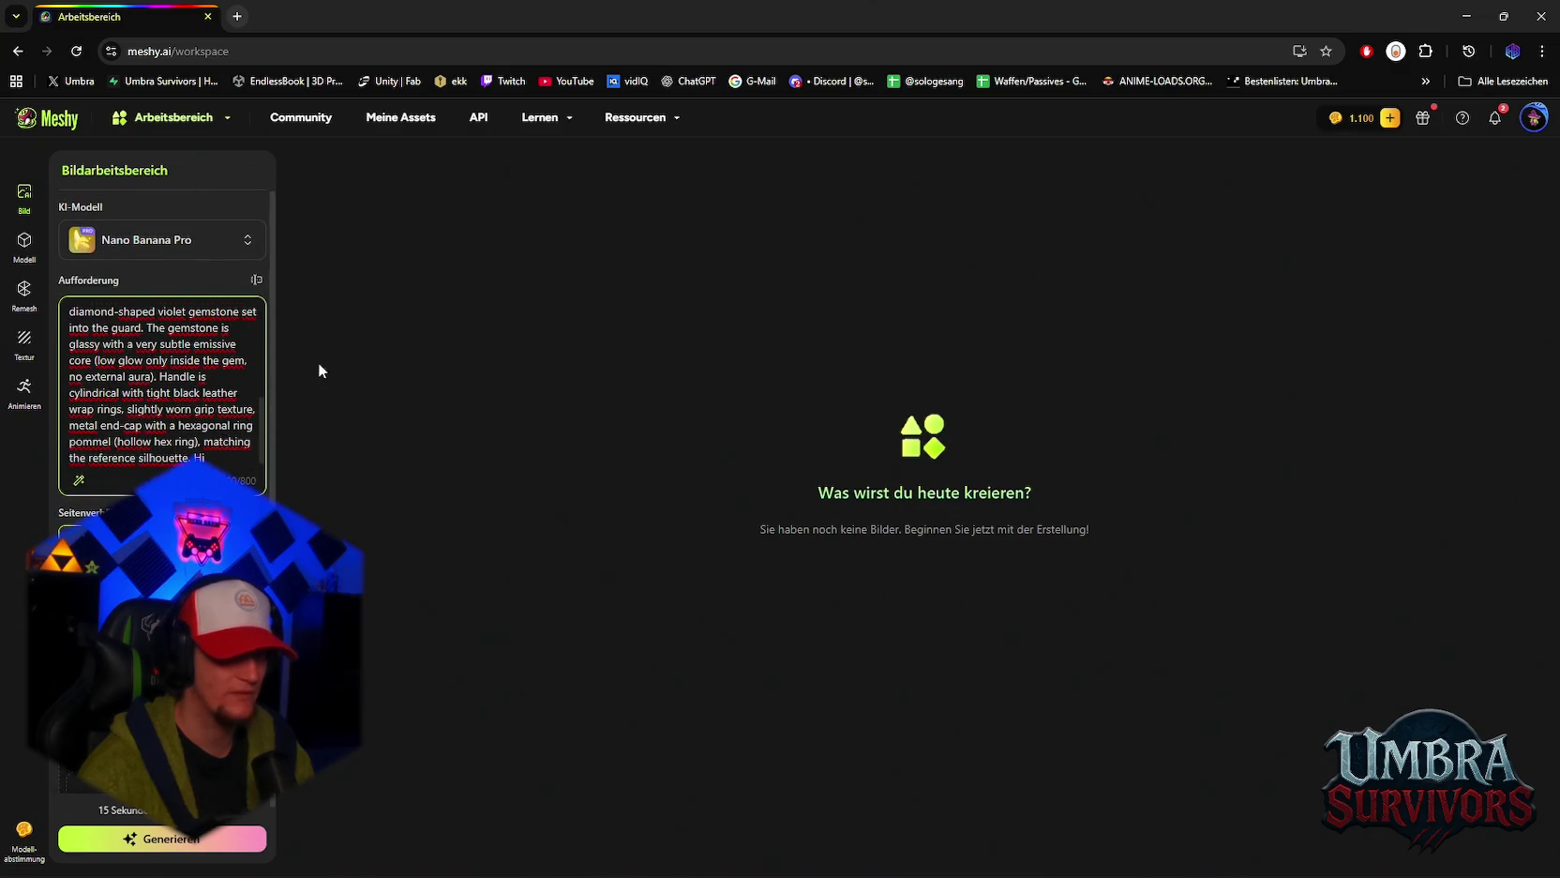
key("alt+Tab")
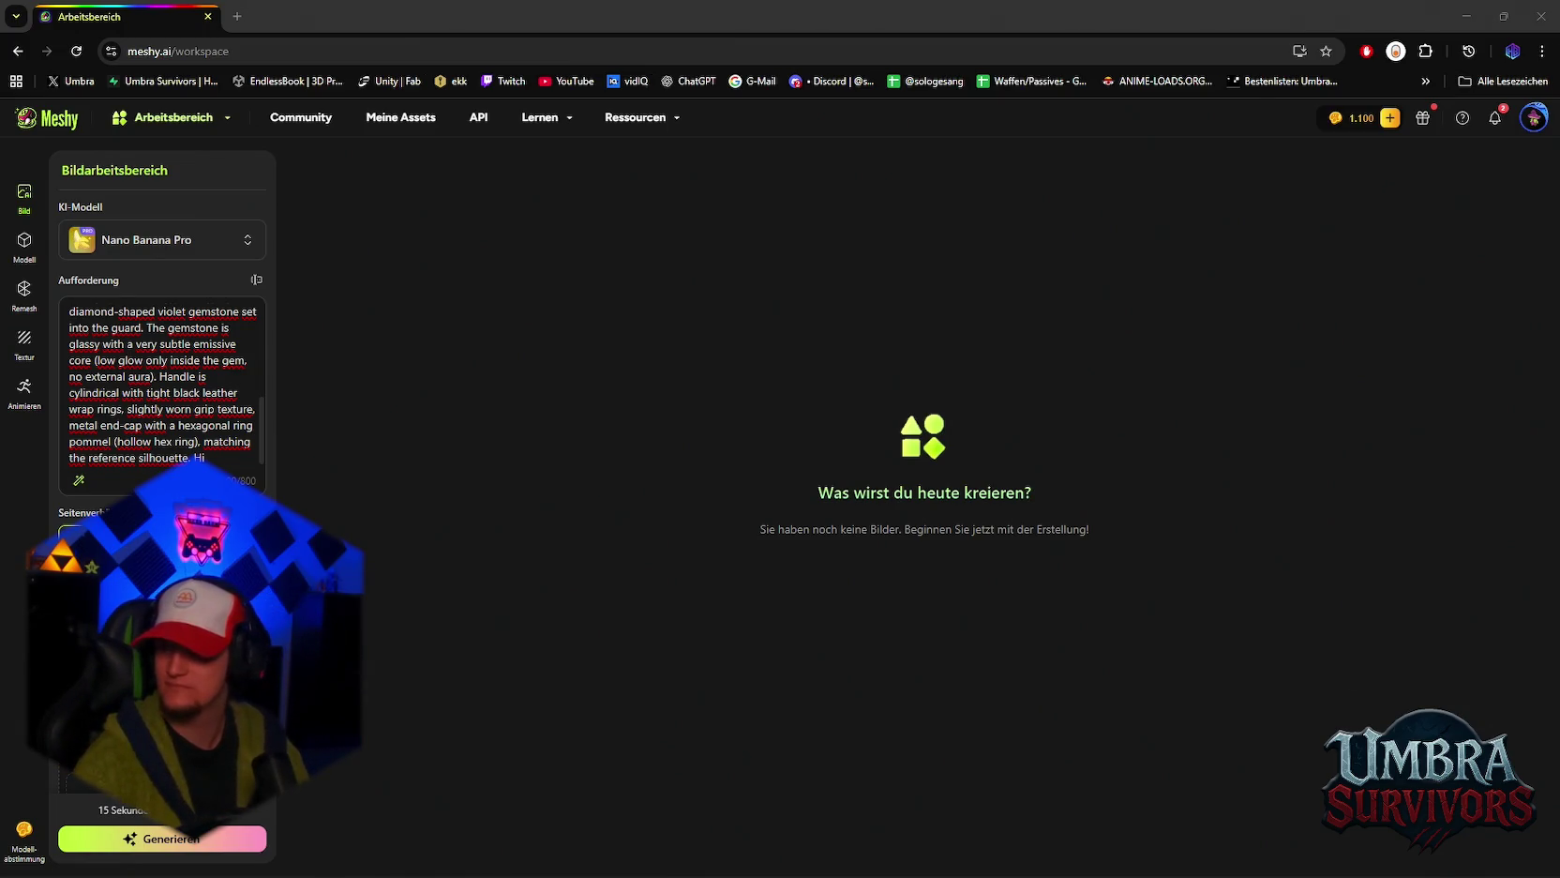
key("ctrl+a")
key("ctrl+v")
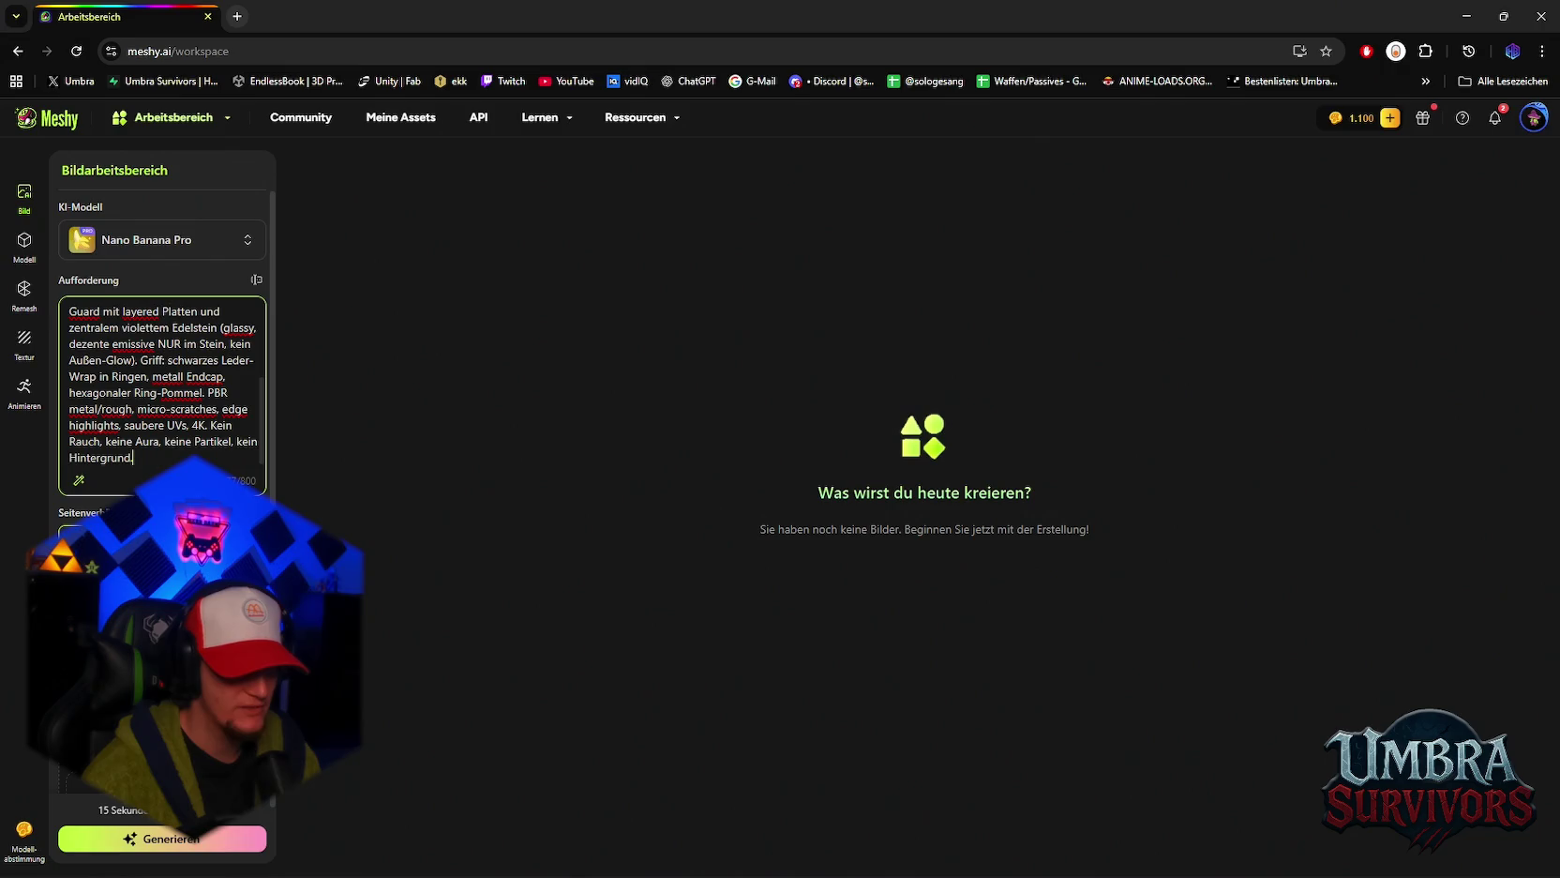
Start image generation from the German dagger prompt.
scroll(162, 357, "down", 1)
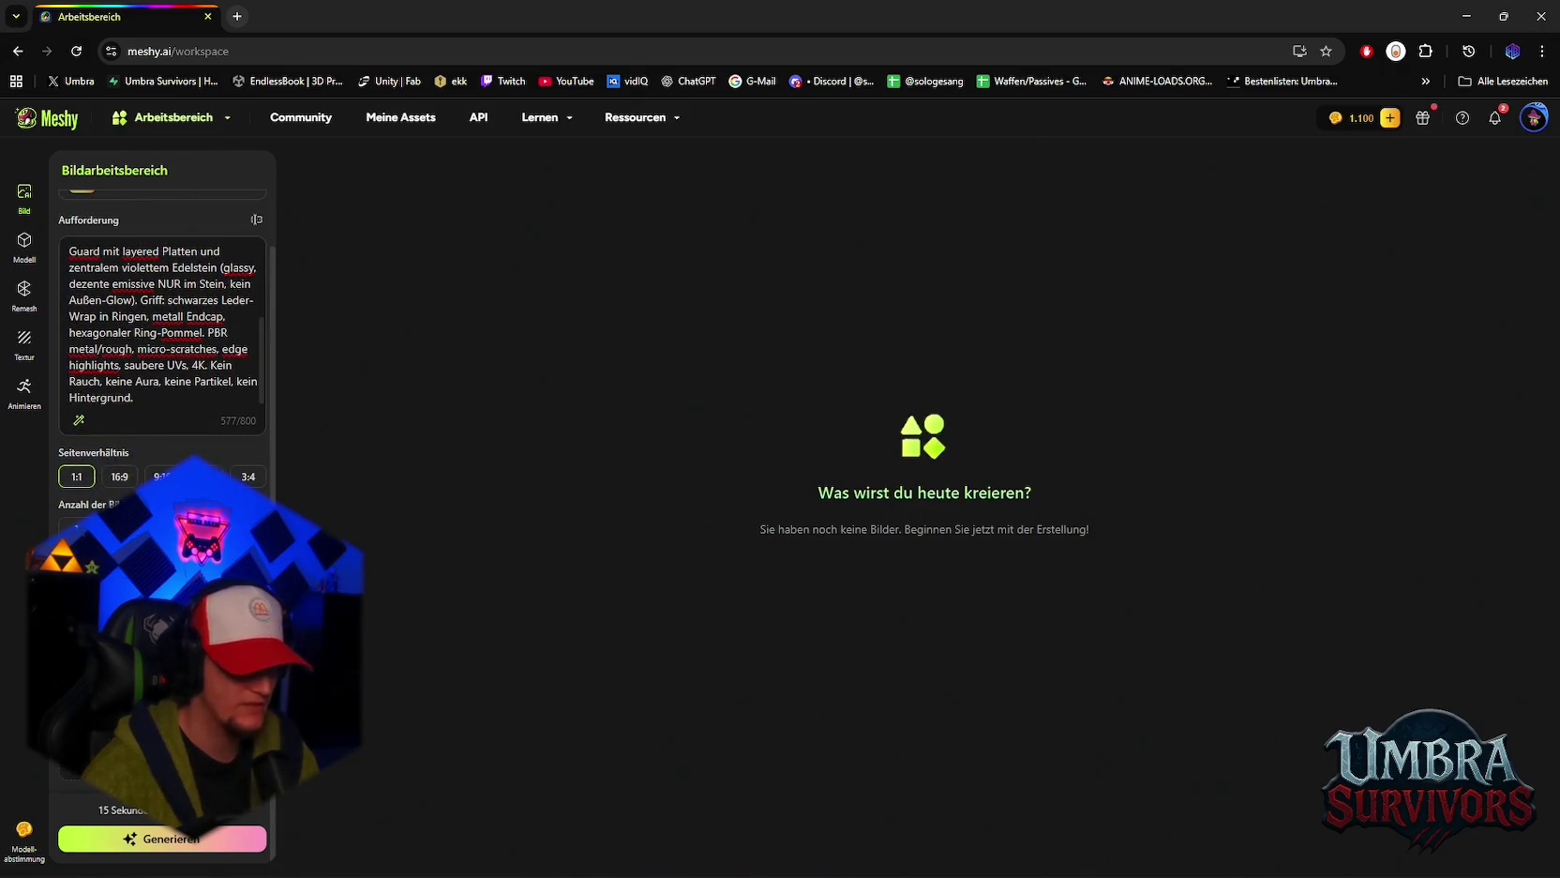
scroll(160, 356, "up", 1)
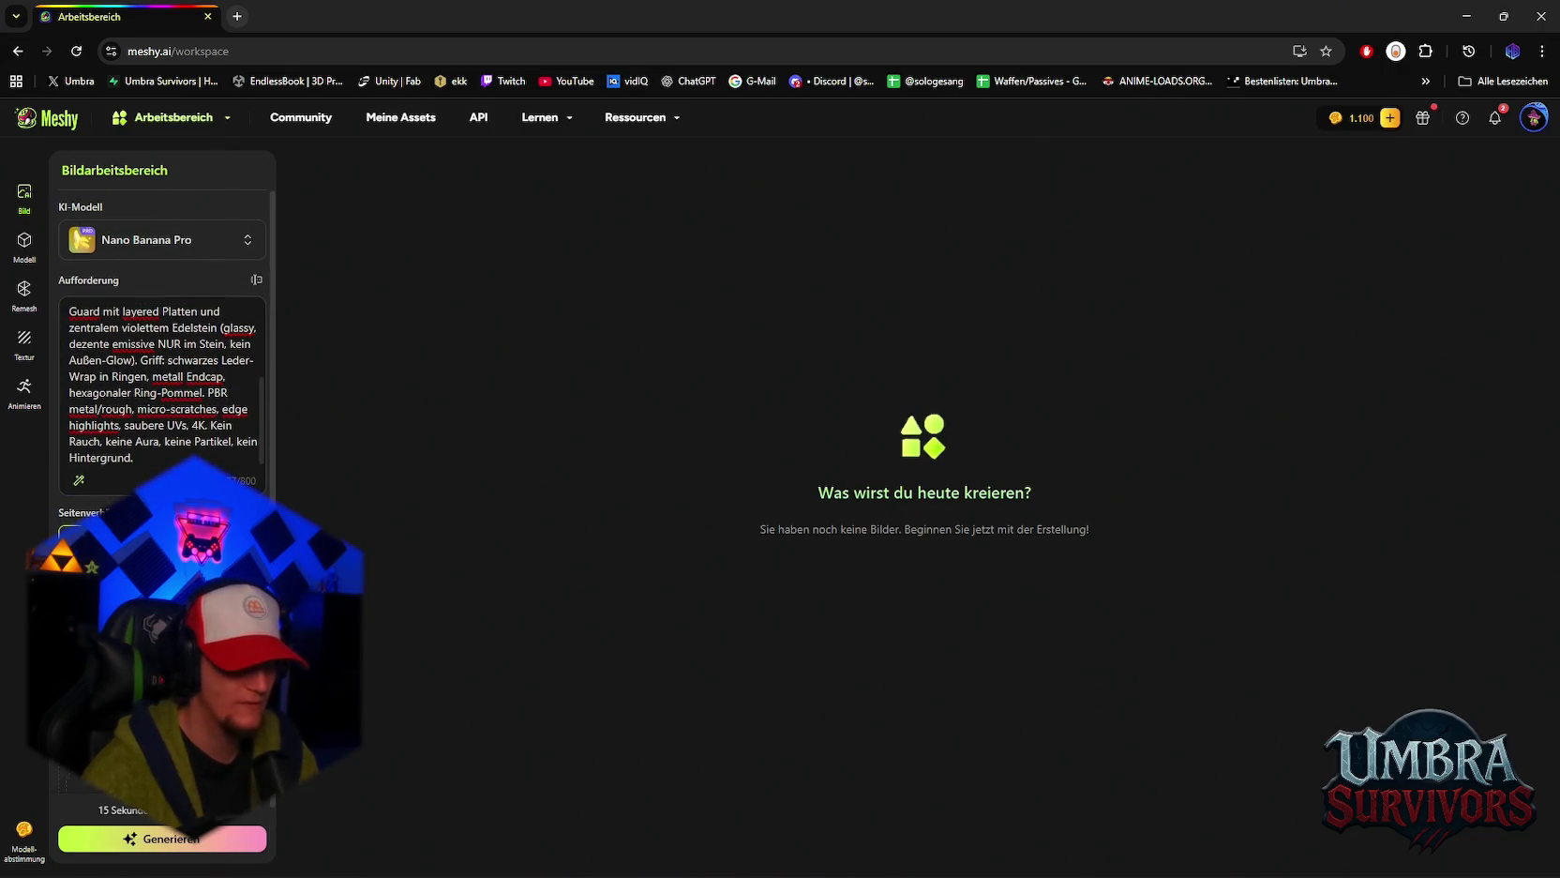
left_click(163, 842)
scroll(162, 357, "down", 1)
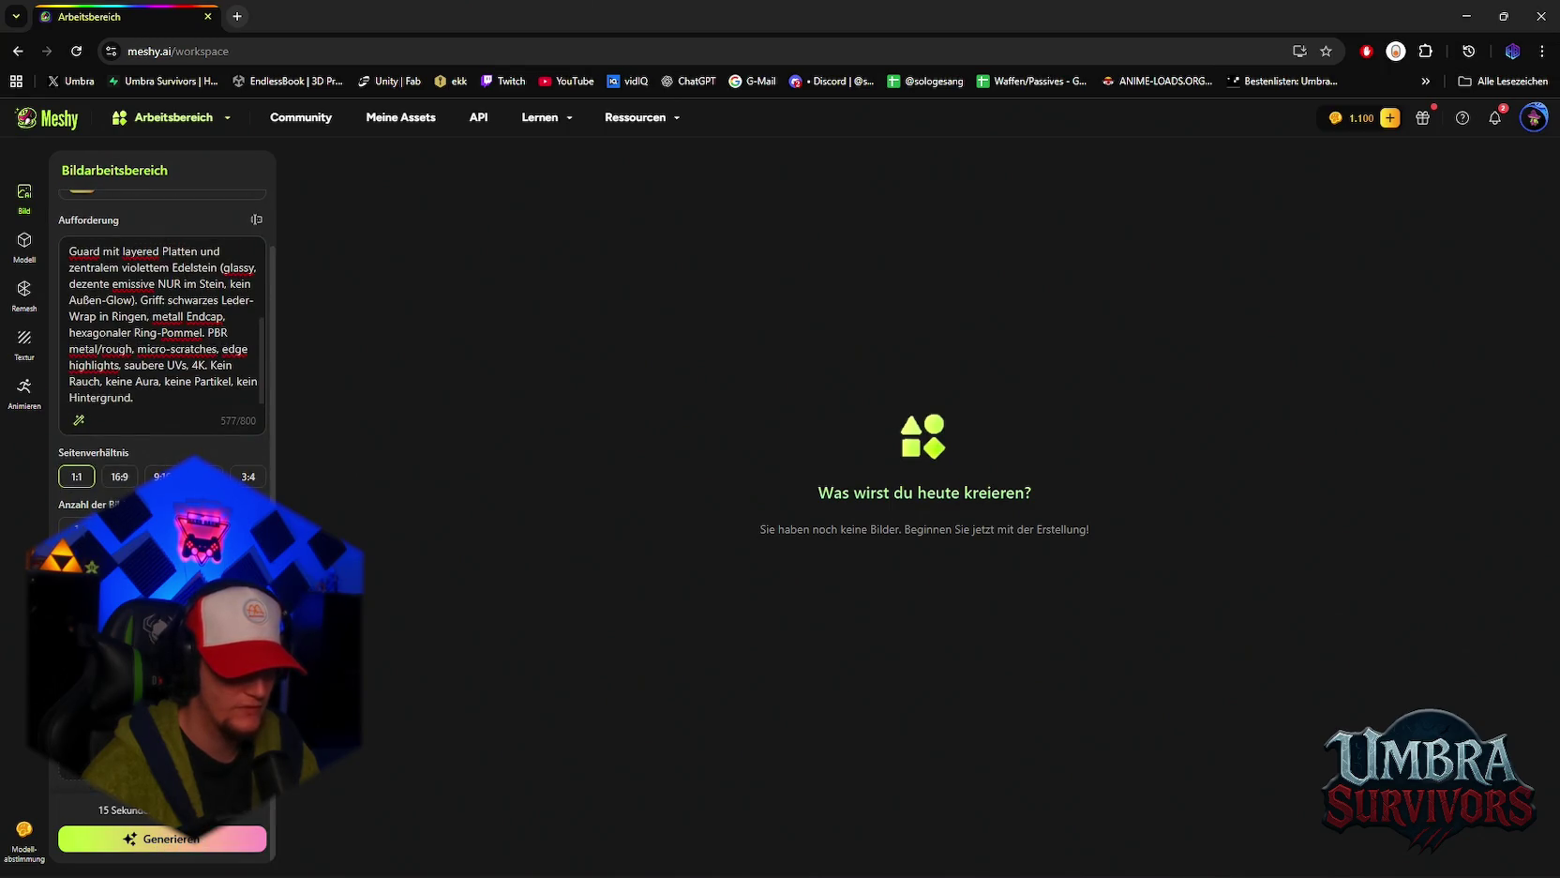
scroll(162, 357, "up", 1)
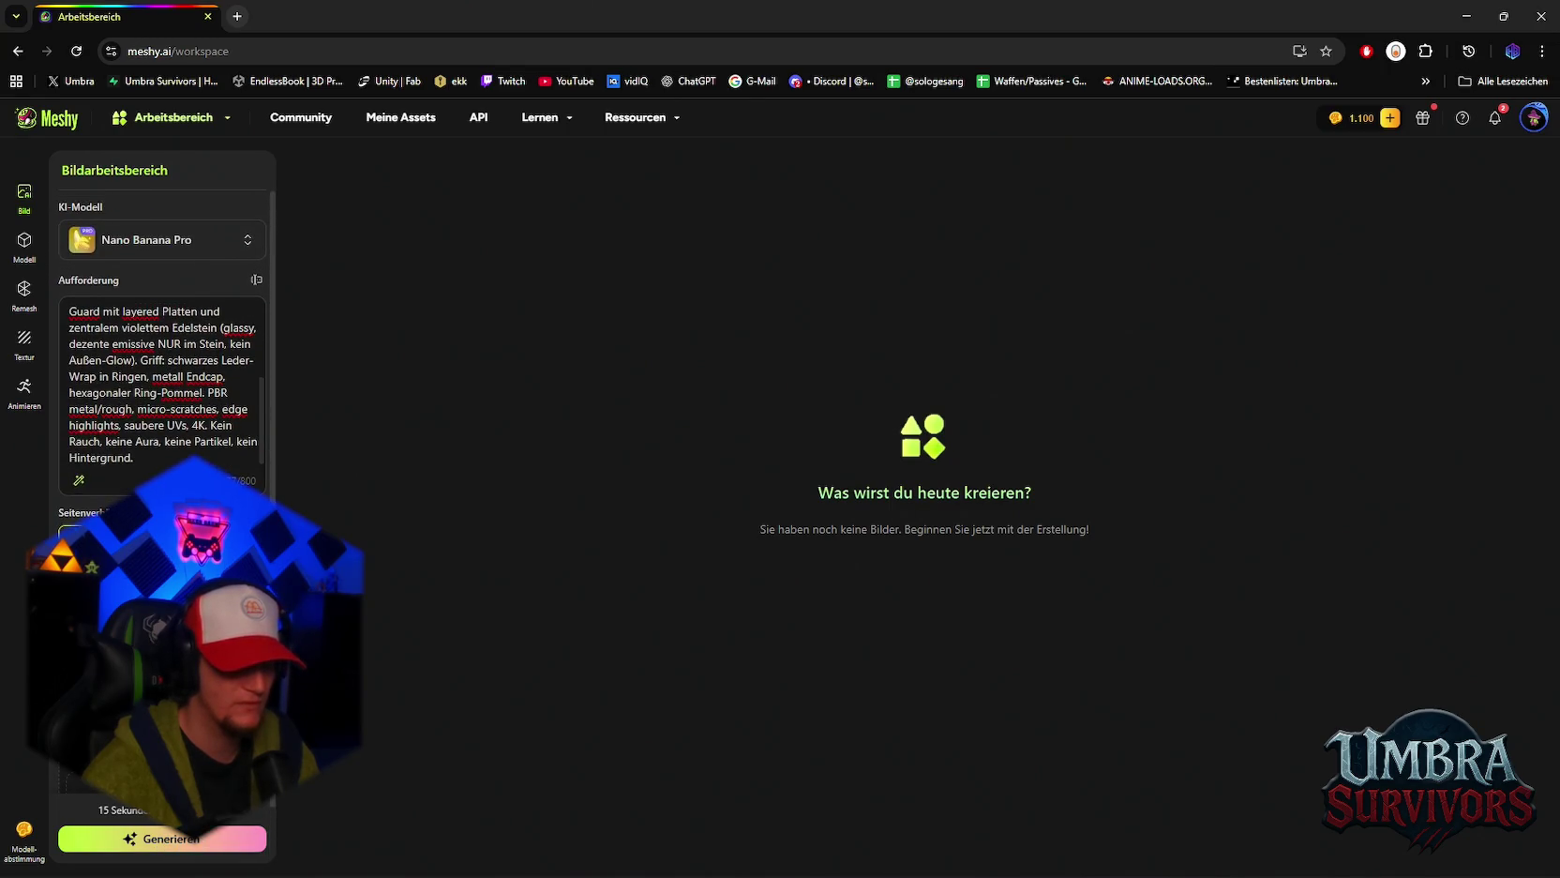
left_click(1423, 117)
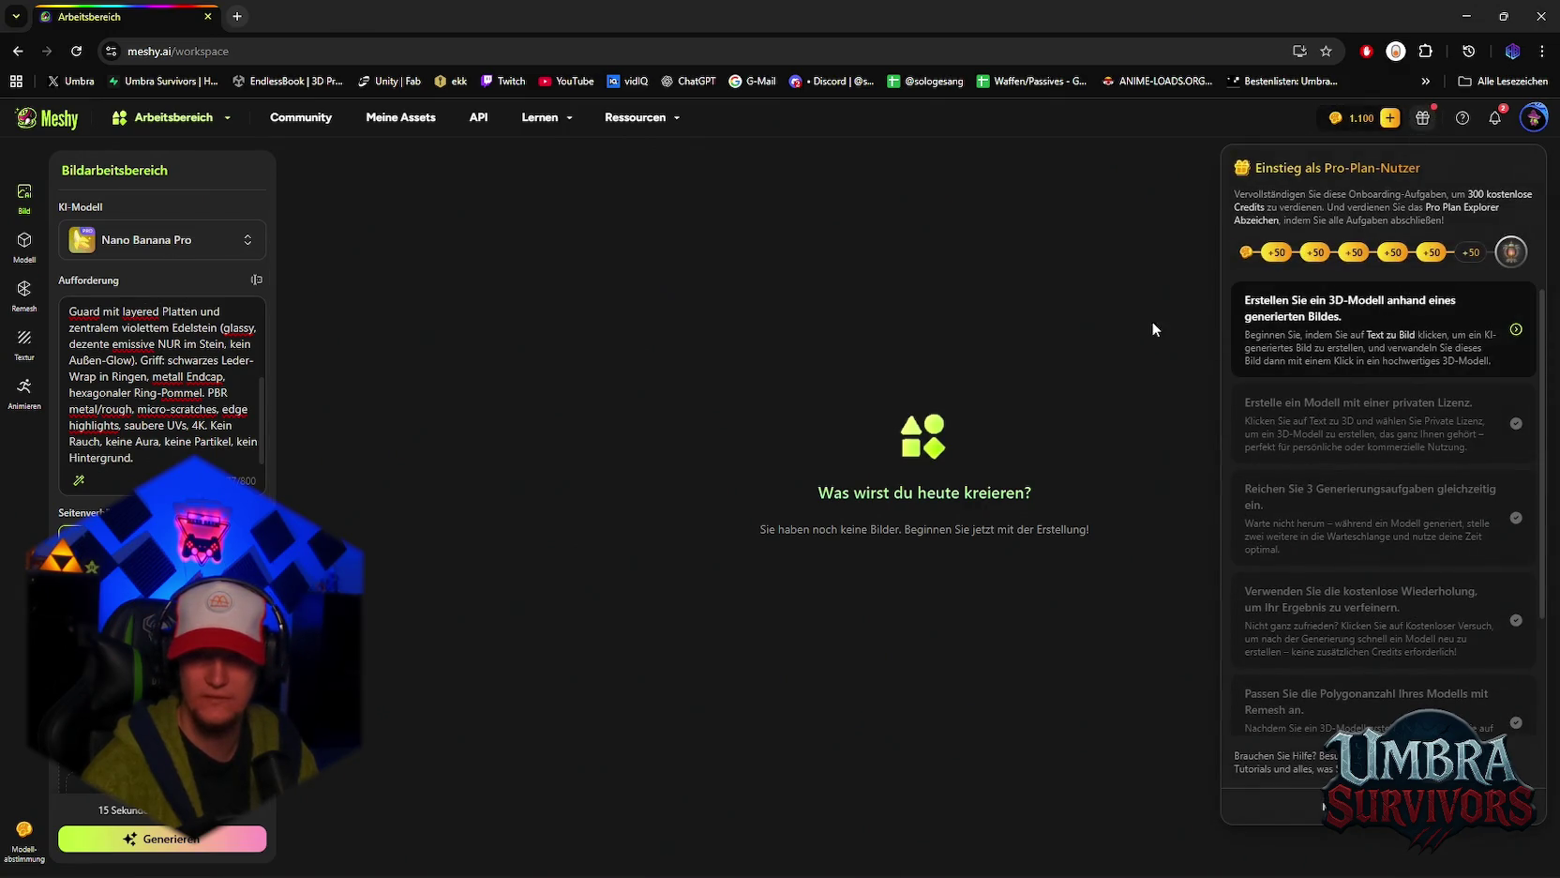
Dismiss the onboarding panel and generate four Nano Banana Pro kunai images.
left_click(1078, 330)
left_click(146, 838)
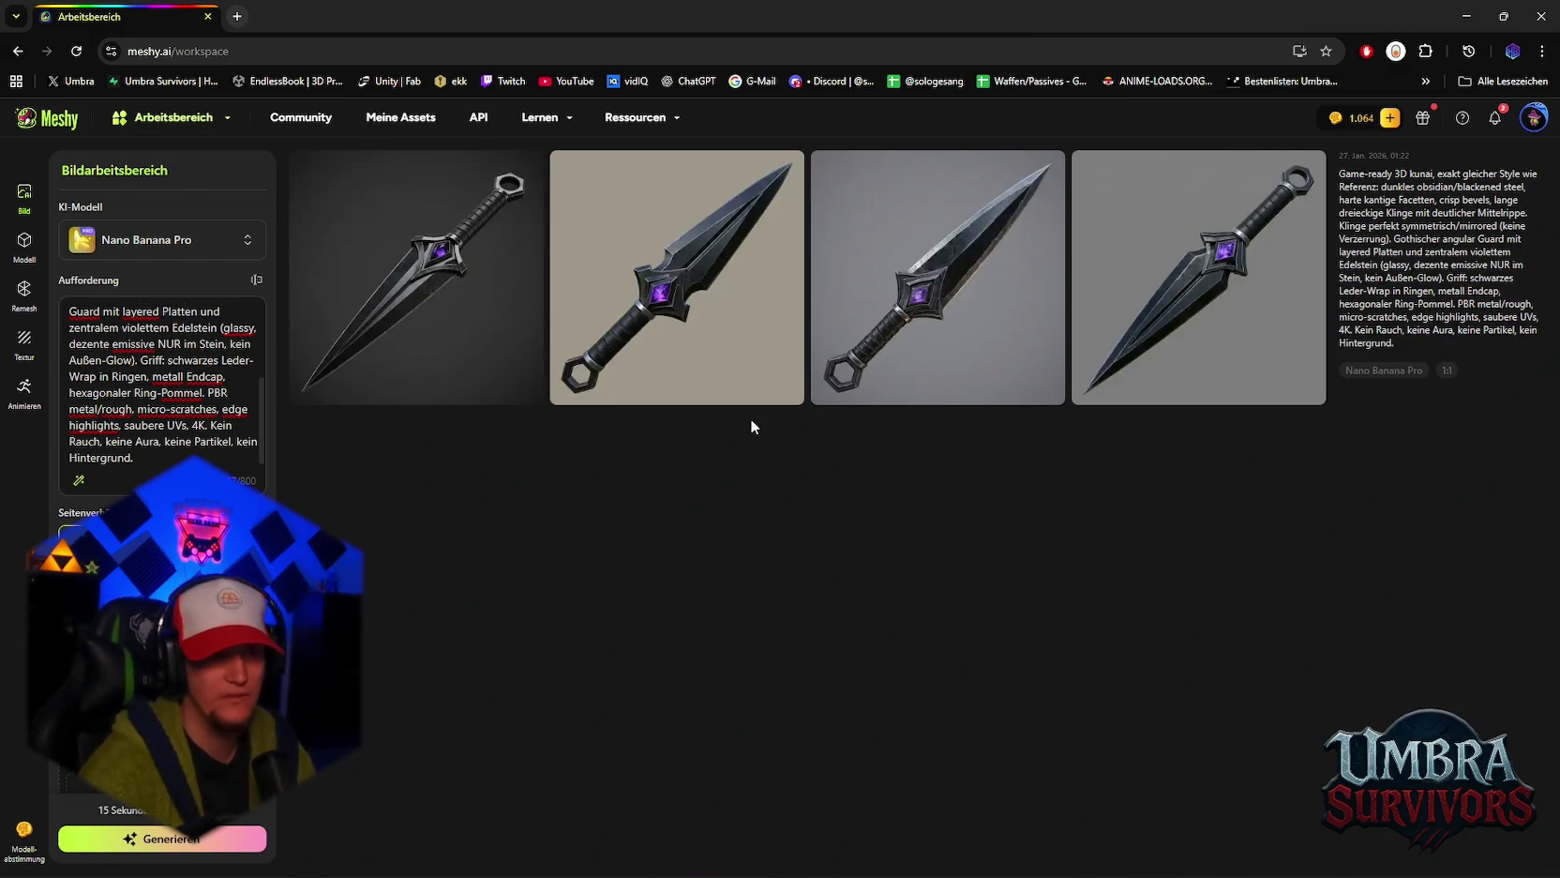
mouse_move(1286, 316)
mouse_move(466, 290)
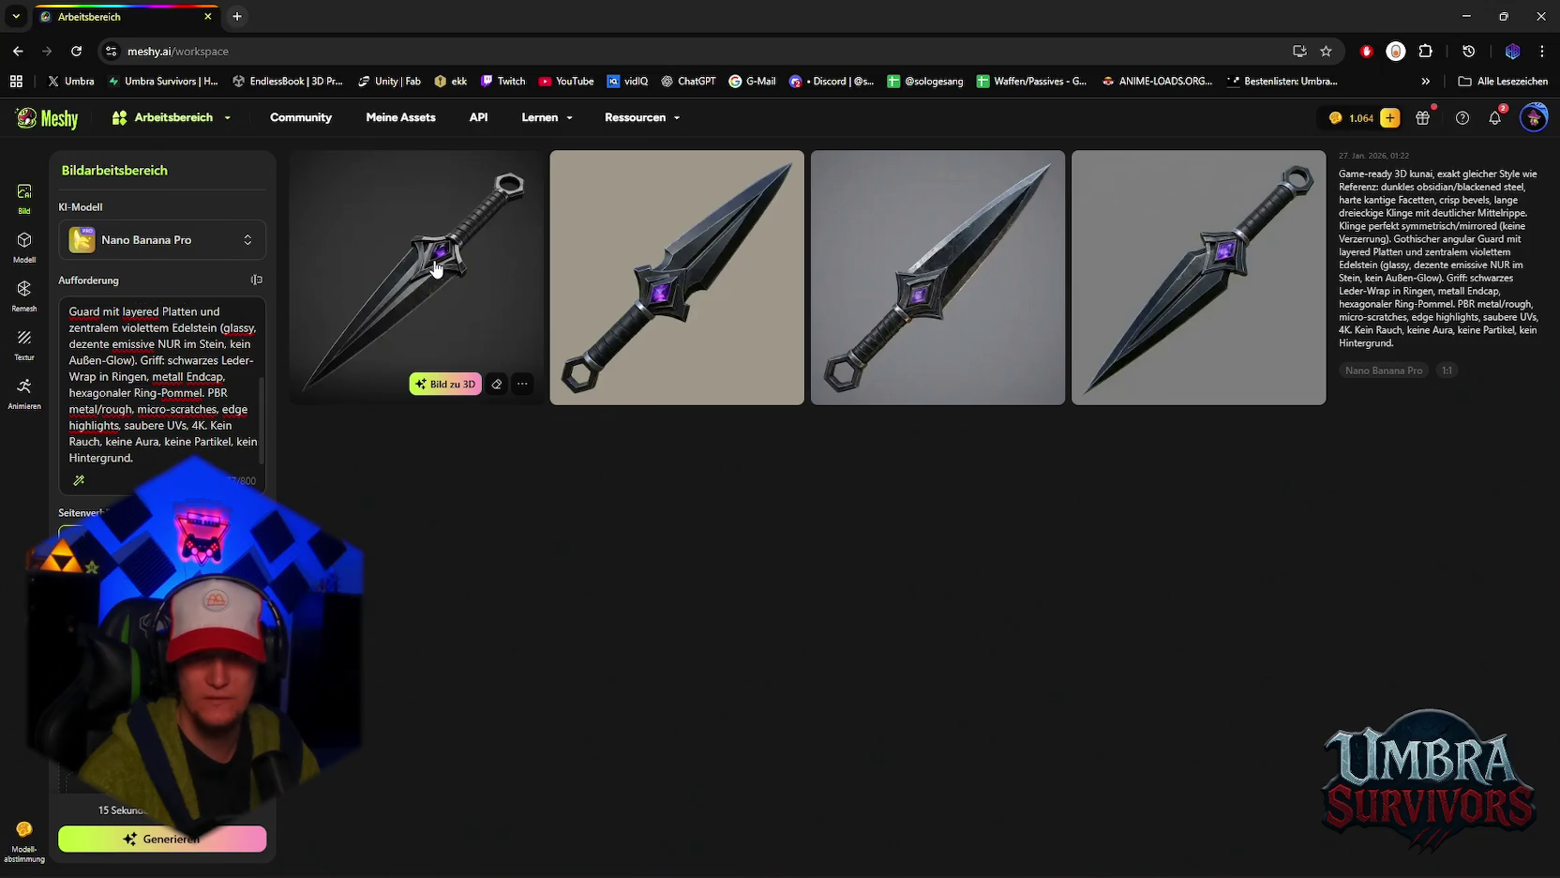
mouse_move(1208, 259)
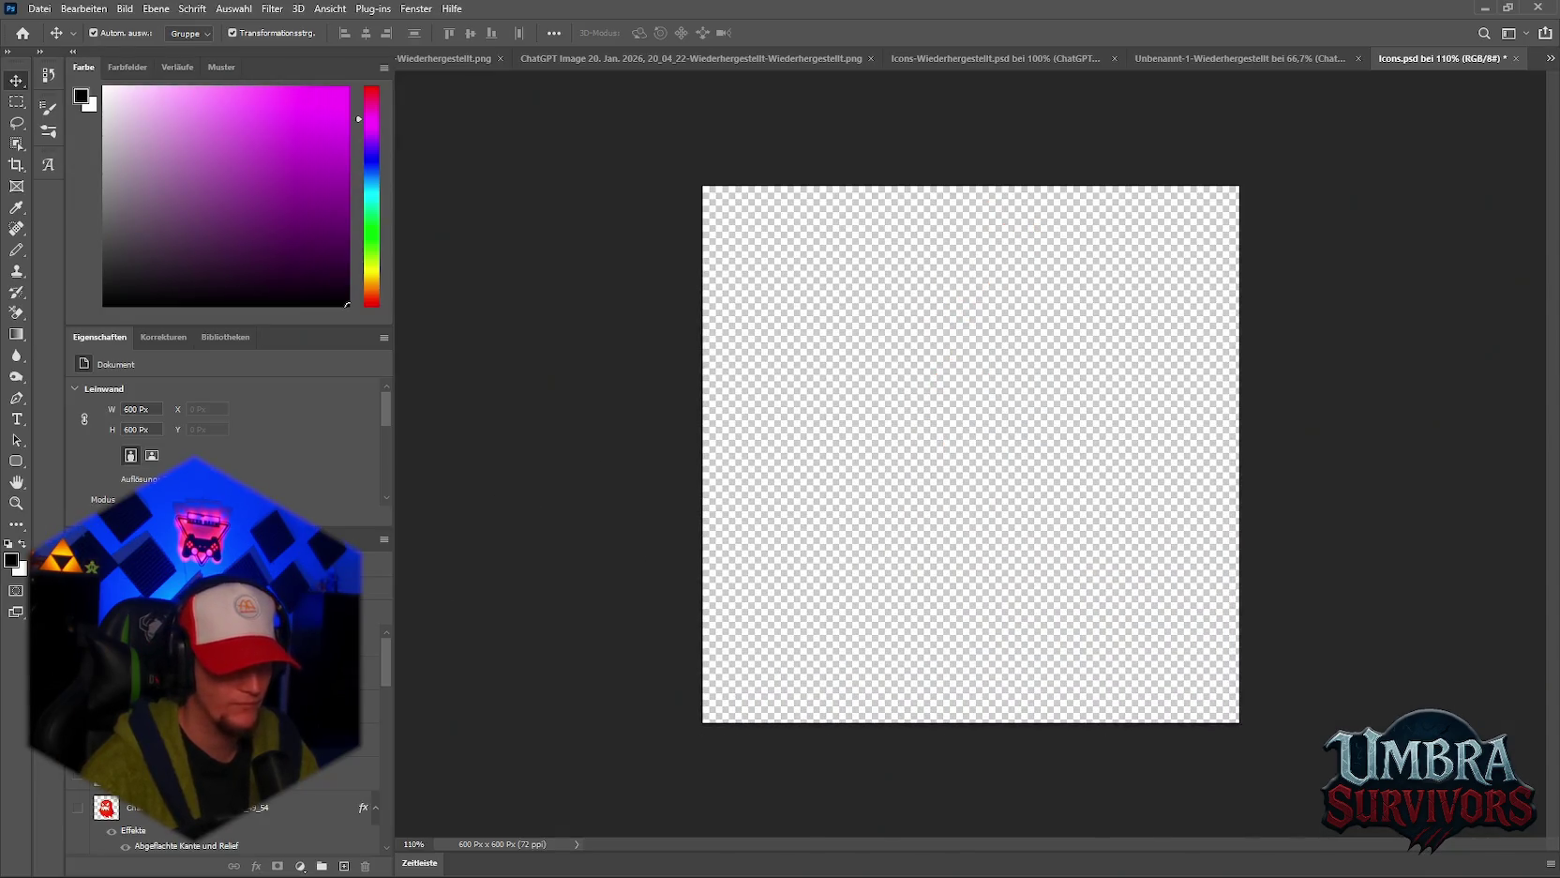
Send the fourth kunai image to 3D generation under the name 'Kunai'.
left_click(1485, 8)
left_click(1238, 229)
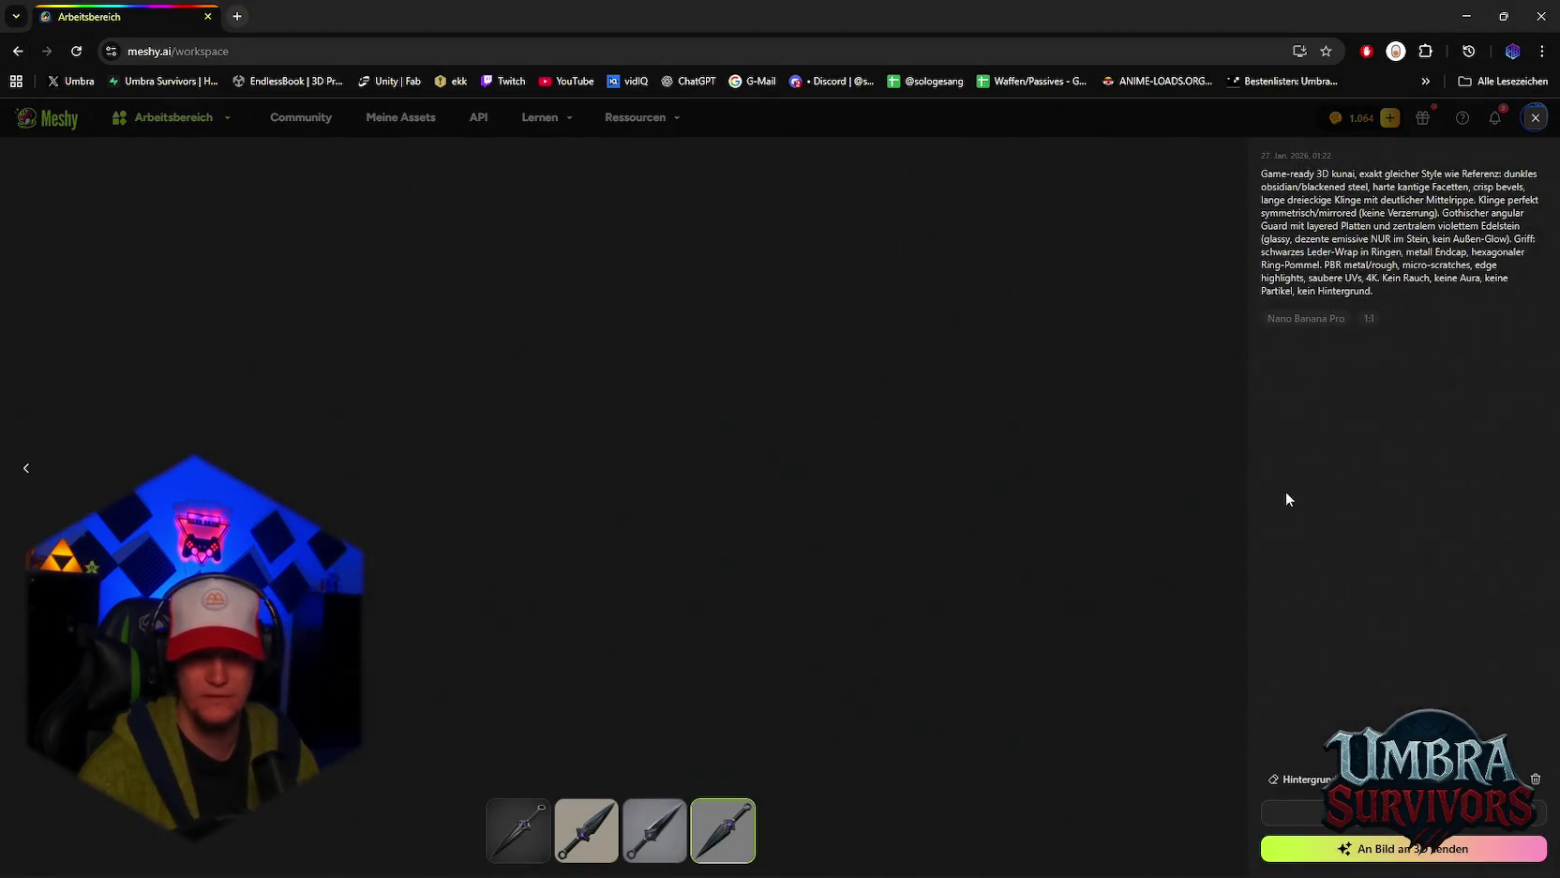
left_click(1368, 852)
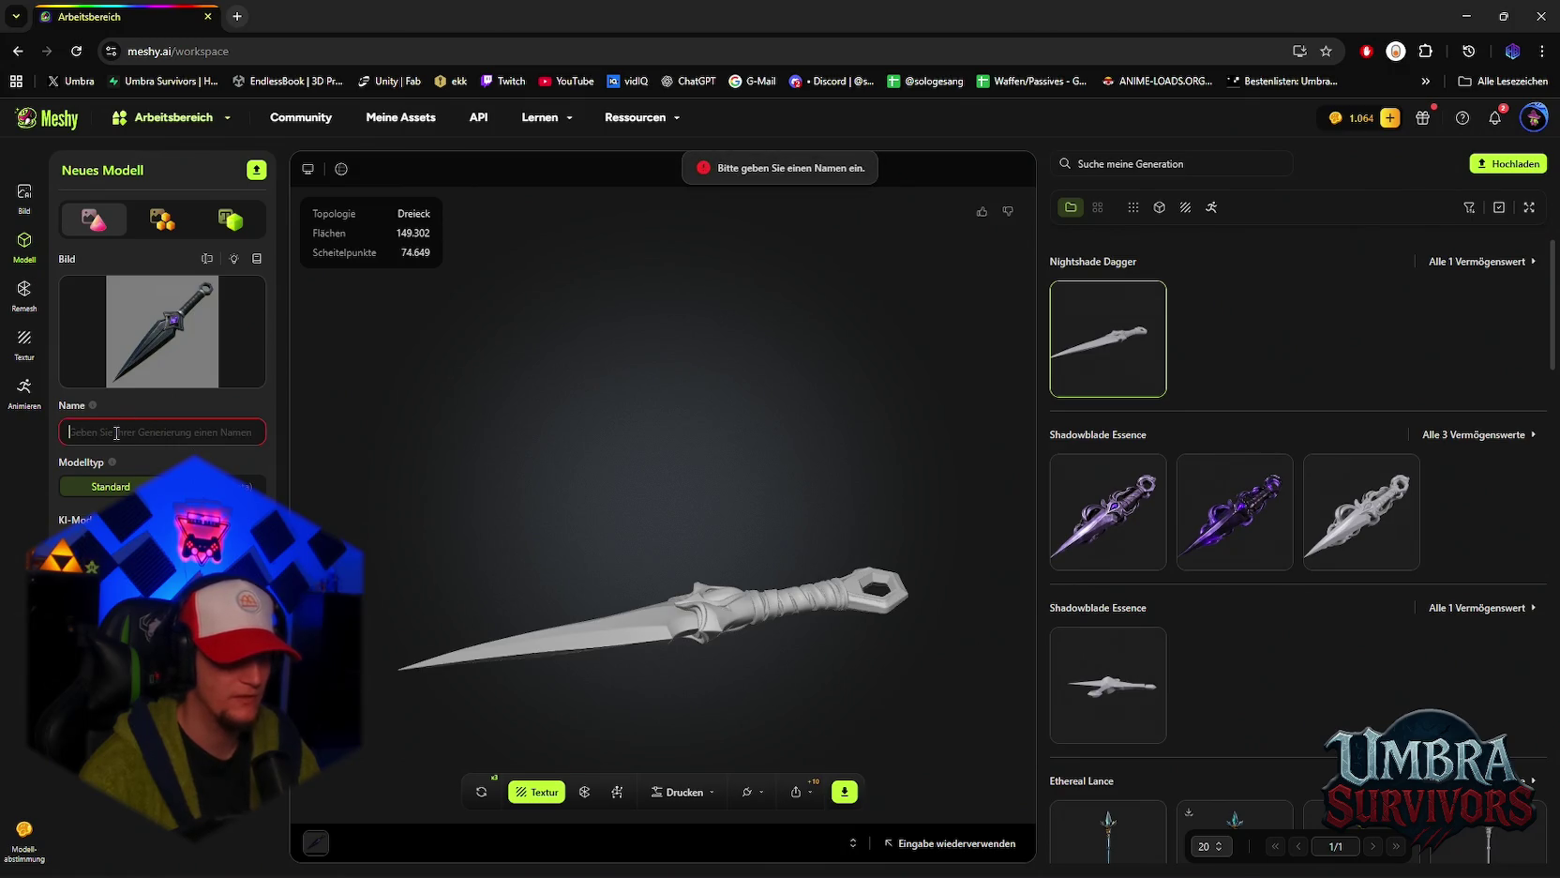
type("K")
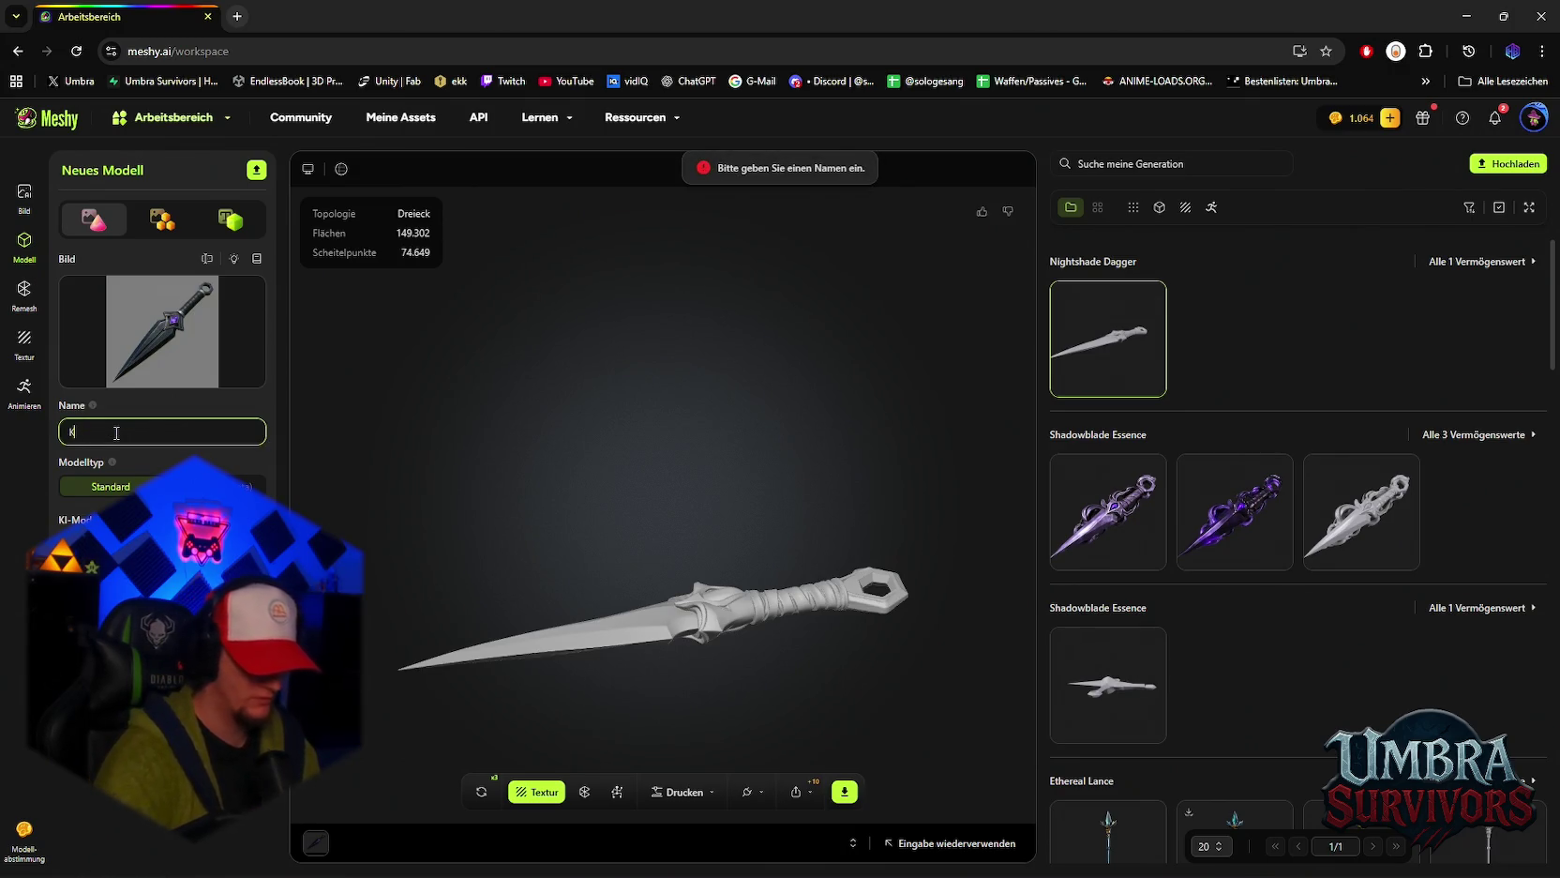
type("unai")
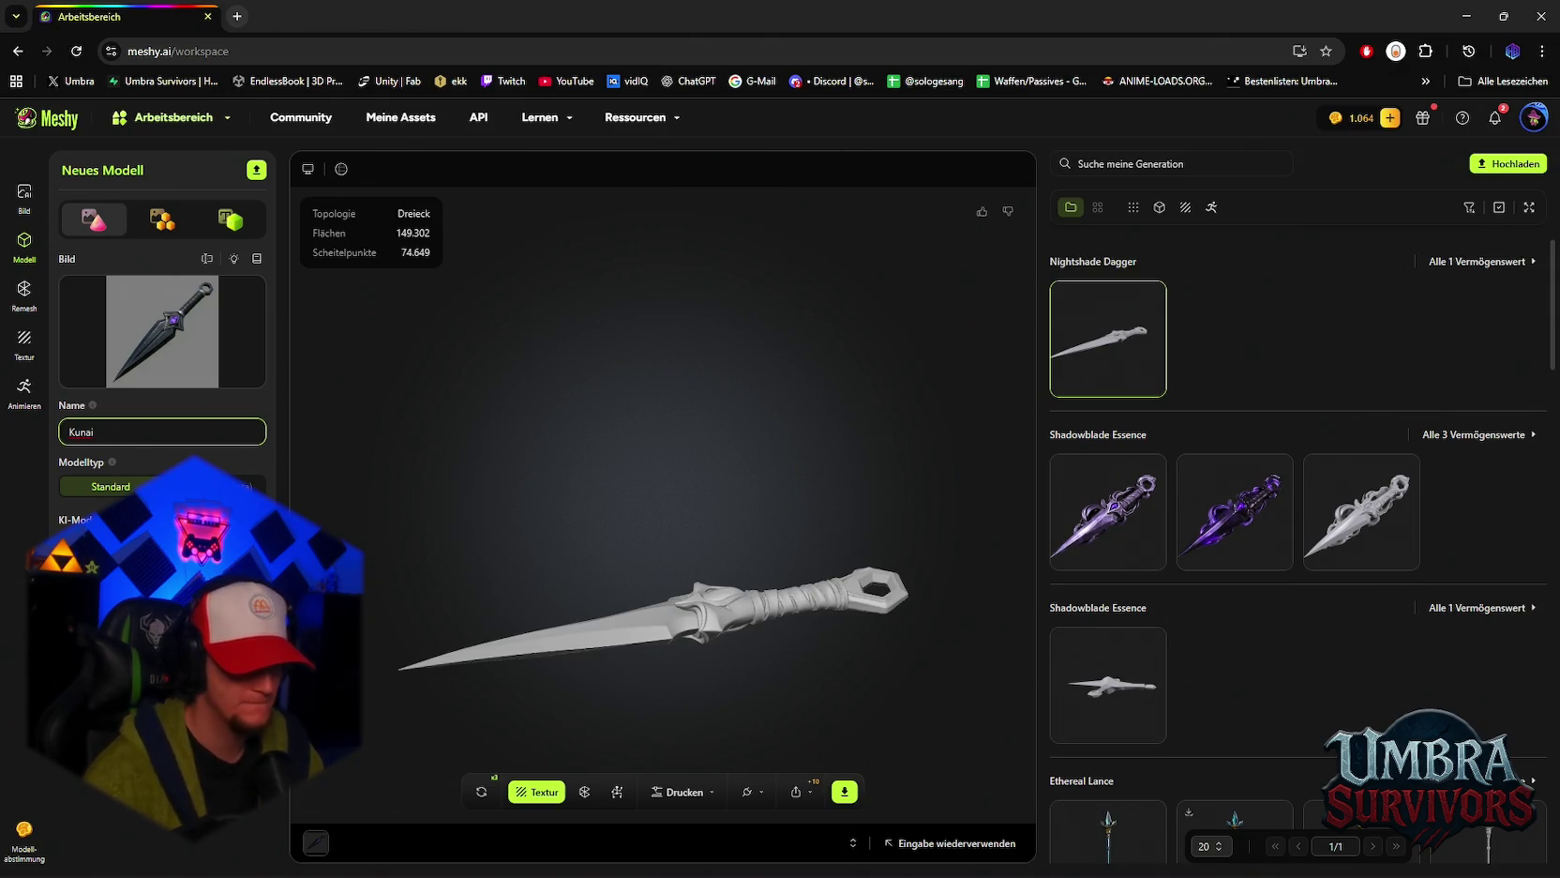
key("Return")
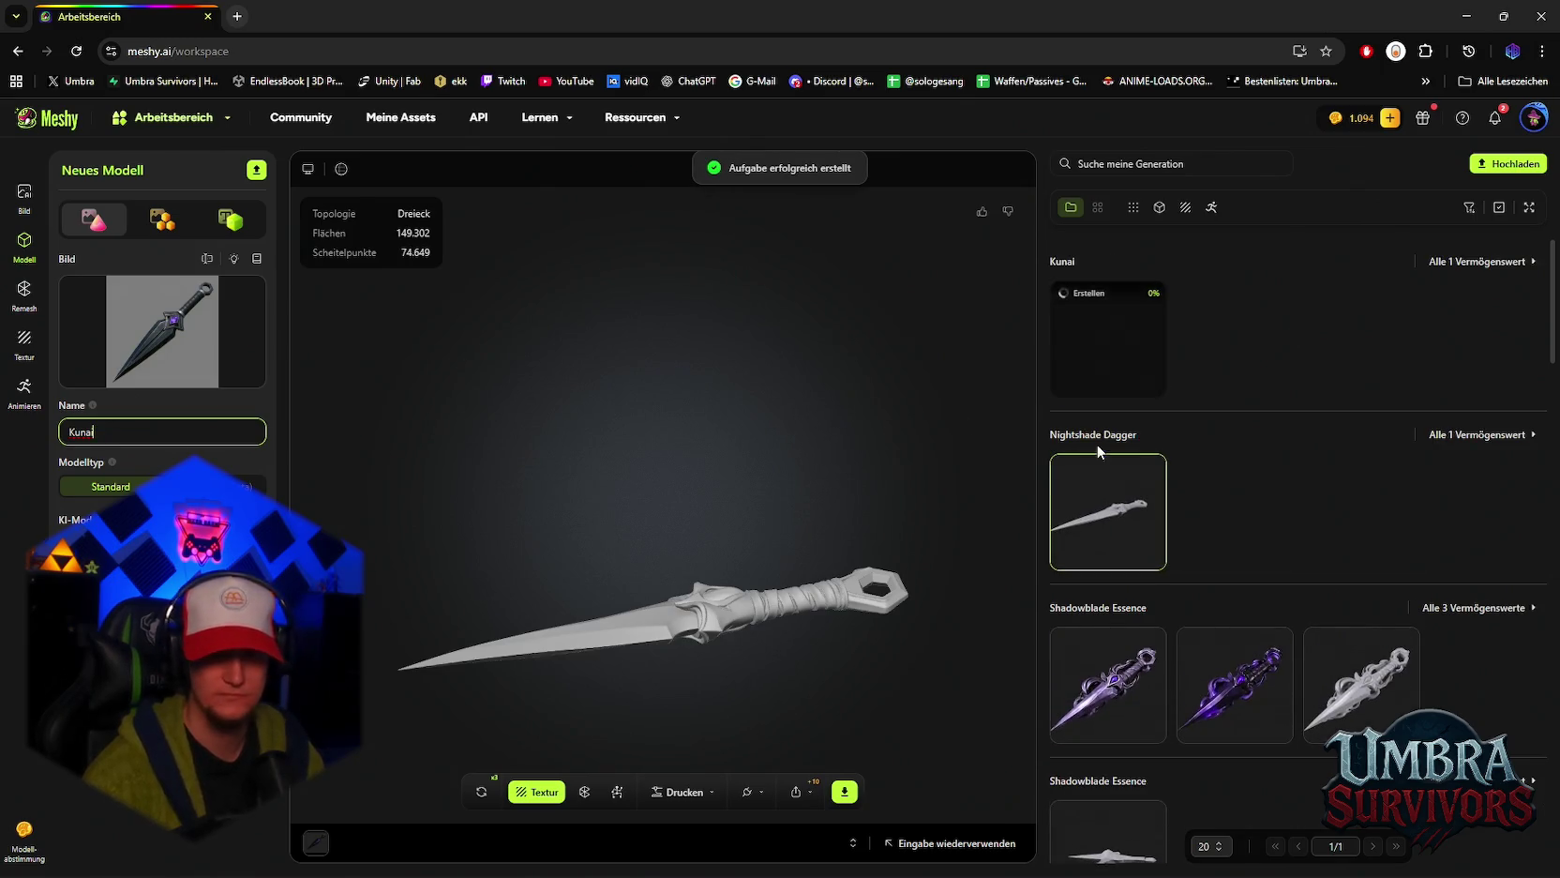
mouse_move(870, 527)
left_mouse_down()
mouse_move(863, 689)
mouse_move(1005, 623)
mouse_move(999, 690)
mouse_move(835, 654)
mouse_move(788, 356)
mouse_move(1043, 628)
mouse_move(941, 643)
mouse_move(801, 570)
mouse_move(731, 564)
mouse_move(744, 535)
mouse_move(806, 544)
mouse_move(774, 557)
mouse_move(700, 377)
mouse_move(735, 203)
mouse_move(937, 381)
mouse_move(980, 549)
mouse_move(786, 591)
mouse_move(769, 450)
mouse_move(736, 373)
mouse_move(641, 470)
mouse_move(101, 303)
left_mouse_up()
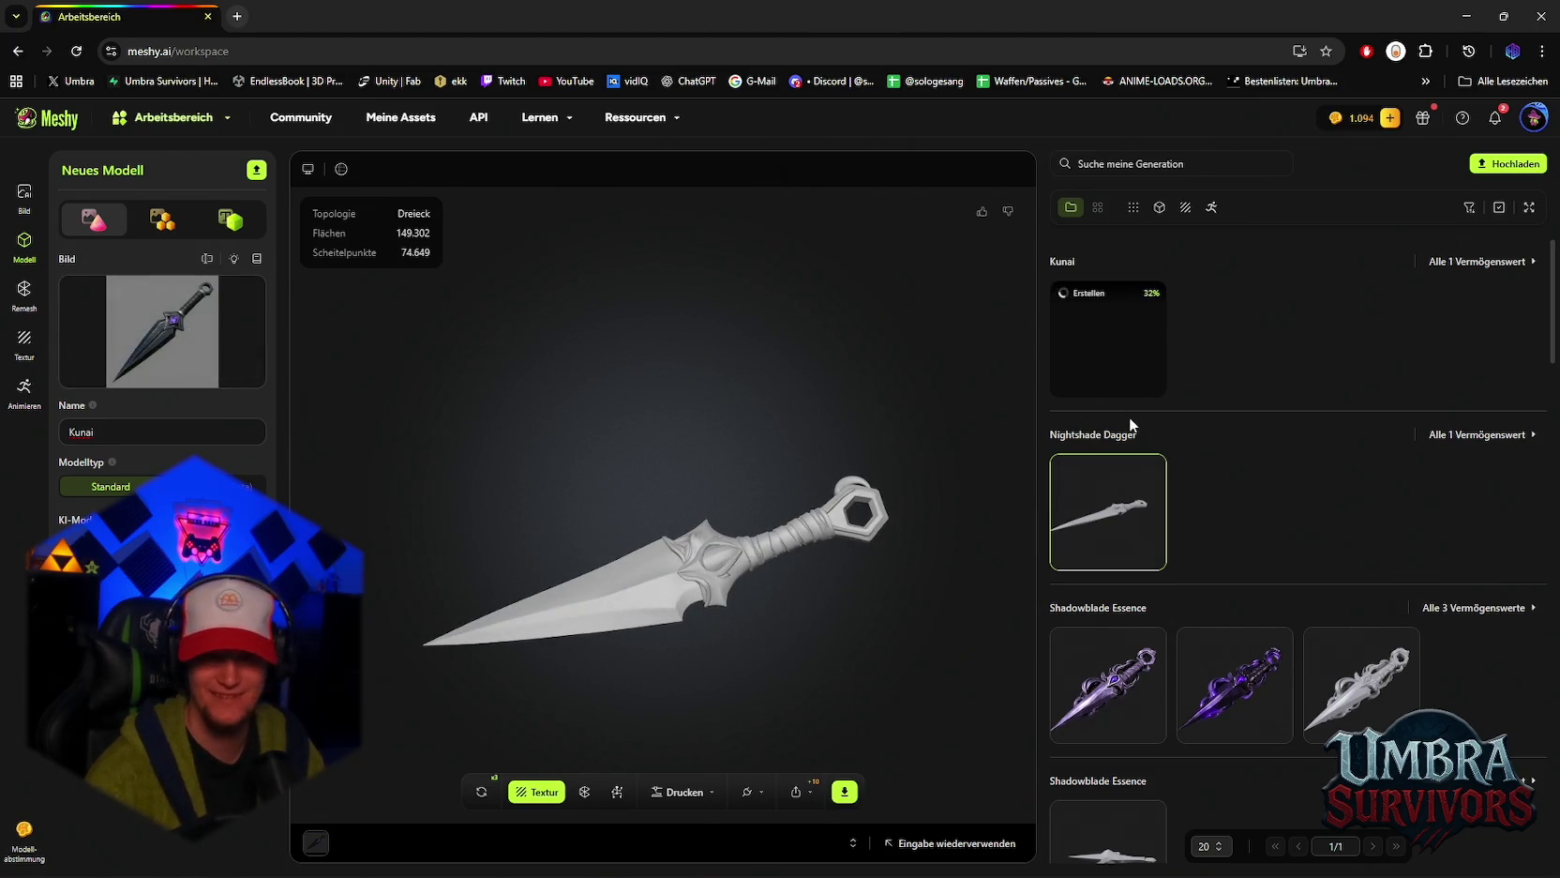
Load the purple Shadowblade Essence dagger and inspect it with a different shading mode.
scroll(1129, 417, "down", 2)
left_click(1271, 527)
mouse_move(795, 499)
left_mouse_down()
mouse_move(768, 390)
mouse_move(368, 493)
mouse_move(634, 441)
mouse_move(467, 369)
mouse_move(454, 468)
mouse_move(682, 472)
mouse_move(765, 589)
mouse_move(812, 555)
left_mouse_up()
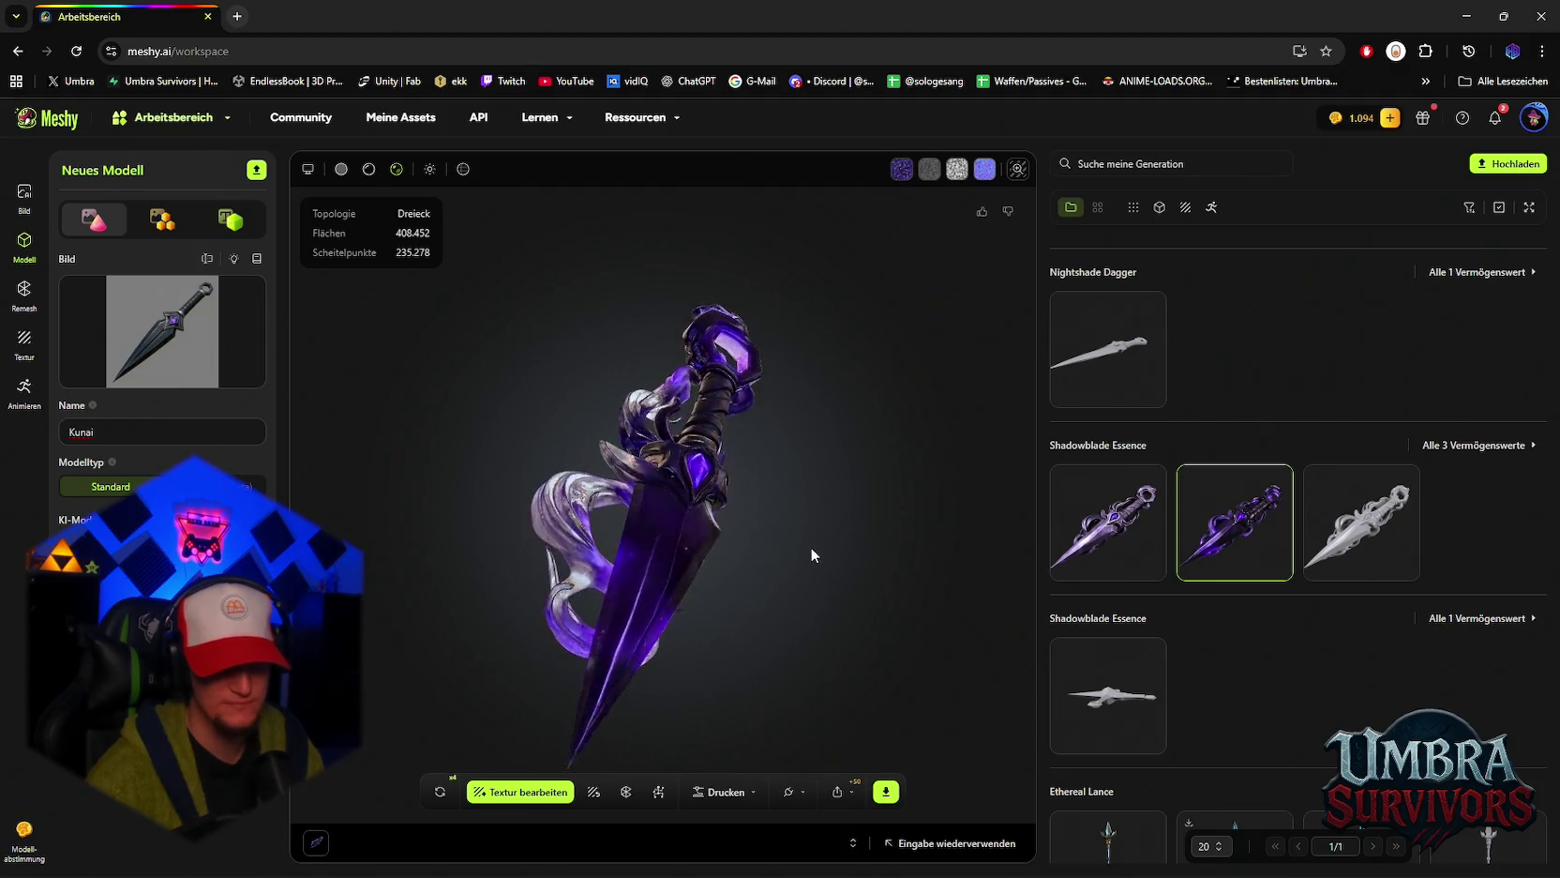
left_click(368, 169)
mouse_move(702, 483)
left_mouse_down()
mouse_move(625, 583)
mouse_move(615, 485)
mouse_move(487, 346)
mouse_move(361, 454)
mouse_move(610, 457)
mouse_move(723, 570)
mouse_move(690, 384)
mouse_move(633, 479)
mouse_move(784, 533)
mouse_move(661, 418)
mouse_move(617, 670)
mouse_move(774, 571)
left_mouse_up()
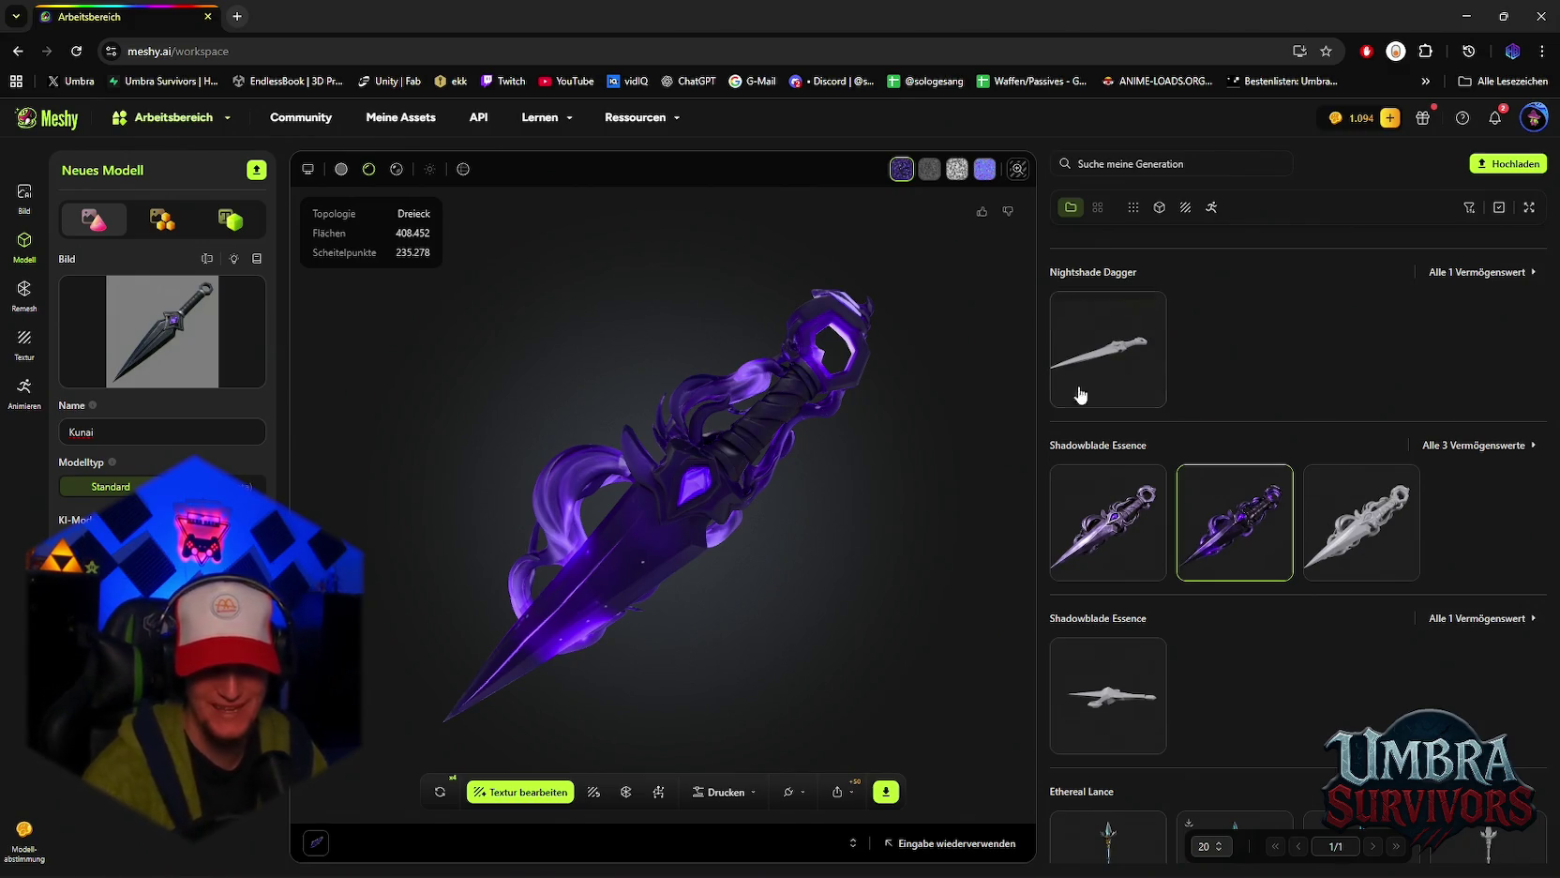
Load the first Shadowblade Essence model and view it fully textured from several angles.
left_click(1131, 525)
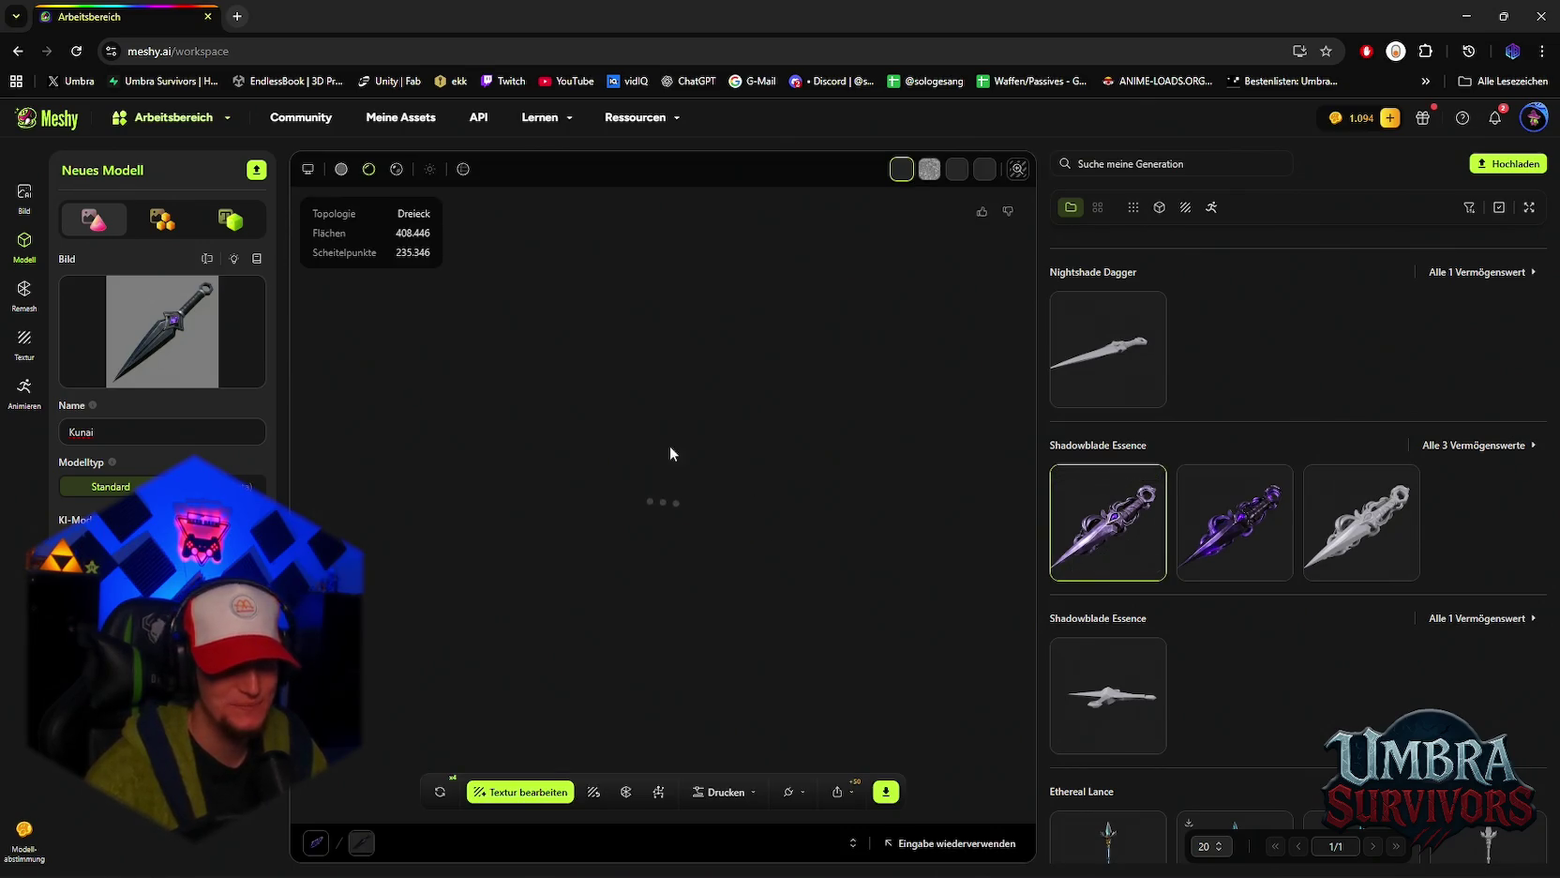
mouse_move(751, 515)
left_mouse_down()
mouse_move(853, 519)
mouse_move(762, 519)
left_mouse_up()
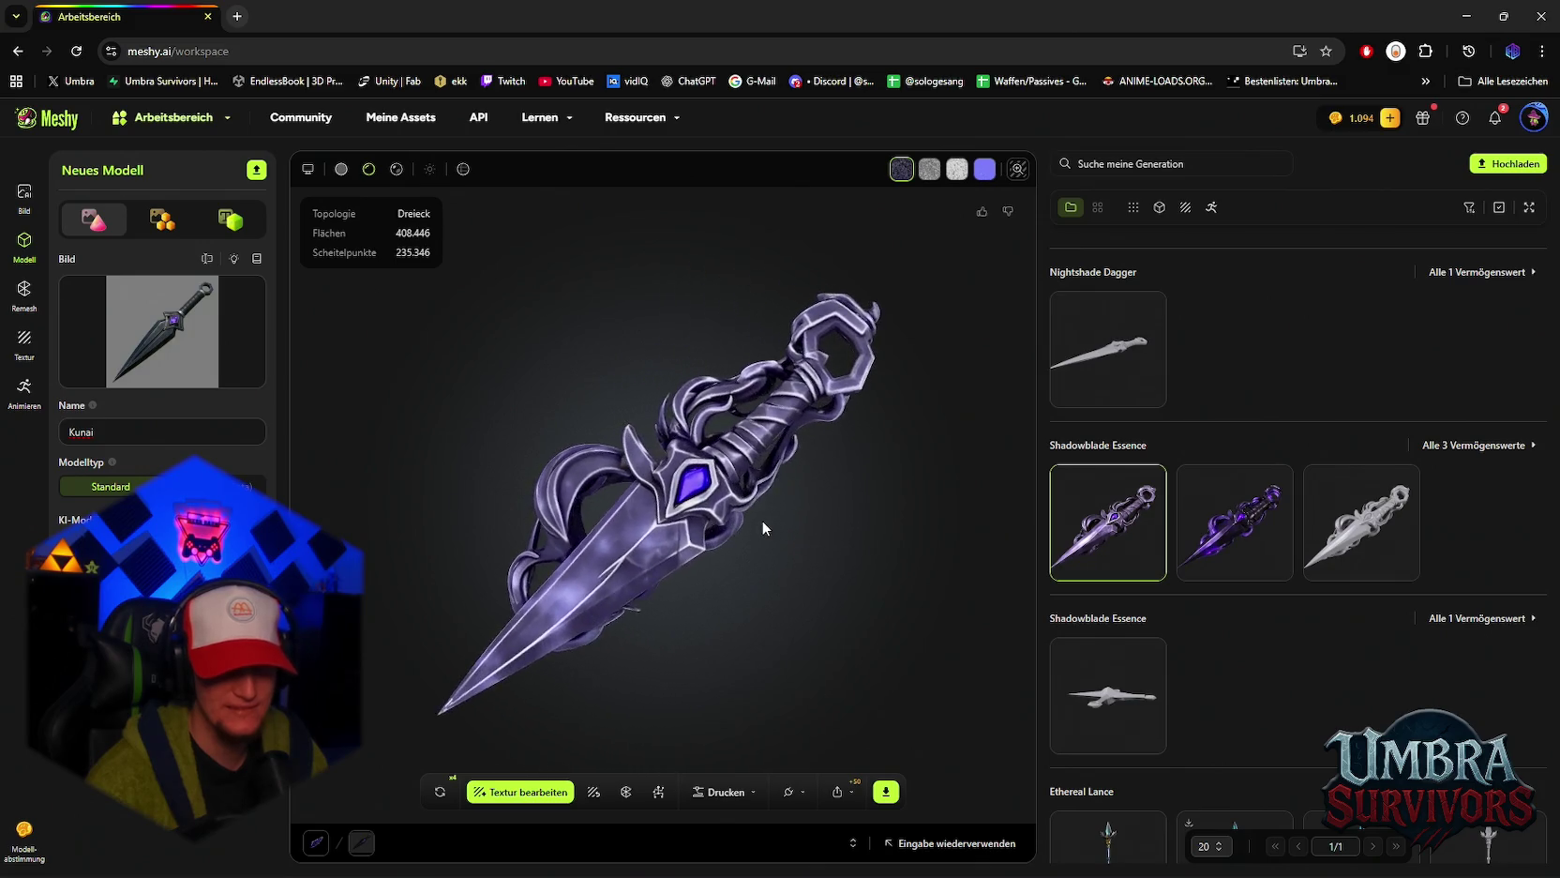
left_click(396, 169)
mouse_move(563, 309)
left_mouse_down()
mouse_move(848, 508)
mouse_move(702, 486)
left_mouse_up()
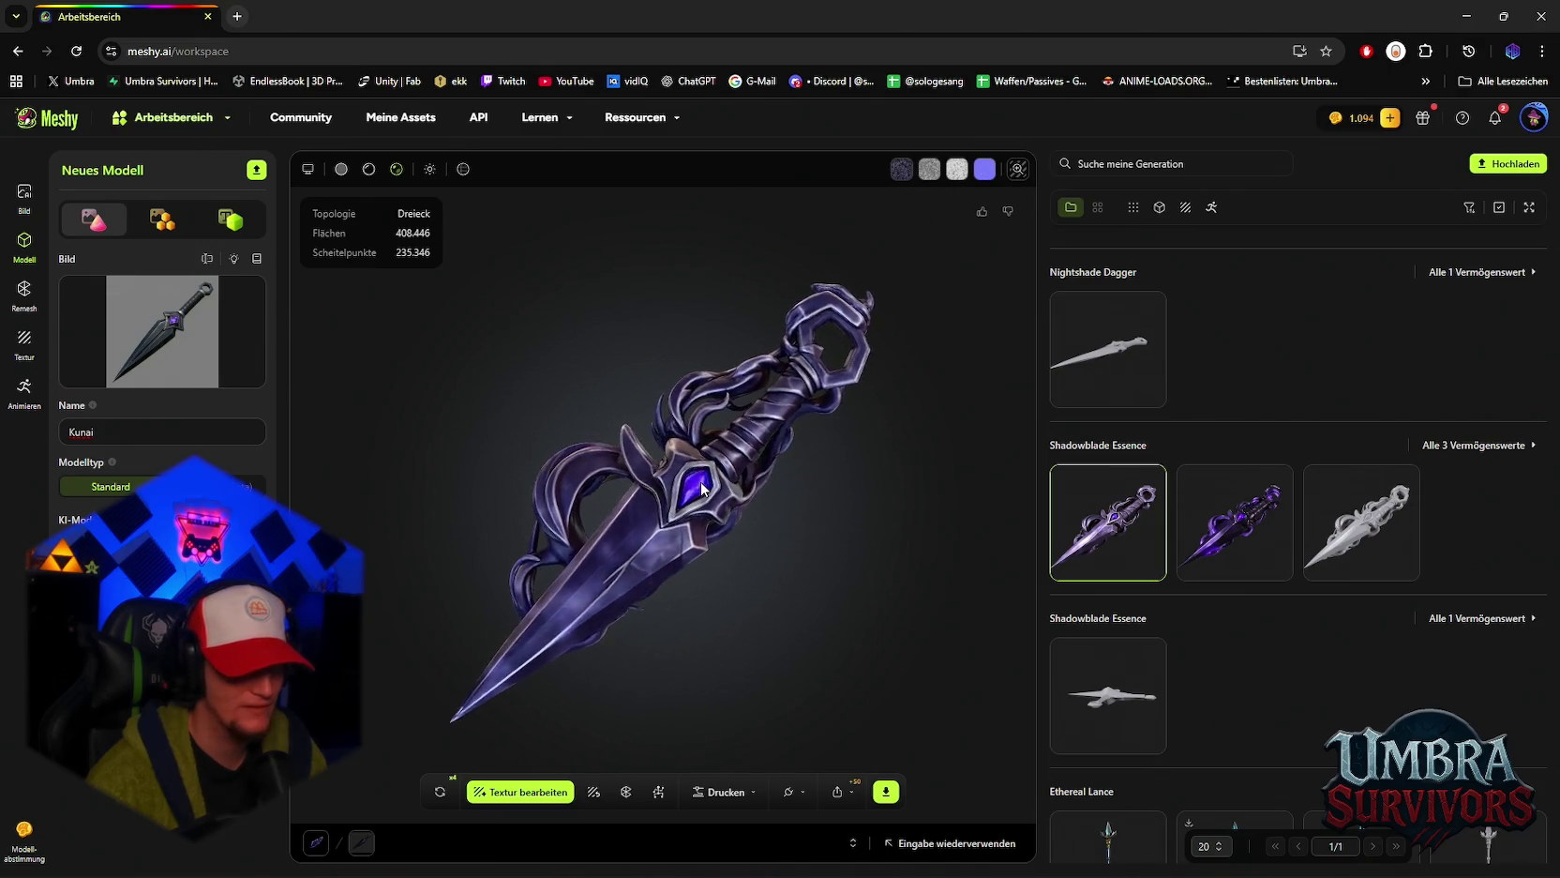
Scroll the gallery back to the top and open the new Kunai model.
scroll(1312, 503, "down", 2)
scroll(1287, 476, "up", 2)
scroll(1286, 476, "up", 1)
left_click(1106, 340)
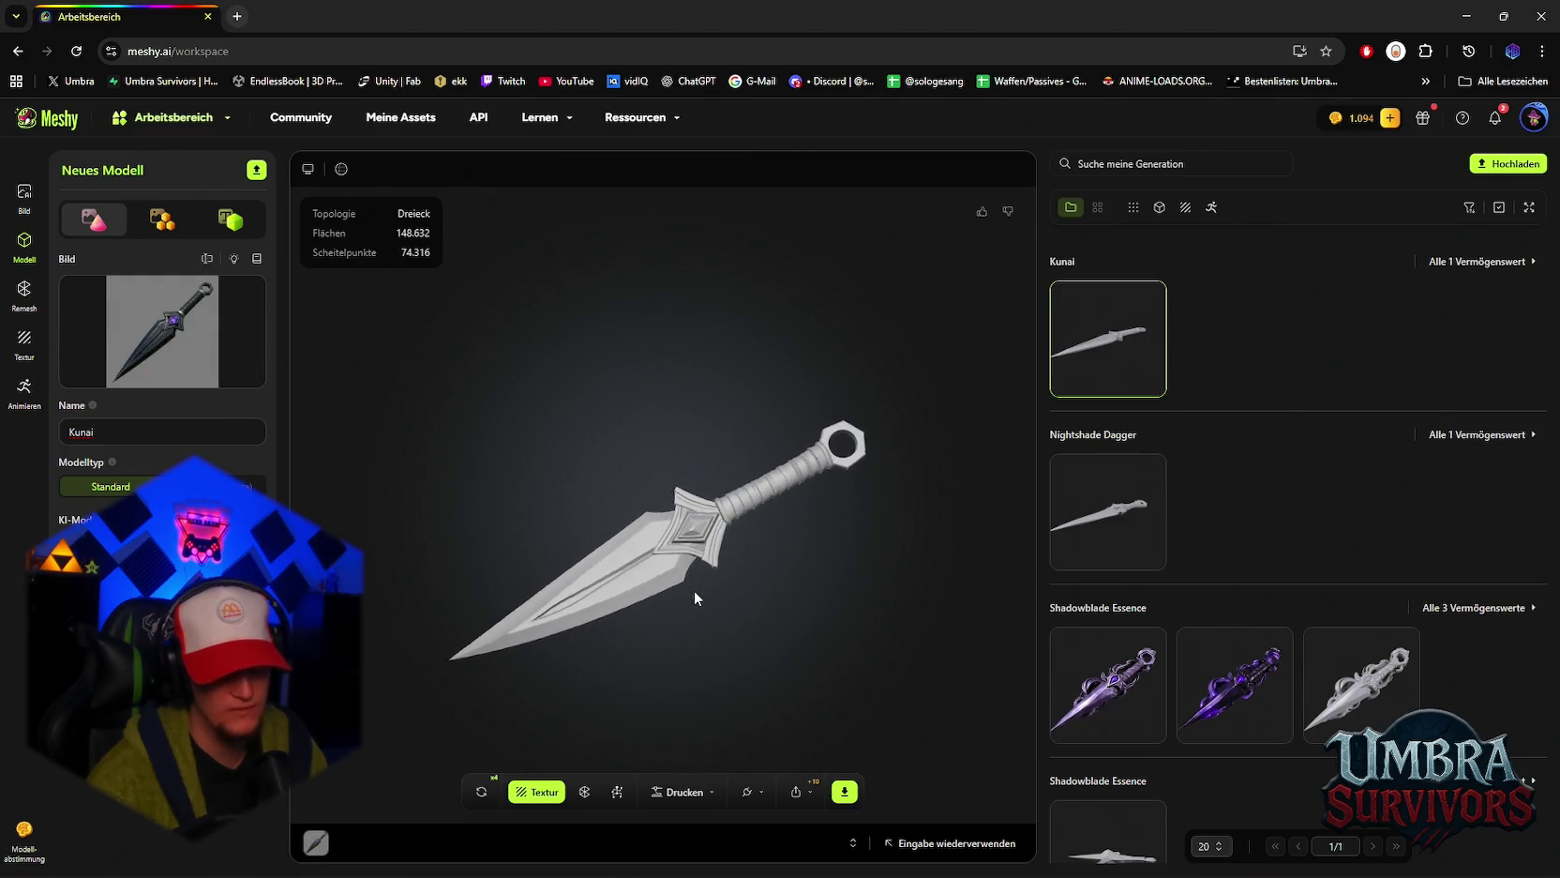
Retry the Kunai generation, replacing the current version, then open subscription settings via the free-credits offer.
left_click(481, 794)
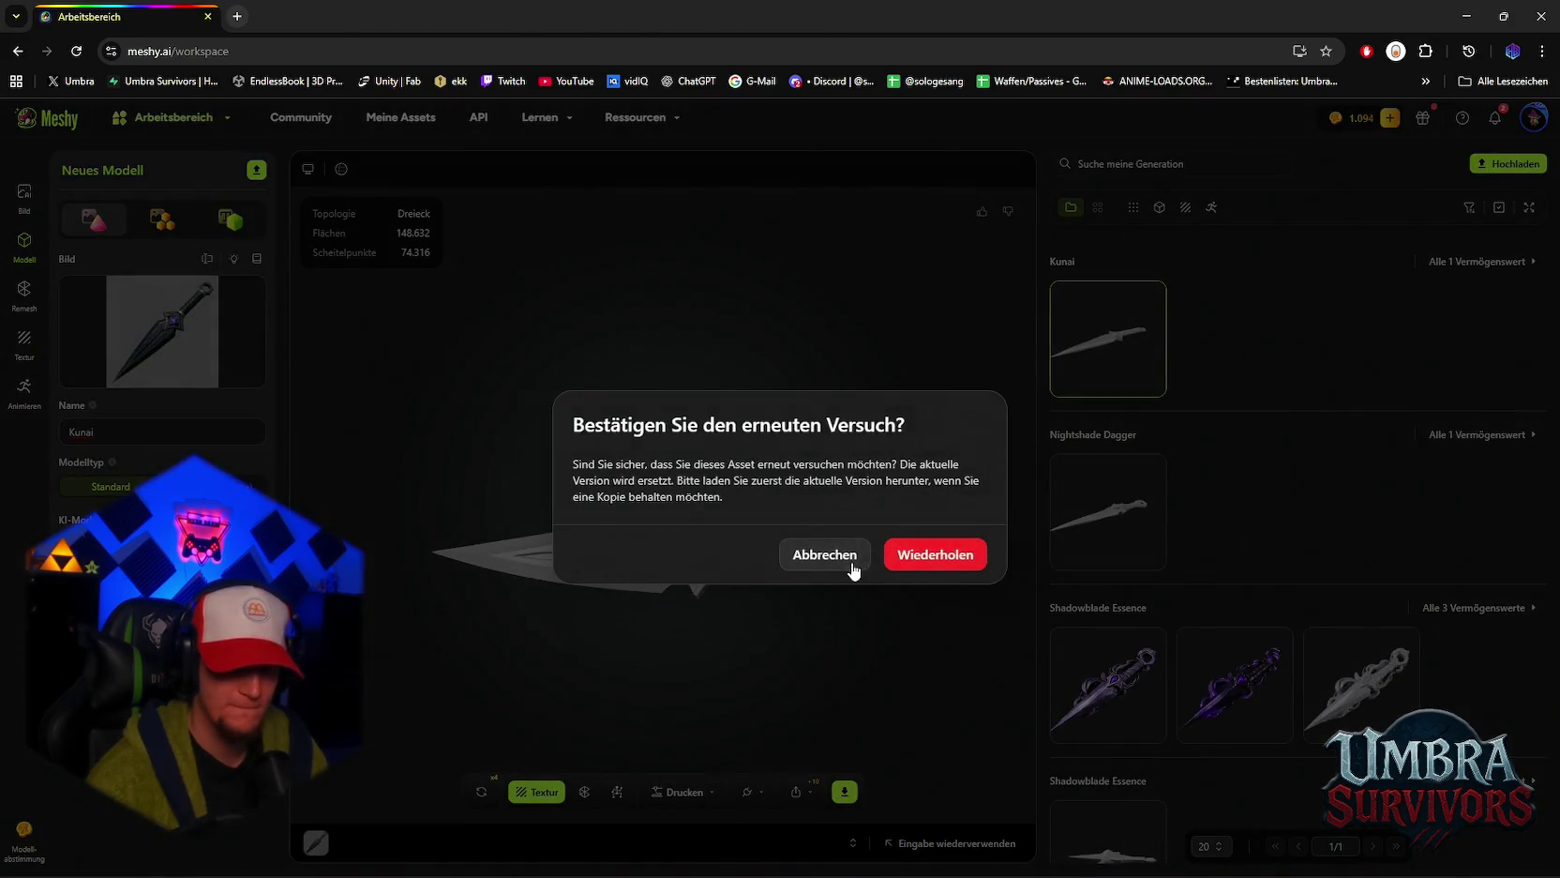
left_click(981, 561)
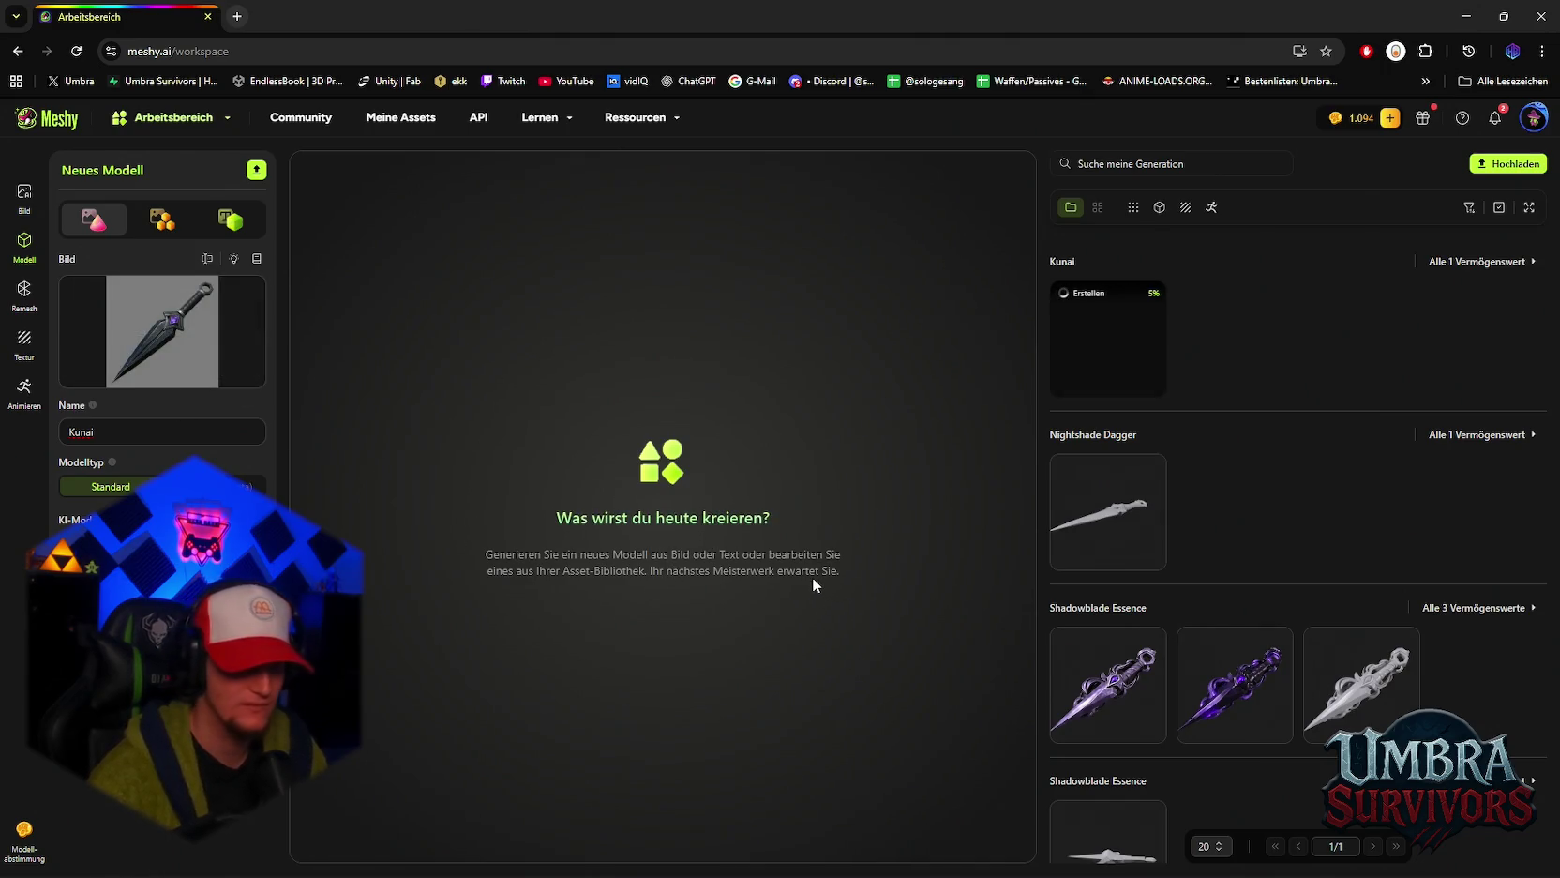
left_click(1425, 117)
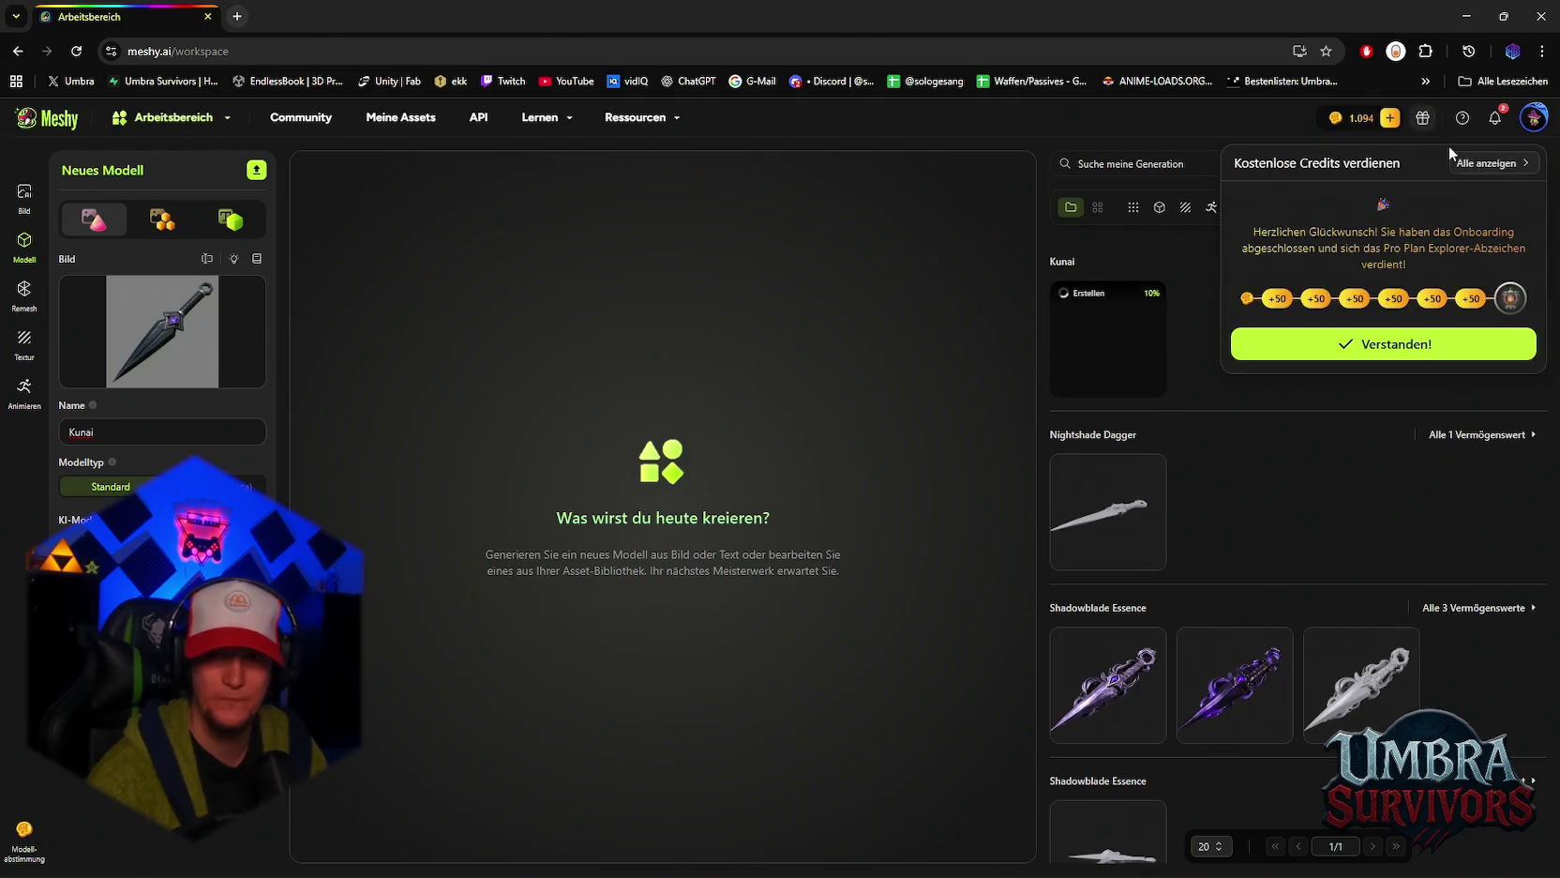
left_click(1378, 354)
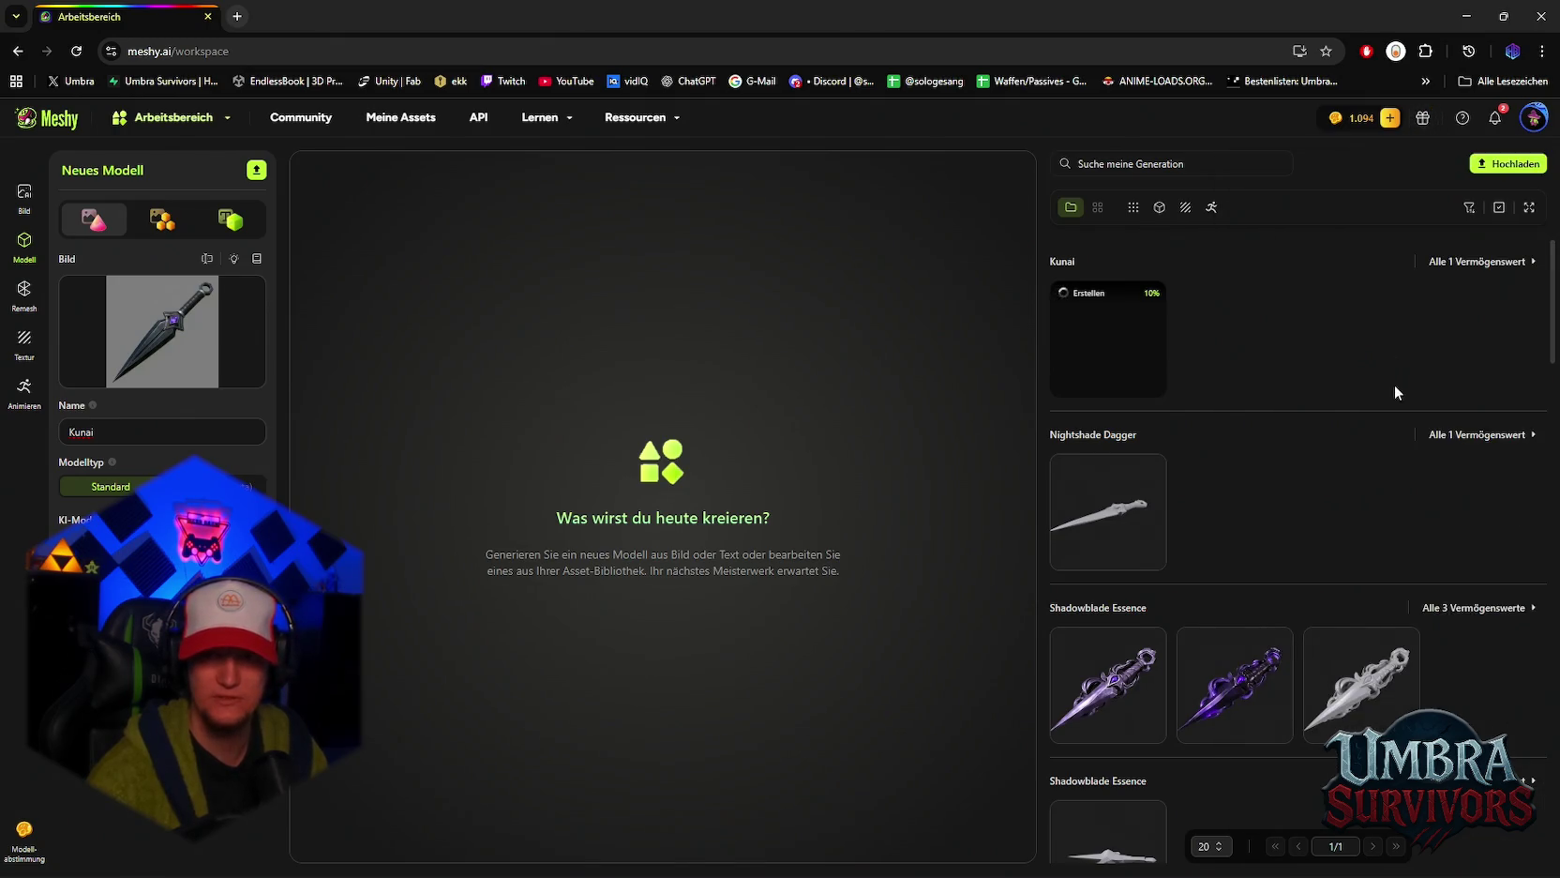
left_click(1423, 117)
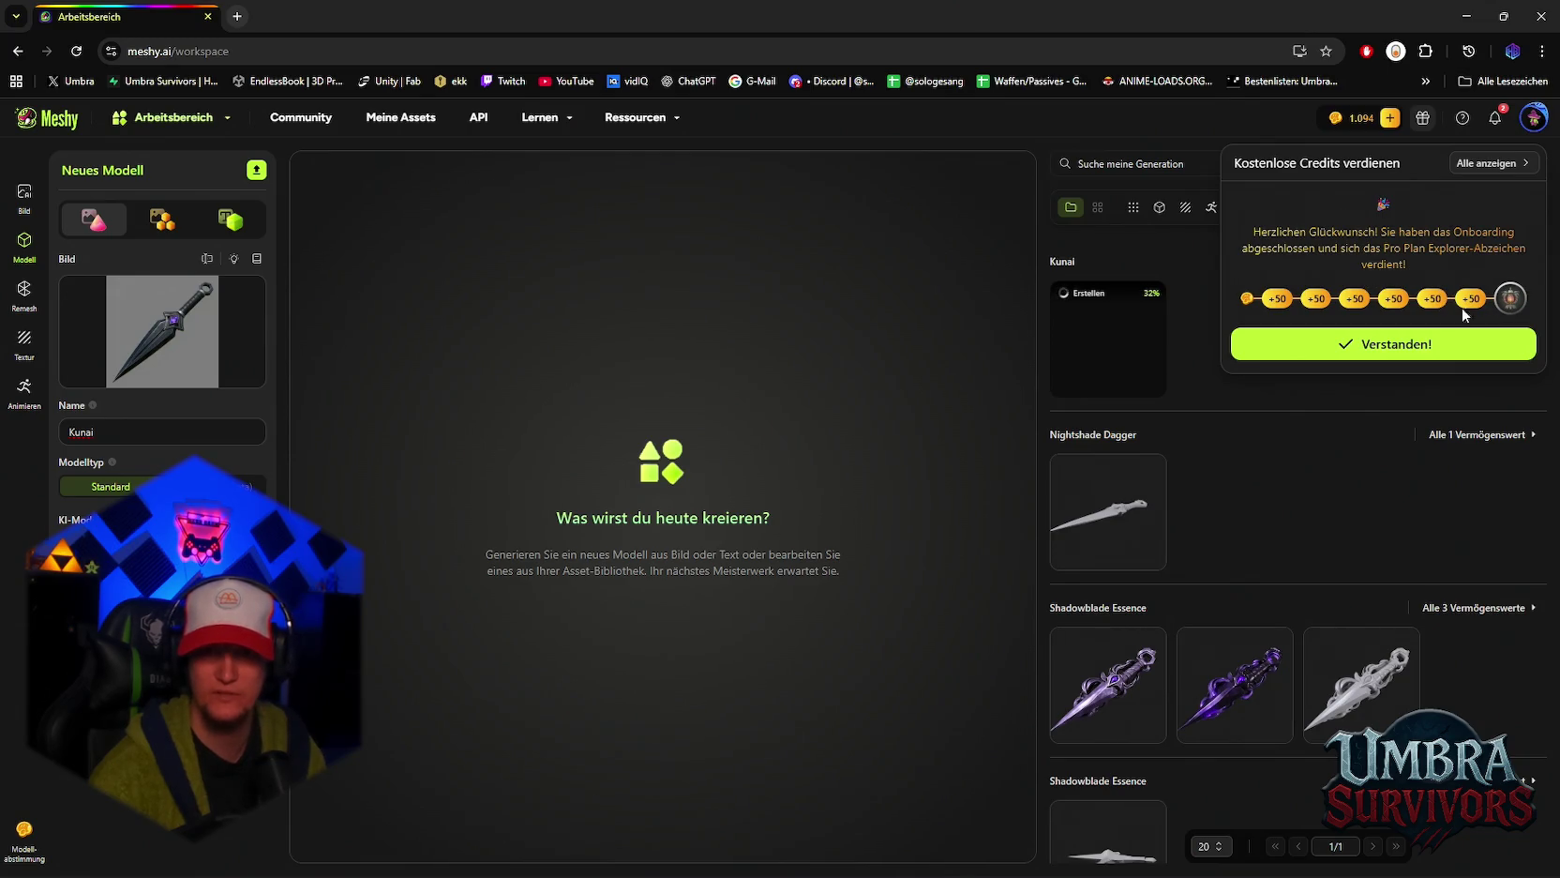
left_click(1494, 163)
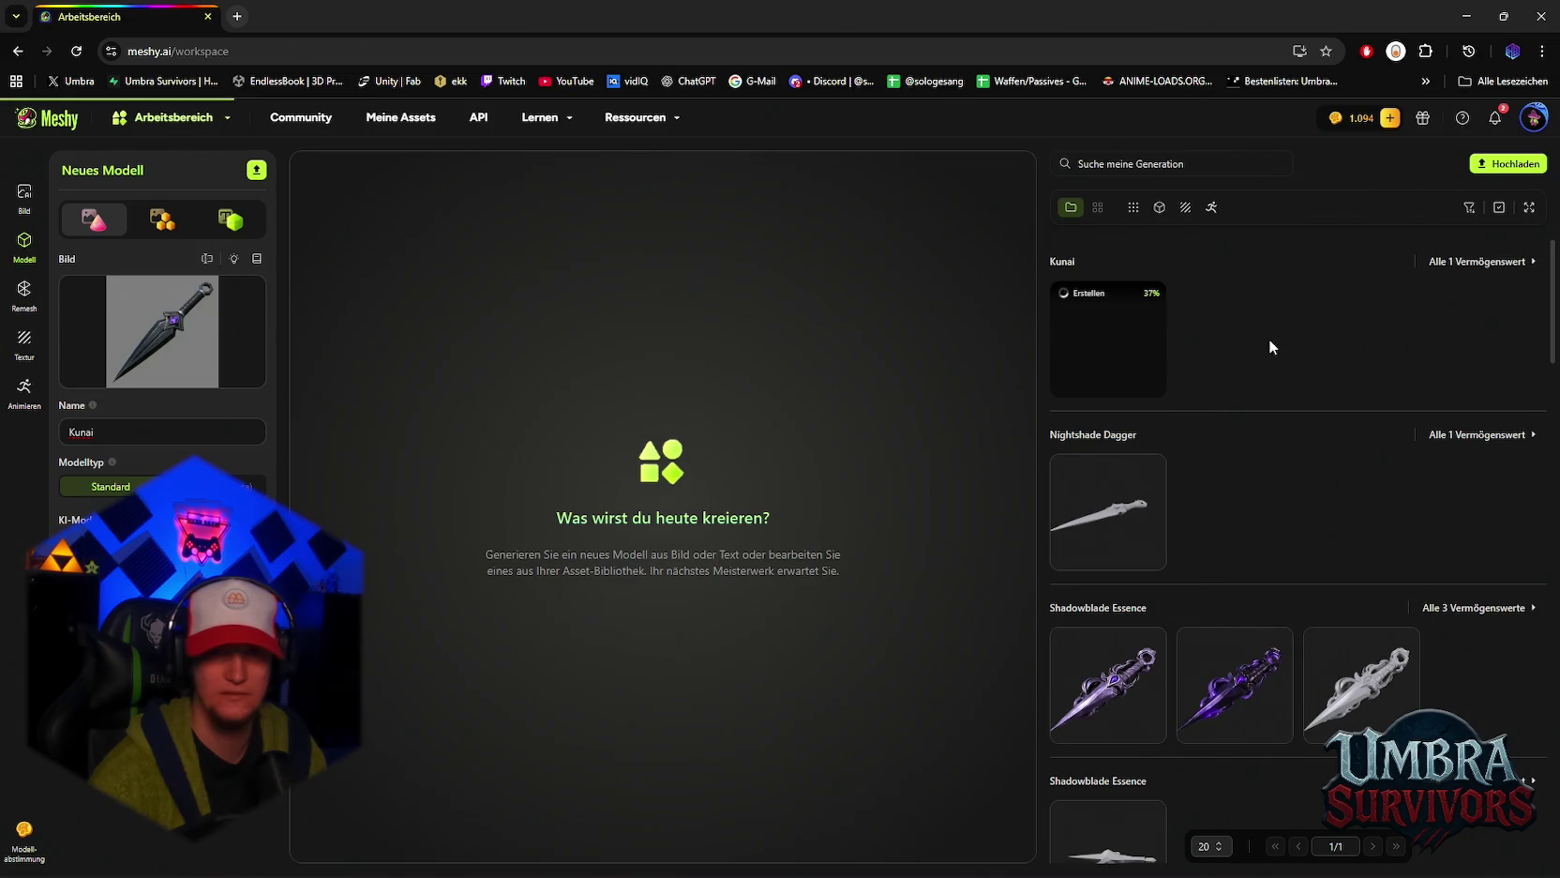
scroll(713, 563, "up", 10)
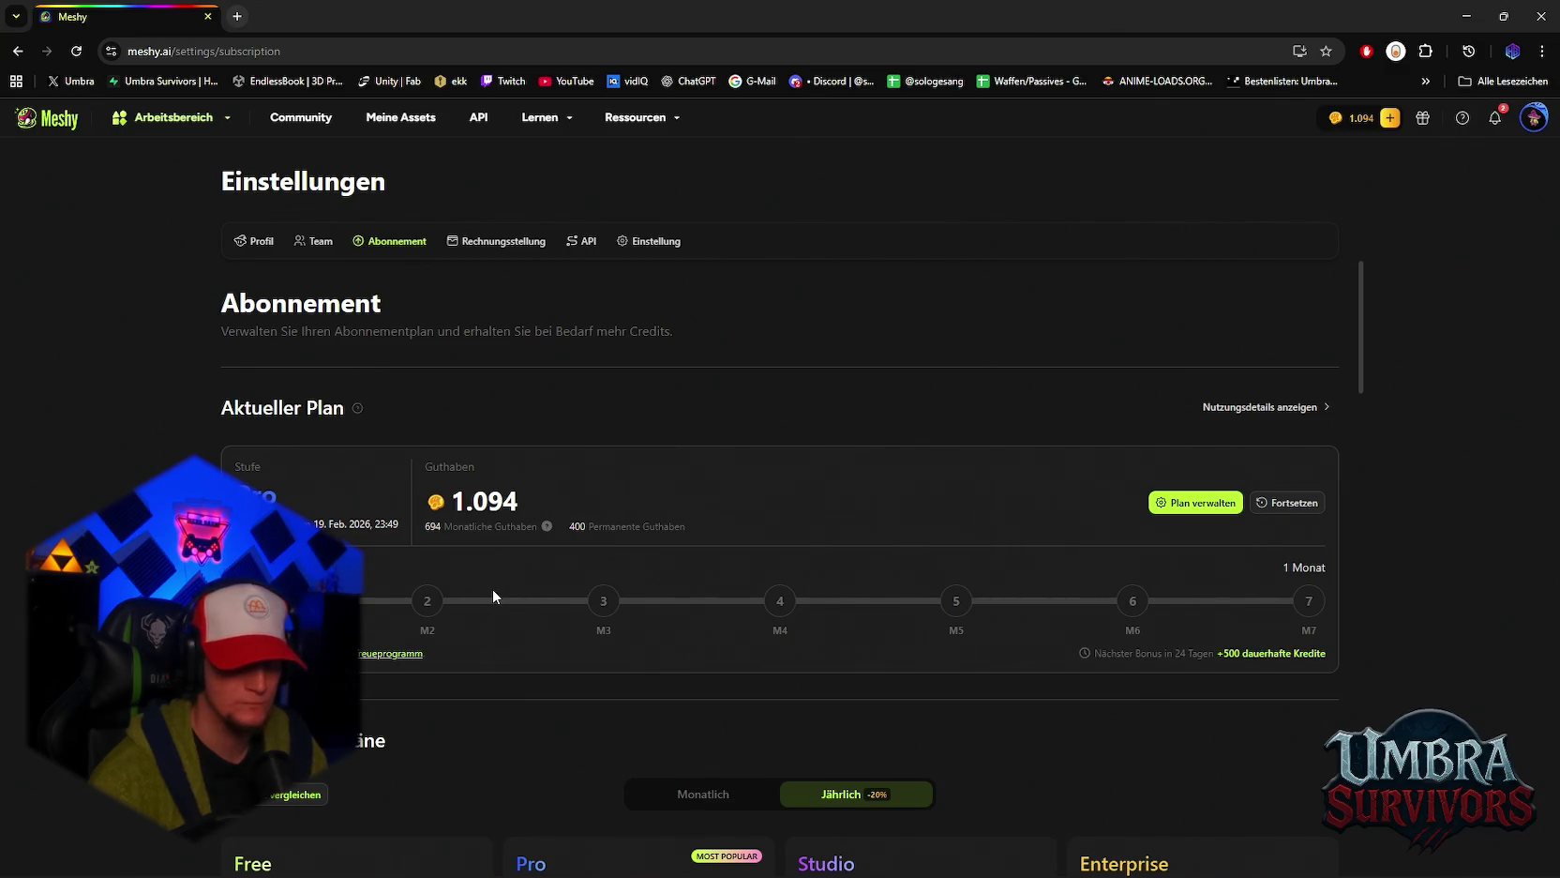
Scroll through the Abonnement subscription page showing the 1,094-credit balance.
scroll(410, 536, "down", 2)
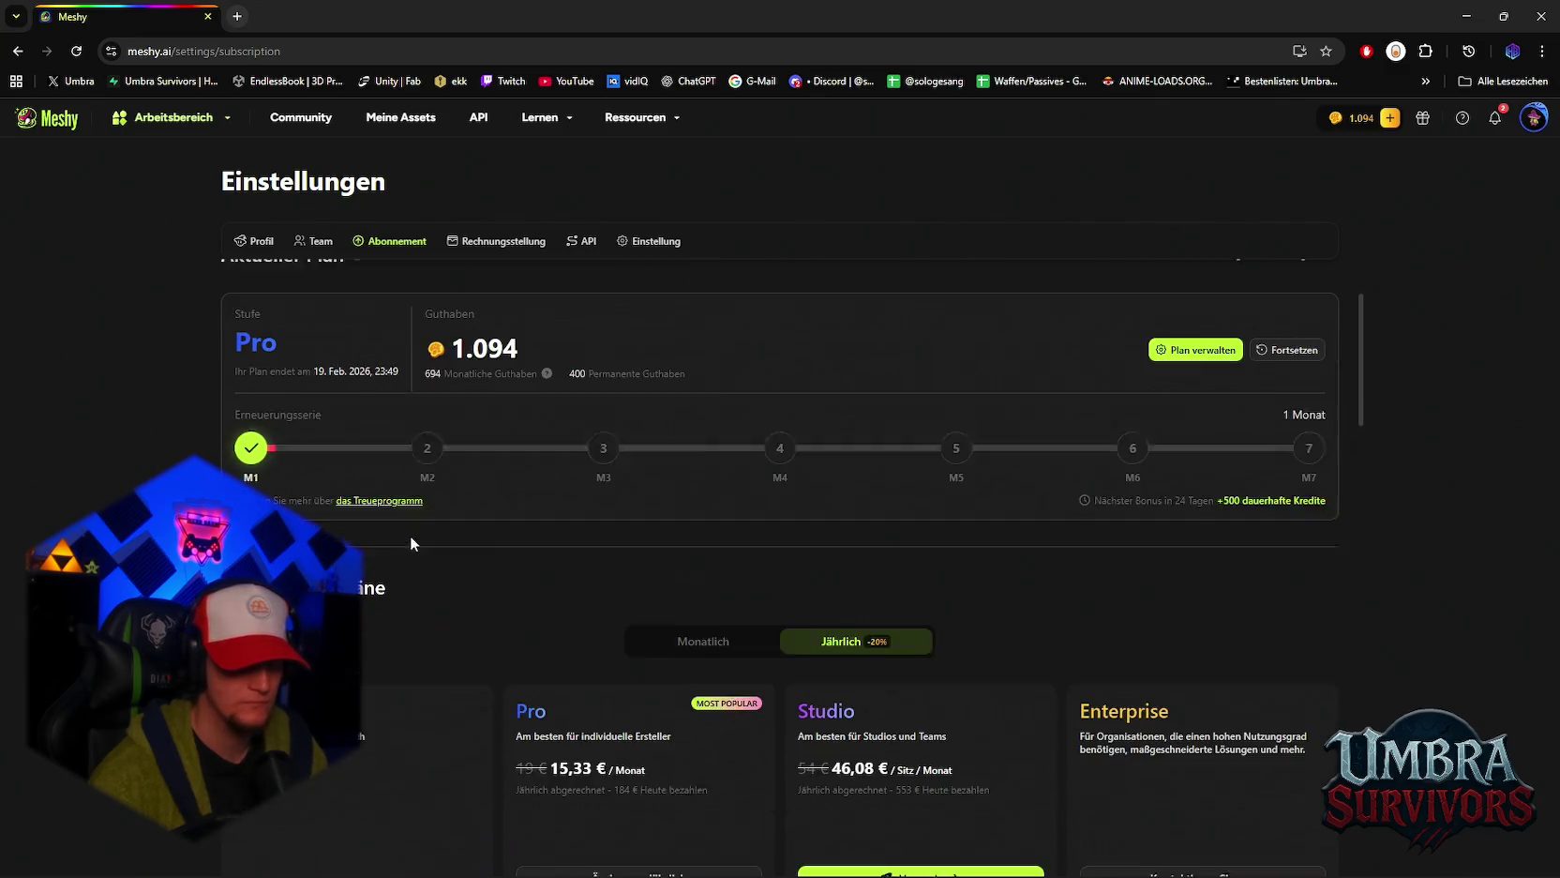
scroll(429, 532, "down", 1)
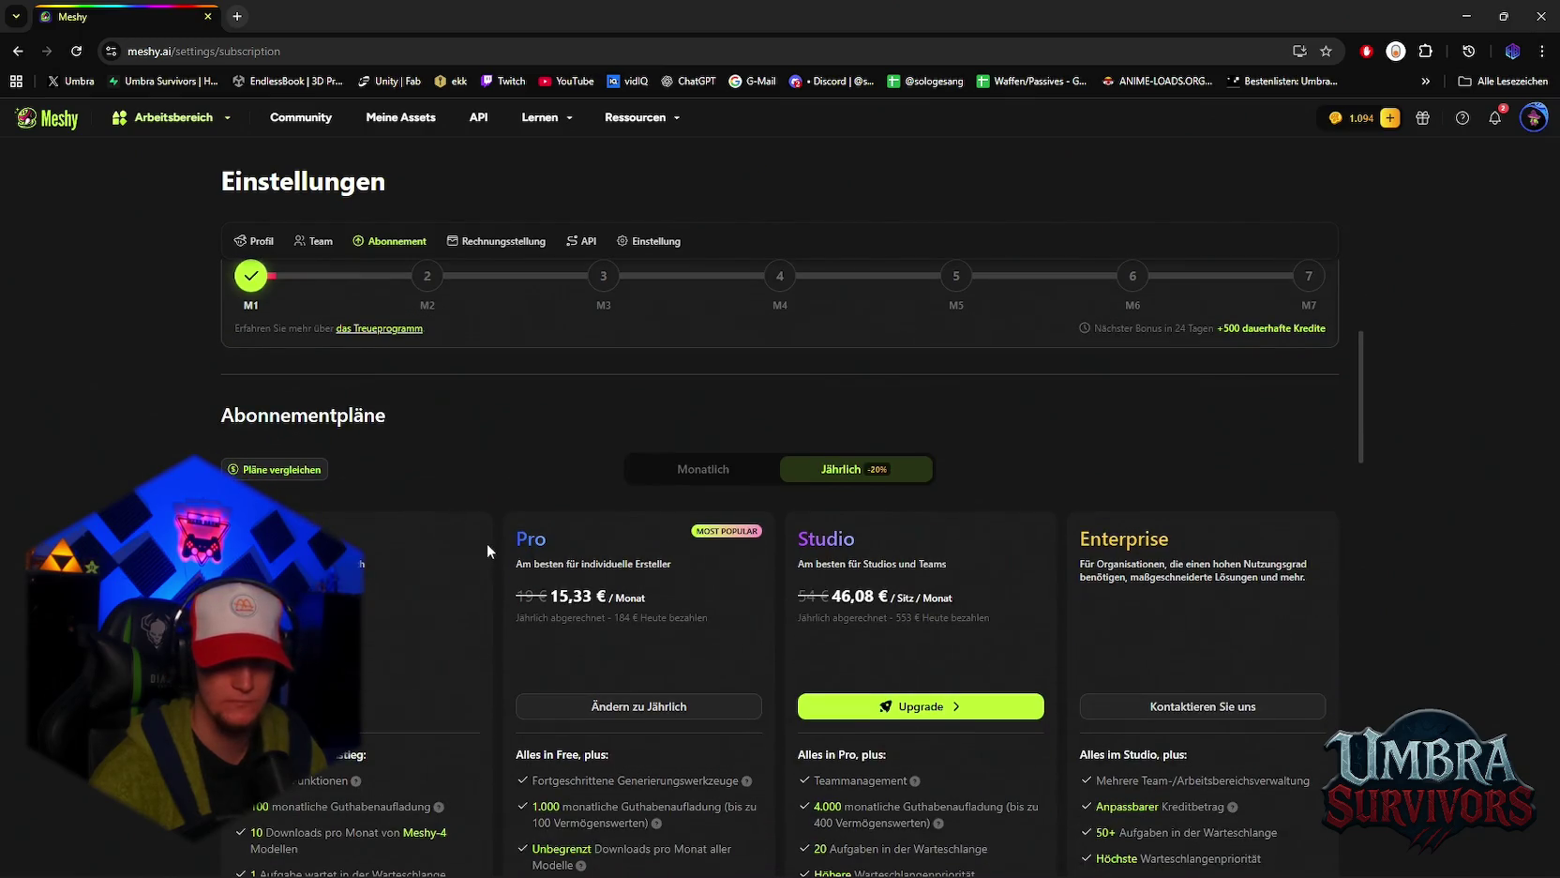
scroll(487, 542, "up", 3)
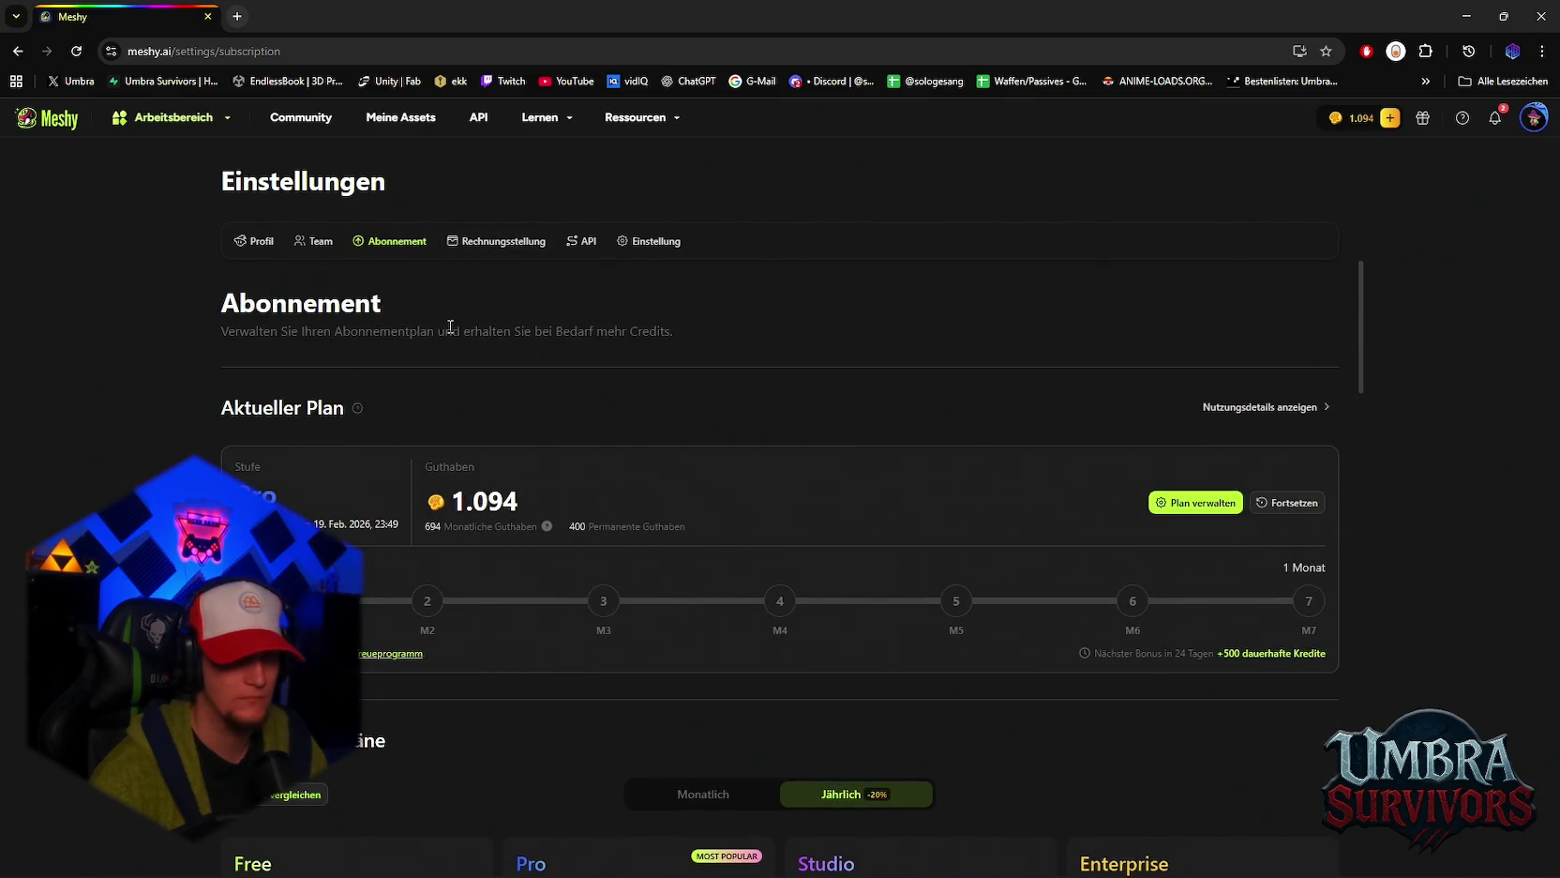
scroll(793, 542, "down", 10)
scroll(787, 540, "down", 4)
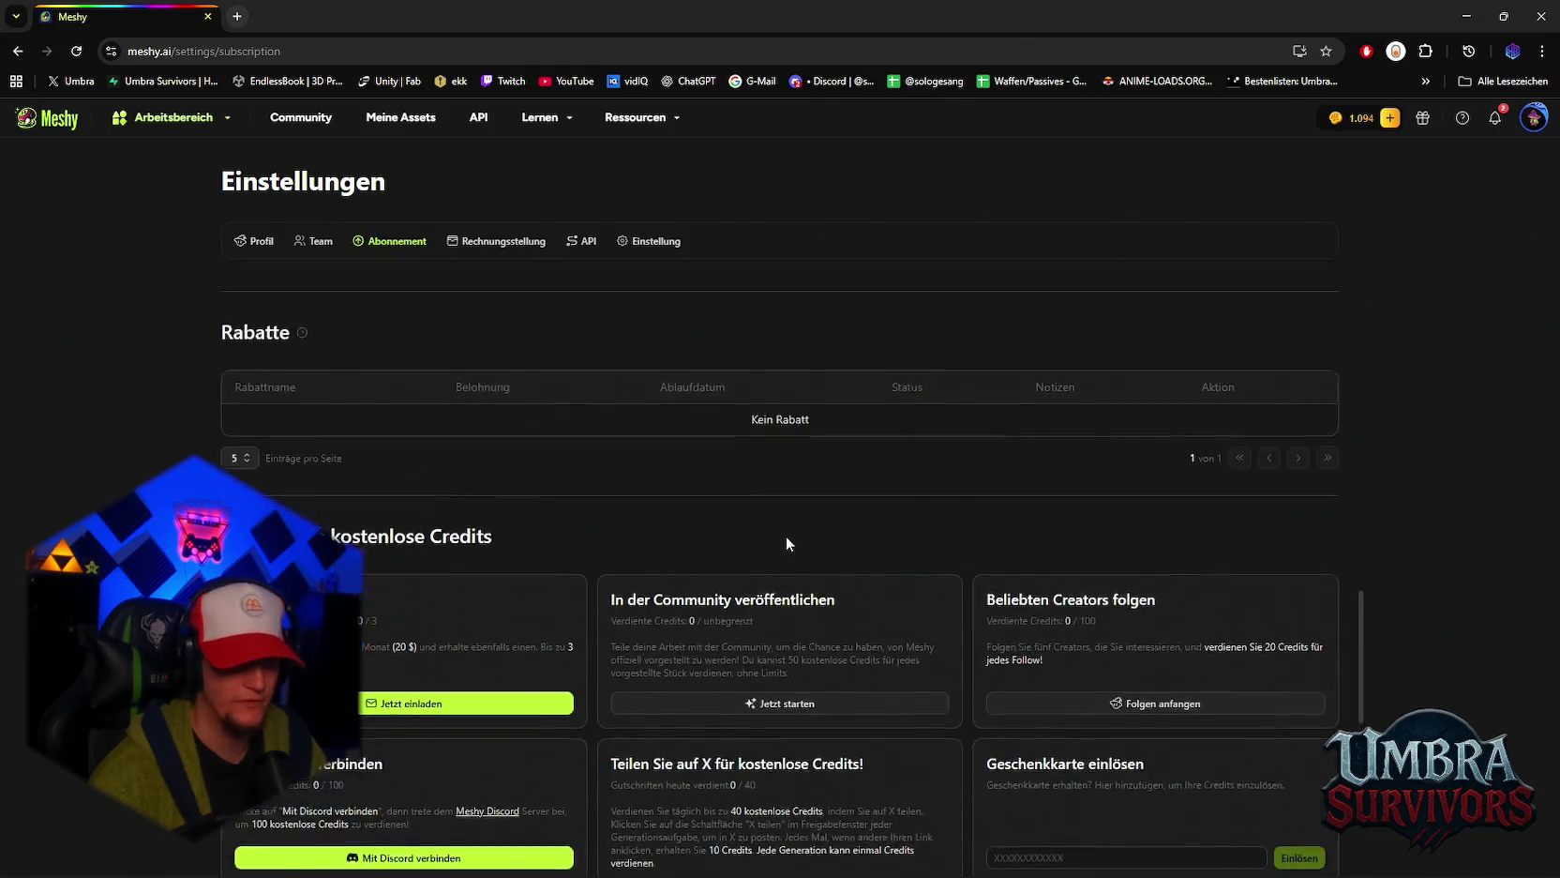
scroll(773, 547, "up", 2)
scroll(751, 558, "down", 8)
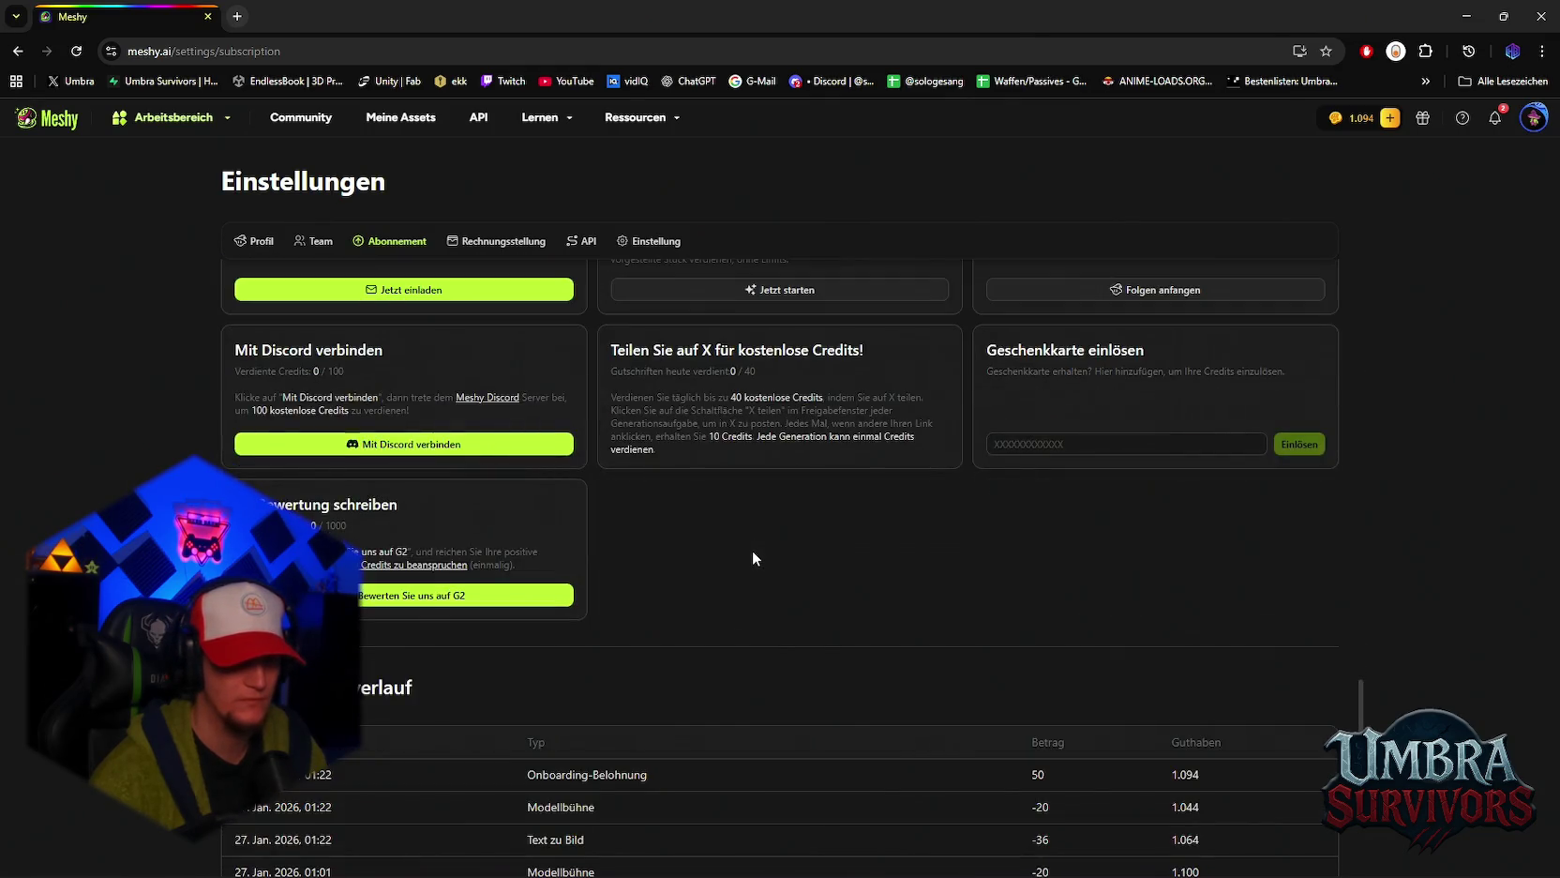
scroll(755, 553, "up", 4)
scroll(756, 553, "up", 2)
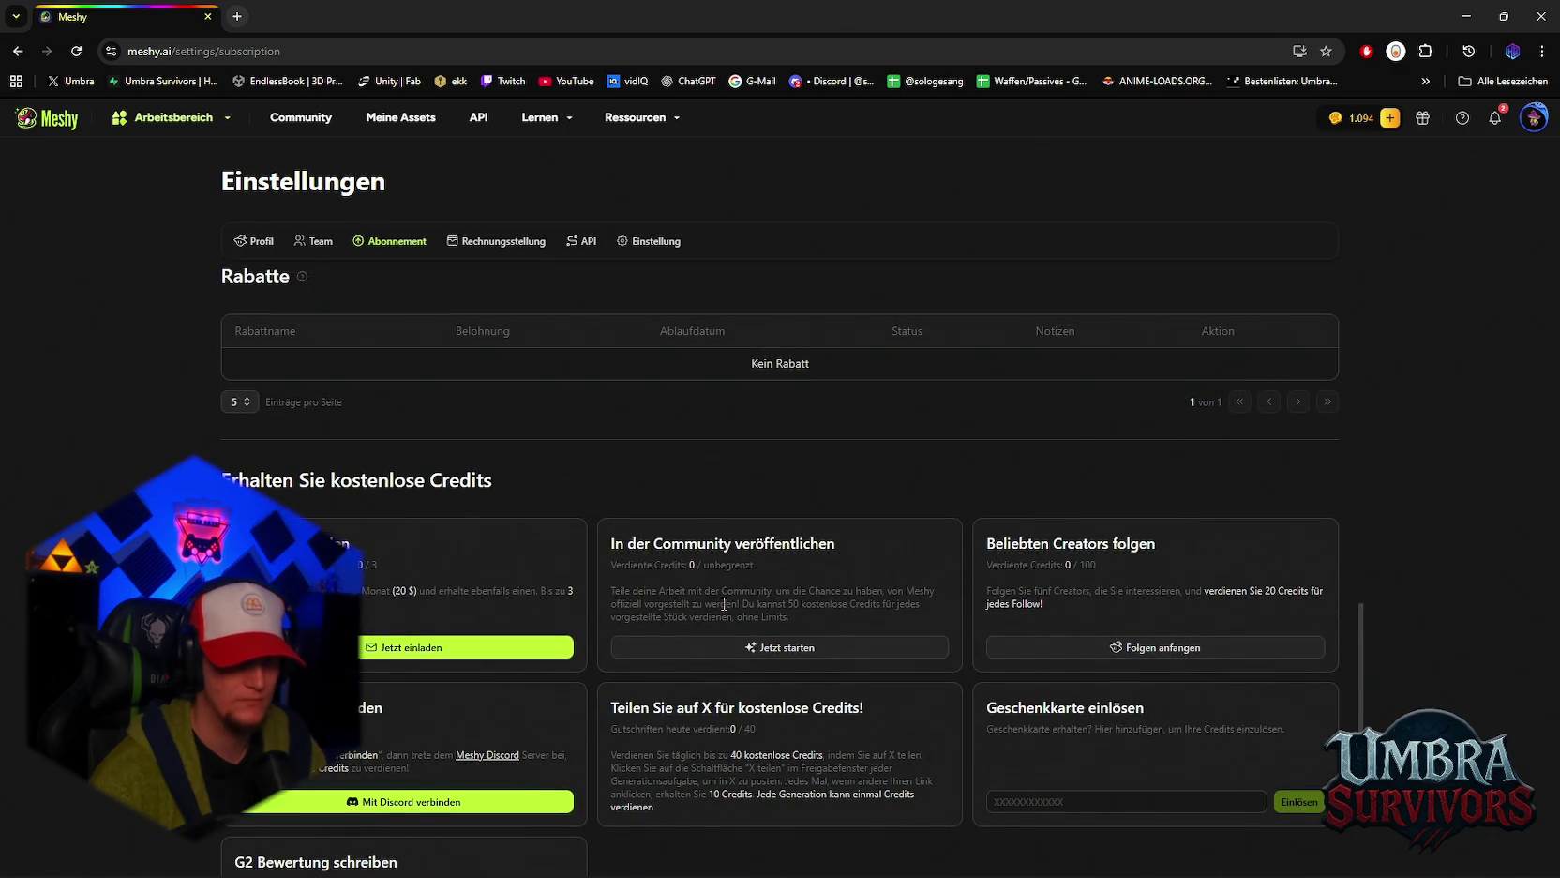
scroll(749, 576, "down", 2)
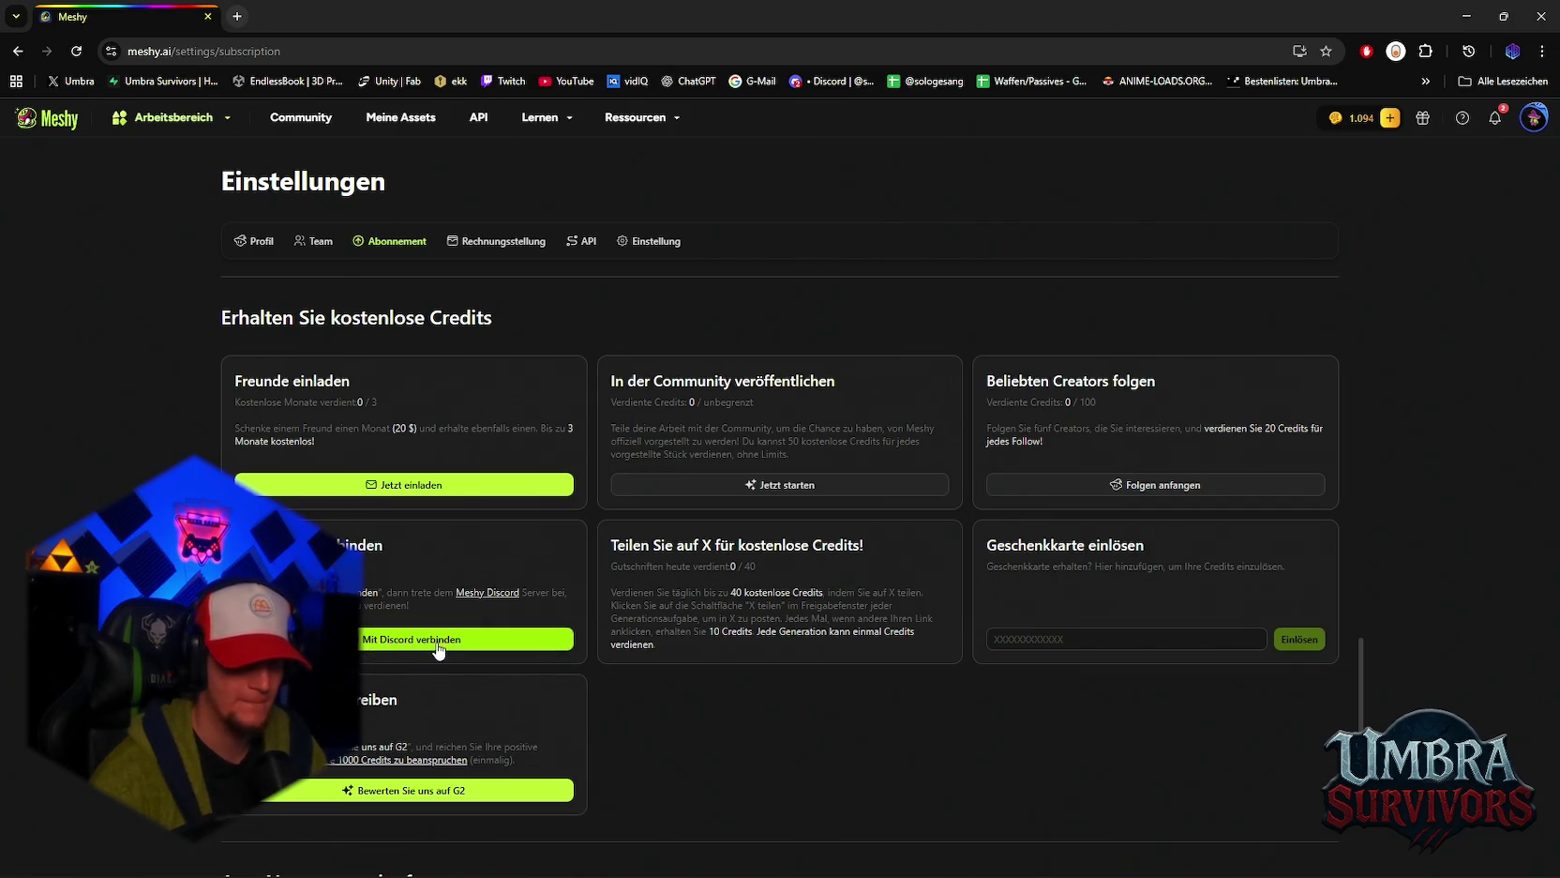
scroll(1134, 630, "up", 2)
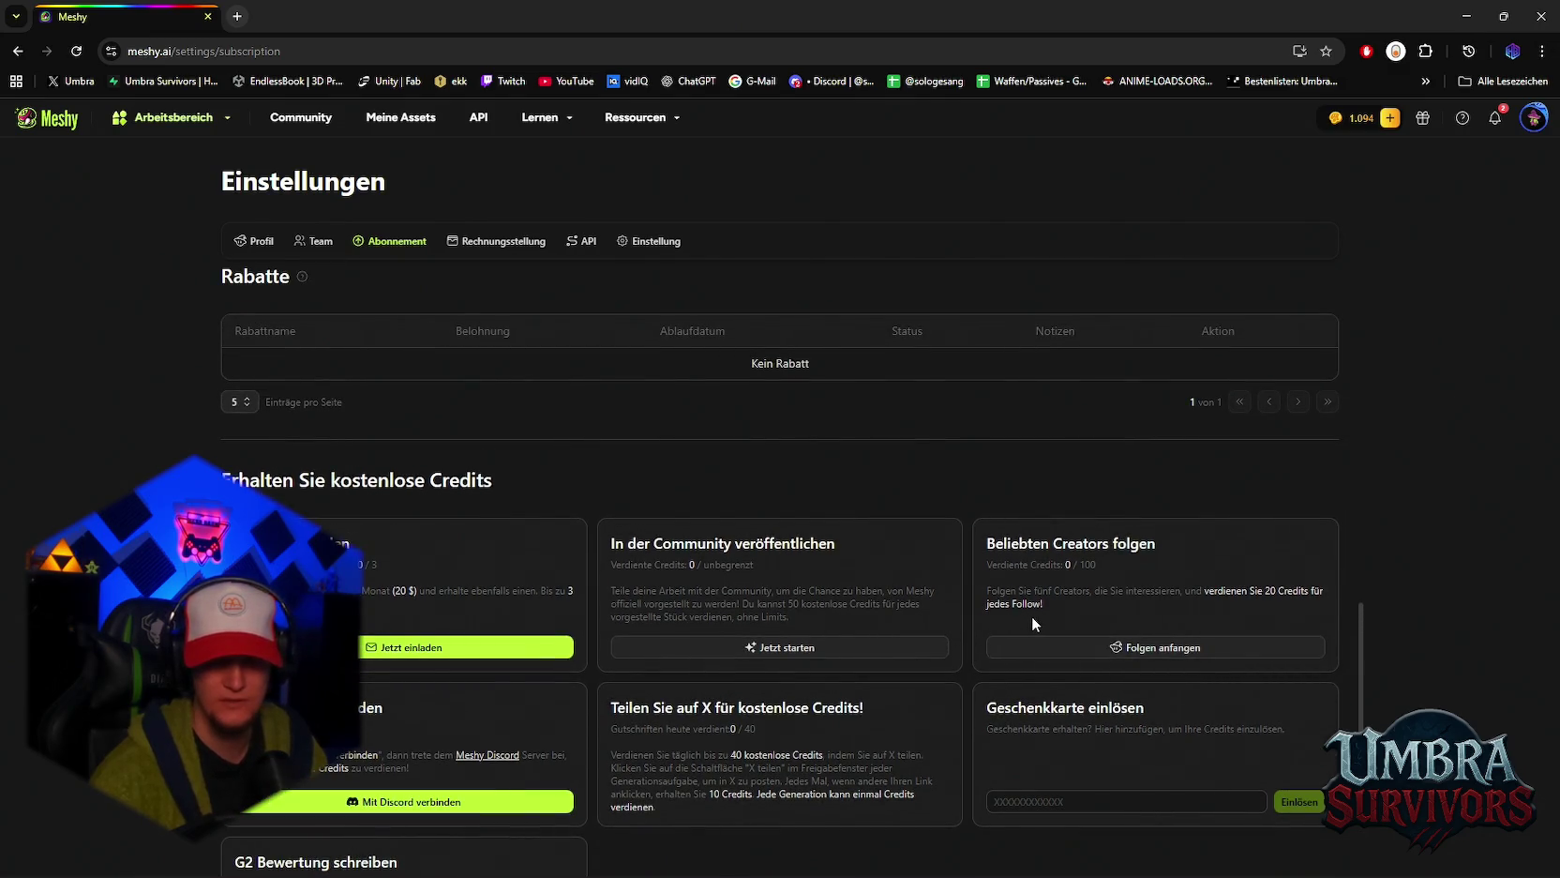
scroll(1064, 625, "up", 15)
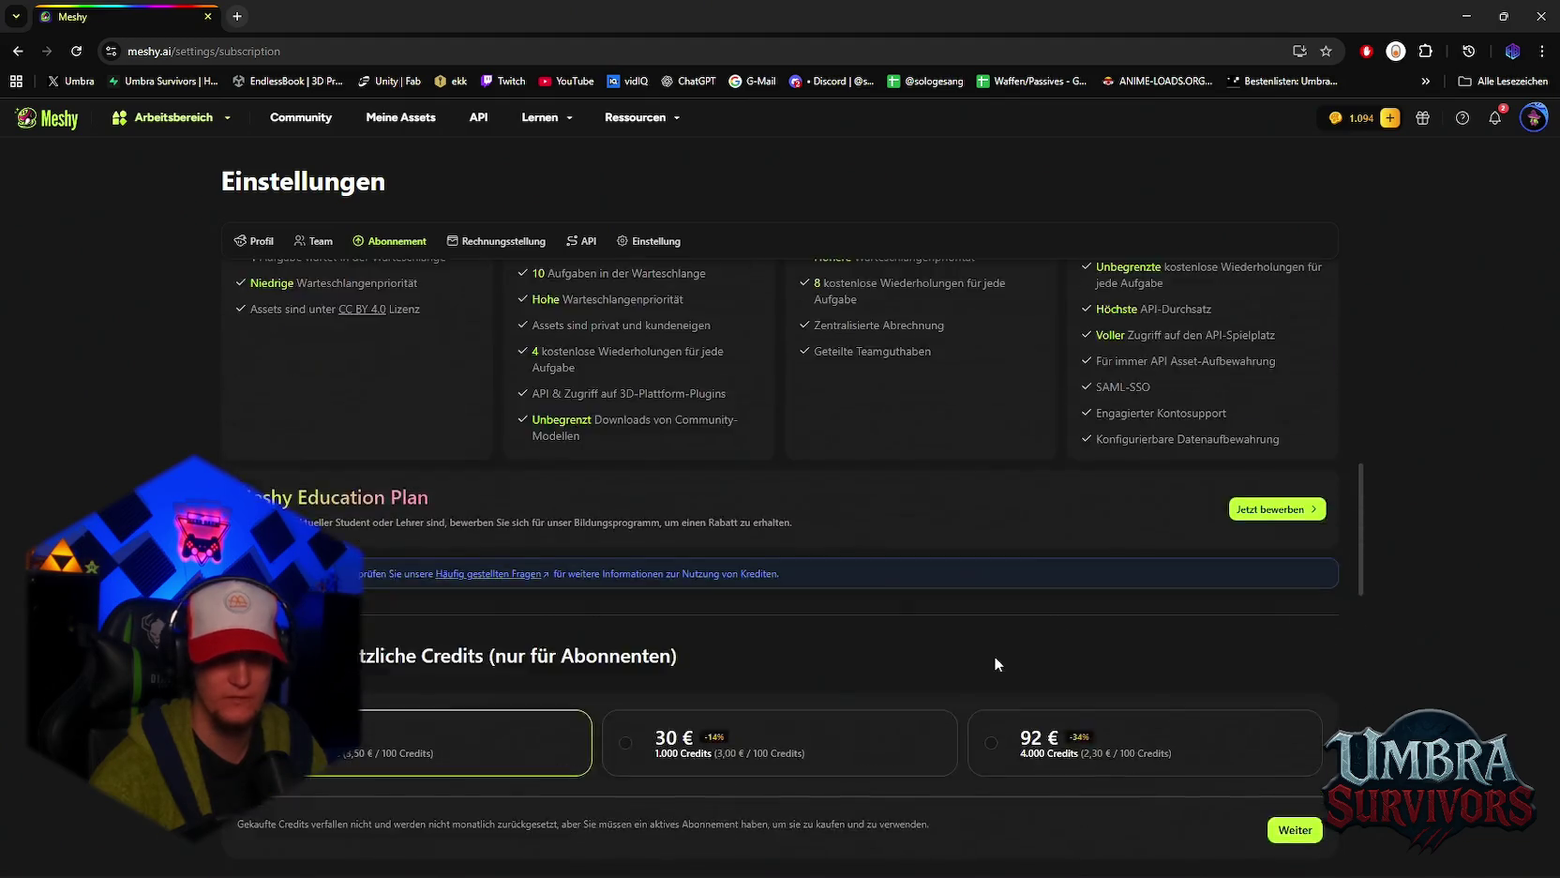
Go through Profil and Community to Meine Assets, where the Kunai retry shows 37%.
left_click(259, 241)
left_click(302, 120)
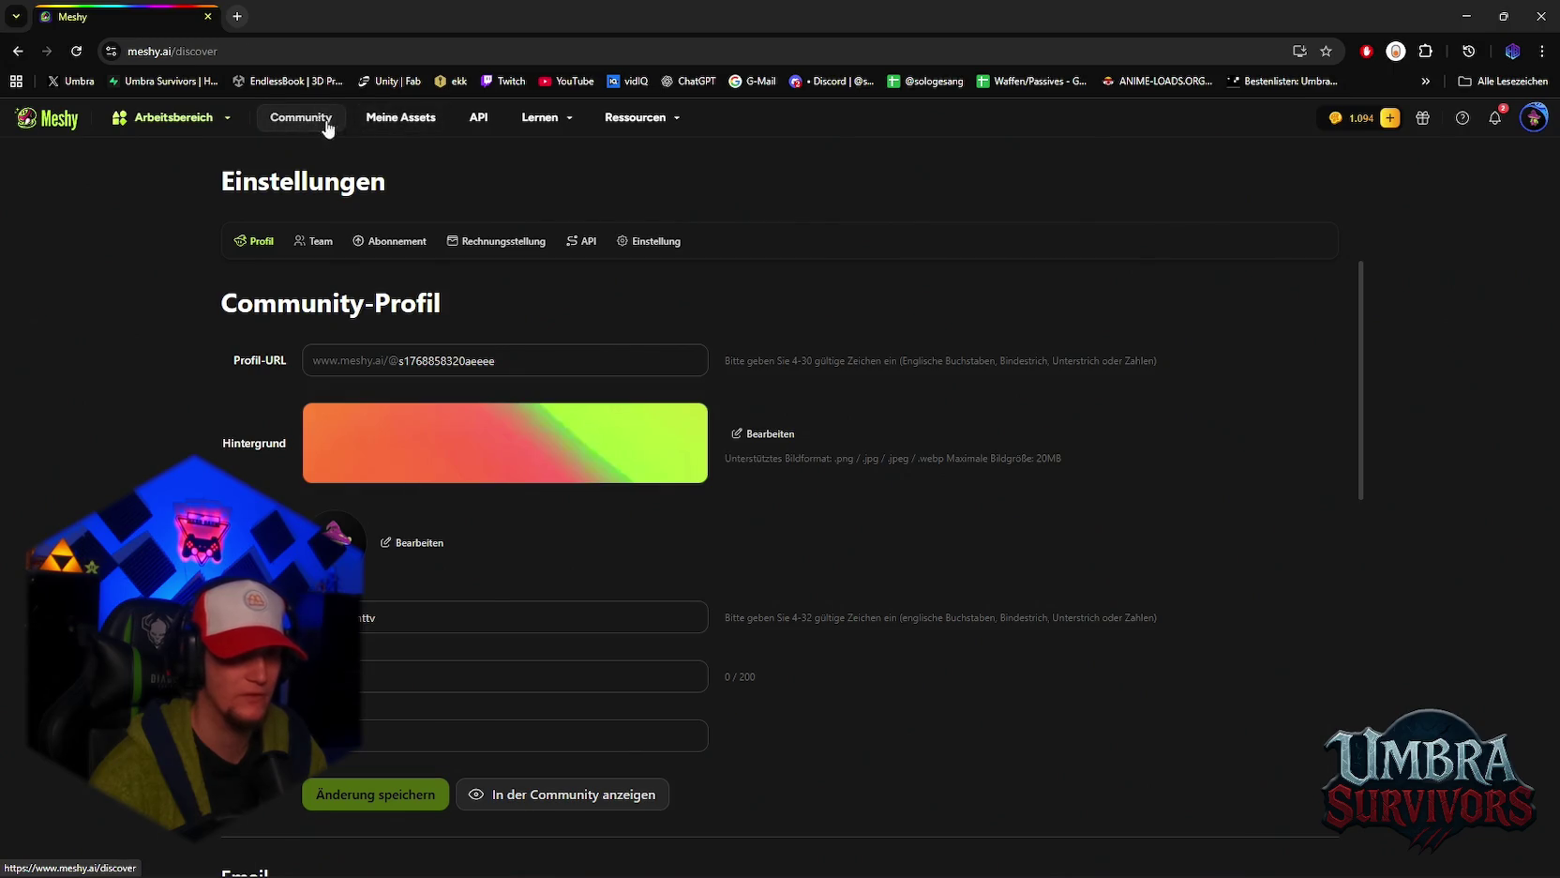
left_click(370, 130)
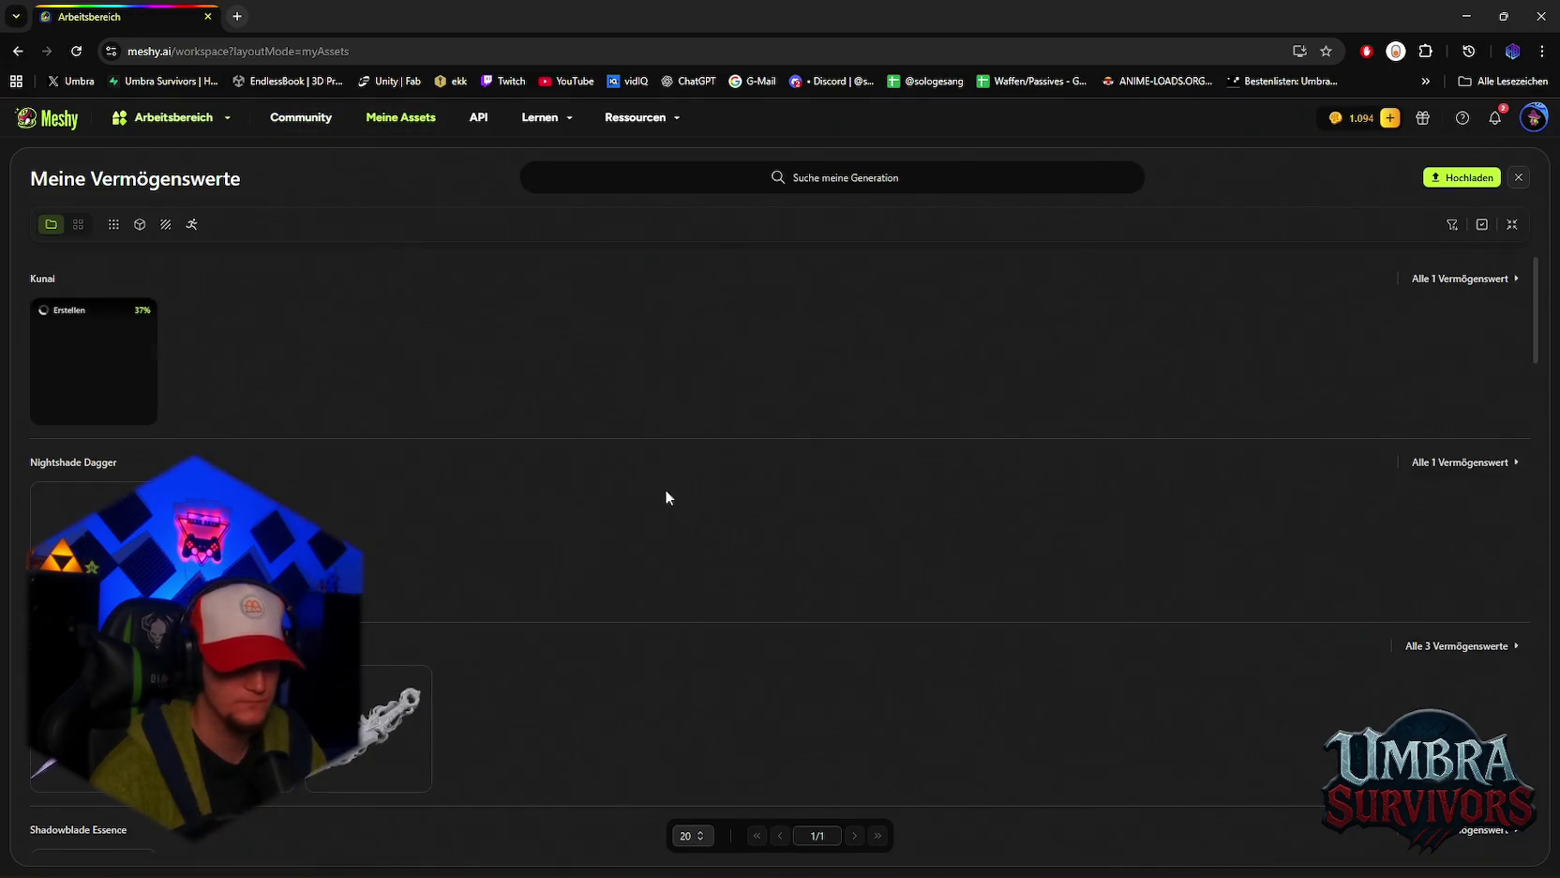
Load the Kunai model (194,374 faces) and generate its texture from the purple-gem dagger reference image.
left_click(89, 361)
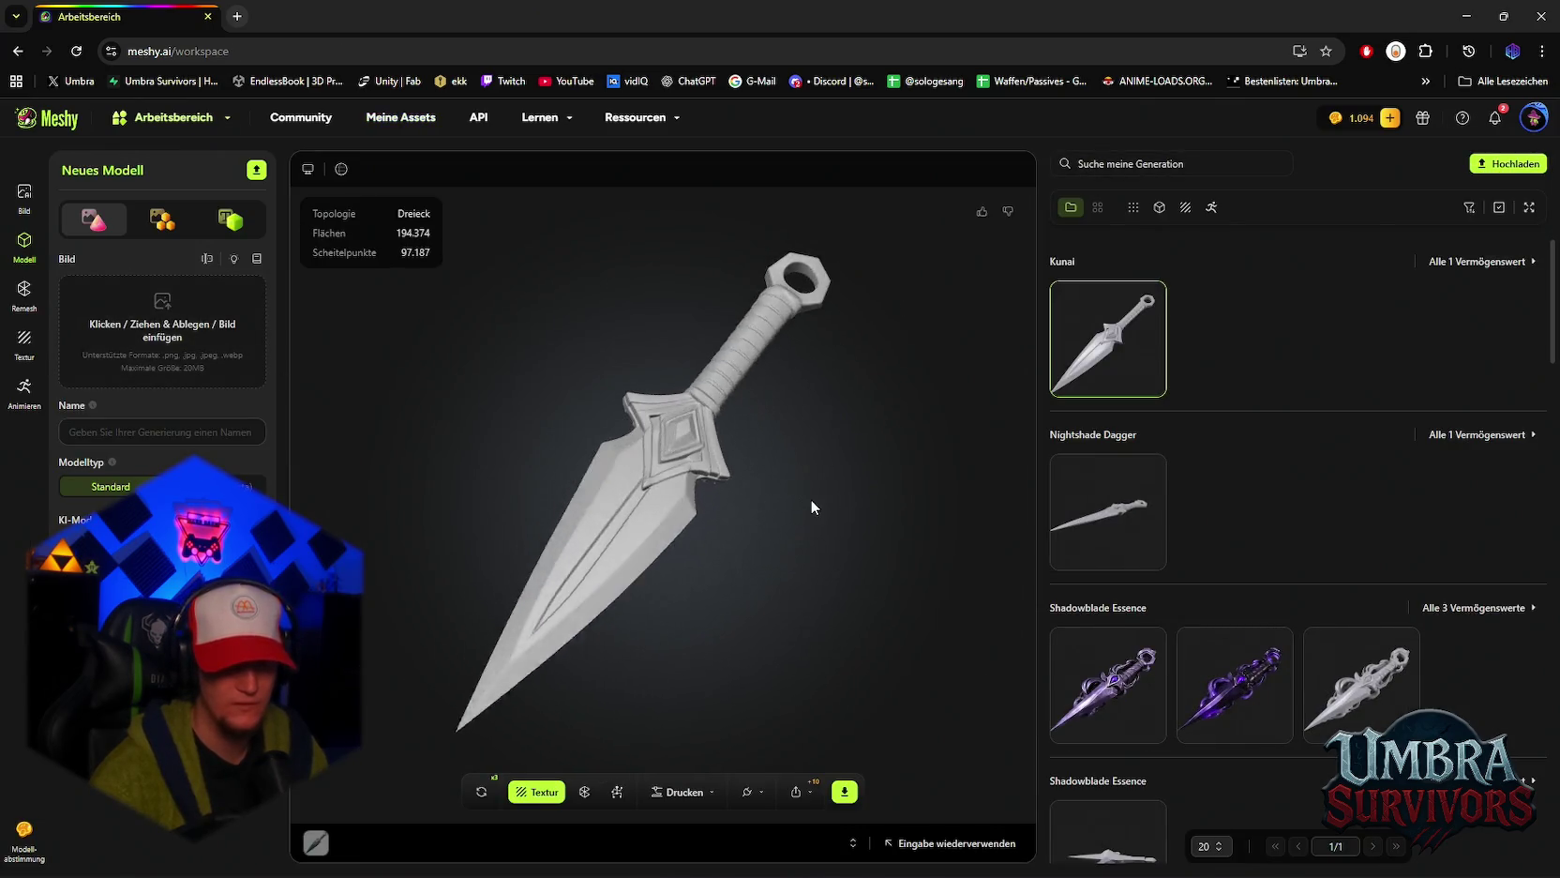
mouse_move(817, 490)
left_mouse_down()
mouse_move(765, 512)
mouse_move(723, 403)
mouse_move(810, 480)
mouse_move(805, 512)
mouse_move(760, 540)
mouse_move(784, 472)
mouse_move(694, 511)
left_mouse_up()
scroll(694, 515, "down", 3)
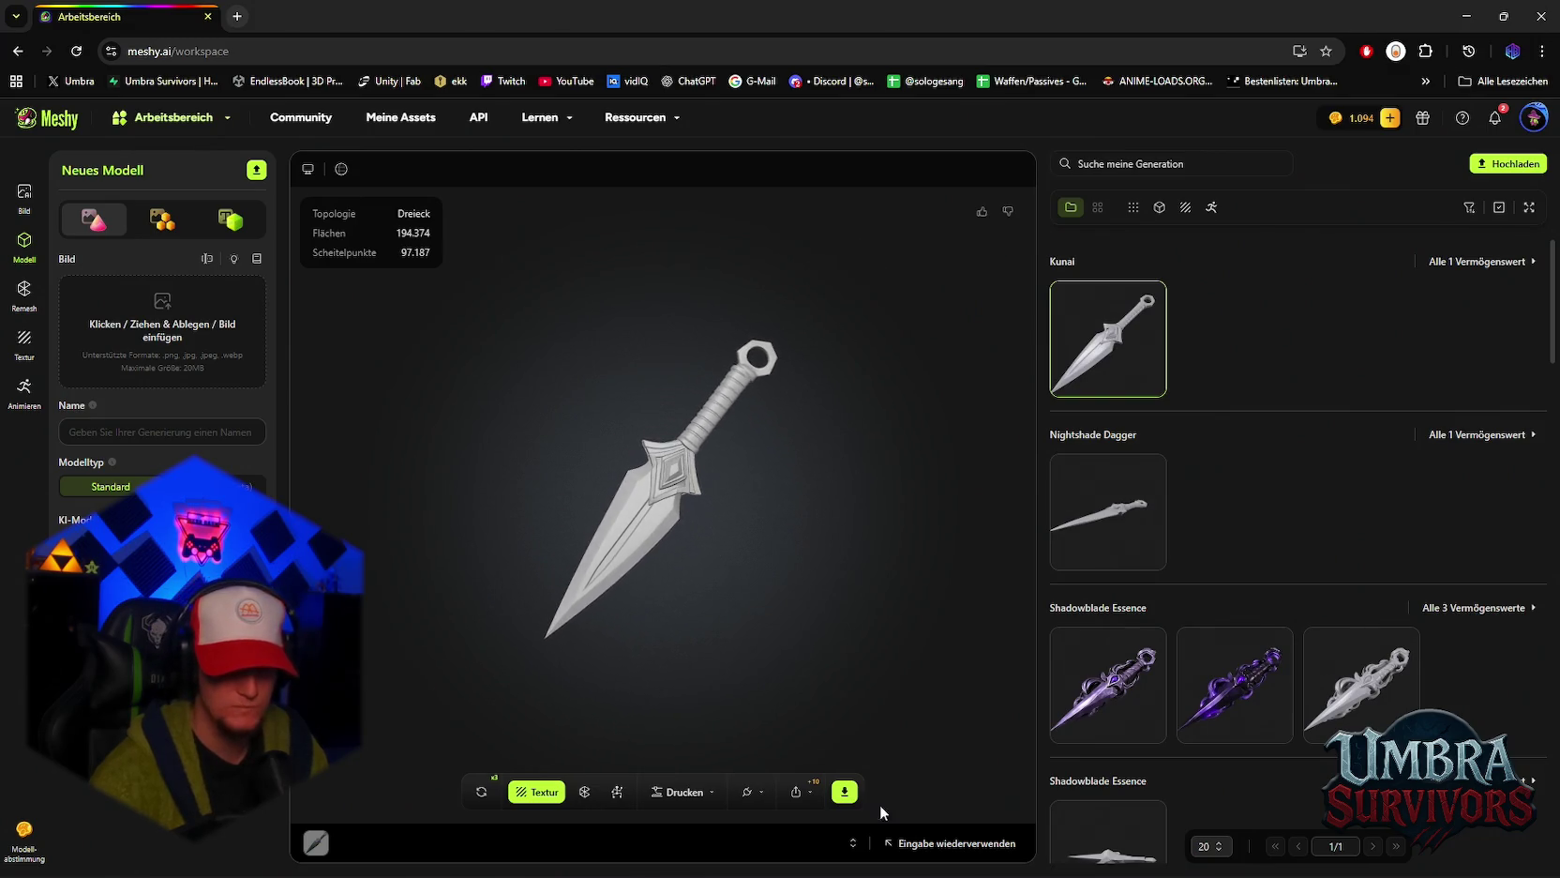
left_click(540, 791)
left_click(79, 524)
mouse_move(777, 540)
left_mouse_down()
mouse_move(756, 542)
mouse_move(752, 515)
mouse_move(684, 524)
left_mouse_up()
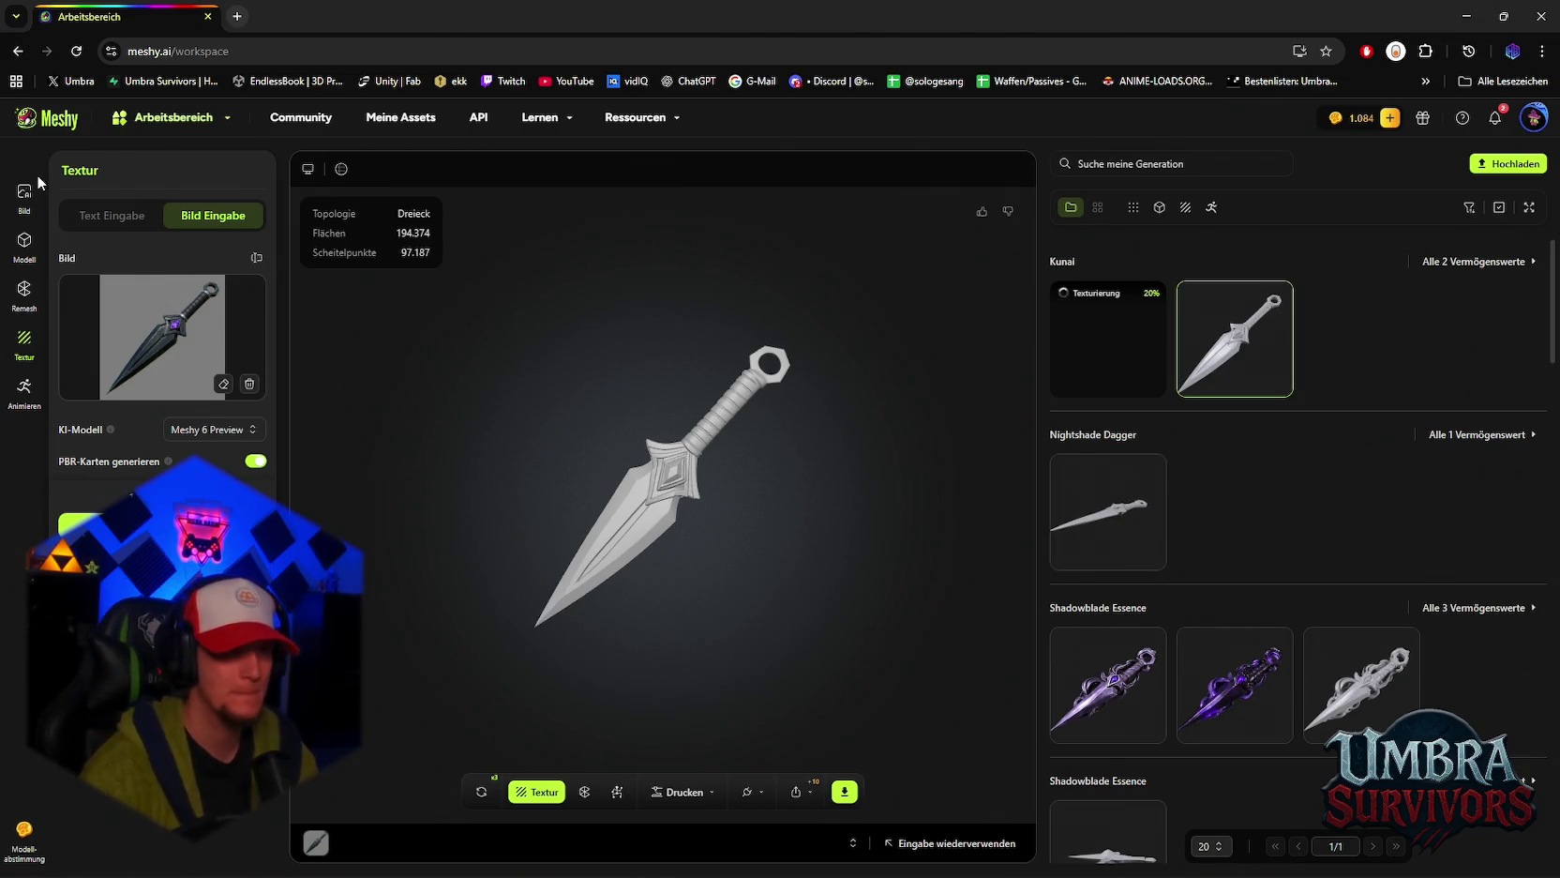
Toggle the Kunai texturing input between text prompt and image, ending on text.
left_click(77, 219)
left_click(193, 218)
mouse_move(656, 504)
left_mouse_down()
mouse_move(547, 441)
mouse_move(606, 454)
left_mouse_up()
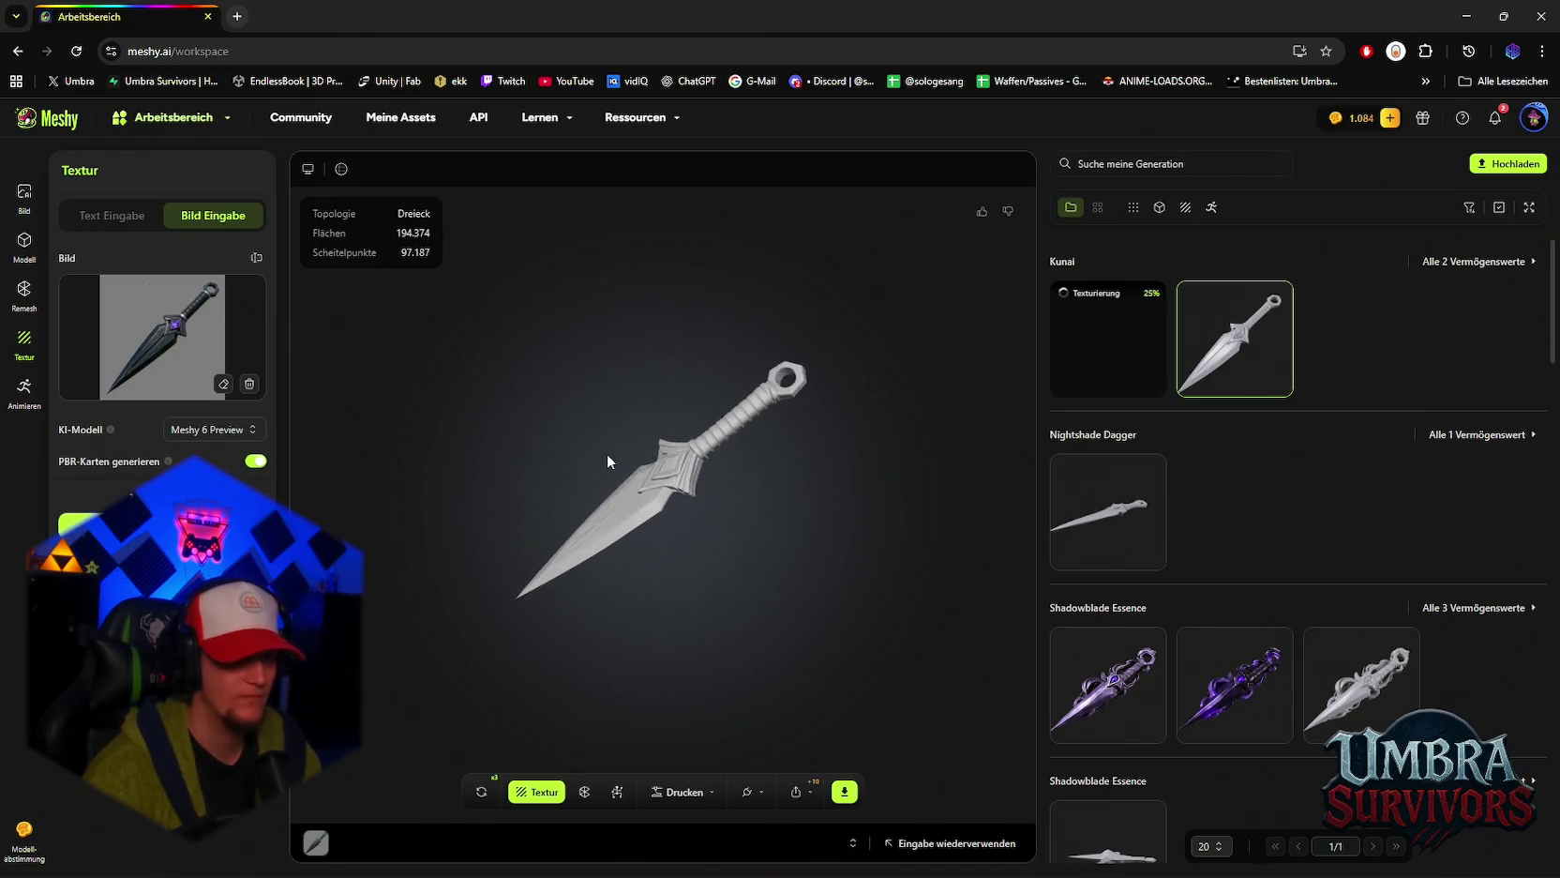
left_click(108, 218)
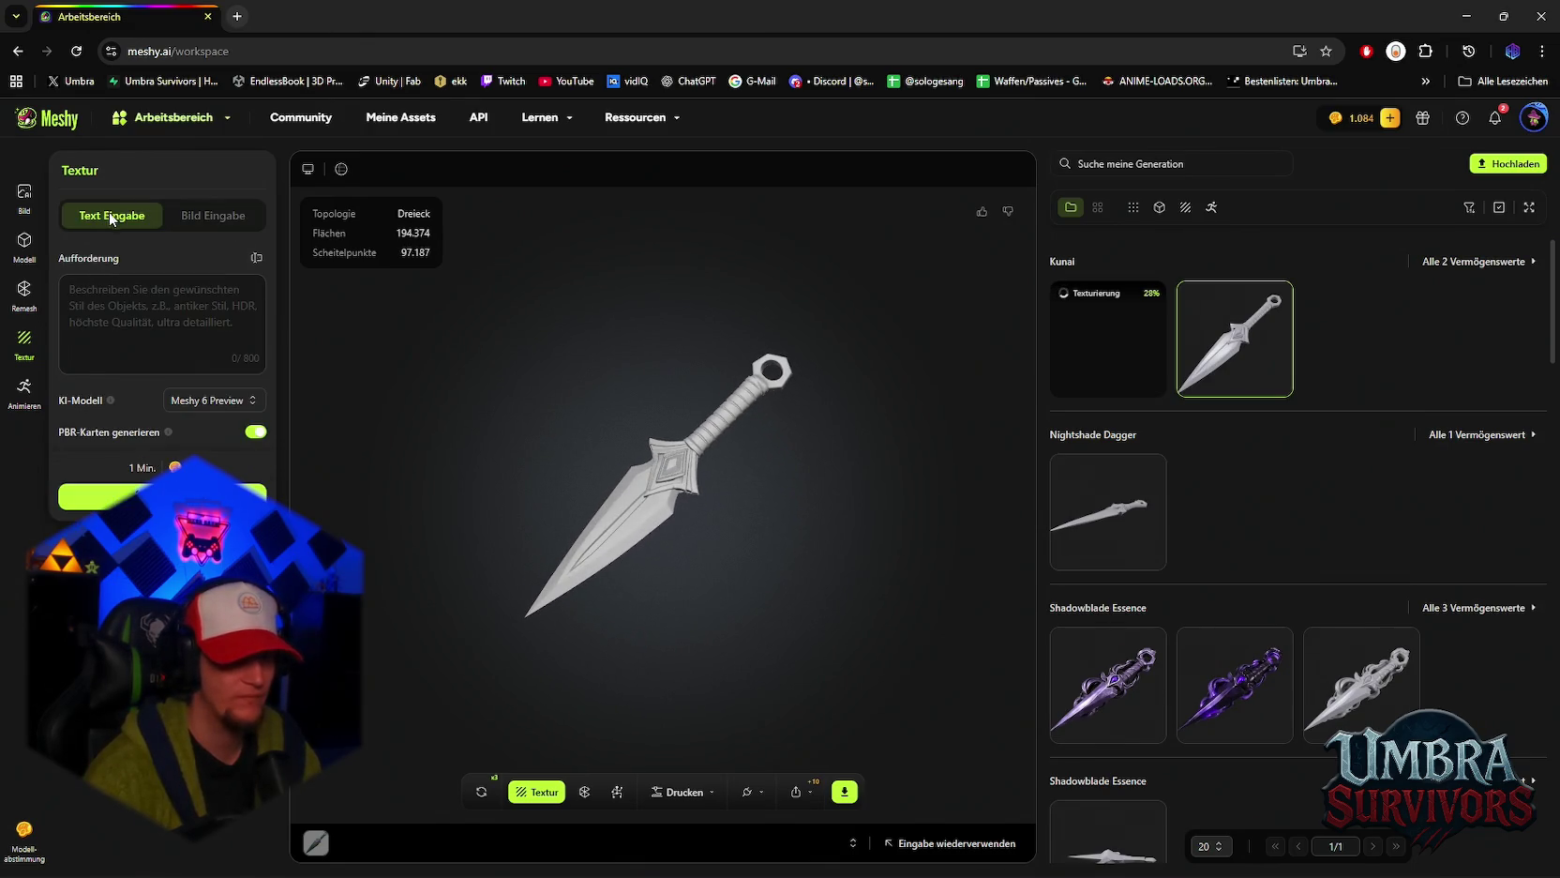
Check the Kunai's Remesh settings, then return to new-model generation while texturing continues.
left_click(584, 792)
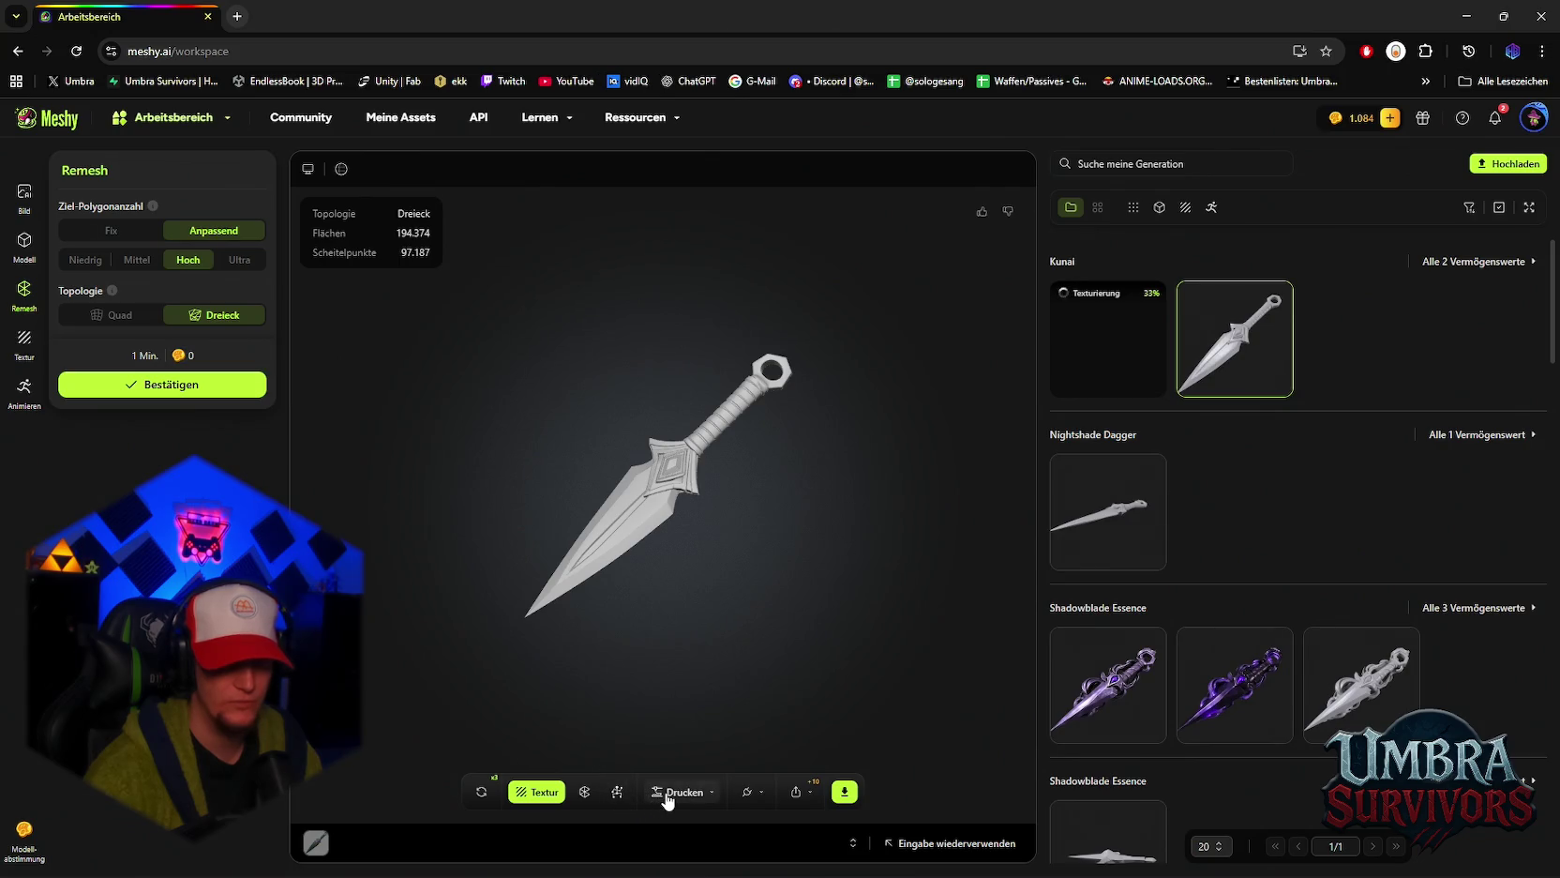
left_click(26, 246)
mouse_move(770, 512)
left_mouse_down()
mouse_move(921, 576)
mouse_move(668, 460)
mouse_move(502, 255)
mouse_move(801, 426)
mouse_move(820, 466)
left_mouse_up()
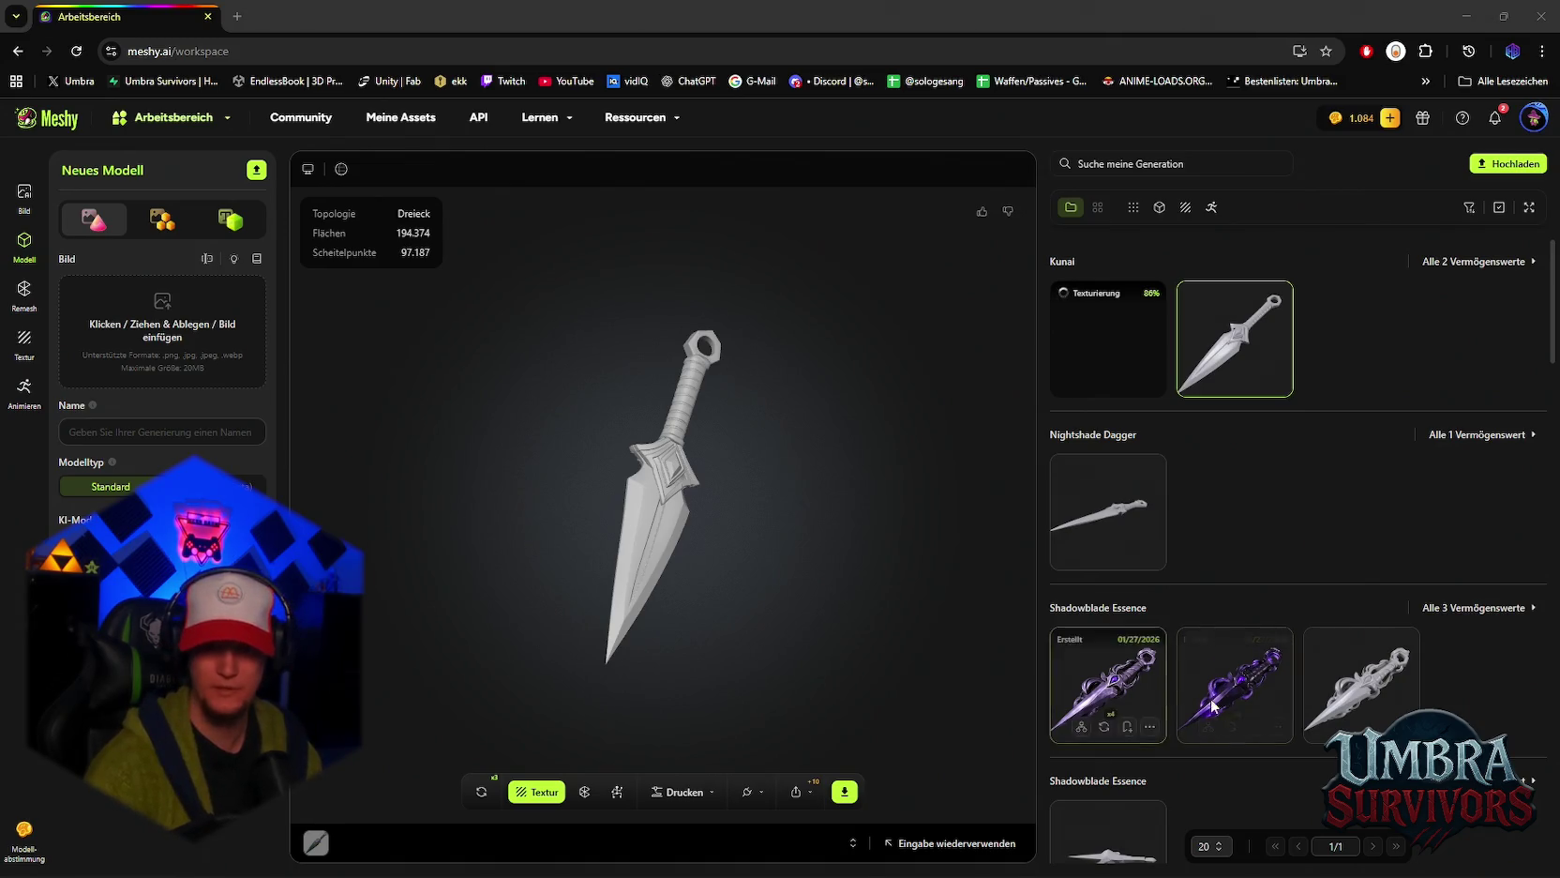
Compare the dark-purple and grey-purple Shadowblade Essence versions, settling on the glowing dark-purple one.
left_click(1235, 684)
mouse_move(736, 530)
left_mouse_down()
mouse_move(783, 443)
mouse_move(779, 465)
mouse_move(666, 375)
left_mouse_up()
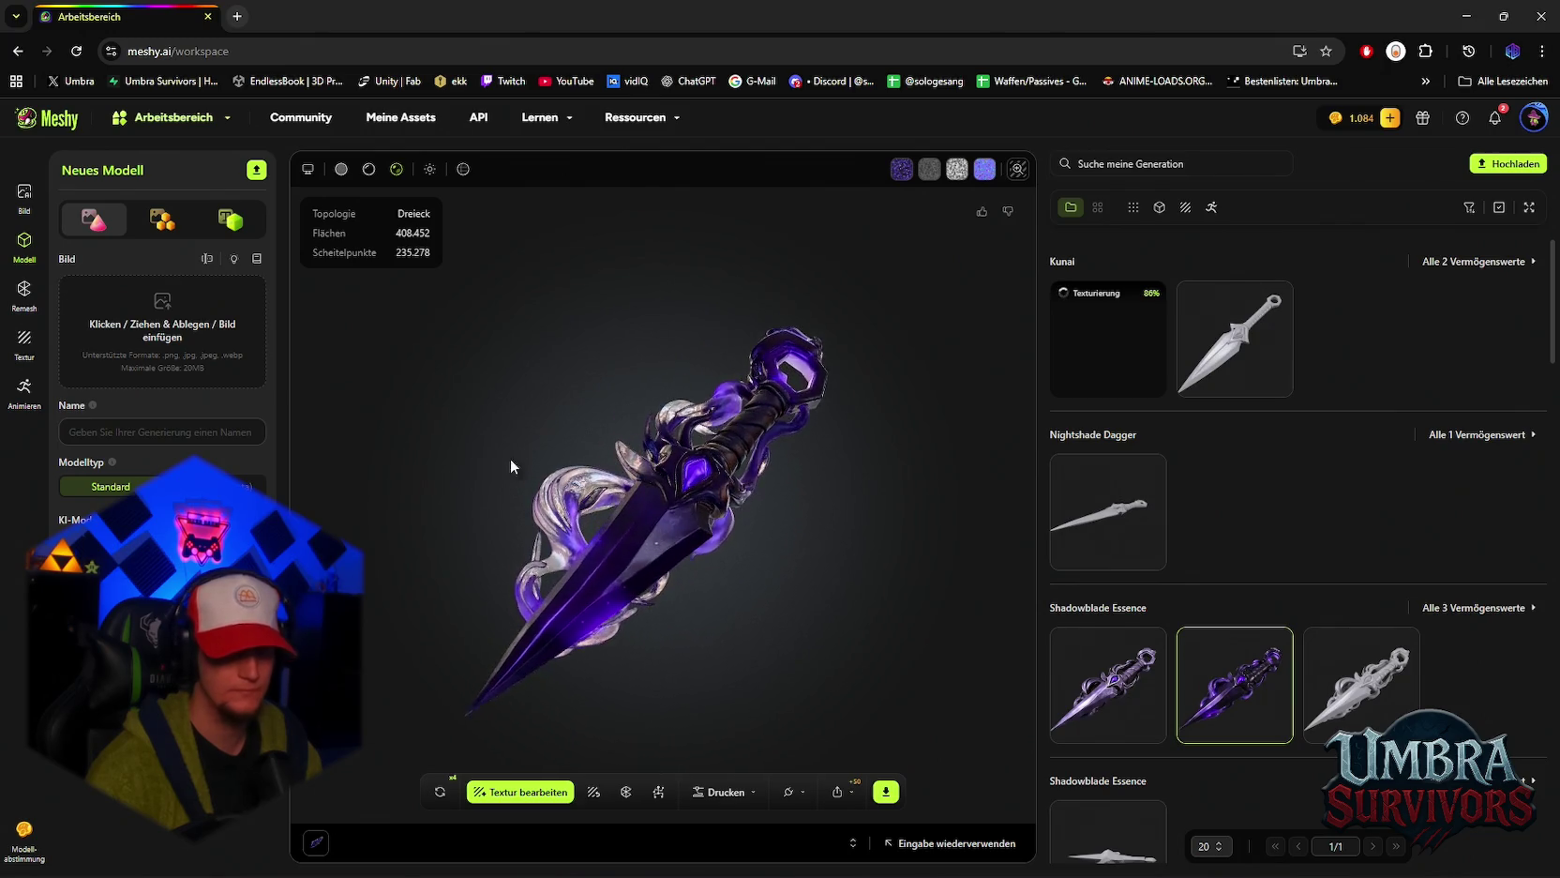
left_click(368, 169)
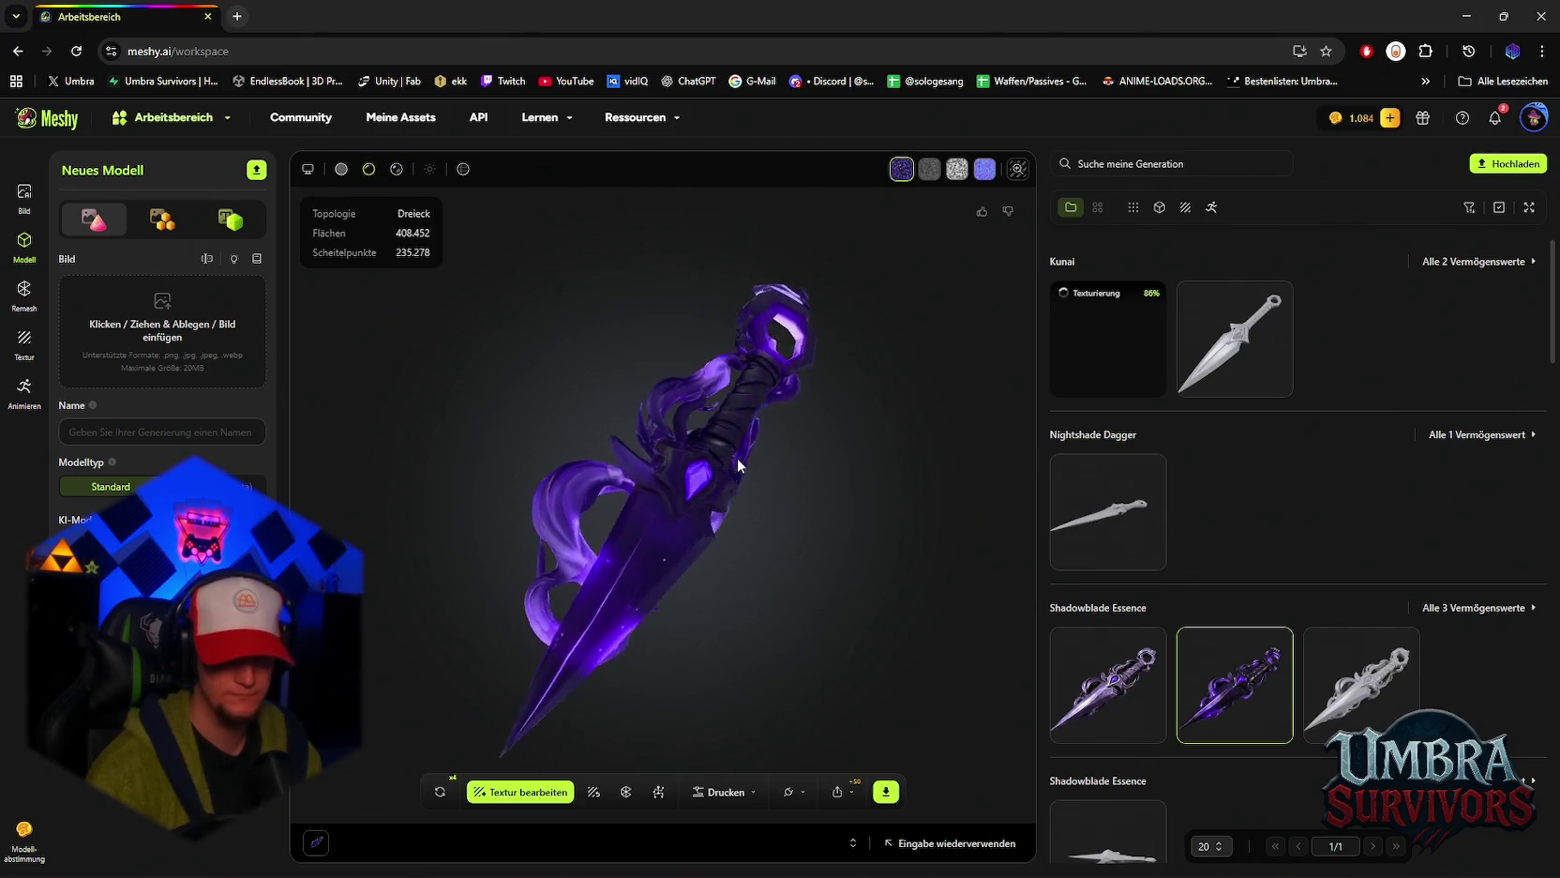
left_click(1109, 684)
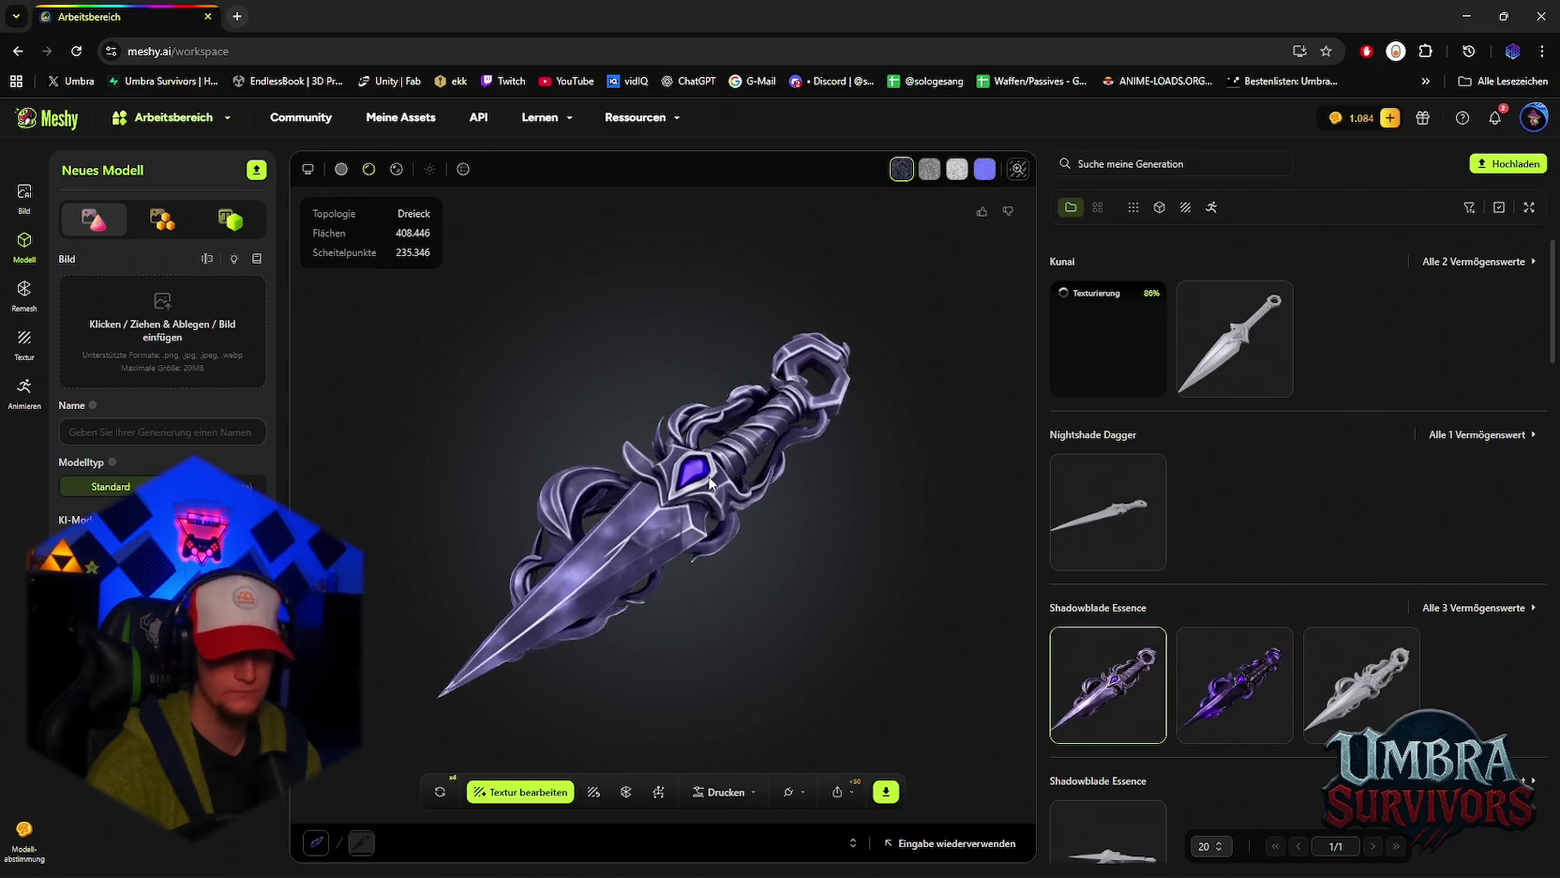
left_click(1257, 710)
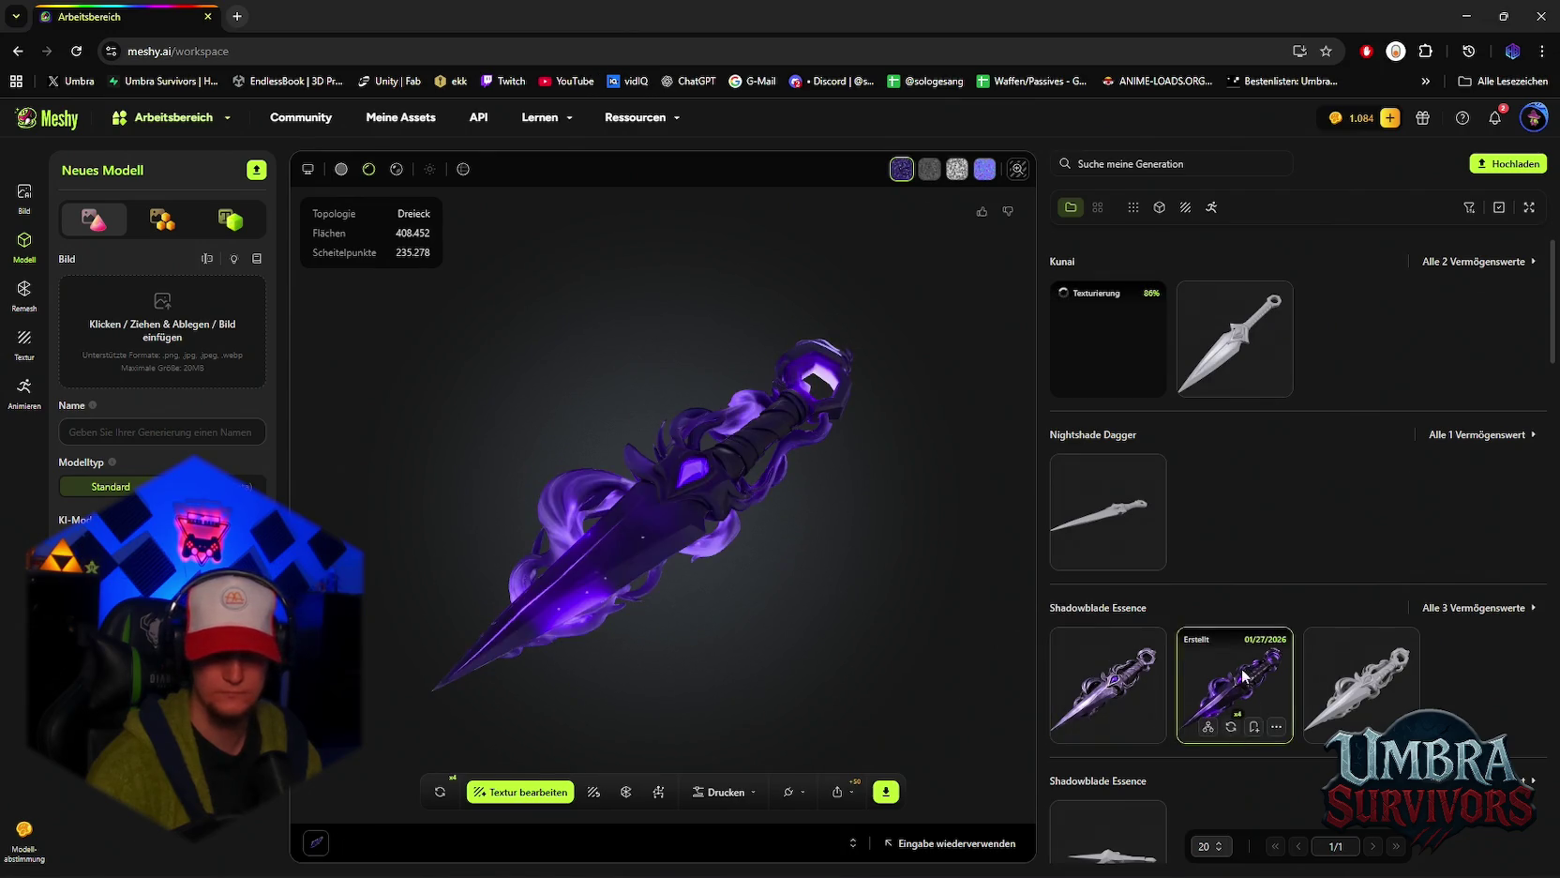
Switch the dagger to brighter shading and snip it from the 3D viewer.
left_click(396, 169)
mouse_move(814, 482)
left_mouse_down()
mouse_move(796, 497)
mouse_move(838, 462)
left_mouse_up()
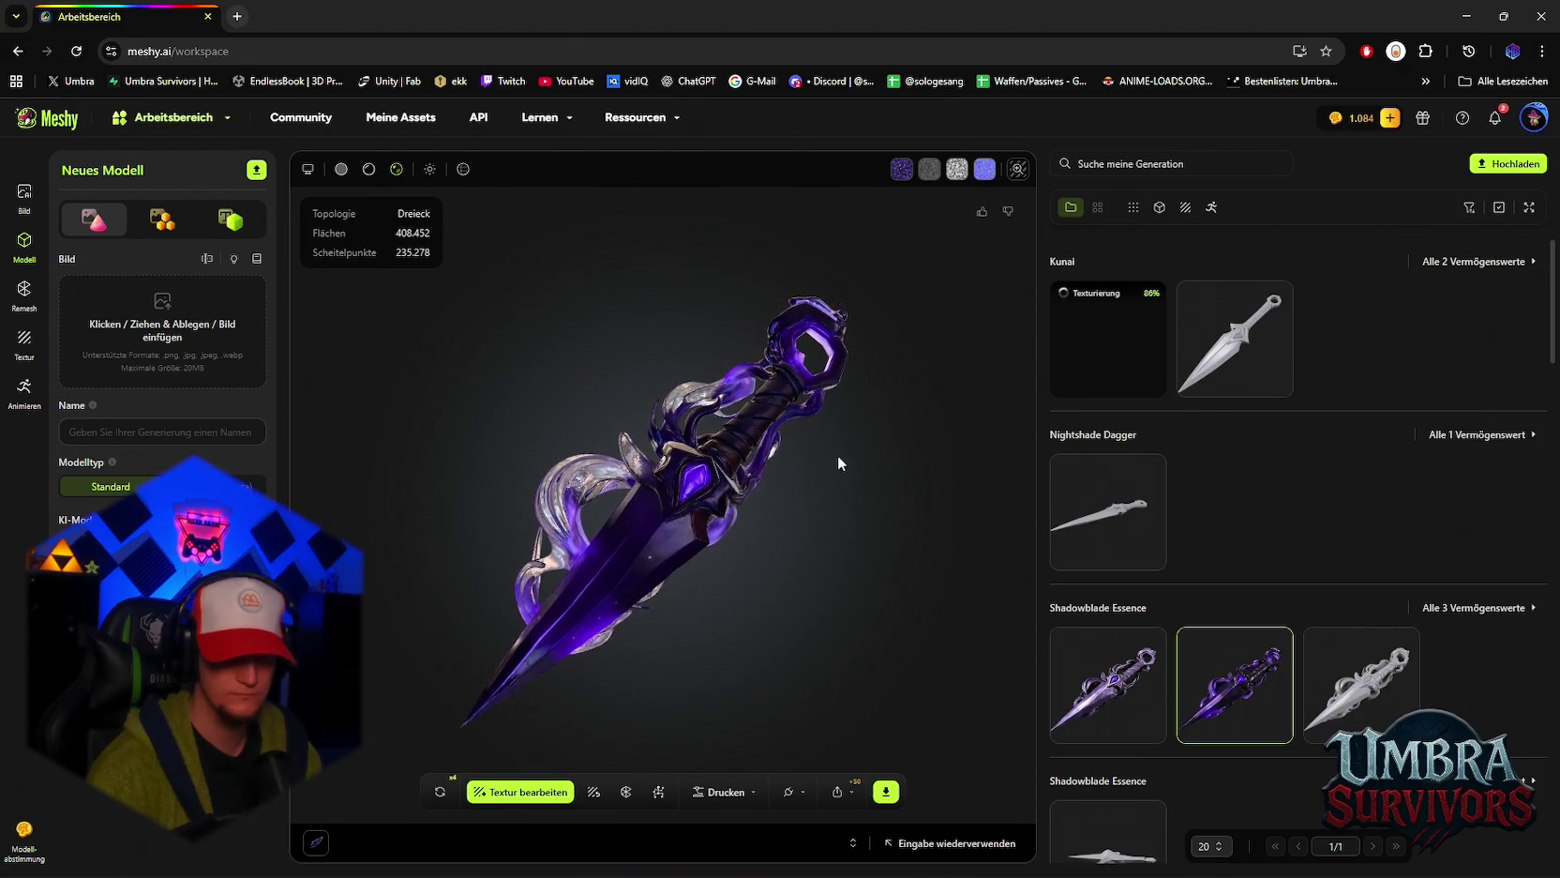
key("super+shift+s")
mouse_move(916, 242)
left_mouse_down()
mouse_move(620, 631)
mouse_move(348, 763)
mouse_move(378, 762)
left_mouse_up()
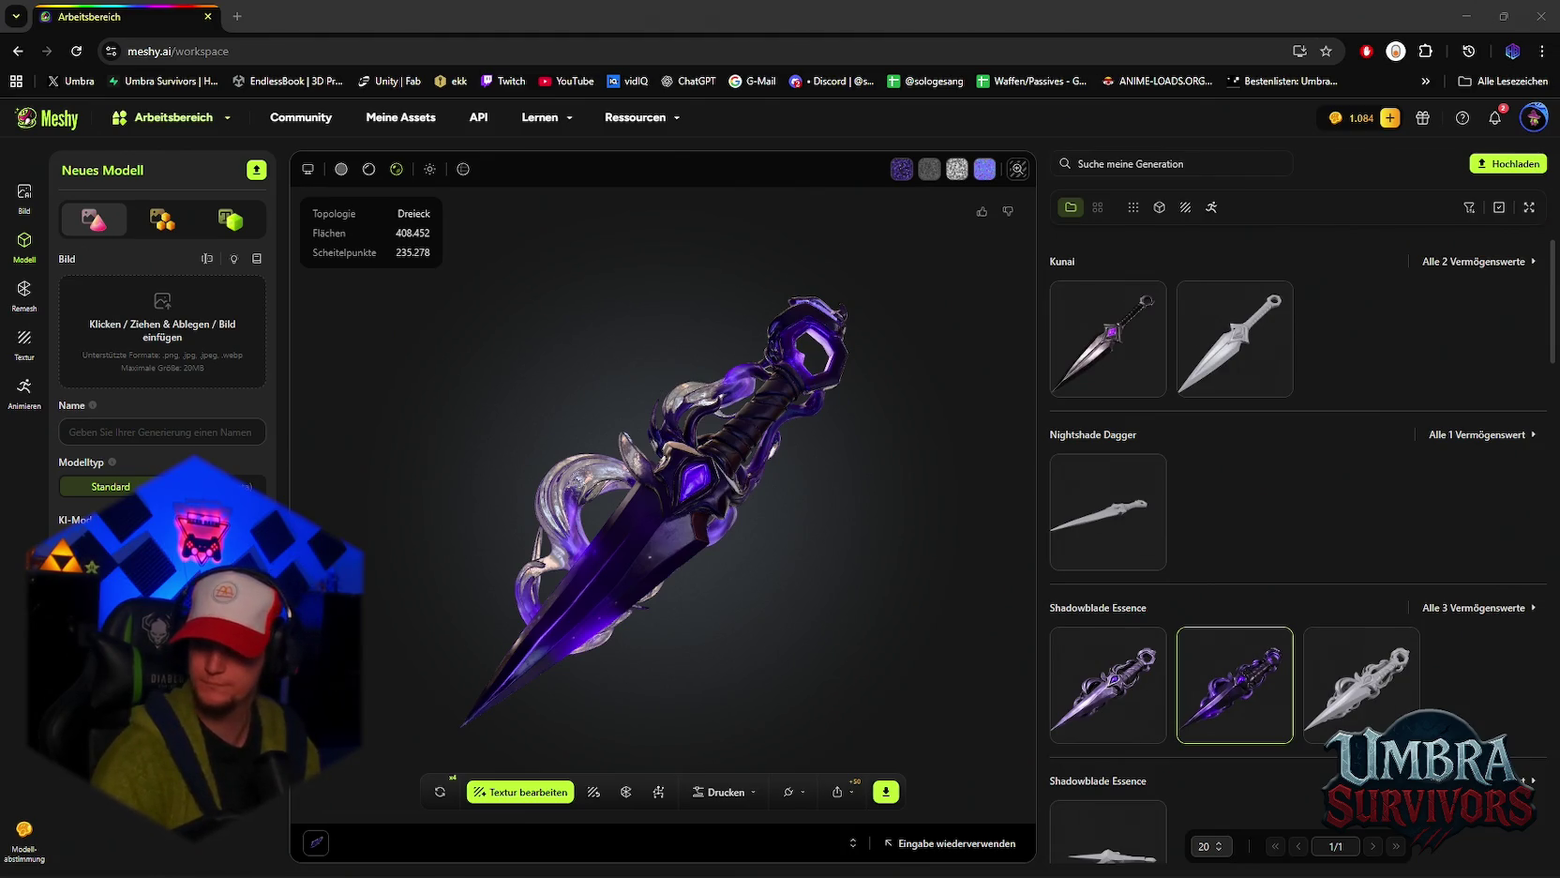
Load the textured Kunai and rotate it into a diagonal pose to inspect it.
left_click(1107, 338)
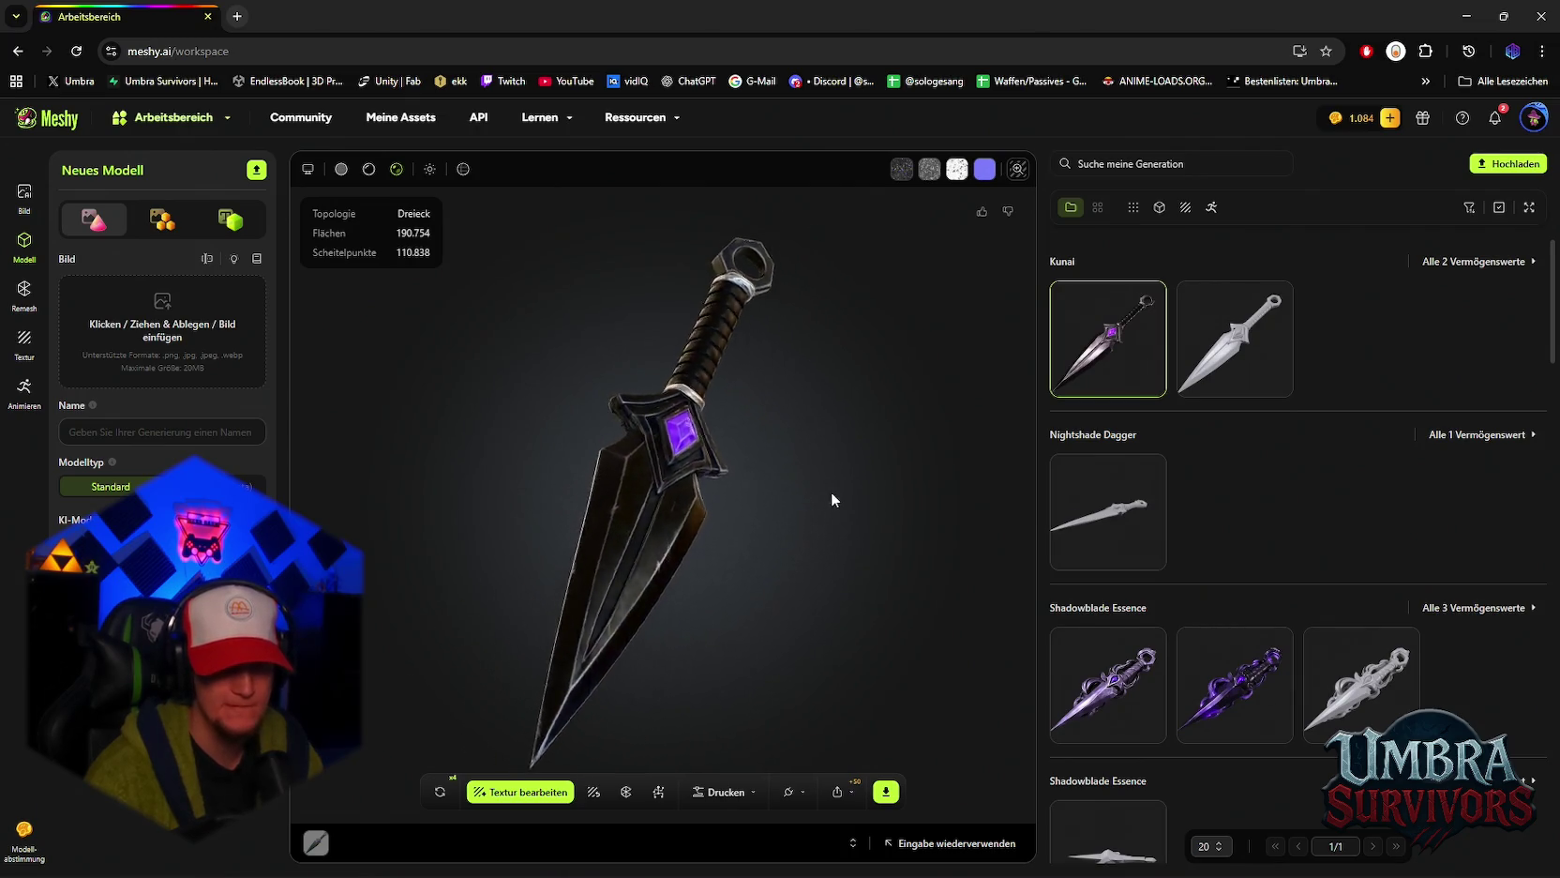
mouse_move(750, 400)
left_mouse_down()
mouse_move(631, 276)
mouse_move(704, 515)
mouse_move(792, 502)
mouse_move(647, 502)
mouse_move(775, 551)
left_mouse_up()
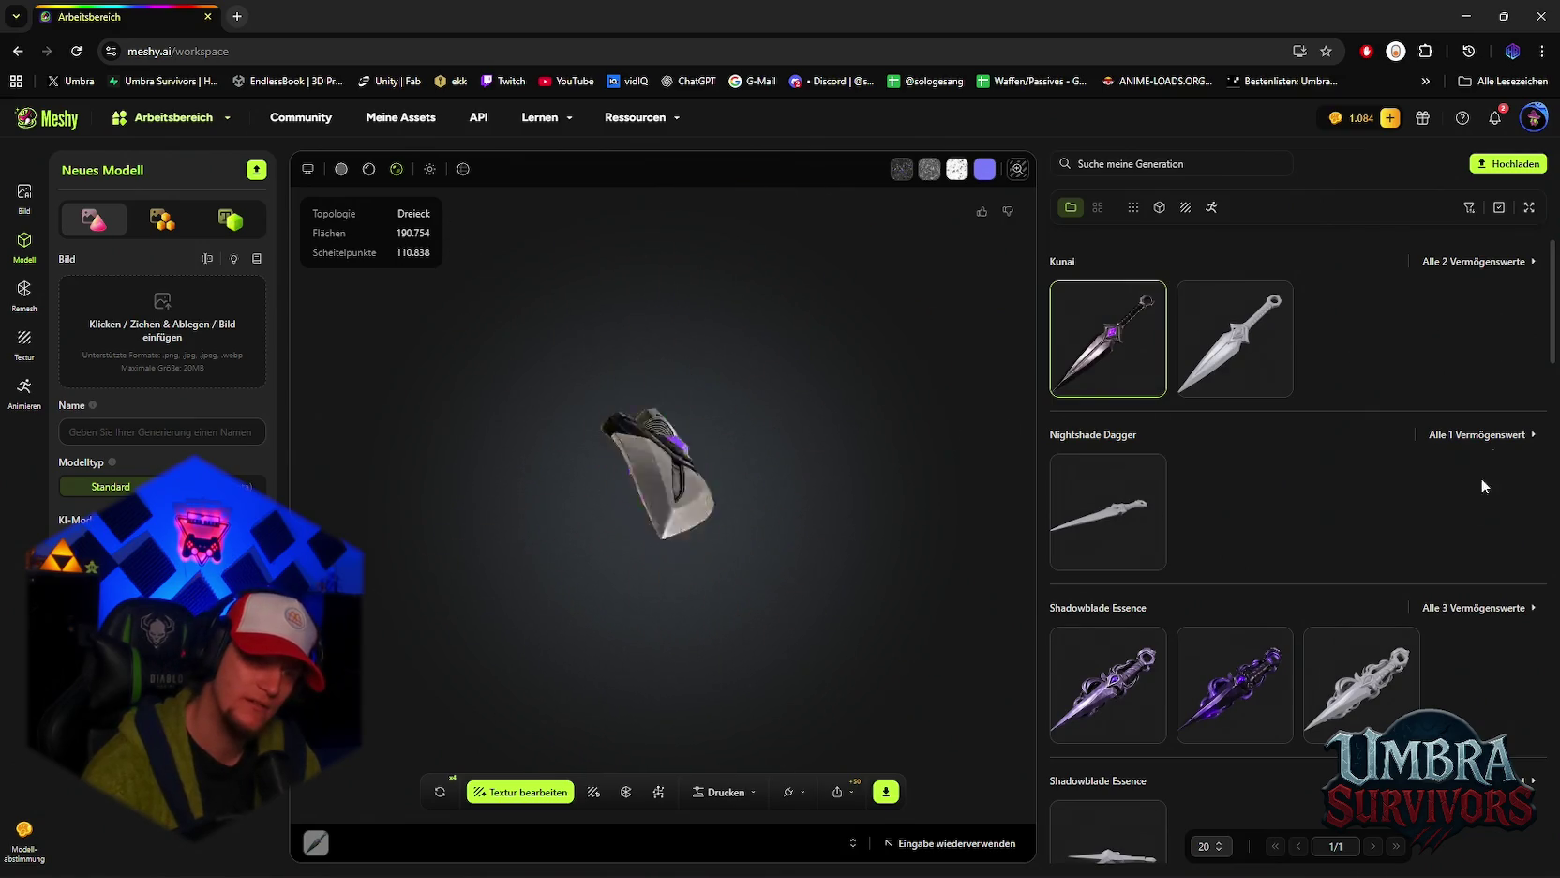
left_click_drag(947, 335, 961, 512)
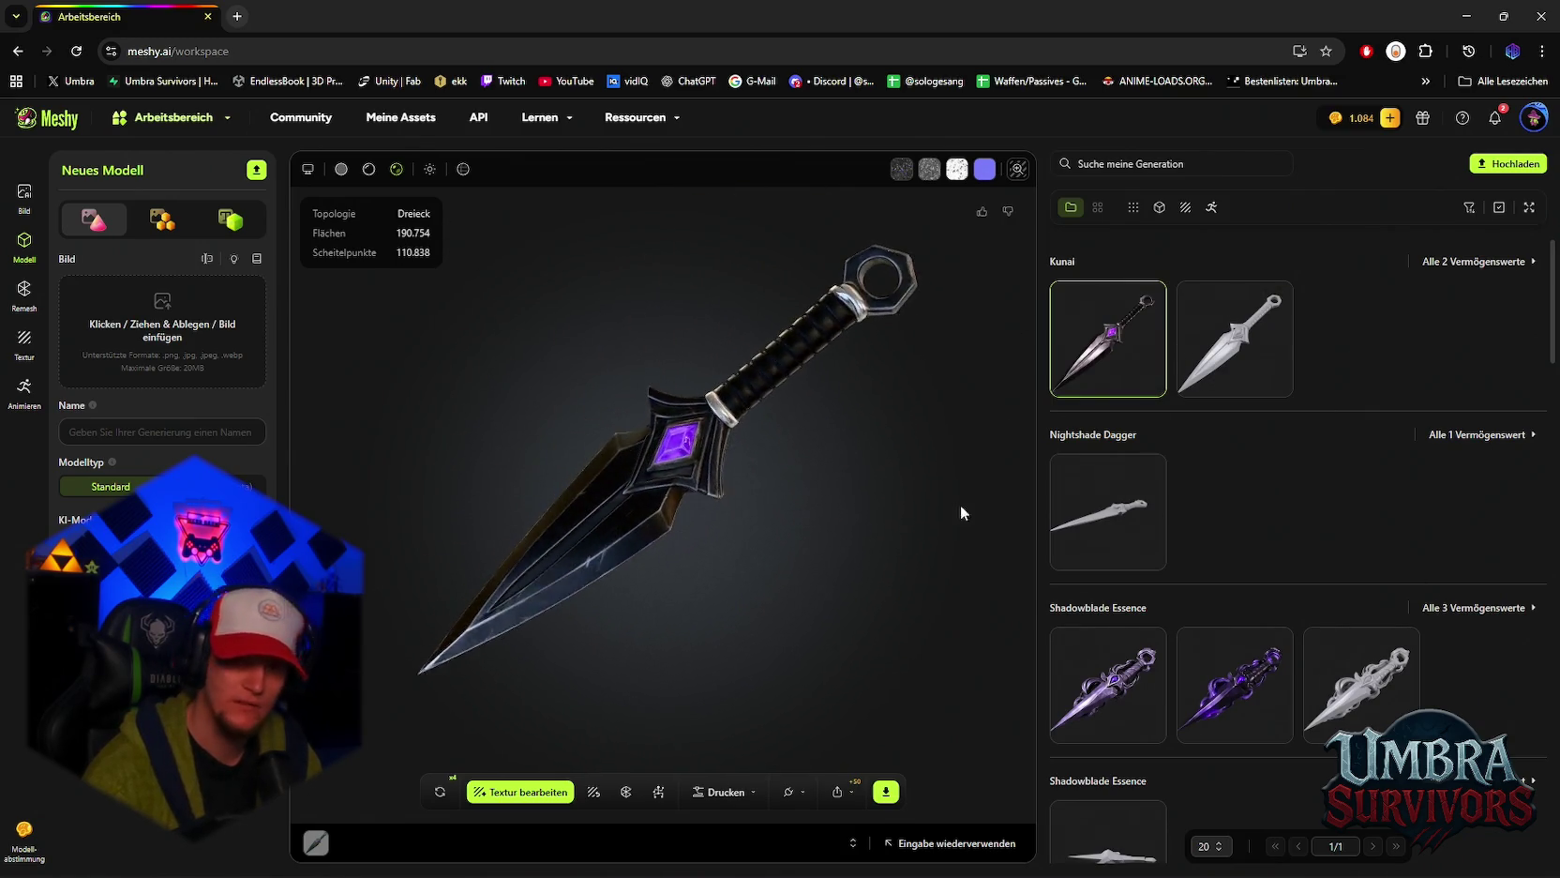
Cycle through the purple and grey Shadowblade Essence versions, then load the single untextured one.
left_click(1142, 681)
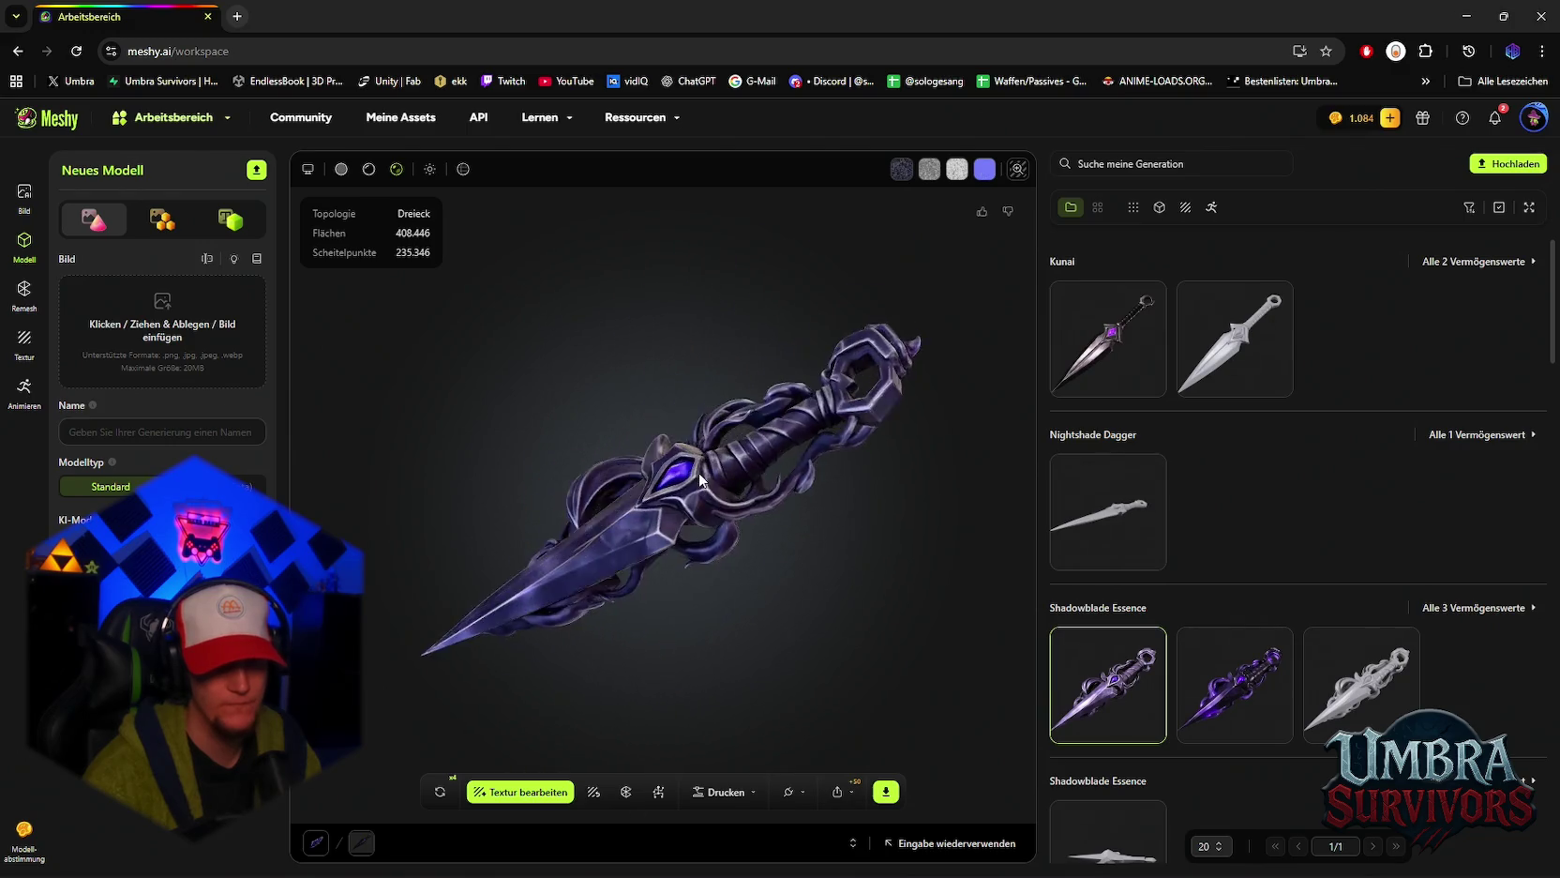
left_click(1239, 664)
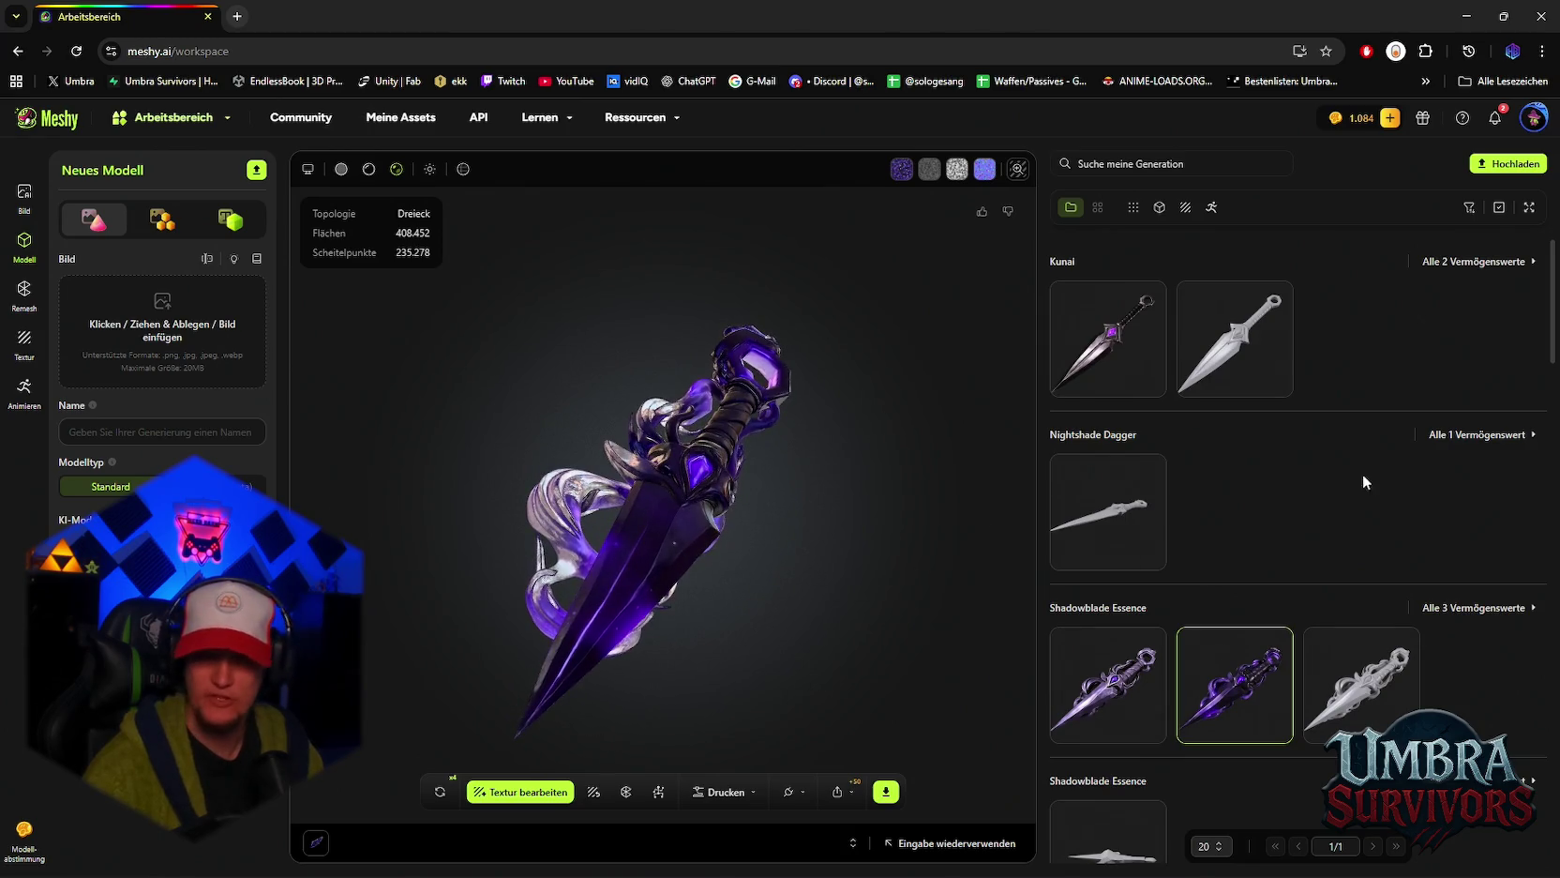
left_click(1360, 680)
scroll(1300, 668, "down", 5)
scroll(1299, 668, "up", 4)
left_click(1124, 682)
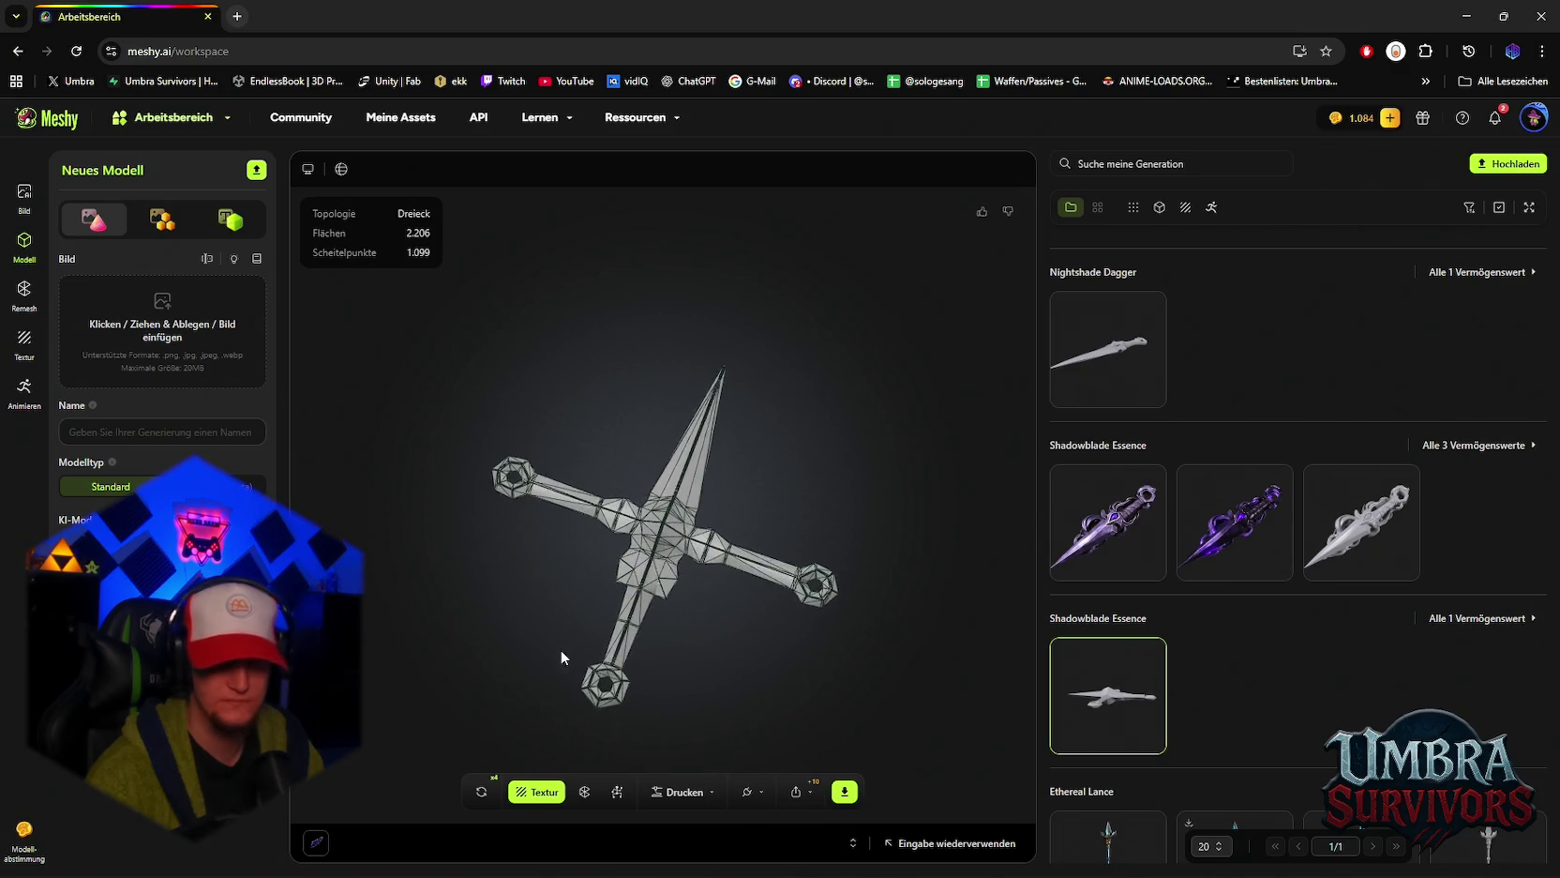
Load the Nightshade Dagger, then return to Unity and turn the scene camera toward the graveyard fence.
left_click(1095, 344)
key("alt+Tab")
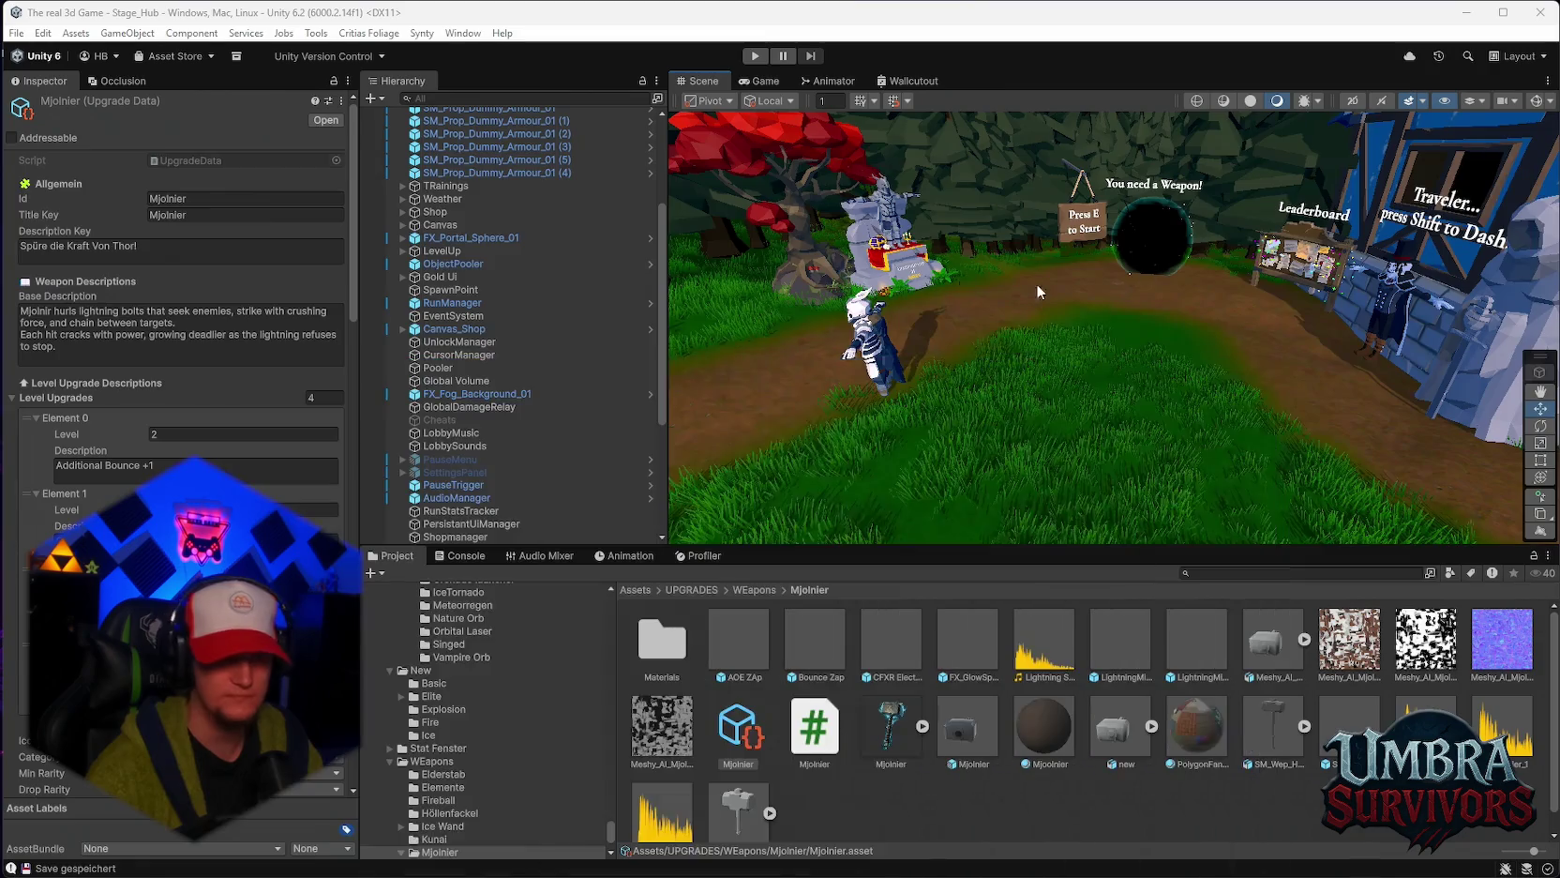
mouse_move(978, 869)
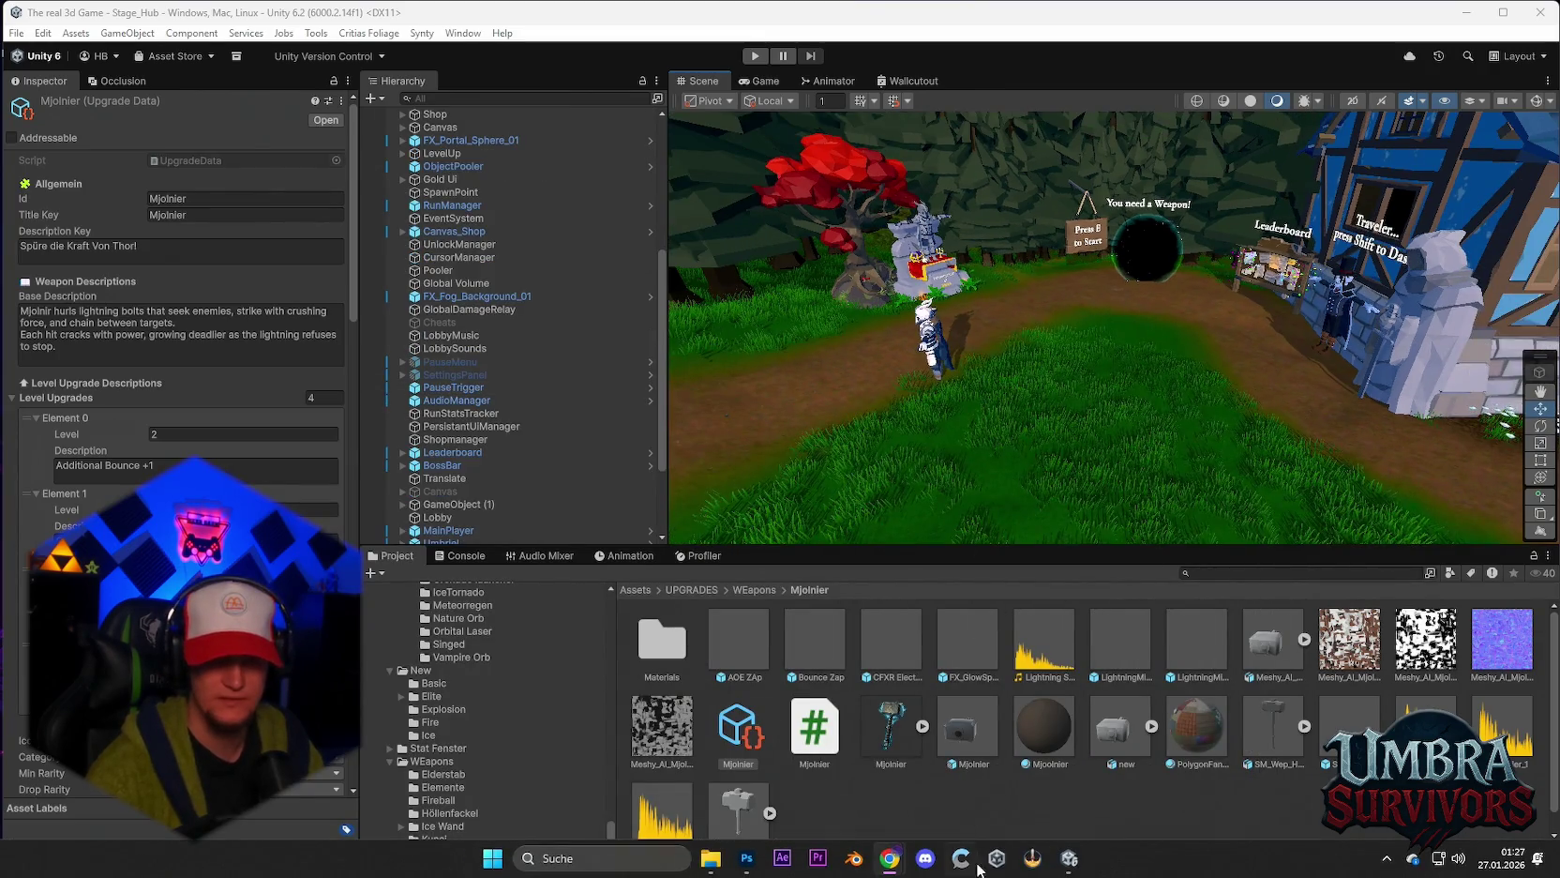
scroll(882, 454, "down", 5)
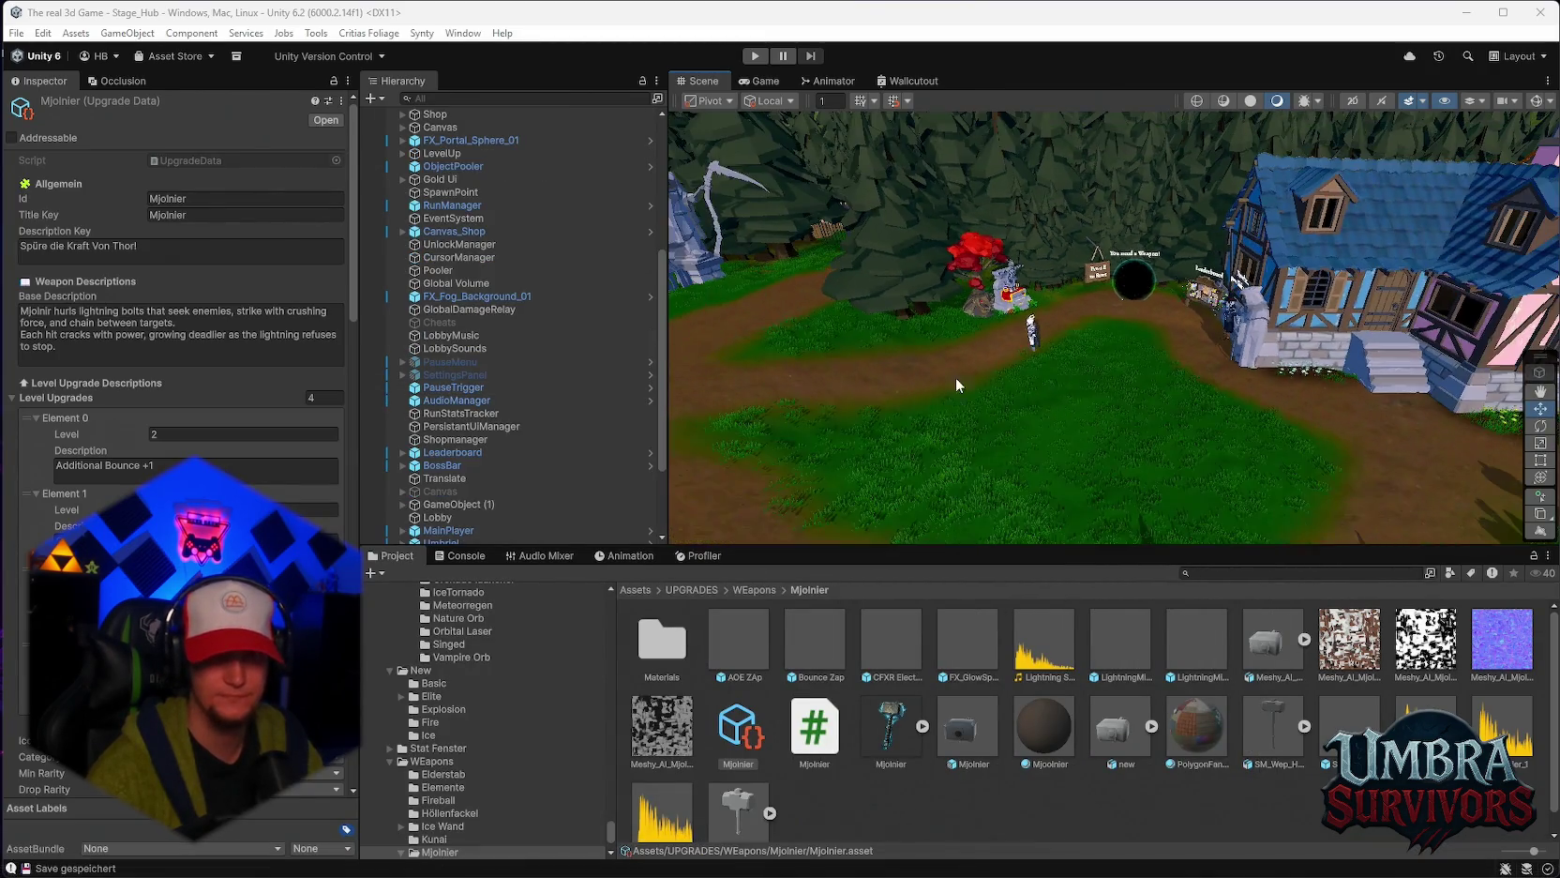
left_click_drag(981, 314, 900, 356)
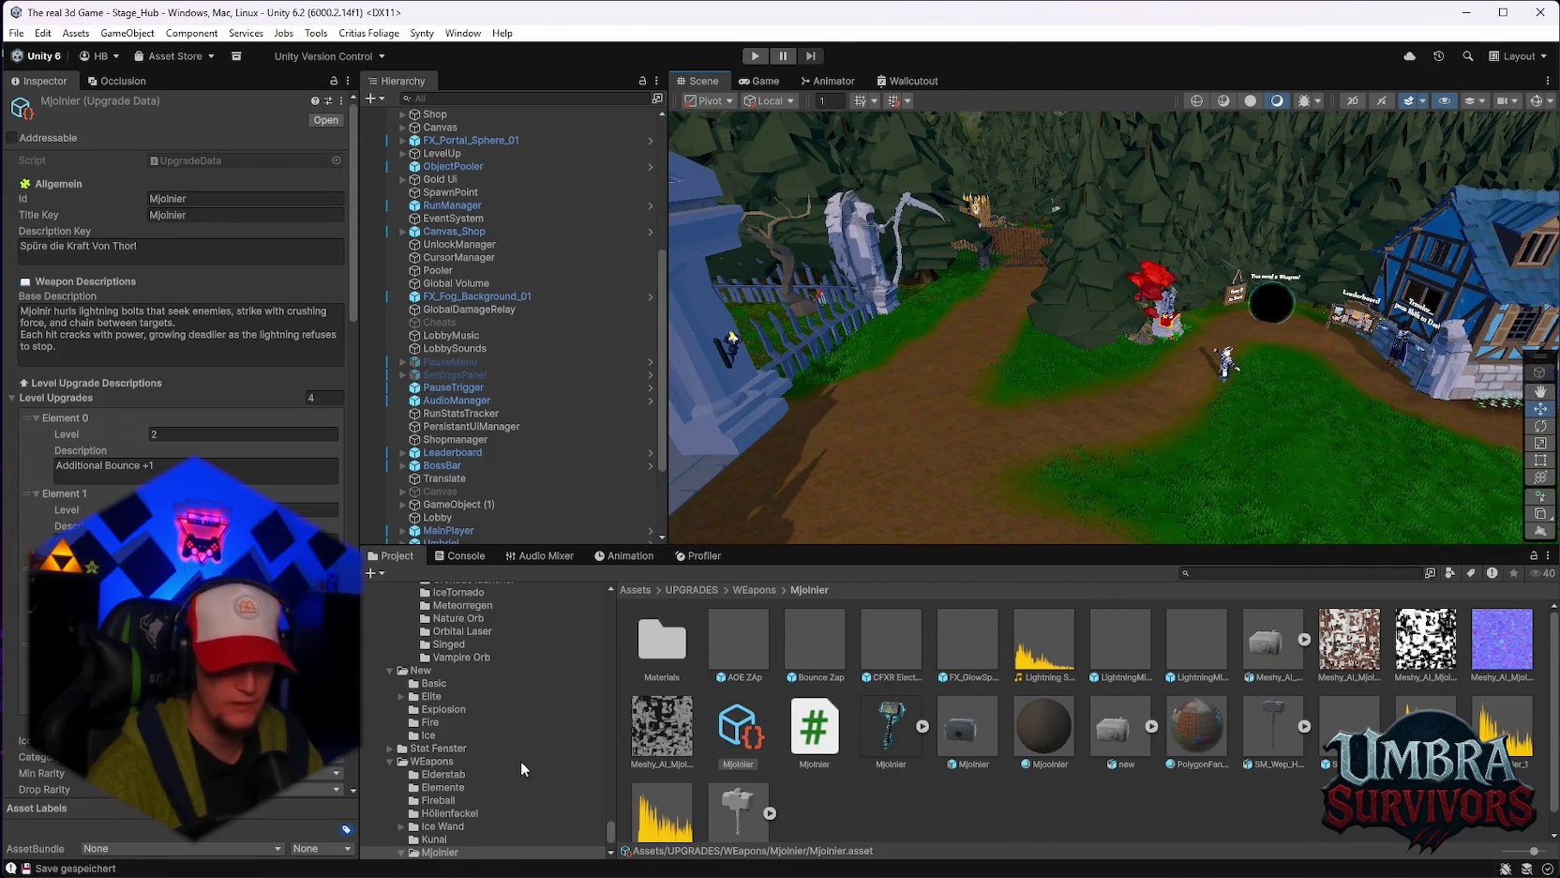
scroll(521, 761, "up", 3)
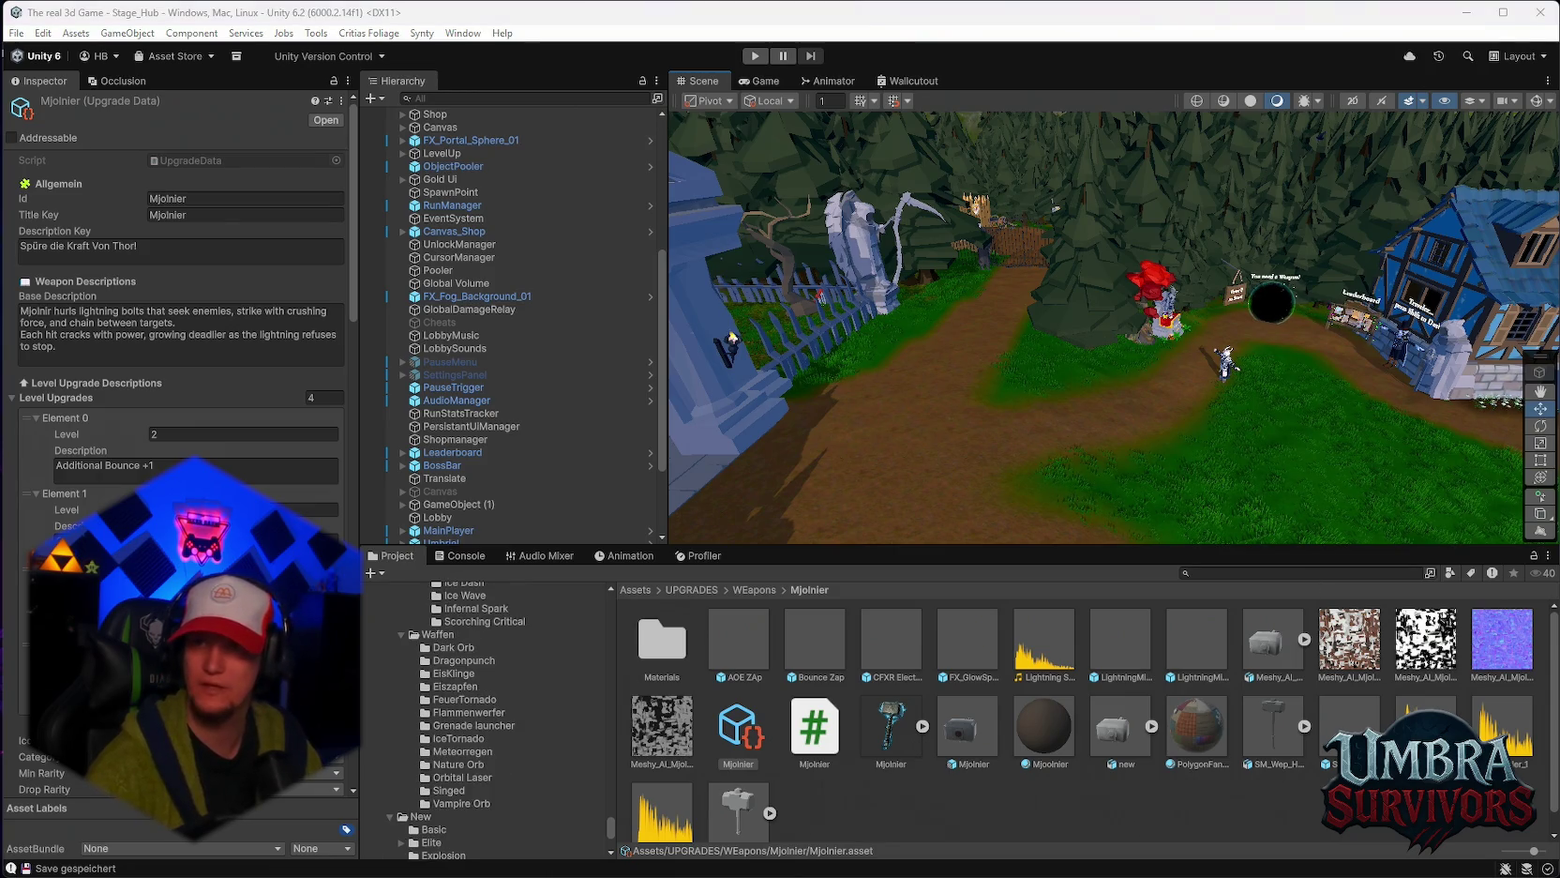
key("ctrl+z")
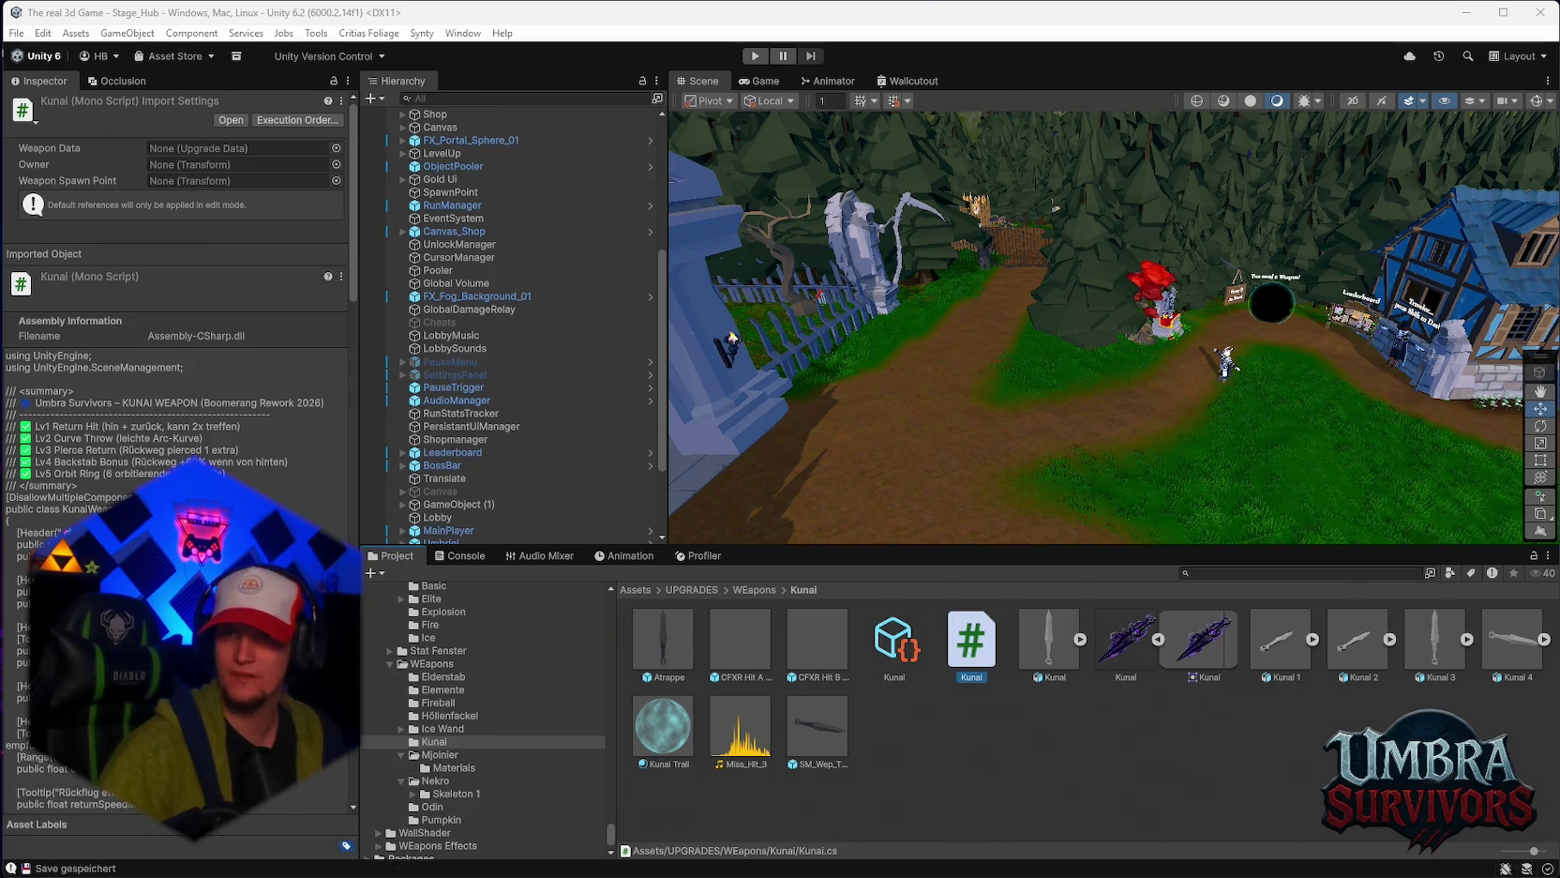
Switch over to the ChatGPT chat generating the 'Umbra Kunai mit schattigen Akzenten' image.
key("alt+Tab")
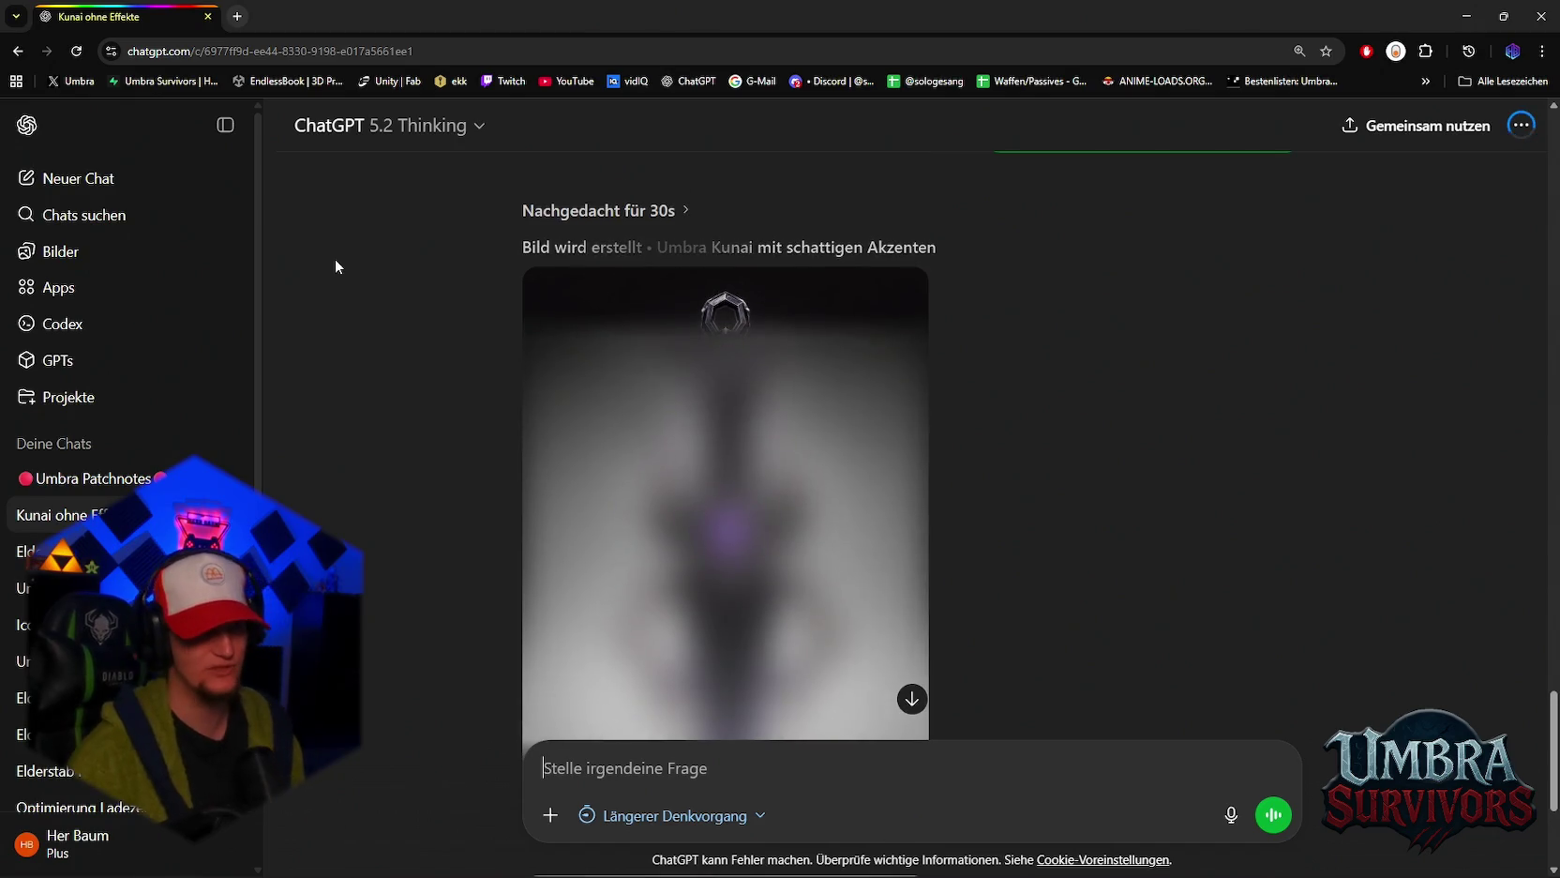
Snip the finished dark kunai image with the violet gem, then minimize the browser.
left_click(225, 125)
scroll(844, 310, "down", 2)
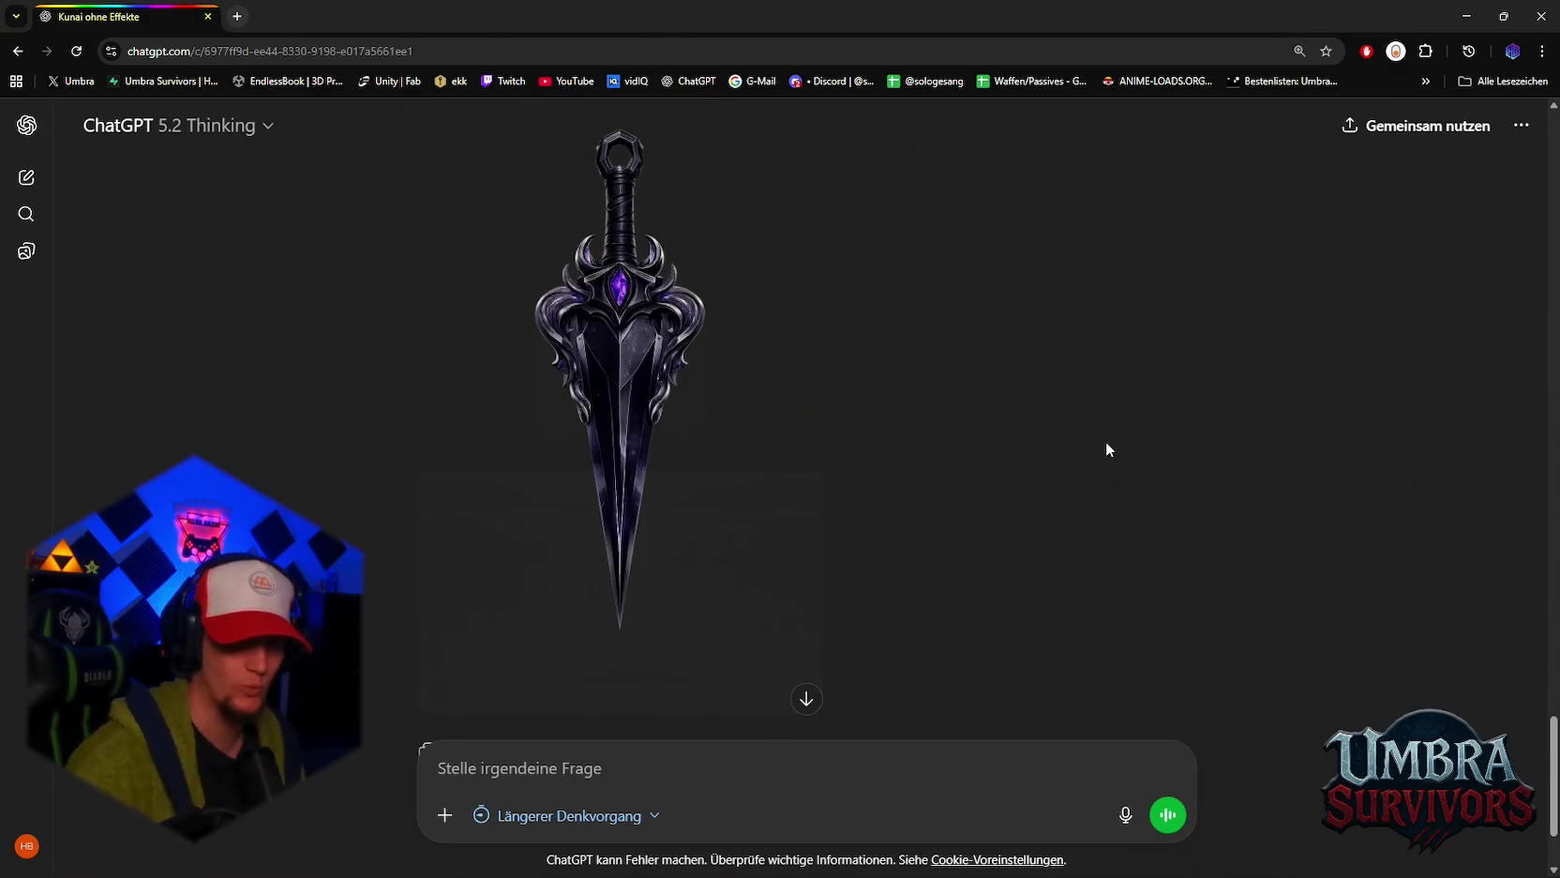
mouse_move(760, 384)
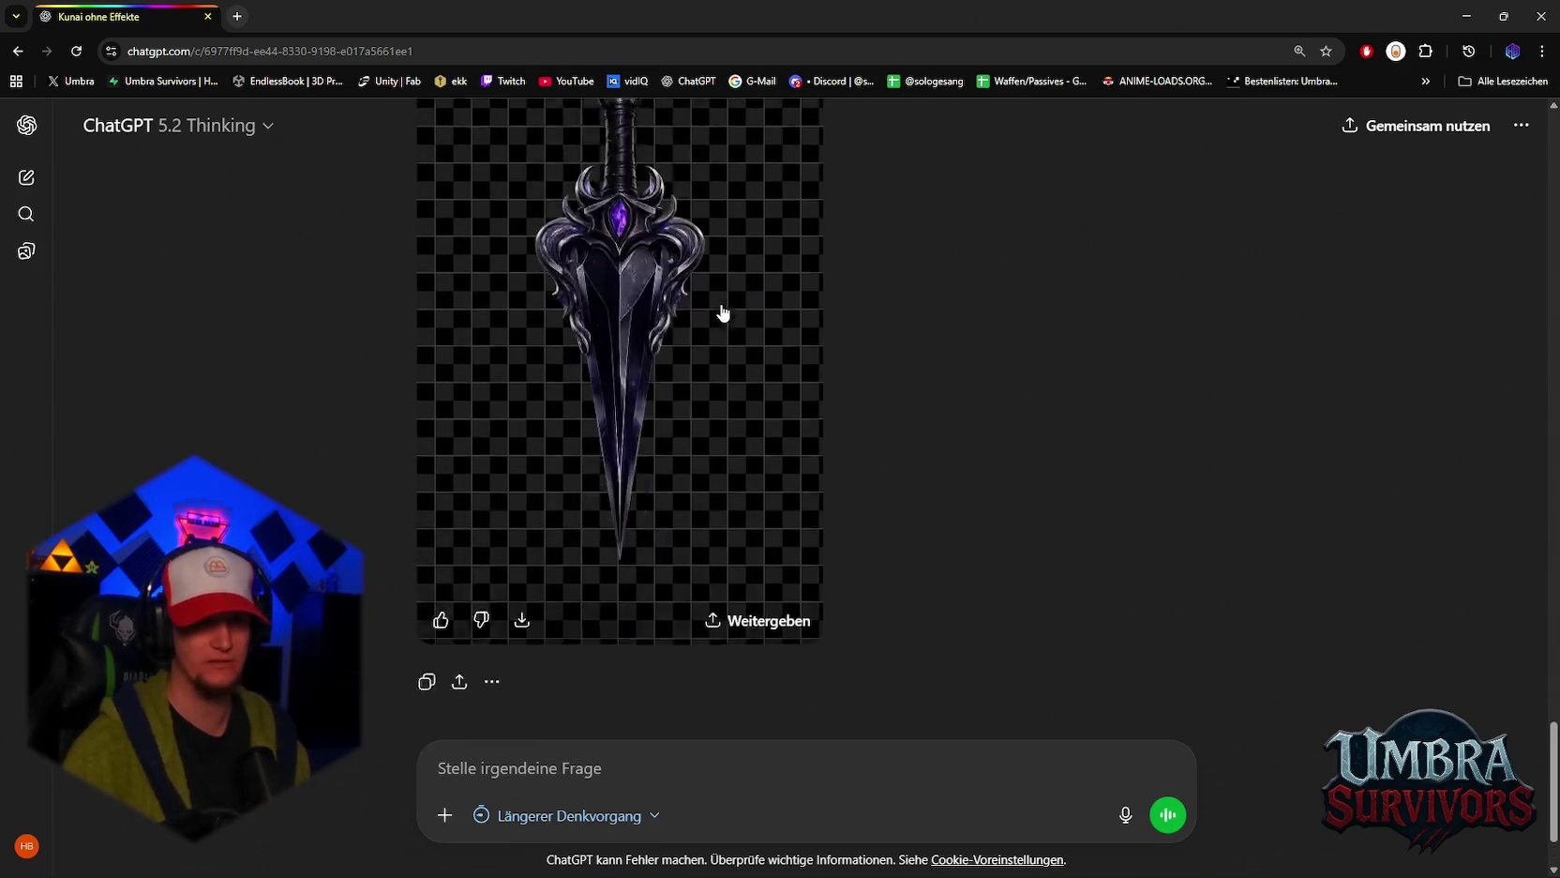
key("super+shift+s")
mouse_move(480, 110)
left_mouse_down()
mouse_move(569, 200)
mouse_move(745, 656)
left_mouse_up()
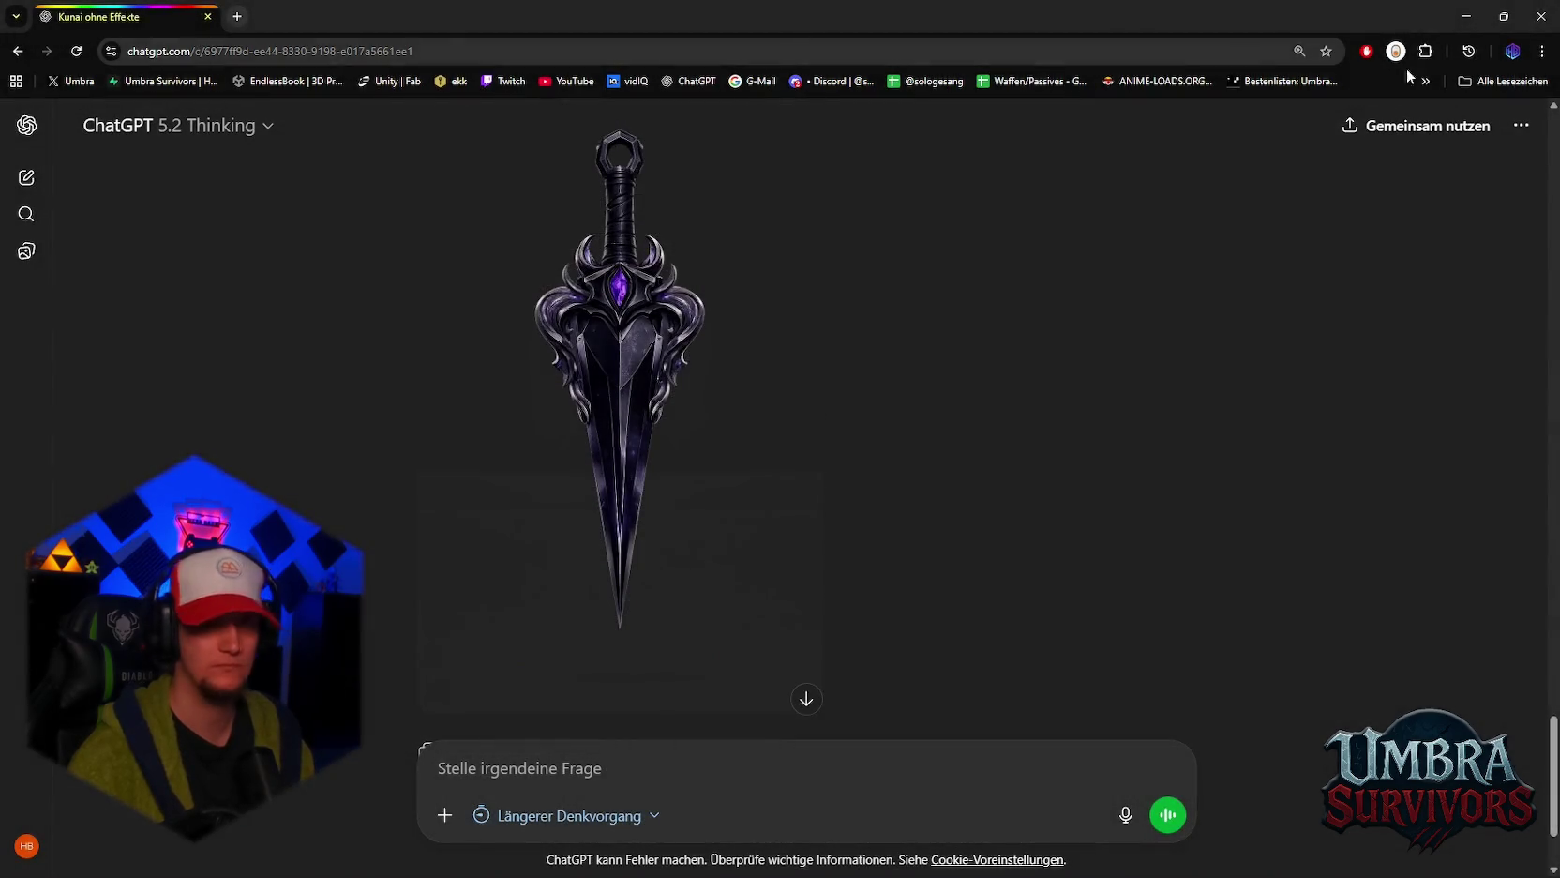
left_click(1467, 17)
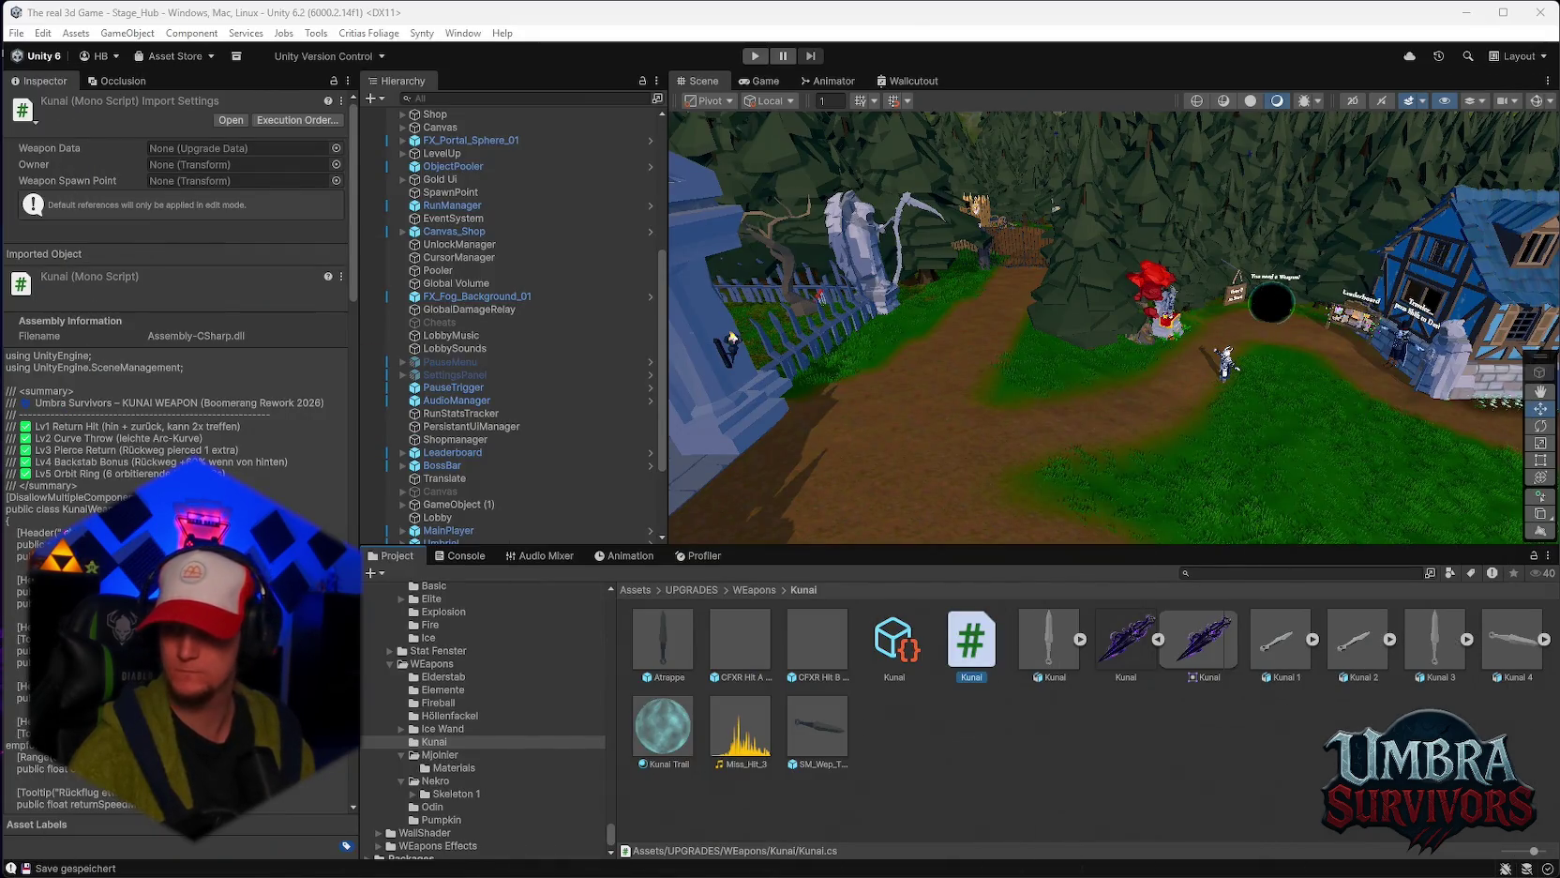
Bring the Meshy 'Arbeitsbereich' Chrome window forward, showing the untextured Nightshade Dagger.
key("super")
mouse_move(701, 861)
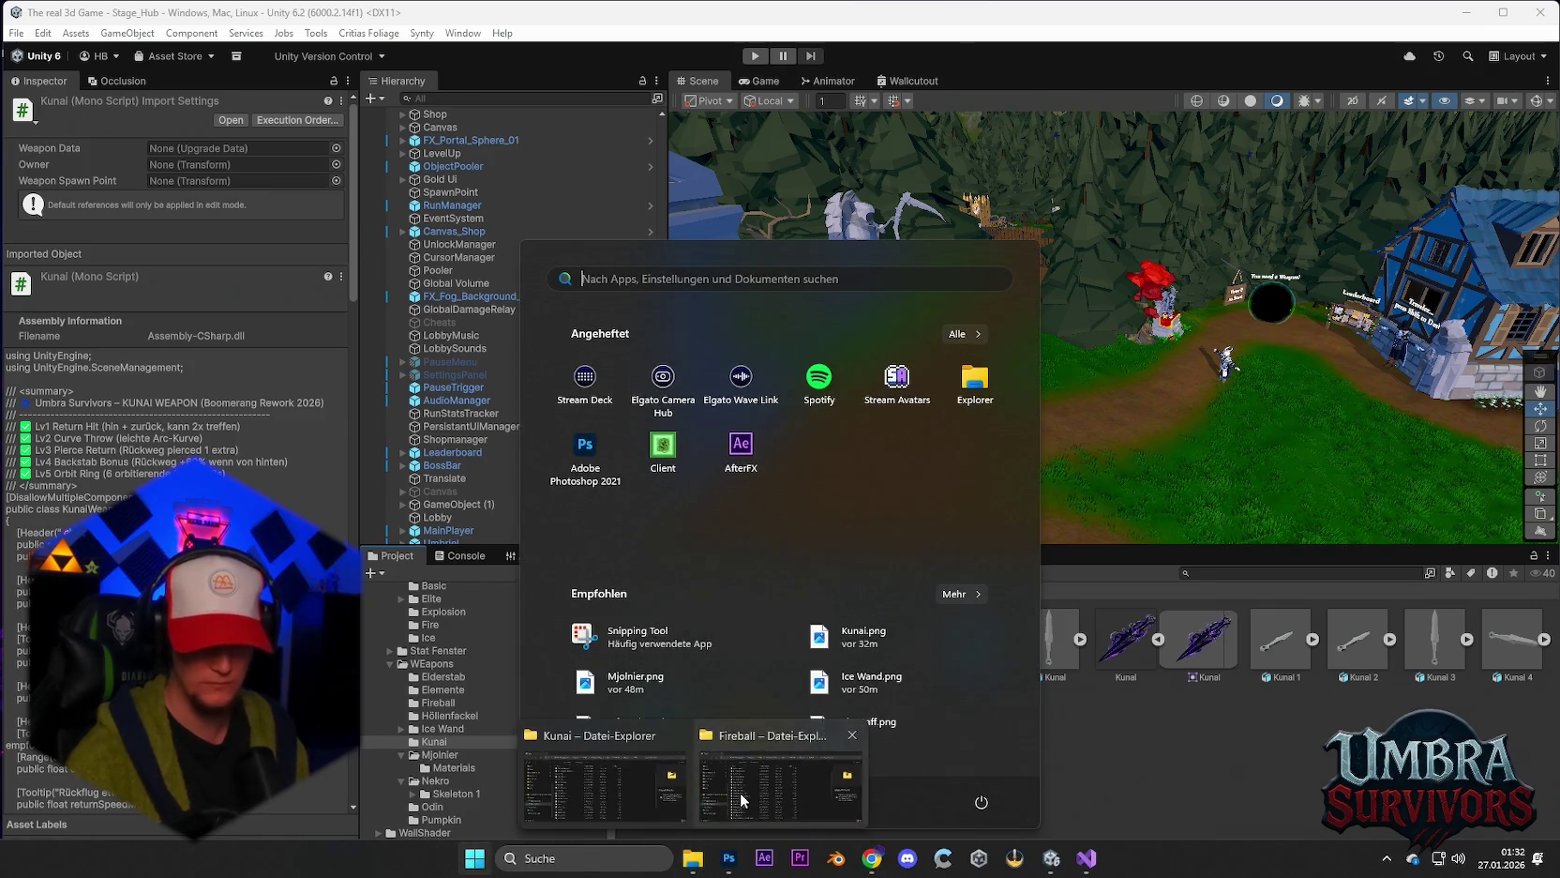
key("super")
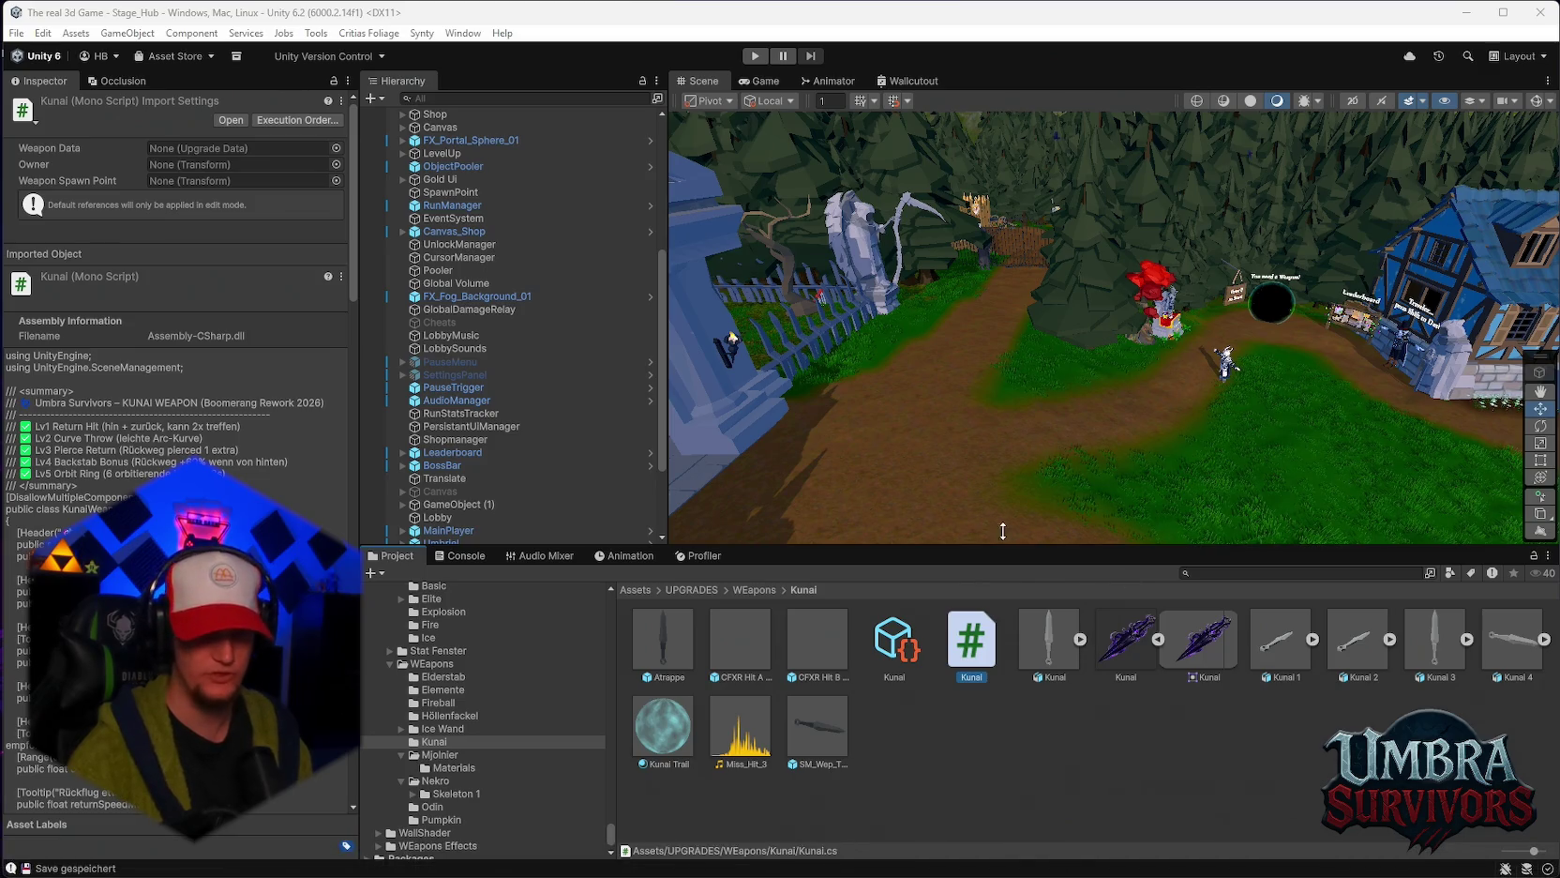
key("alt+Tab")
left_click(664, 555)
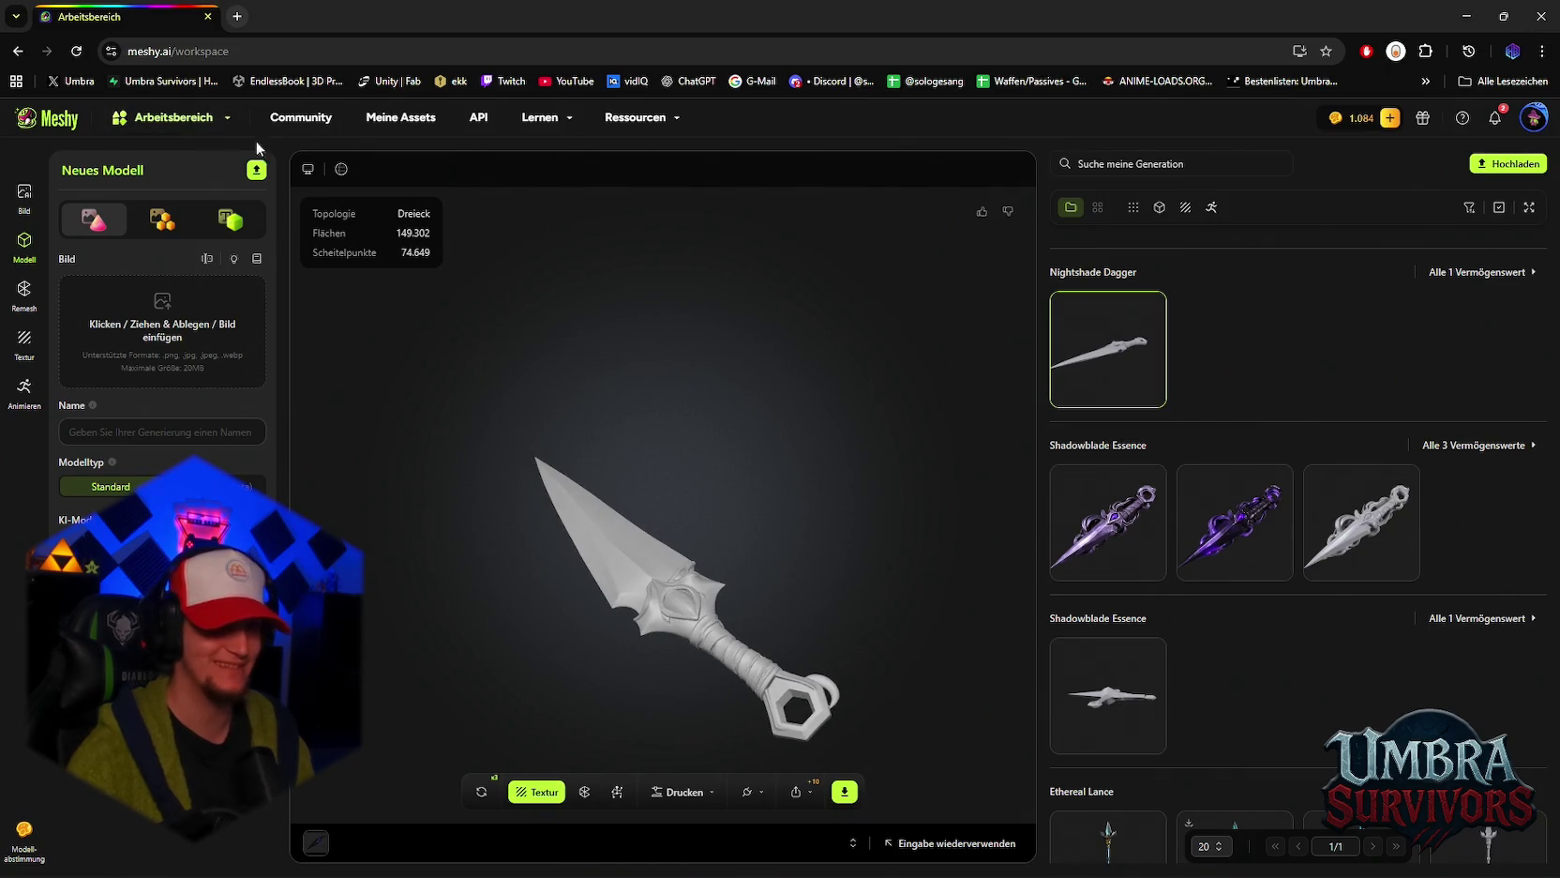
Drop the snipped dark kunai image into the image upload as the Darkblade Hex source.
left_click(24, 197)
left_click(24, 246)
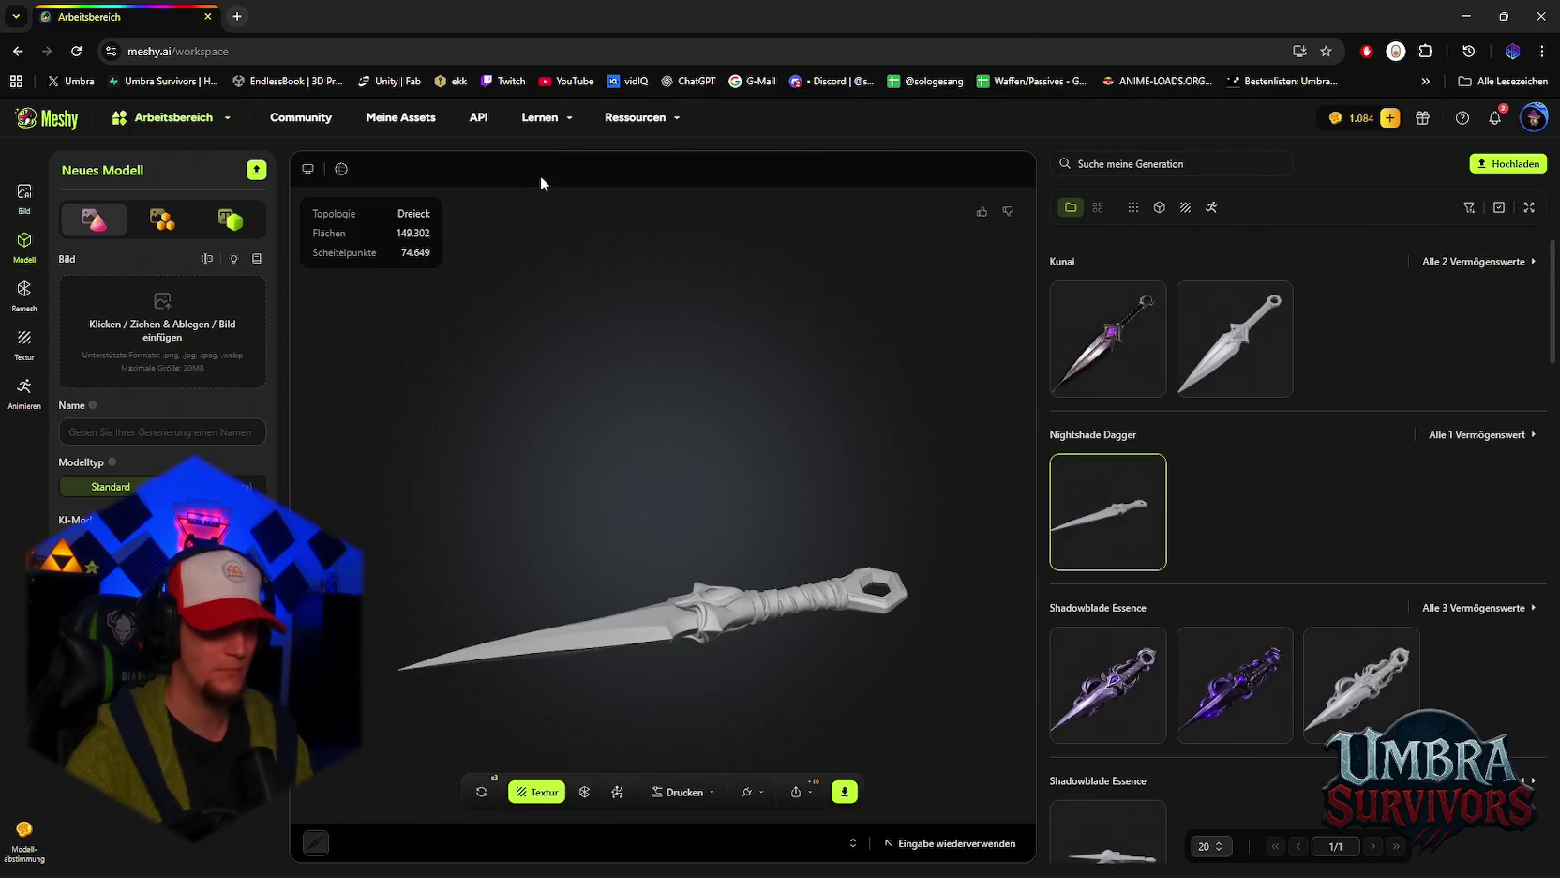
mouse_move(530, 175)
left_mouse_down()
mouse_move(666, 642)
mouse_move(675, 613)
left_mouse_up()
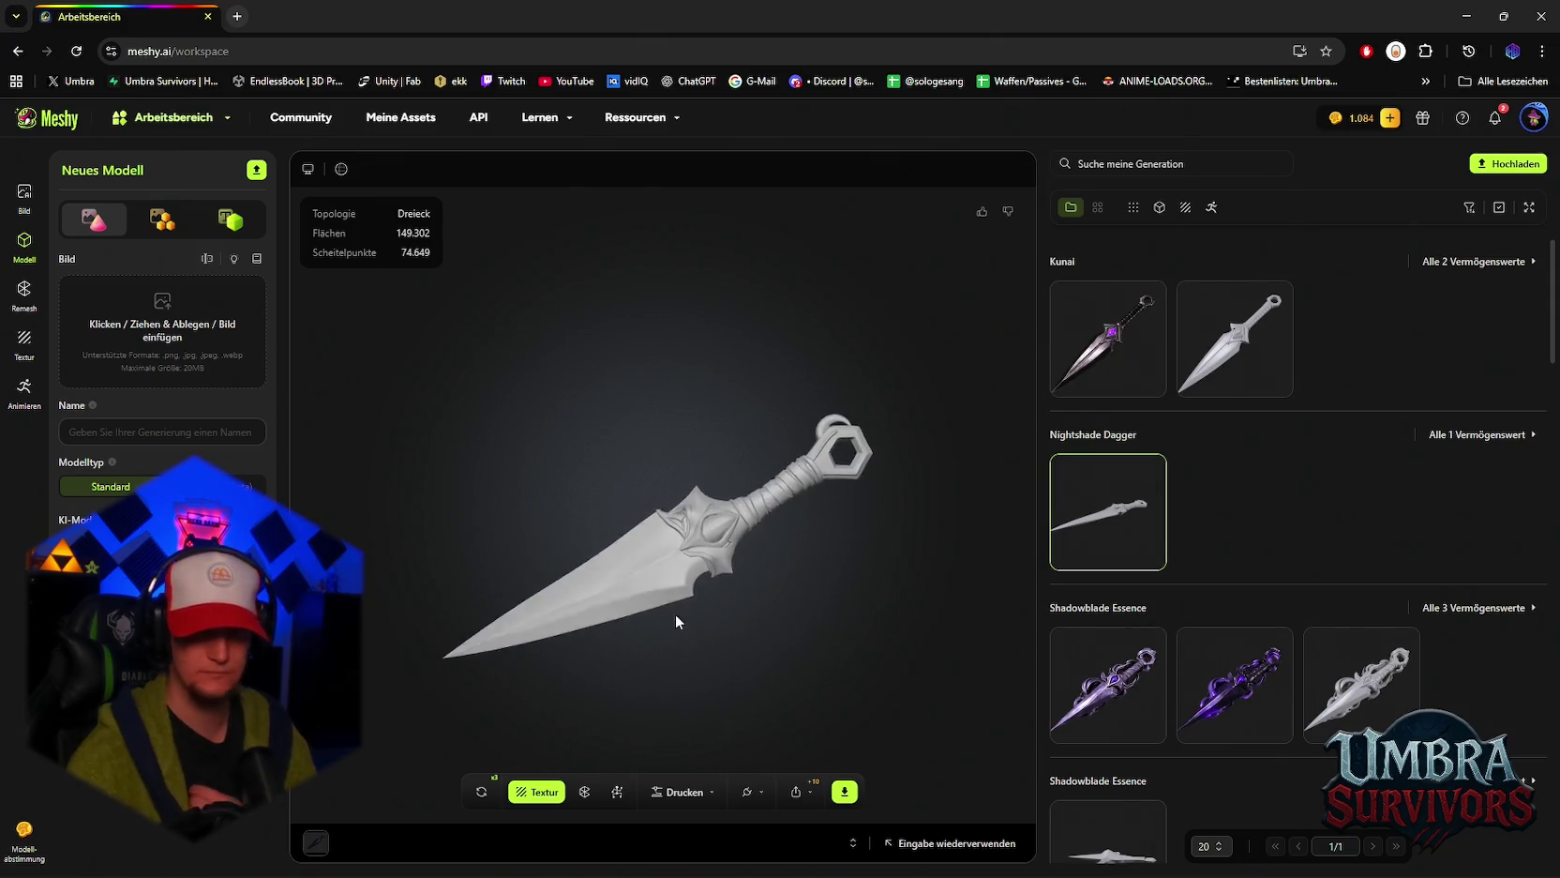
left_click(1112, 332)
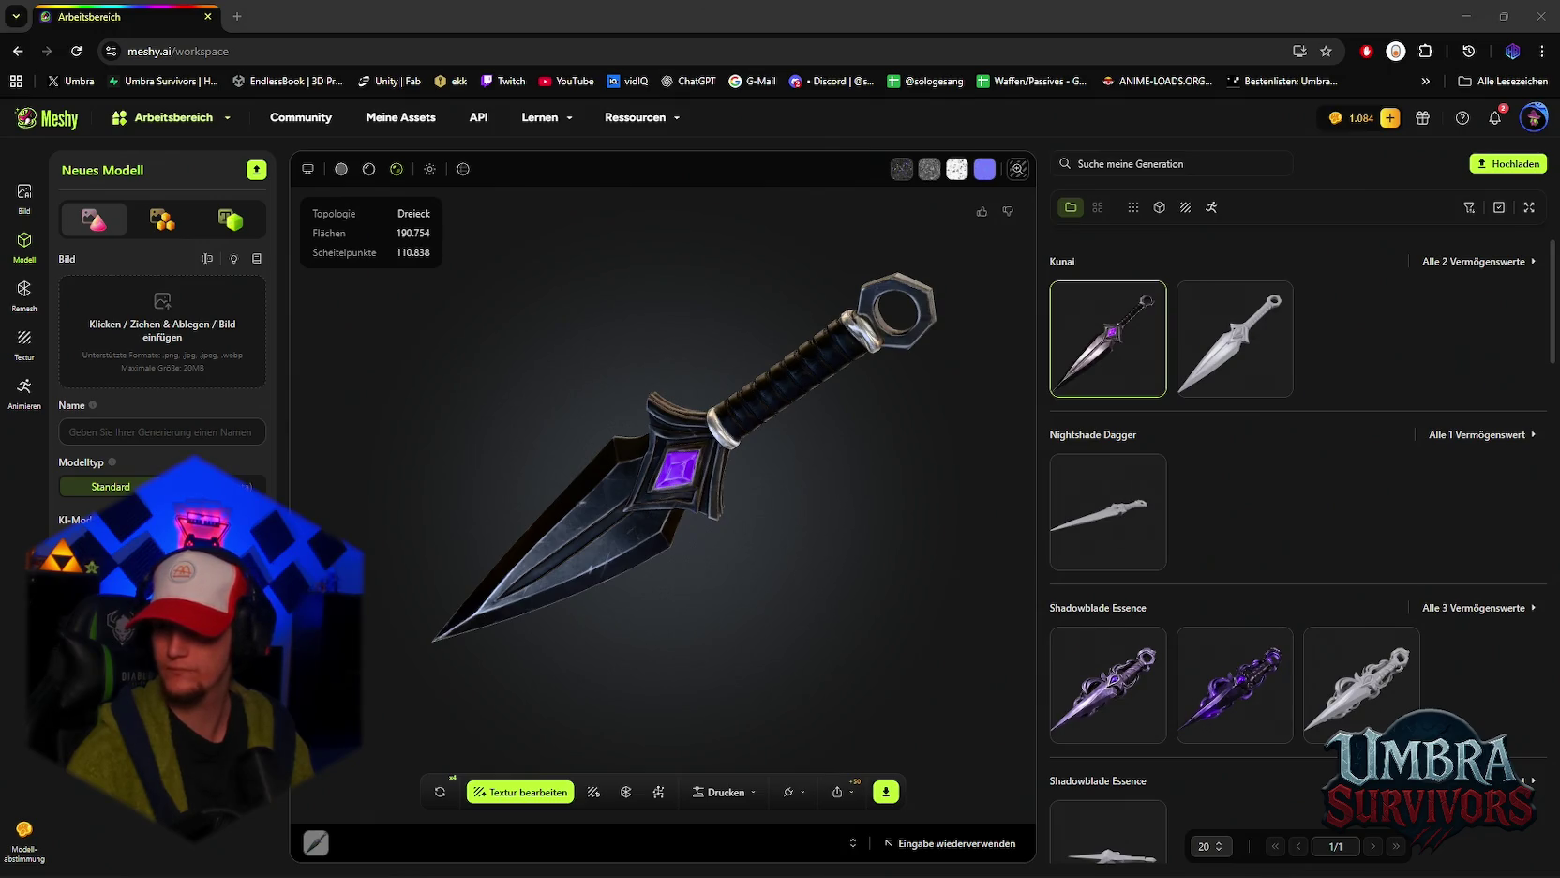
left_click_drag(858, 657, 188, 379)
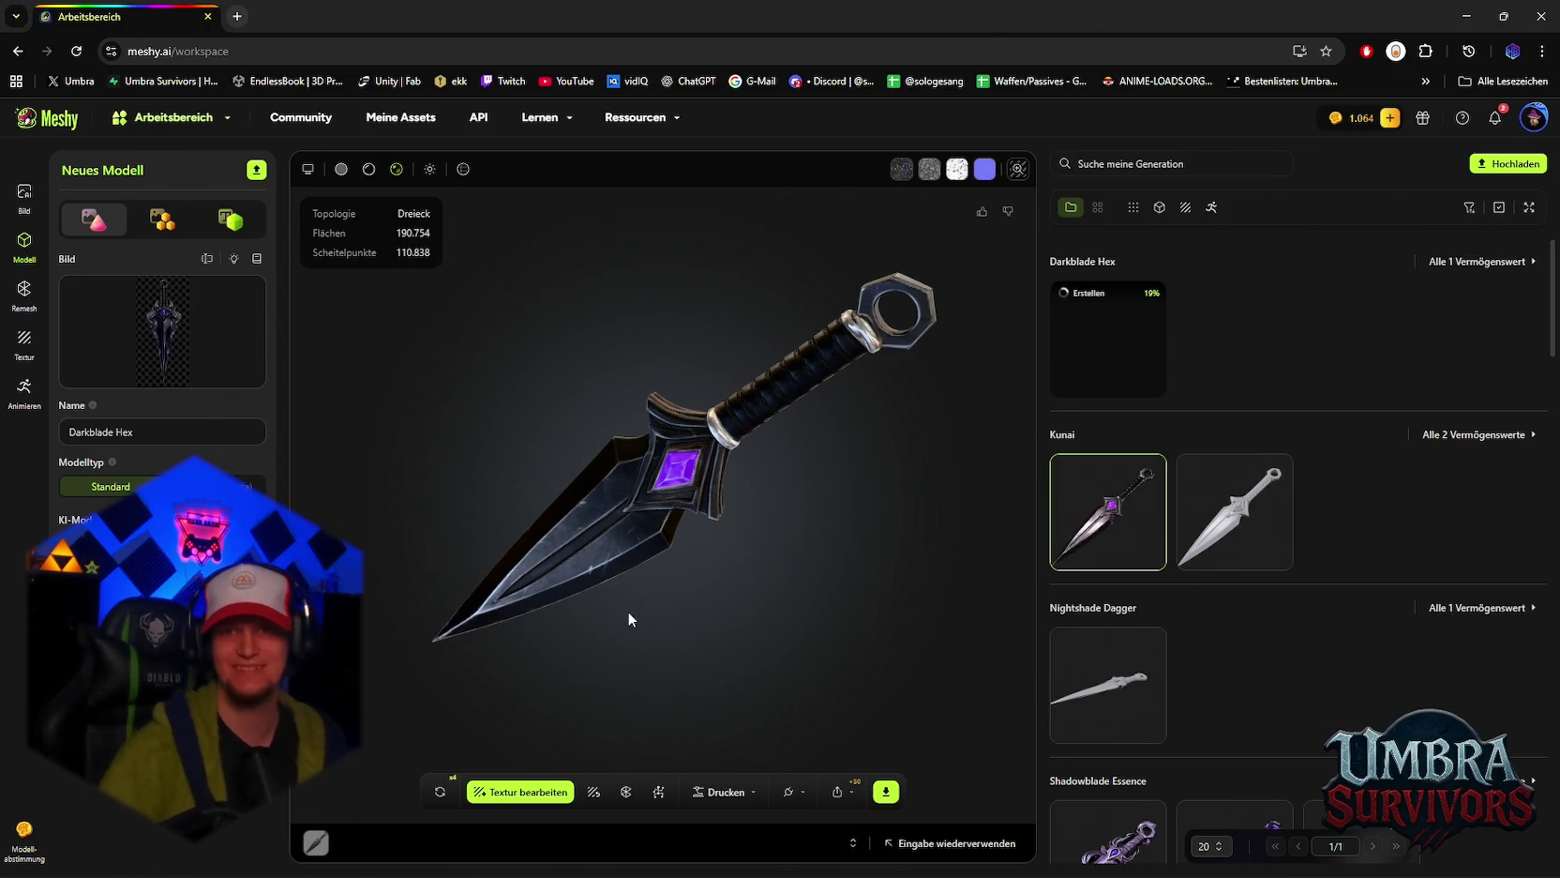
Minimize Chrome so Unity shows the Kunai weapon folder and script details.
left_click(1468, 11)
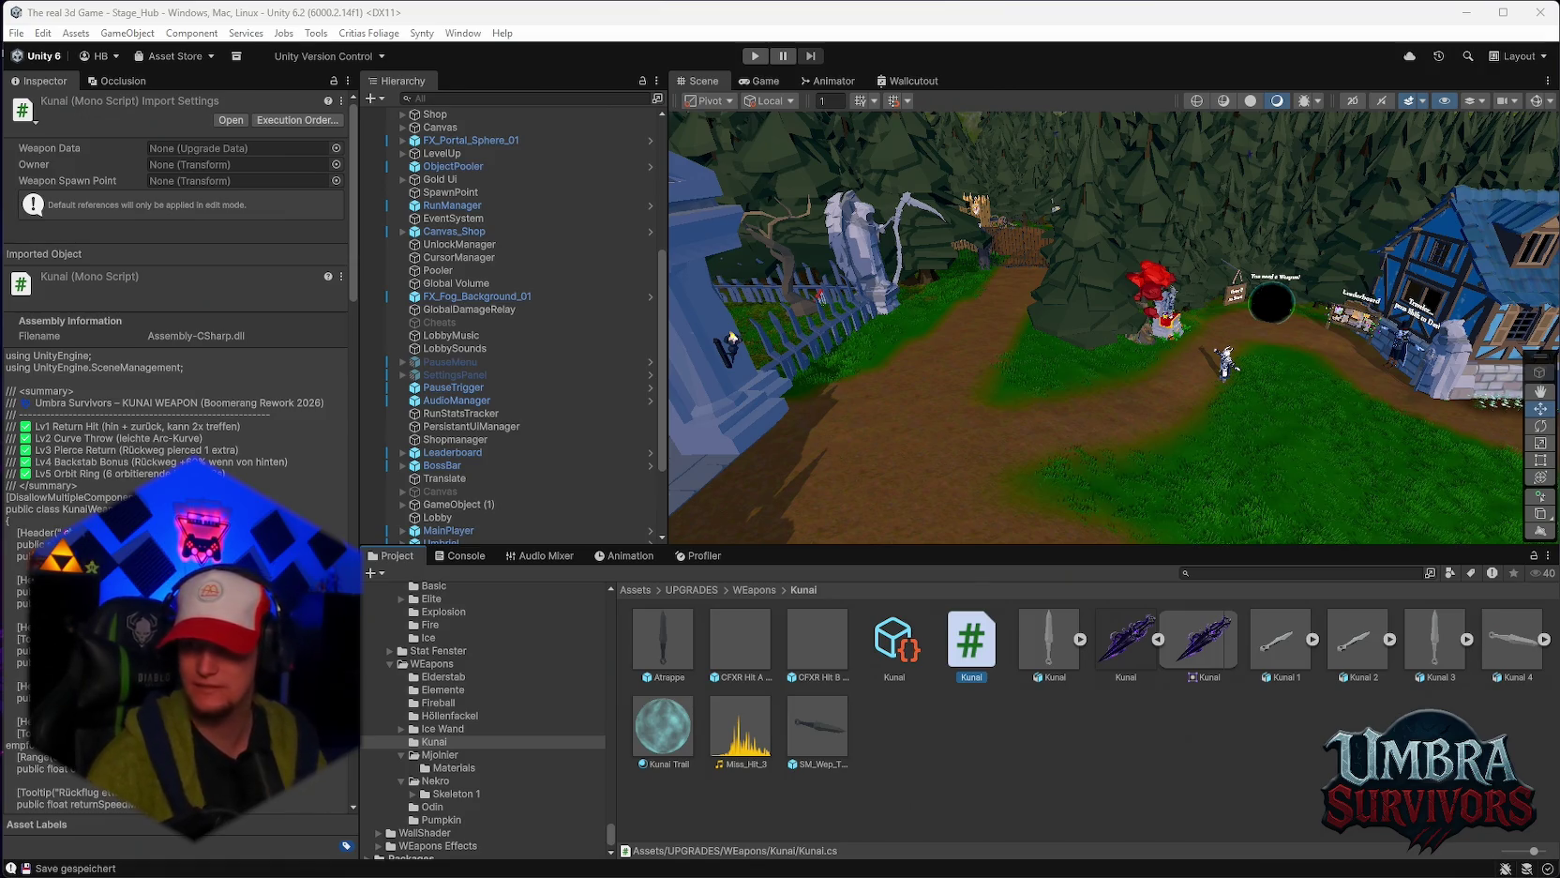
Return from Unity to the Meshy Arbeitsbereich window in Chrome.
mouse_move(1086, 870)
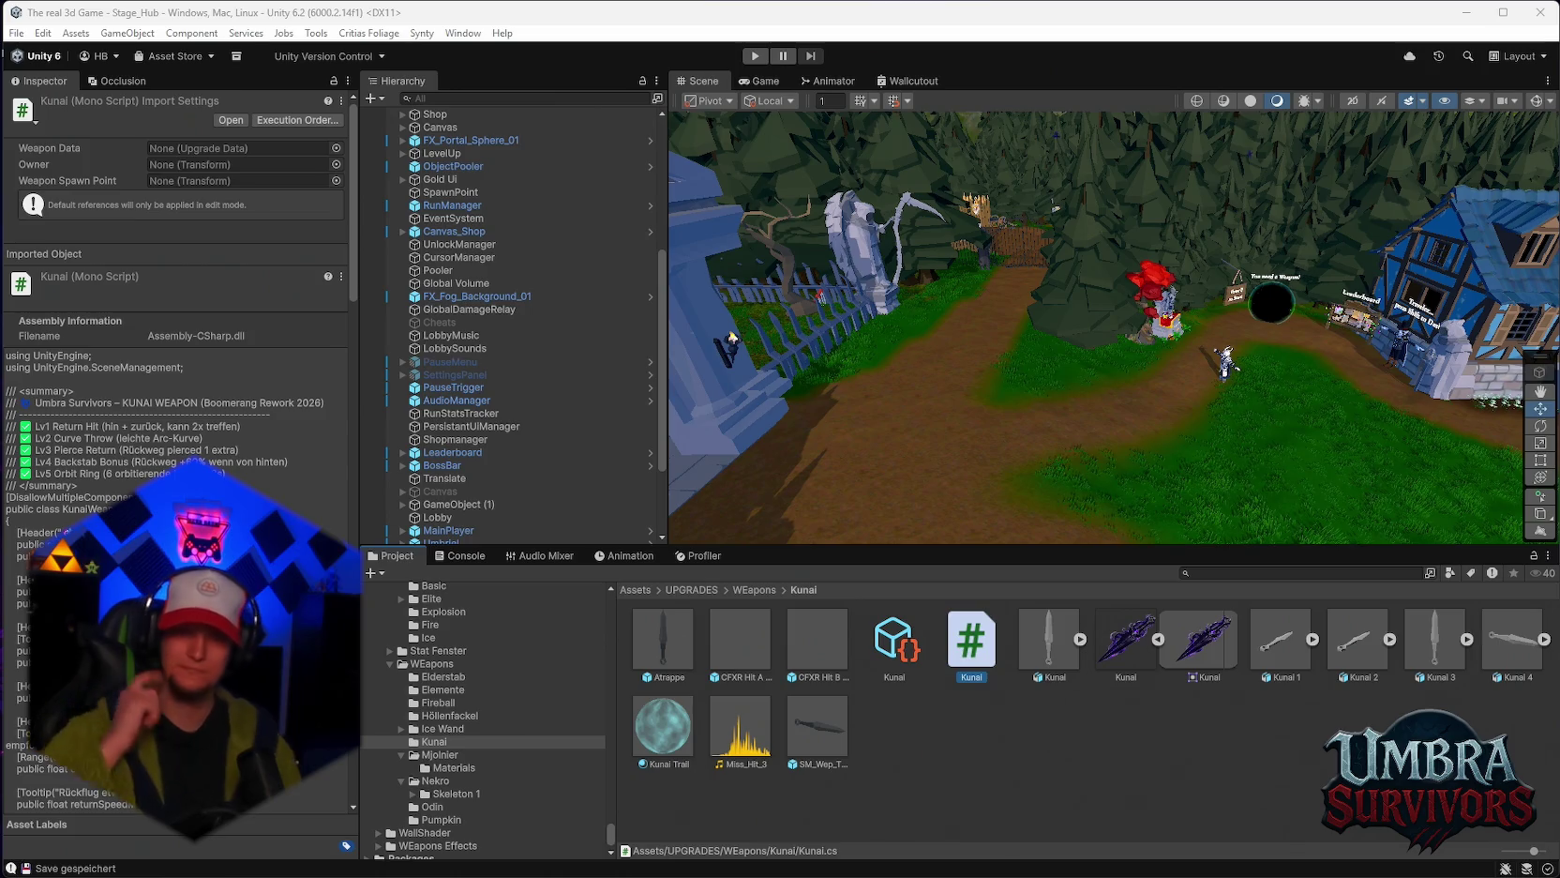
mouse_move(872, 875)
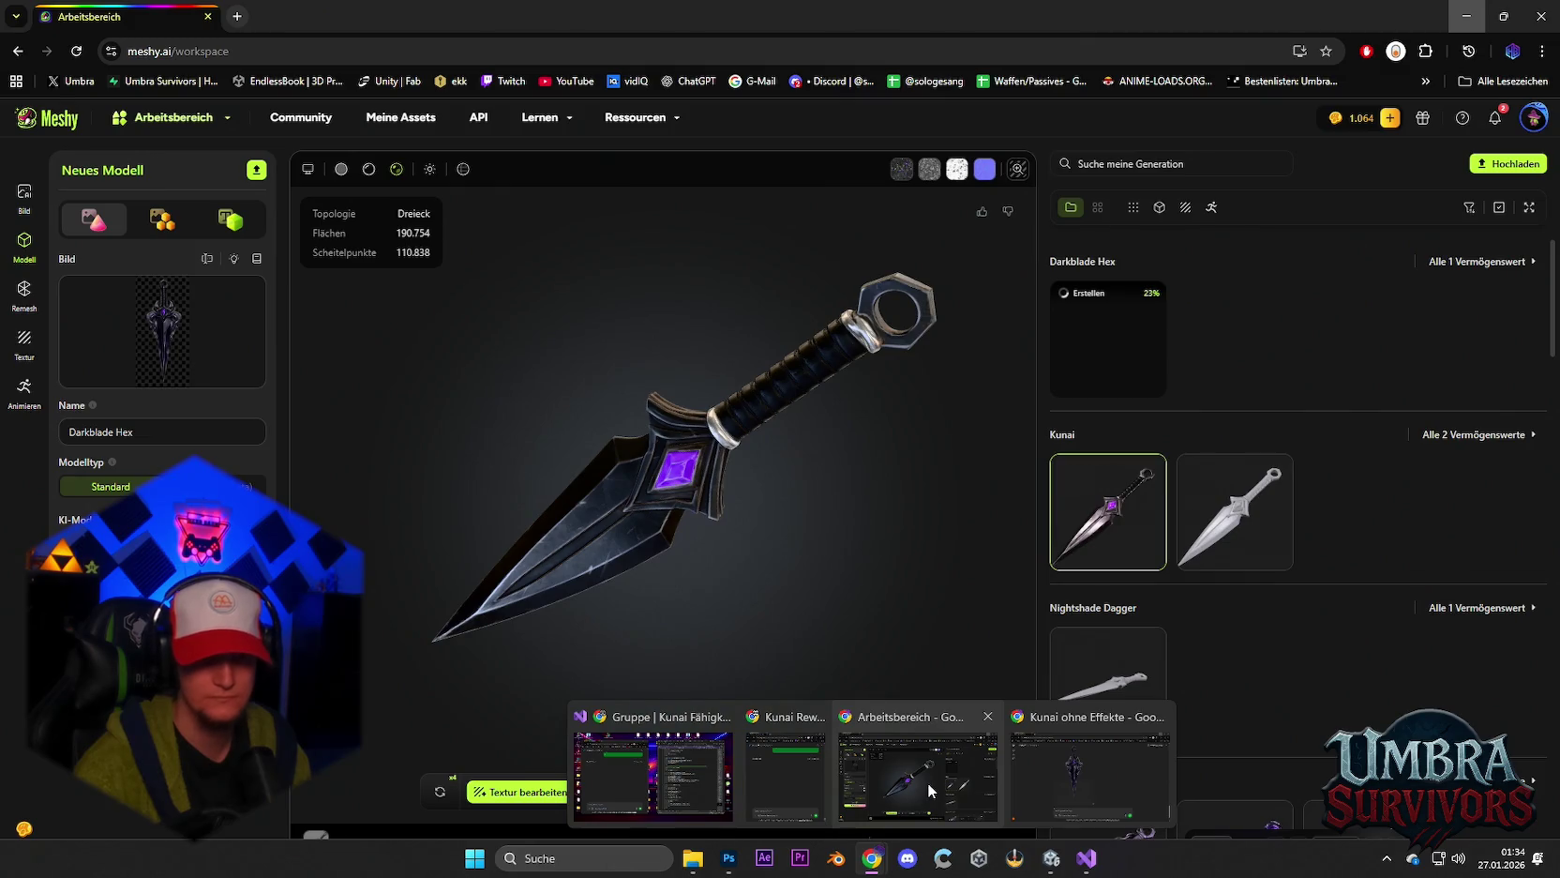
Bring Meshy to the front and load the finished untextured Darkblade Hex model.
left_click(930, 791)
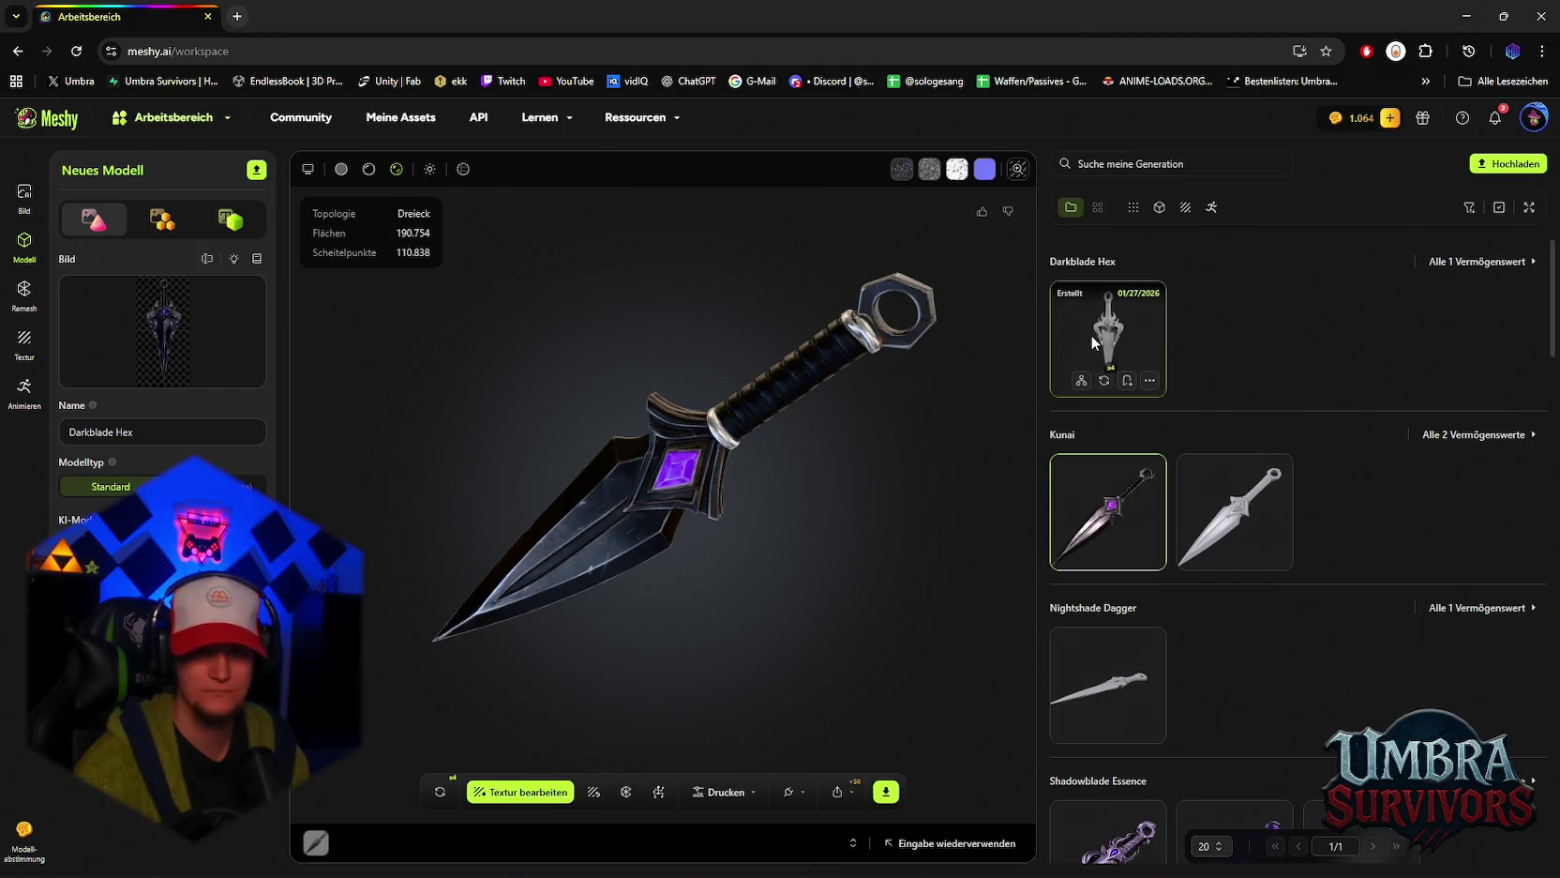
left_click(1092, 336)
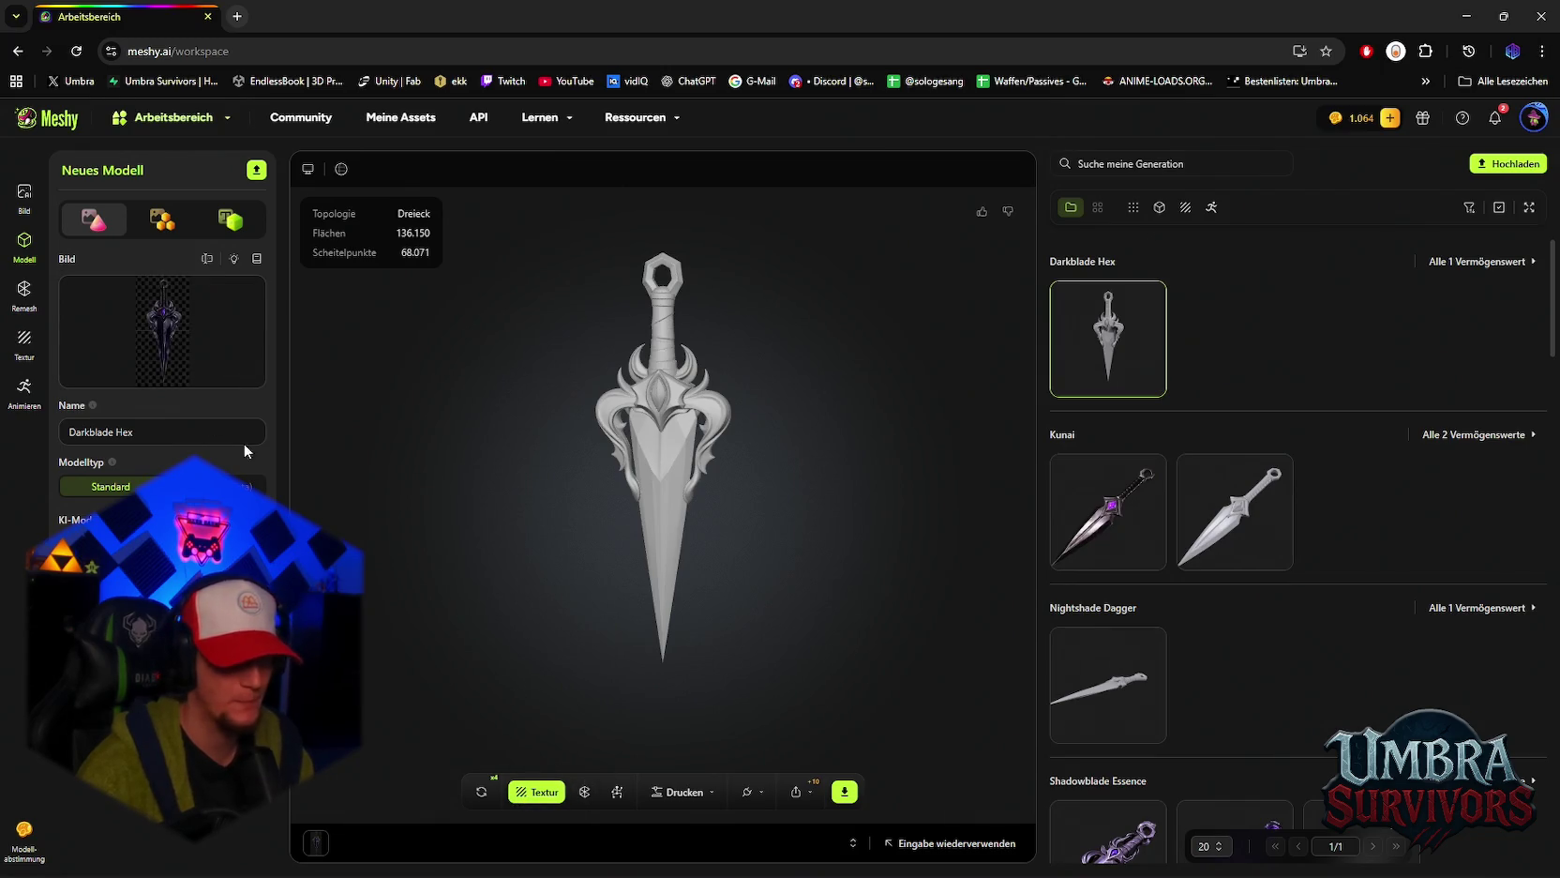
Texture the Darkblade Hex from the purple reference image, compare the Shadowblade Essence dagger, then open the result.
left_click(526, 793)
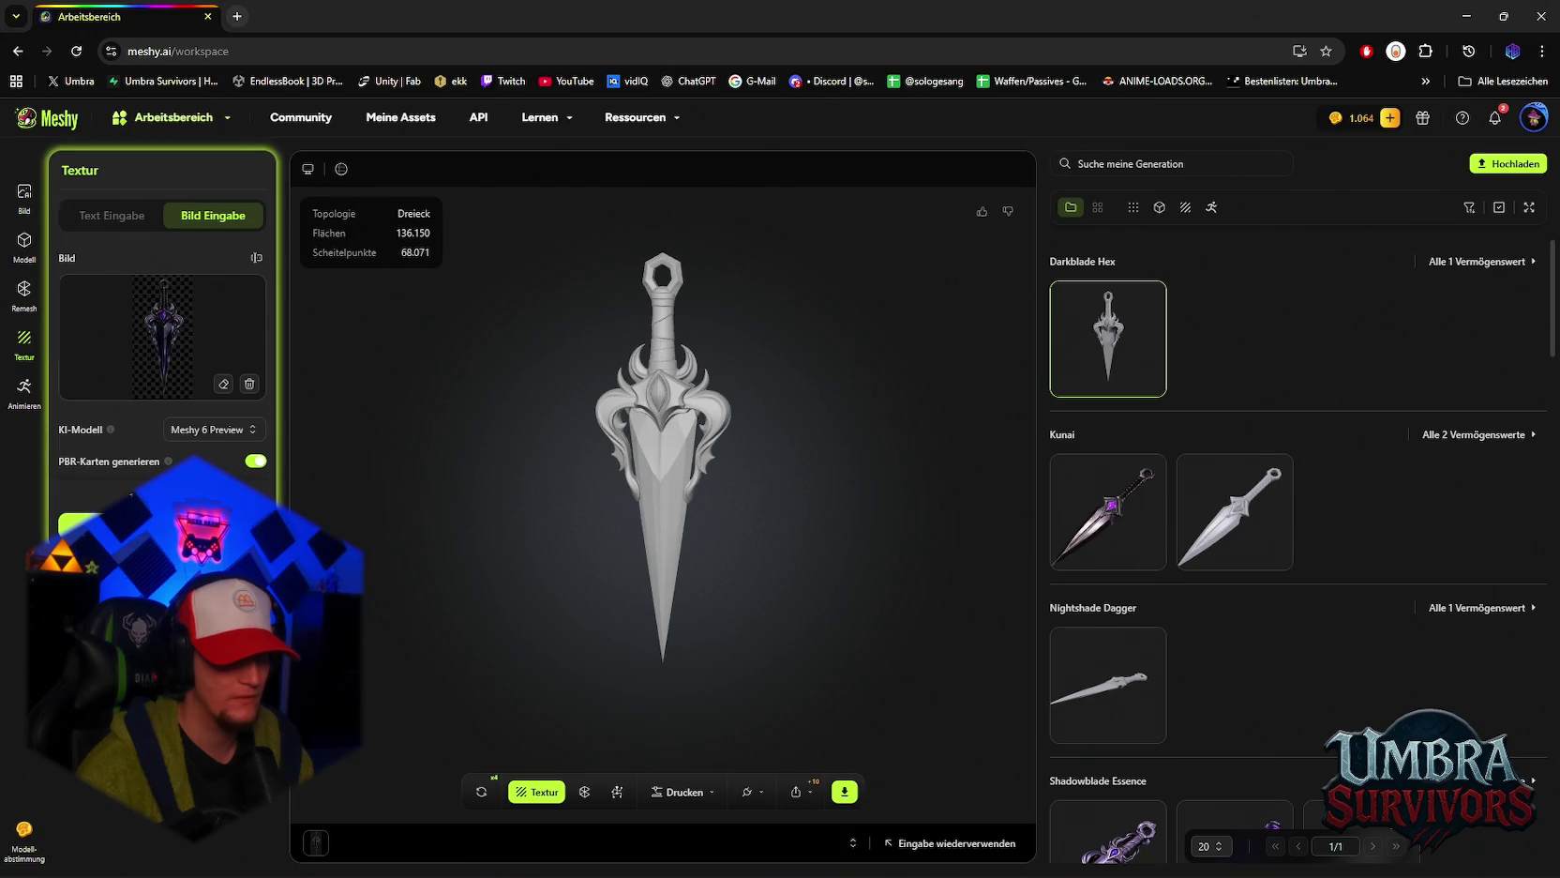
left_click(80, 524)
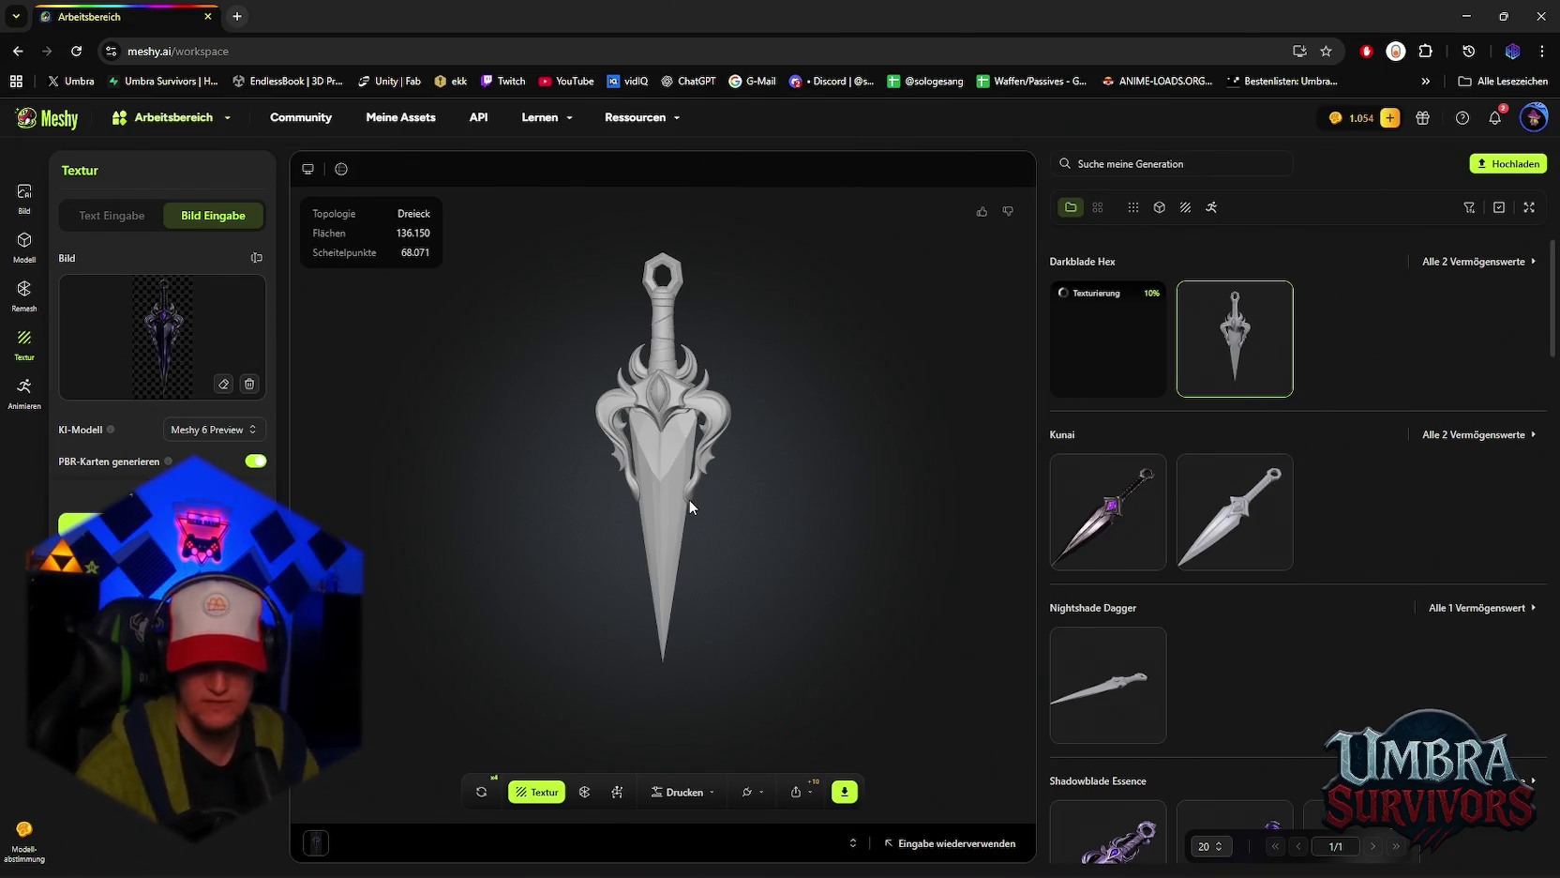
scroll(1160, 619, "down", 3)
left_click(1262, 517)
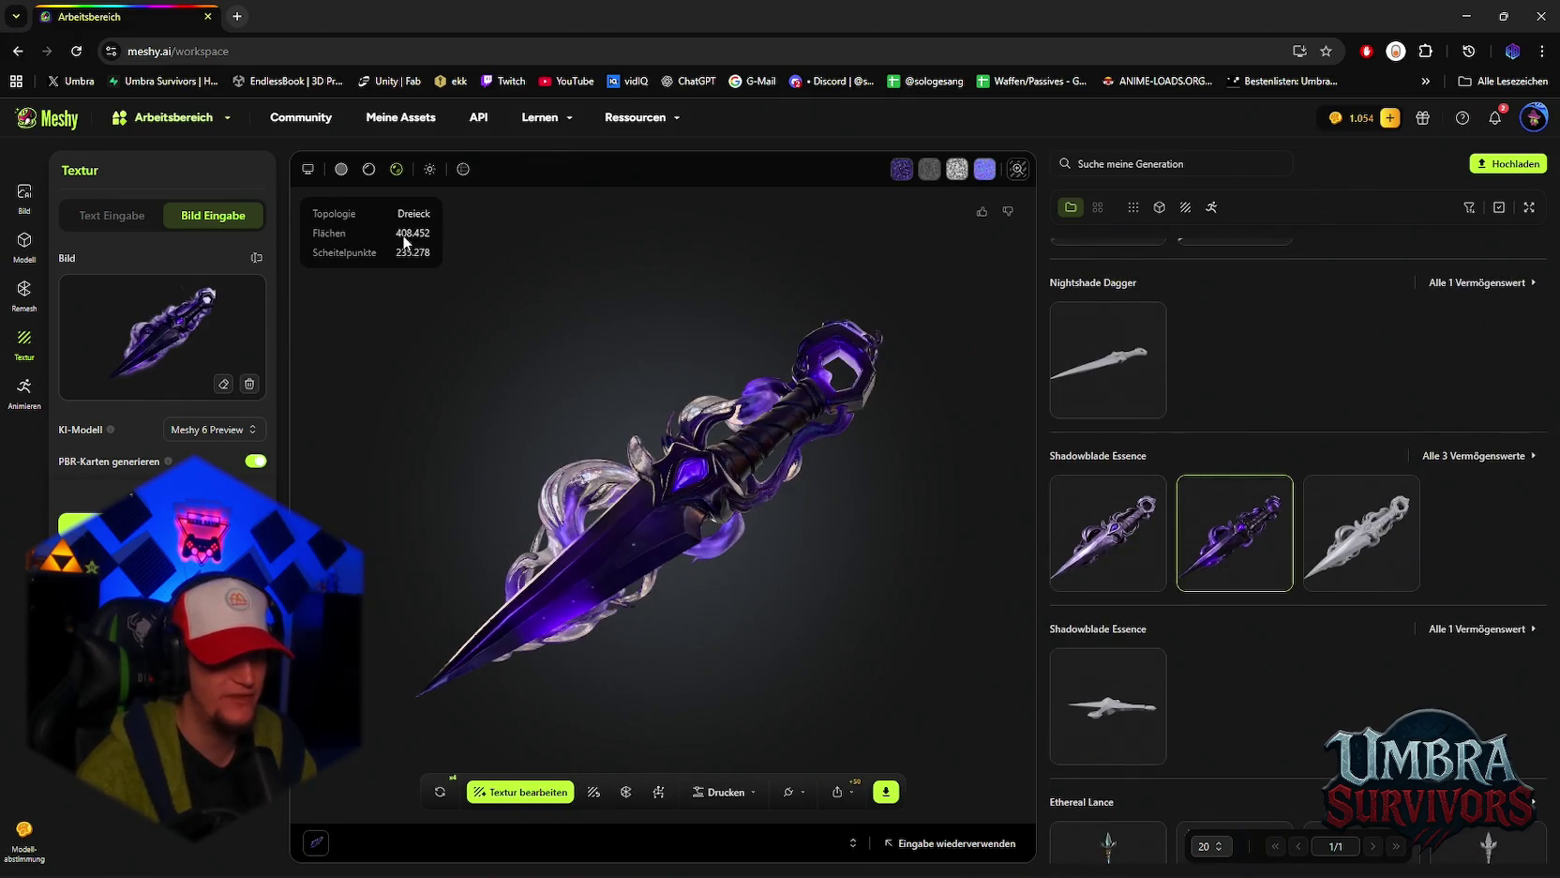
mouse_move(745, 518)
left_mouse_down()
mouse_move(607, 393)
mouse_move(687, 546)
mouse_move(838, 436)
mouse_move(669, 532)
mouse_move(678, 374)
mouse_move(604, 546)
mouse_move(1140, 592)
left_mouse_up()
scroll(1206, 418, "up", 3)
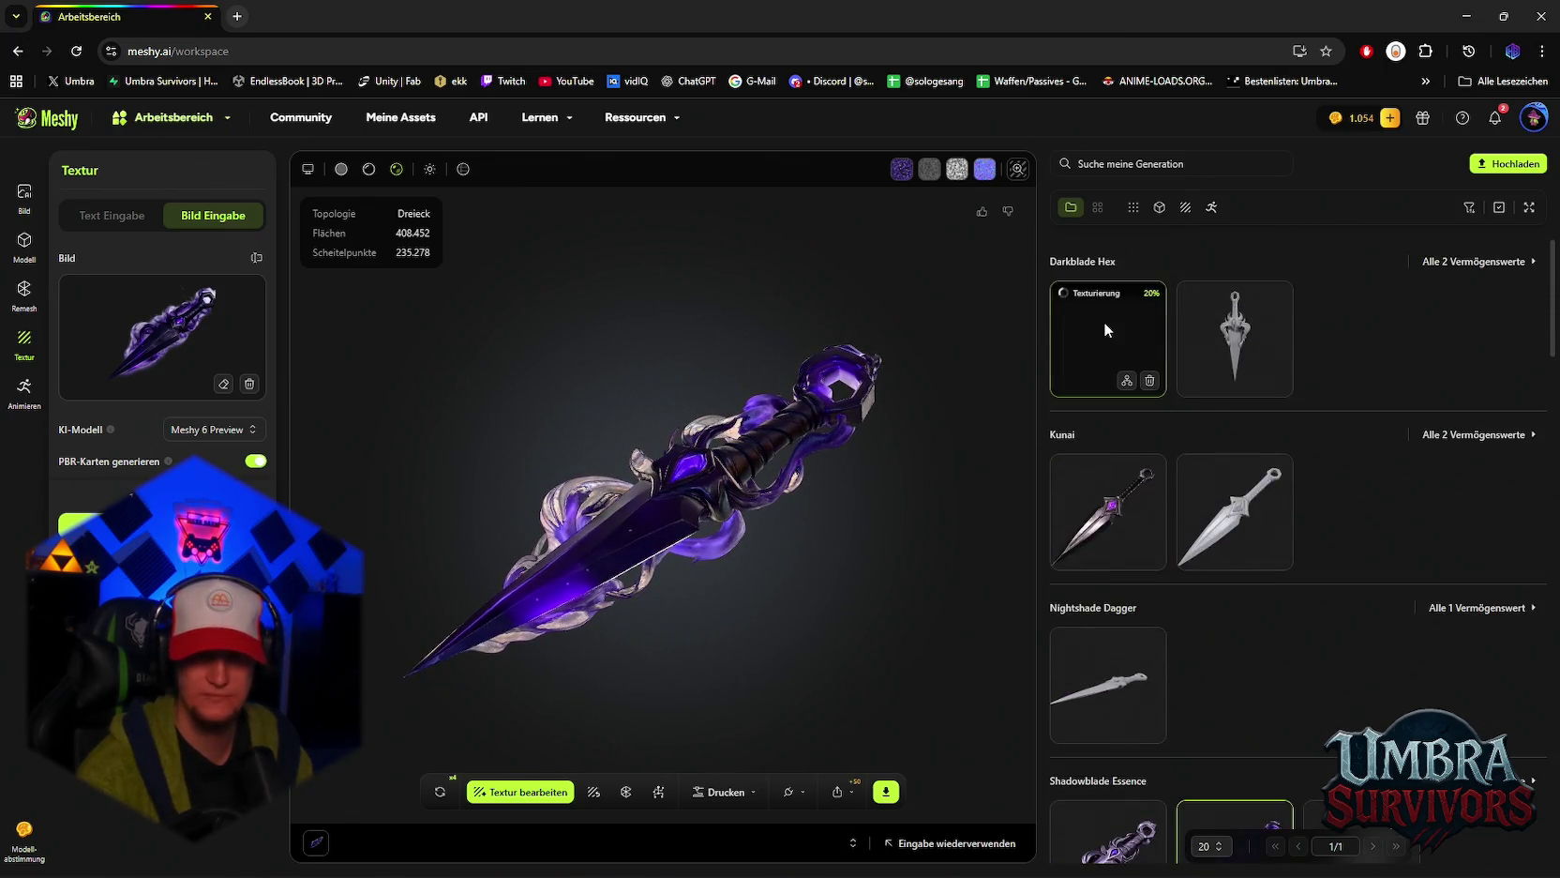
left_click(1103, 322)
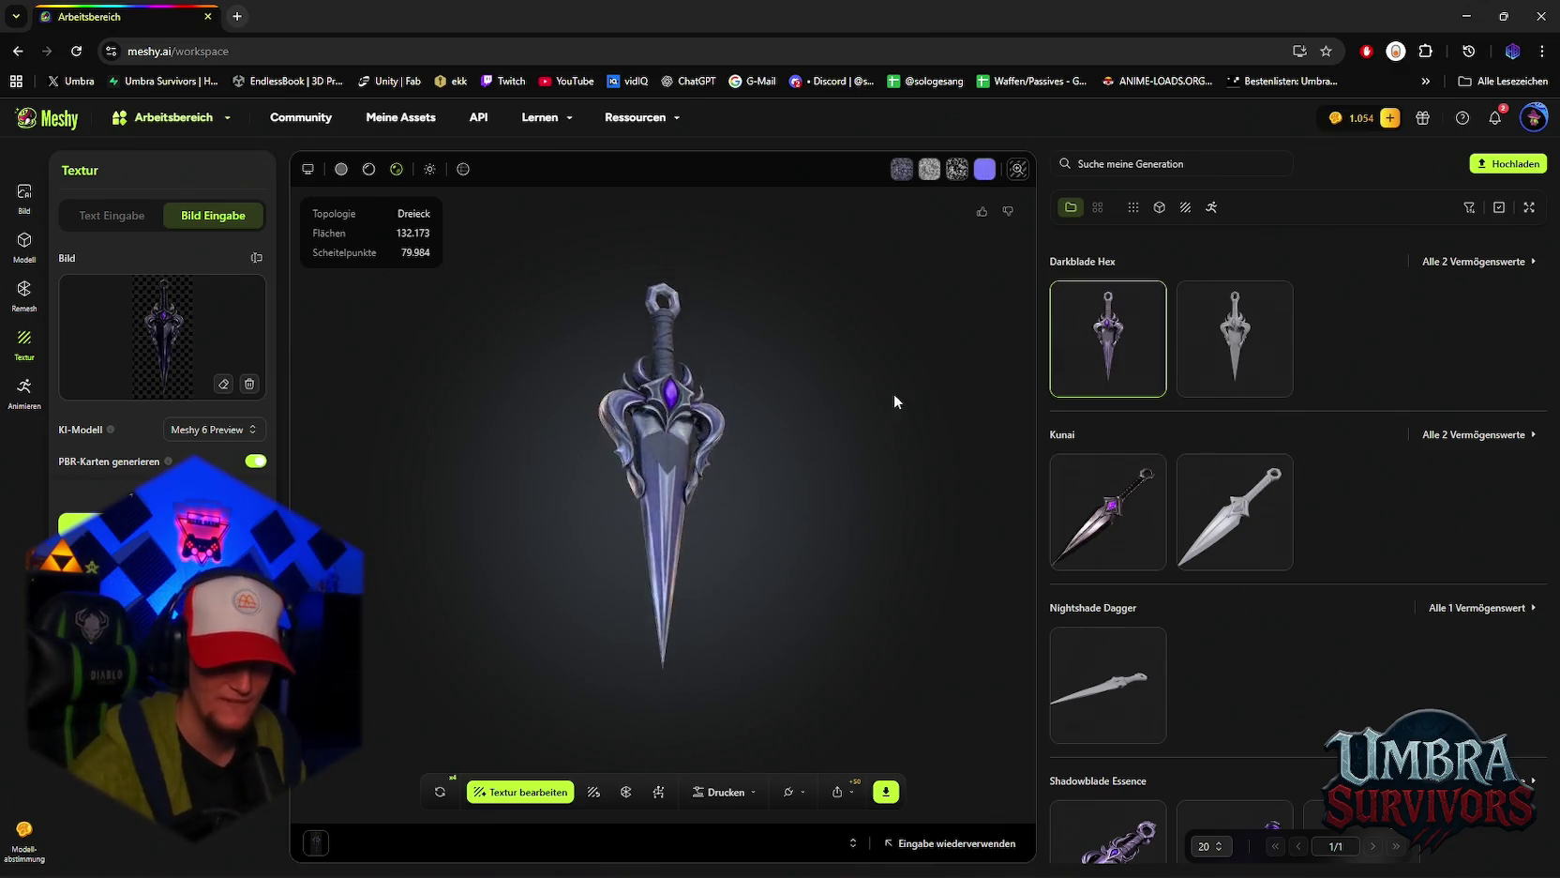
Orbit the textured dagger while comparing it in two different shading modes.
left_click(384, 168)
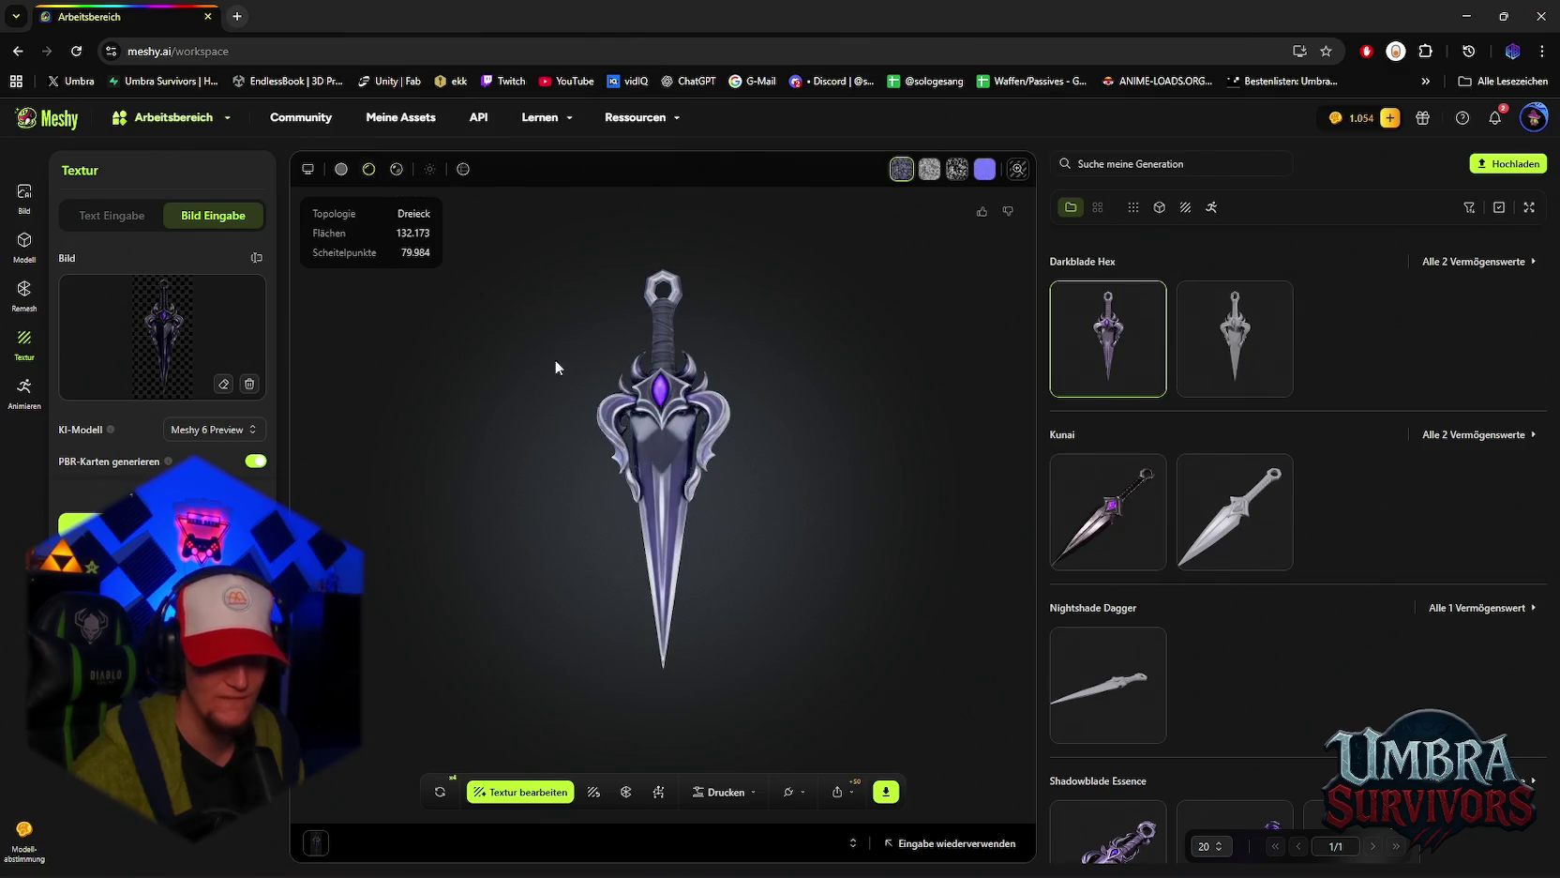
mouse_move(918, 504)
left_mouse_down()
mouse_move(677, 485)
mouse_move(452, 491)
mouse_move(390, 598)
mouse_move(694, 666)
mouse_move(755, 495)
mouse_move(463, 528)
mouse_move(671, 451)
left_mouse_up()
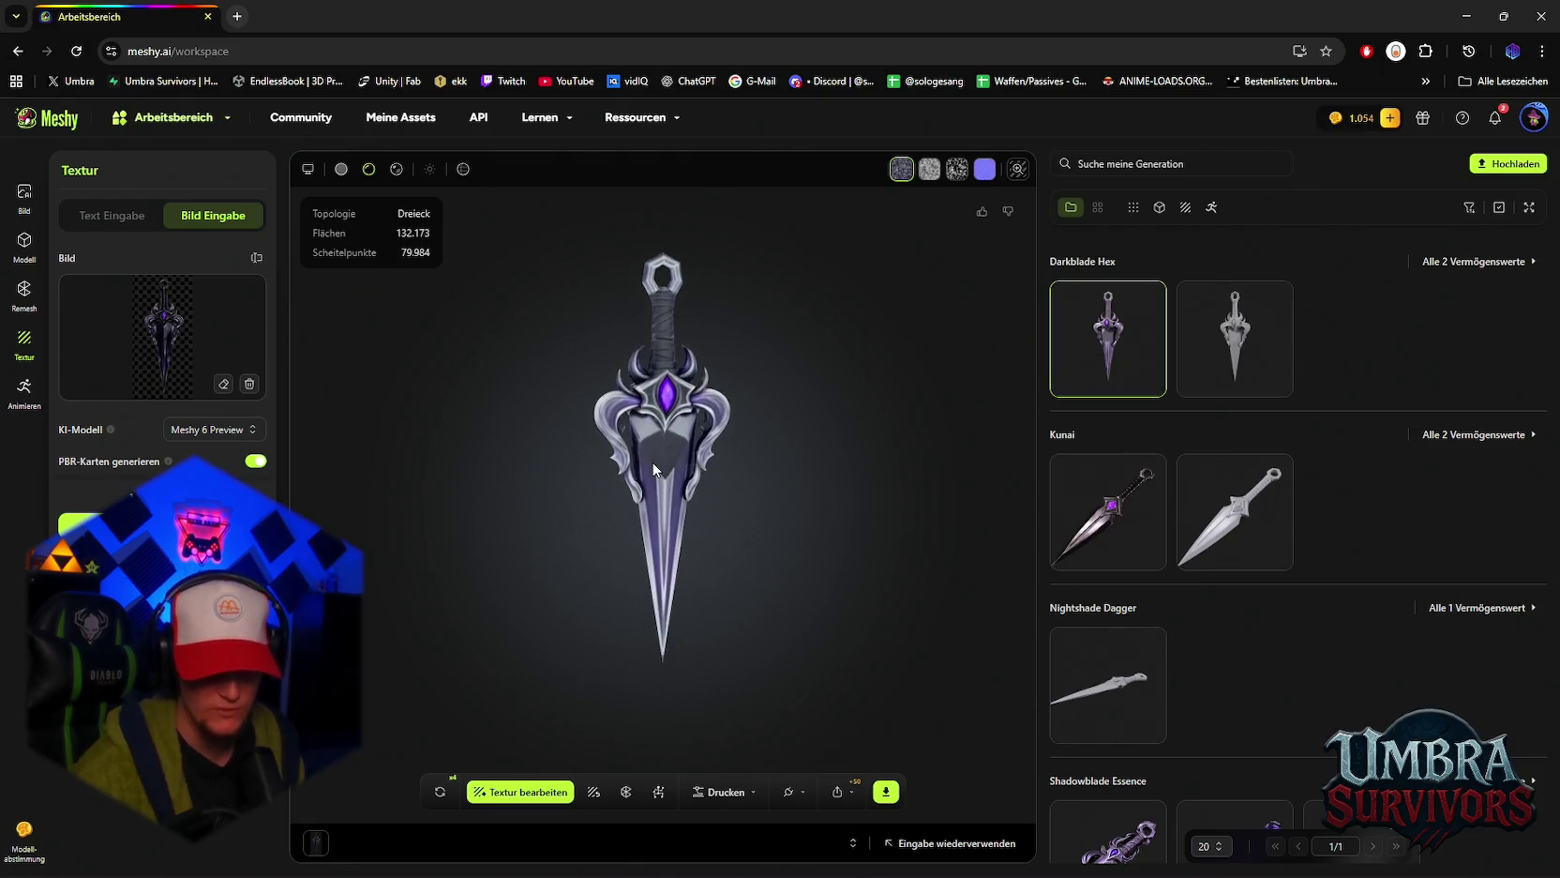
left_click(397, 169)
mouse_move(675, 513)
left_mouse_down()
mouse_move(639, 478)
mouse_move(771, 379)
mouse_move(610, 447)
left_mouse_up()
mouse_move(376, 468)
left_mouse_down()
mouse_move(383, 732)
mouse_move(617, 466)
left_mouse_up()
Check the dagger's wireframe, return to the textured render, and bring up the Remesh settings.
left_click(464, 171)
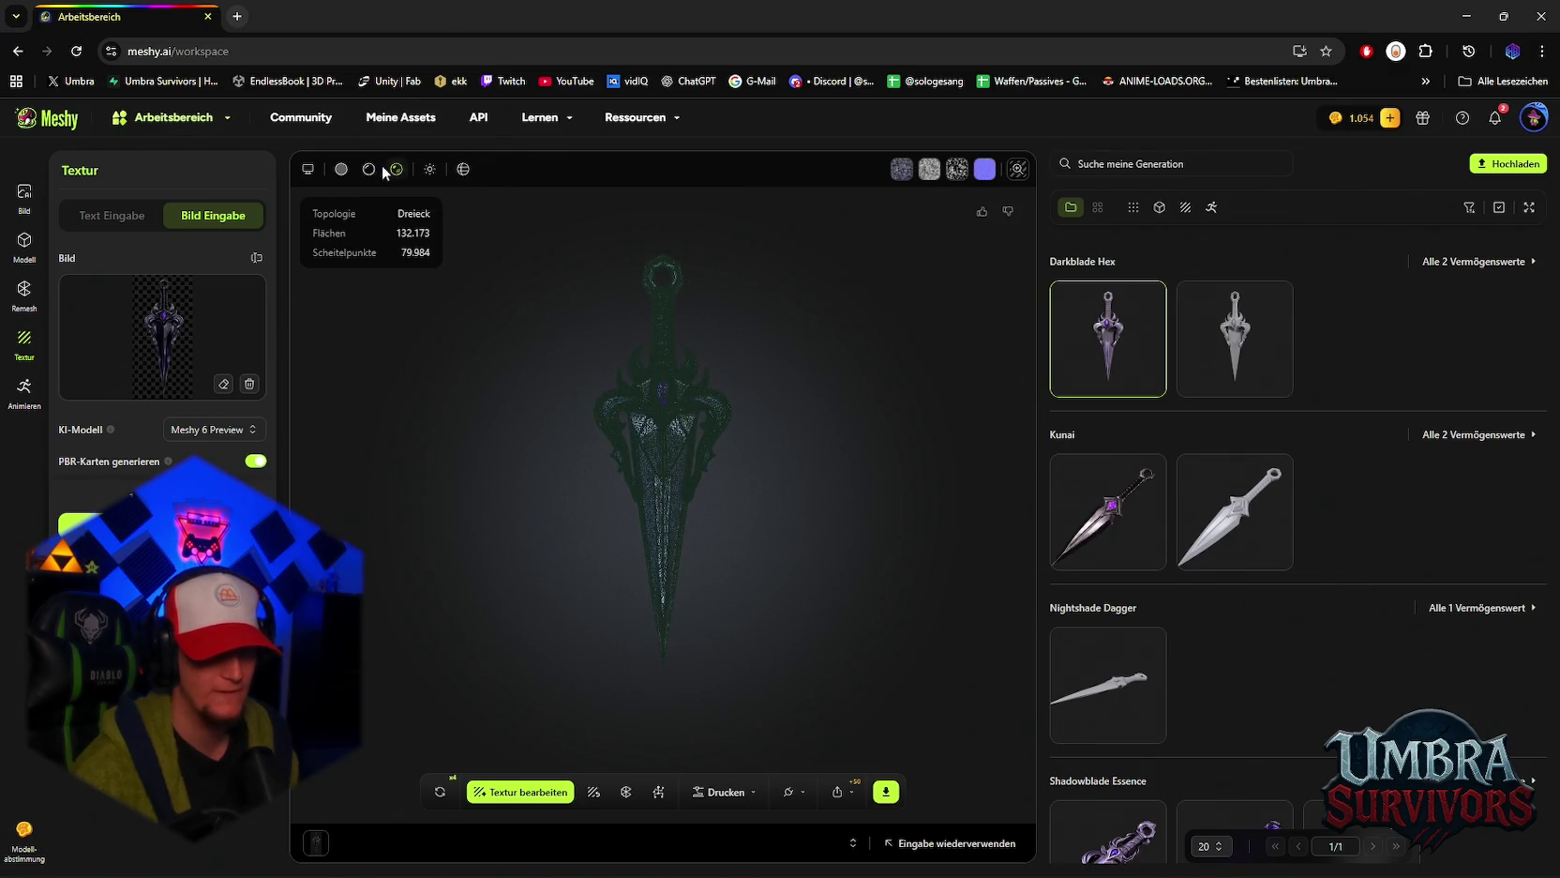
left_click(463, 169)
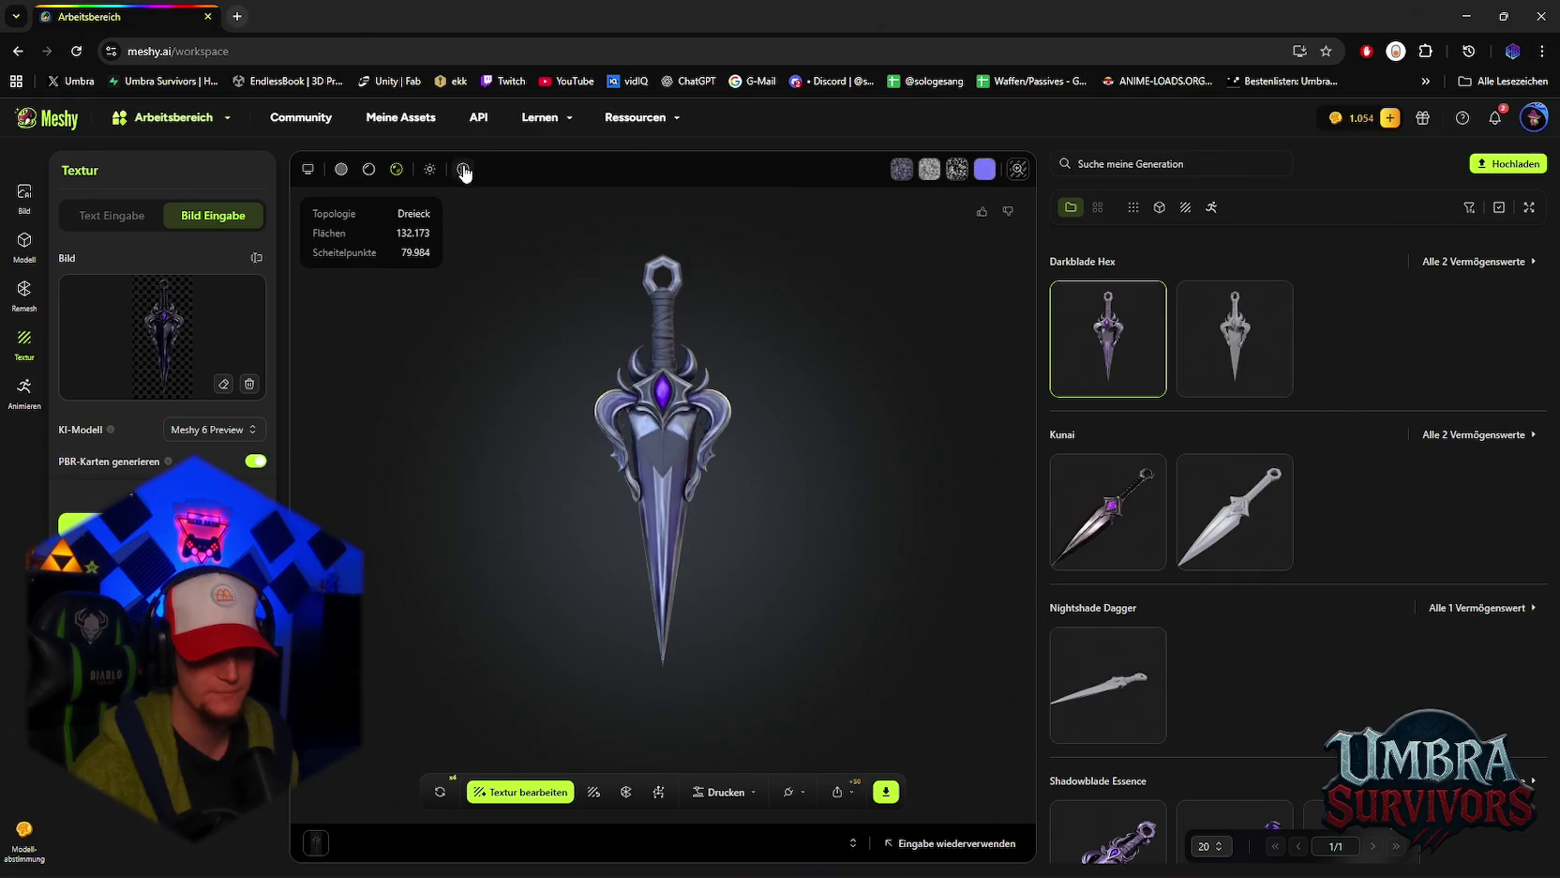
left_click(127, 218)
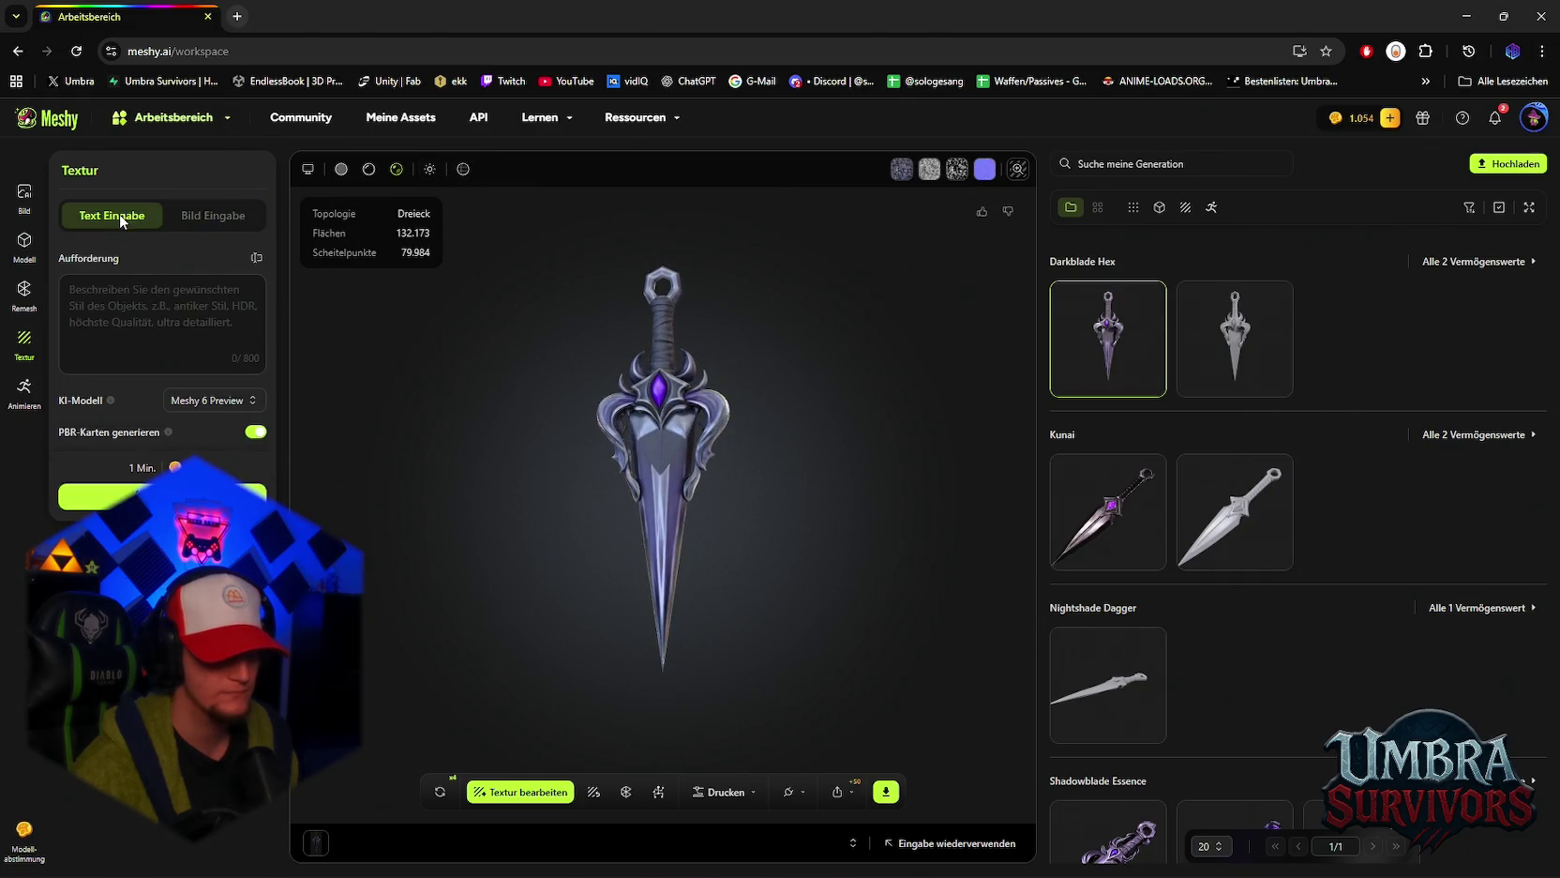
left_click(199, 215)
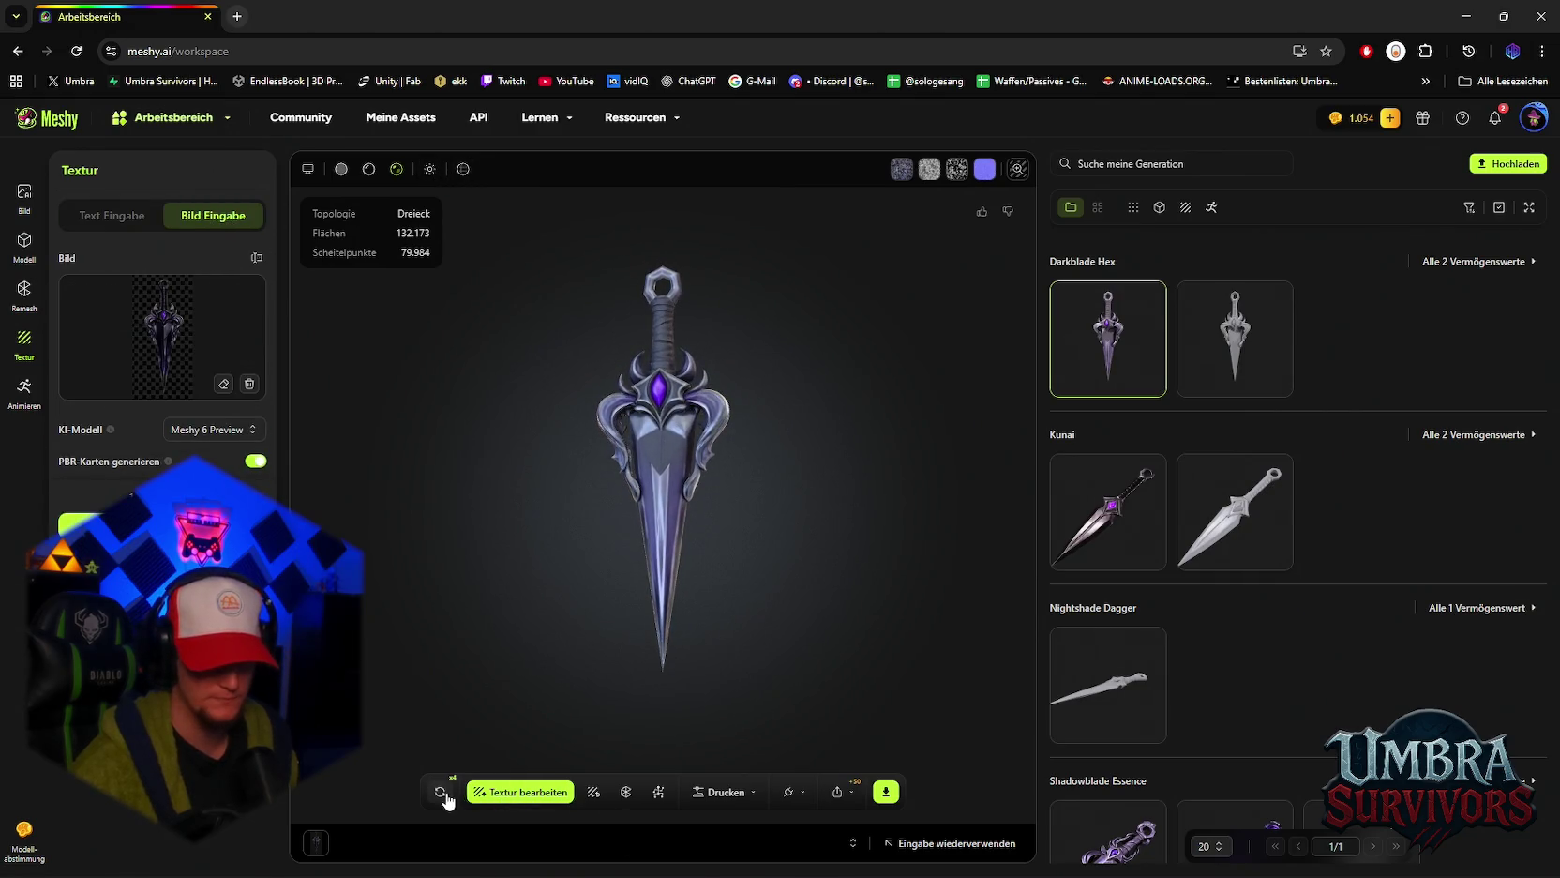
left_click(625, 793)
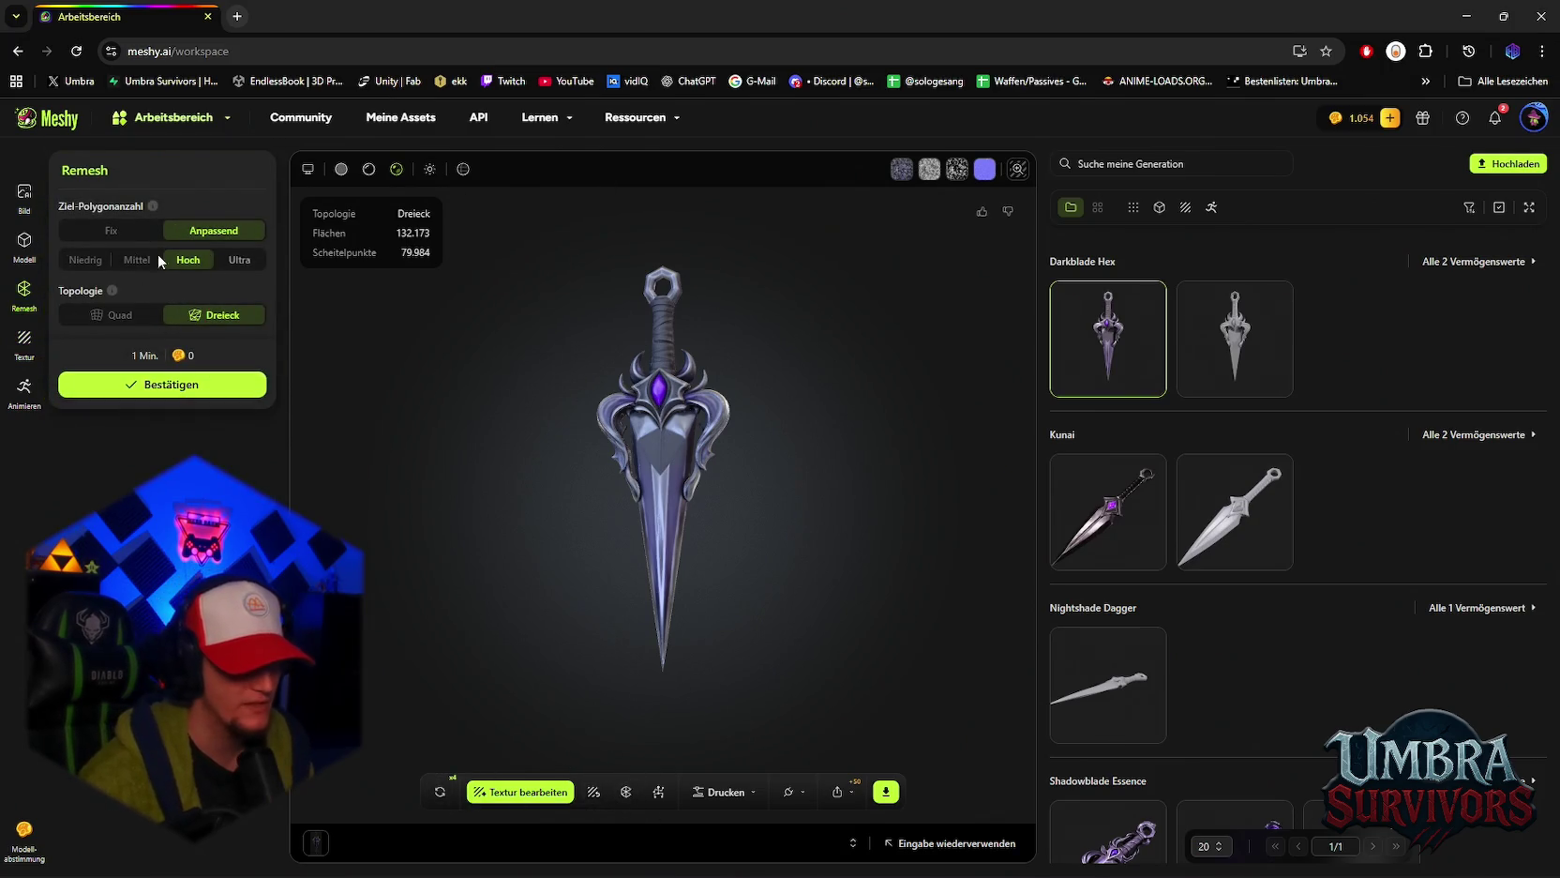
Remesh the dagger at Mittel target polygon count and open the 6,085-face result.
left_click(126, 261)
left_click(161, 387)
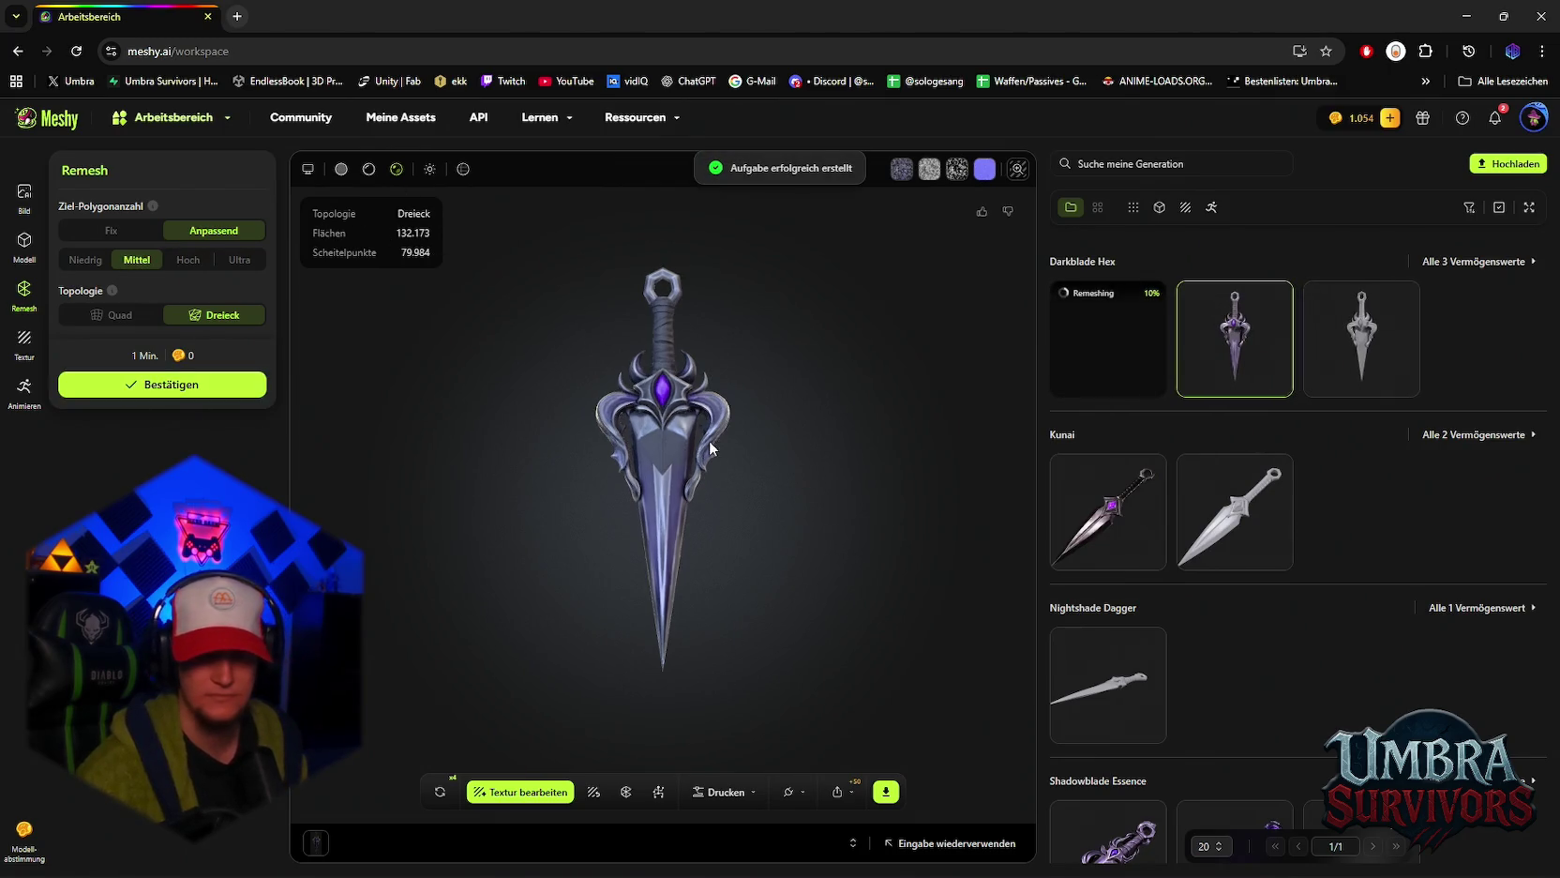
left_click(1081, 336)
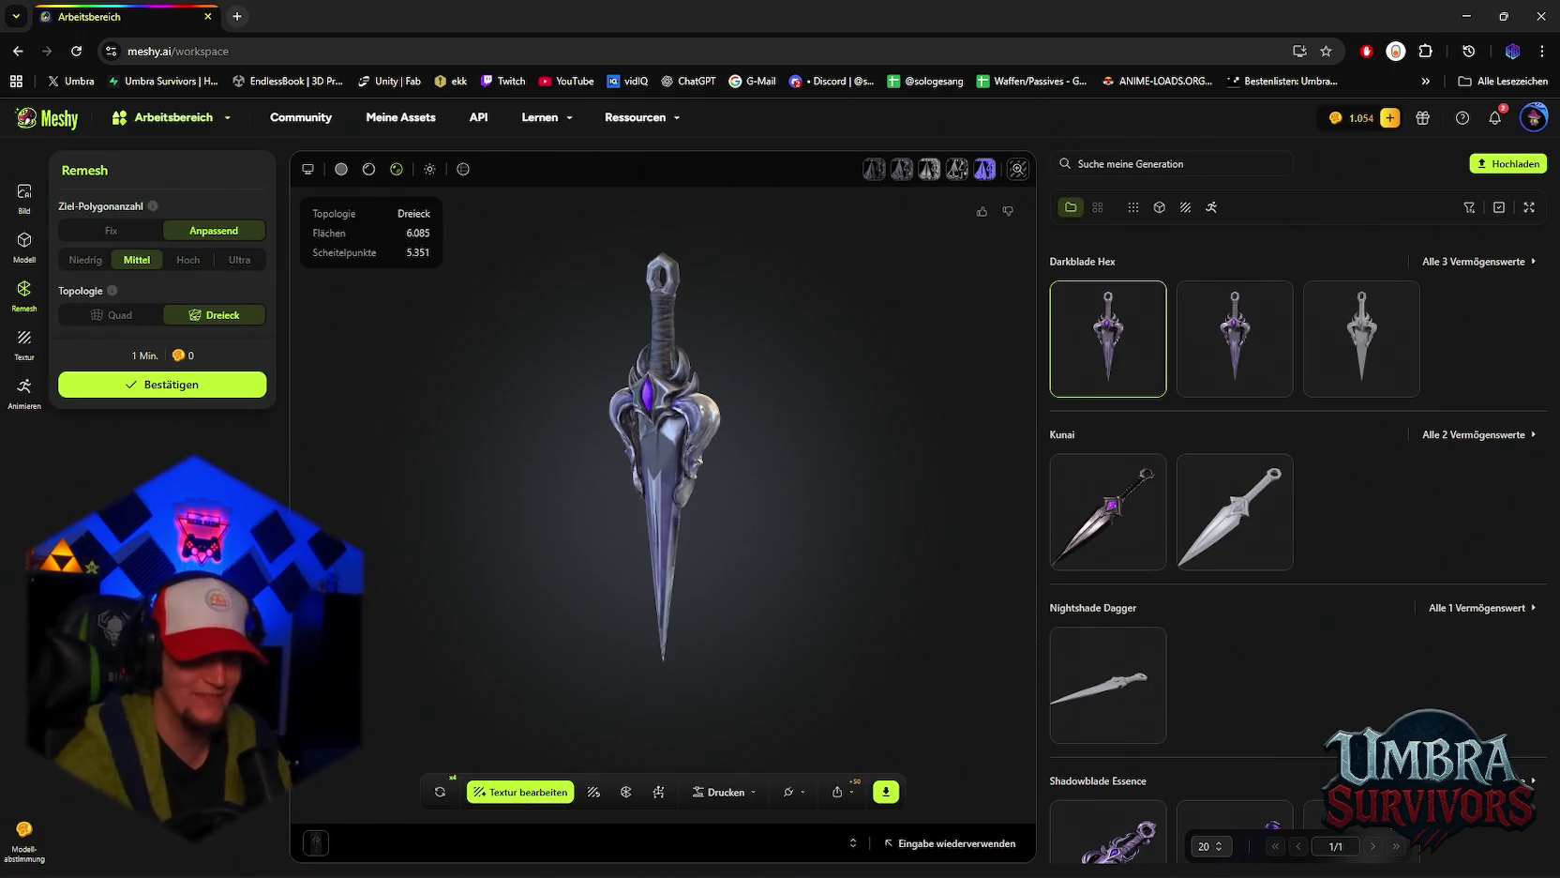
Reselect the 132,173-face textured dagger and open its FBX download settings.
mouse_move(674, 506)
left_mouse_down()
mouse_move(757, 391)
mouse_move(701, 328)
mouse_move(457, 341)
mouse_move(451, 323)
mouse_move(624, 497)
mouse_move(487, 482)
mouse_move(316, 492)
mouse_move(450, 562)
mouse_move(590, 534)
left_mouse_up()
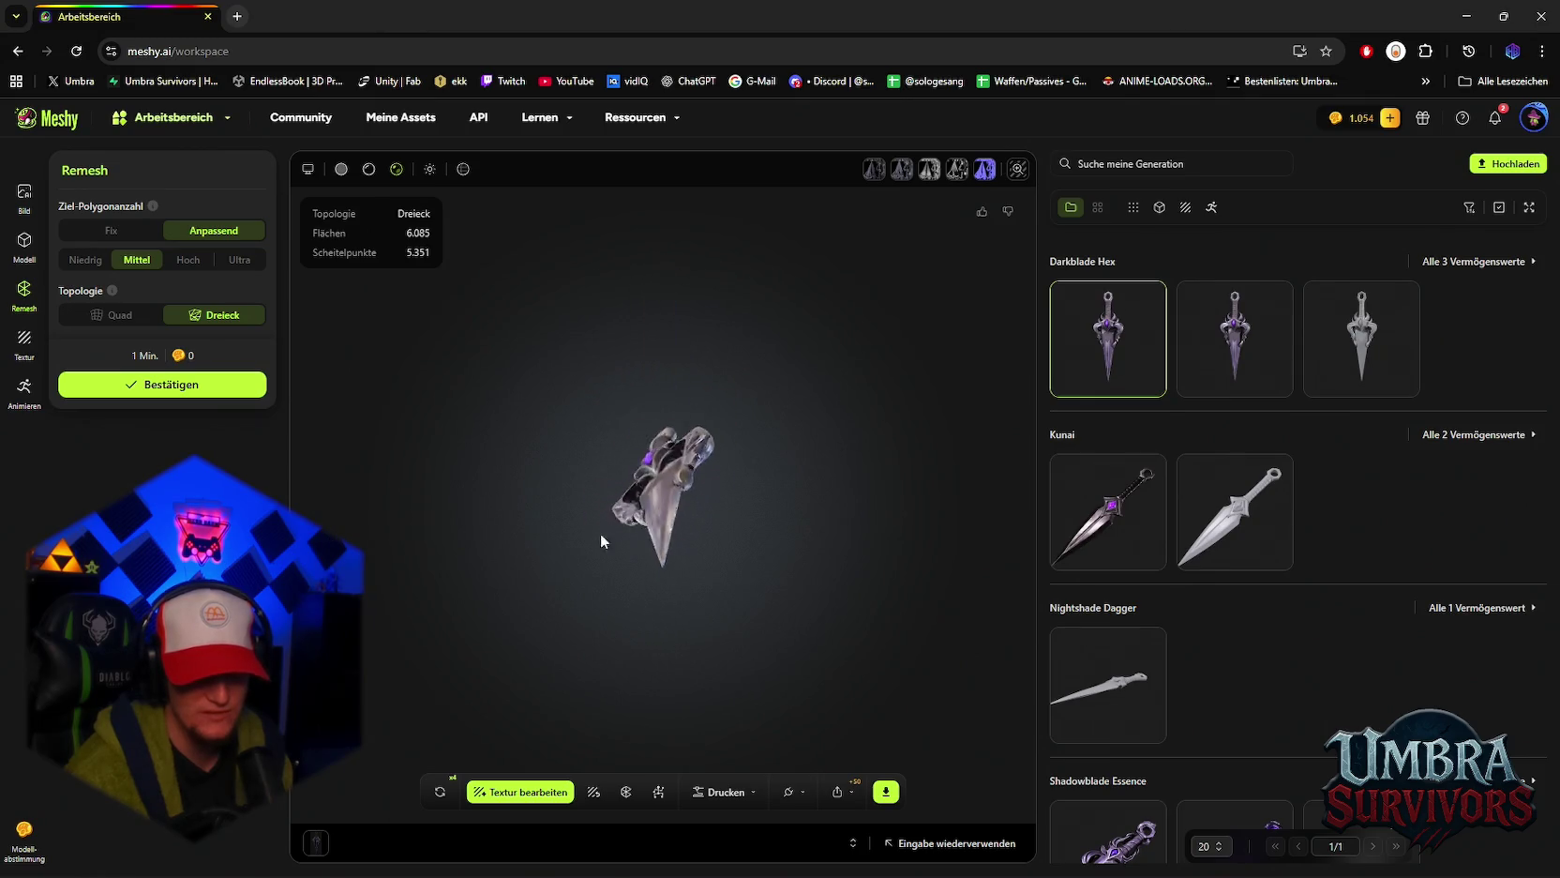
left_click(1227, 353)
left_click(885, 792)
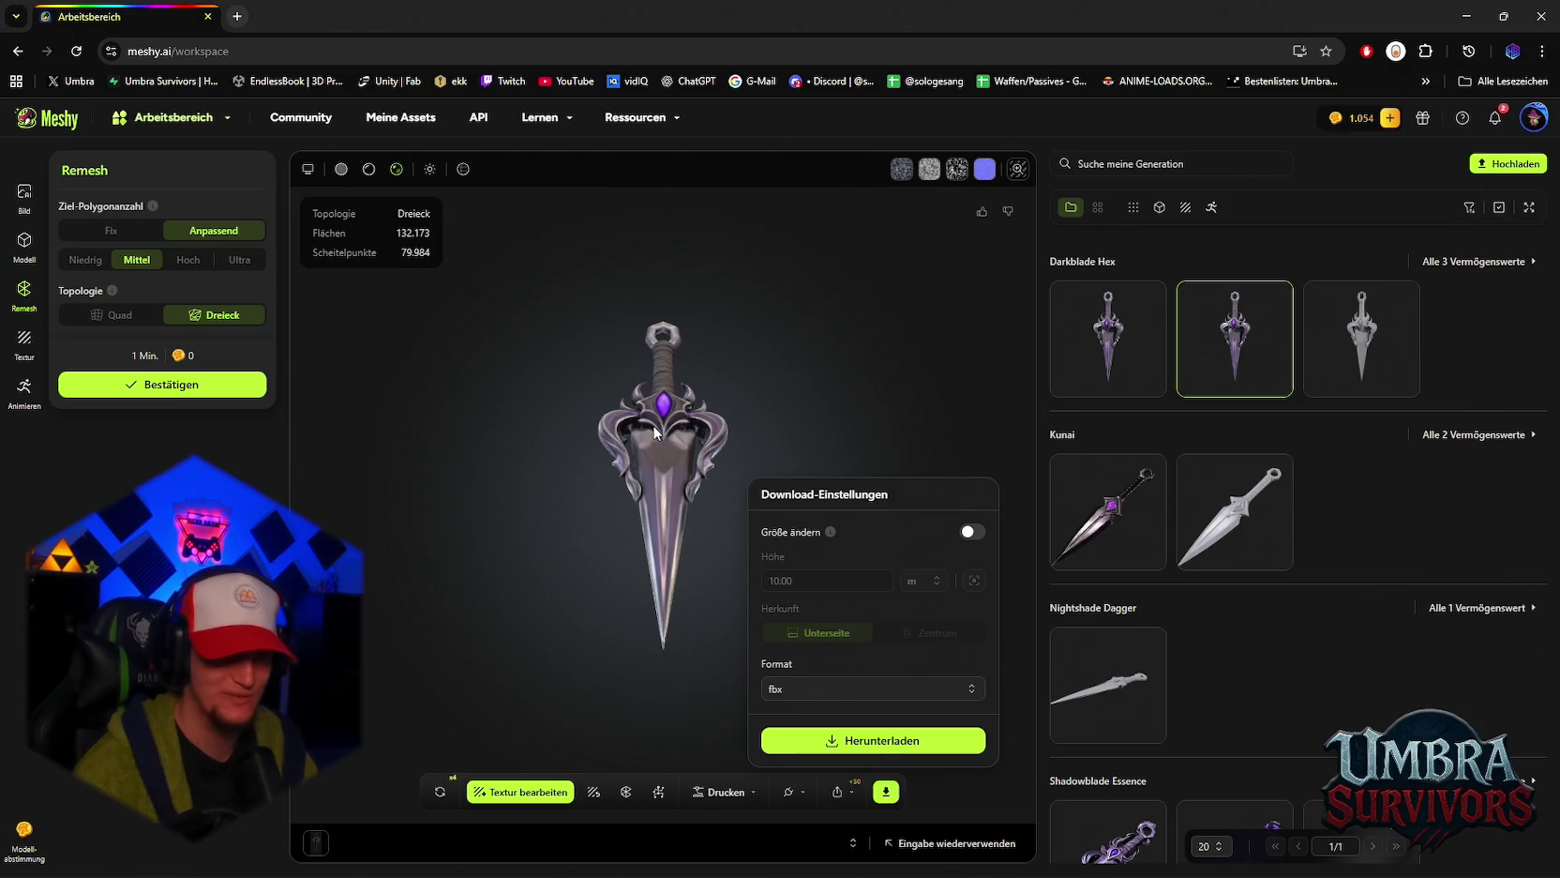
Save the textured dagger as a 20.5 MB FBX zip and minimise the browser.
left_click_drag(589, 400, 623, 471)
left_click(885, 786)
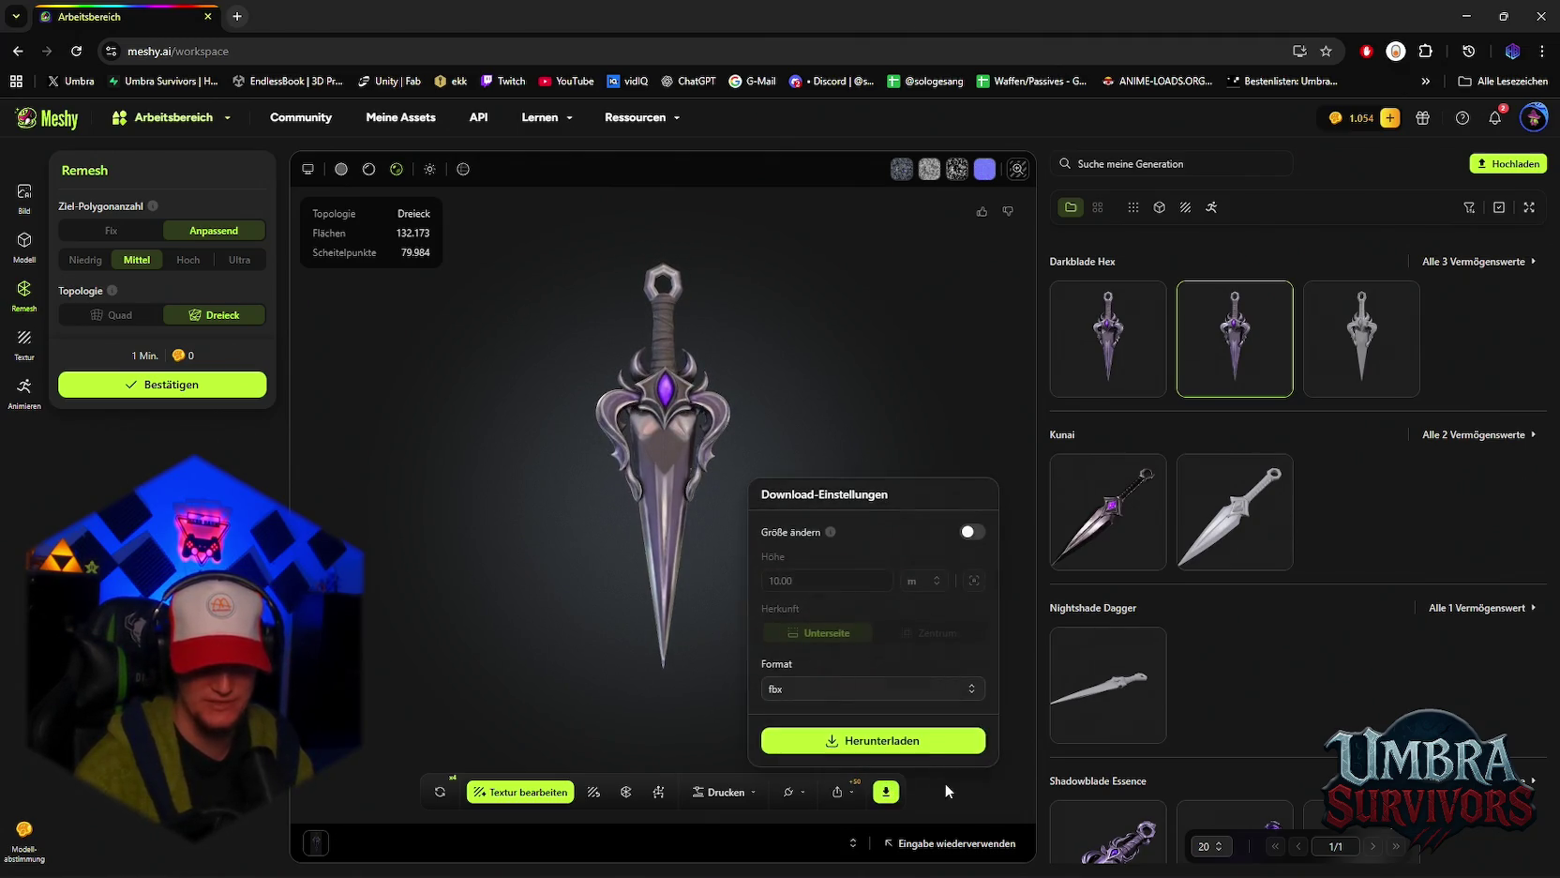
left_click(896, 746)
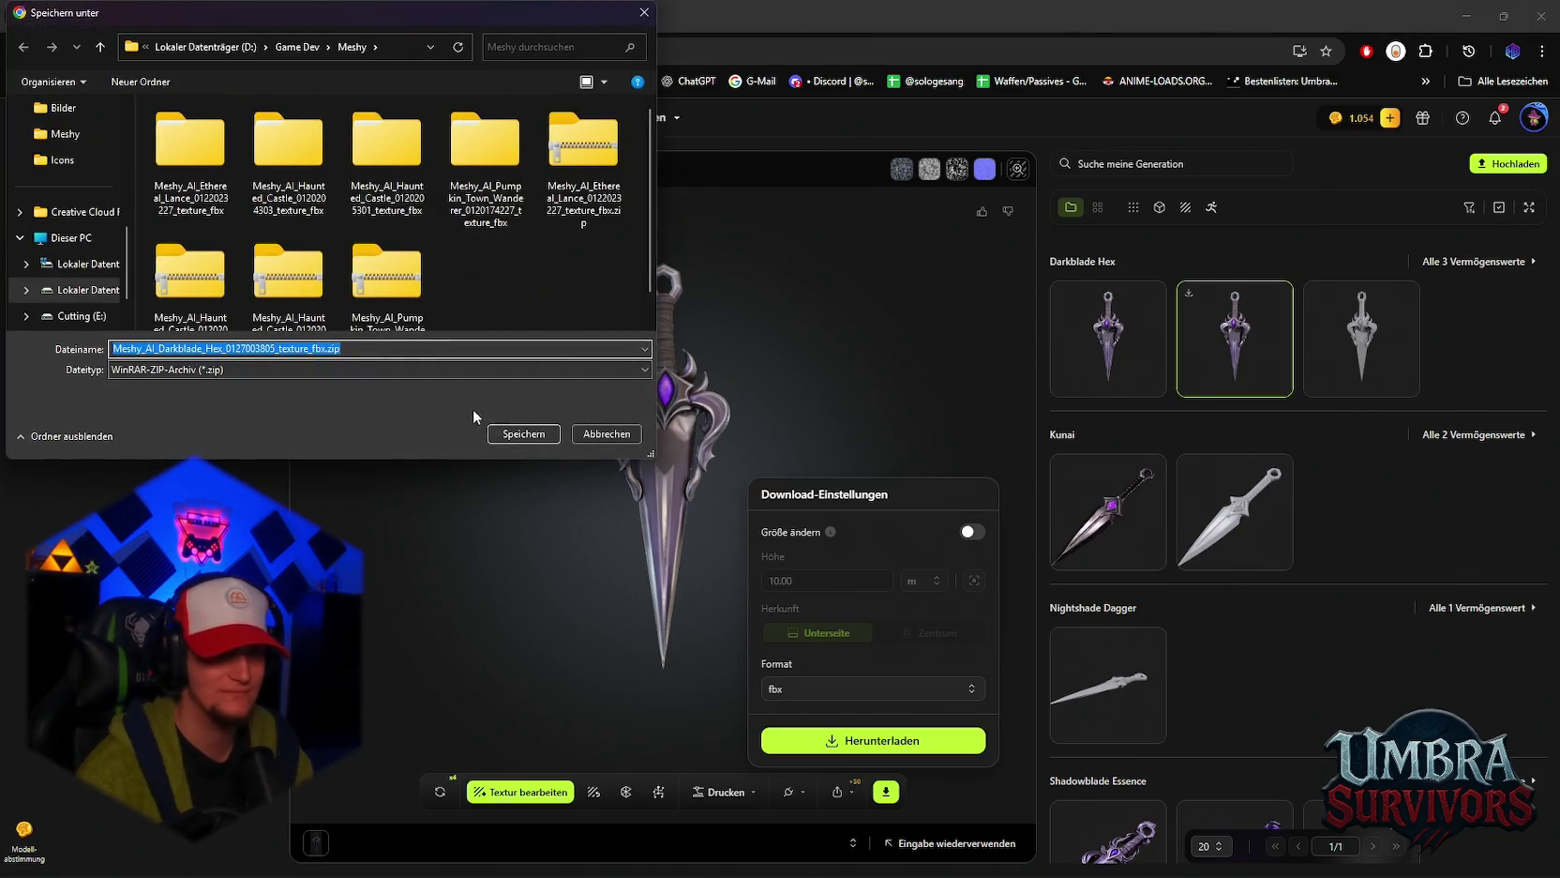
key("Return")
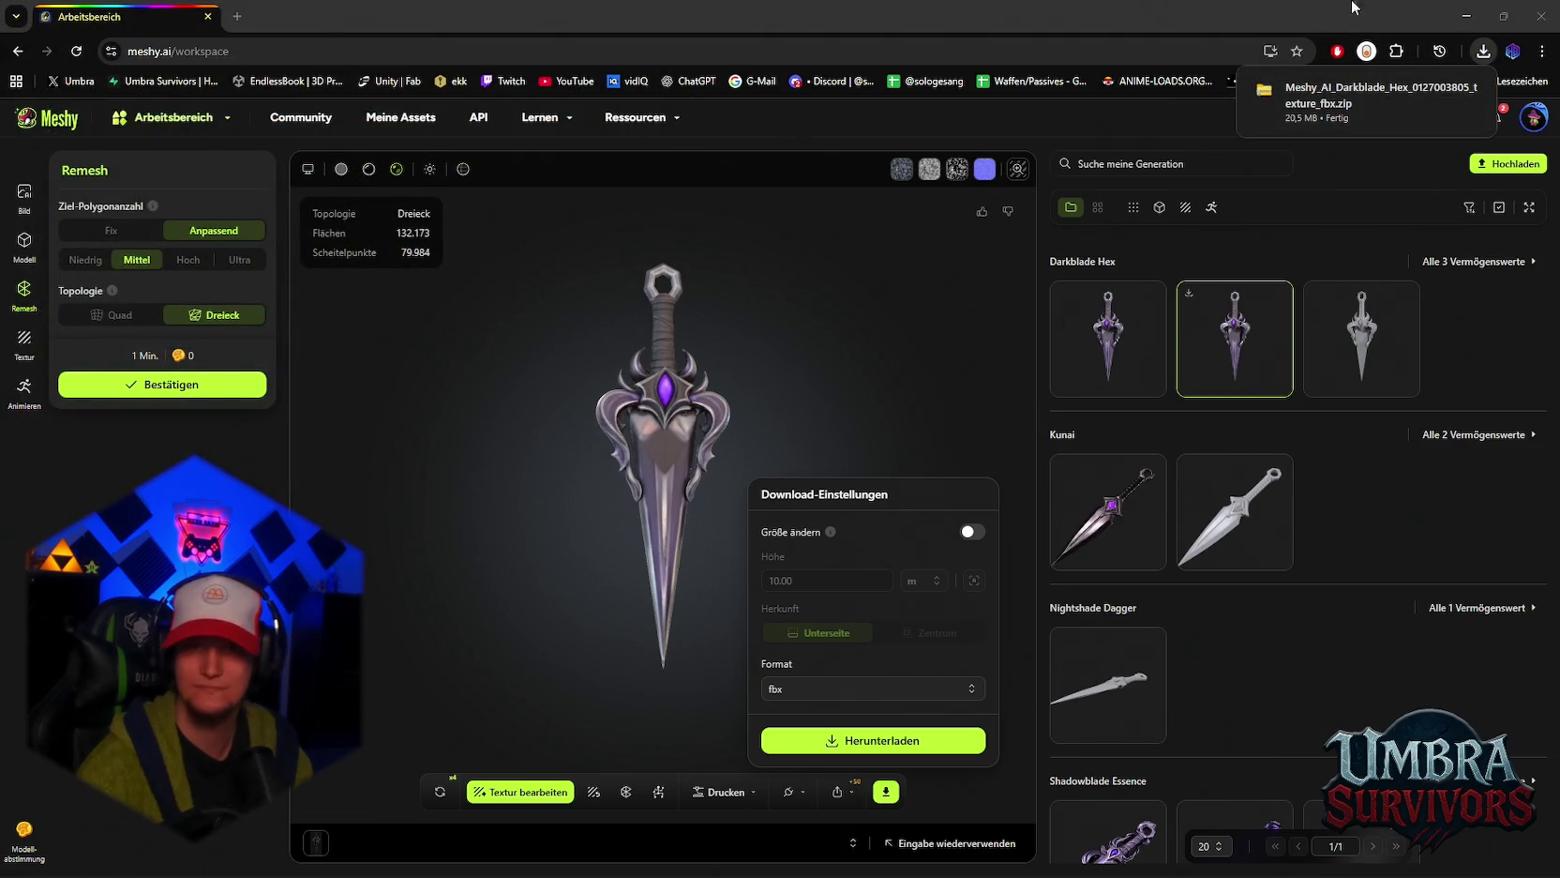
left_click(1466, 16)
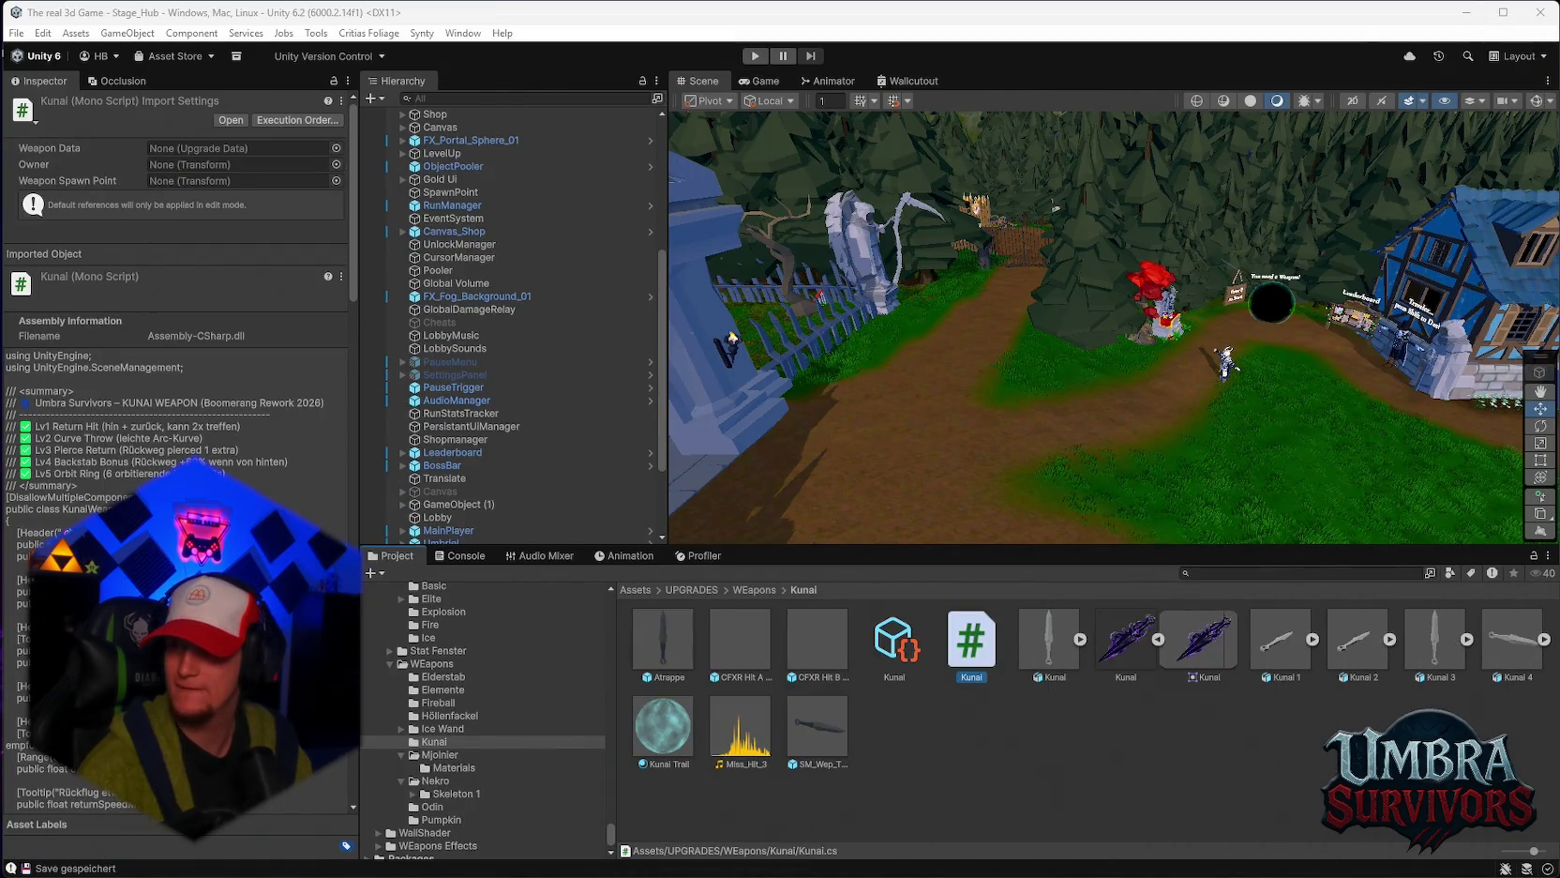
Extract the Darkblade Hex zip files into the Assets/UPGRADES/WEapons/Kunai folder.
key("Escape")
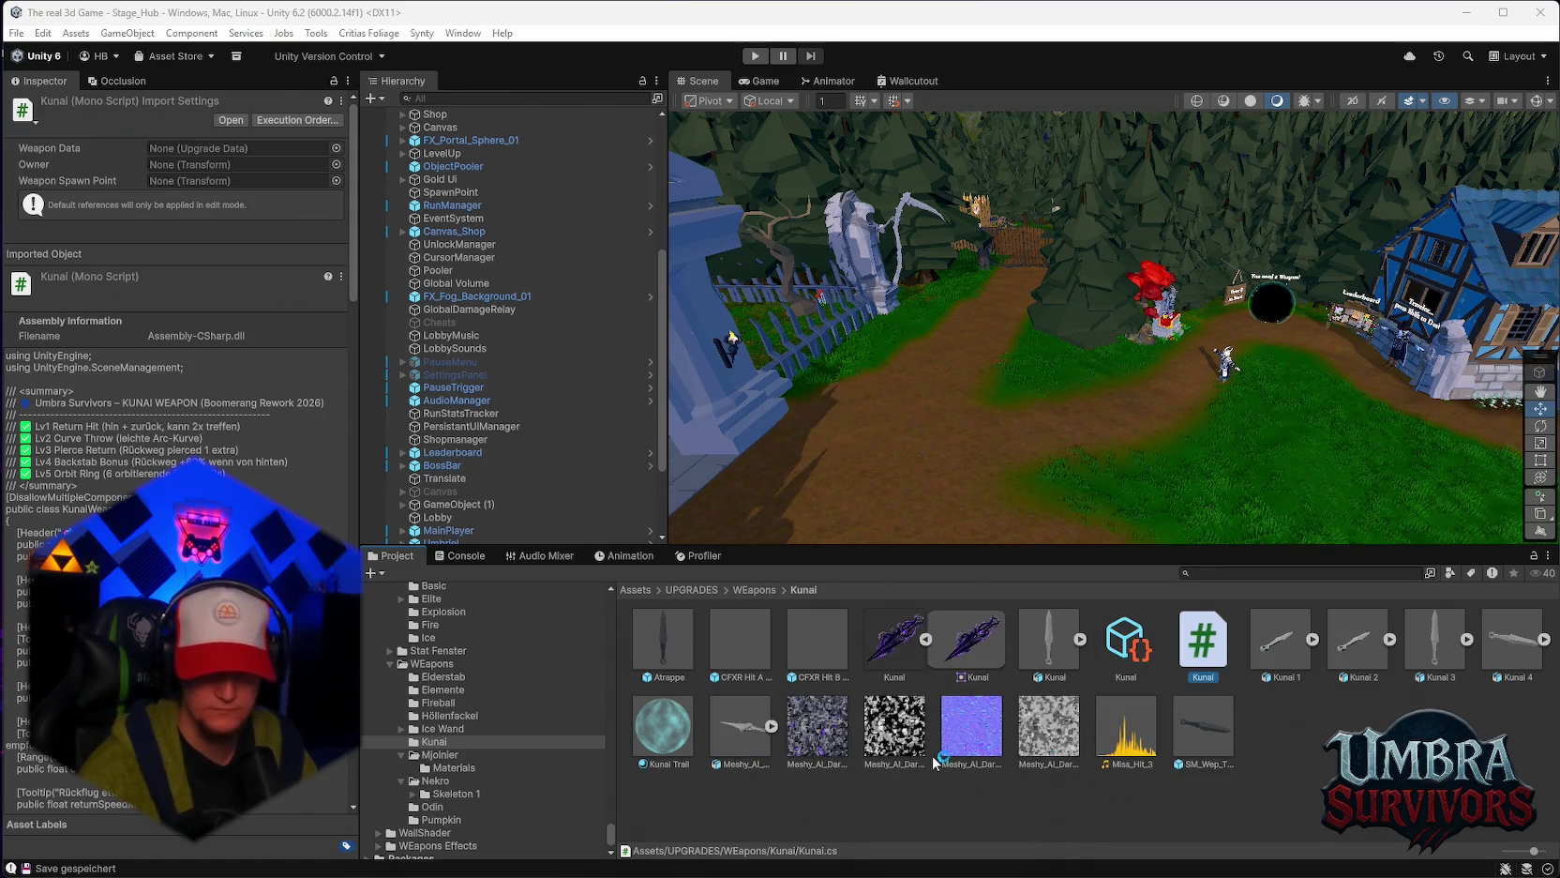
right_click(1107, 810)
Create a material named Kunai and give it a Darkblade texture as base map.
mouse_move(1184, 317)
left_click(1432, 150)
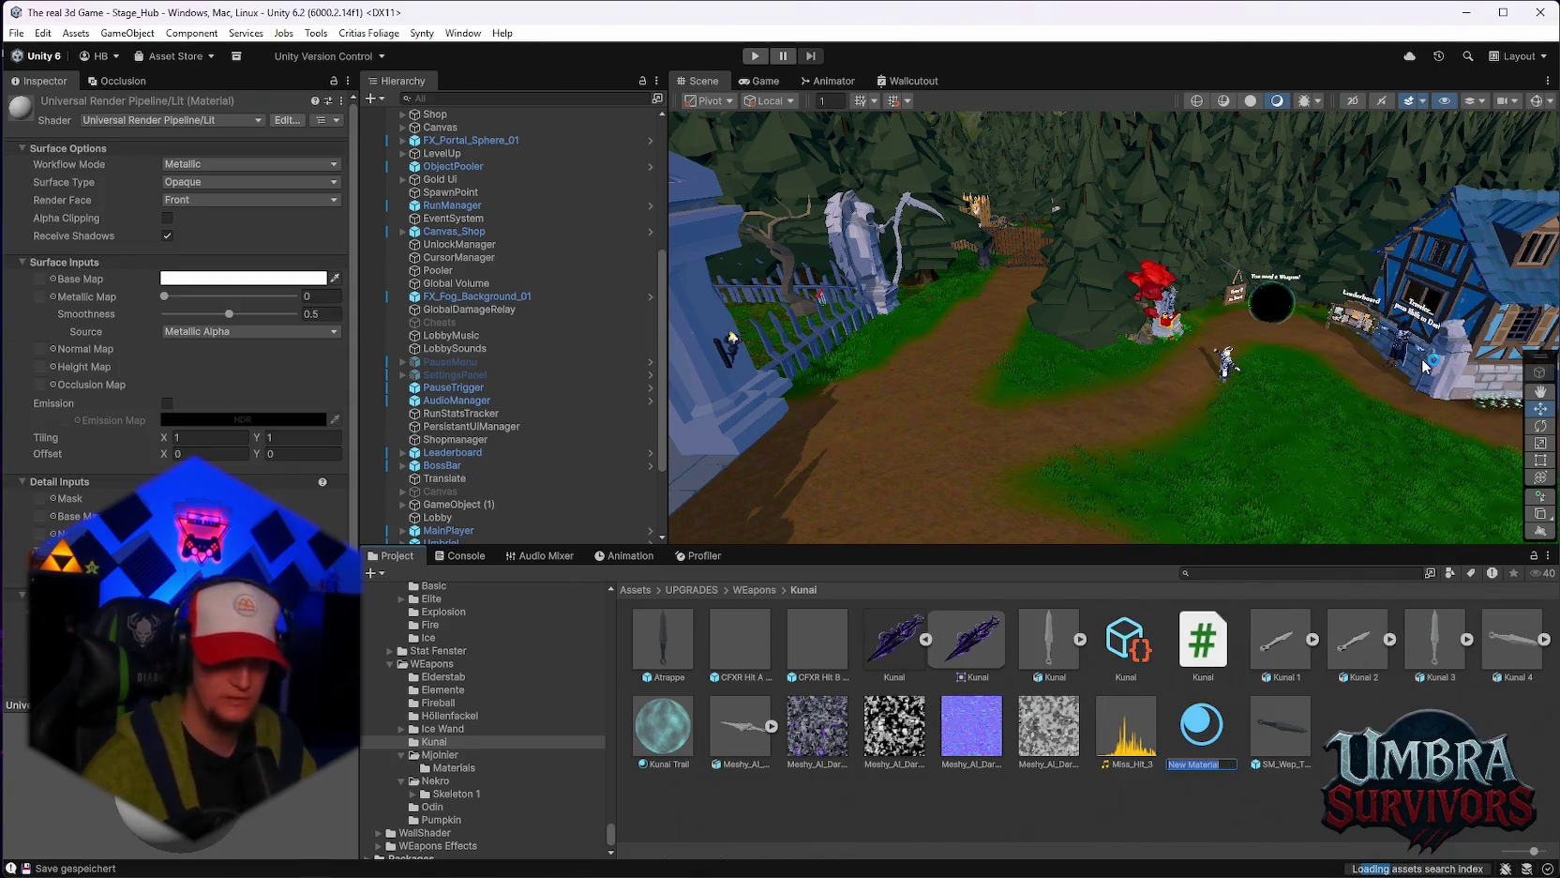
type("Kunai")
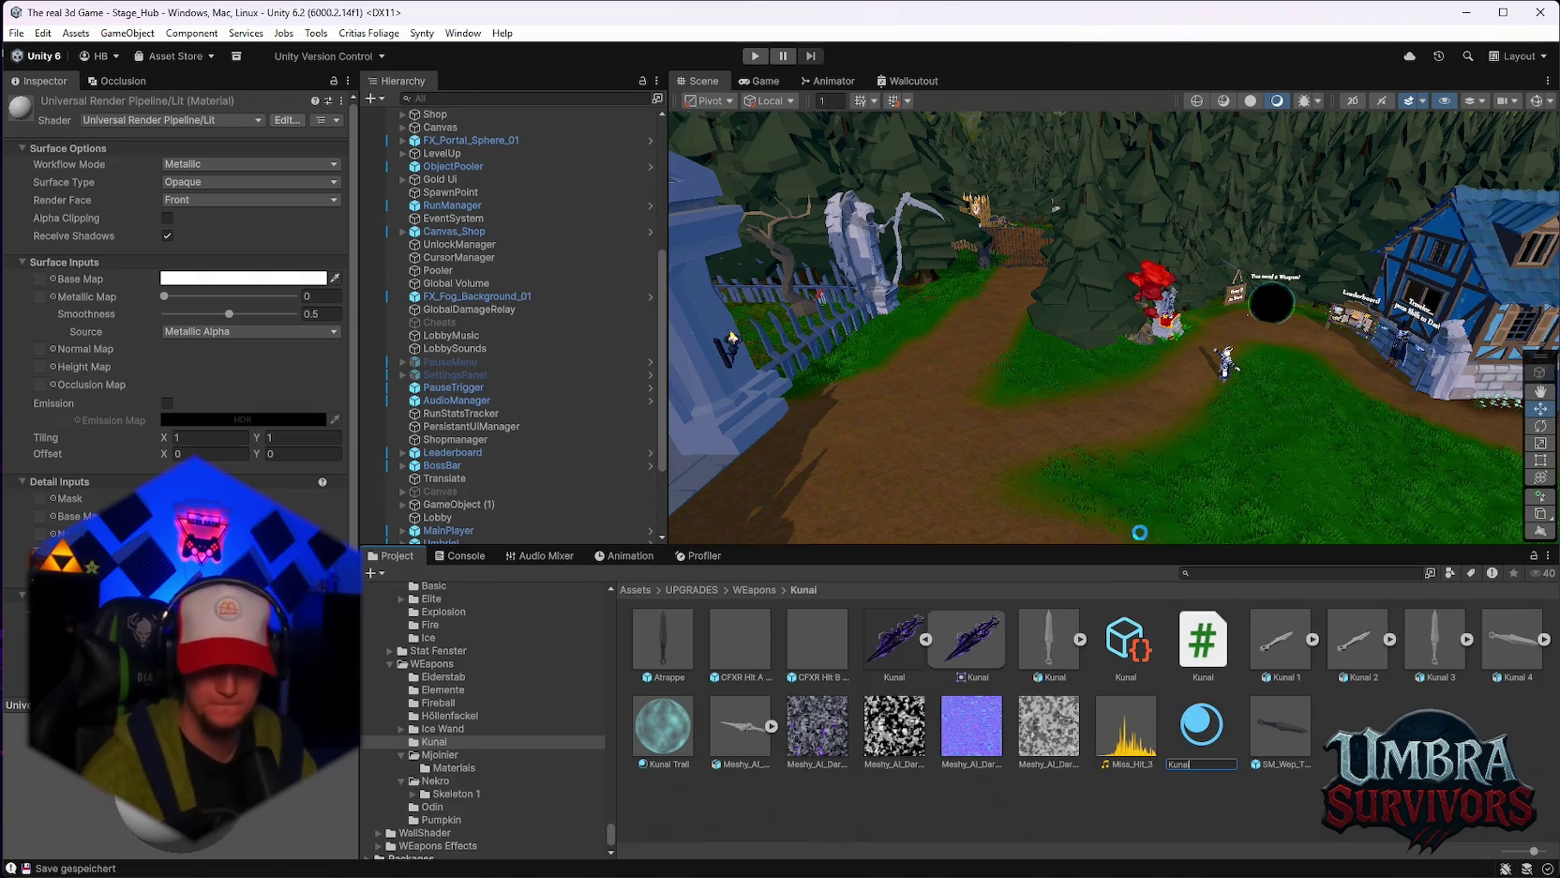
key("Return")
left_click_drag(912, 744, 40, 291)
Expand the imported Darkblade Hex model, test-place it in the scene, then delete it.
left_click(827, 748)
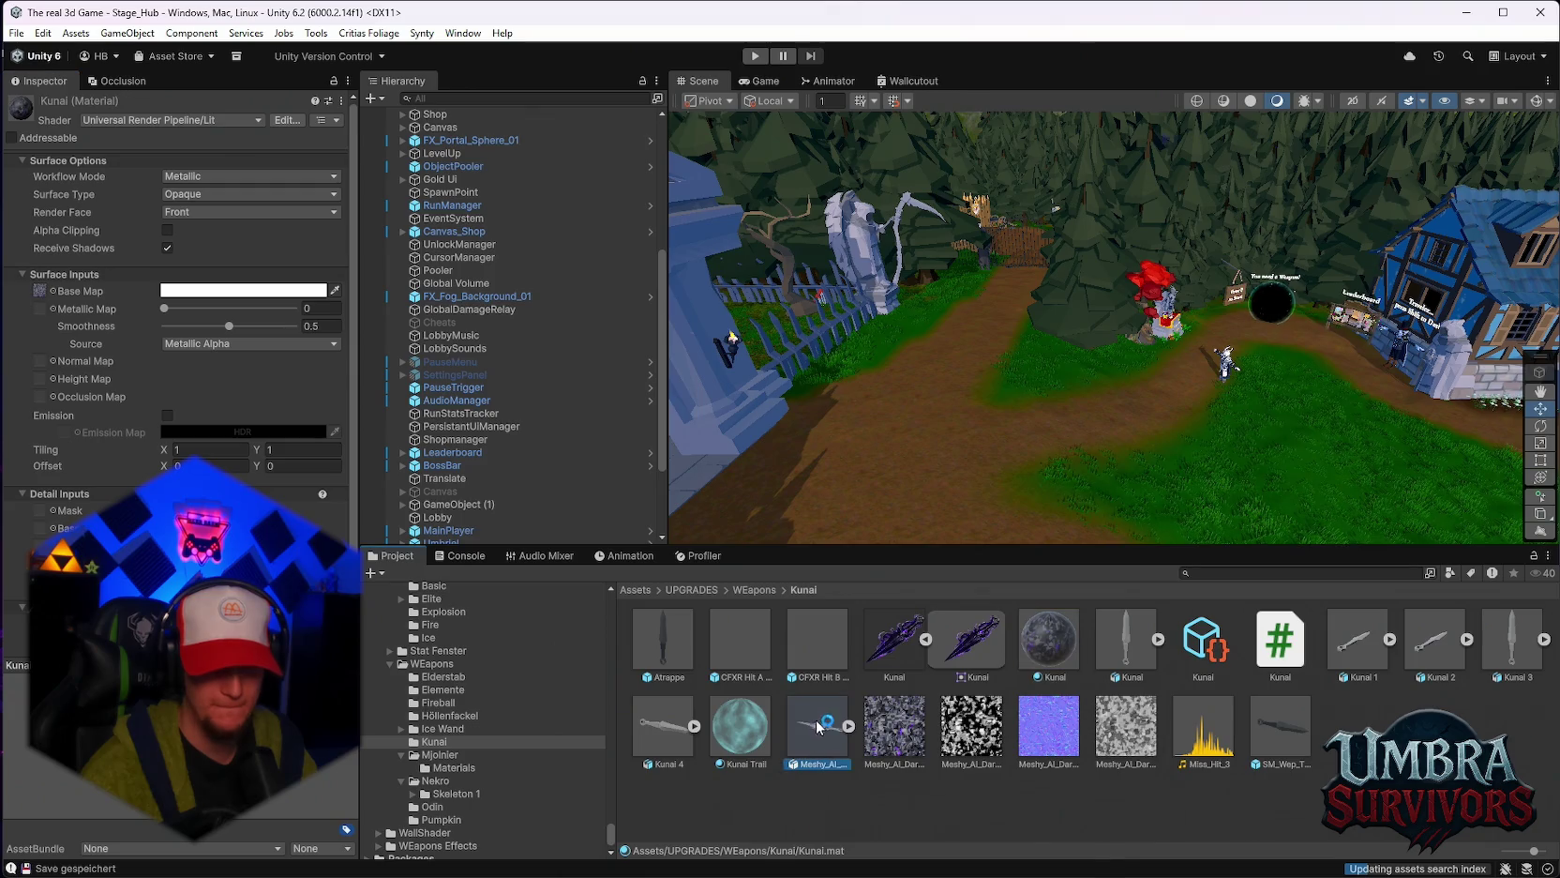
left_click(852, 726)
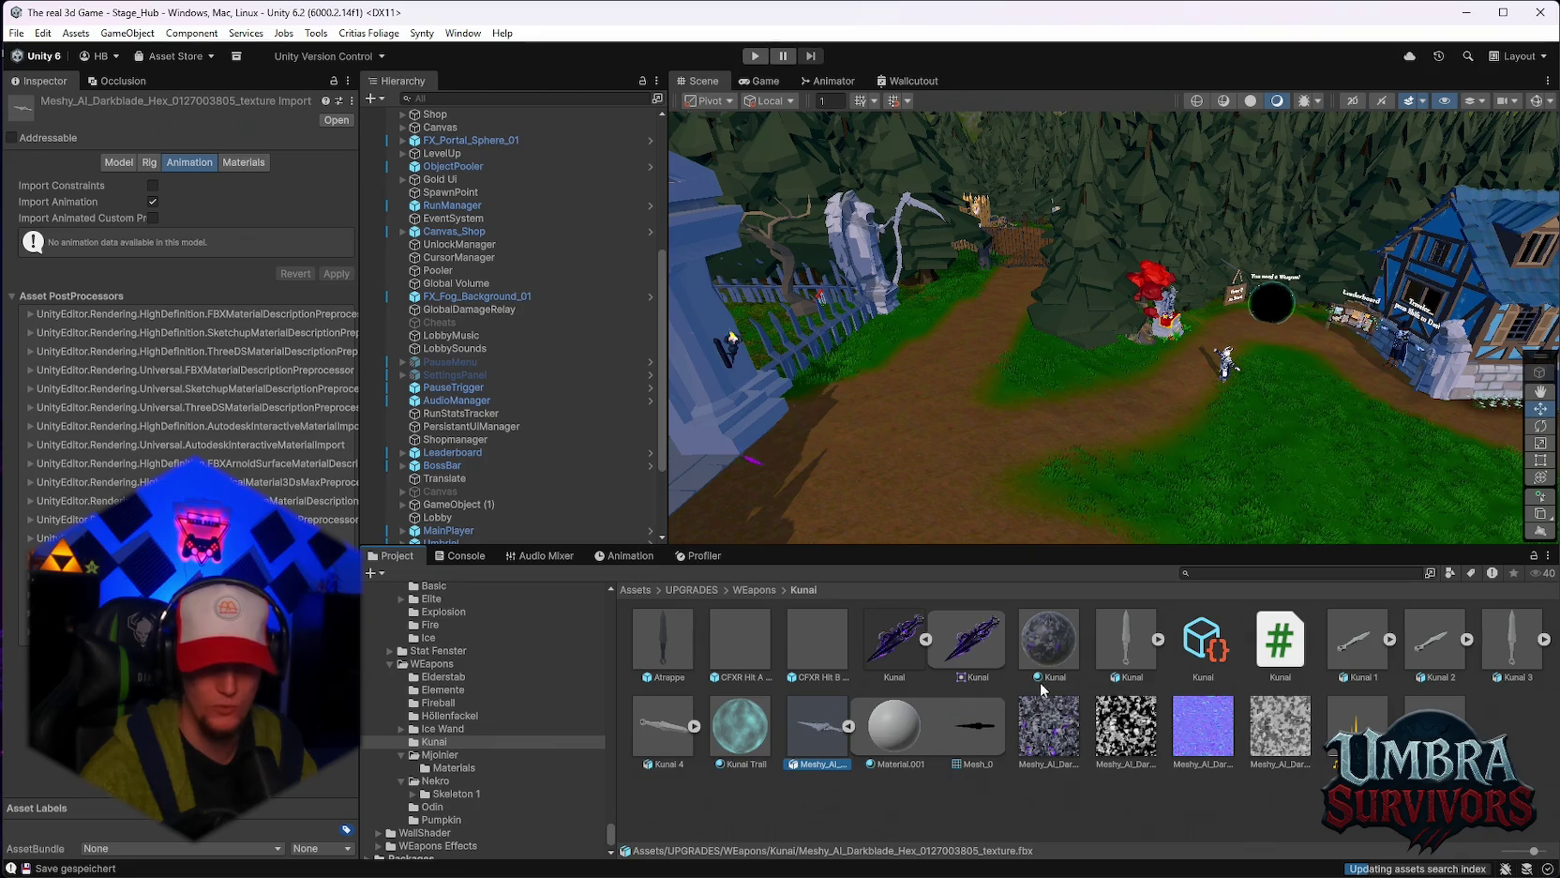
scroll(496, 466, "down", 5)
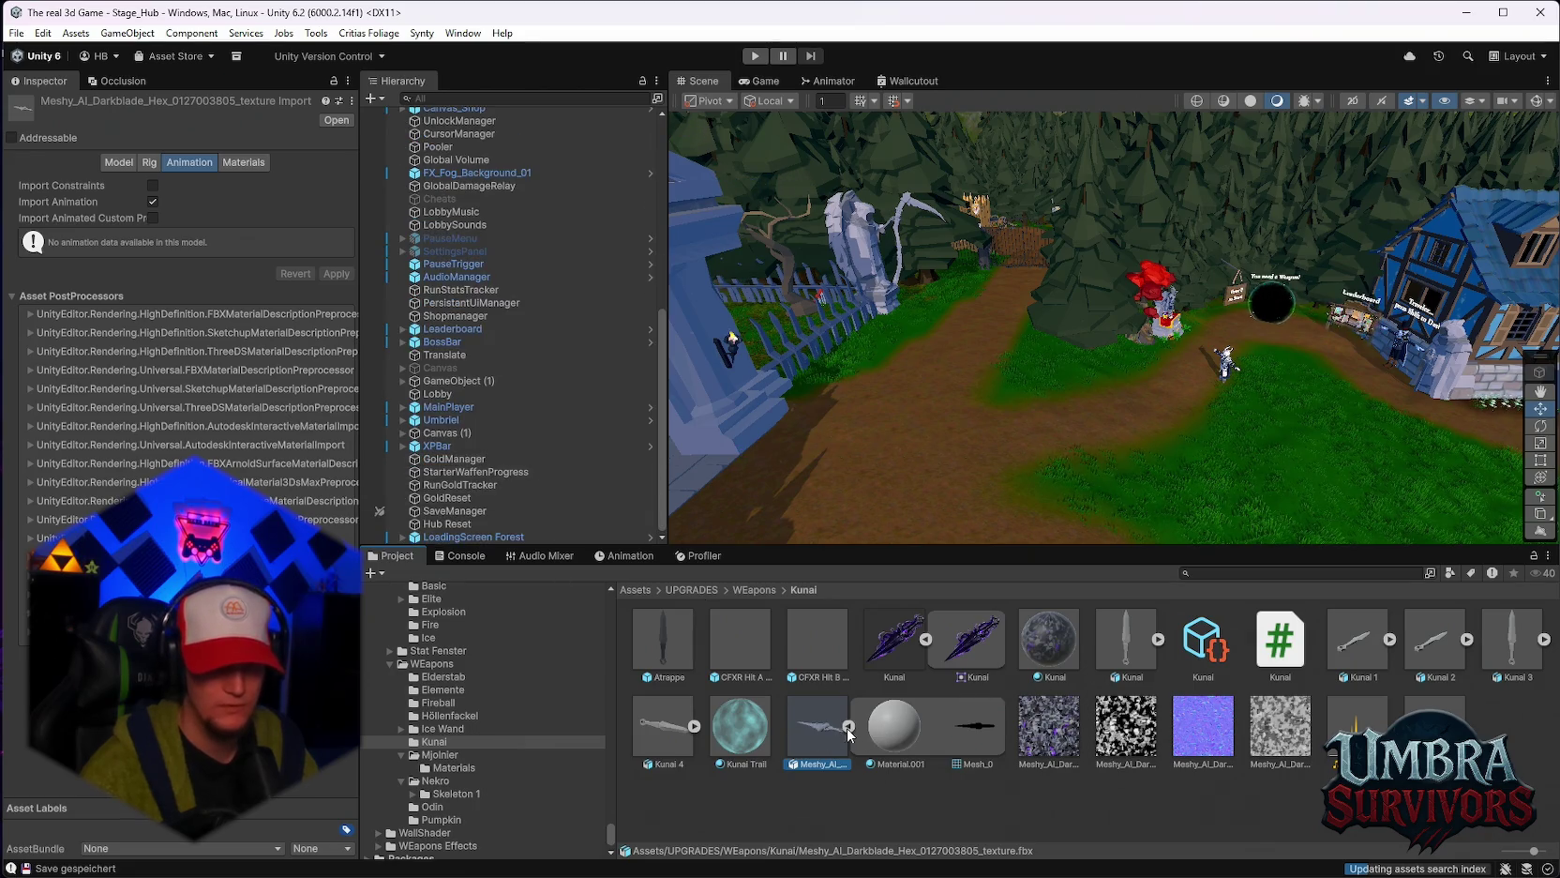
left_click_drag(454, 514, 433, 544)
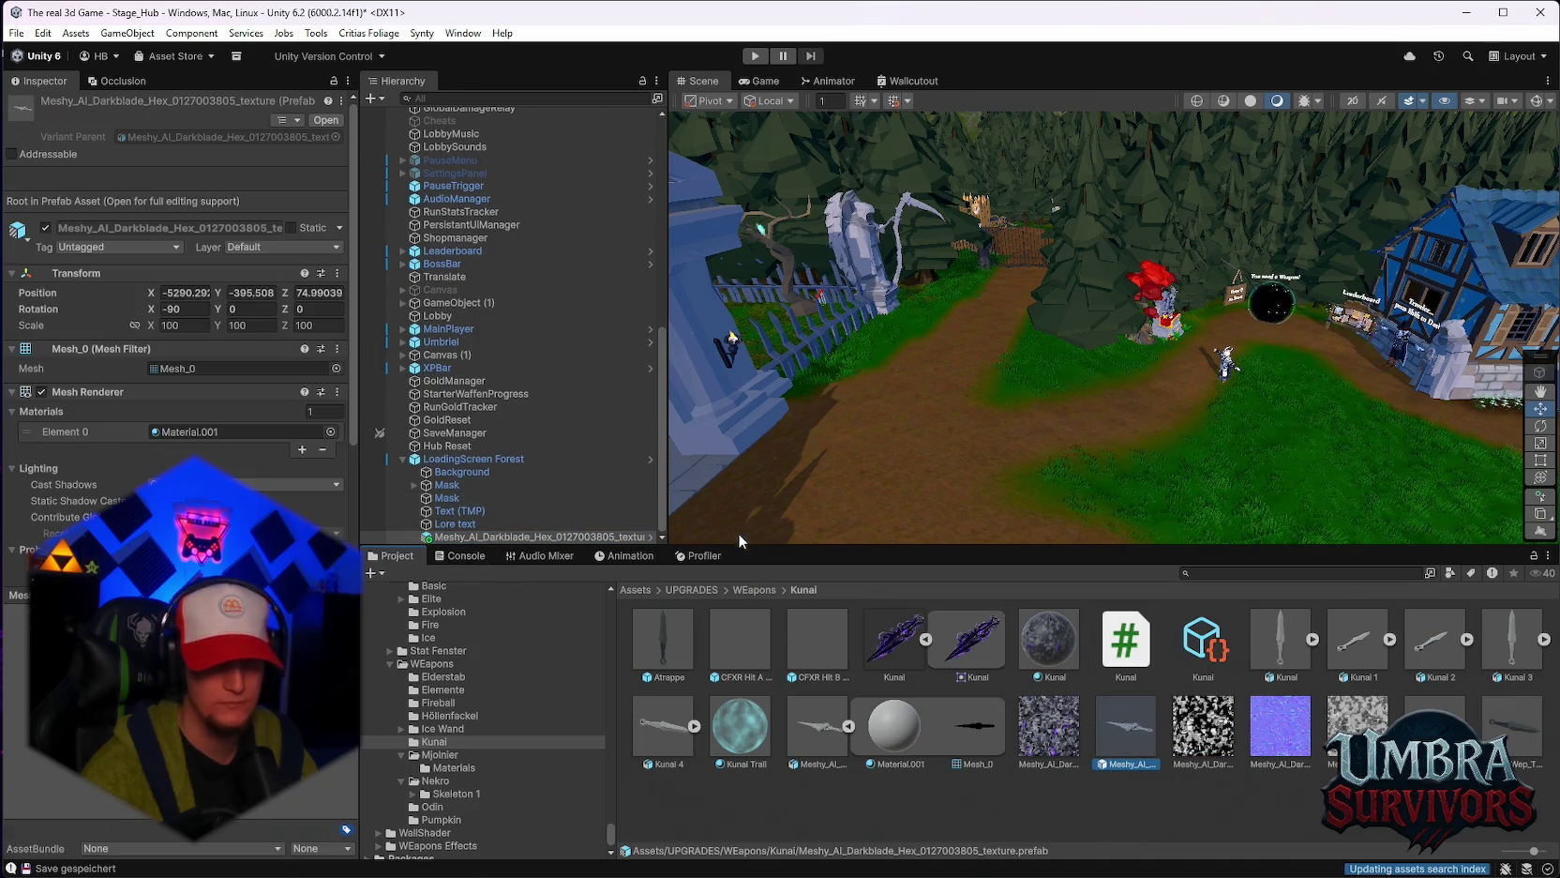
left_click(488, 536)
key("Delete")
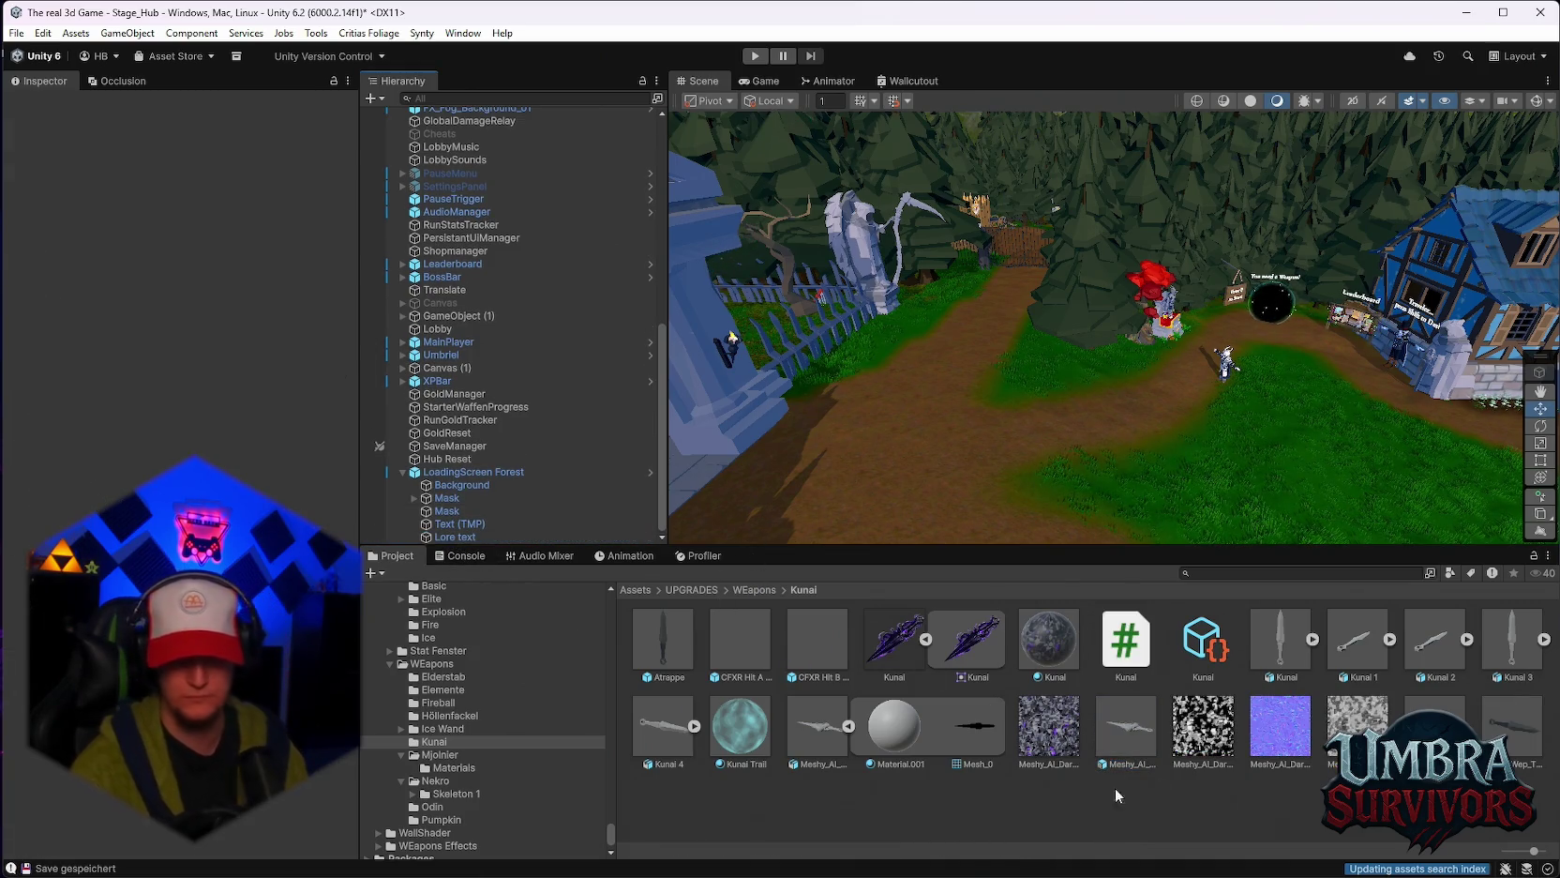
Assign the Kunai material to the Darkblade Hex prefab and open the prefab.
left_click(849, 725)
left_click(971, 726)
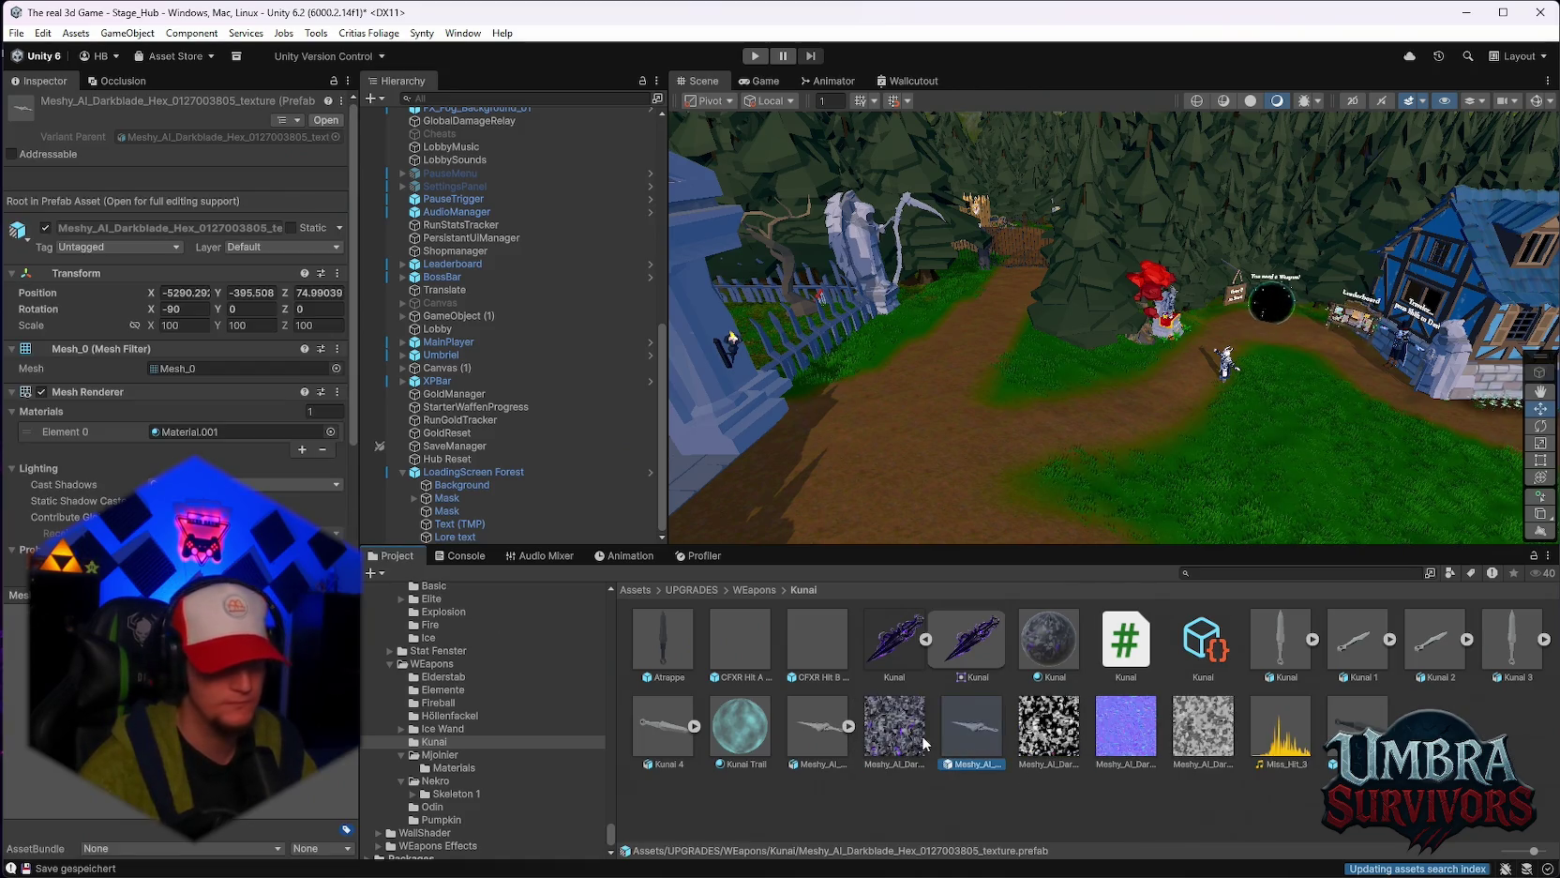
left_click_drag(1048, 640, 234, 256)
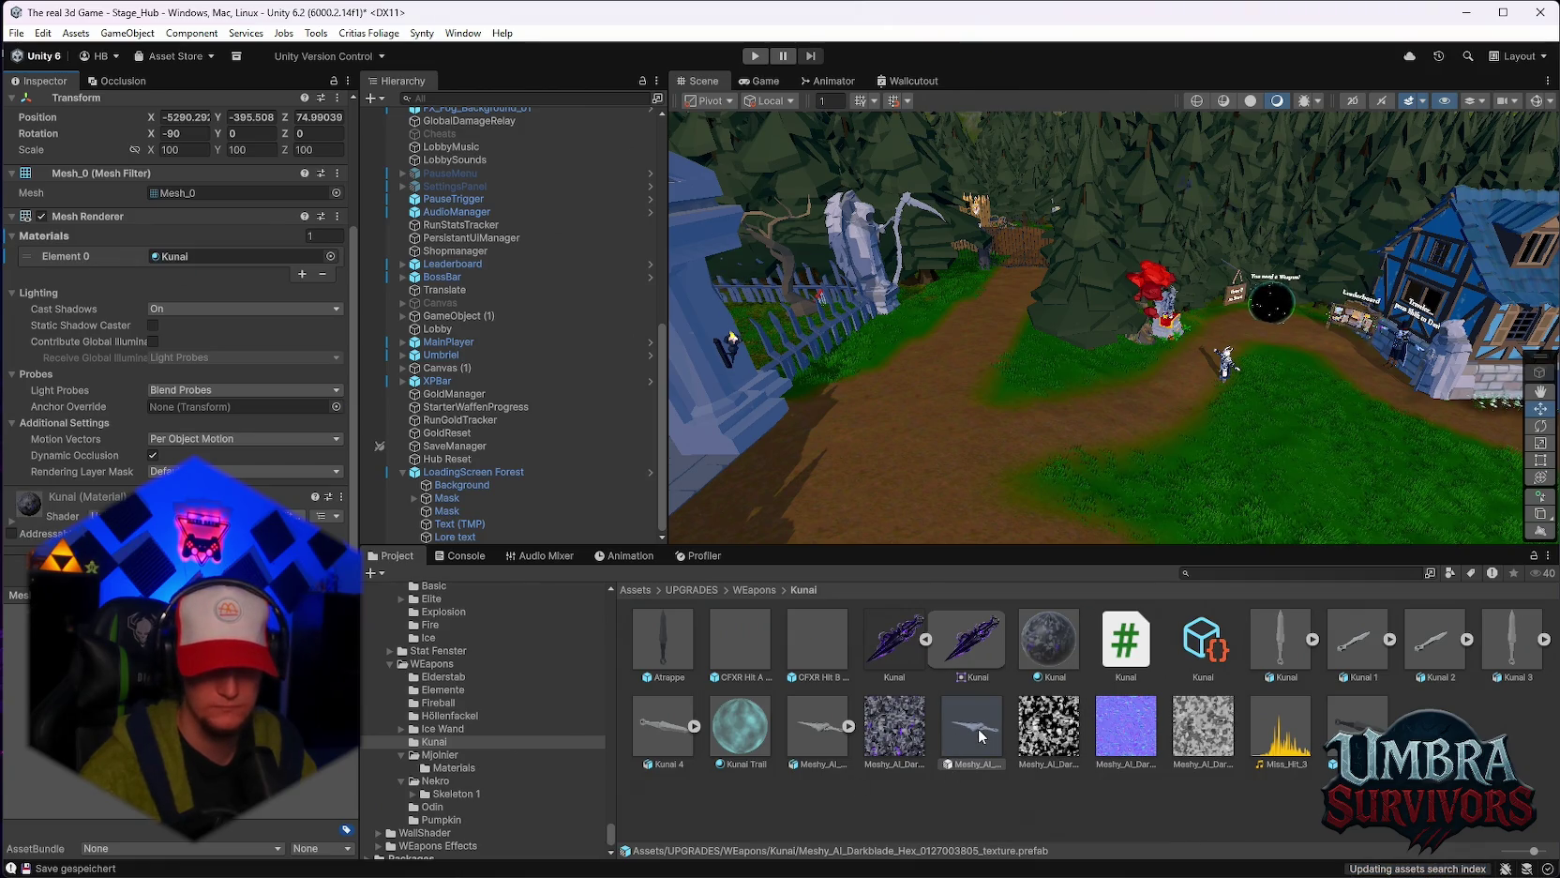
double_click(975, 731)
scroll(1148, 392, "down", 3)
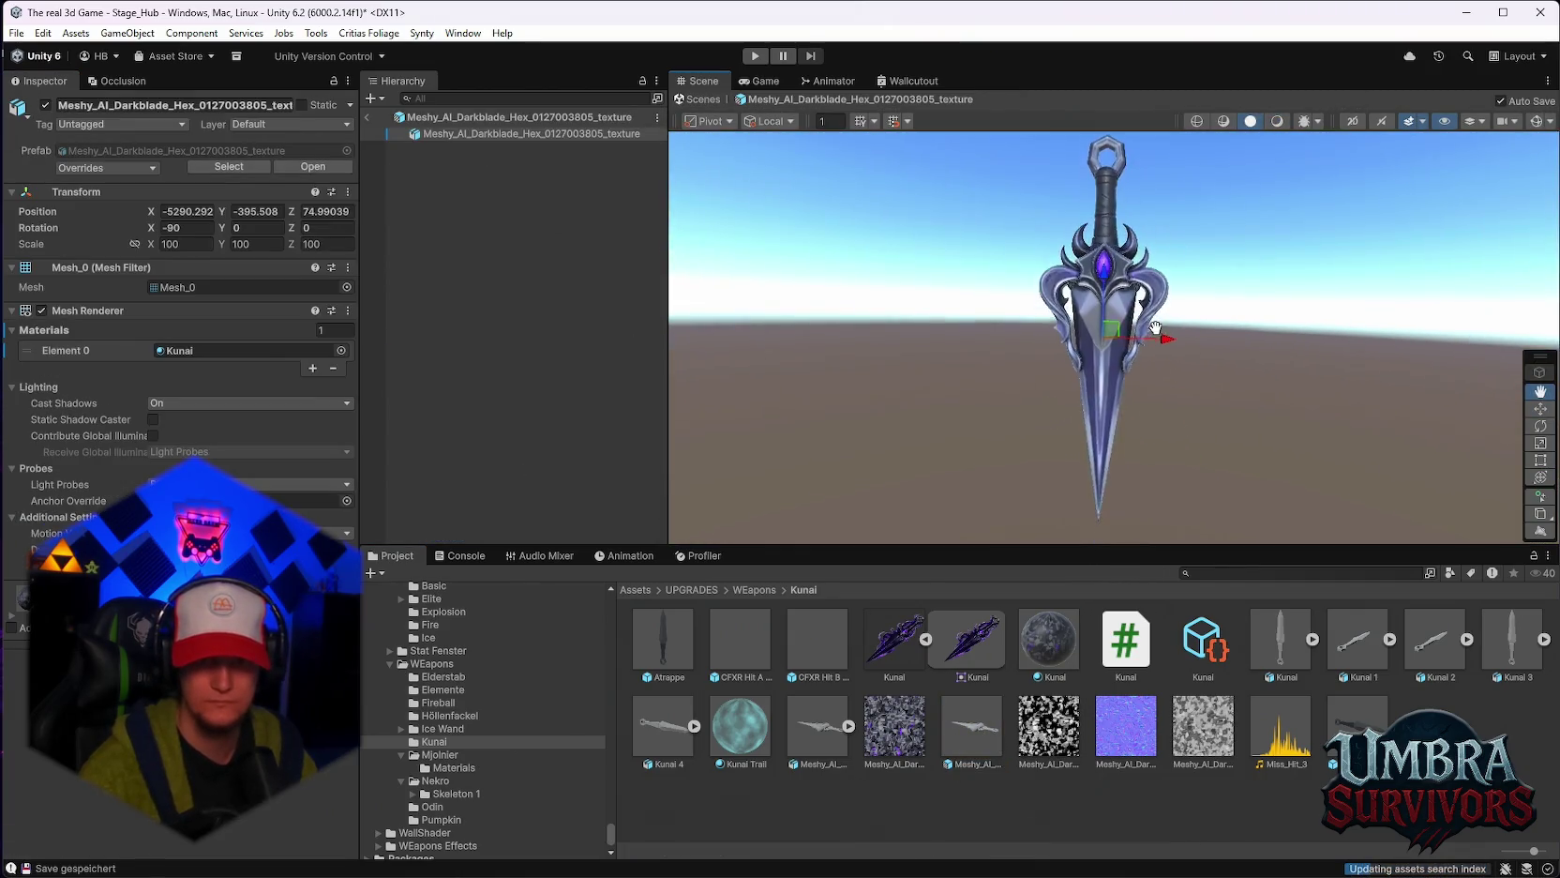
Add a metallic map texture to the Kunai material, then exit Prefab Mode to the hub scene.
left_click_drag(912, 552, 913, 568)
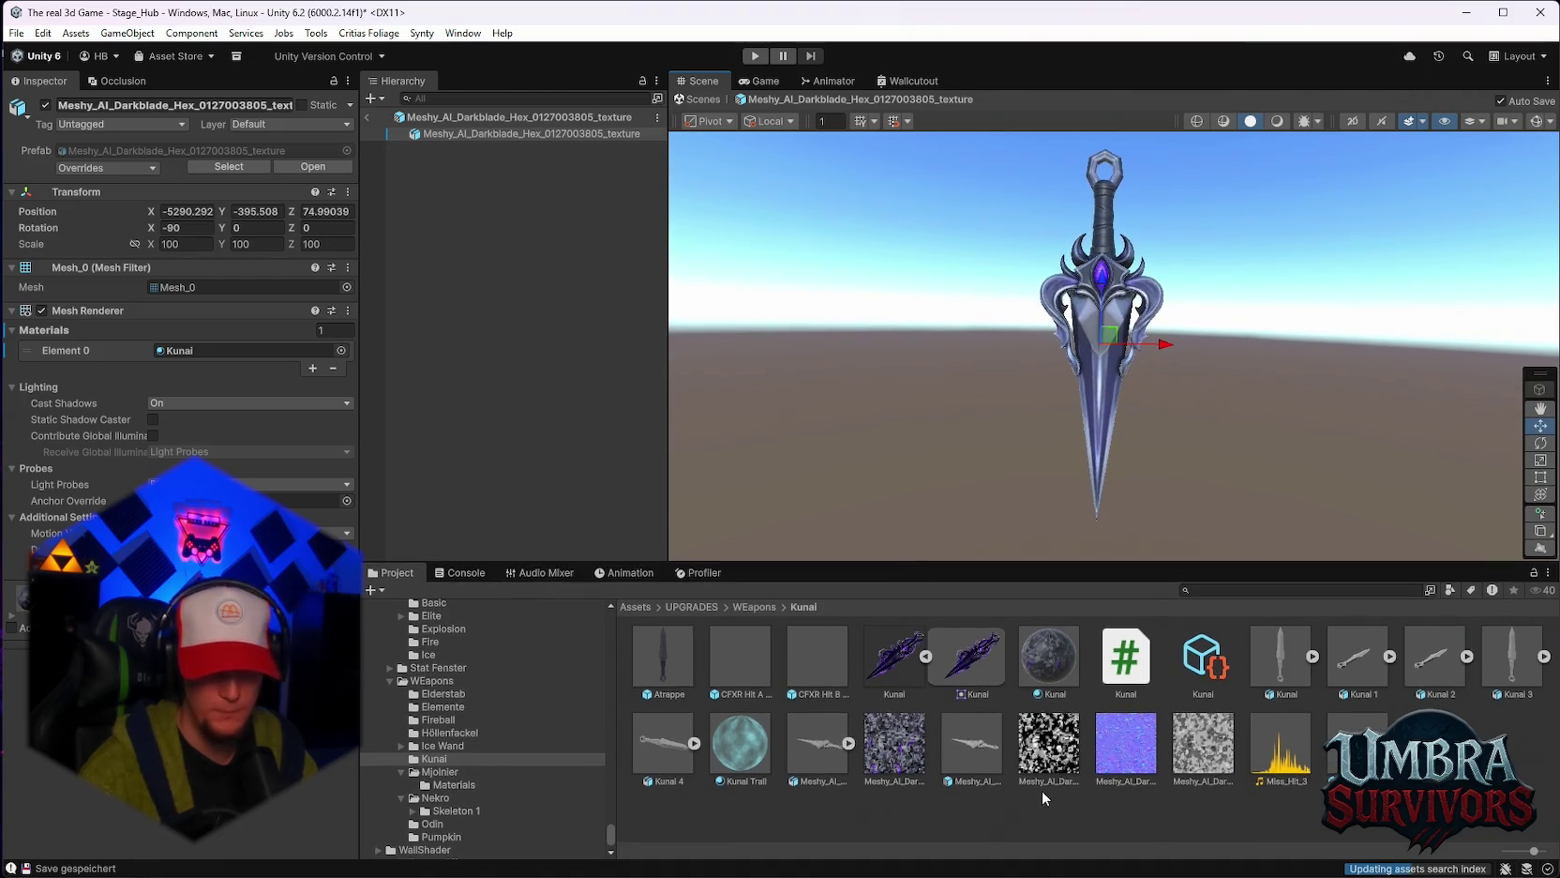
left_click(187, 350)
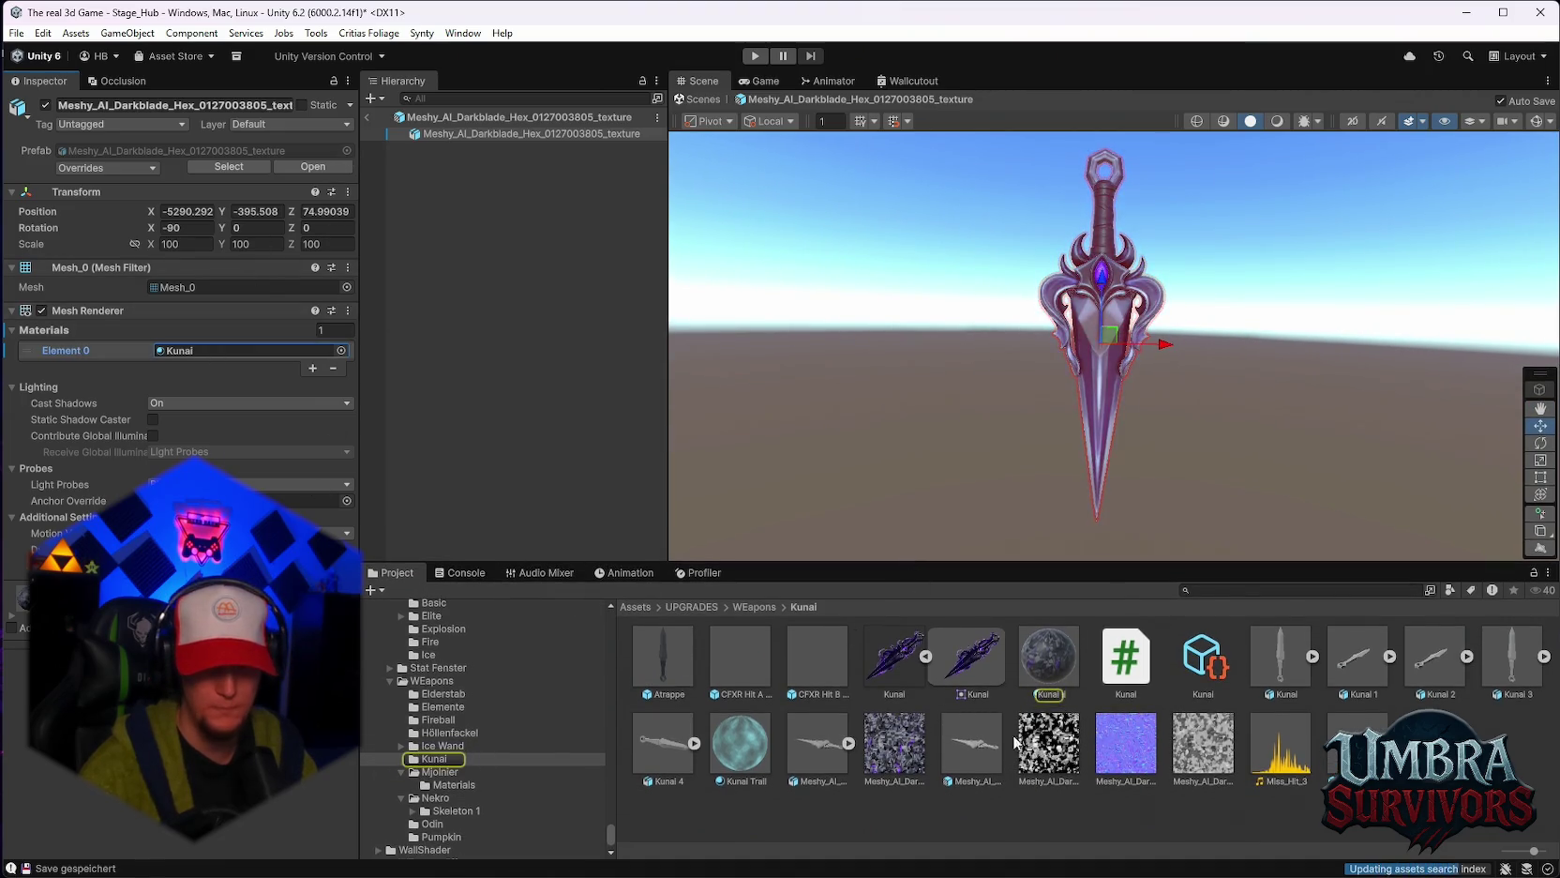
double_click(188, 350)
left_click_drag(1048, 741, 46, 308)
scroll(1014, 390, "up", 2)
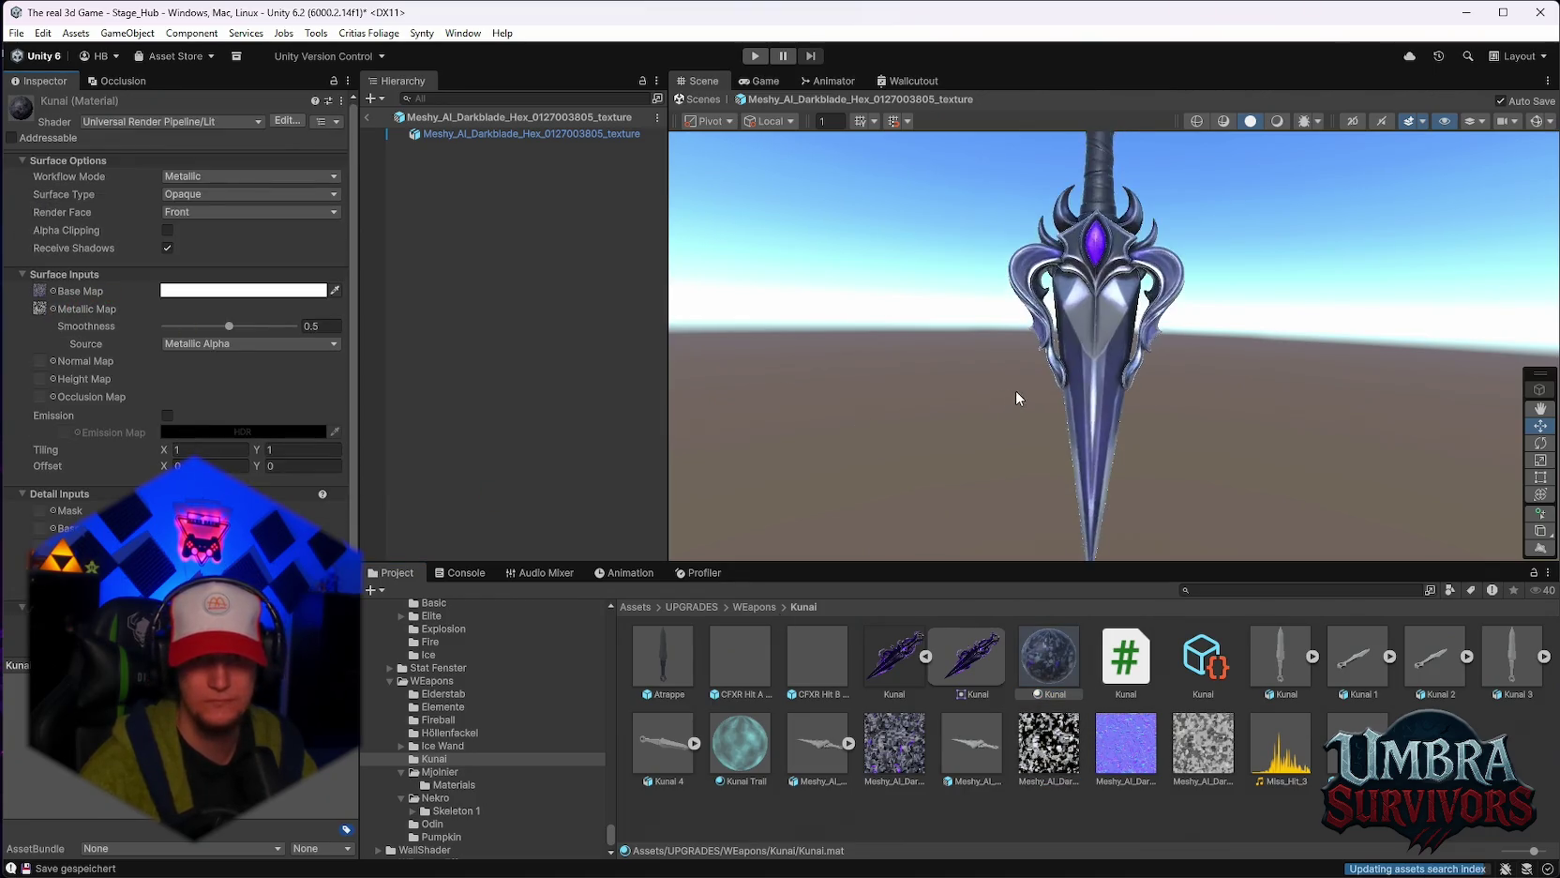
scroll(1134, 396, "down", 3)
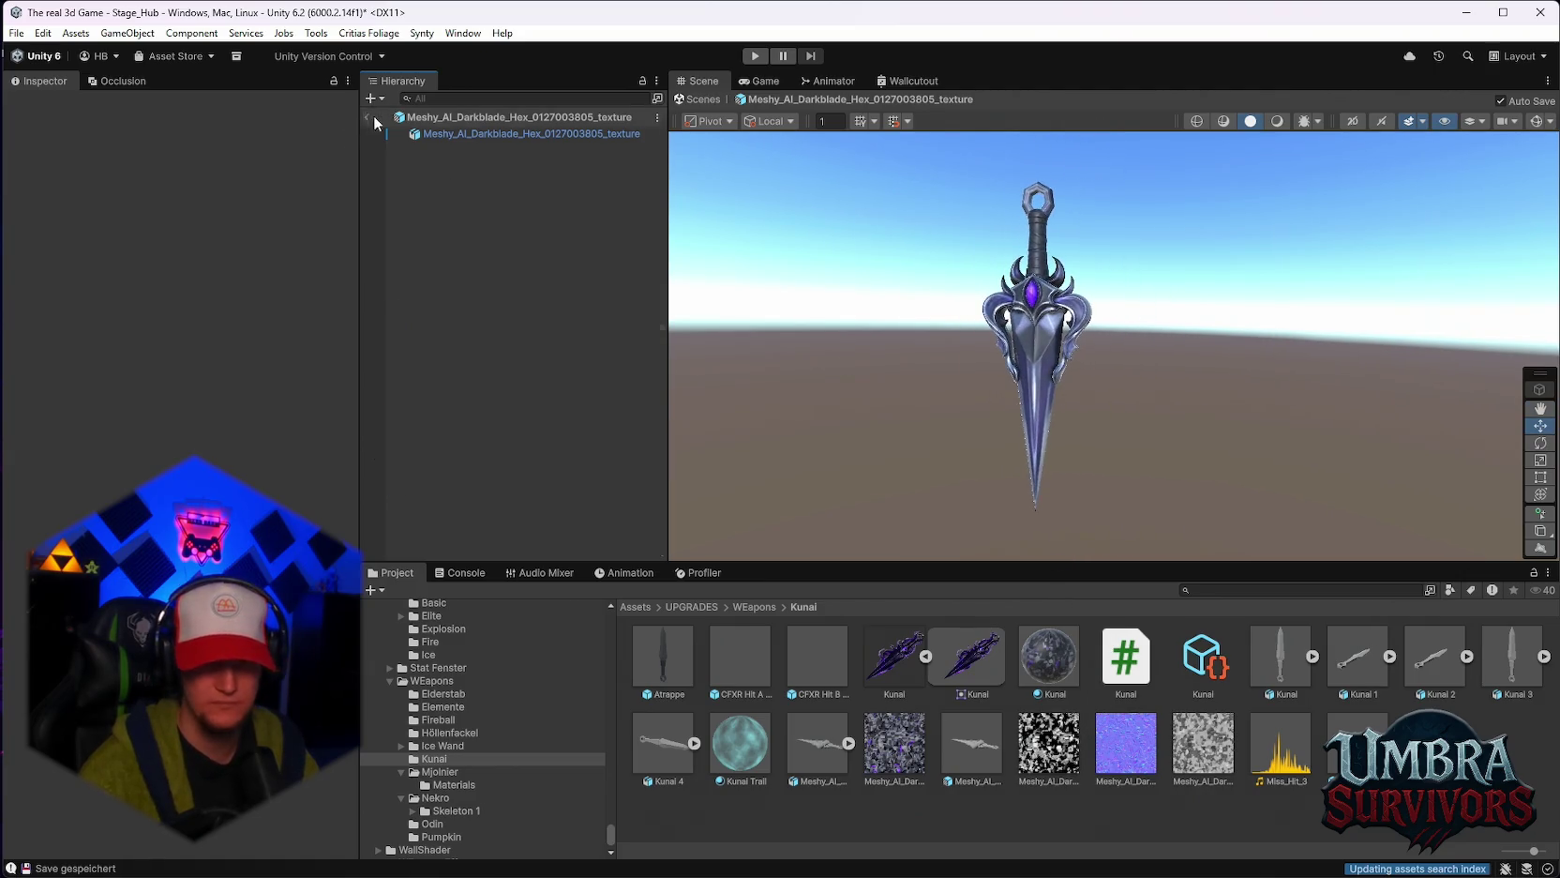
left_click(366, 117)
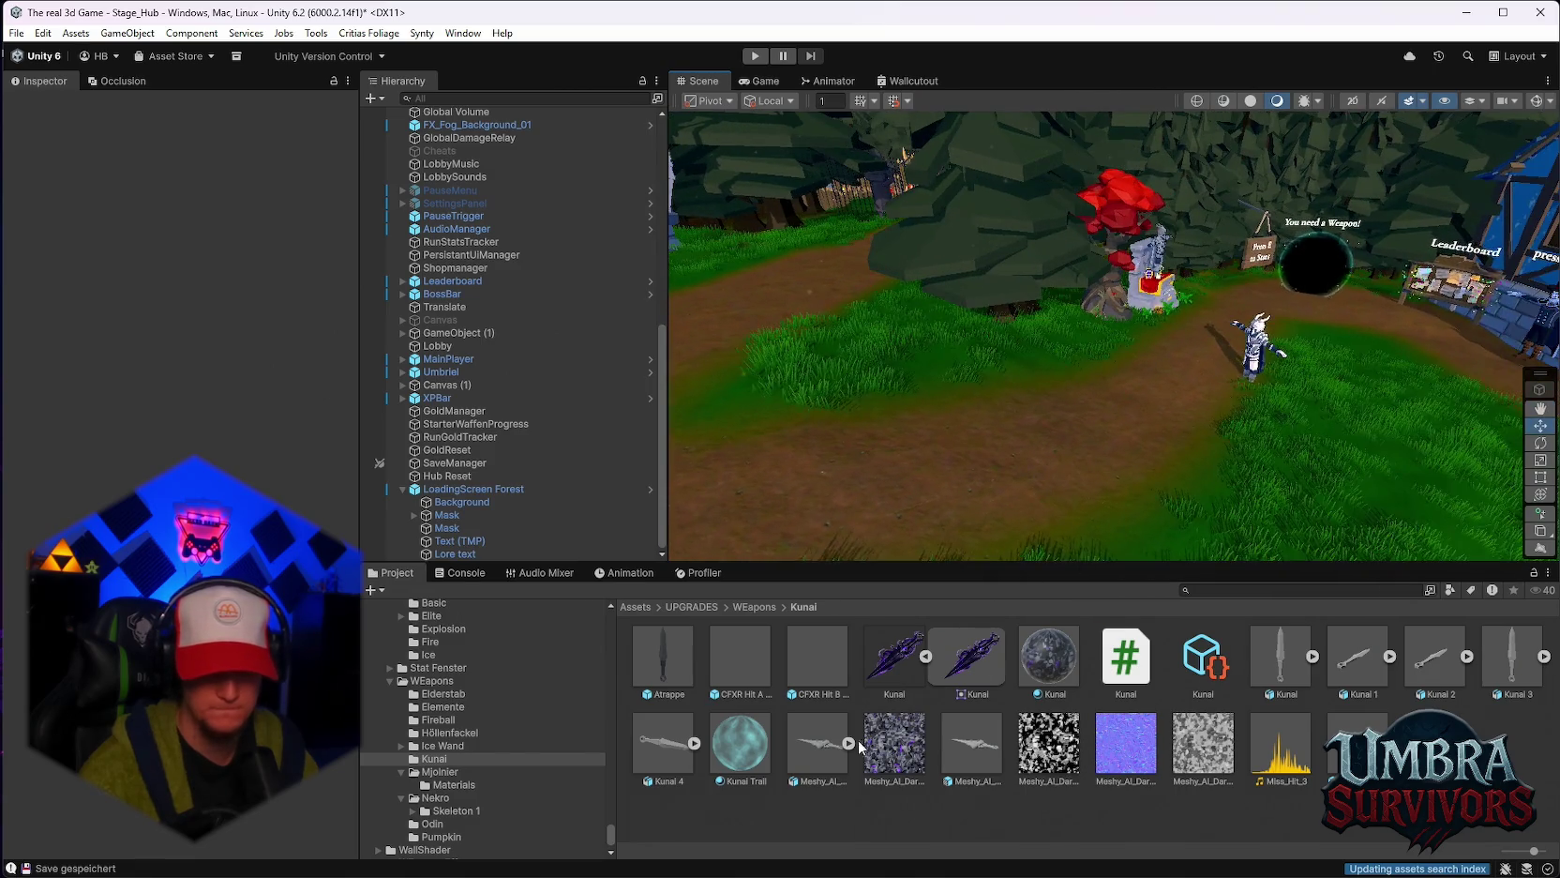
Place the Kunai dagger prefab in the forest scene and scale it up to 317.43.
left_click_drag(894, 657, 967, 483)
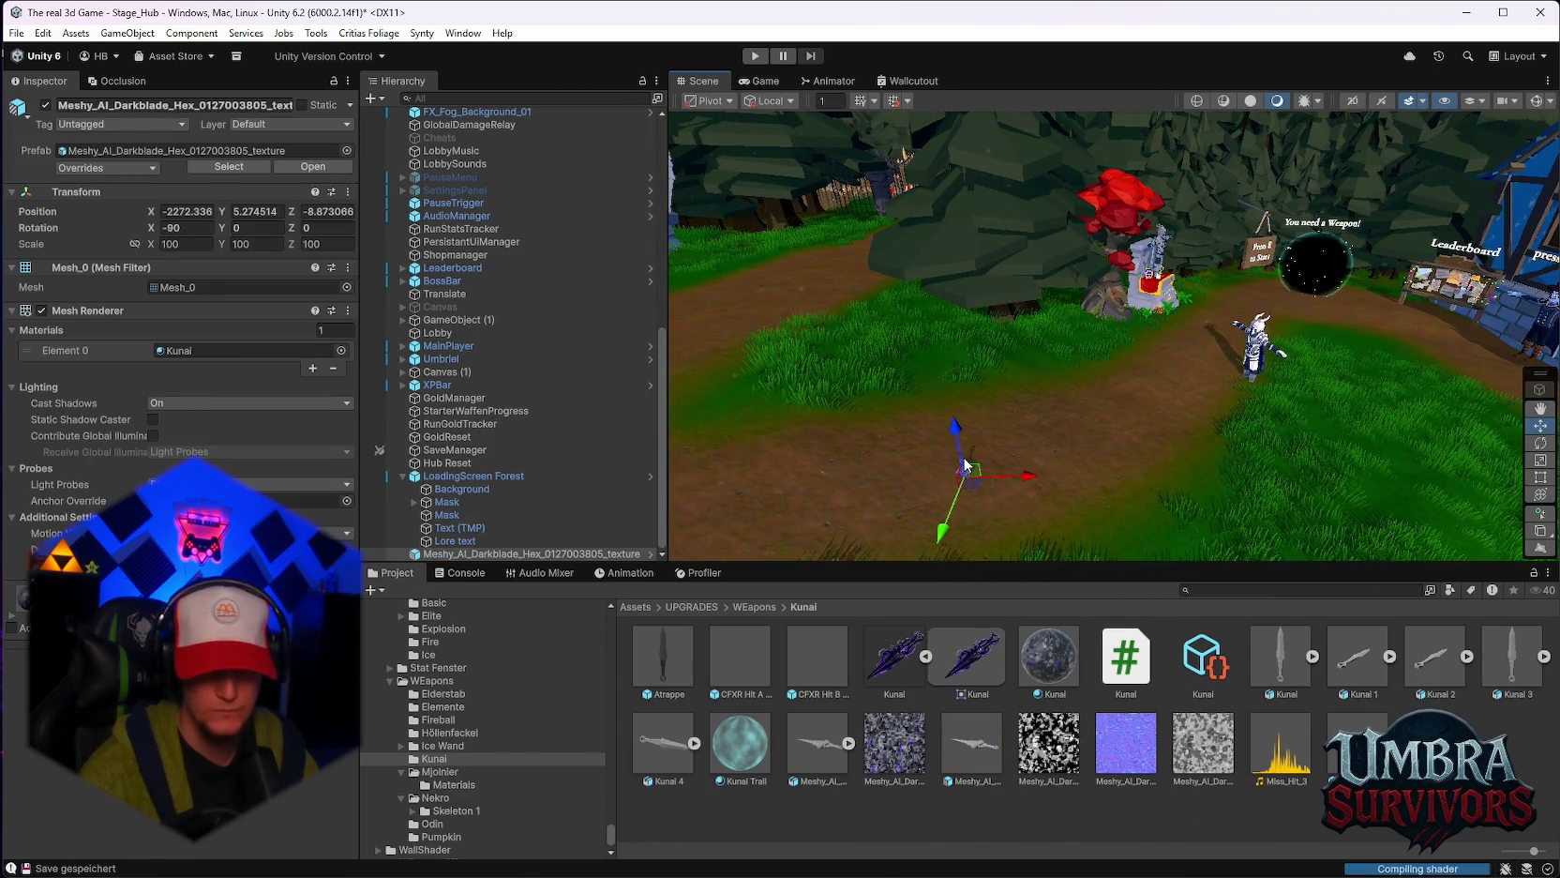
left_click(1543, 497)
left_click_drag(956, 362, 1116, 369)
scroll(1117, 370, "up", 3)
scroll(1036, 420, "down", 3)
scroll(897, 369, "up", 2)
scroll(844, 379, "down", 2)
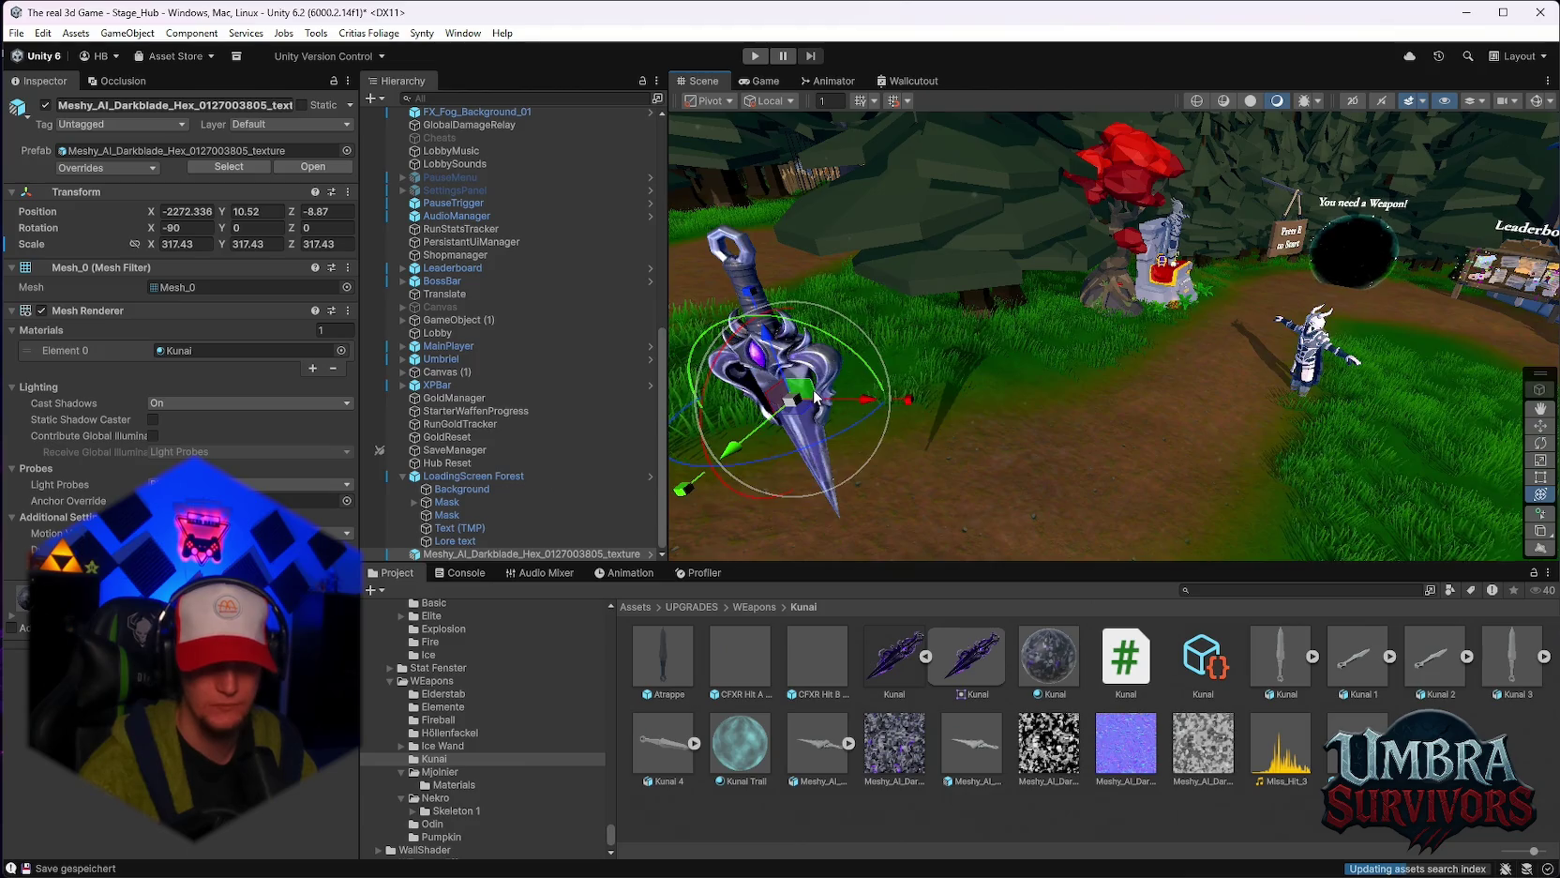
Raise the dagger to Y 11.93 and tilt it to Z 340.29 before the reaper statue.
key("f")
mouse_move(1100, 379)
left_mouse_down()
mouse_move(1106, 340)
mouse_move(1082, 365)
mouse_move(725, 409)
mouse_move(1470, 471)
left_mouse_up()
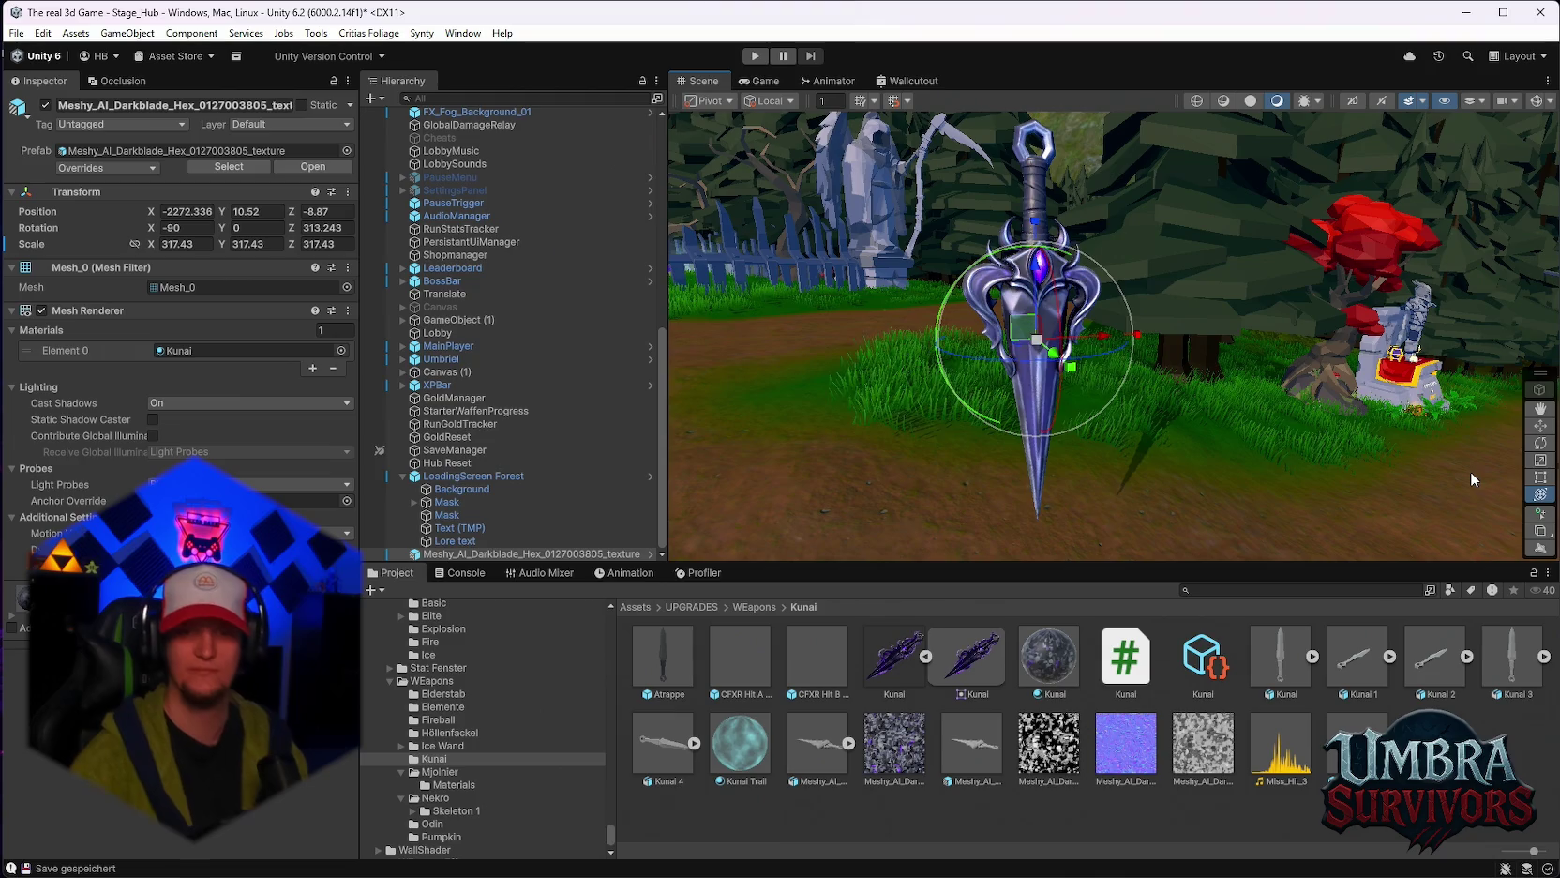
scroll(1076, 281, "down", 2)
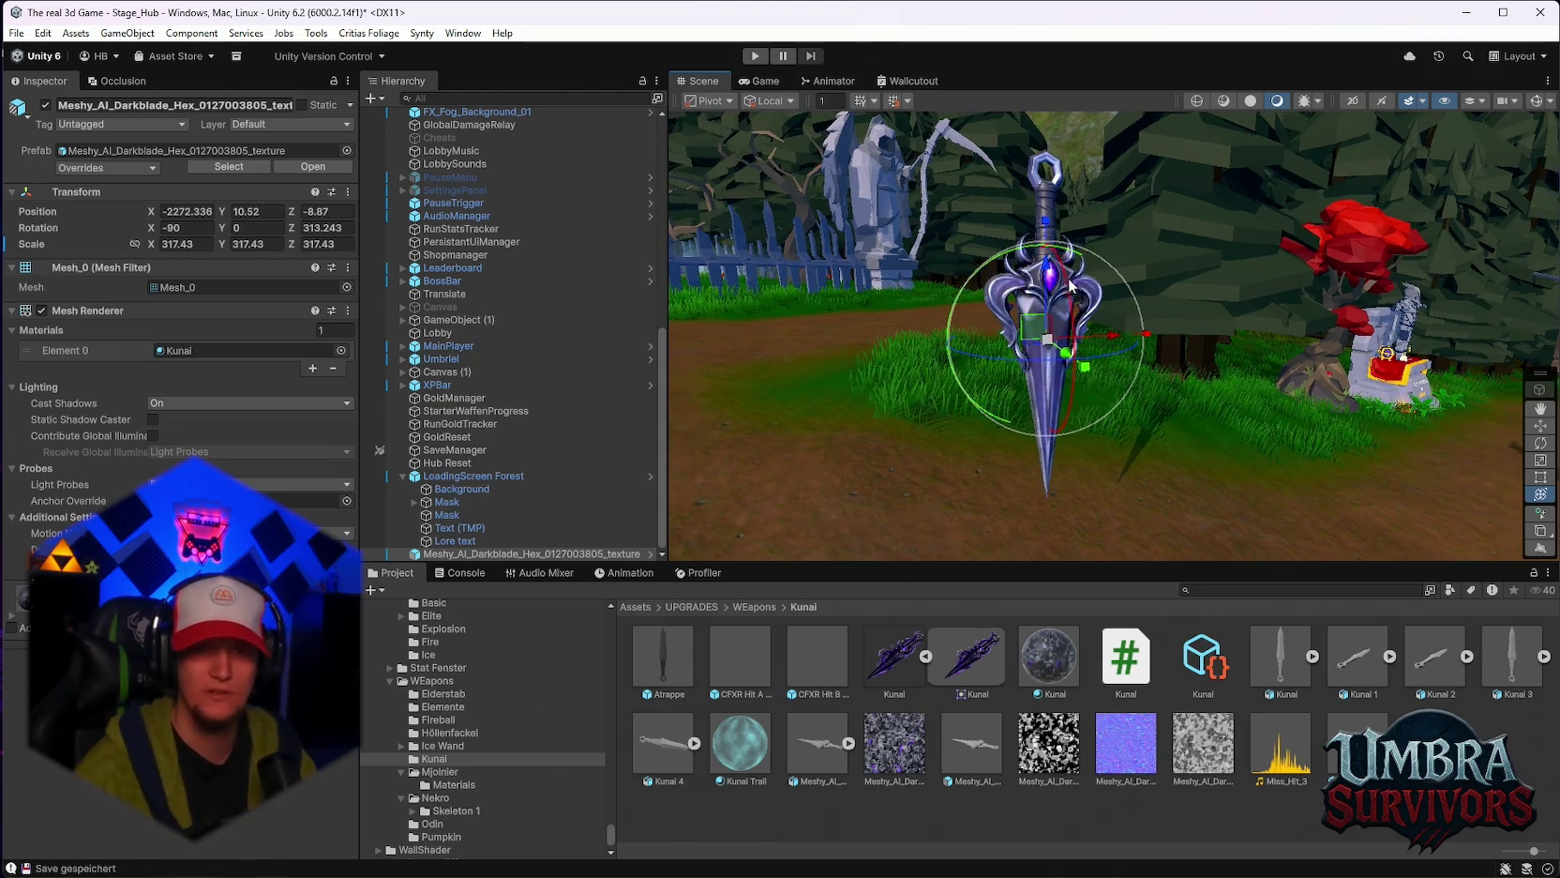
left_click_drag(1047, 270, 1047, 234)
scroll(989, 422, "down", 2)
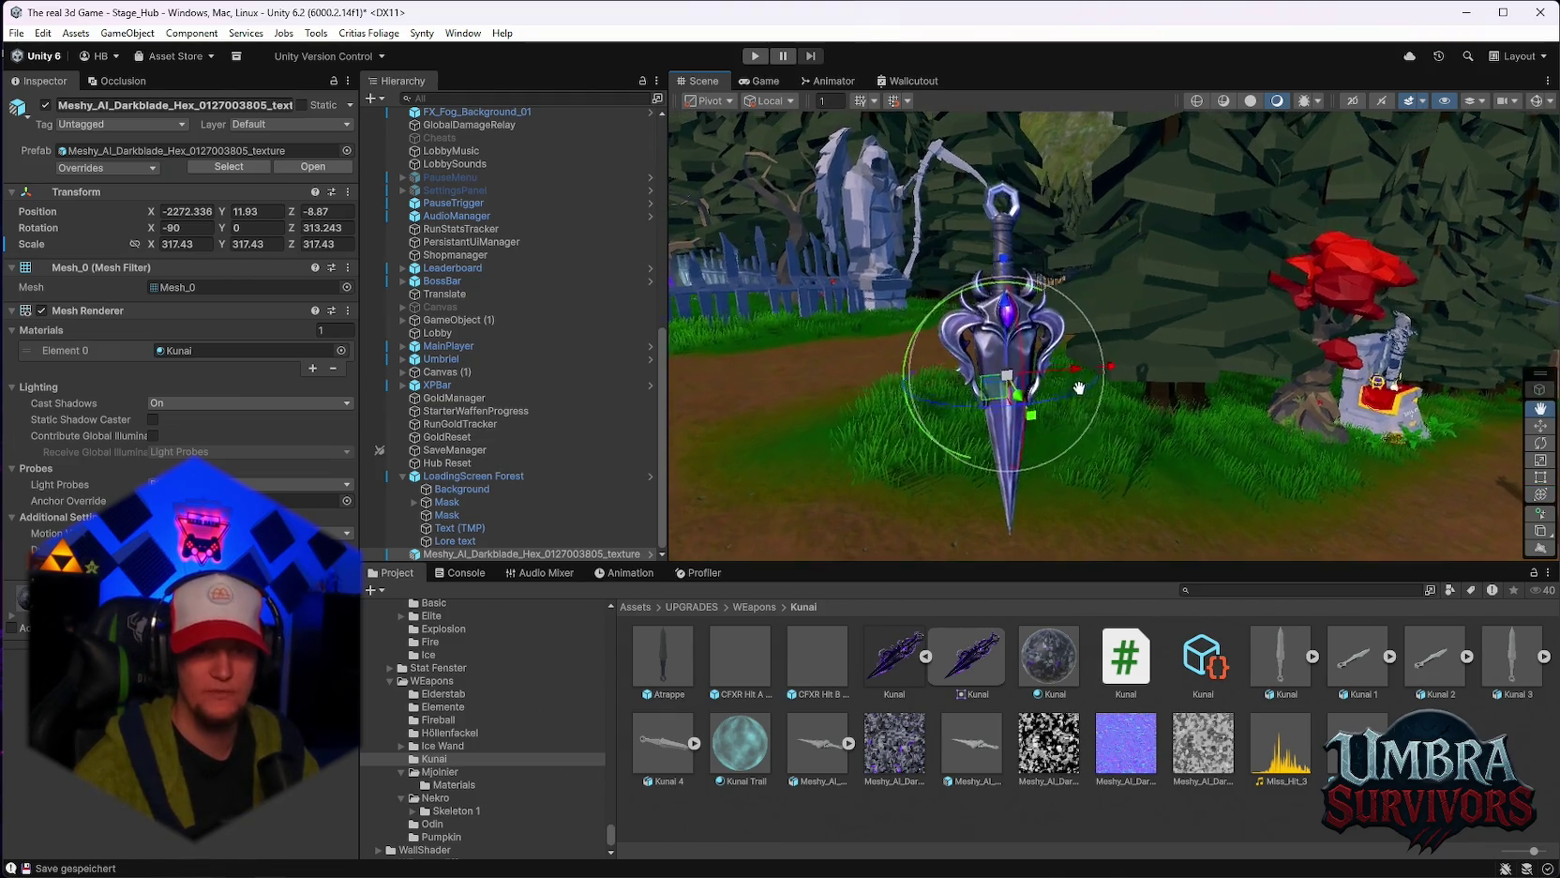
mouse_move(989, 422)
left_mouse_down()
mouse_move(878, 435)
mouse_move(731, 417)
left_mouse_up()
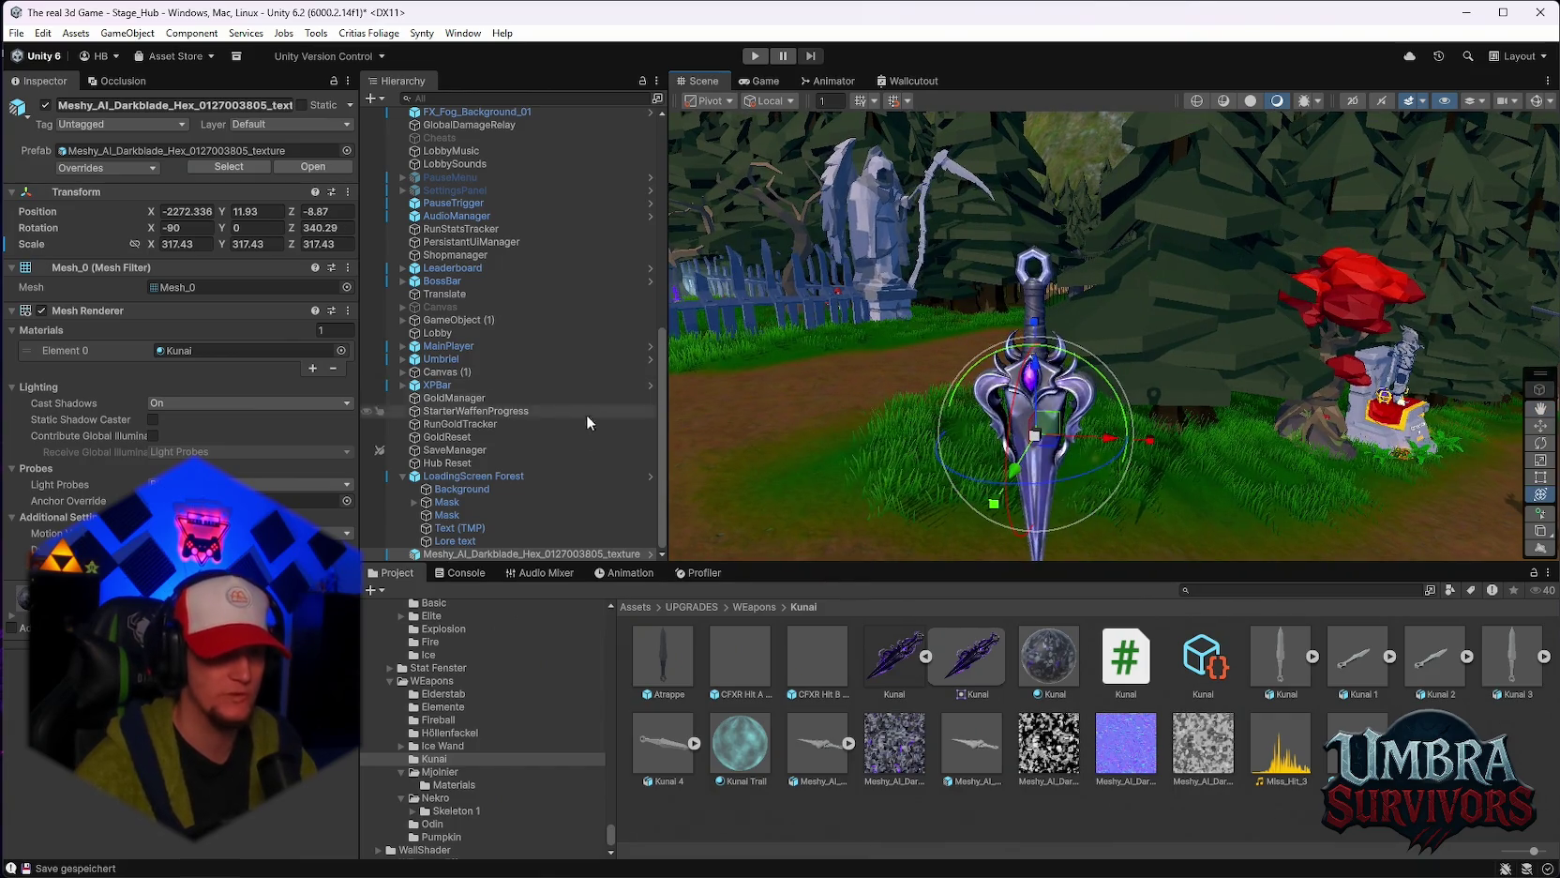
left_click_drag(991, 538, 973, 533)
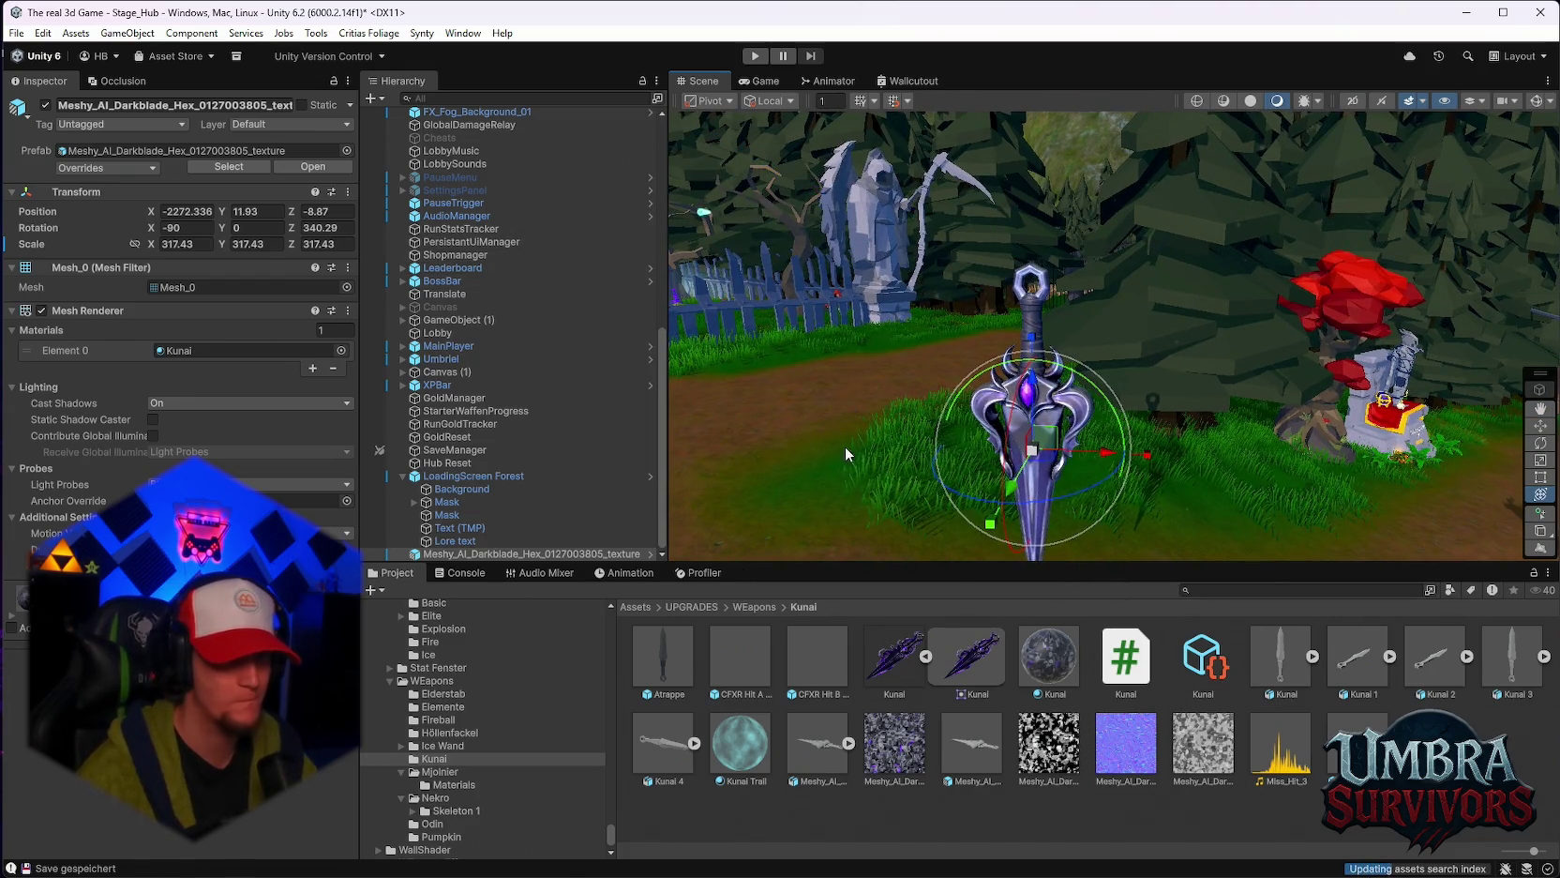
left_click_drag(839, 442, 825, 439)
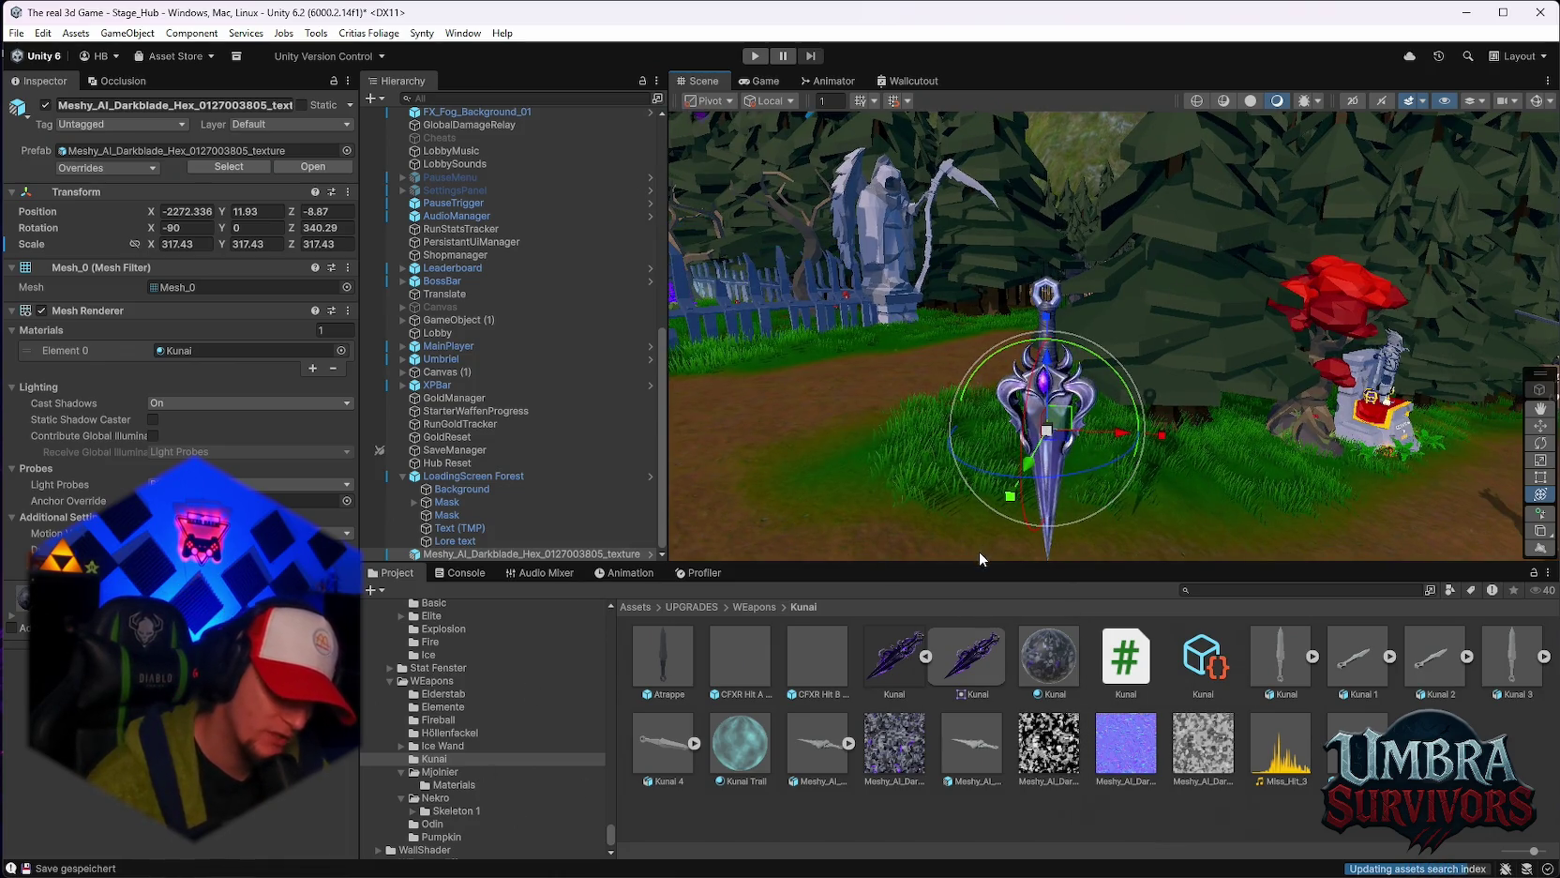
left_click(1278, 592)
type("schadow")
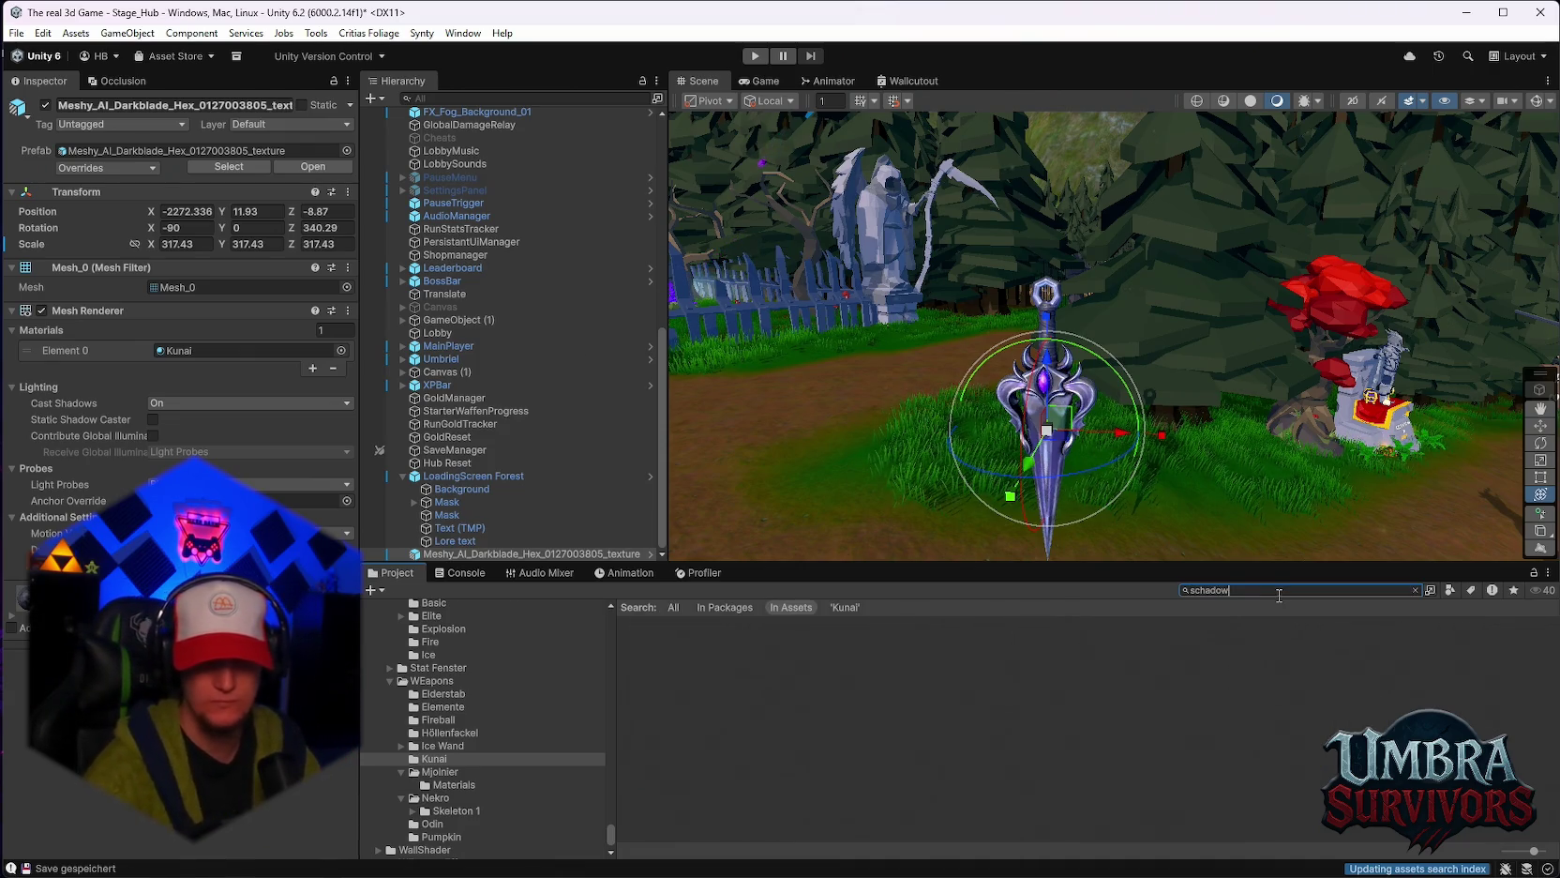
Search the project for 'shadow' and preview the ShadowEnchantment and ShadowNova effects.
key("BackSpace")
key("BackSpace")
key("BackSpace")
type("shad")
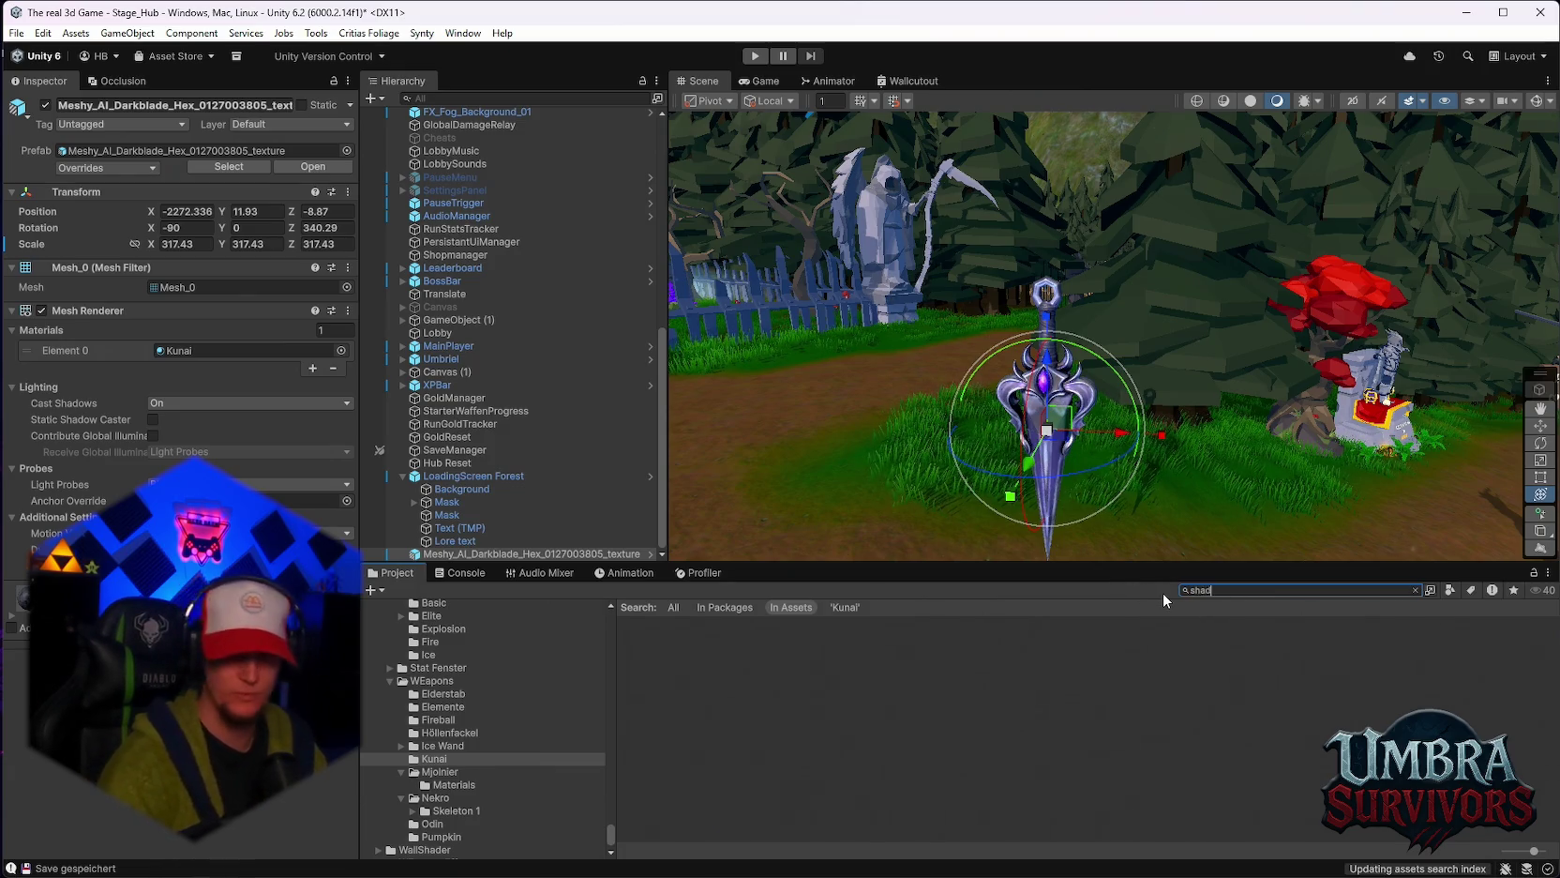
type("ow")
scroll(1099, 774, "down", 2)
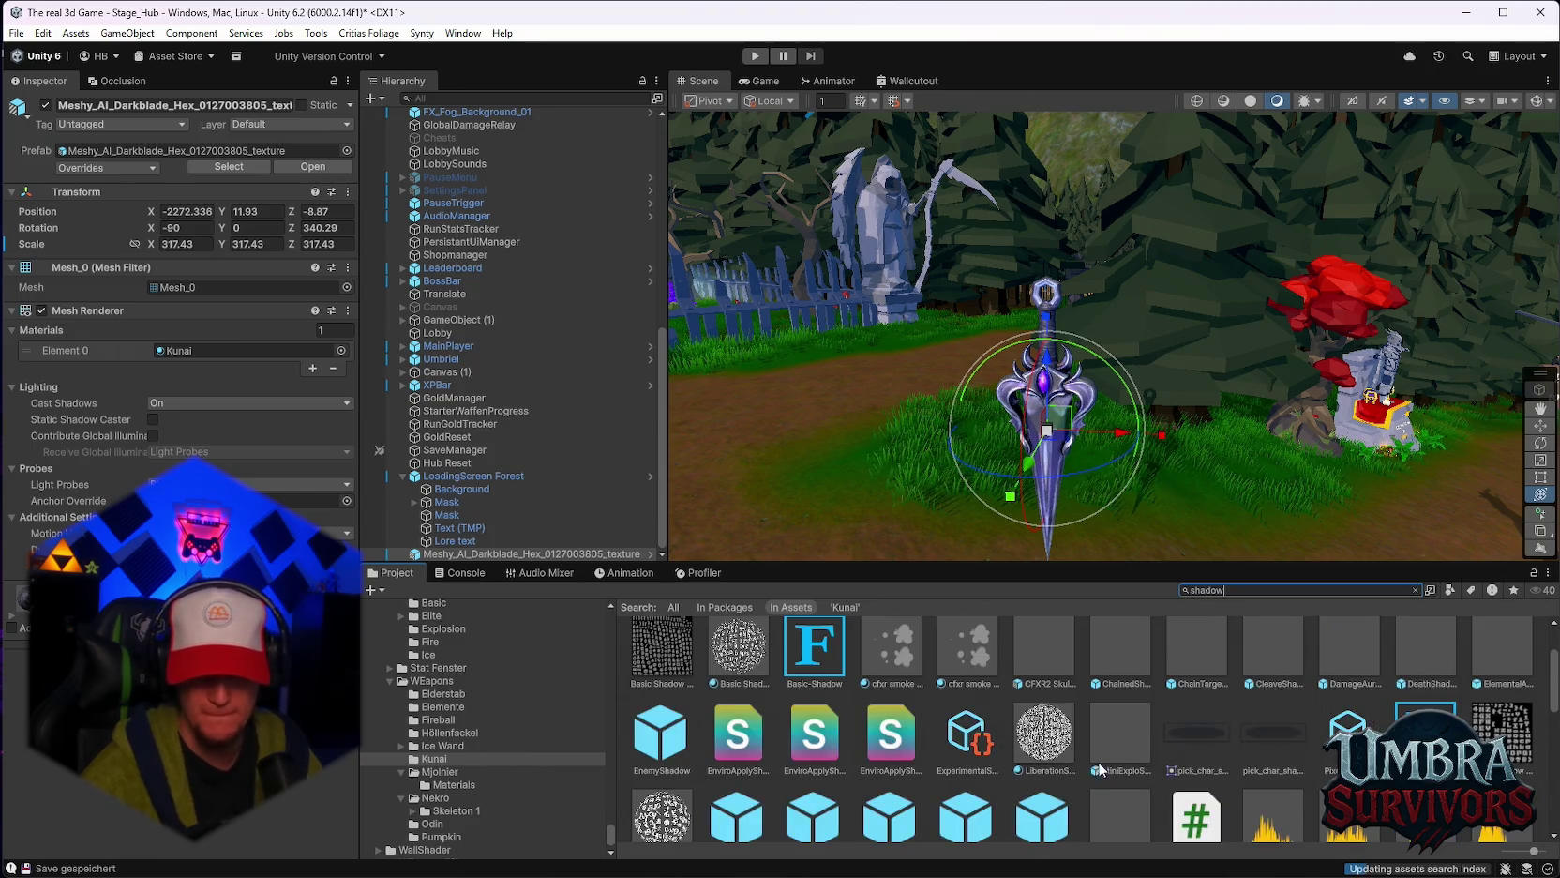
scroll(1116, 769, "down", 3)
scroll(1139, 721, "down", 3)
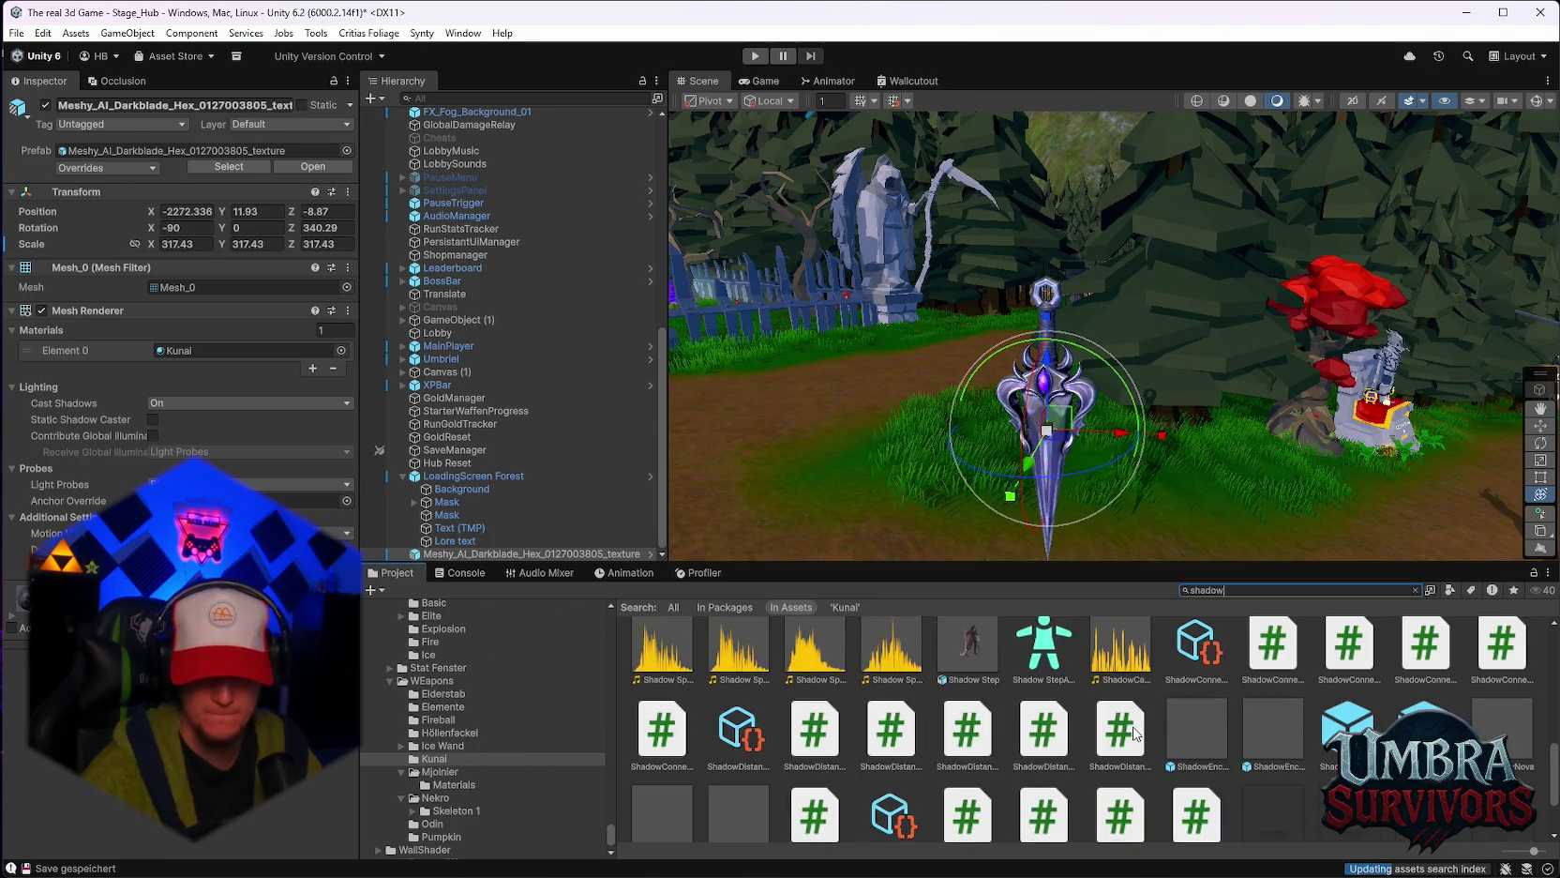
double_click(1206, 724)
left_click(1273, 732)
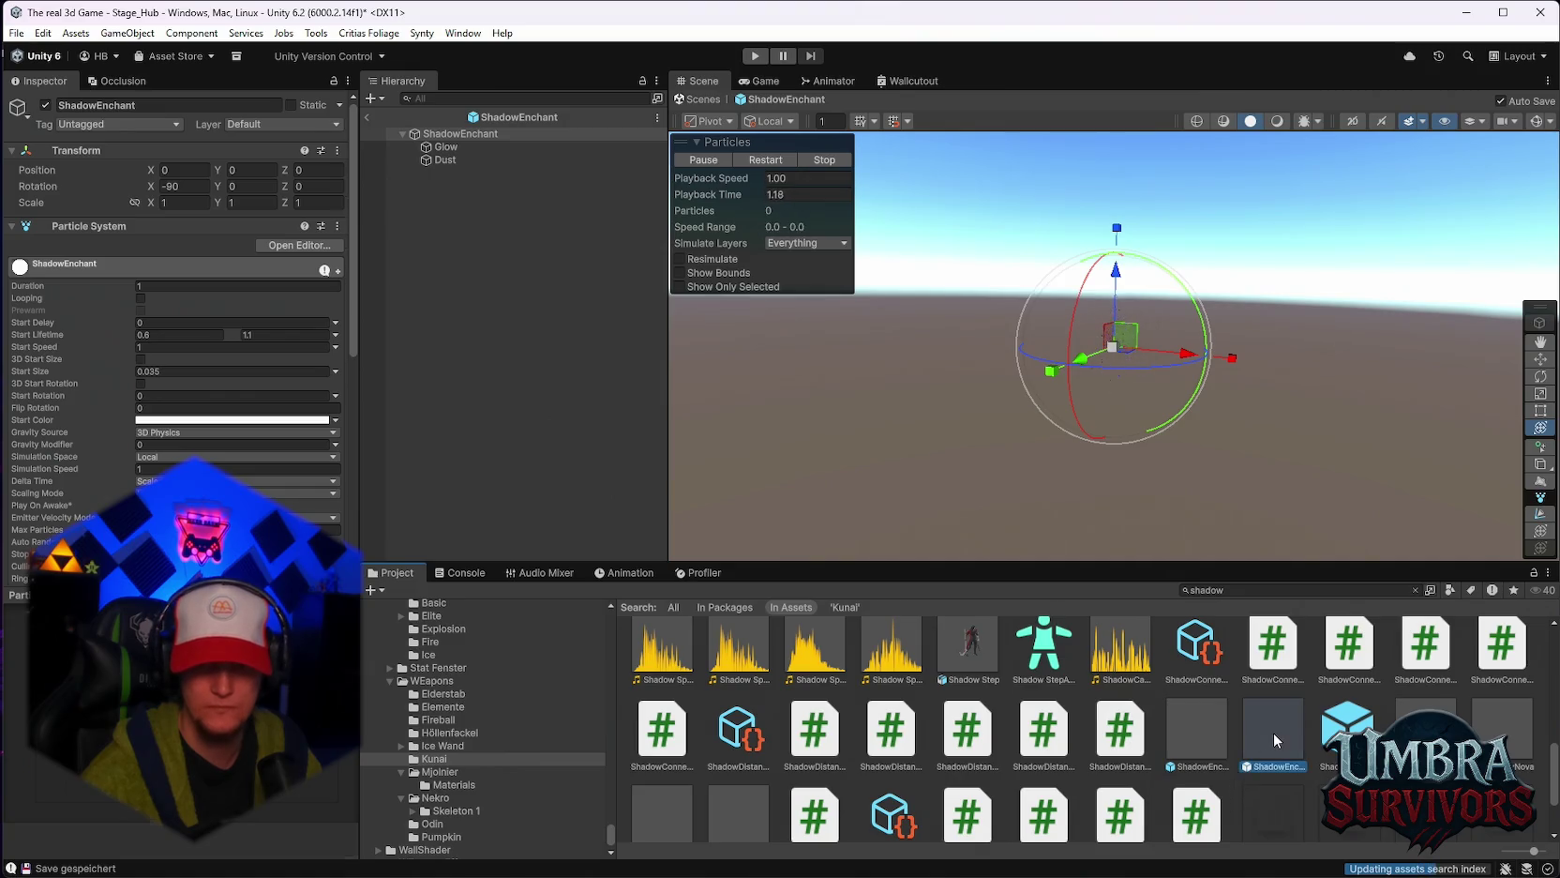
double_click(1273, 733)
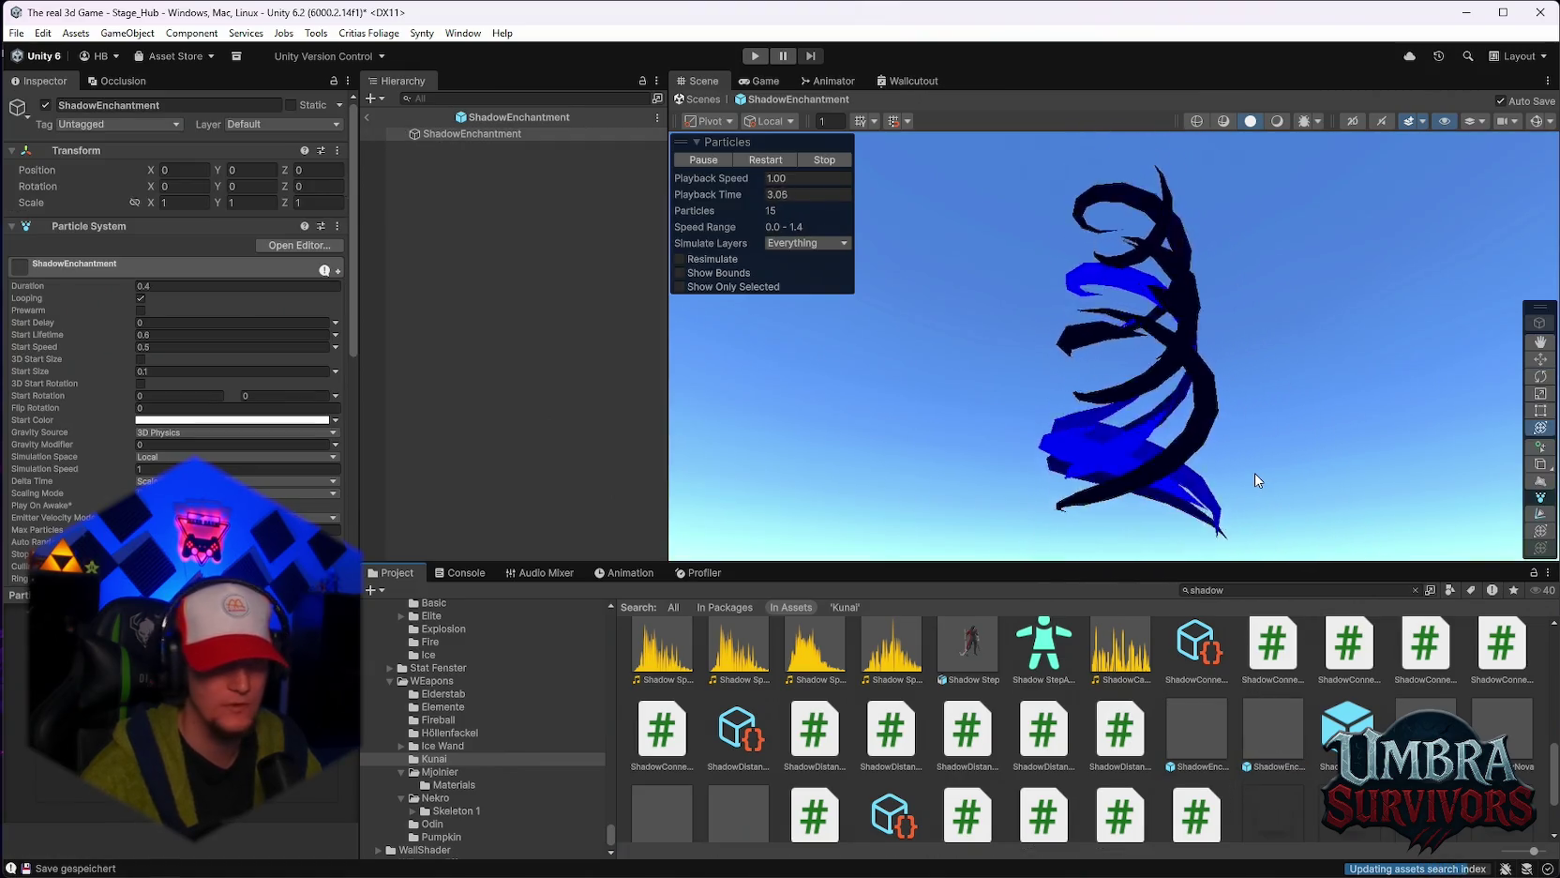
double_click(1502, 729)
double_click(1283, 733)
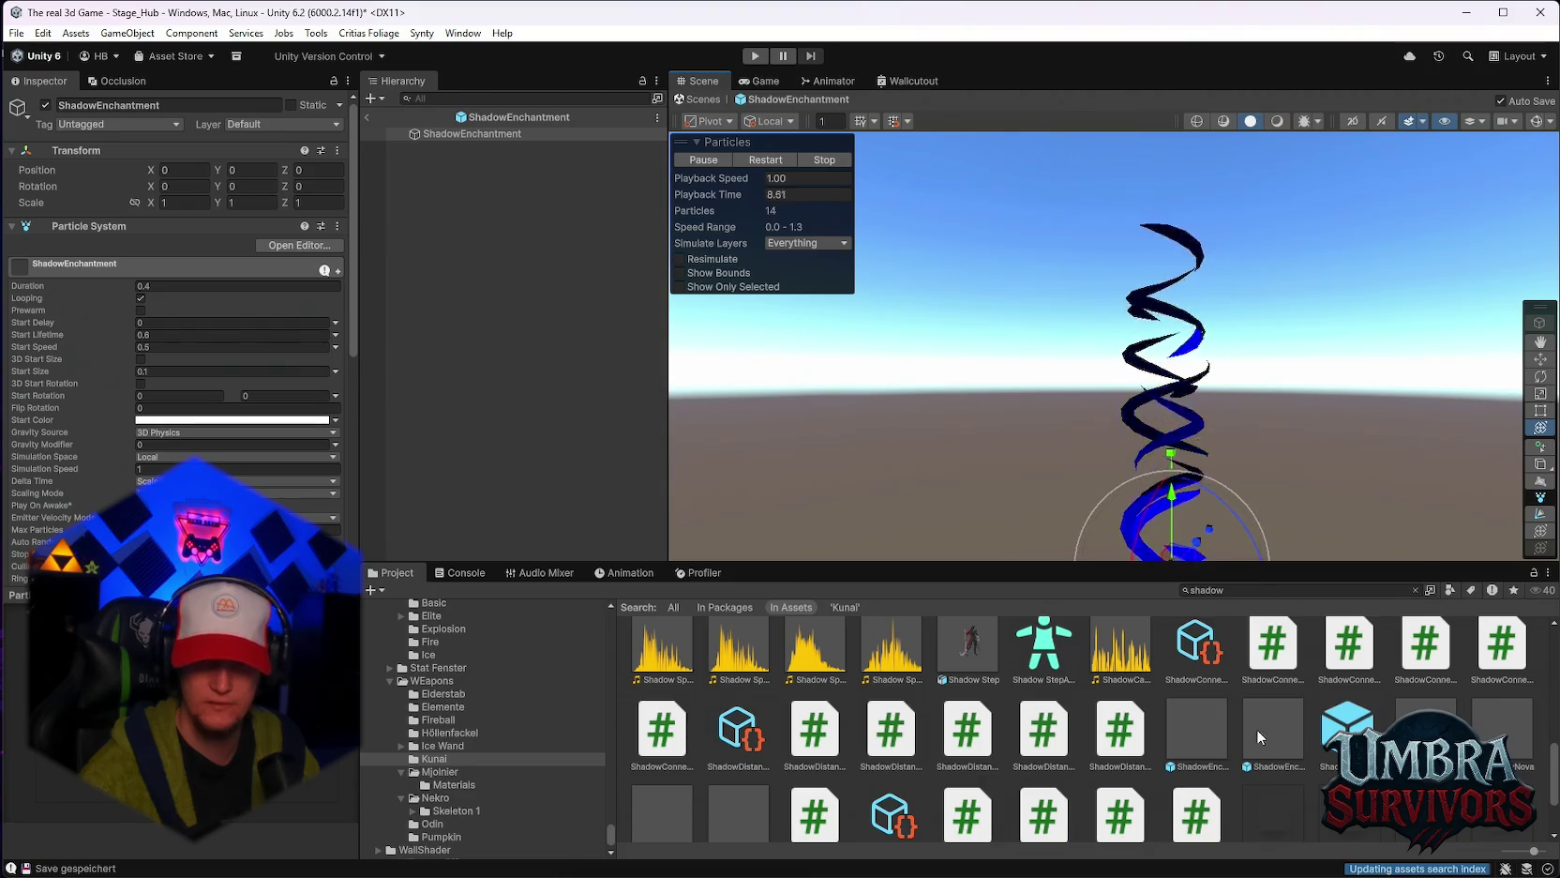
left_click(1253, 730)
Search 'shadow' again and preview ShadowPurpleMissile, ShadowPurpleExplosion, ShadowNova and ShadowMuzzlePurple.
left_click(440, 748)
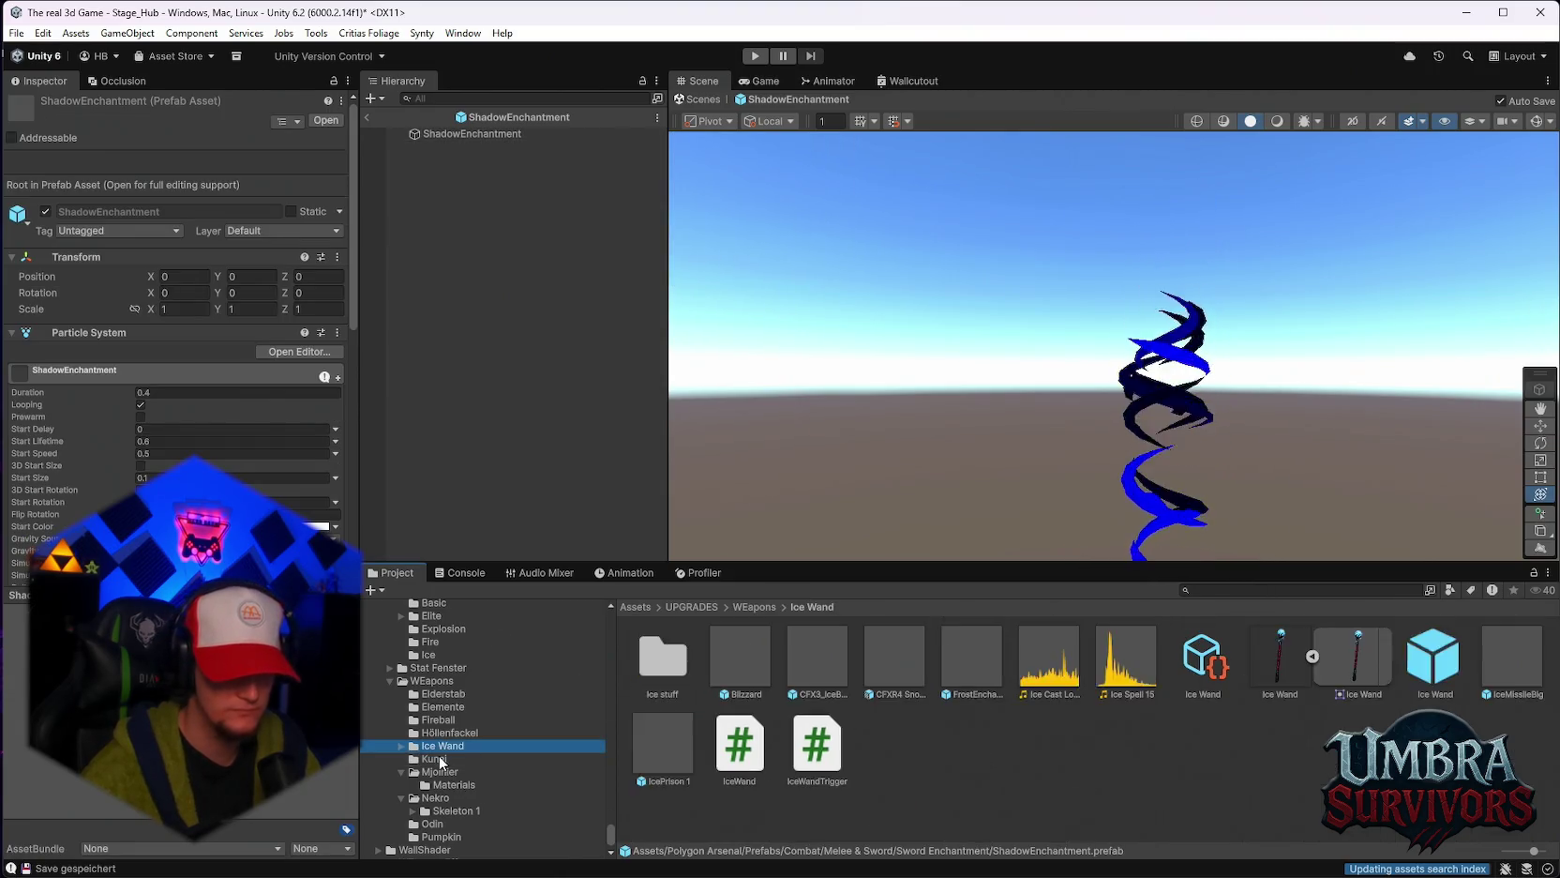
left_click(433, 759)
left_click(1235, 590)
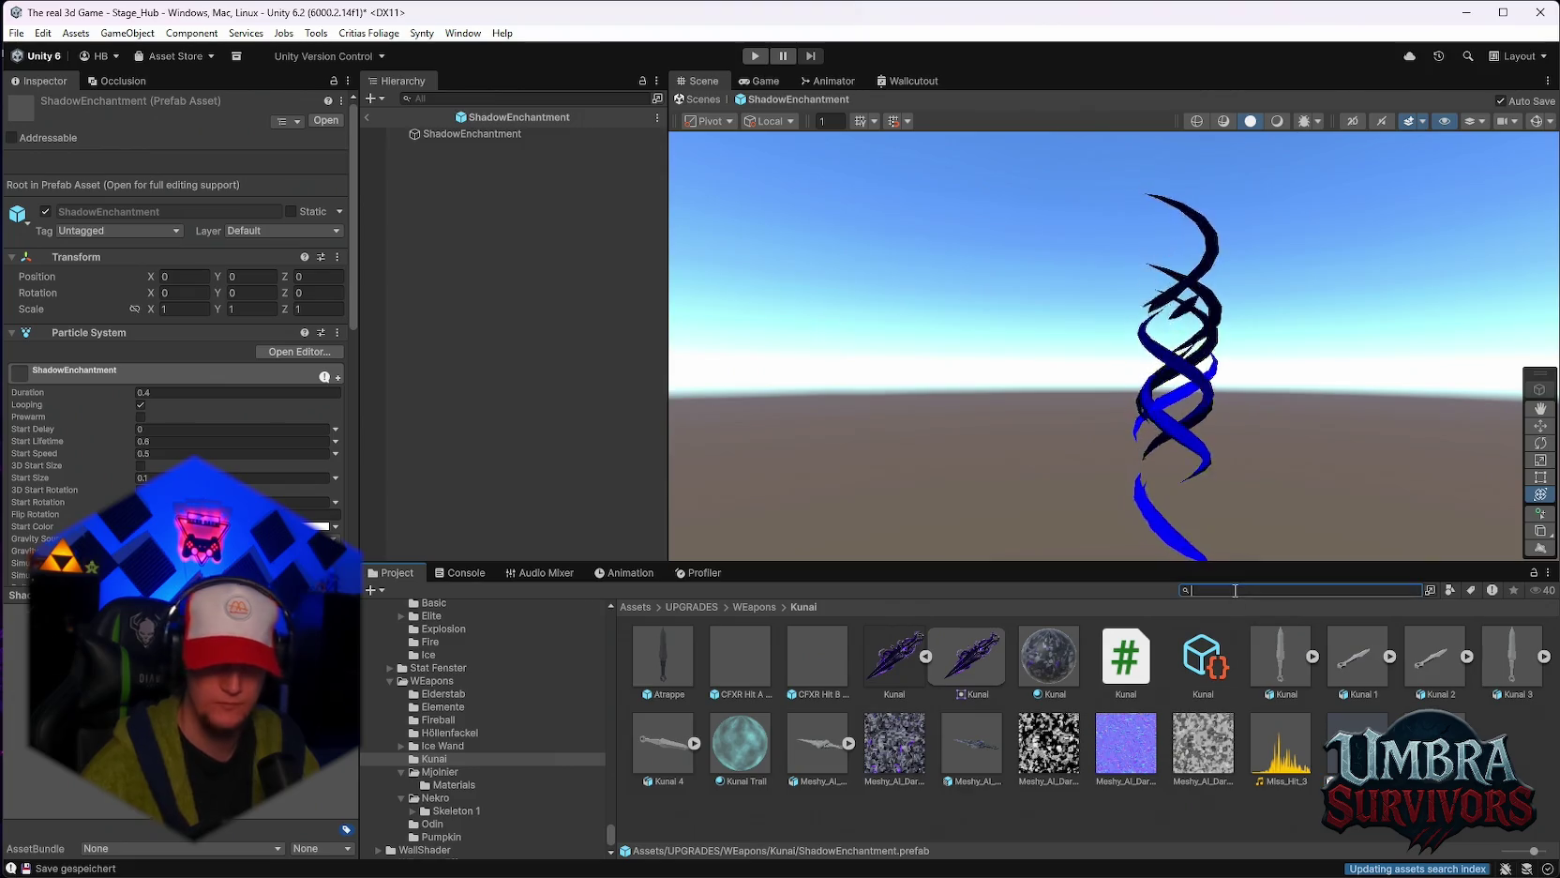
type("shadow")
scroll(1140, 756, "down", 10)
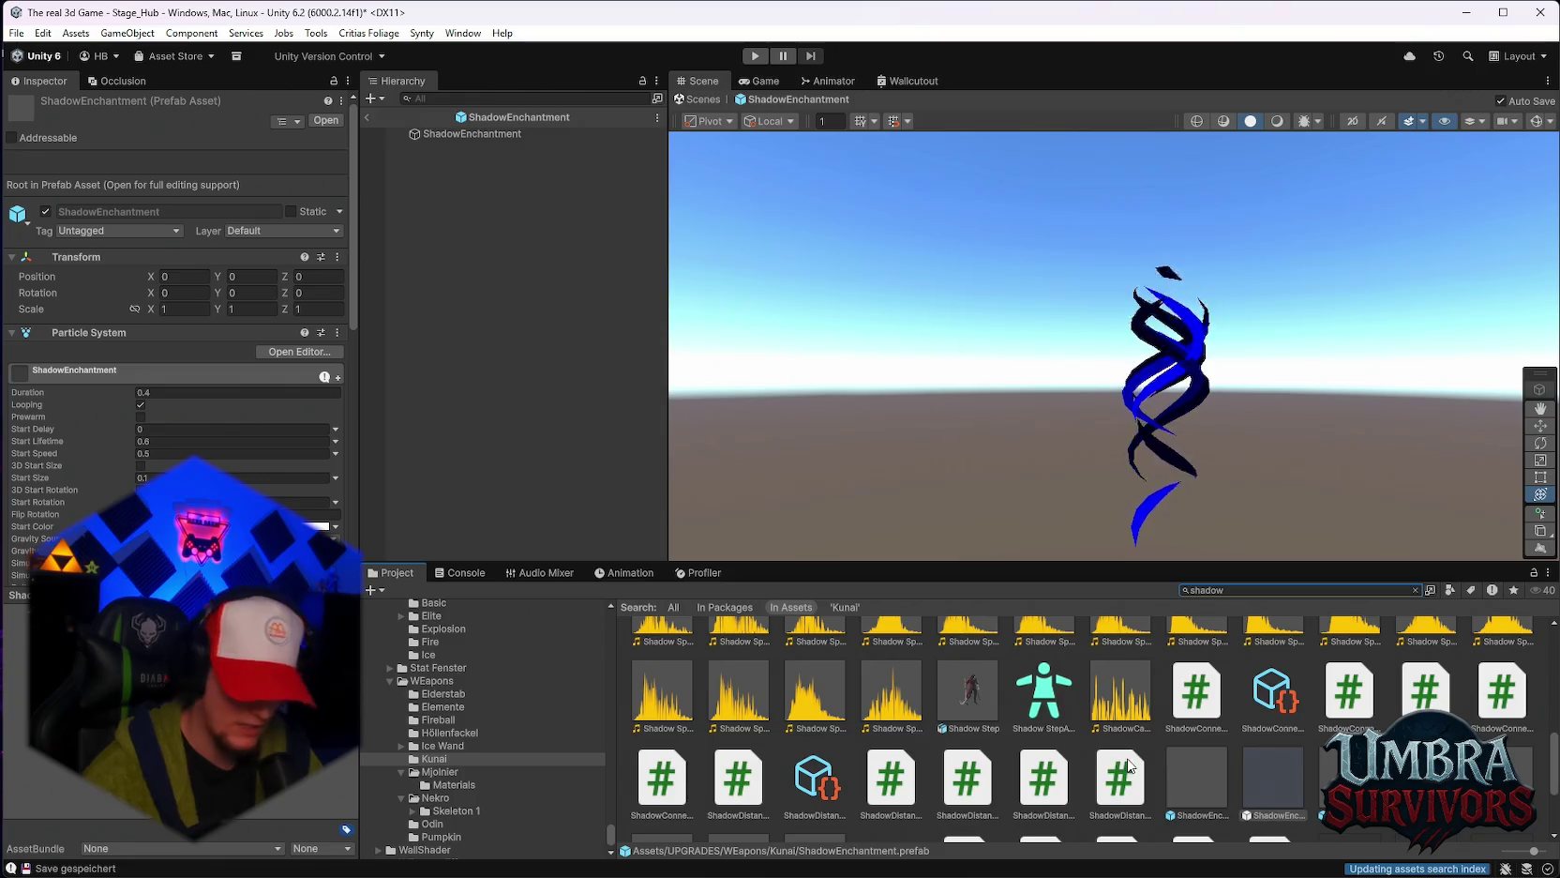
scroll(1133, 766, "down", 2)
double_click(813, 760)
double_click(761, 755)
left_click(672, 761)
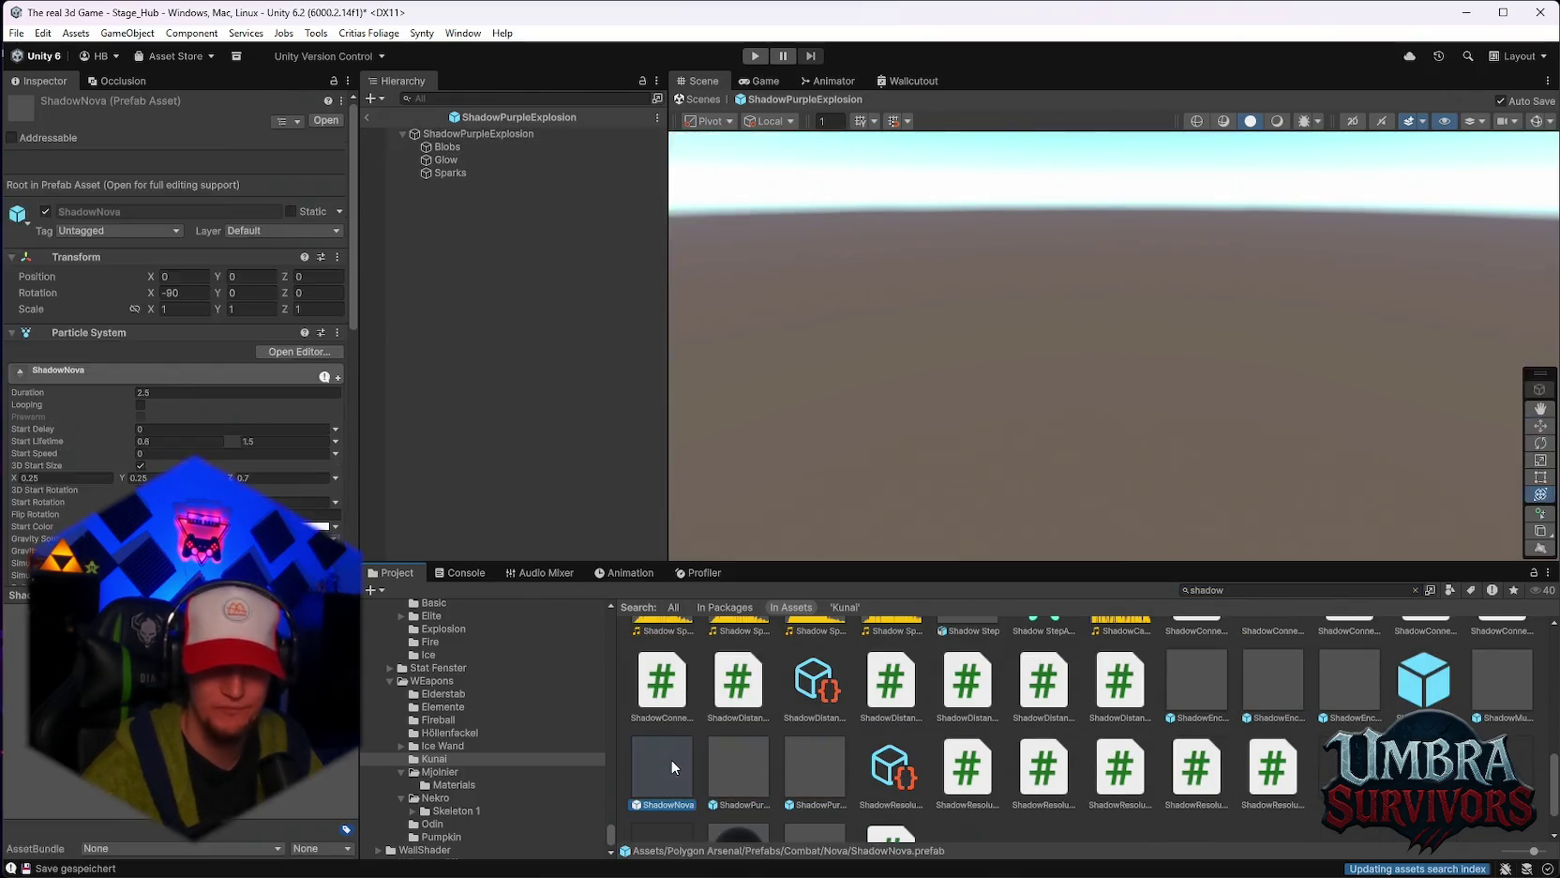
double_click(672, 760)
double_click(1521, 677)
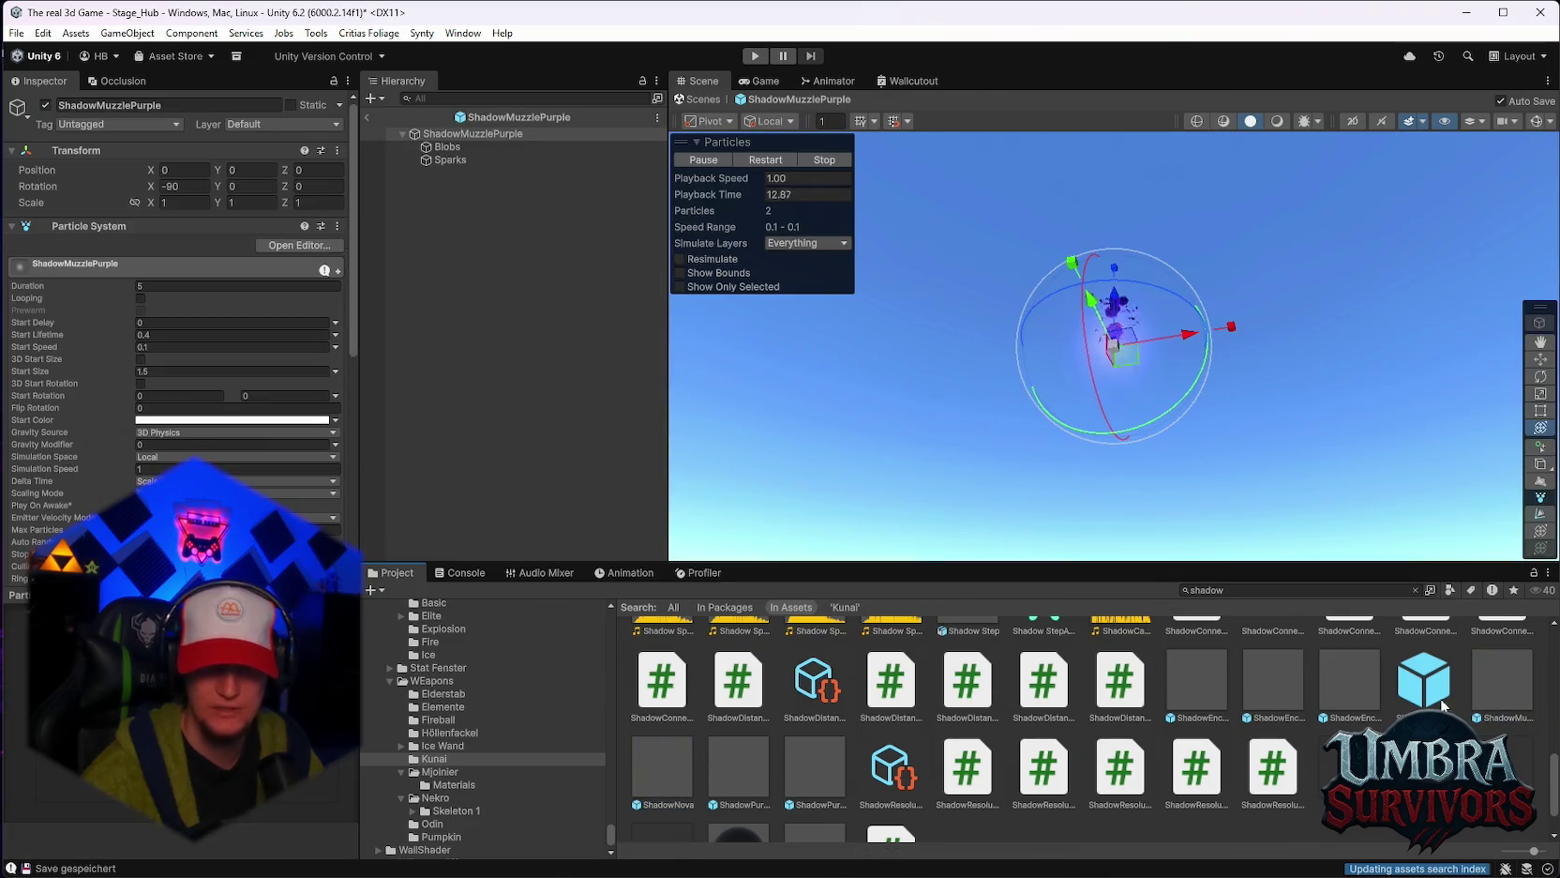
scroll(1369, 694, "up", 2)
Reopen ShadowEnchantment, frame its spiral, then open ShadowEnchant with its Glow and Dust parts.
double_click(1297, 775)
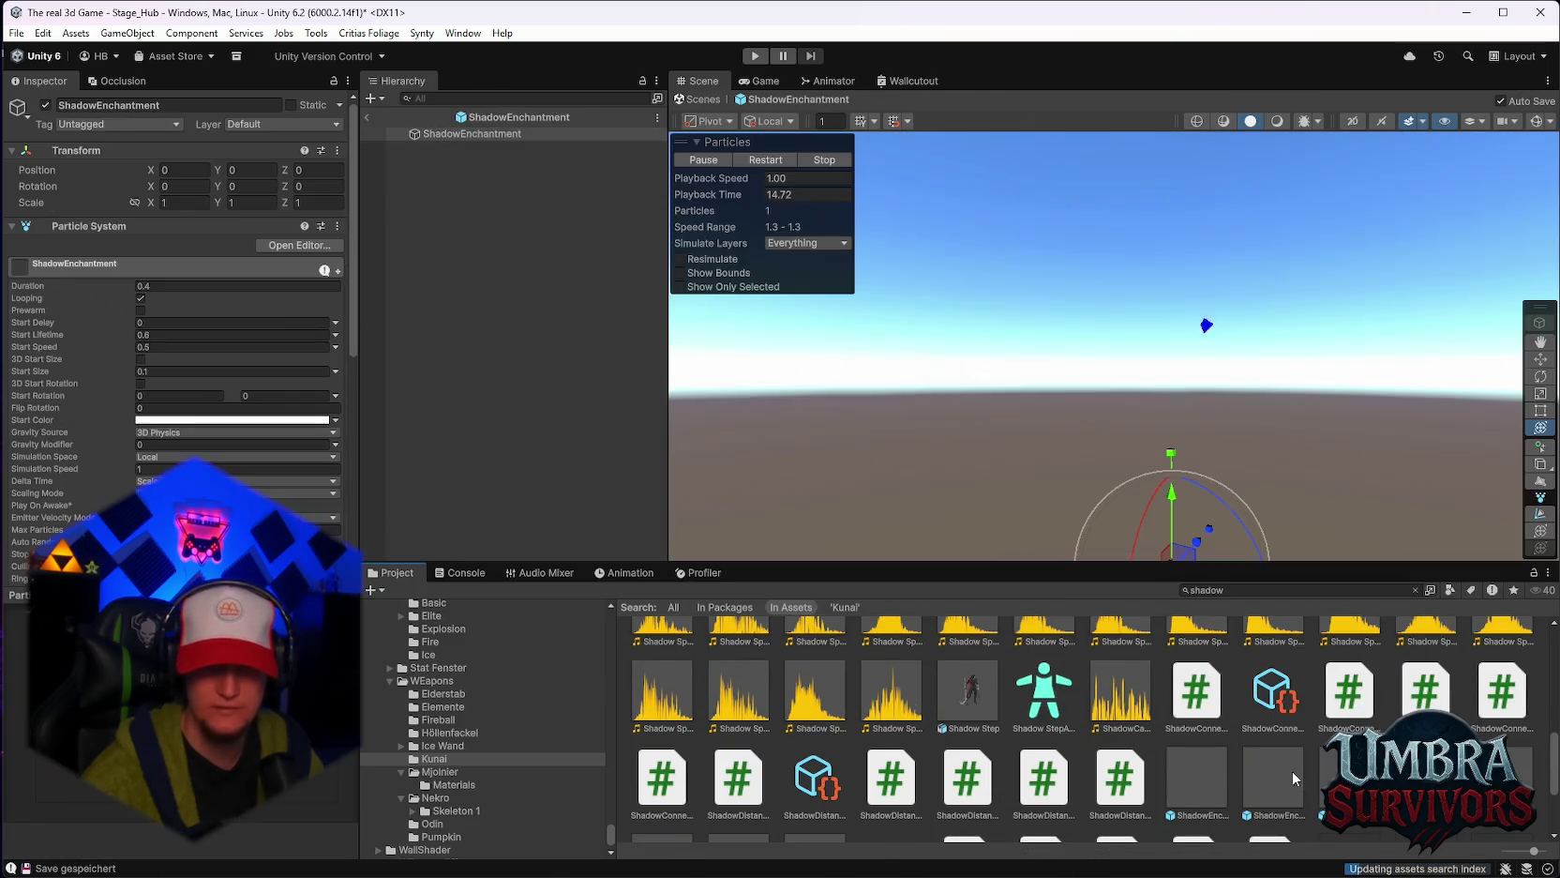
double_click(479, 134)
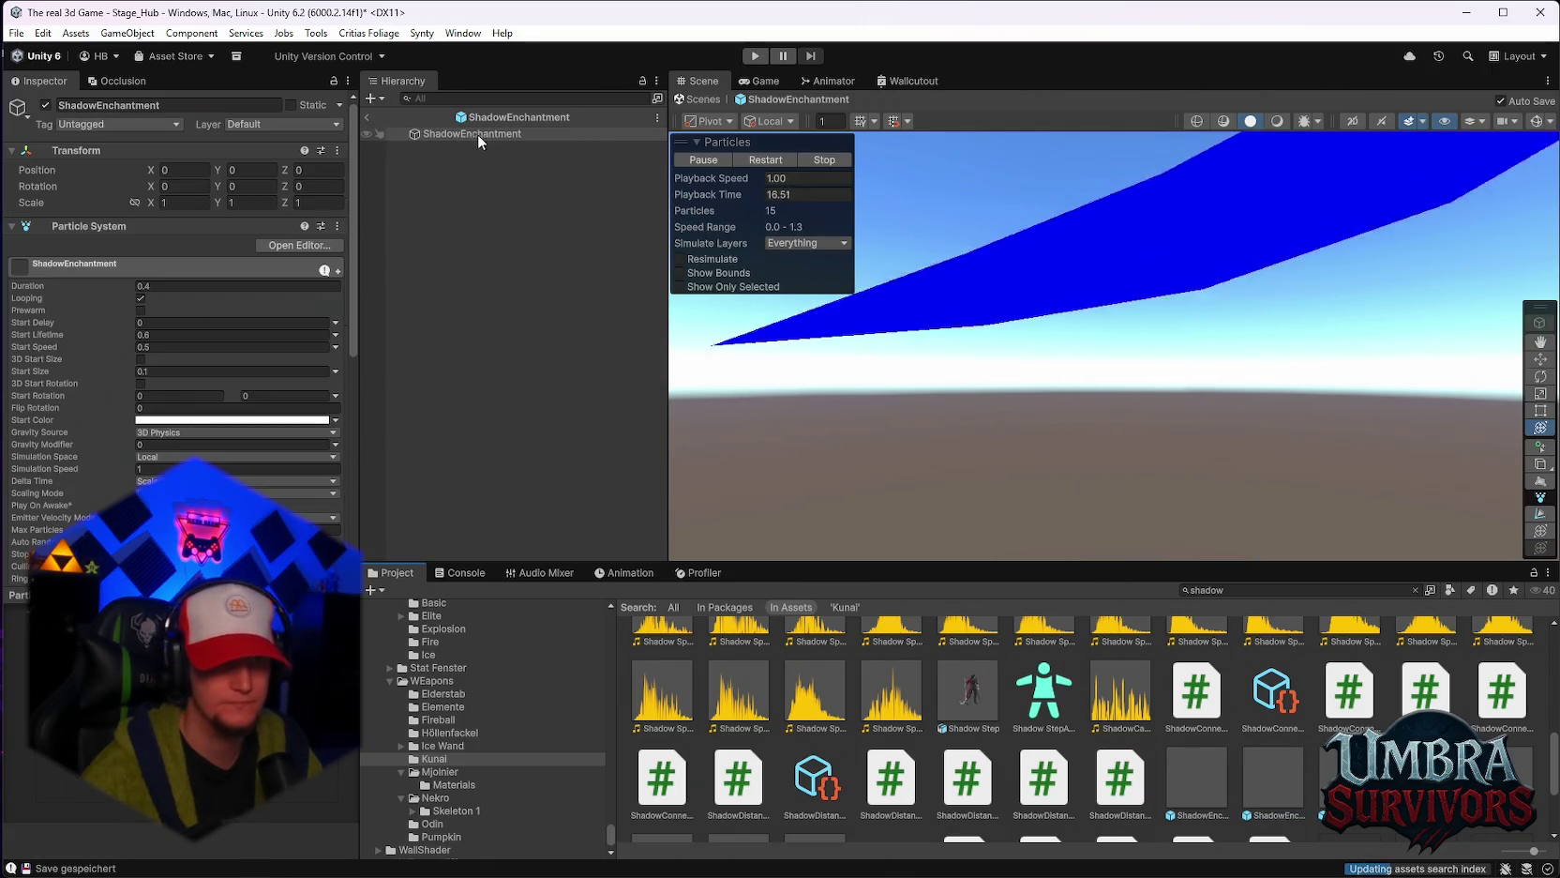
double_click(1210, 771)
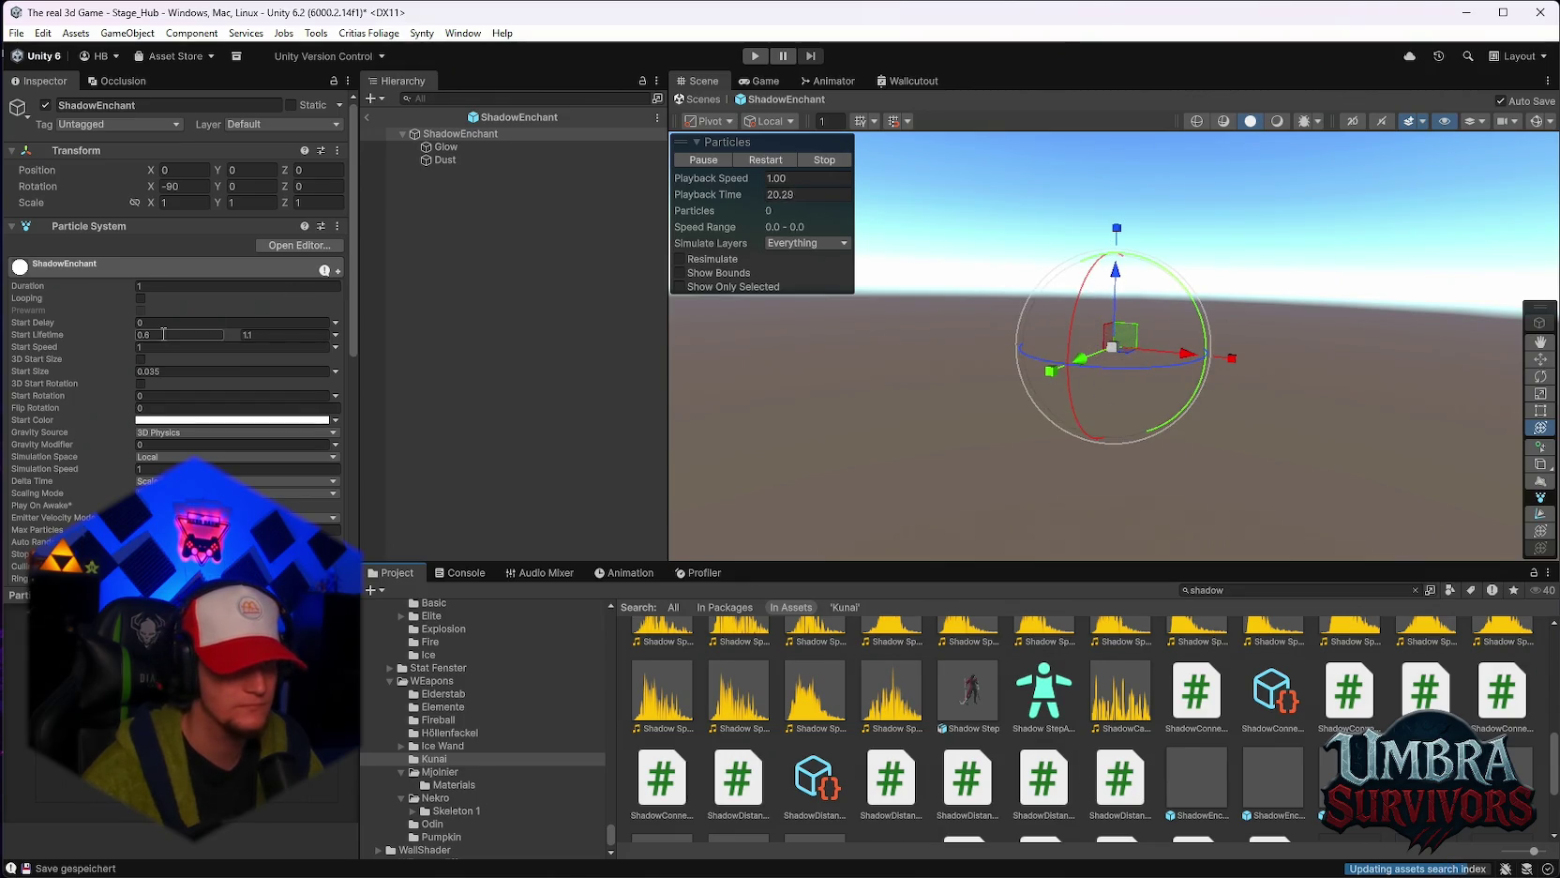
Make the ShadowEnchant effect and its Dust particles loop and play the preview.
left_click(140, 298)
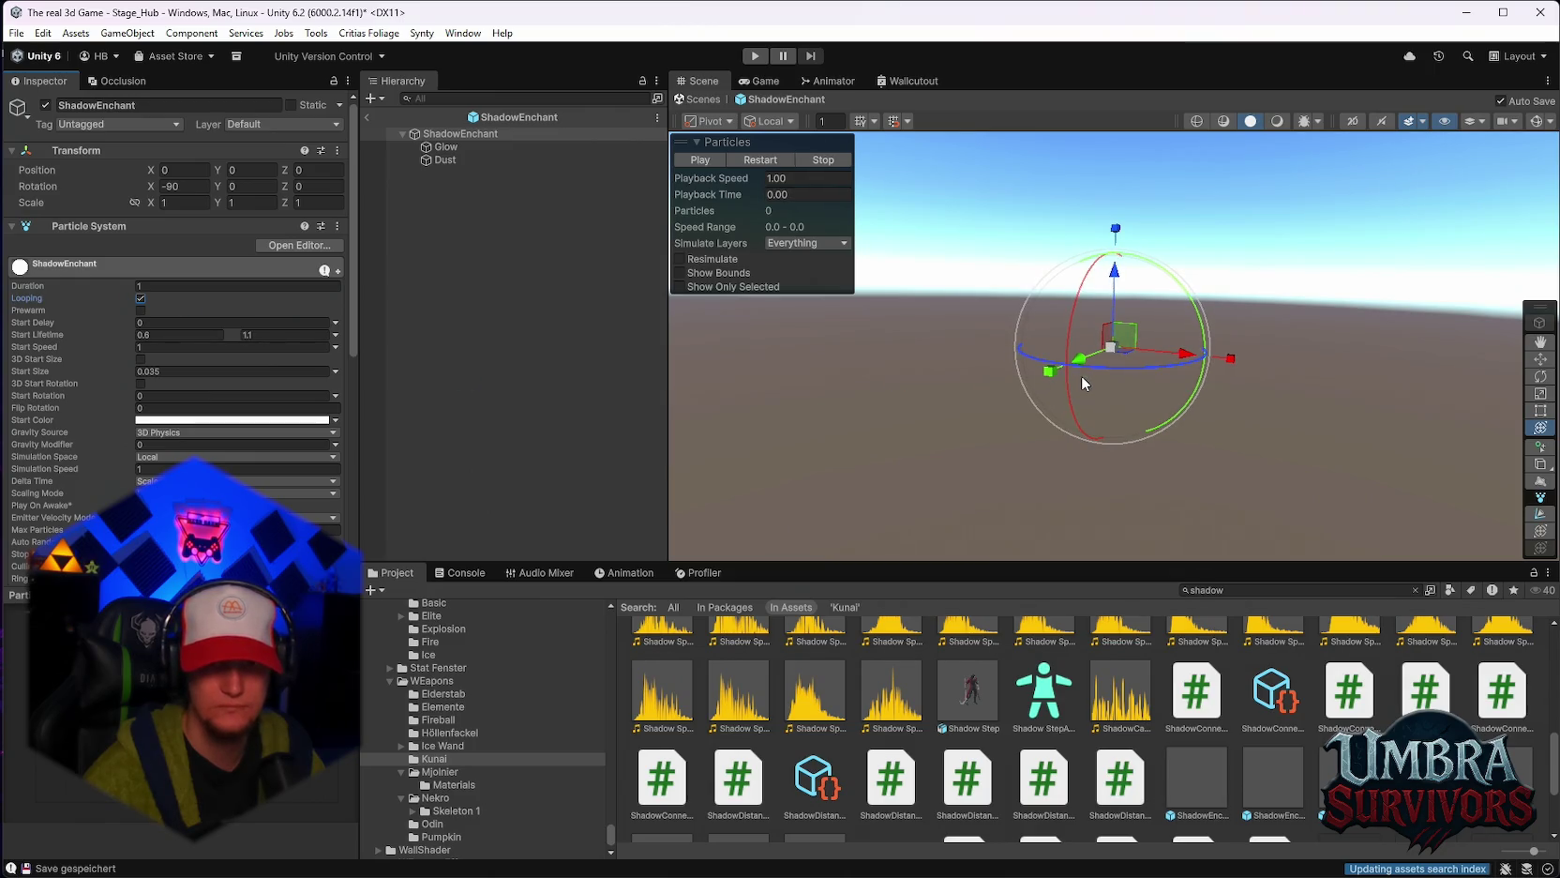
left_click(753, 157)
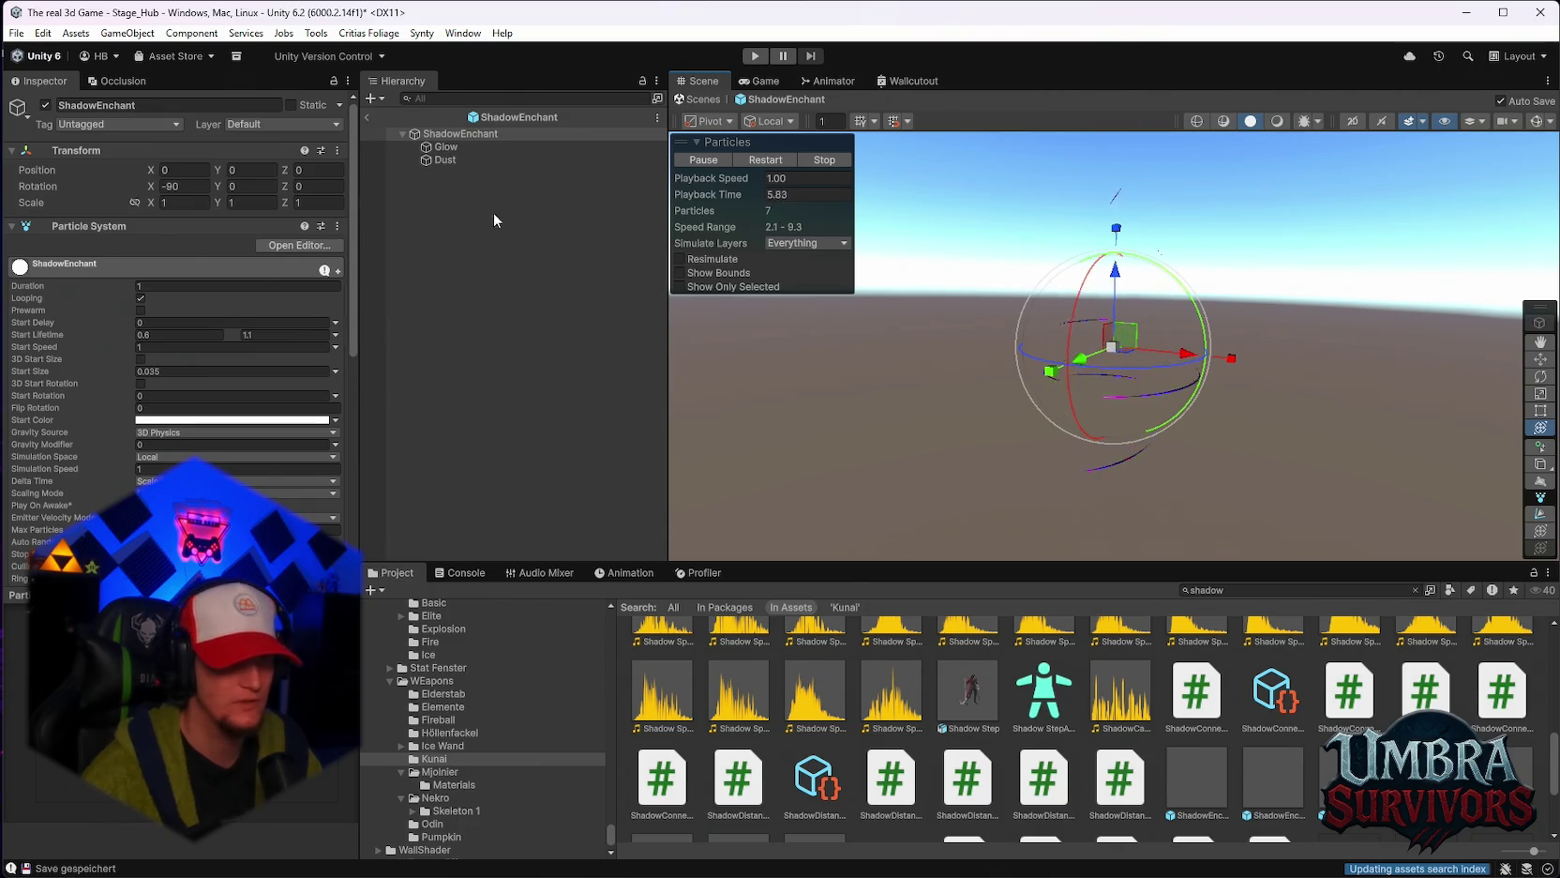
left_click(458, 148)
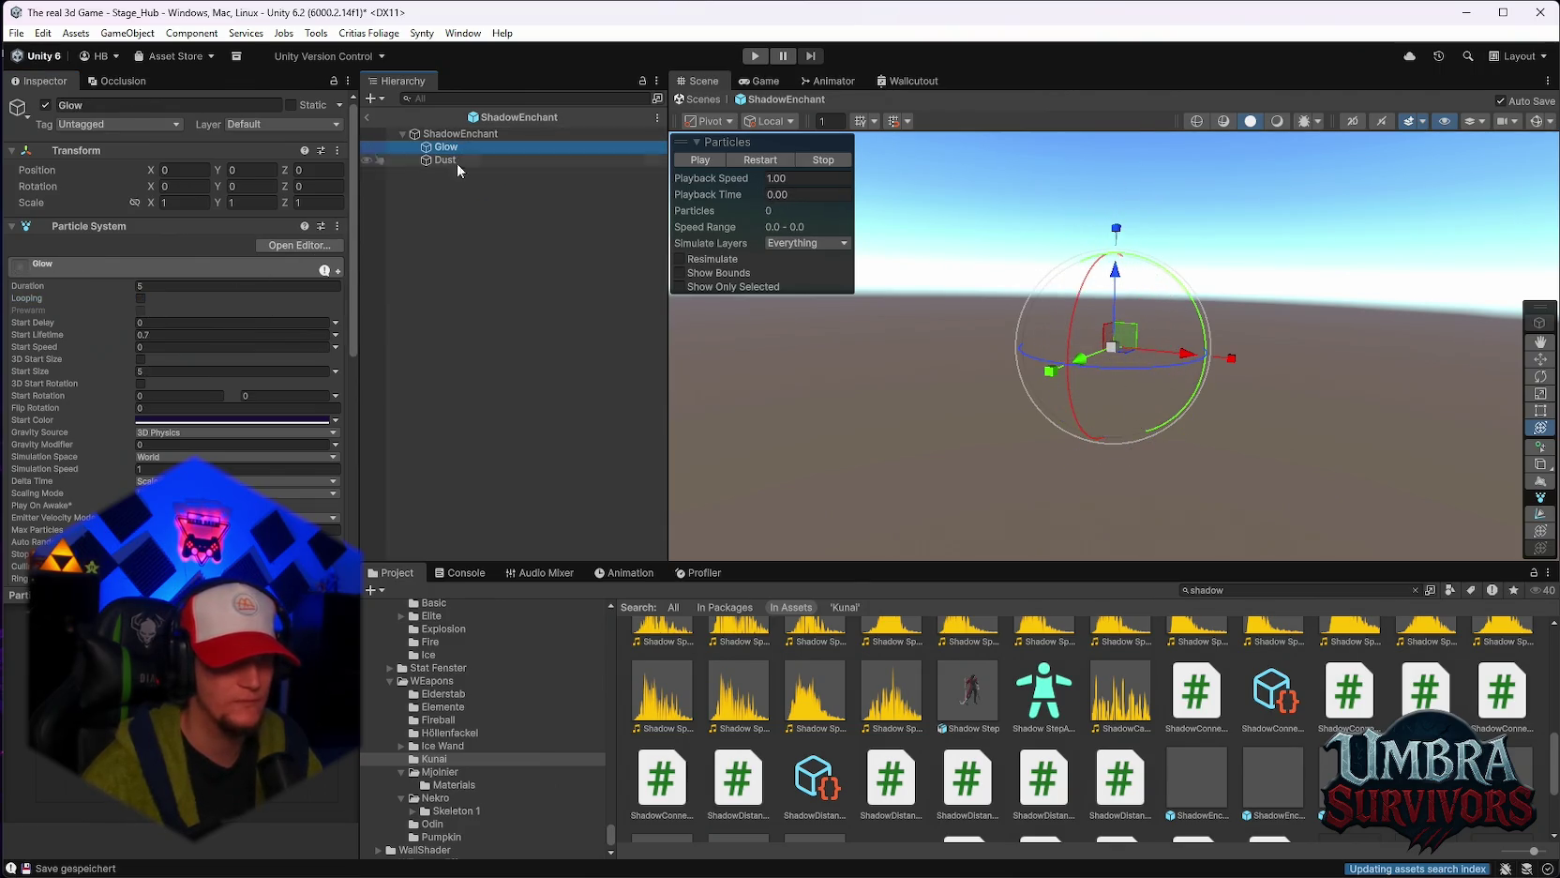
left_click(141, 298)
left_click(717, 160)
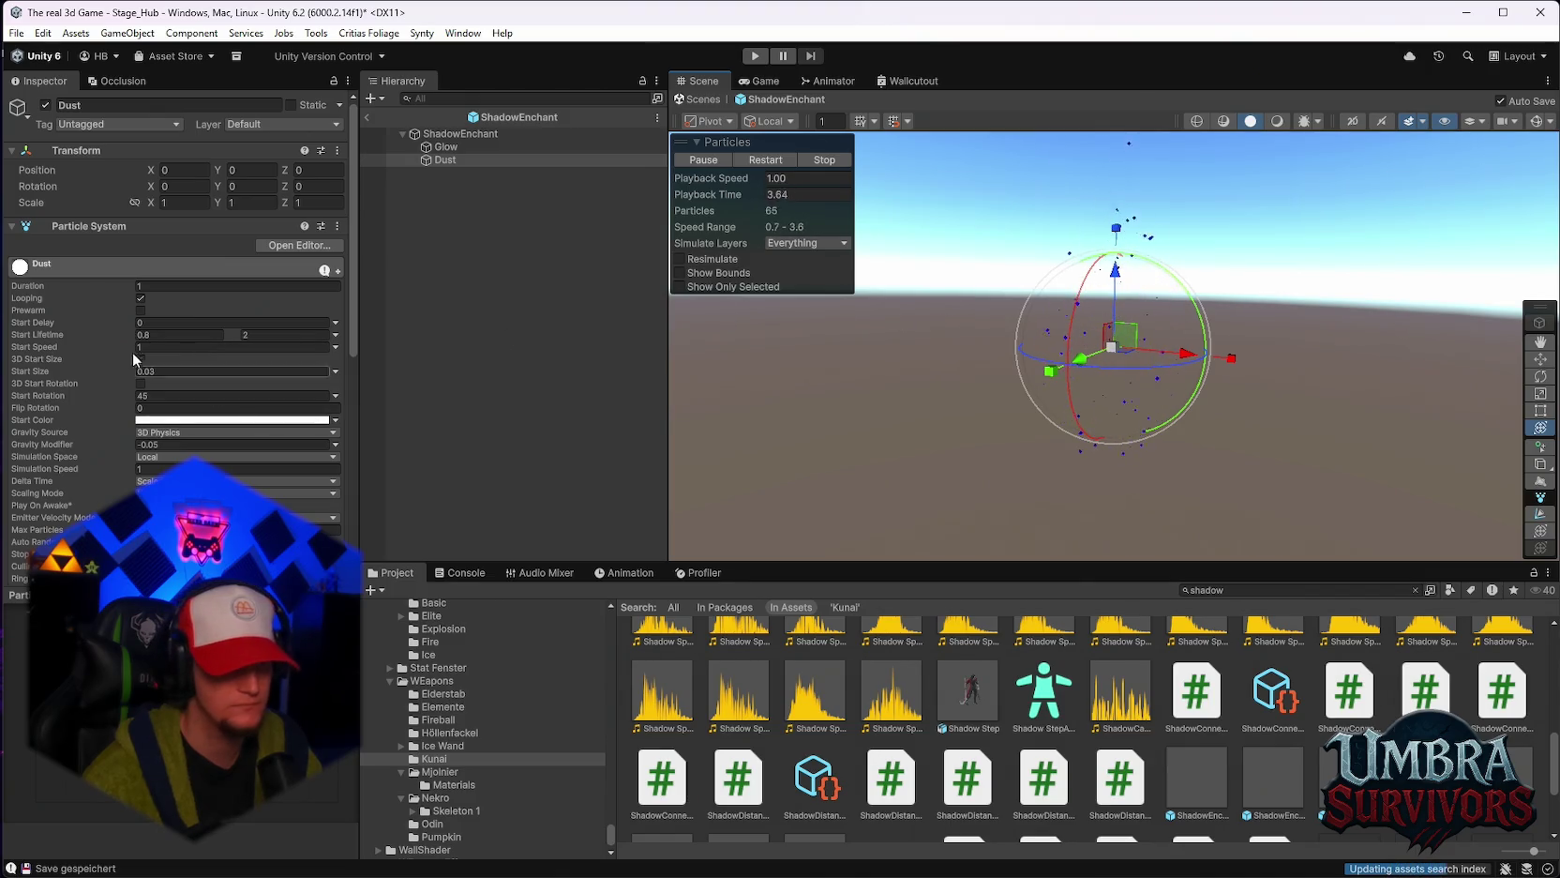
Open the ShadowPurpleMissile prefab, show the Kunai folder, and open the Darkblade Hex prefab.
scroll(893, 743, "down", 2)
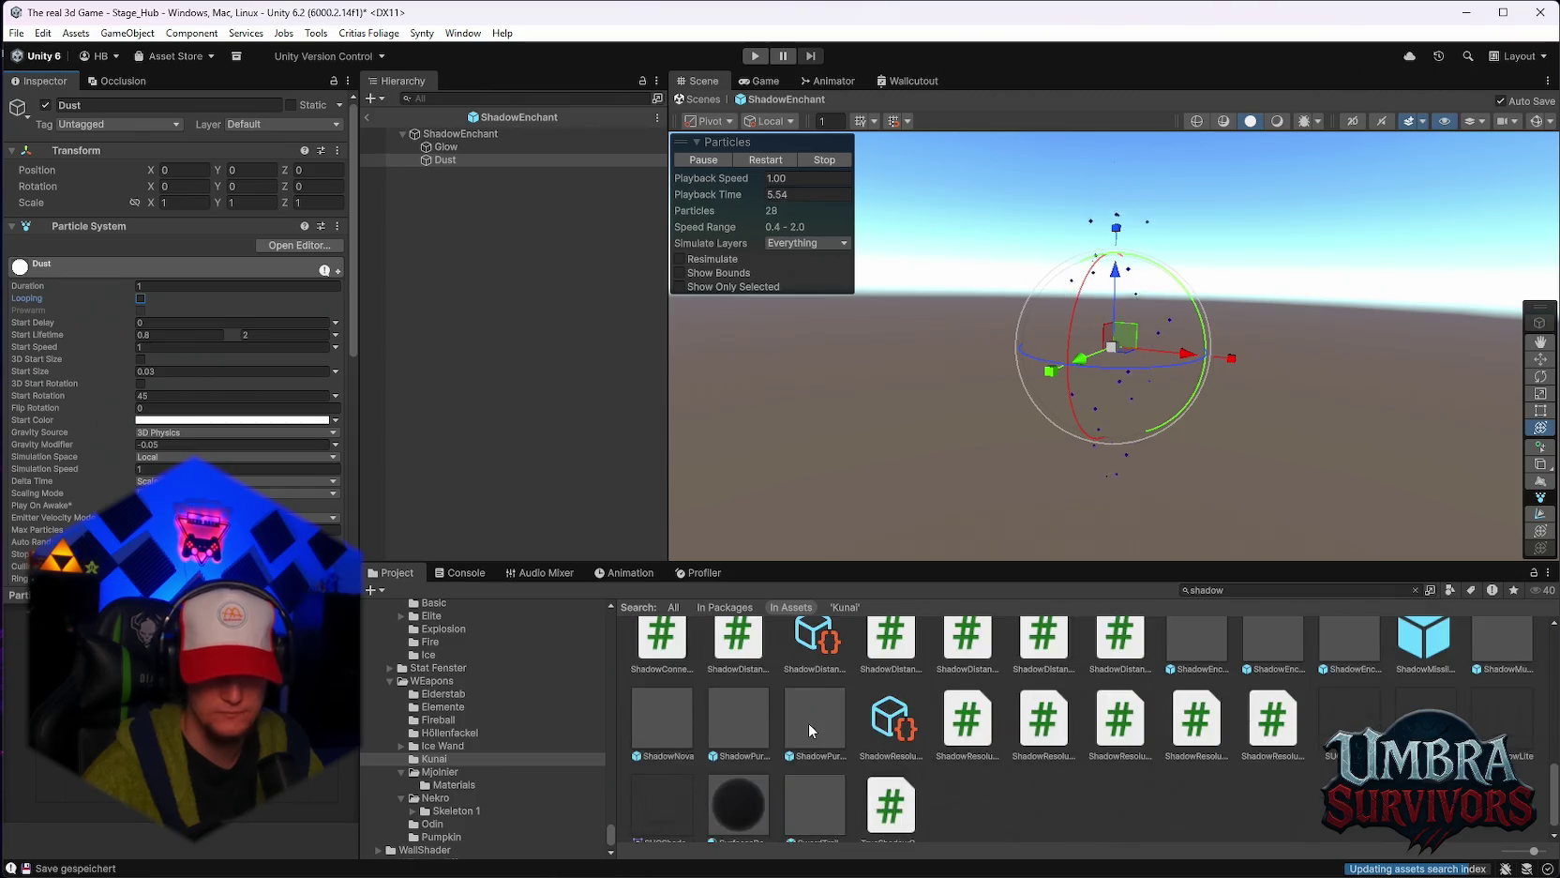
double_click(808, 722)
double_click(812, 720)
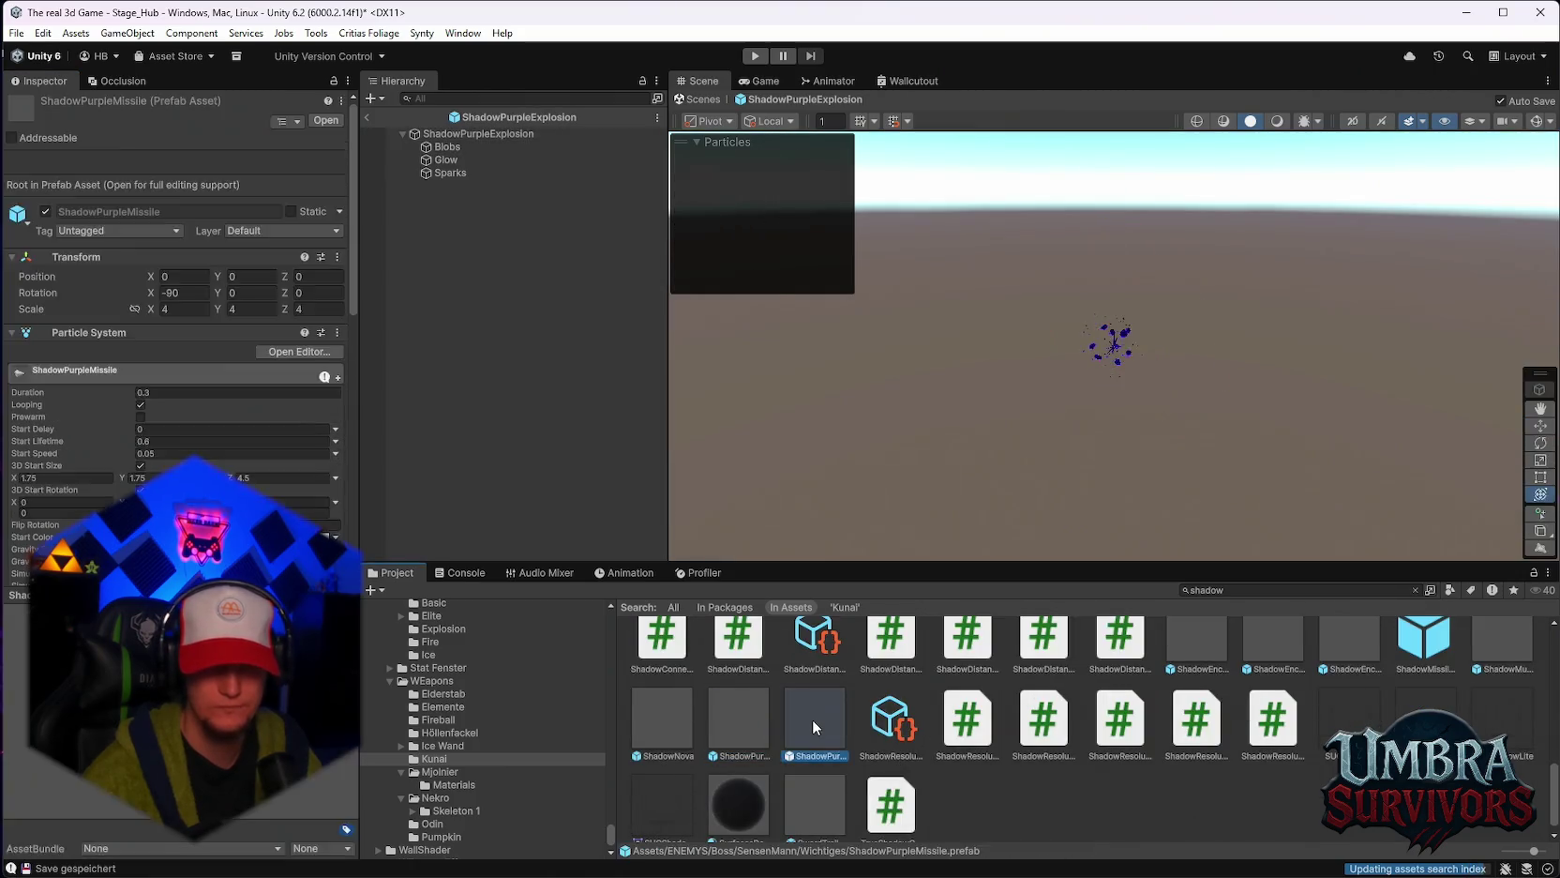
left_click(444, 755)
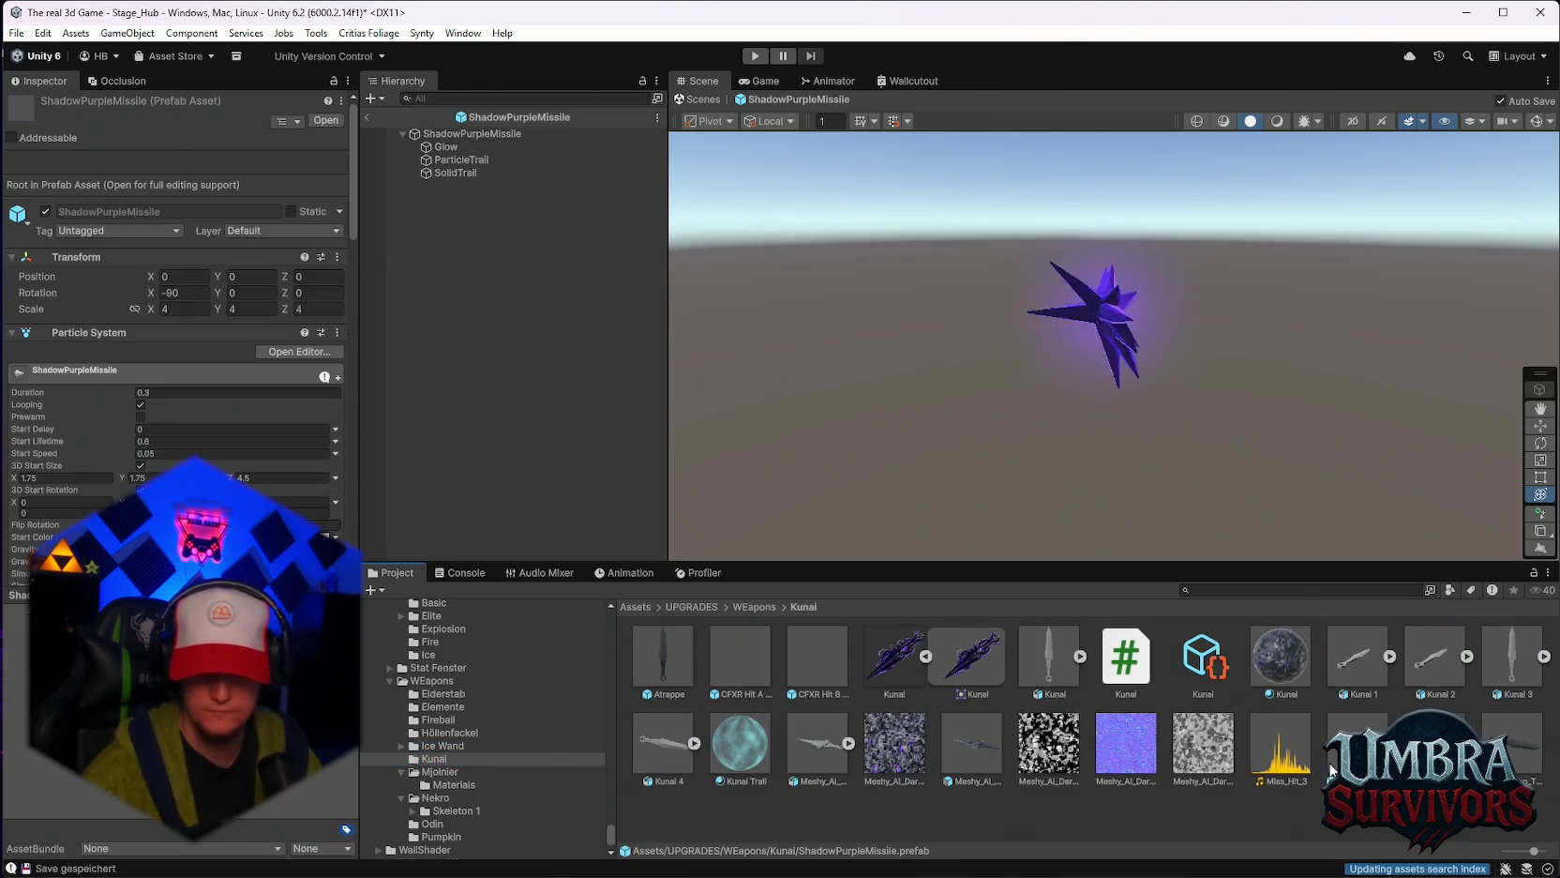
double_click(950, 751)
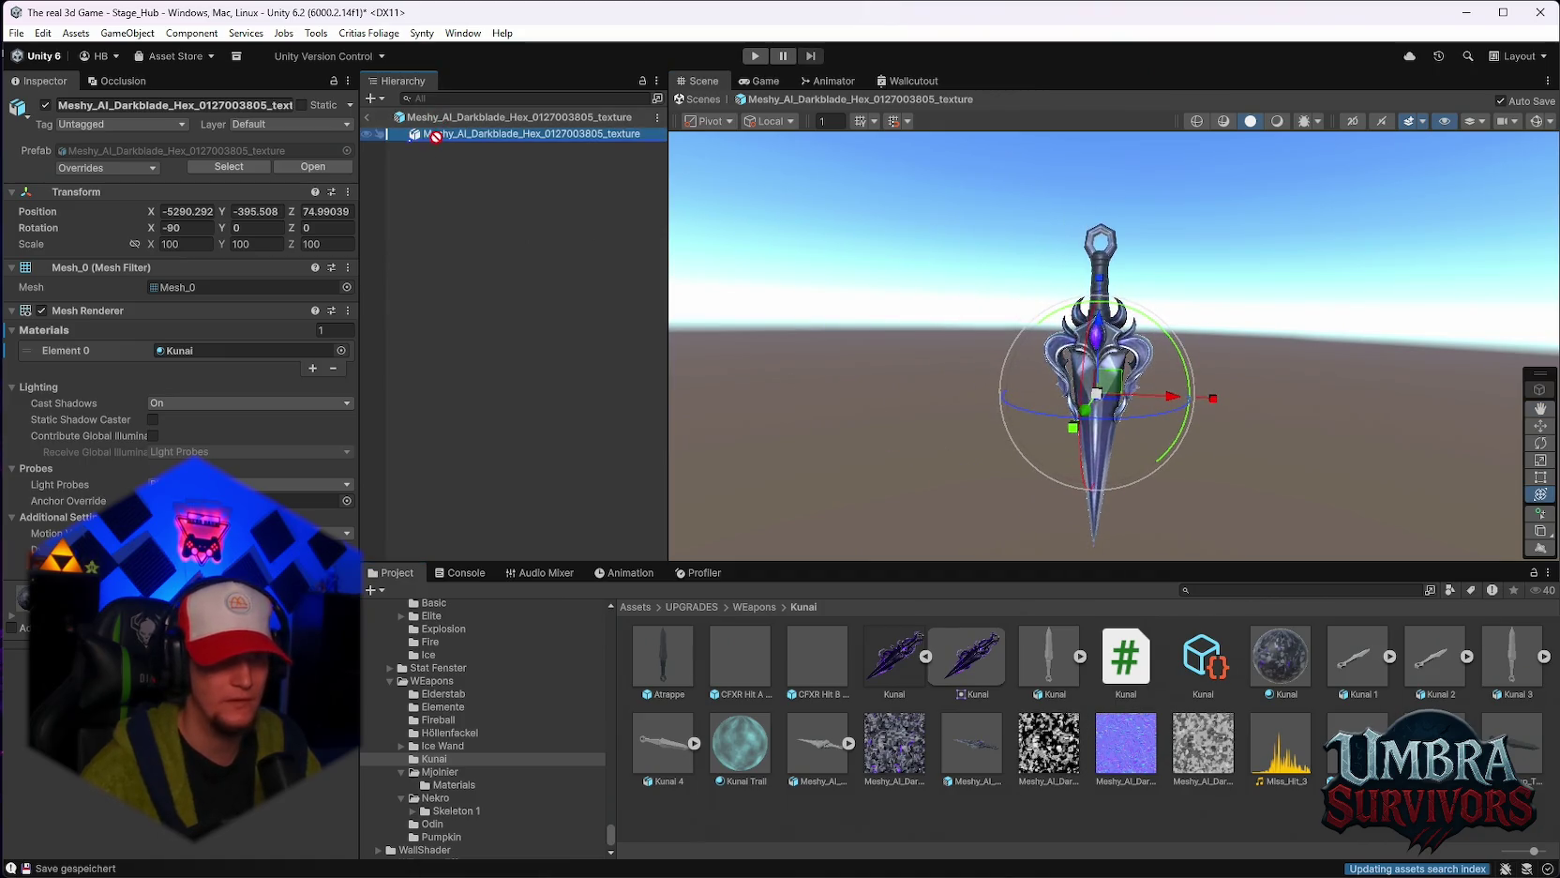
Drop ShadowPurpleMissile into the Darkblade Hex prefab and set its scale to 1, 1, 1.
left_click_drag(435, 143, 435, 141)
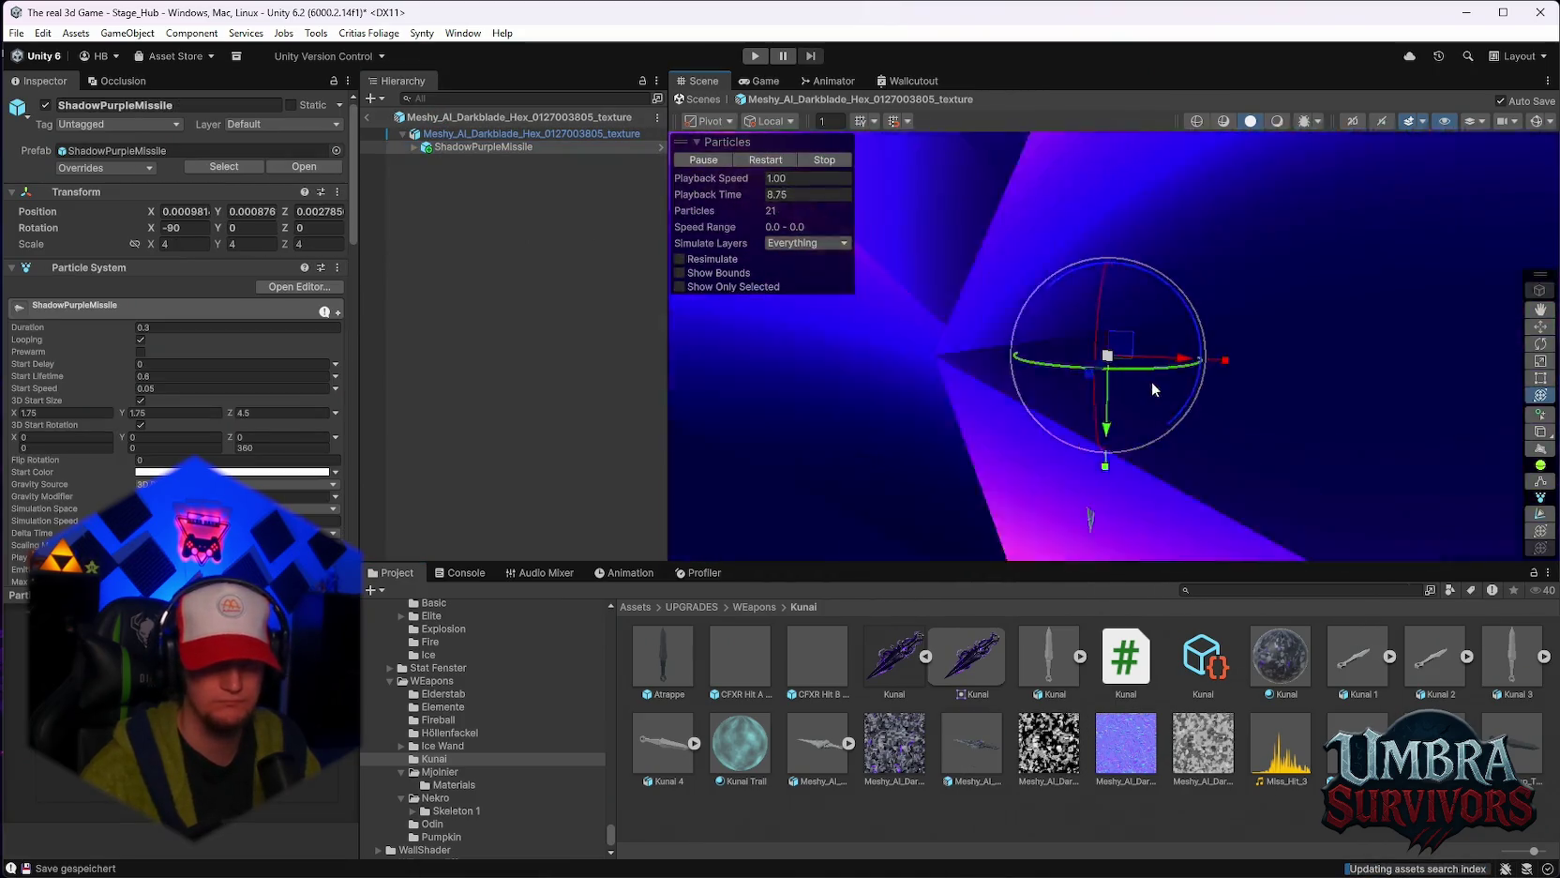
double_click(185, 244)
type("1")
key("Tab")
type("1")
key("Tab")
type("1")
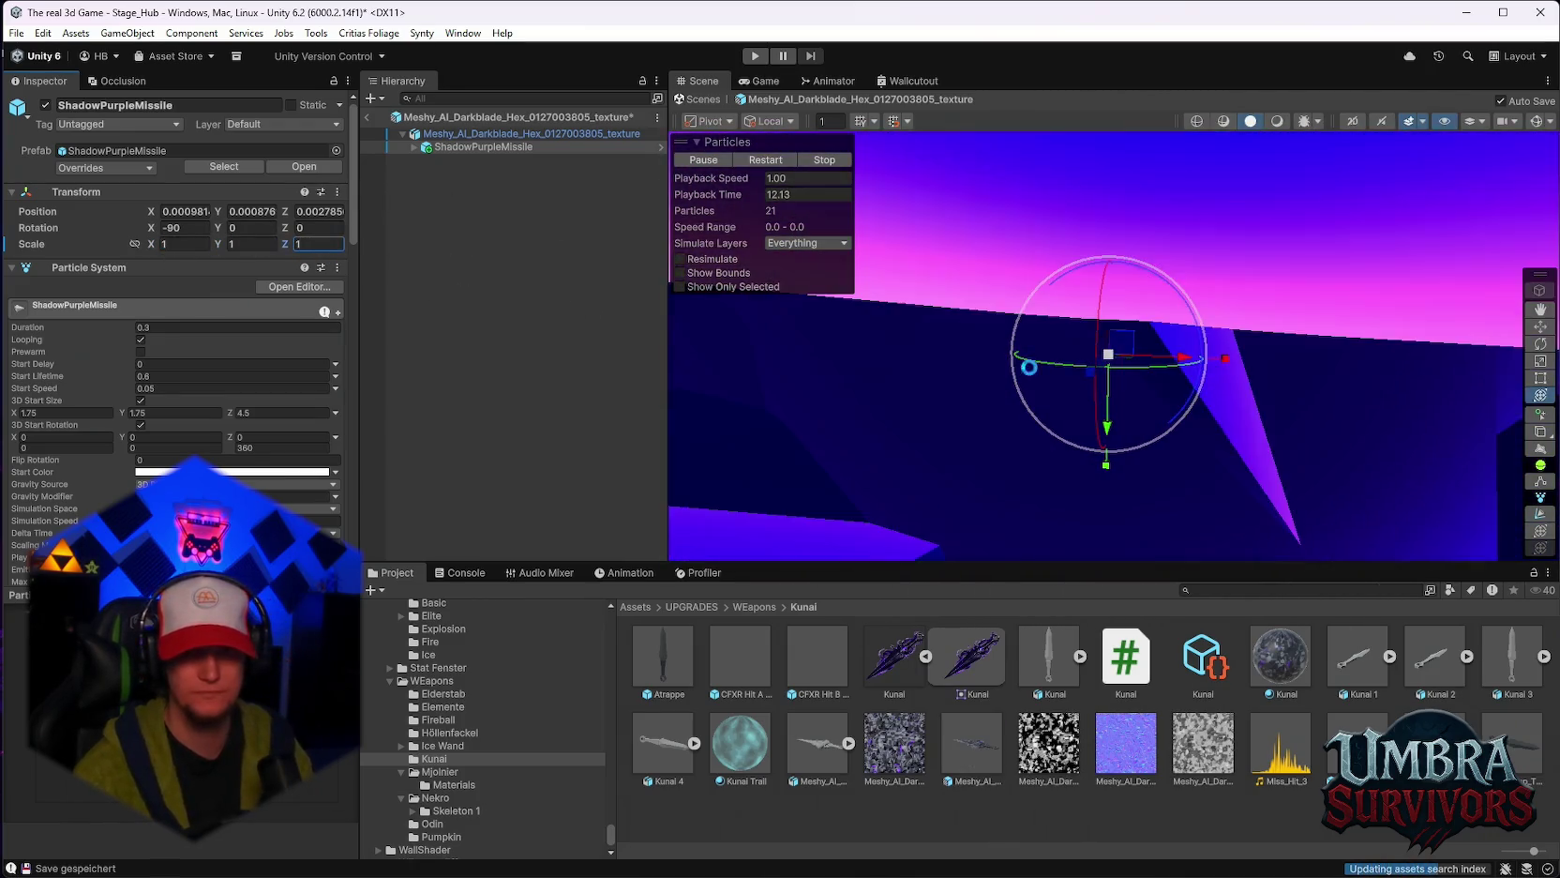
key("Return")
scroll(1024, 347, "down", 5)
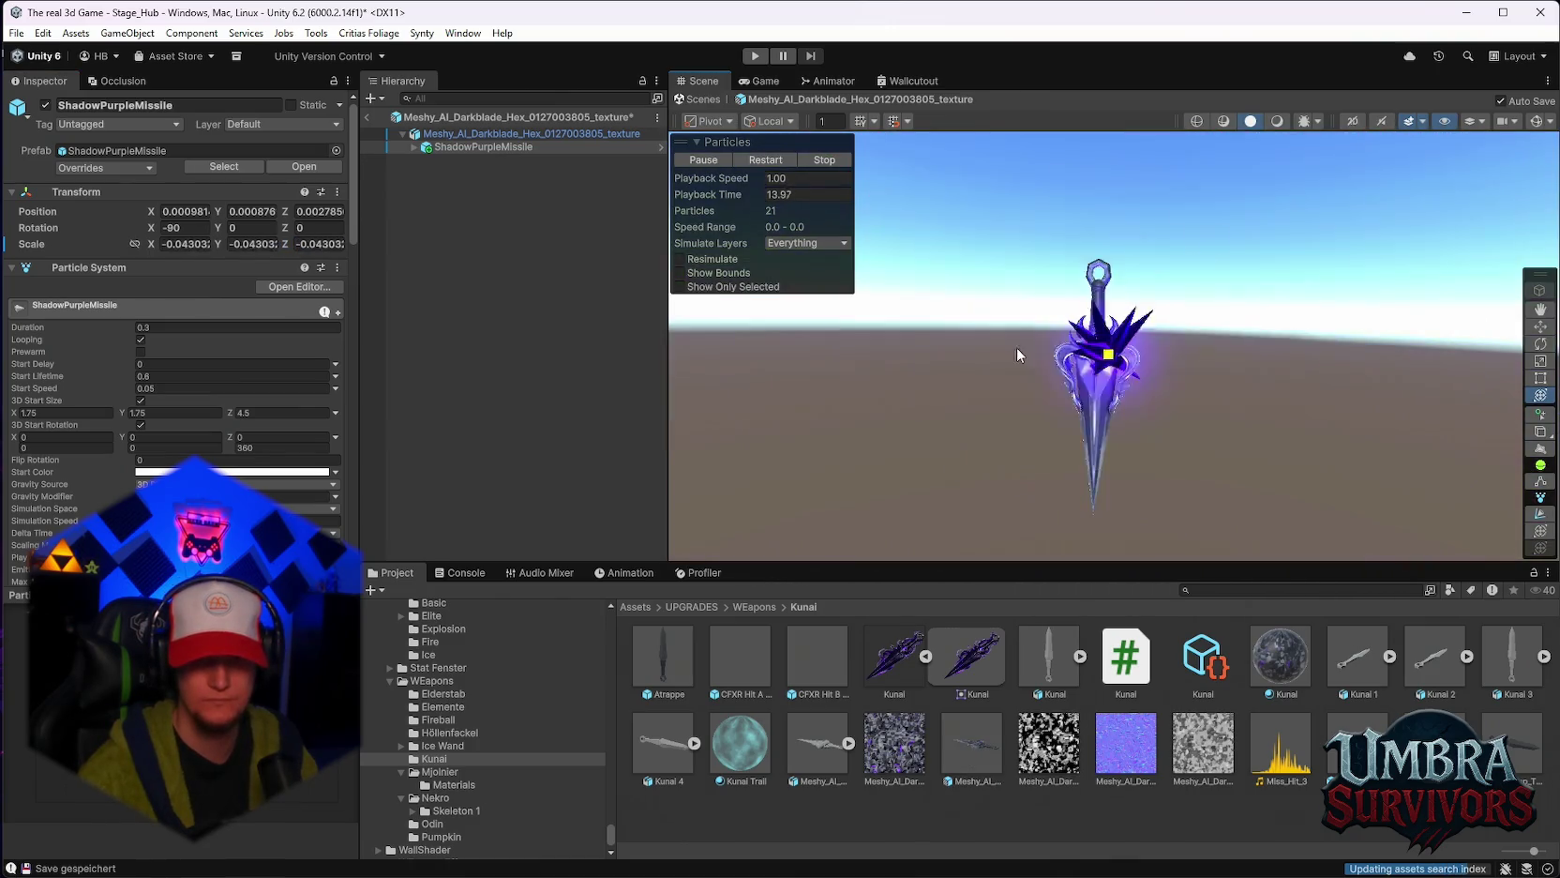
Enlarge the dagger uniformly to 246.74 scale and exit Prefab Mode to the scene.
left_click(1018, 347)
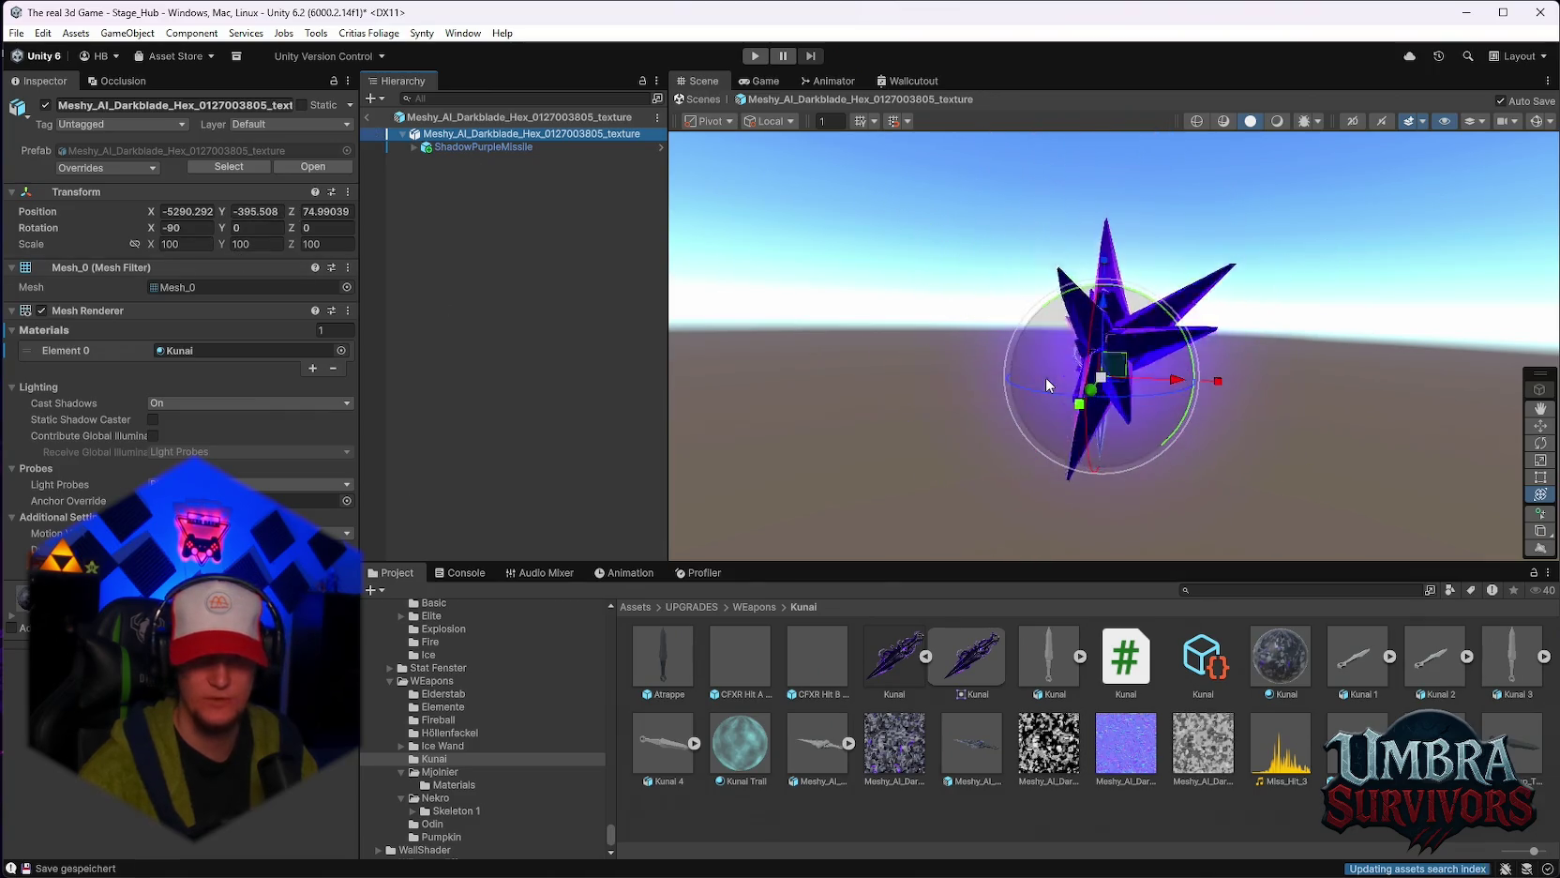
left_click_drag(1101, 377, 1360, 310)
left_click(417, 146)
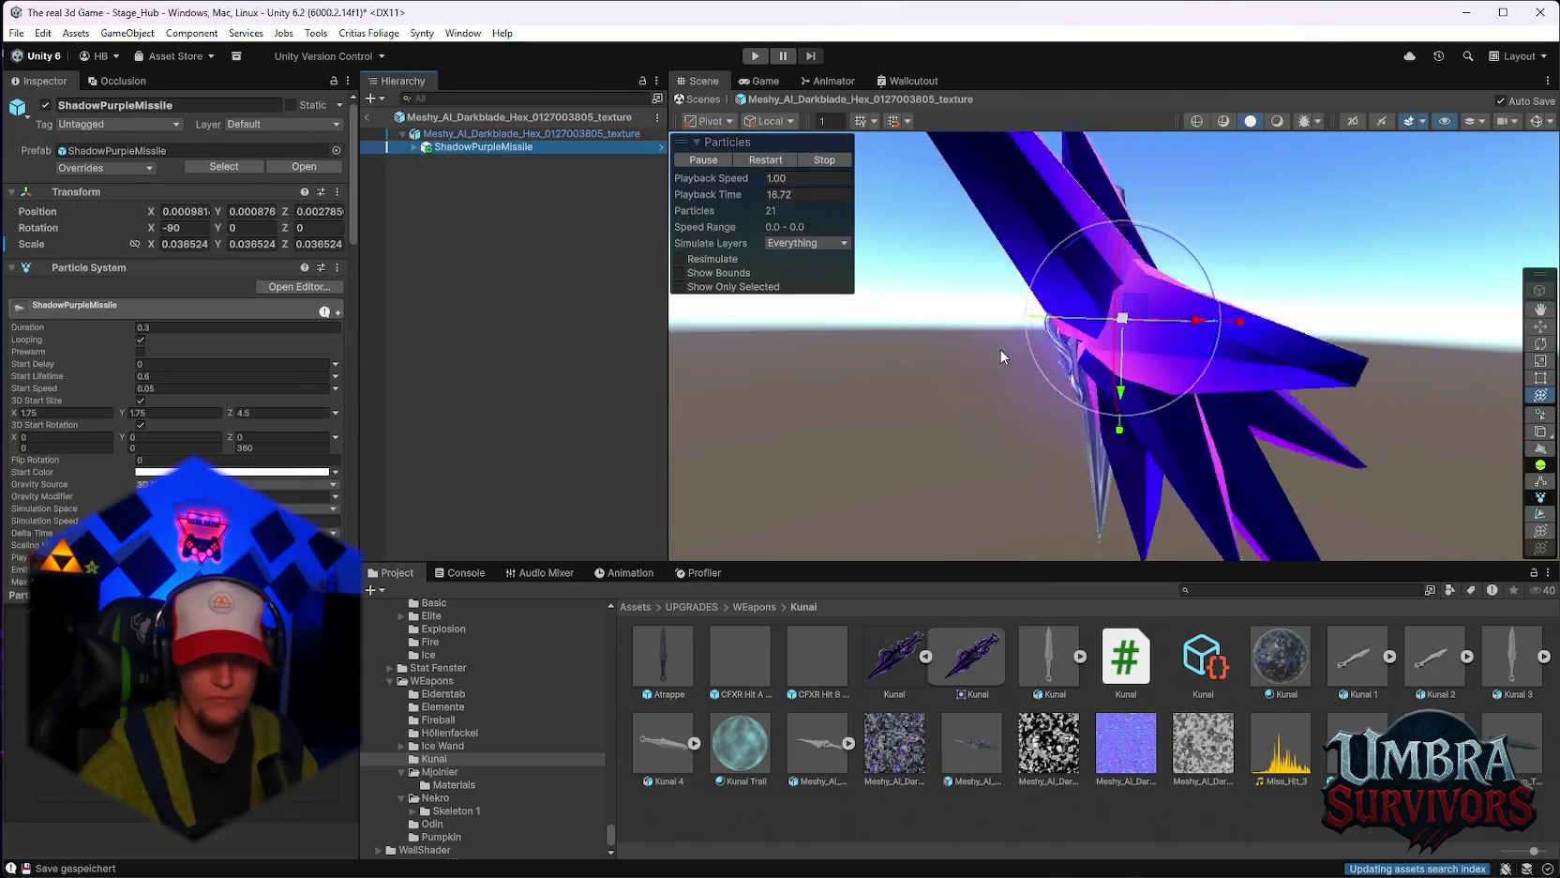
left_click(367, 118)
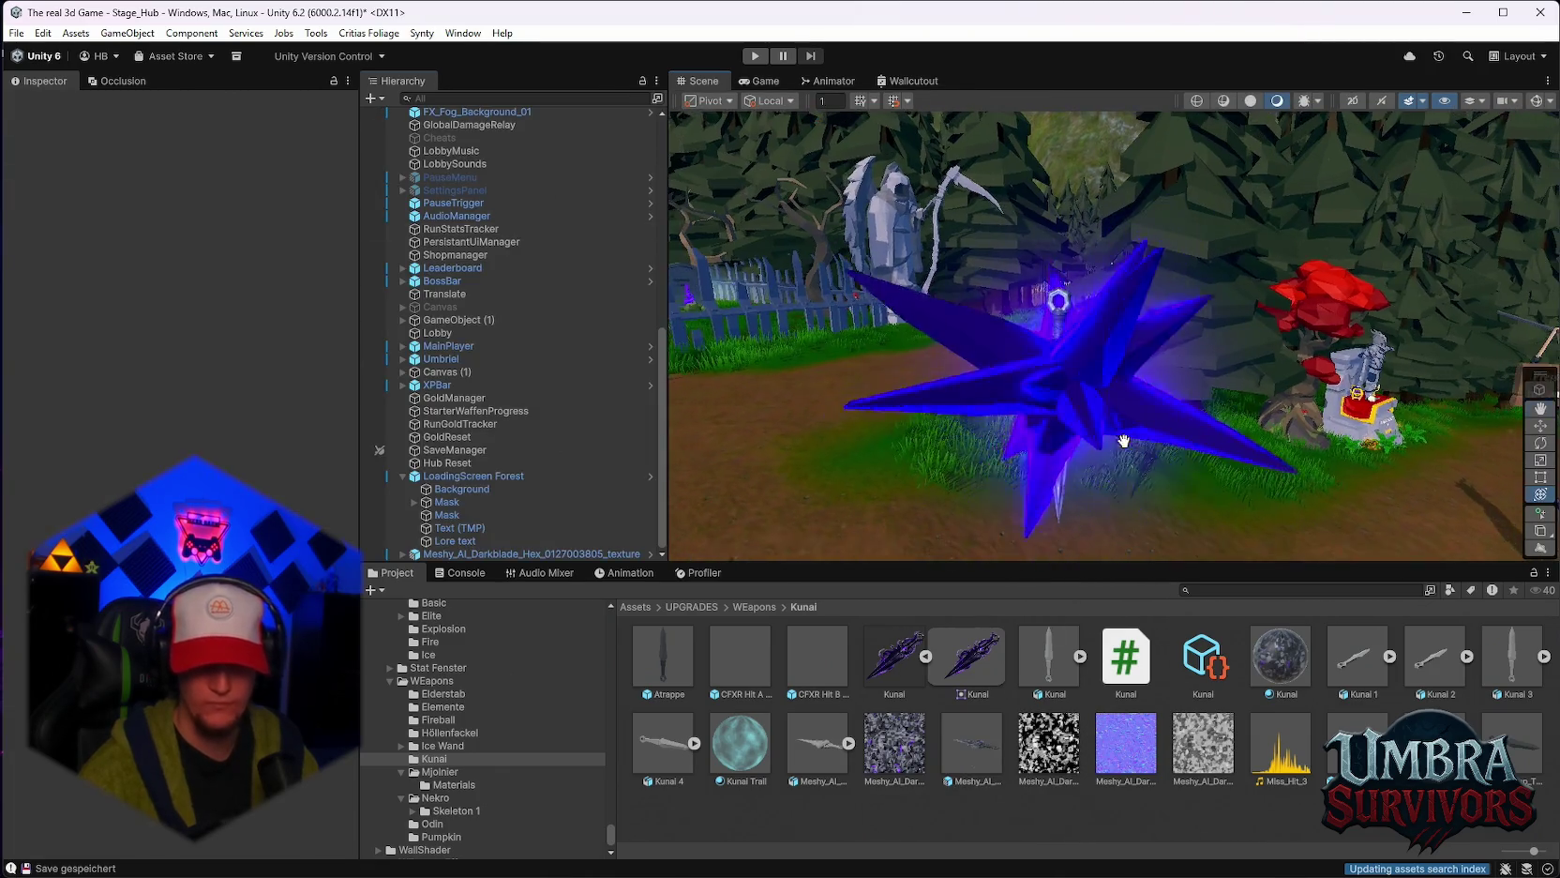
Reopen the Darkblade Hex prefab and inspect the missile's Glow, ParticleTrail and SolidTrail systems.
scroll(1100, 350, "down", 2)
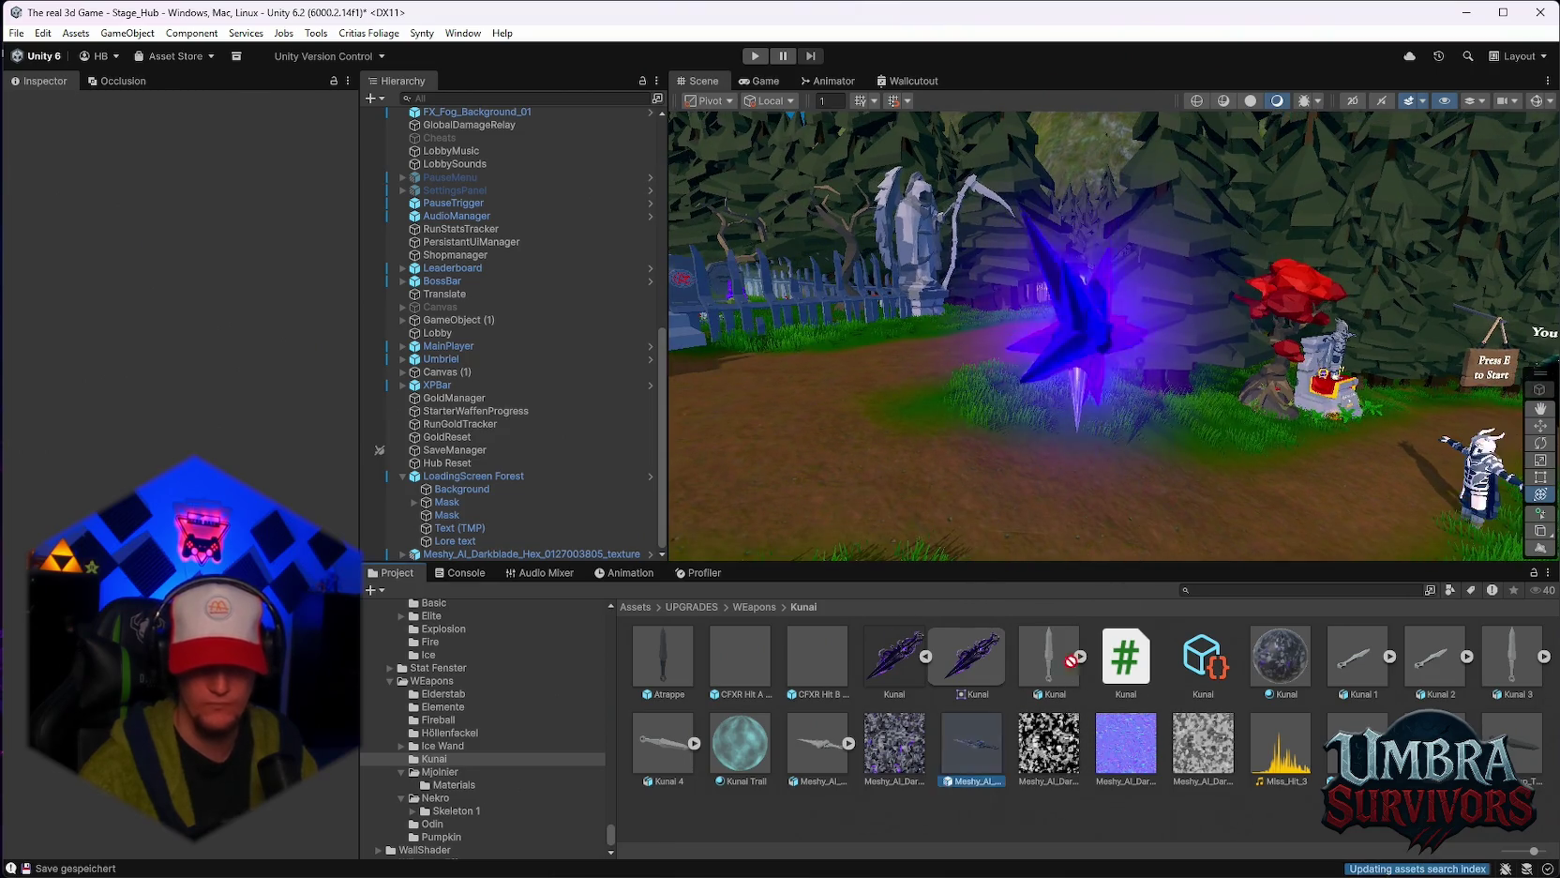
scroll(1060, 324, "up", 3)
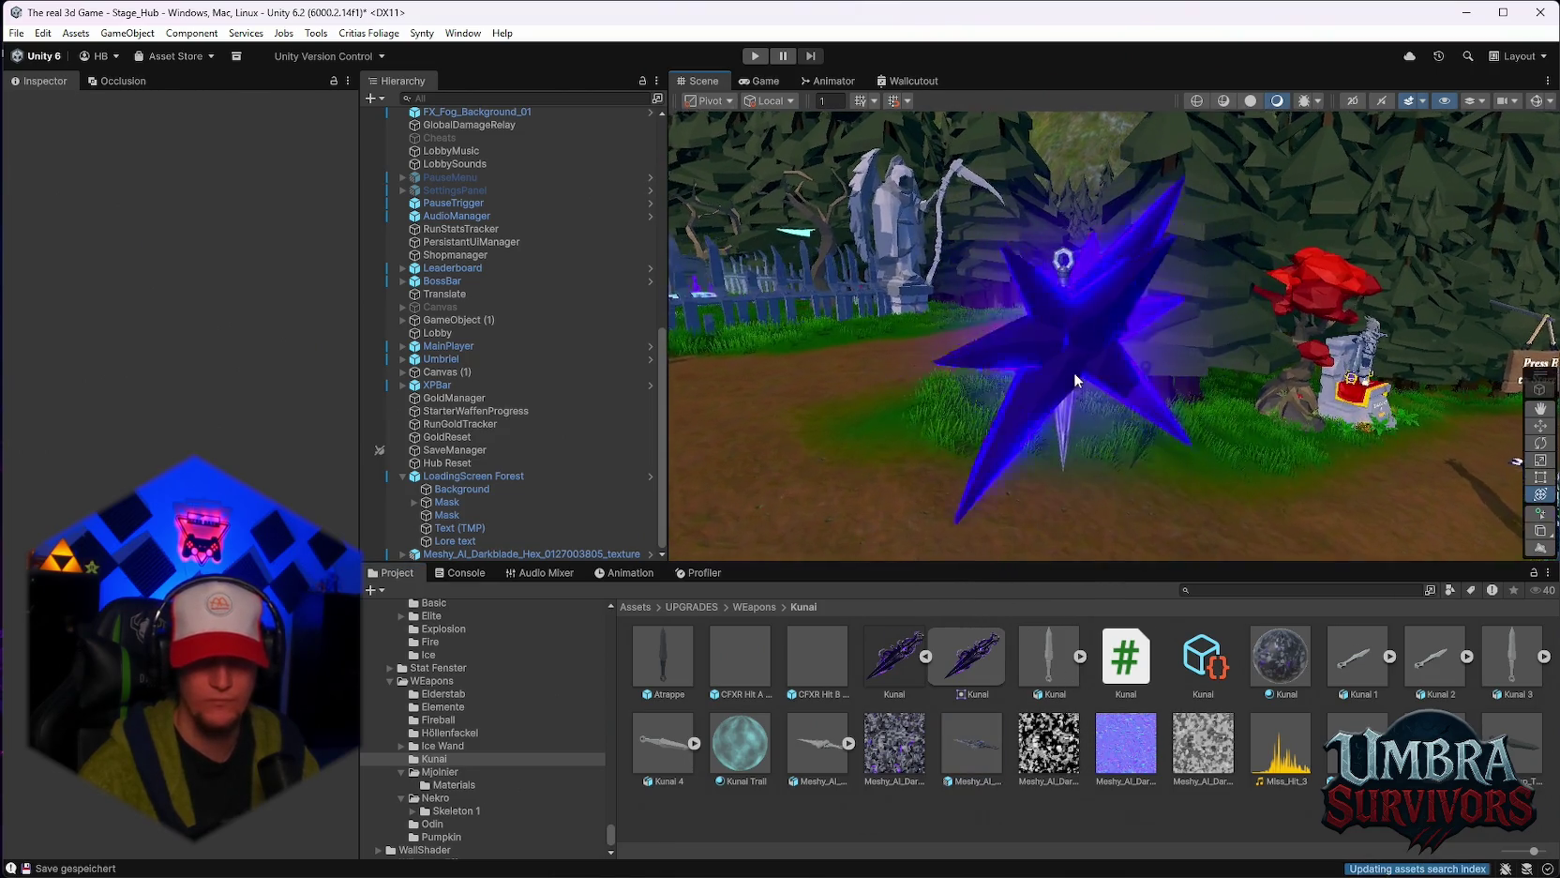
double_click(1059, 324)
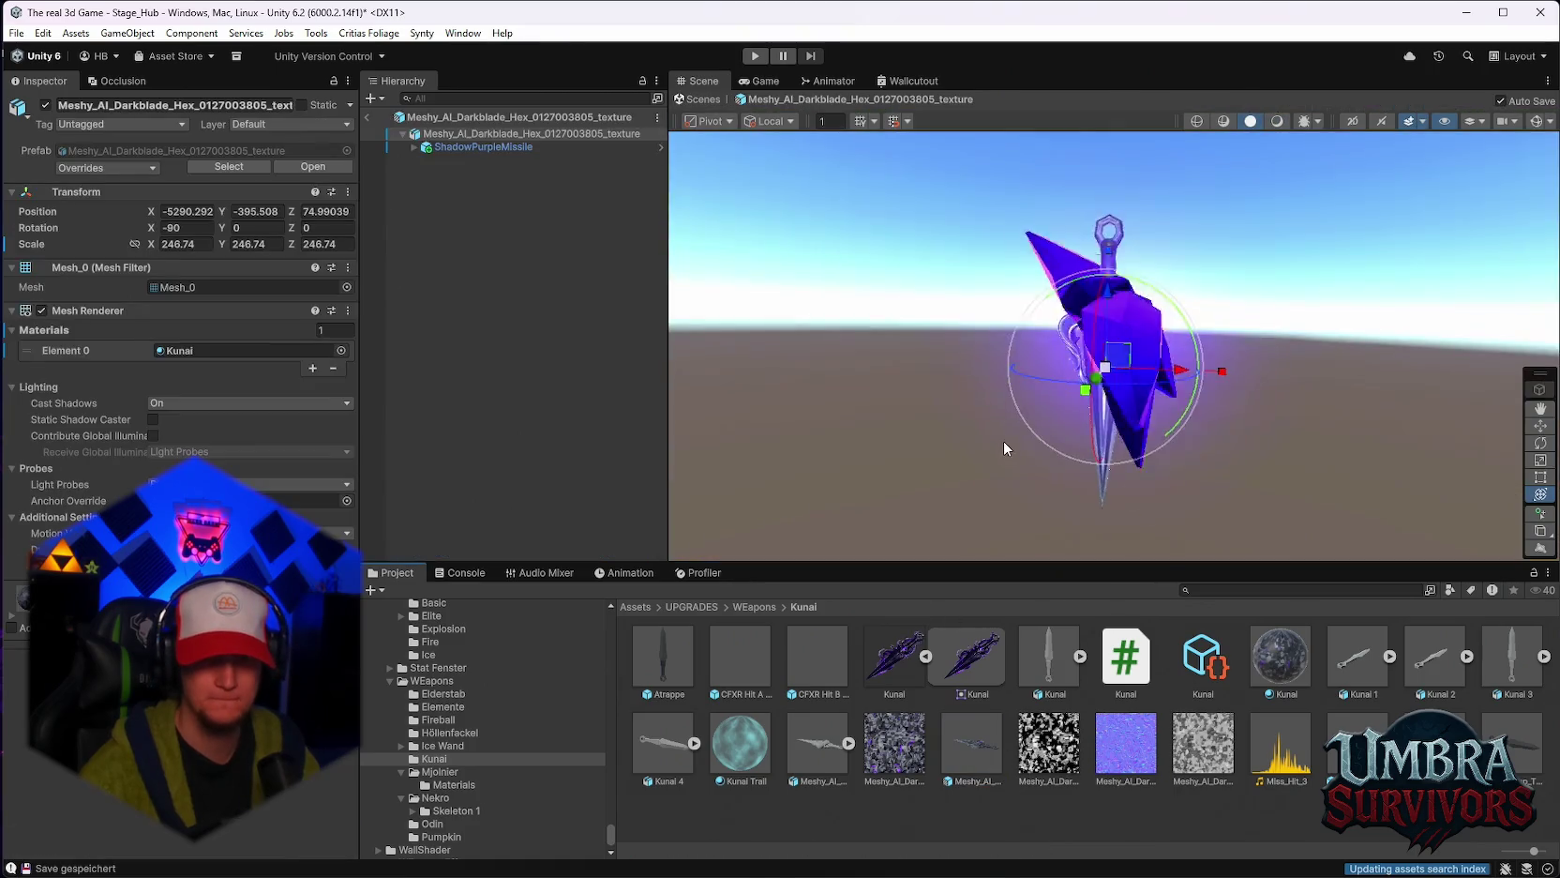
left_click(413, 147)
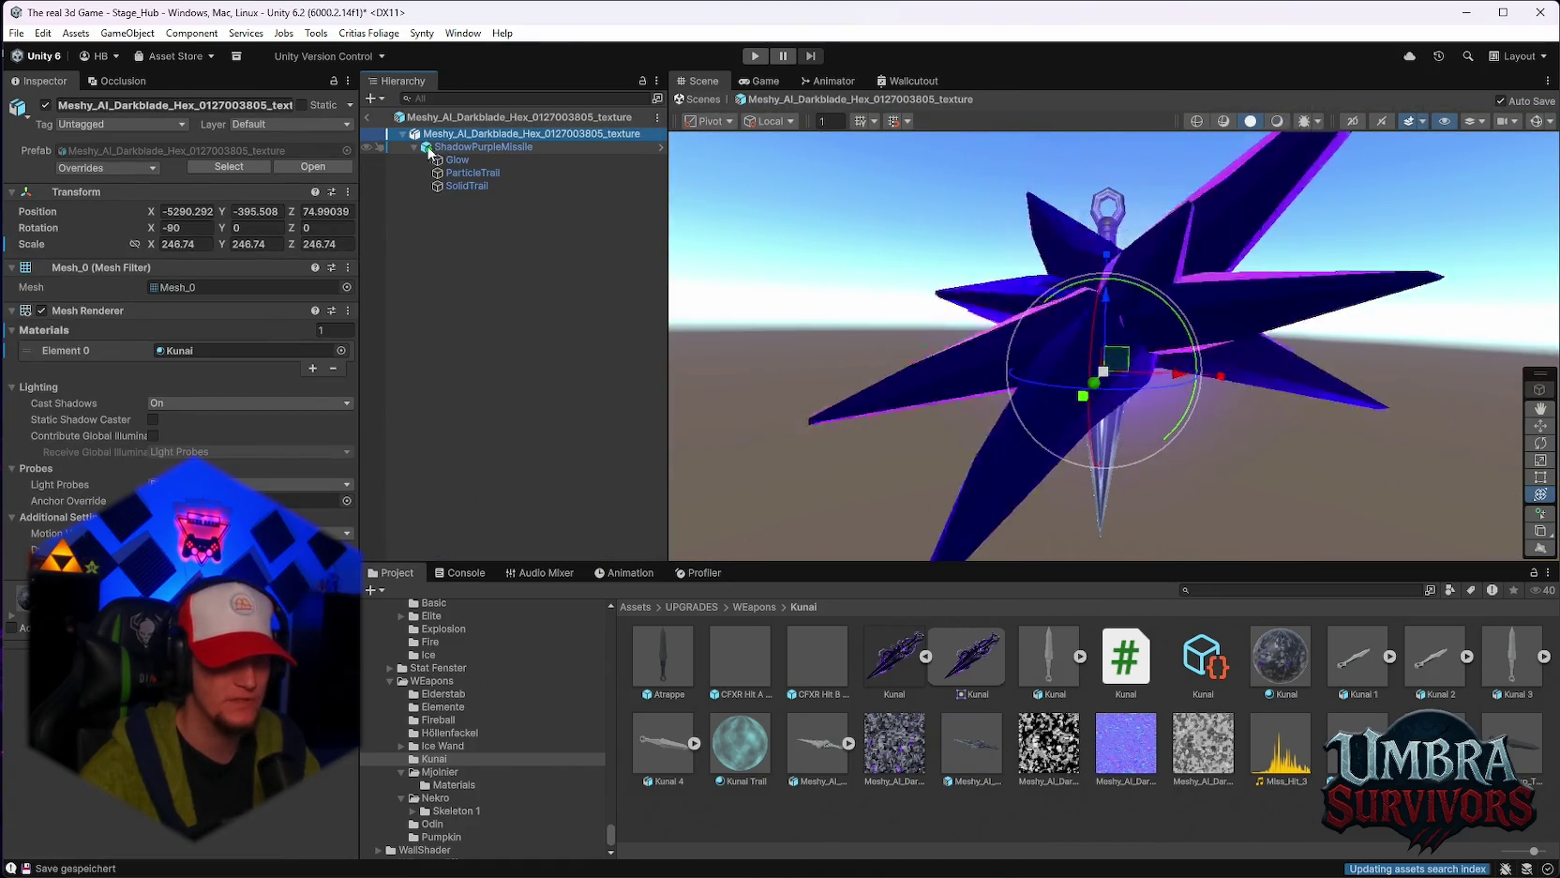
left_click(455, 187)
left_click(458, 160)
scroll(131, 447, "down", 10)
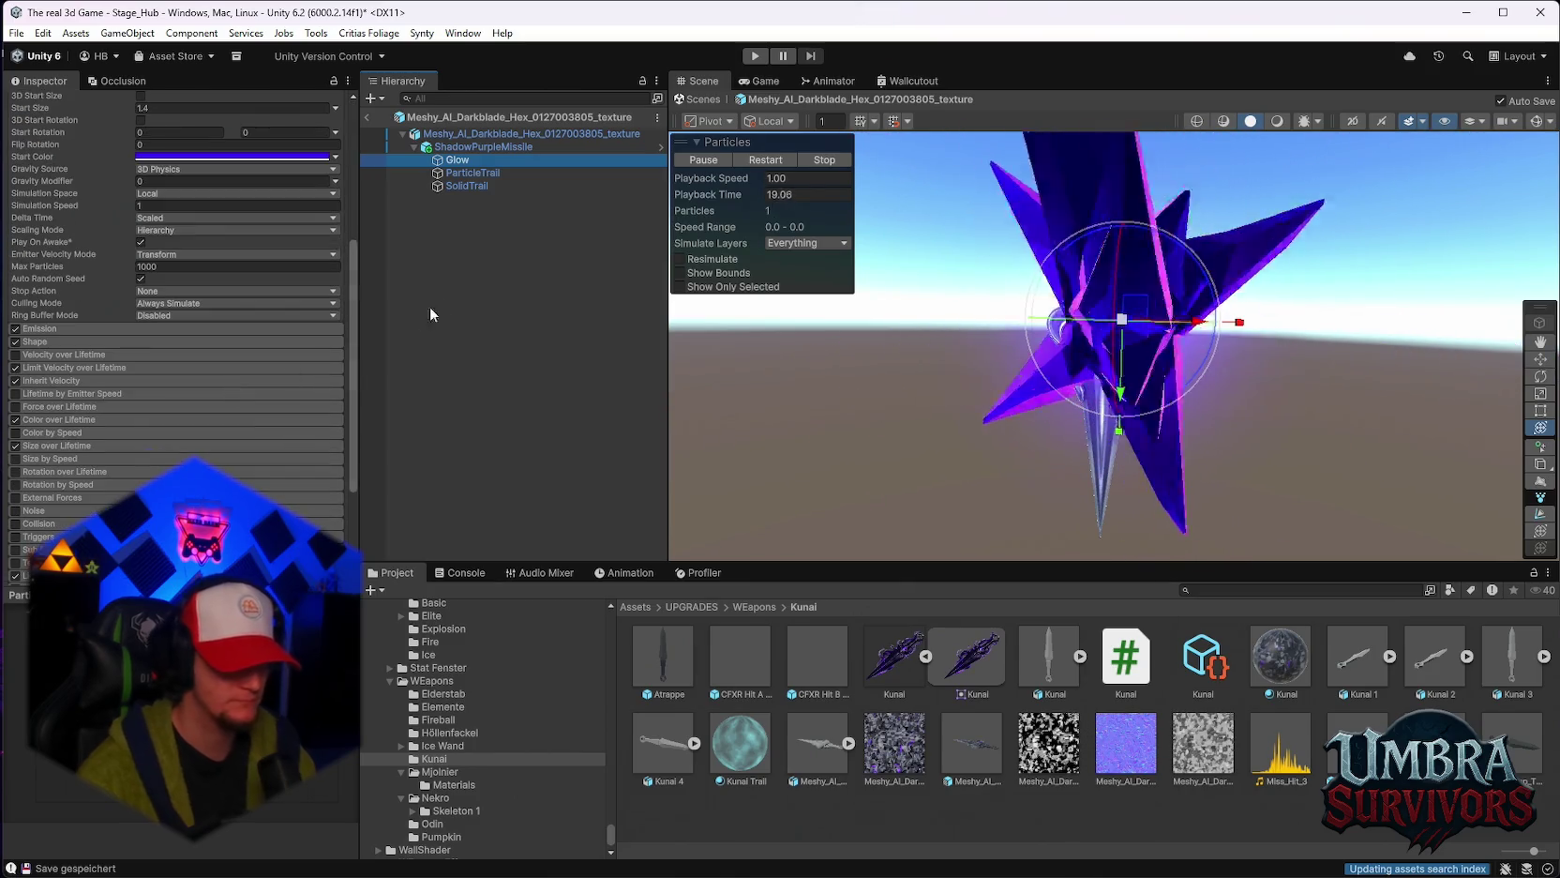
left_click(464, 172)
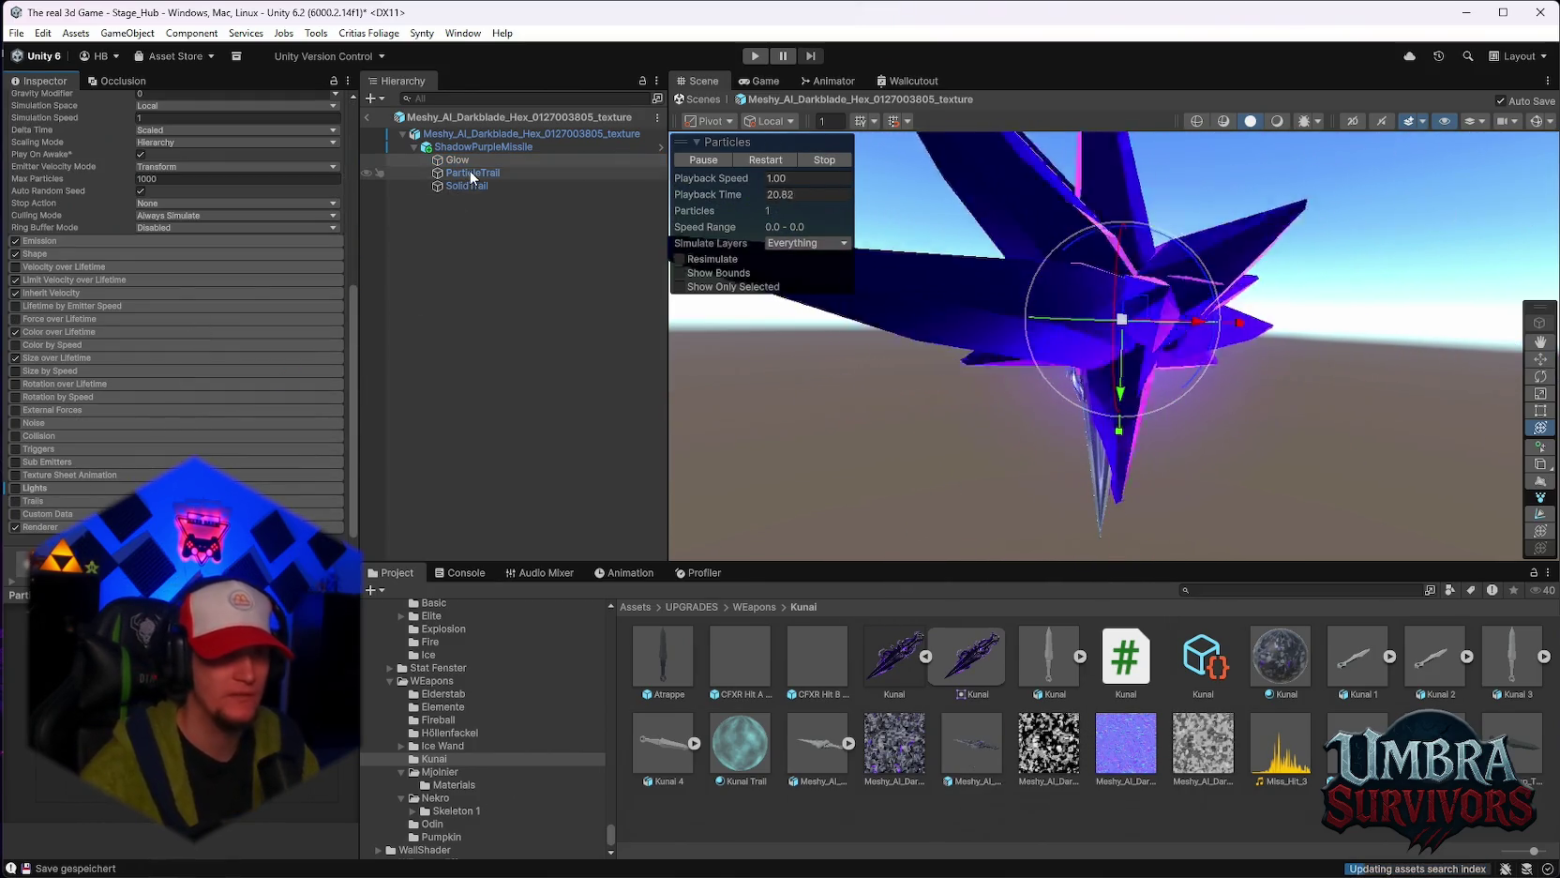
left_click(466, 186)
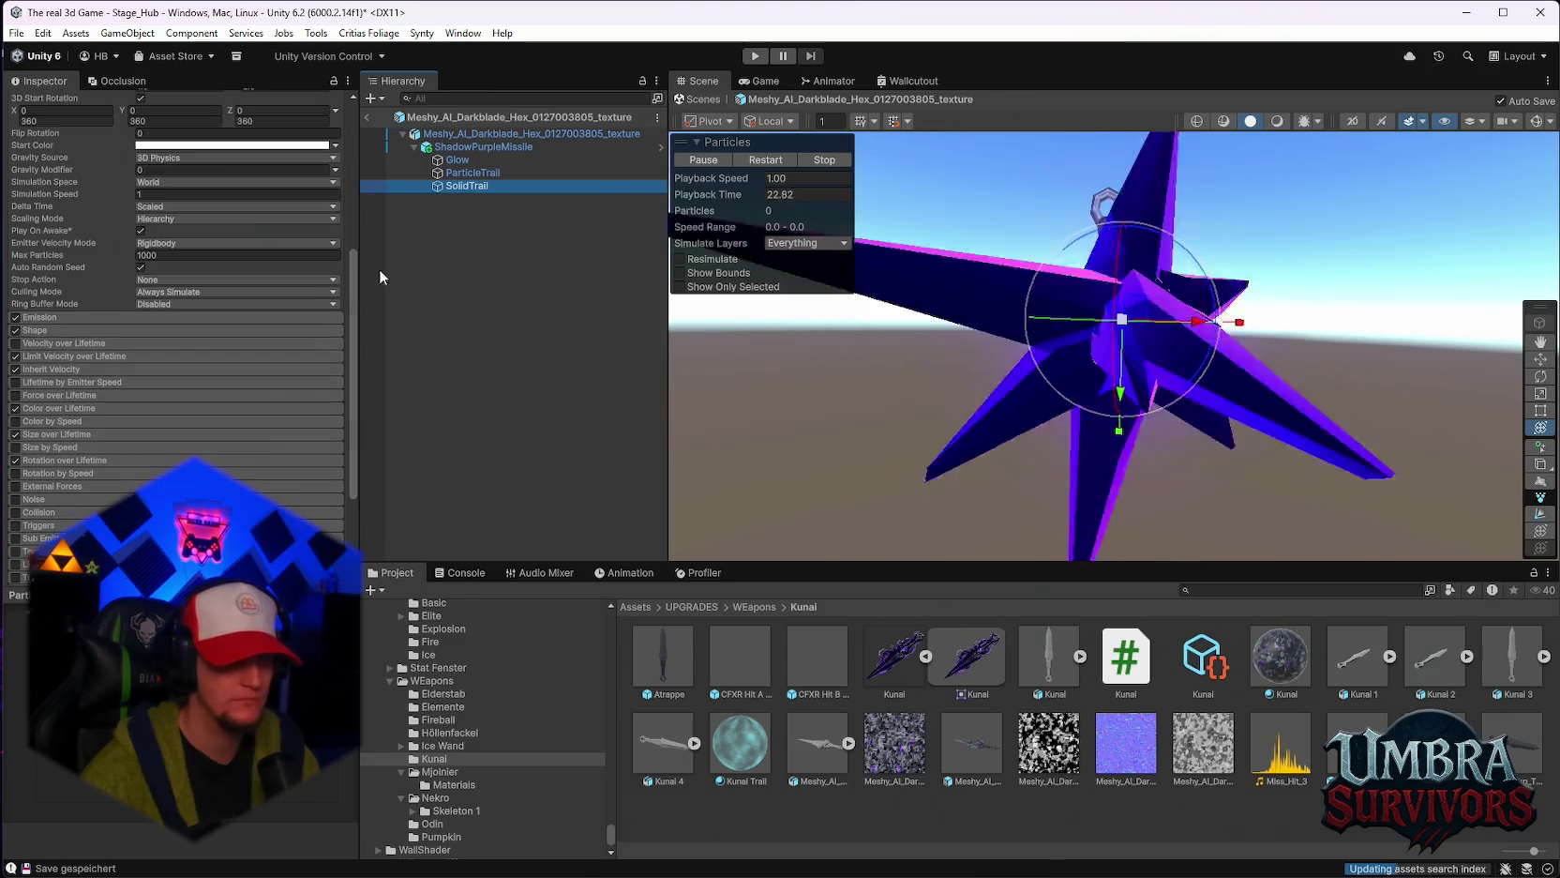
left_click(473, 147)
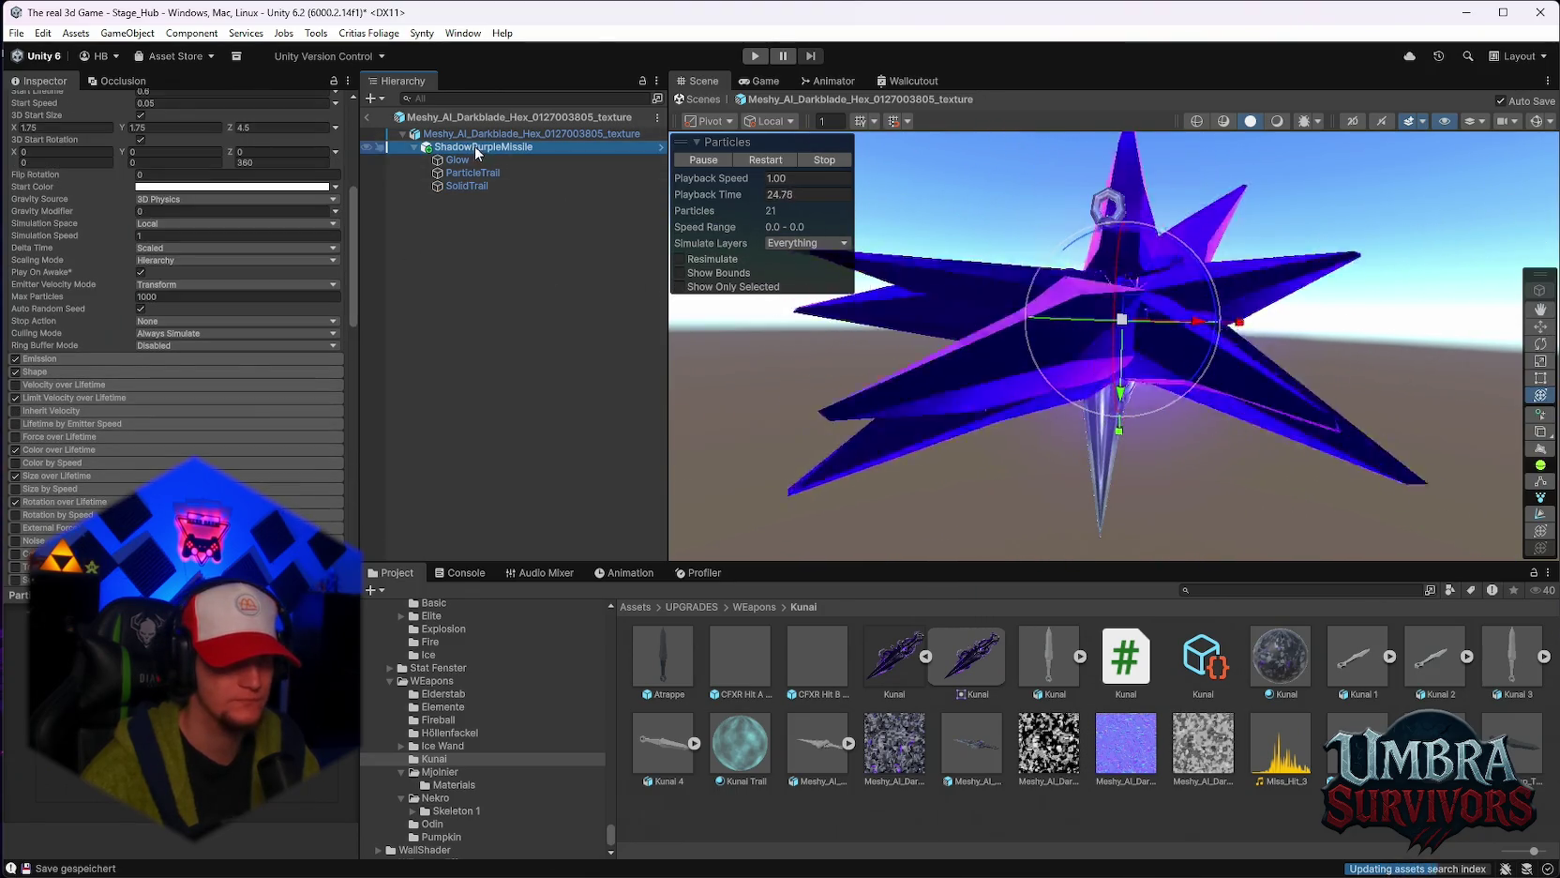
scroll(174, 308, "up", 5)
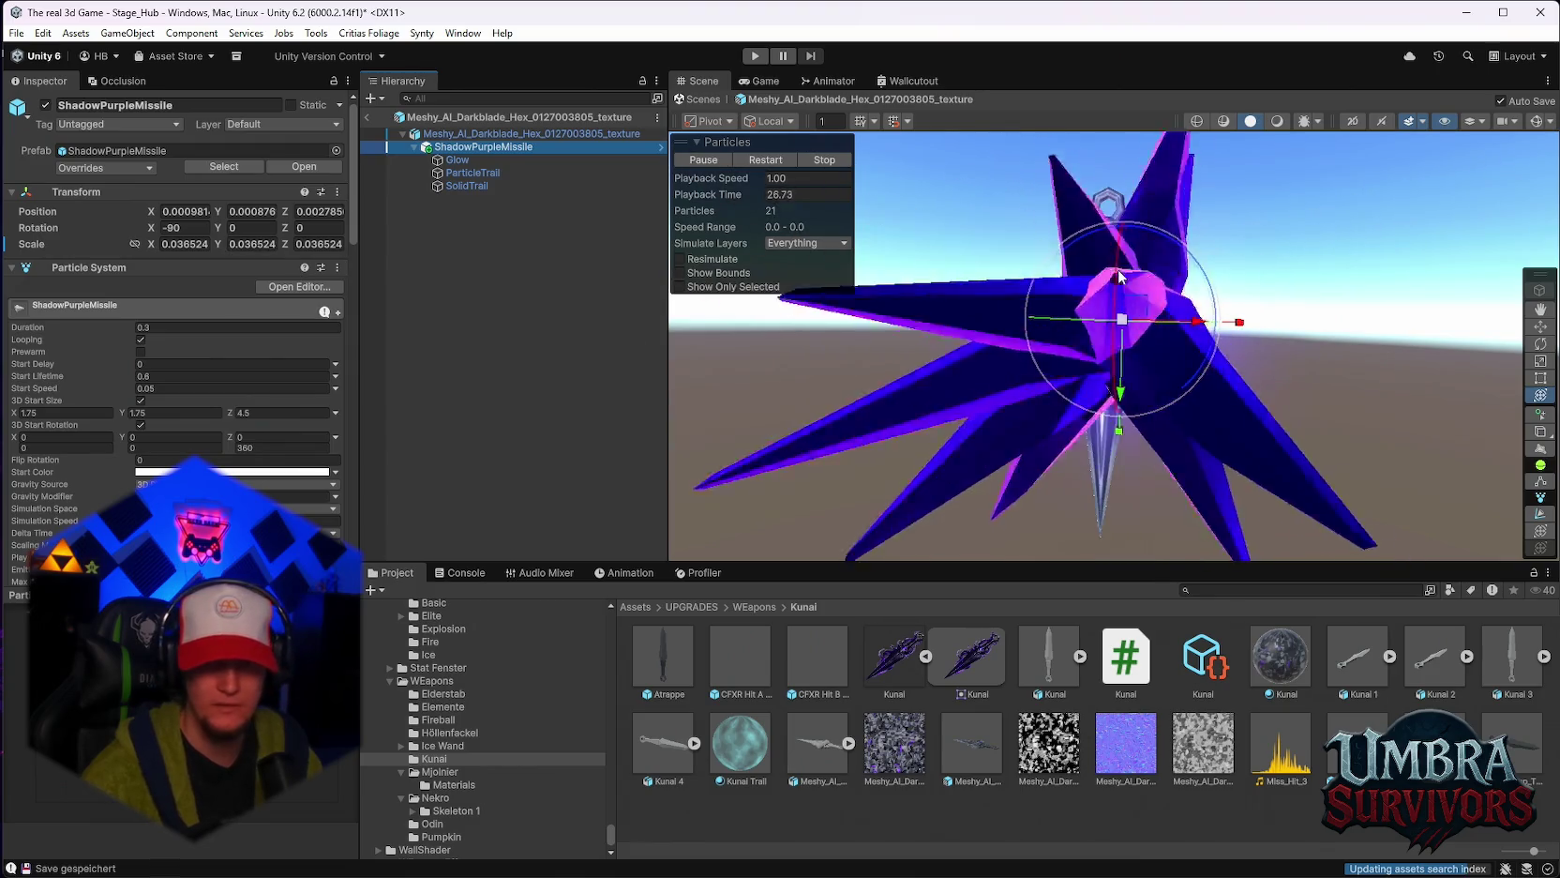
Shrink the purple missile effect onto the crossguard and zero its X and Z position.
left_click_drag(1122, 319, 1059, 320)
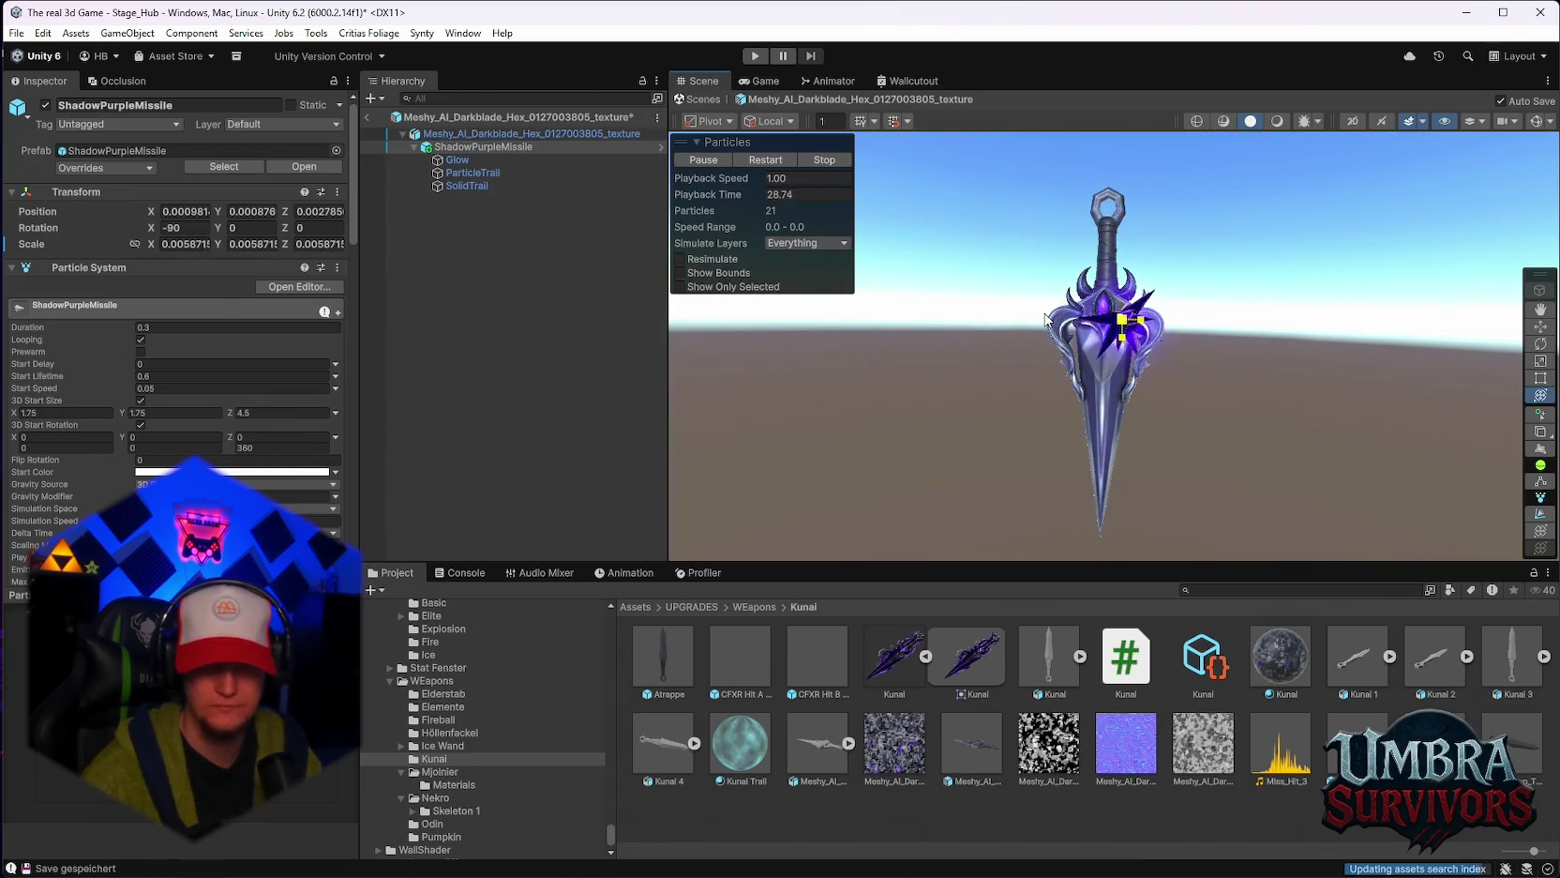
mouse_move(1212, 288)
left_mouse_down()
mouse_move(1201, 442)
mouse_move(1169, 407)
left_mouse_up()
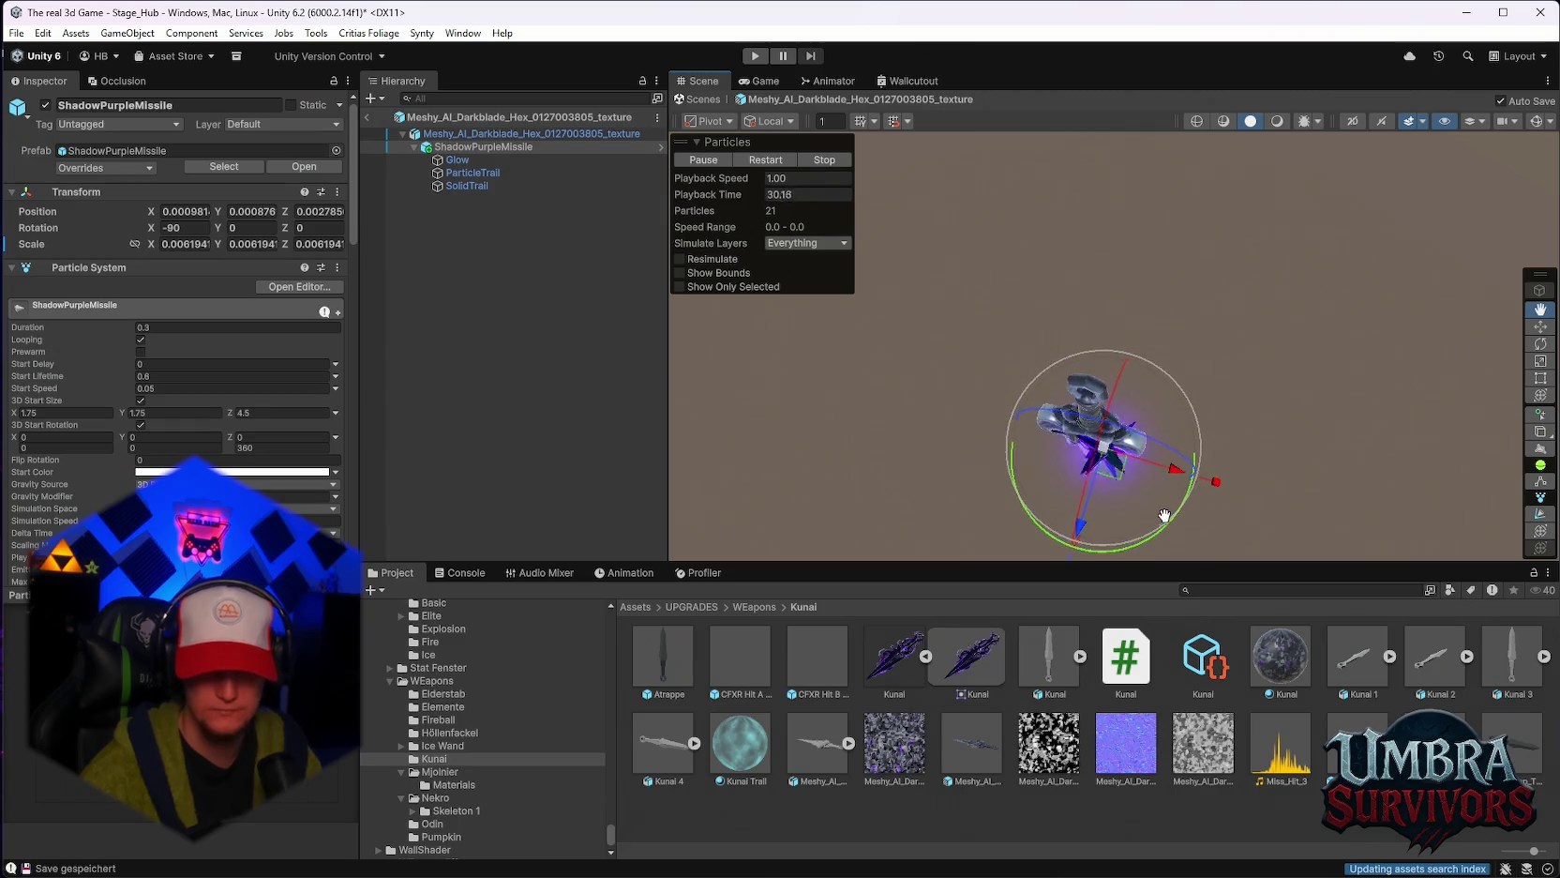
type("0")
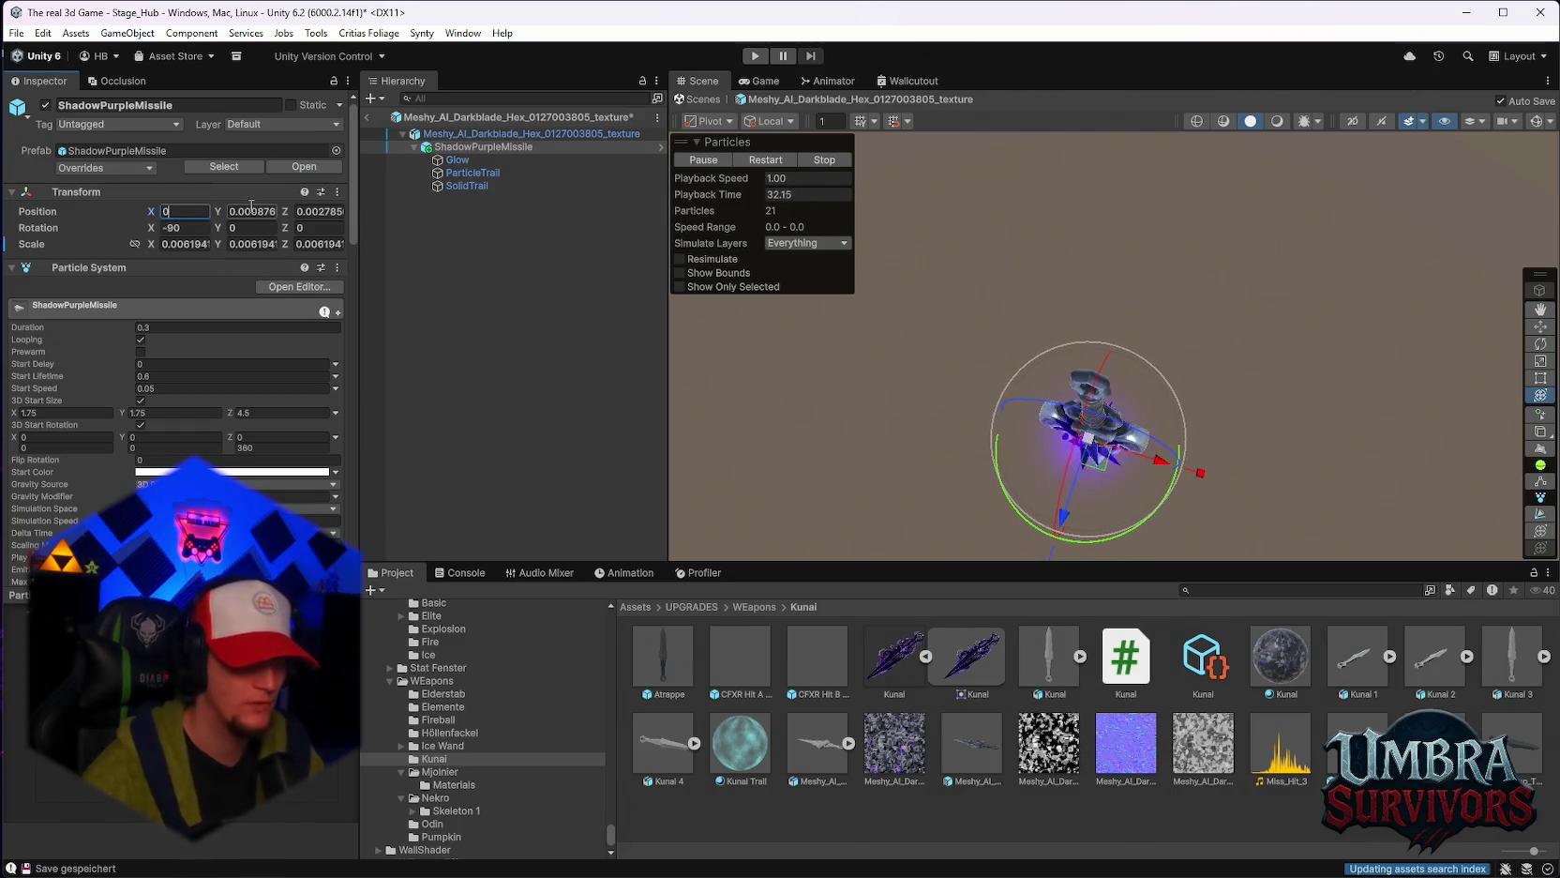
type("0")
left_click_drag(1171, 515, 1163, 194)
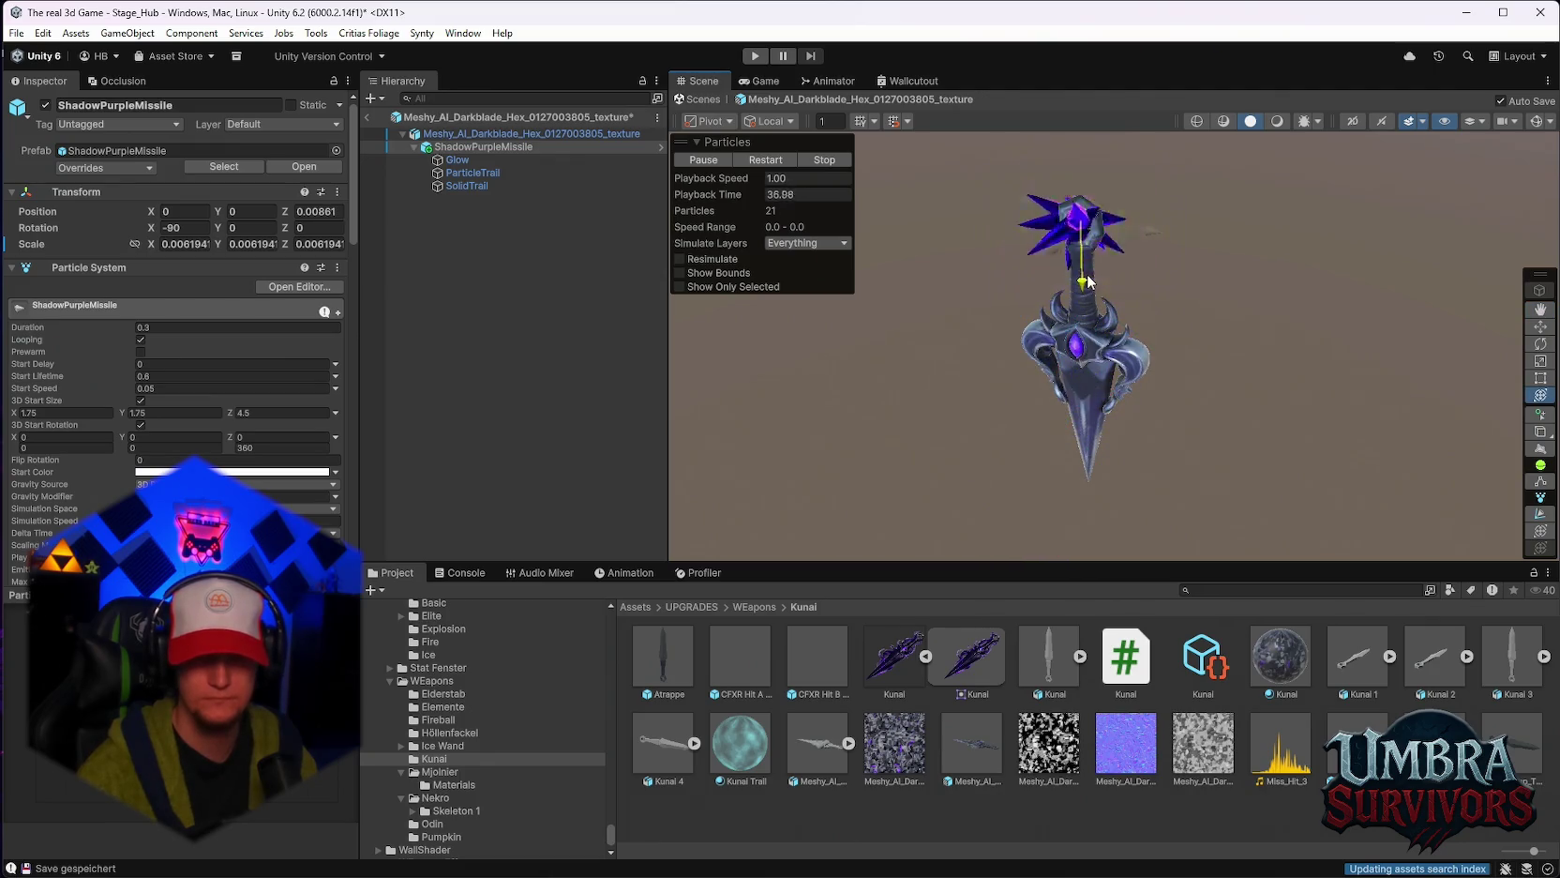
mouse_move(1185, 226)
left_mouse_down()
mouse_move(1222, 181)
mouse_move(1189, 329)
mouse_move(1126, 373)
left_mouse_up()
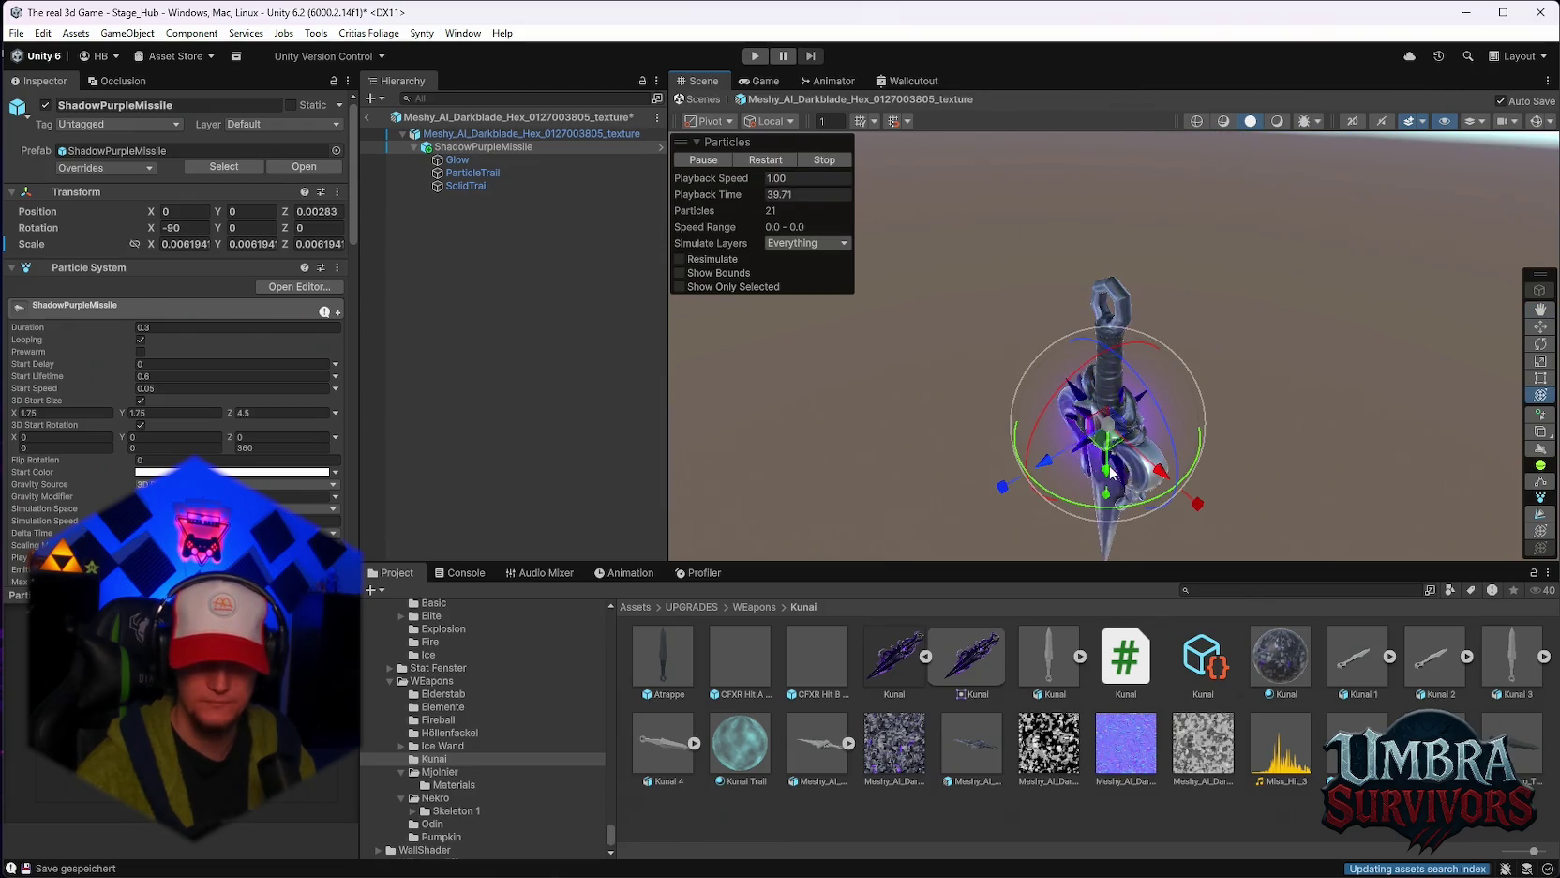
left_click_drag(1010, 491, 999, 489)
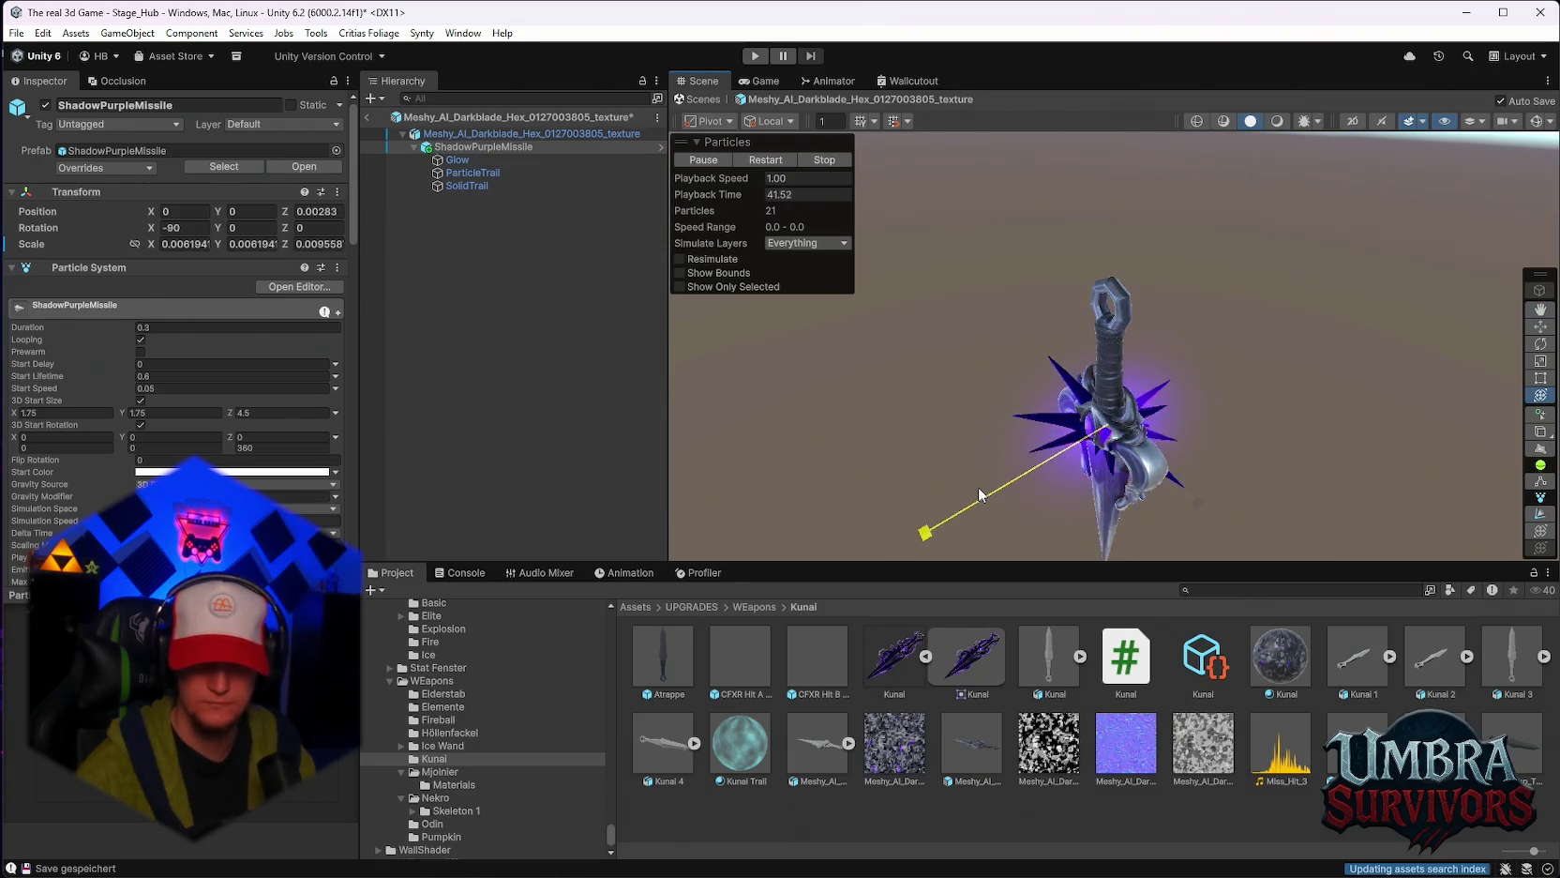
key("ctrl+z")
scroll(1048, 449, "up", 5)
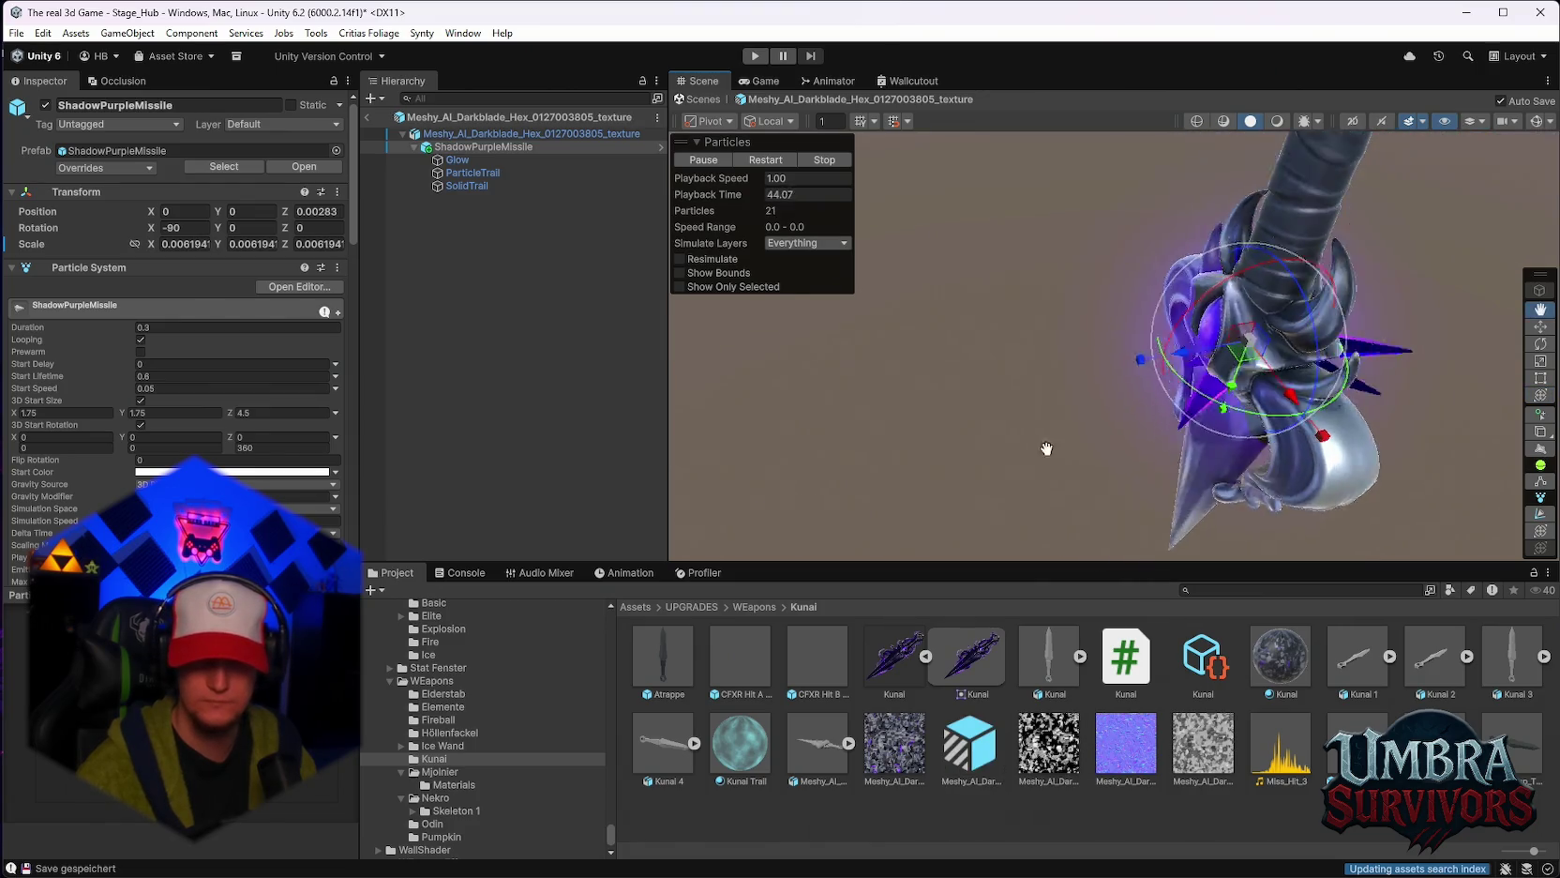
Duplicate the ShadowPurpleMissile effect inside the dagger prefab.
mouse_move(1048, 448)
left_mouse_down()
mouse_move(1170, 395)
mouse_move(1050, 398)
mouse_move(1125, 394)
mouse_move(1032, 423)
mouse_move(1298, 314)
mouse_move(1331, 323)
mouse_move(1329, 363)
mouse_move(1290, 385)
mouse_move(1056, 411)
mouse_move(1263, 452)
mouse_move(812, 323)
left_mouse_up()
left_click(1350, 332)
left_click(487, 148)
key("ctrl+d")
Shift the copied missile effect sideways to the other side of the dagger's guard.
left_click_drag(938, 370, 1191, 374)
left_click_drag(1232, 423, 1022, 366)
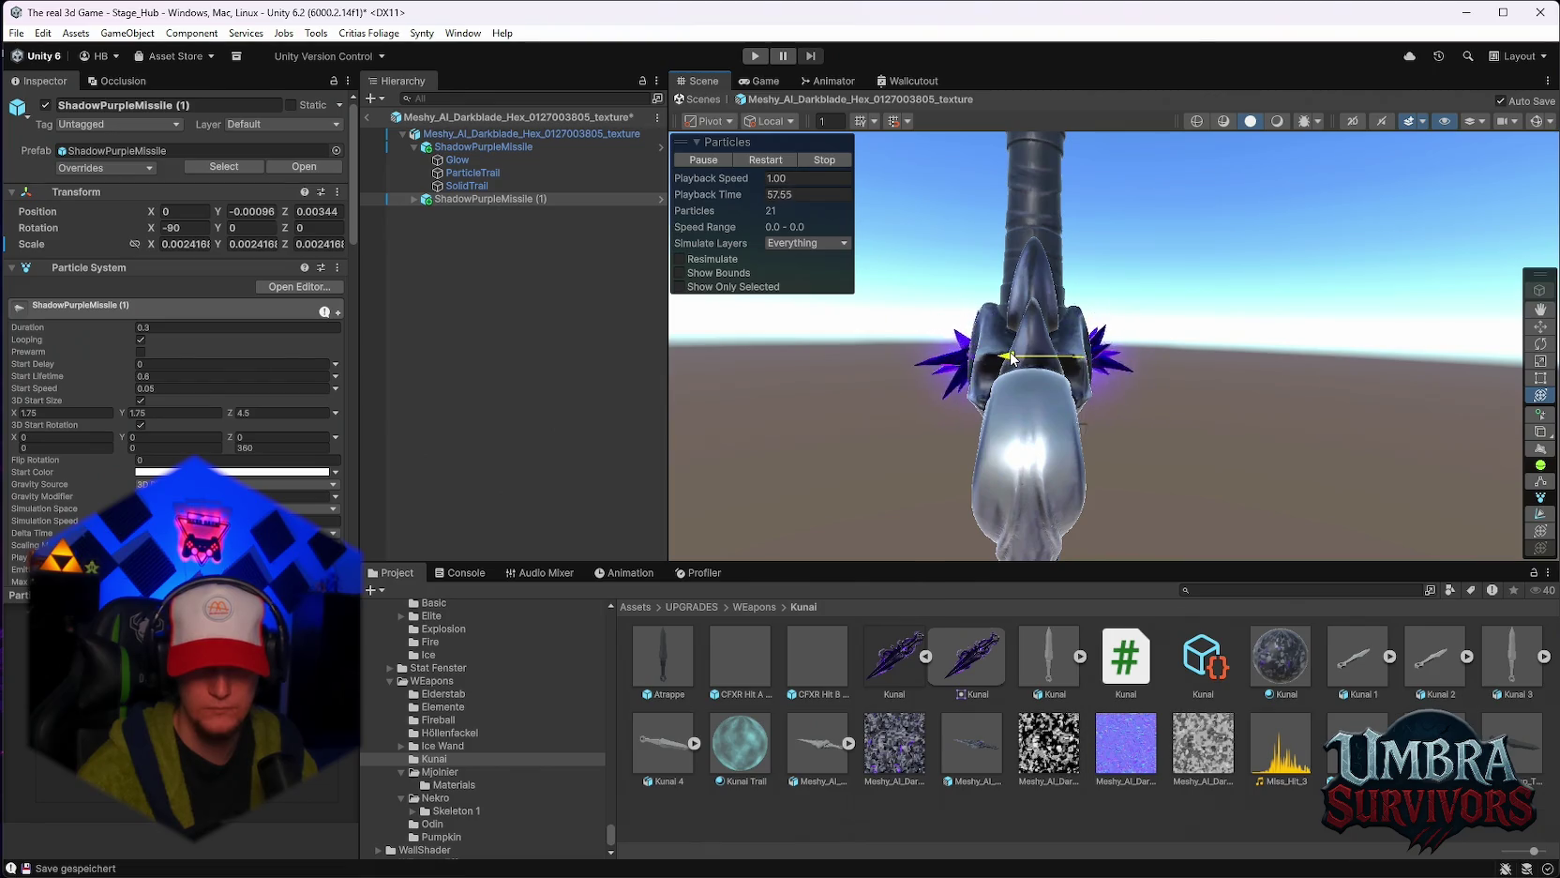
mouse_move(1247, 368)
left_mouse_down()
mouse_move(1148, 408)
mouse_move(1164, 403)
left_mouse_up()
left_click(1470, 275)
mouse_move(1471, 275)
left_mouse_down()
mouse_move(1135, 394)
mouse_move(1259, 324)
mouse_move(1222, 371)
mouse_move(1302, 342)
left_mouse_up()
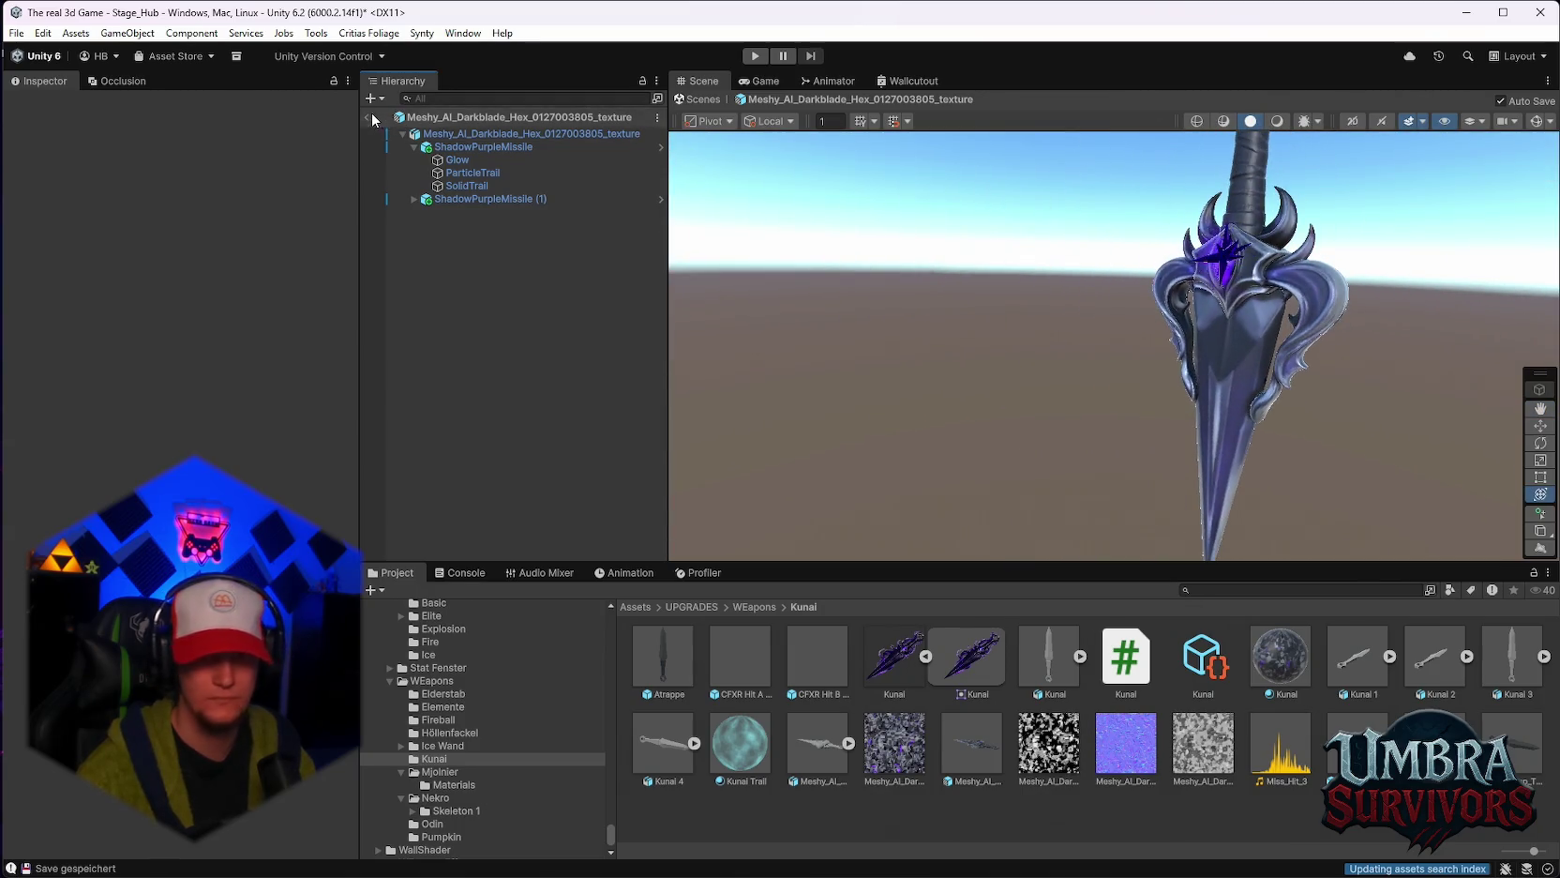
Return to the forest scene, check the Game view, and reopen the Darkblade Hex prefab.
left_click(367, 118)
mouse_move(844, 338)
left_mouse_down()
mouse_move(1284, 335)
mouse_move(1188, 357)
left_mouse_up()
scroll(1285, 334, "down", 5)
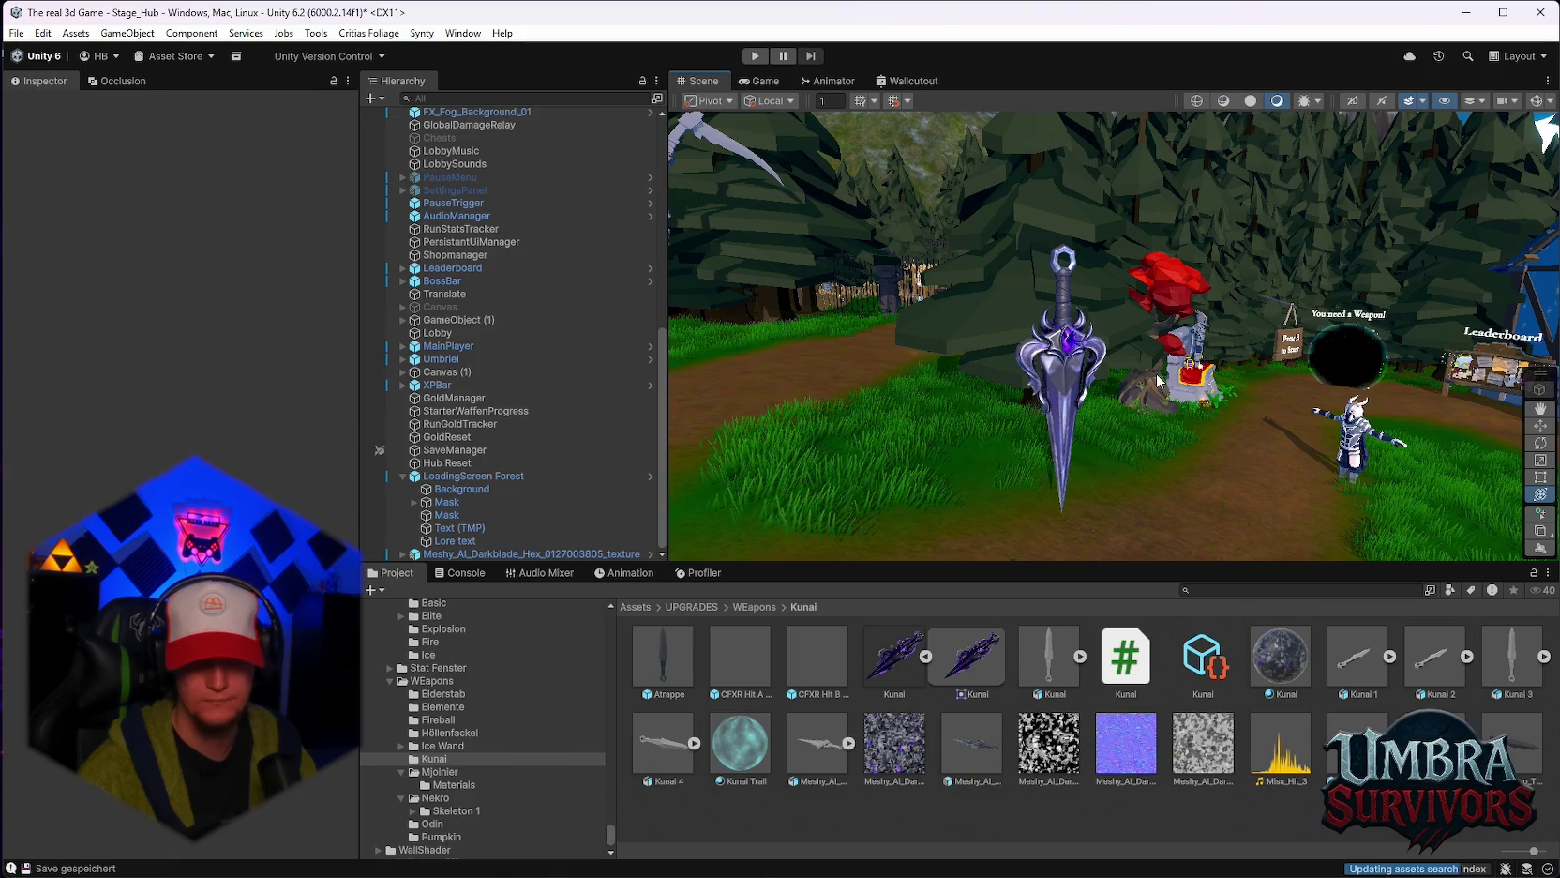
left_click(752, 82)
left_click(723, 80)
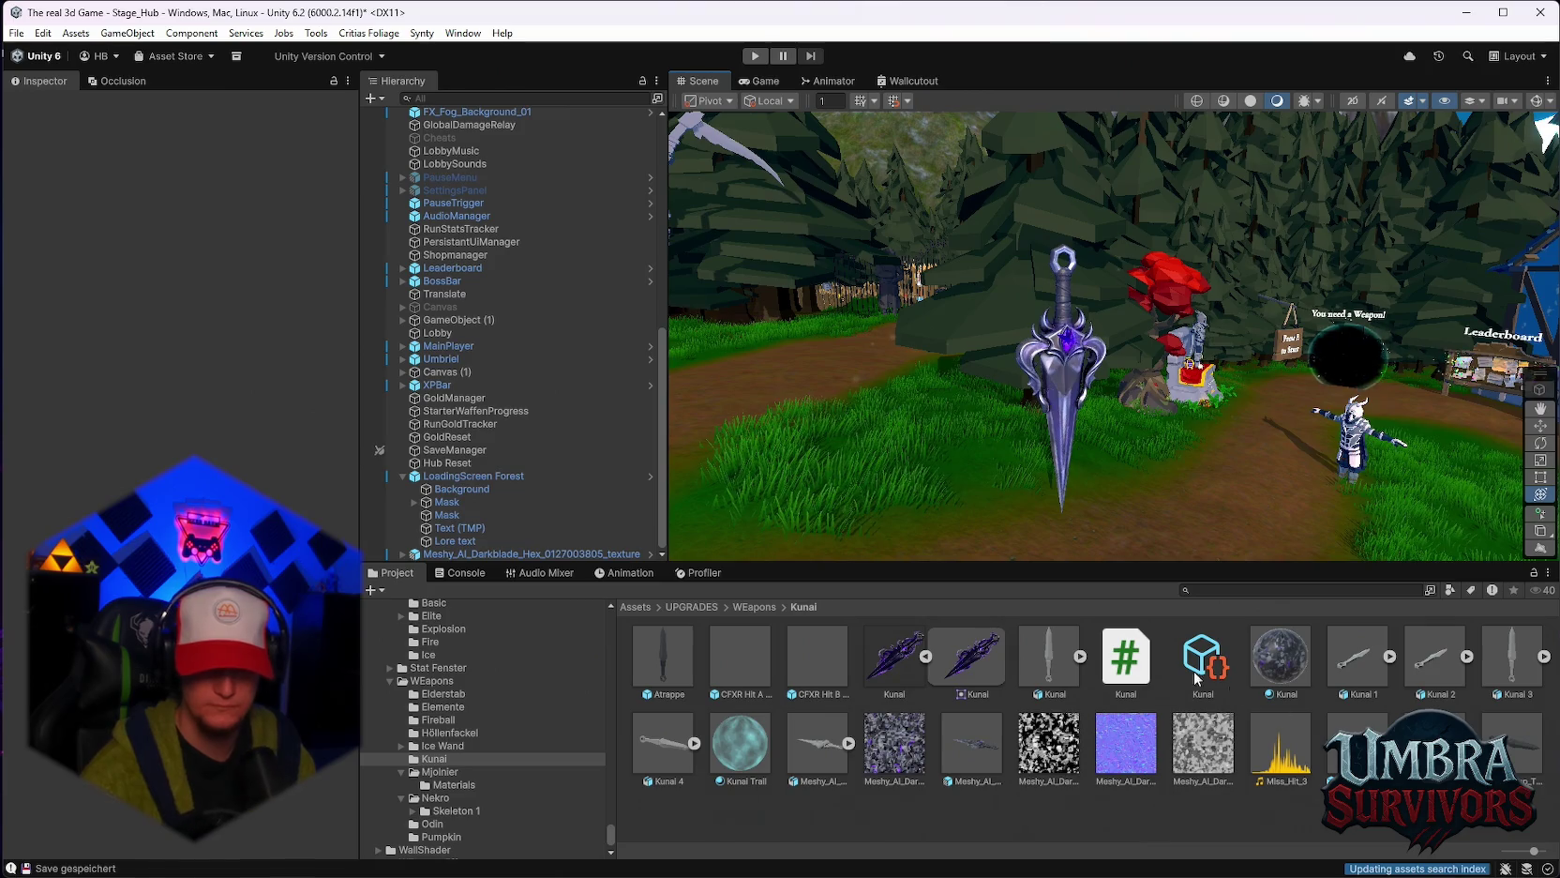
double_click(956, 760)
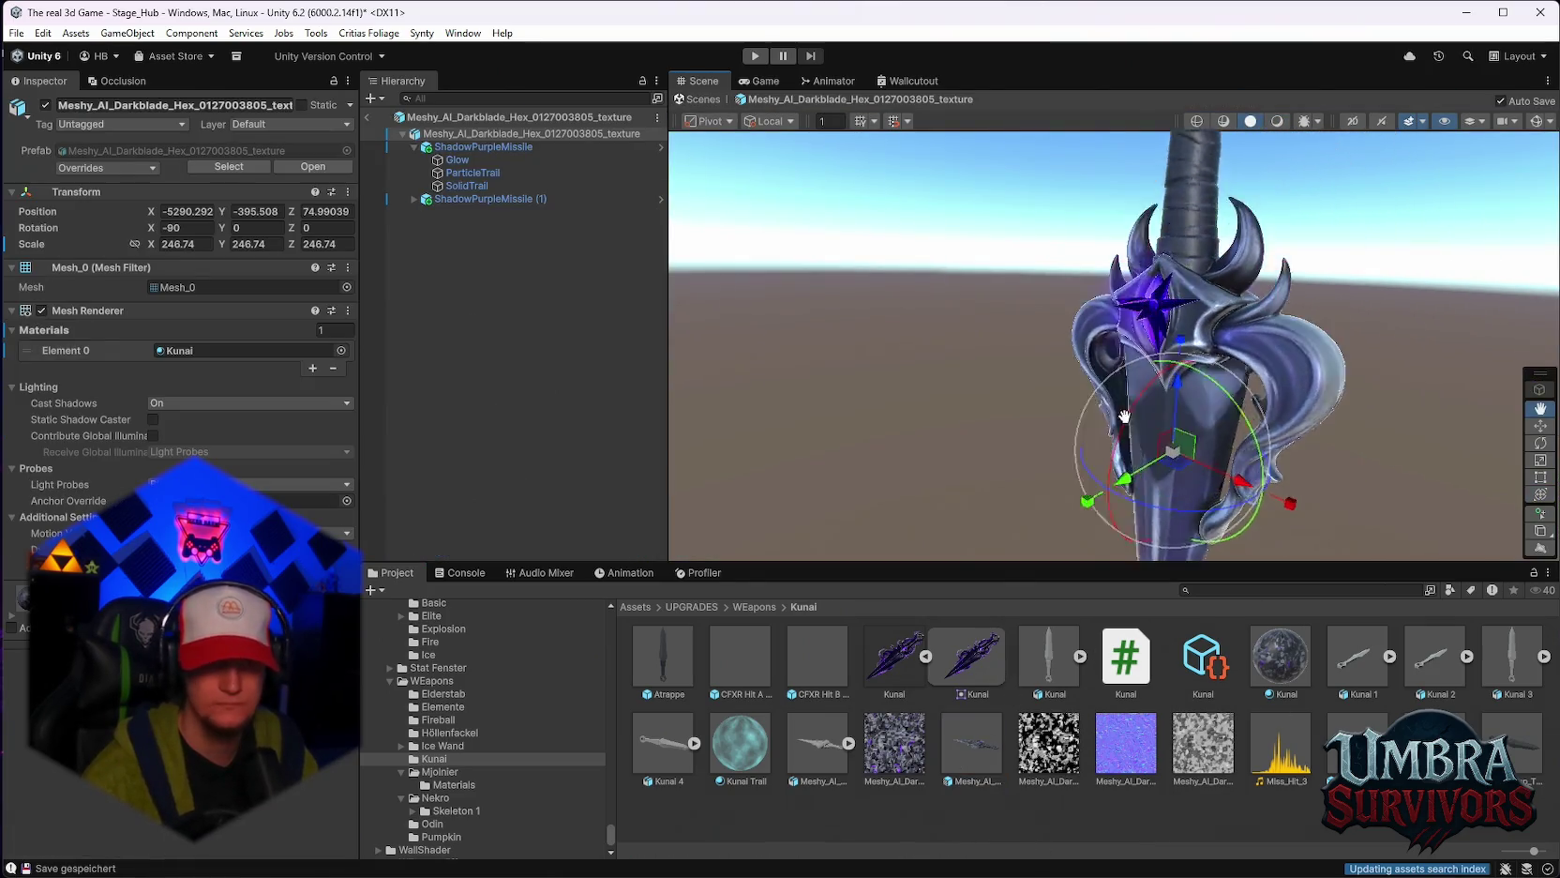
Inspect the missile's particle modules and locate its PolyCrystalDark renderer material in Crystals.
left_click(458, 160)
key("Down")
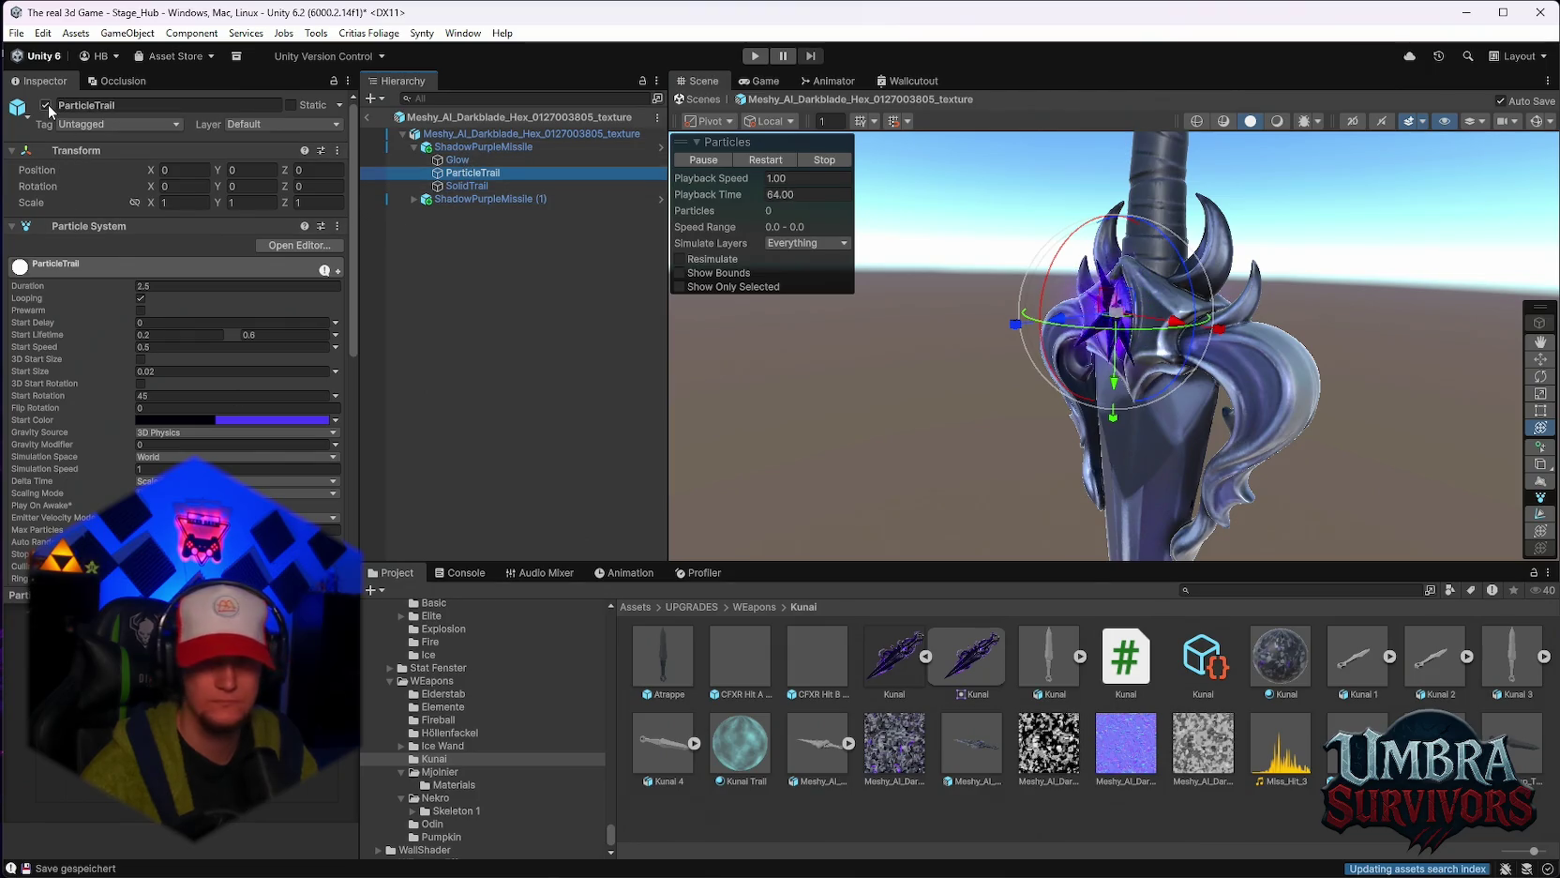
left_click(483, 147)
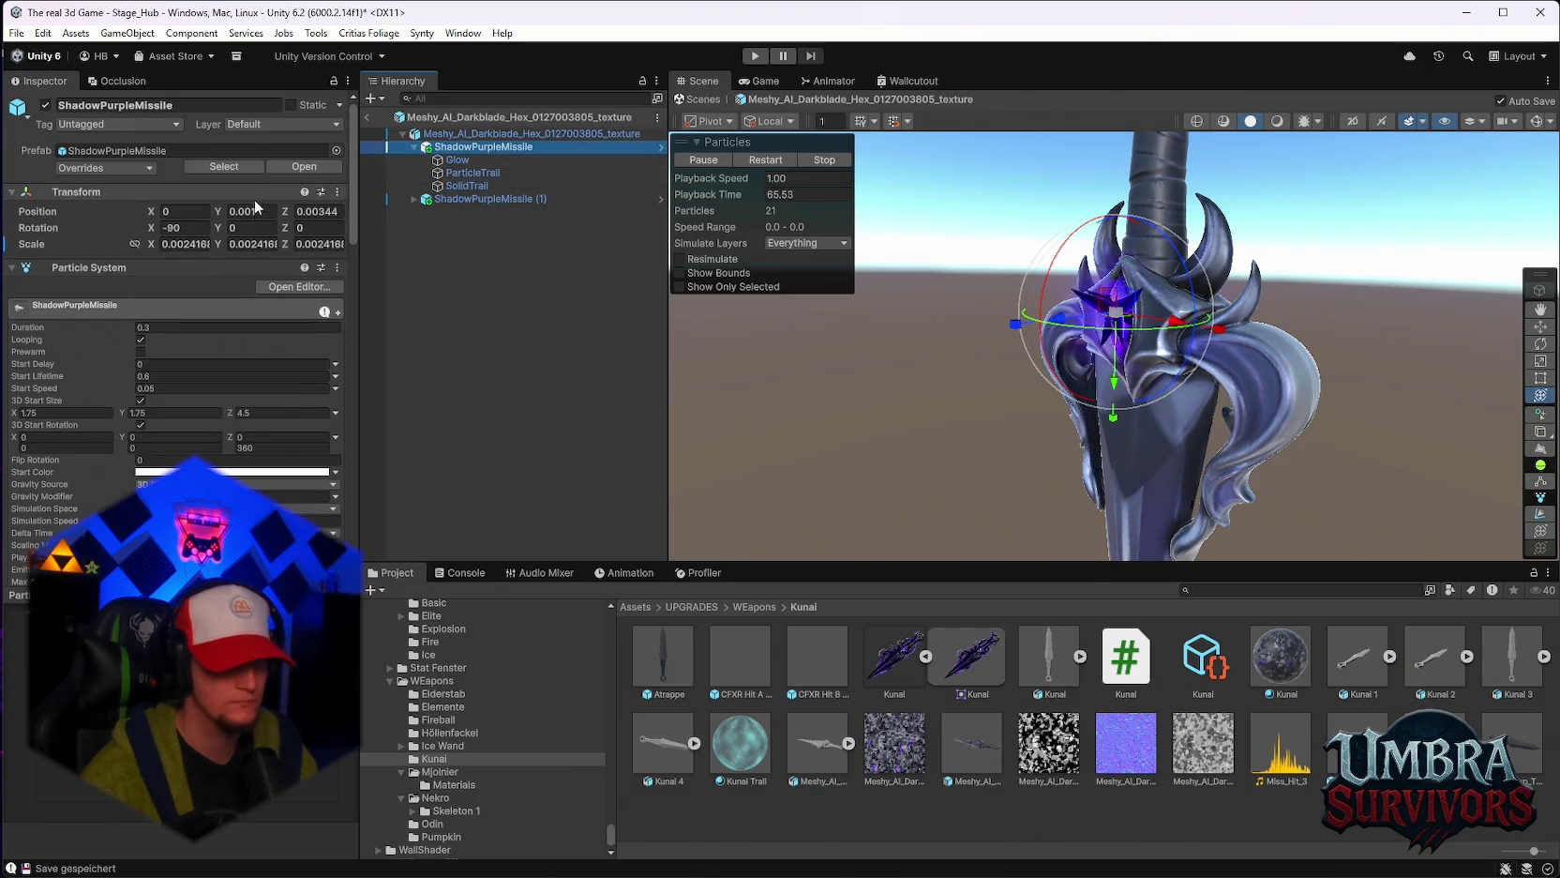
scroll(247, 360, "down", 6)
left_click(84, 383)
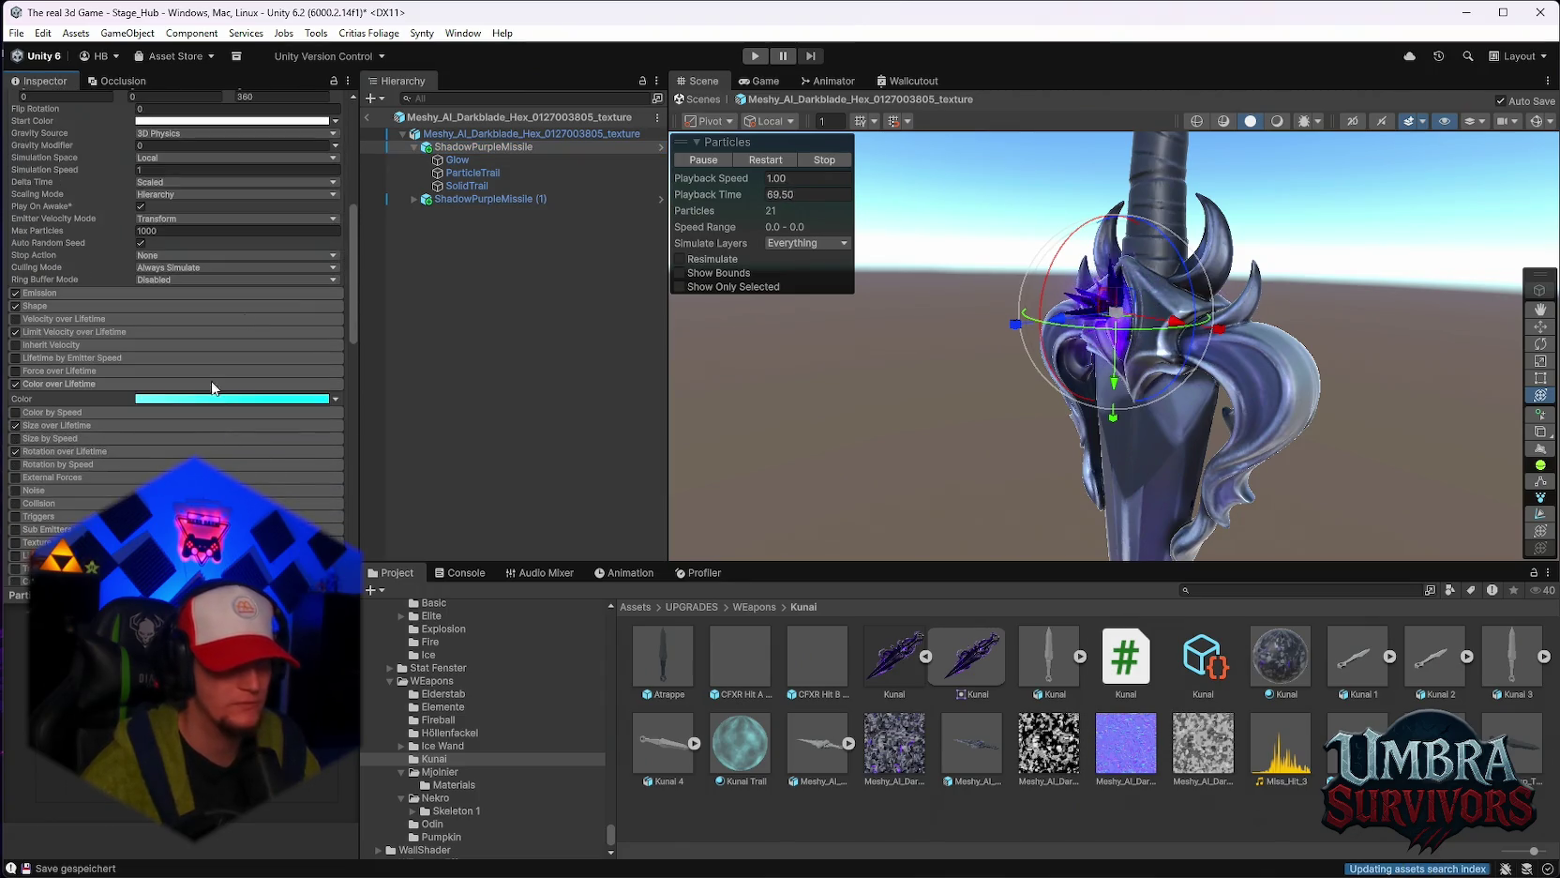
left_click(412, 197)
scroll(178, 281, "down", 3)
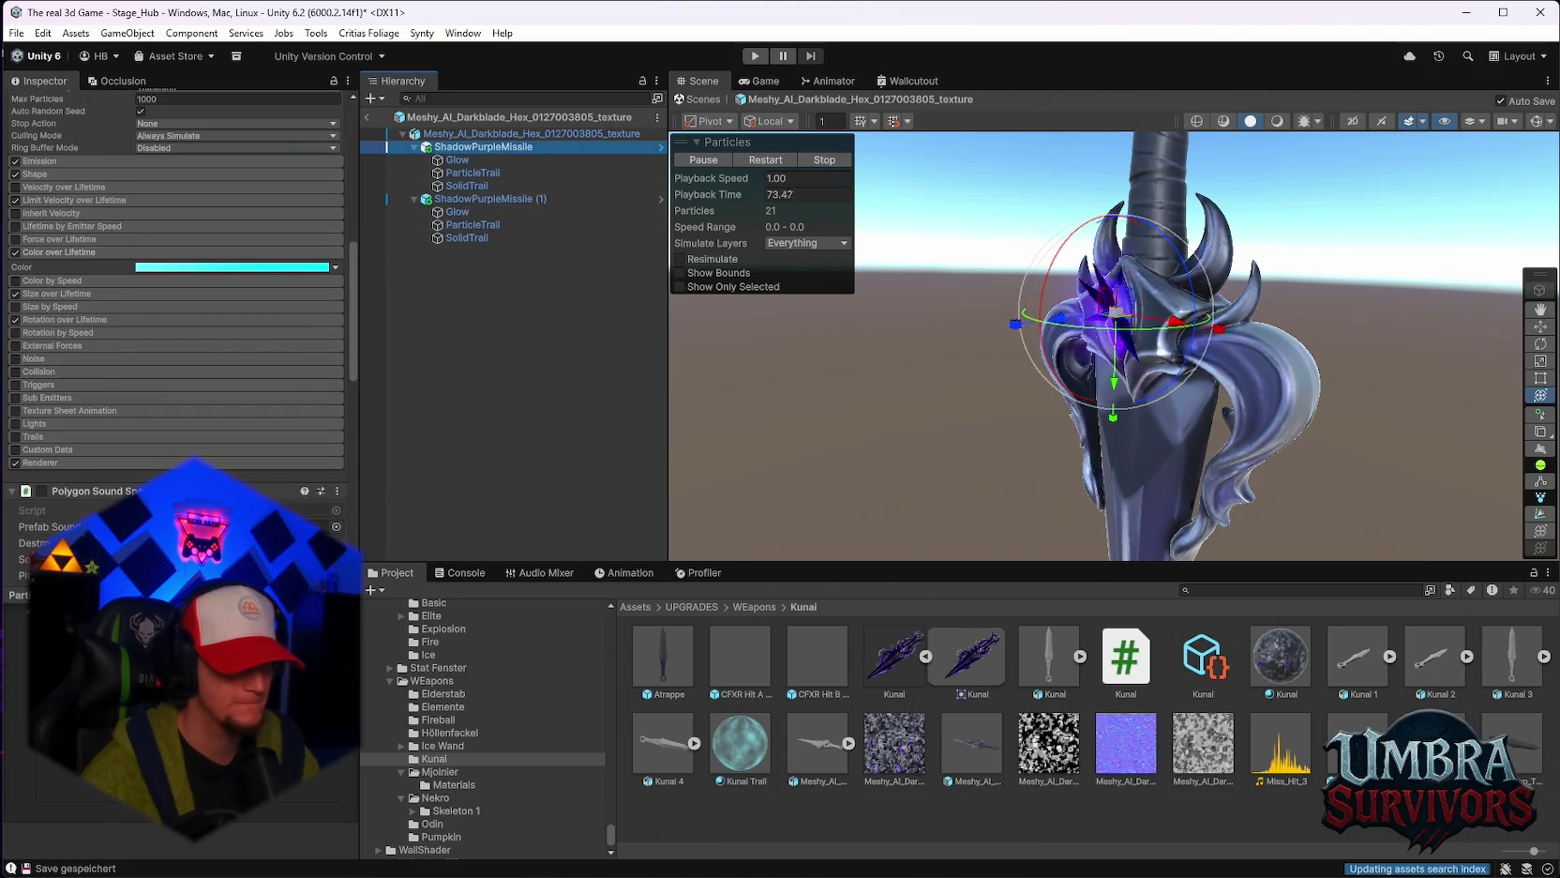
left_click(43, 454)
left_click(41, 531)
scroll(178, 375, "down", 3)
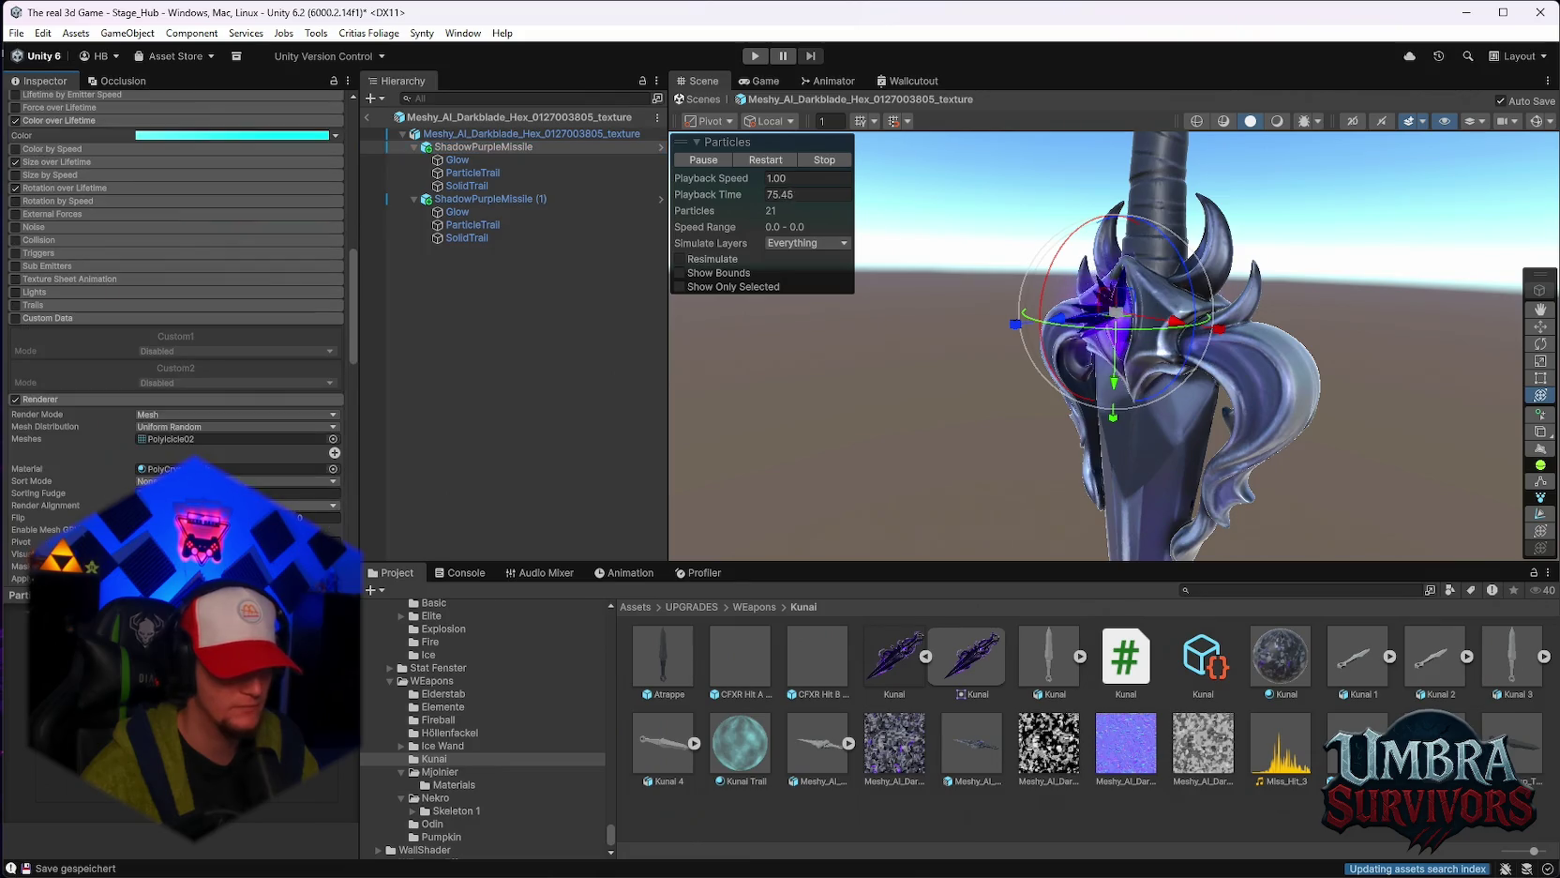
left_click(155, 468)
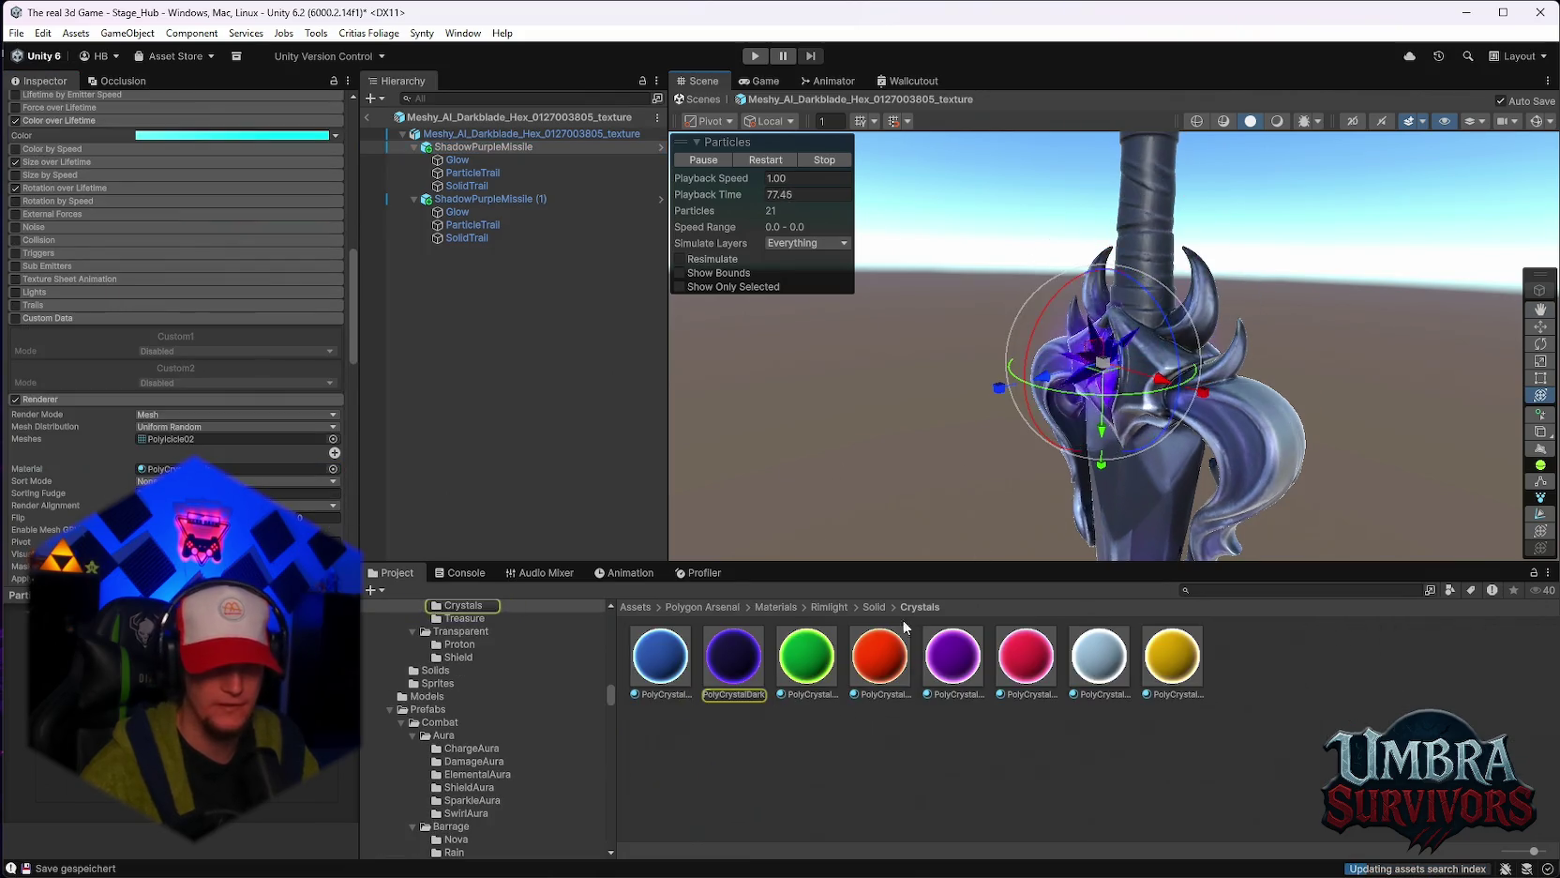
Set the crystal material's fresnel colour to the sword crystal's purple with the eyedropper.
left_click(727, 667)
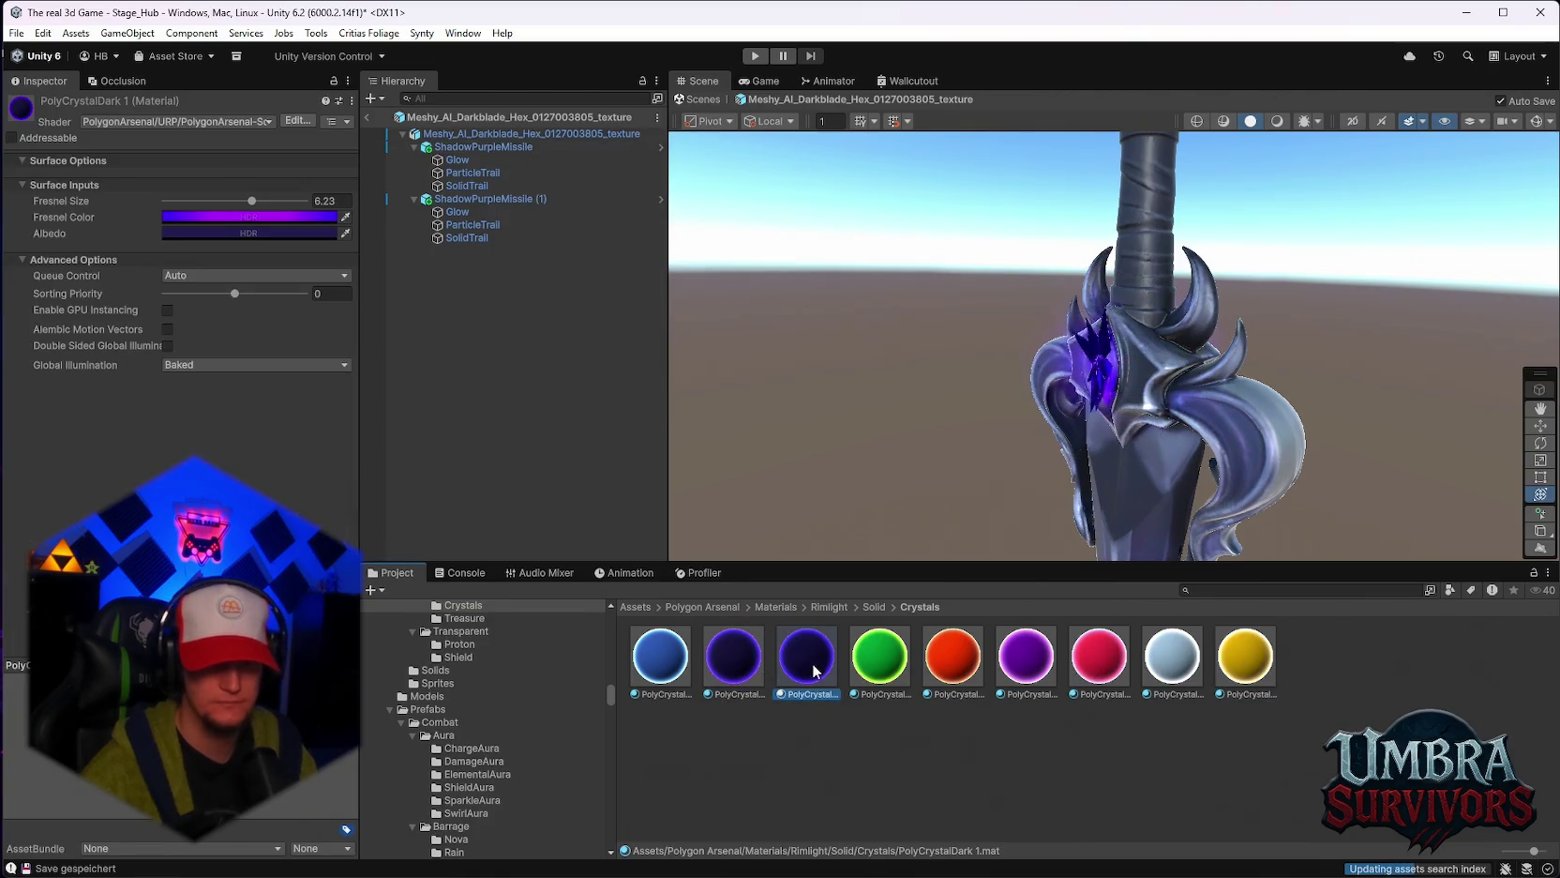
left_click(242, 222)
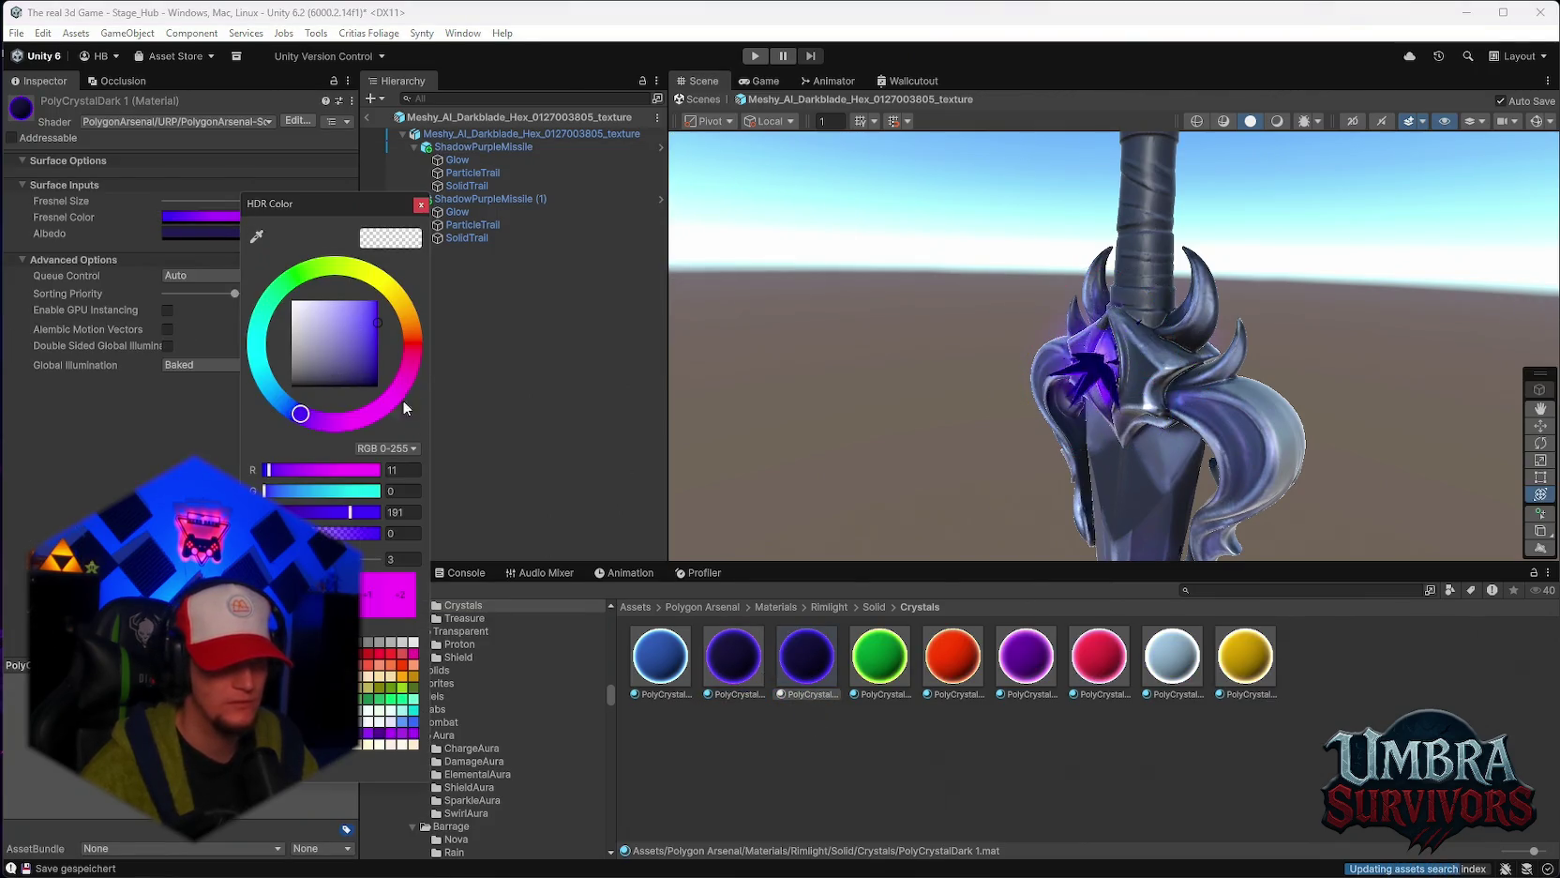
left_click(258, 236)
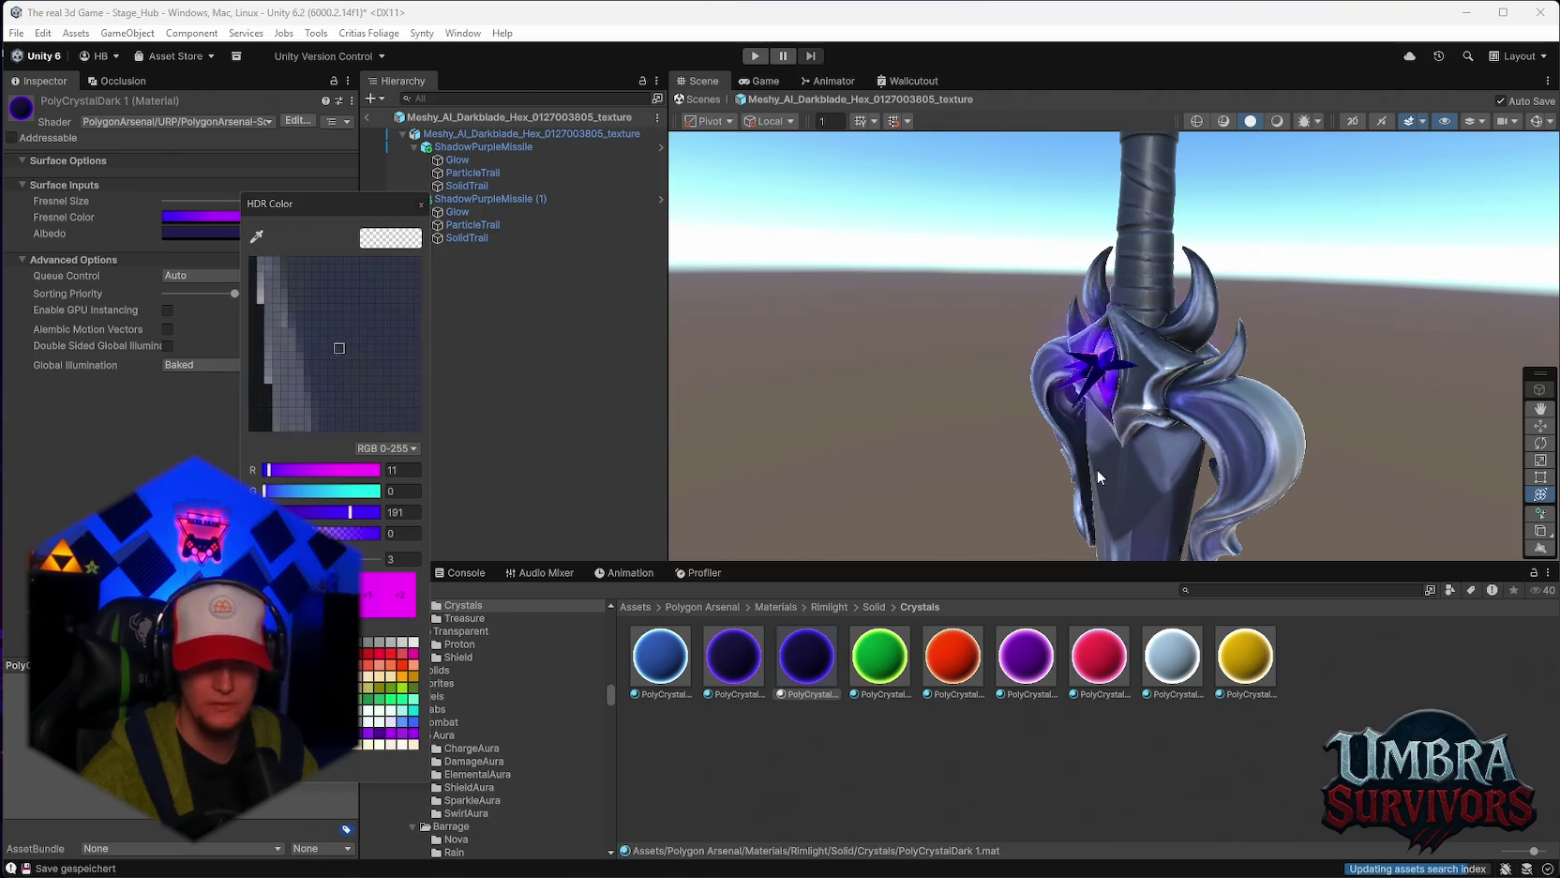
left_click(1106, 353)
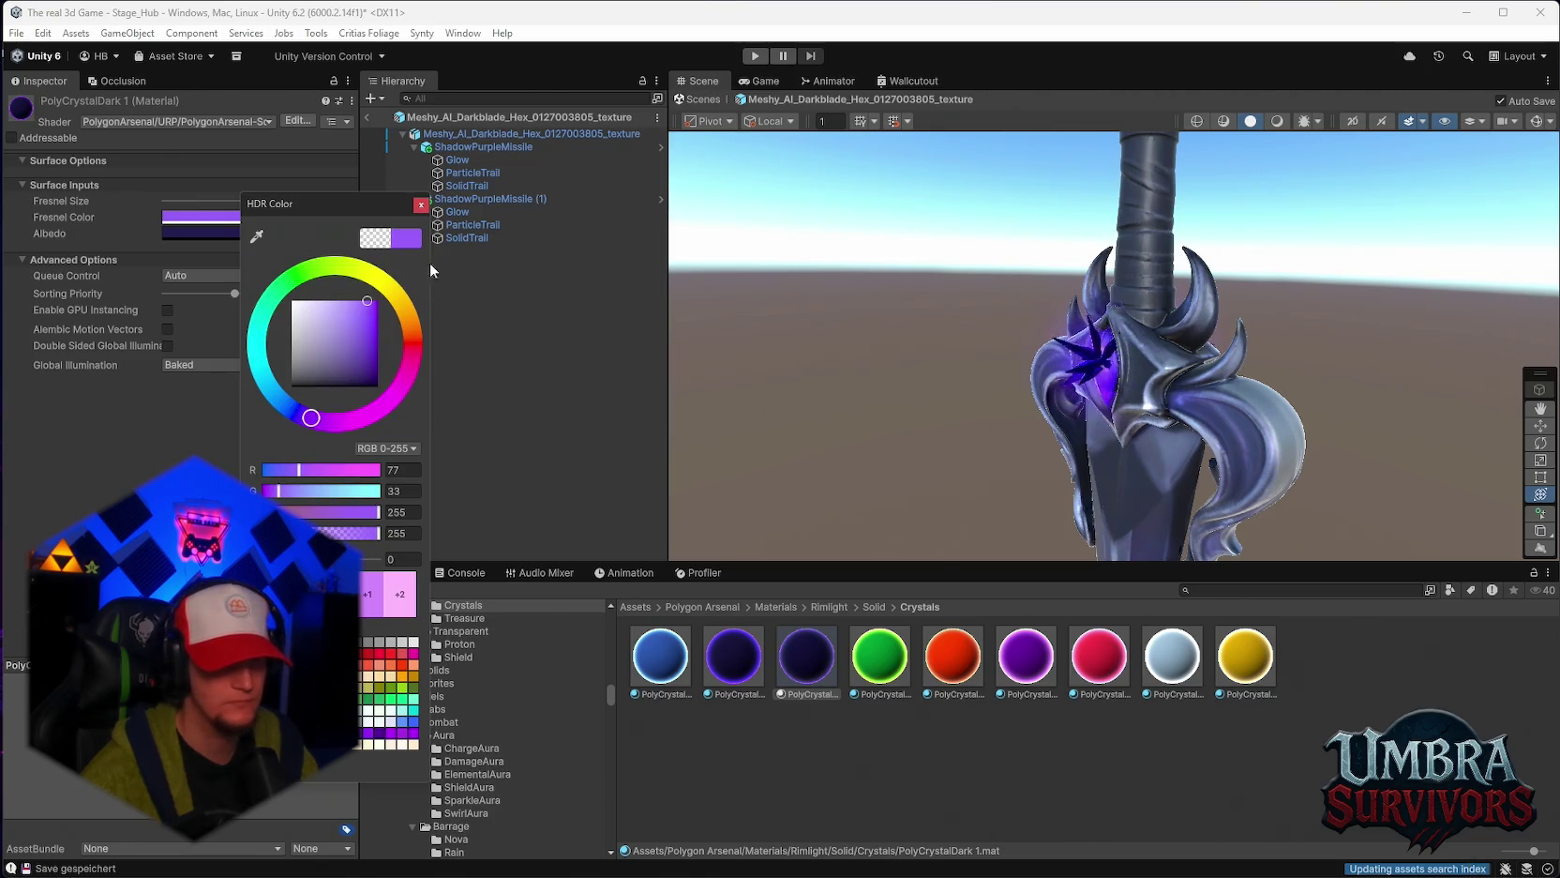
left_click(421, 208)
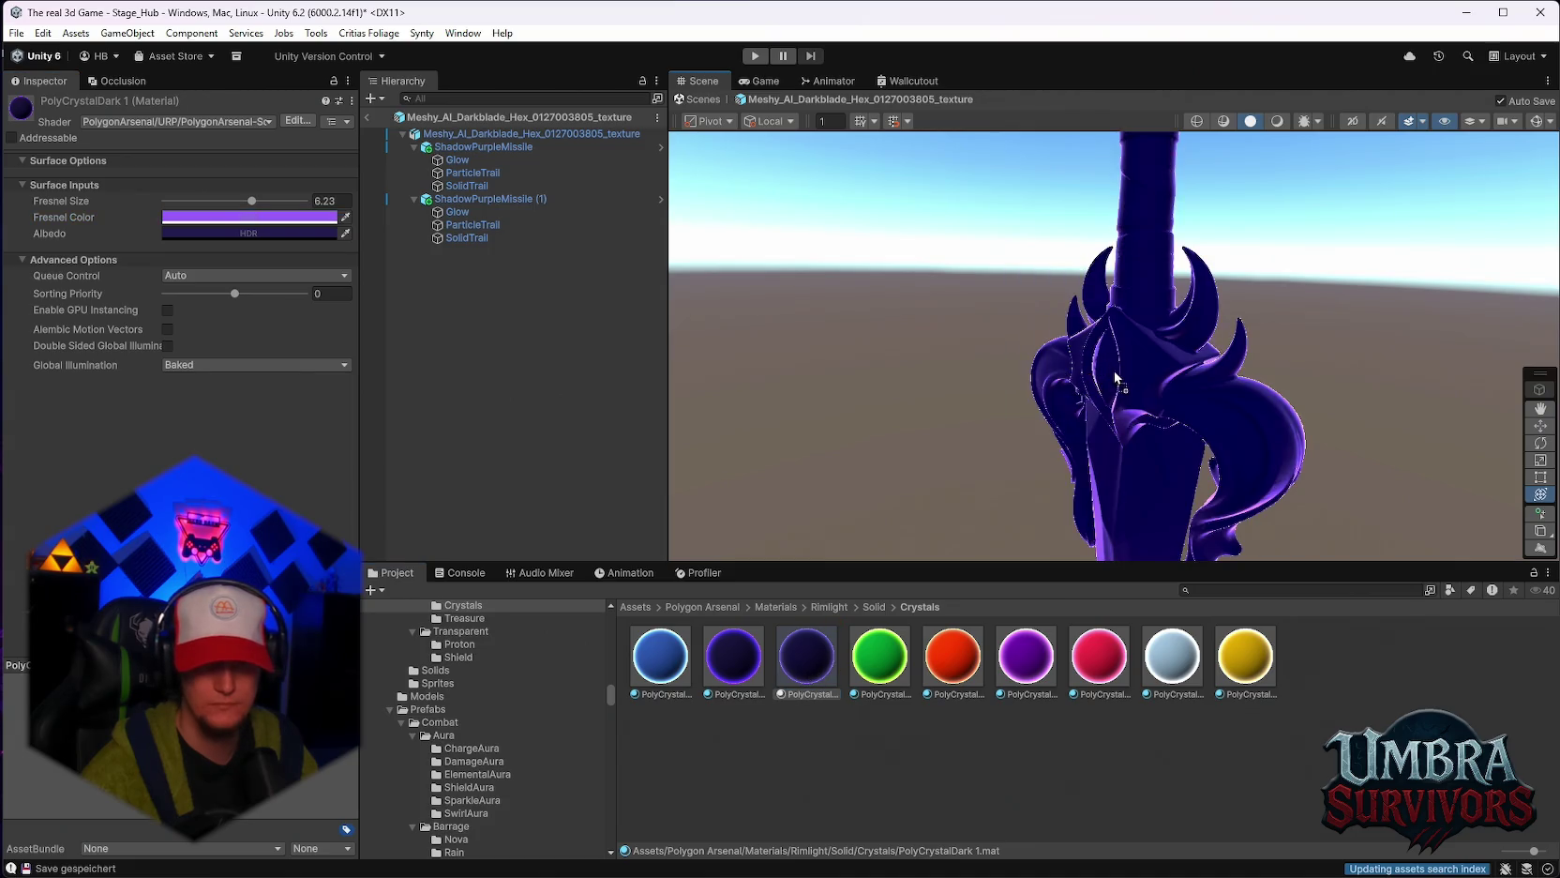
Assign PolyCrystalDark 1 to both ShadowPurpleMissile effects' renderer Material slots.
left_click(483, 147)
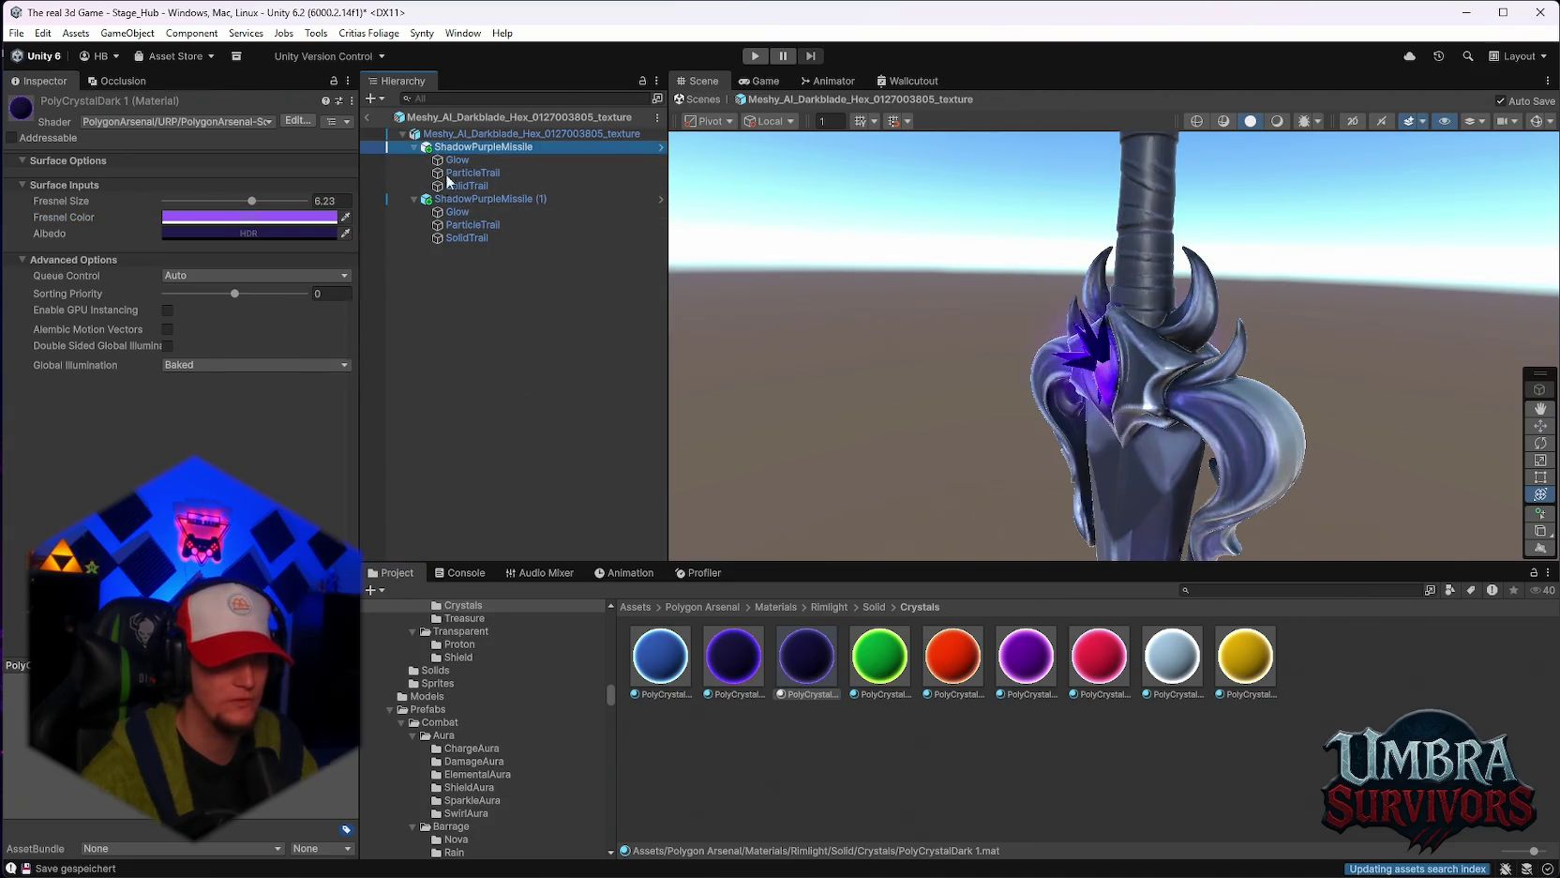
left_click(490, 198, "ctrl")
scroll(176, 328, "down", 6)
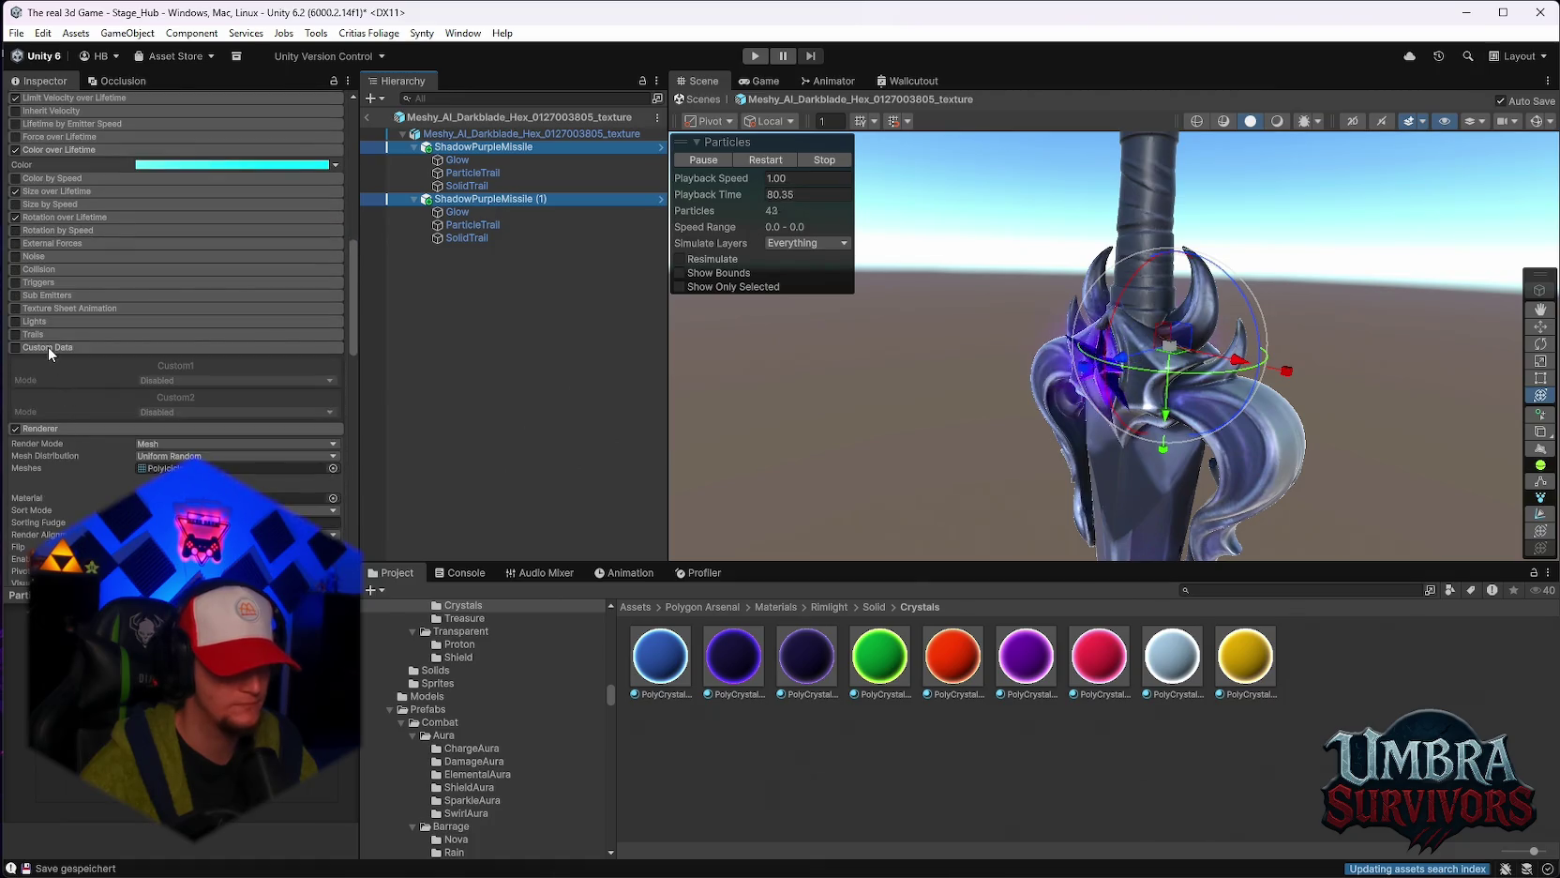
scroll(52, 349, "down", 2)
left_click_drag(806, 656, 176, 365)
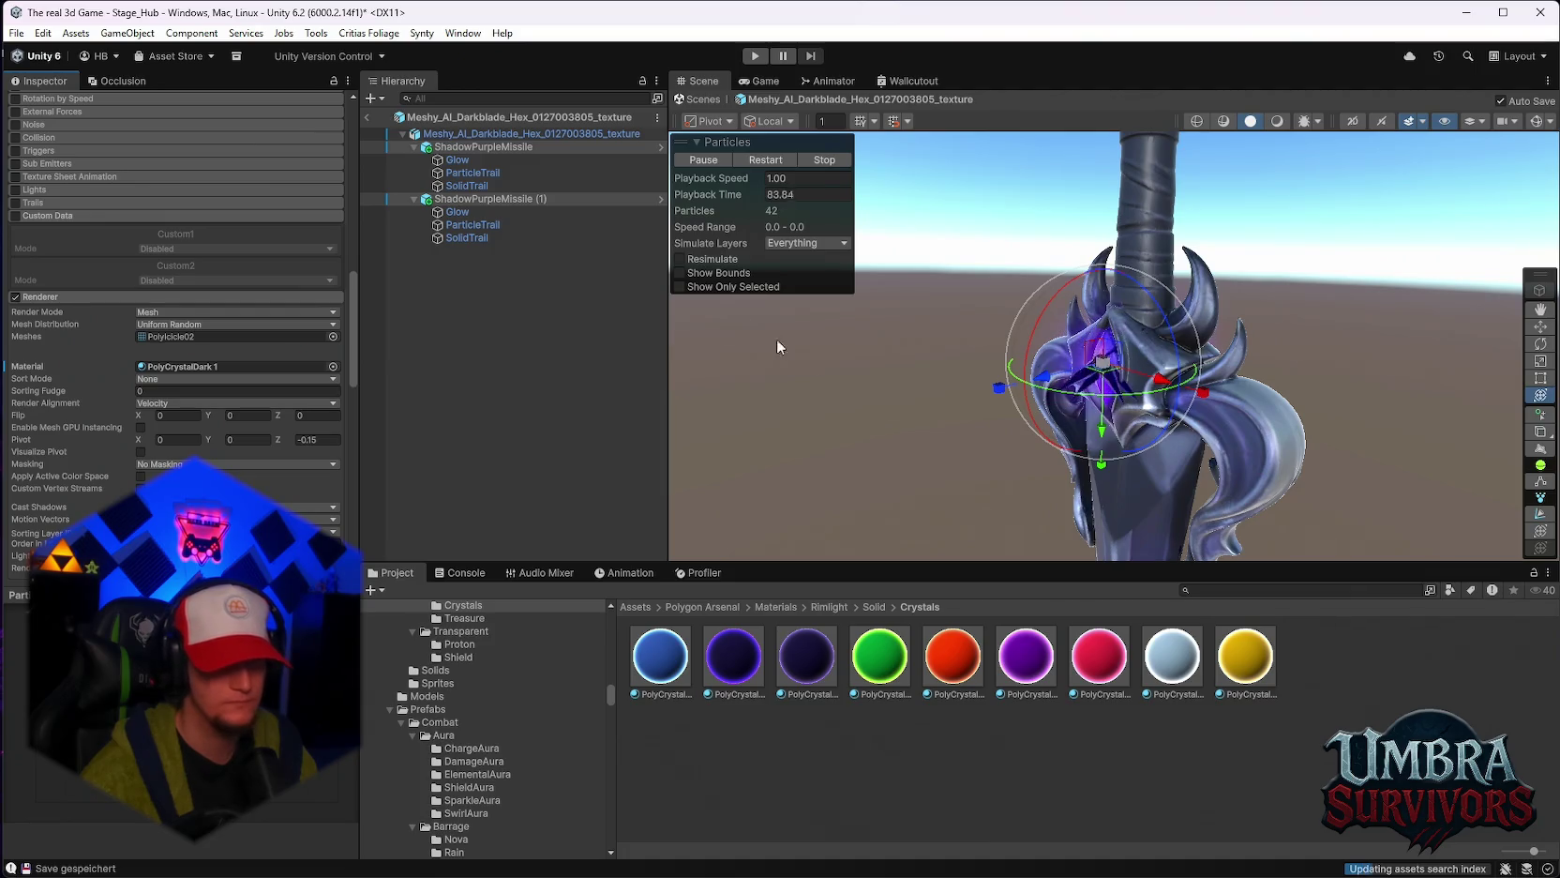
Check the Glow and second missile's materials, then open PolyCrystalDark 1 for editing.
left_click(470, 212)
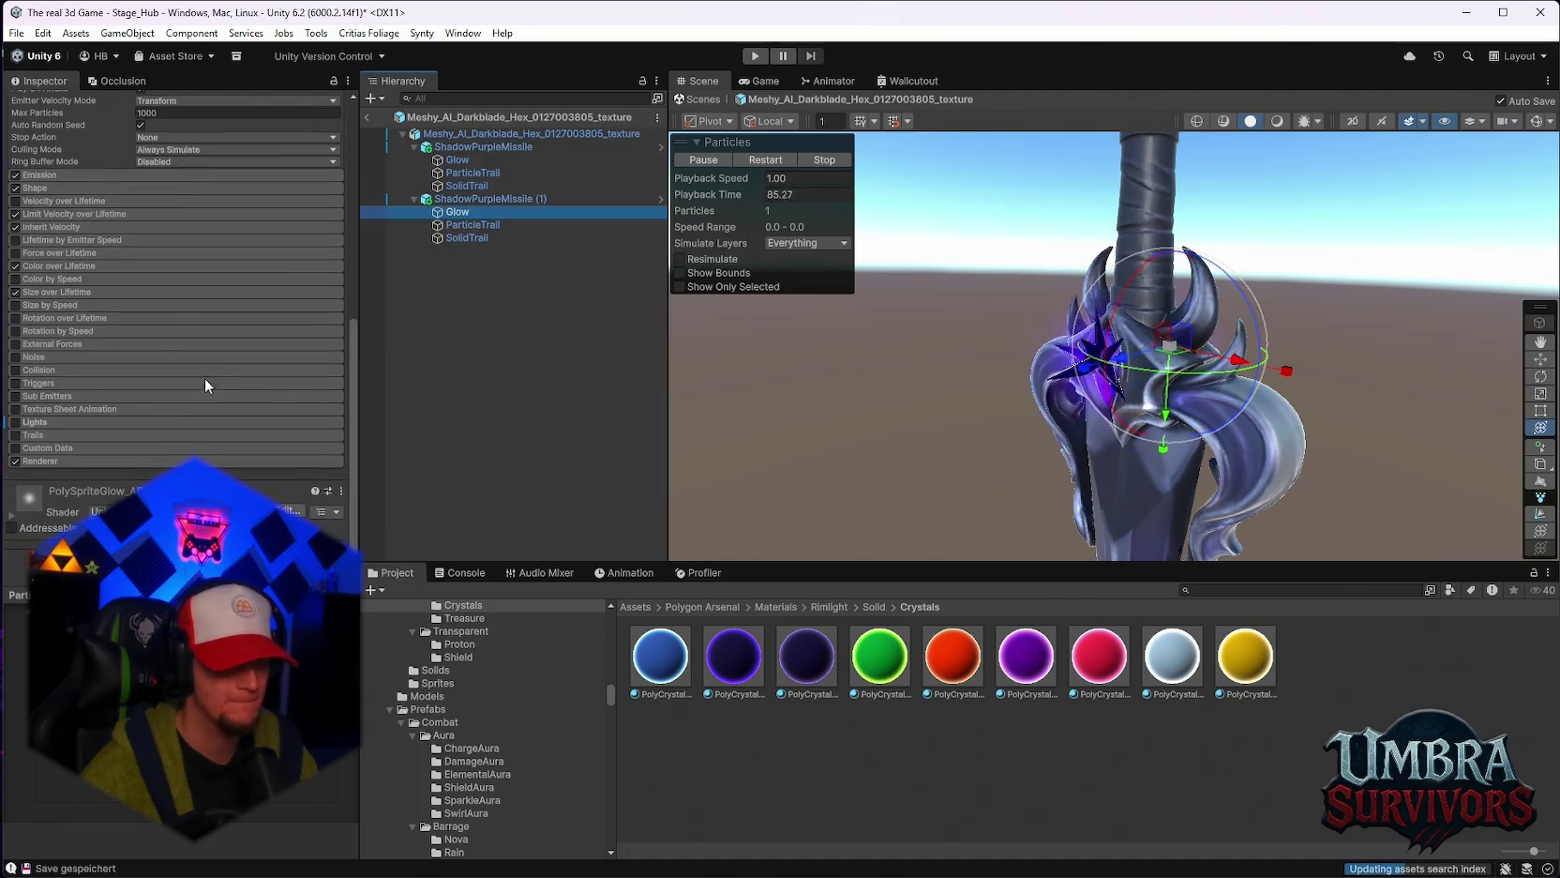
left_click(61, 460)
left_click(291, 500)
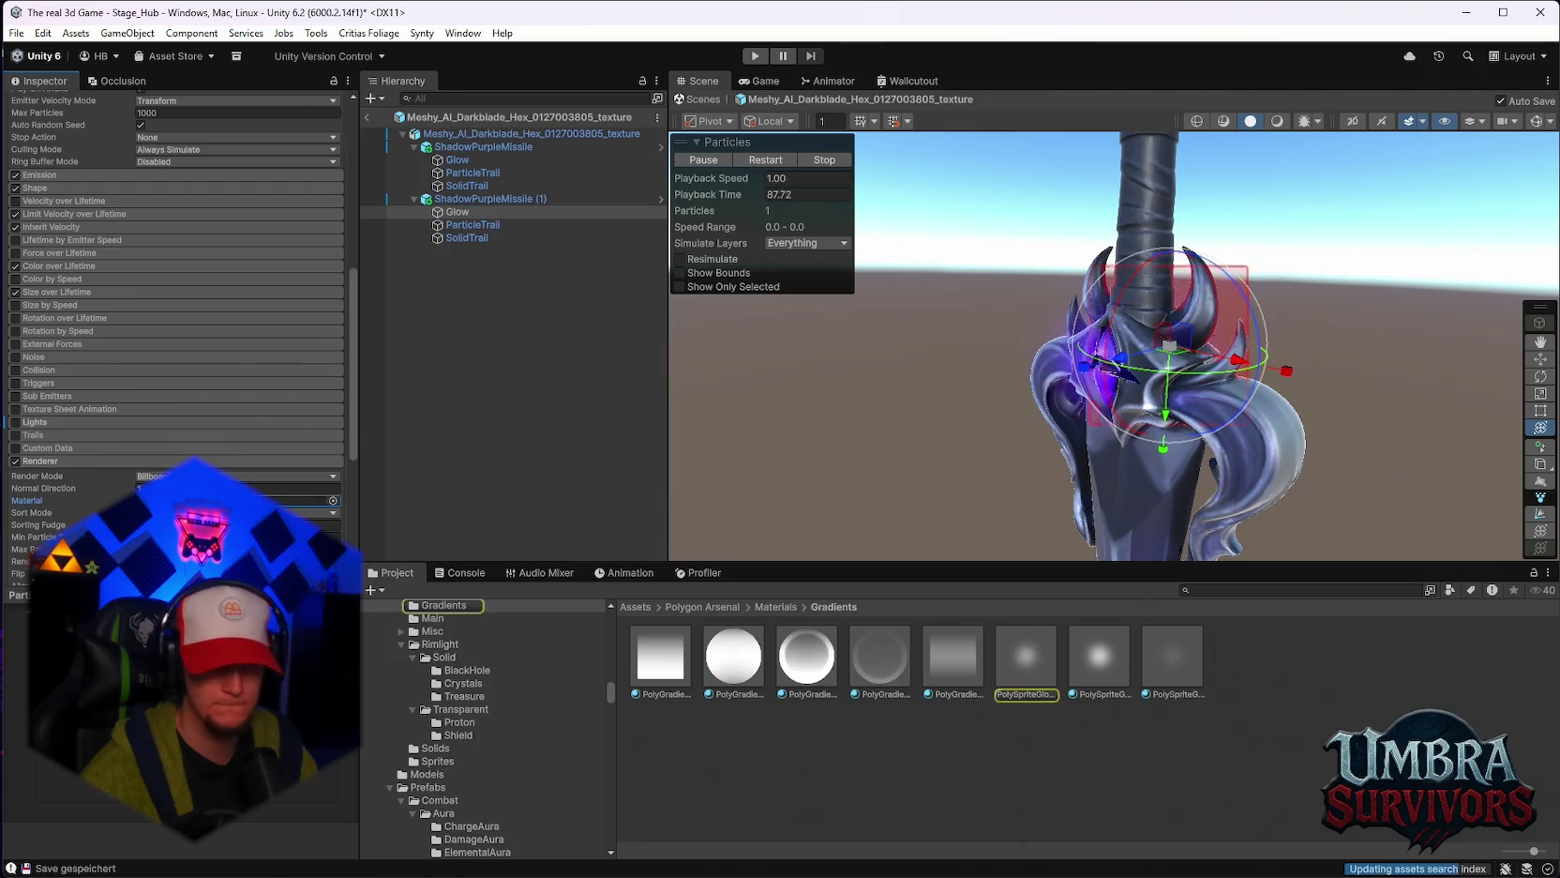
left_click(458, 200)
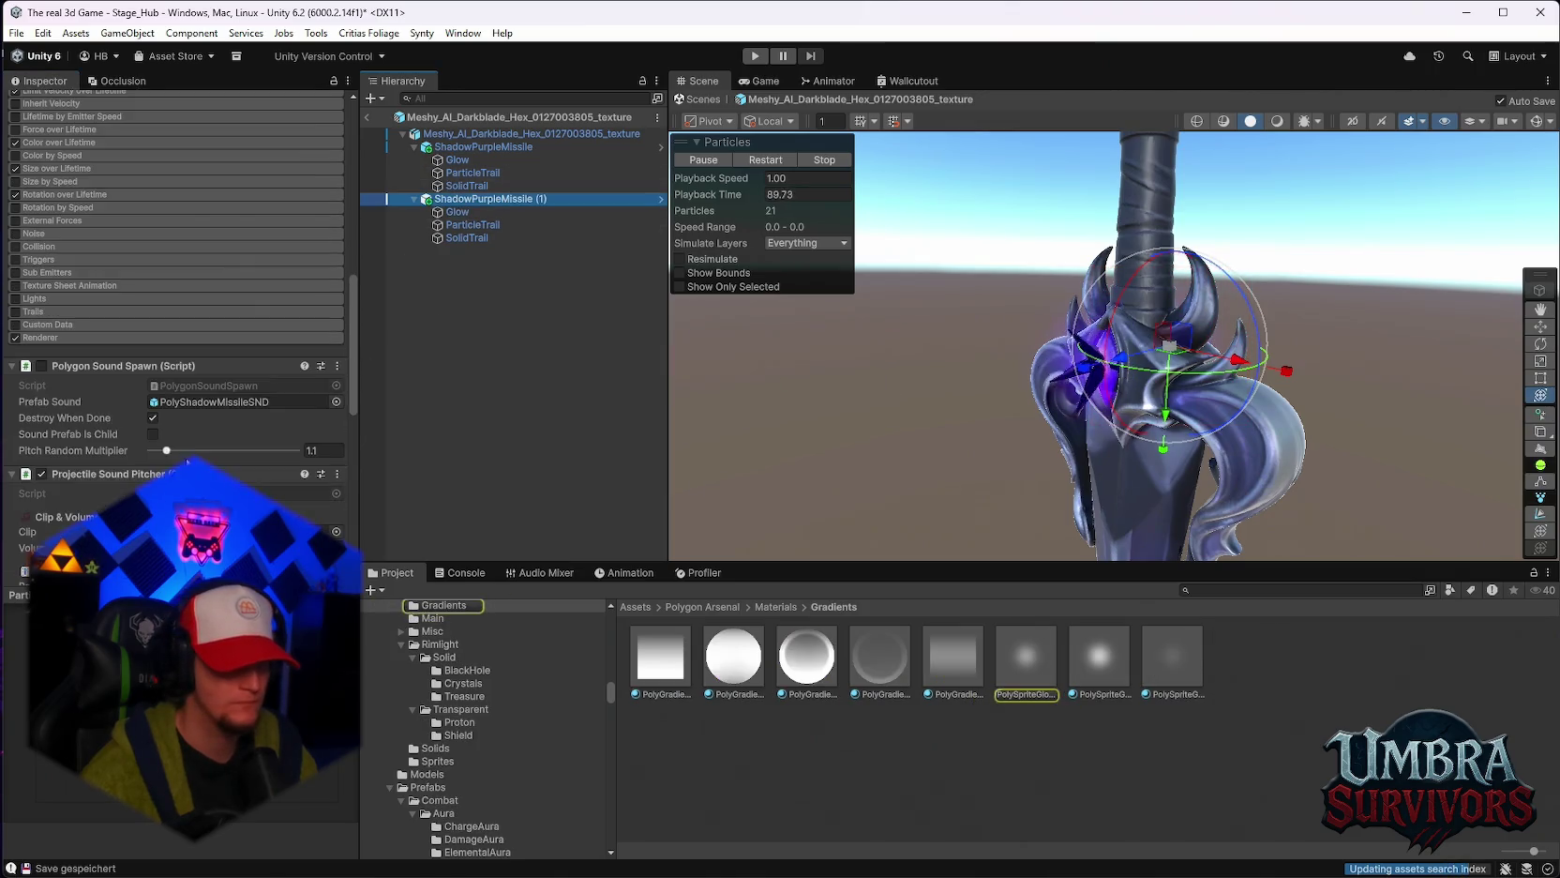
left_click(66, 332)
double_click(244, 407)
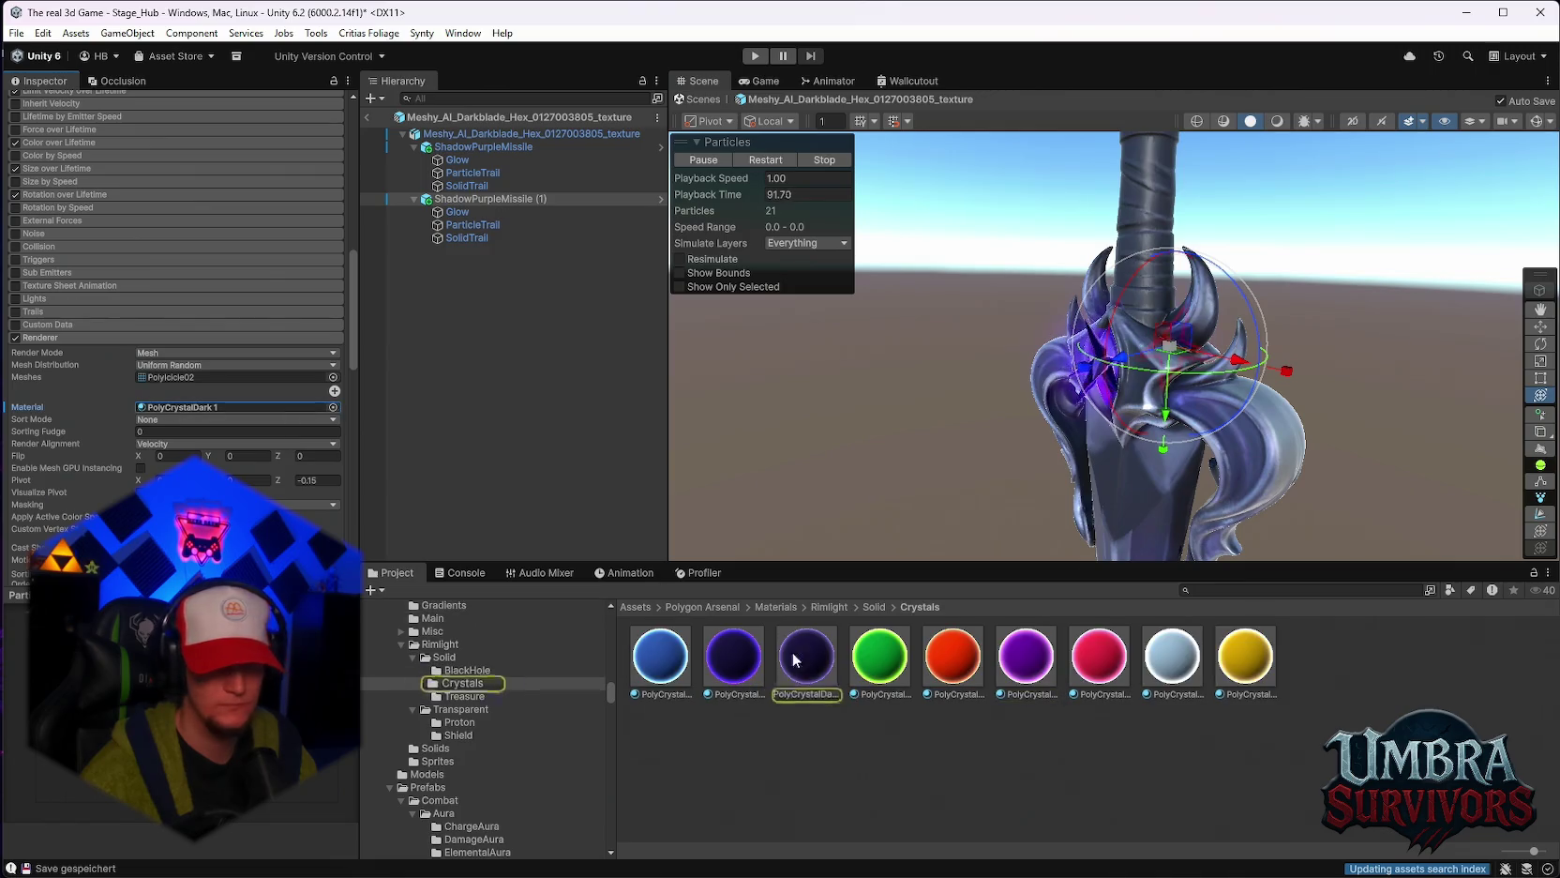
Change PolyCrystalDark 1's fresnel colour to a saturated purple.
left_click(220, 218)
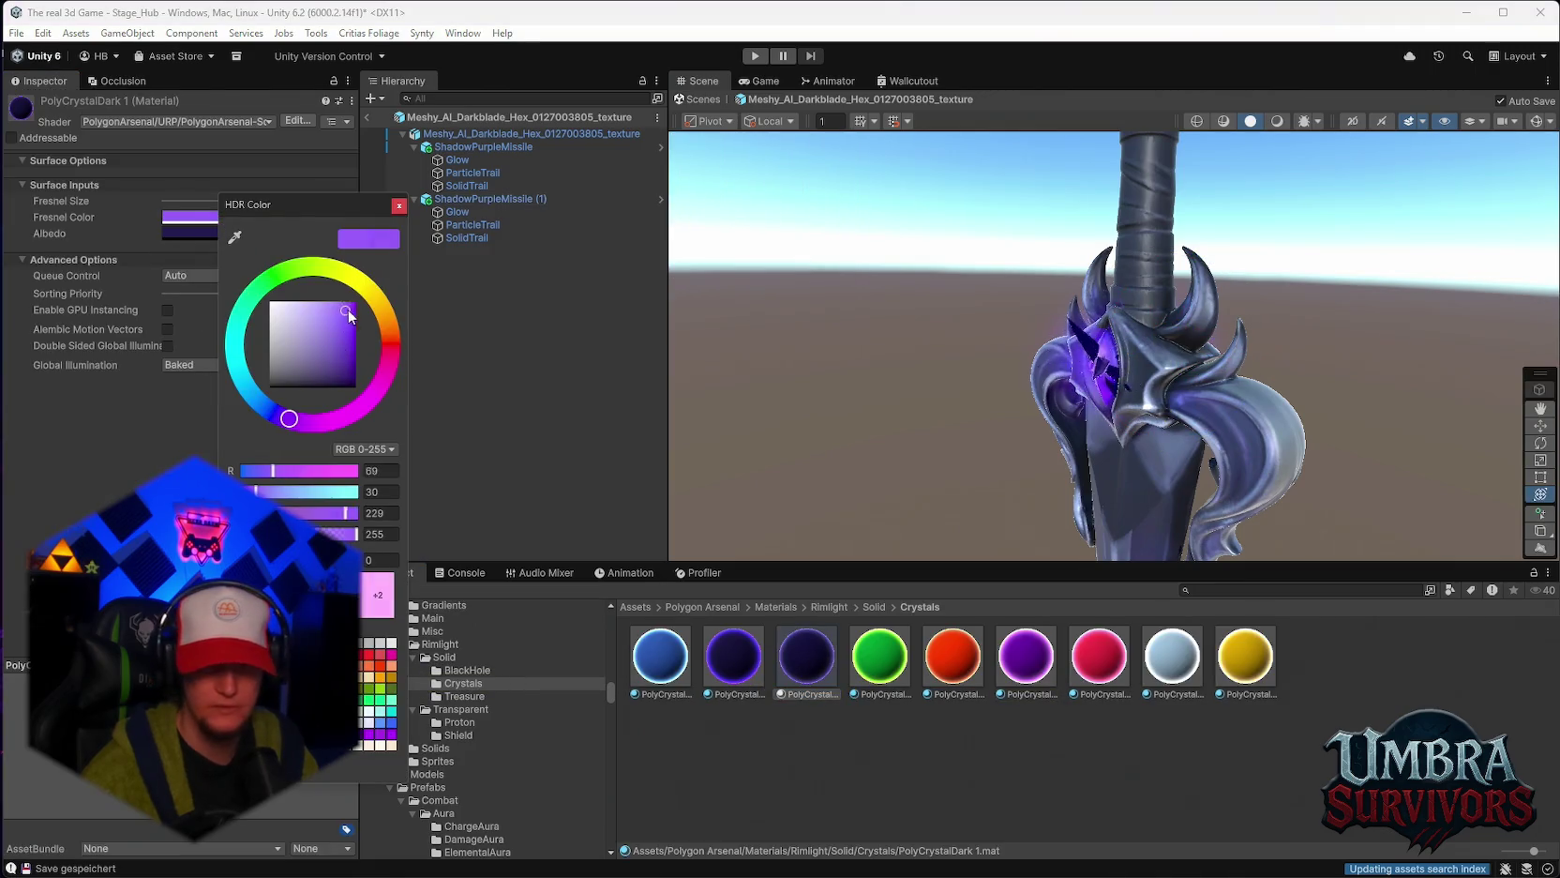
left_click_drag(369, 325, 223, 290)
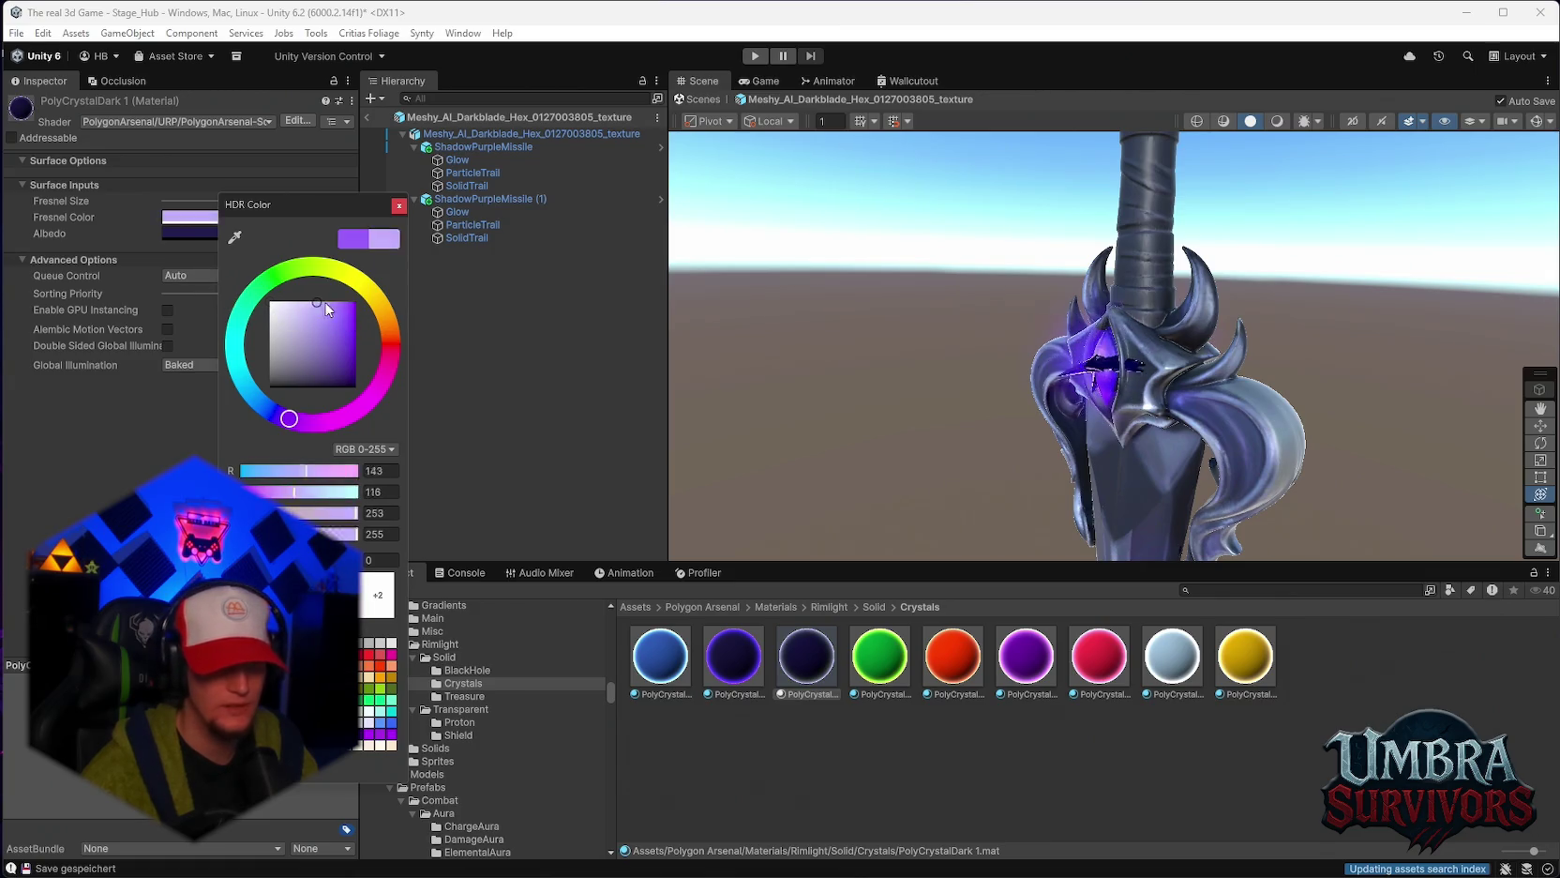
left_click_drag(322, 303, 369, 305)
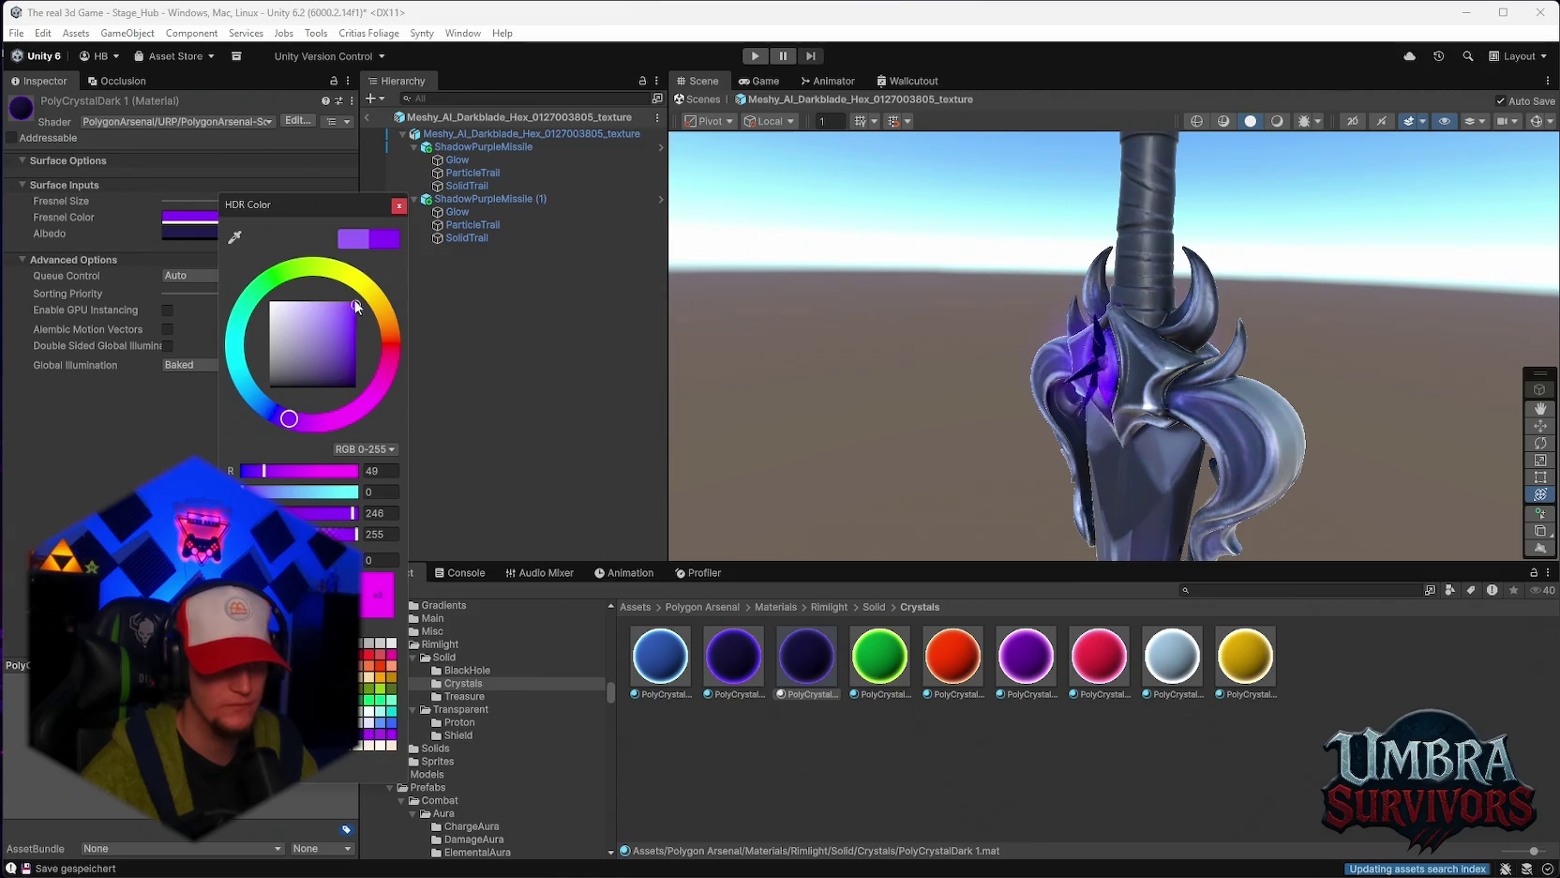
left_click(398, 206)
Set the albedo to a darker saturated purple and review the violet crystal guard.
left_click(236, 234)
mouse_move(338, 347)
left_mouse_down()
mouse_move(325, 292)
mouse_move(396, 300)
left_mouse_up()
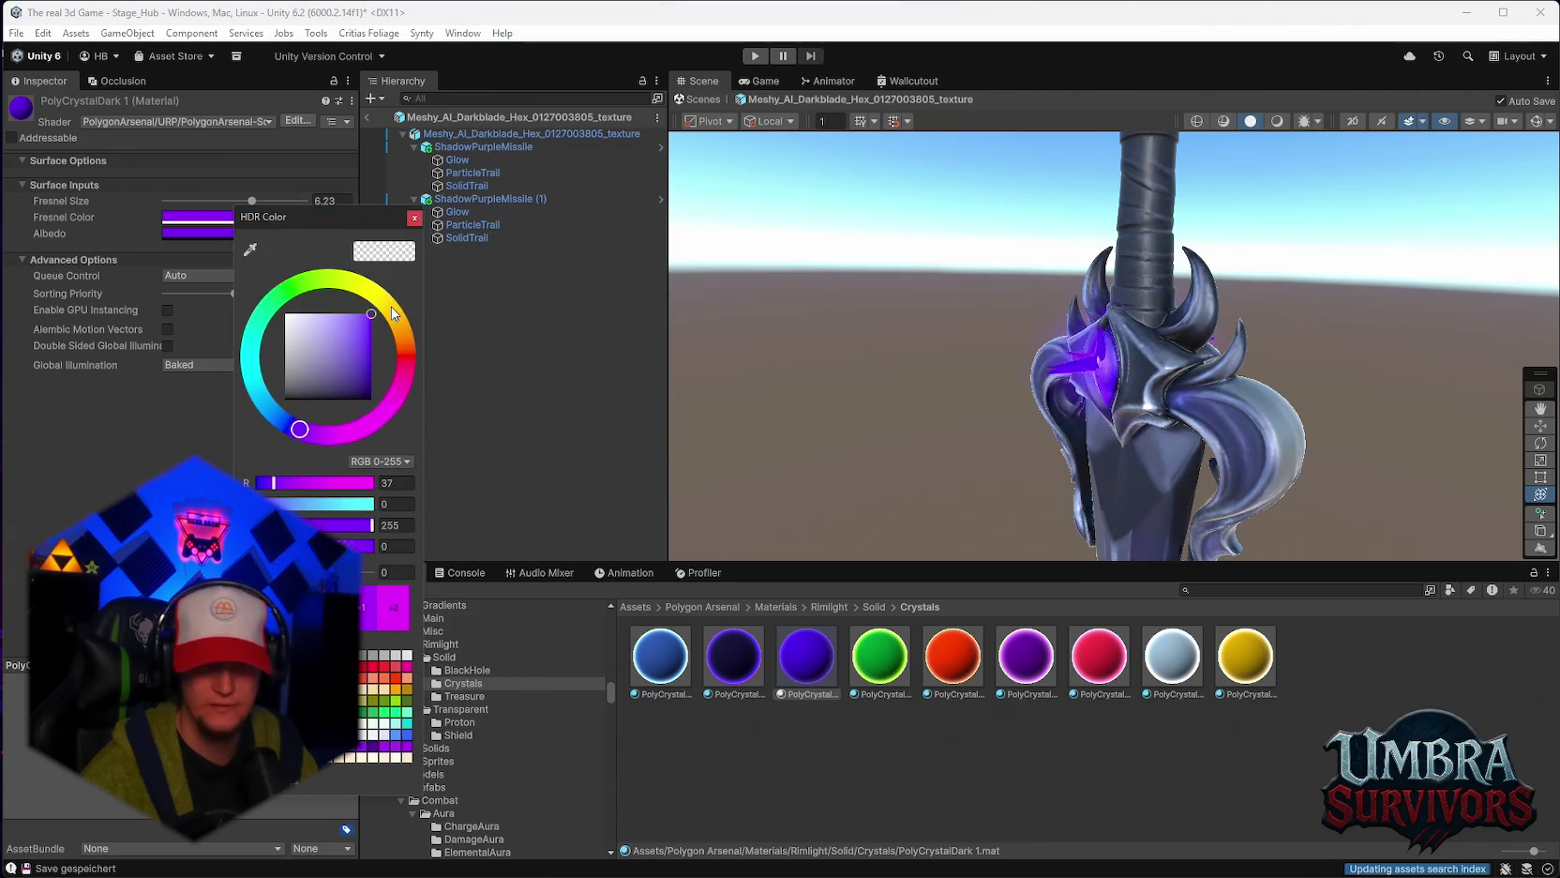
left_click_drag(373, 324, 375, 350)
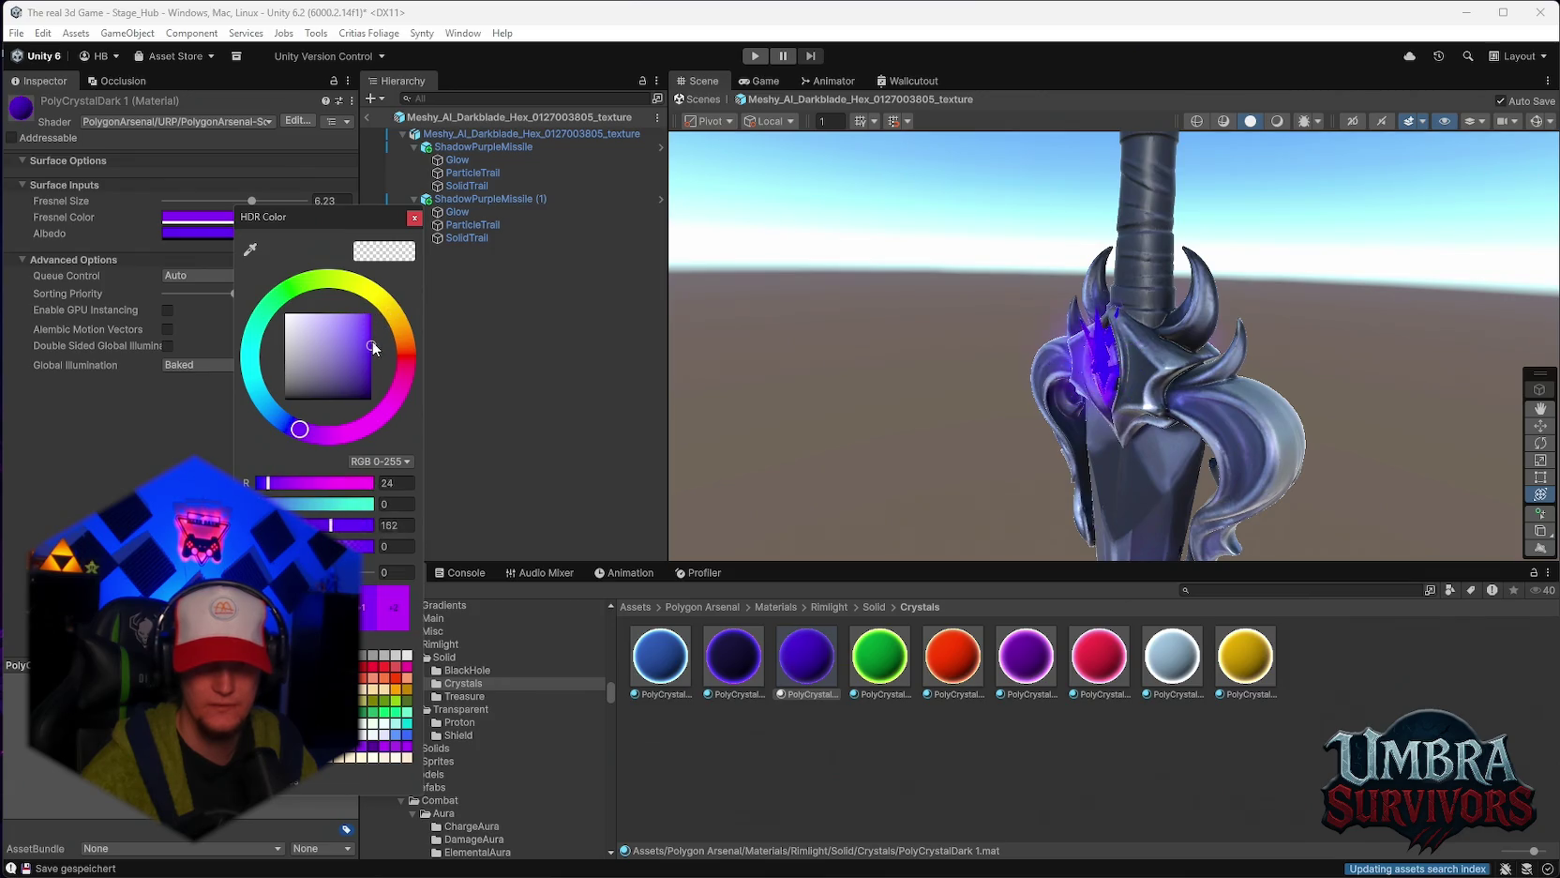
mouse_move(879, 391)
left_mouse_down()
mouse_move(1167, 422)
mouse_move(773, 346)
left_mouse_up()
scroll(1168, 422, "up", 3)
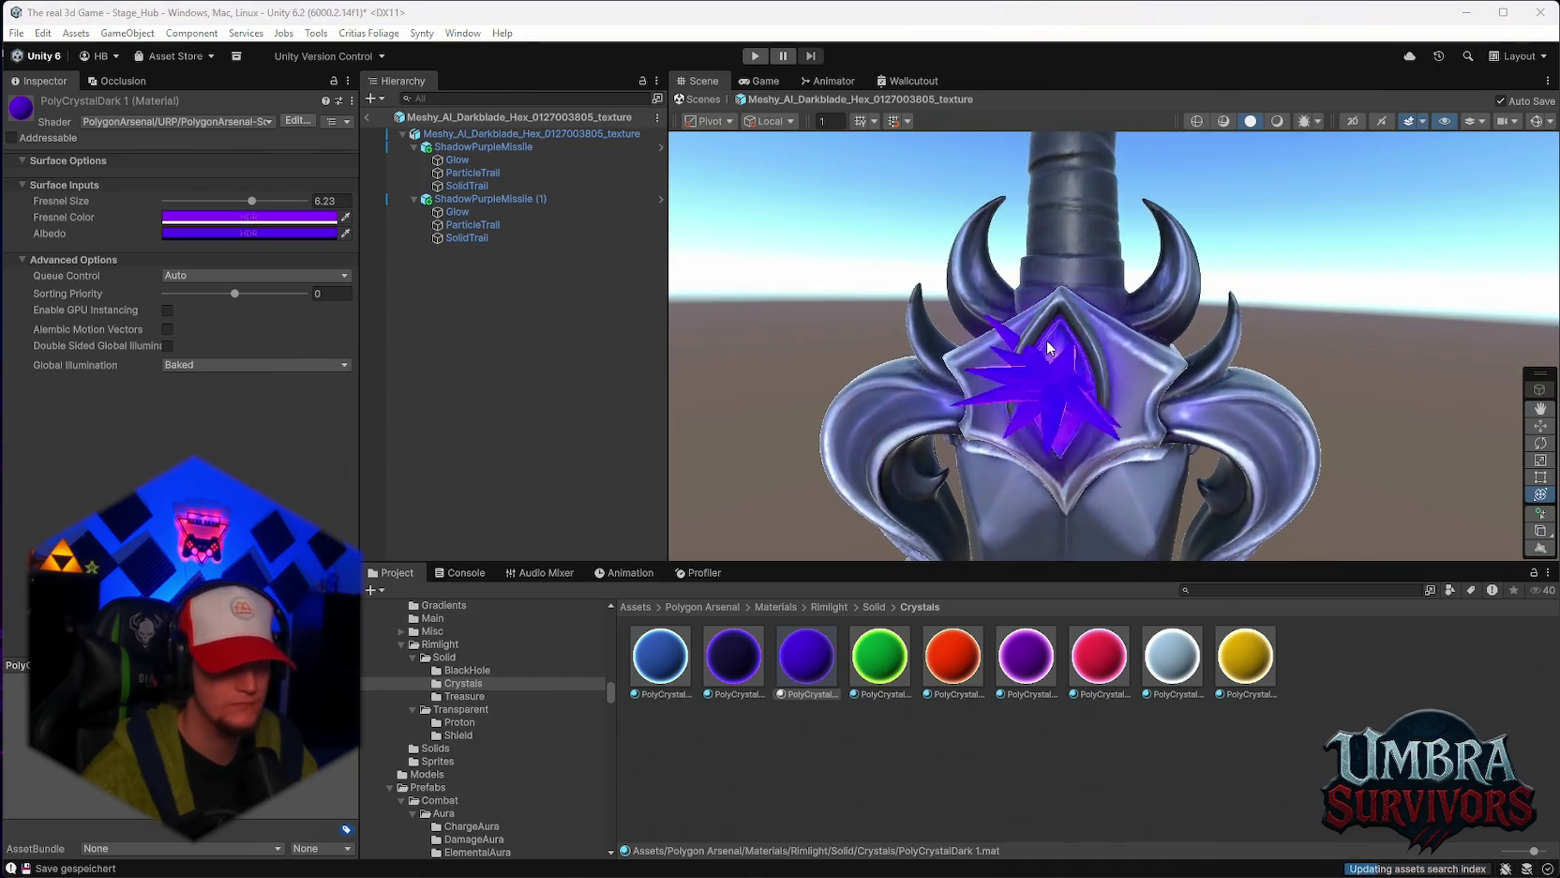
key("ctrl+z")
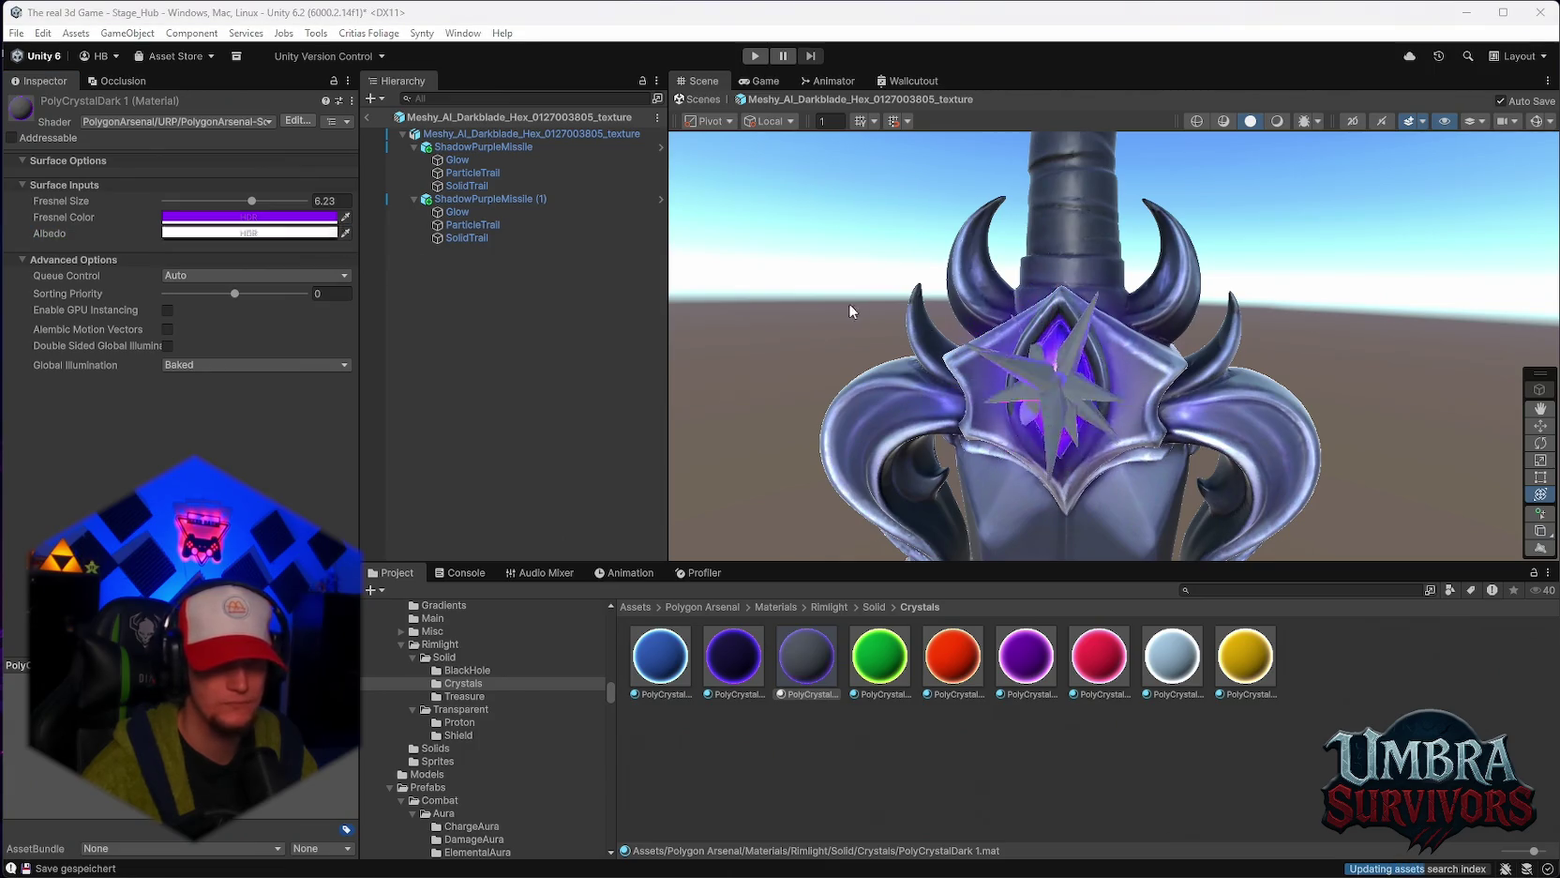
key("ctrl+z")
key("ctrl+z")
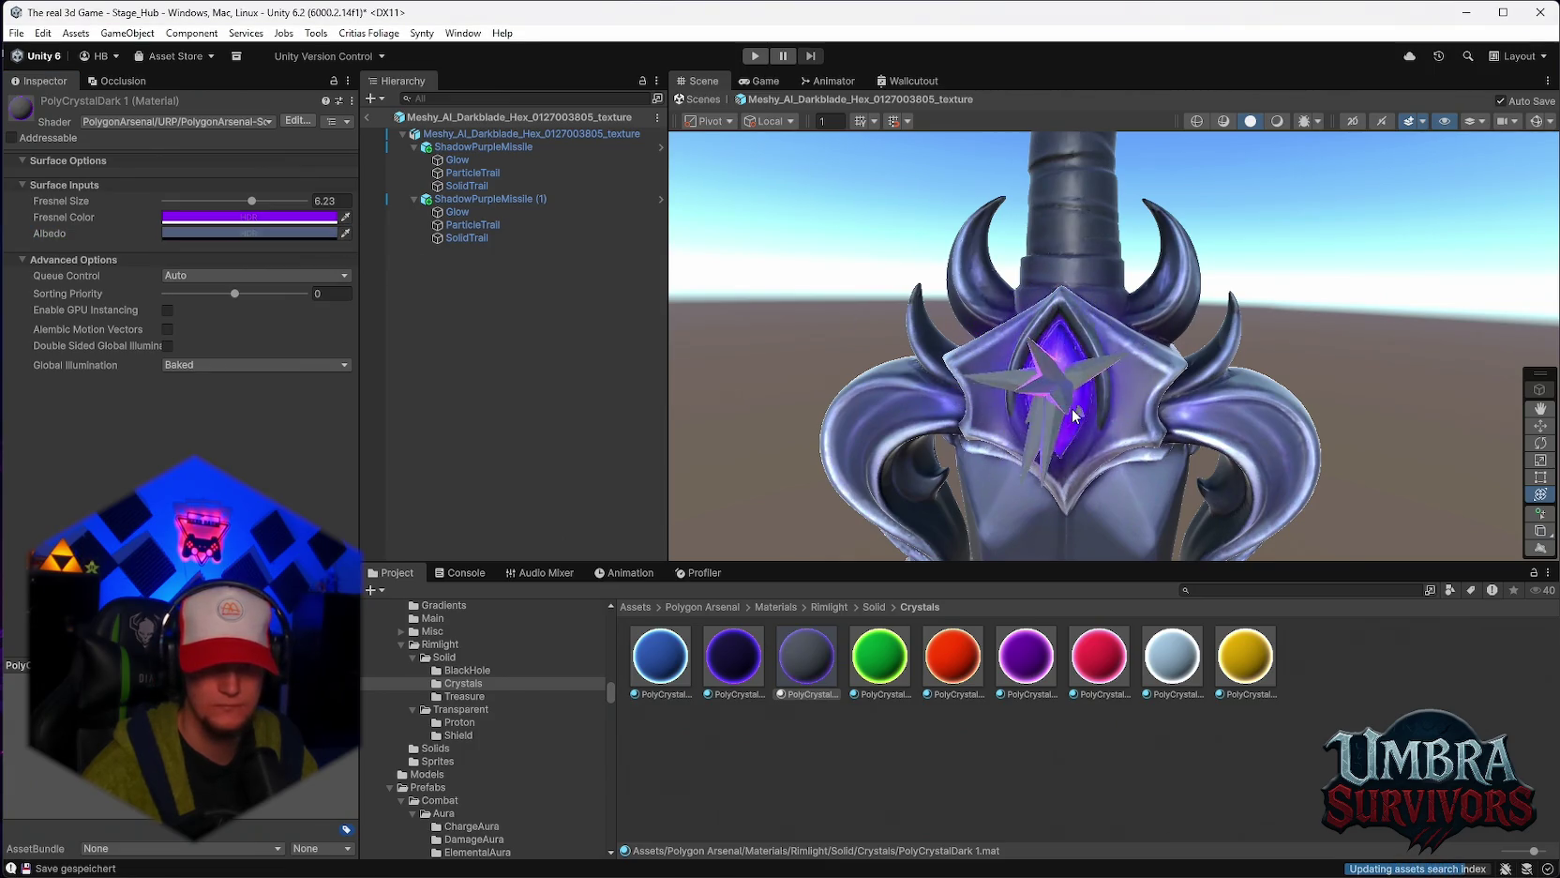
mouse_move(1080, 427)
left_mouse_down()
mouse_move(969, 418)
mouse_move(993, 411)
left_mouse_up()
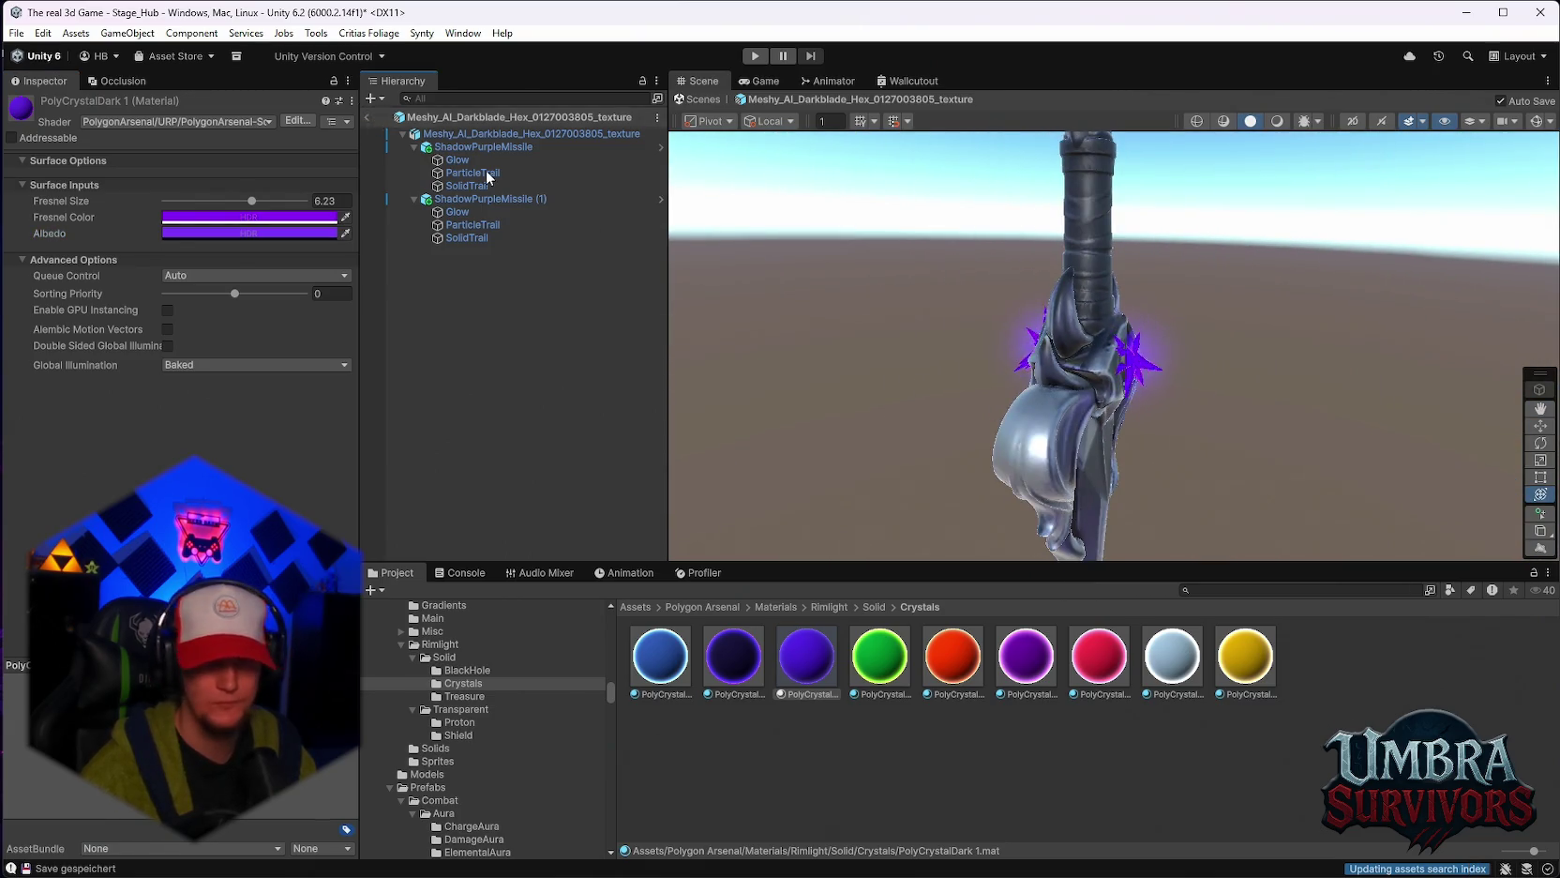
Exit prefab mode and frame the purple-crystal sword in the hub level.
left_click(367, 117)
scroll(1101, 383, "up", 5)
mouse_move(1102, 382)
left_mouse_down()
mouse_move(1194, 356)
mouse_move(1033, 391)
mouse_move(1219, 392)
mouse_move(1077, 403)
mouse_move(989, 353)
mouse_move(1015, 448)
mouse_move(907, 669)
left_mouse_up()
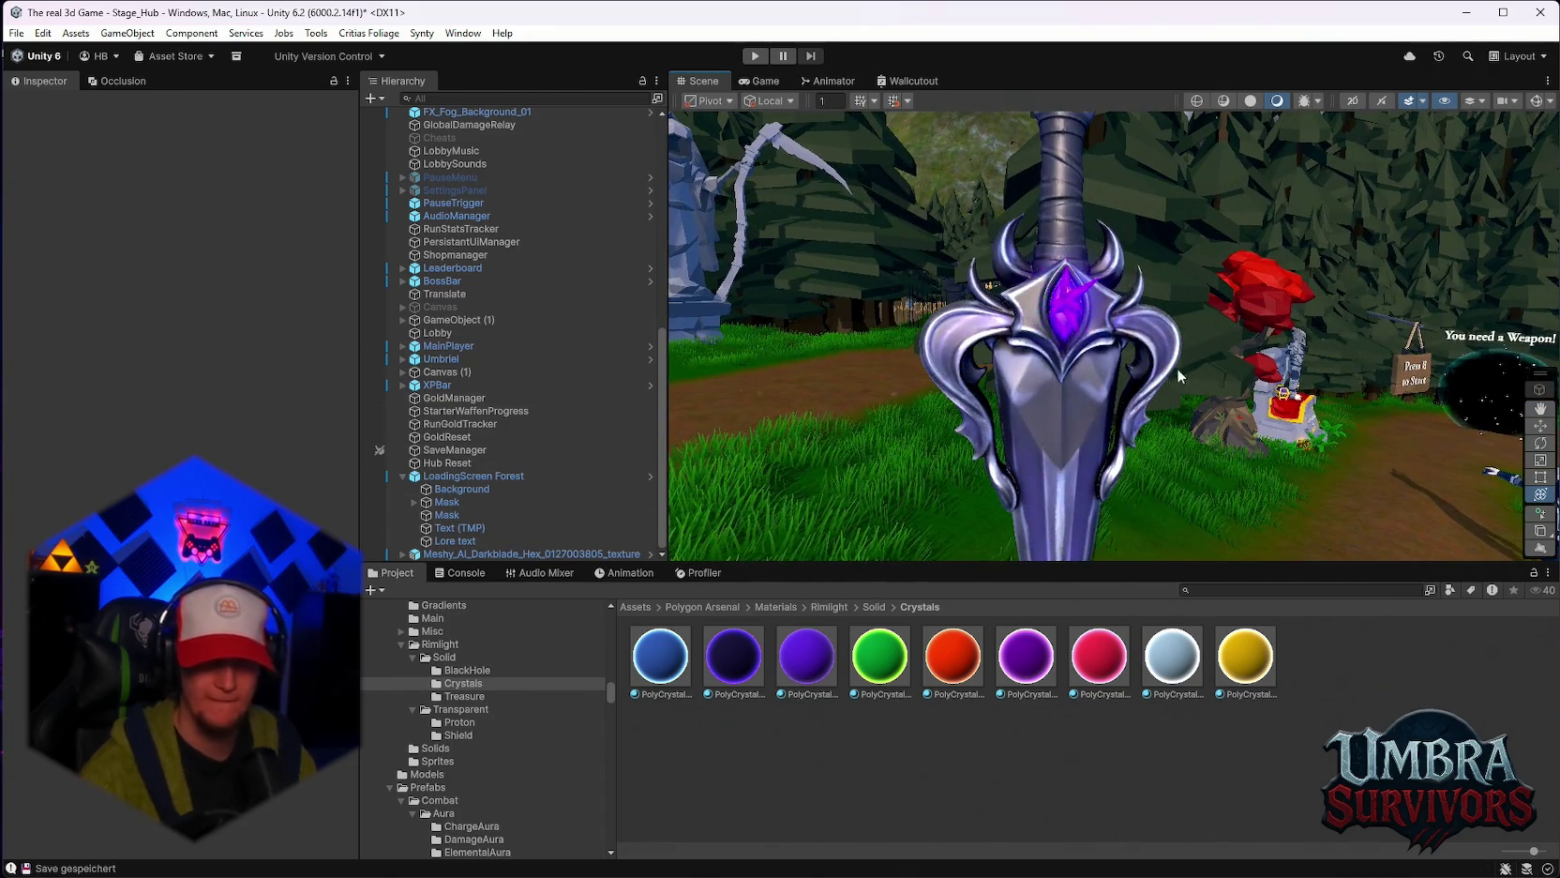
scroll(1173, 375, "down", 2)
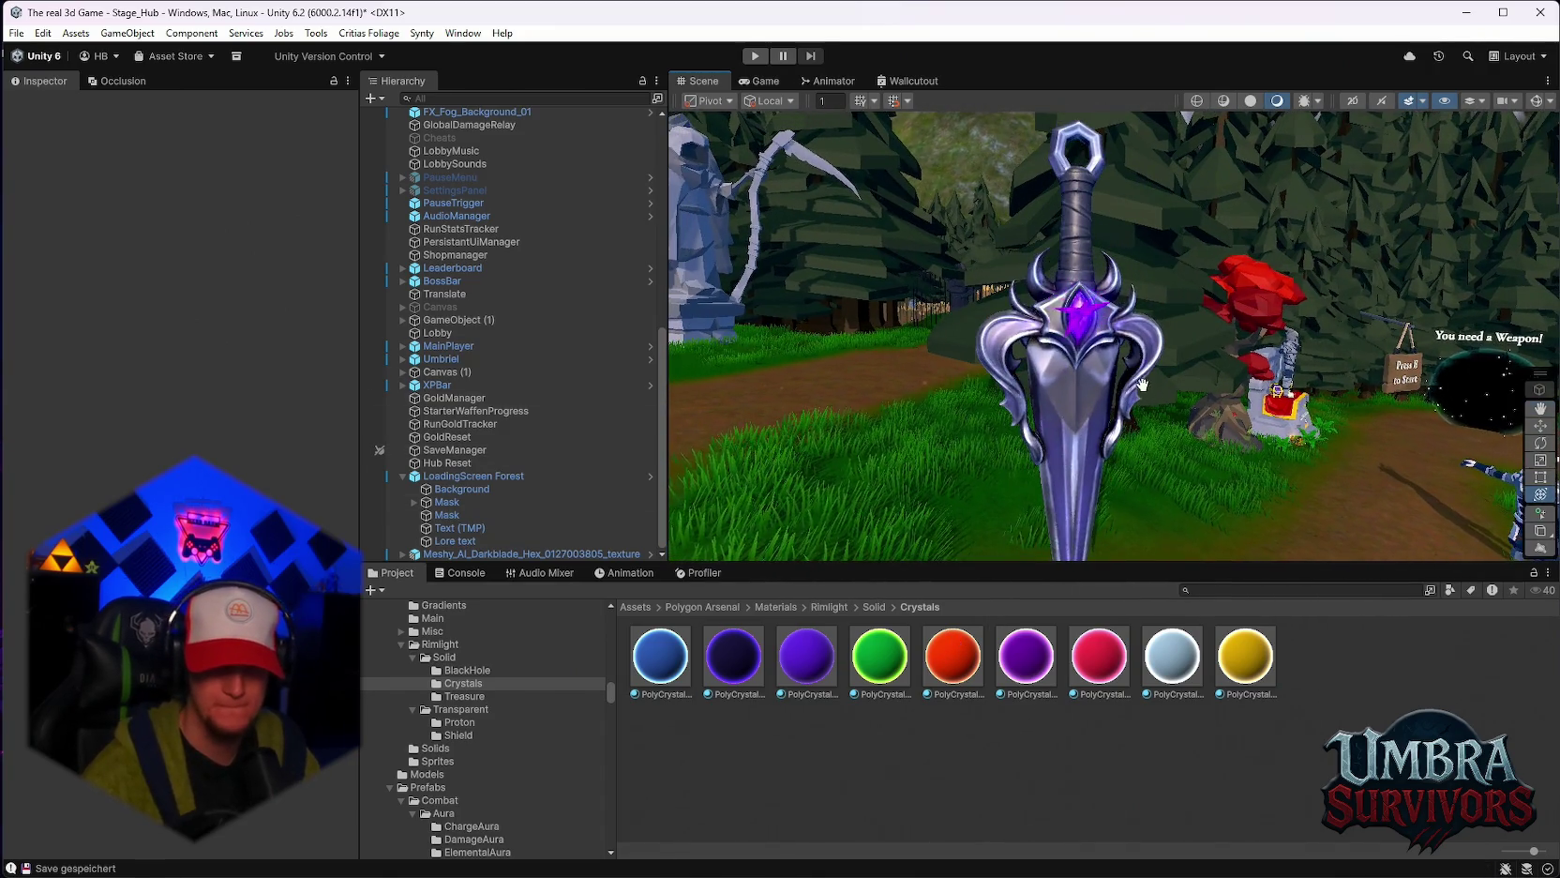
left_click_drag(1142, 385, 1130, 387)
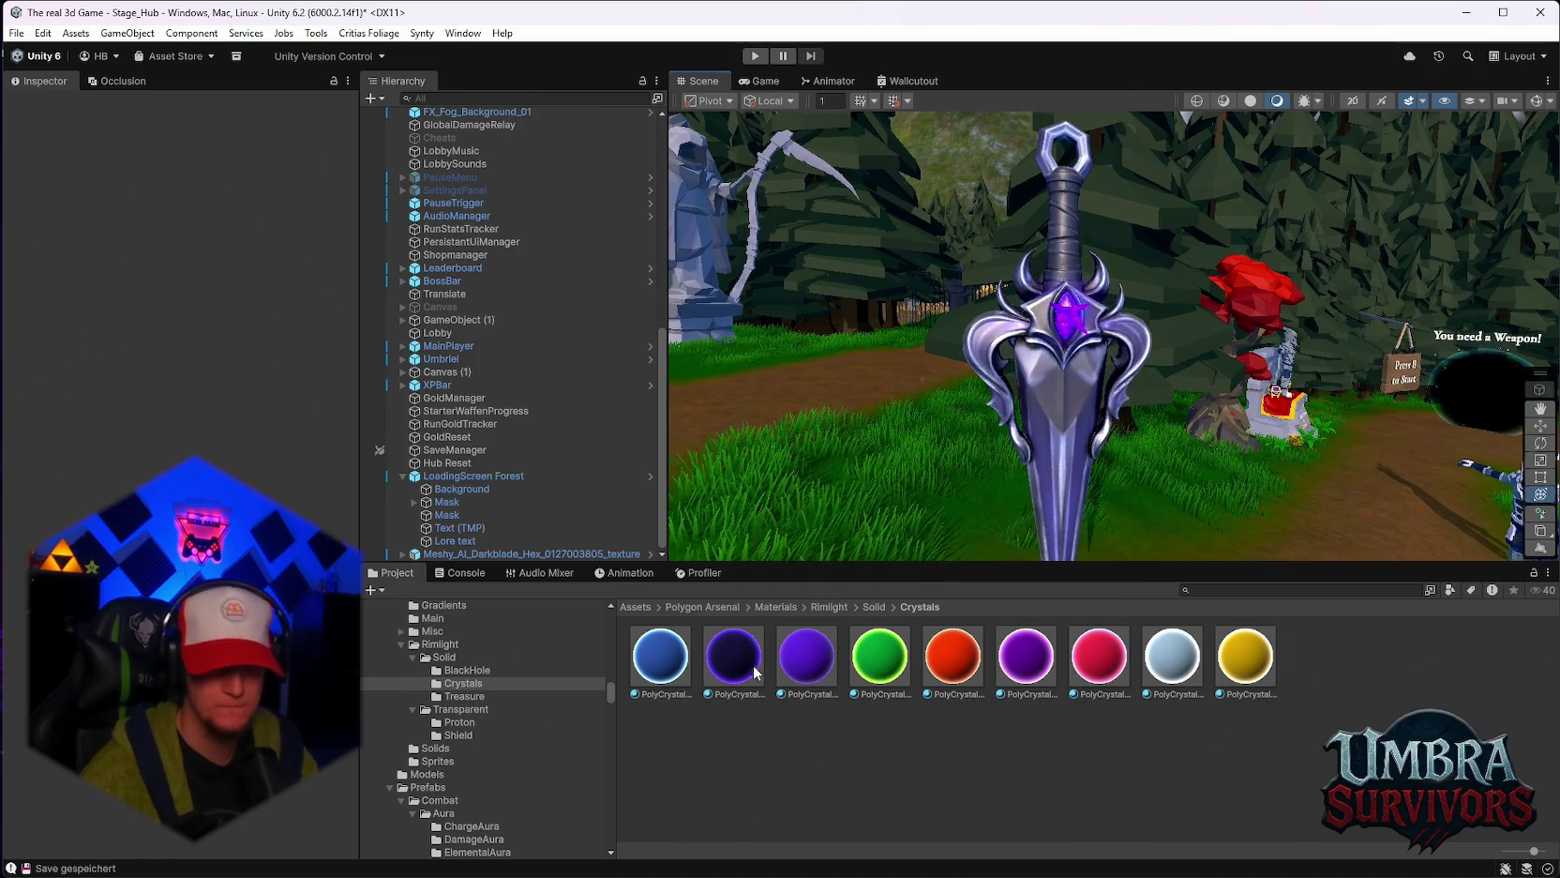
Deepen the PolyCrystalDark 1 albedo to a darker violet (RGB 26, 0, 171).
left_click(802, 667)
left_click_drag(391, 324, 409, 352)
mouse_move(1004, 390)
left_mouse_down()
mouse_move(1360, 415)
mouse_move(966, 514)
left_mouse_up()
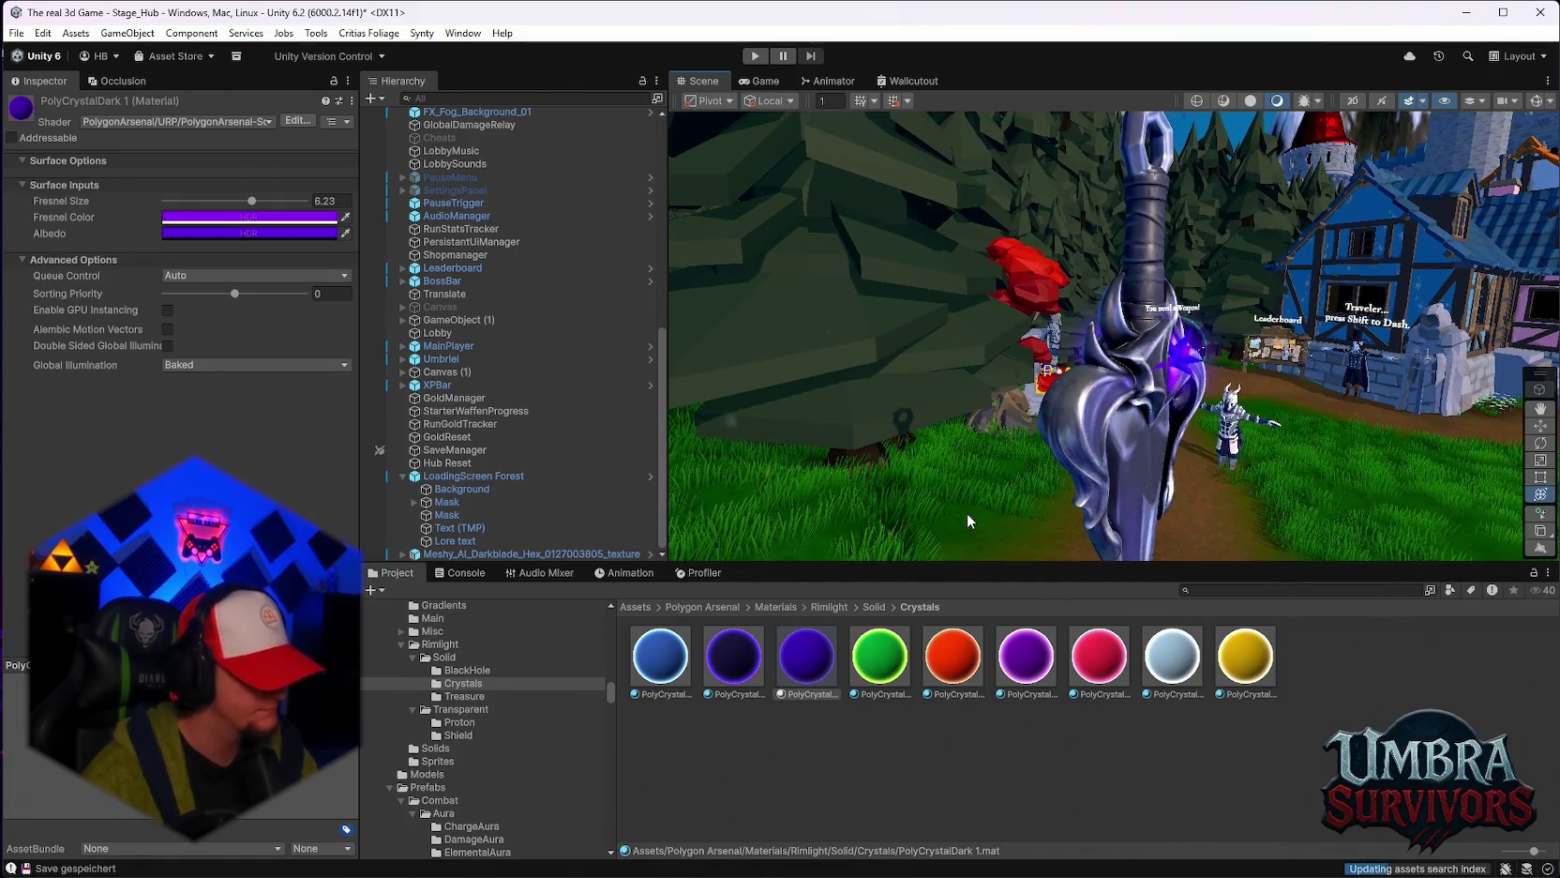
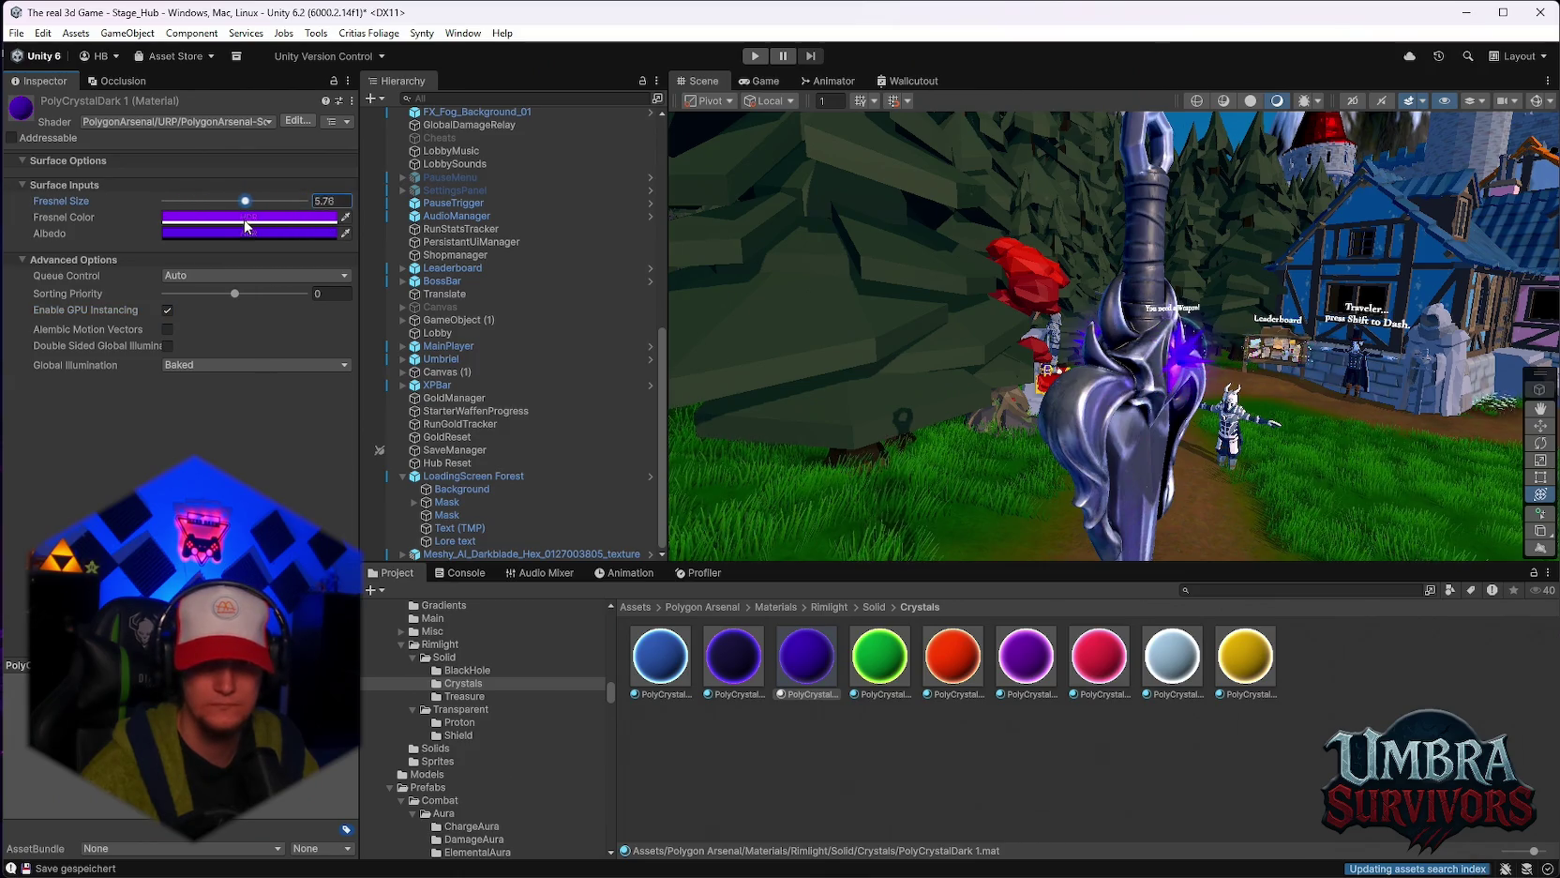
Keep PolyCrystalDark 1's deep purple Fresnel Color and lower its Fresnel Size to 4.78.
left_click(208, 234)
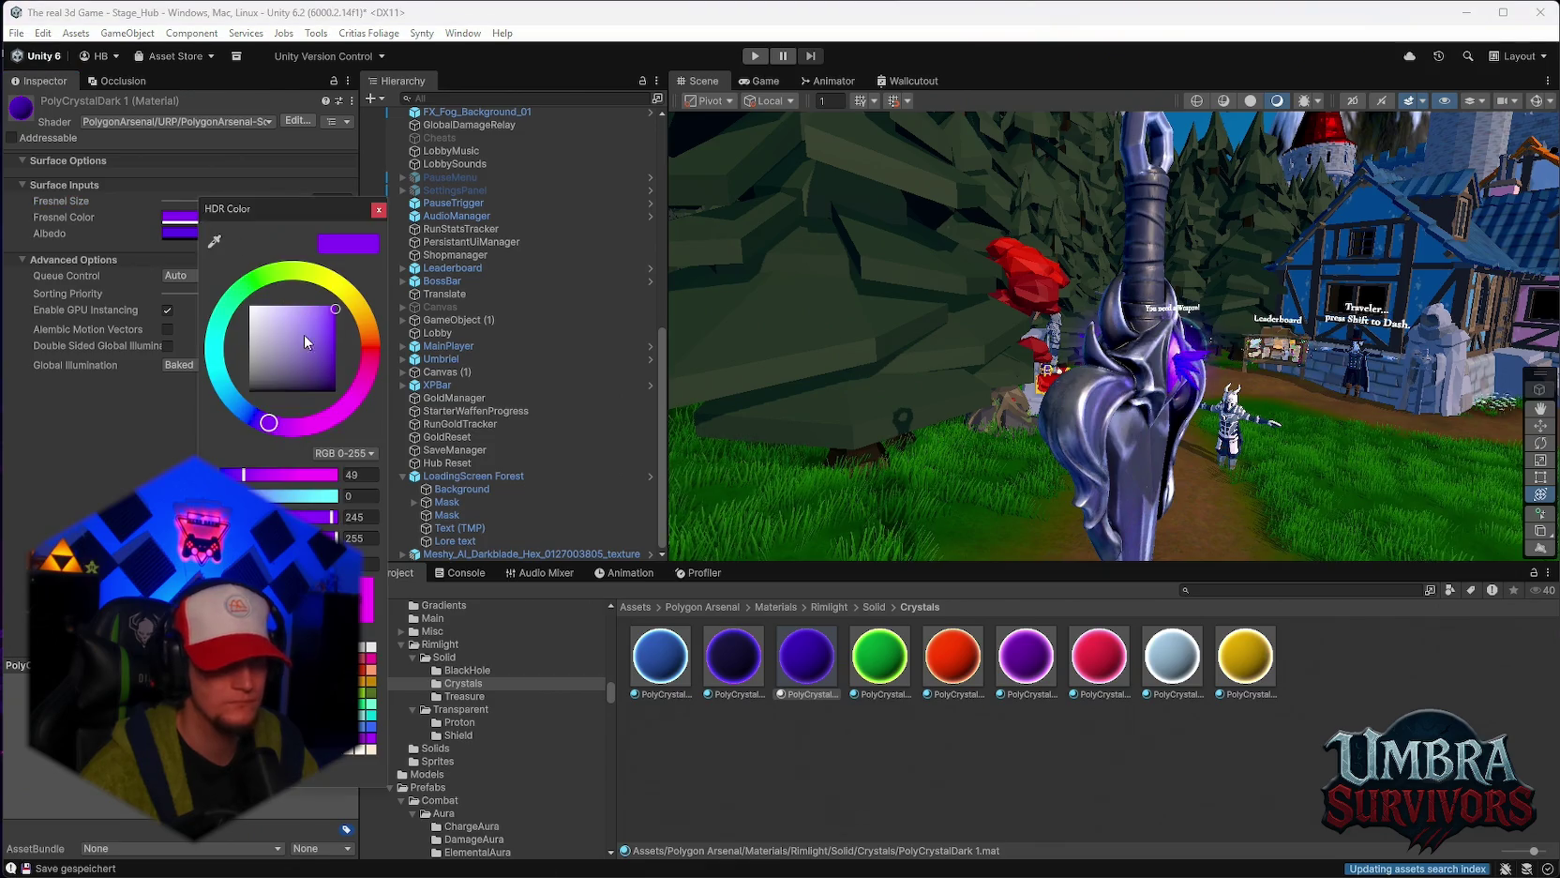
left_click(378, 210)
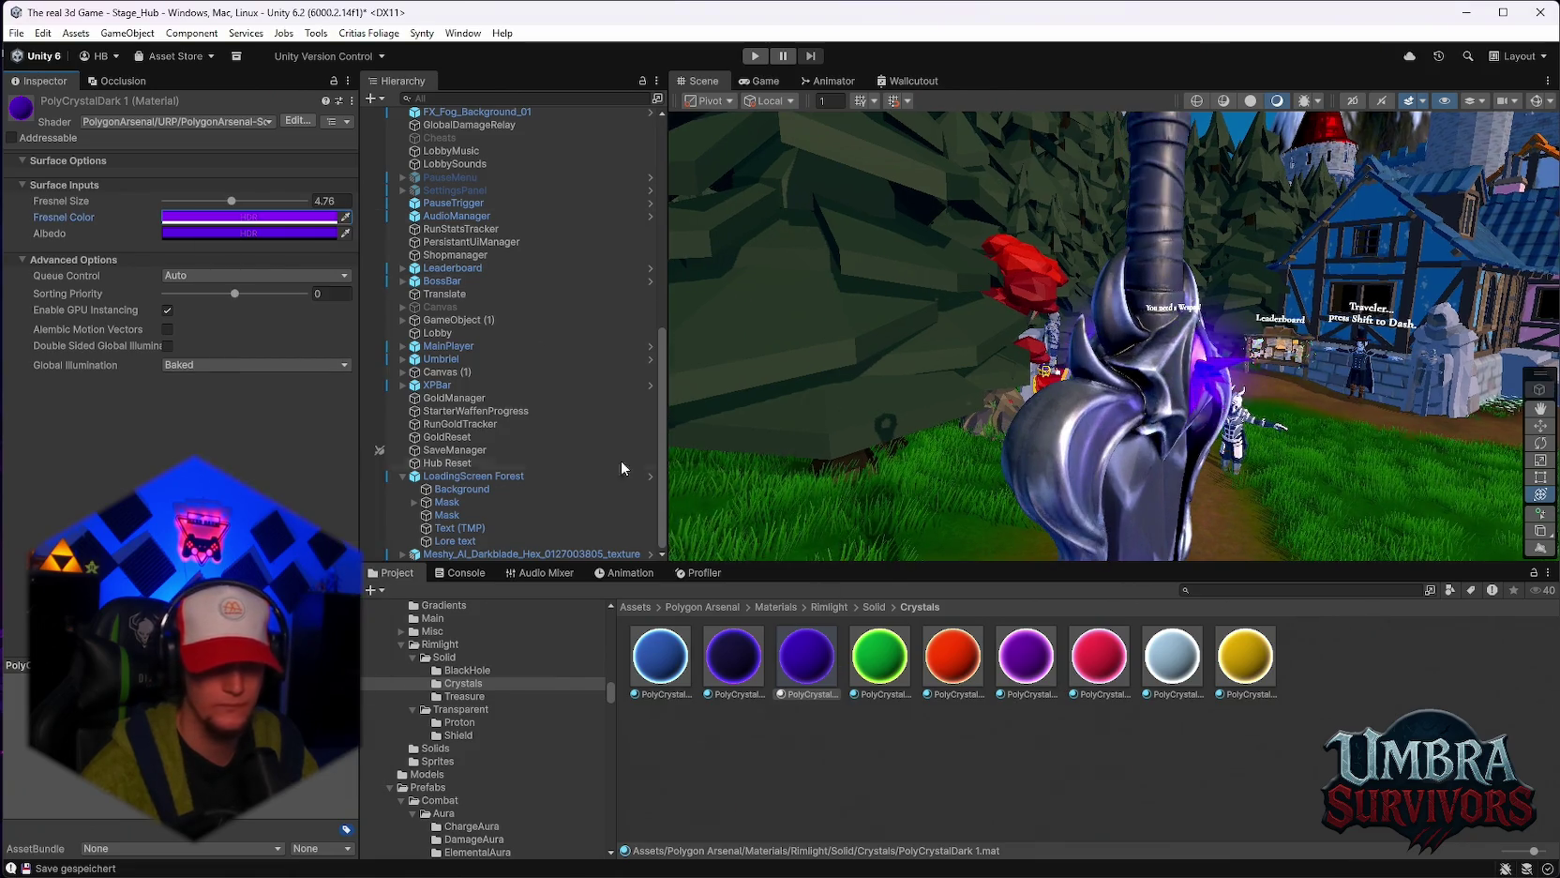
right_click(440, 553)
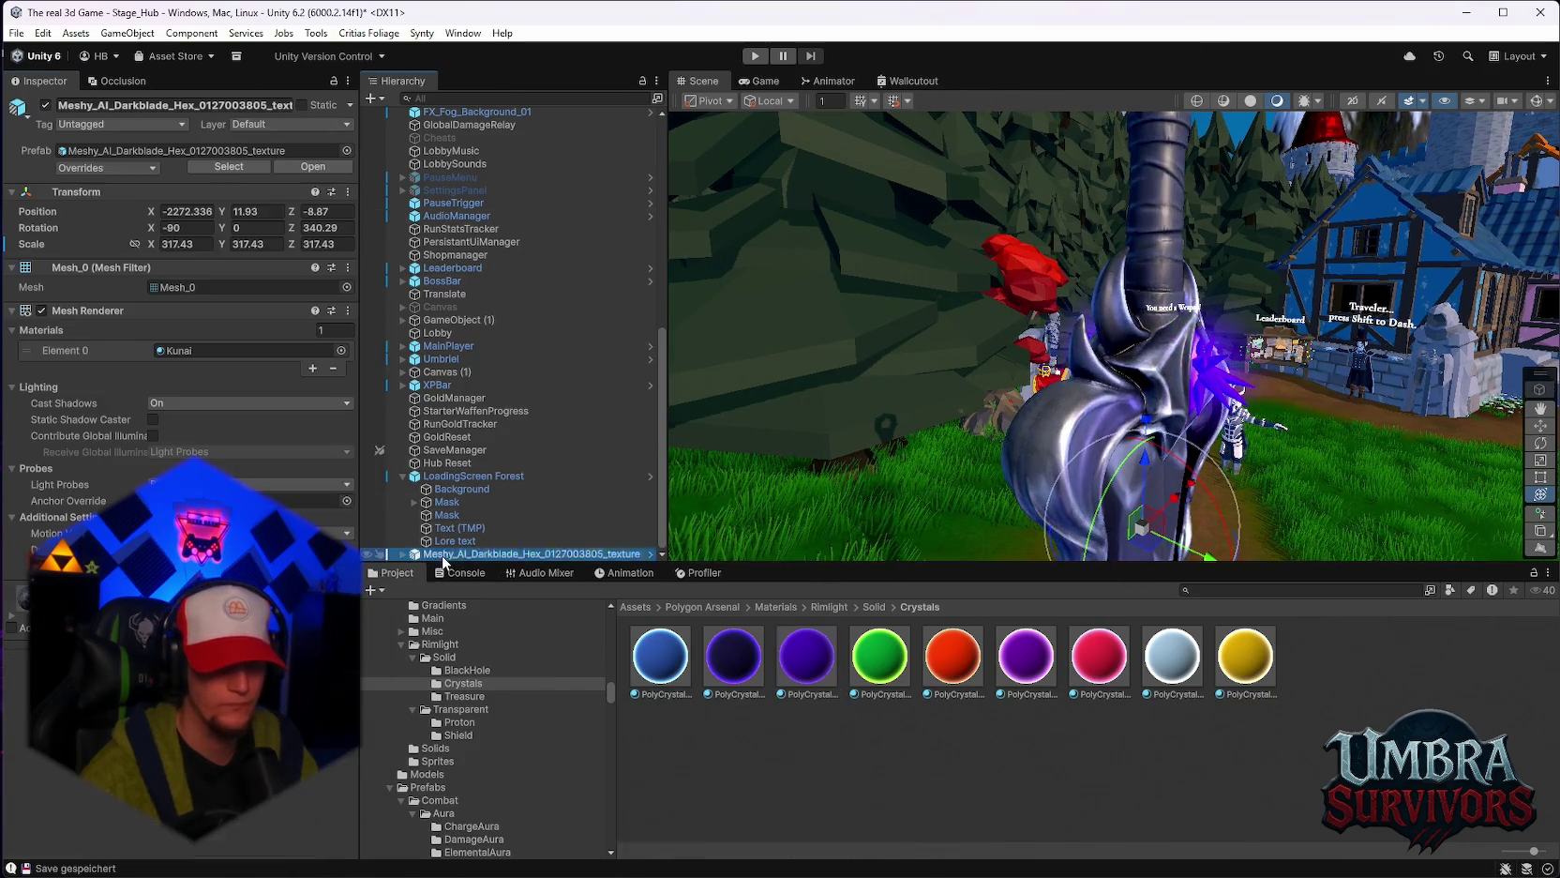
Open the Darkblade prefab in isolation and zoom toward the sword.
mouse_move(527, 394)
left_click(794, 410)
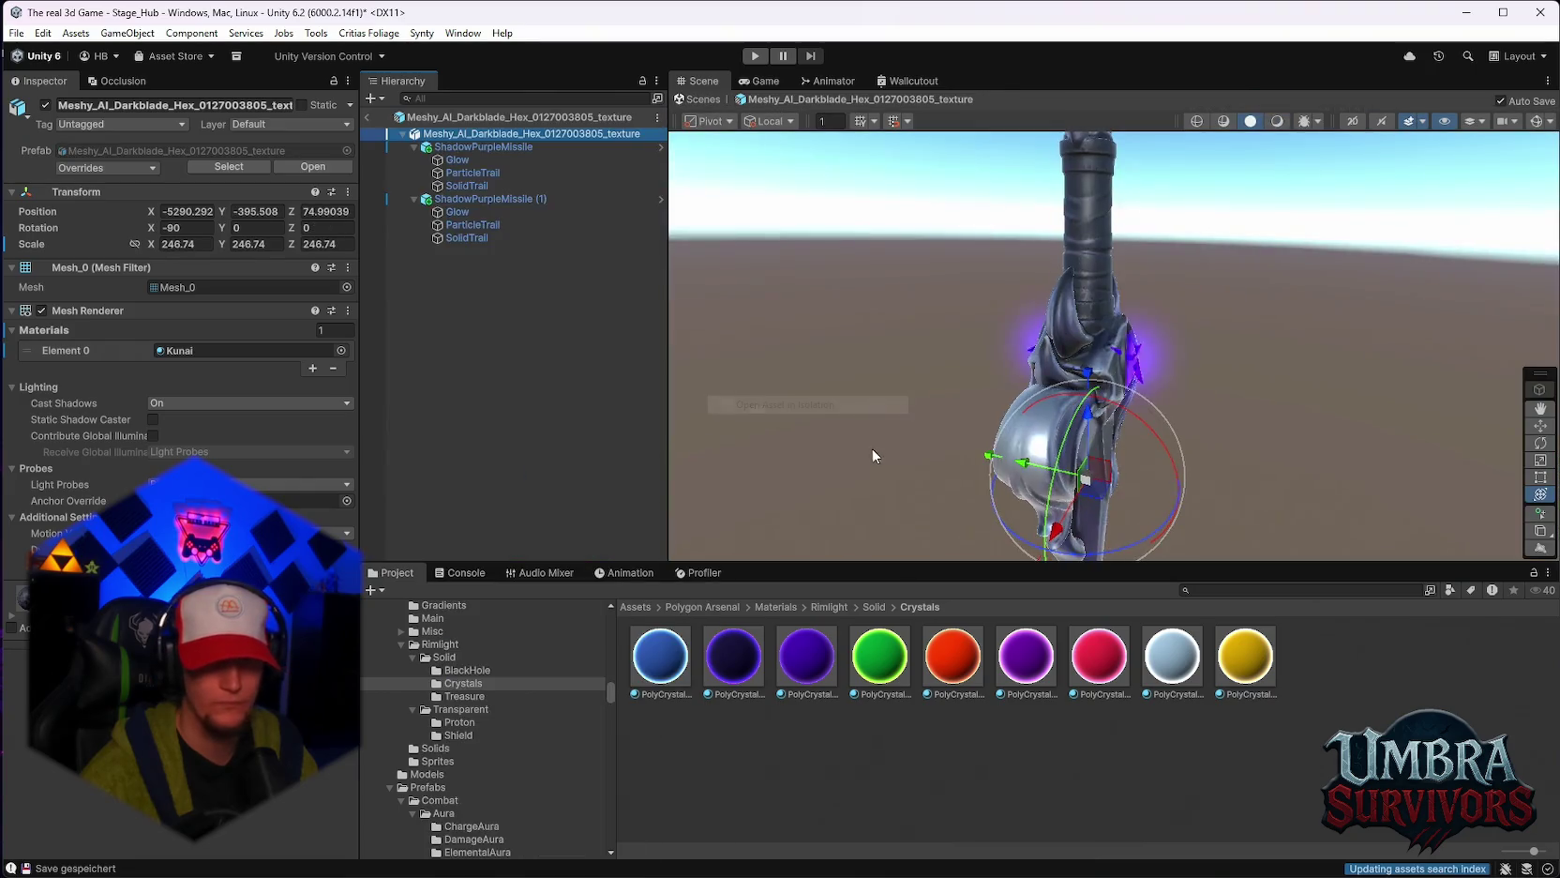
left_click_drag(919, 408, 1021, 414)
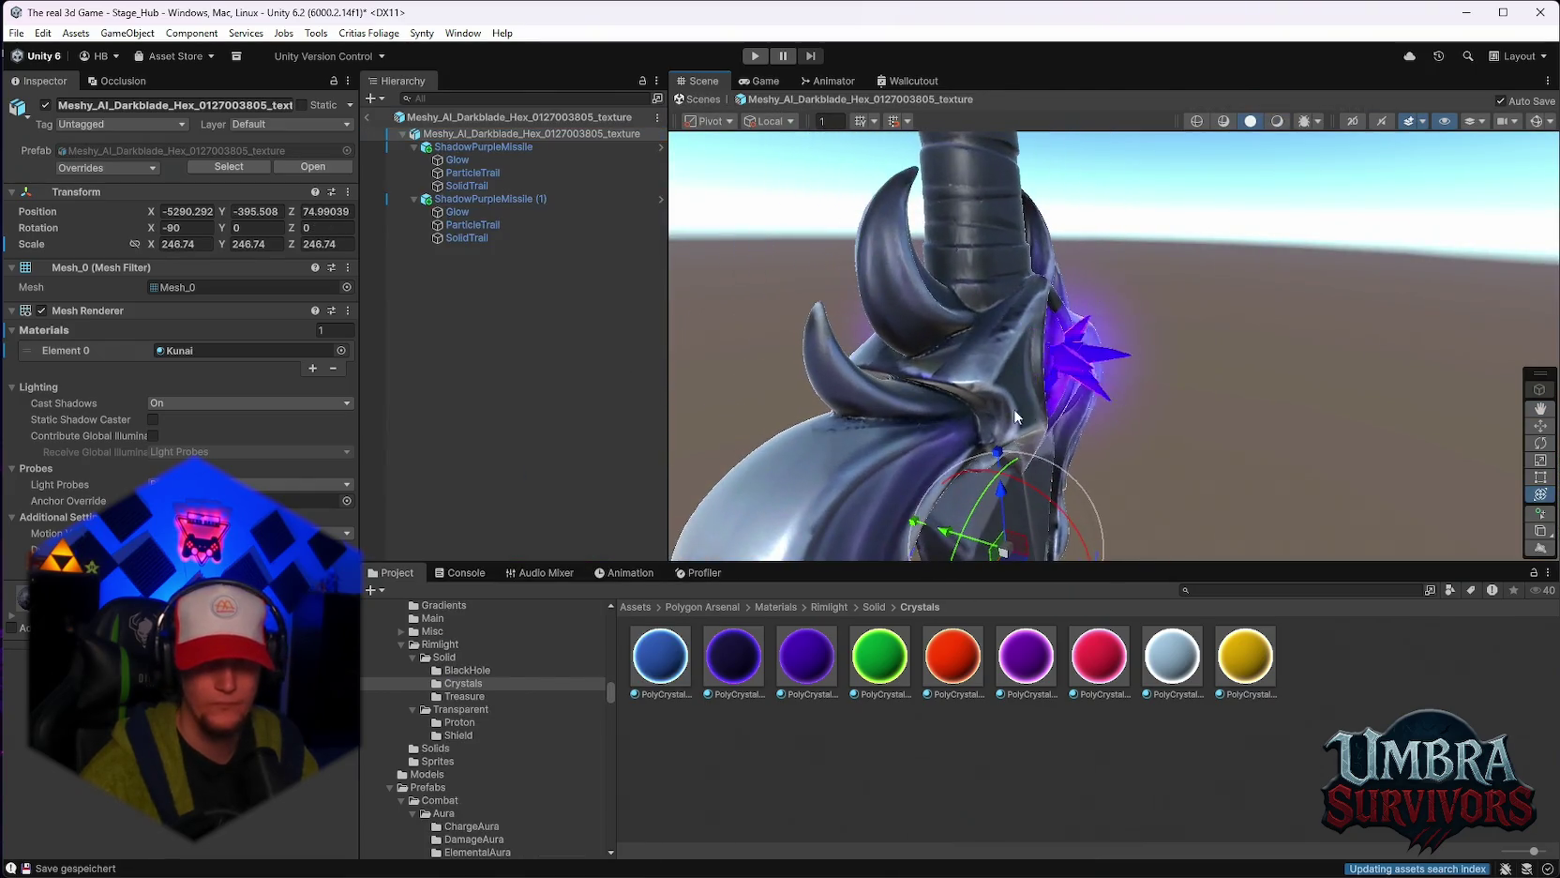
Rotate the first ShadowPurpleMissile effect at the guard to a new angle and frame it.
left_click(469, 148)
scroll(281, 309, "down", 5)
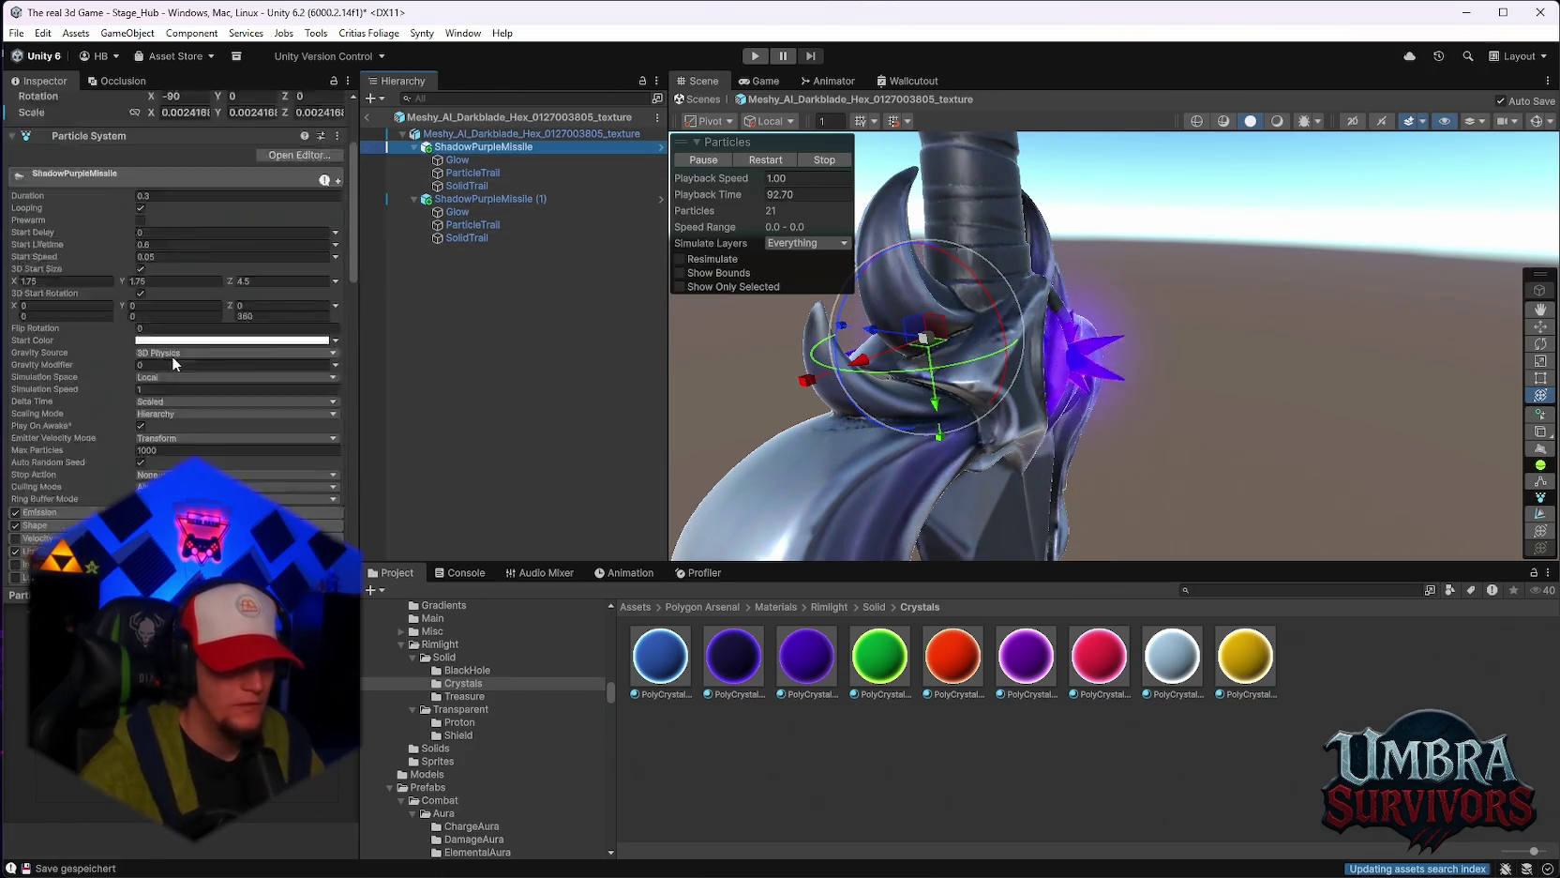
mouse_move(864, 329)
left_mouse_down()
mouse_move(1104, 385)
mouse_move(1359, 361)
mouse_move(1456, 332)
mouse_move(1312, 373)
left_mouse_up()
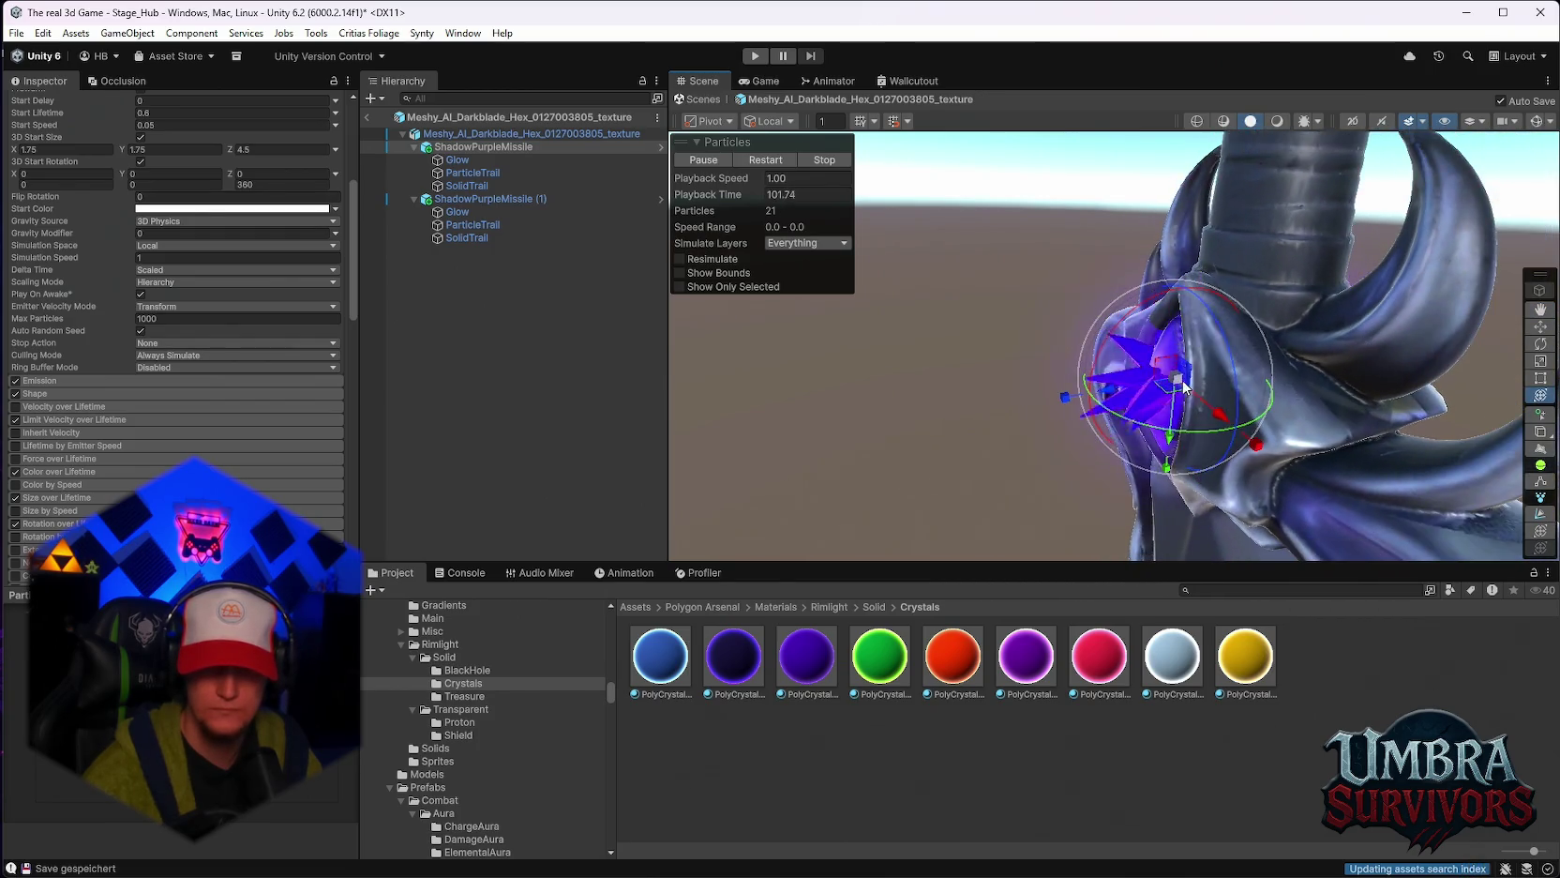
left_click_drag(1149, 396, 1131, 393)
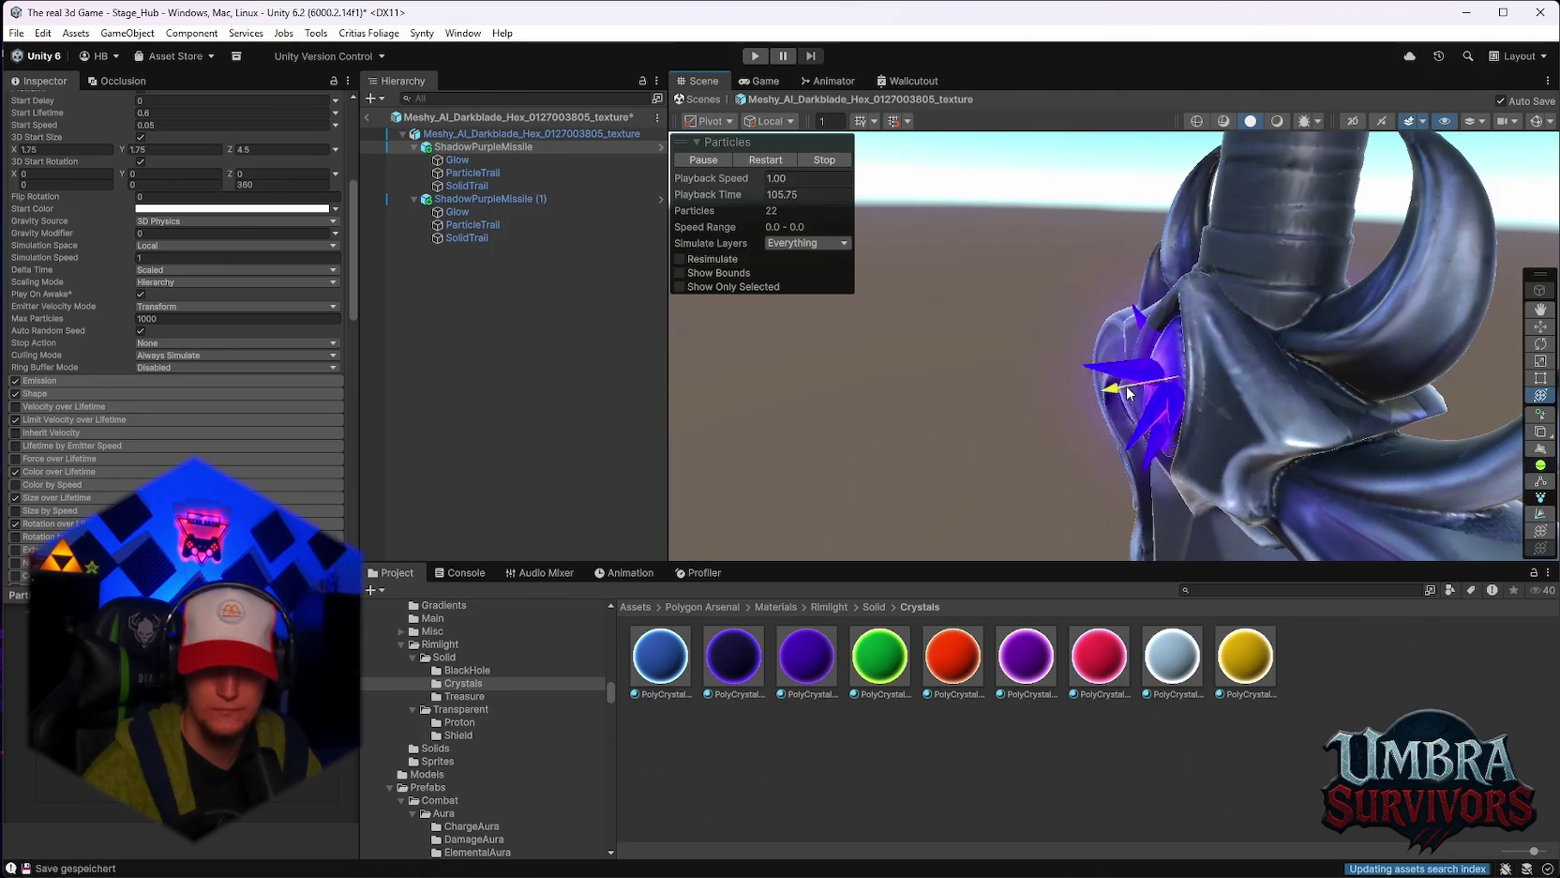
key("f")
mouse_move(1268, 332)
left_mouse_down()
mouse_move(1409, 309)
mouse_move(1270, 287)
mouse_move(1158, 298)
left_mouse_up()
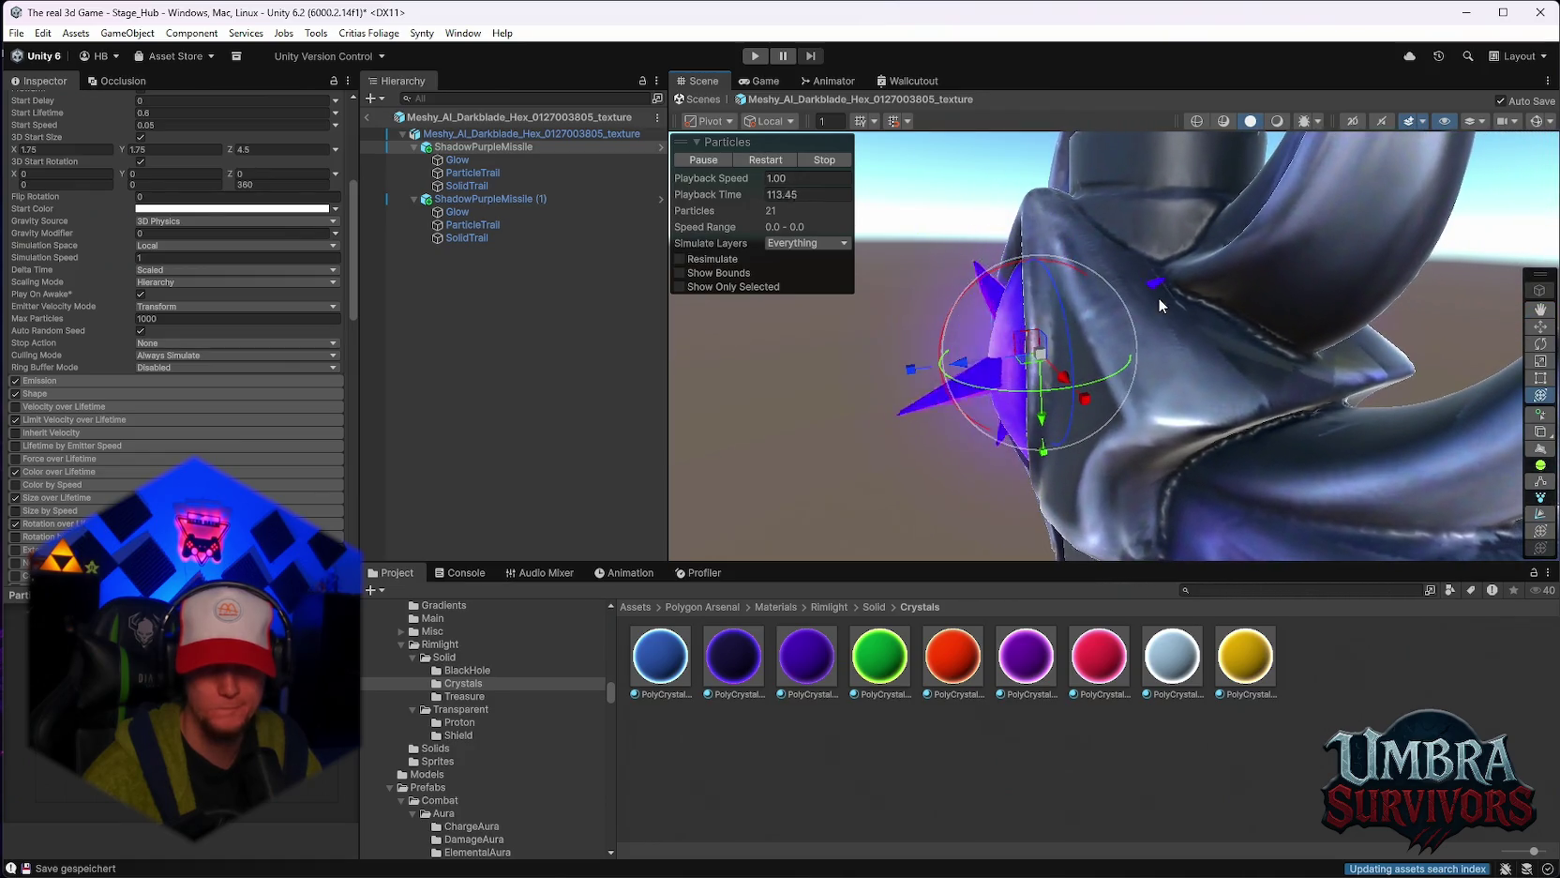
Add a Cylinder to the Darkblade prefab and nudge it toward the sword guard.
right_click(434, 132)
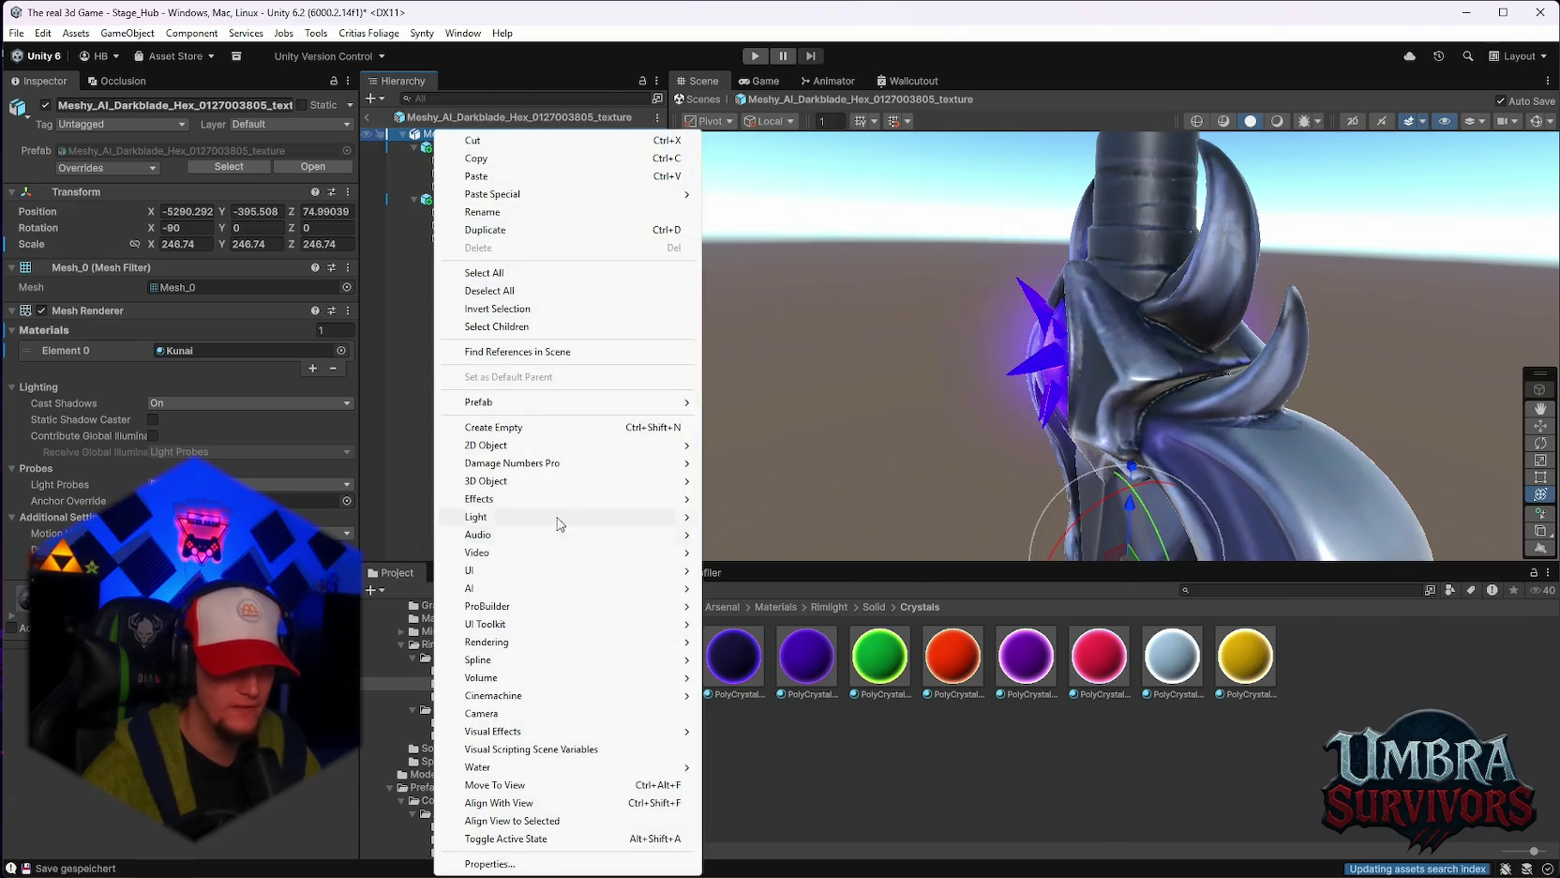
mouse_move(544, 480)
left_click(747, 535)
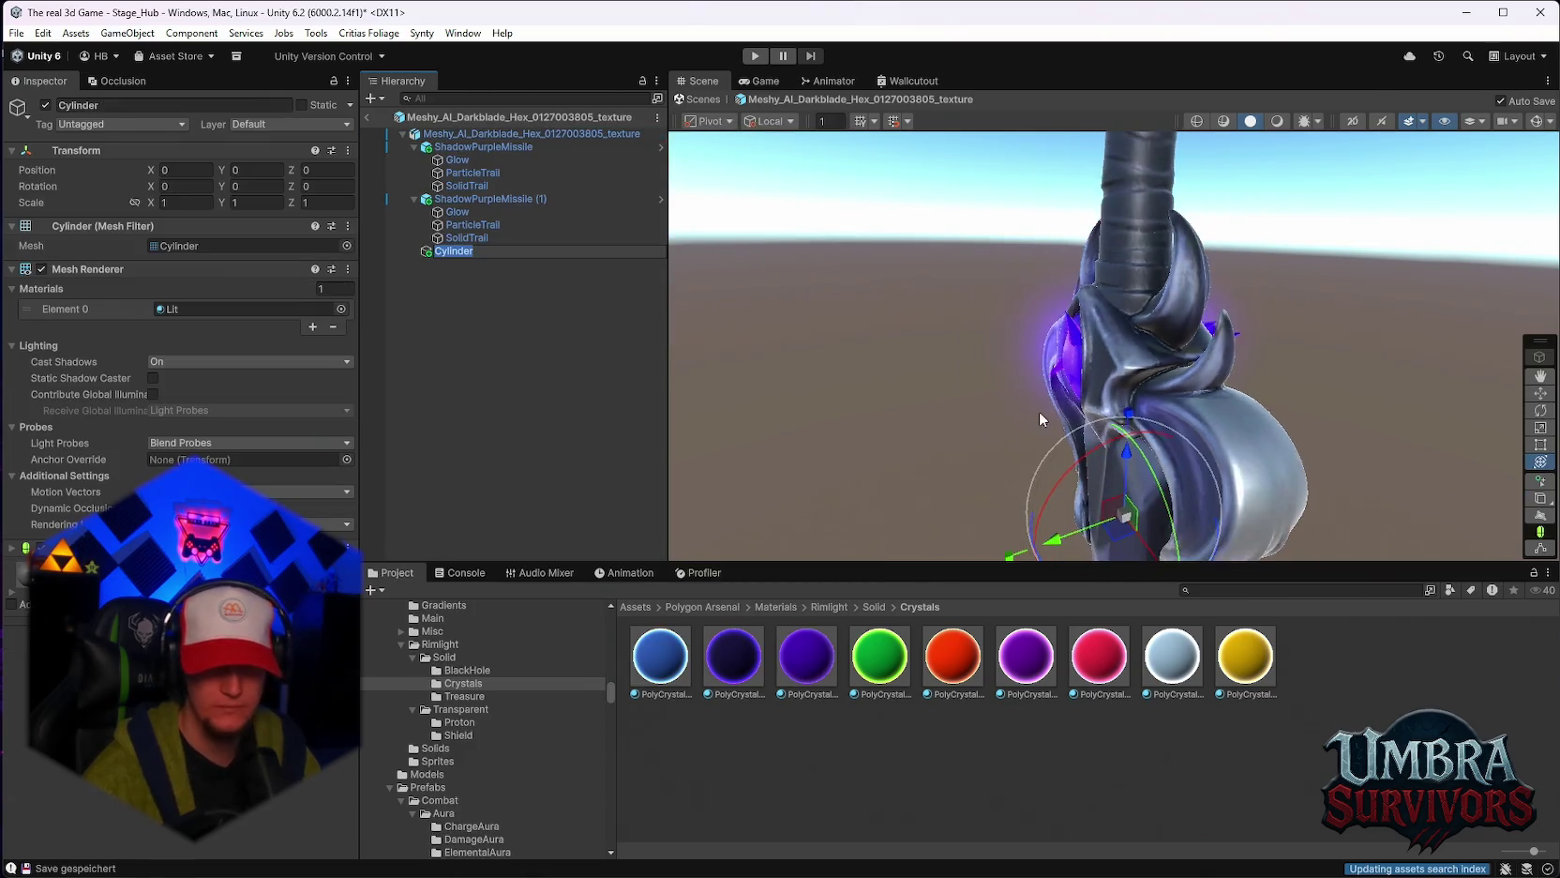
left_click_drag(1092, 455, 927, 464)
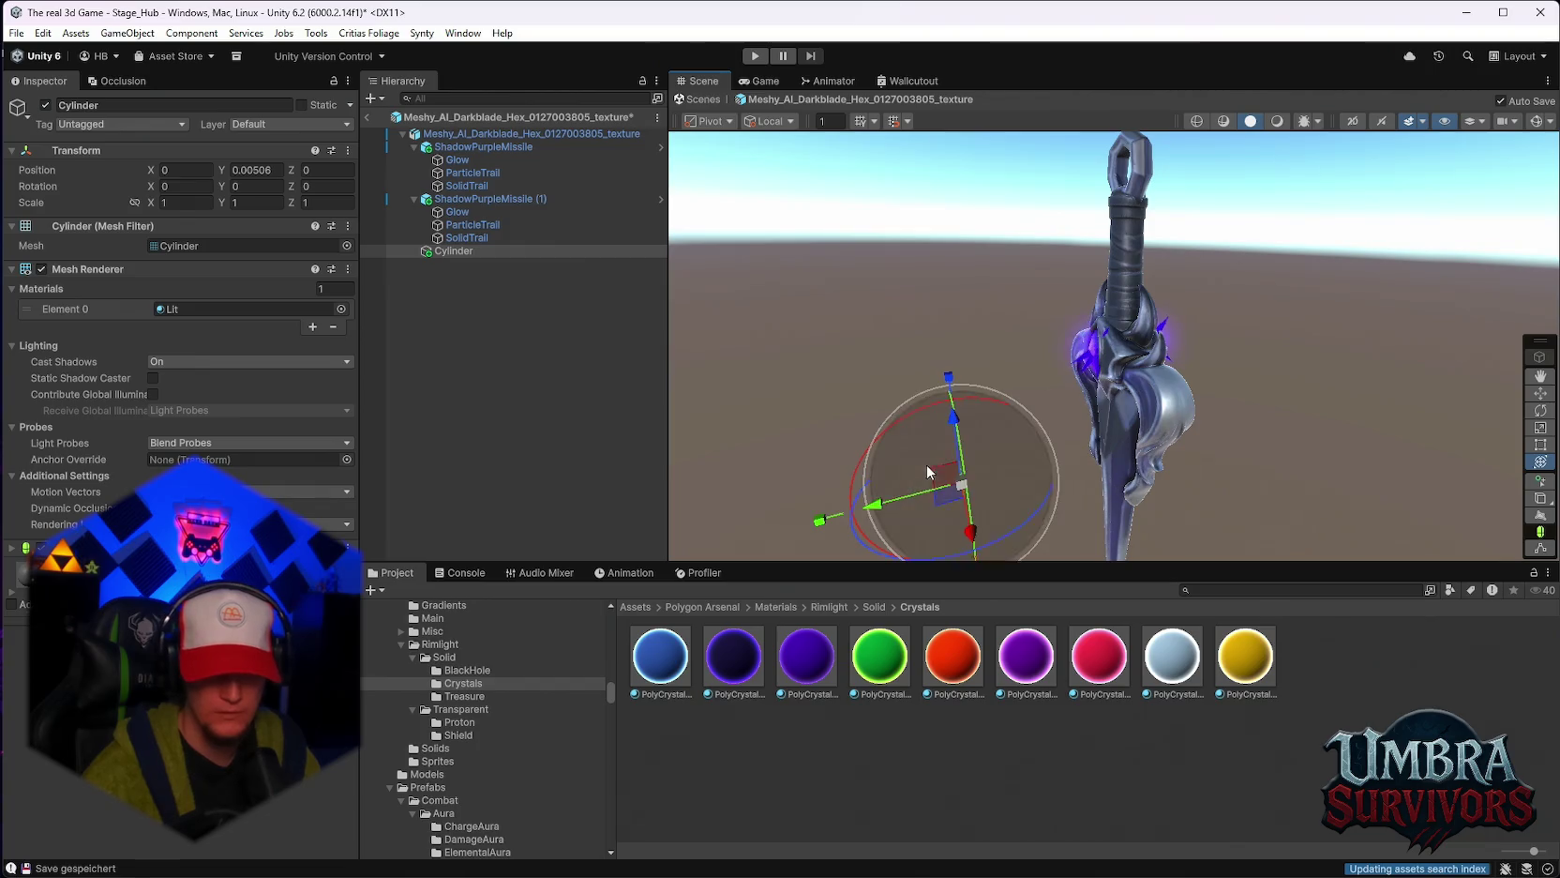
scroll(1224, 452, "up", 3)
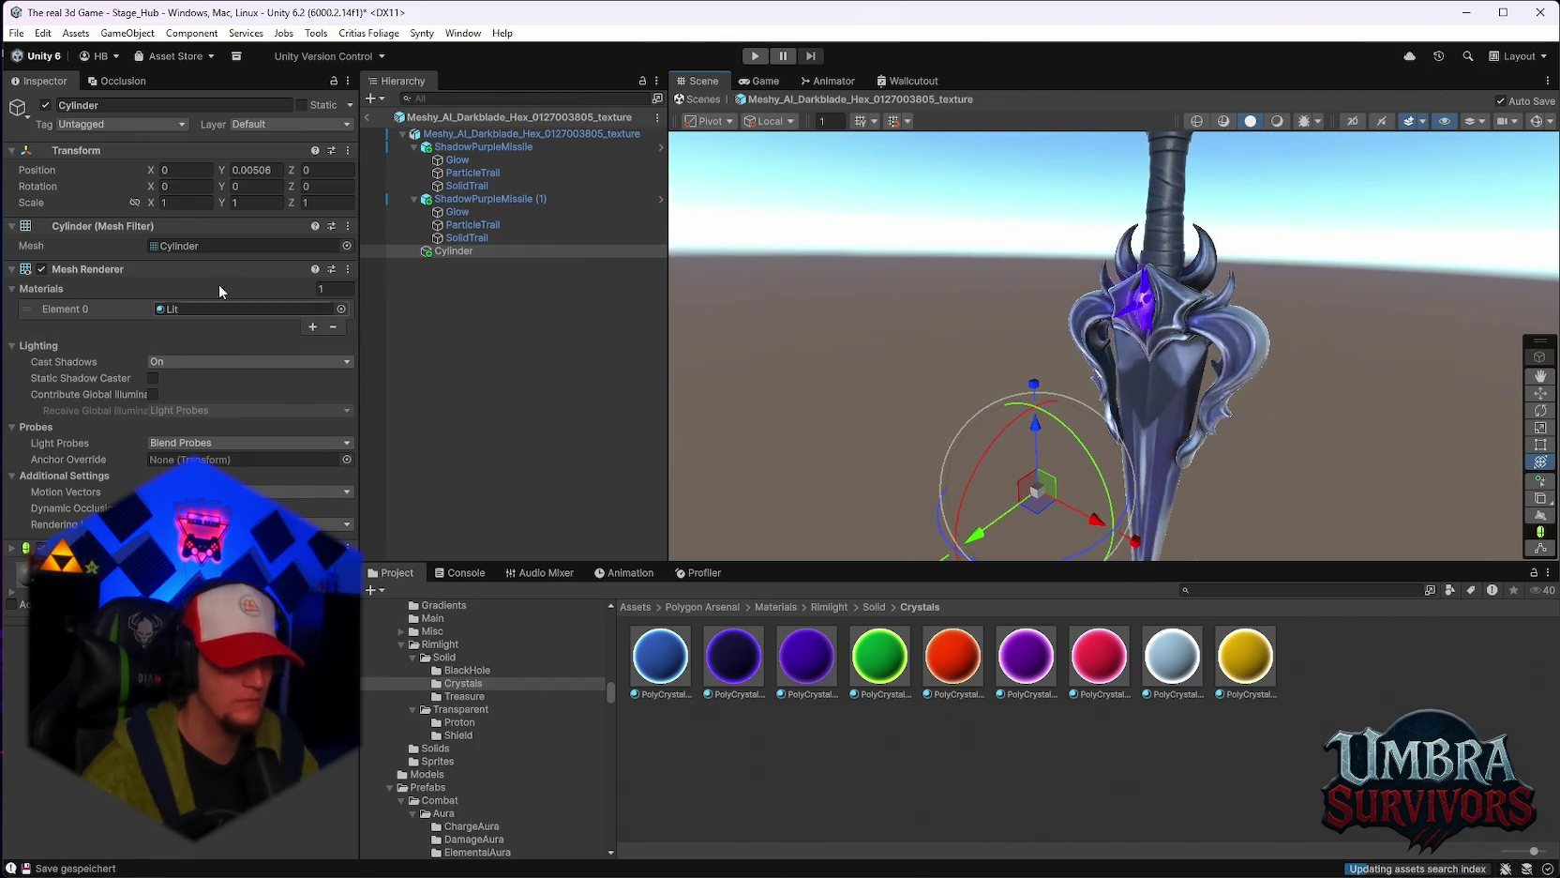
scroll(1116, 356, "up", 4)
mouse_move(1105, 420)
left_mouse_down()
mouse_move(1323, 371)
mouse_move(1172, 390)
left_mouse_up()
Shrink the cylinder to 0.0016044 × 0.0028777 × 0.0016044 beside the guard.
mouse_move(964, 393)
left_mouse_down()
mouse_move(934, 422)
mouse_move(1121, 448)
mouse_move(1168, 405)
mouse_move(969, 320)
mouse_move(1200, 383)
left_mouse_up()
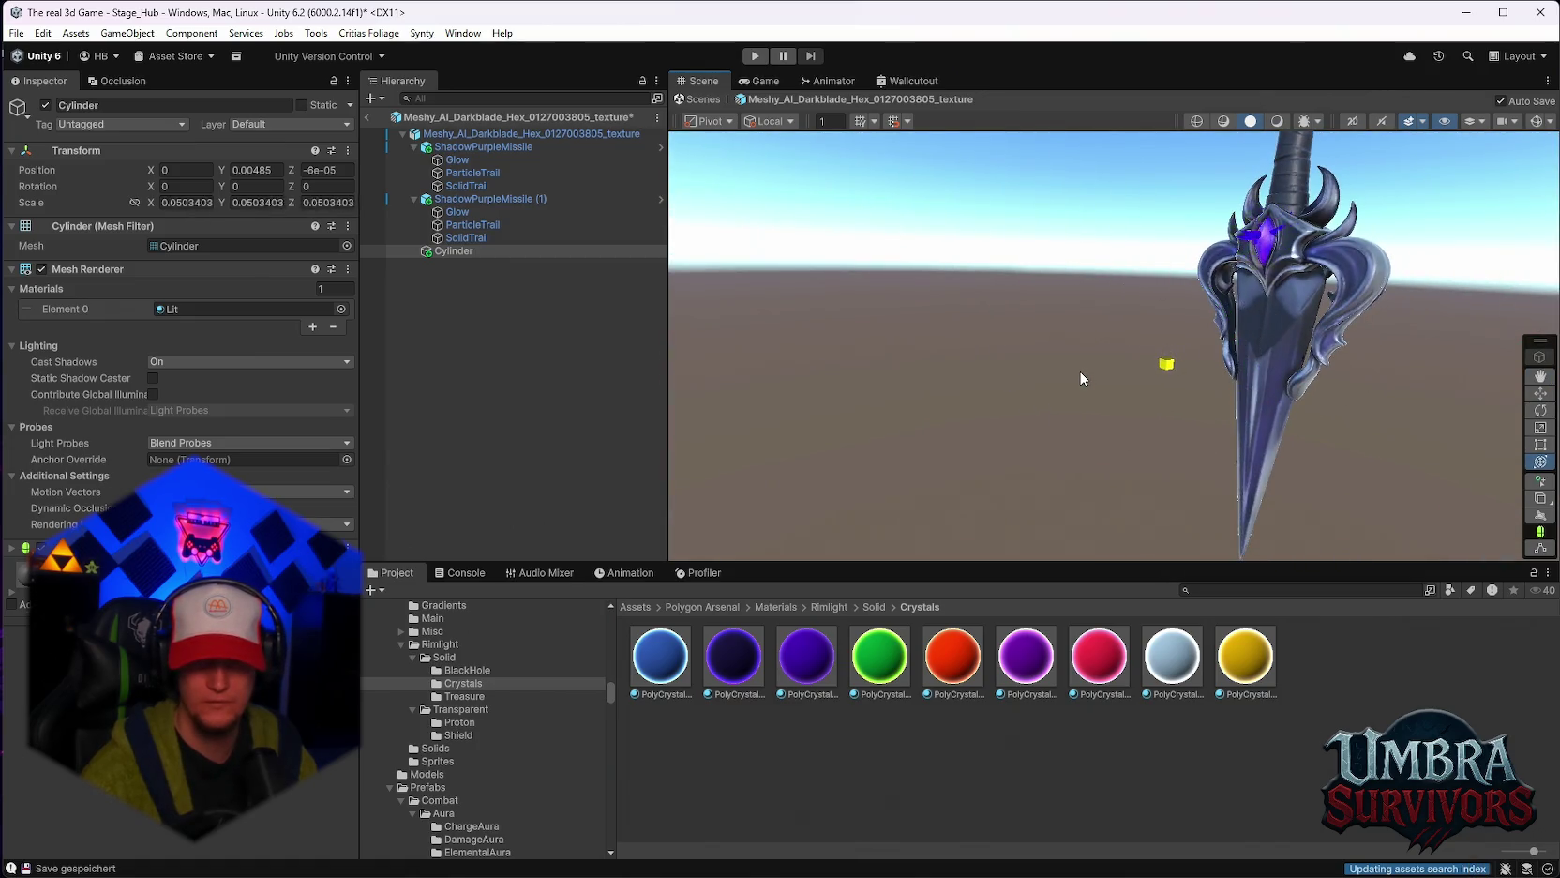
key("f")
scroll(1207, 402, "up", 2)
mouse_move(1202, 375)
left_mouse_down()
mouse_move(968, 442)
mouse_move(713, 410)
left_mouse_up()
scroll(1219, 390, "up", 2)
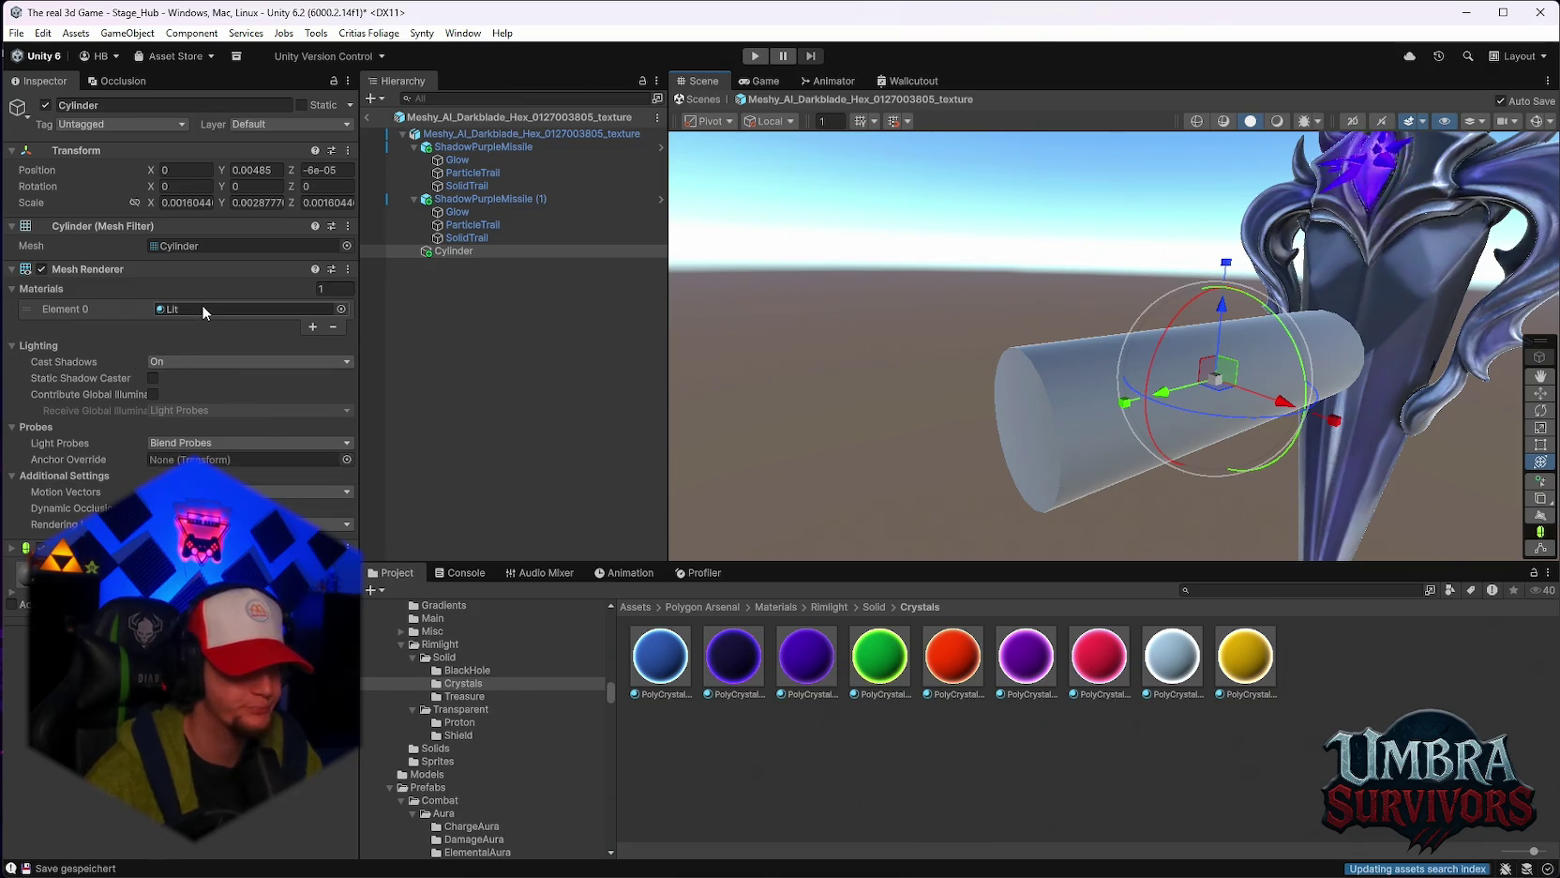
left_click(199, 250)
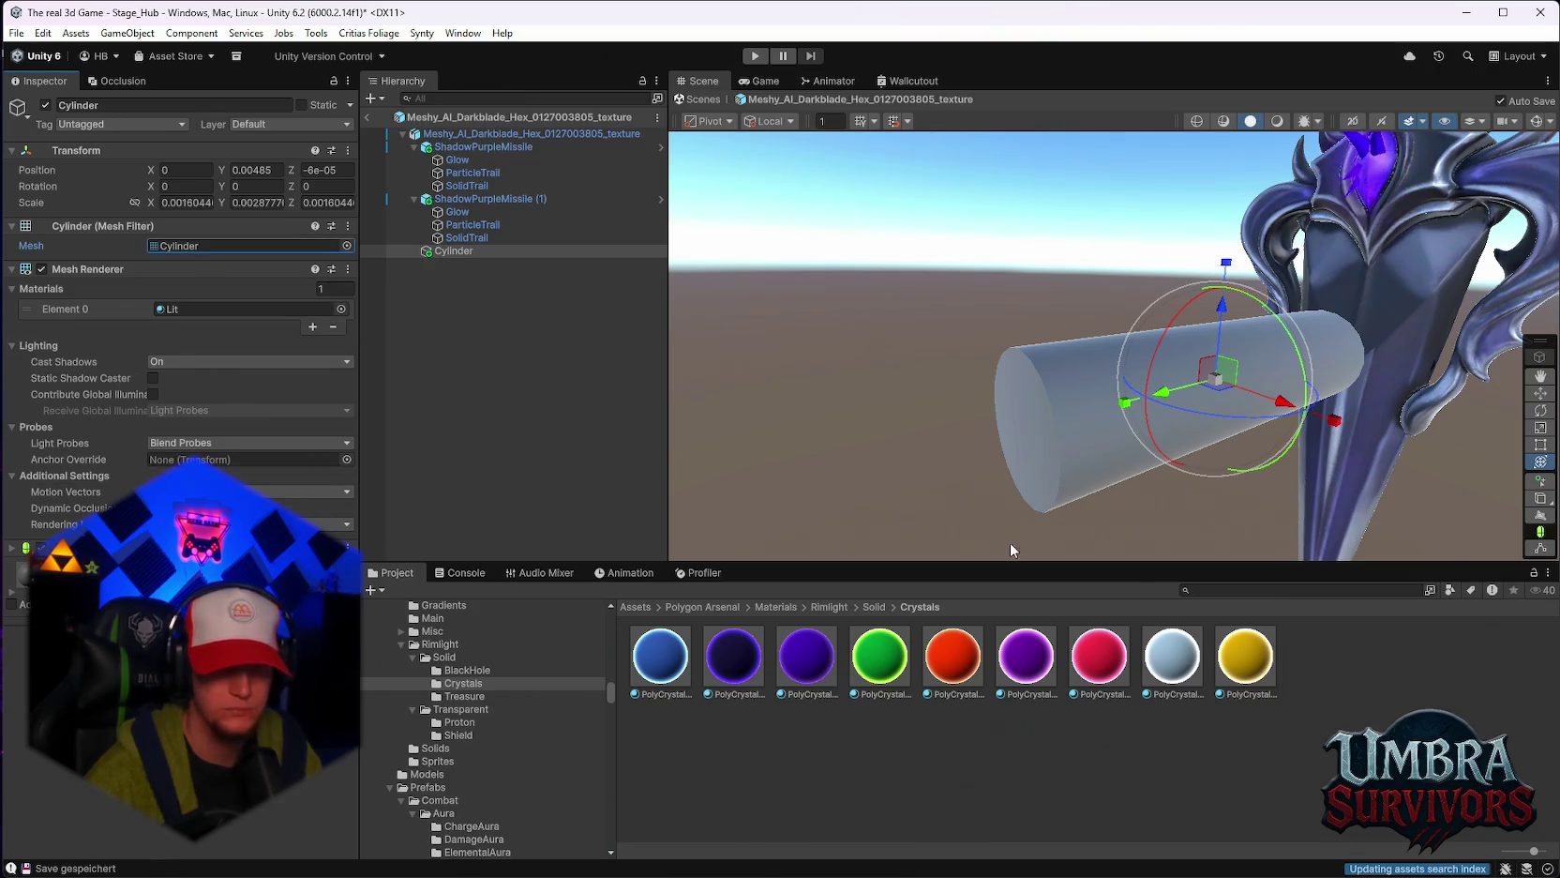
left_click_drag(1145, 419, 800, 364)
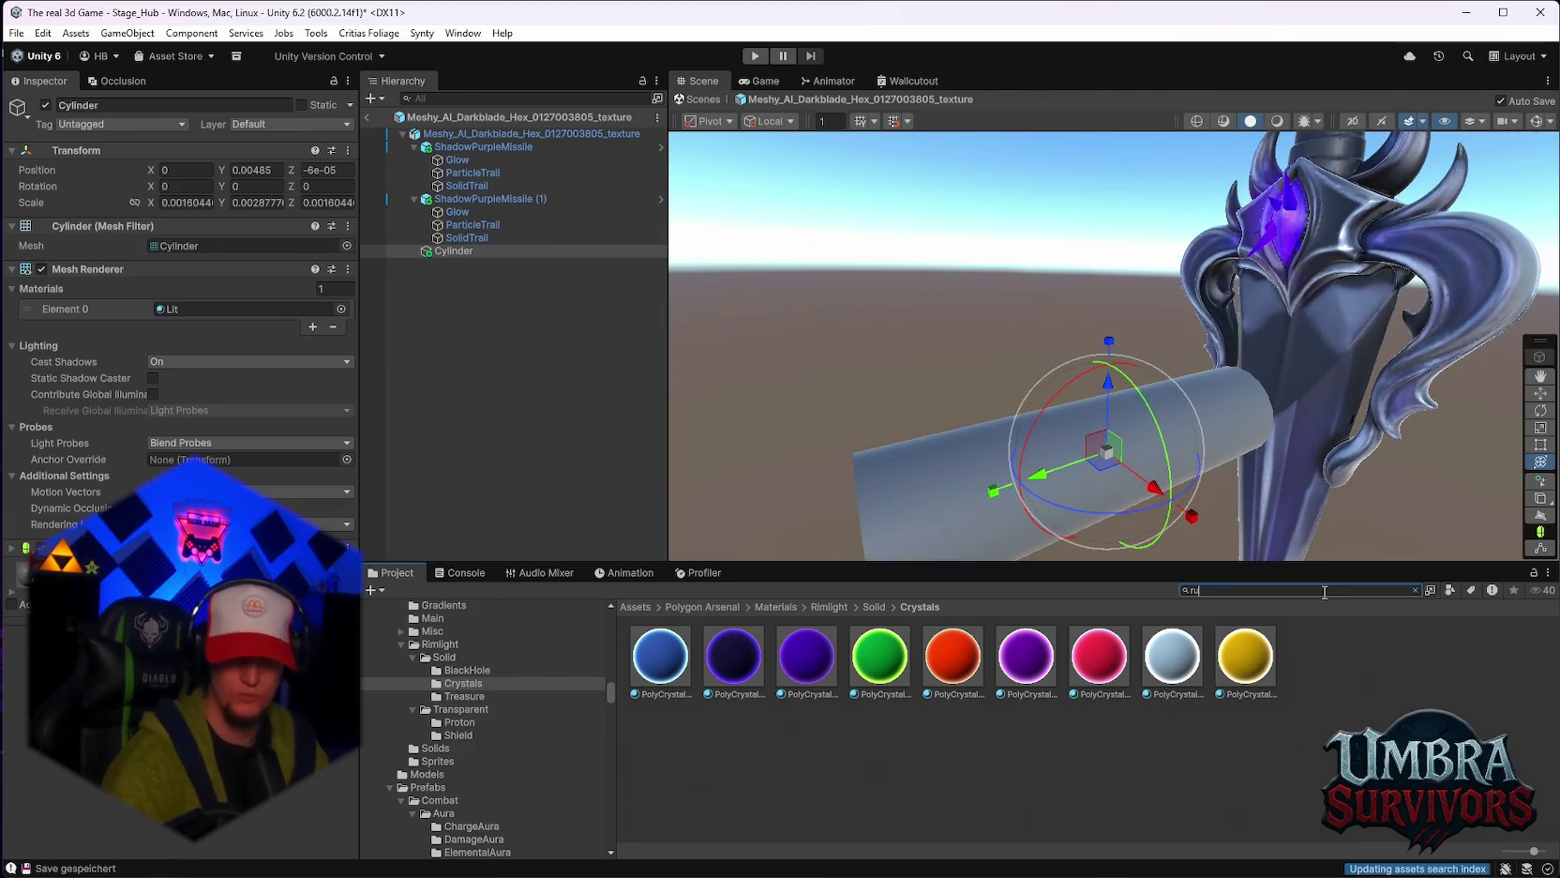
Search the Project for 'rupe' and give the cylinder the PolyRupeeHigh mesh.
type("bi")
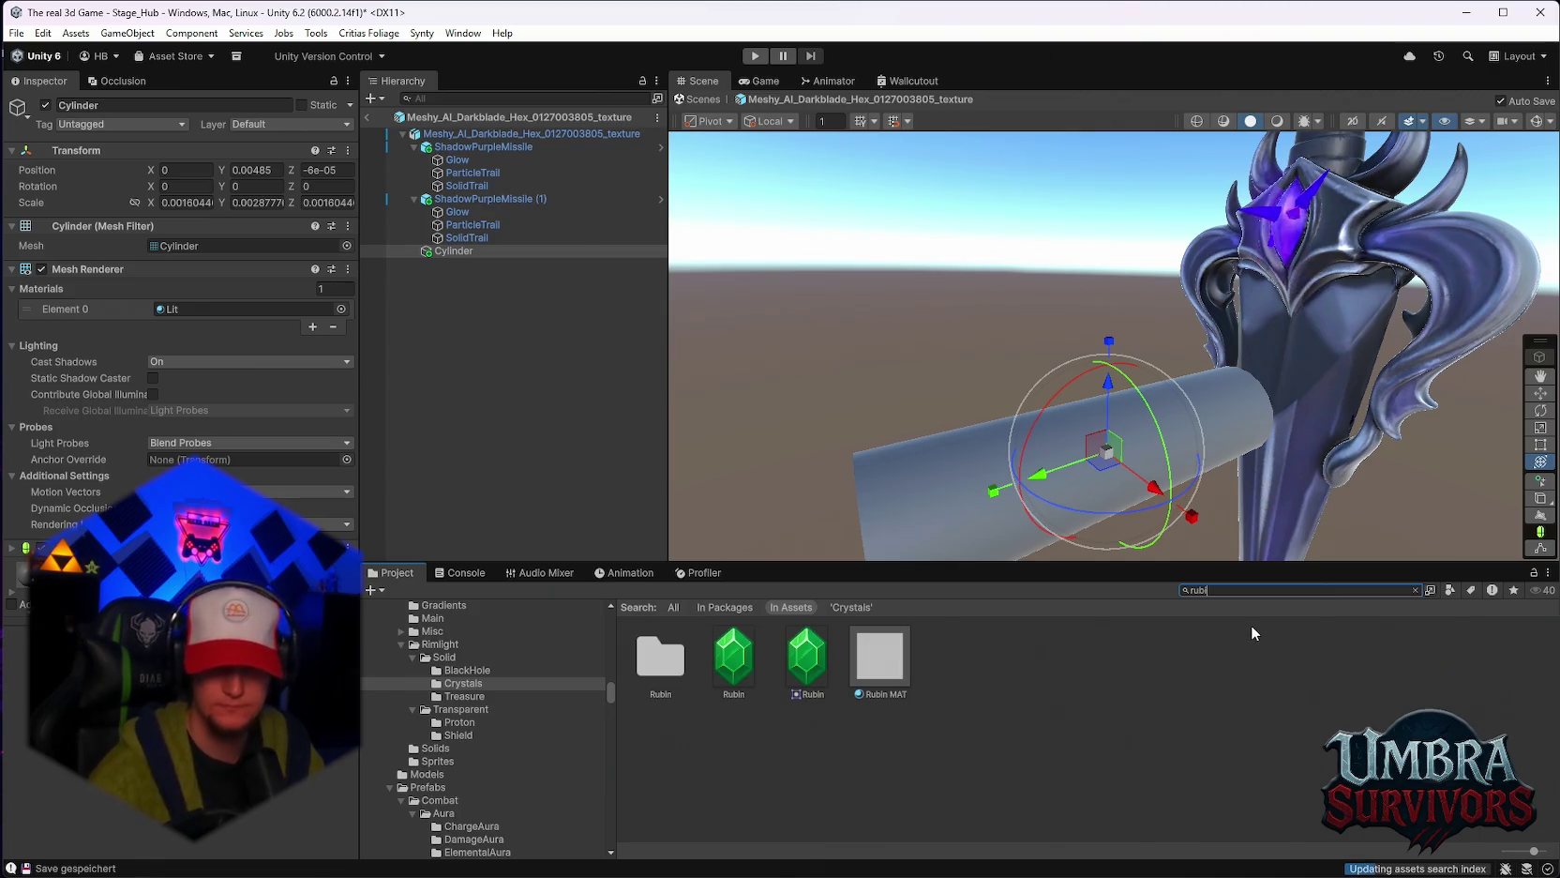
key("BackSpace")
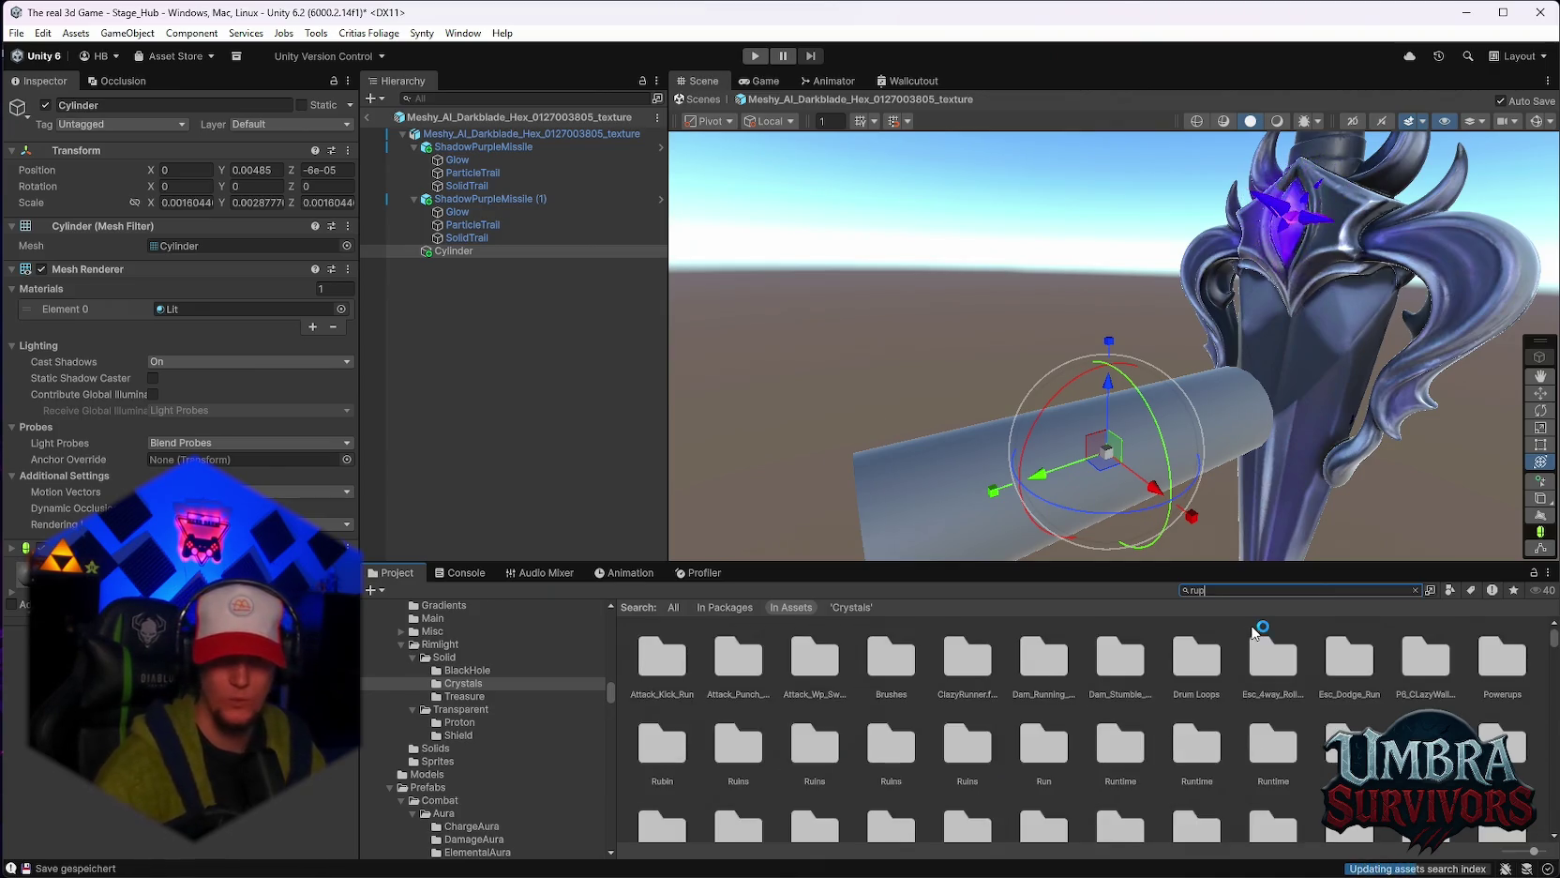
type("e")
left_click_drag(919, 675, 940, 499)
left_click_drag(891, 657, 225, 246)
Enlarge the crystal, stretch it along X, and move it onto the blade.
scroll(1107, 497, "up", 1)
mouse_move(1104, 474)
left_mouse_down()
mouse_move(1414, 417)
mouse_move(1280, 275)
left_mouse_up()
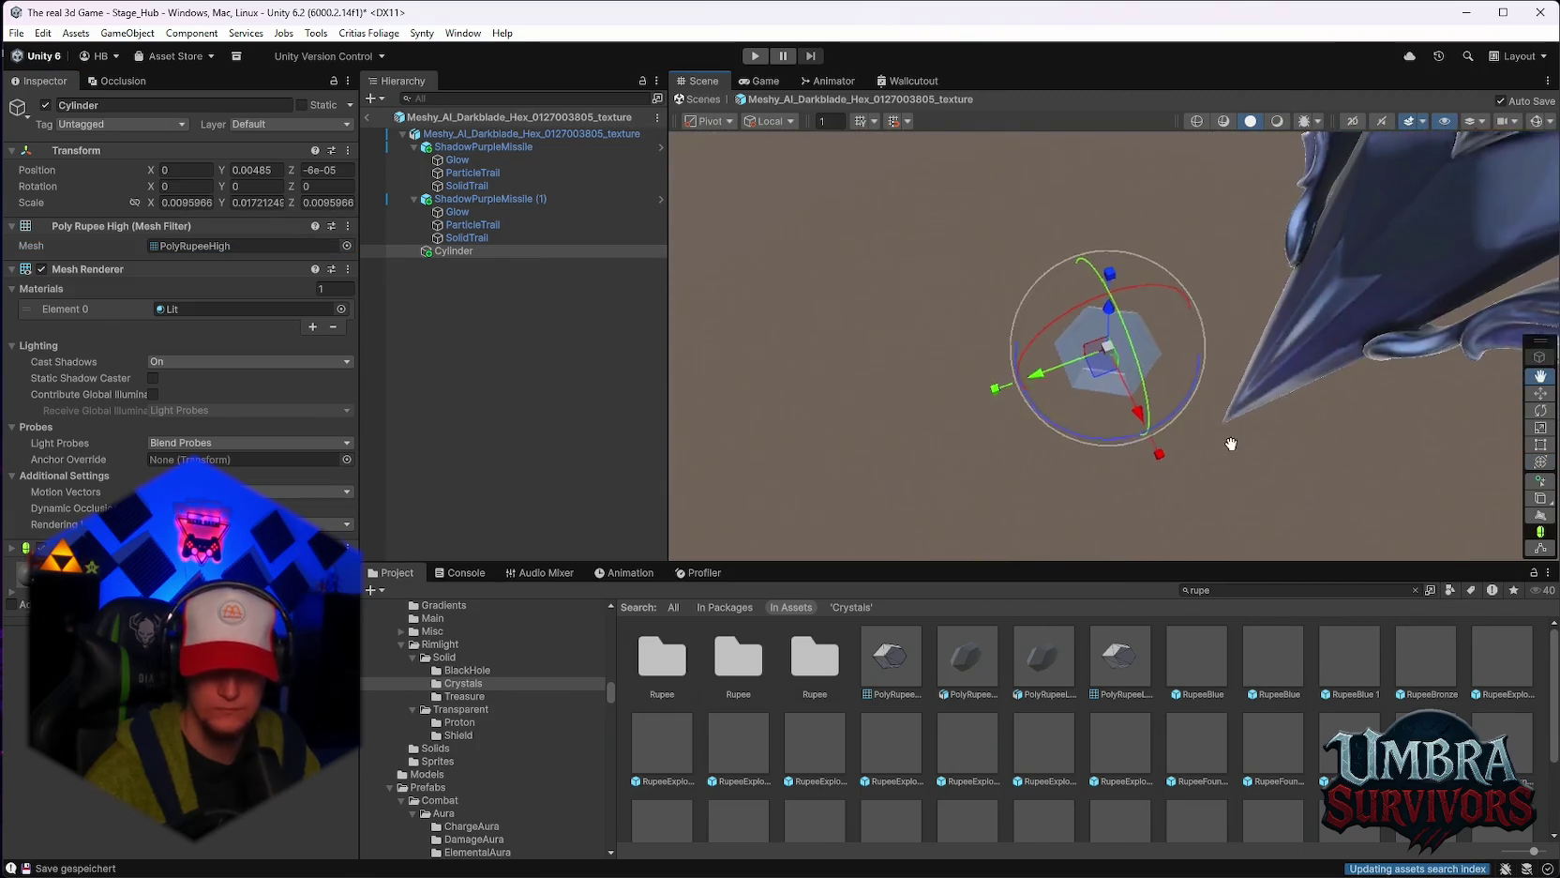
mouse_move(1162, 499)
left_mouse_down()
mouse_move(1181, 542)
mouse_move(1150, 507)
mouse_move(1352, 414)
mouse_move(1219, 412)
left_mouse_up()
scroll(1207, 344, "up", 2)
mouse_move(1125, 422)
left_mouse_down()
mouse_move(1039, 409)
mouse_move(891, 593)
left_mouse_up()
mouse_move(1078, 485)
left_mouse_down()
mouse_move(1219, 366)
mouse_move(1336, 370)
mouse_move(1219, 441)
mouse_move(1229, 162)
left_mouse_up()
key("f")
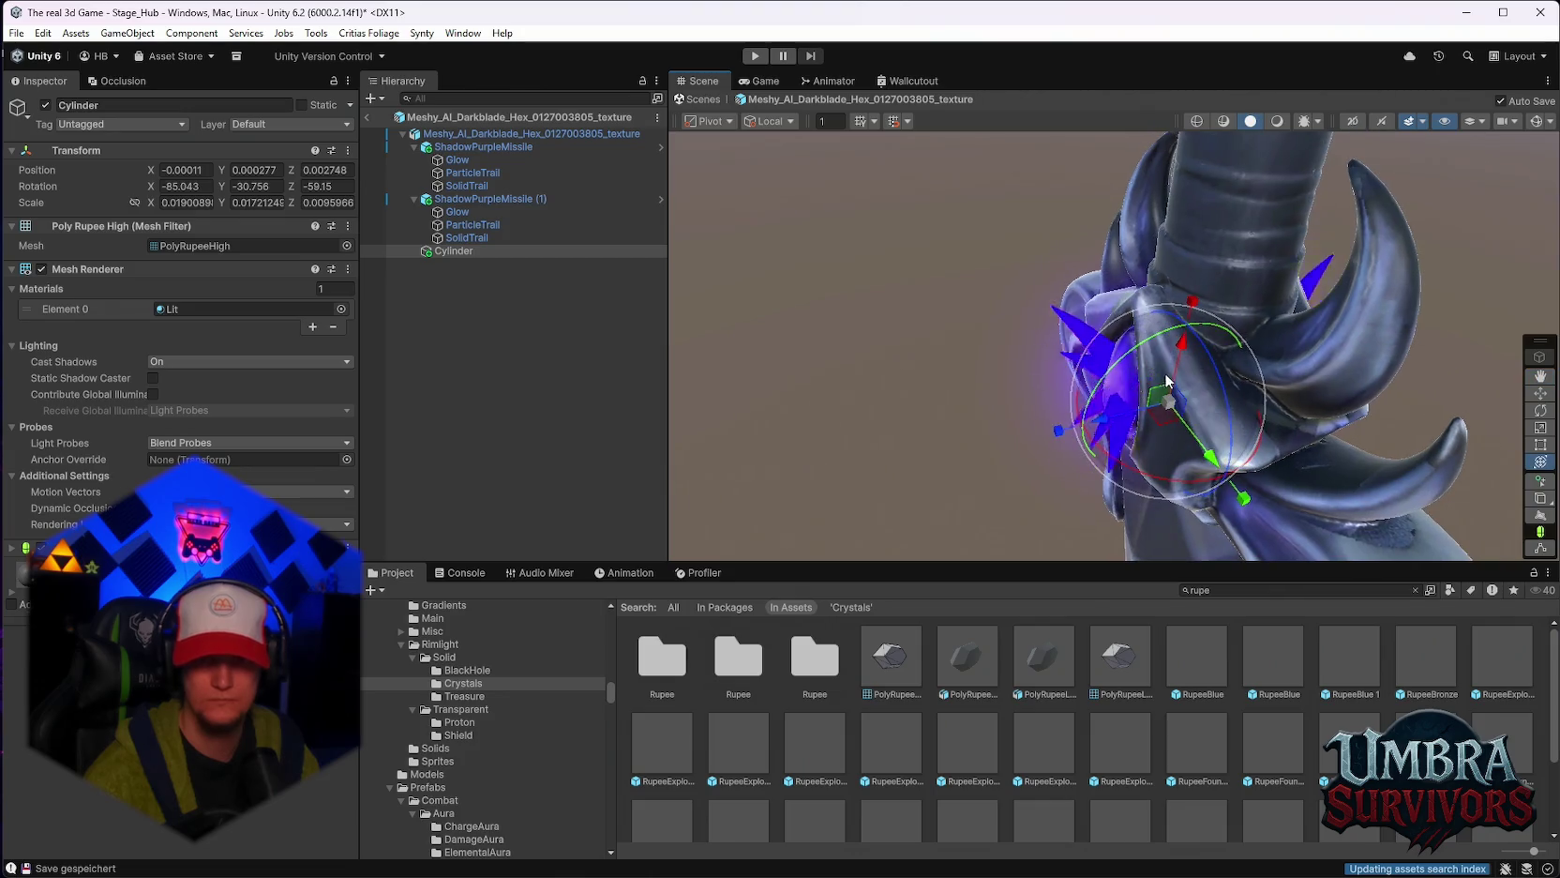
left_click_drag(919, 392, 1242, 251)
Set the crystal's rotation to -90, 90, 0.
left_click(174, 186)
type("-90")
left_click(272, 187)
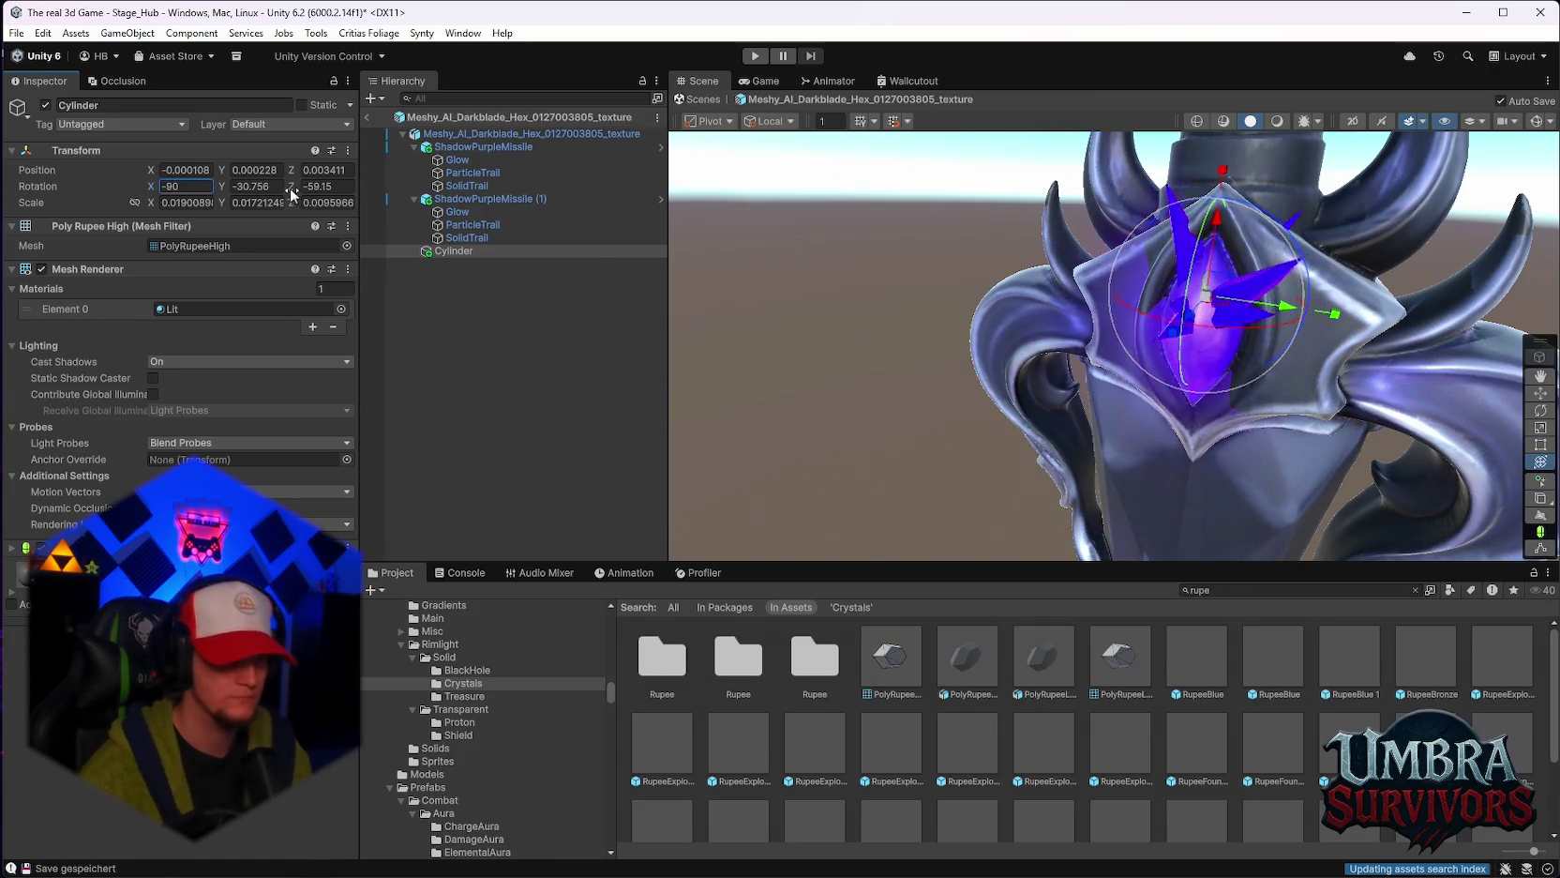
type("0")
key("Tab")
type("0")
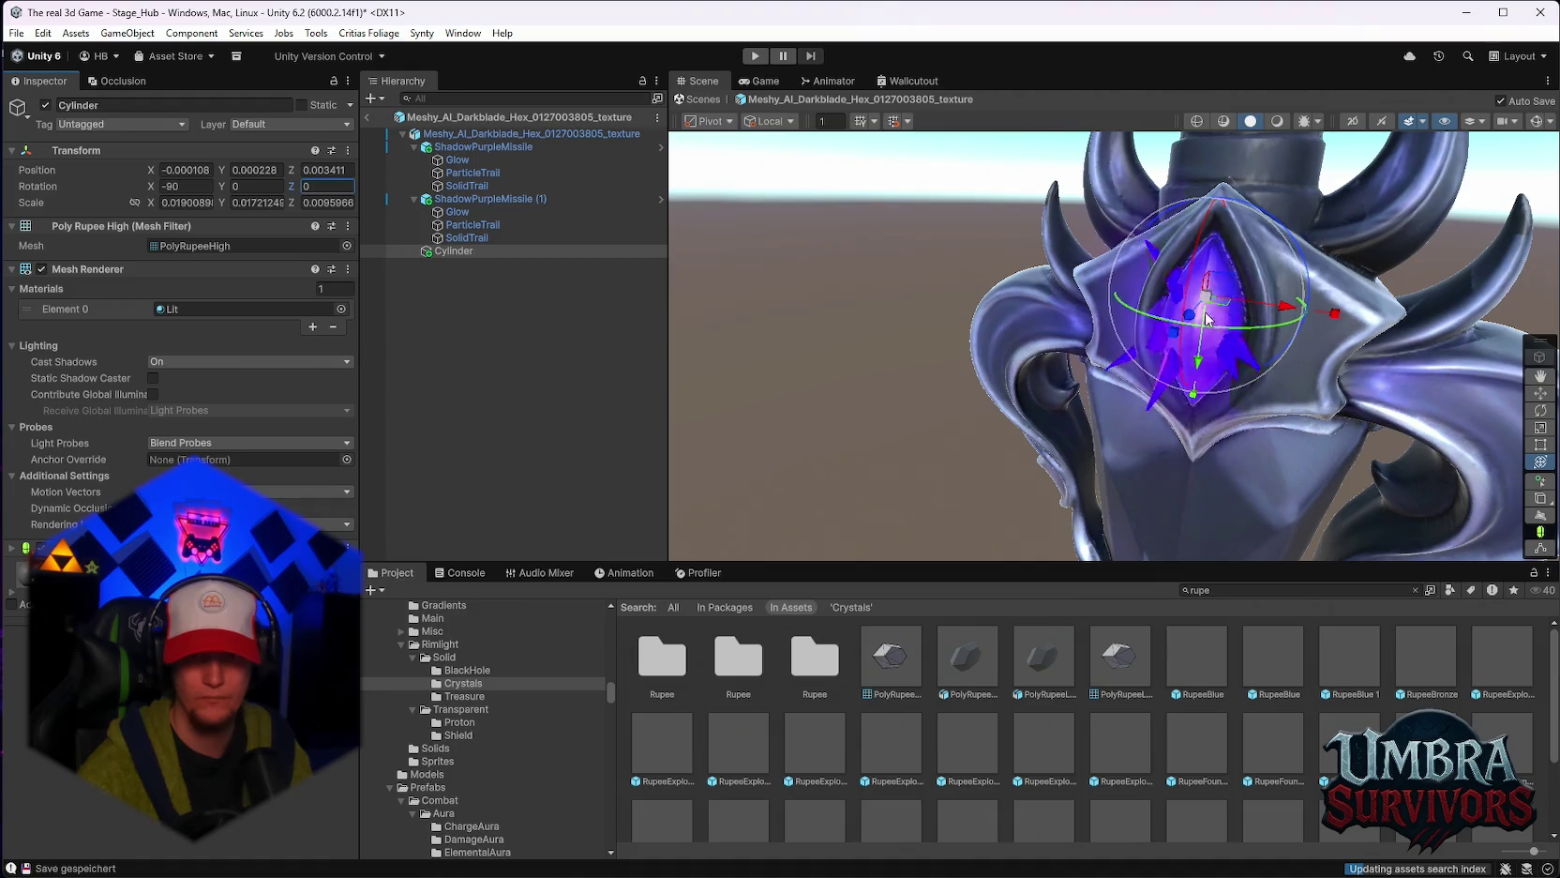
key("Return")
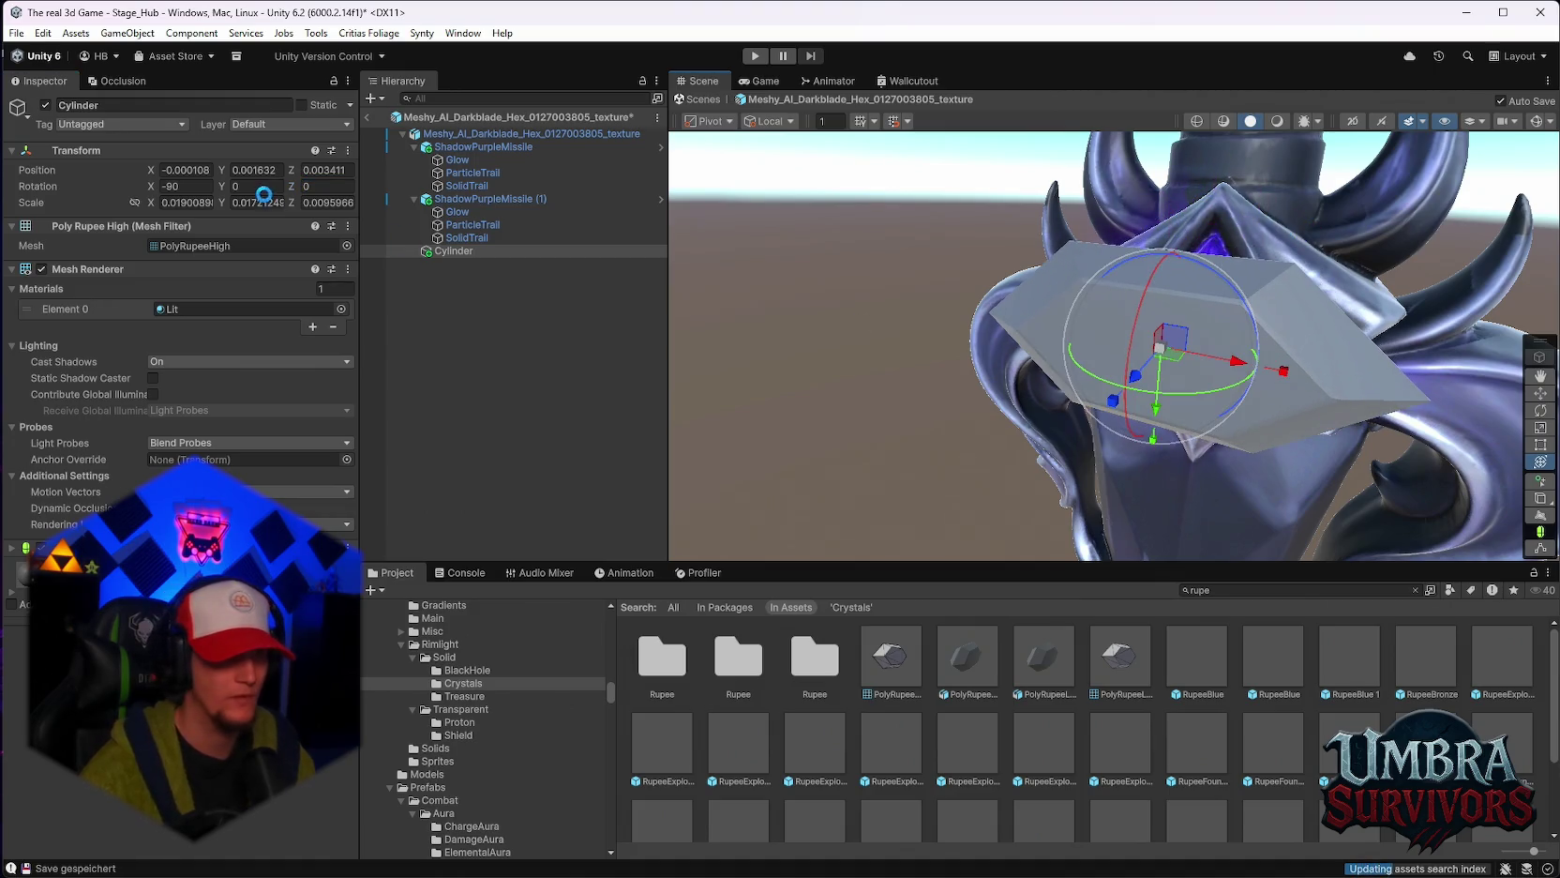
type("90")
key("Return")
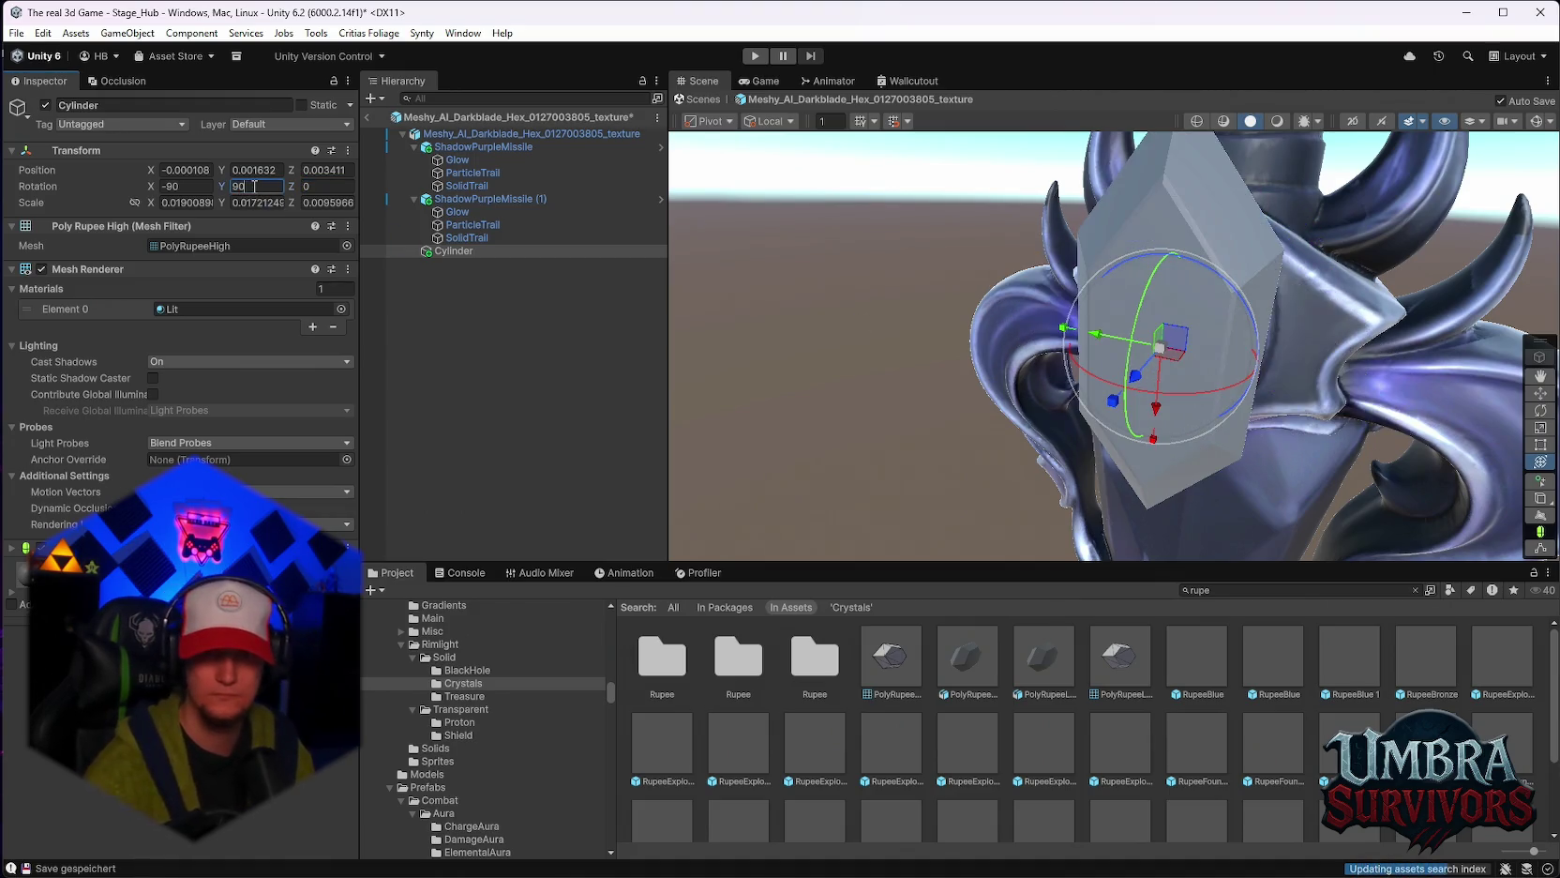
Check the upright crystal, then select both ShadowPurpleMissile effects and reselect the Cylinder.
left_click_drag(1194, 316, 1302, 357)
left_click_drag(1155, 308, 1022, 345)
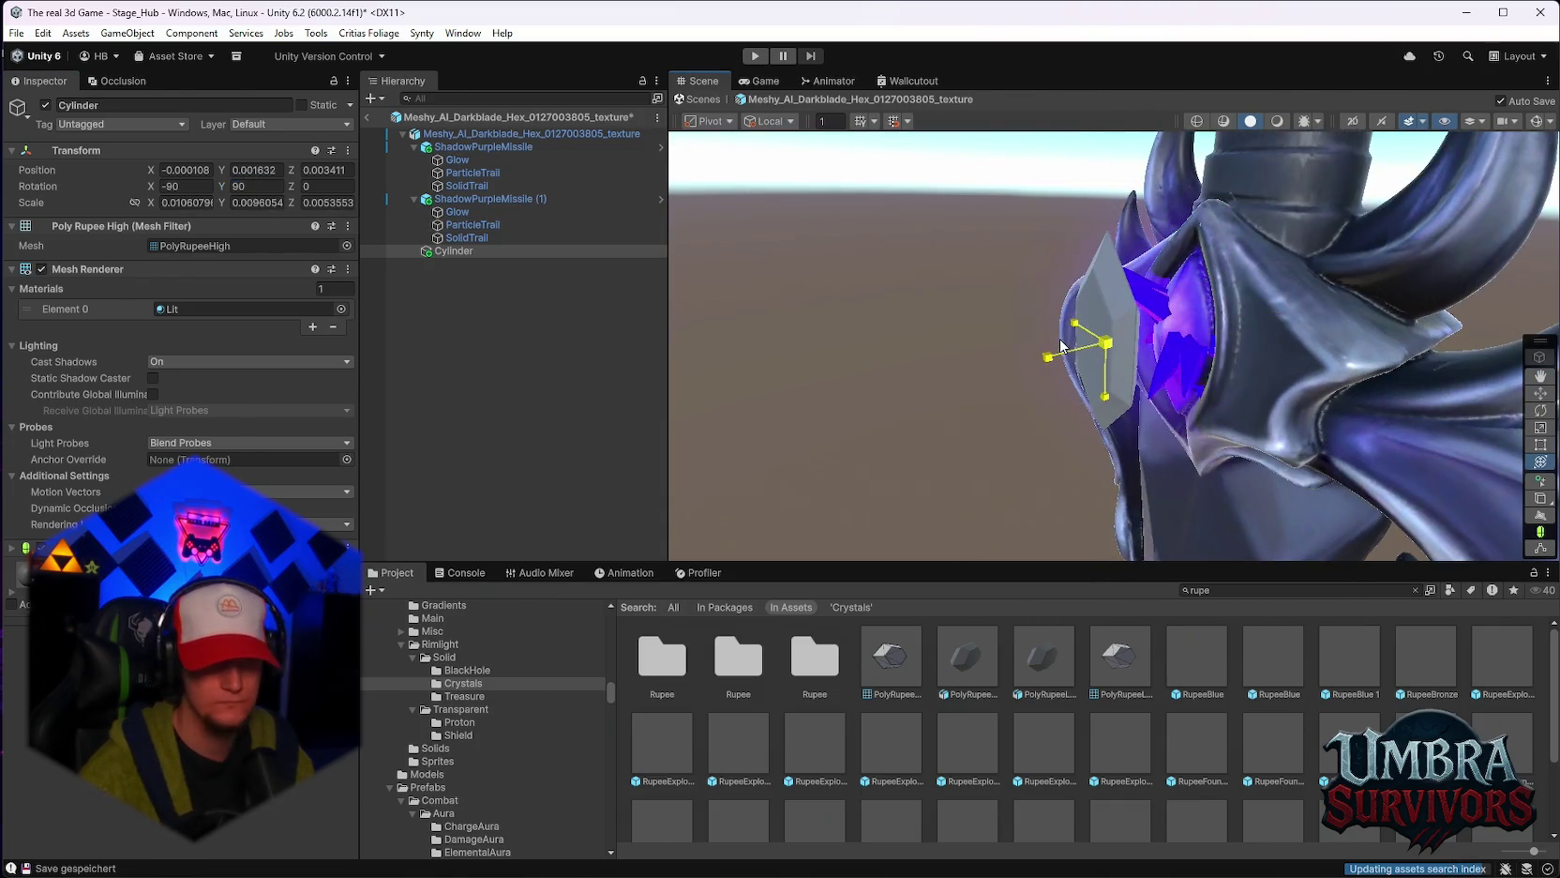
left_click(487, 199)
left_click(459, 146, "ctrl")
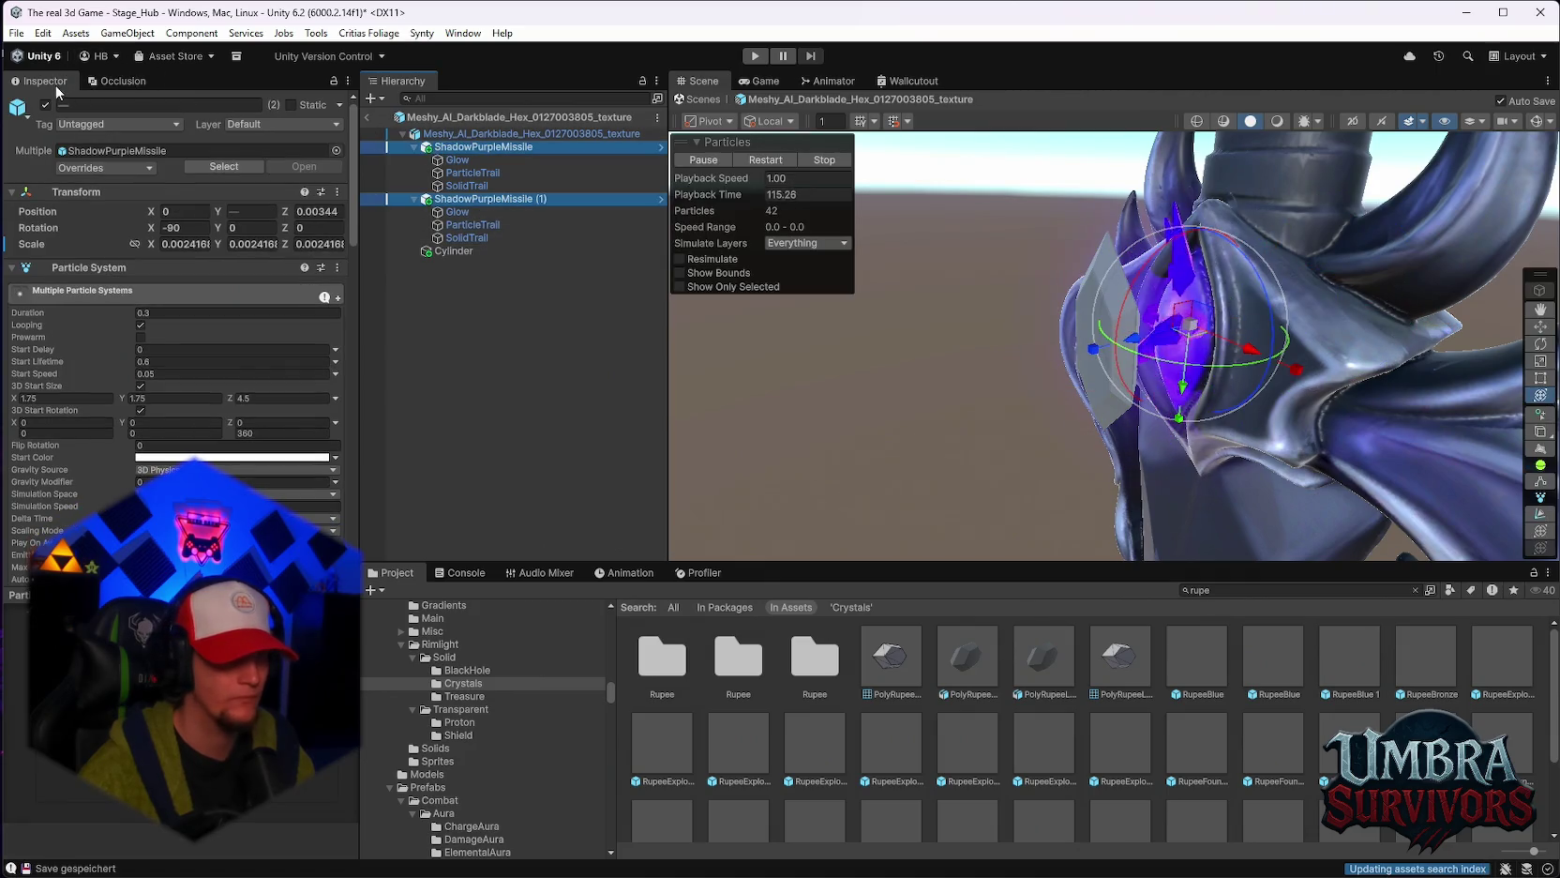
left_click(507, 249)
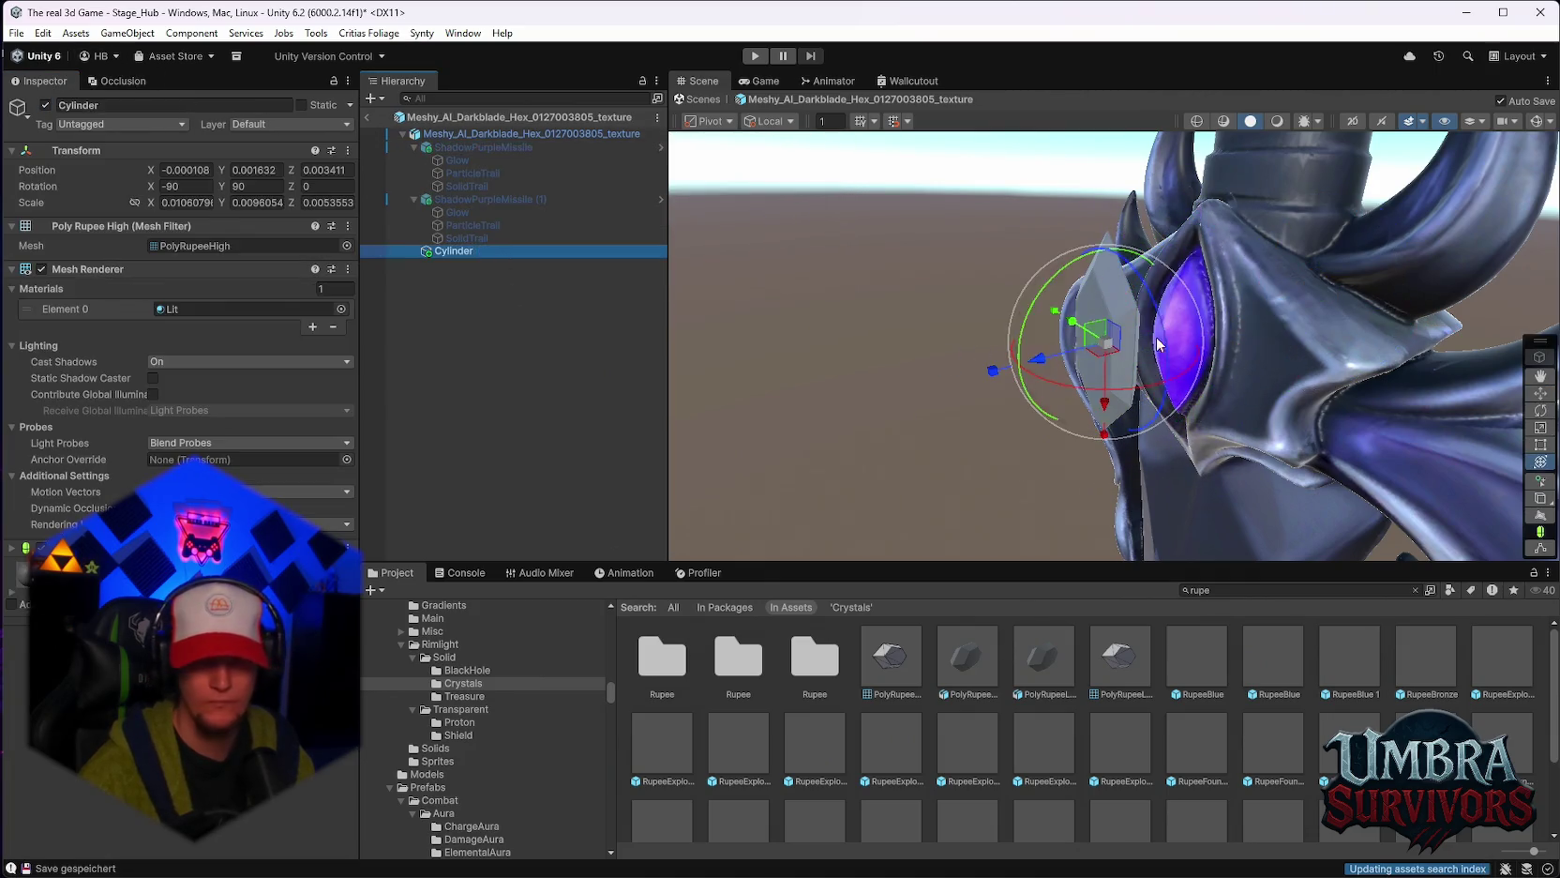
Fit the purple gem crystal into the blade with small position nudges.
mouse_move(1090, 373)
left_mouse_down()
mouse_move(1097, 356)
mouse_move(1086, 370)
mouse_move(1162, 354)
mouse_move(1181, 369)
mouse_move(1087, 459)
mouse_move(1265, 292)
left_mouse_up()
key("ctrl+z")
key("ctrl+z")
left_click_drag(1079, 432, 1255, 335)
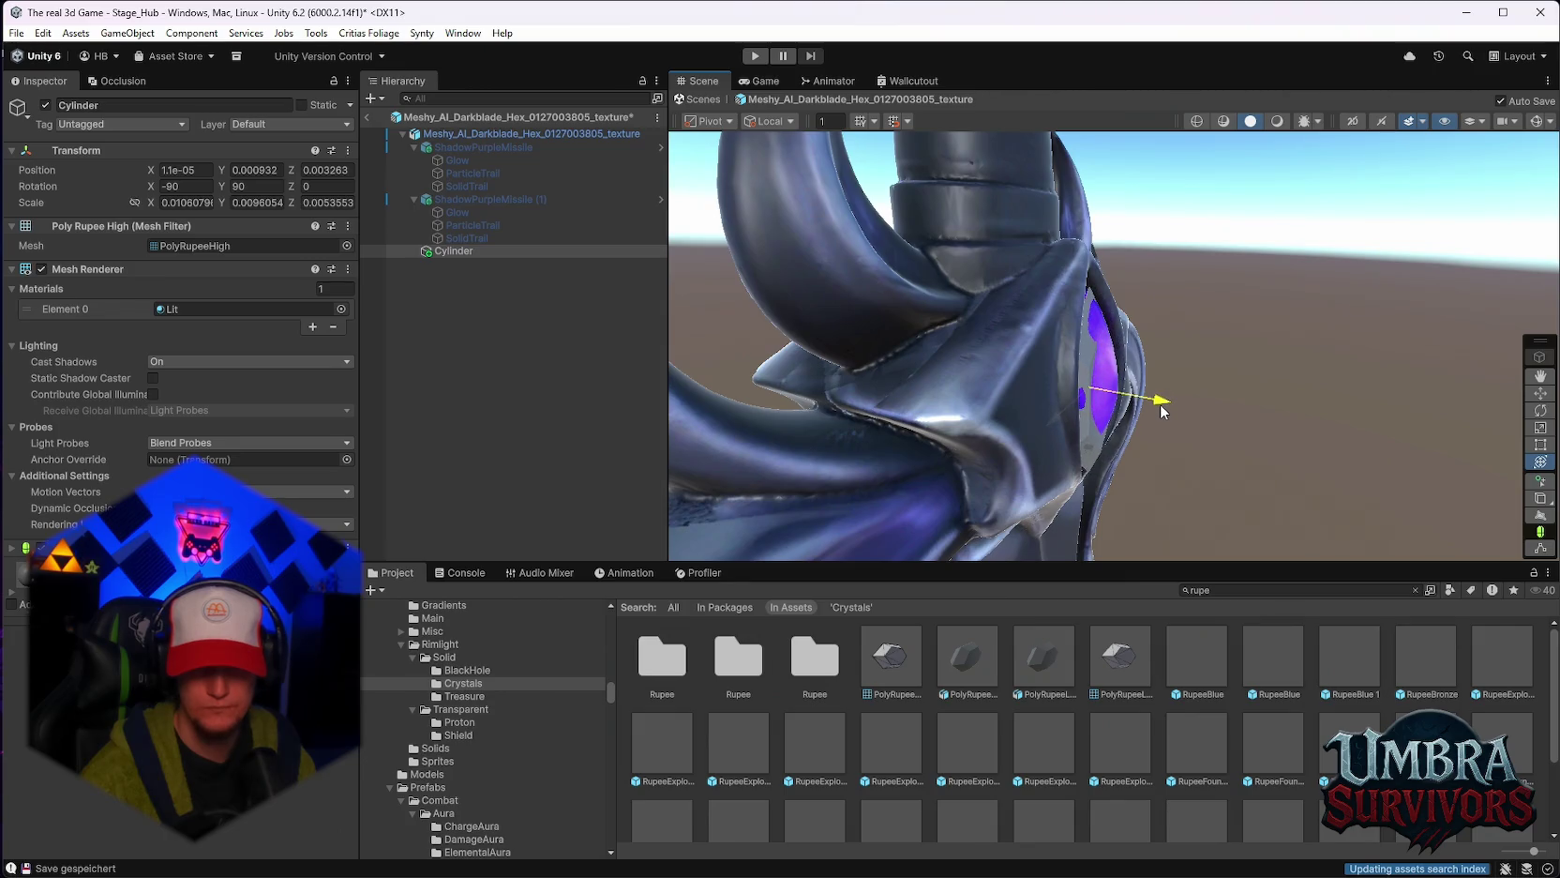
mouse_move(1299, 398)
left_mouse_down()
mouse_move(1204, 439)
mouse_move(1250, 438)
mouse_move(1300, 368)
mouse_move(1211, 310)
mouse_move(1184, 319)
left_mouse_up()
mouse_move(1019, 478)
left_mouse_down()
mouse_move(1234, 401)
mouse_move(958, 405)
left_mouse_up()
mouse_move(1091, 396)
left_mouse_down()
mouse_move(1146, 410)
mouse_move(1331, 296)
mouse_move(1389, 321)
mouse_move(1106, 414)
left_mouse_up()
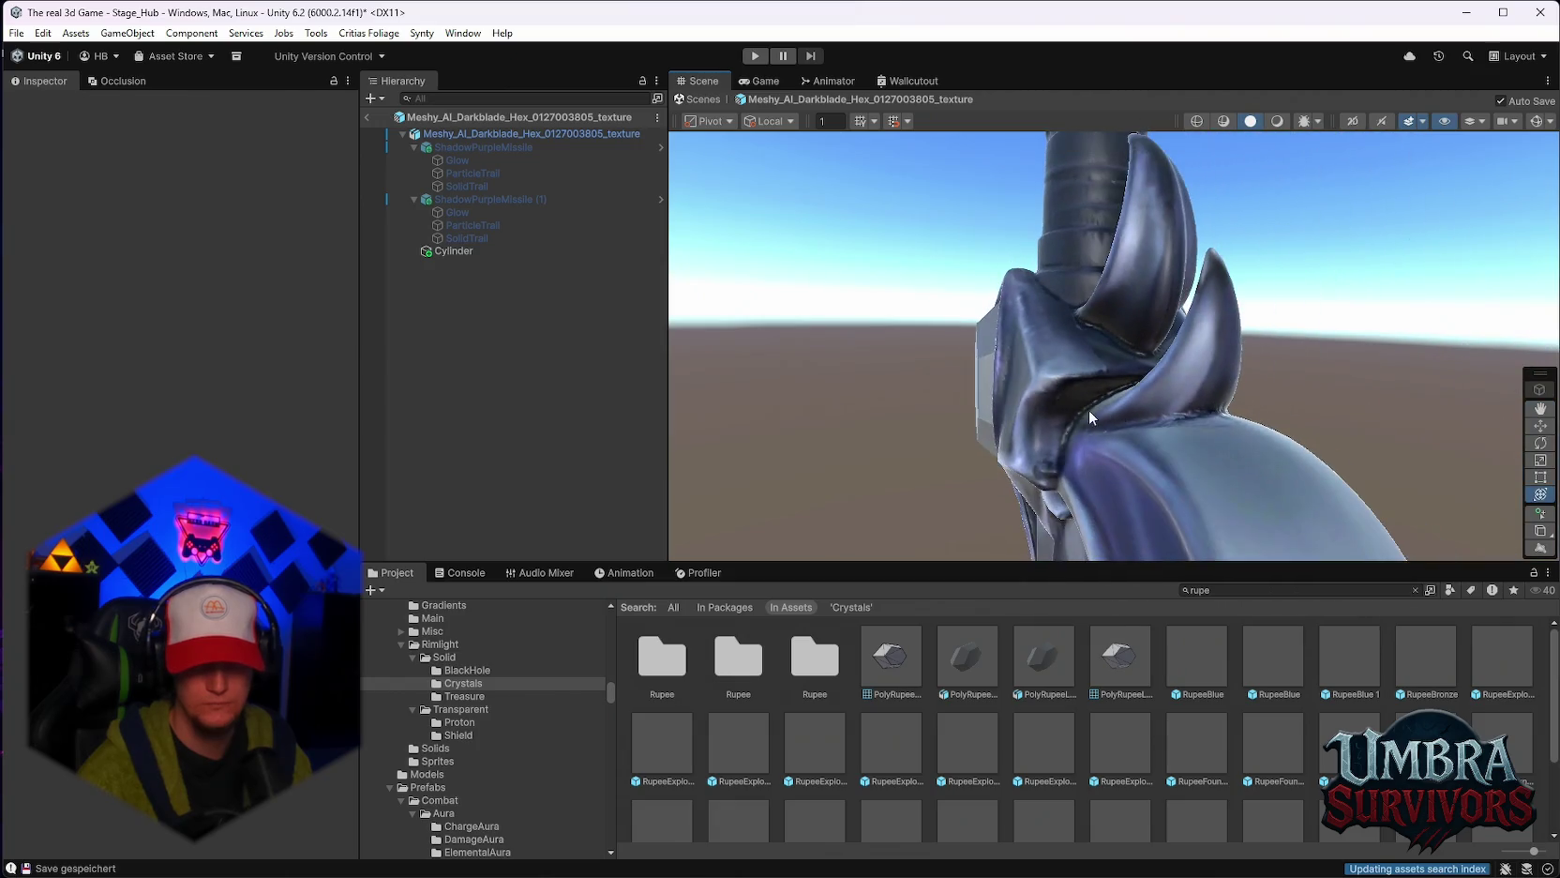
Duplicate the gem cylinder as Cylinder (1) for the guard's opposite side.
left_click(979, 380)
left_click_drag(979, 380, 1166, 390)
key("ctrl+d")
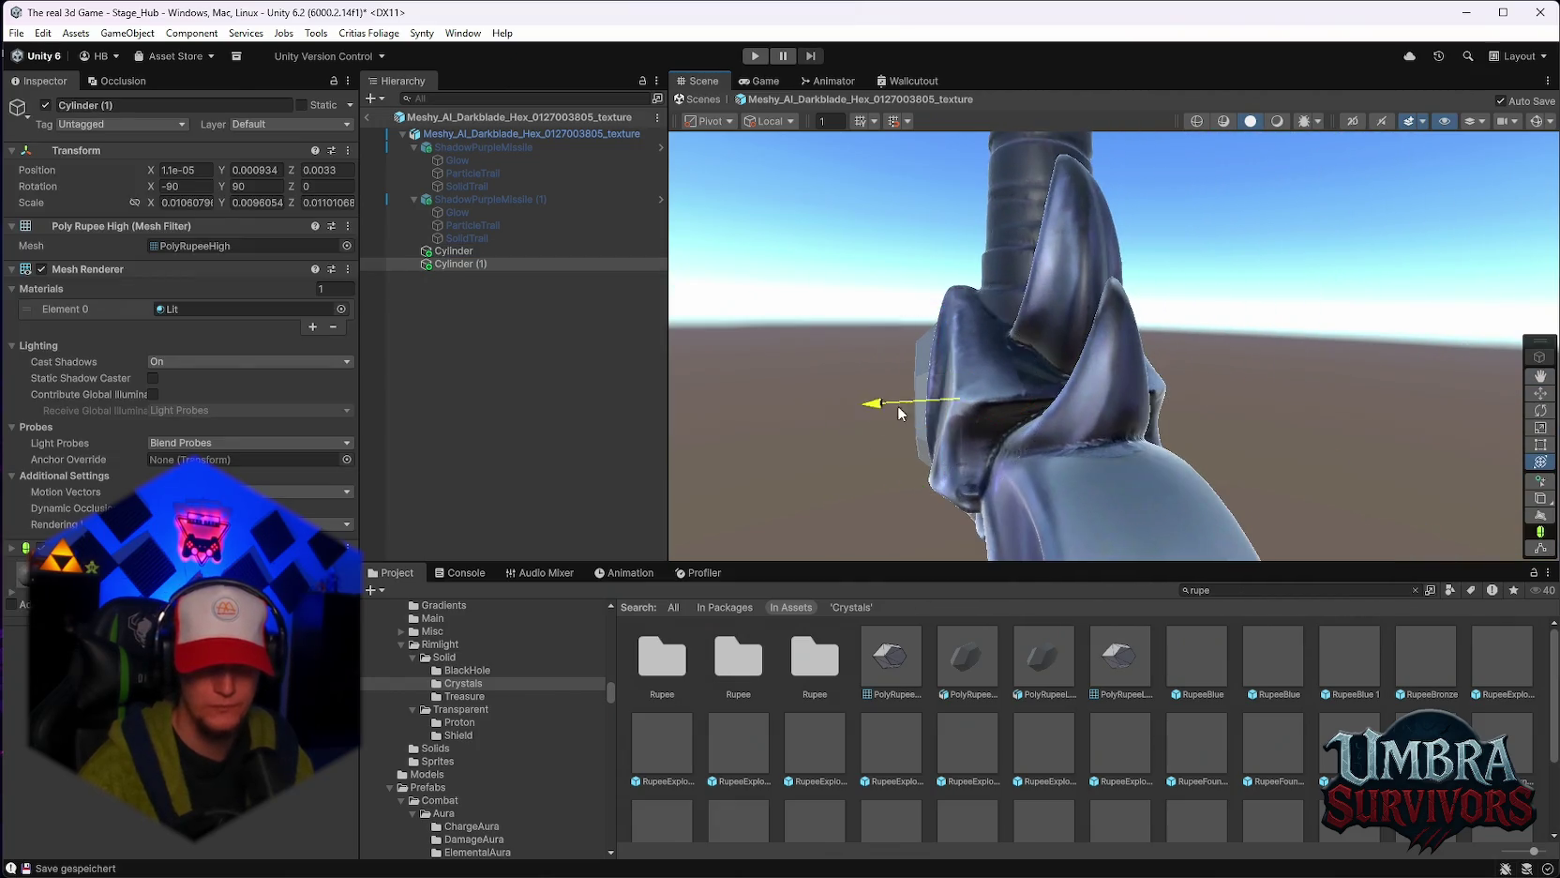
key("f")
left_click_drag(1020, 422, 853, 382)
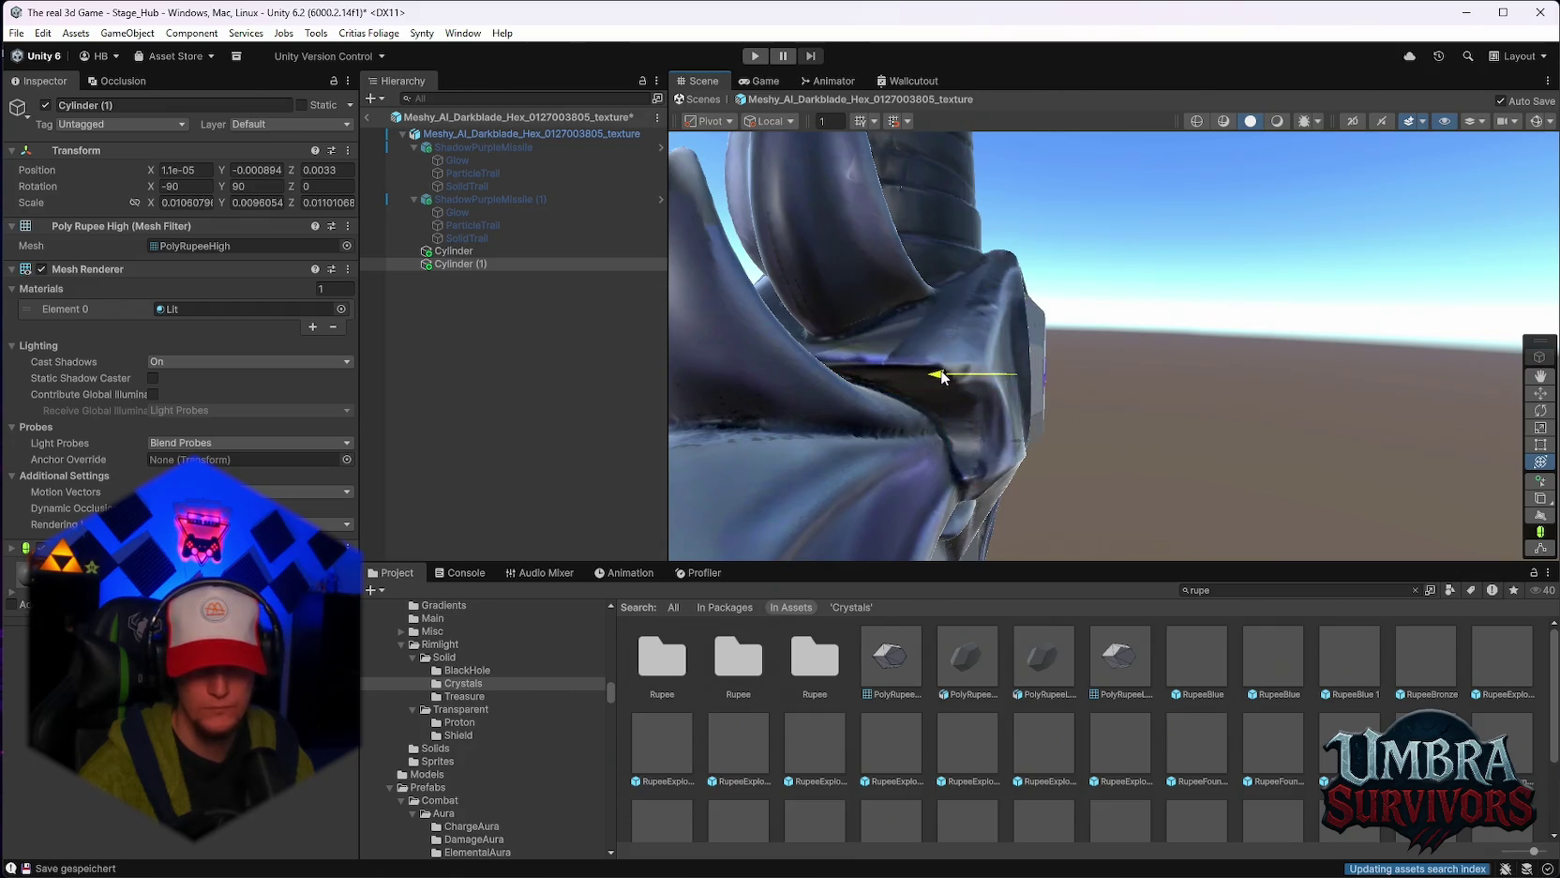
mouse_move(944, 376)
left_mouse_down()
mouse_move(1062, 427)
mouse_move(1201, 298)
mouse_move(1140, 387)
left_mouse_up()
key("ctrl+z")
key("ctrl+z")
Reselect the original gem and open the Kunai folder in the Project window.
left_click(1141, 387)
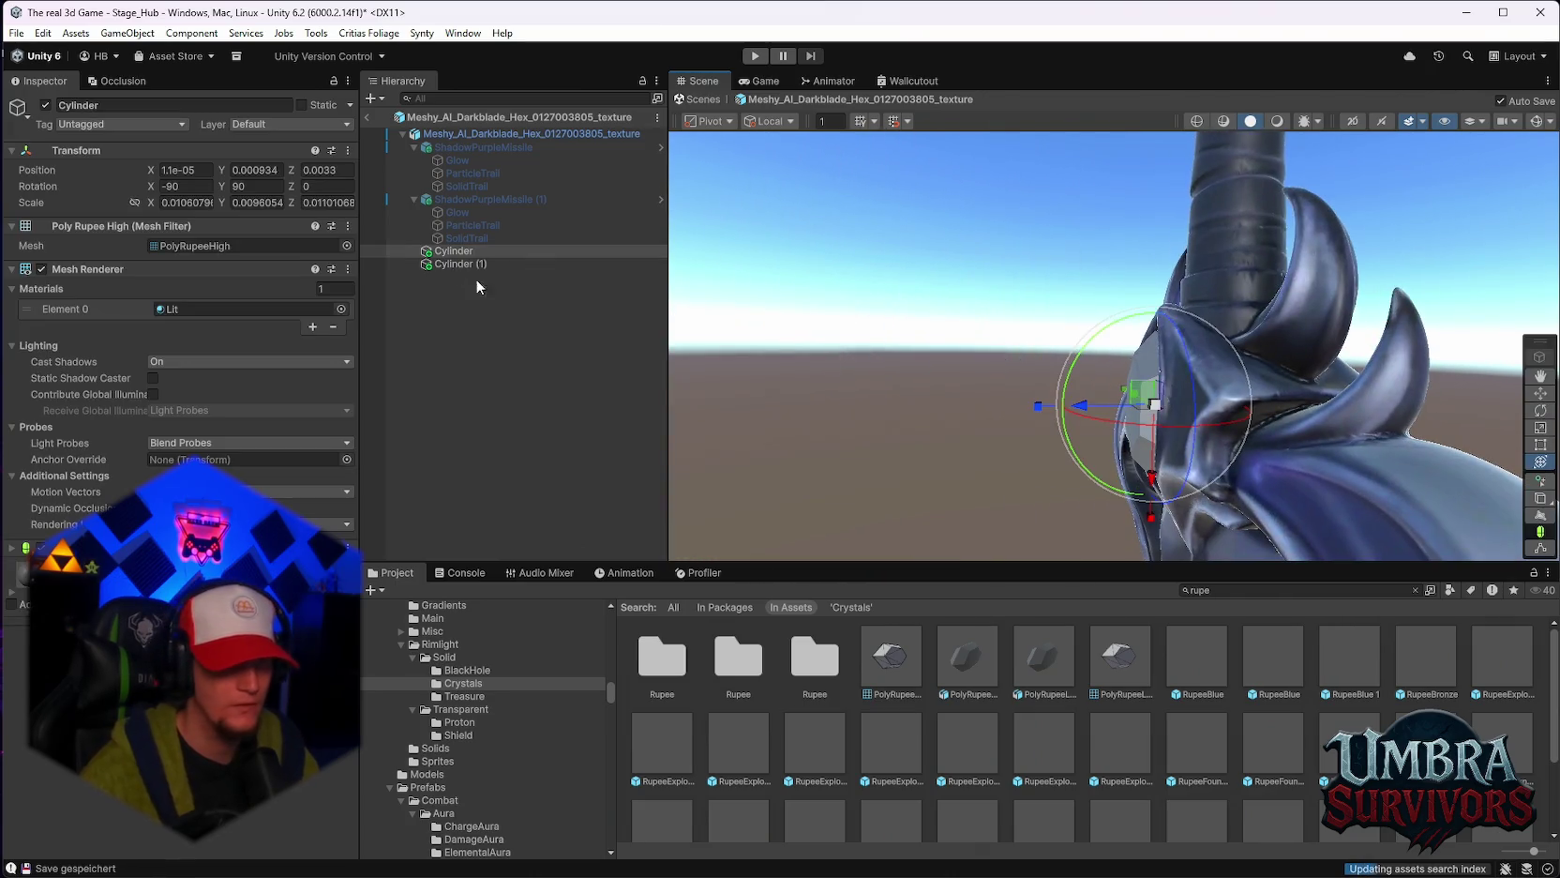
scroll(891, 661, "down", 3)
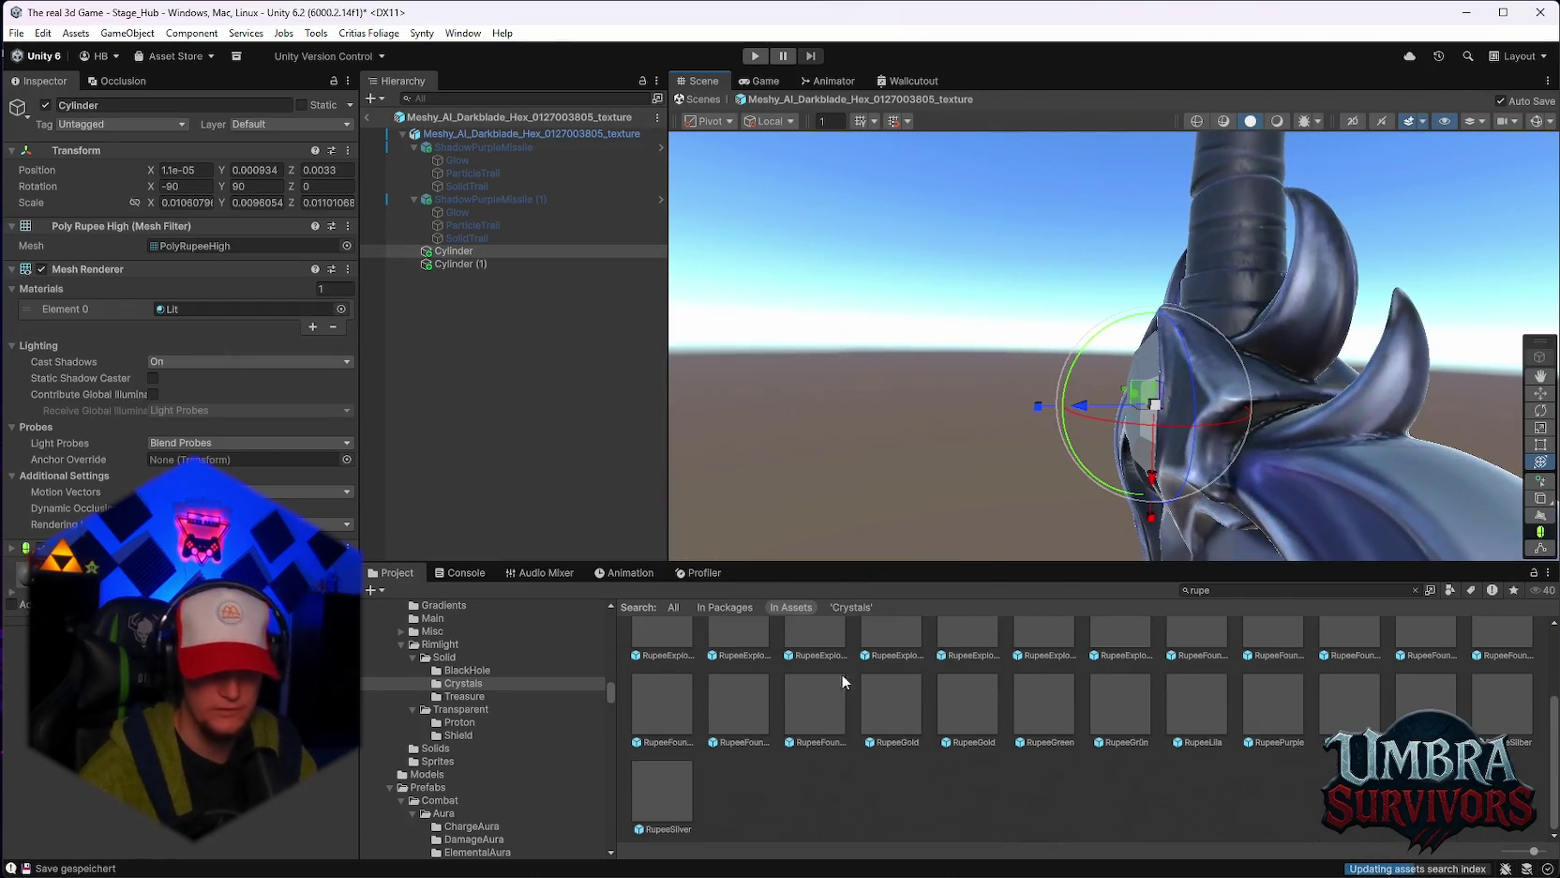
scroll(595, 708, "down", 10)
left_click_drag(611, 715, 628, 856)
left_click(434, 732)
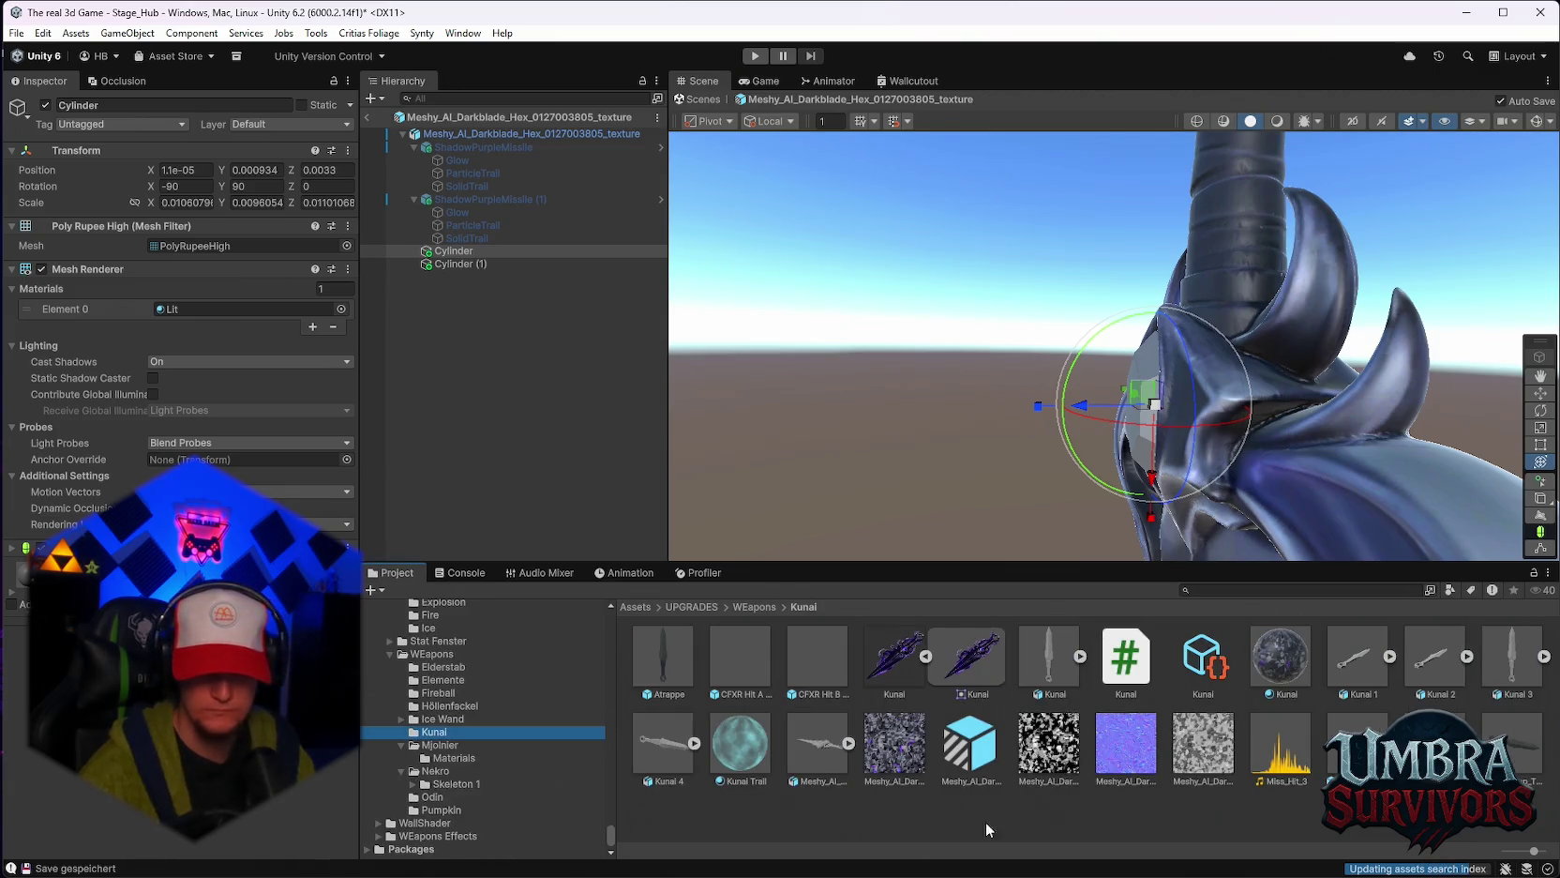
Create a kunai glow material in the Kunai folder with Emission enabled.
right_click(899, 810)
mouse_move(985, 322)
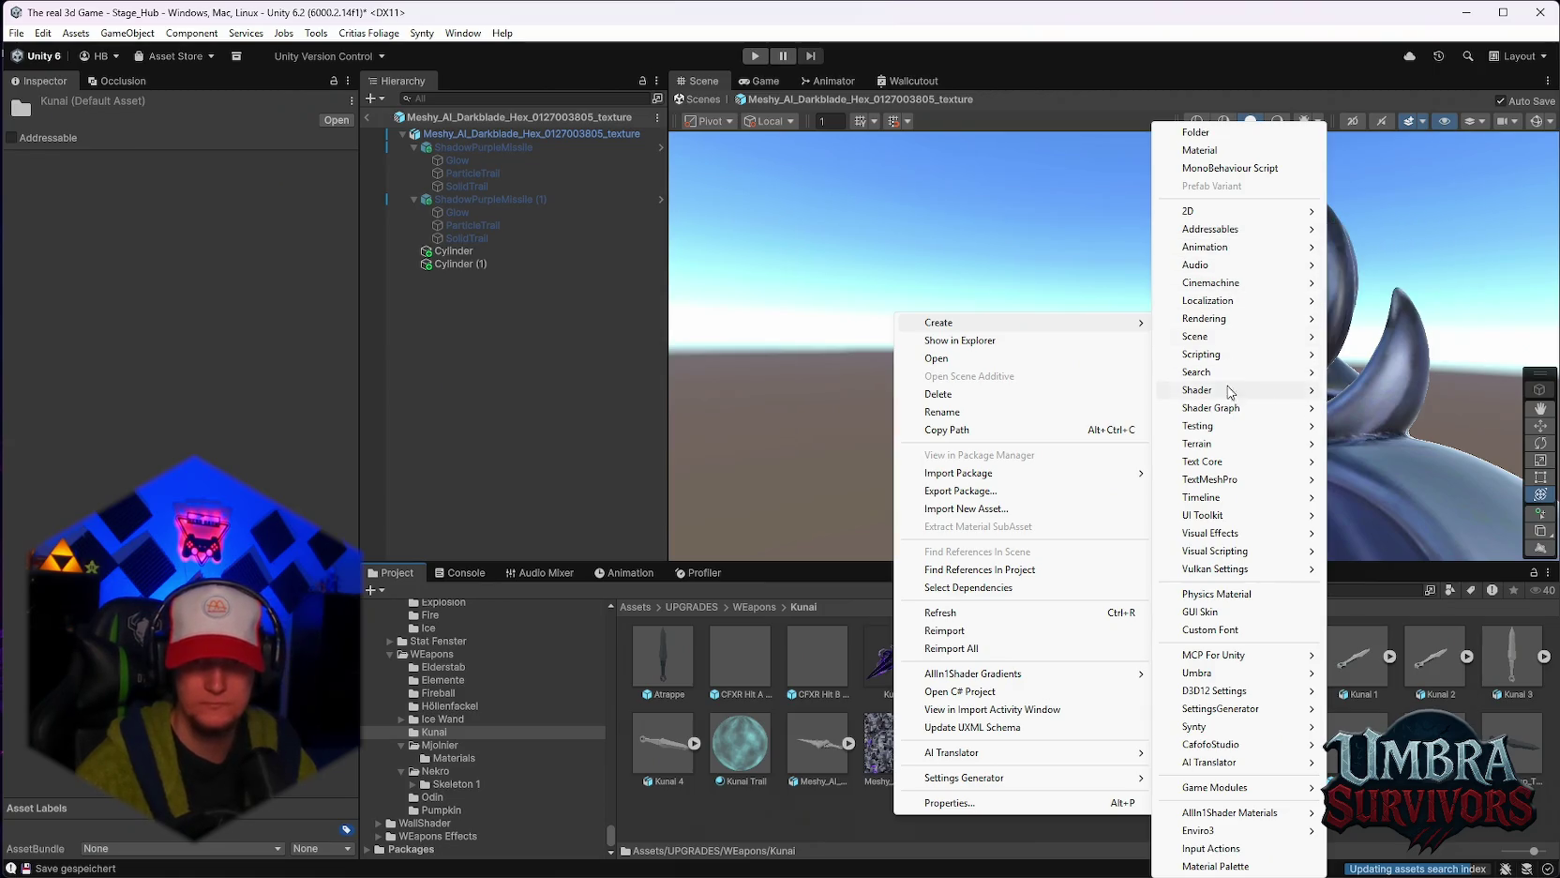
left_click(1199, 152)
type("Kunai")
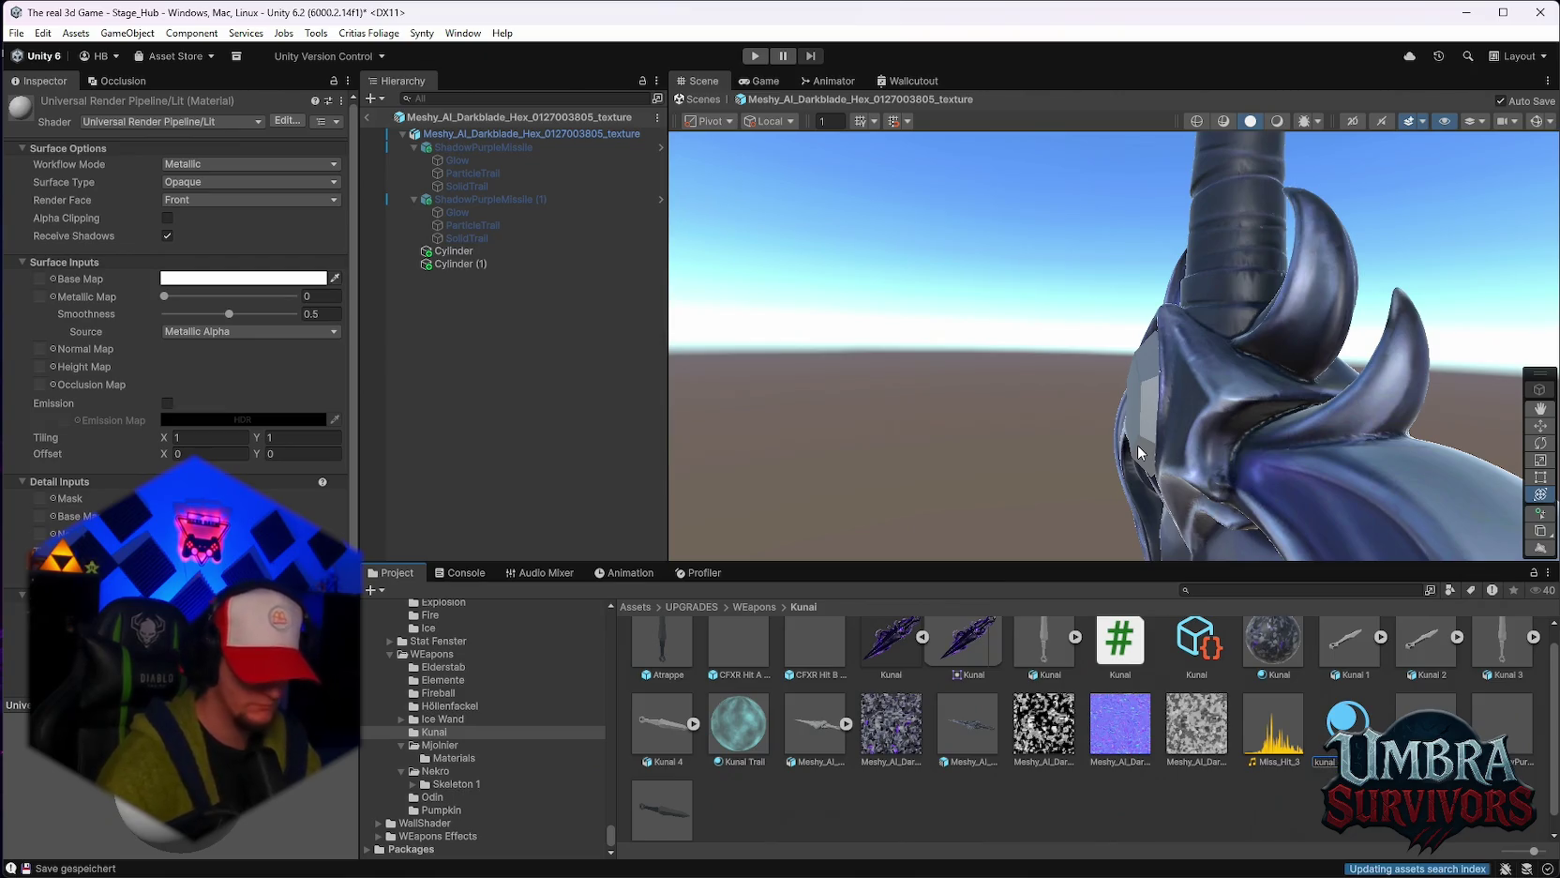
key("Return")
left_click(168, 415)
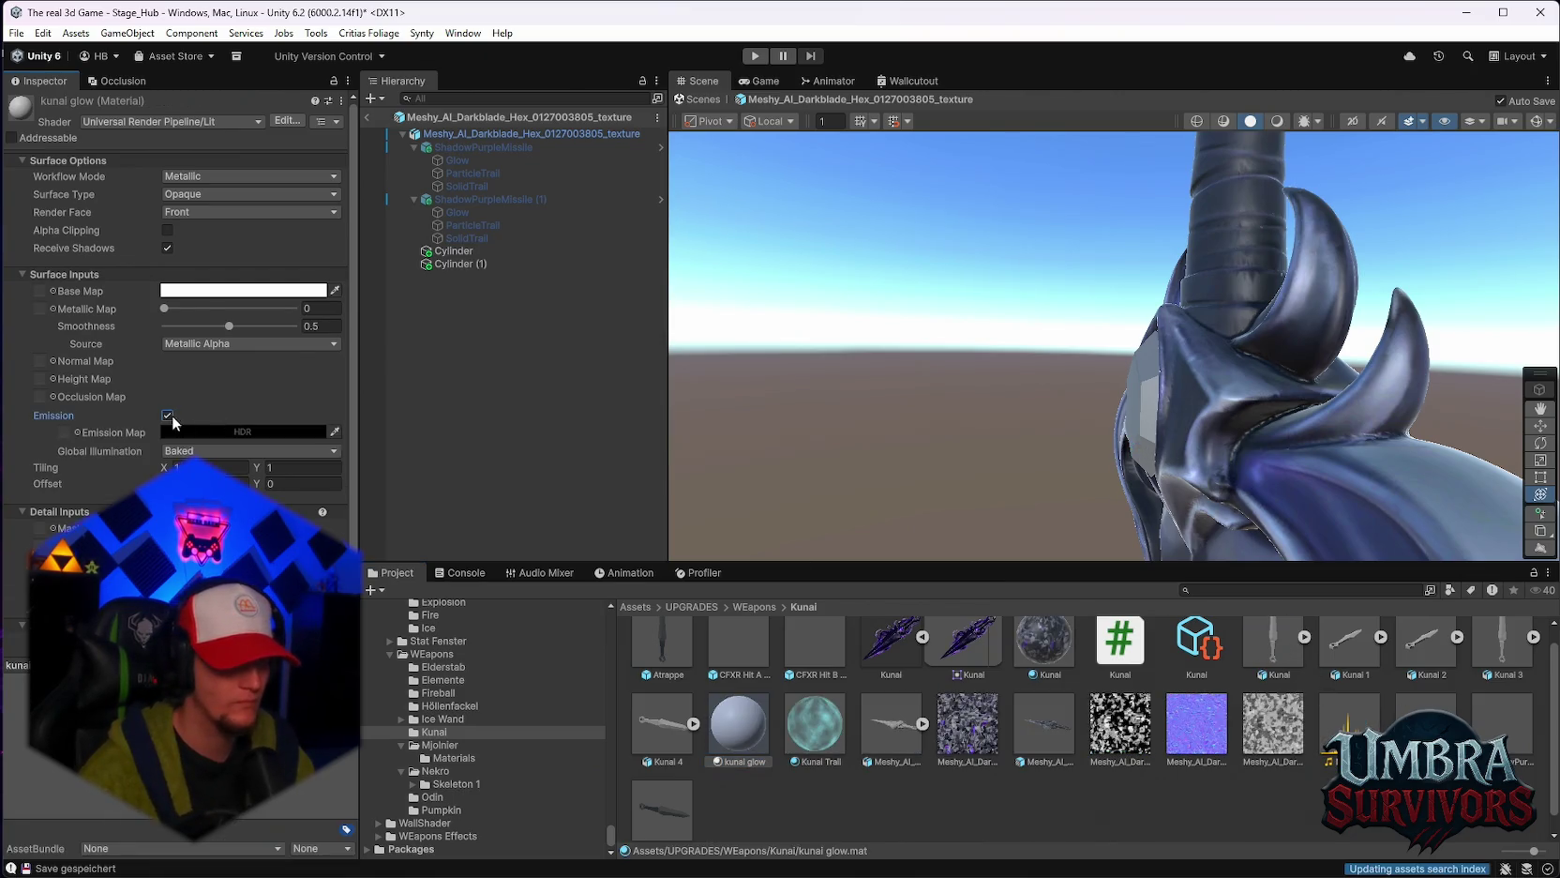
Exit the Darkblade prefab back to the hub scene and centre the sword.
left_click_drag(1059, 489, 878, 578)
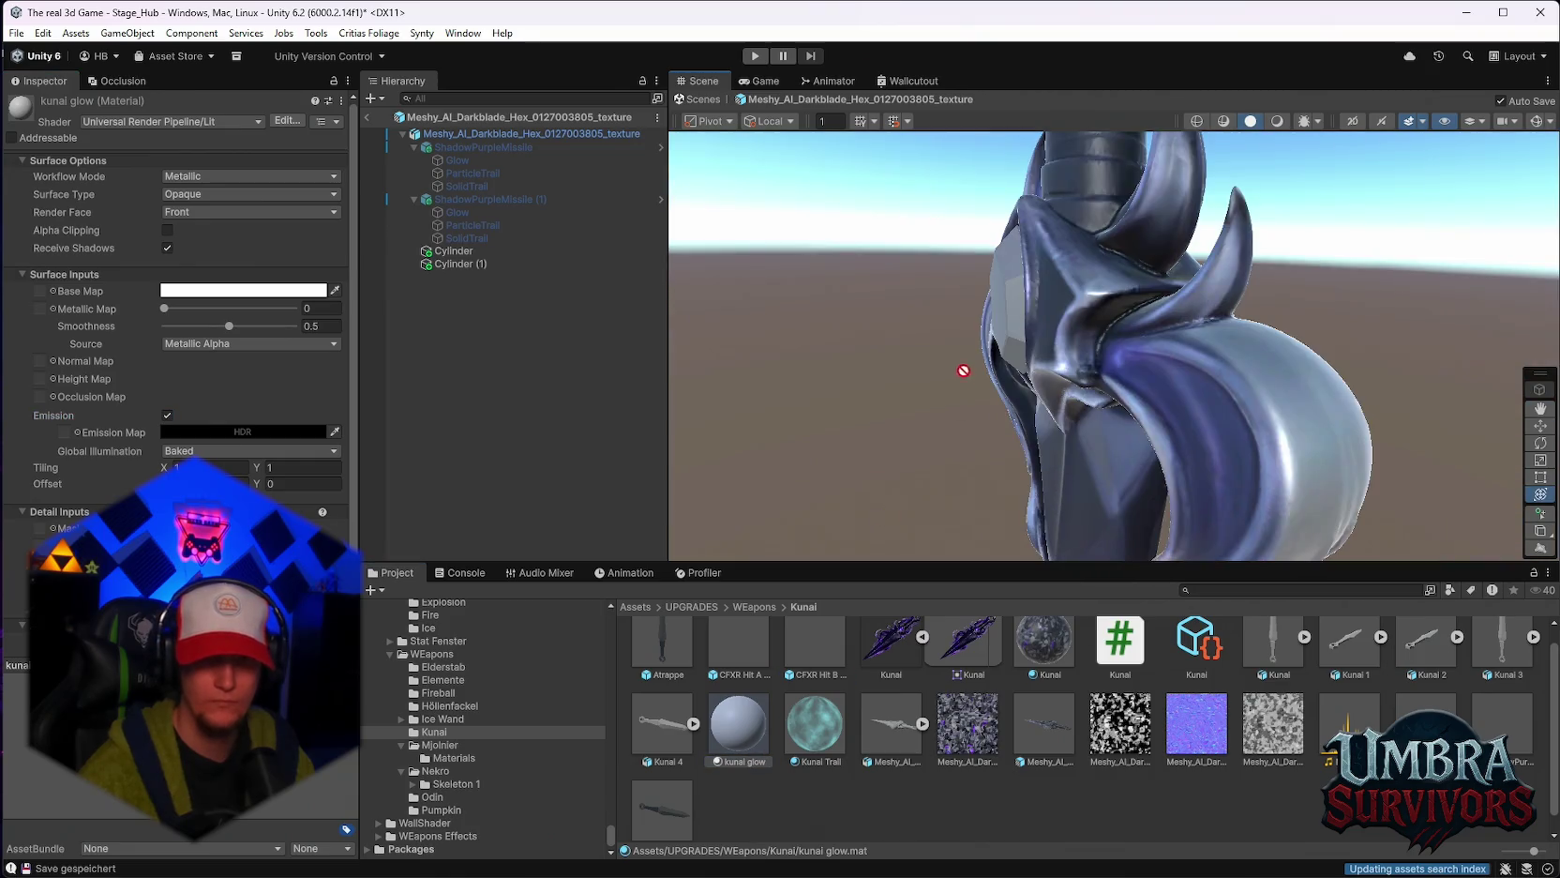
left_click_drag(1285, 281, 1000, 342)
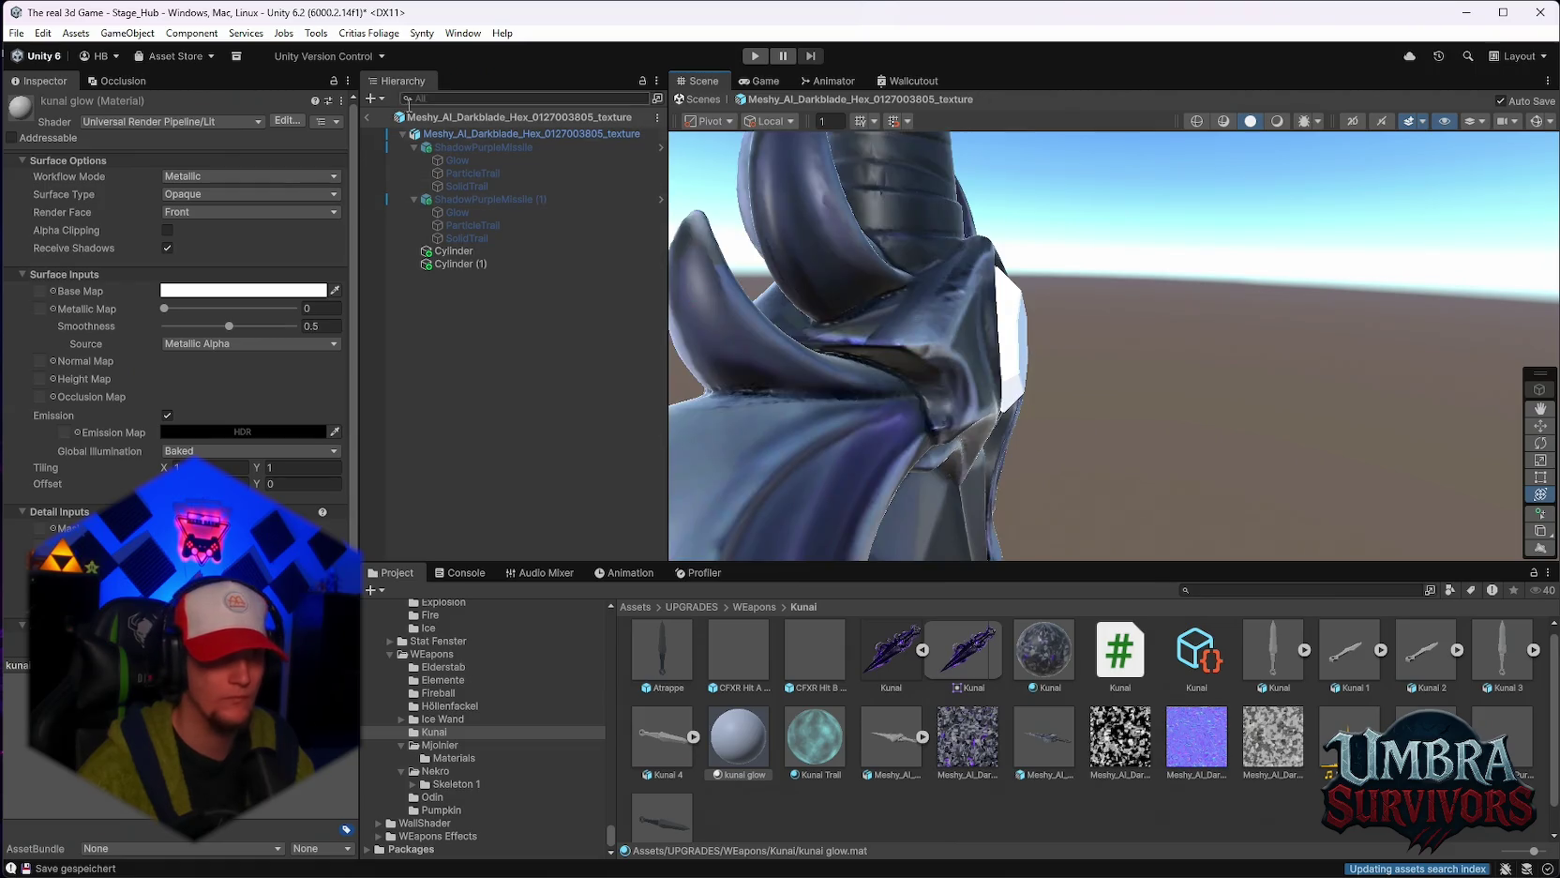
left_click(369, 119)
left_click_drag(1092, 395, 983, 440)
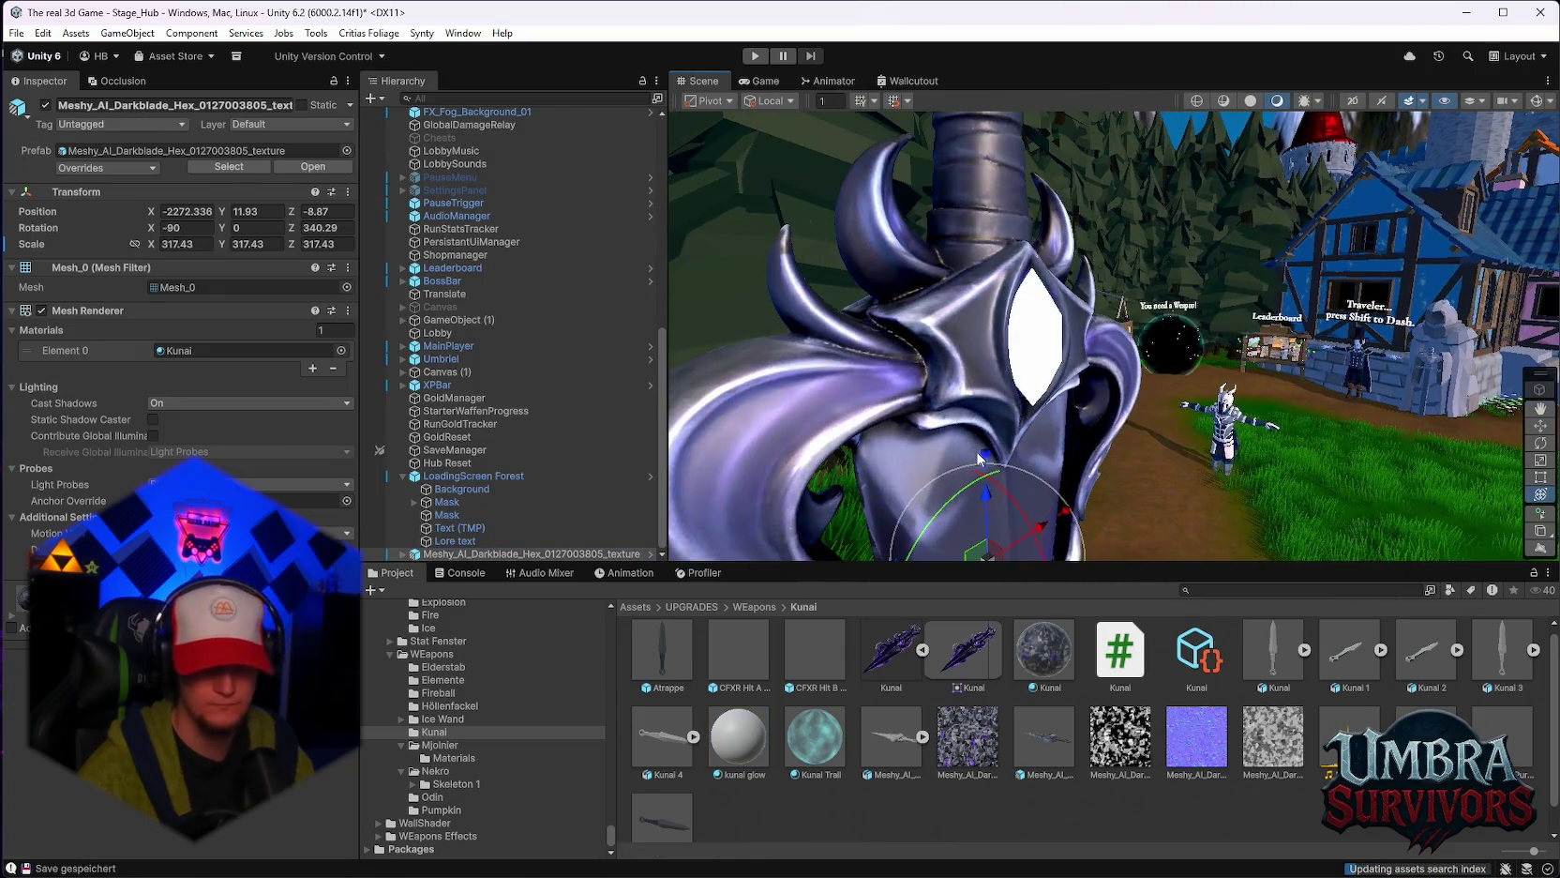
Give kunai glow a deep purple base colour and a dark purple emission colour.
left_click(750, 745)
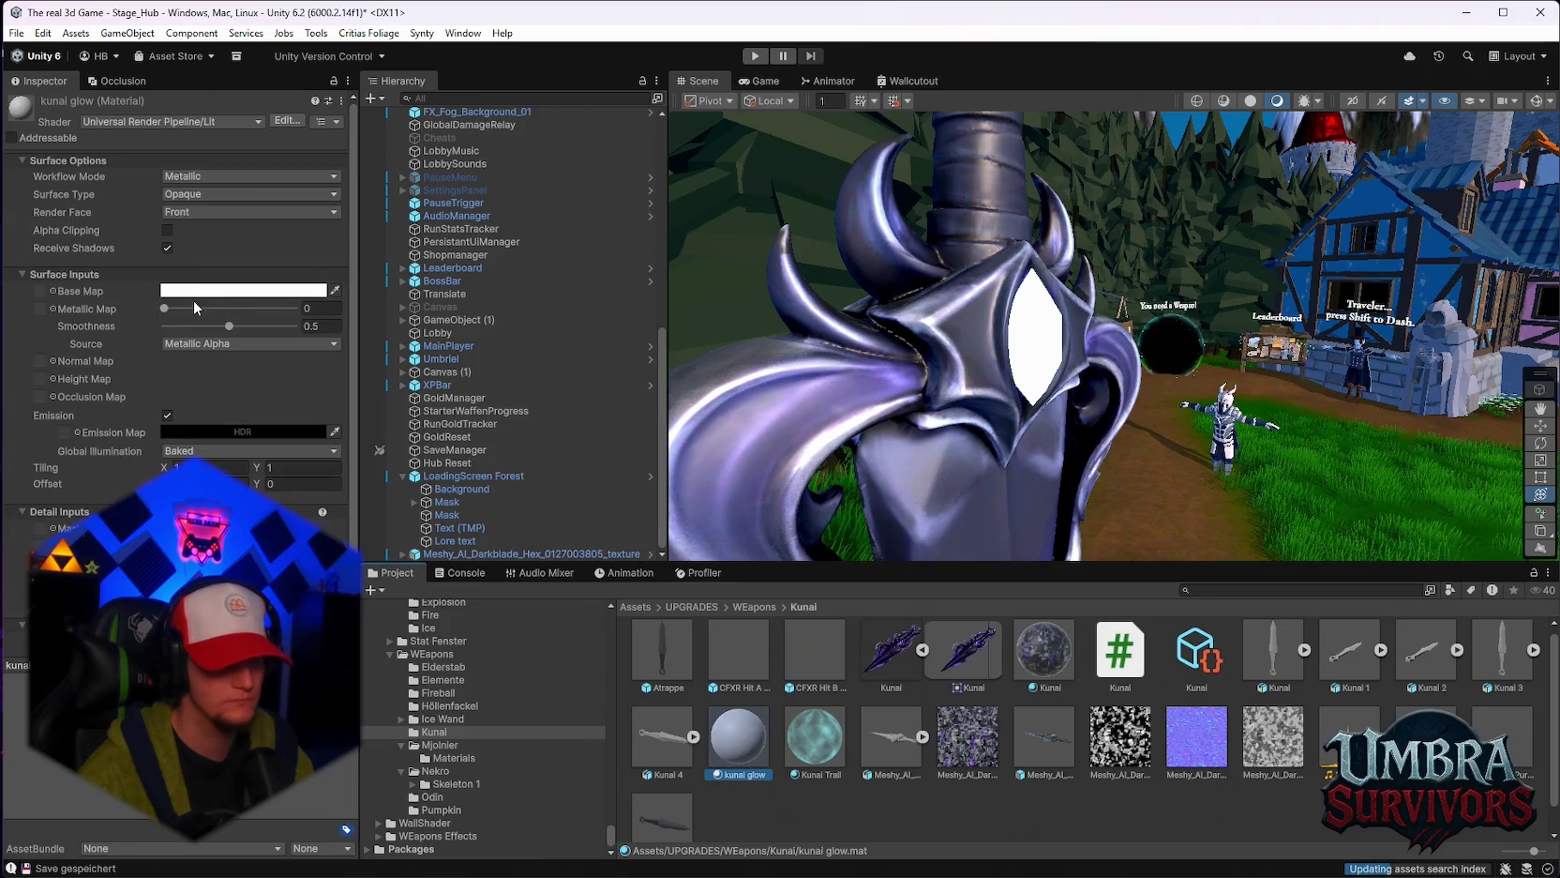
left_click(194, 432)
left_click(328, 397)
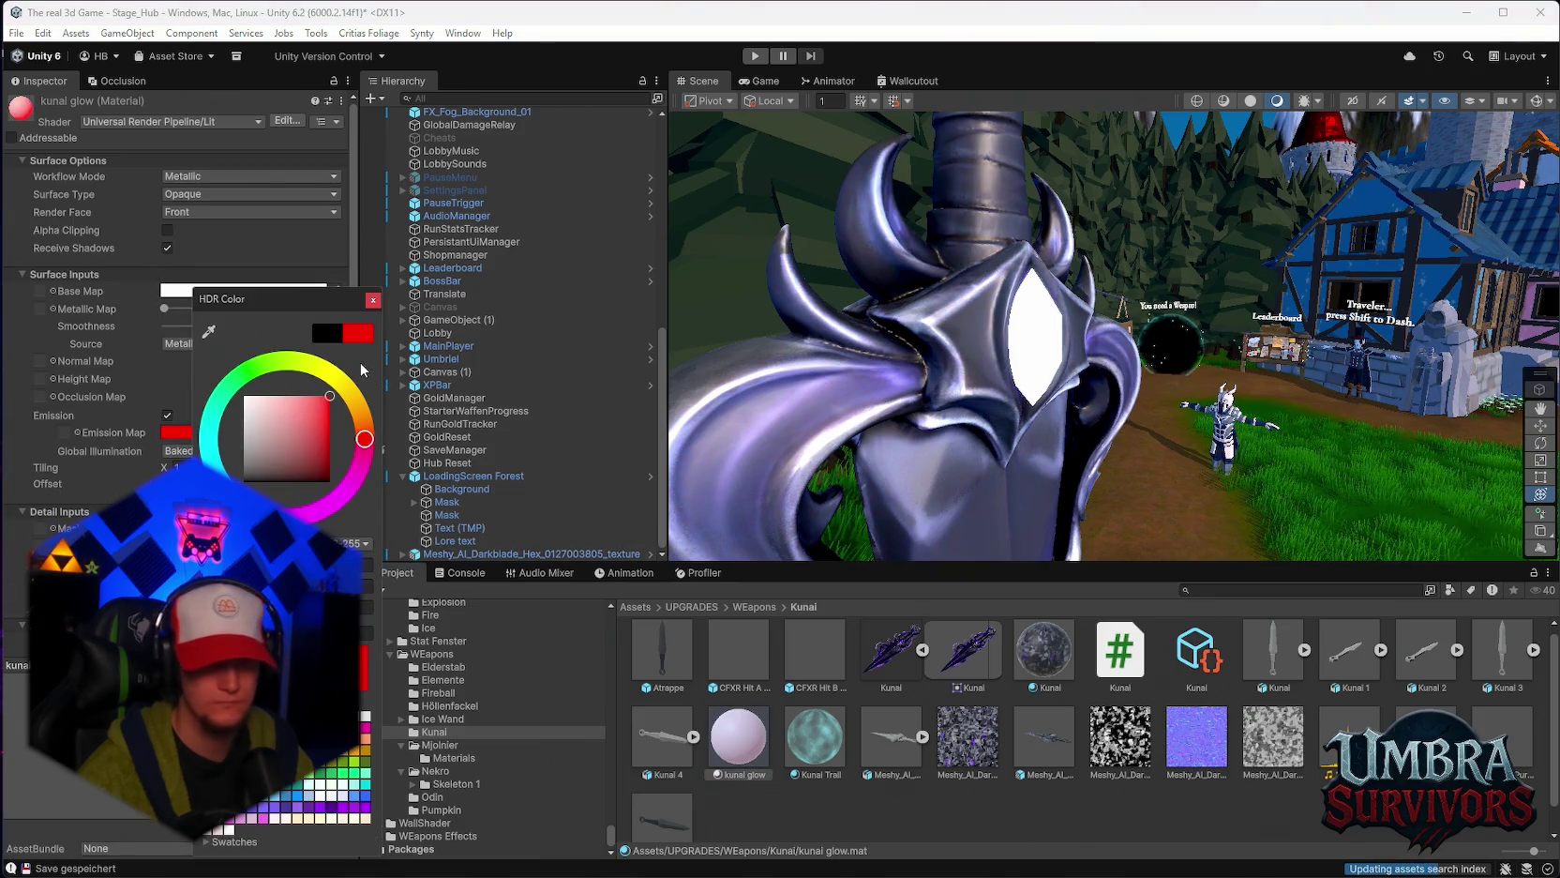
left_click(373, 300)
left_click(319, 291)
left_click(348, 398)
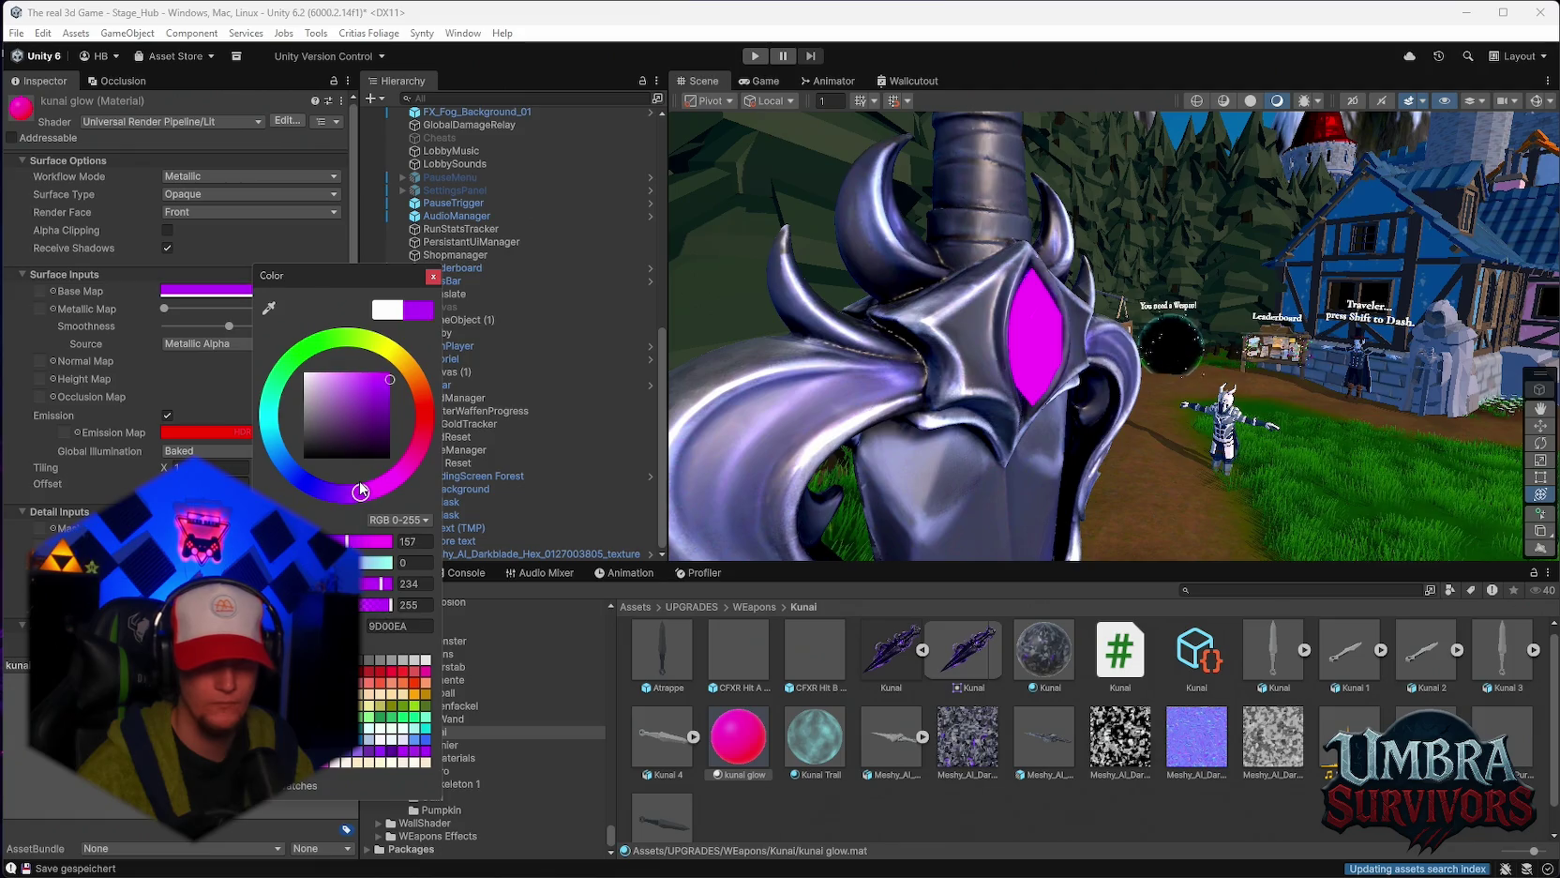
mouse_move(391, 427)
left_mouse_down()
mouse_move(379, 431)
mouse_move(385, 409)
mouse_move(378, 428)
left_mouse_up()
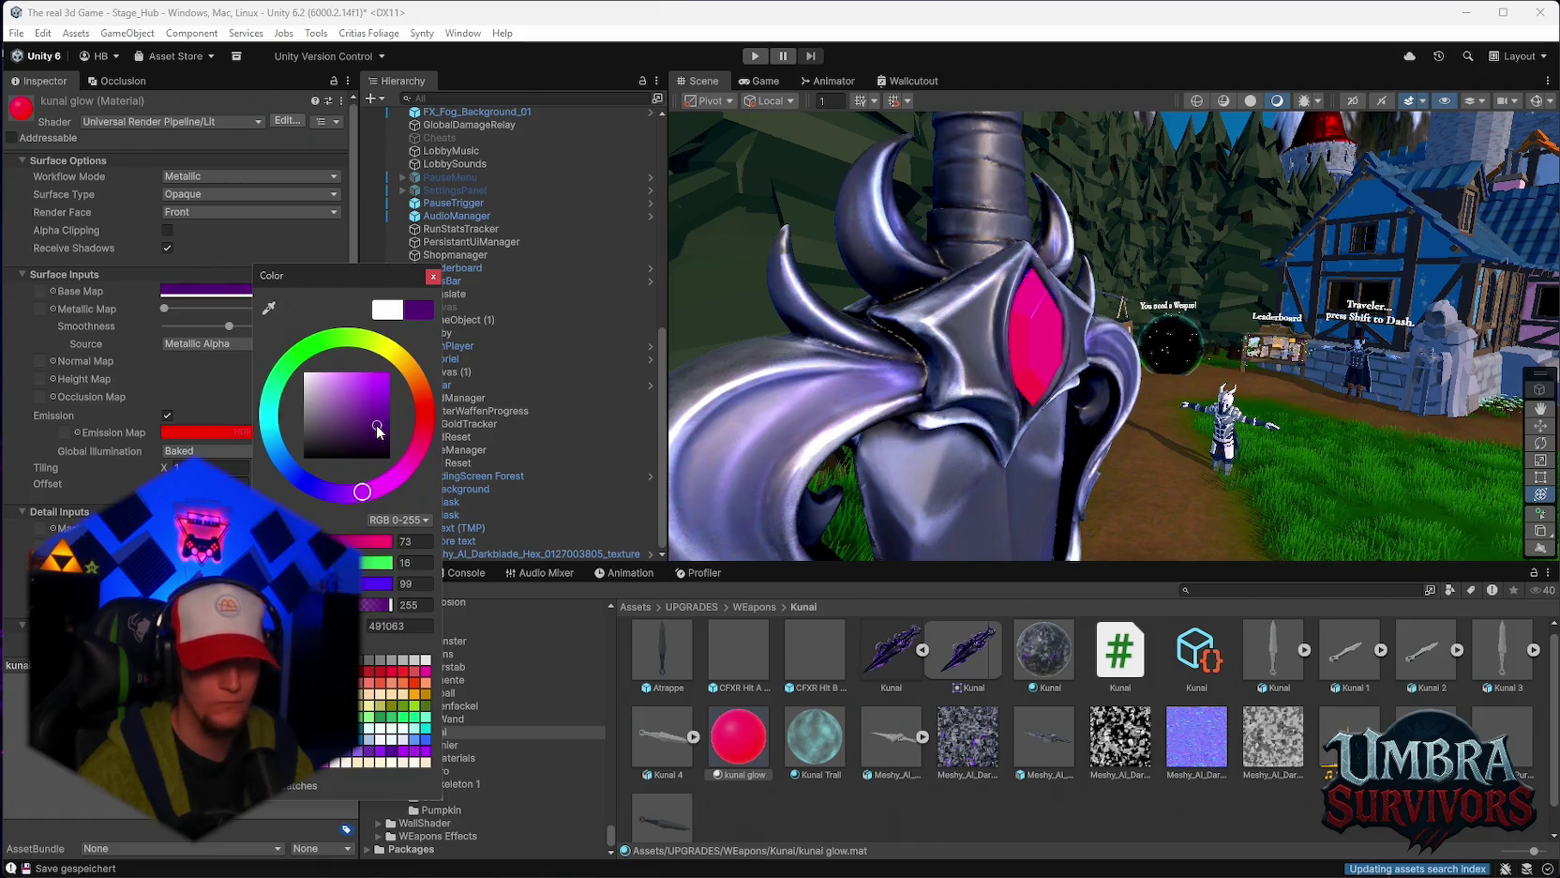
left_click(201, 432)
mouse_move(308, 469)
left_mouse_down()
mouse_move(280, 424)
mouse_move(273, 491)
mouse_move(365, 442)
left_mouse_up()
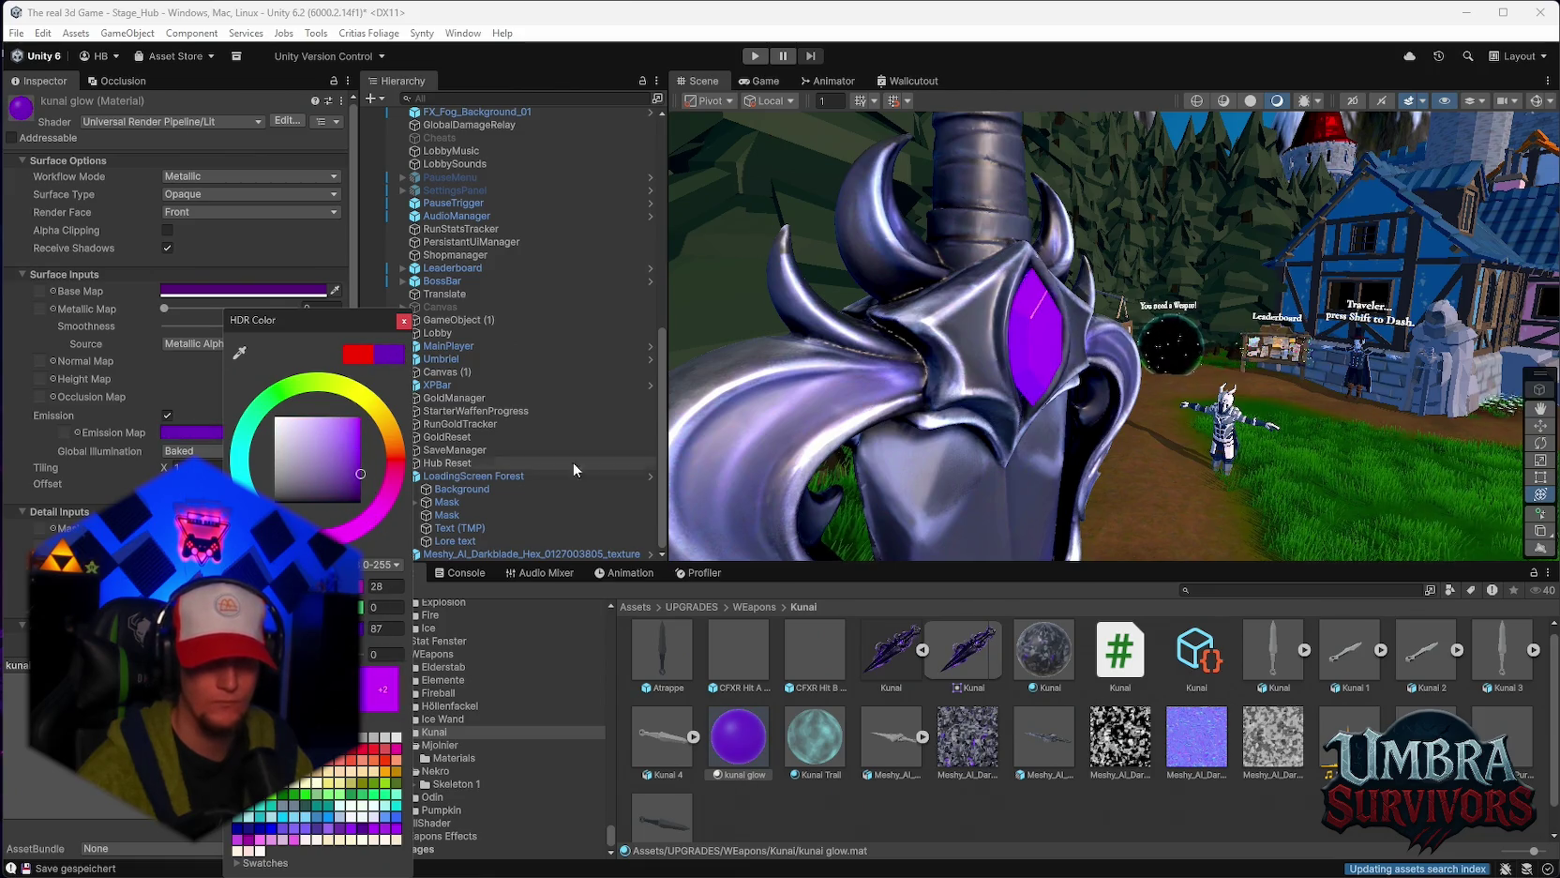
Recheck the base colour, then open the Meshy_AI Darkblade prefab for editing.
scroll(1157, 412, "down", 3)
mouse_move(1158, 412)
left_mouse_down()
mouse_move(1116, 402)
mouse_move(1197, 382)
mouse_move(1143, 391)
mouse_move(1220, 409)
mouse_move(788, 454)
left_mouse_up()
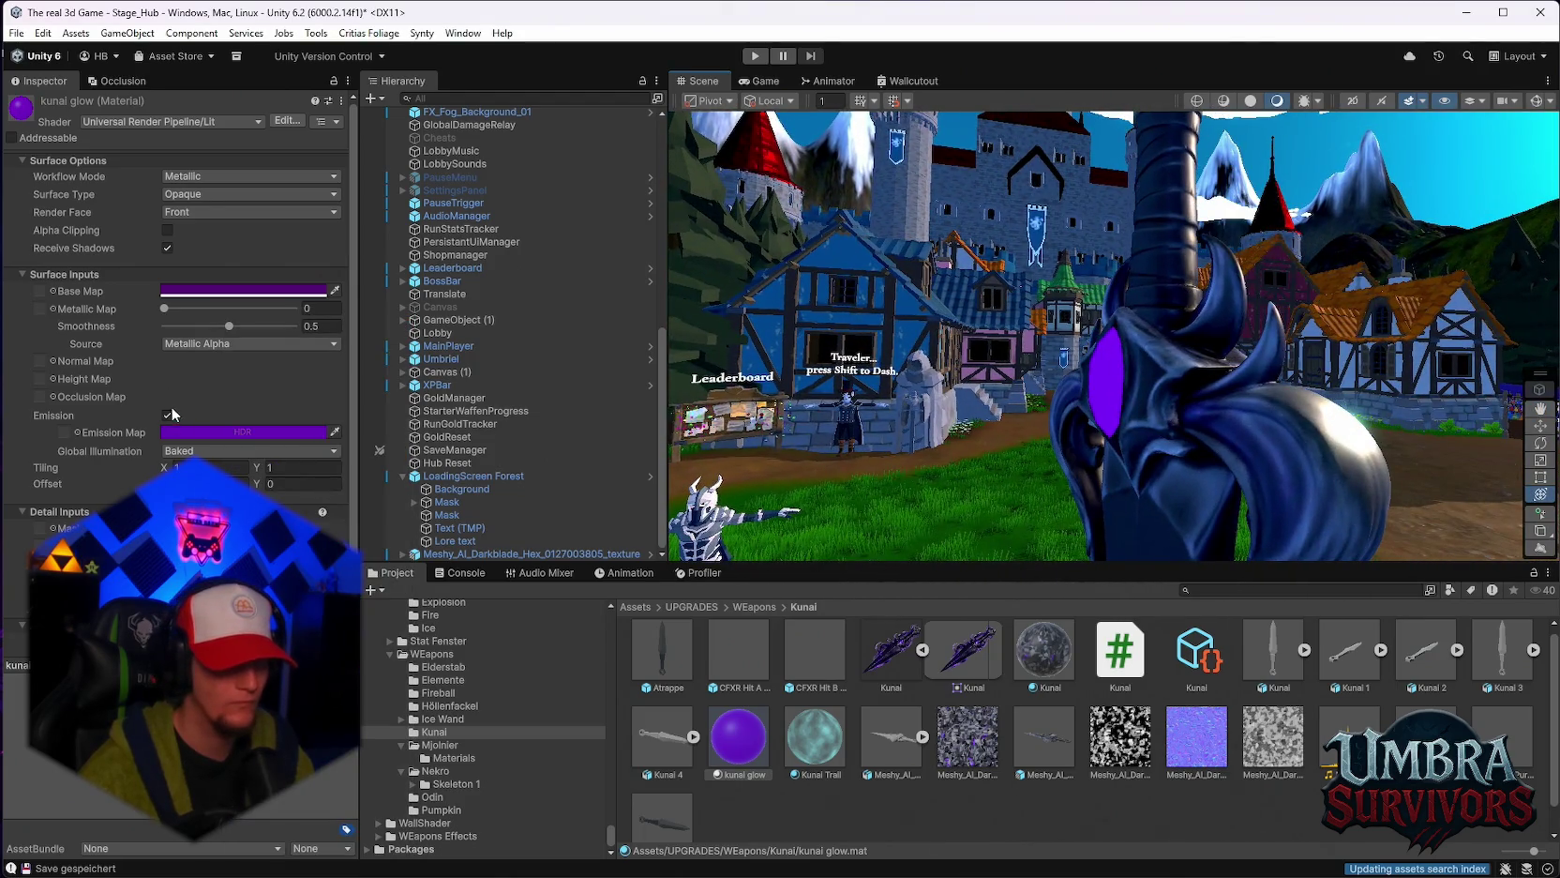
left_click(190, 291)
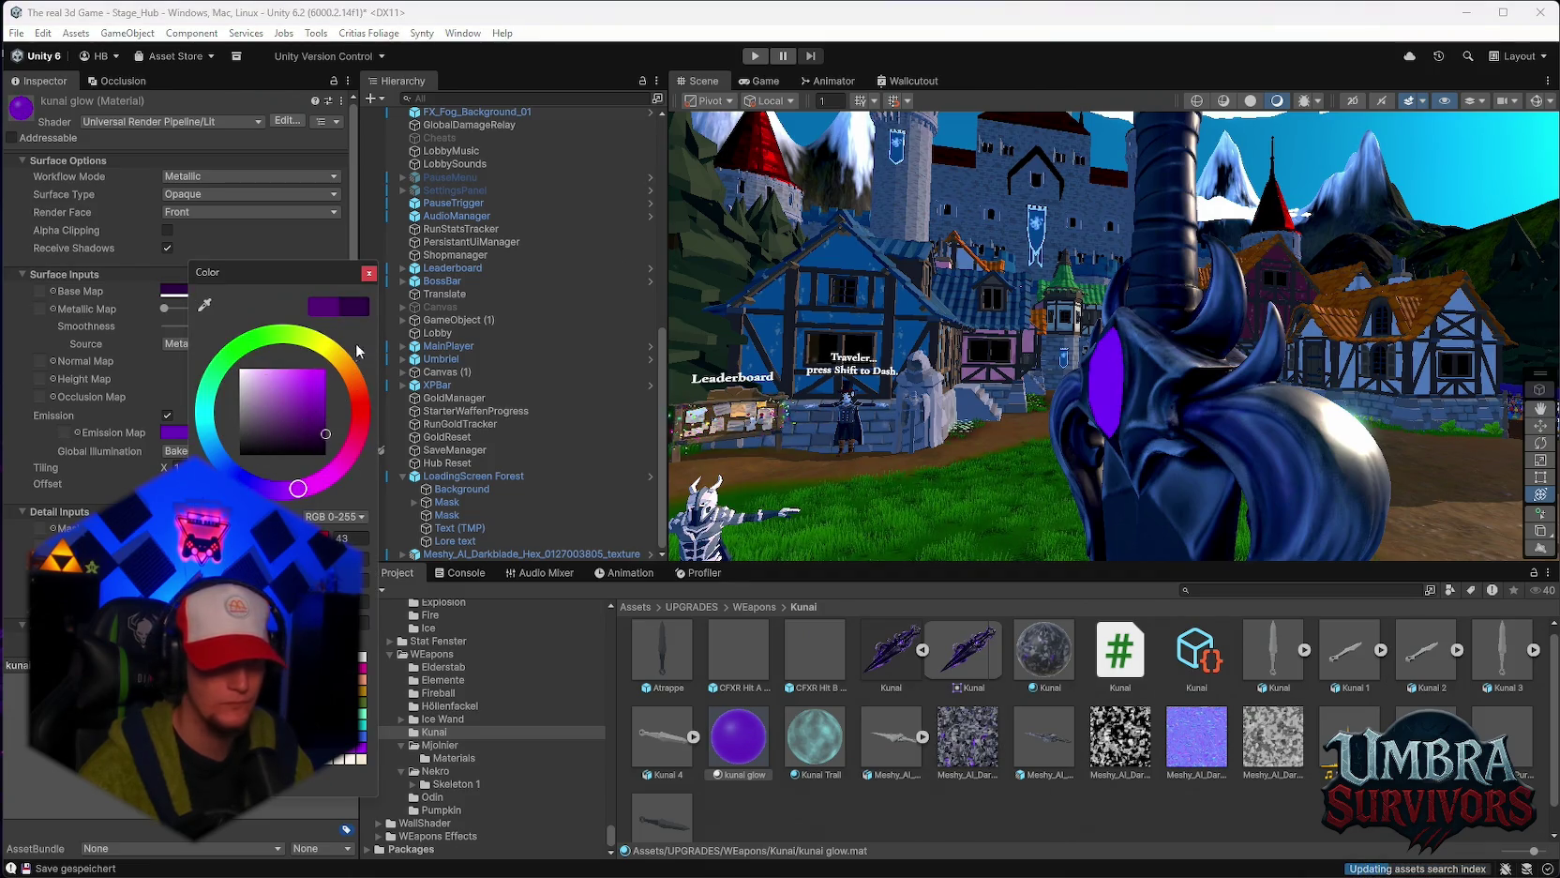
mouse_move(825, 403)
left_mouse_down()
mouse_move(947, 458)
mouse_move(1122, 454)
mouse_move(1077, 380)
mouse_move(1121, 434)
left_mouse_up()
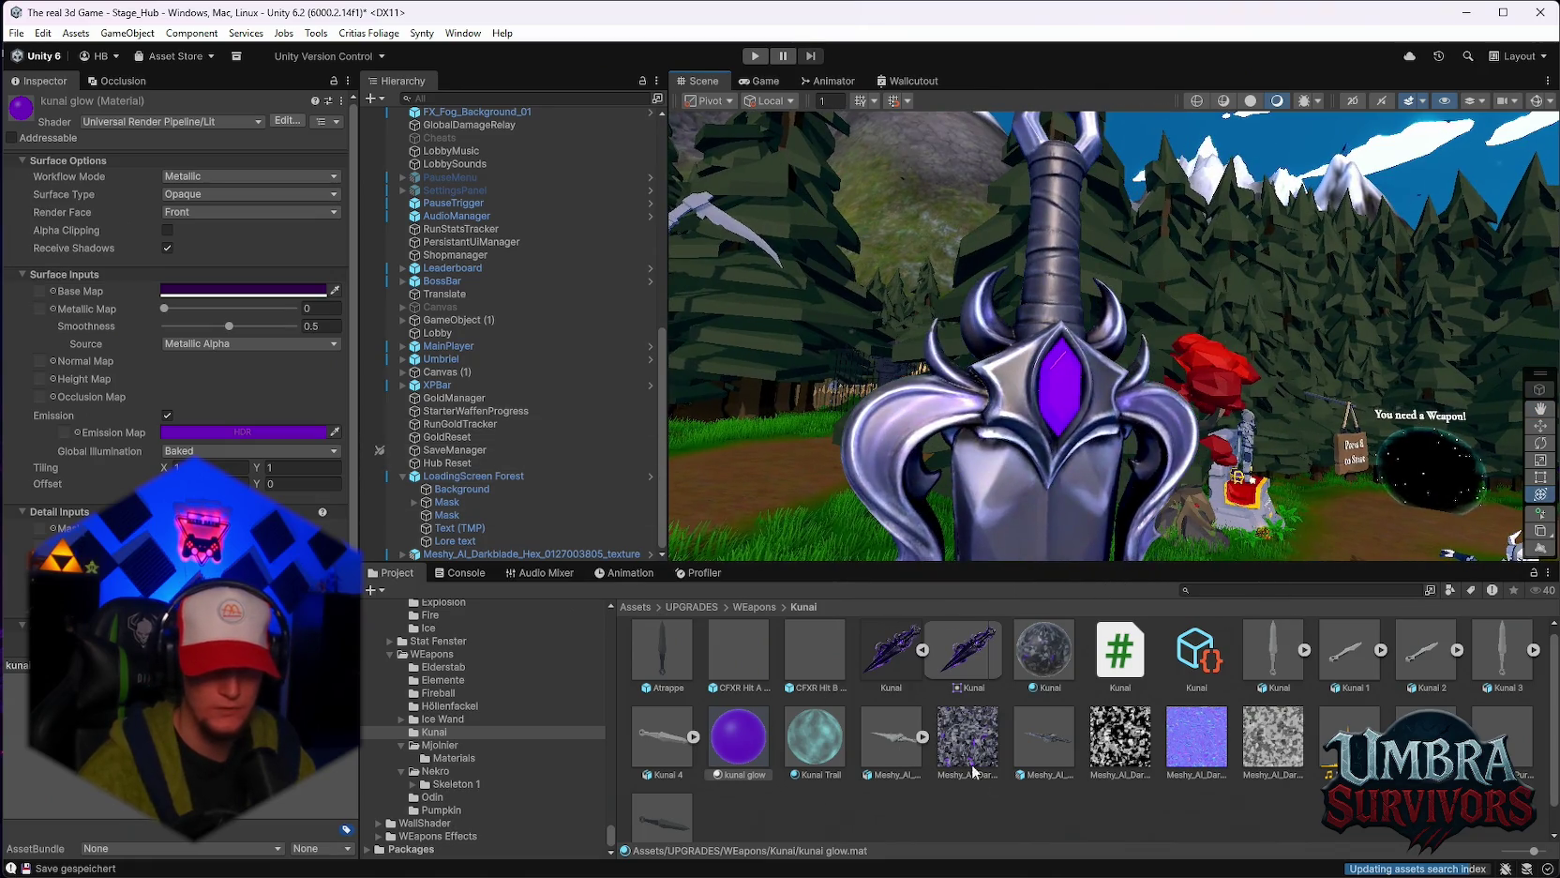
double_click(1044, 749)
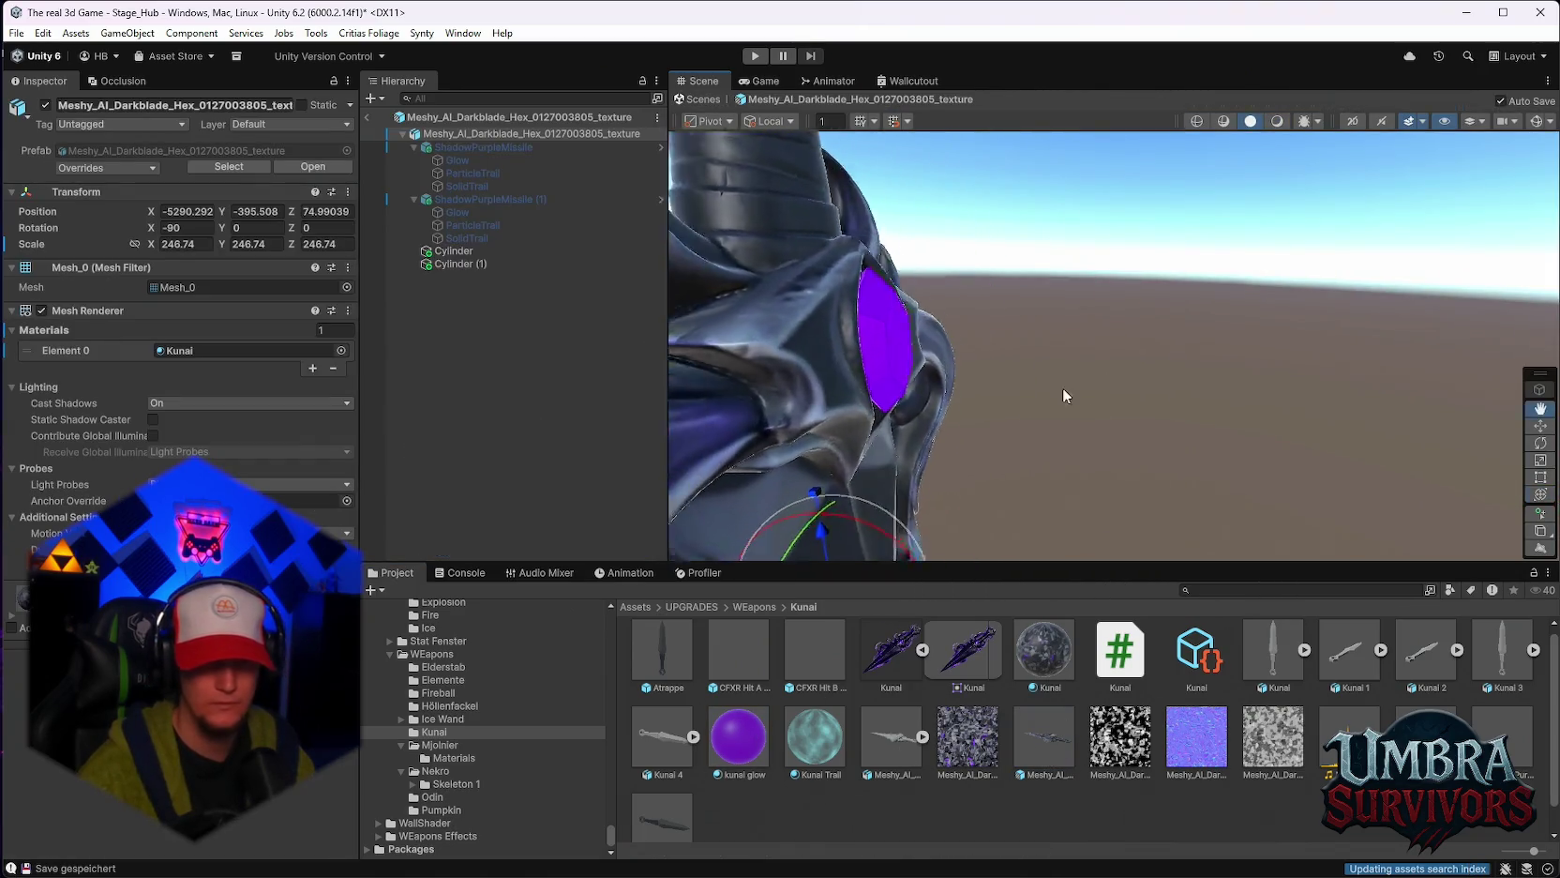
Preview ShadowPurpleMissile (1) and ping its crystal material from the Renderer settings.
left_click(456, 197)
left_click(455, 148, "ctrl")
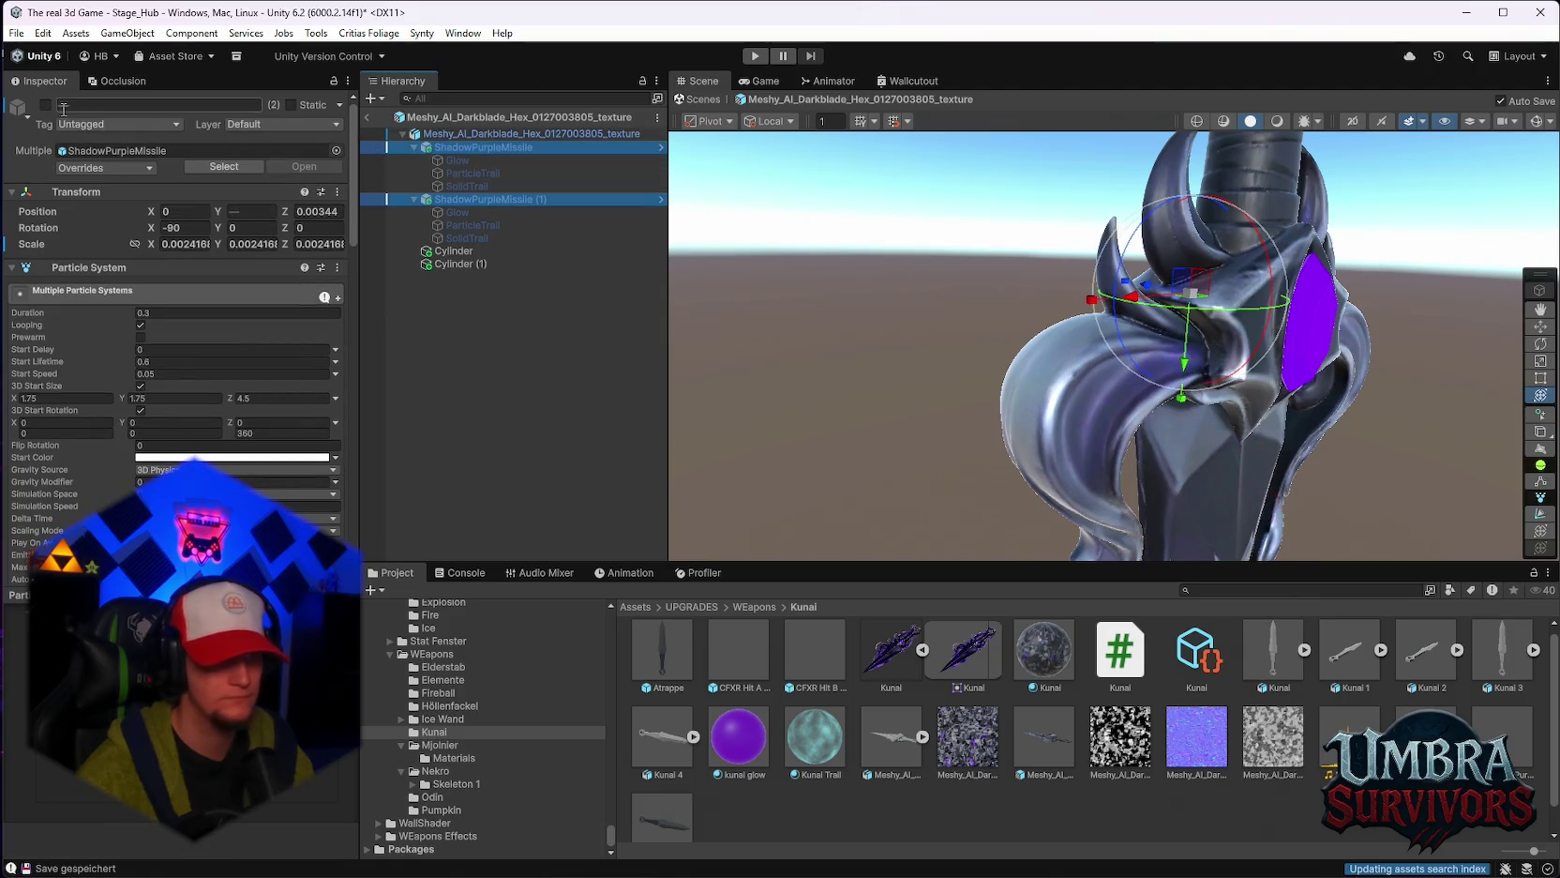
mouse_move(948, 363)
left_mouse_down()
mouse_move(1215, 398)
mouse_move(1056, 377)
mouse_move(1232, 428)
mouse_move(1176, 446)
left_mouse_up()
left_click(486, 198)
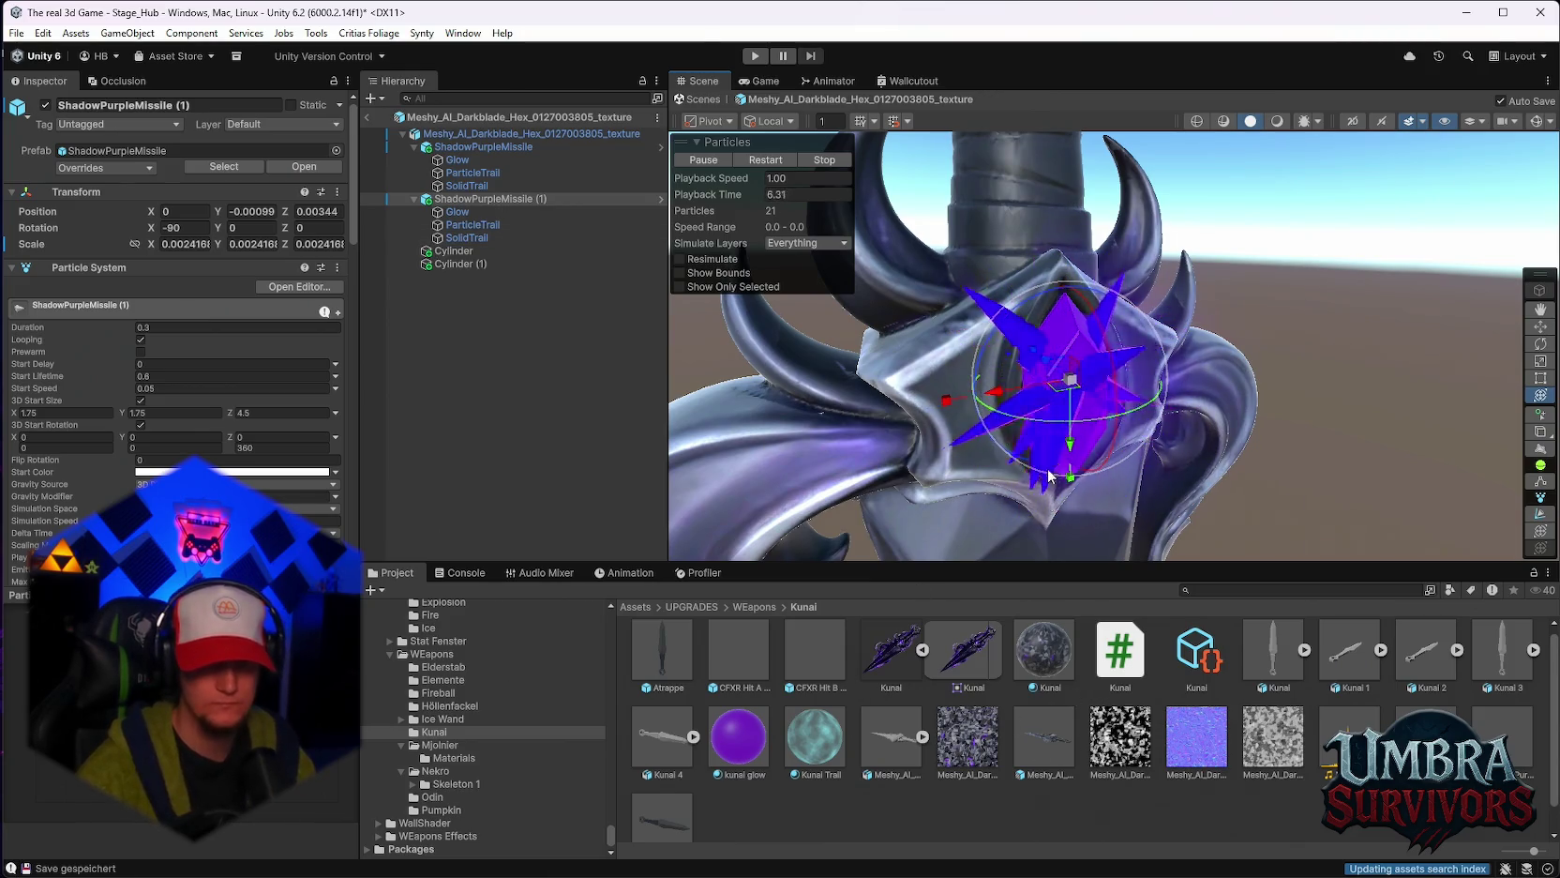
scroll(228, 460, "down", 10)
scroll(94, 422, "down", 1)
left_click(58, 403)
left_click(150, 473)
mouse_move(816, 693)
left_mouse_down()
mouse_move(938, 300)
mouse_move(1148, 382)
mouse_move(1303, 383)
left_mouse_up()
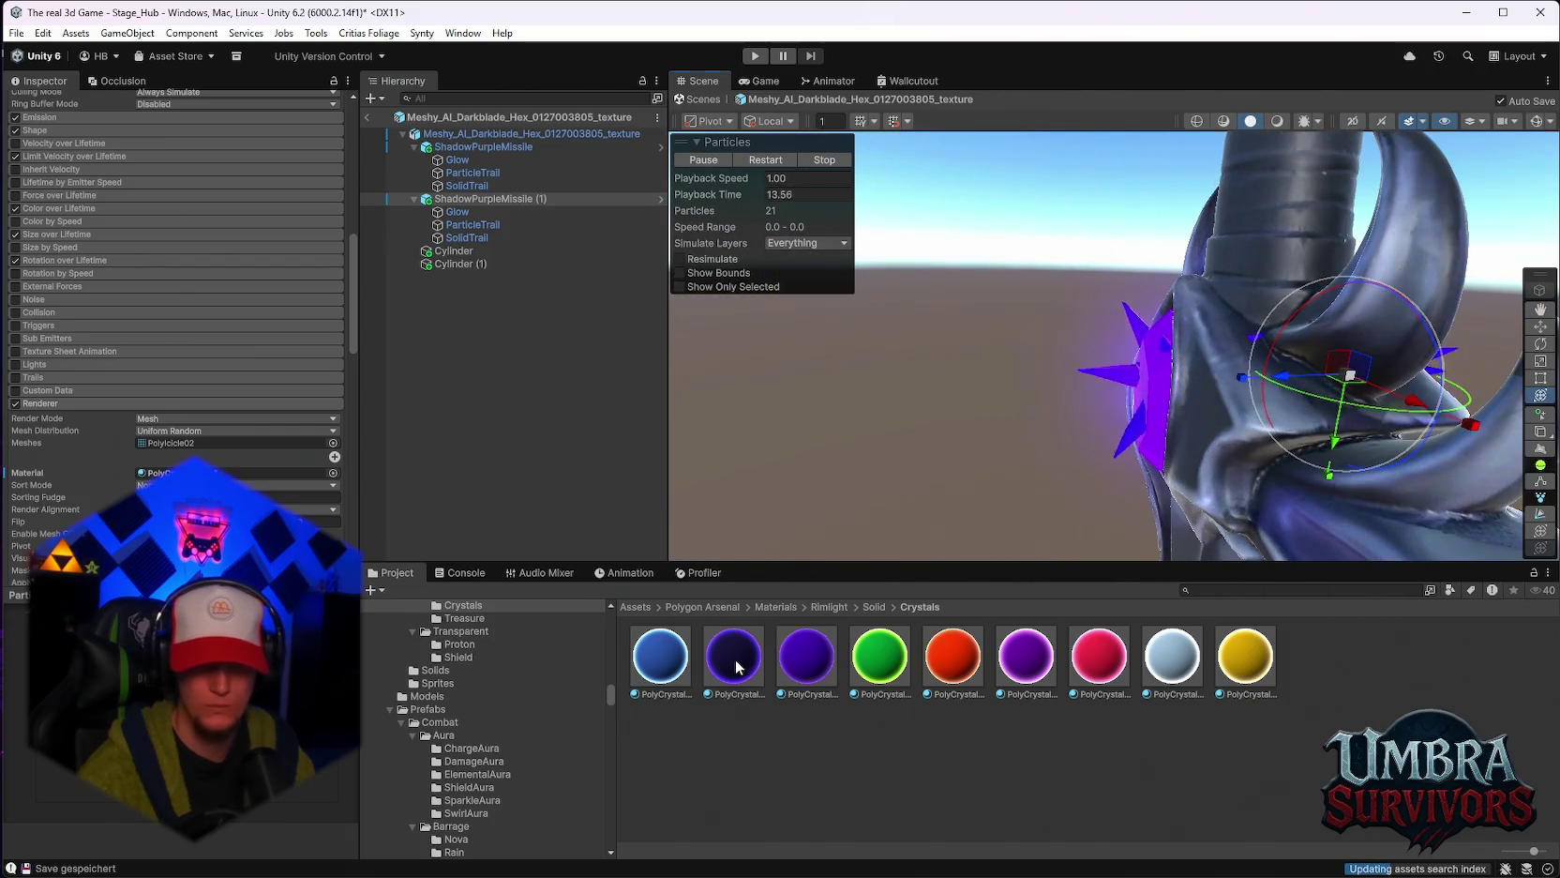
left_click_drag(1369, 424, 1163, 411)
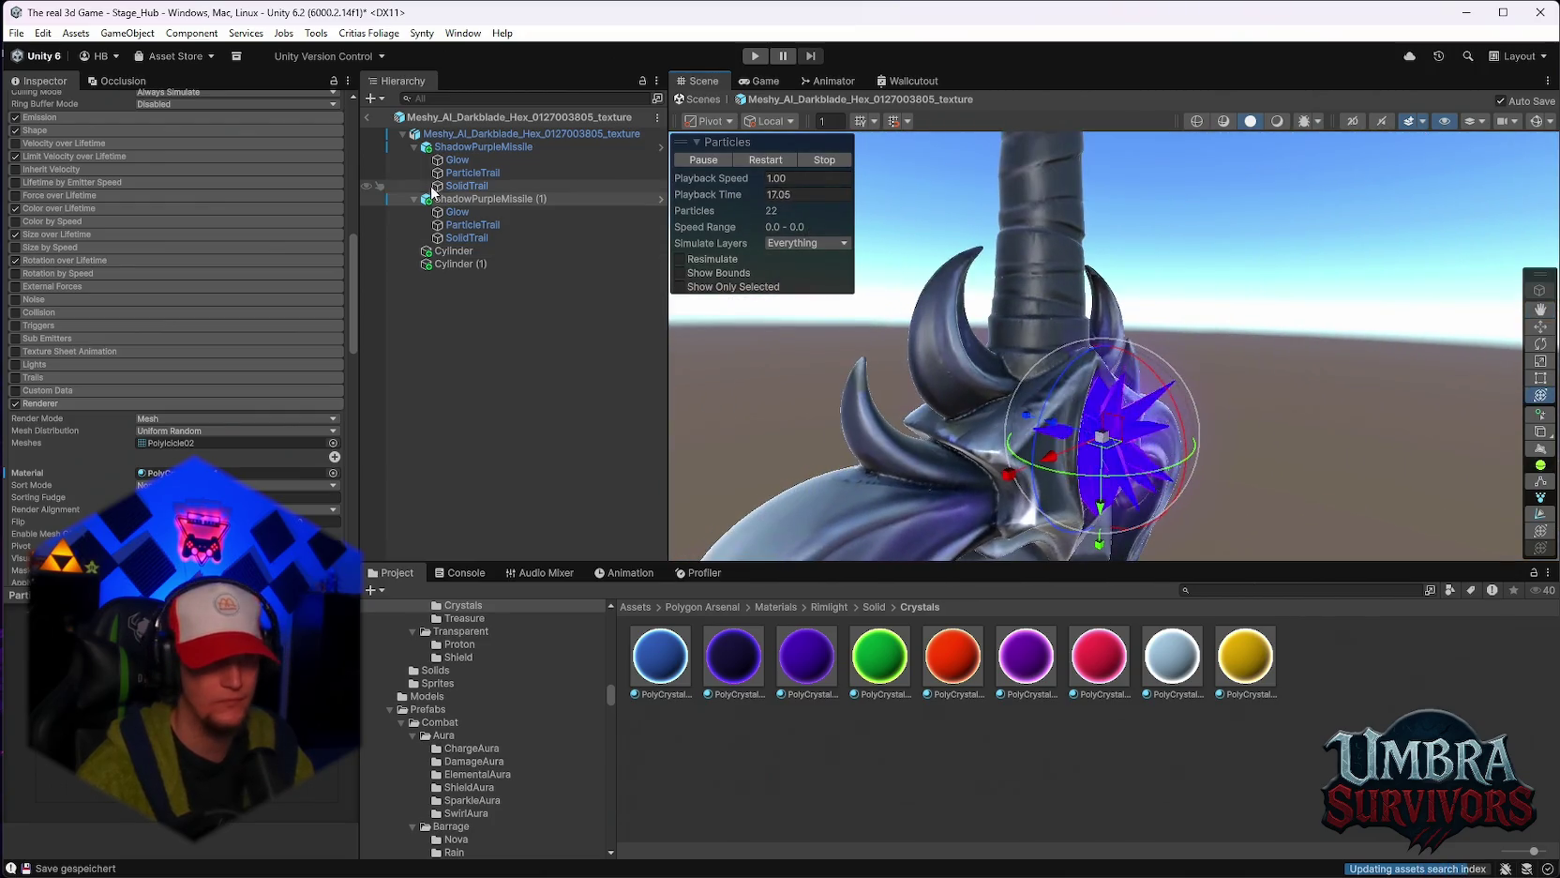
Exit Prefab Mode and view the sword's purple guard in the Stage_Hub scene.
left_click(369, 118)
mouse_move(1304, 360)
left_mouse_down()
mouse_move(1358, 387)
mouse_move(1247, 396)
mouse_move(1407, 392)
left_mouse_up()
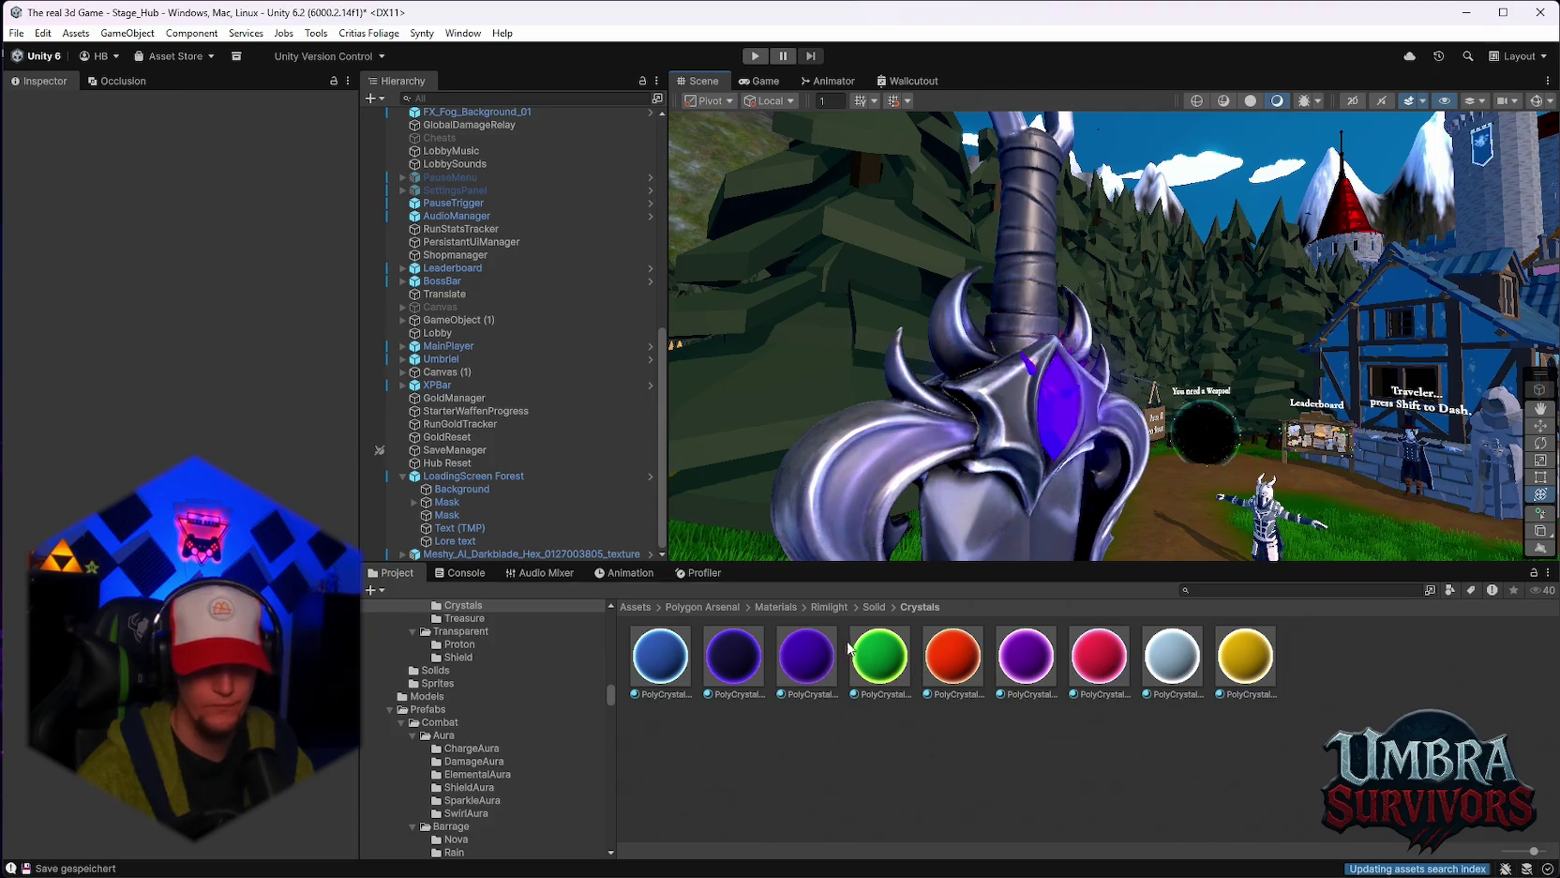
scroll(1091, 491, "down", 6)
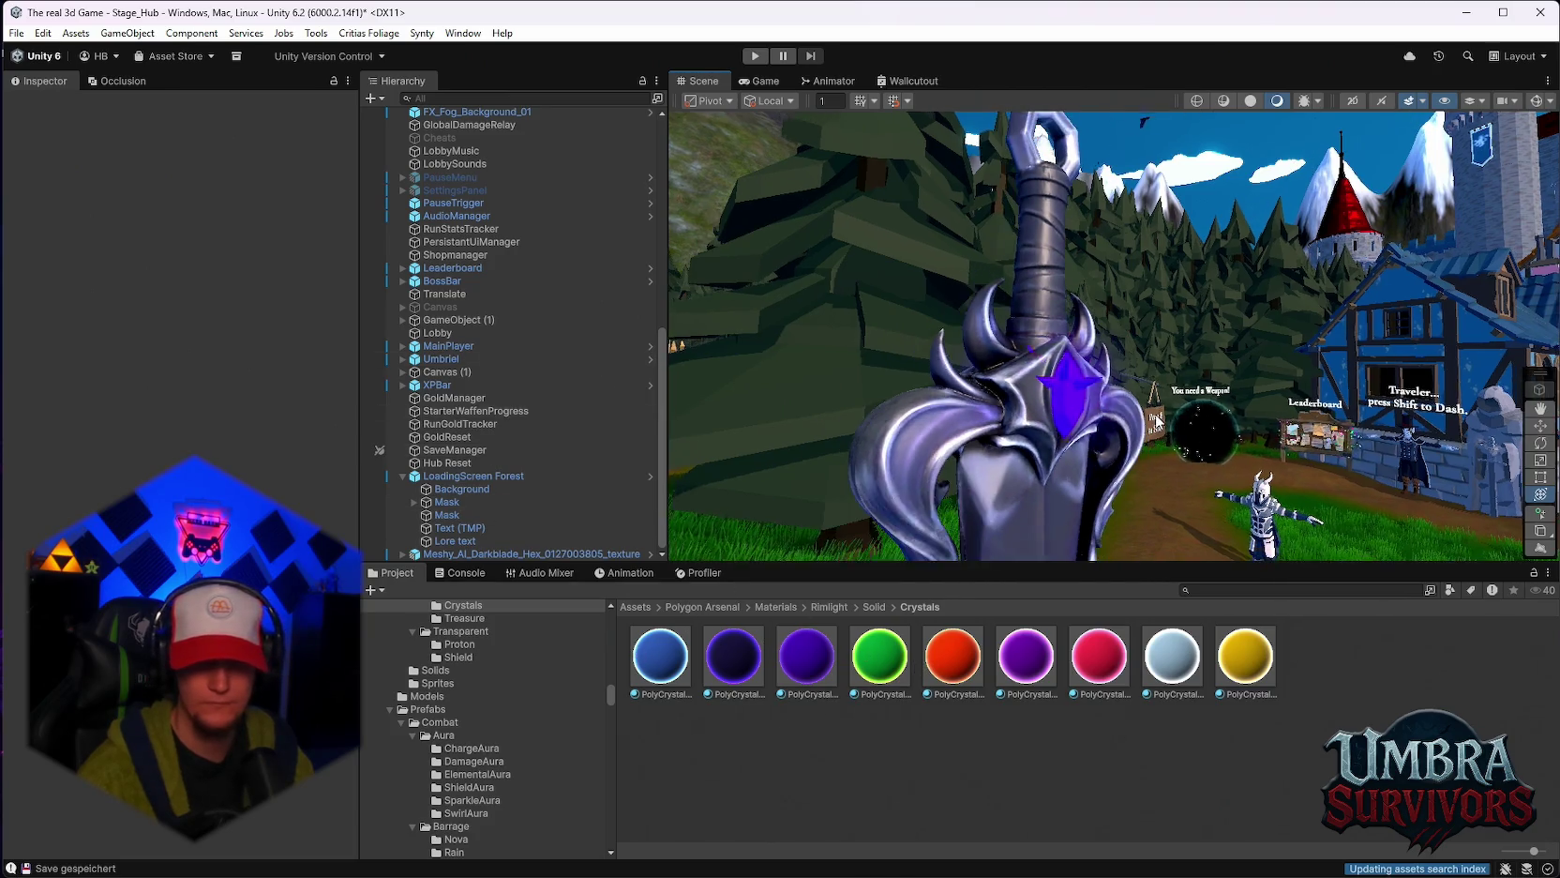
scroll(1088, 419, "up", 5)
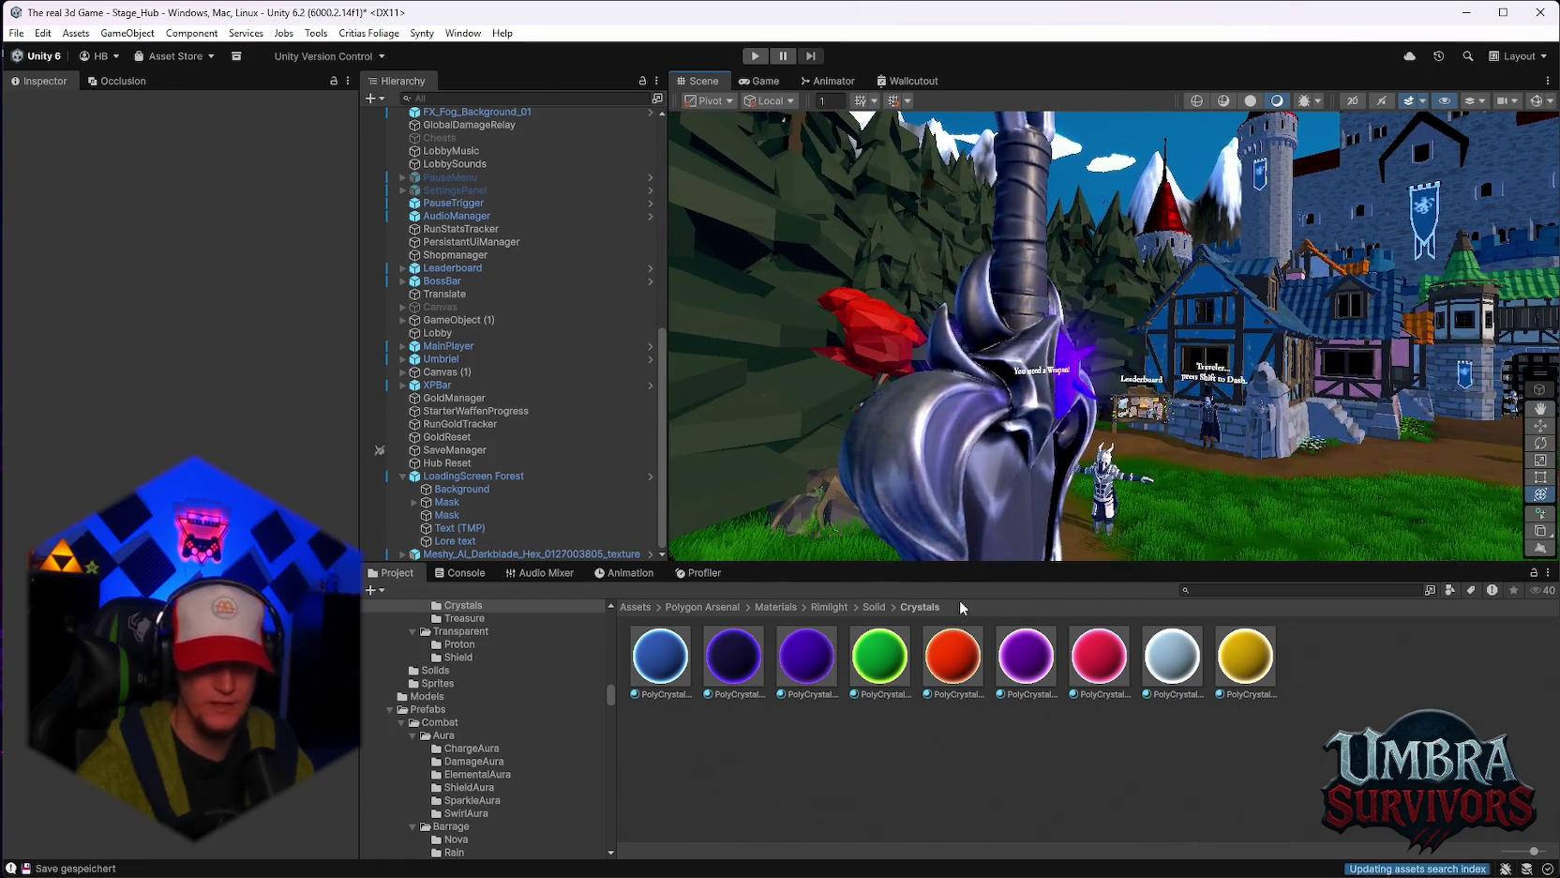
Open the Darkblade prefab, disable both ShadowPurpleMissile effects, and return to the scene.
right_click(485, 554)
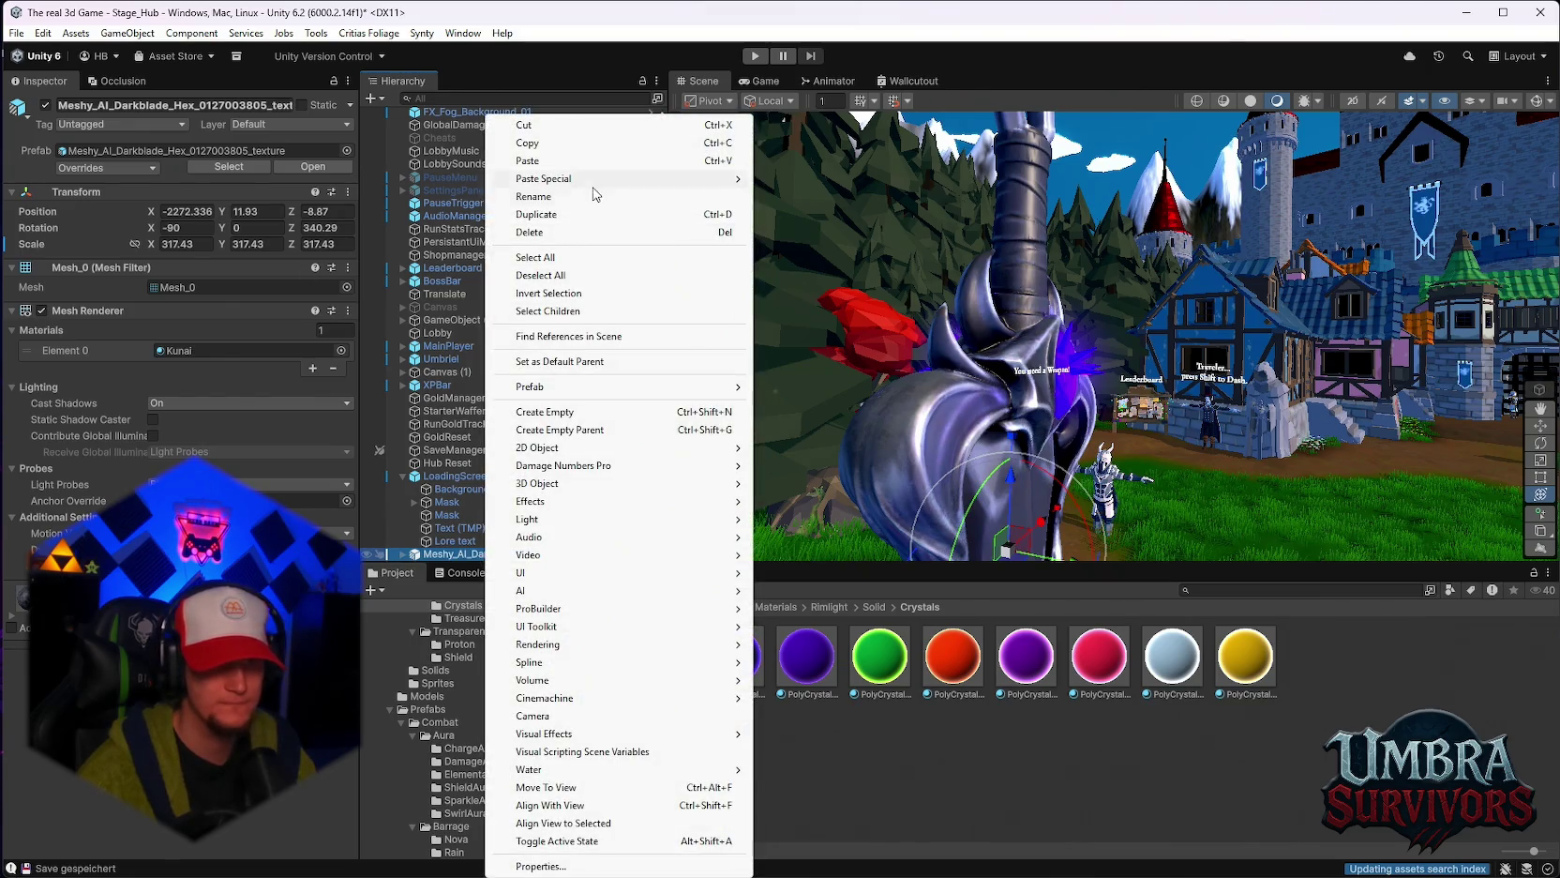
mouse_move(605, 388)
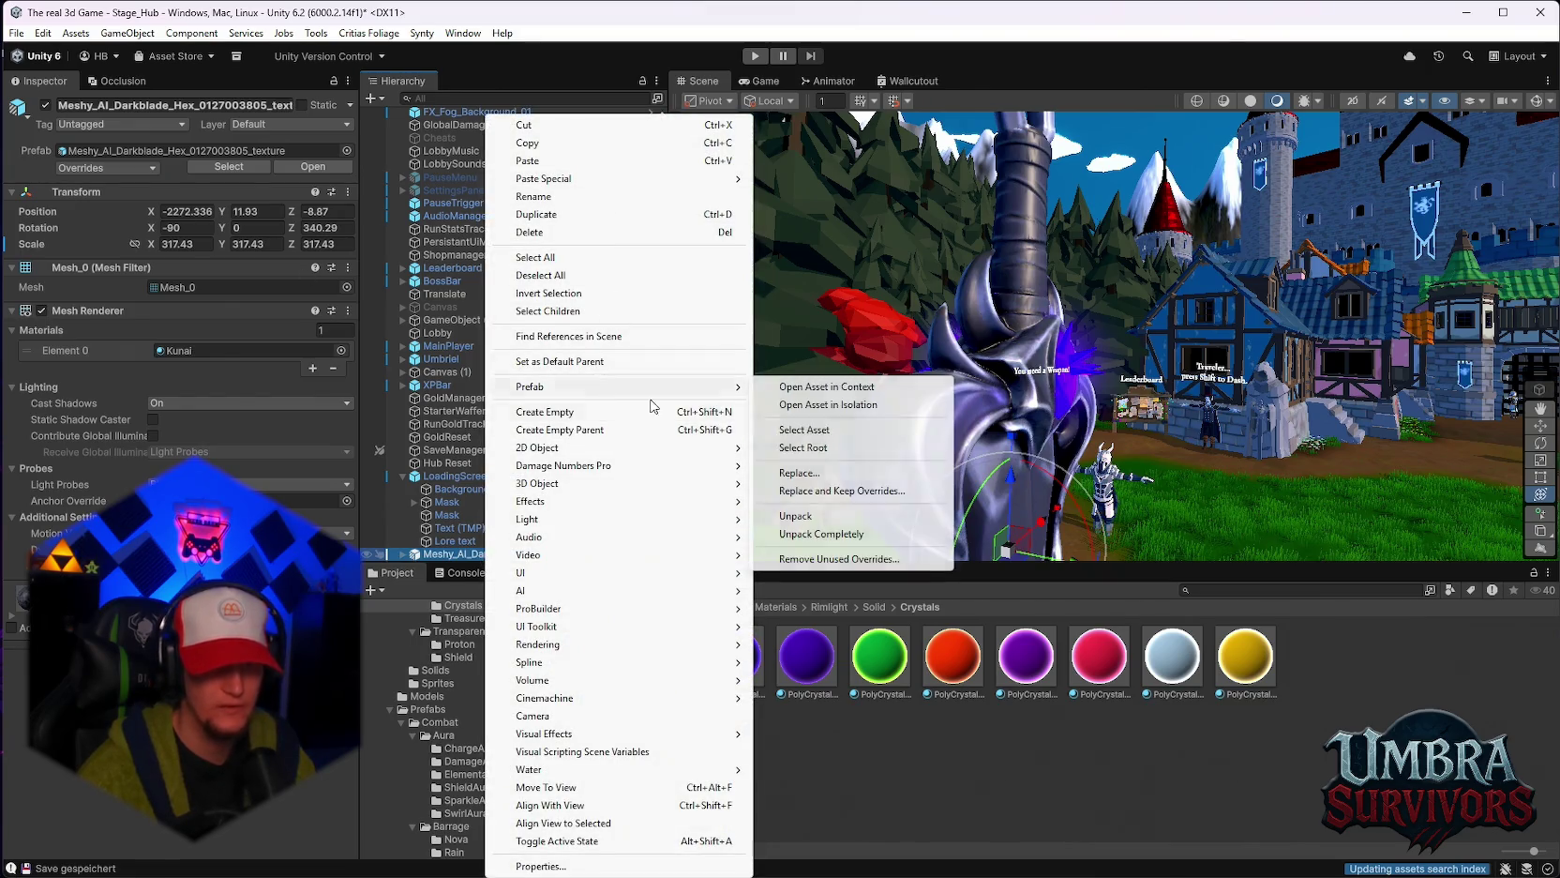
left_click(822, 411)
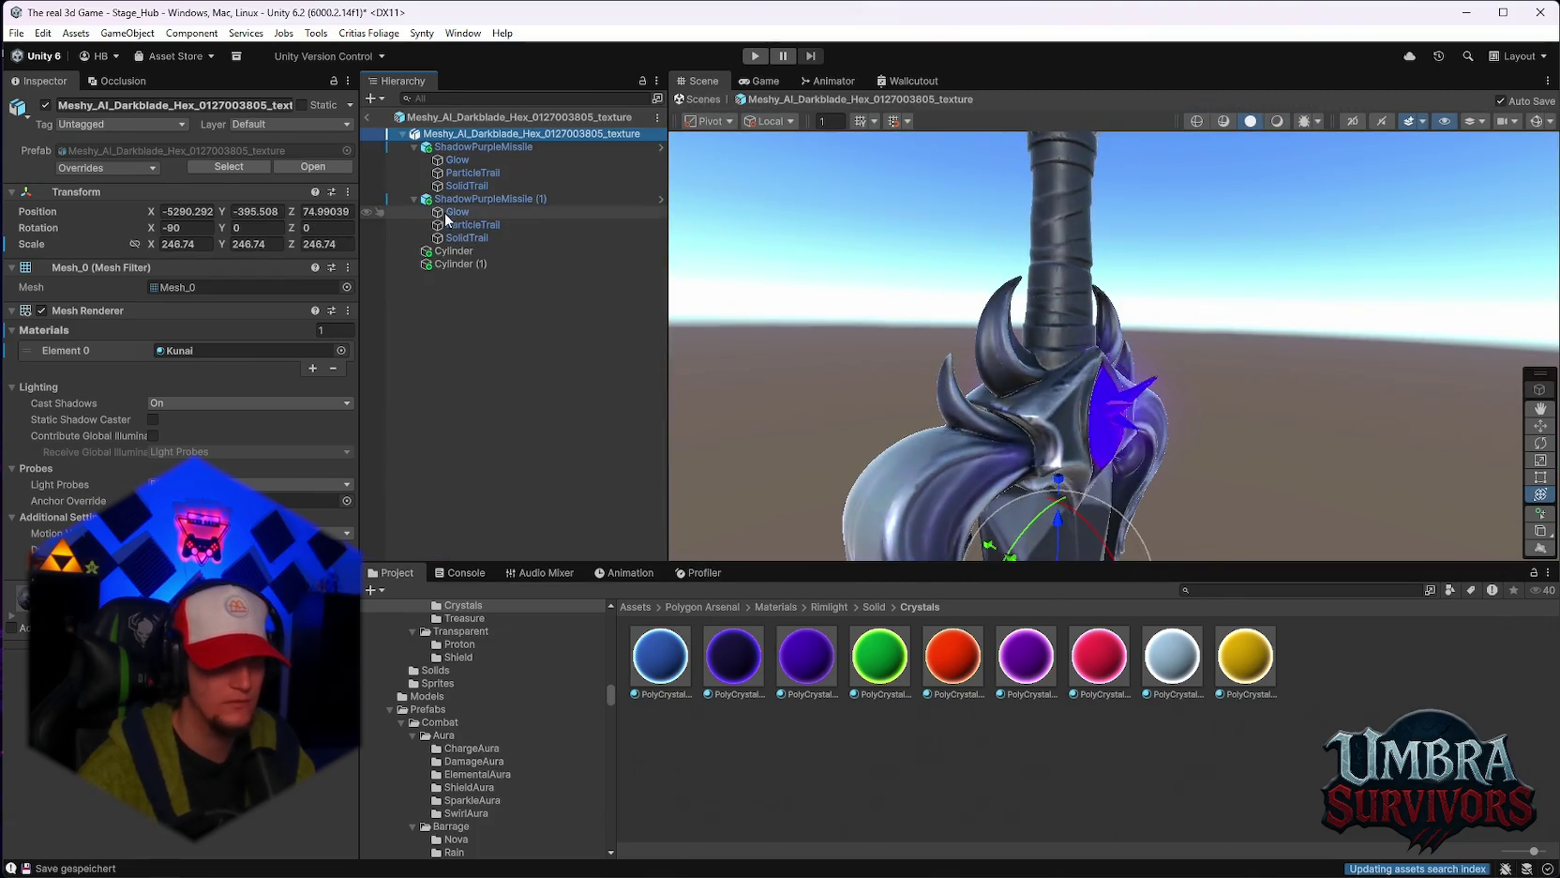
left_click(488, 199)
left_click(483, 147, "ctrl")
left_click(45, 104)
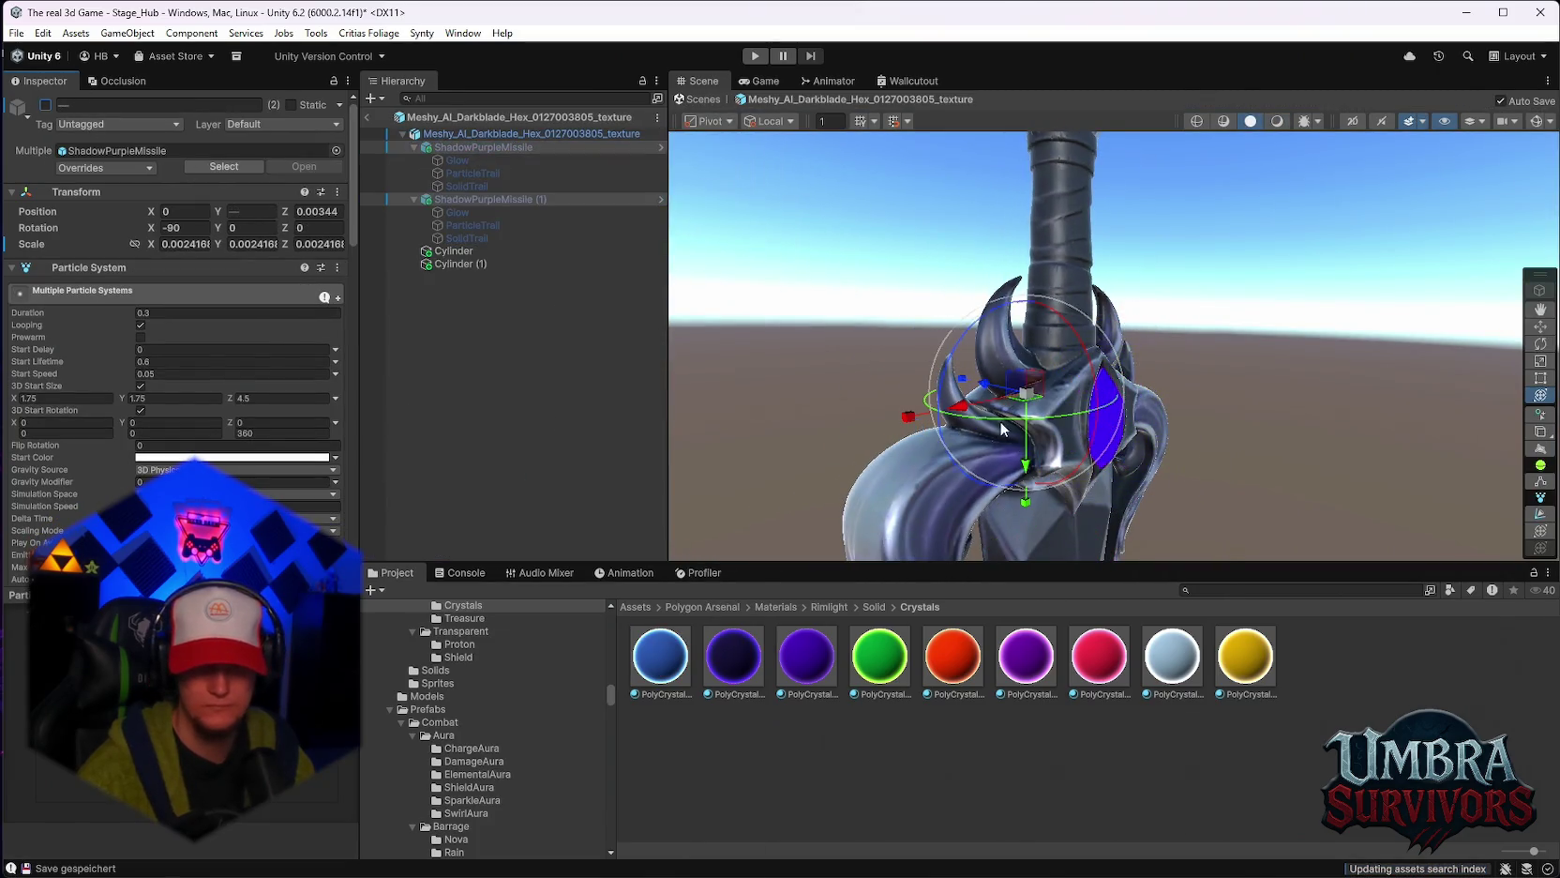
left_click(367, 119)
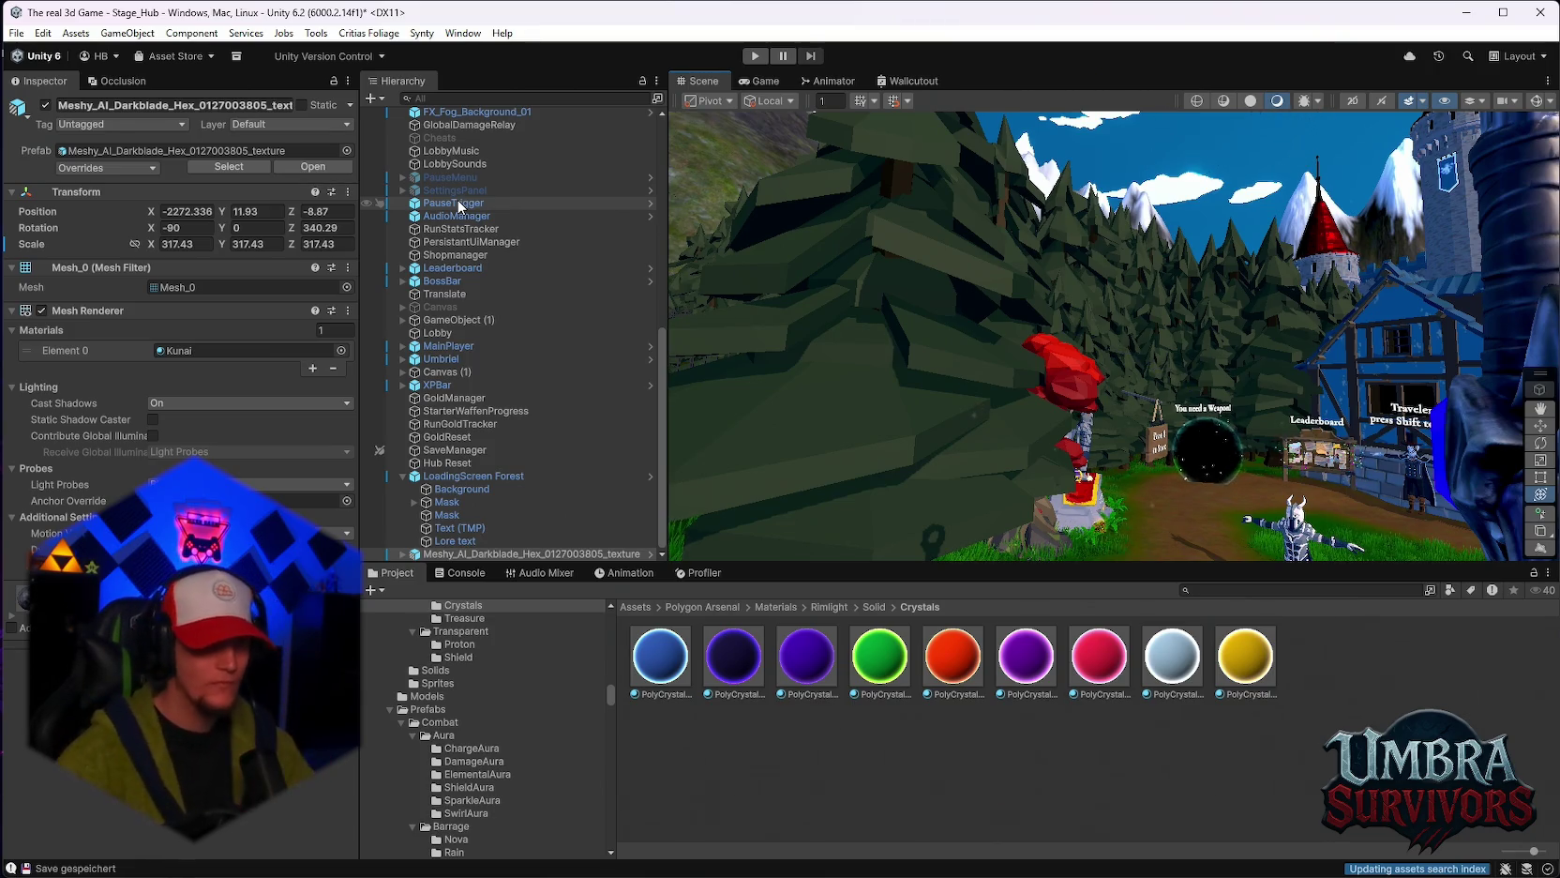
Open Darkblade in context, re-enable both ShadowPurpleMissile effects, and play their preview.
right_click(458, 553)
mouse_move(551, 388)
left_click(749, 387)
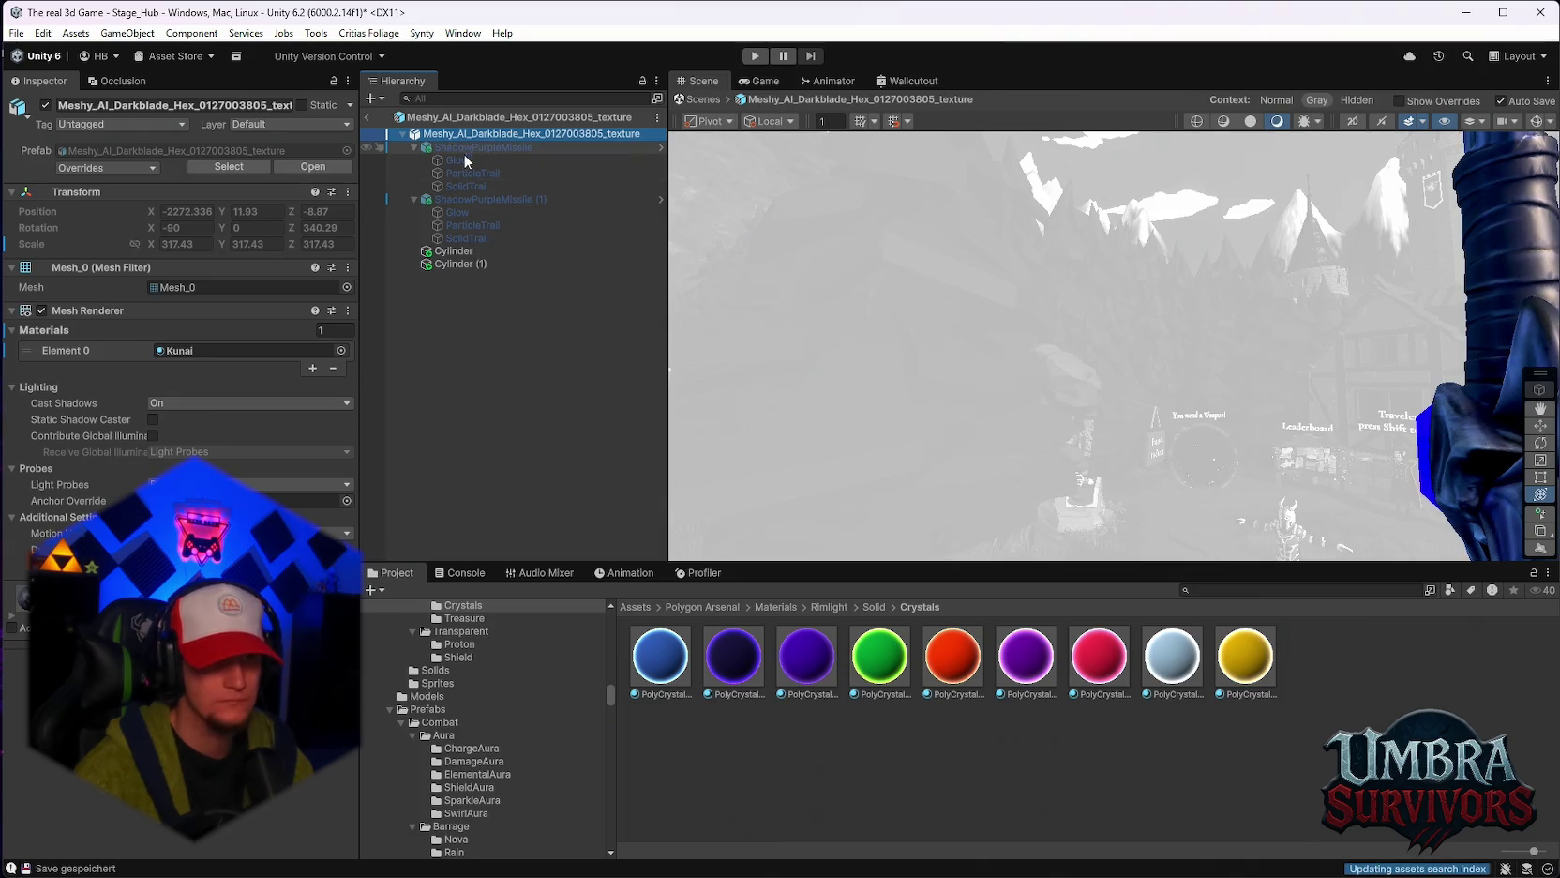
key("f")
scroll(983, 316, "down", 2)
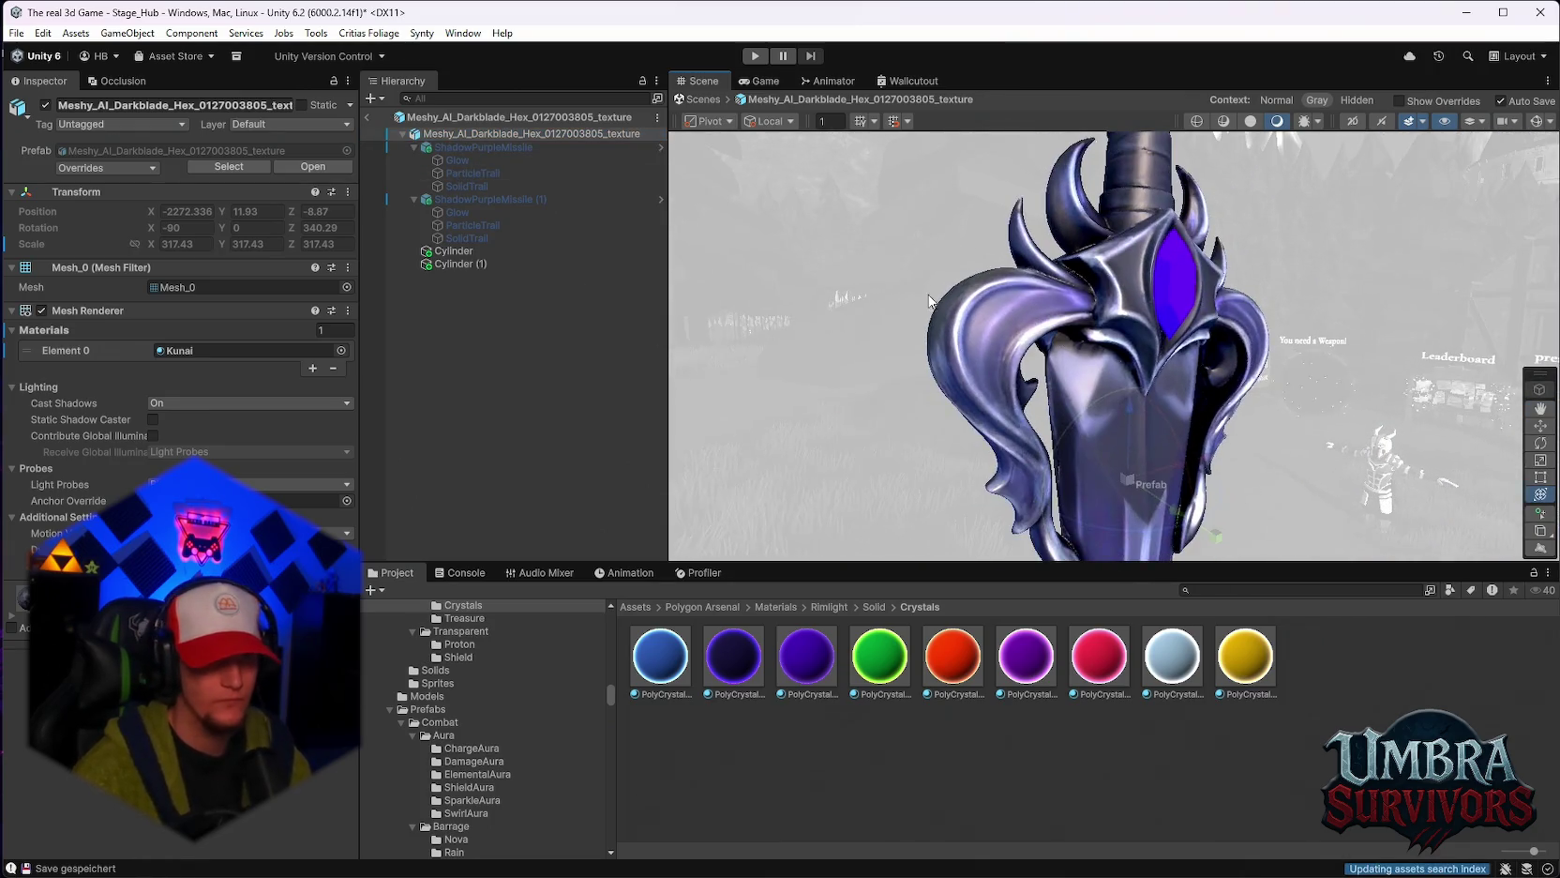
left_click(465, 199)
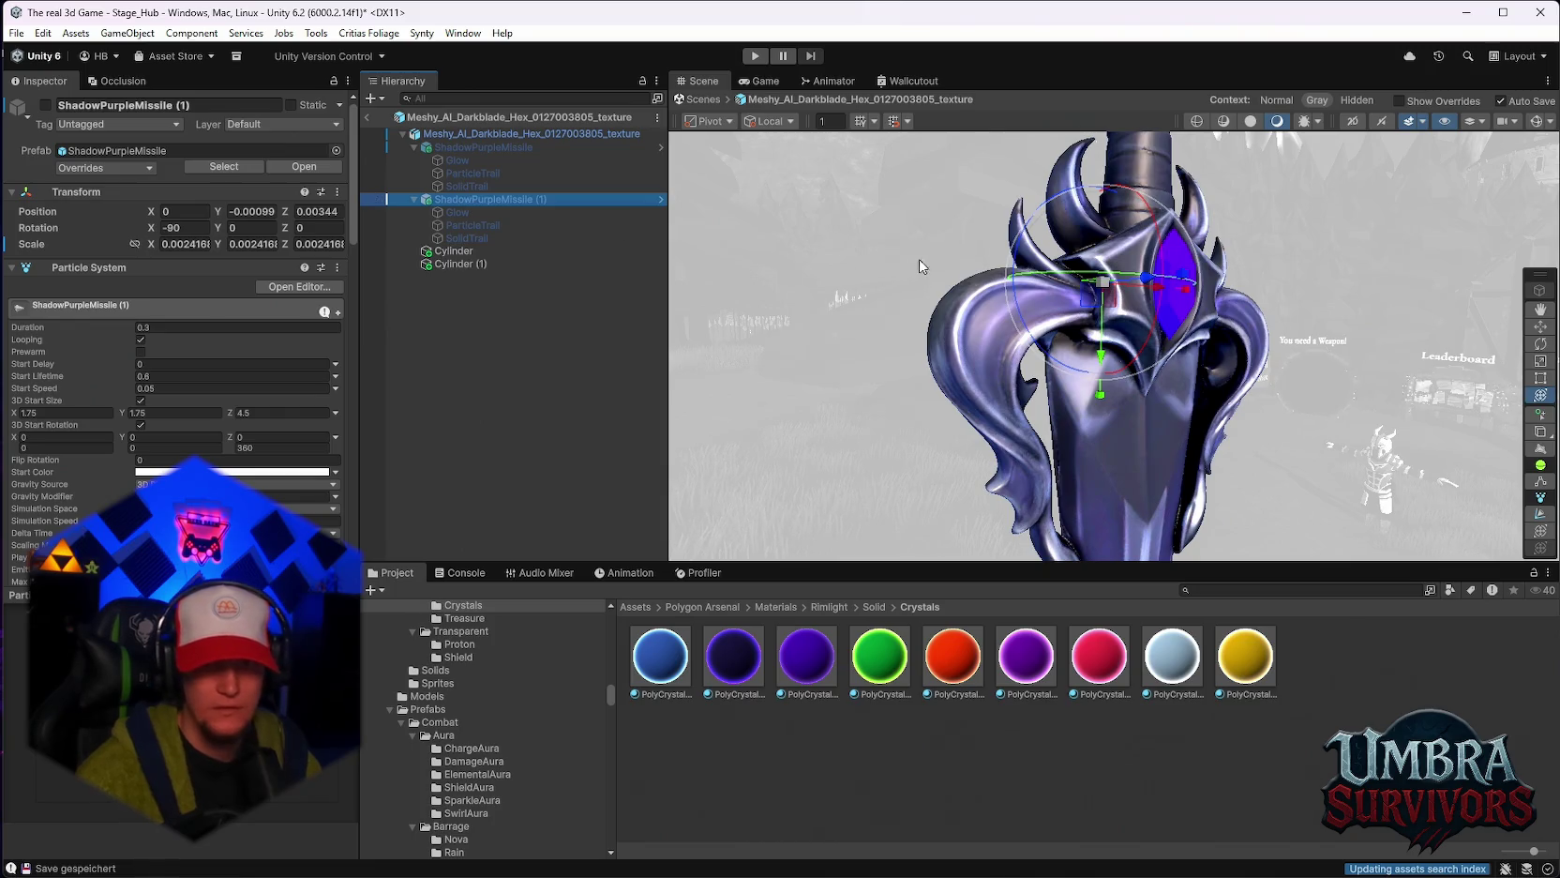
scroll(902, 267, "down", 2)
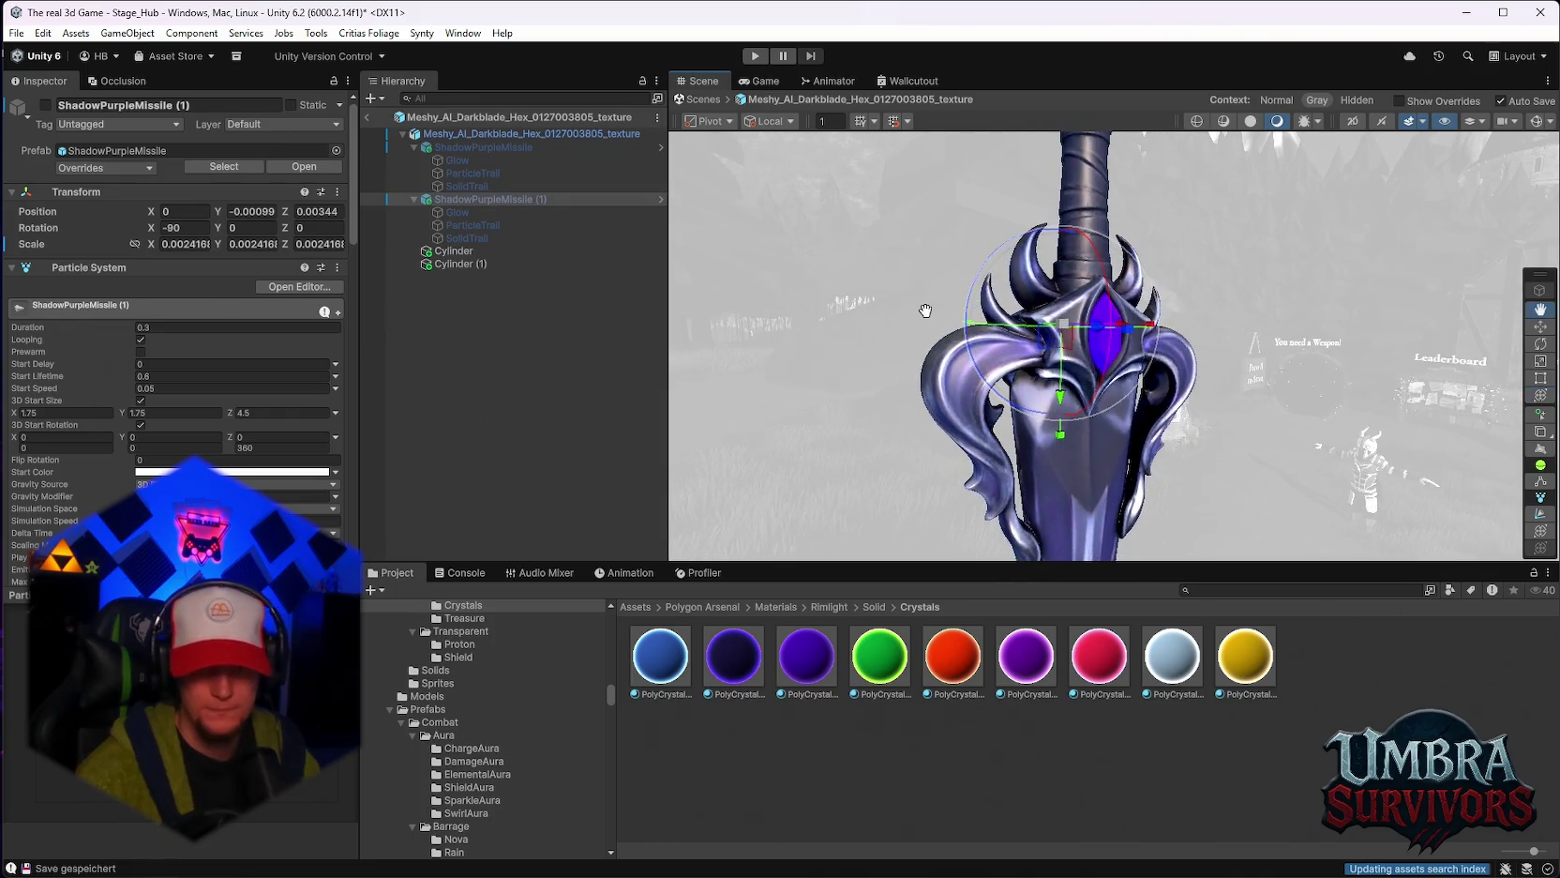
left_click(483, 147)
left_click(463, 200, "ctrl")
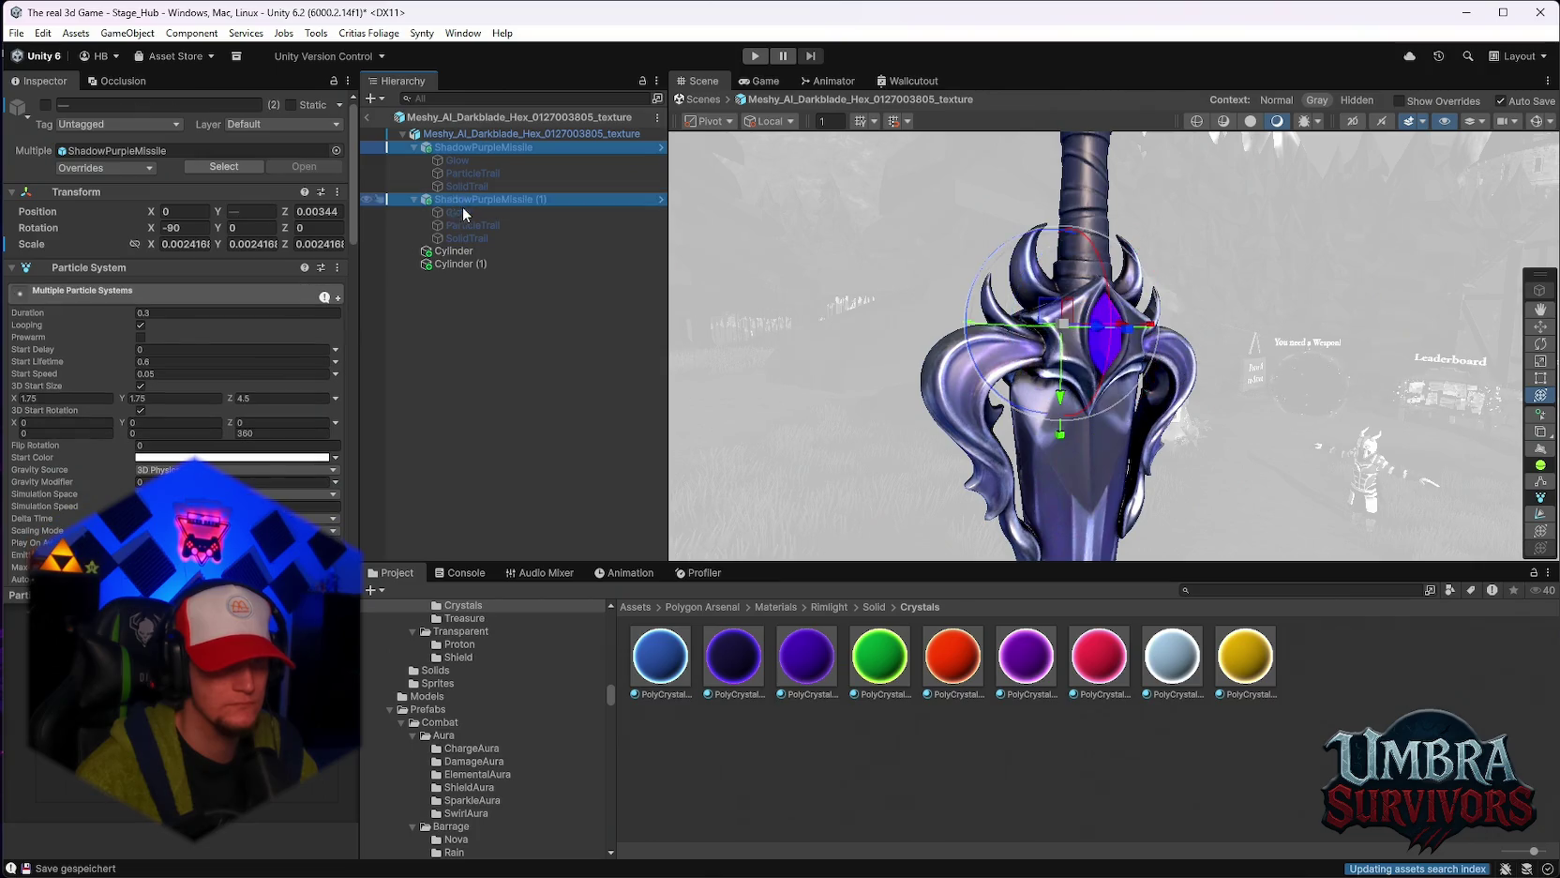
left_click(46, 106)
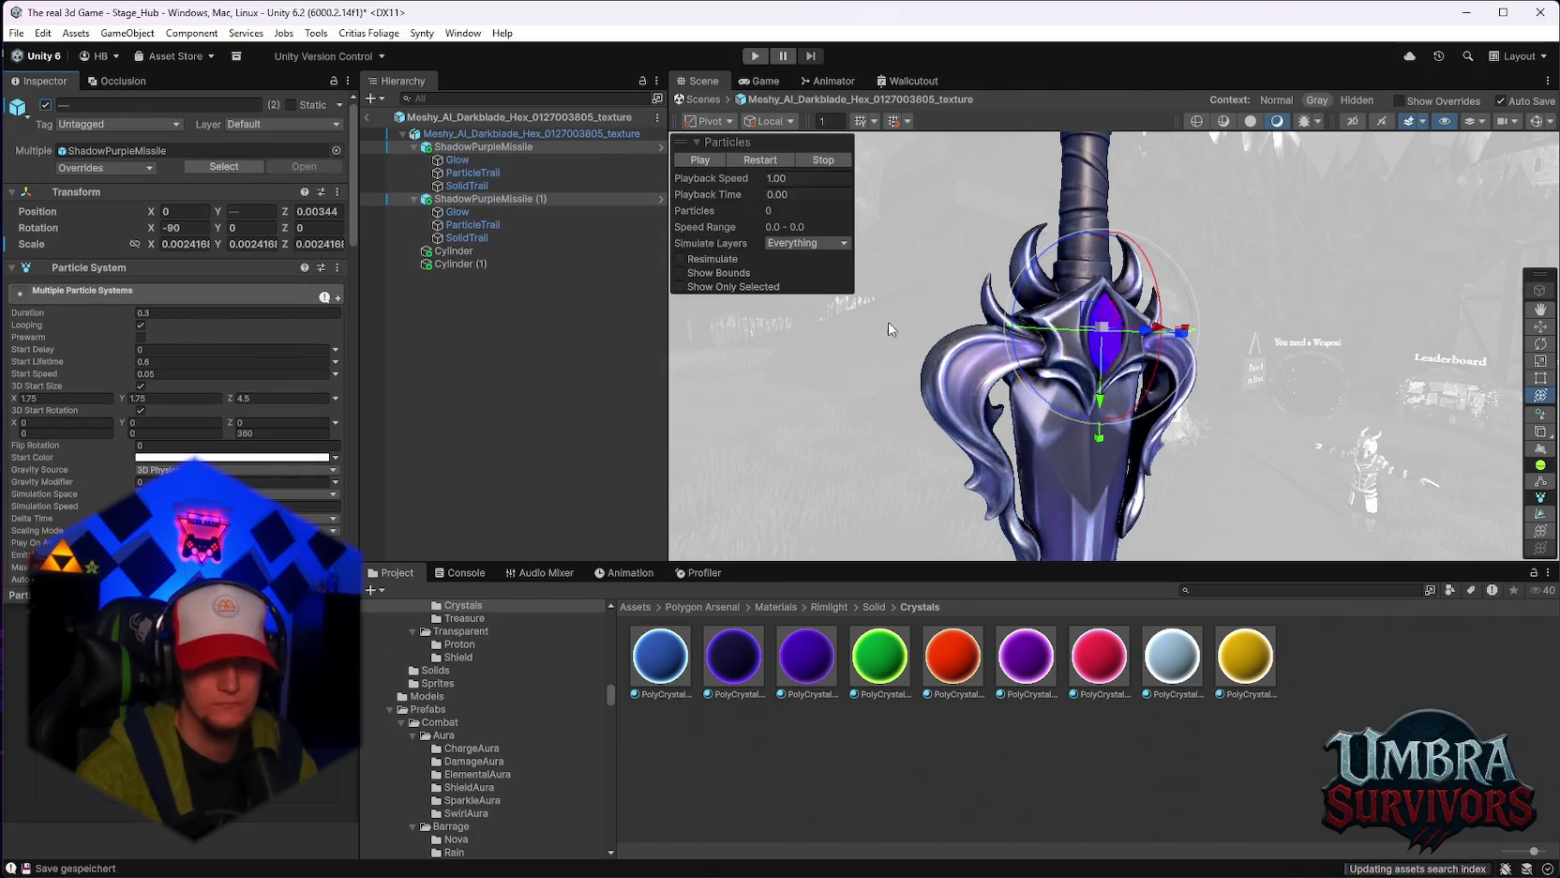
key("f")
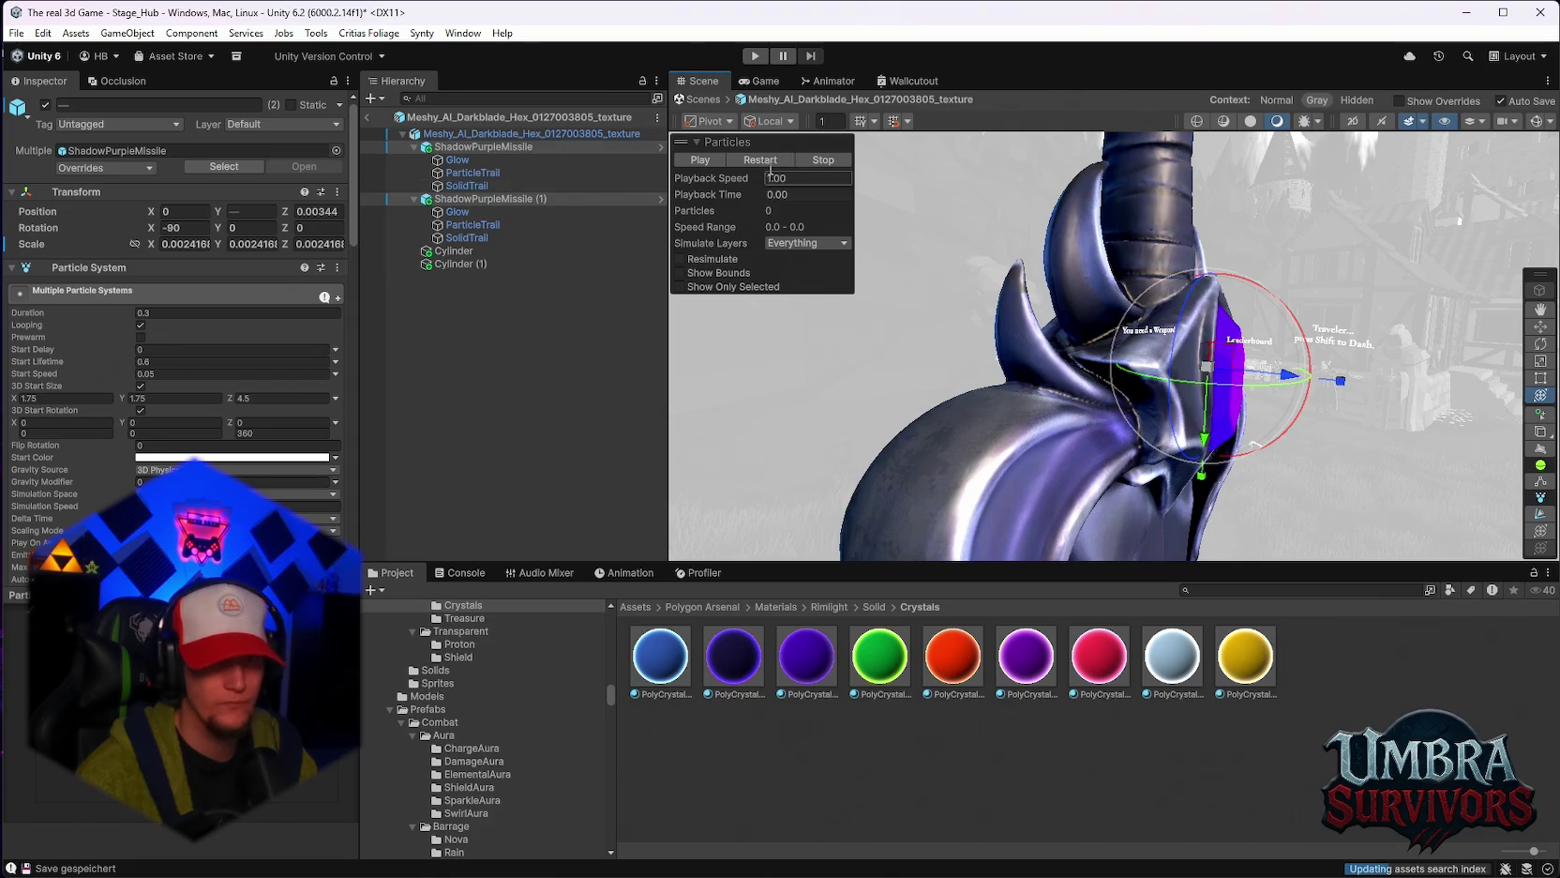
left_click(762, 165)
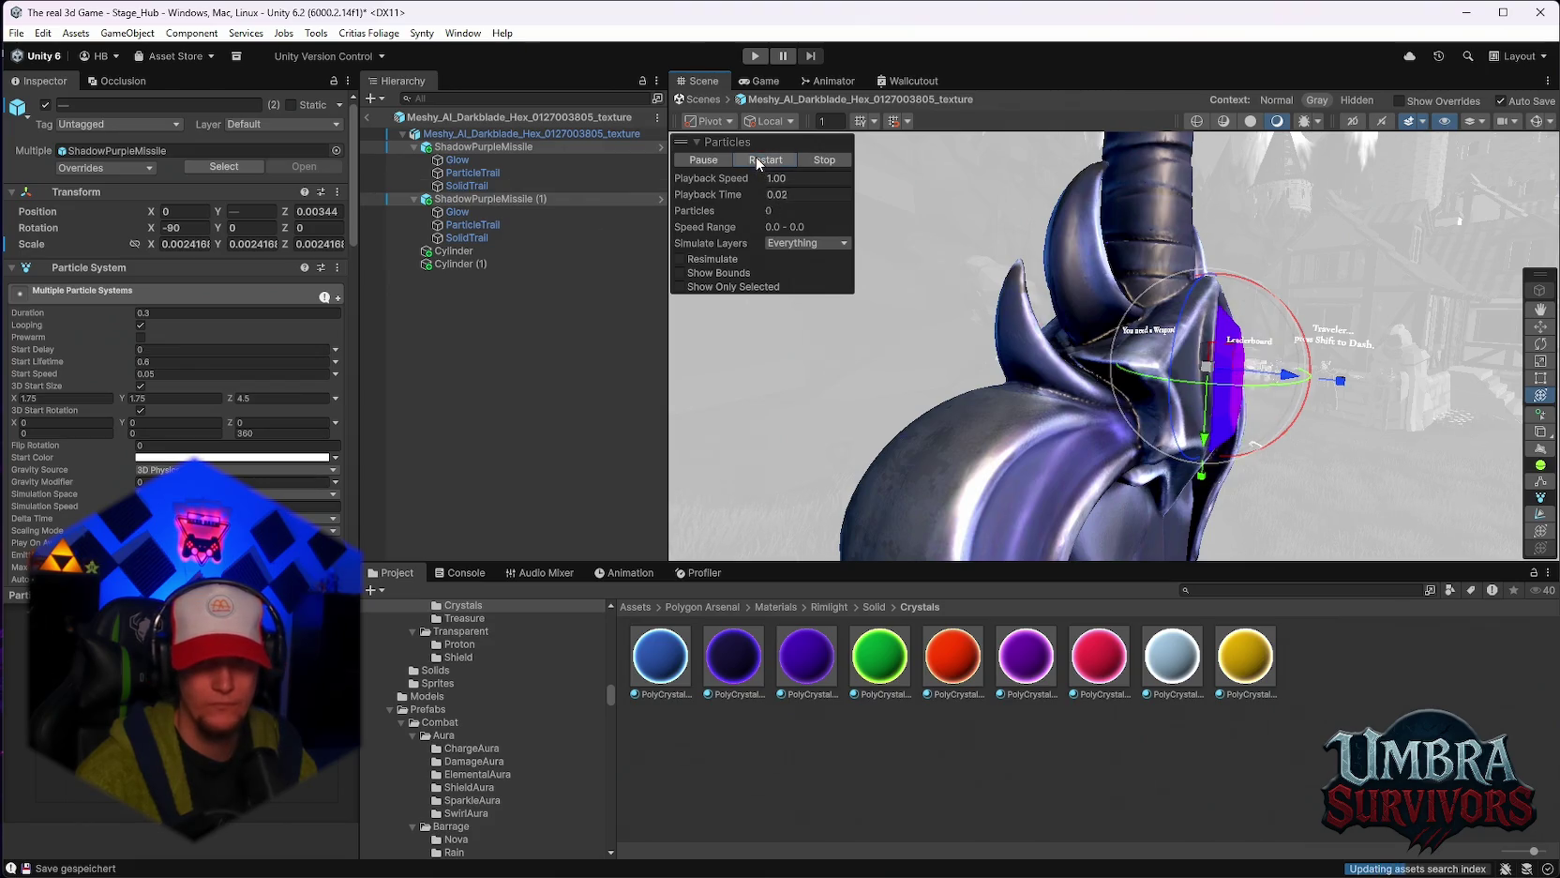
Inspect the SolidTrail particle settings and Darkblade root, then exit to the scene.
left_click(475, 186)
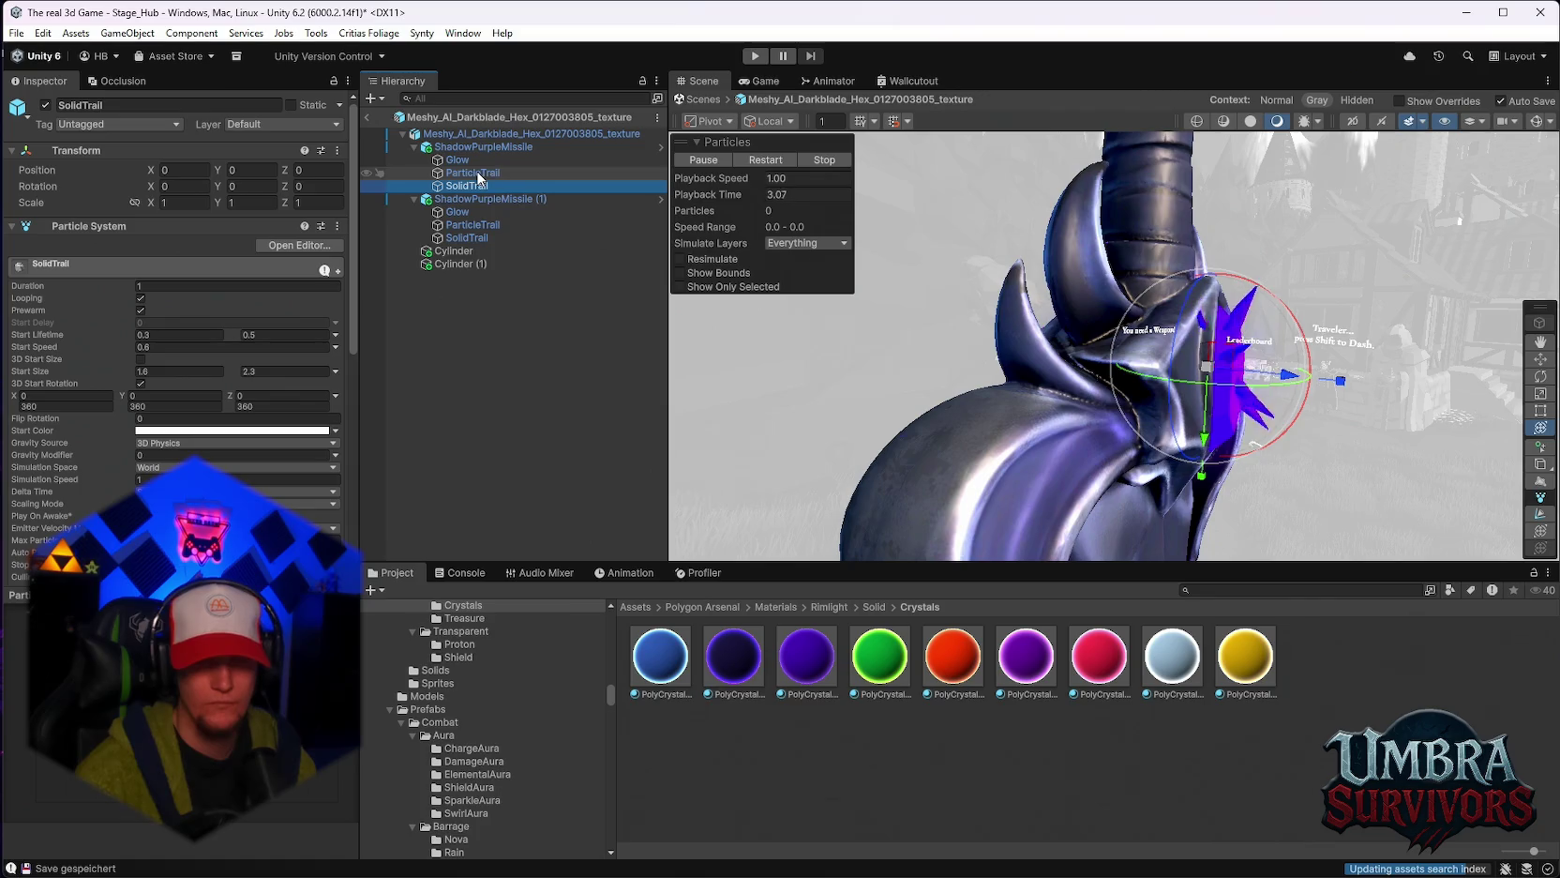
scroll(1109, 382, "down", 5)
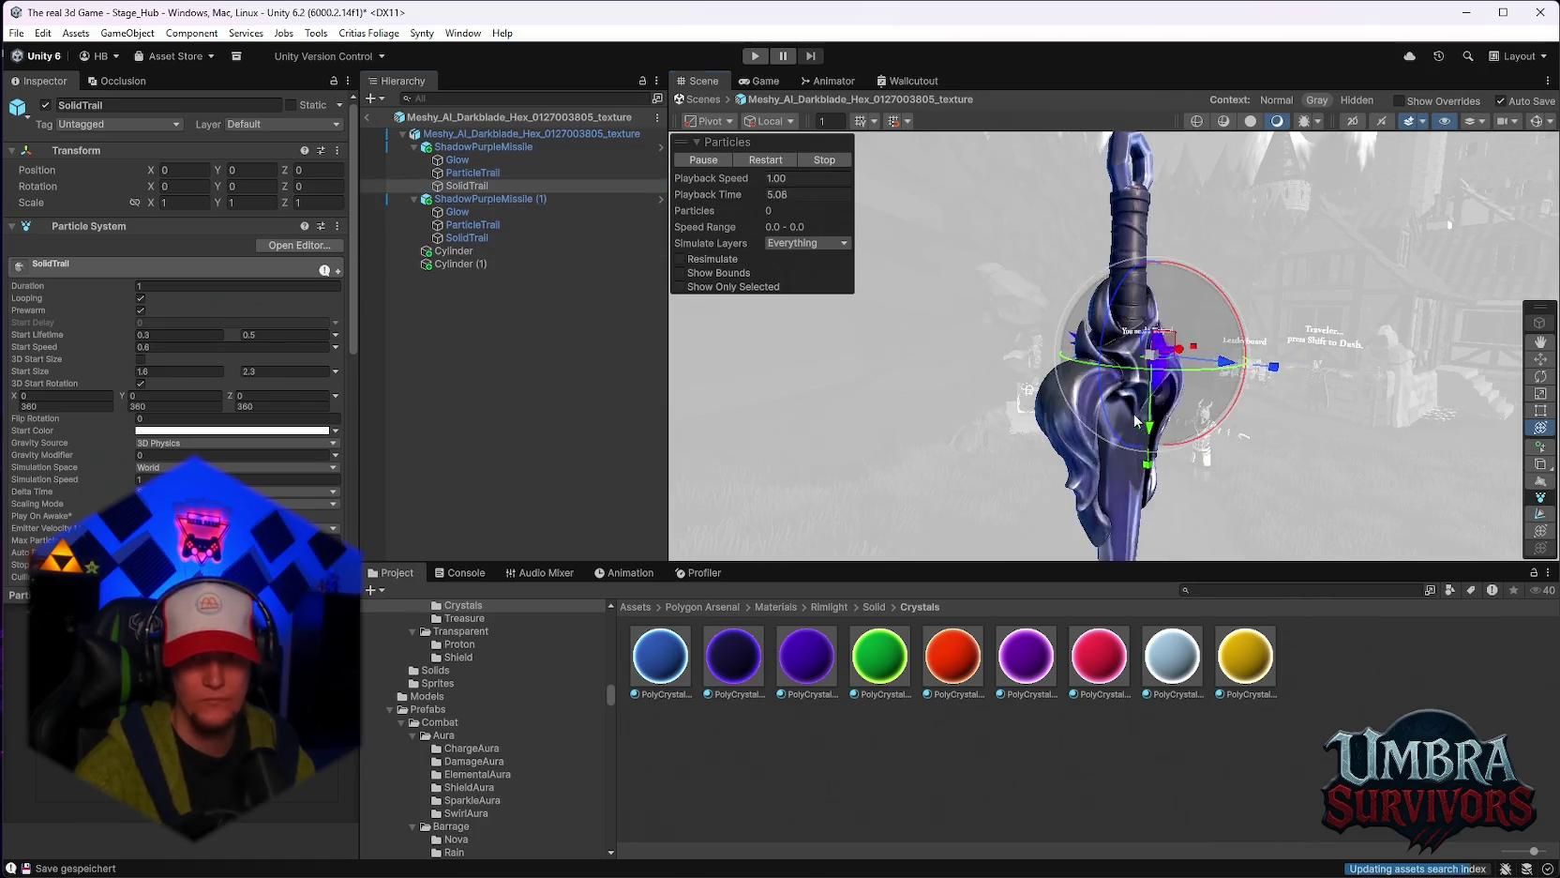
left_click_drag(1141, 419, 1066, 394)
left_click(465, 135)
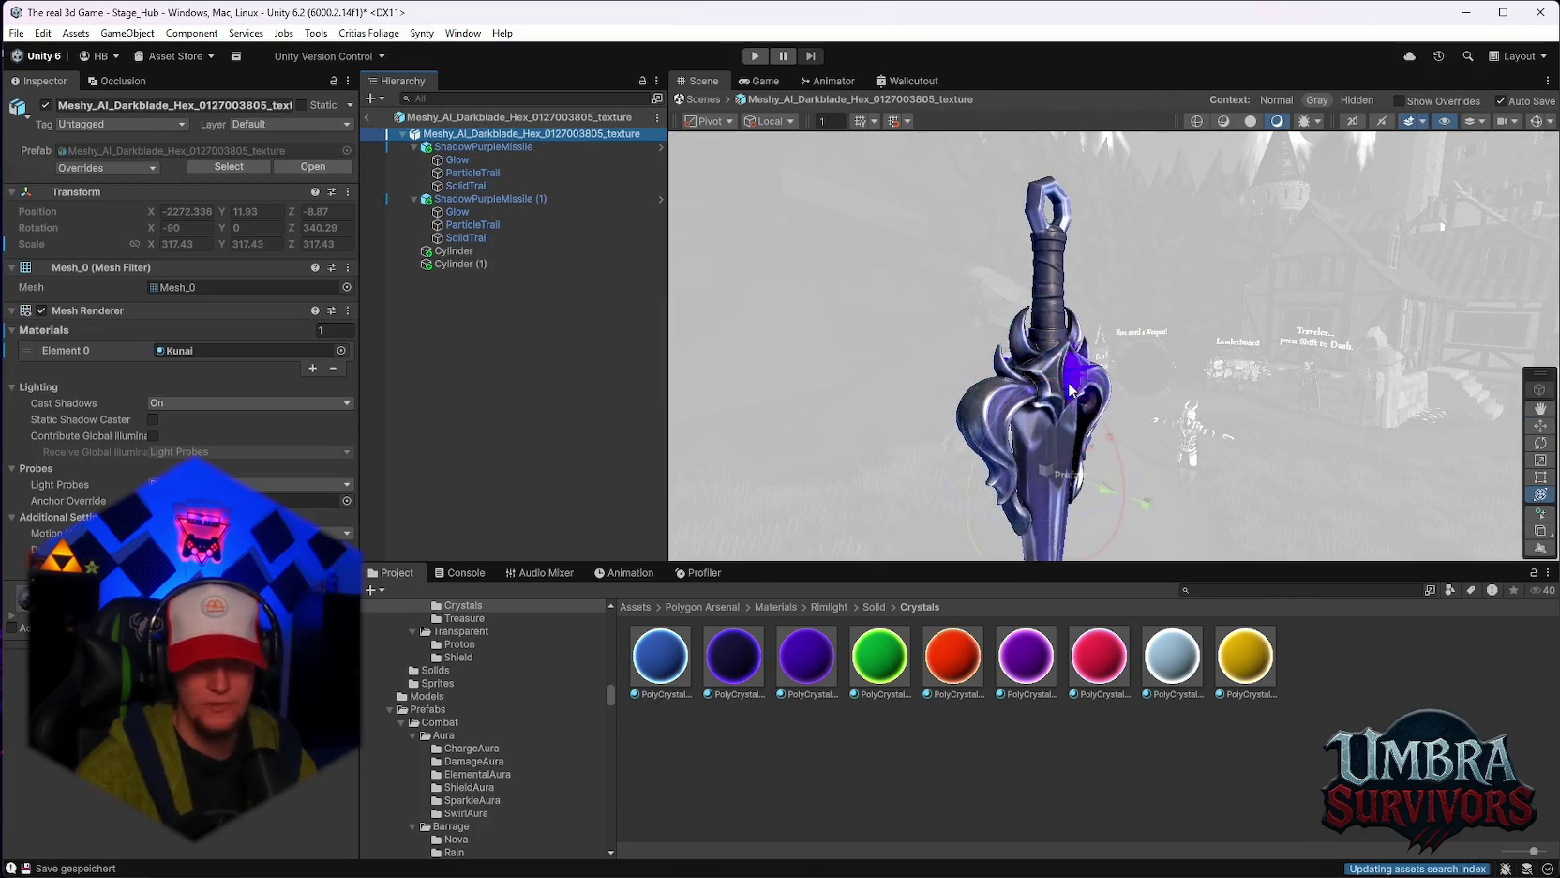
scroll(1087, 443, "down", 2)
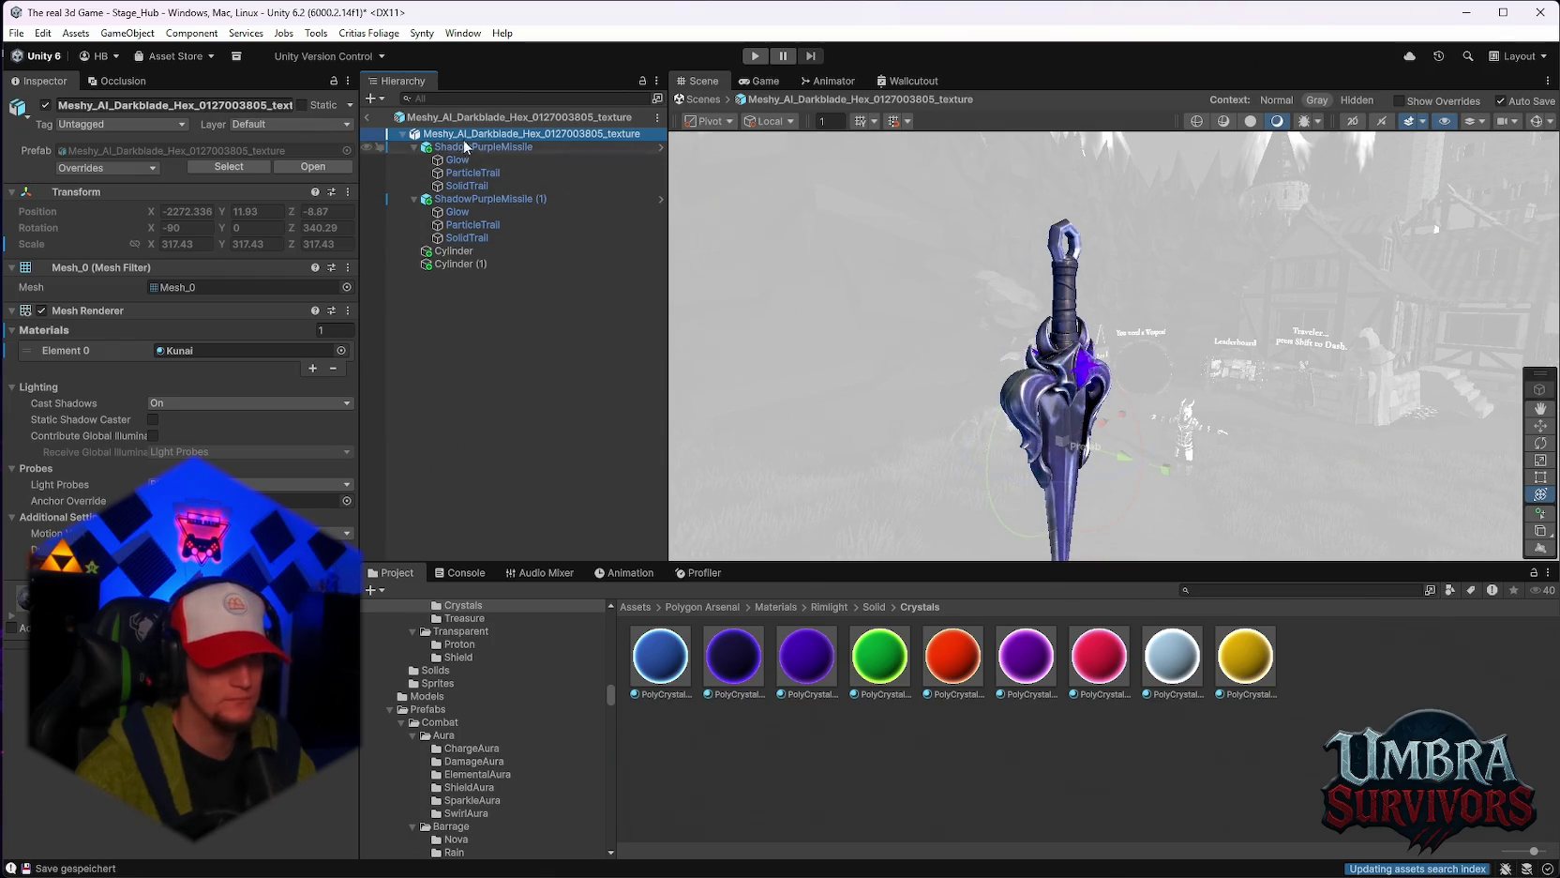
left_click(369, 120)
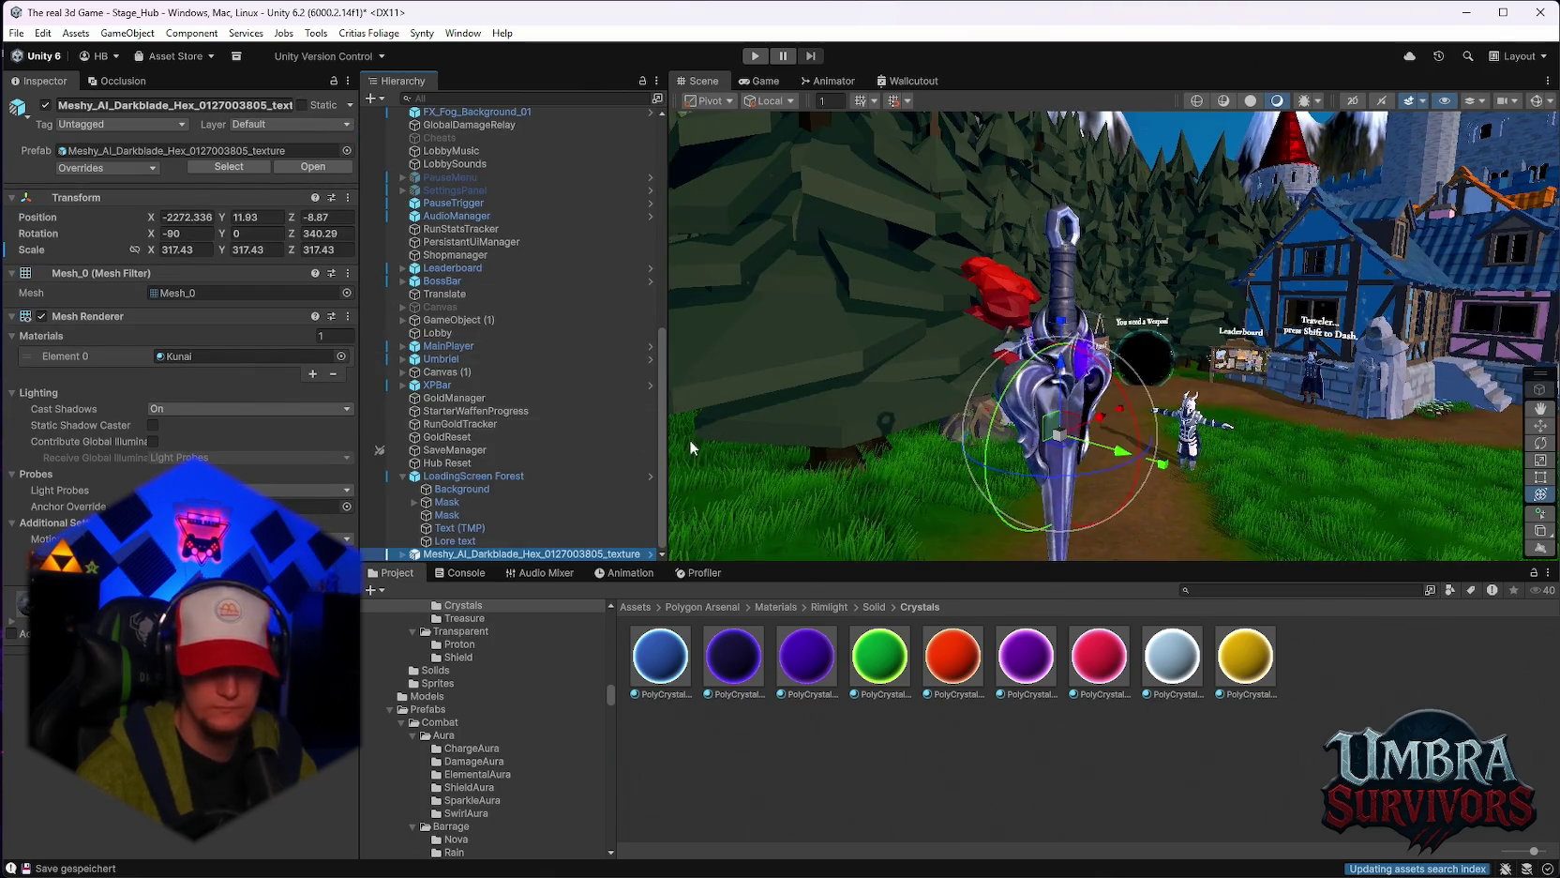
Reopen the Darkblade prefab in isolation.
right_click(459, 553)
mouse_move(589, 386)
left_click(779, 404)
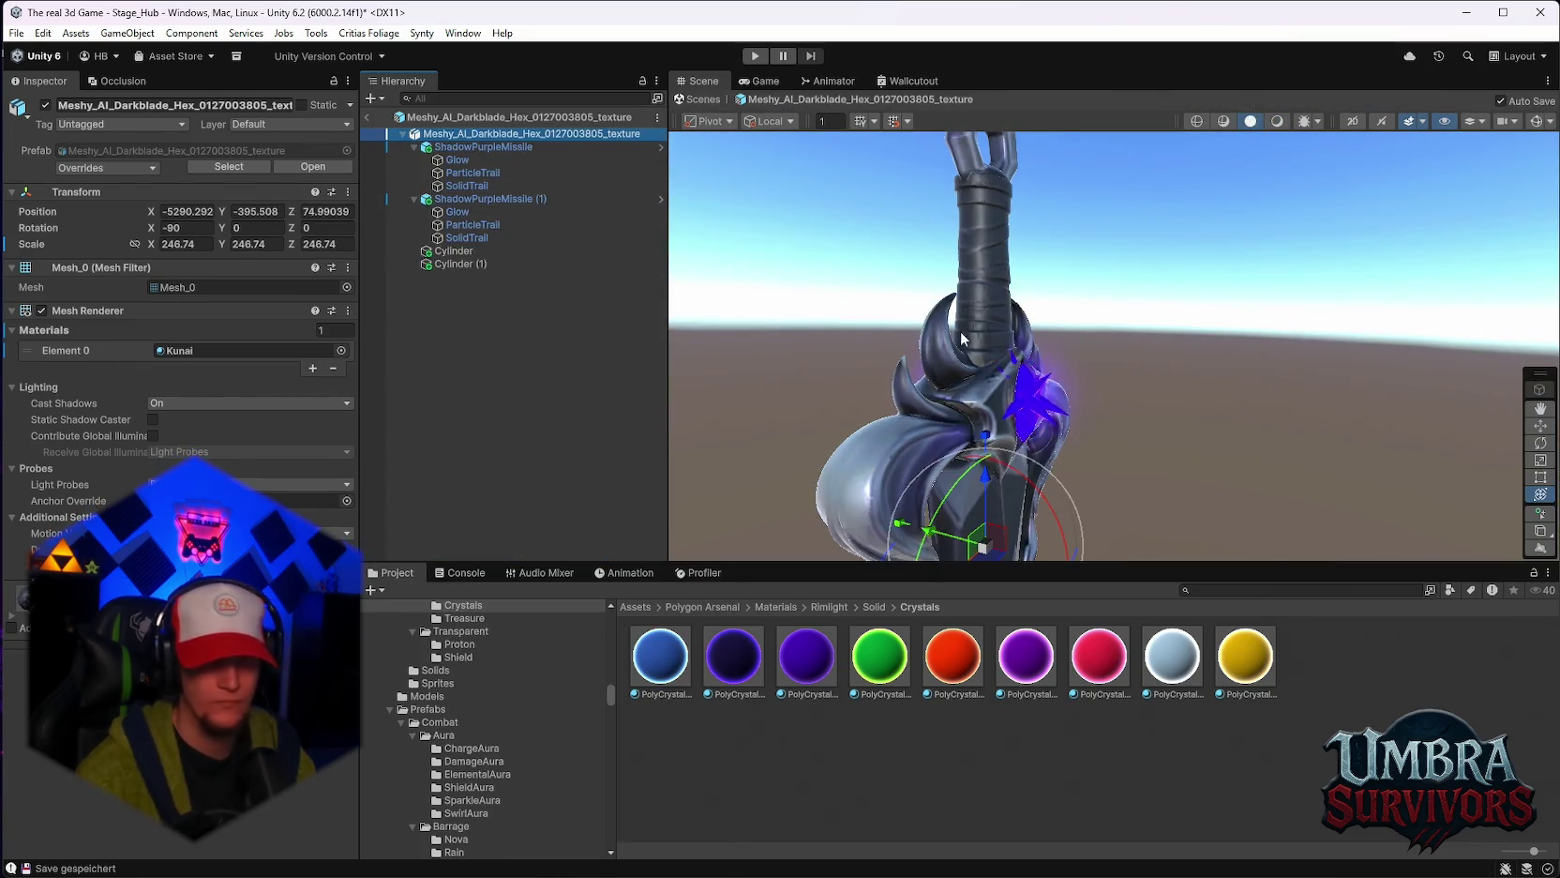
Drag the kunai up and down in the Scene view to preview its particle trail.
scroll(945, 334, "down", 3)
mouse_move(984, 473)
left_mouse_down()
mouse_move(1332, 463)
mouse_move(1107, 459)
mouse_move(913, 340)
mouse_move(953, 220)
mouse_move(992, 228)
mouse_move(947, 436)
left_mouse_up()
scroll(1069, 428, "down", 3)
left_click_drag(1027, 389, 1020, 178)
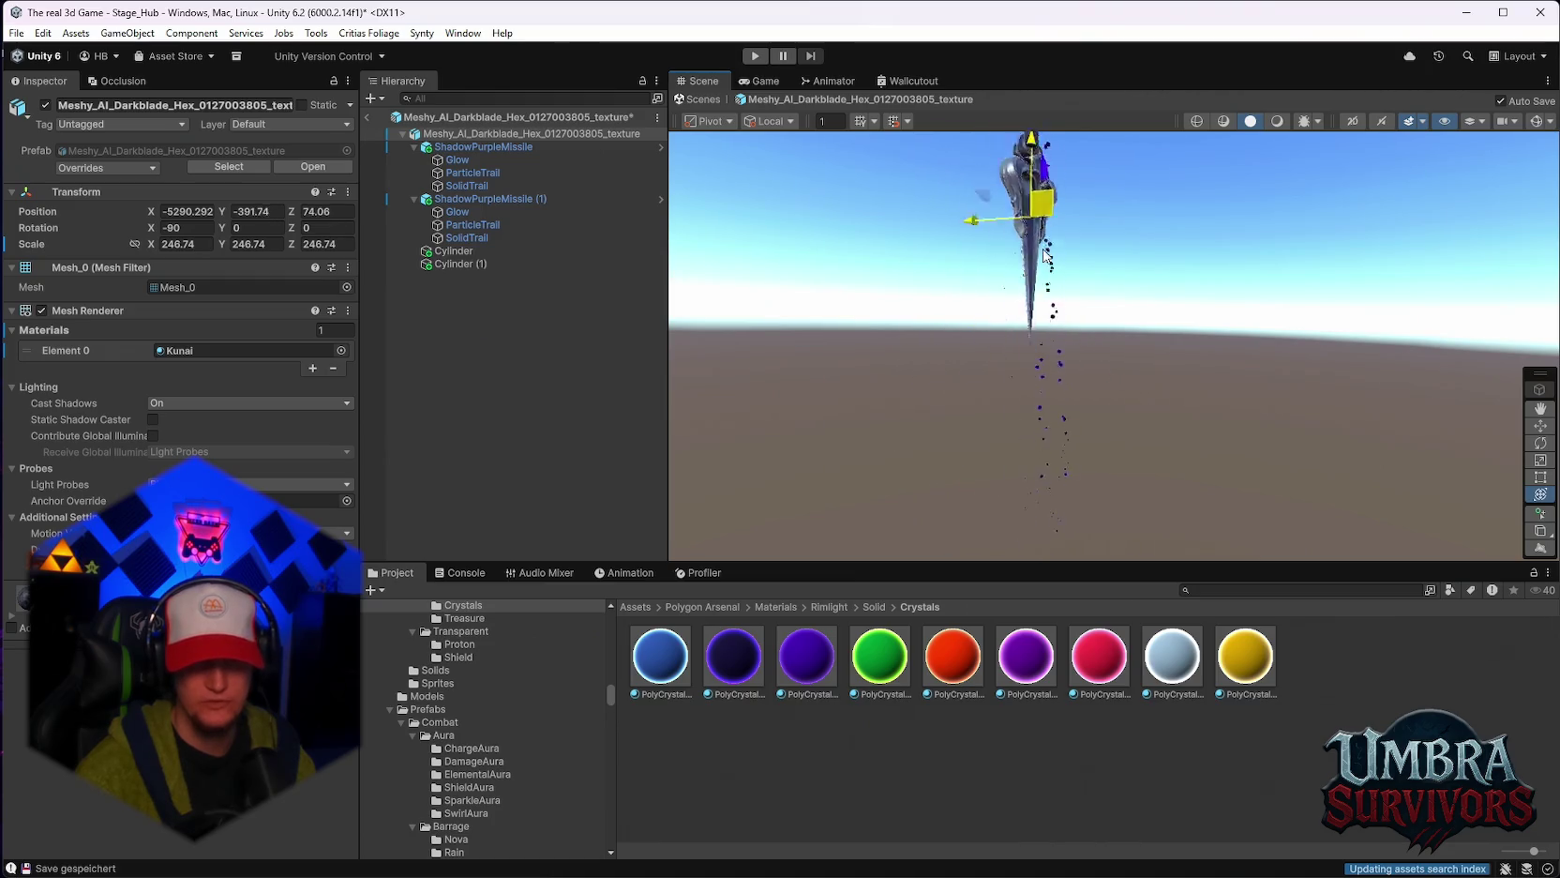
scroll(1037, 336, "up", 5)
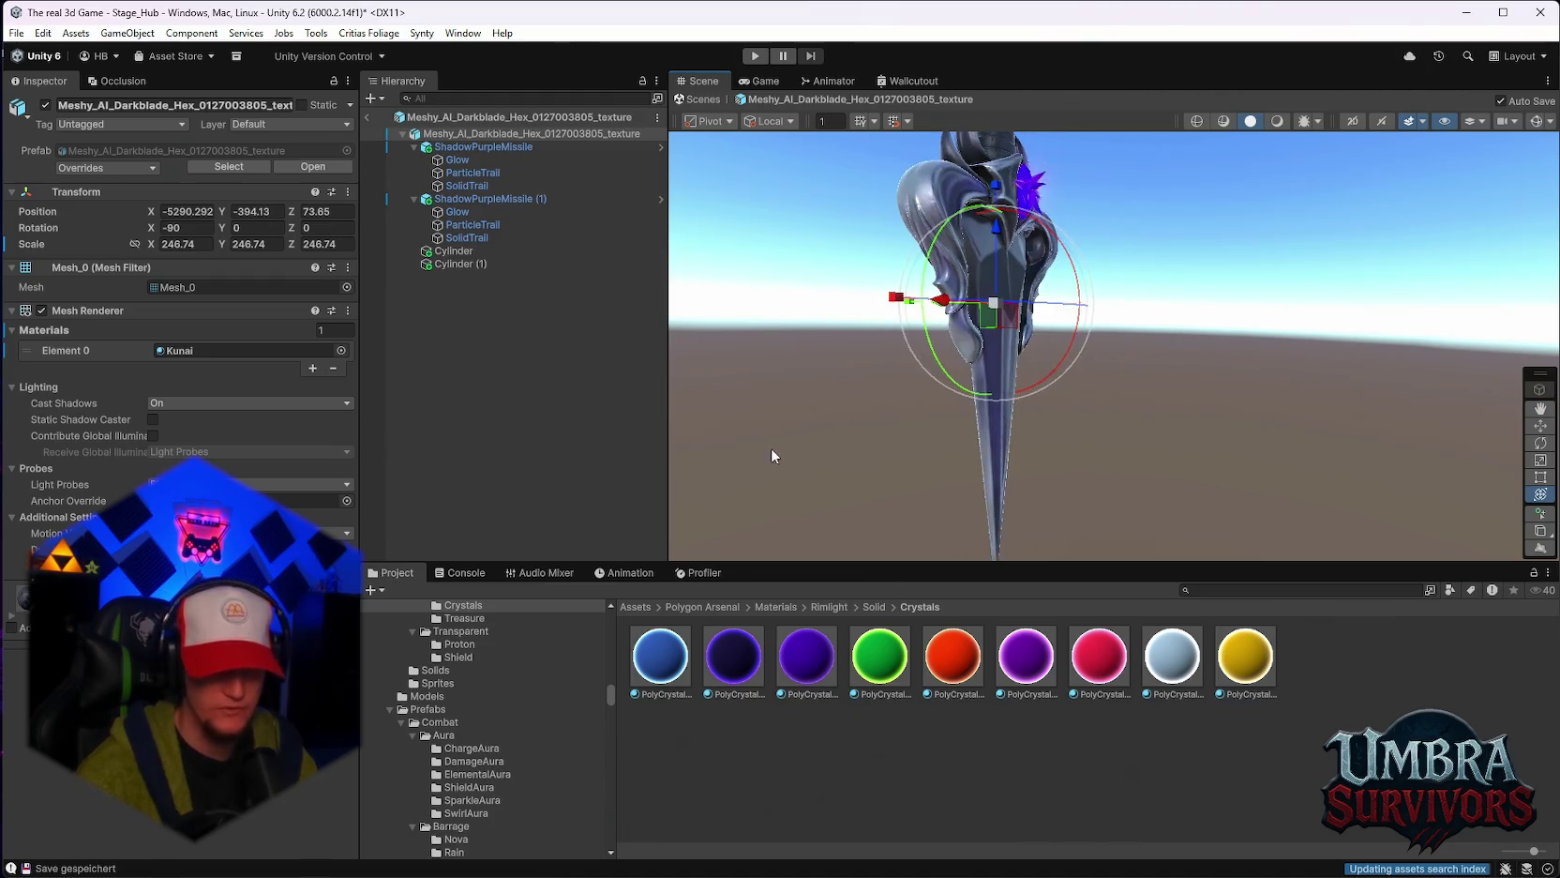
left_click_drag(1113, 322, 1146, 286)
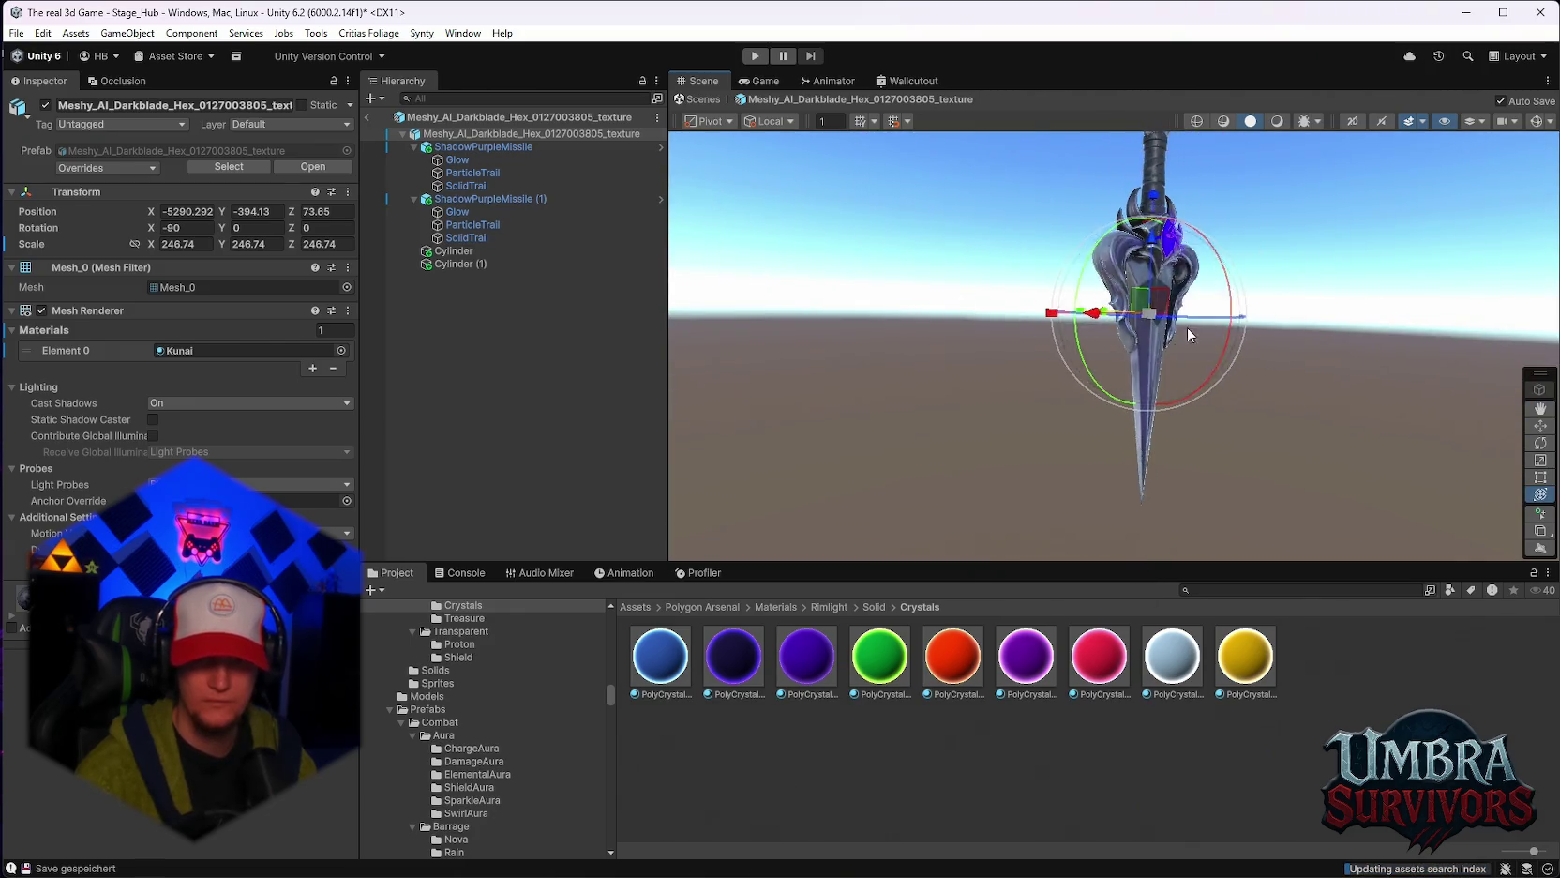
mouse_move(1153, 194)
left_mouse_down()
mouse_move(1128, 491)
mouse_move(1158, 216)
left_mouse_up()
mouse_move(1167, 476)
left_mouse_down()
mouse_move(1191, 342)
mouse_move(1337, 425)
mouse_move(1288, 464)
mouse_move(1086, 435)
mouse_move(979, 372)
mouse_move(1126, 404)
mouse_move(1452, 431)
mouse_move(1360, 405)
mouse_move(787, 344)
left_mouse_up()
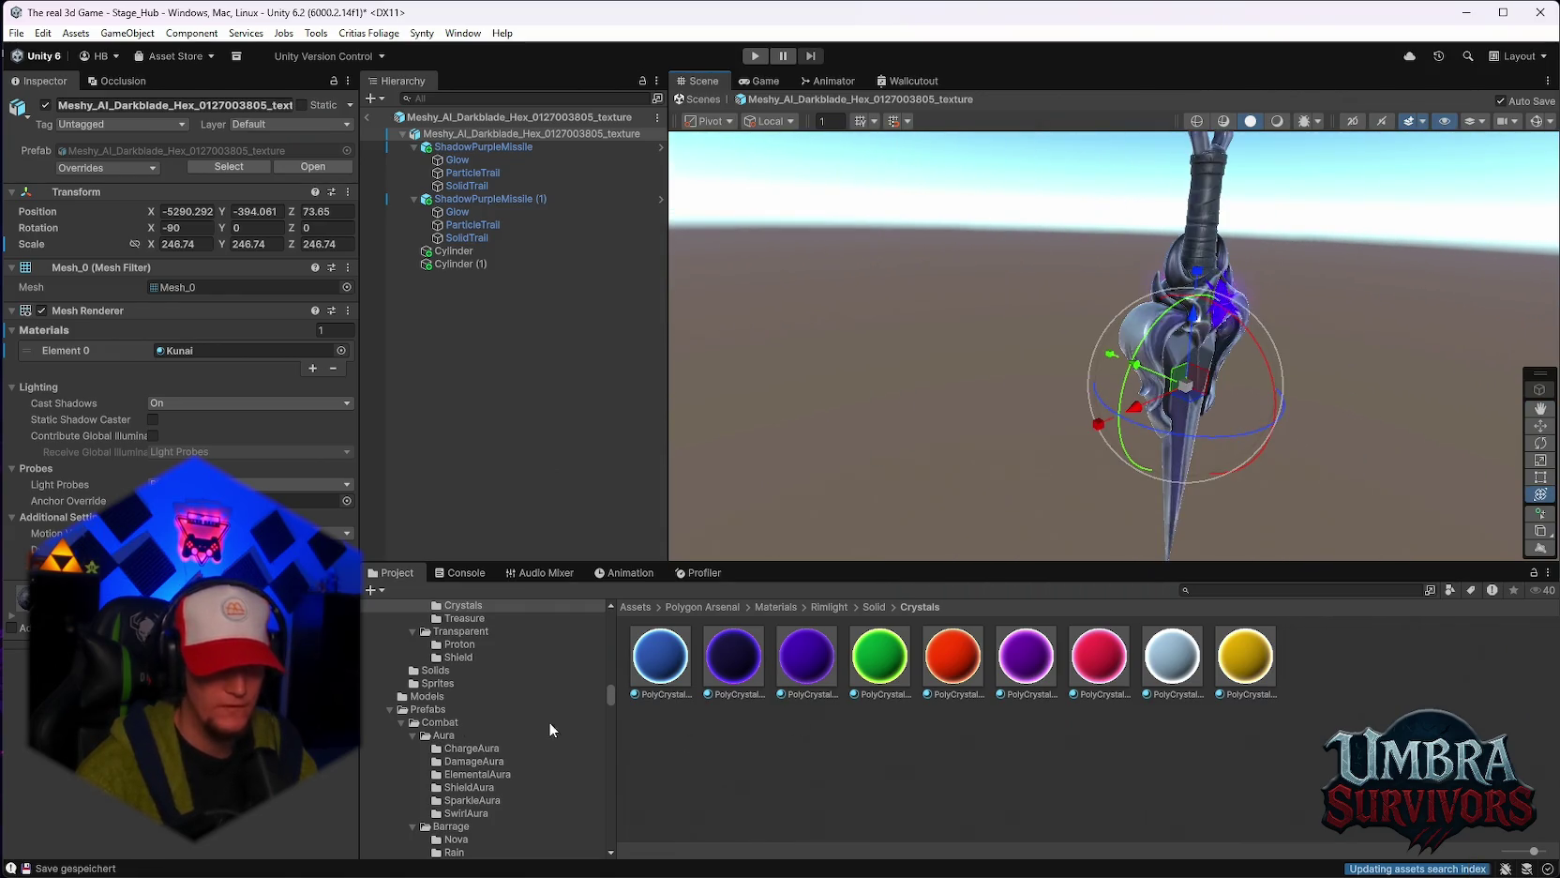
Show the UPGRADES > Weapons > Kunai folder and place ShadowEnchantment under the sword.
left_click_drag(606, 699, 611, 835)
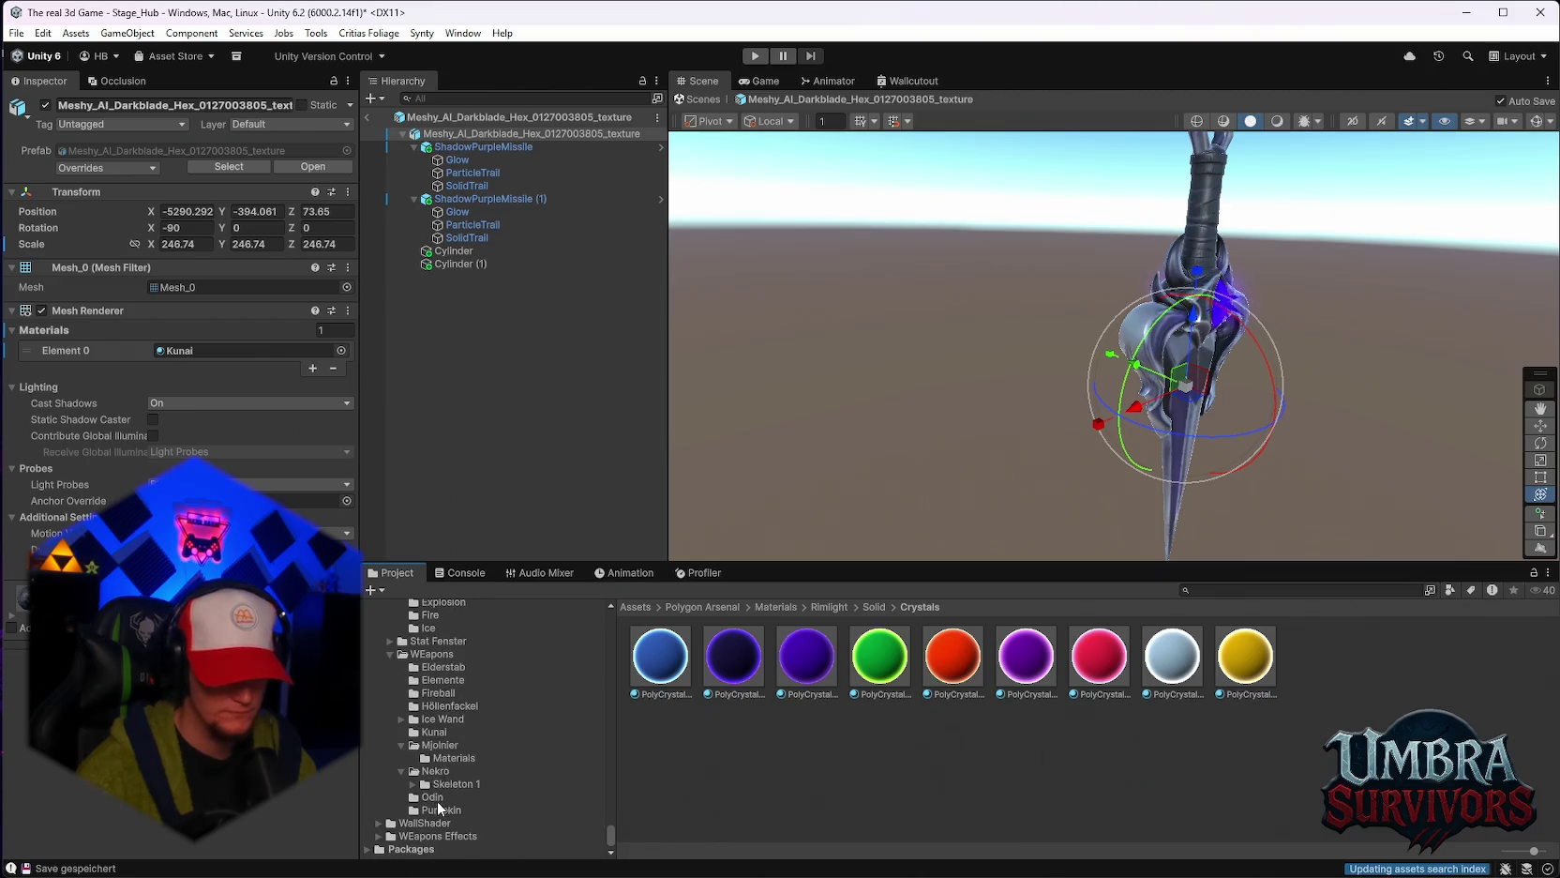
left_click(434, 732)
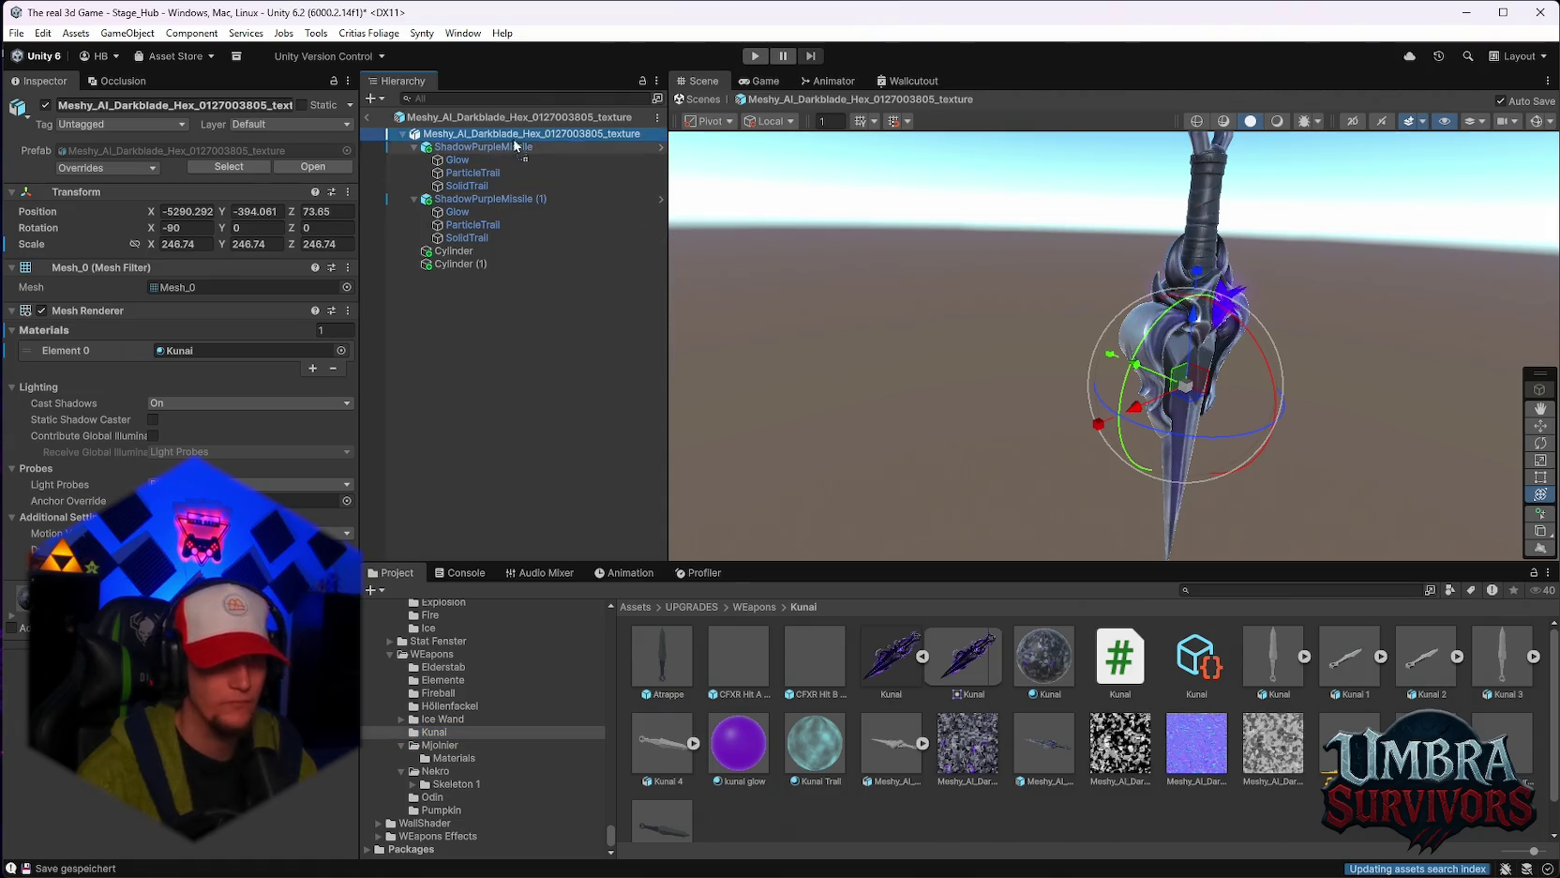
left_click_drag(486, 142, 486, 141)
Set the ShadowEnchantment position to 0, 0, 0.
left_click(196, 214)
type("0")
left_click(259, 216)
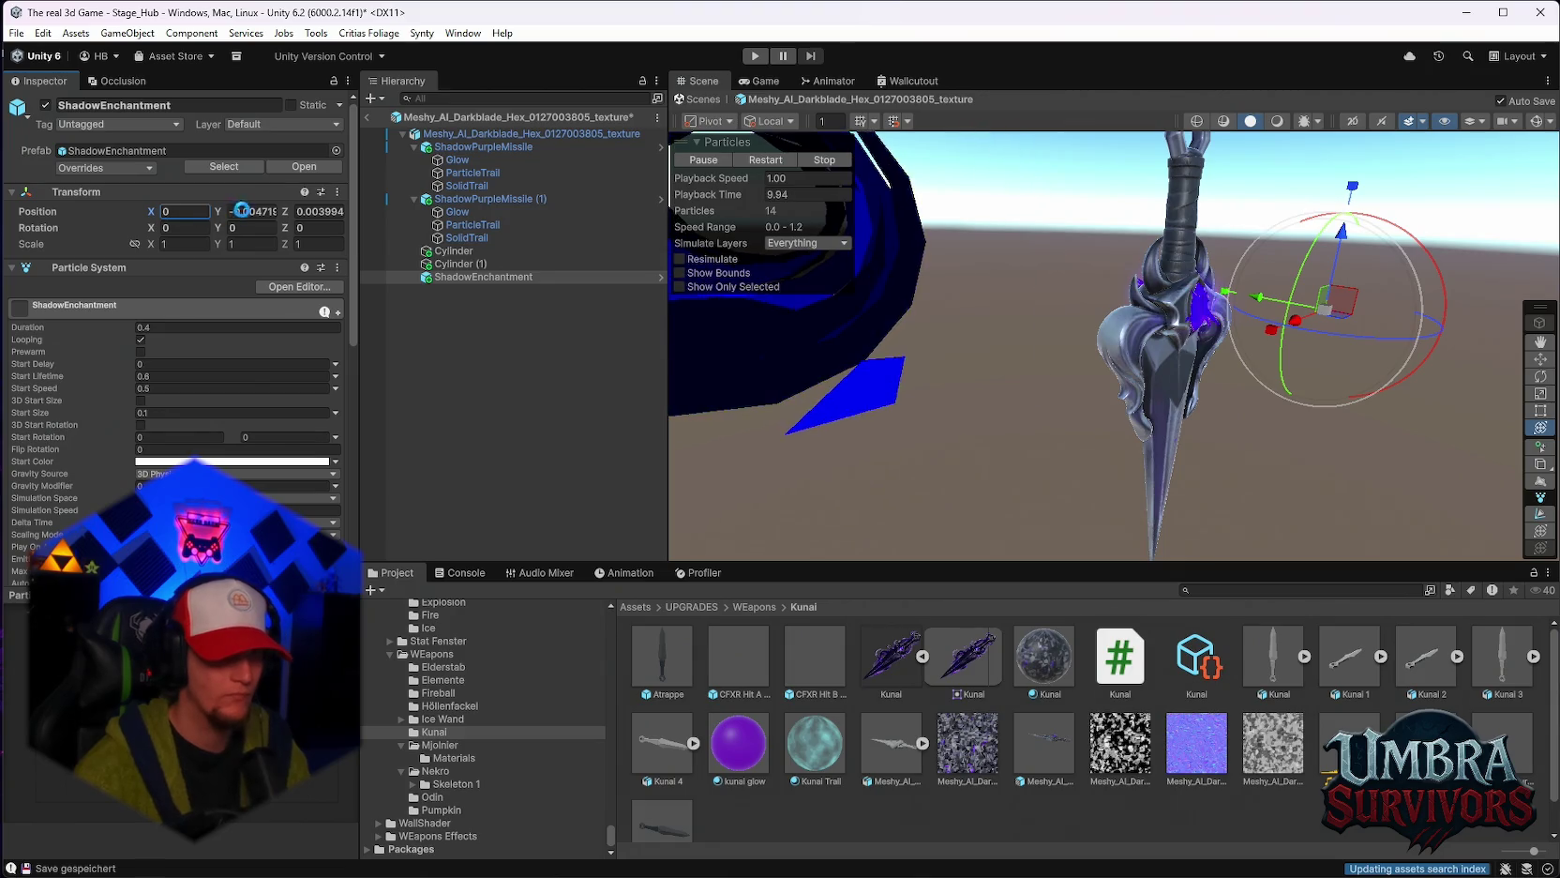
type("0")
left_click(308, 213)
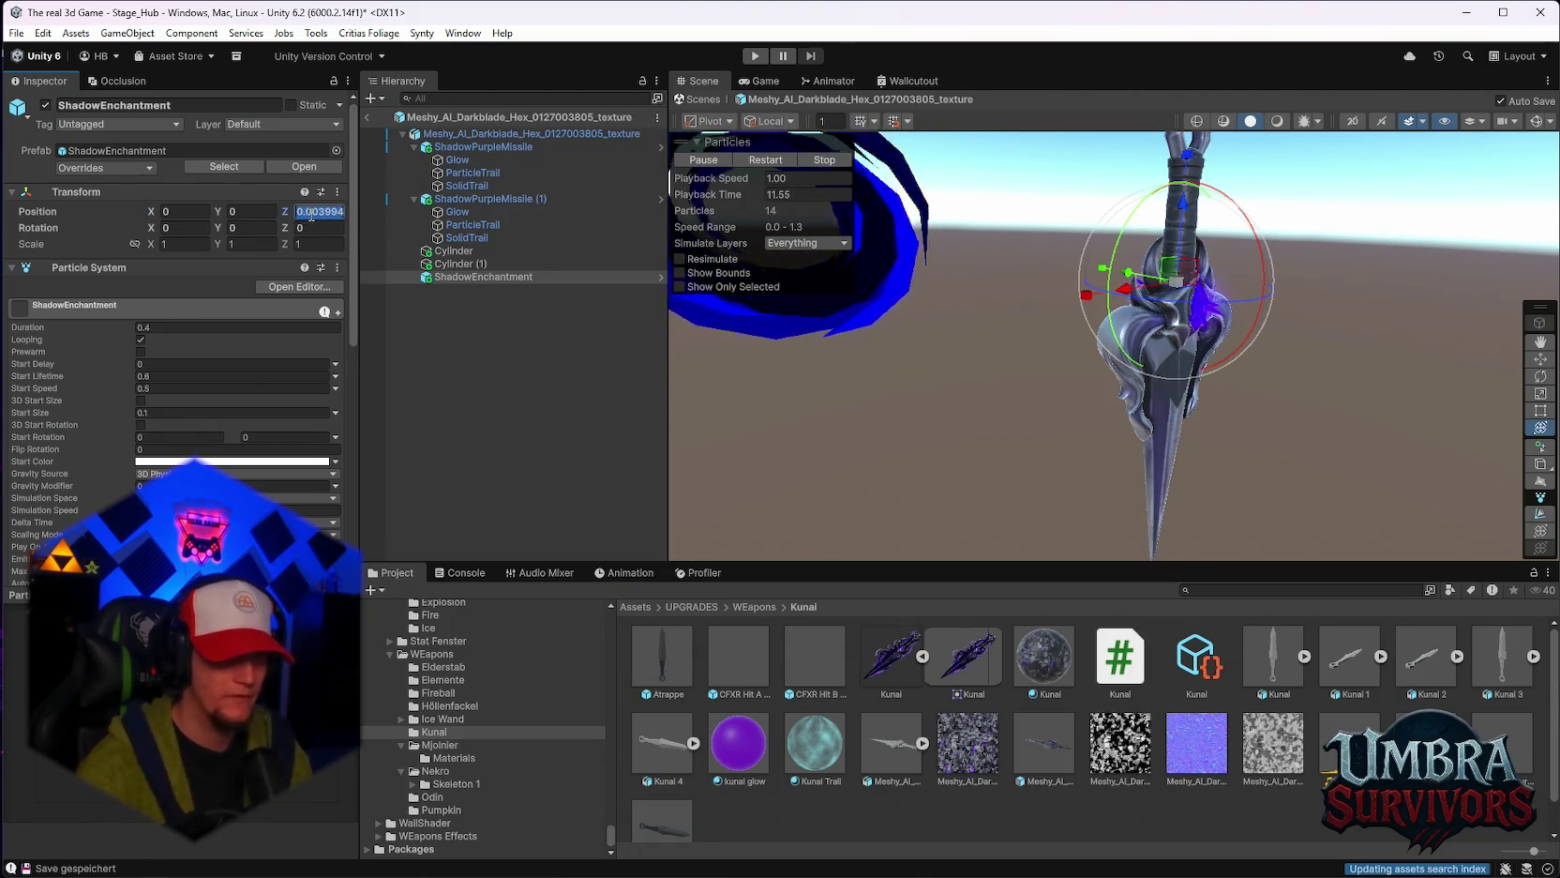
type("0")
key("Return")
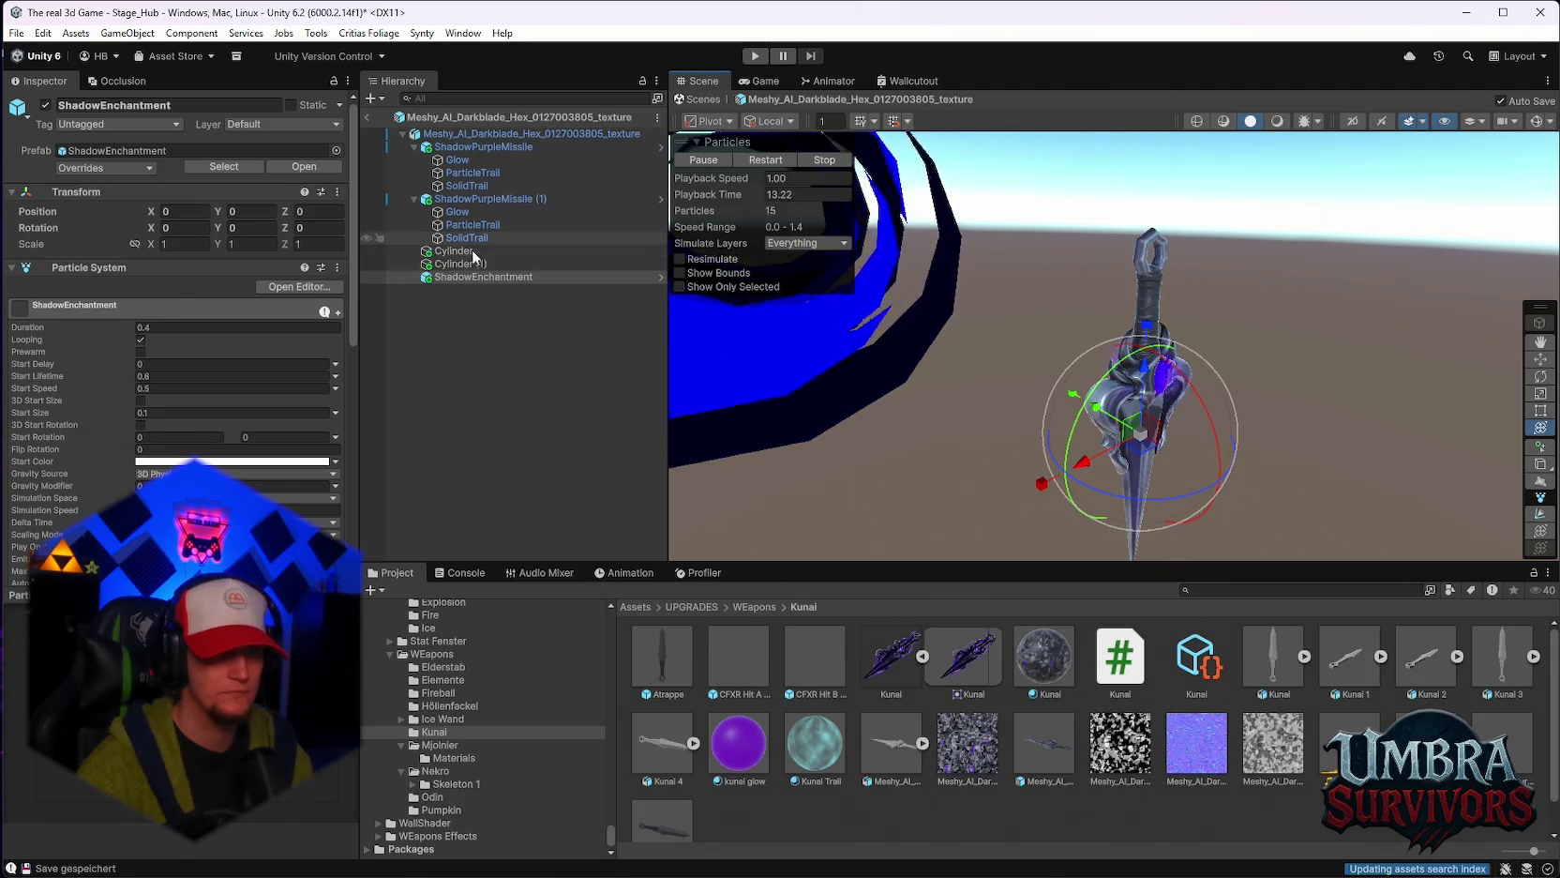
Select ShadowEnchantment and frame it alongside the dagger with the combined transform handles.
left_click(449, 277)
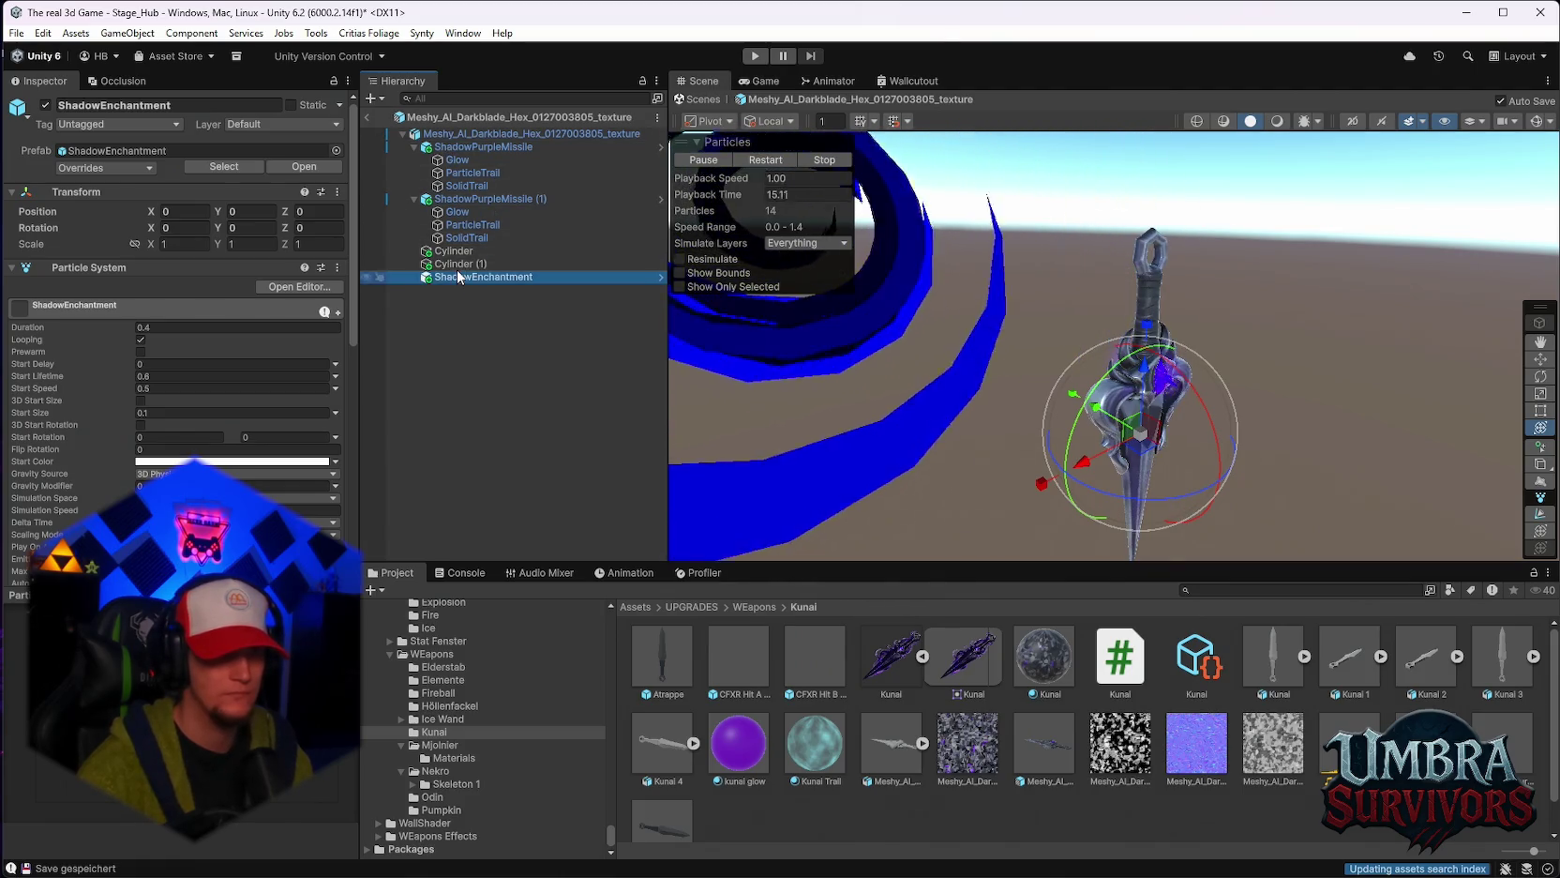
key("f")
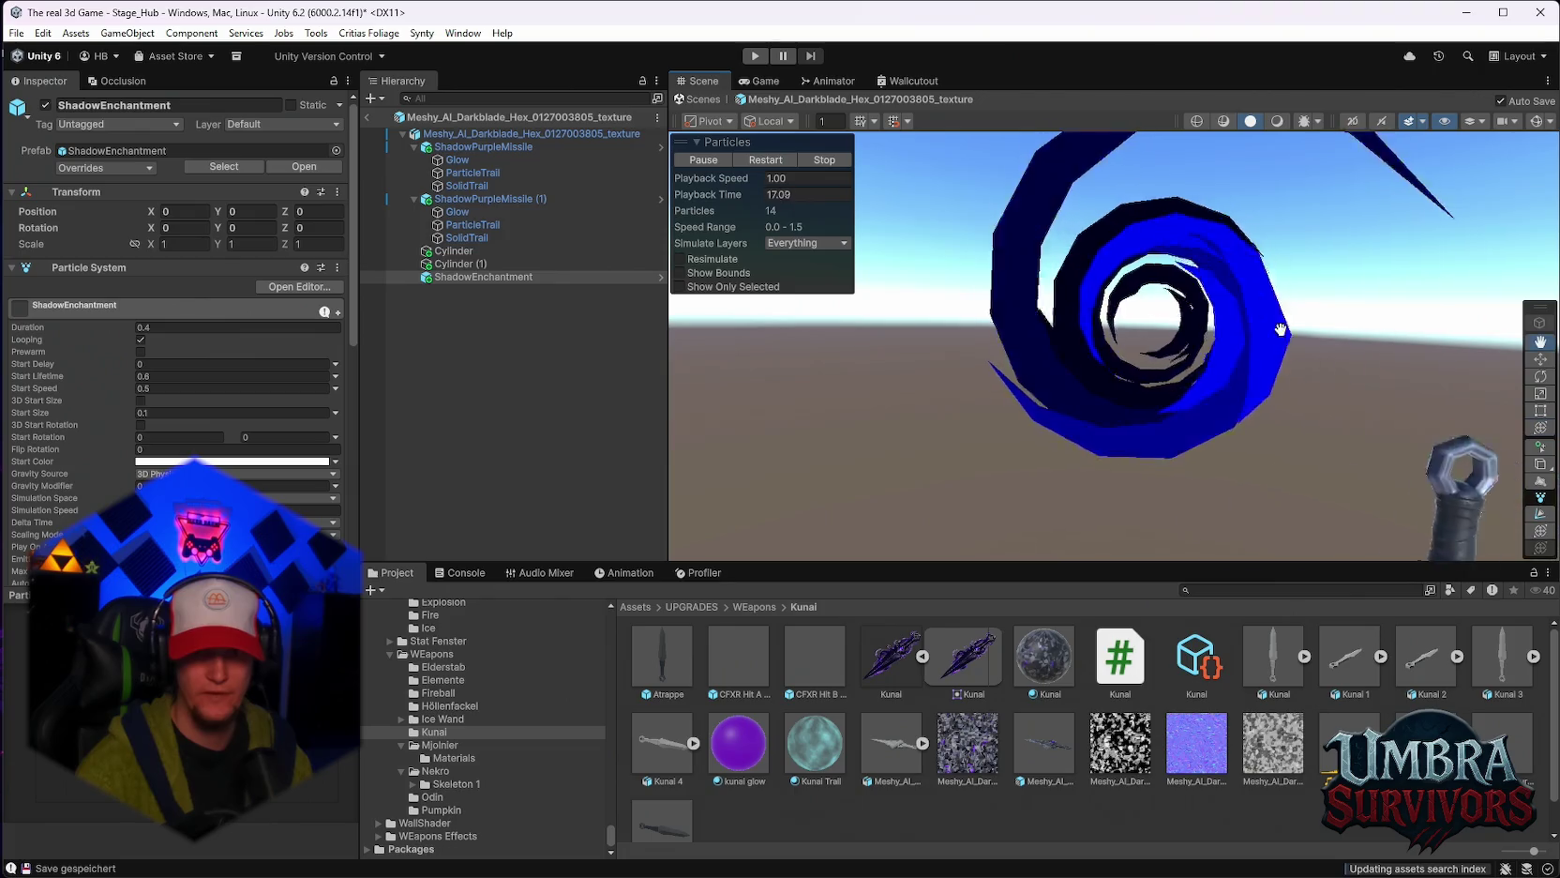
left_click_drag(1179, 206, 1277, 374)
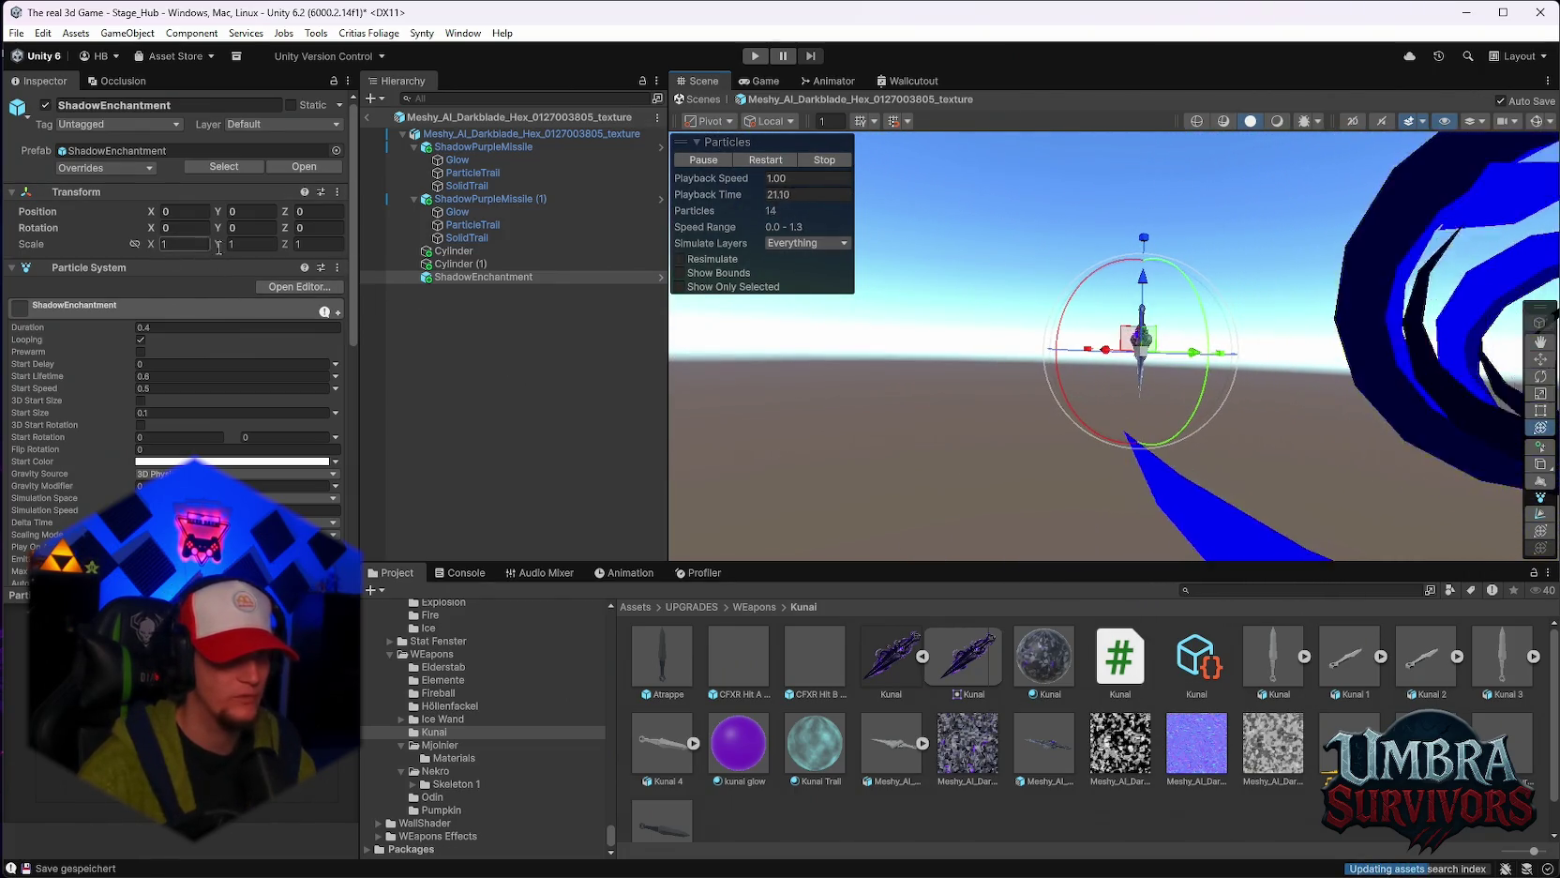
left_click(444, 277)
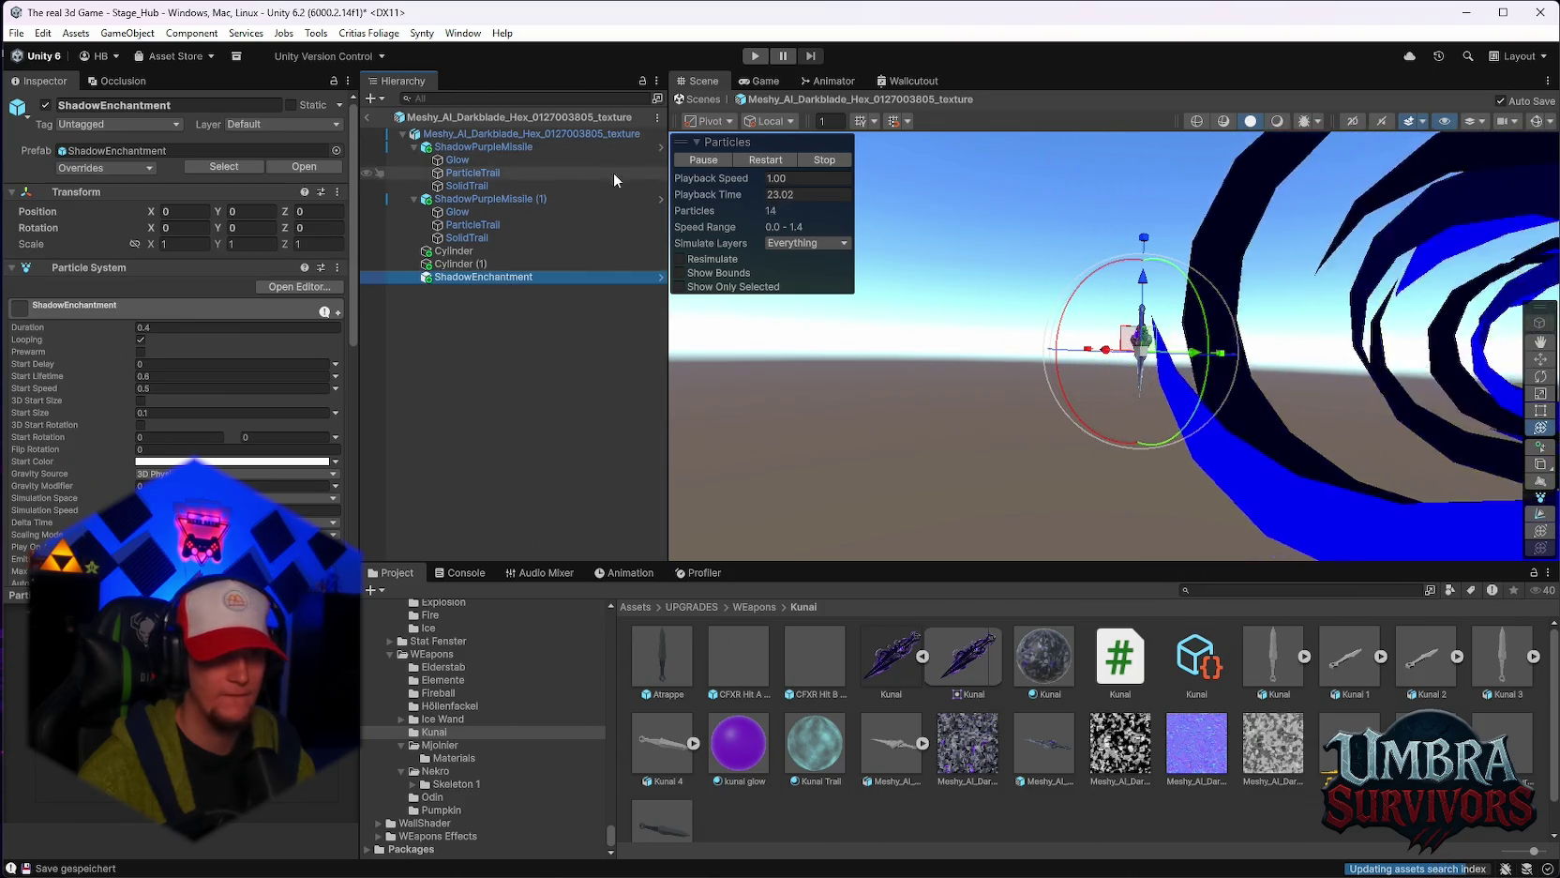
mouse_move(1154, 356)
left_mouse_down()
mouse_move(752, 363)
mouse_move(1197, 480)
mouse_move(1351, 472)
mouse_move(1121, 313)
mouse_move(1336, 414)
mouse_move(1258, 380)
mouse_move(1145, 373)
left_mouse_up()
key("y")
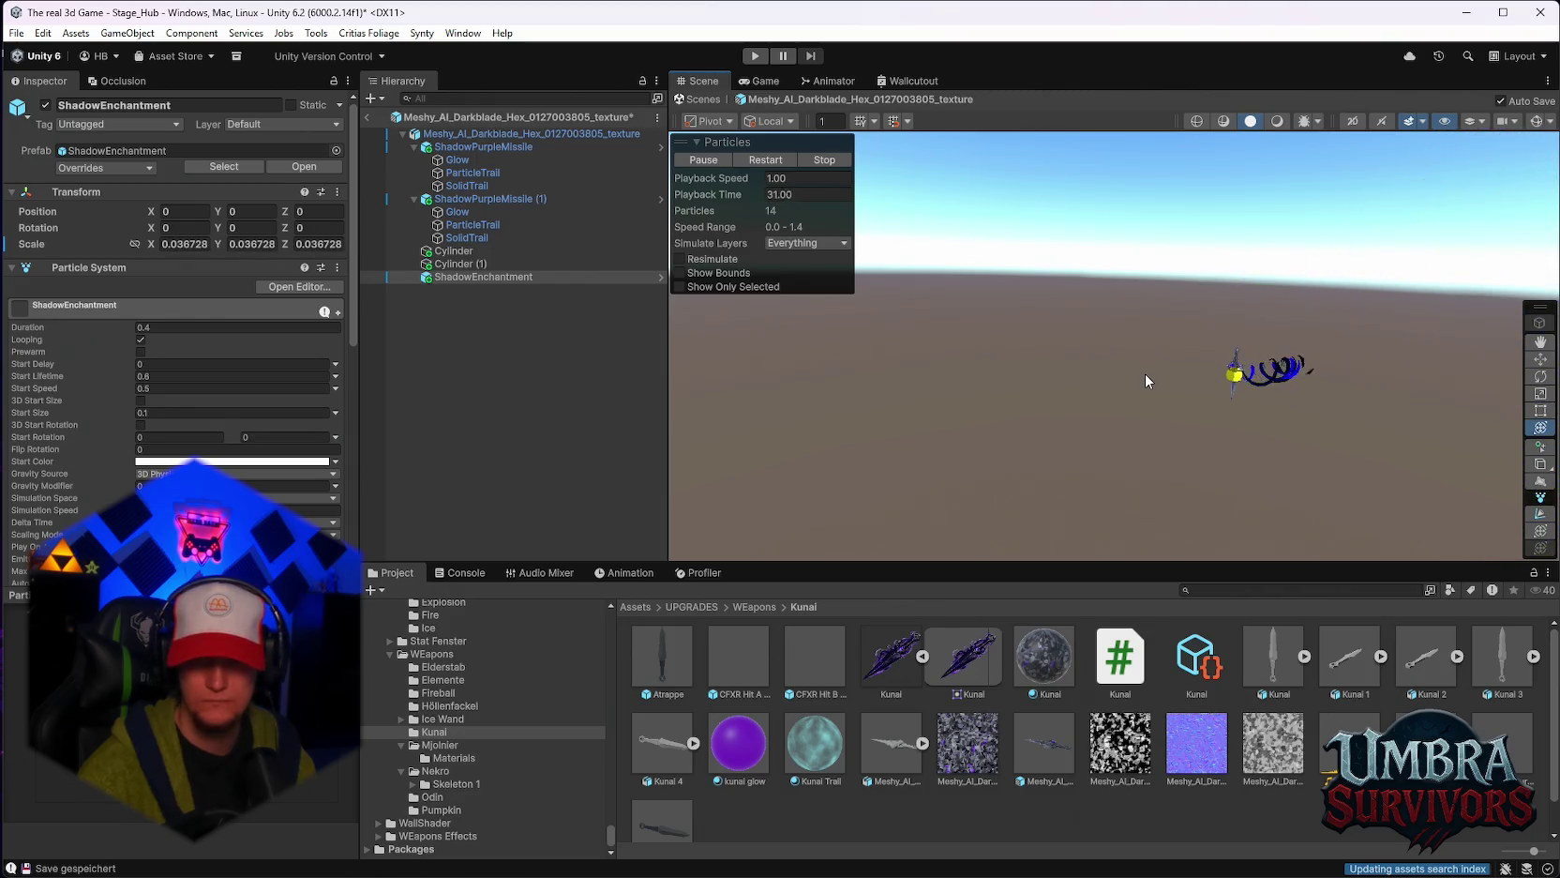
mouse_move(1260, 378)
left_mouse_down()
mouse_move(1061, 453)
mouse_move(895, 434)
mouse_move(996, 389)
mouse_move(807, 342)
mouse_move(623, 362)
mouse_move(885, 457)
mouse_move(1088, 448)
mouse_move(1143, 490)
mouse_move(1128, 403)
left_mouse_up()
key("y")
Tilt the spiral to about 85 on X and move it up along the blade.
key("e")
scroll(958, 410, "up", 5)
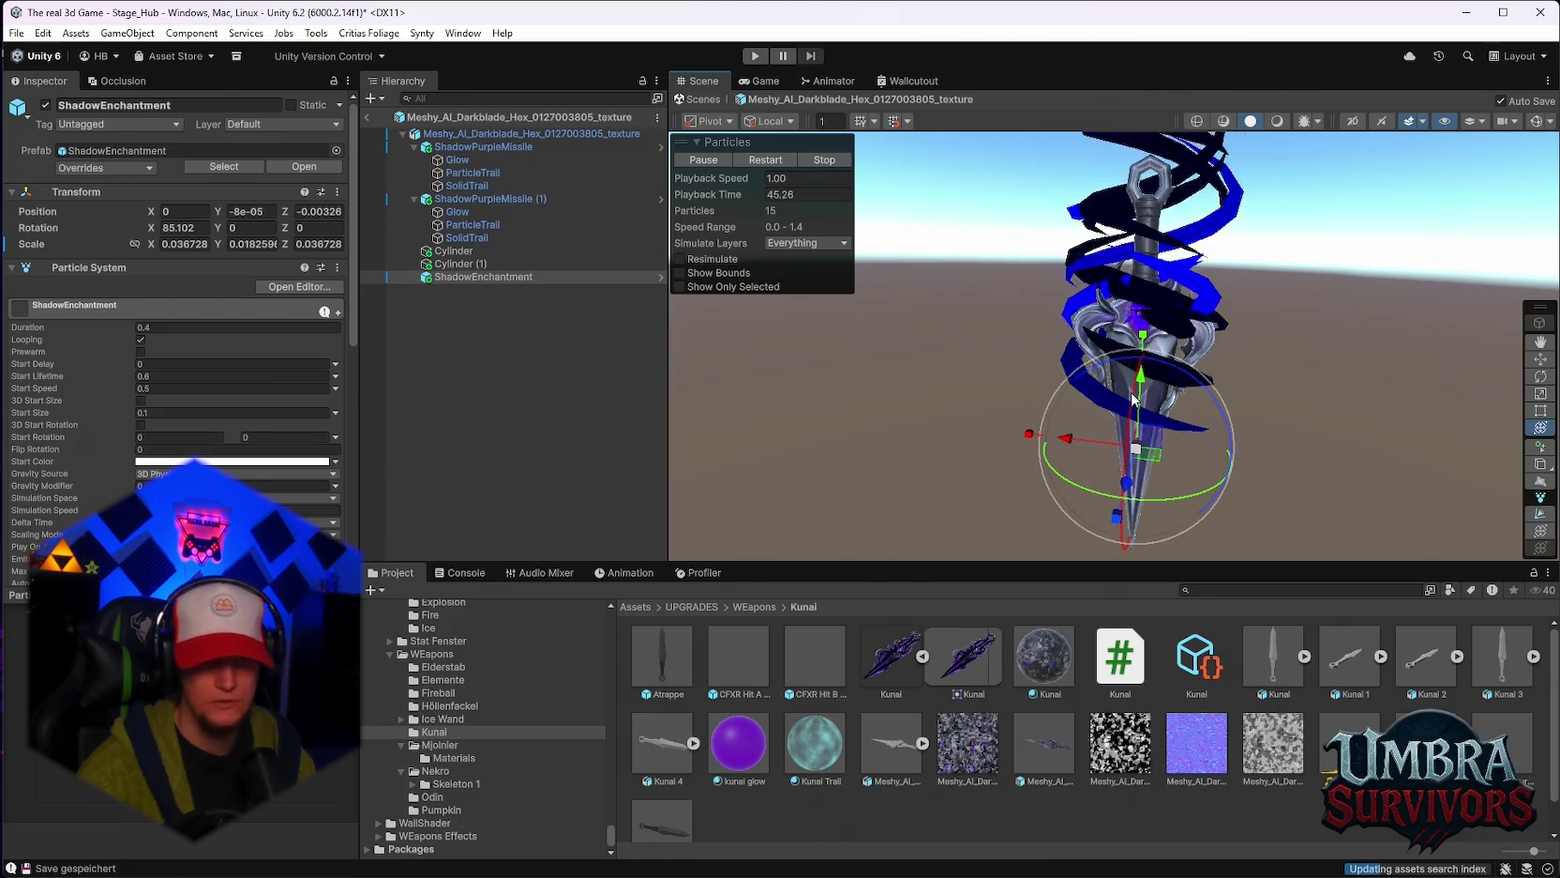
left_click_drag(1142, 334, 1143, 398)
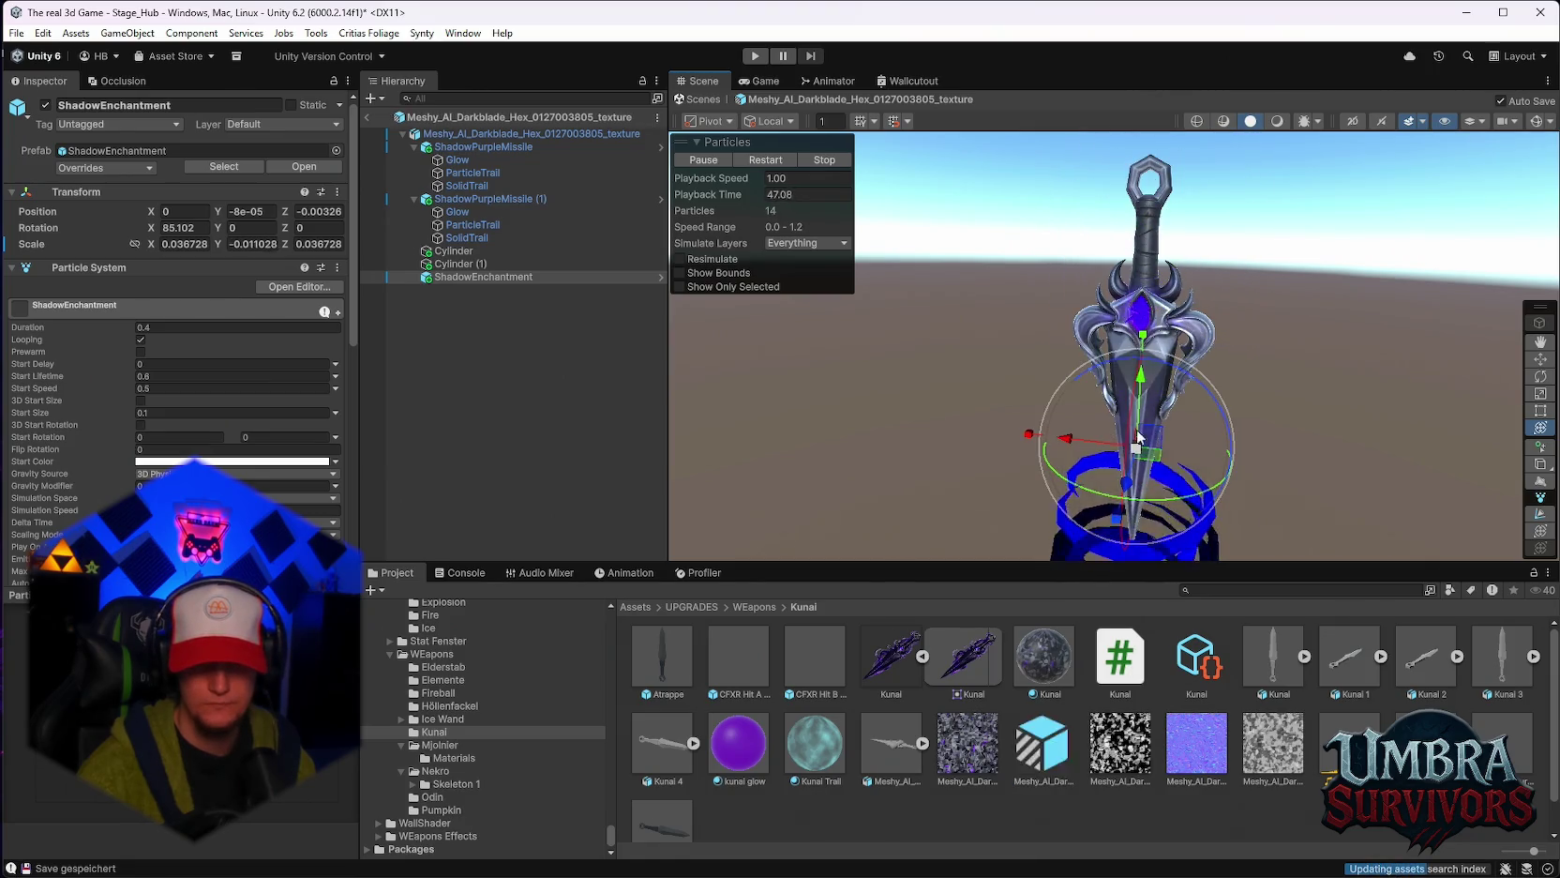
left_click_drag(1144, 423, 1146, 325)
Shrink the spiral's scale to roughly 0.019 × -0.015 × 0.037 around the blade.
scroll(1146, 326, "up", 3)
mouse_move(1041, 326)
left_mouse_down()
mouse_move(1074, 326)
mouse_move(1055, 325)
left_mouse_up()
mouse_move(1165, 201)
left_mouse_down()
mouse_move(1099, 293)
mouse_move(1112, 249)
left_mouse_up()
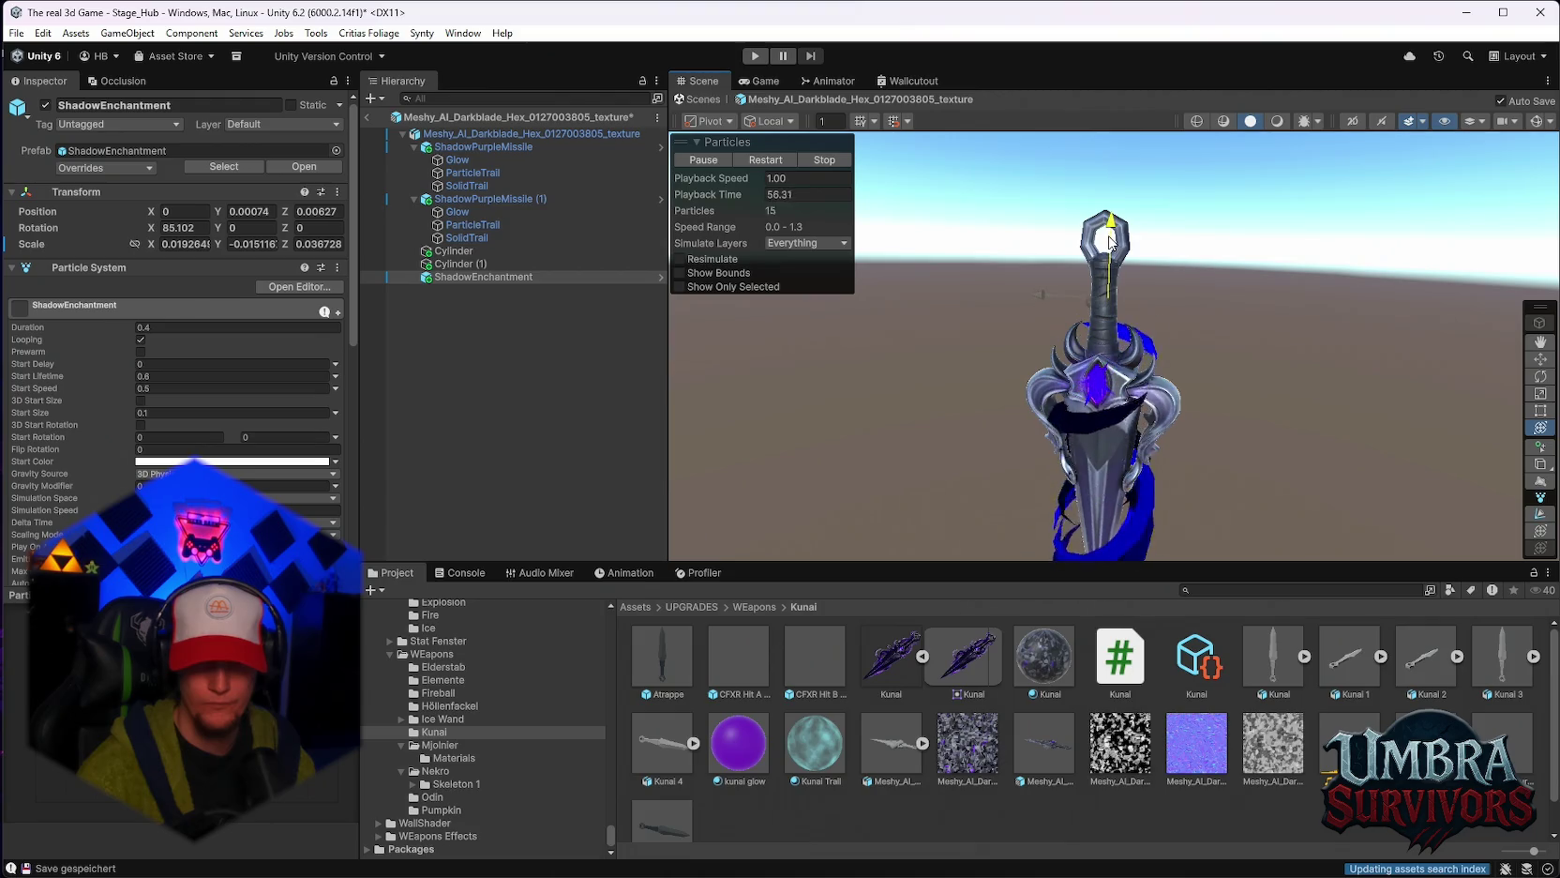
mouse_move(1222, 427)
left_mouse_down()
mouse_move(1157, 350)
mouse_move(1066, 305)
mouse_move(1125, 175)
left_mouse_up()
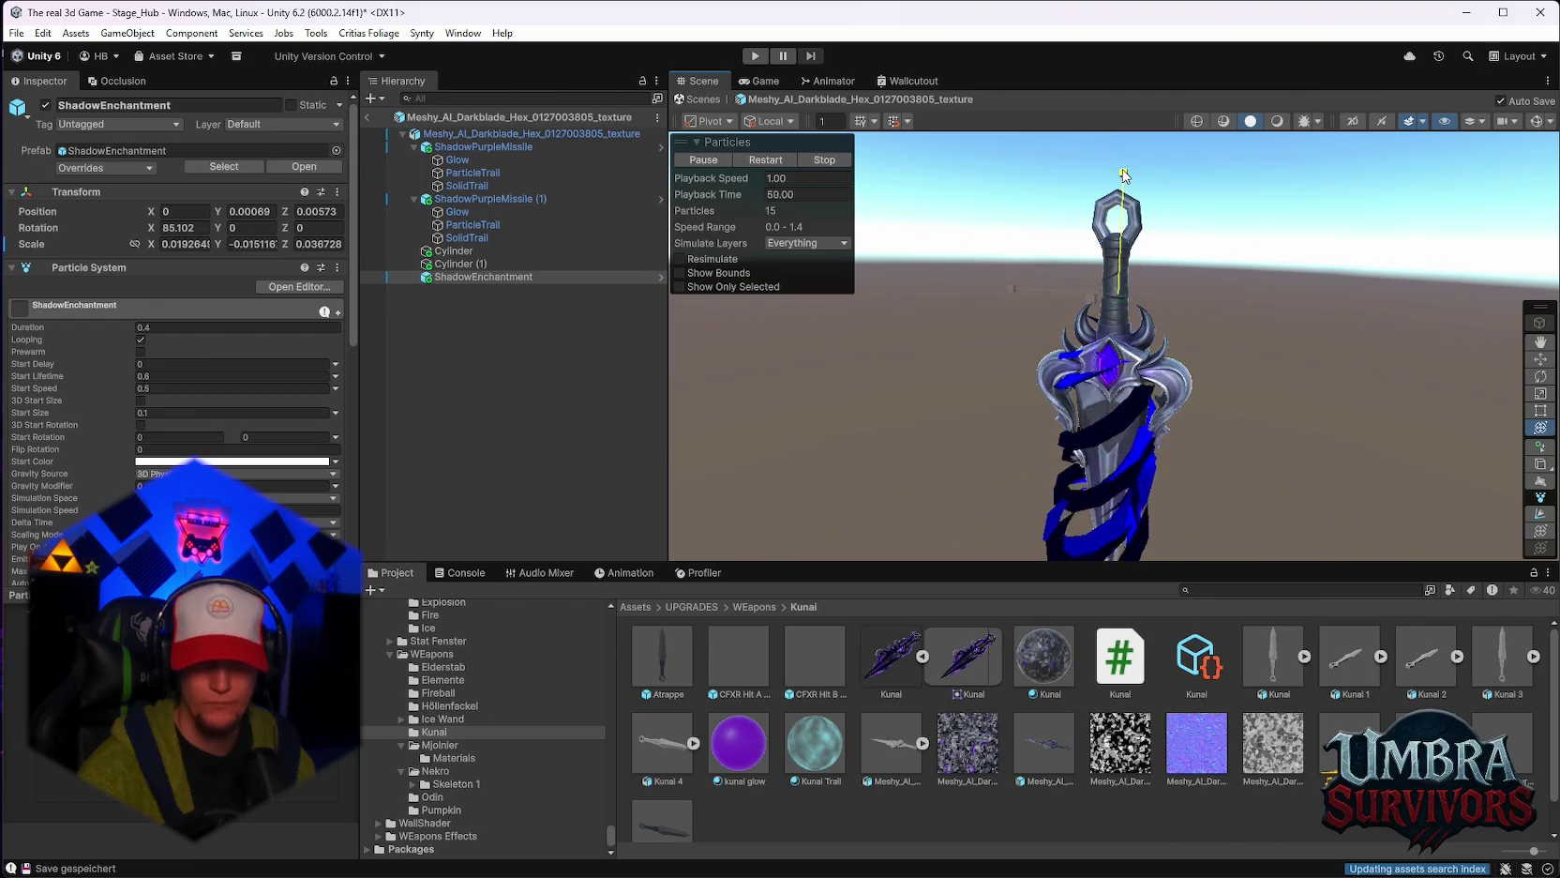
scroll(90, 401, "down", 10)
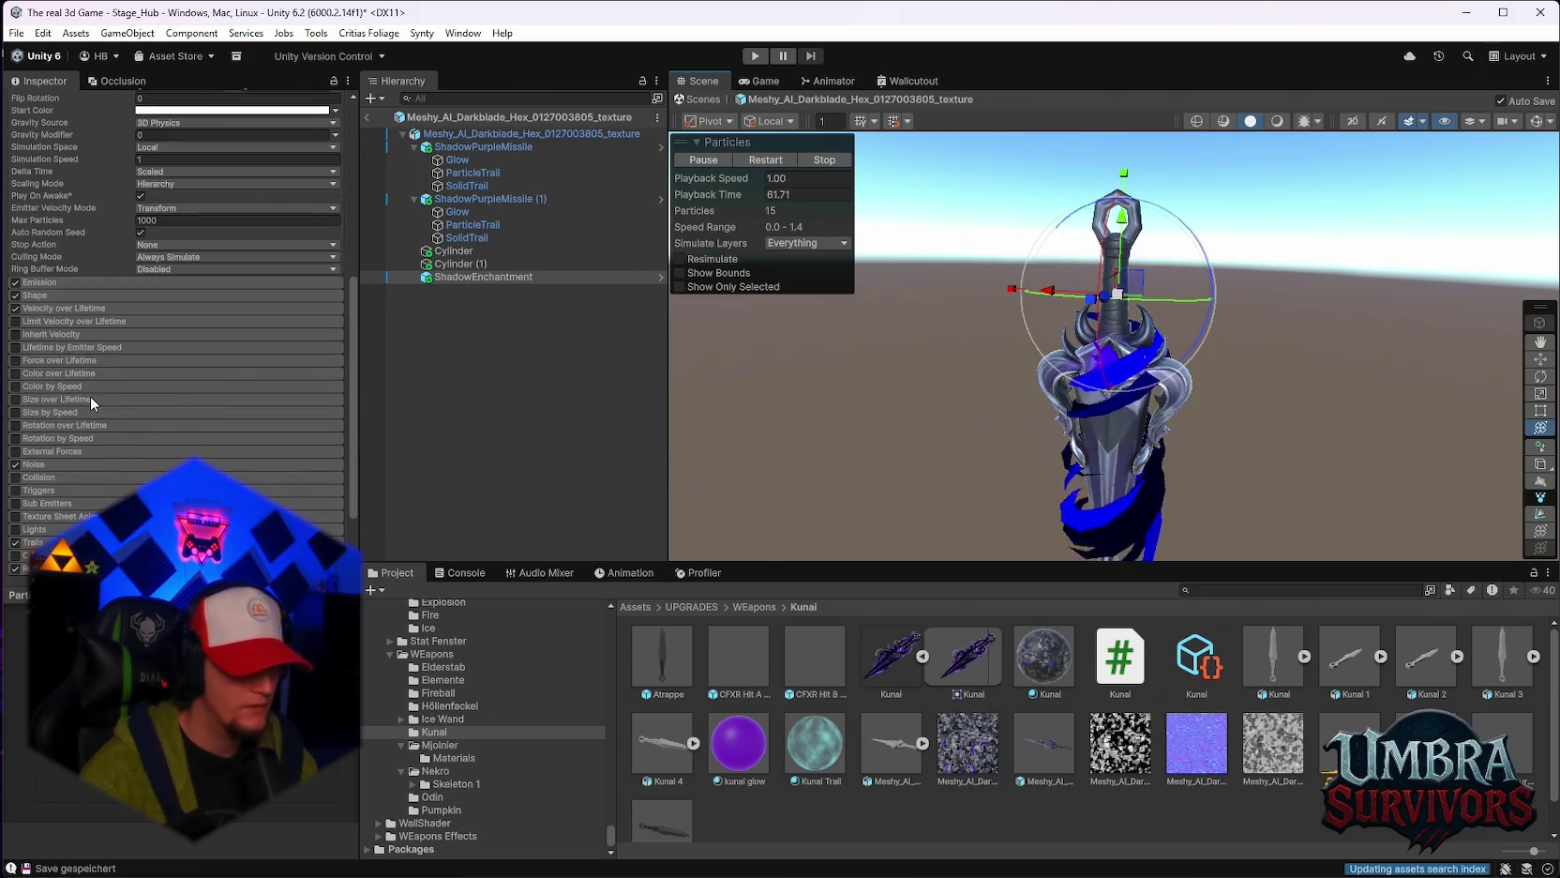
left_click(52, 296)
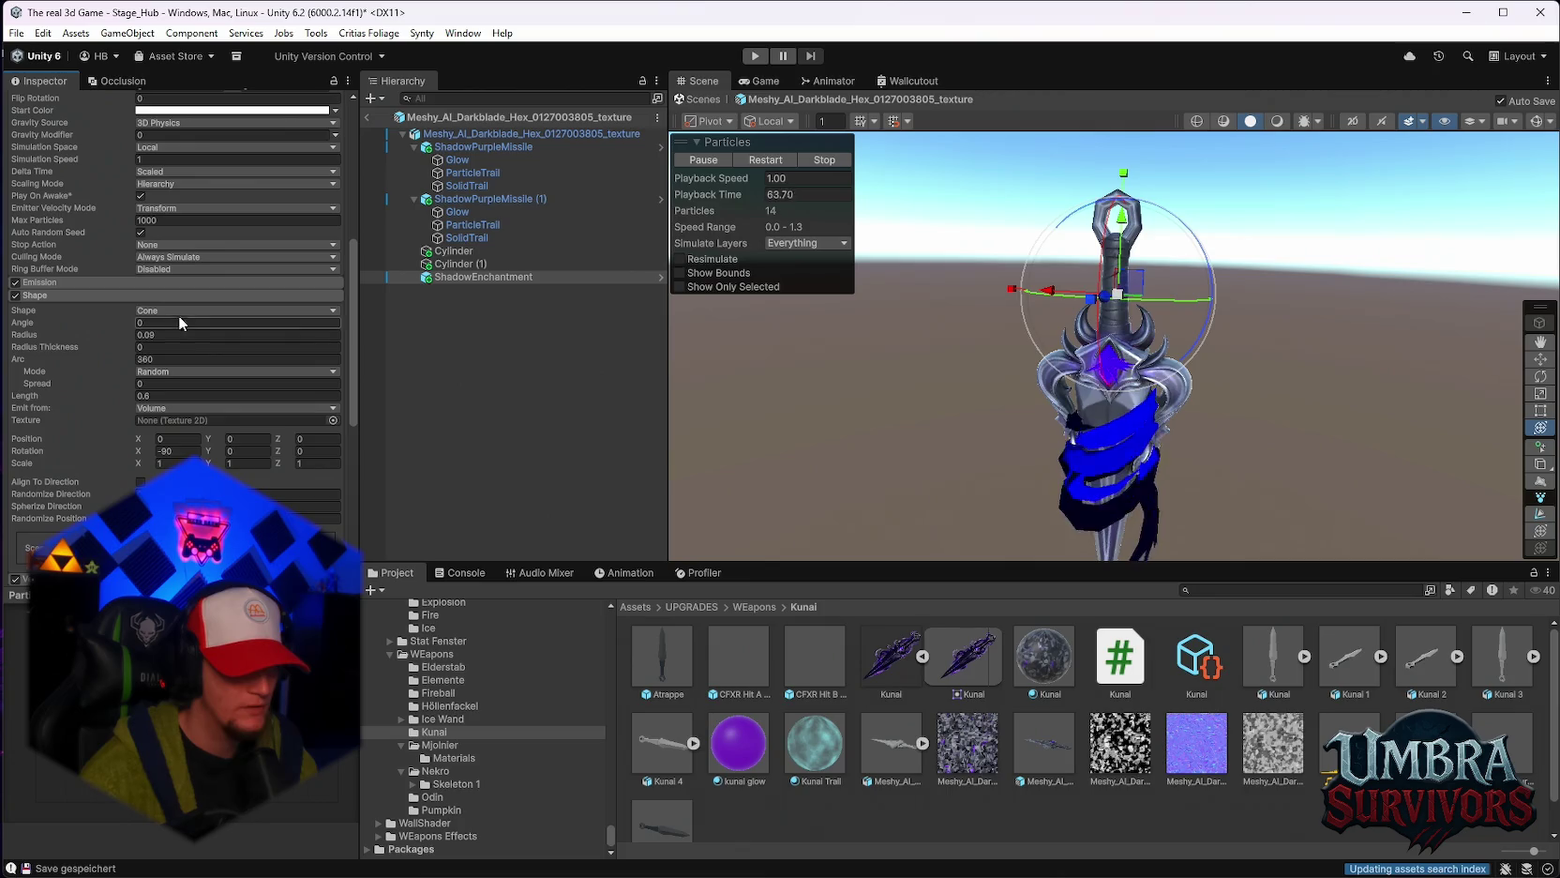
Change the ShadowEnchantment emitter shape from Cone to Hemisphere.
left_click(173, 310)
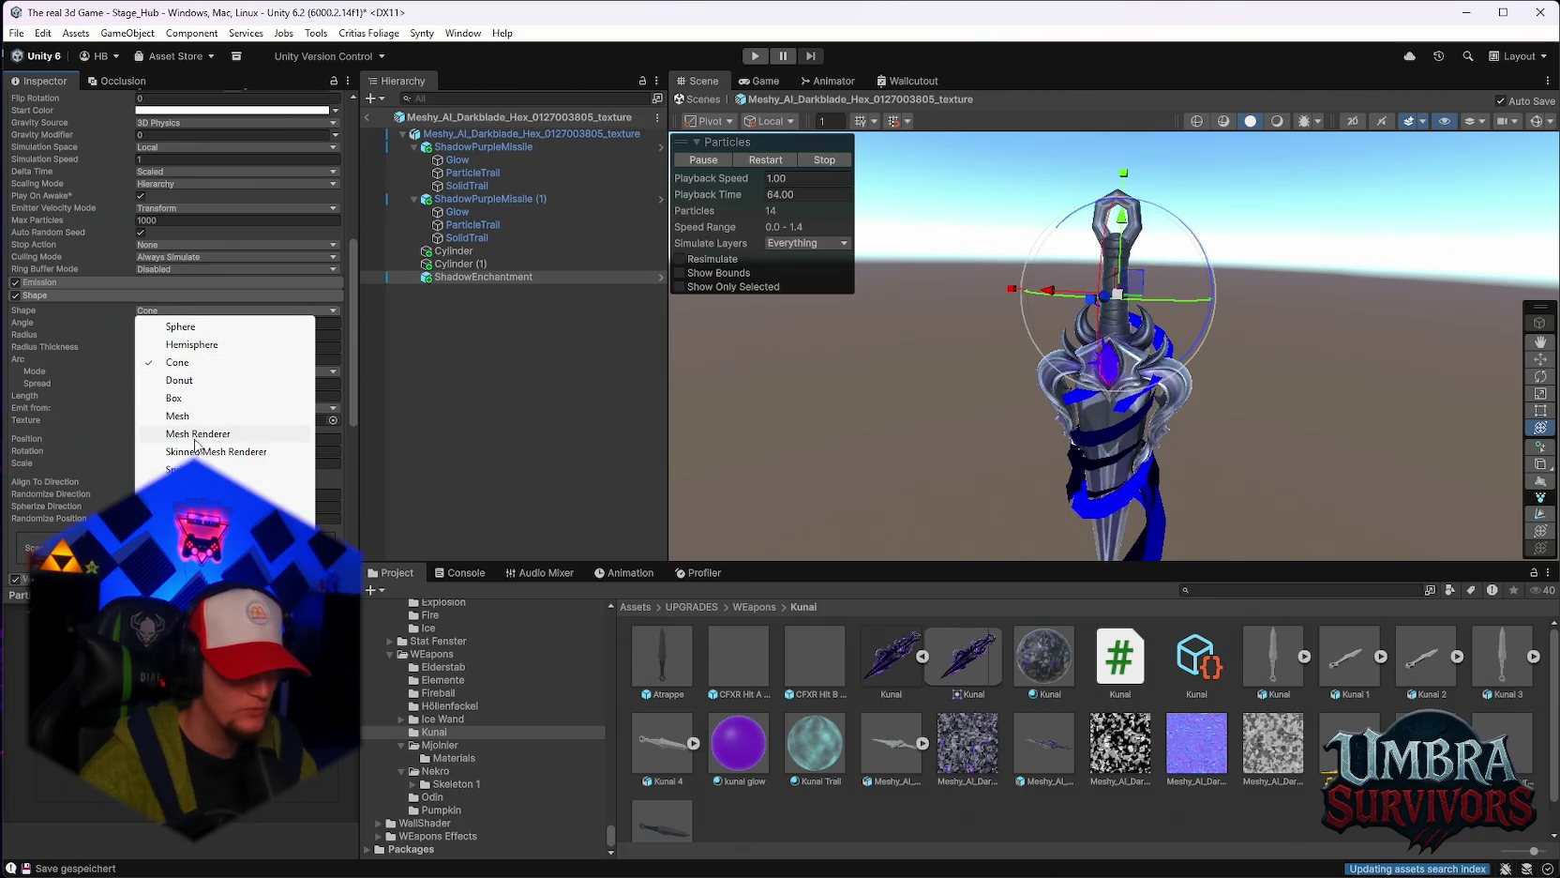
left_click(188, 540)
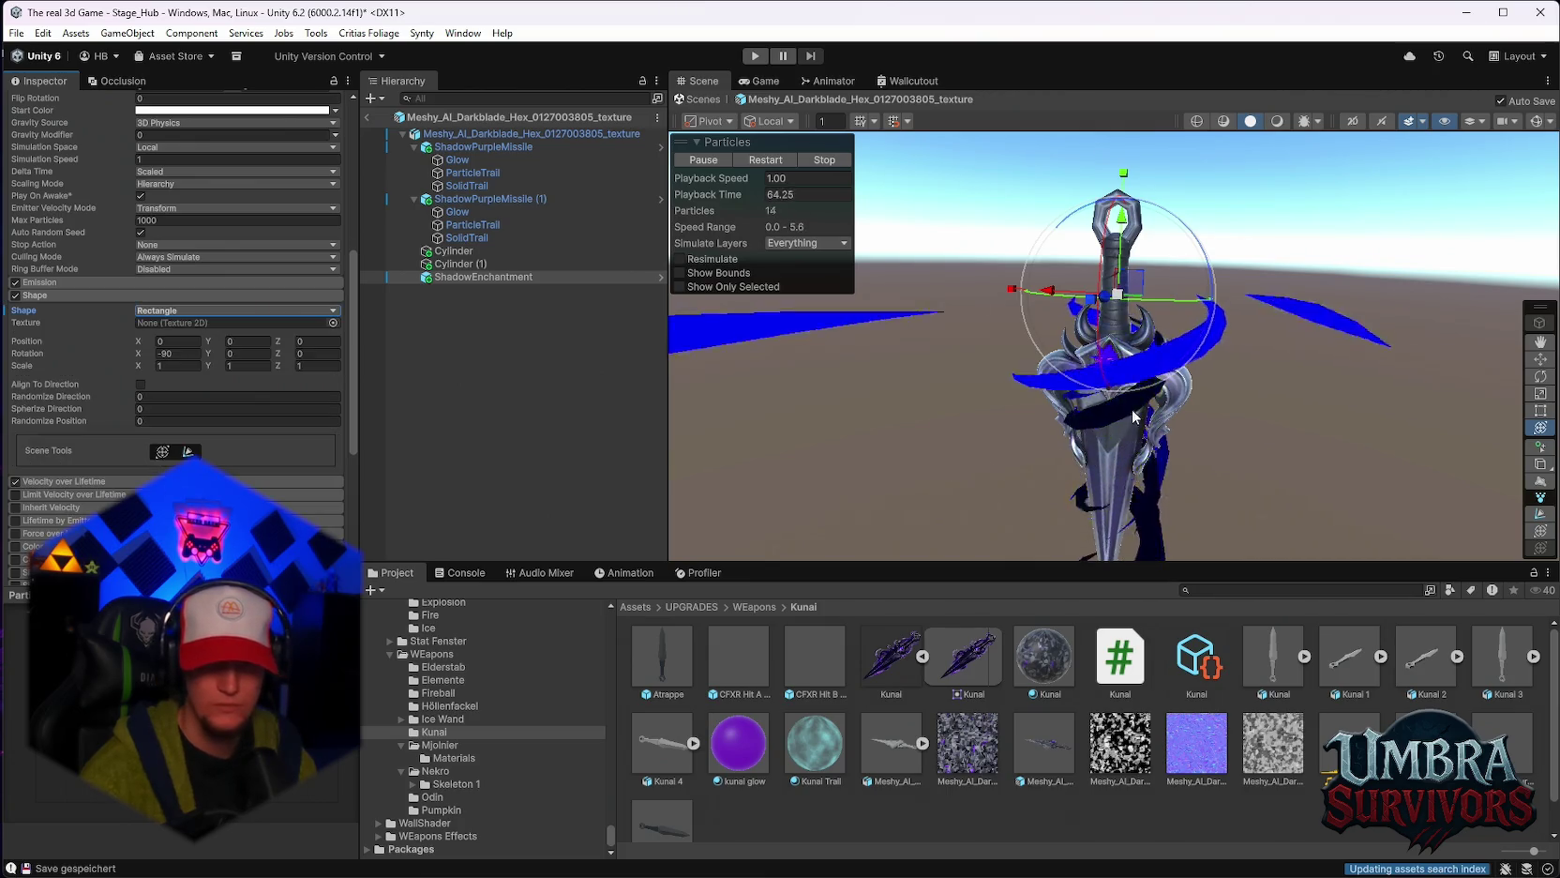
scroll(1151, 372, "down", 3)
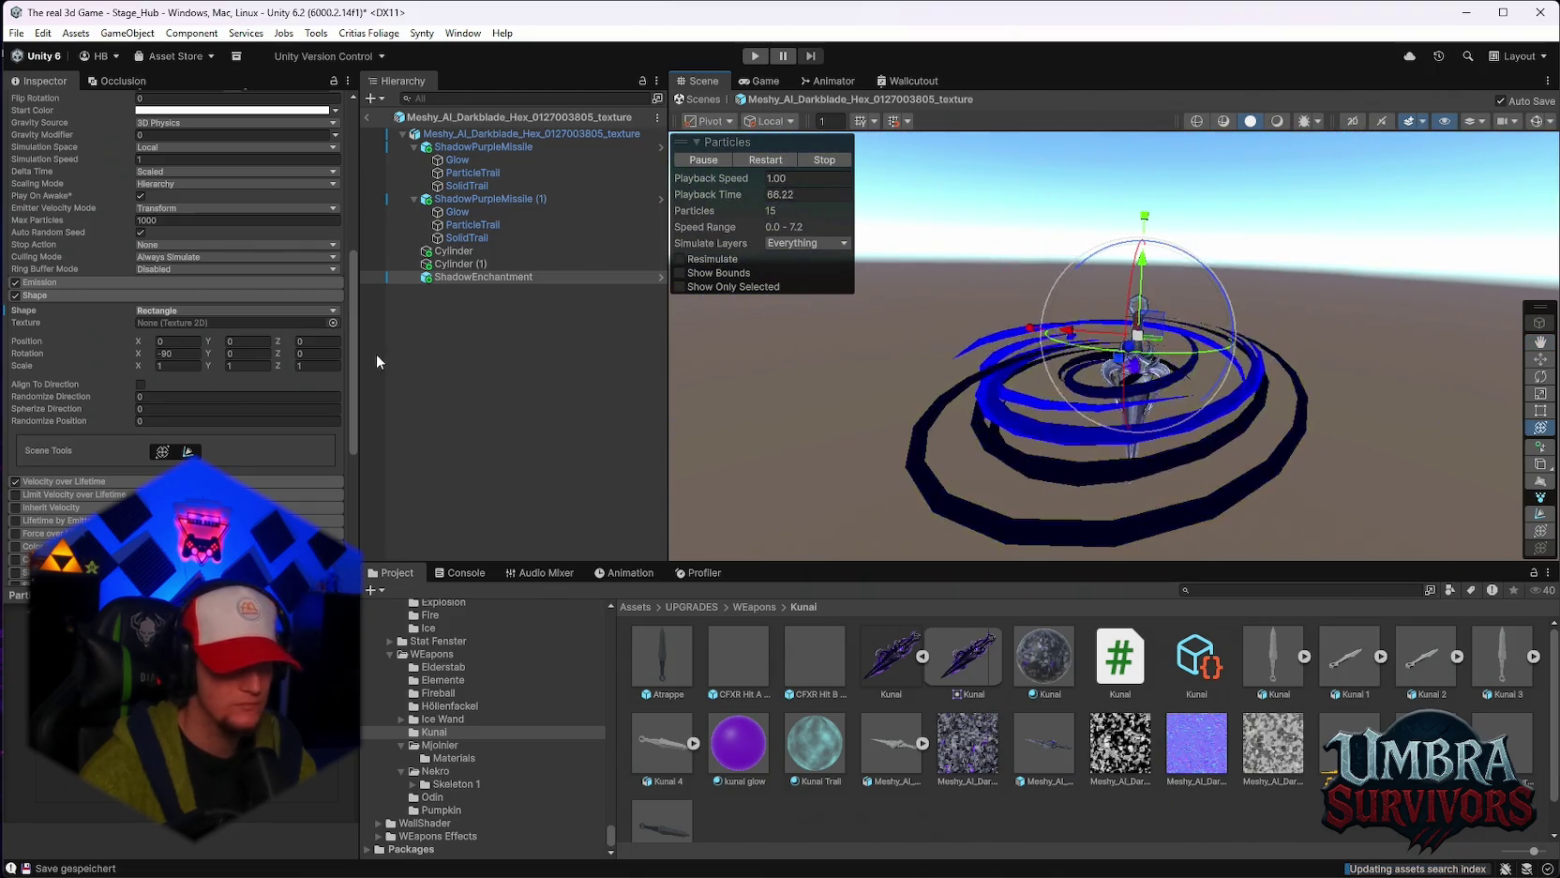
left_click(1541, 514)
left_click(157, 311)
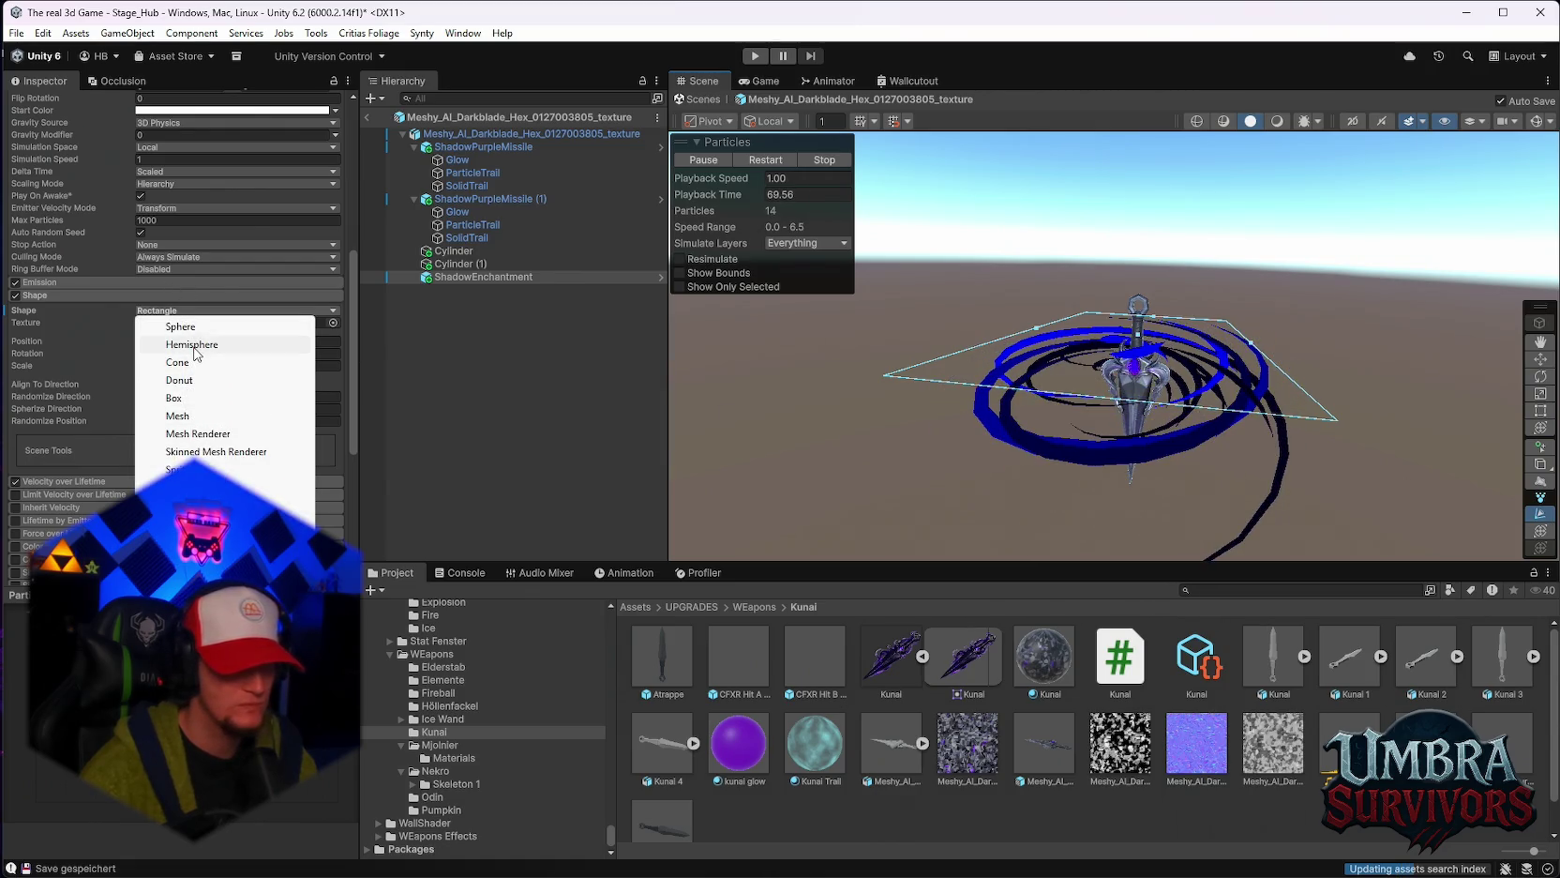
left_click(195, 345)
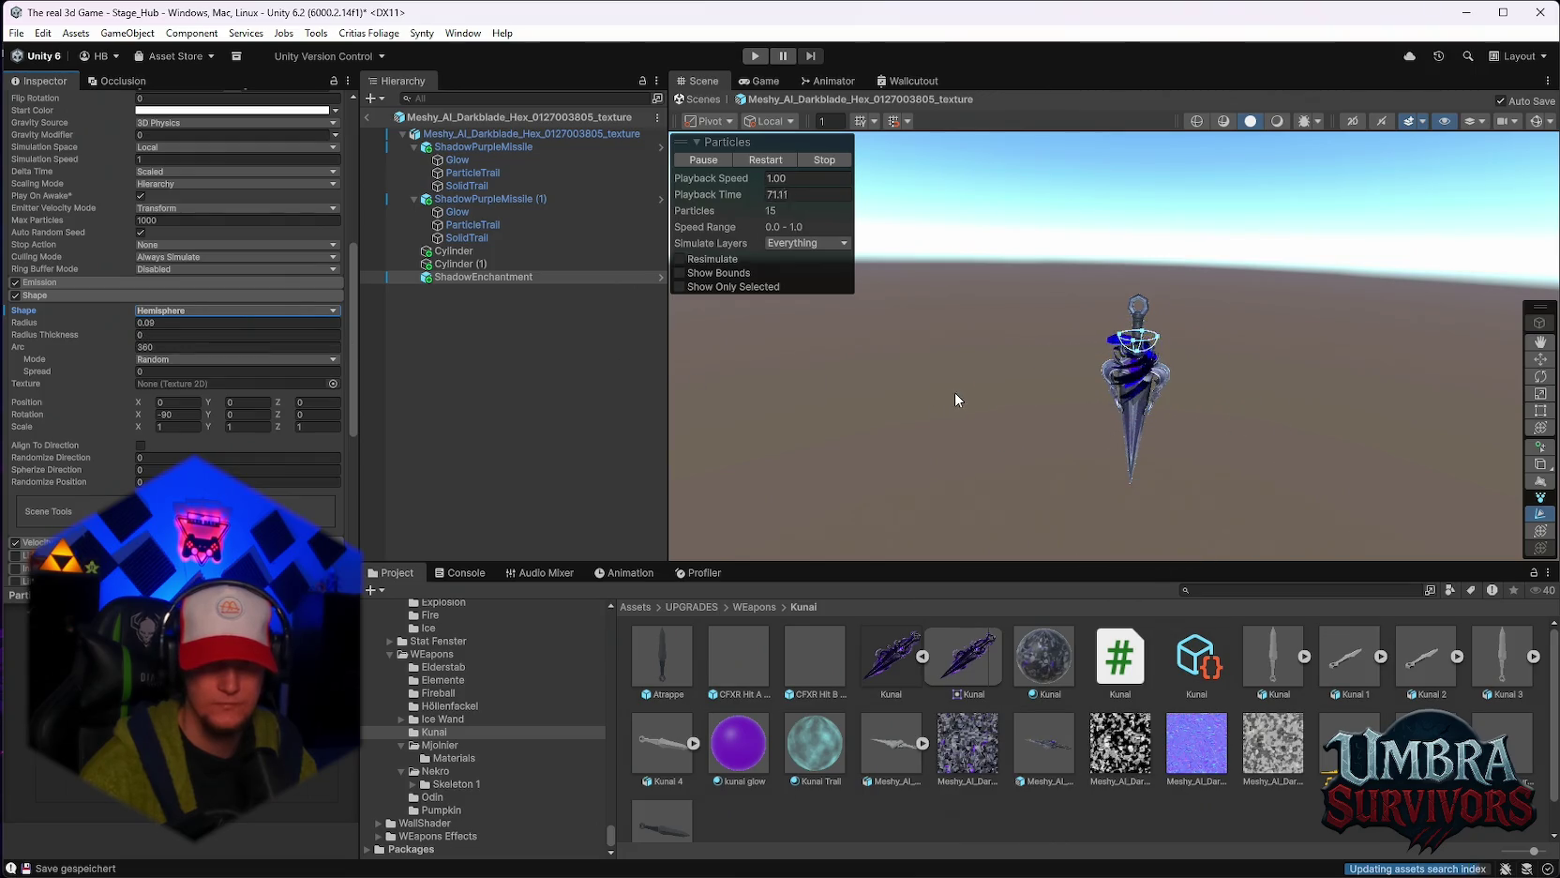
scroll(1126, 410, "up", 5)
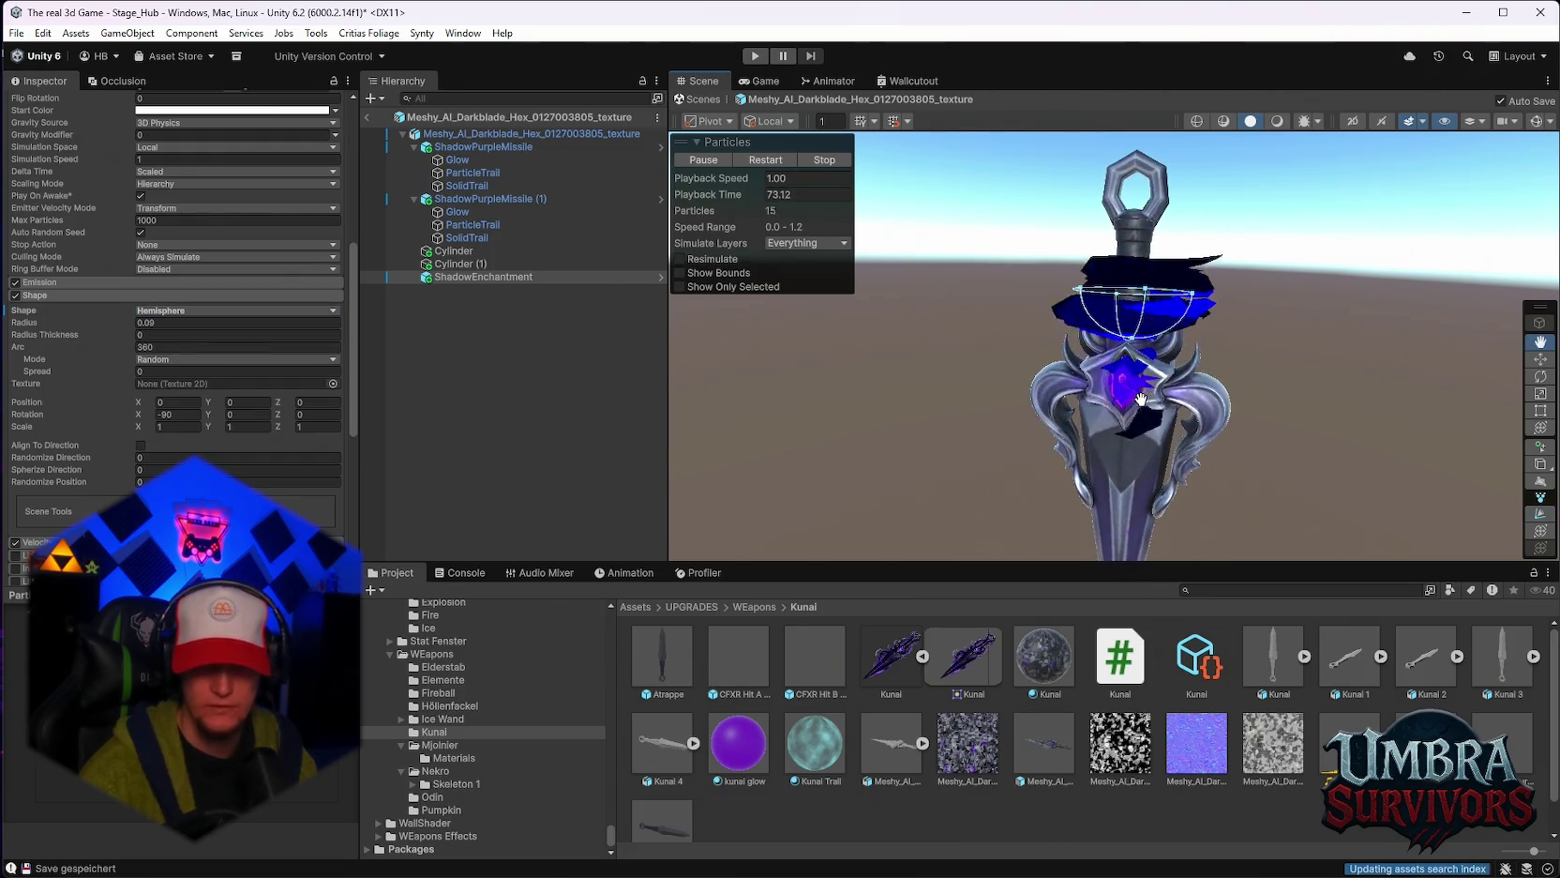
scroll(1262, 435, "down", 3)
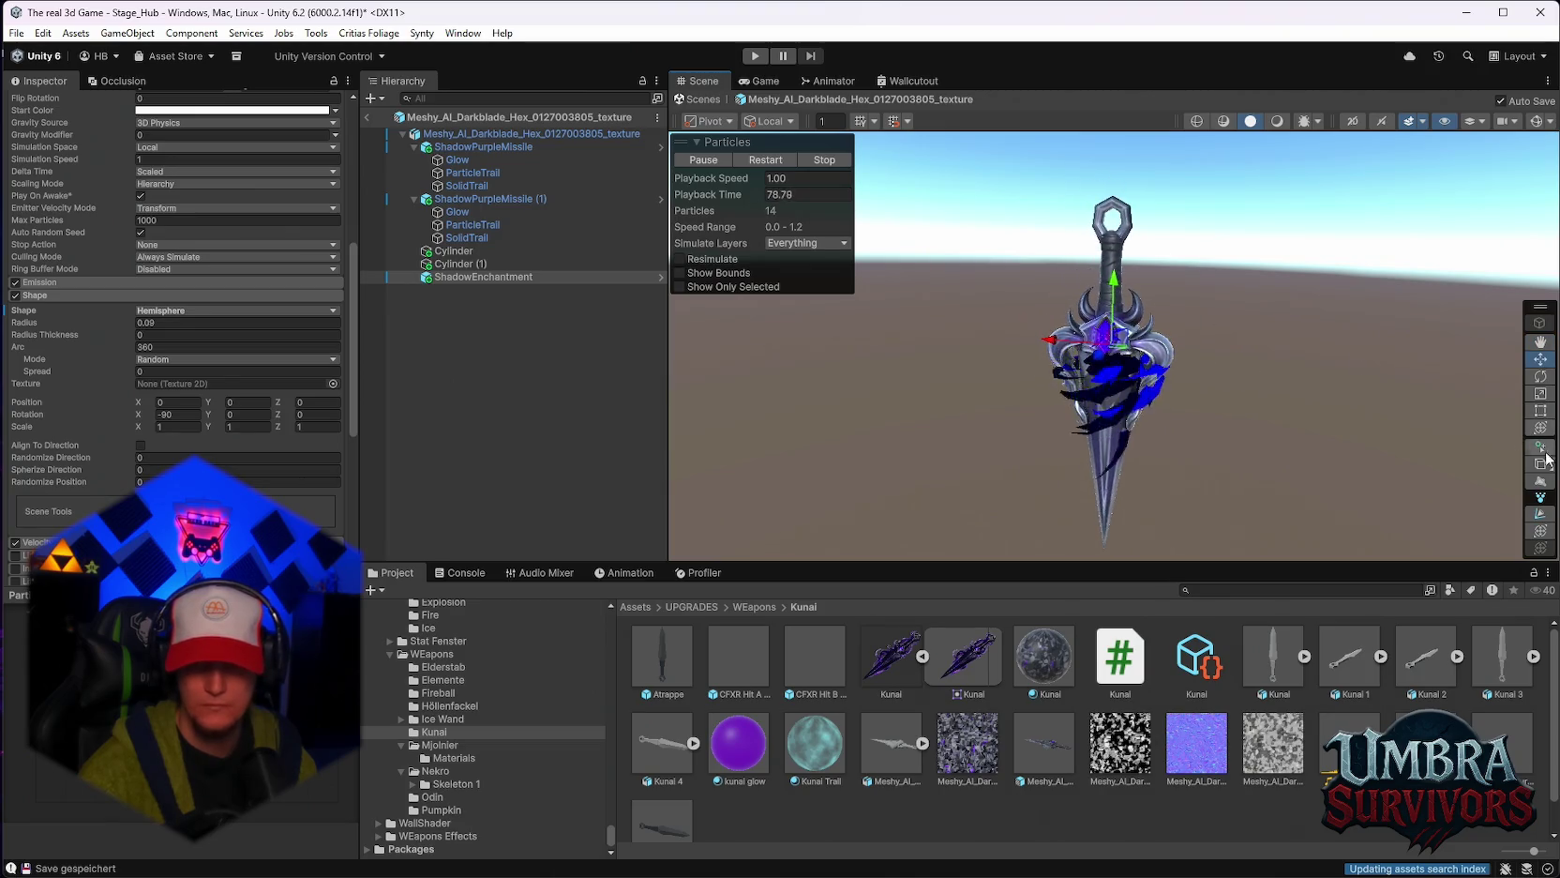
Rotate and flatten the hemisphere emitter to 0.73 × 0.76 × -0.24 near the guard.
left_click(1541, 531)
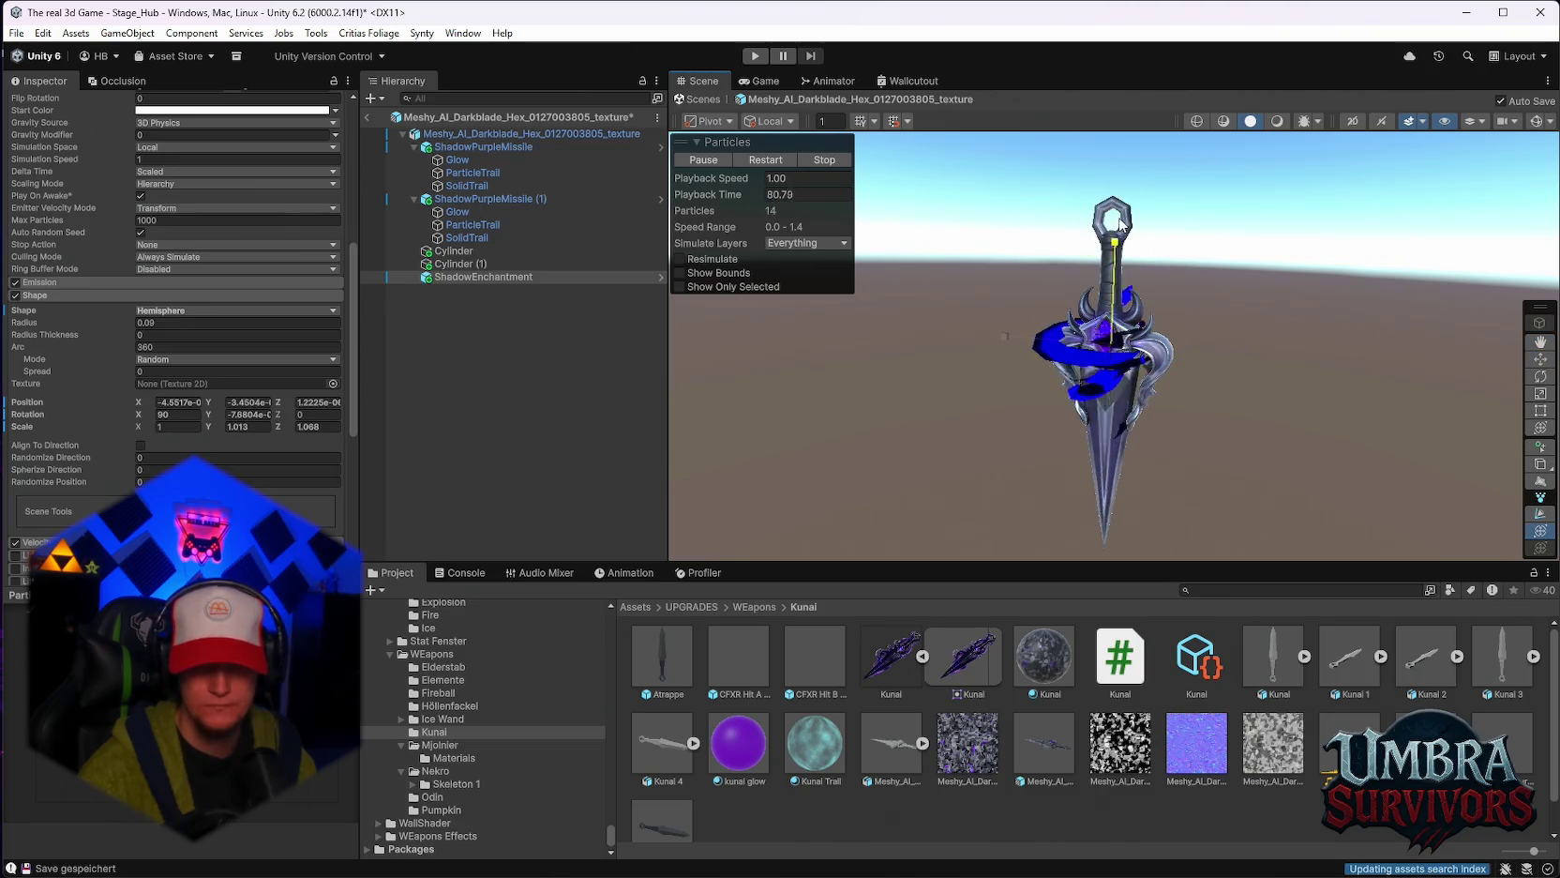
left_click_drag(1119, 212, 1142, 332)
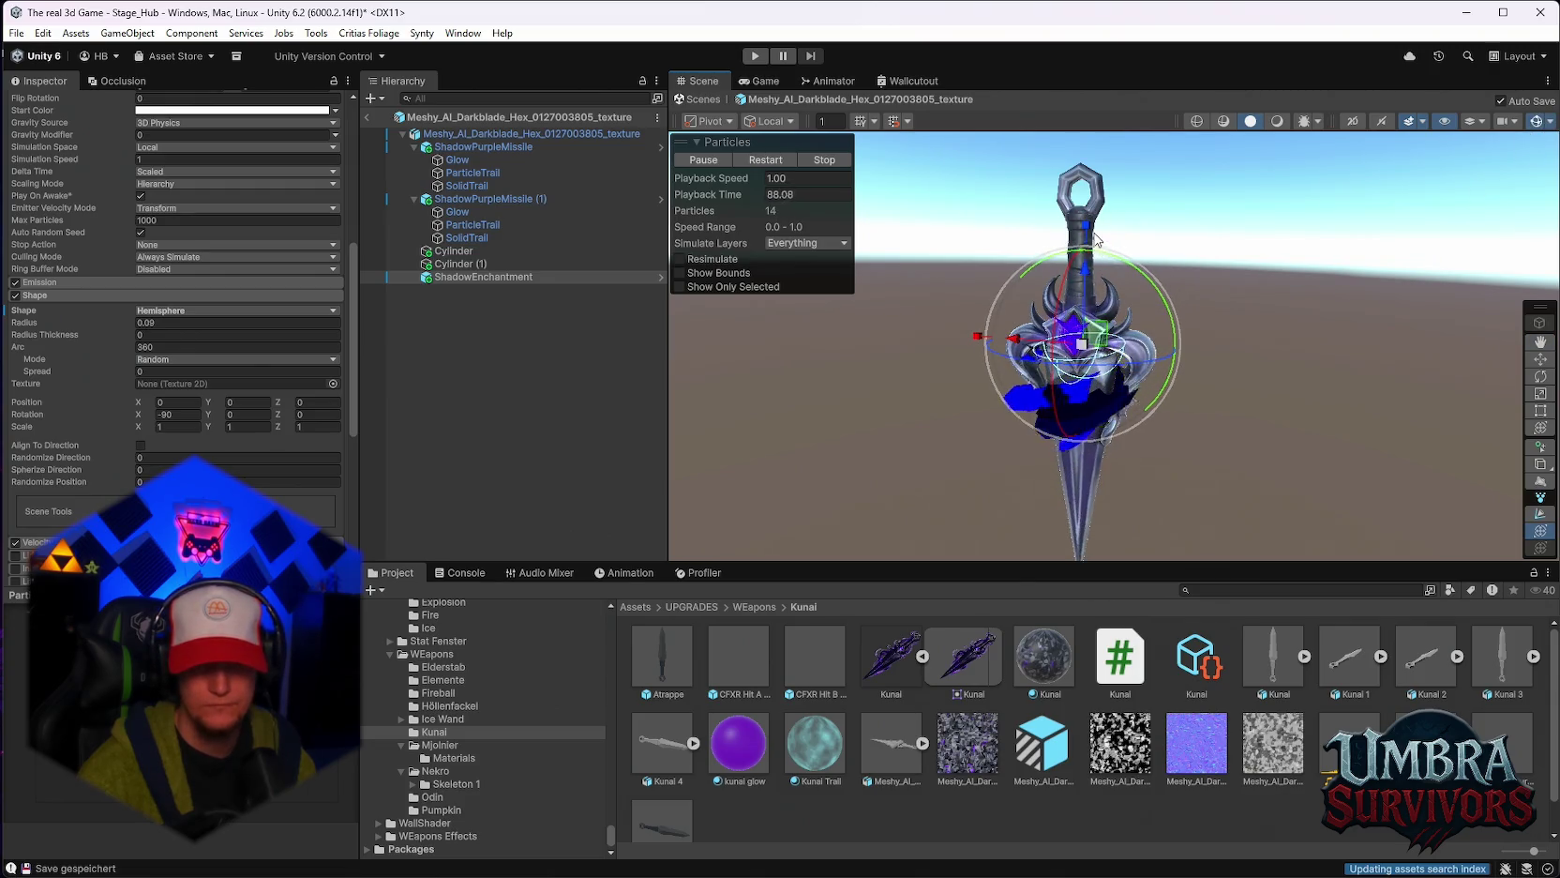
left_click_drag(1088, 228, 1109, 255)
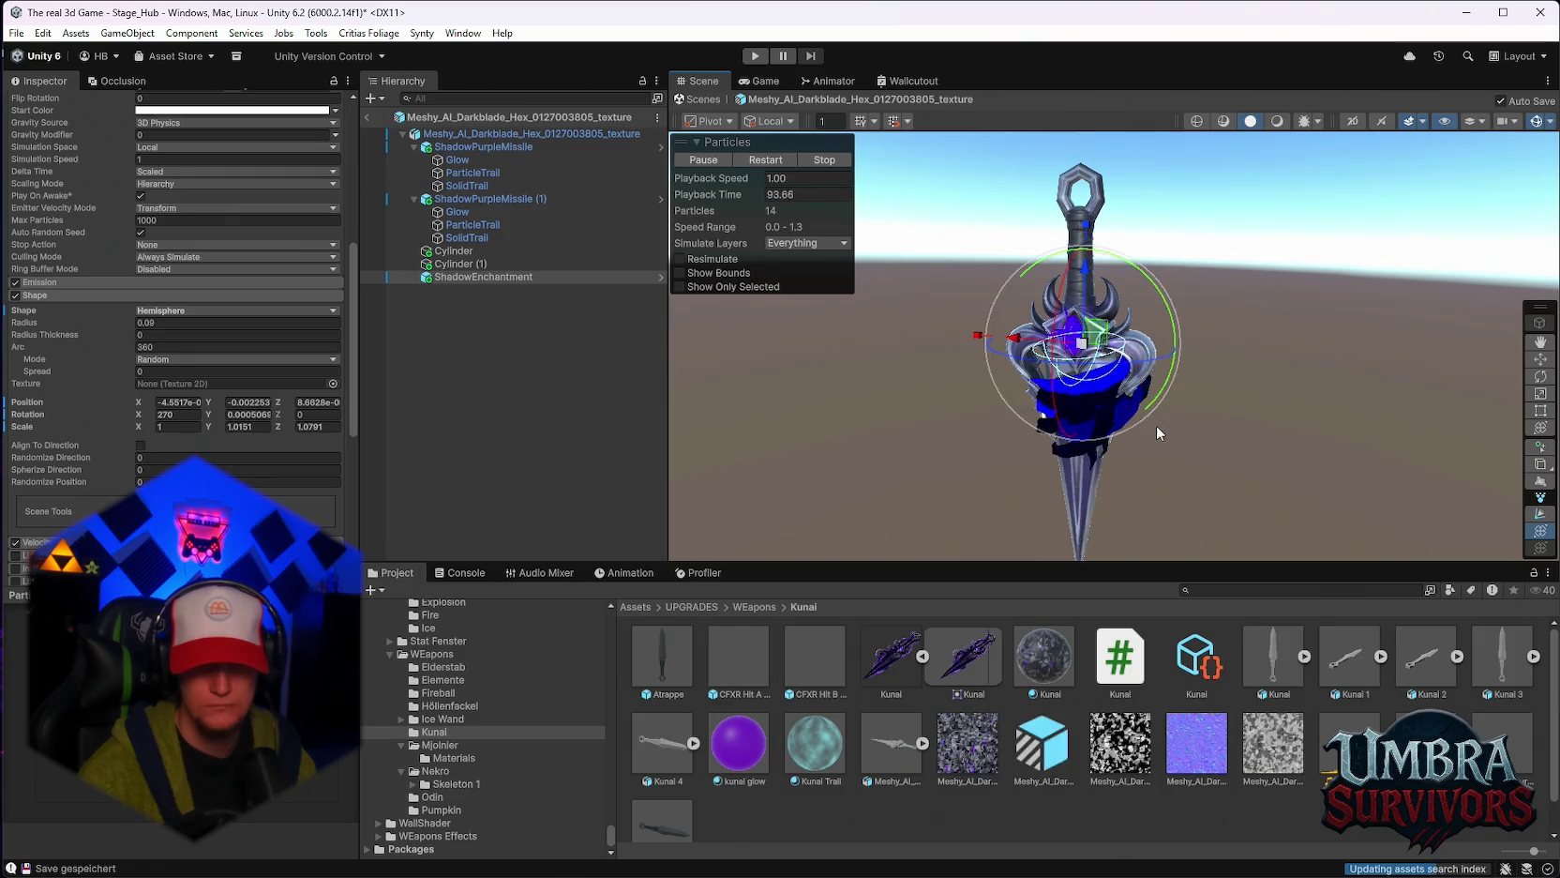
mouse_move(1088, 235)
left_mouse_down()
mouse_move(1127, 395)
mouse_move(1066, 258)
left_mouse_up()
key("ctrl+z")
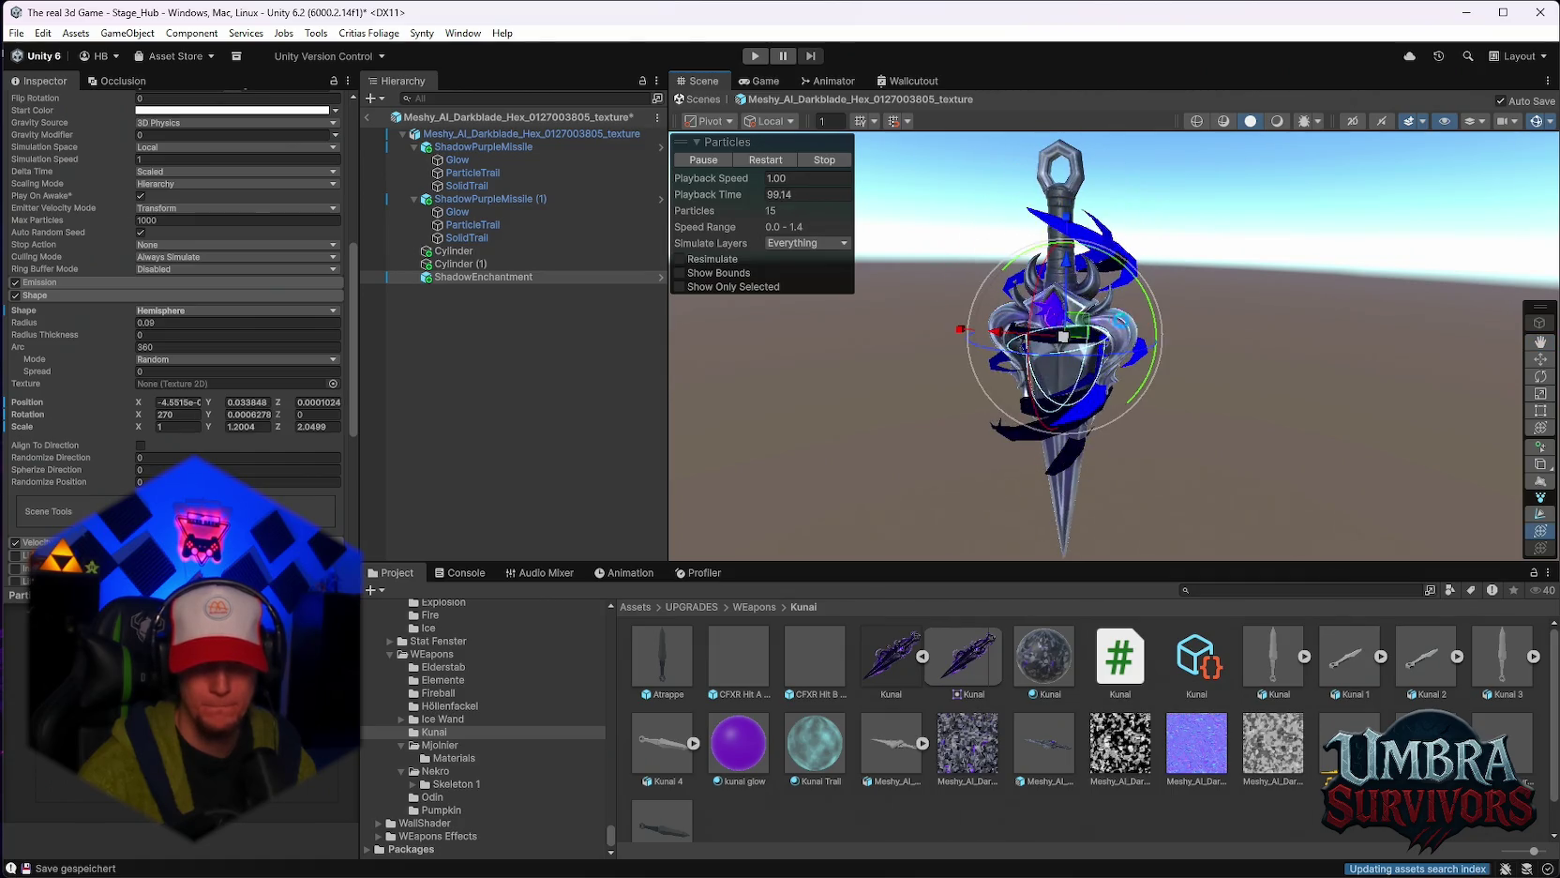
mouse_move(1239, 367)
left_mouse_down()
mouse_move(1359, 277)
mouse_move(1355, 325)
mouse_move(1170, 313)
mouse_move(1114, 455)
mouse_move(1129, 324)
left_mouse_up()
key("ctrl+y")
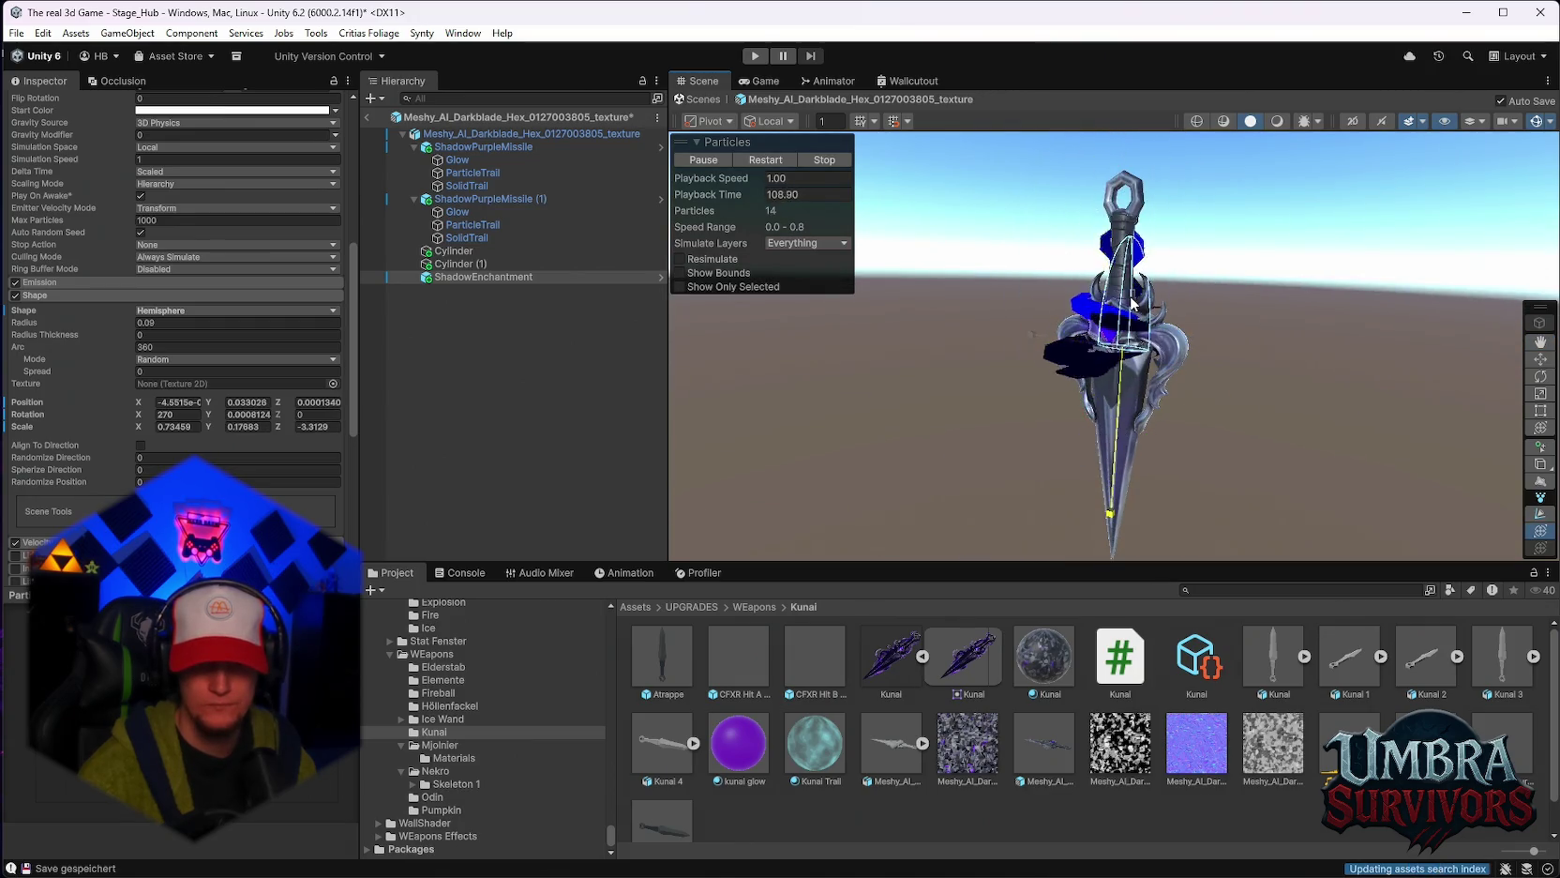
left_click_drag(1127, 438, 1140, 537)
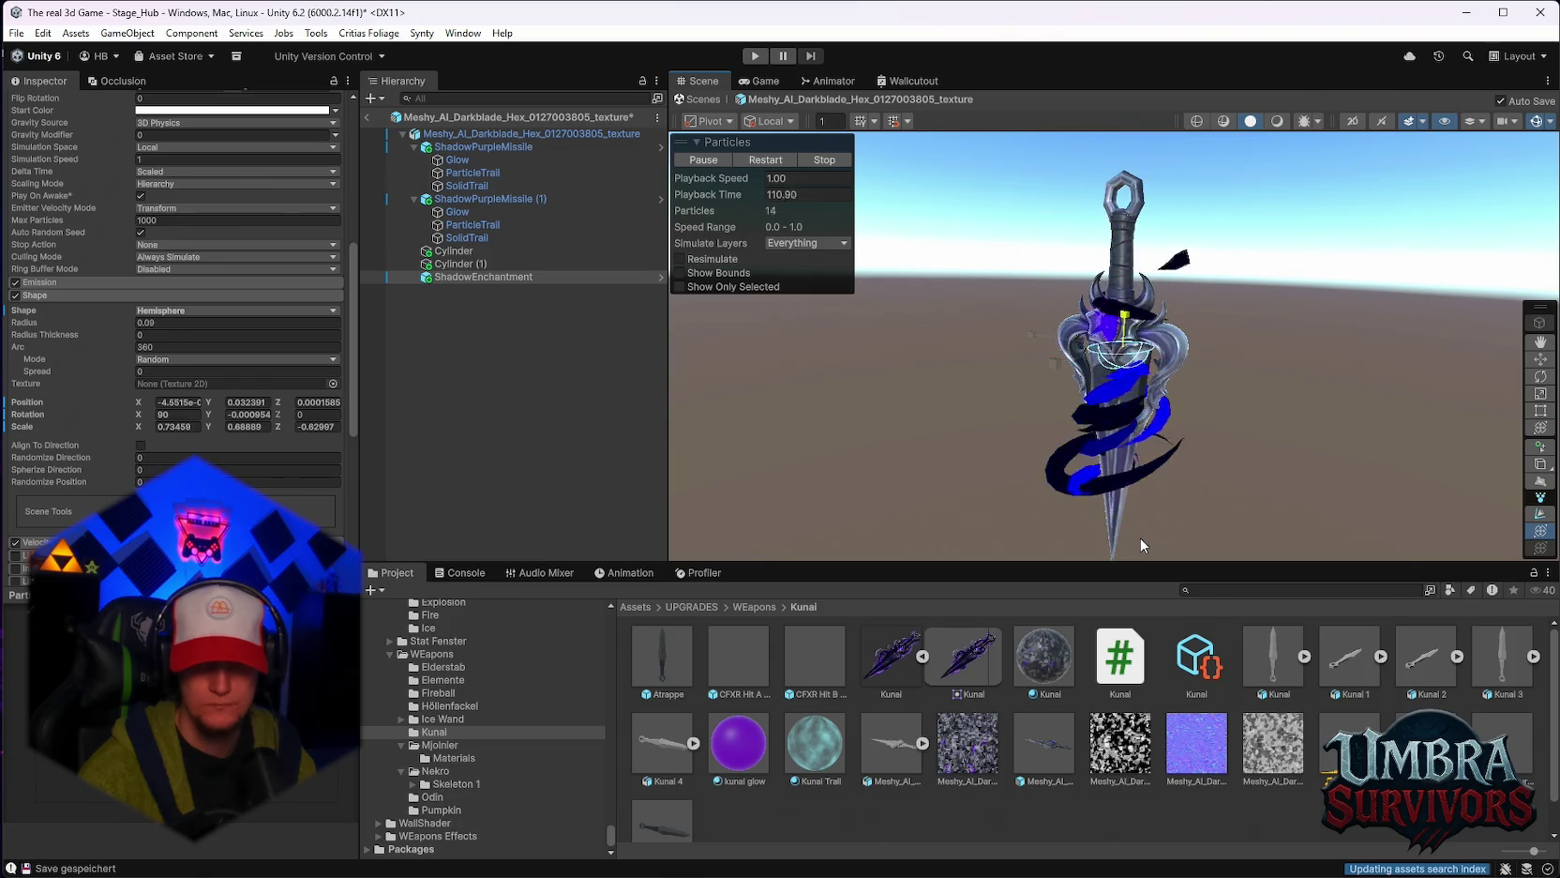
left_click(1304, 295)
scroll(1277, 387, "up", 3)
scroll(1277, 388, "down", 3)
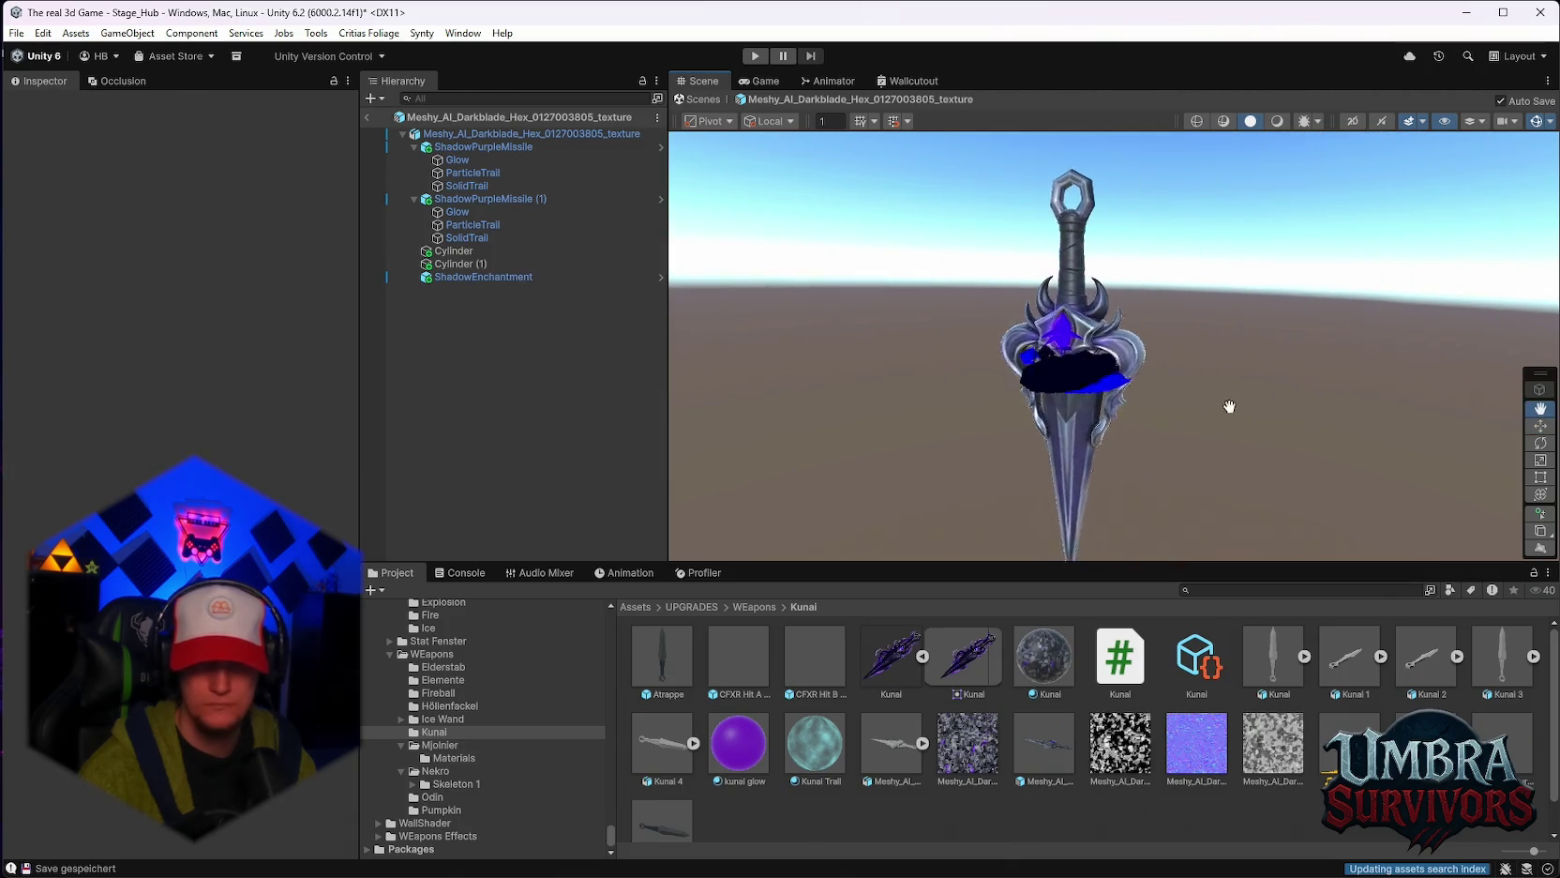
Scale the ShadowEnchantment spiral up uniformly to about 2.78 around the guard.
left_click(480, 277)
left_click_drag(1090, 370, 1010, 298)
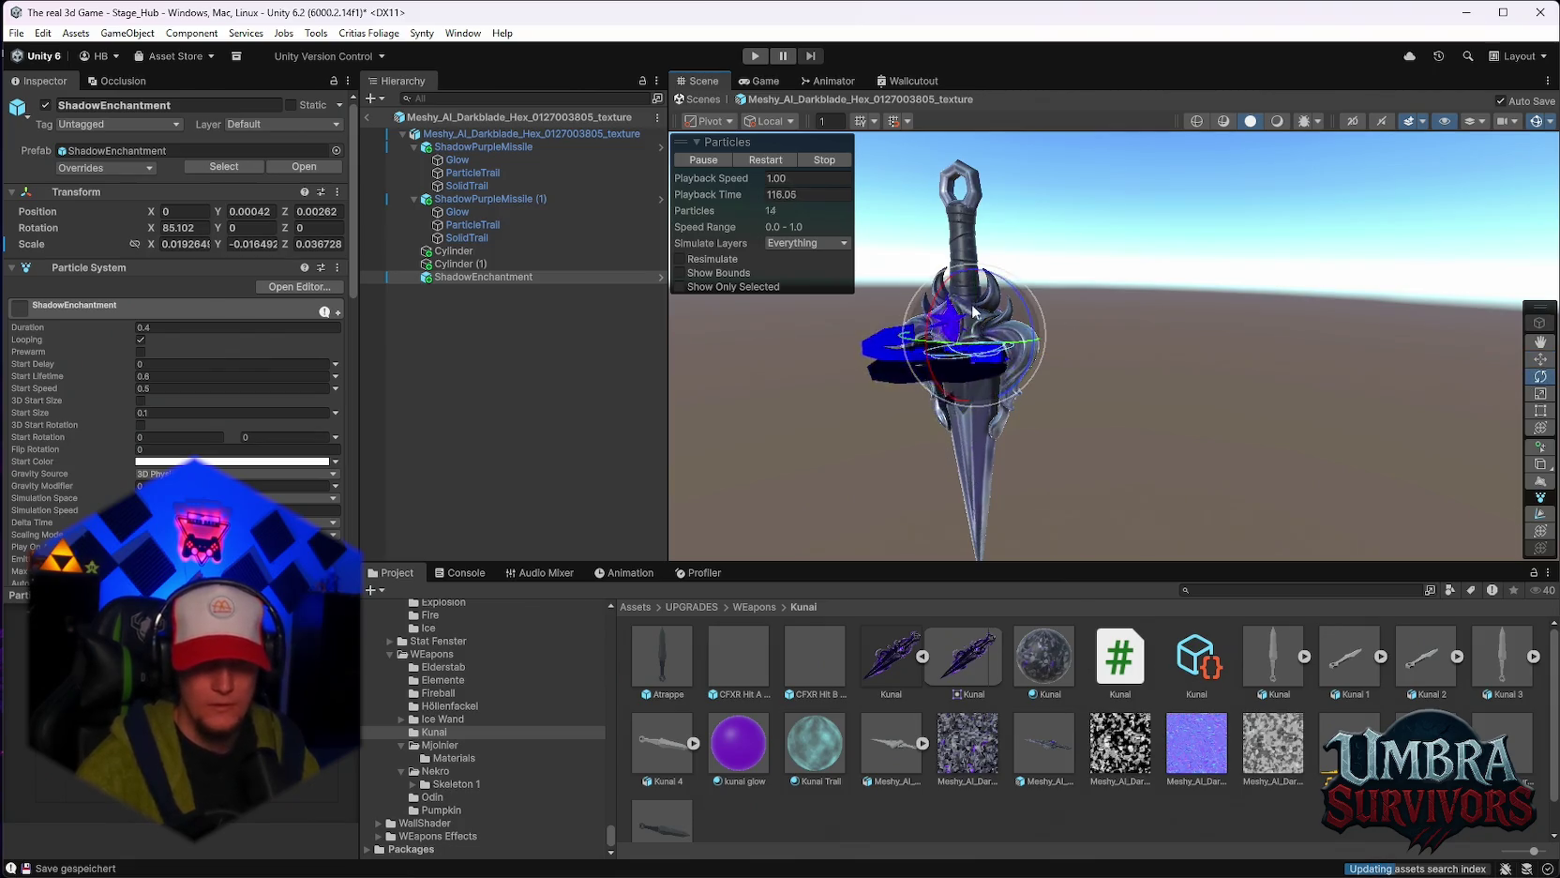
left_click_drag(1270, 385, 1474, 427)
left_click(1540, 430)
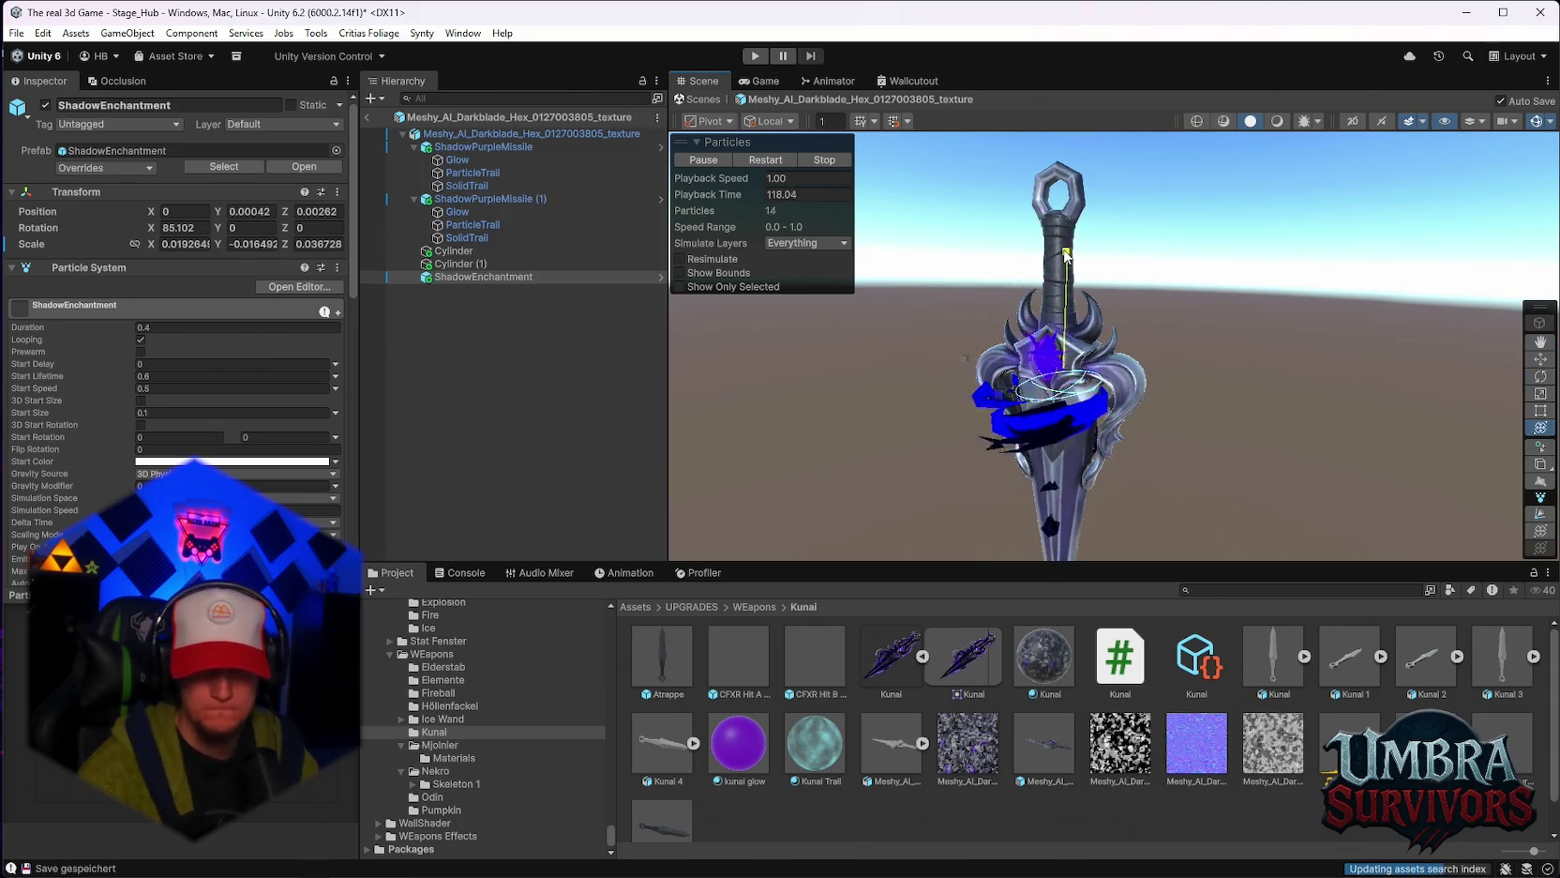
left_click_drag(1070, 238, 1054, 103)
scroll(1098, 190, "down", 2)
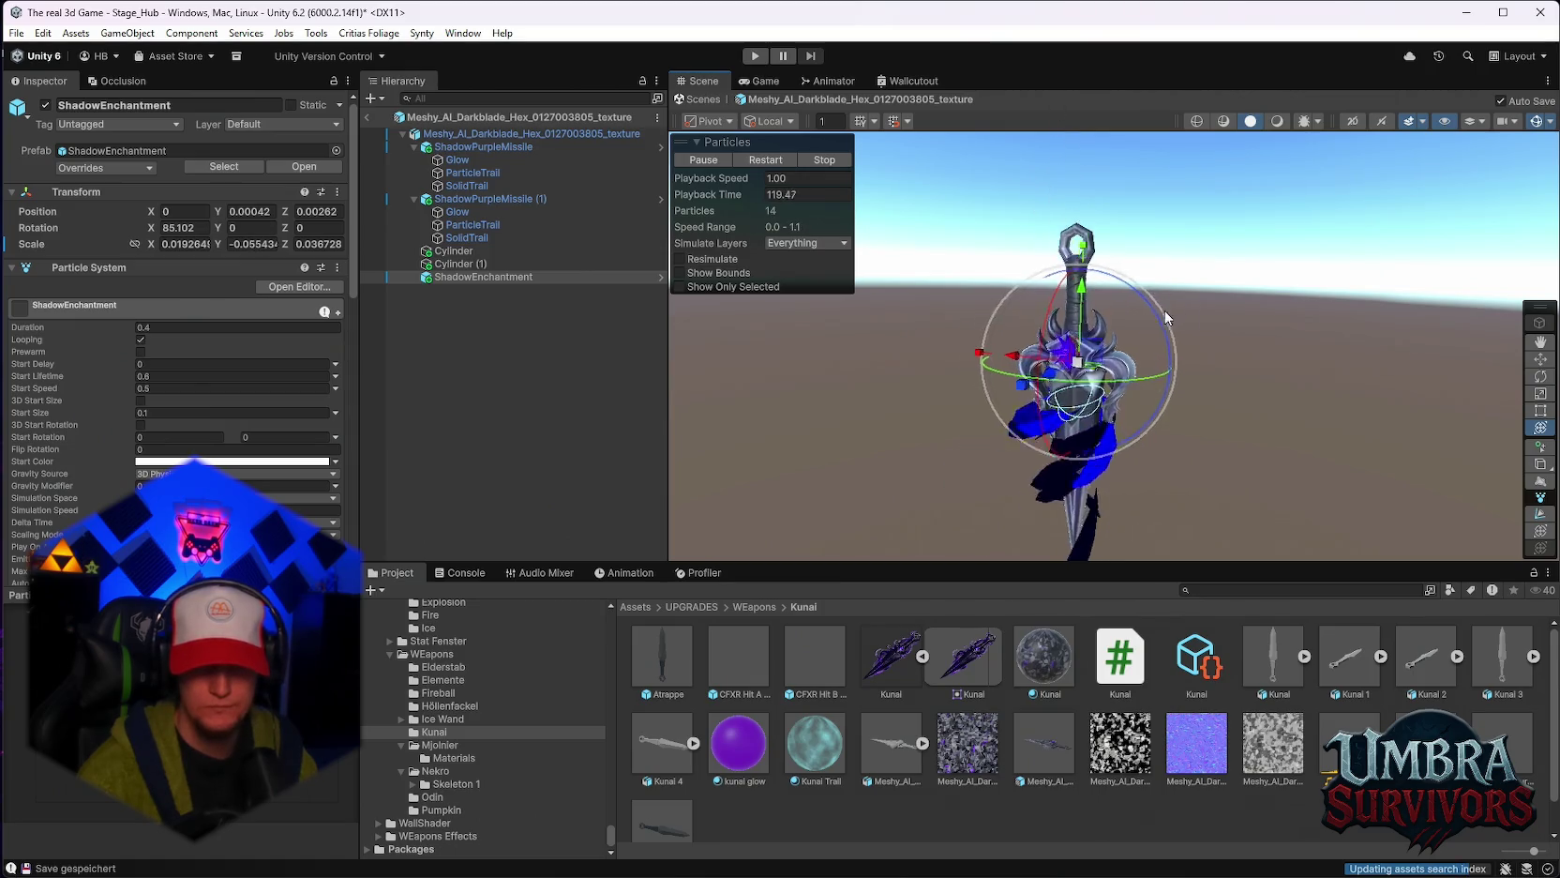
left_click_drag(1097, 299, 1099, 300)
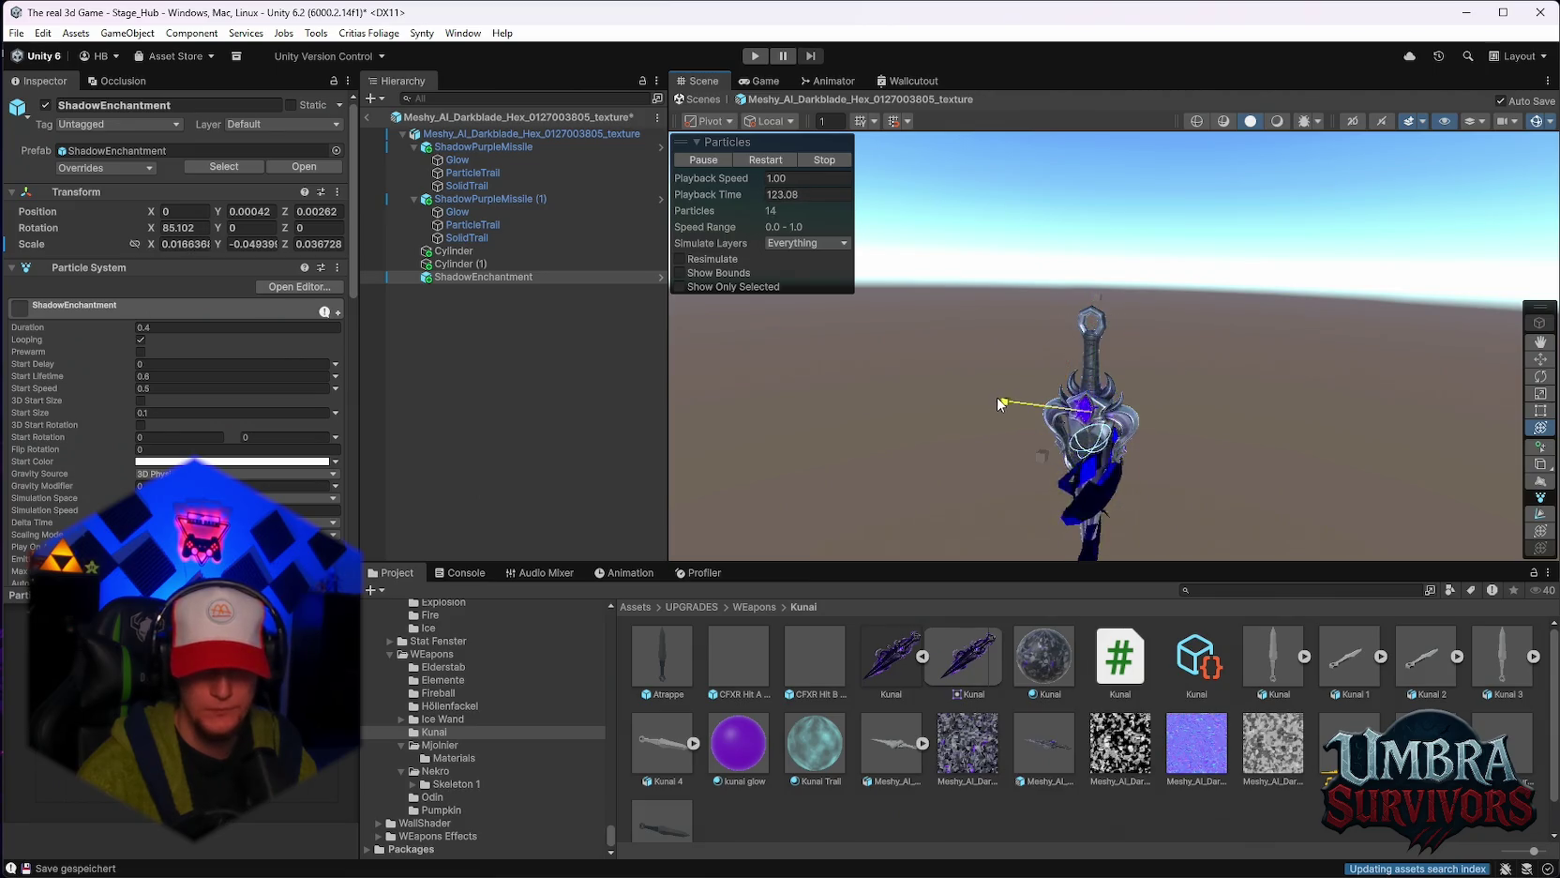
left_click_drag(1009, 409, 962, 422)
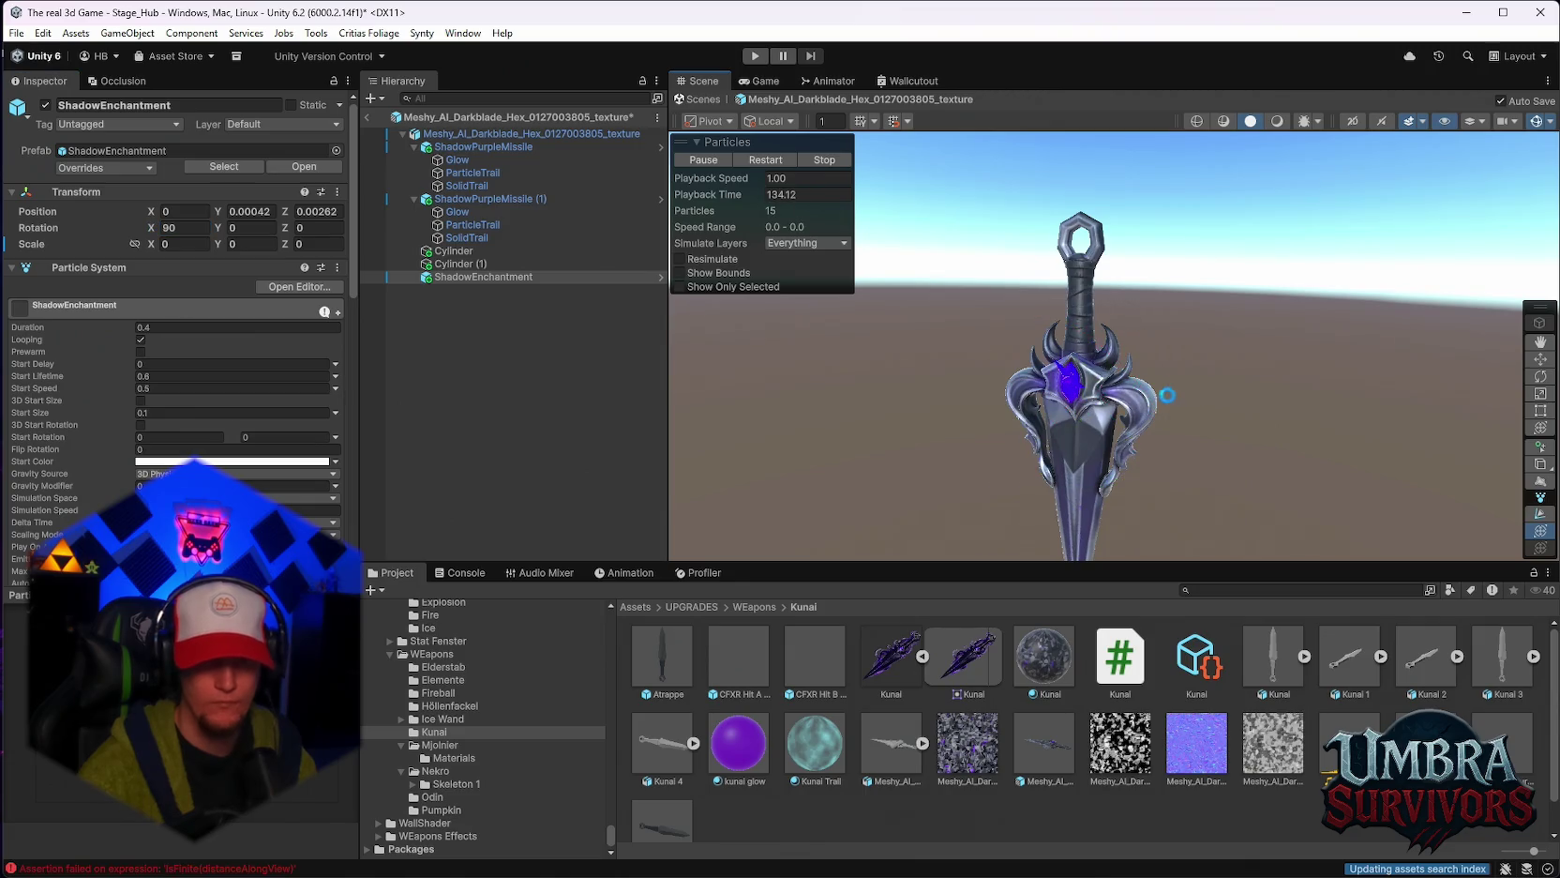
Reselect ShadowEnchantment in the Hierarchy and frame it in the Scene view.
scroll(1163, 396, "down", 5)
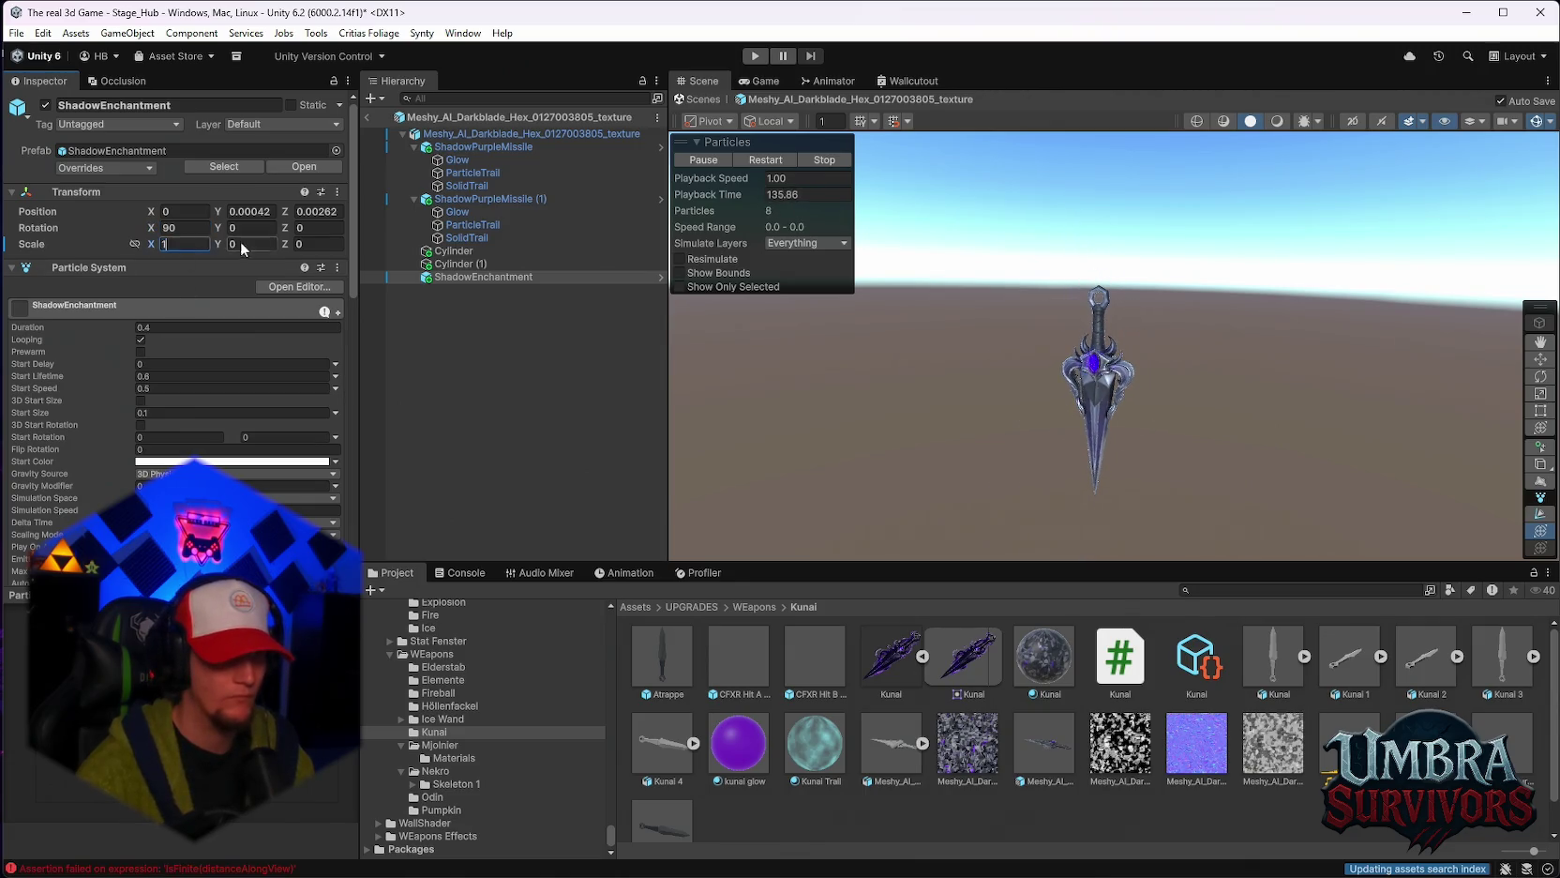
left_click(468, 263)
left_click(468, 276)
scroll(1173, 424, "up", 4)
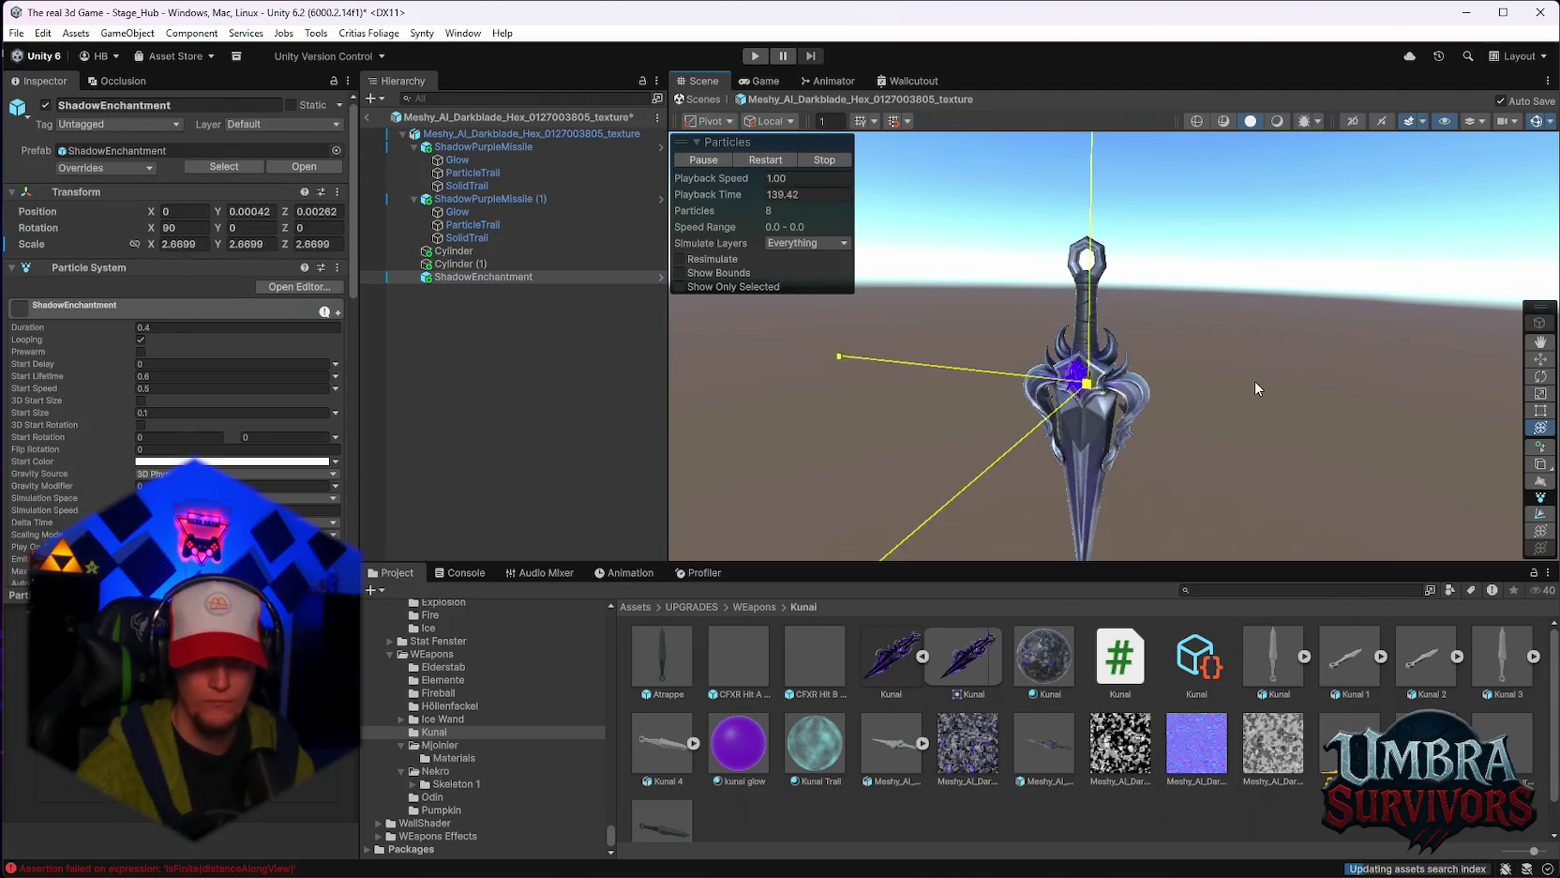
key("f")
scroll(1083, 371, "up", 3)
scroll(281, 394, "down", 5)
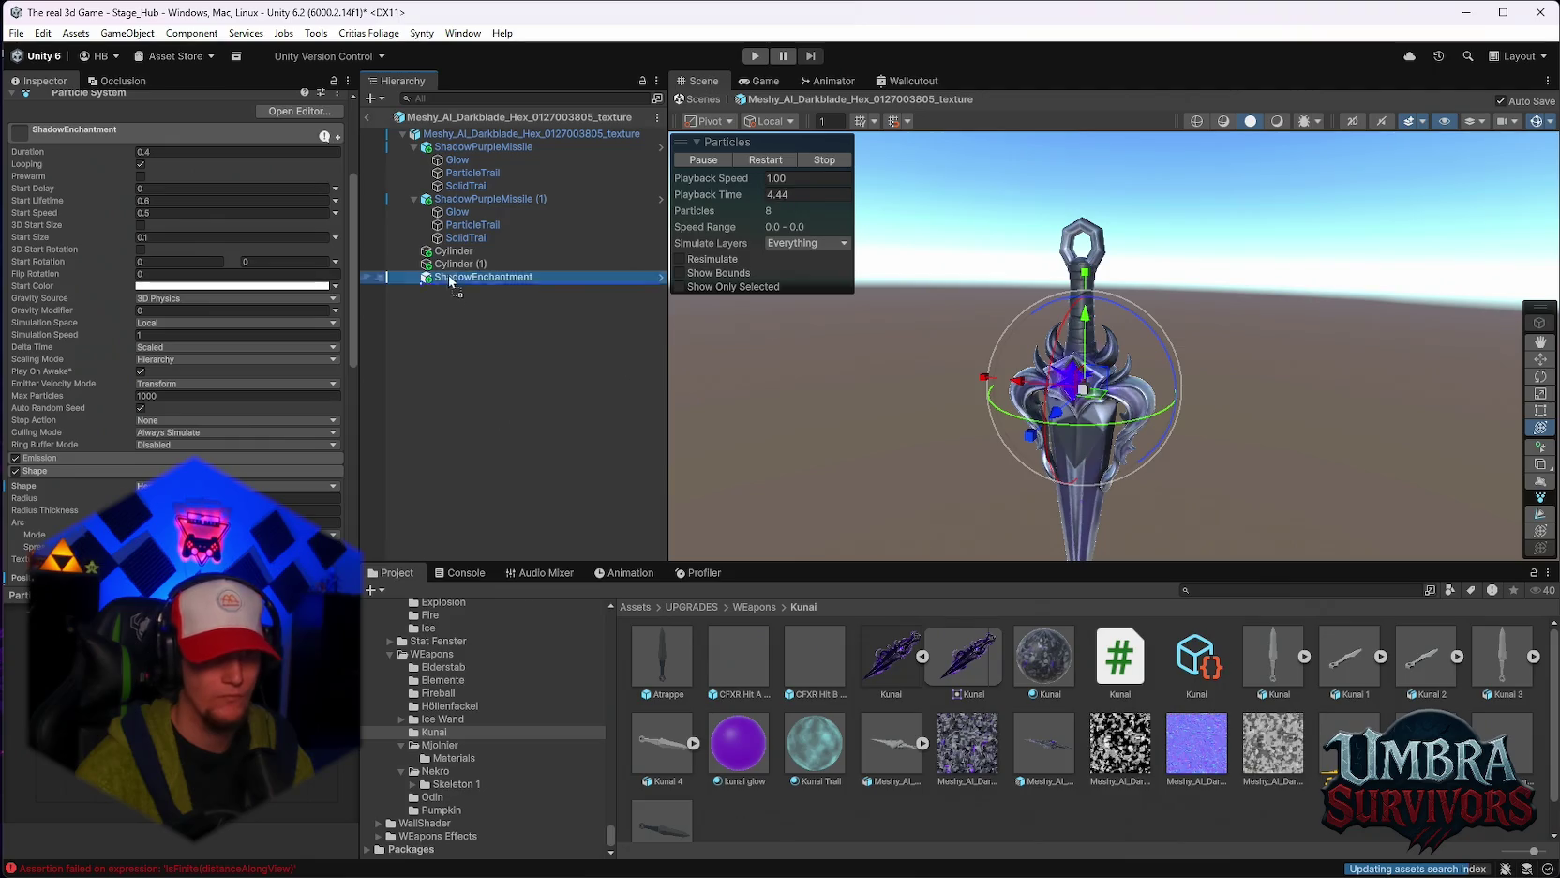
Duplicate ShadowEnchantment, delete the original, and shrink and tilt the copy.
key("ctrl+d")
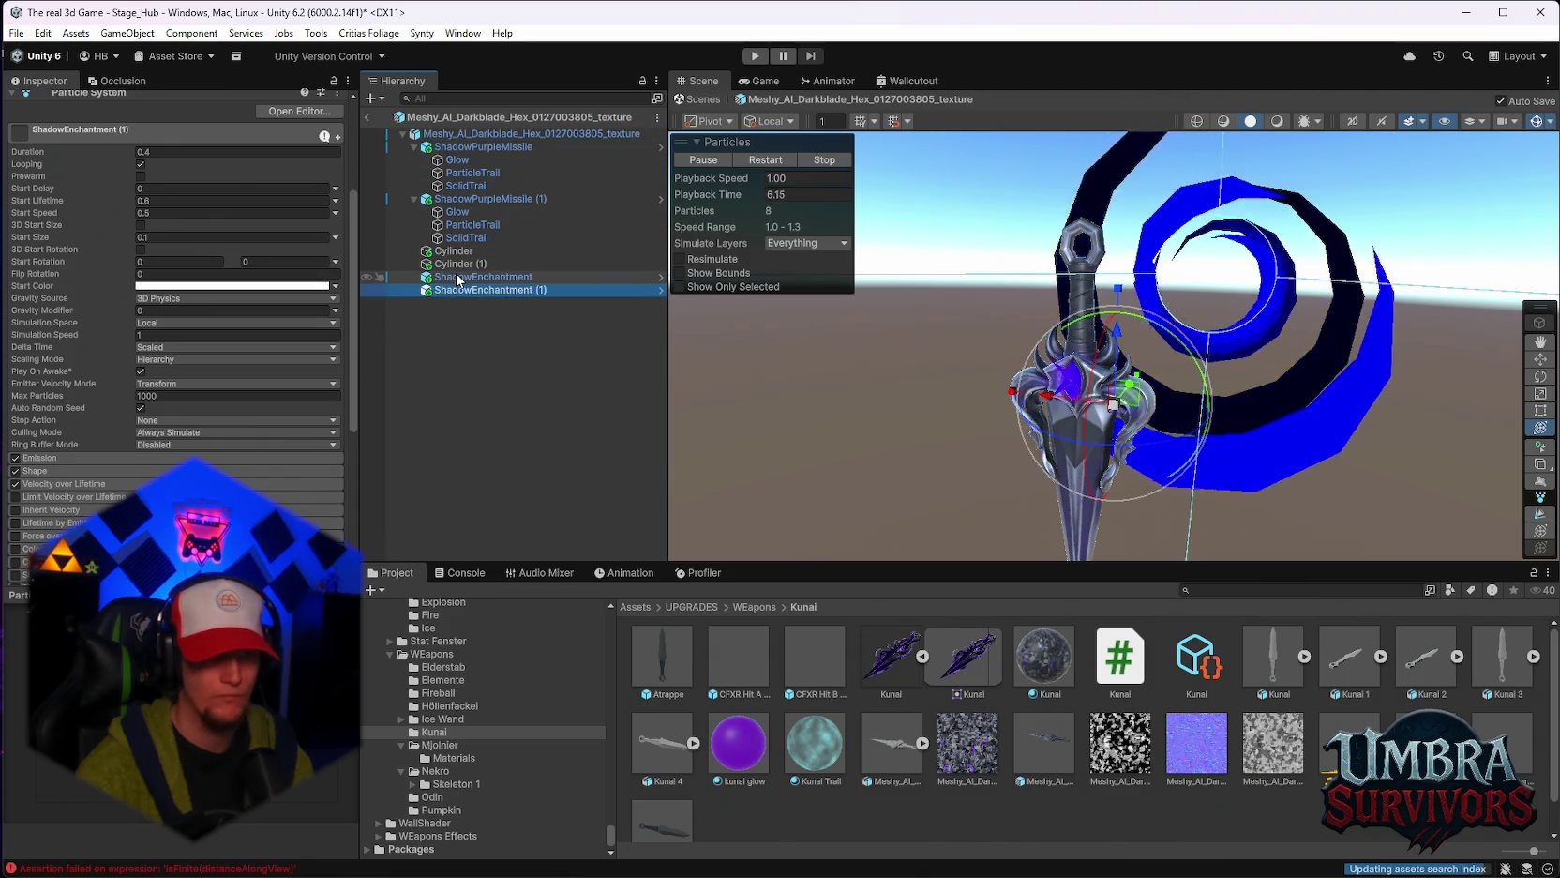
key("Delete")
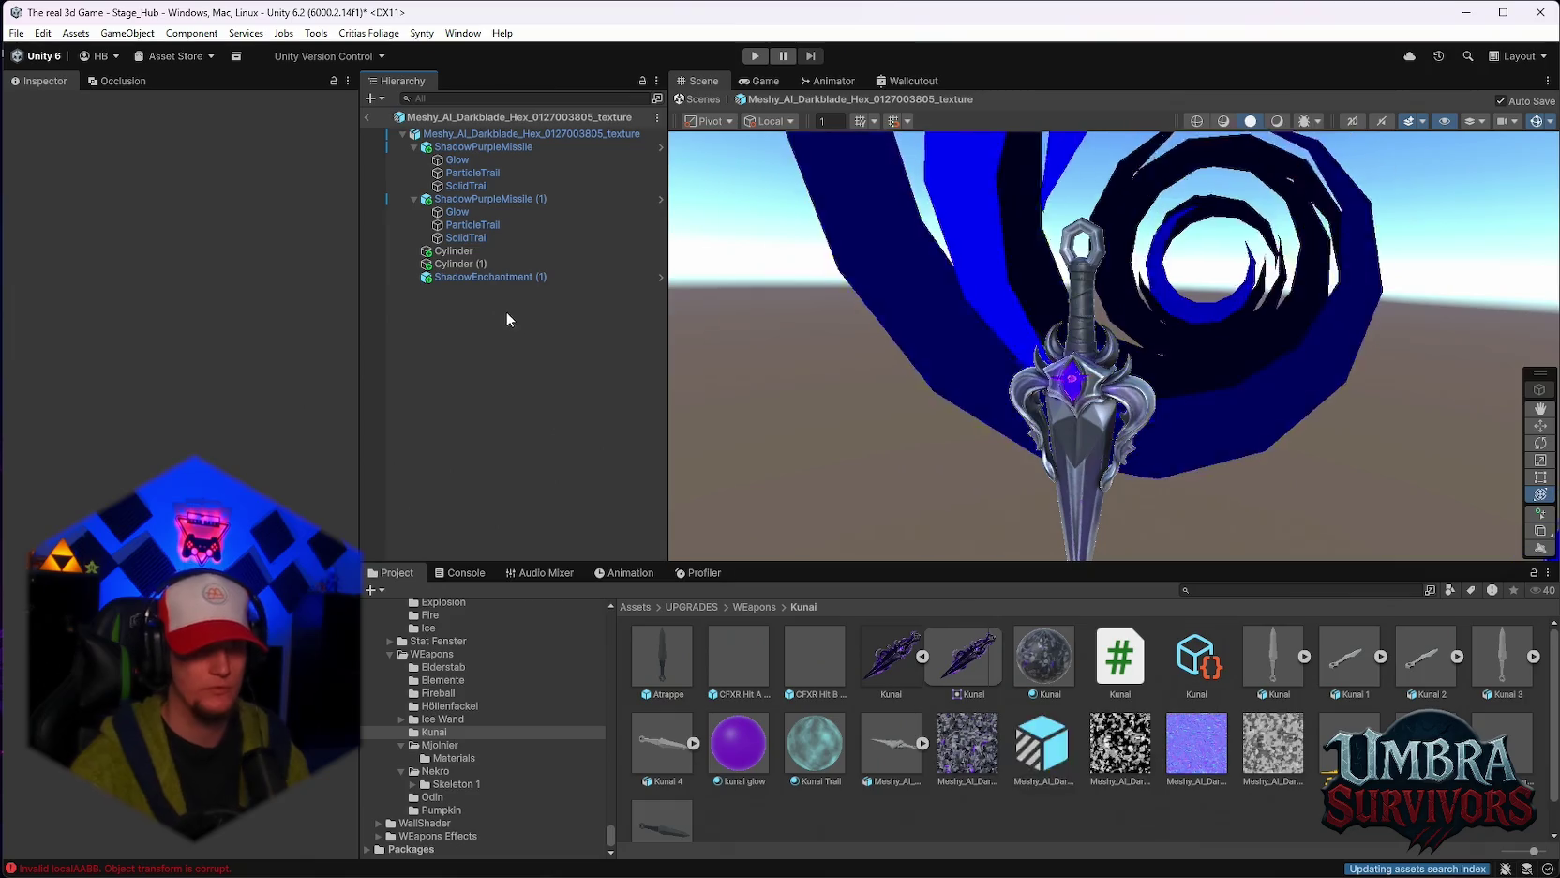
left_click(458, 275)
mouse_move(1113, 404)
left_mouse_down()
mouse_move(1017, 353)
mouse_move(1257, 127)
left_mouse_up()
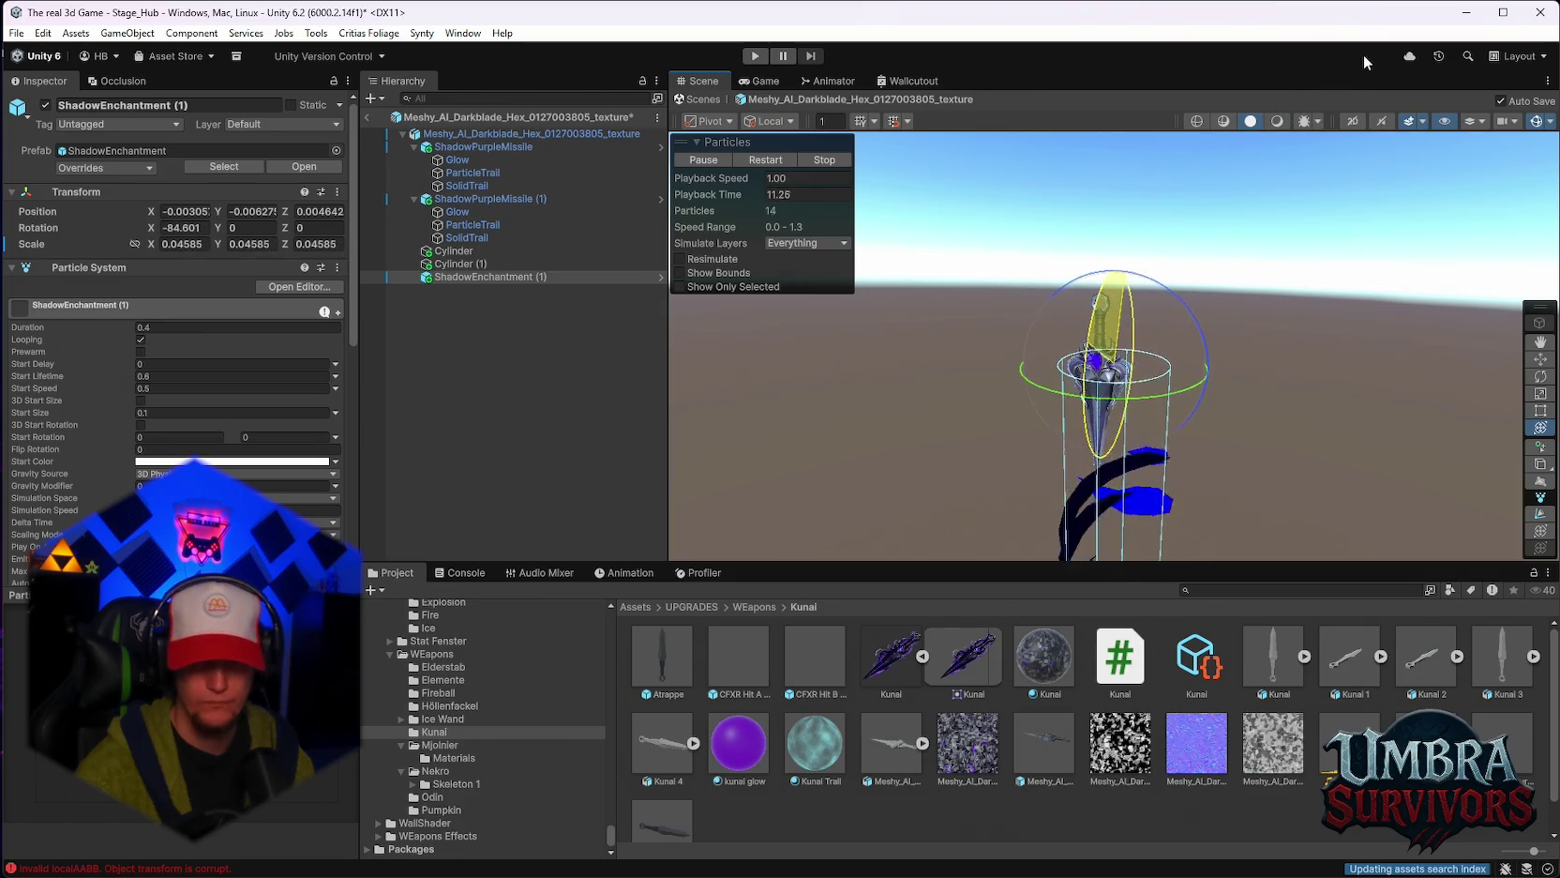
left_click_drag(1347, 77, 1348, 74)
Set the copy's X rotation to -90 and its position to 0, 0, 0.01364.
left_click(181, 228)
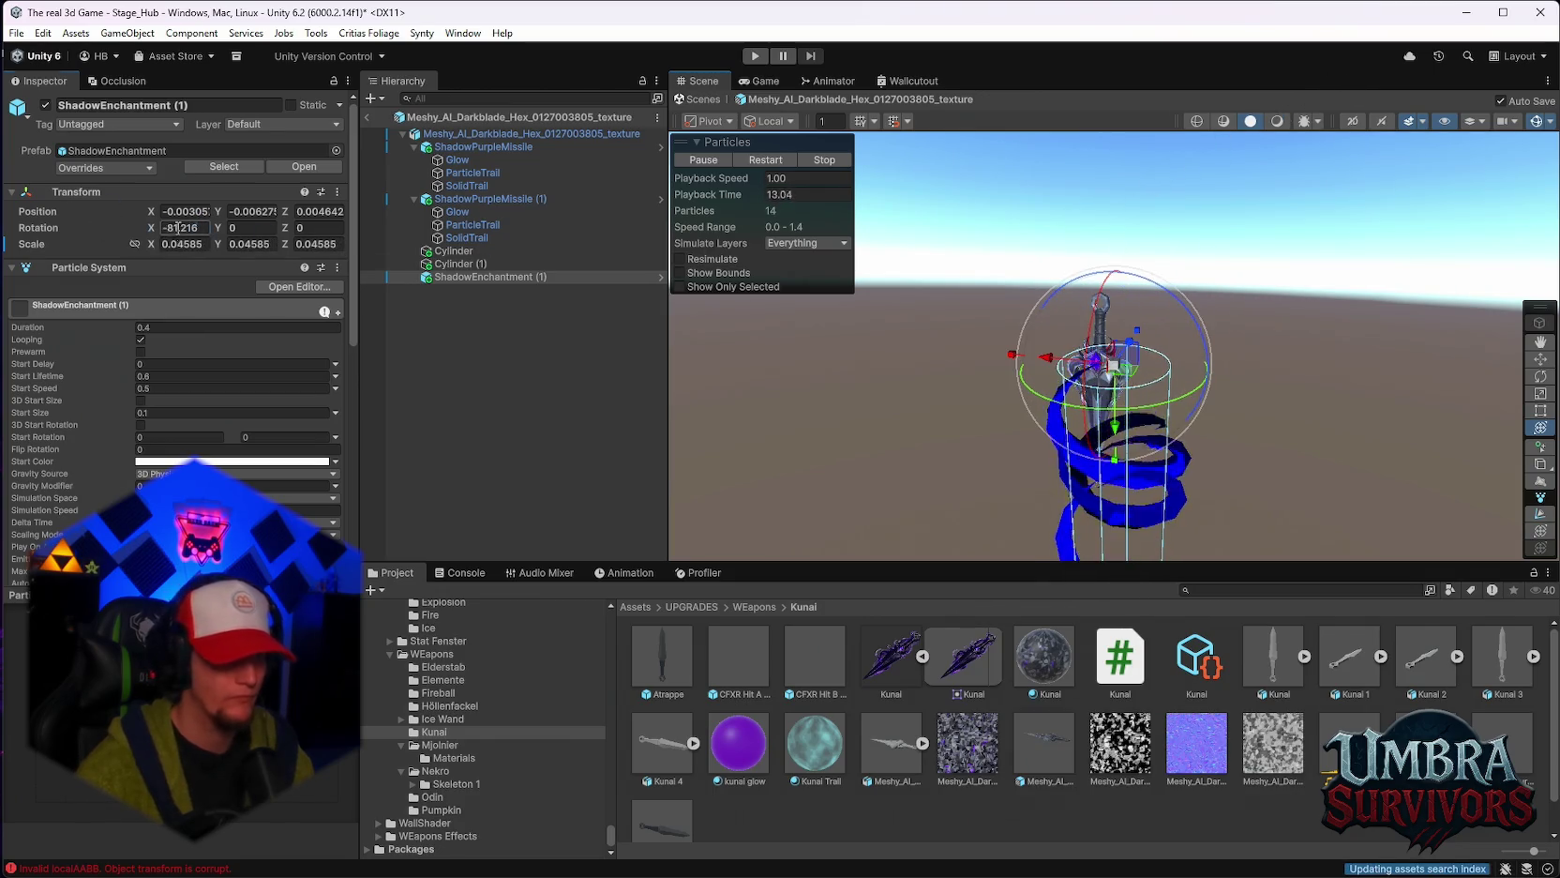
type("90")
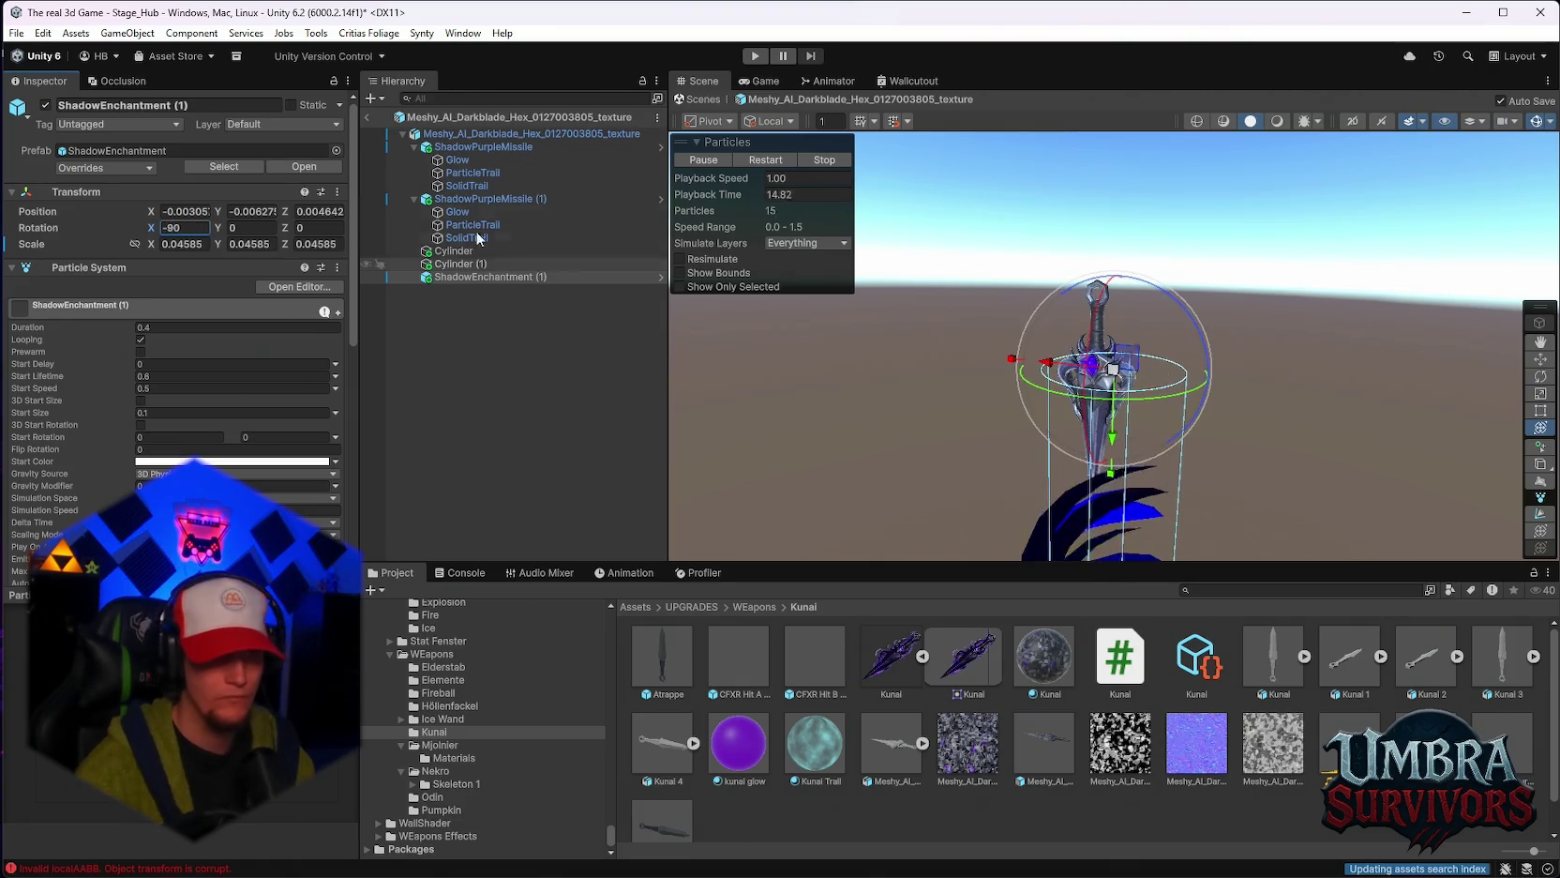
left_click(205, 211)
type("0")
key("Tab")
type("0")
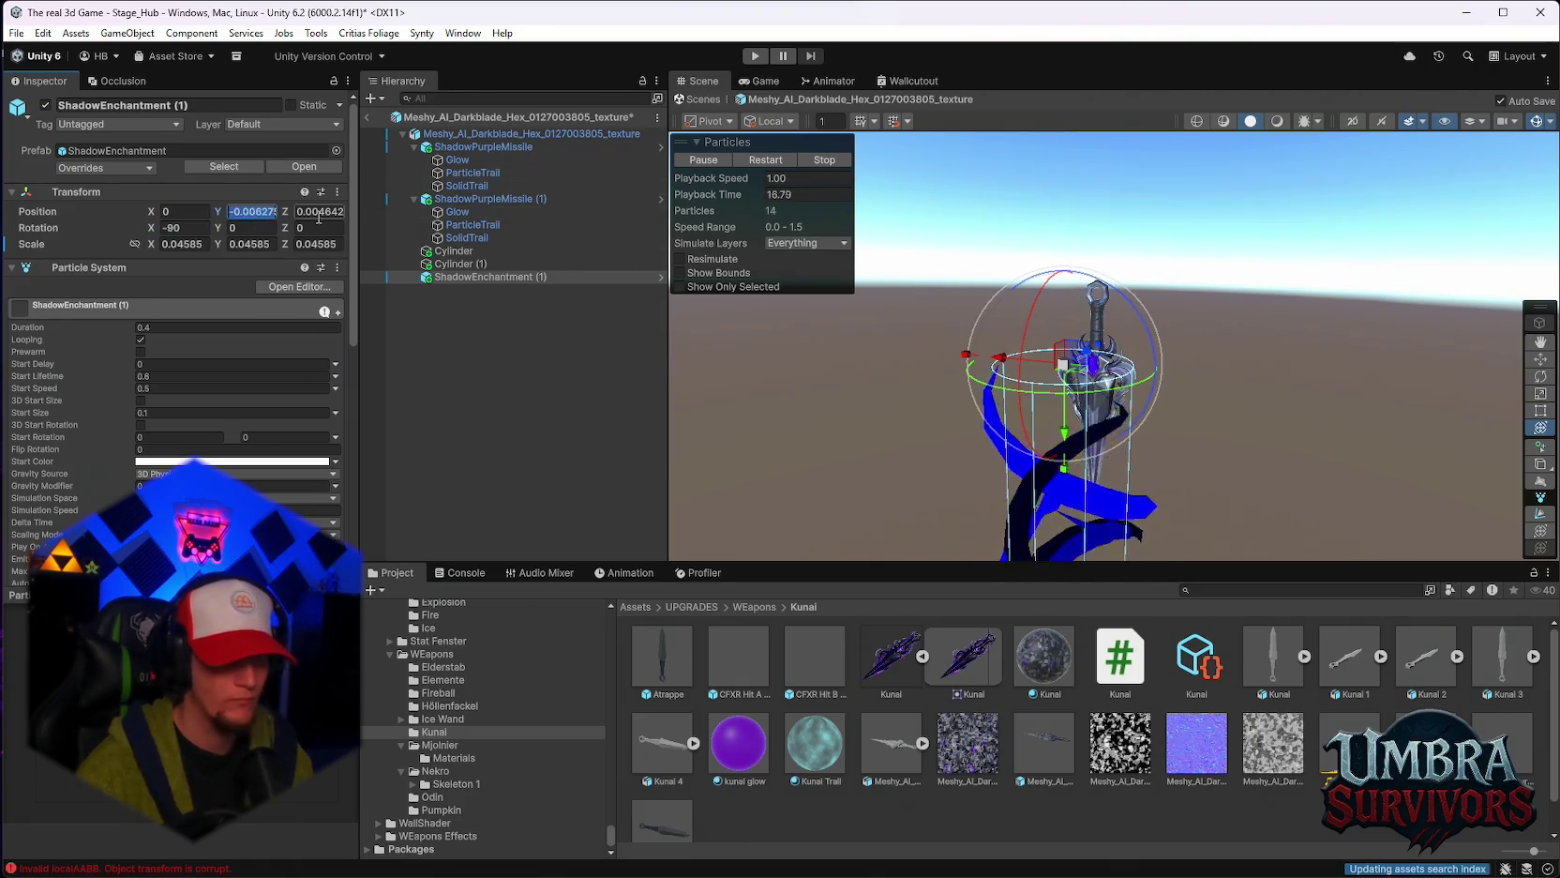
key("Tab")
type("0")
type(".01364")
key("Return")
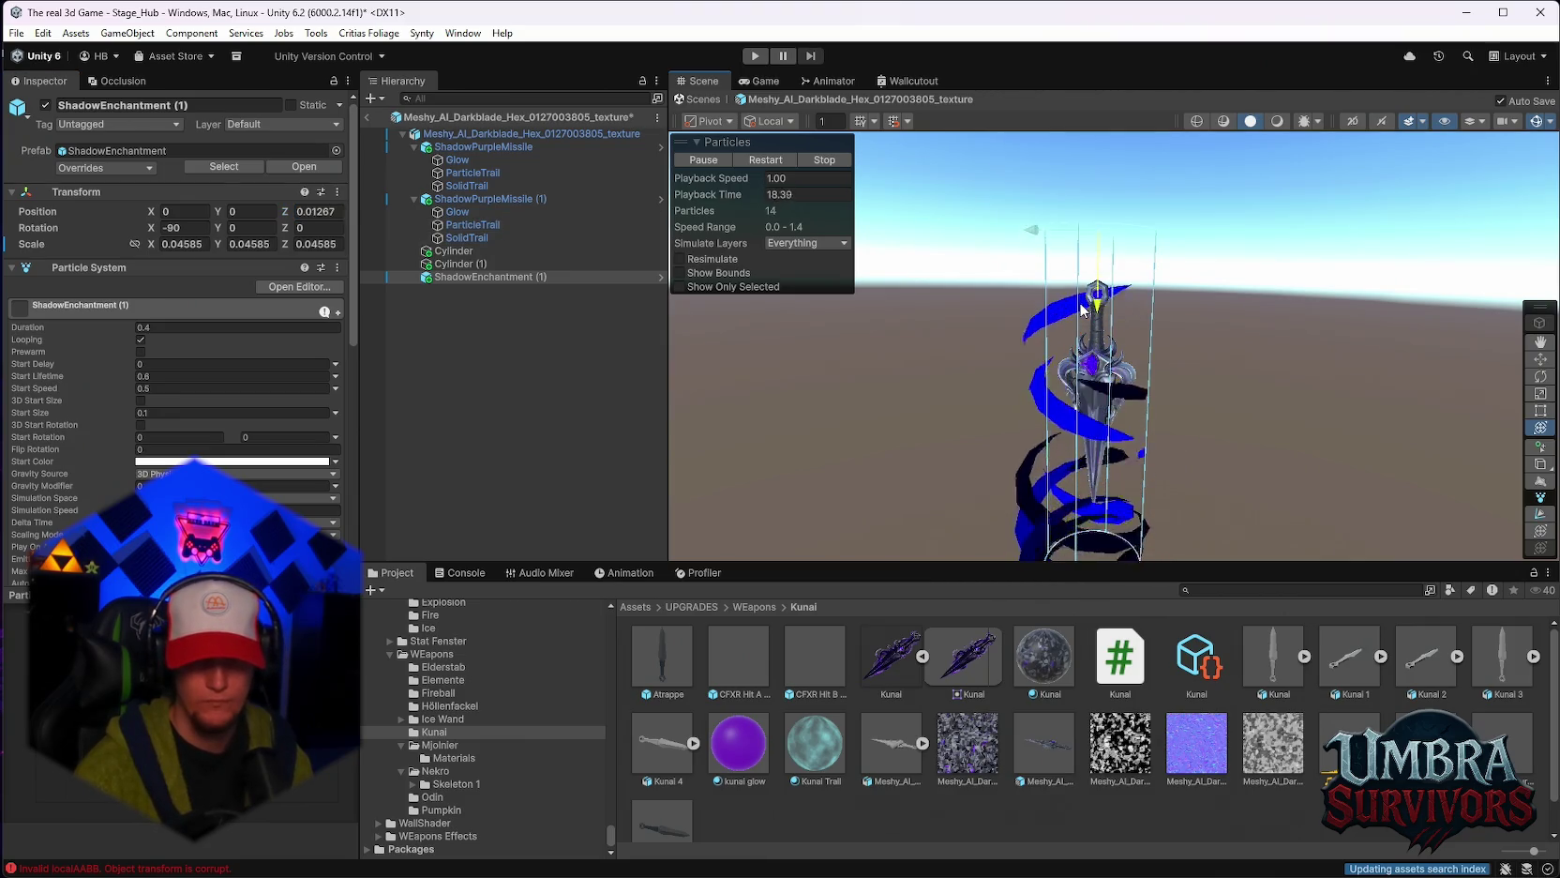
scroll(159, 402, "down", 5)
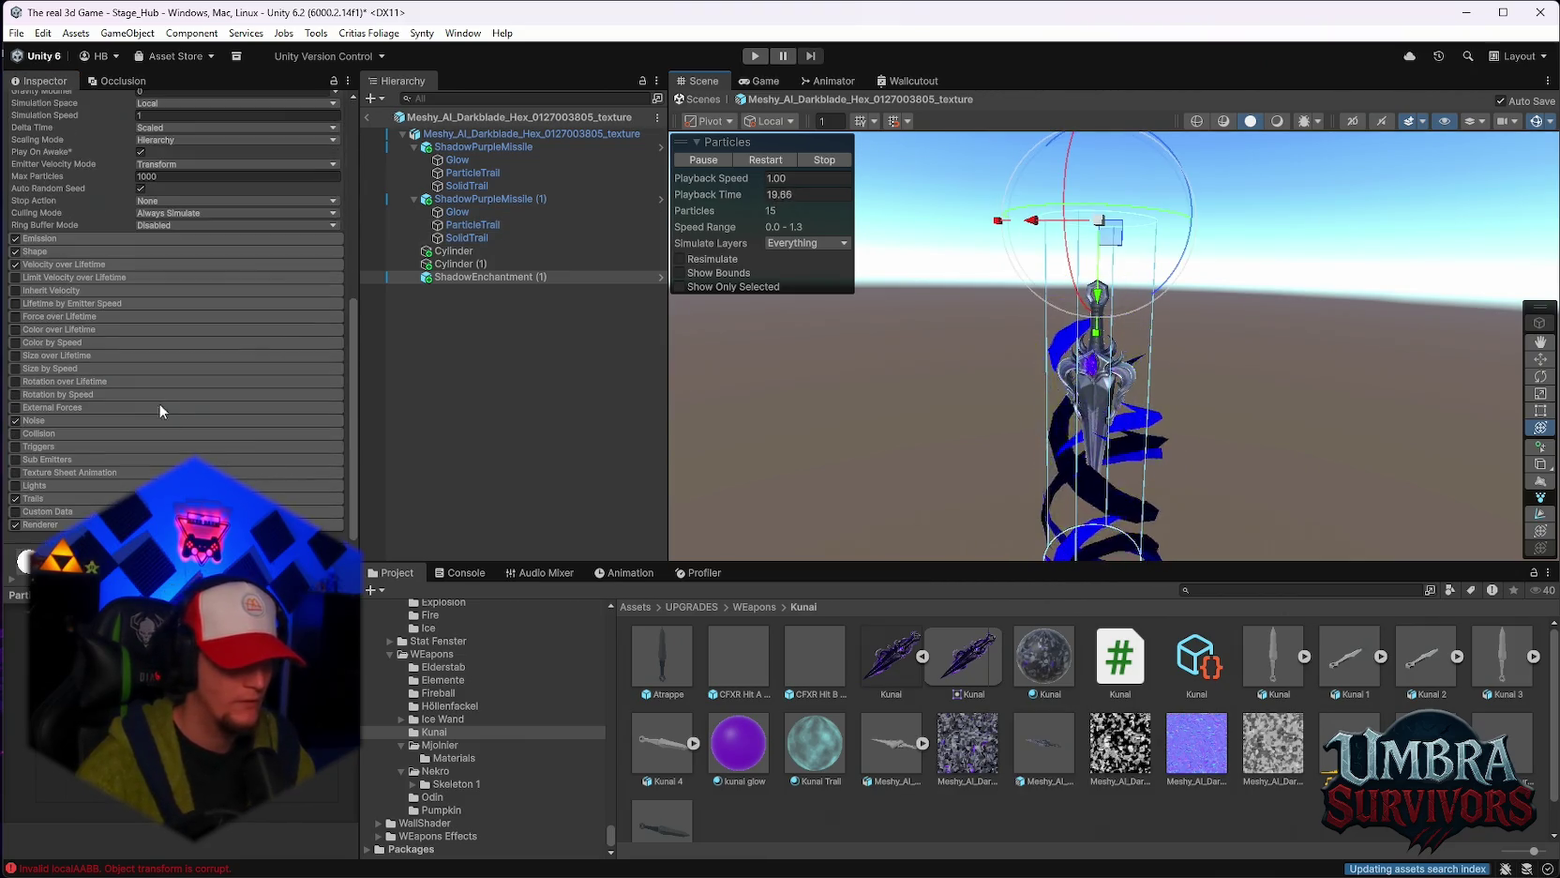
left_click(49, 251)
left_click(162, 267)
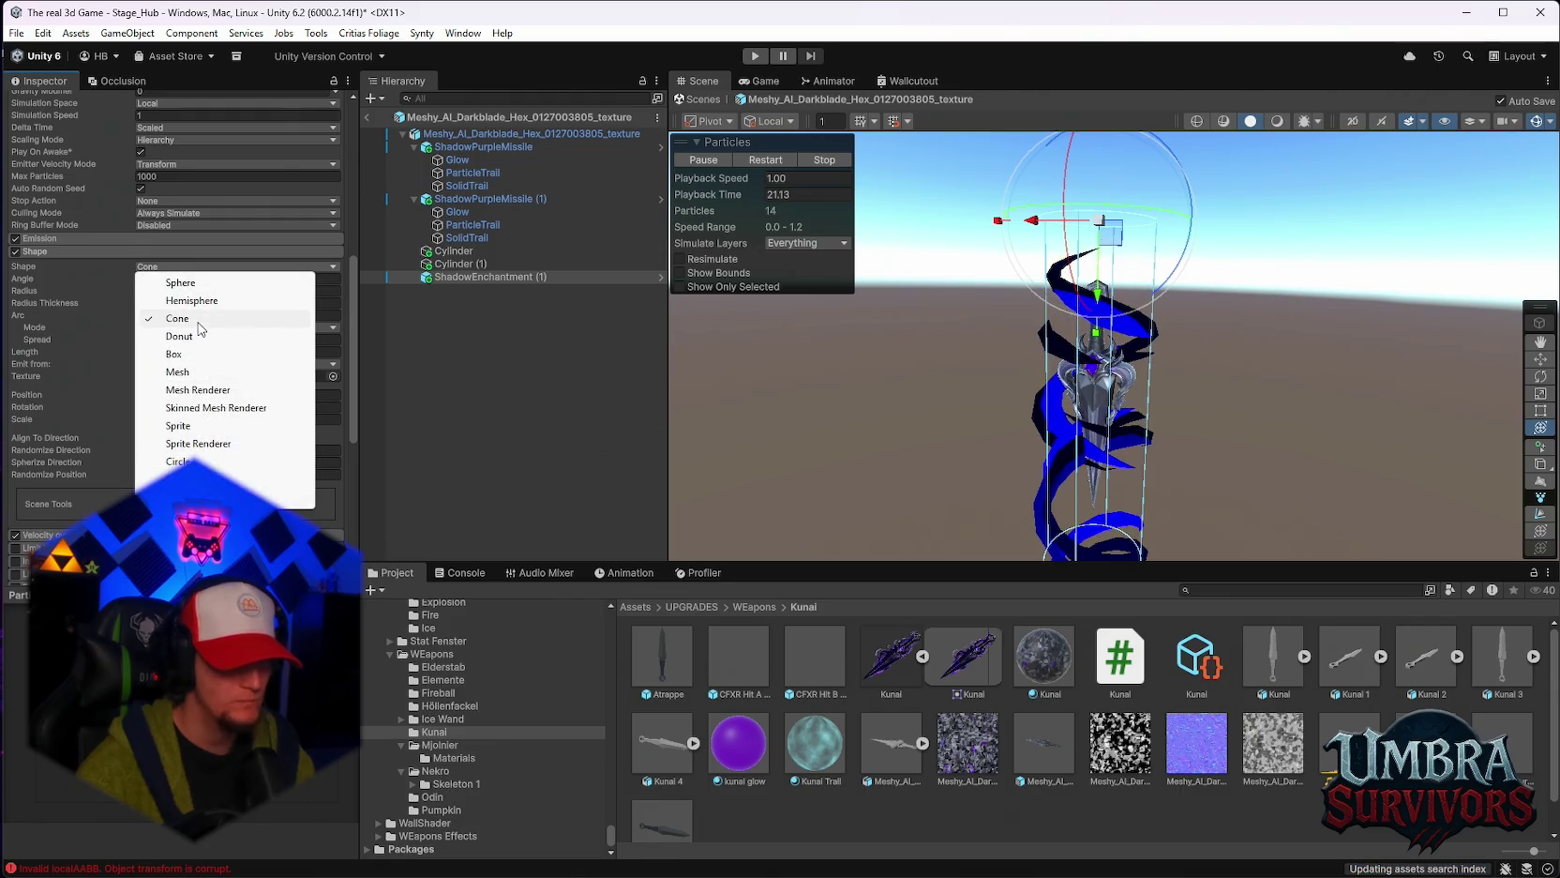
Make ShadowEnchantment (1) emit from a Hemisphere and move it onto the kunai's guard.
left_click(192, 300)
mouse_move(1100, 295)
left_mouse_down()
mouse_move(1088, 439)
mouse_move(1078, 422)
left_mouse_up()
left_click_drag(996, 365, 1022, 362)
mouse_move(1224, 337)
left_mouse_down("alt")
mouse_move(1106, 385)
mouse_move(985, 404)
mouse_move(1172, 389)
mouse_move(1292, 292)
mouse_move(1252, 374)
mouse_move(1117, 380)
mouse_move(1185, 333)
mouse_move(1162, 338)
mouse_move(1177, 348)
mouse_move(1132, 347)
mouse_move(1215, 342)
mouse_move(1213, 381)
left_mouse_up("alt")
scroll(1219, 342, "up", 5)
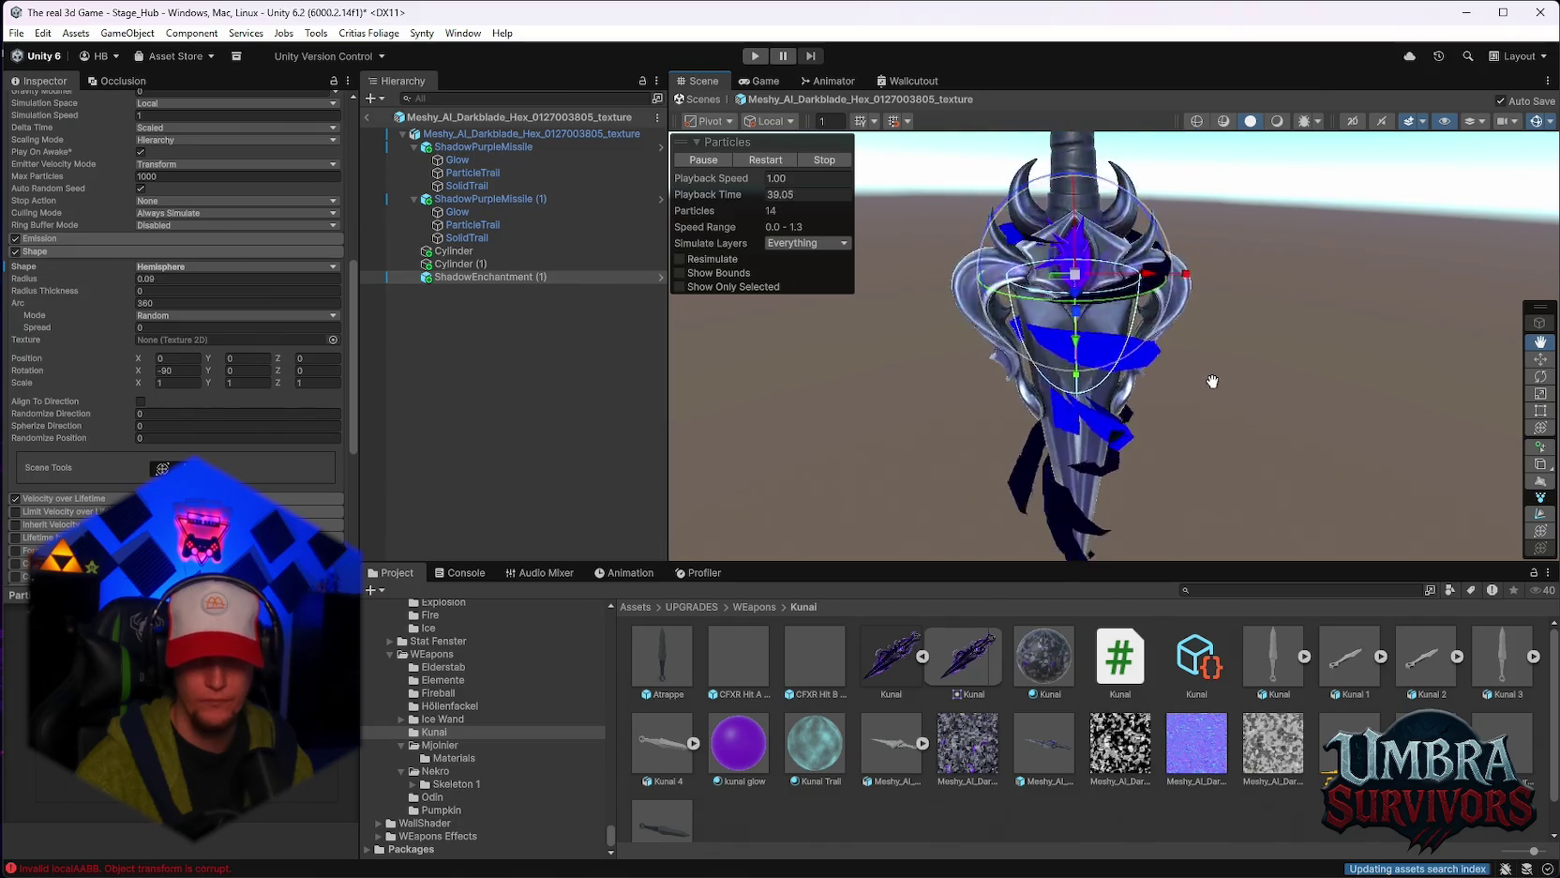
scroll(1212, 380, "down", 3)
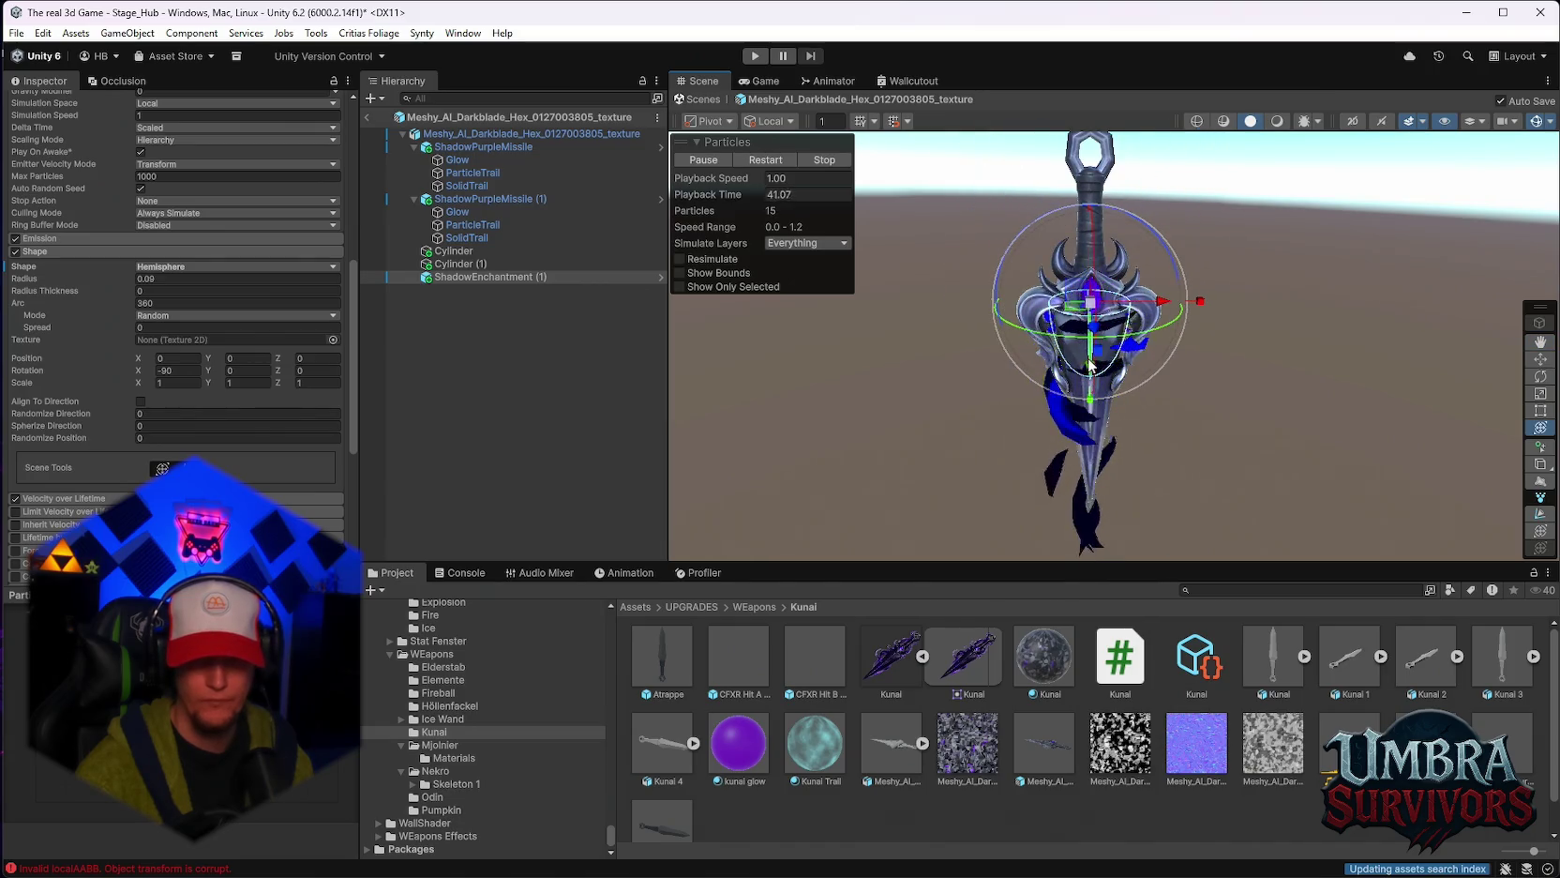
mouse_move(1090, 366)
left_mouse_down()
mouse_move(1079, 403)
mouse_move(1149, 398)
mouse_move(1123, 391)
left_mouse_up()
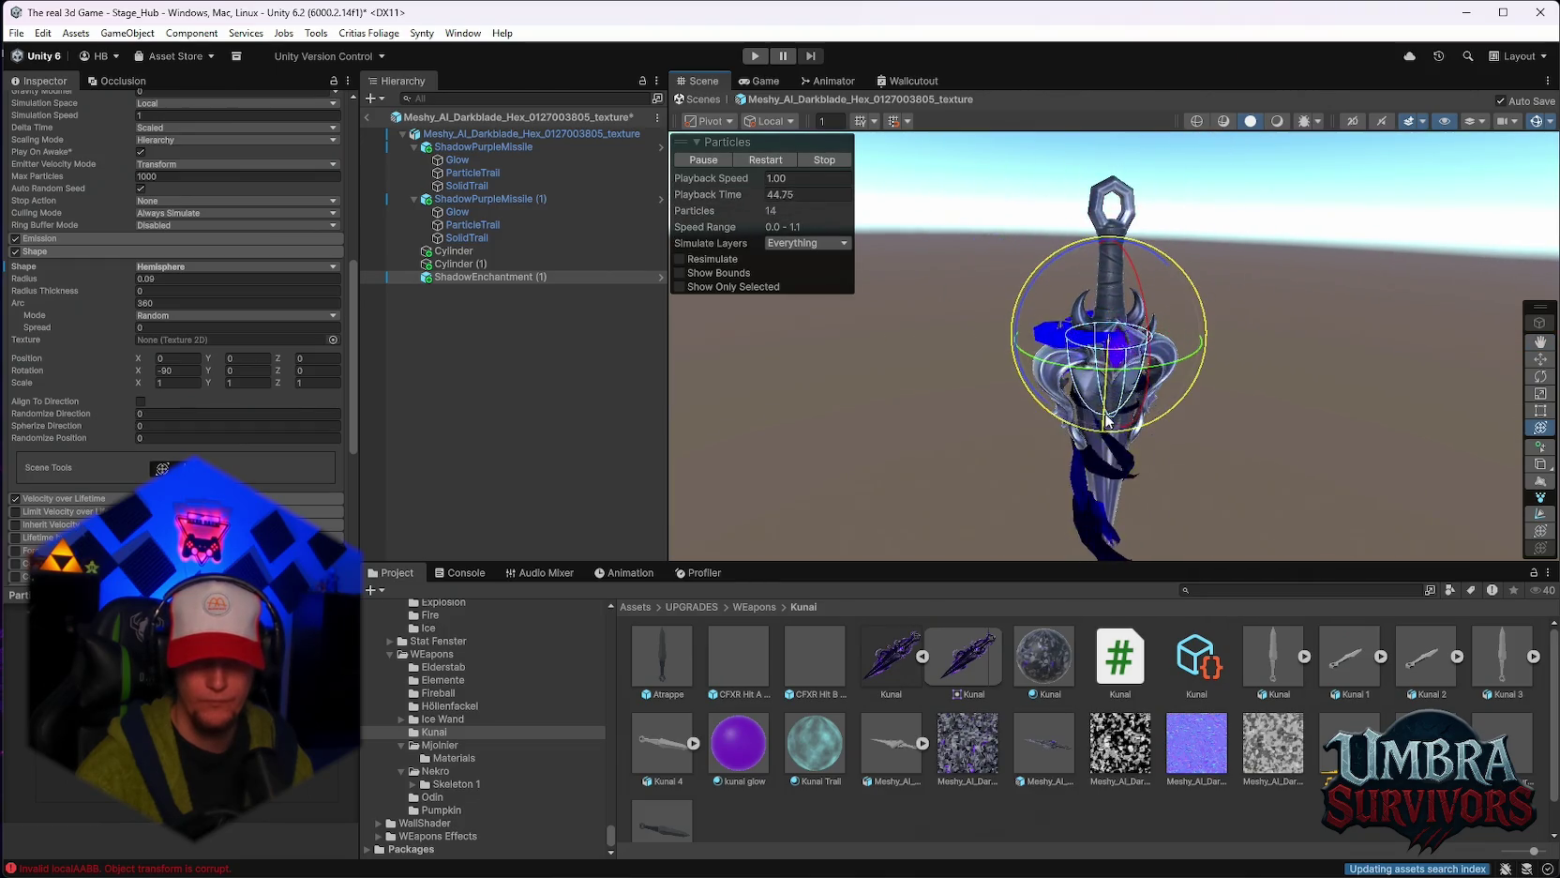
mouse_move(1141, 430)
left_mouse_down()
mouse_move(1142, 325)
mouse_move(1113, 302)
left_mouse_up()
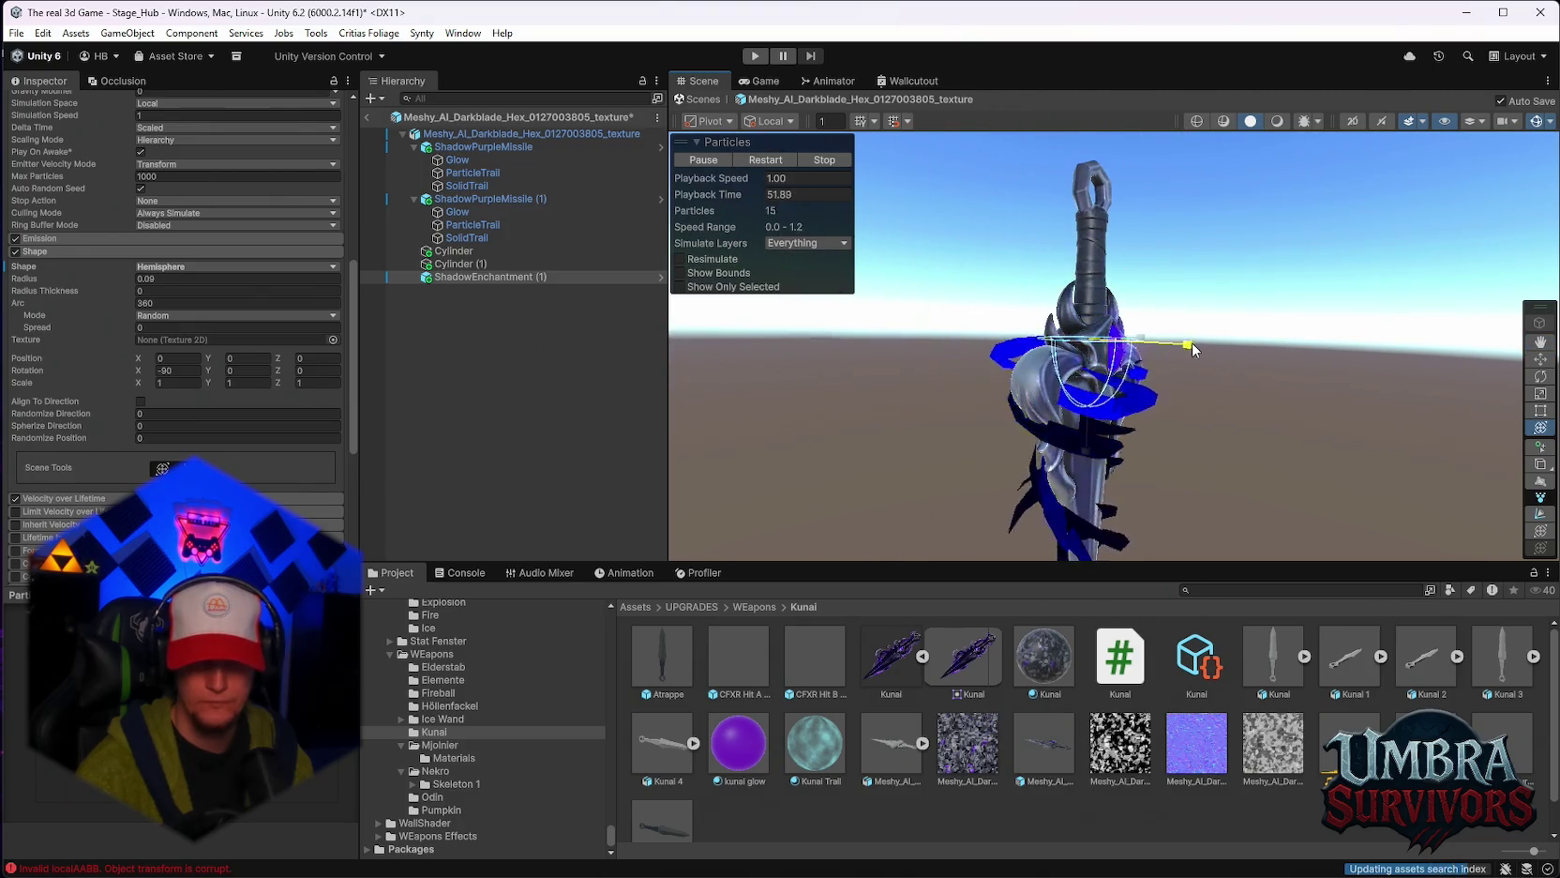
Check the spiral with the sword deselected, then reselect ShadowEnchantment (1).
key("q")
key("y")
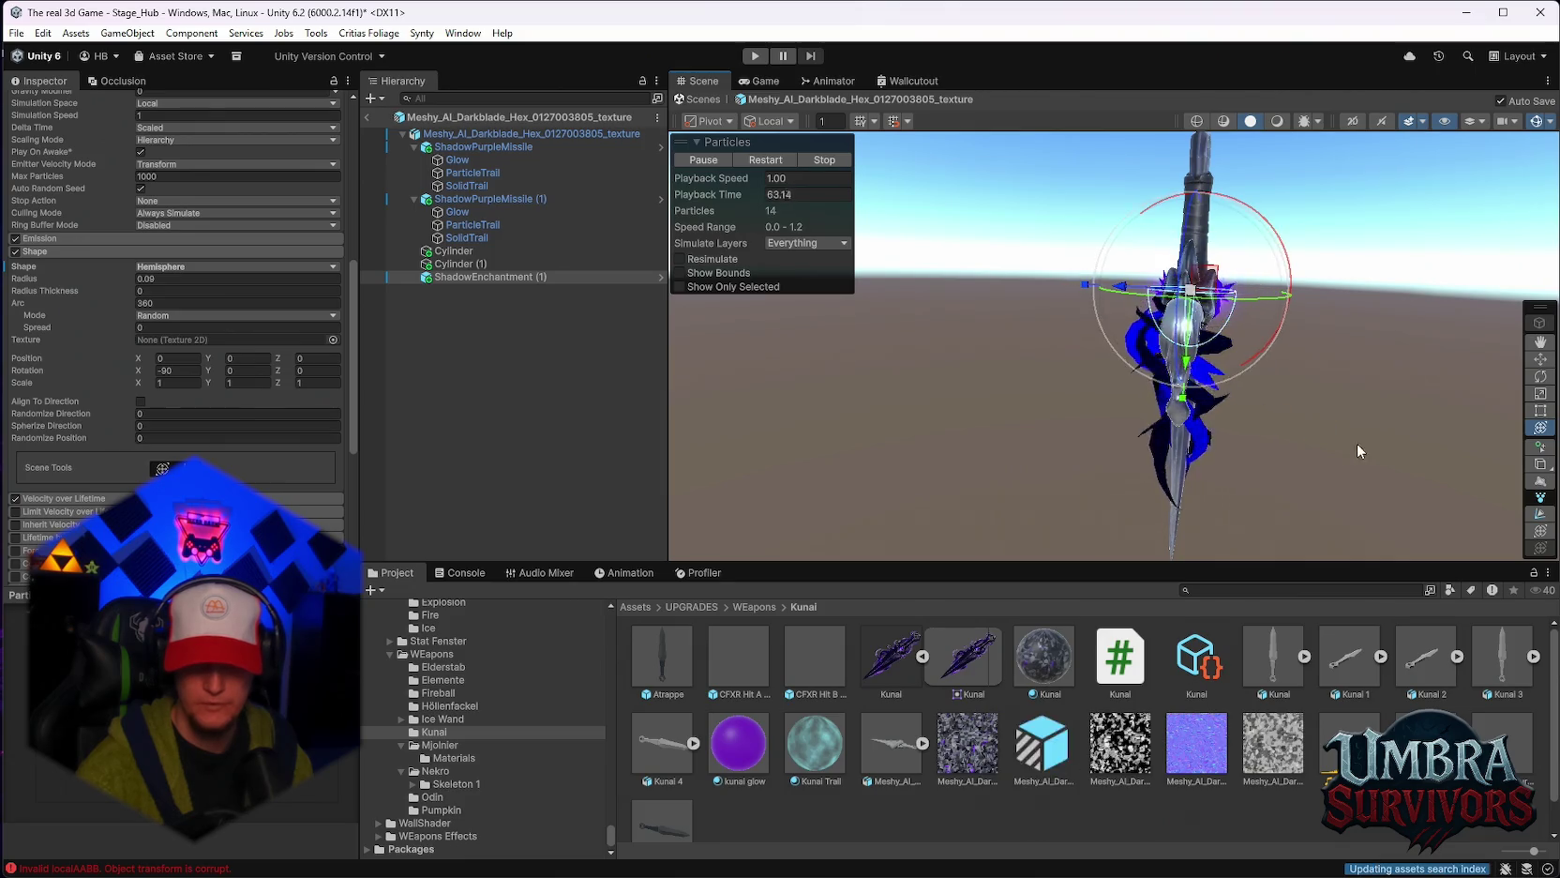
key("q")
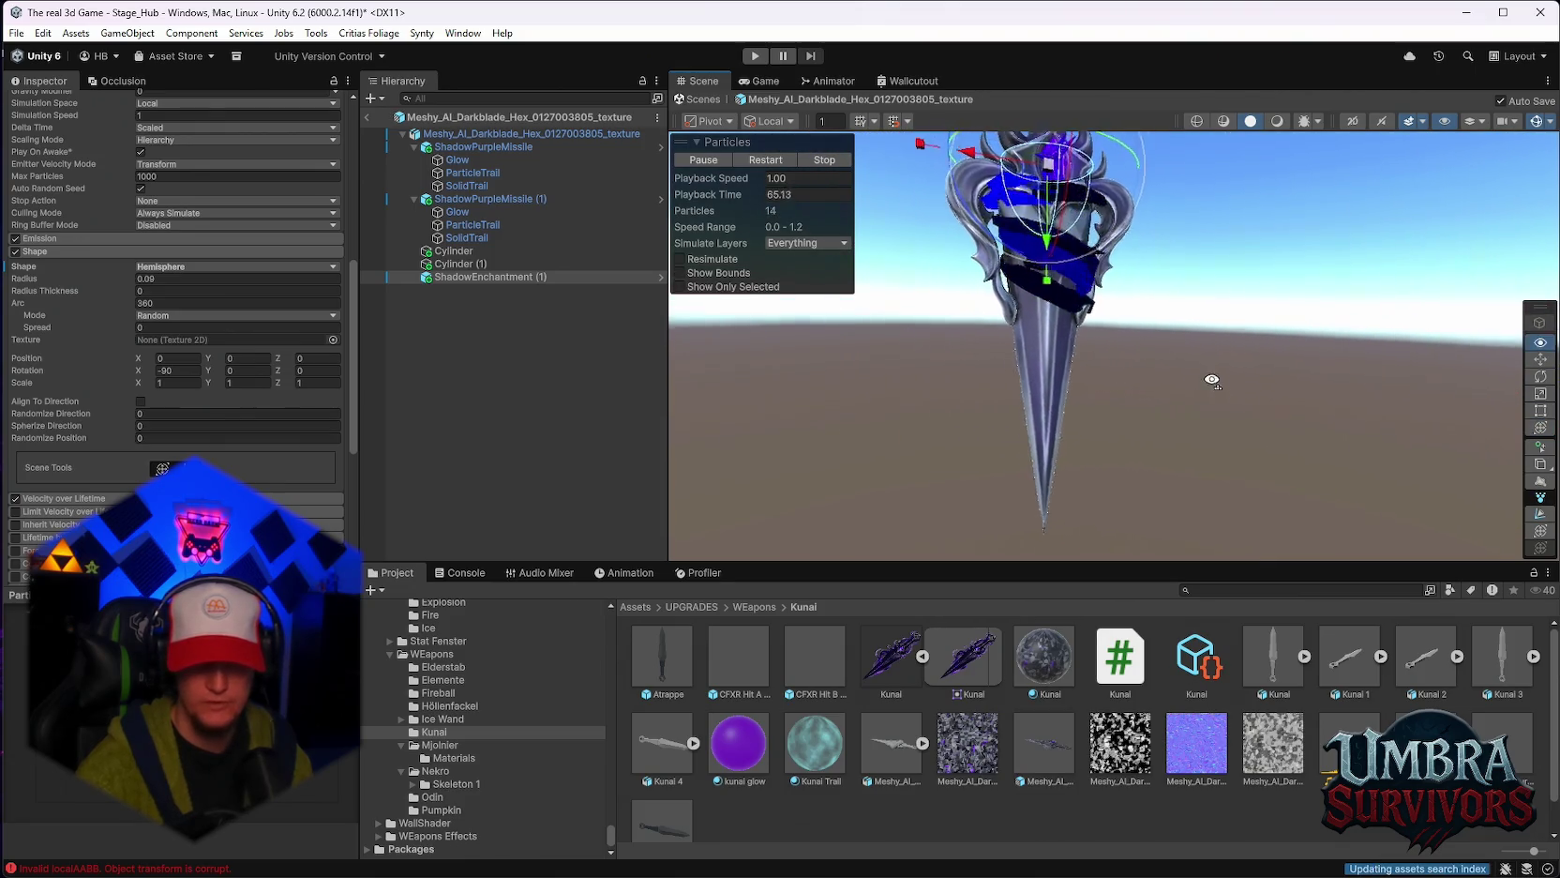
key("f")
key("y")
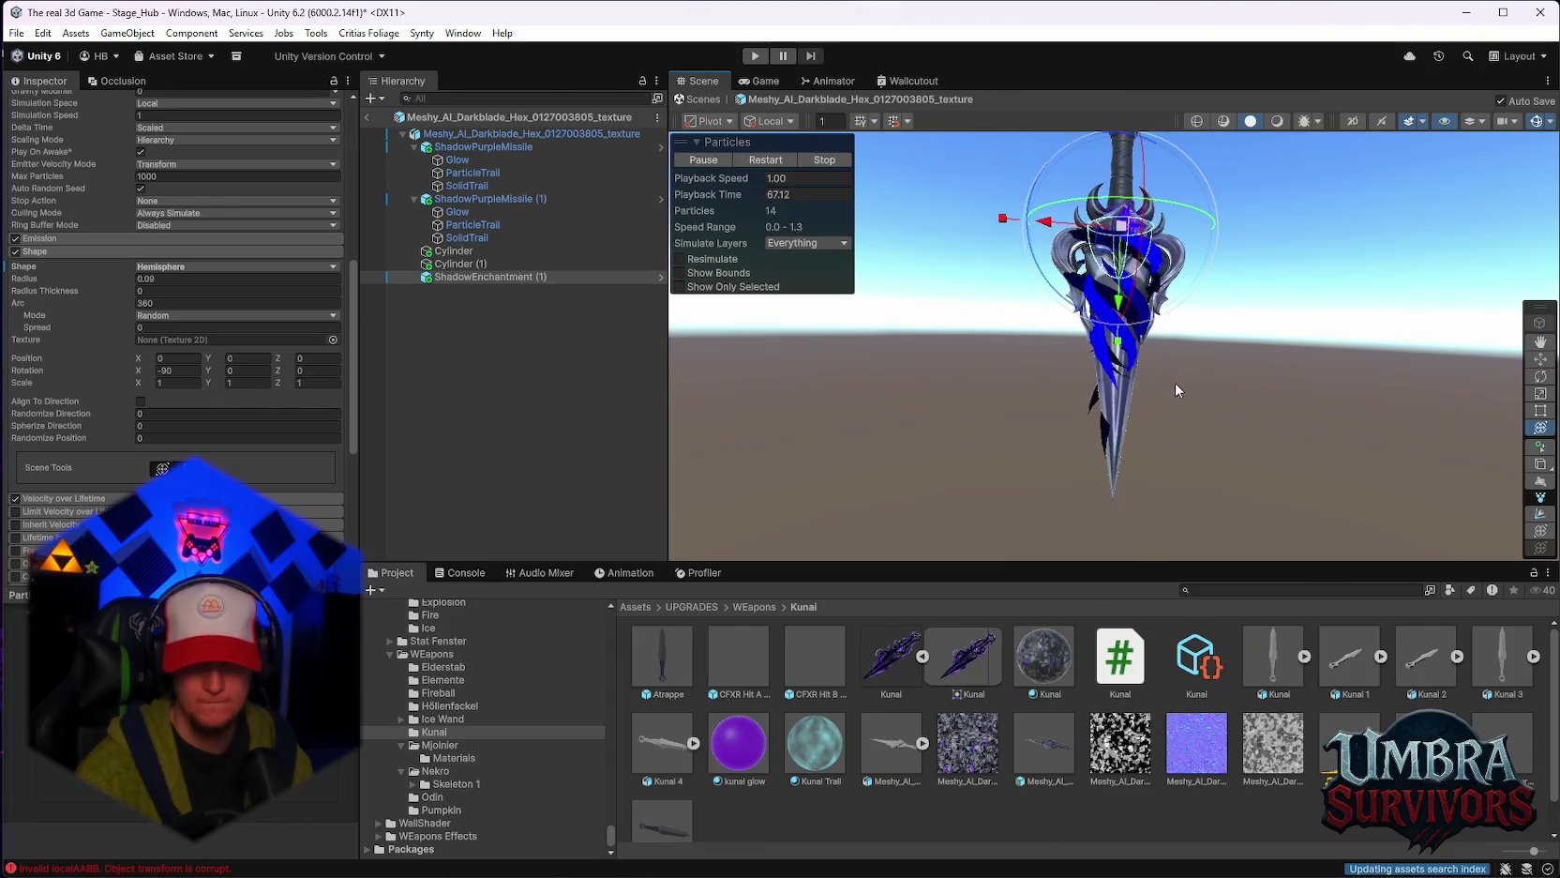
left_click(1234, 252)
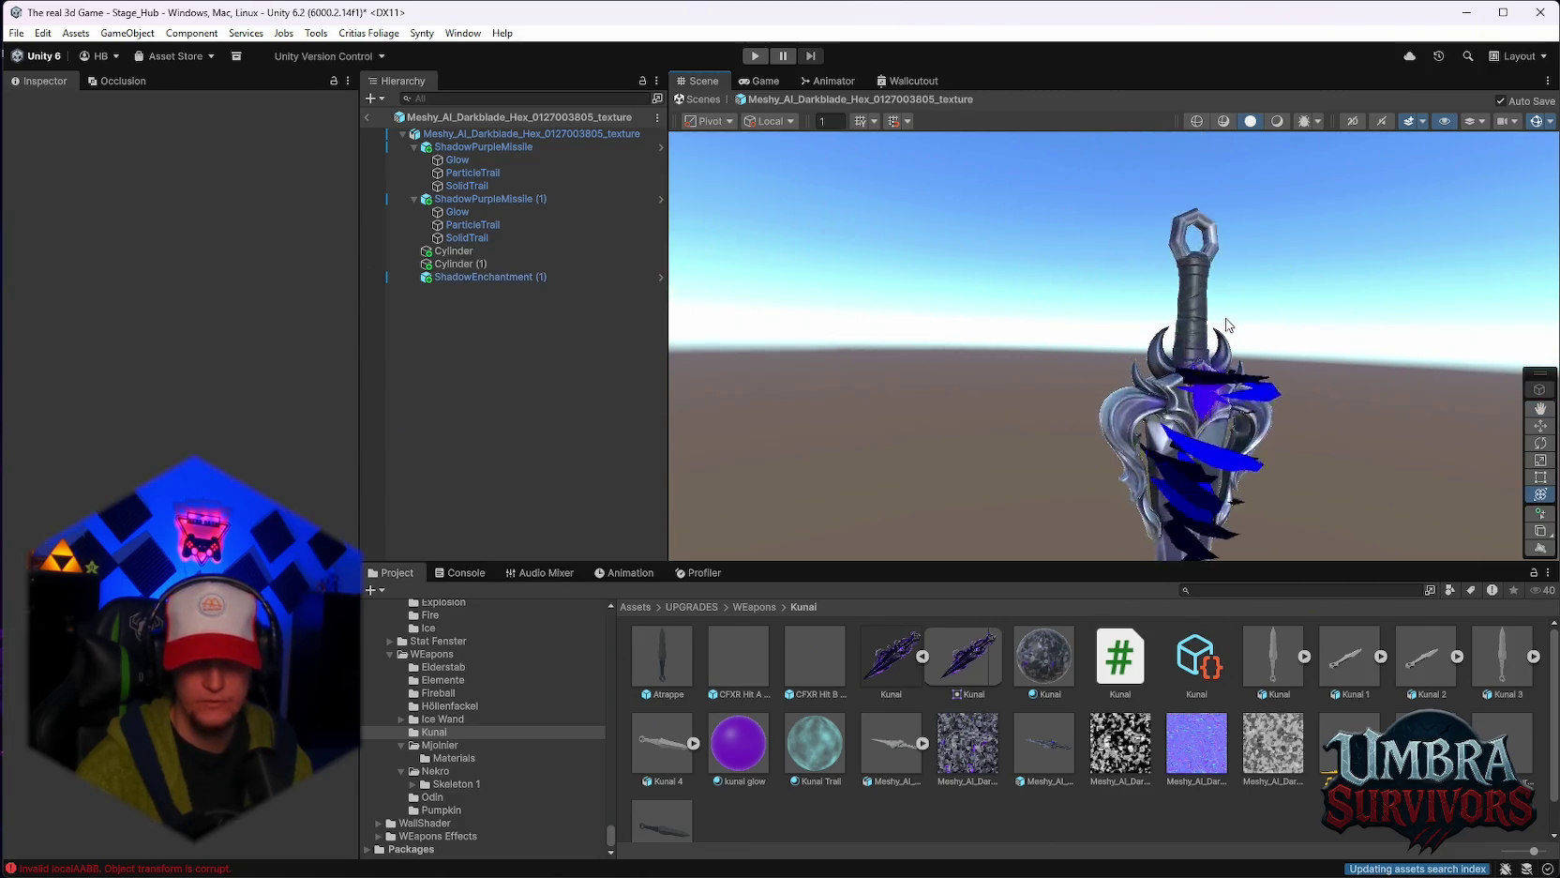
left_click(483, 275)
scroll(185, 399, "down", 8)
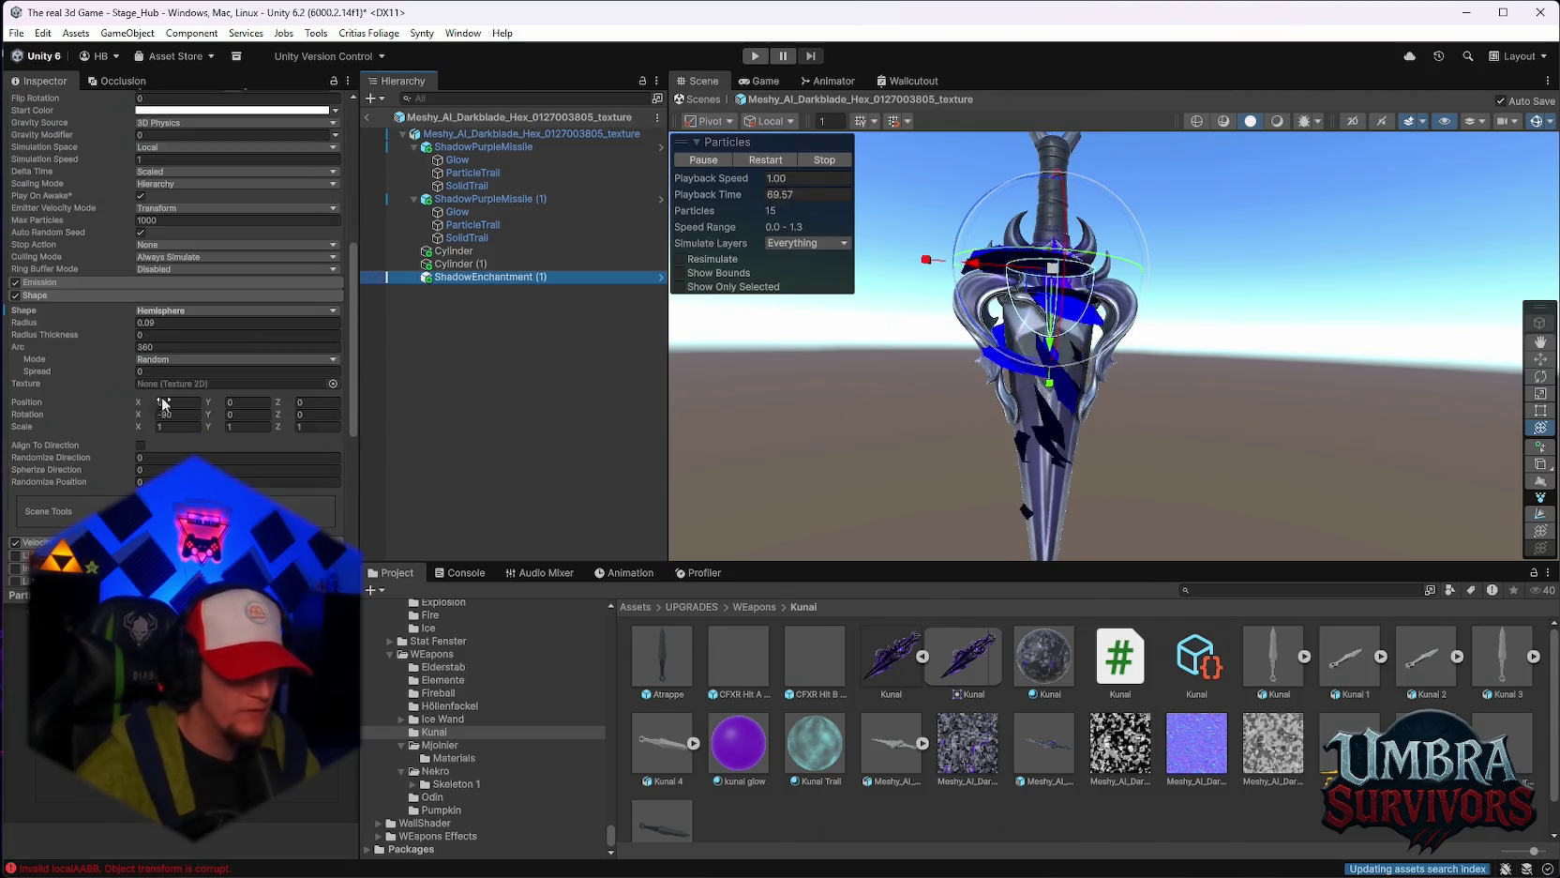
scroll(87, 363, "down", 10)
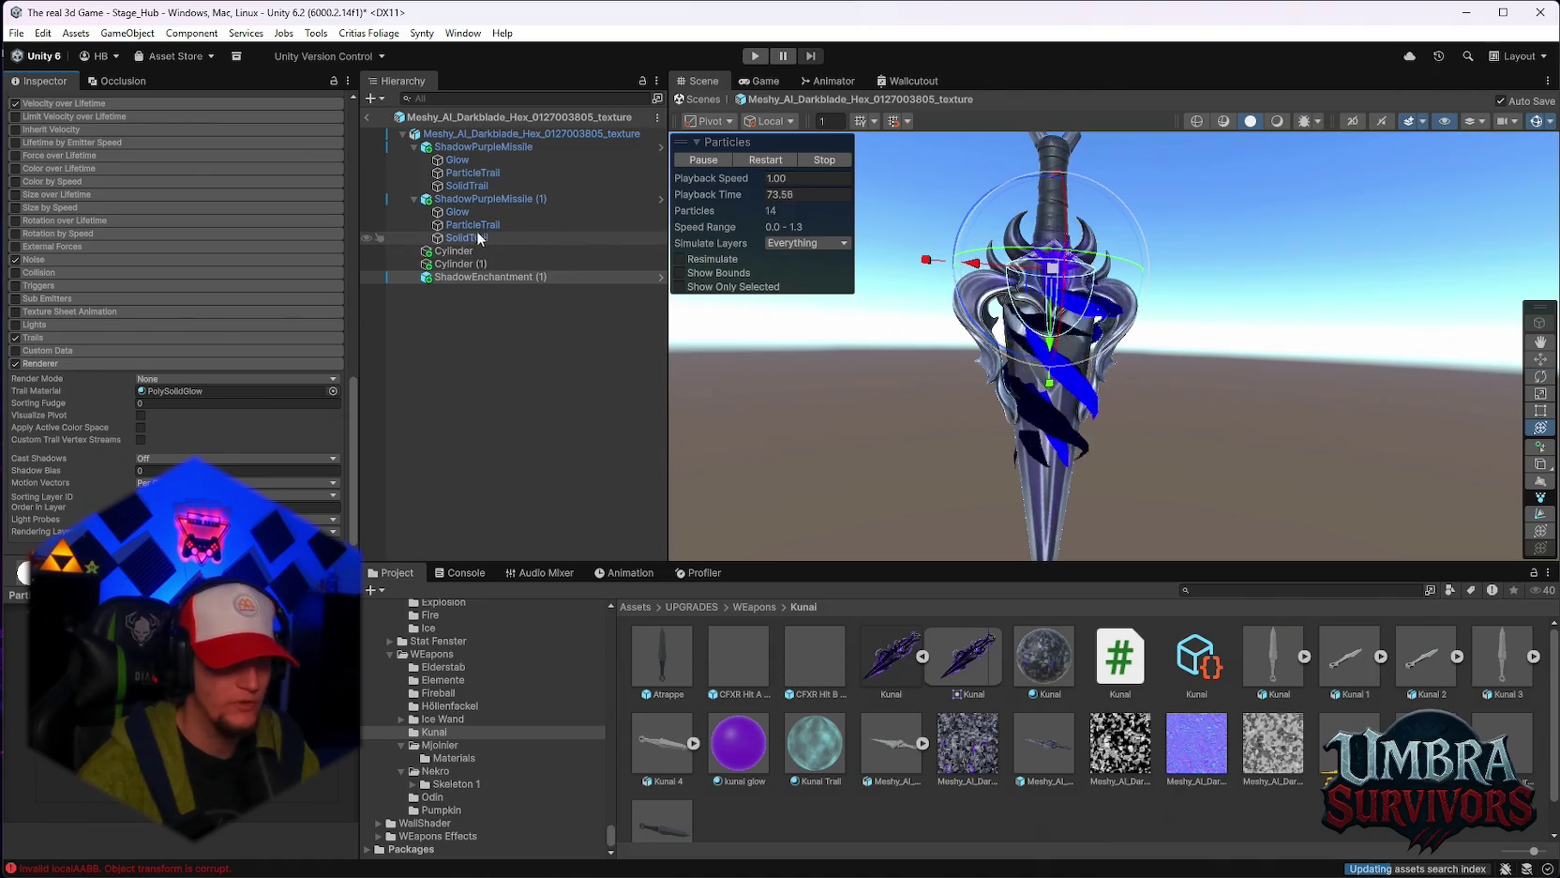
left_click(454, 199)
Assign PolyCrystalDark as the Trail Material of ShadowEnchantment (1).
scroll(50, 263, "up", 3)
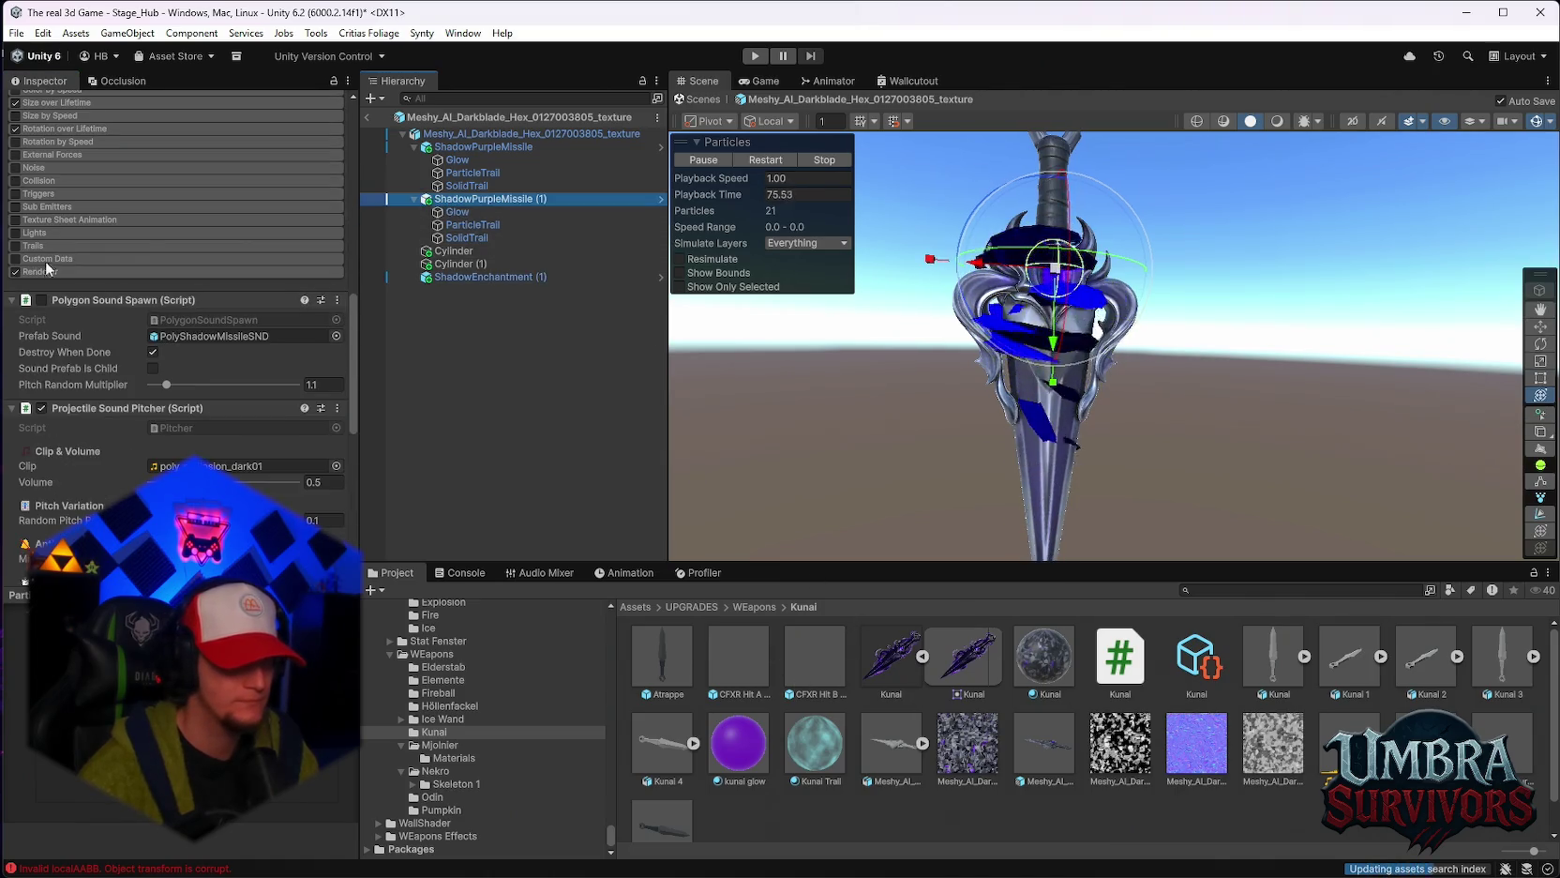
left_click(36, 272)
left_click(189, 342)
left_click(467, 277)
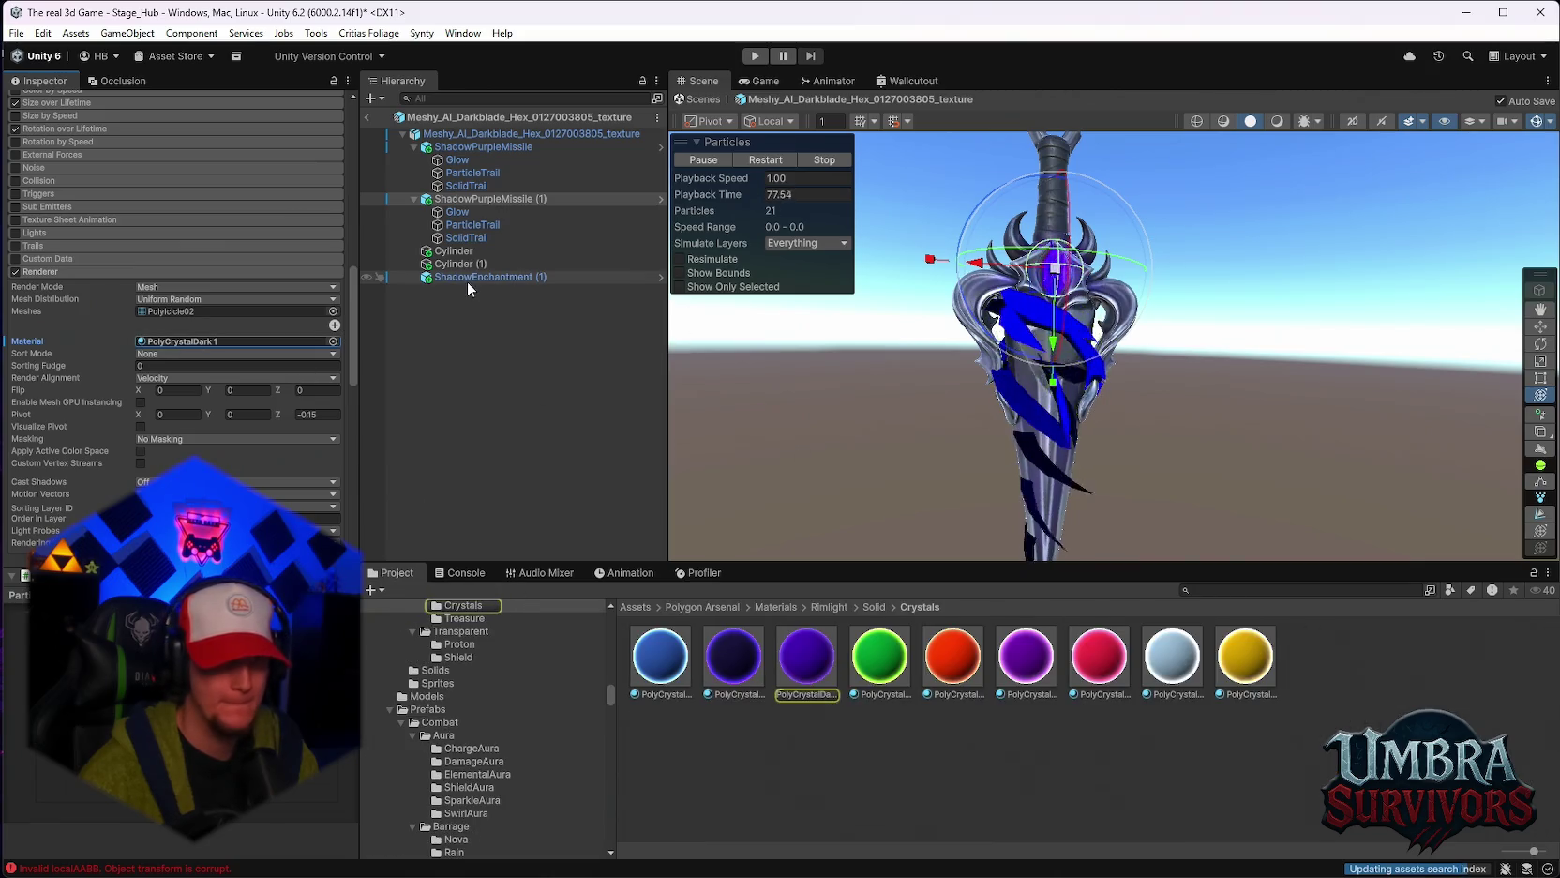
mouse_move(811, 672)
left_mouse_down()
mouse_move(488, 506)
mouse_move(234, 347)
left_mouse_up()
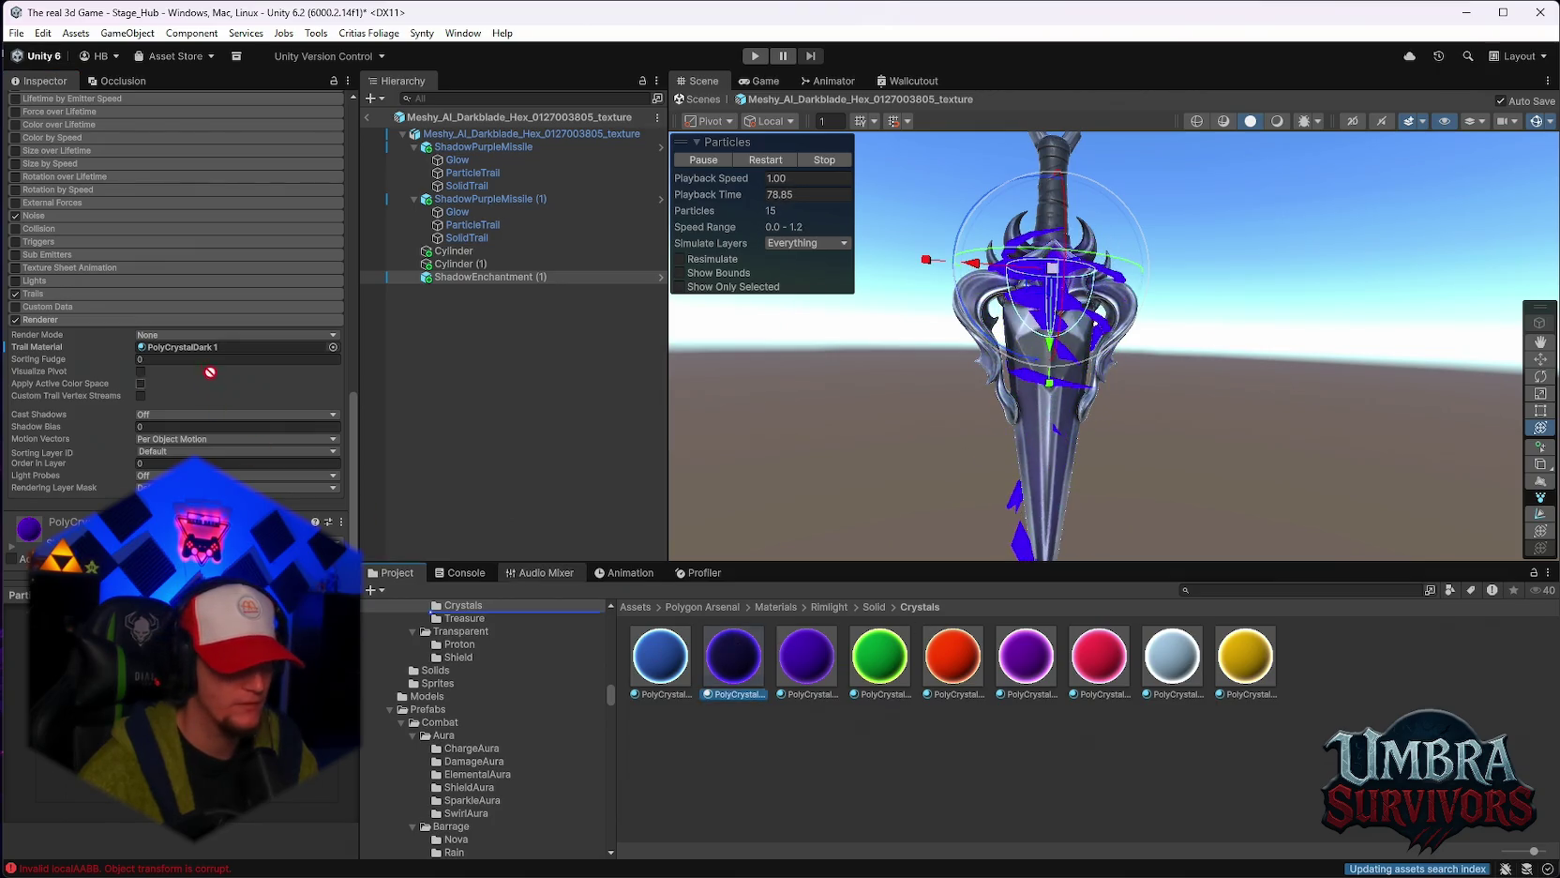
Exit the kunai prefab back to the Stage_Hub scene.
scroll(929, 446, "up", 5)
scroll(1048, 440, "down", 3)
scroll(1097, 454, "down", 3)
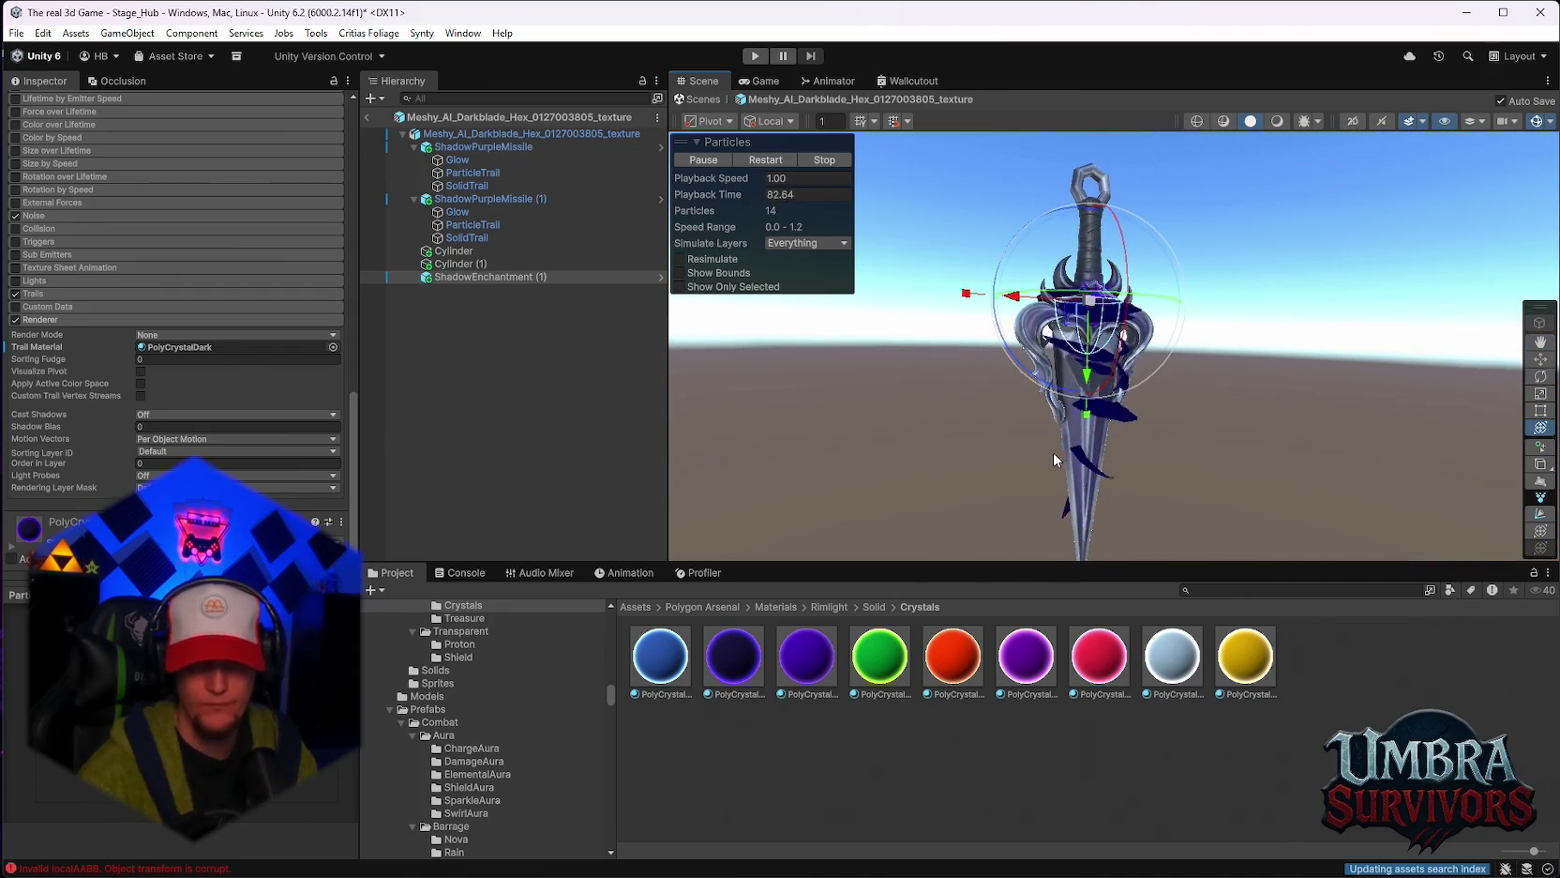
left_click(365, 115)
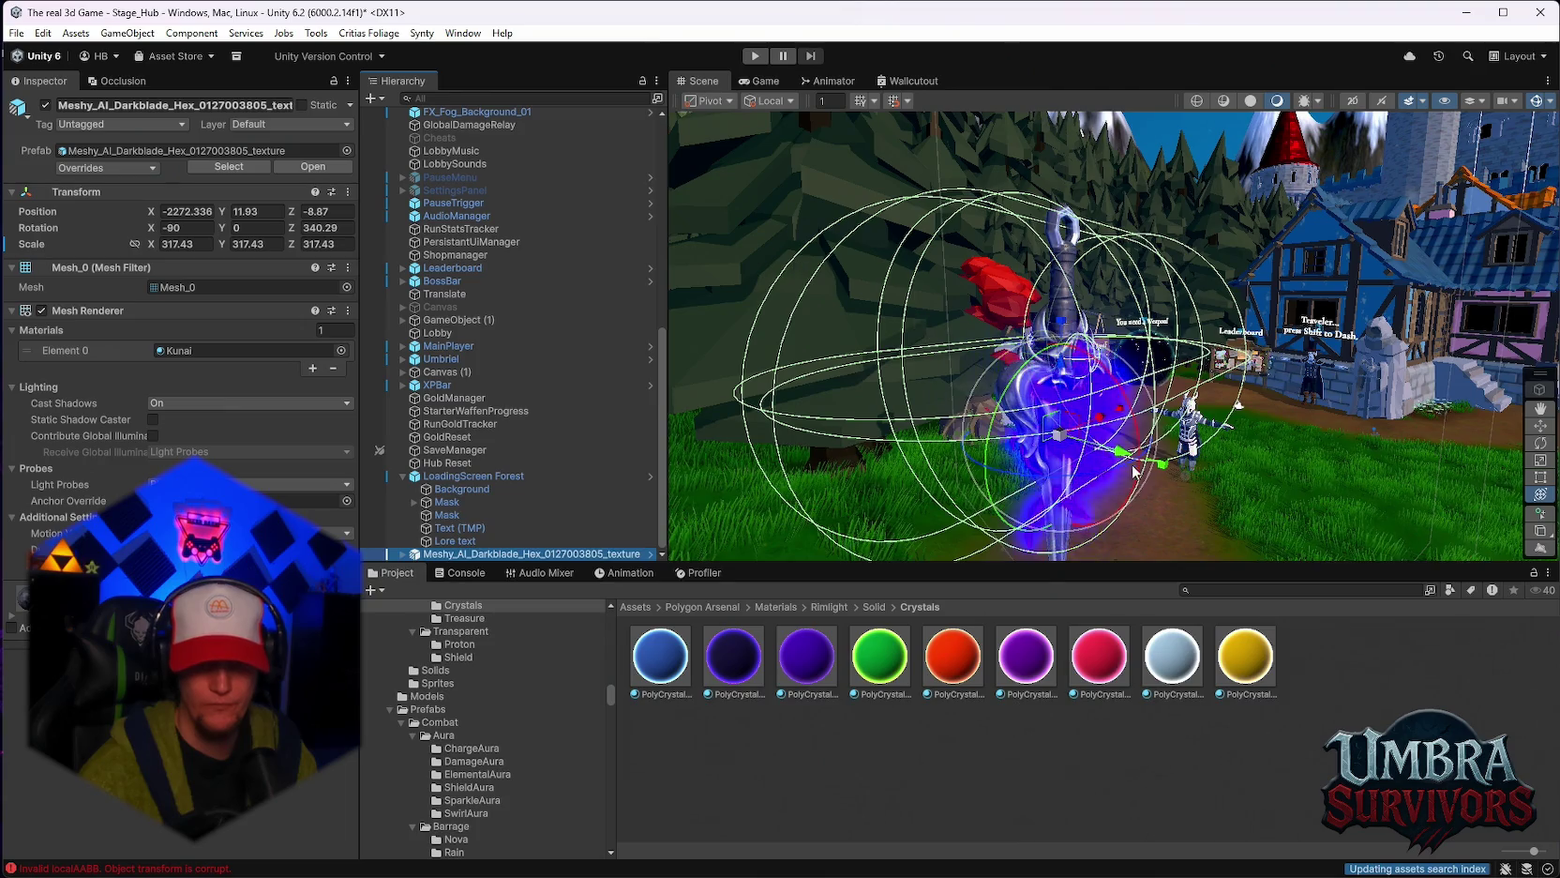
Frame the sword, then clear every message in the Console.
key("f")
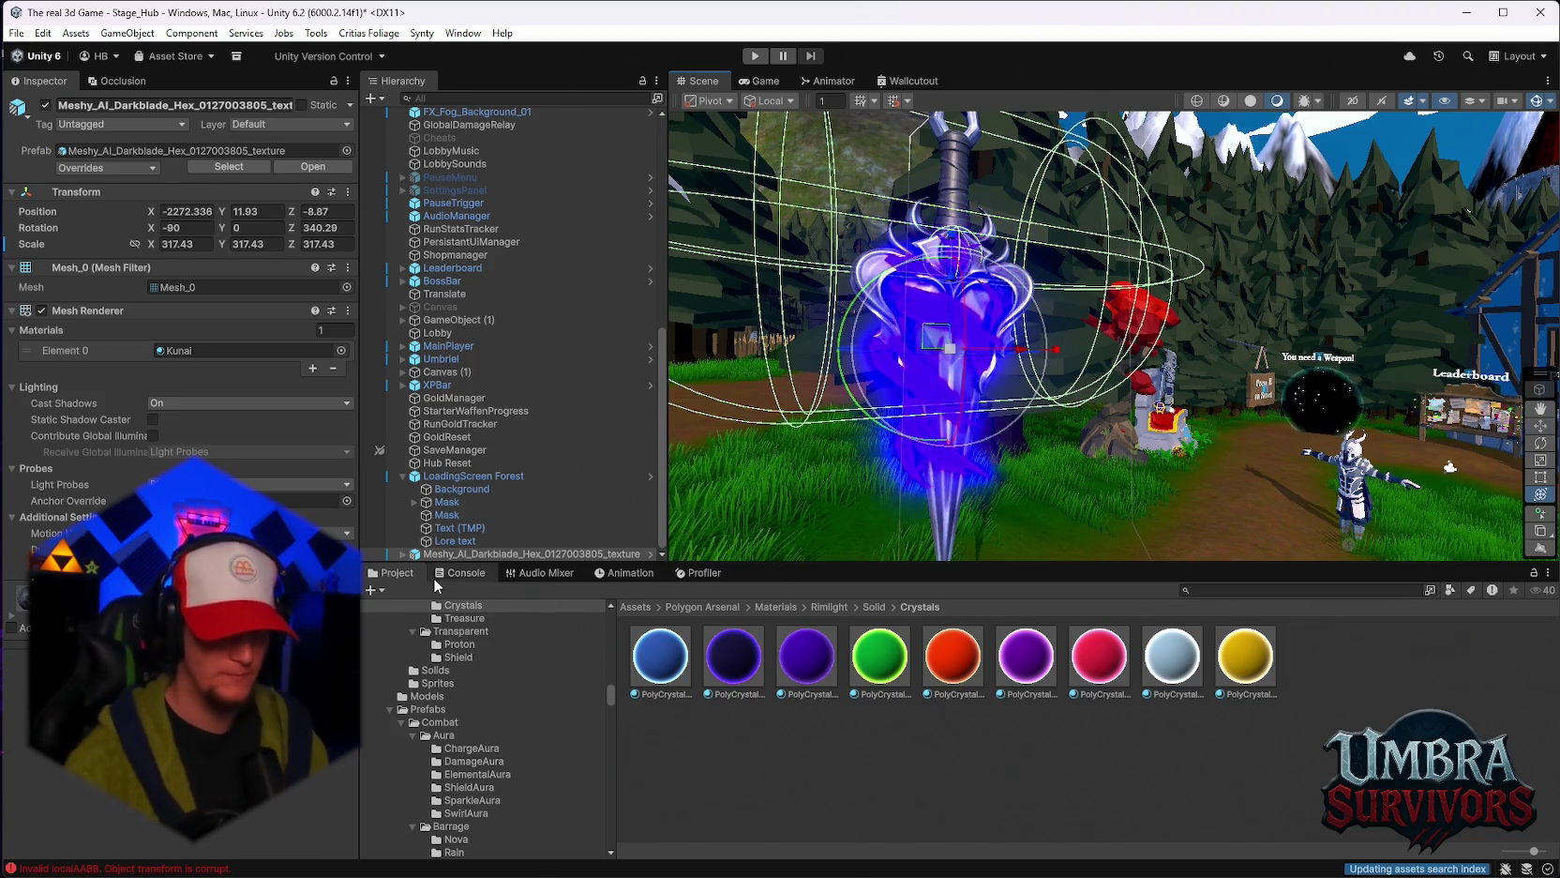
left_click(461, 572)
left_click(382, 591)
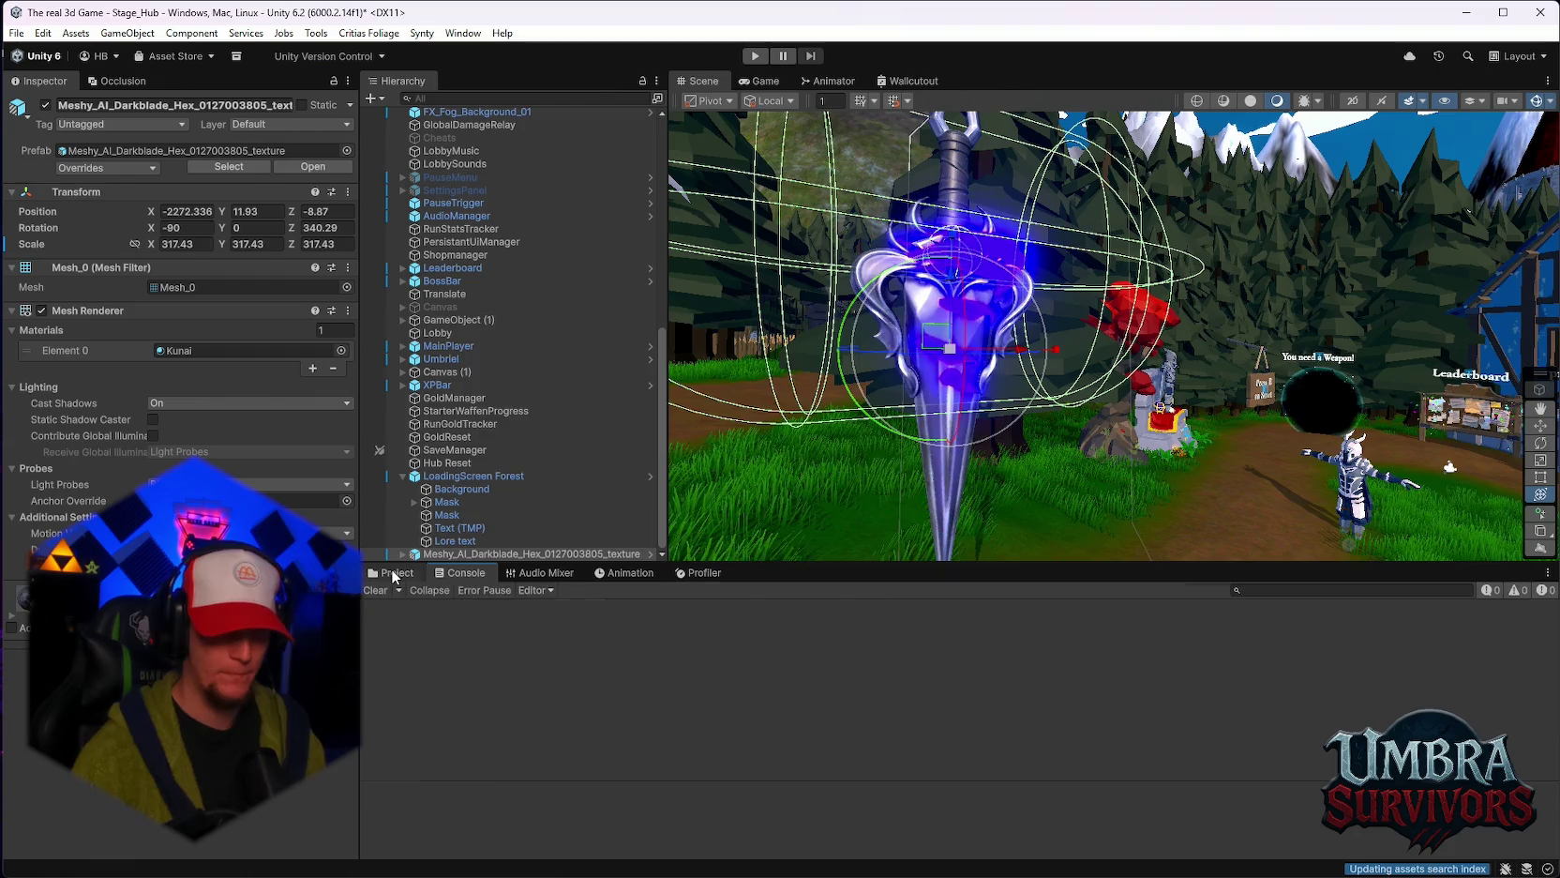